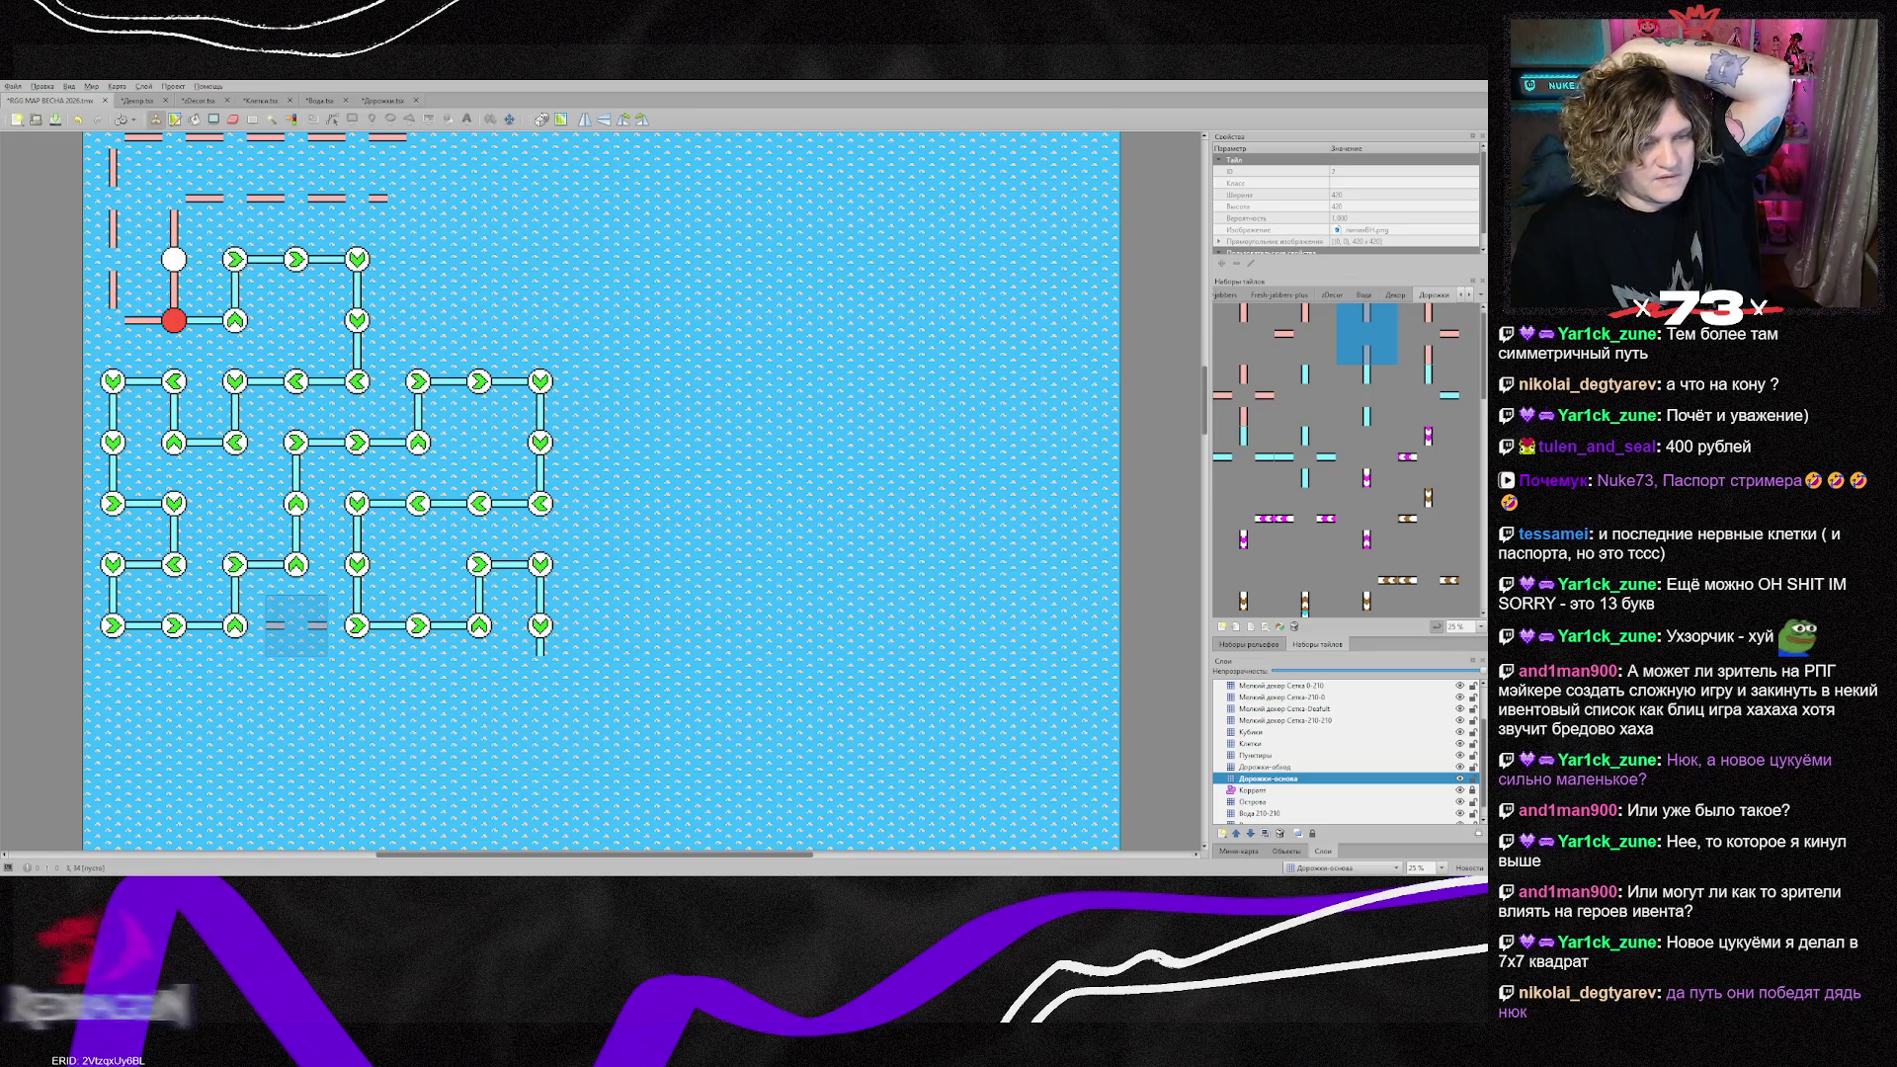
# Step: Add the Дорожки-обход and Клетки layers, trial-erase the maze-and-paths block, then undo it
pyautogui.scroll(-3, 296, 625)
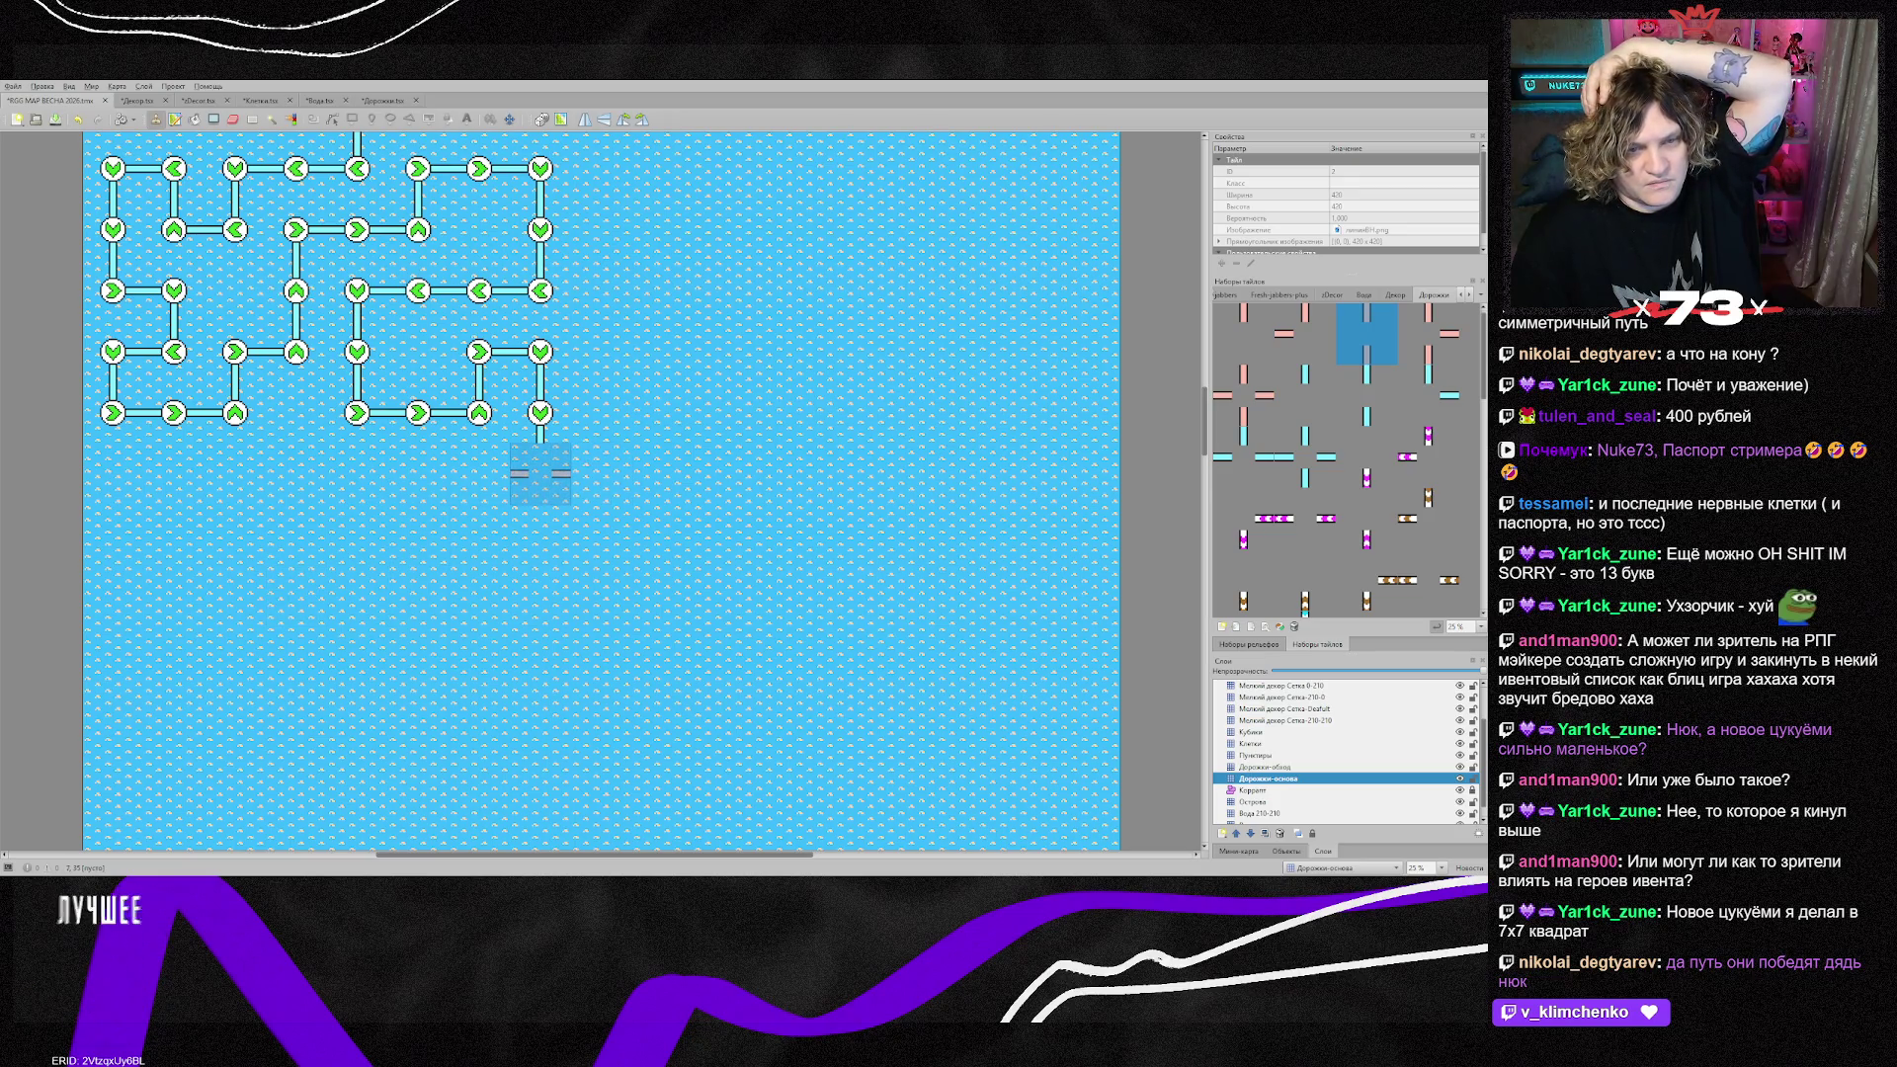
pyautogui.scroll(5, 662, 471)
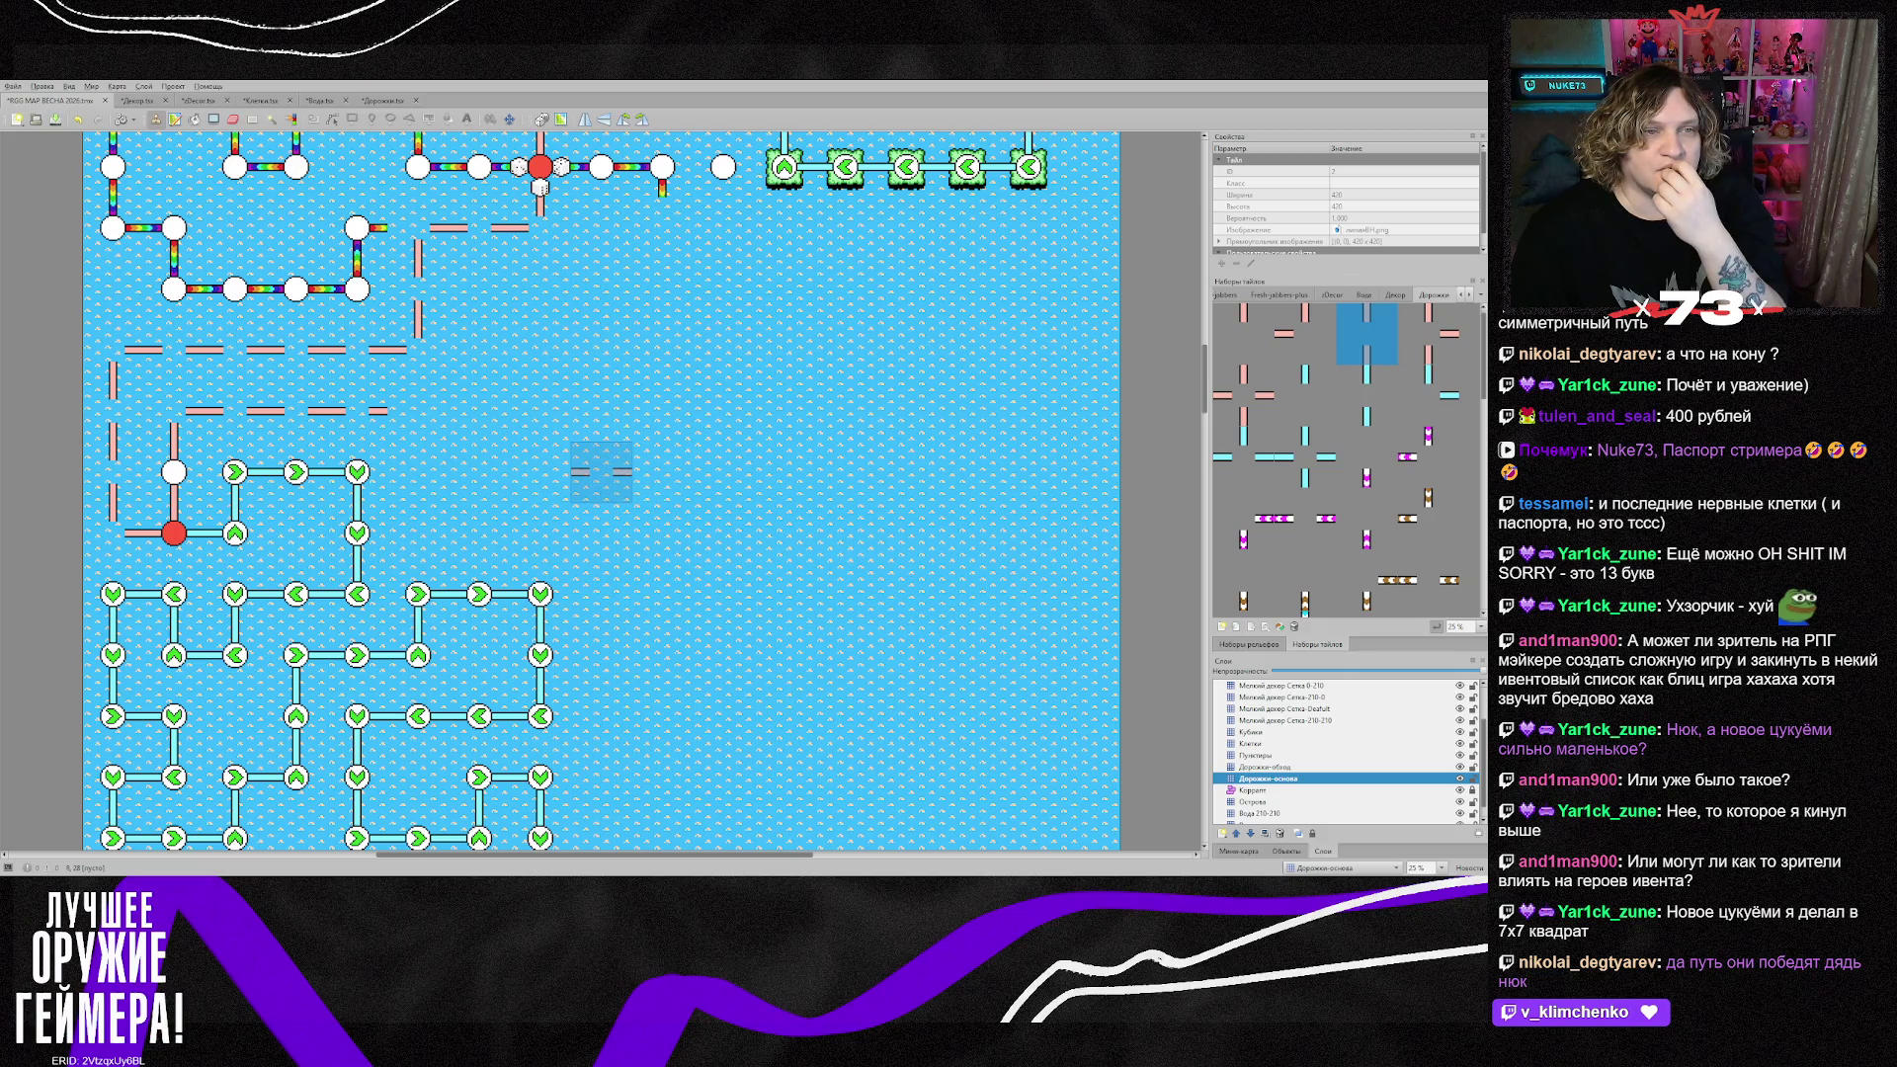
pyautogui.scroll(2, 601, 471)
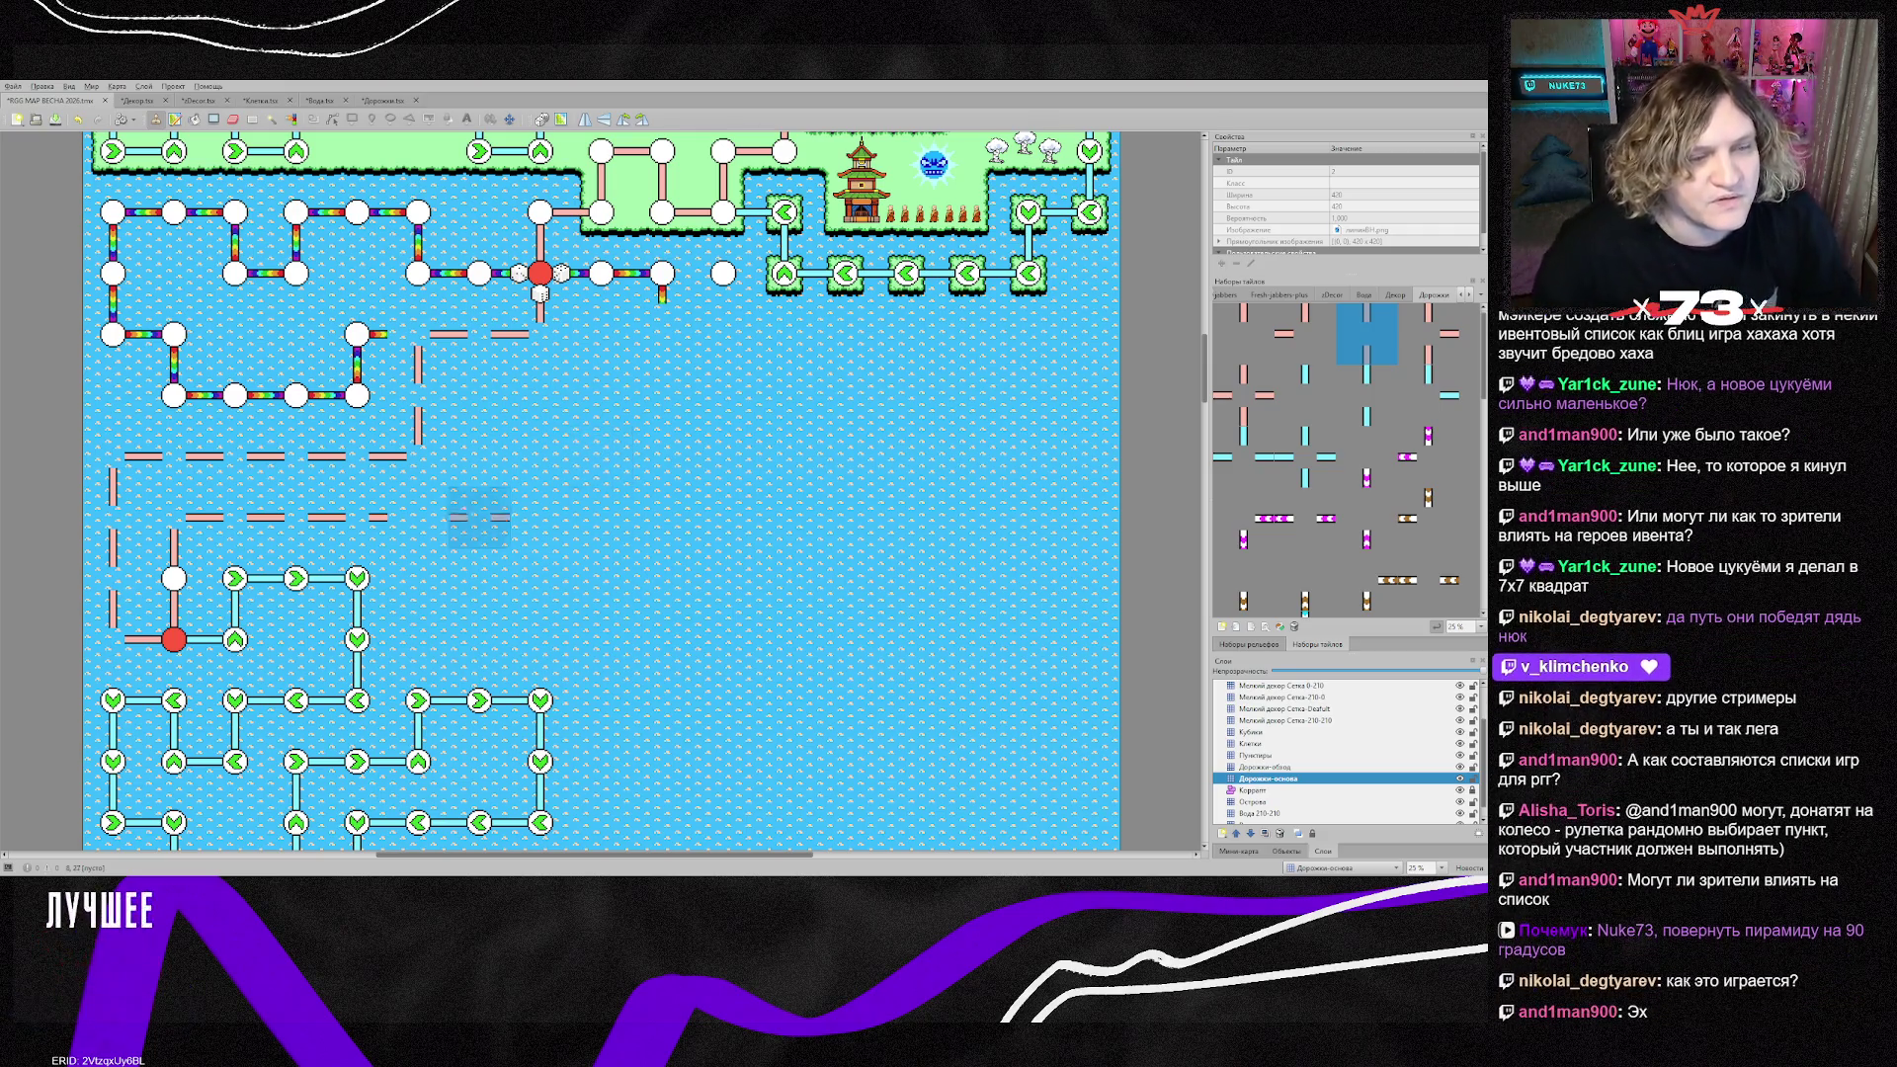
pyautogui.scroll(-5, 541, 515)
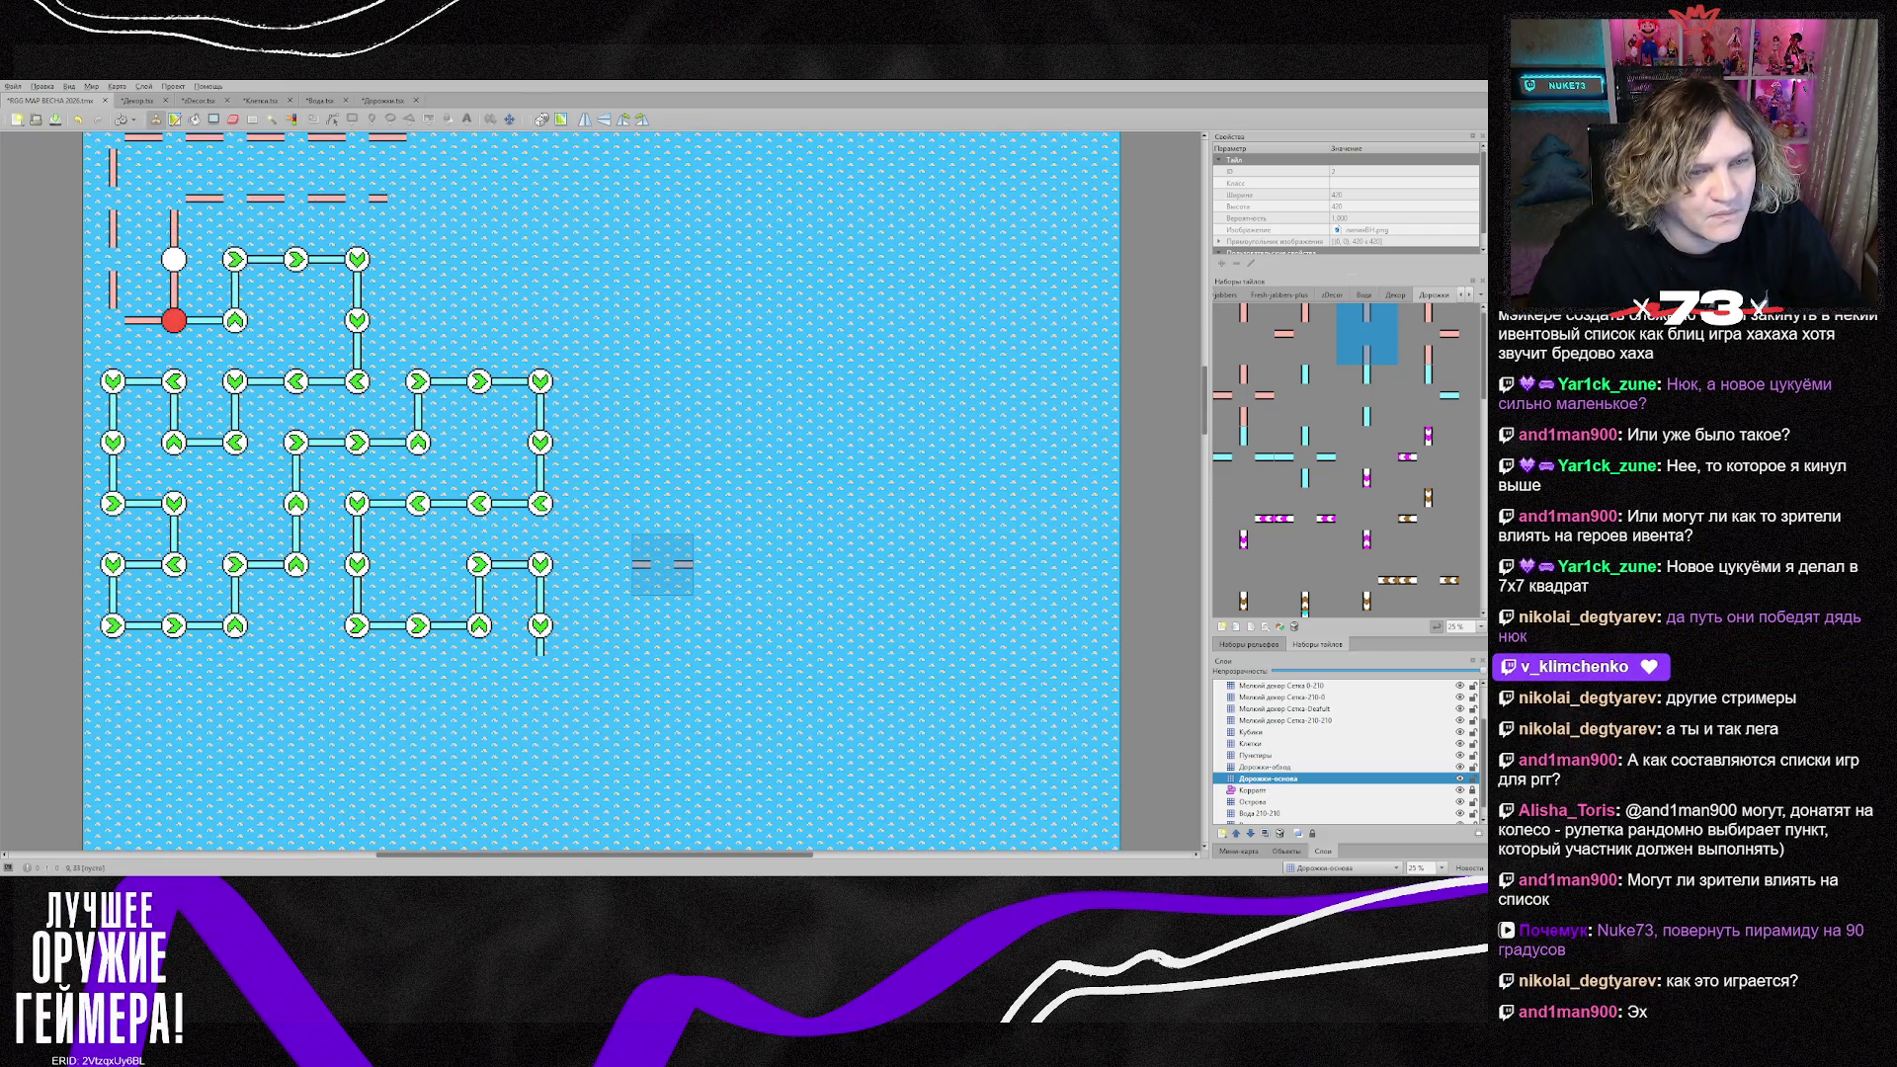
pyautogui.scroll(2, 662, 563)
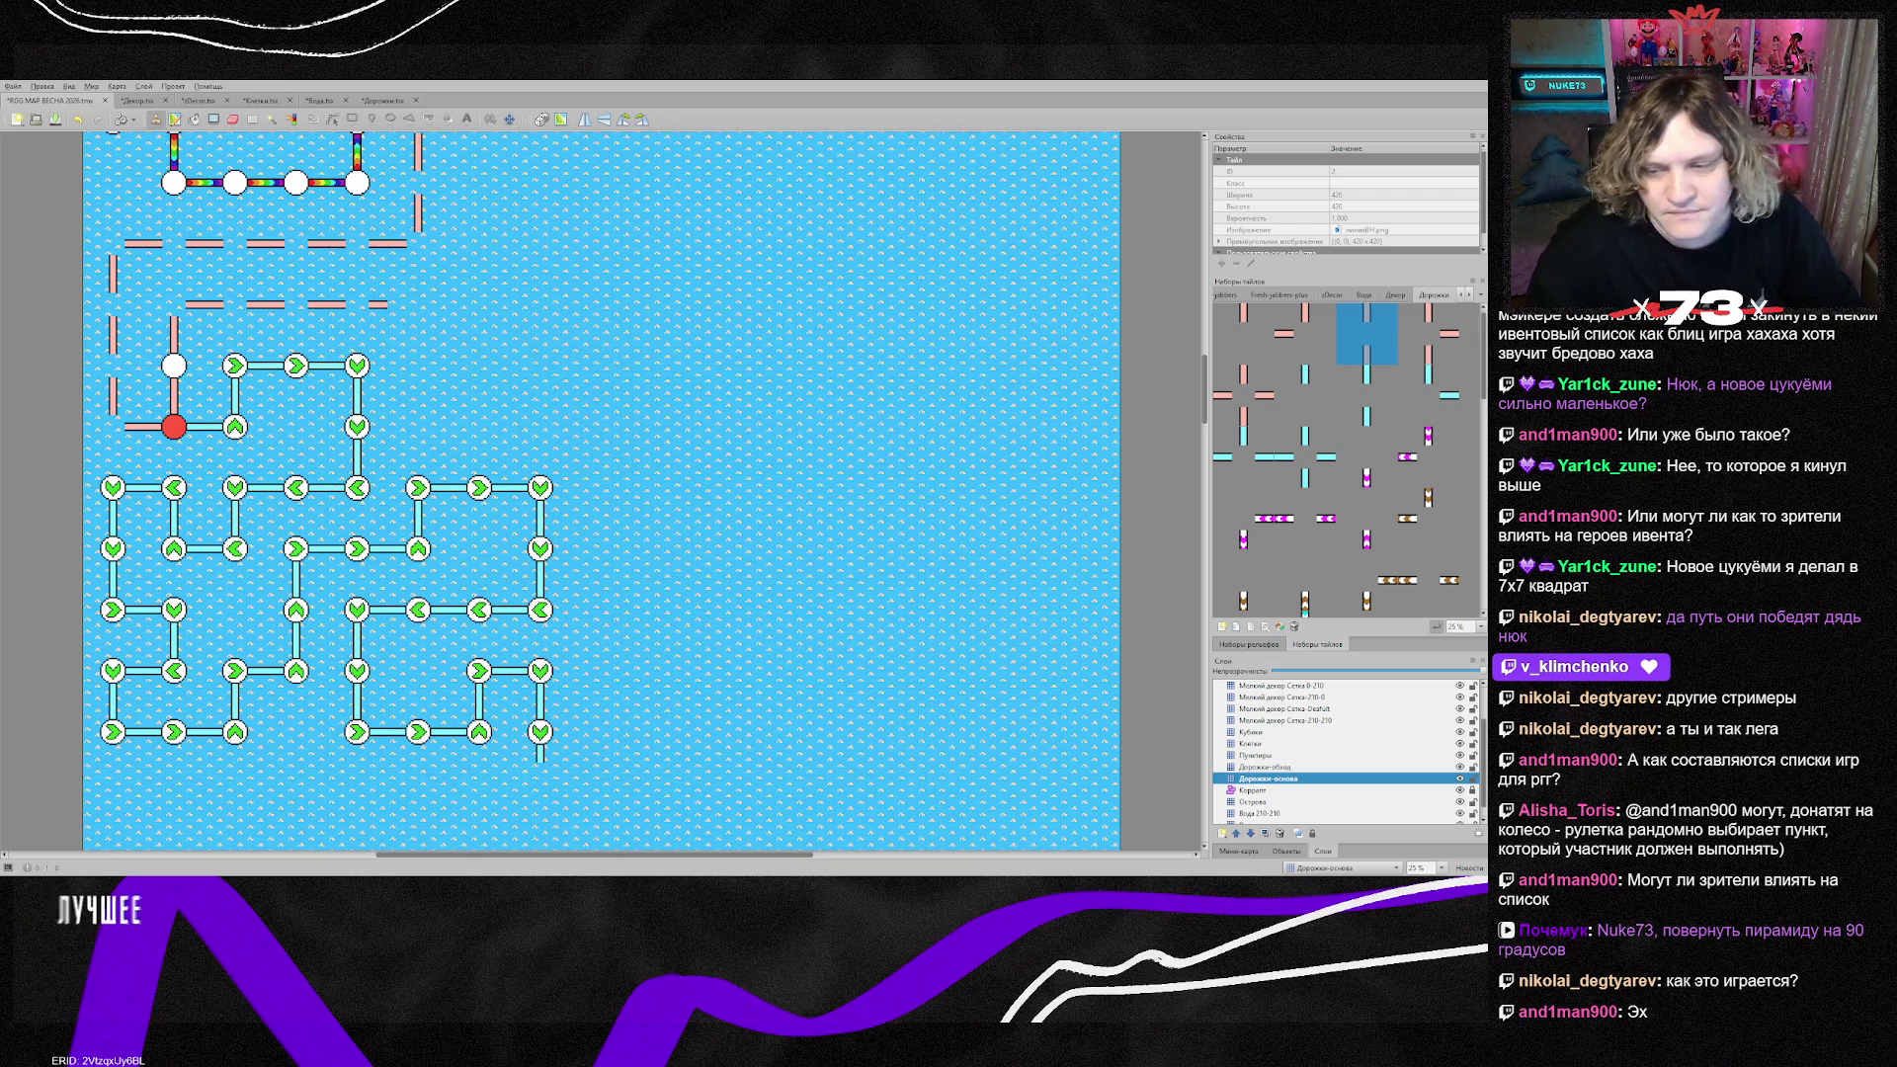
pyautogui.keyDown('ctrl'); pyautogui.click(1265, 767); pyautogui.keyUp('ctrl')
pyautogui.keyDown('ctrl'); pyautogui.click(1266, 743); pyautogui.keyUp('ctrl')
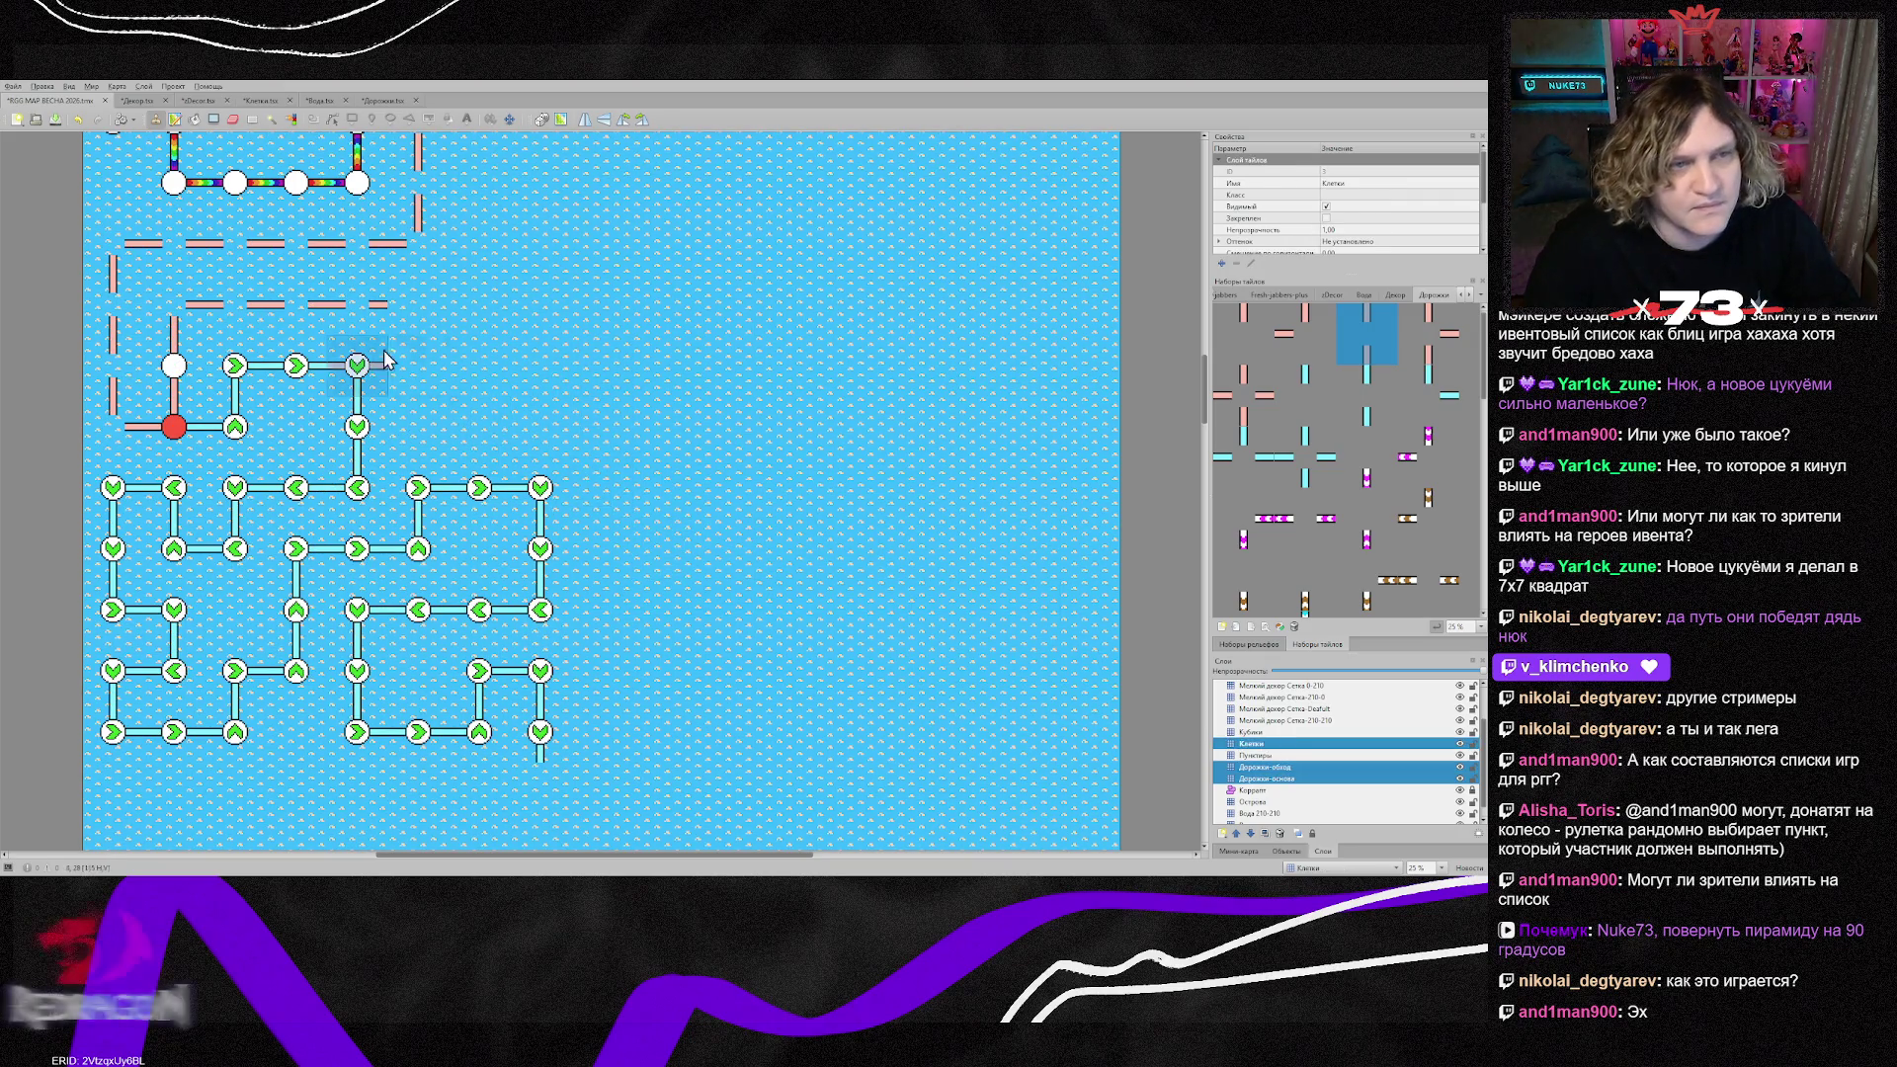
pyautogui.press('r')
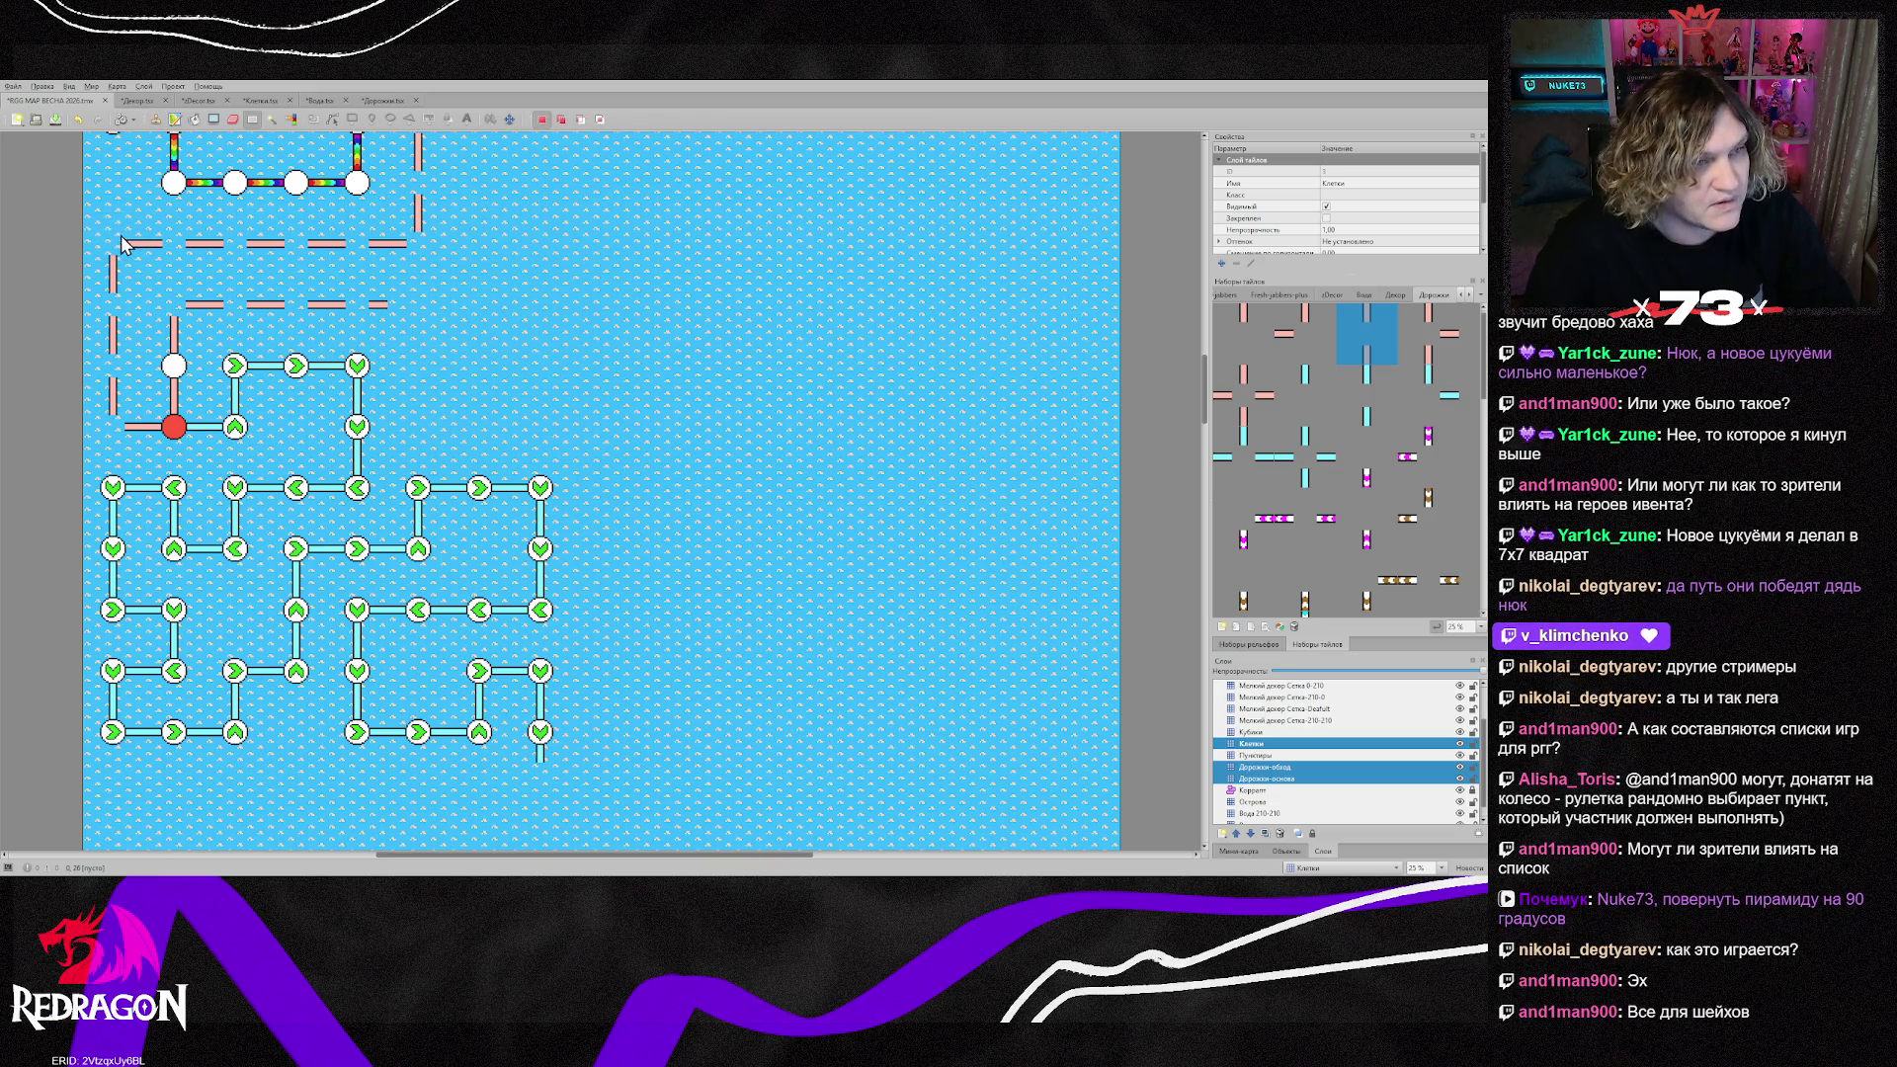
pyautogui.moveTo(118, 245); pyautogui.dragTo(757, 789)
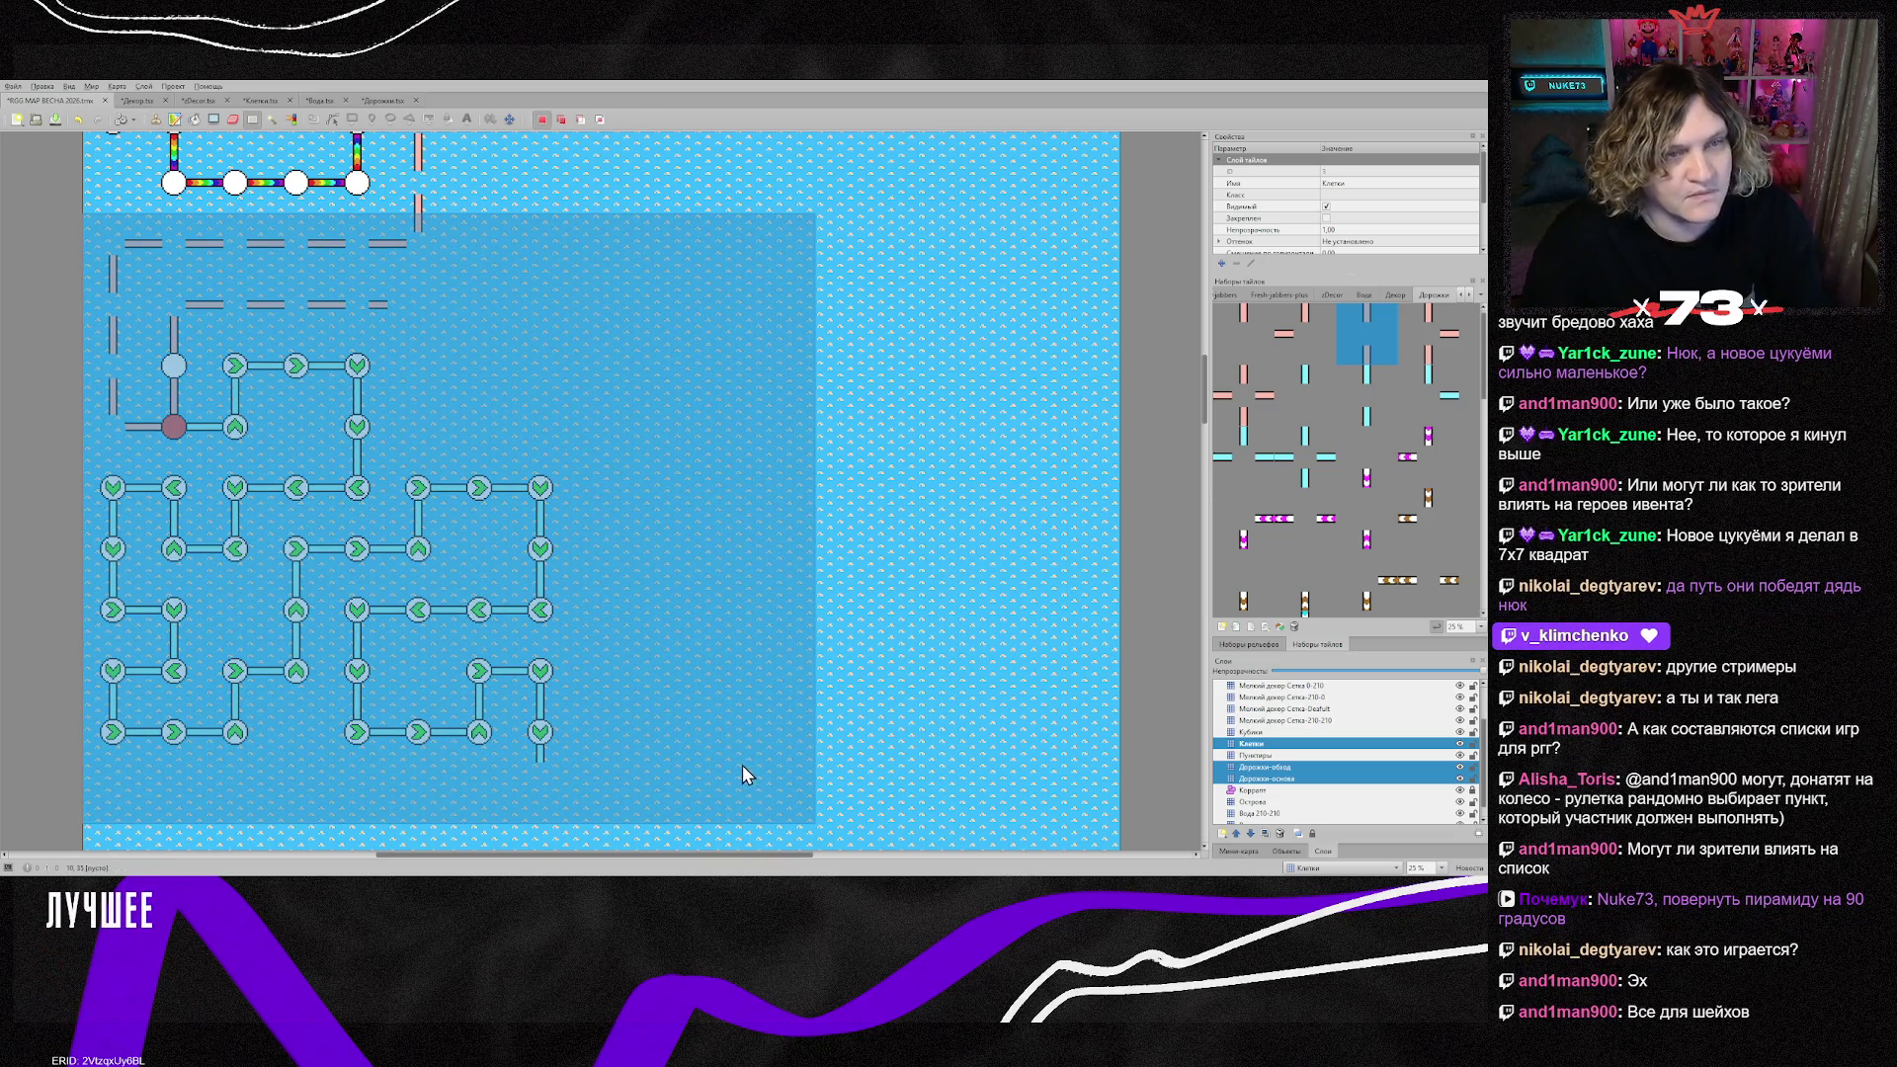
pyautogui.press('Delete')
pyautogui.hotkey('ctrl', 'z')
pyautogui.scroll(3, 742, 550)
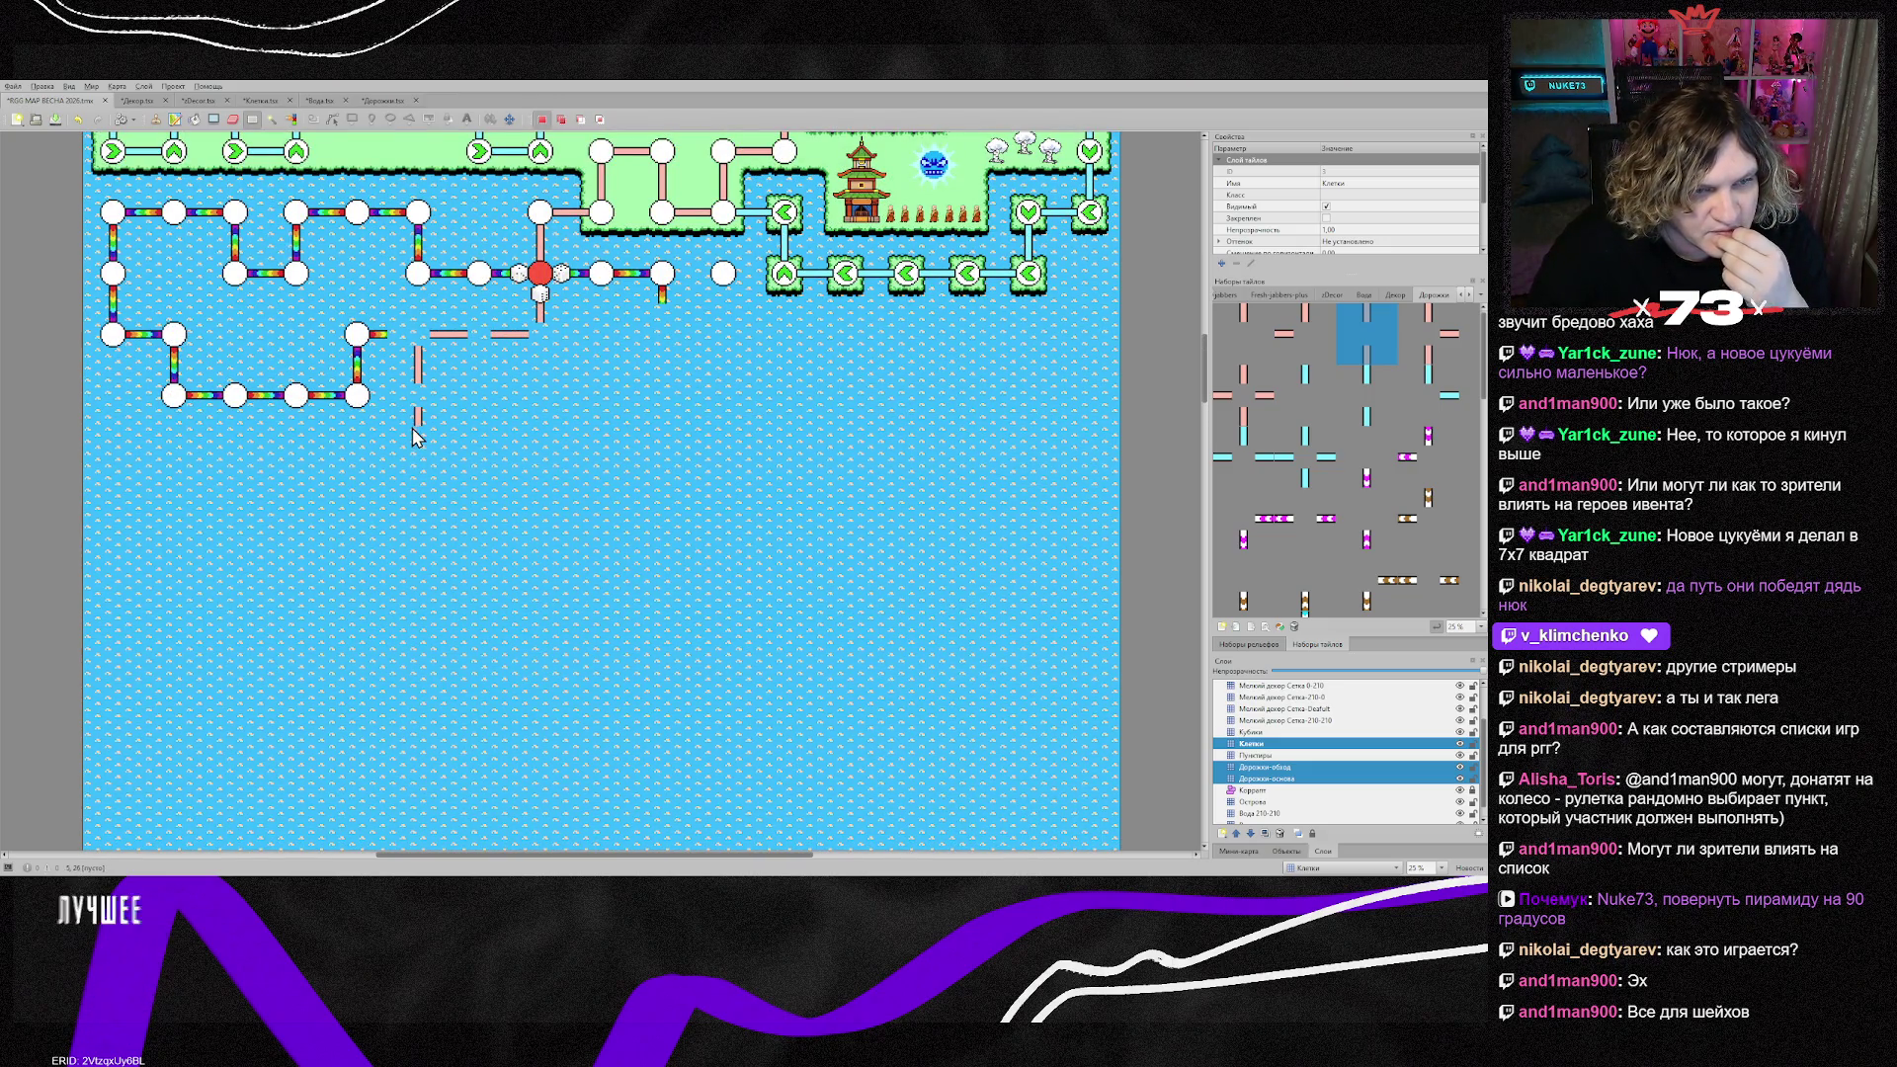
# Step: On Дорожки-основа, pick the pink horizontal path tile and stamp the first diagonal pieces
pyautogui.click(1294, 779)
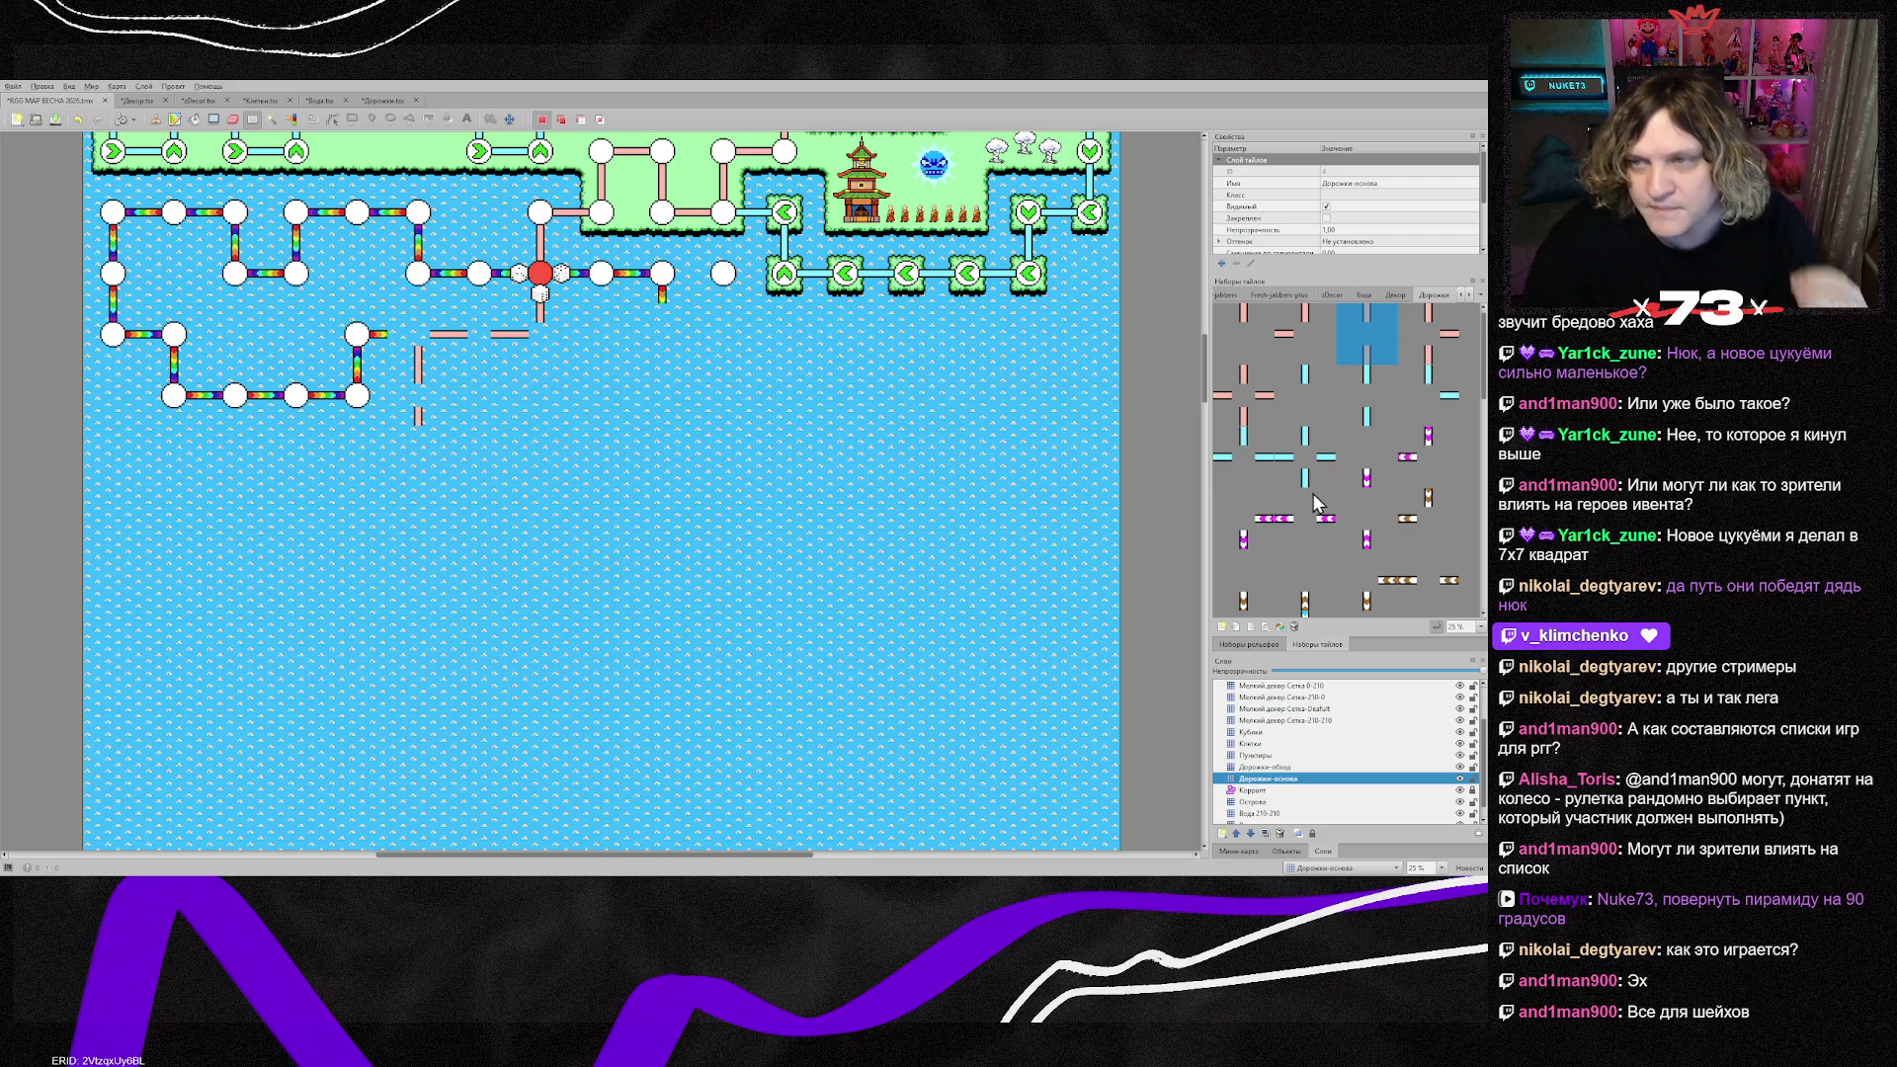
pyautogui.click(1428, 337)
pyautogui.click(1304, 341)
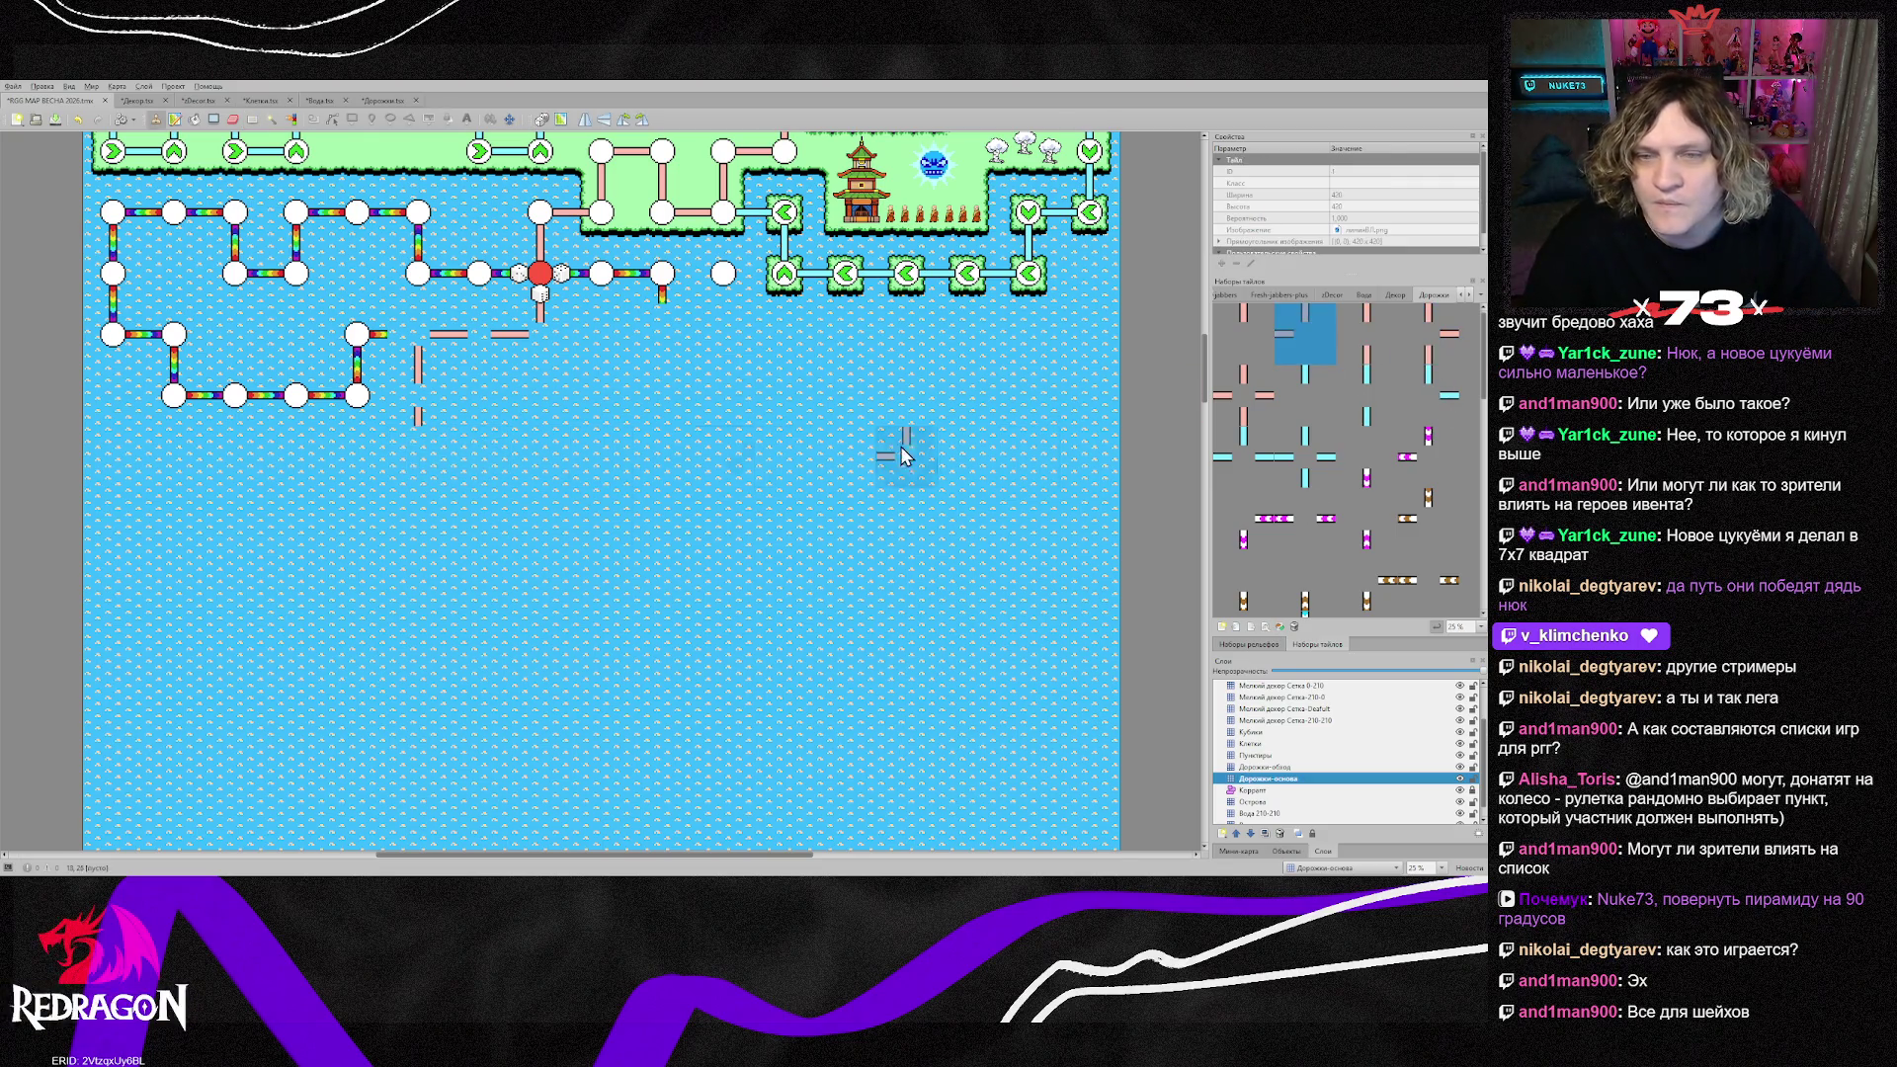
pyautogui.click(415, 469)
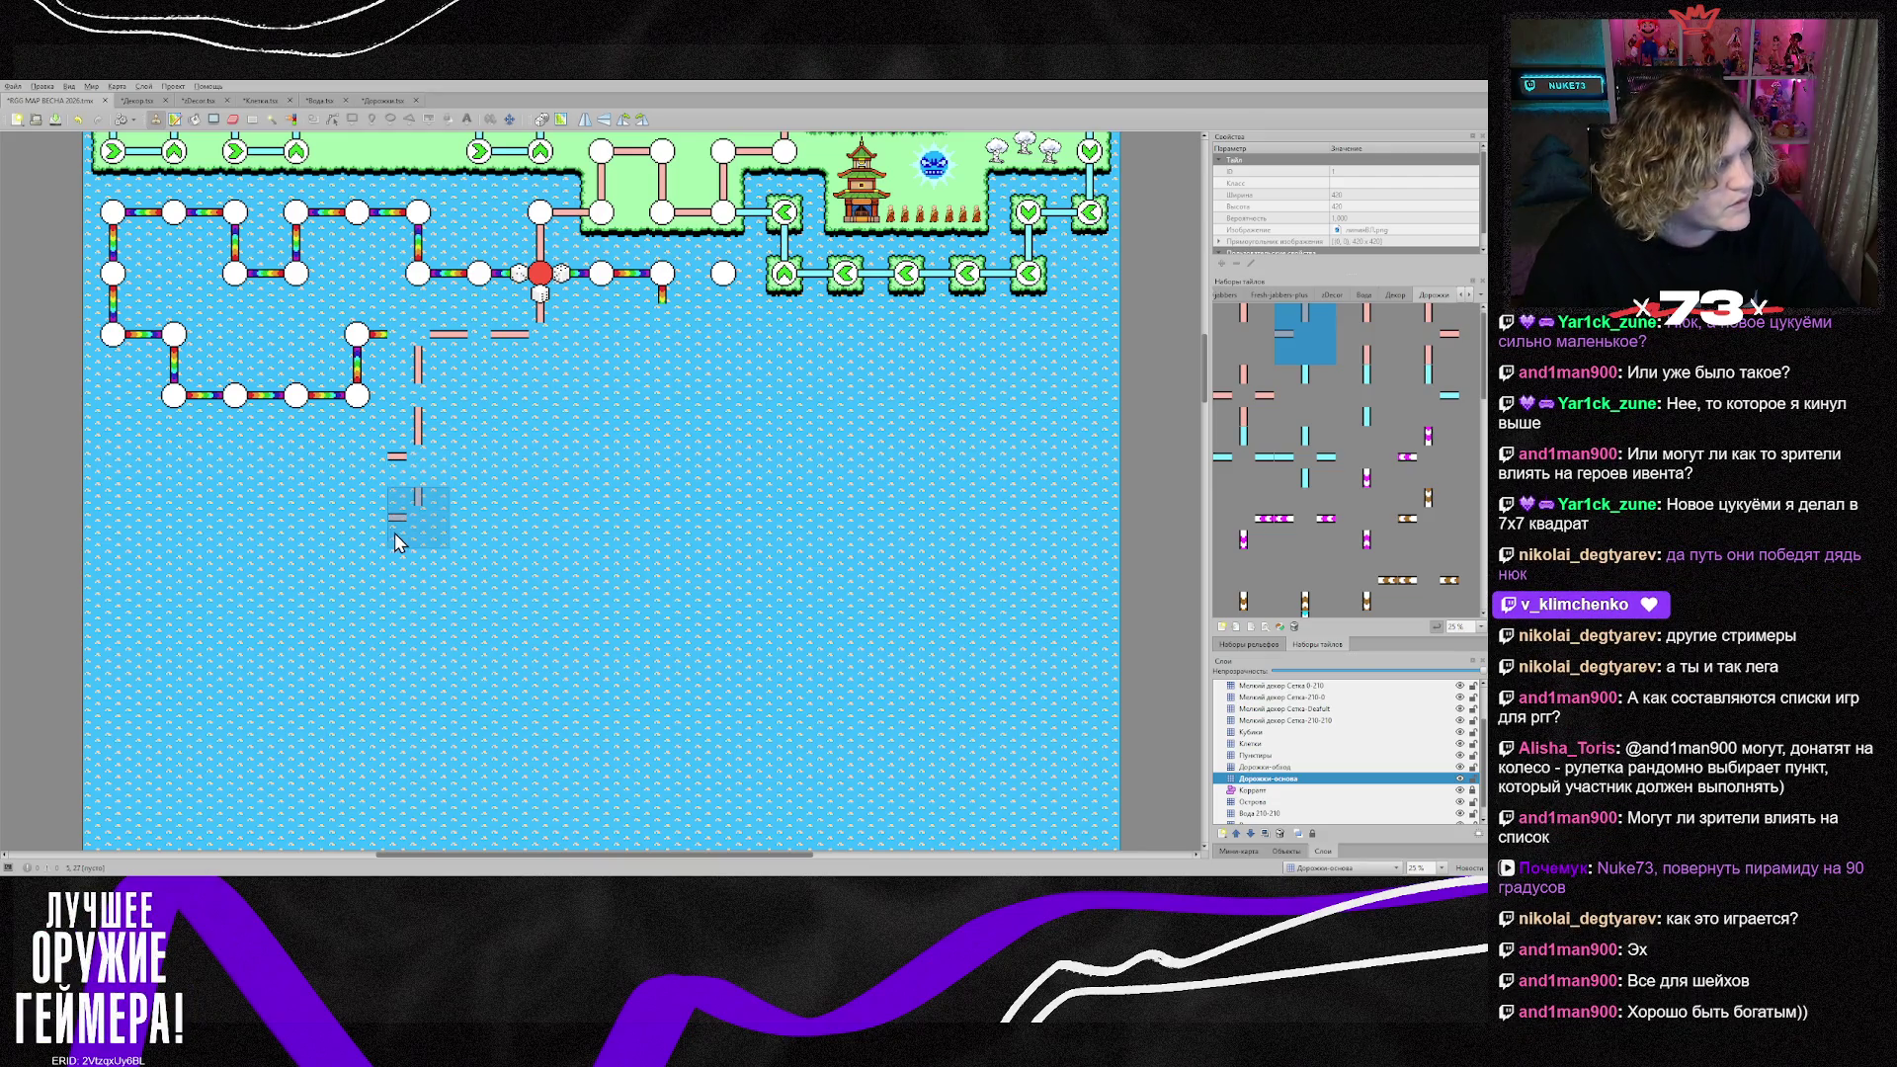
pyautogui.click(366, 483)
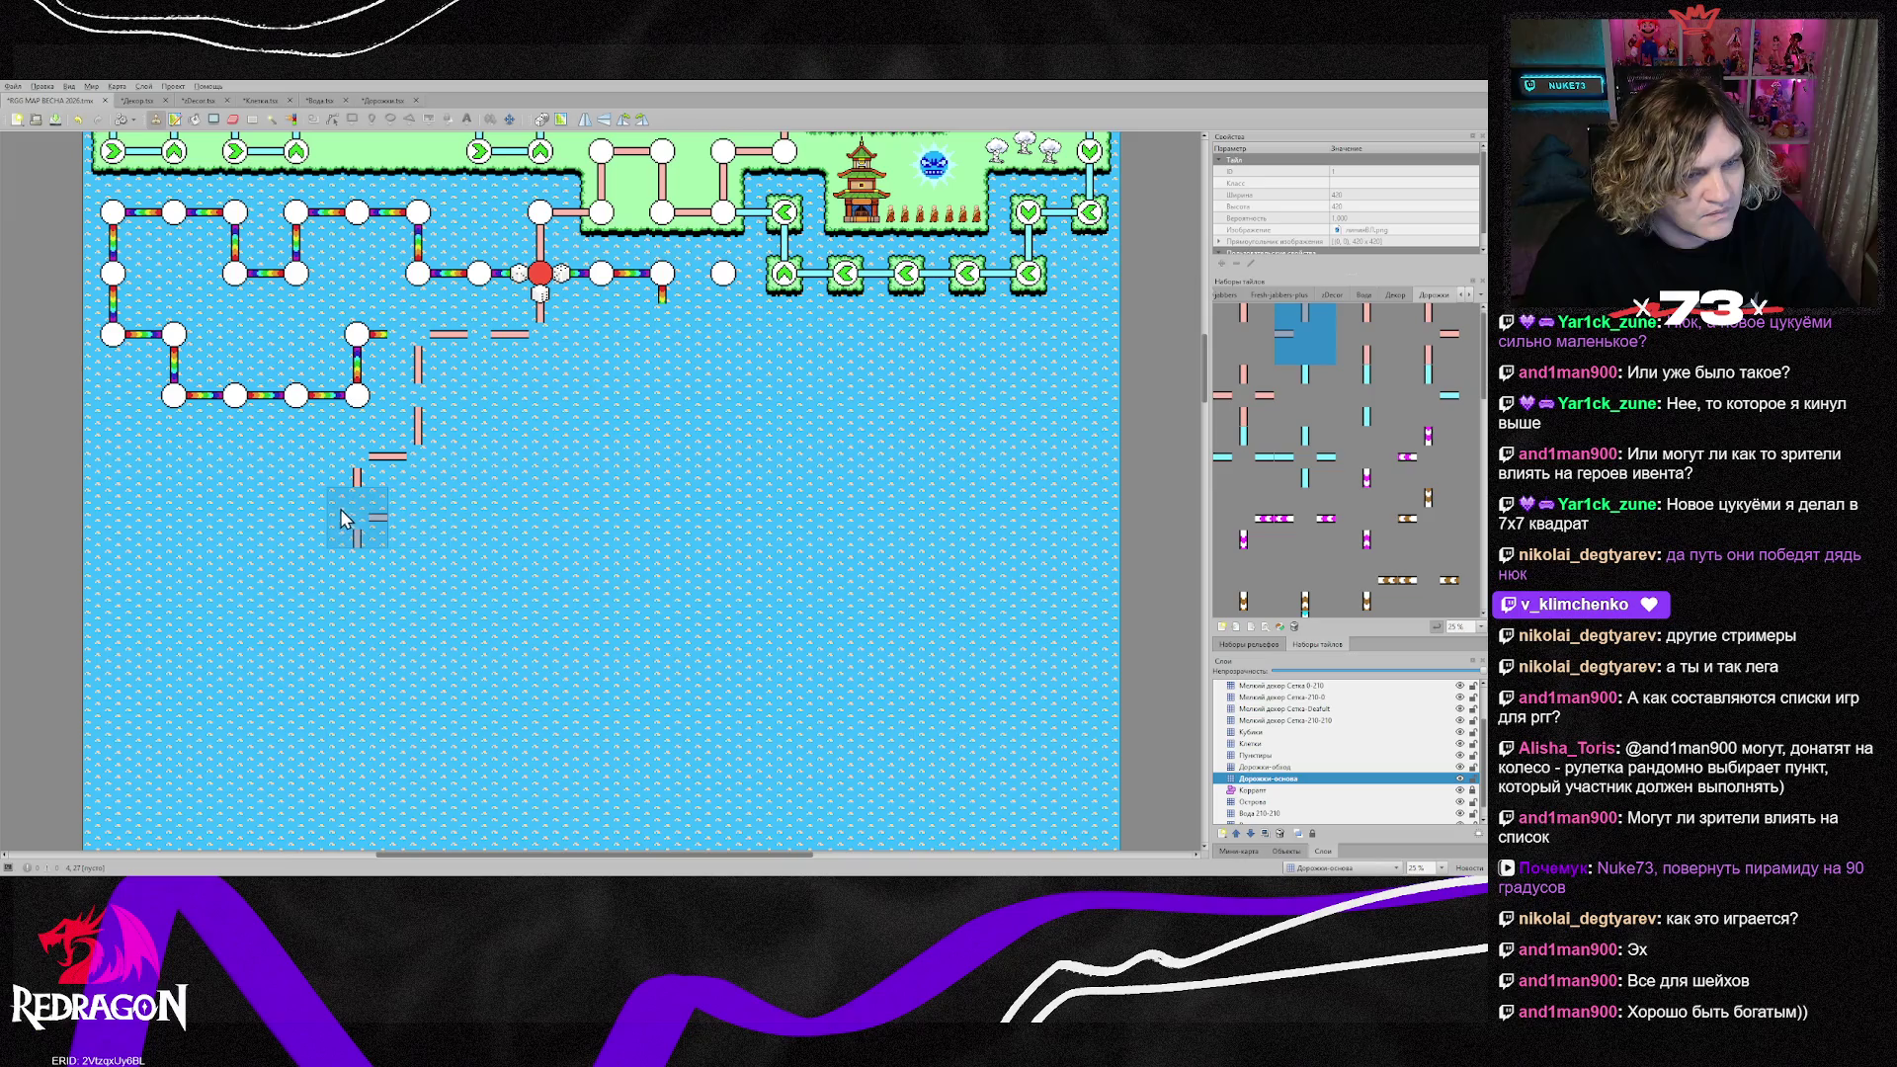
pyautogui.press('x')
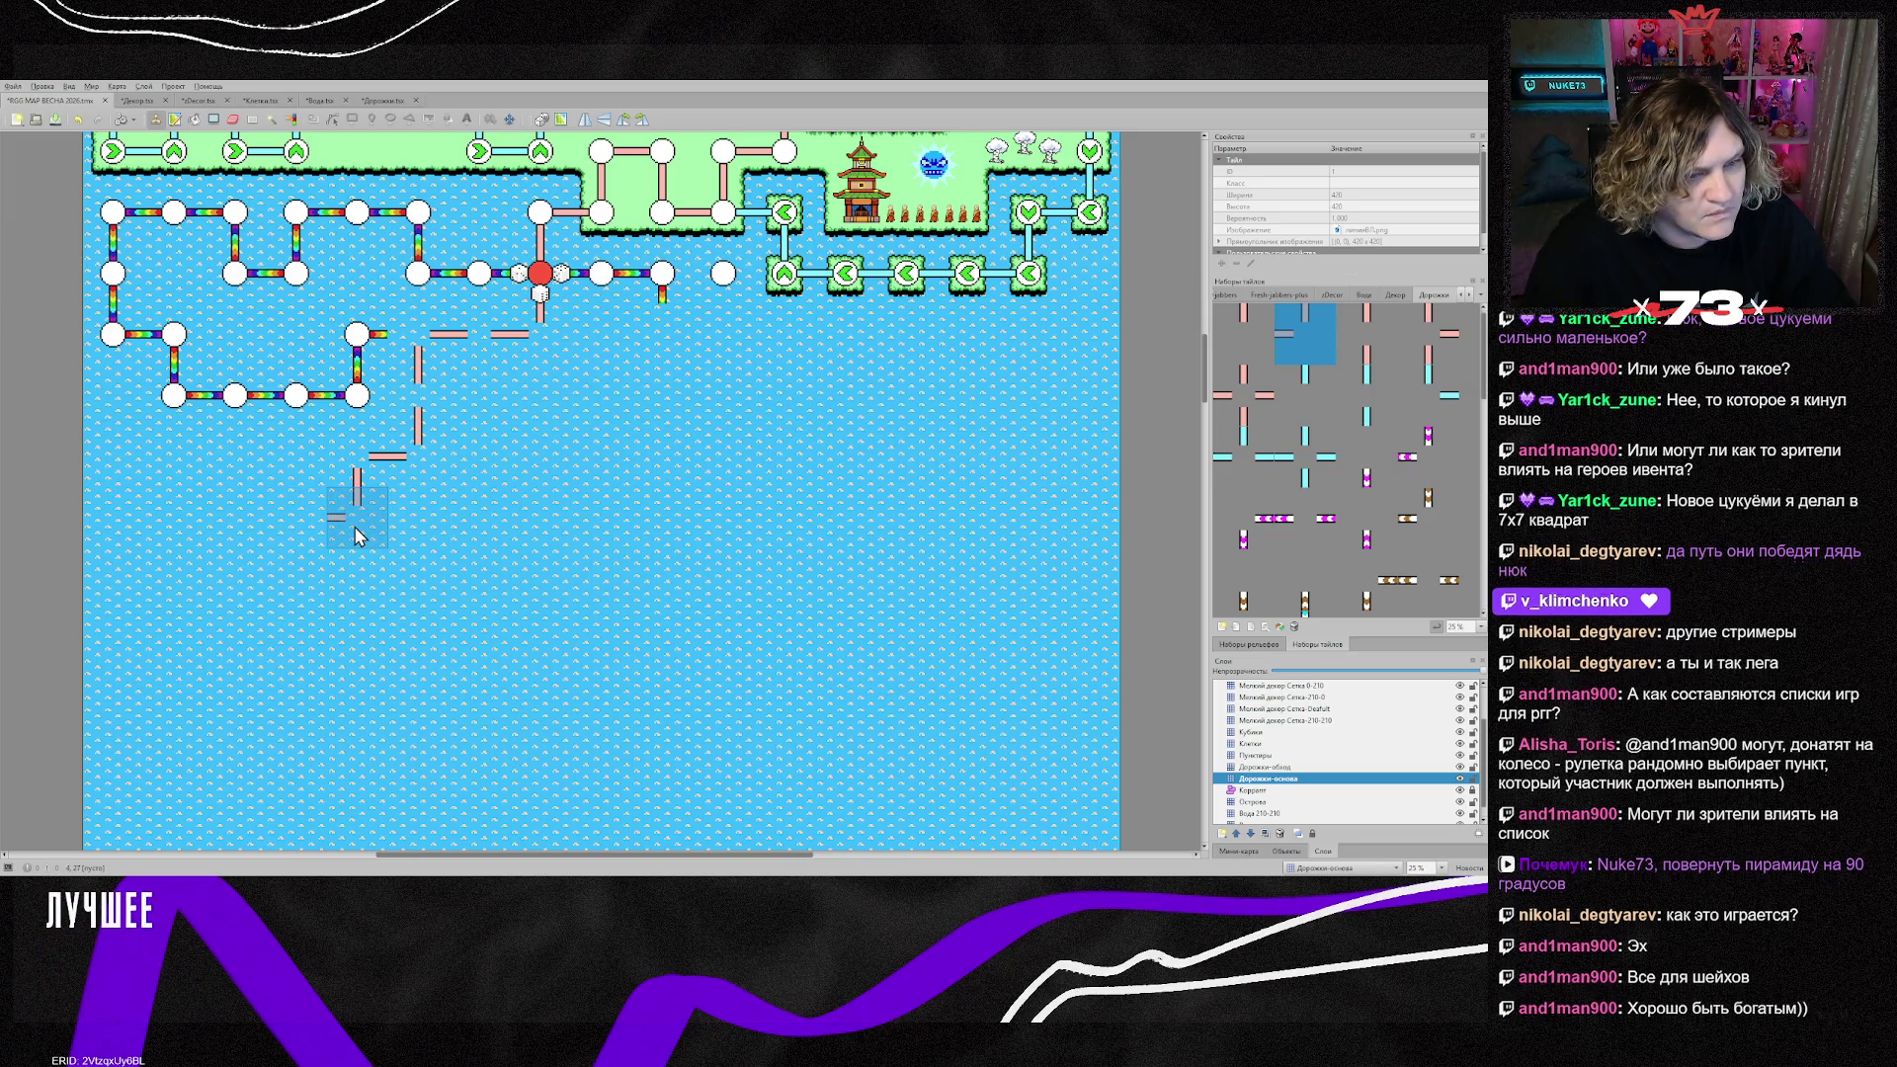
pyautogui.click(356, 535)
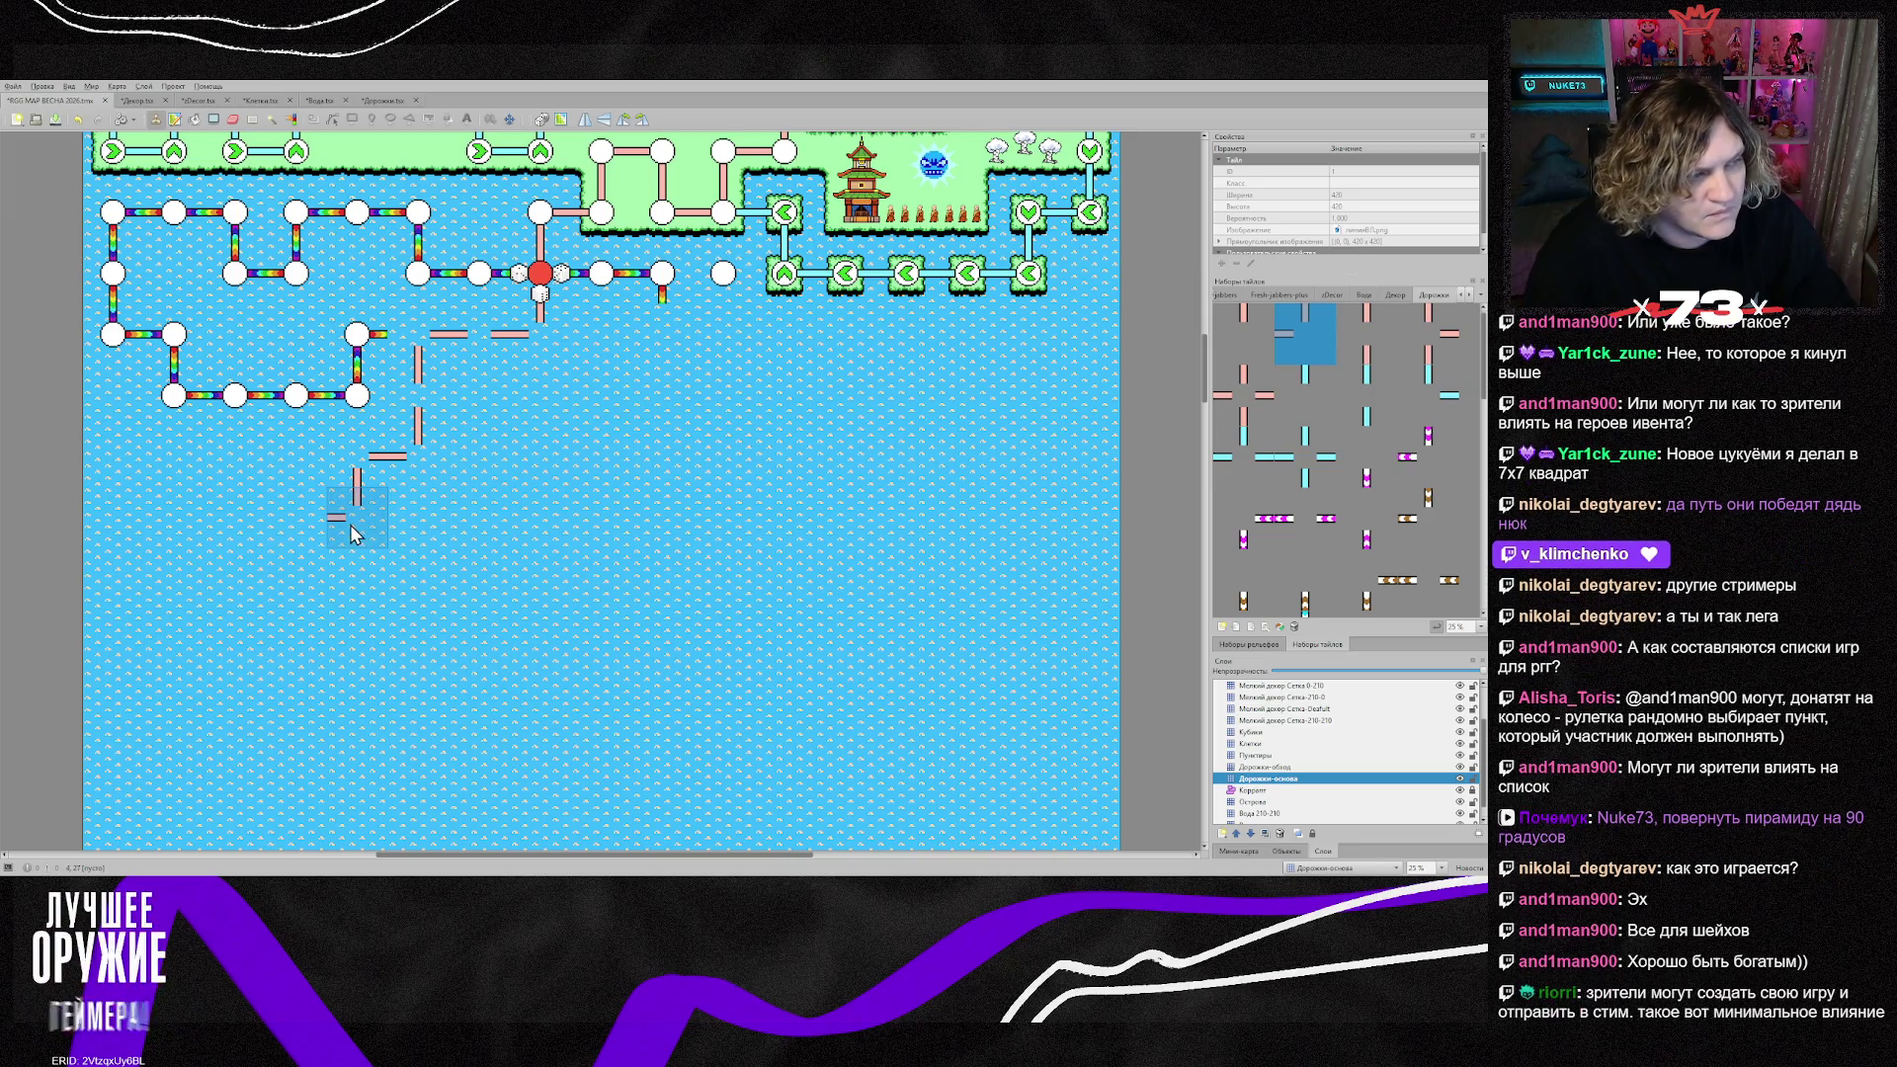
pyautogui.click(301, 583)
# Step: Continue the pink staircase down-left to the lower-left corner, mirroring the stamp with X between pieces
pyautogui.press('x')
pyautogui.click(250, 590)
pyautogui.press('x')
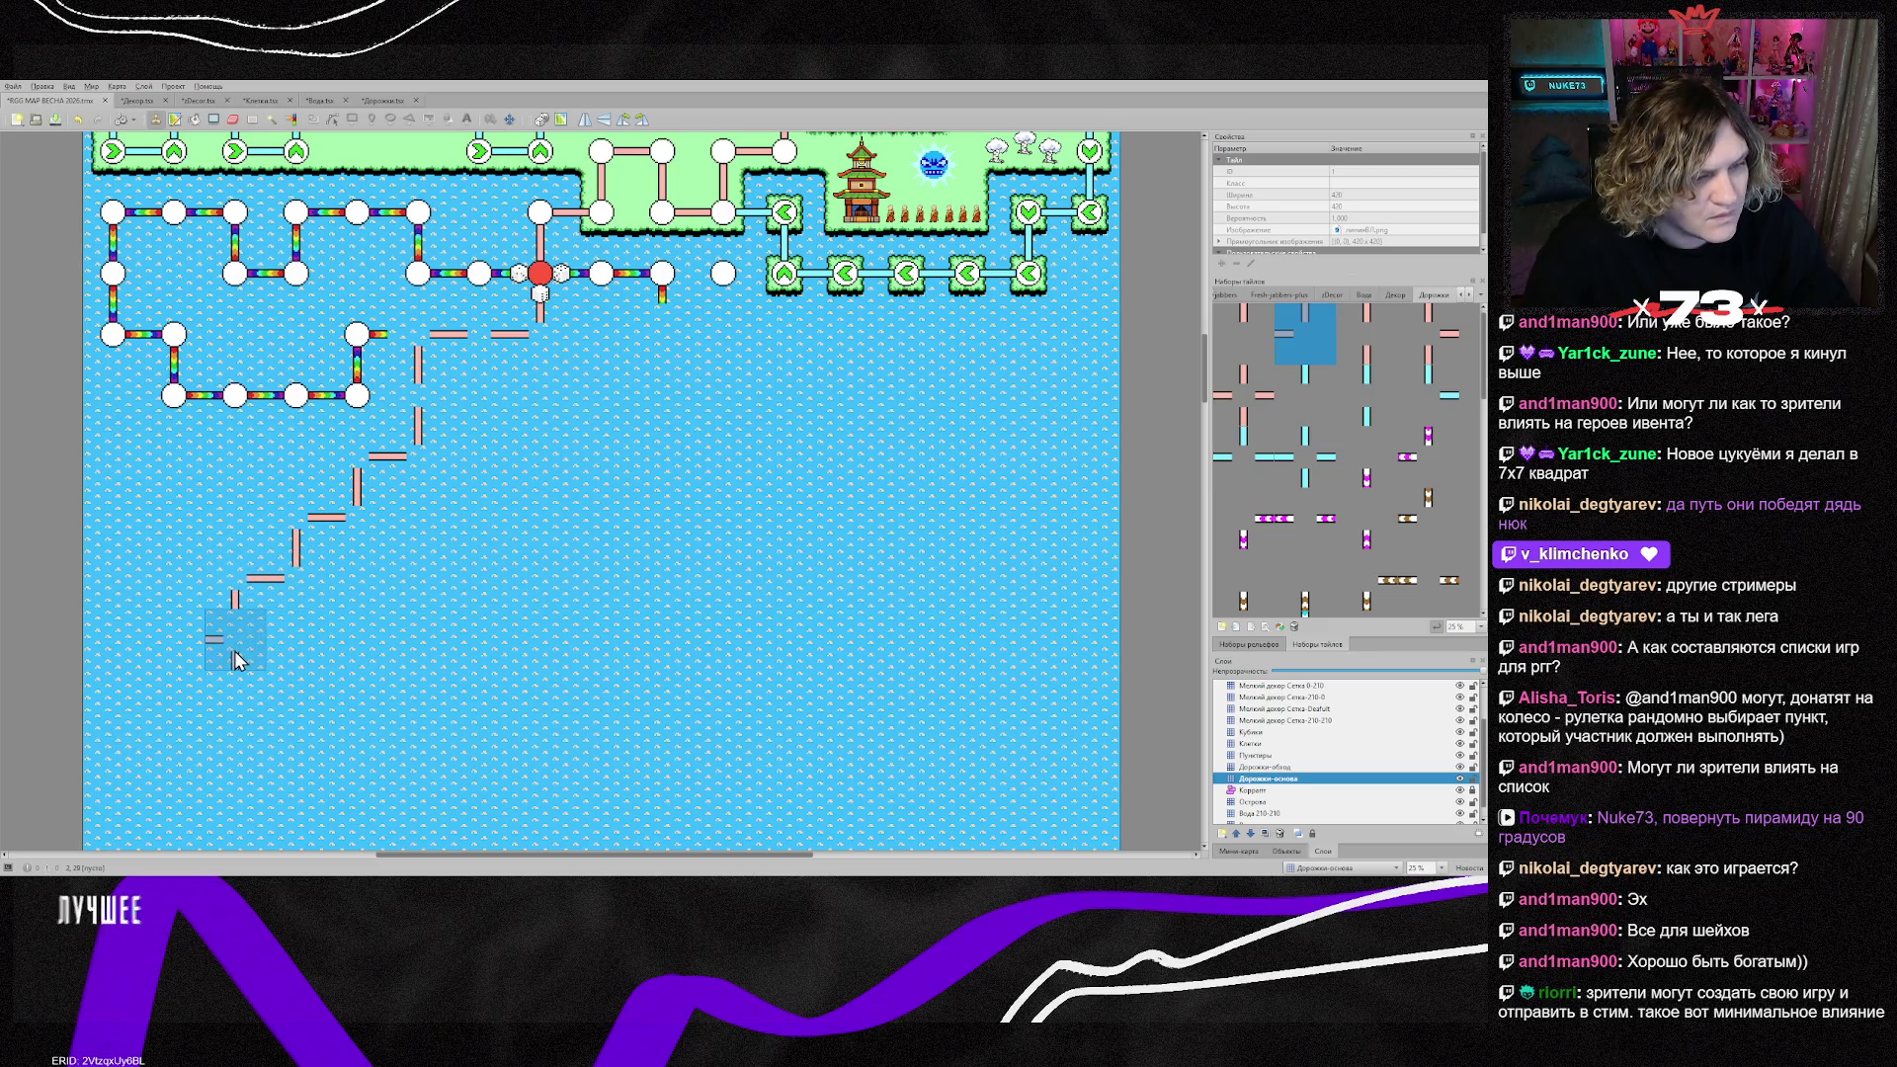
pyautogui.click(233, 655)
pyautogui.press('x')
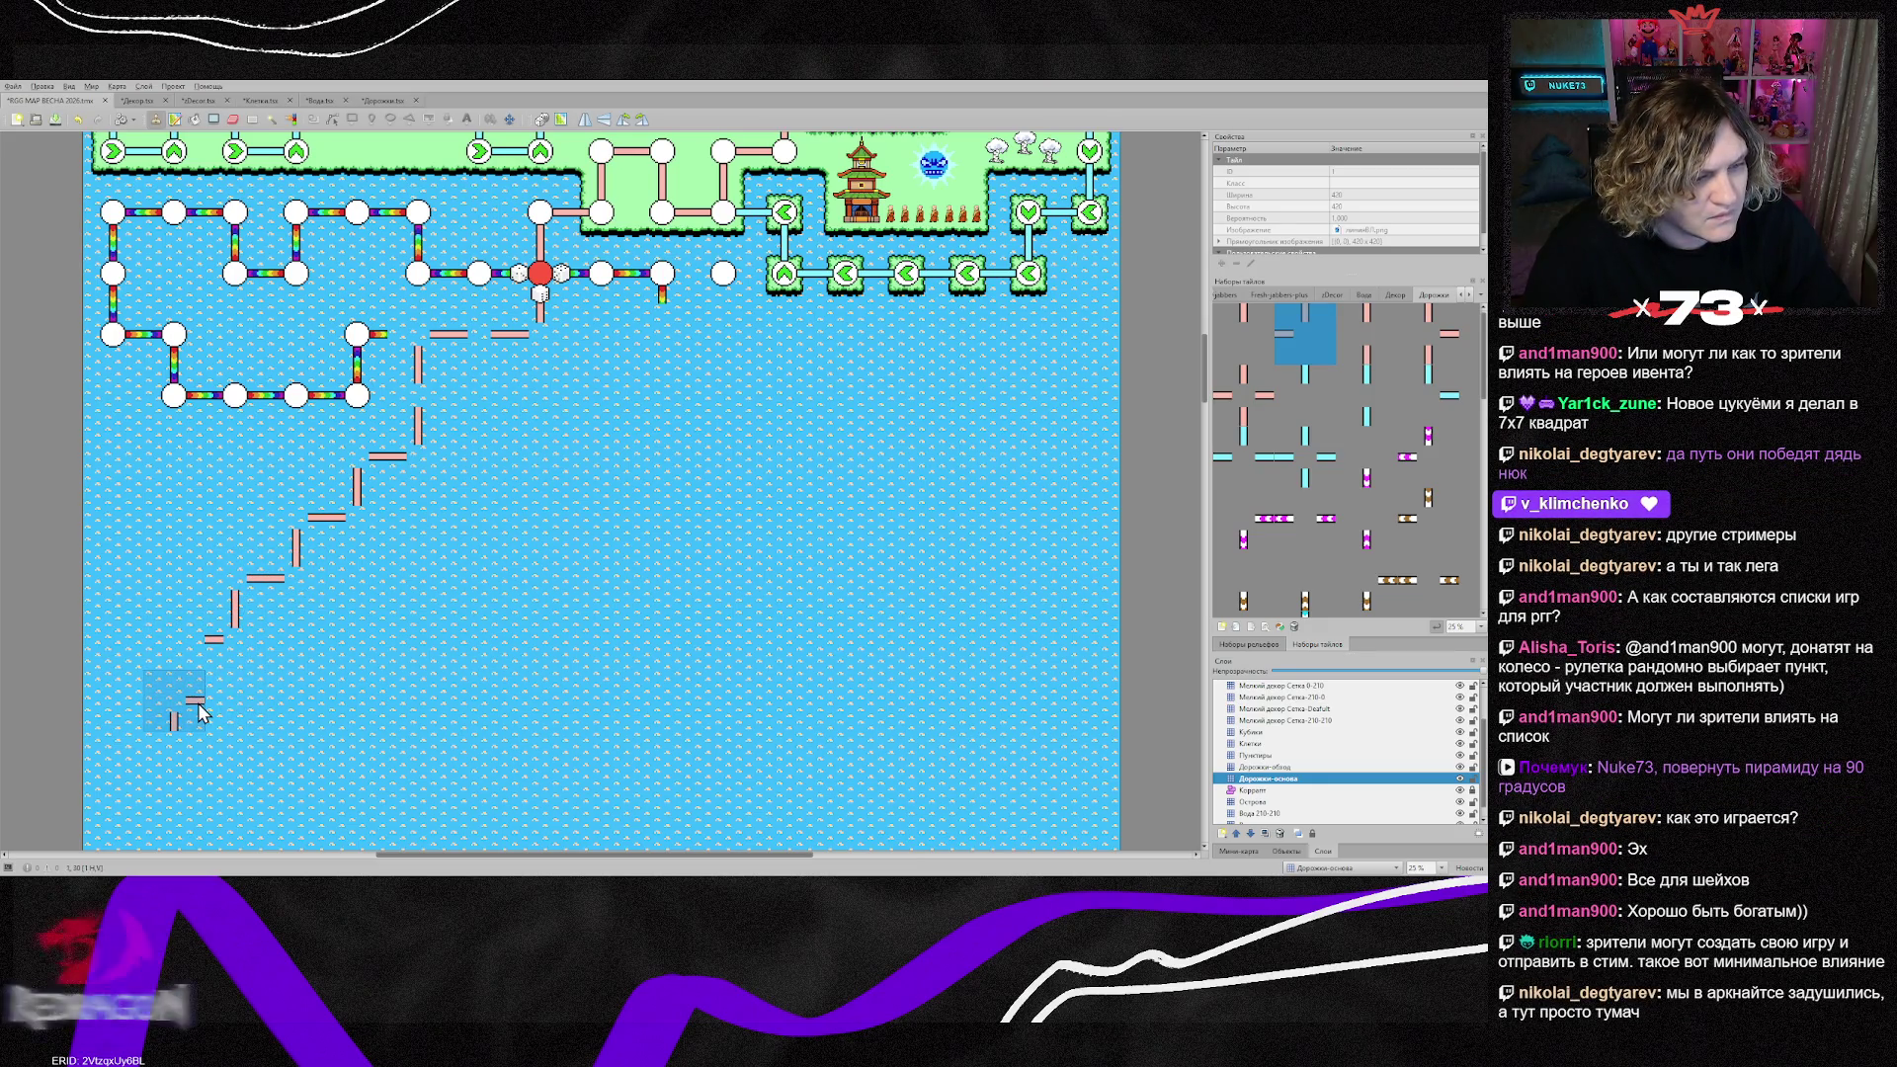
pyautogui.click(196, 691)
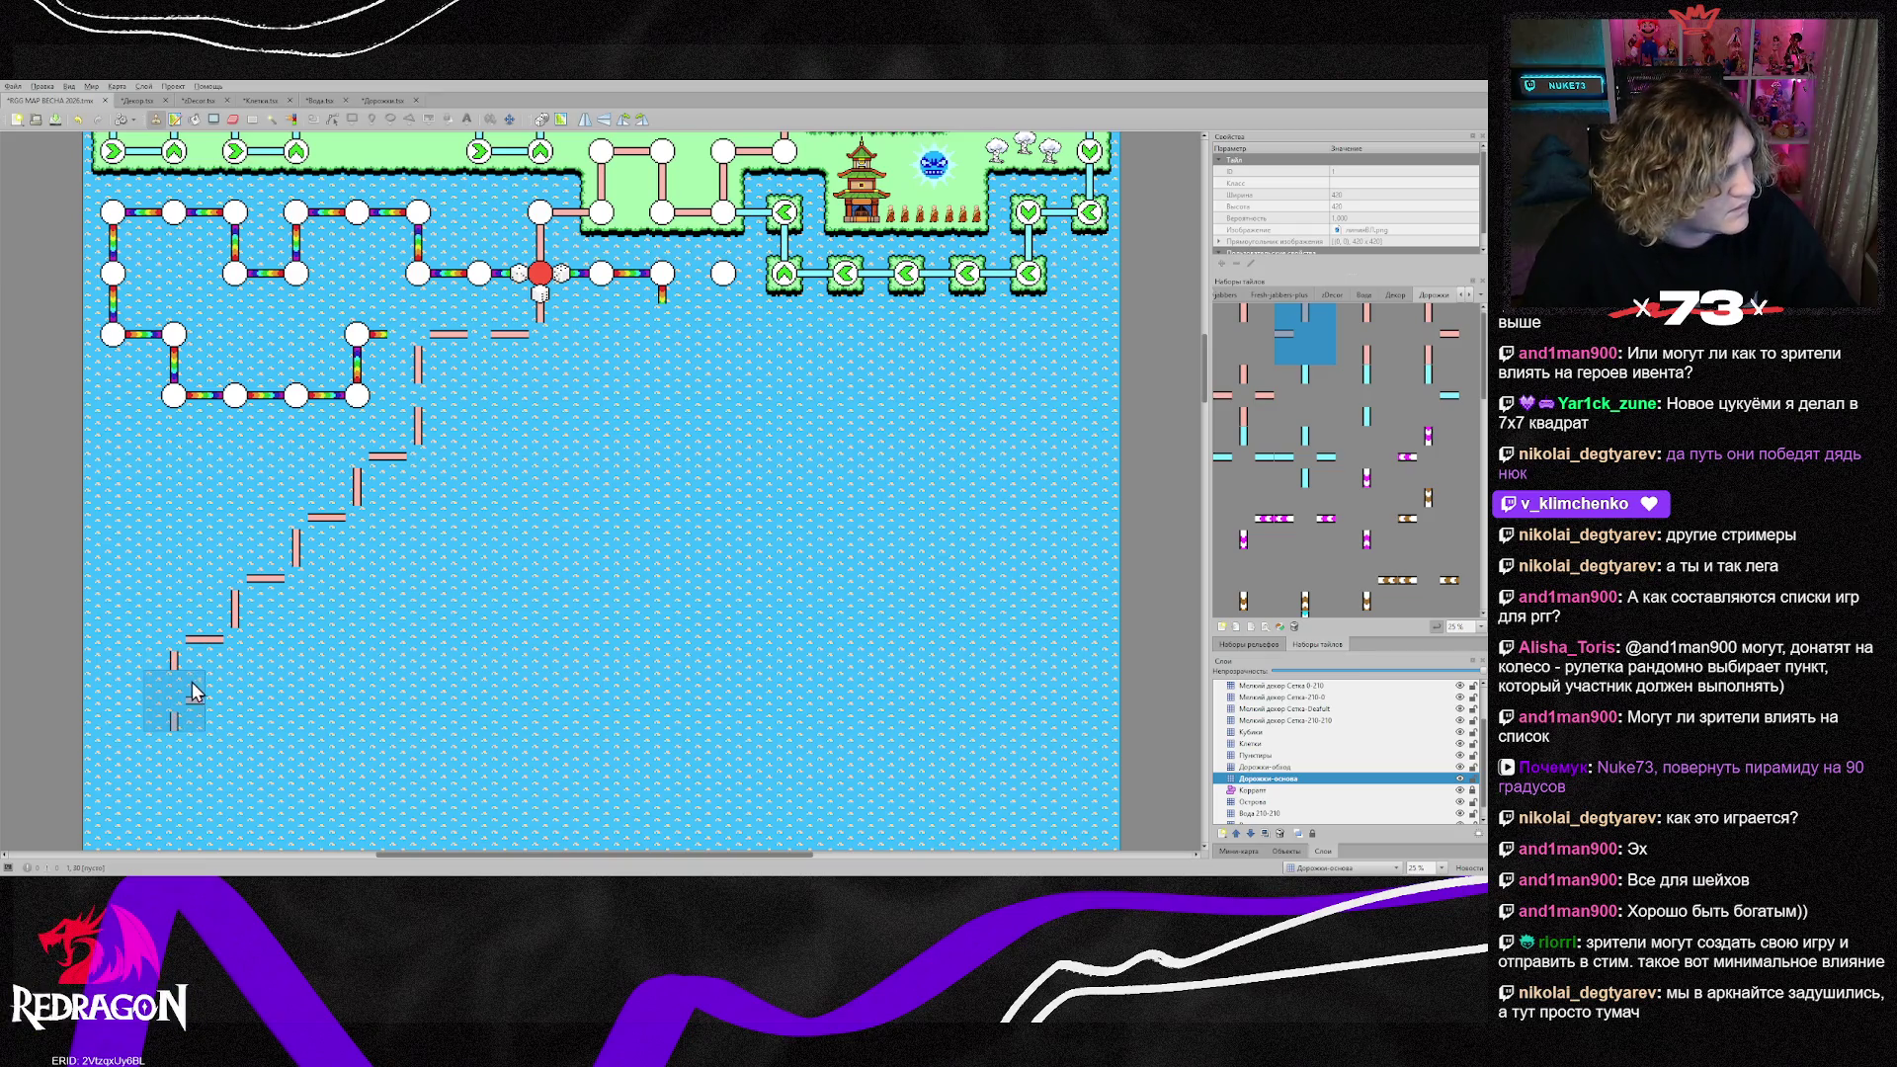
pyautogui.press('x')
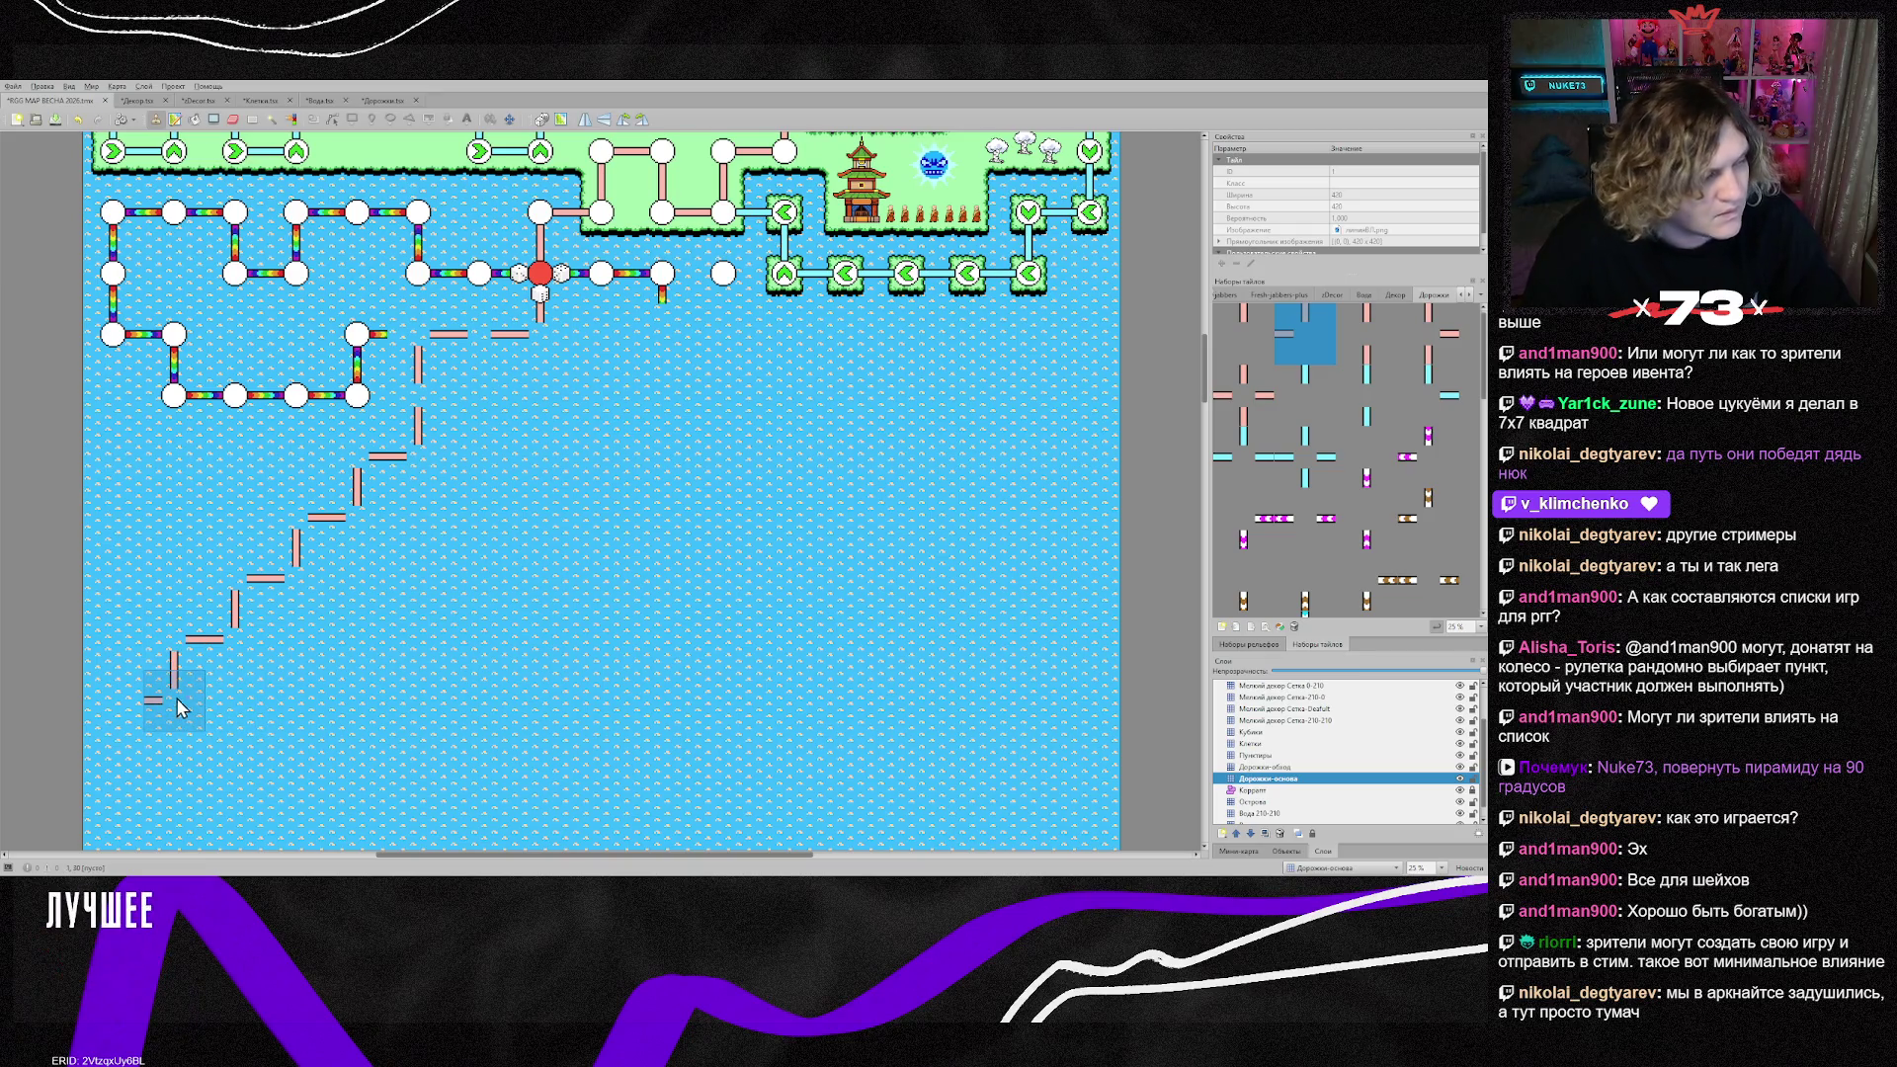
pyautogui.click(187, 719)
pyautogui.press('x')
pyautogui.click(126, 753)
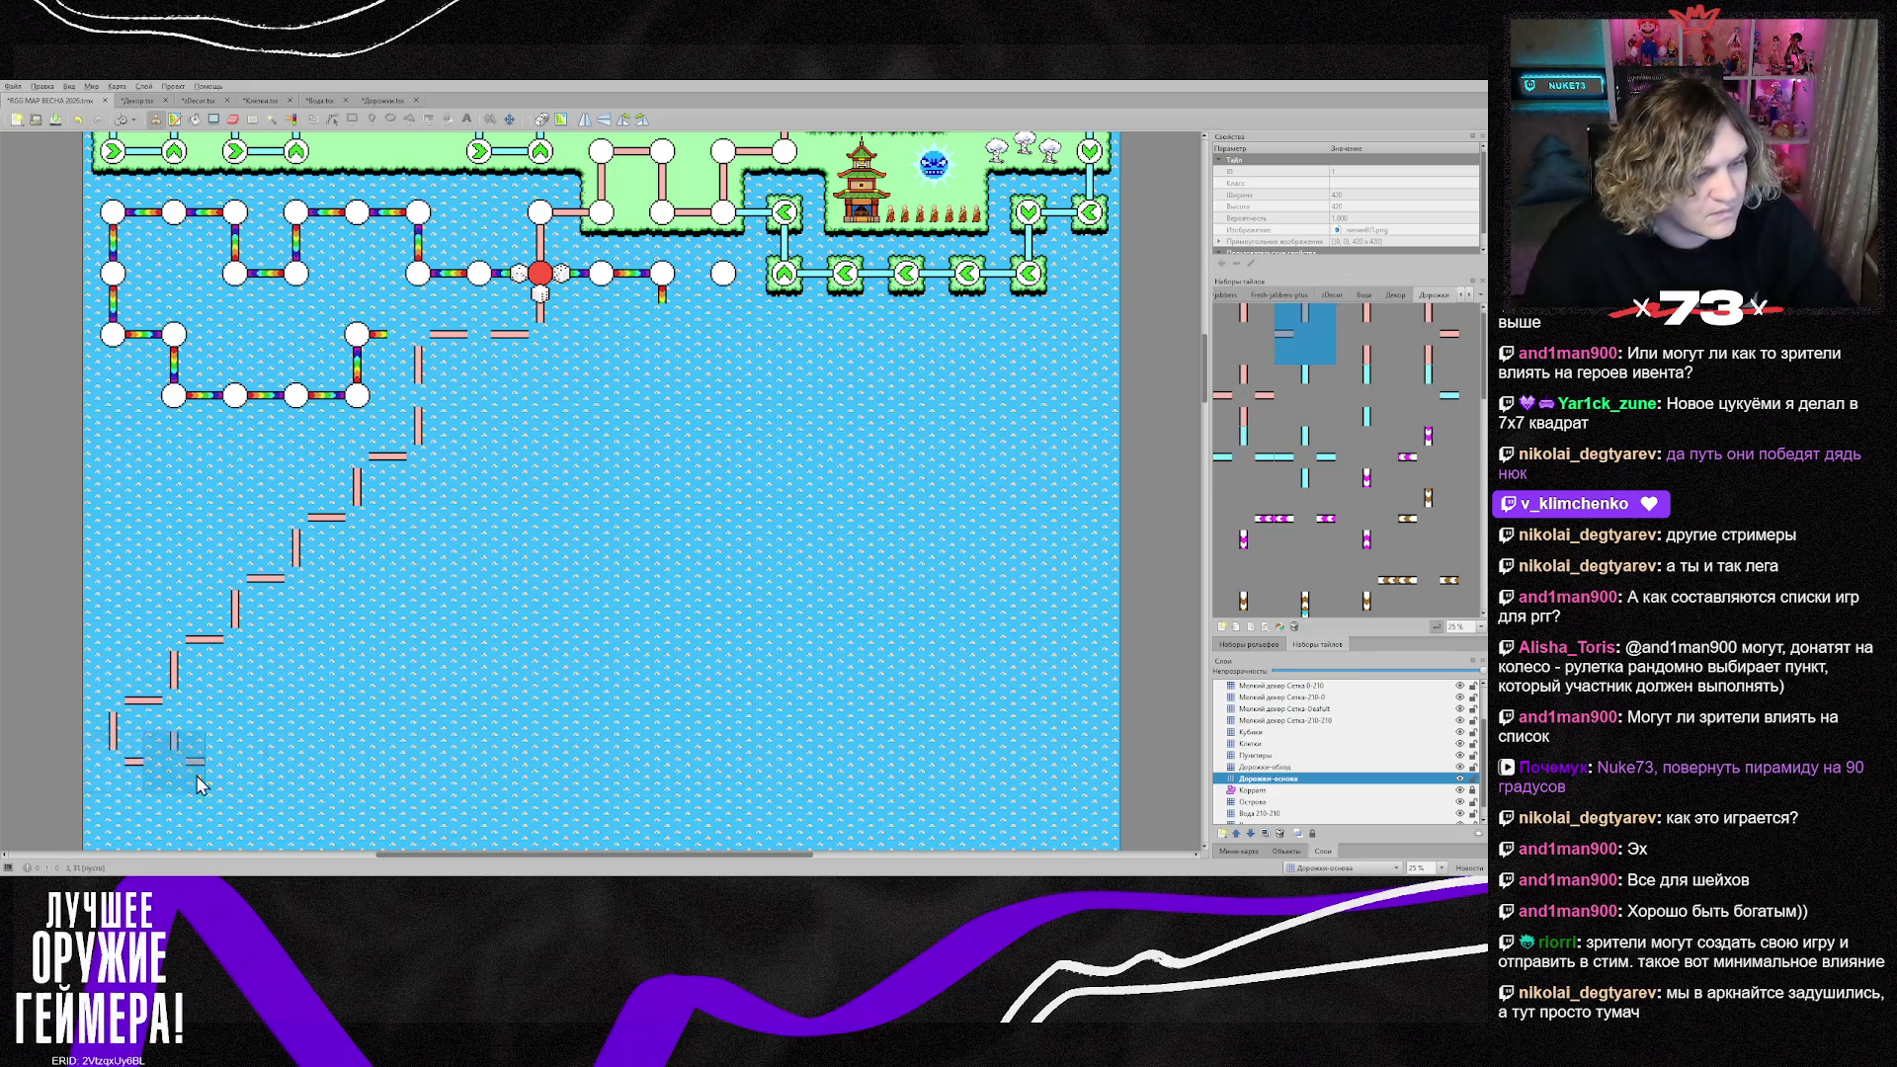
pyautogui.scroll(-3, 373, 786)
pyautogui.scroll(3, 373, 781)
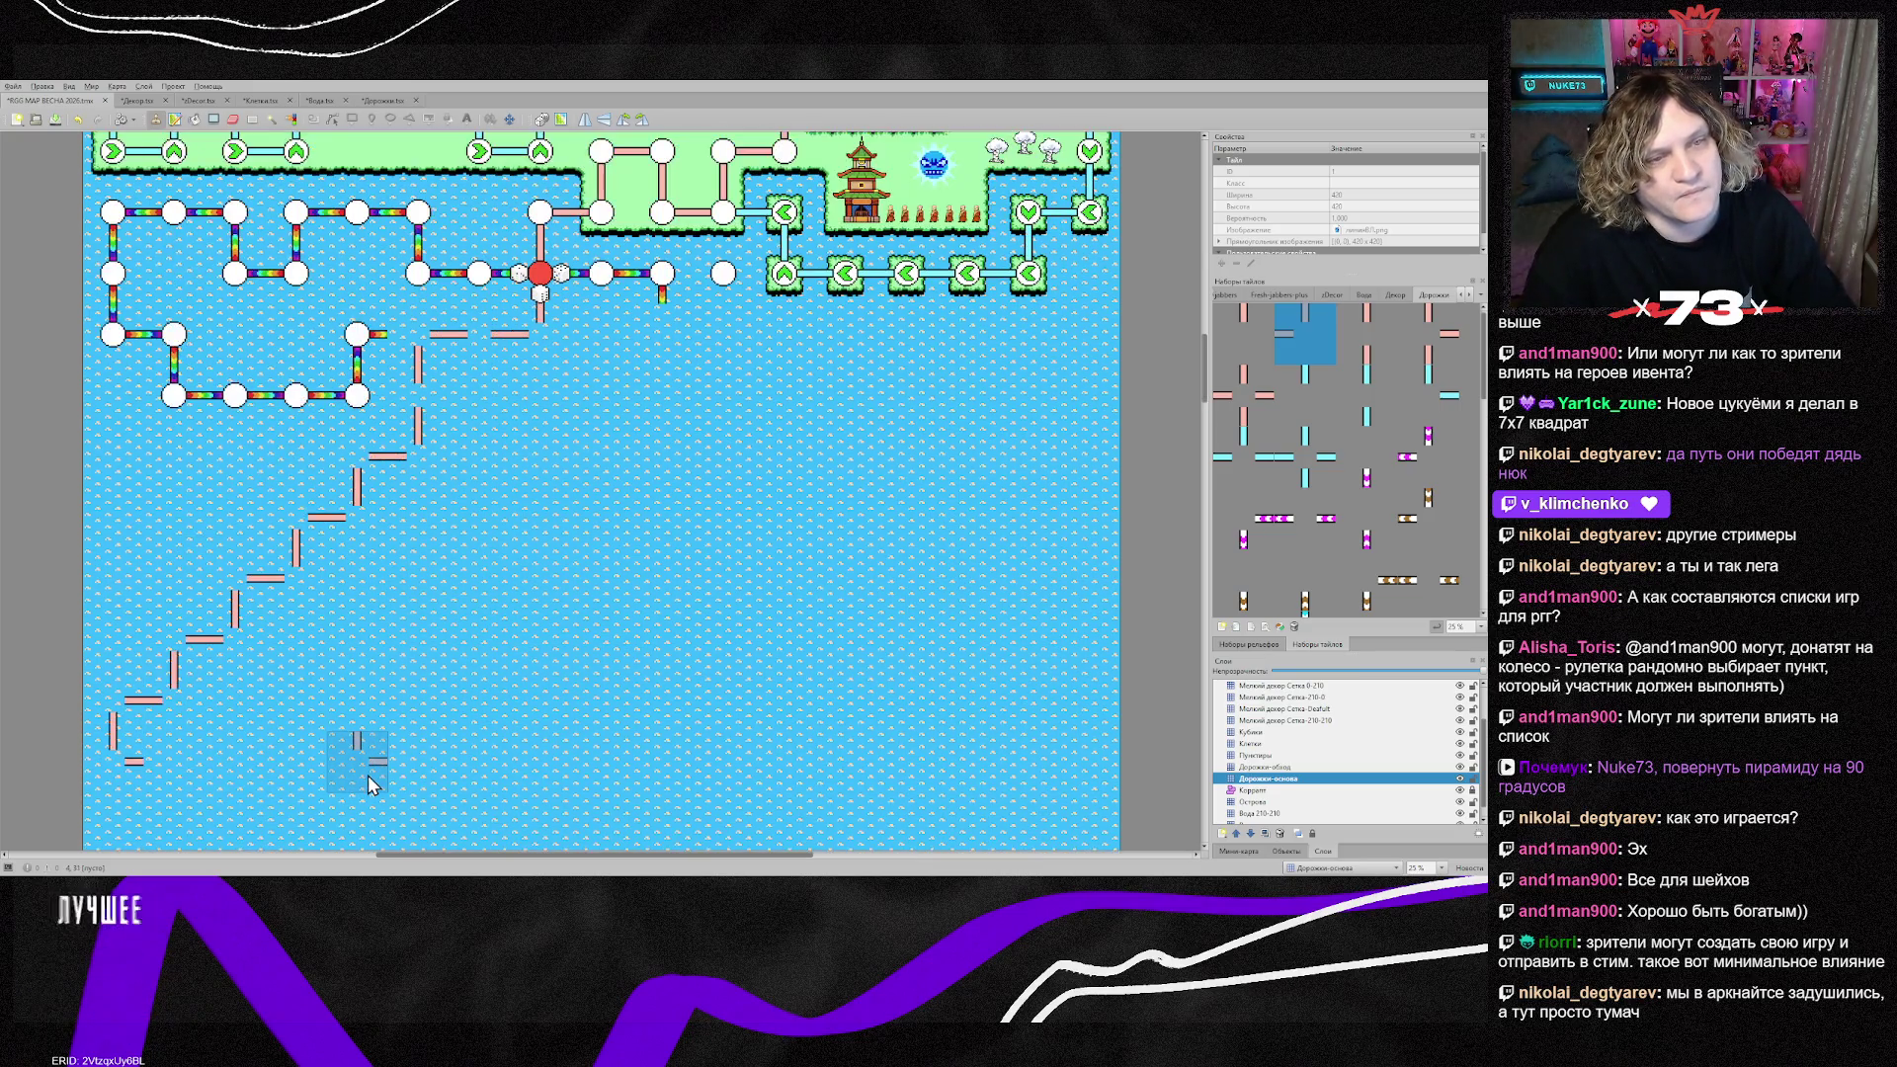
pyautogui.scroll(-3, 373, 781)
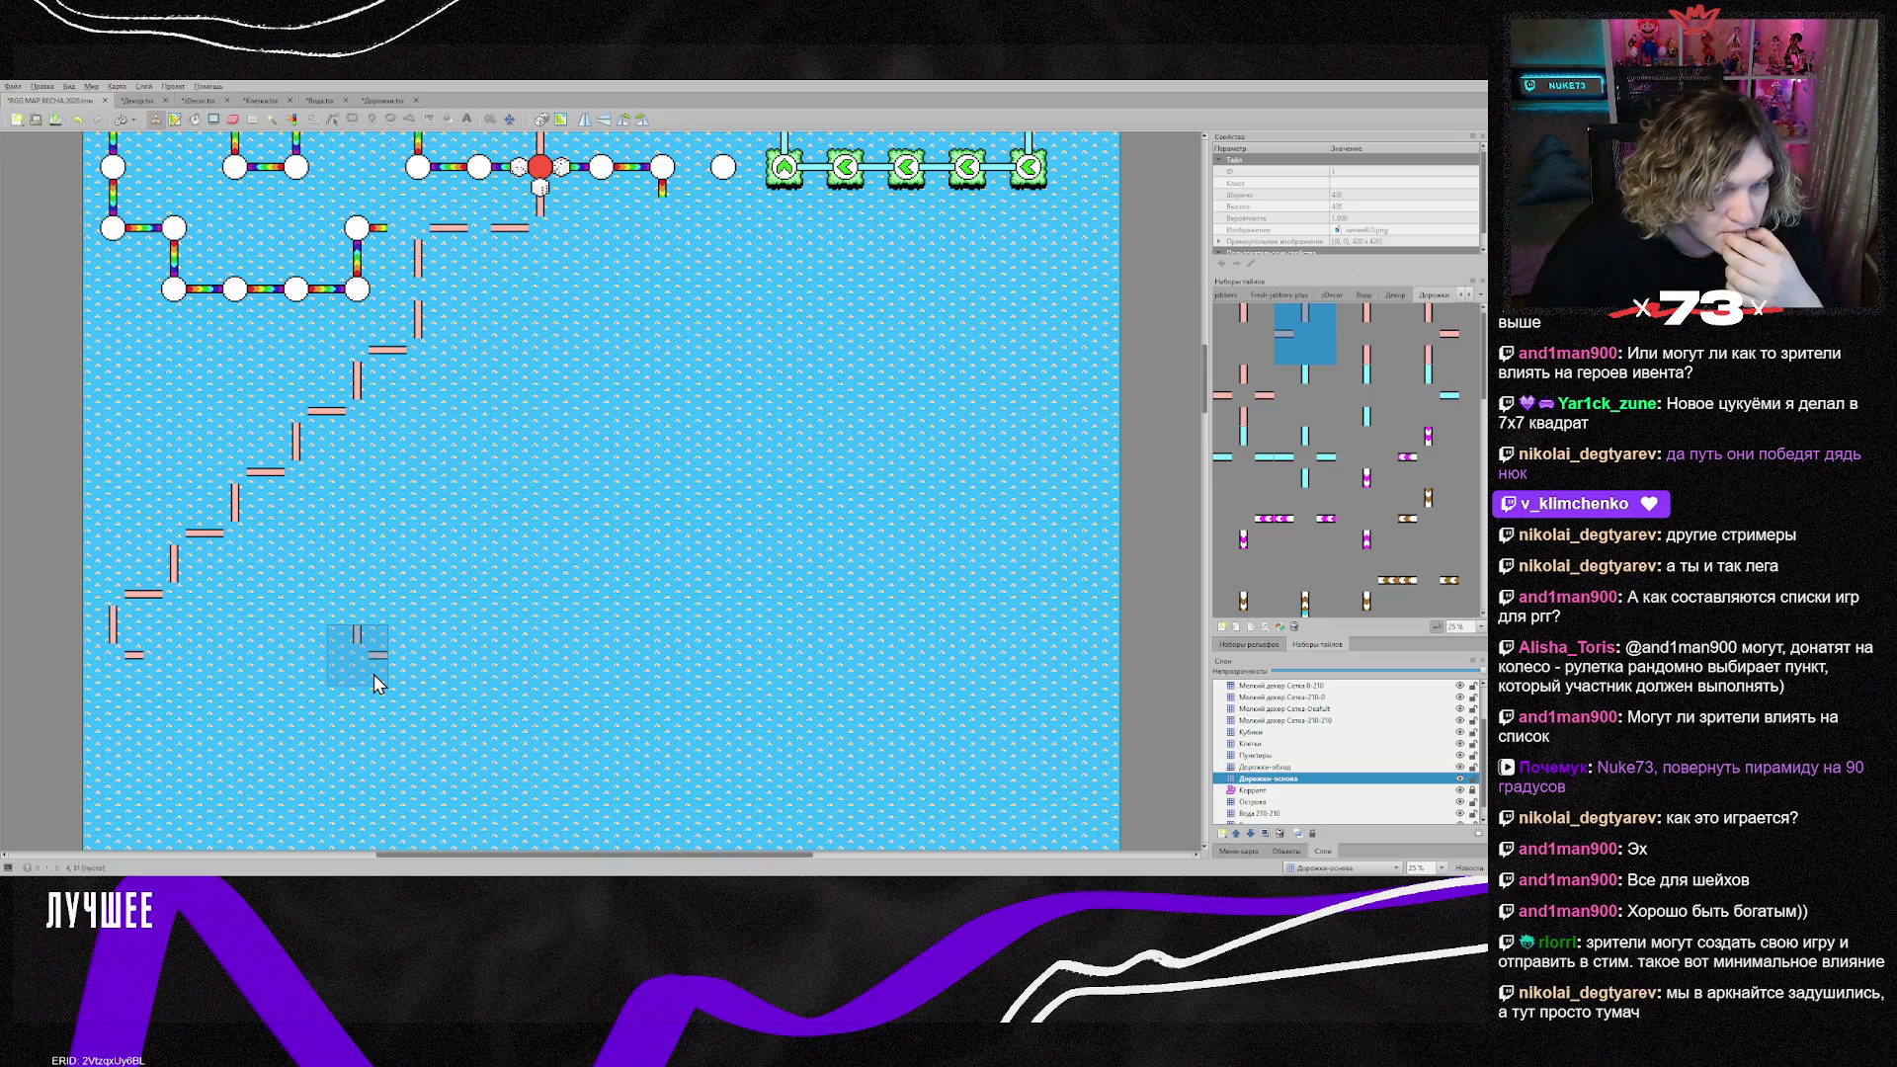
# Step: Paint the pyramid's straight bottom row with the neighbouring path tile and add a right-side step
pyautogui.click(1367, 341)
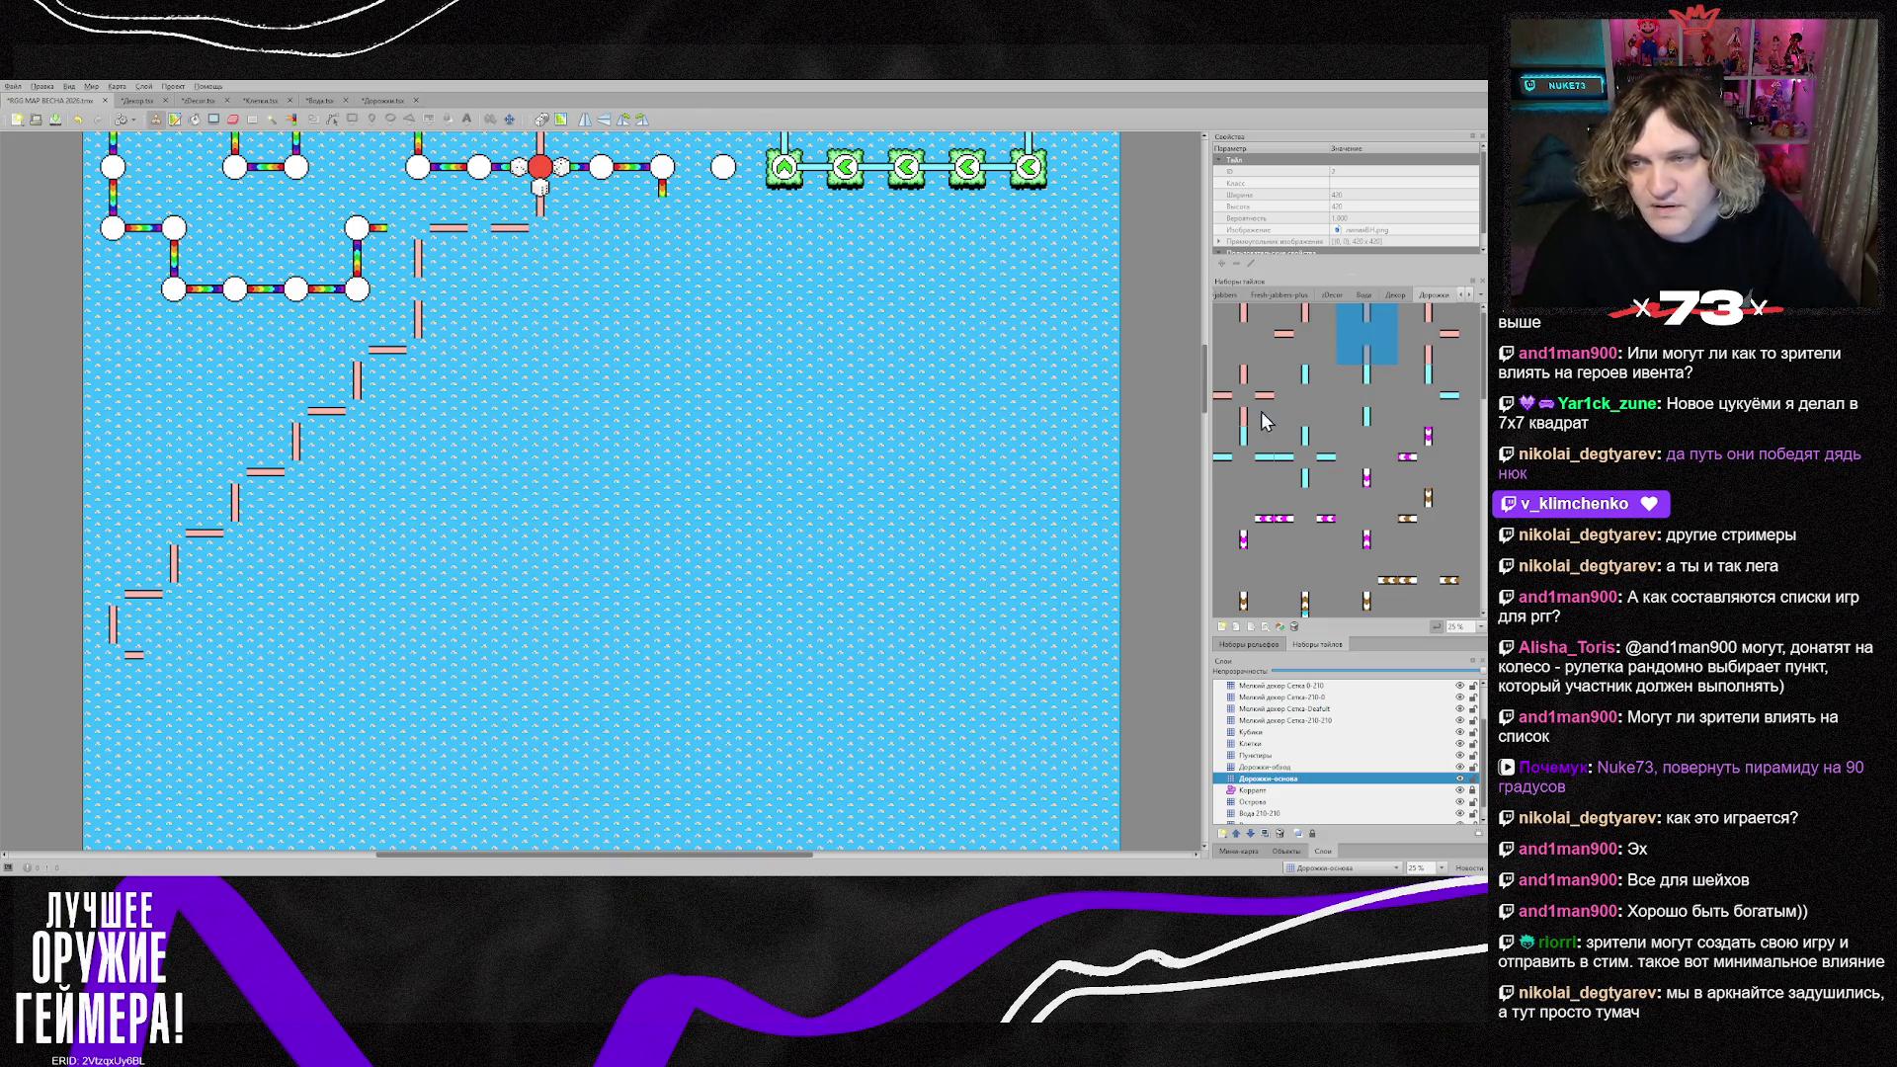
pyautogui.moveTo(198, 670)
pyautogui.mouseDown()
pyautogui.moveTo(774, 669)
pyautogui.moveTo(790, 598)
pyautogui.moveTo(721, 541)
pyautogui.moveTo(657, 529)
pyautogui.moveTo(660, 483)
pyautogui.moveTo(617, 465)
pyautogui.moveTo(591, 415)
pyautogui.moveTo(537, 401)
pyautogui.moveTo(533, 341)
pyautogui.moveTo(484, 341)
pyautogui.mouseUp()
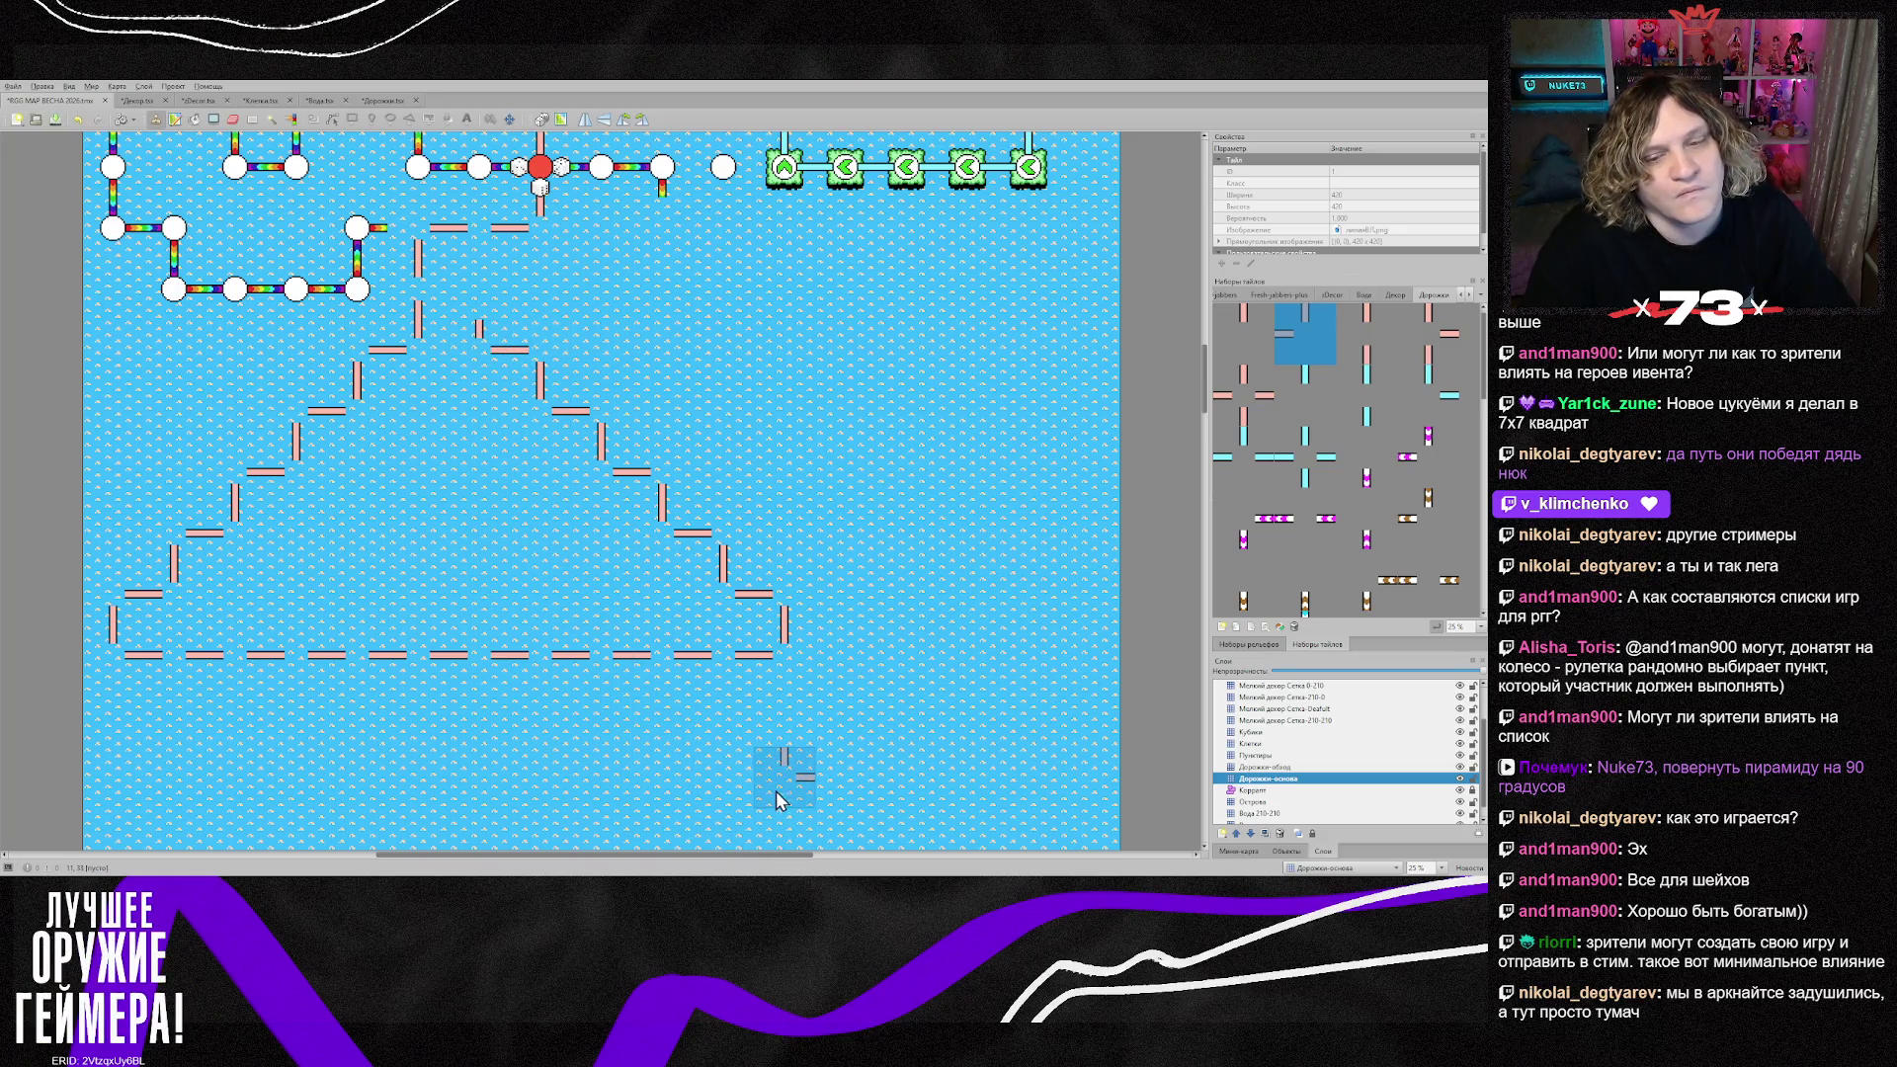
pyautogui.moveTo(739, 855)
pyautogui.mouseDown()
pyautogui.moveTo(790, 851)
pyautogui.moveTo(744, 852)
pyautogui.mouseUp()
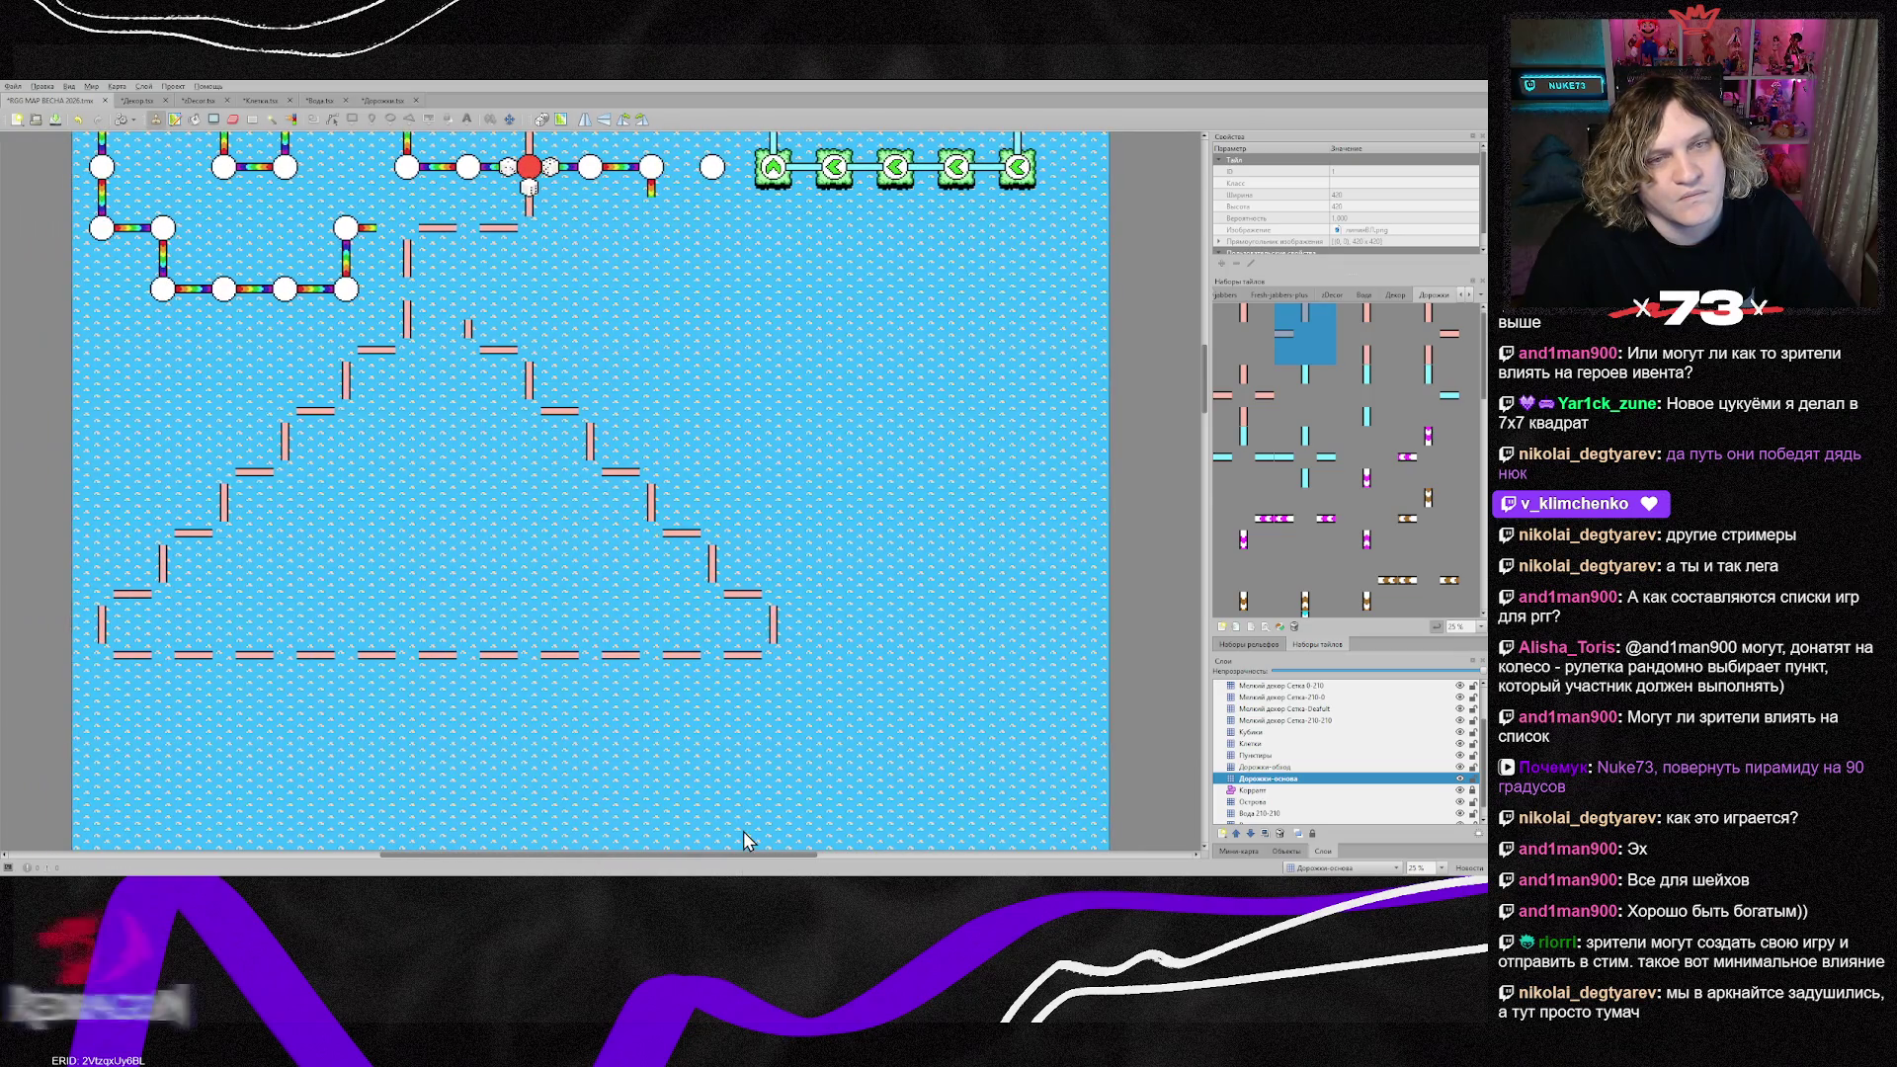
pyautogui.scroll(2, 749, 833)
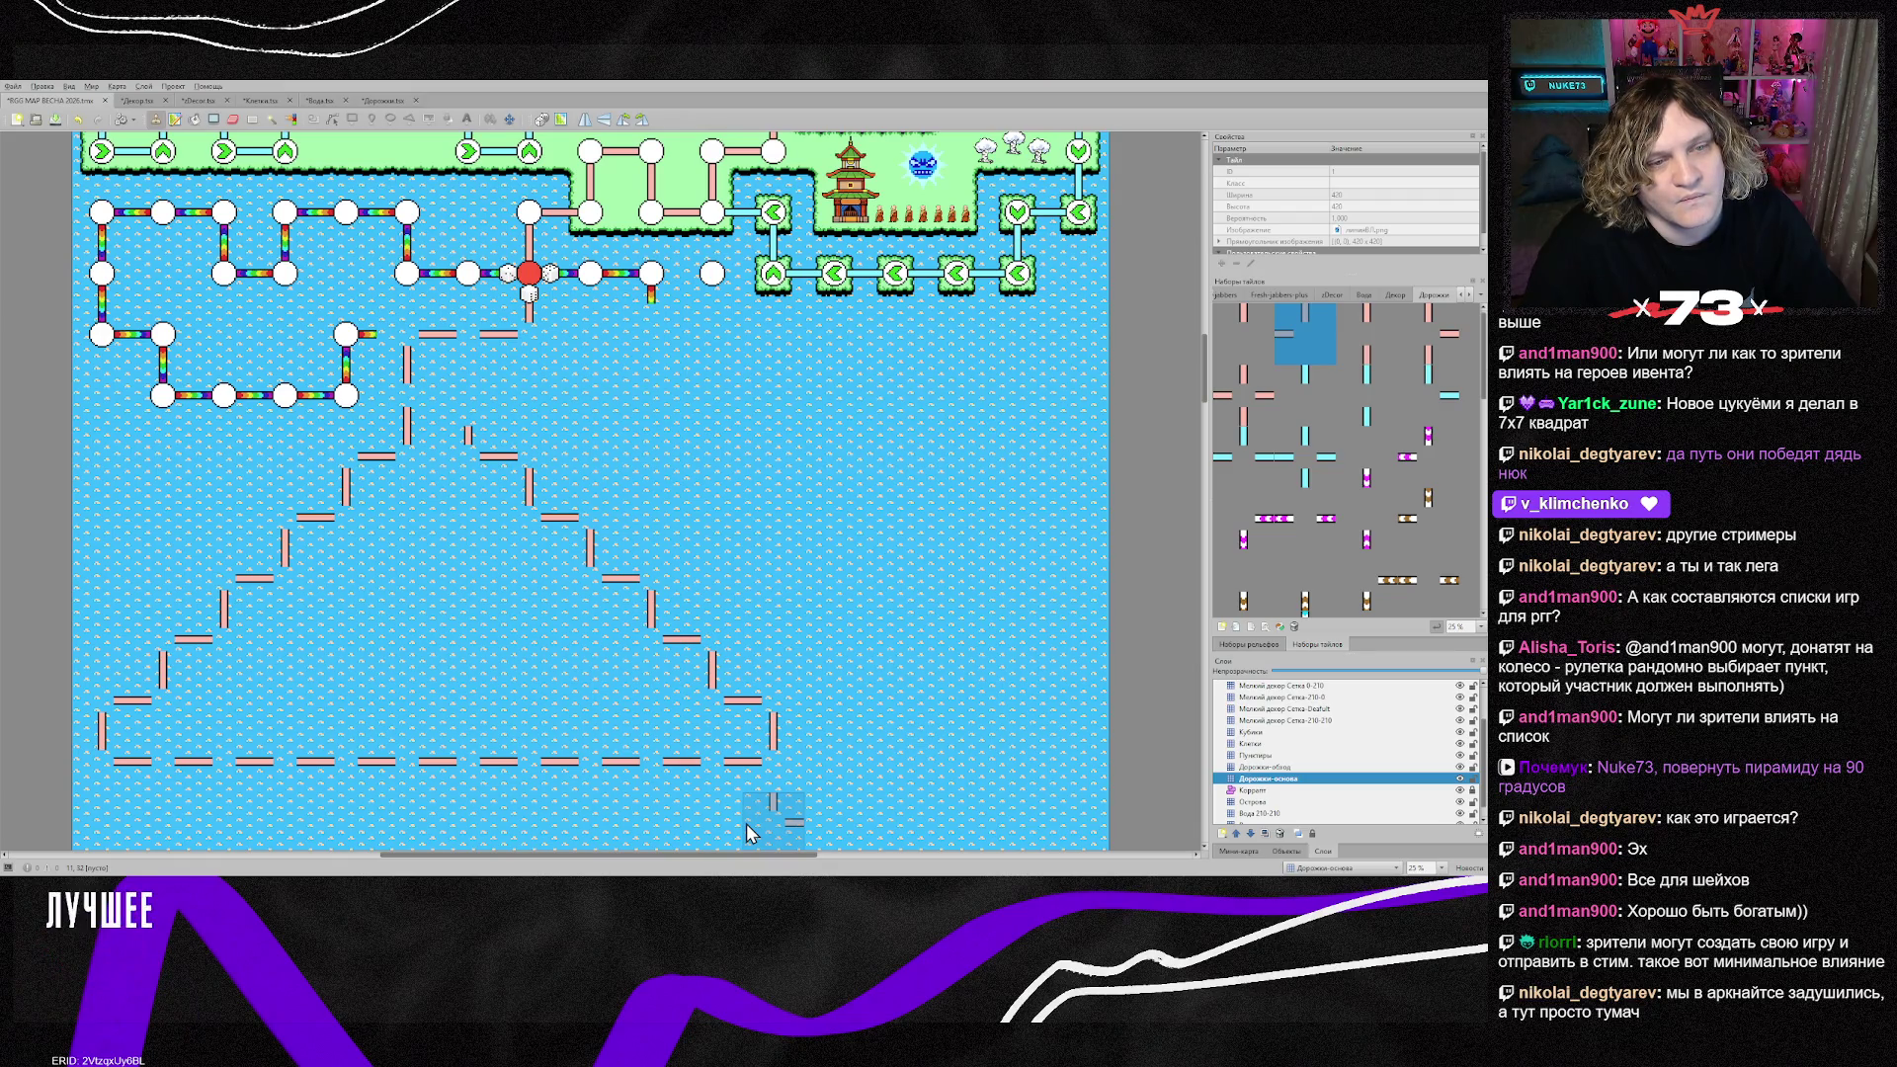
pyautogui.click(469, 416)
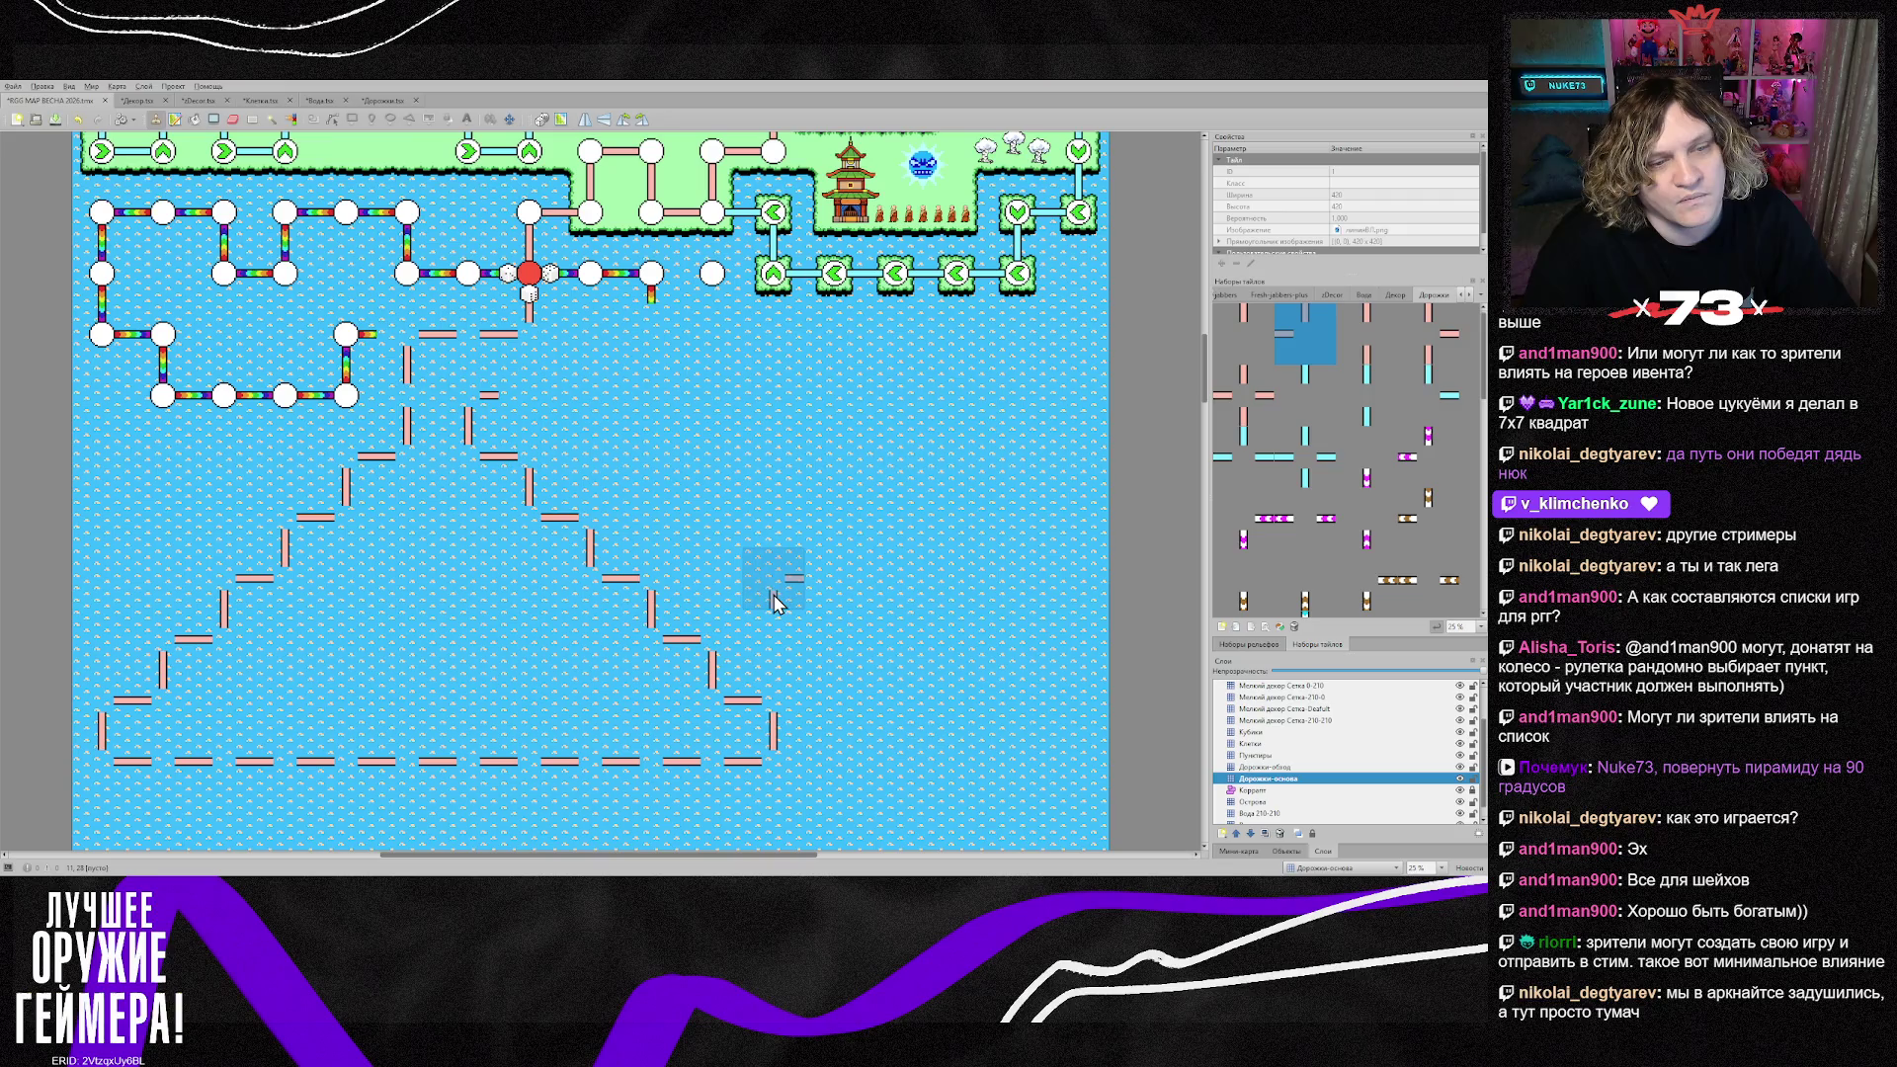
# Step: Paste the copied arrow-node maze as a stamp floating below the pyramid outline
pyautogui.scroll(-15, 774, 600)
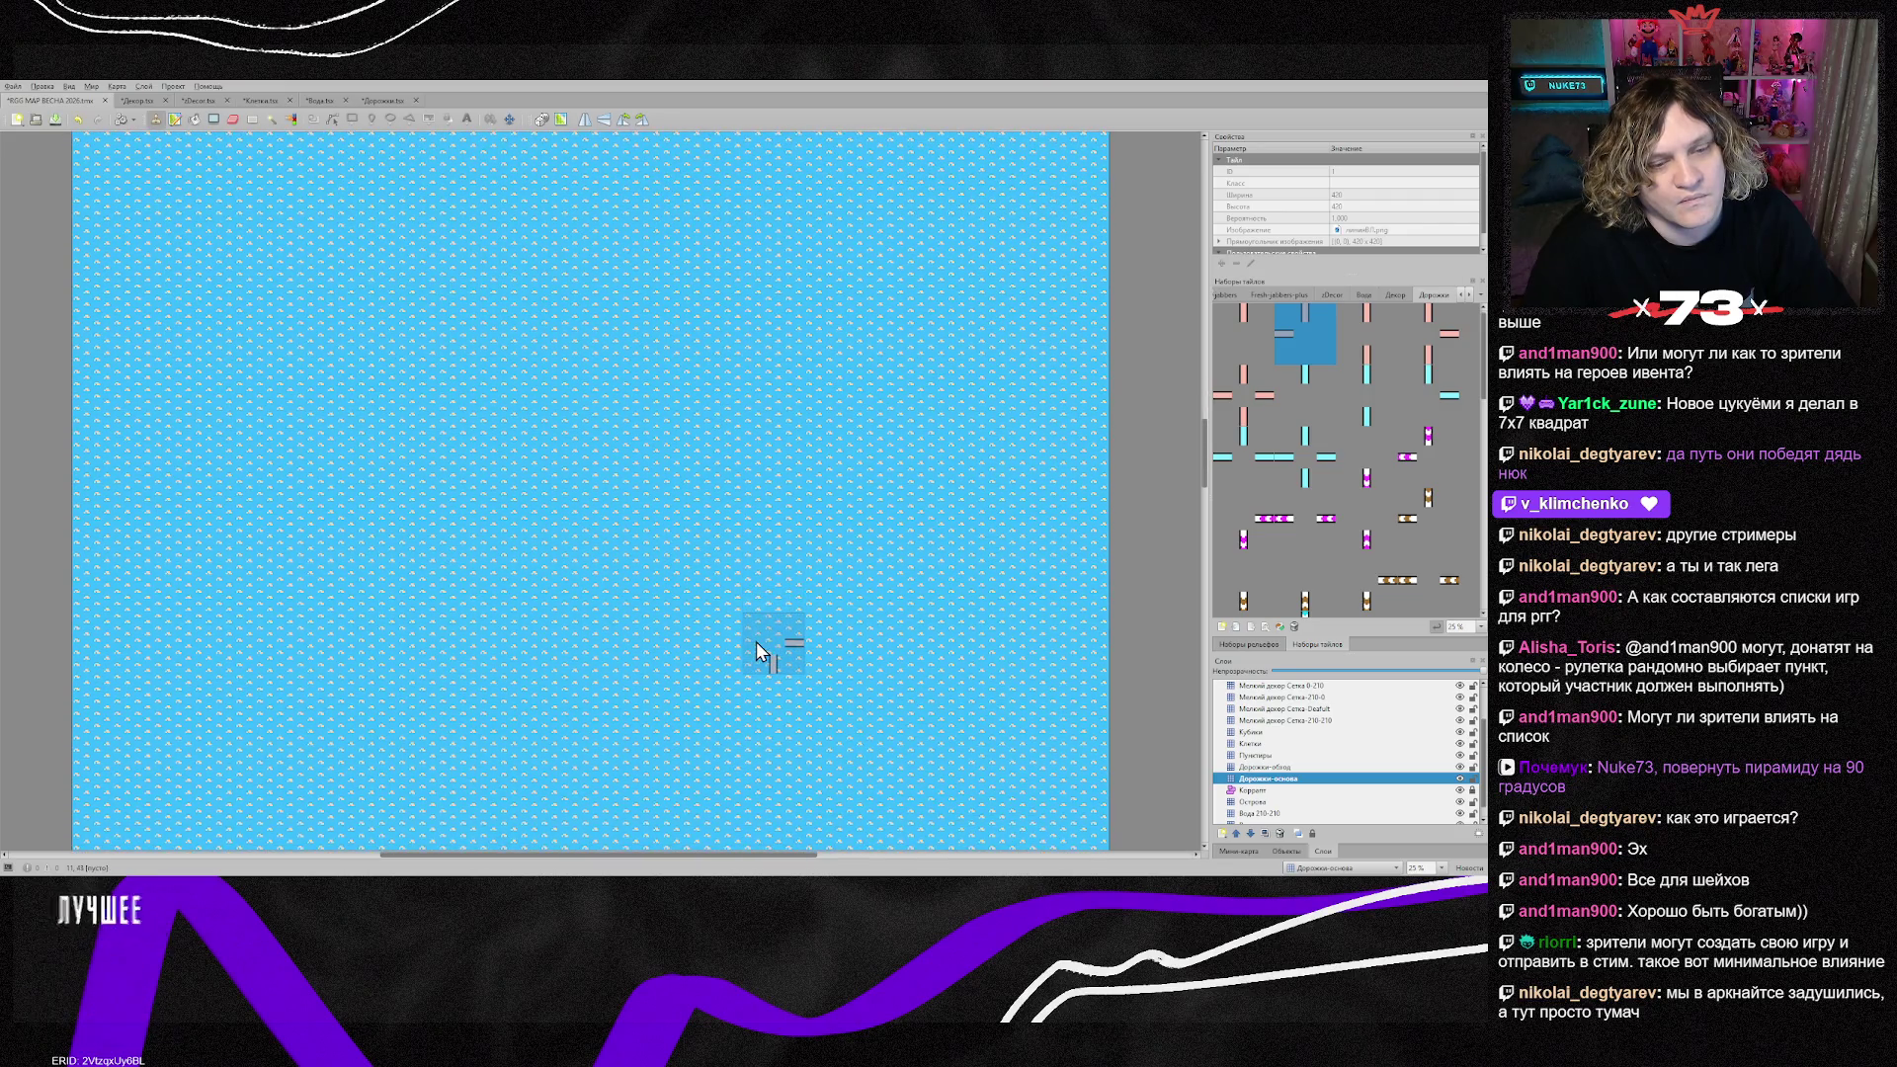
pyautogui.scroll(10, 756, 650)
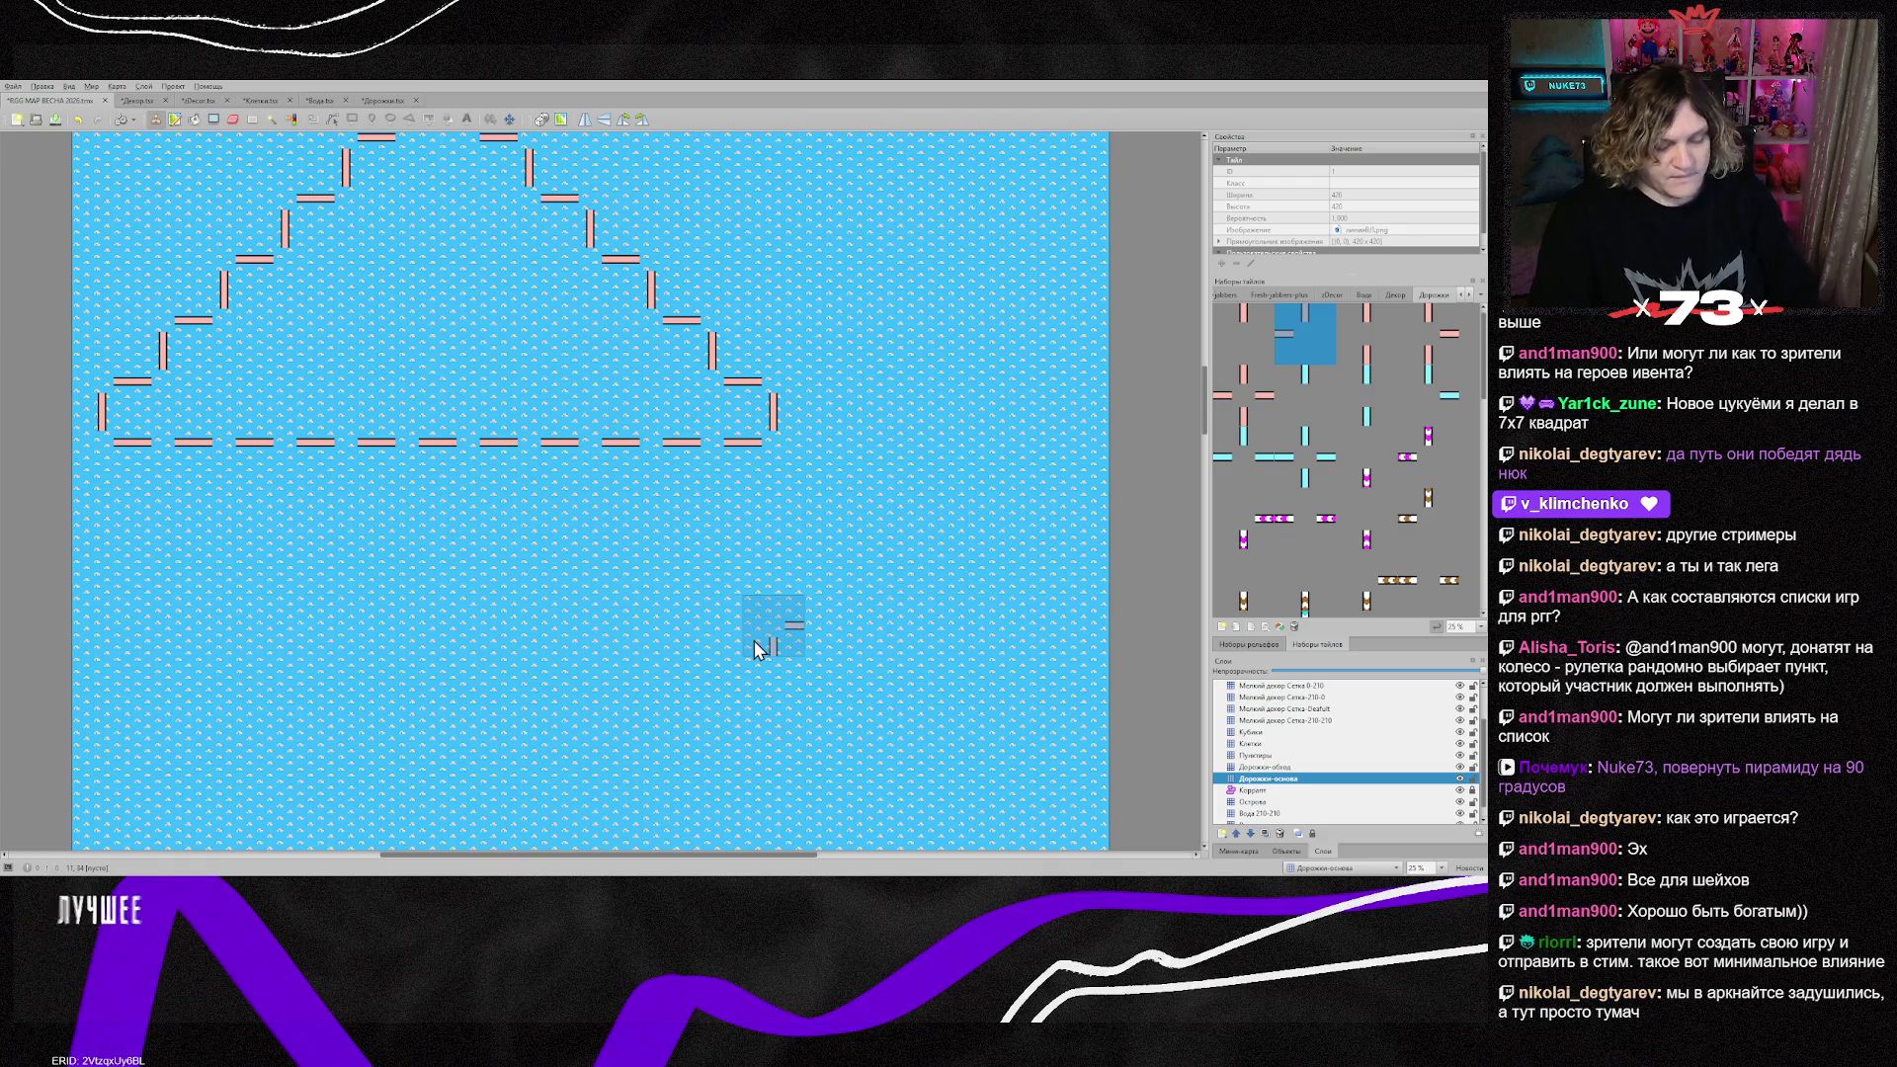
pyautogui.hotkey('ctrl', 'v')
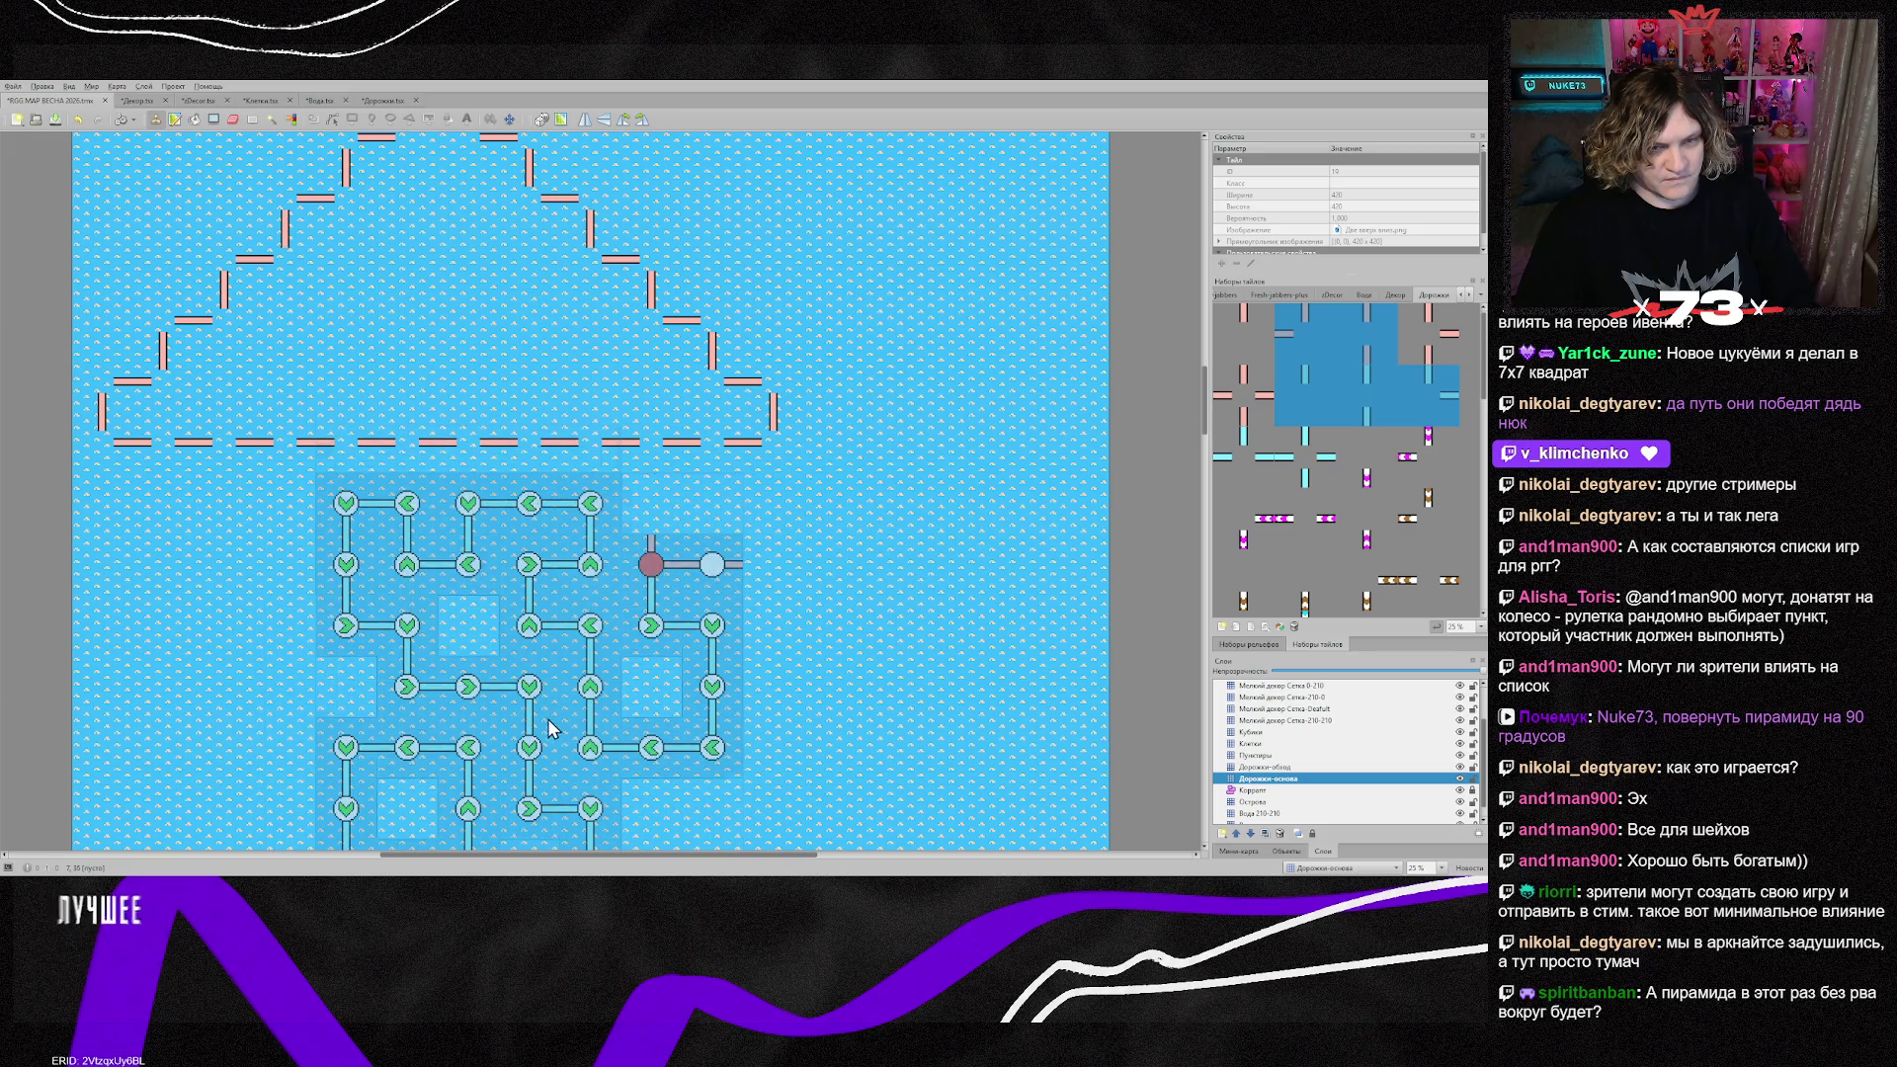
# Step: Rotate the maze stamp three quarter turns, then undo the recent maze changes
pyautogui.press('z')
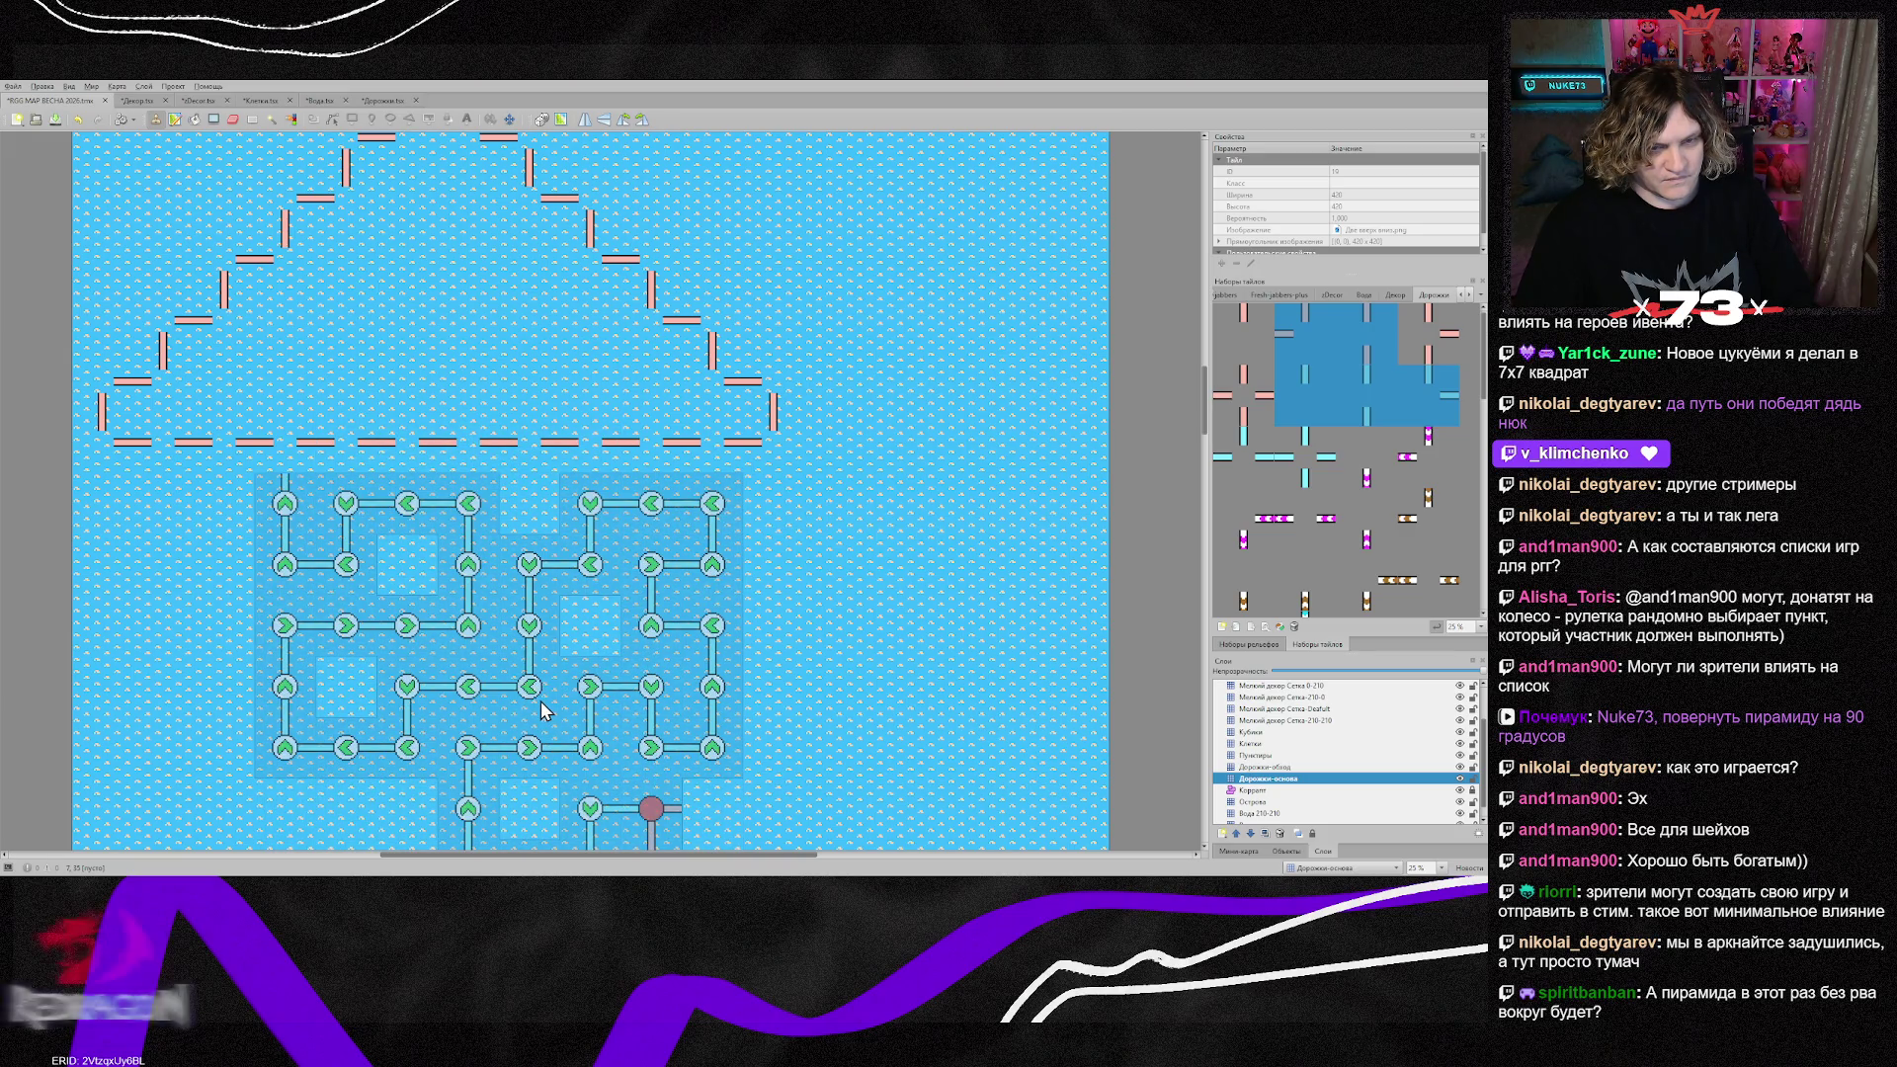
pyautogui.press('z')
pyautogui.press('z')
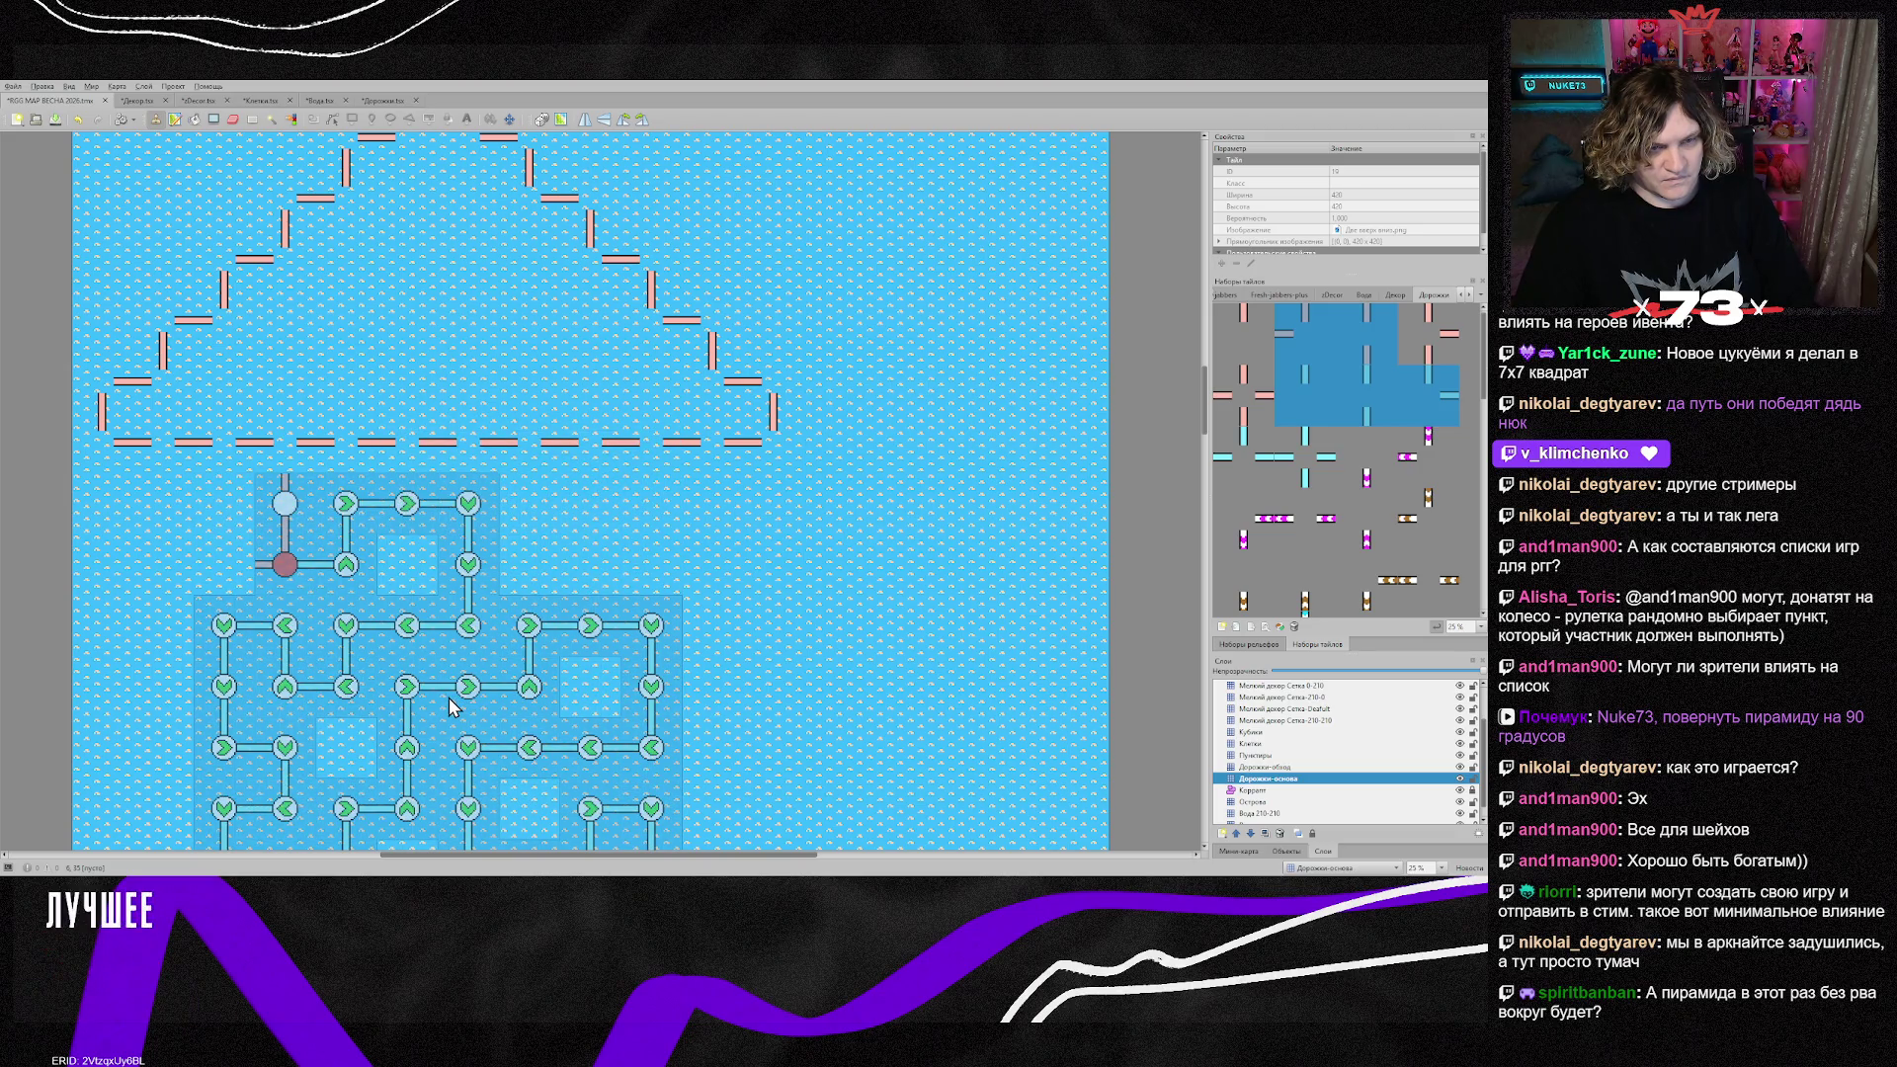
pyautogui.press('z')
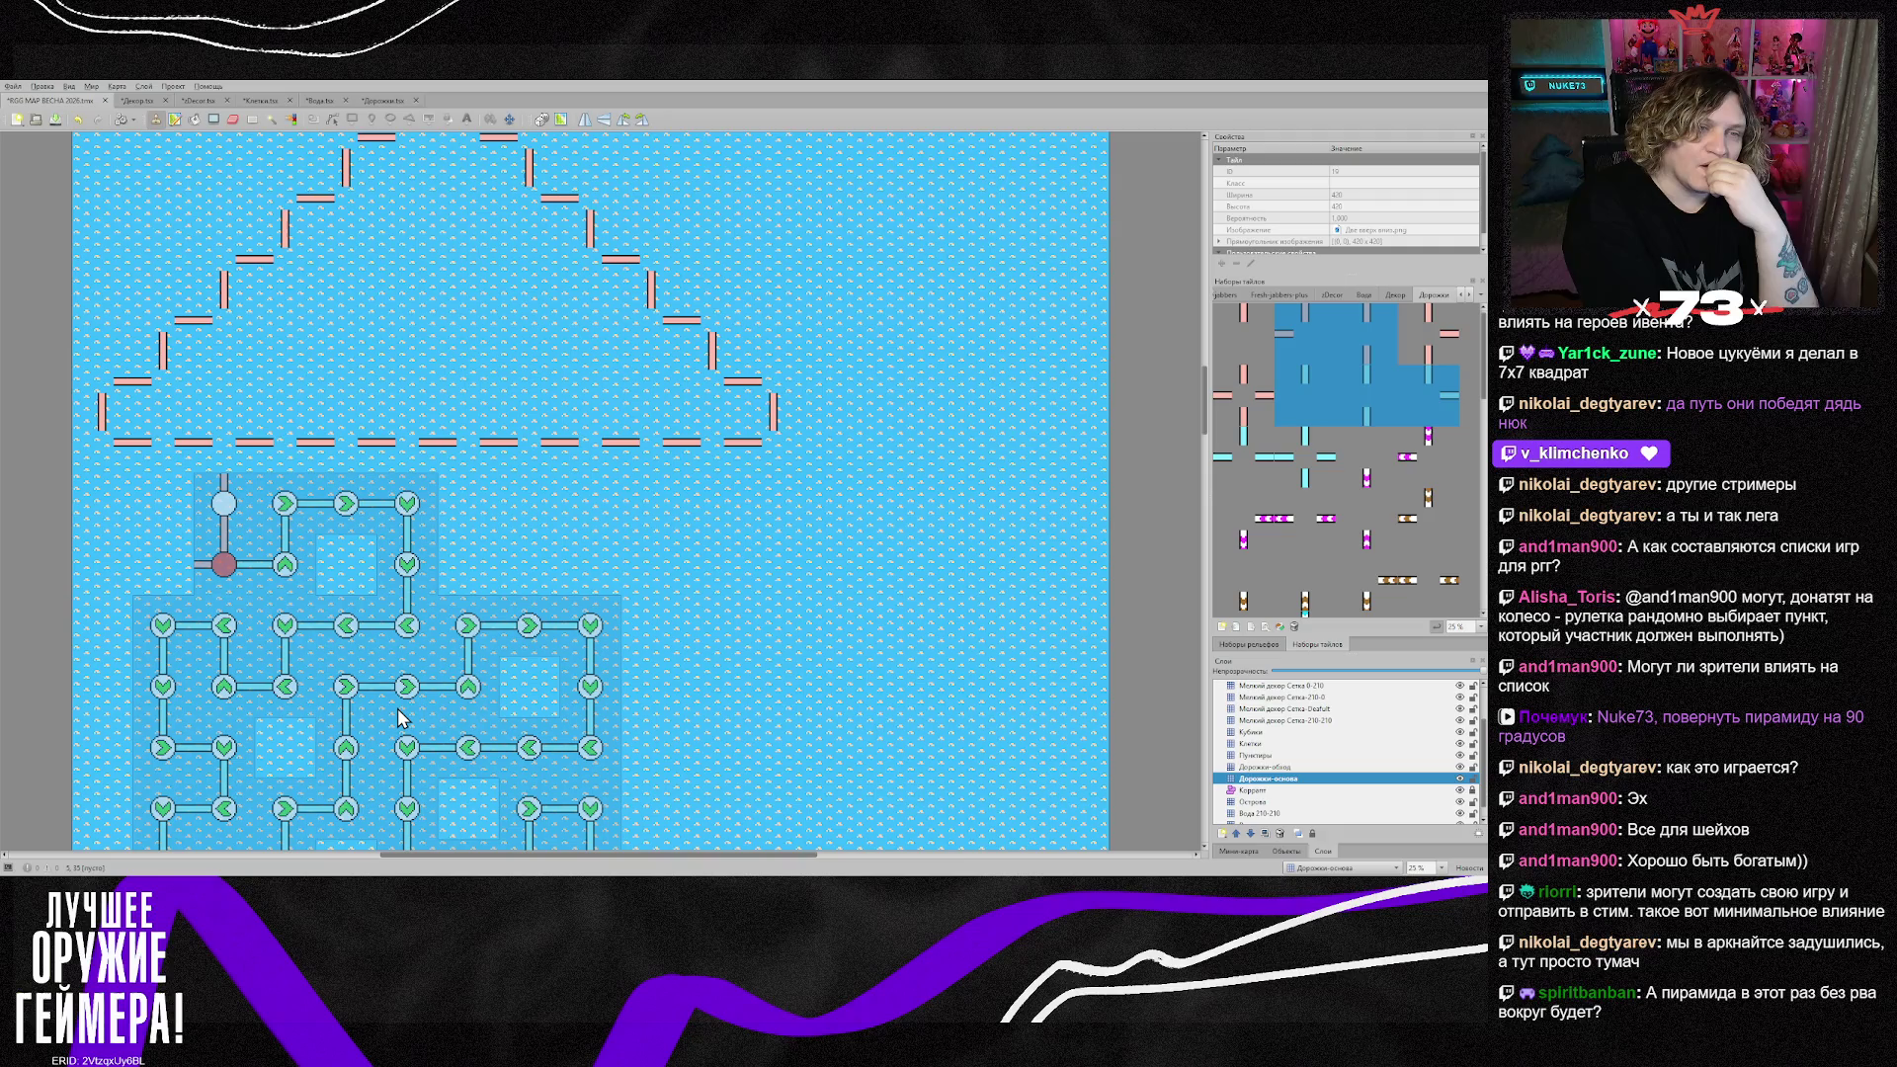
pyautogui.hotkey('ctrl', 'z')
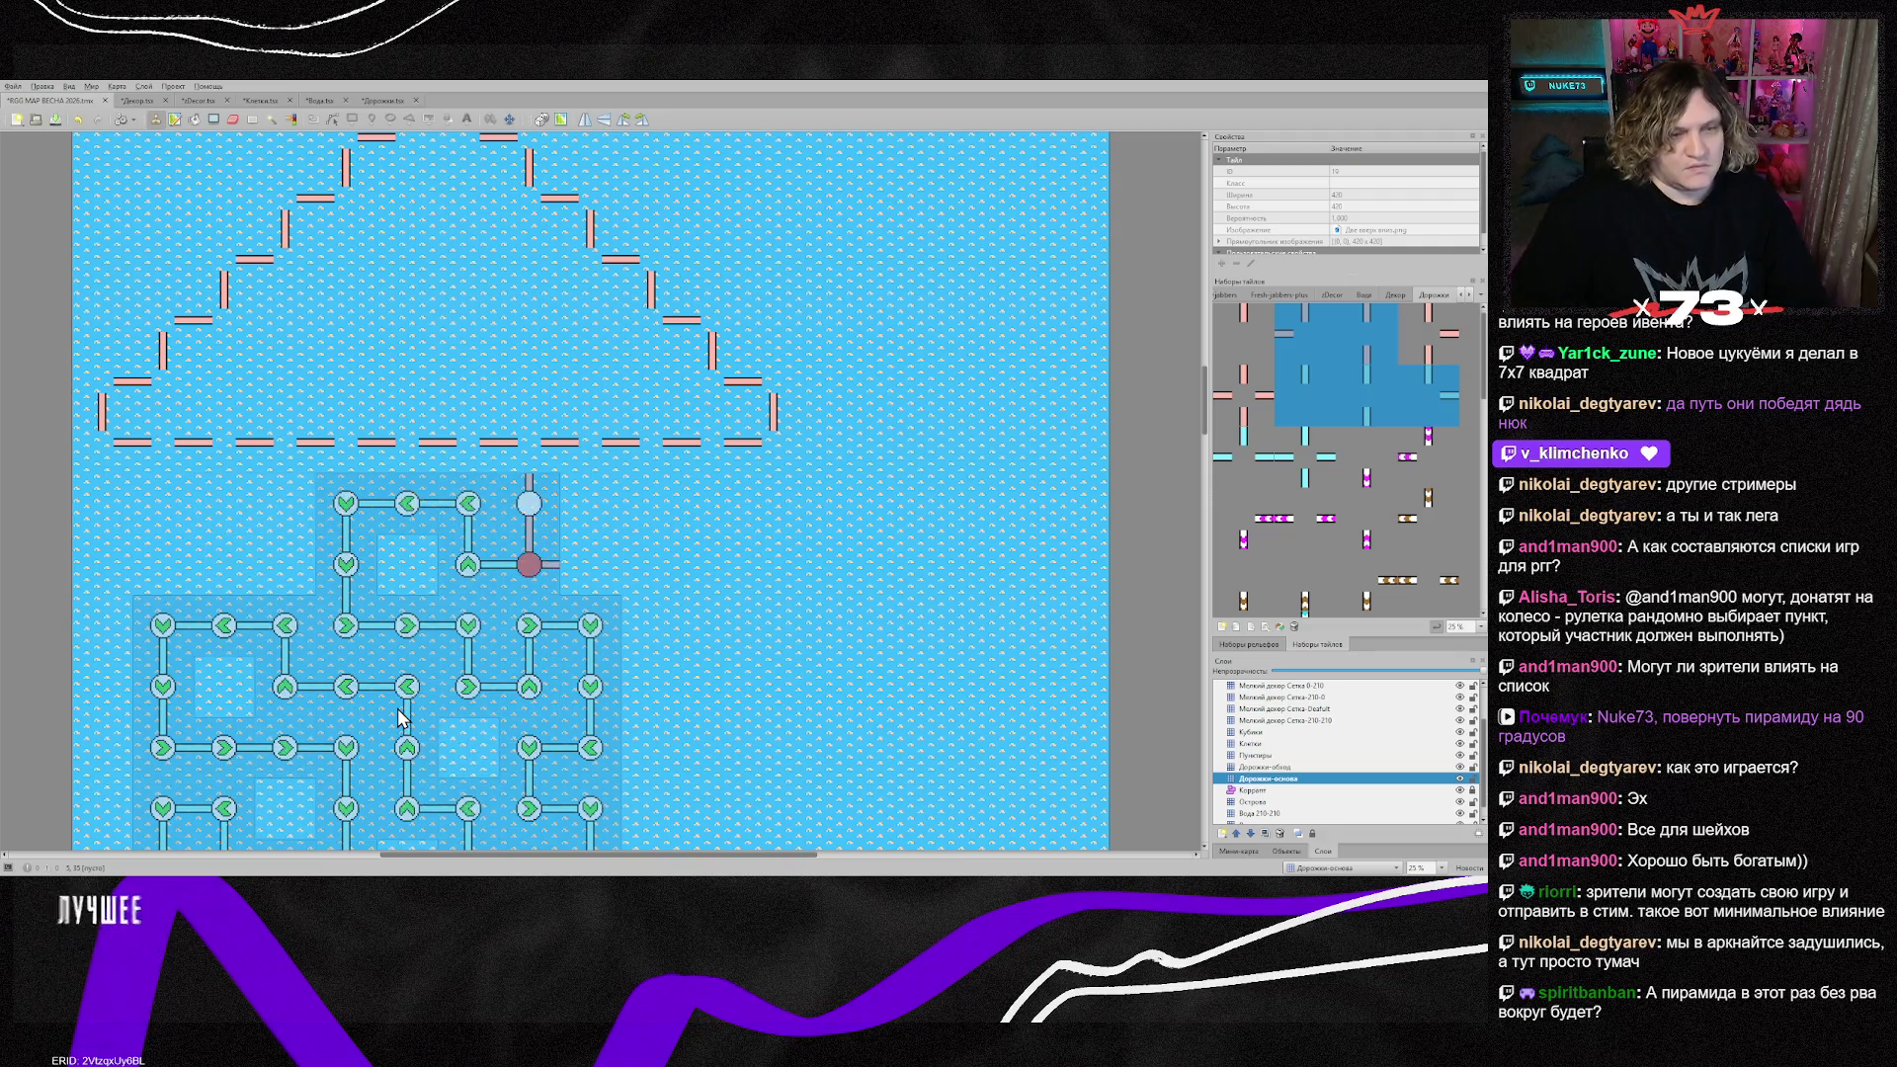
pyautogui.hotkey('ctrl', 'y')
pyautogui.hotkey('ctrl', 'z')
pyautogui.hotkey('ctrl', 'z')
pyautogui.hotkey('ctrl', 'z')
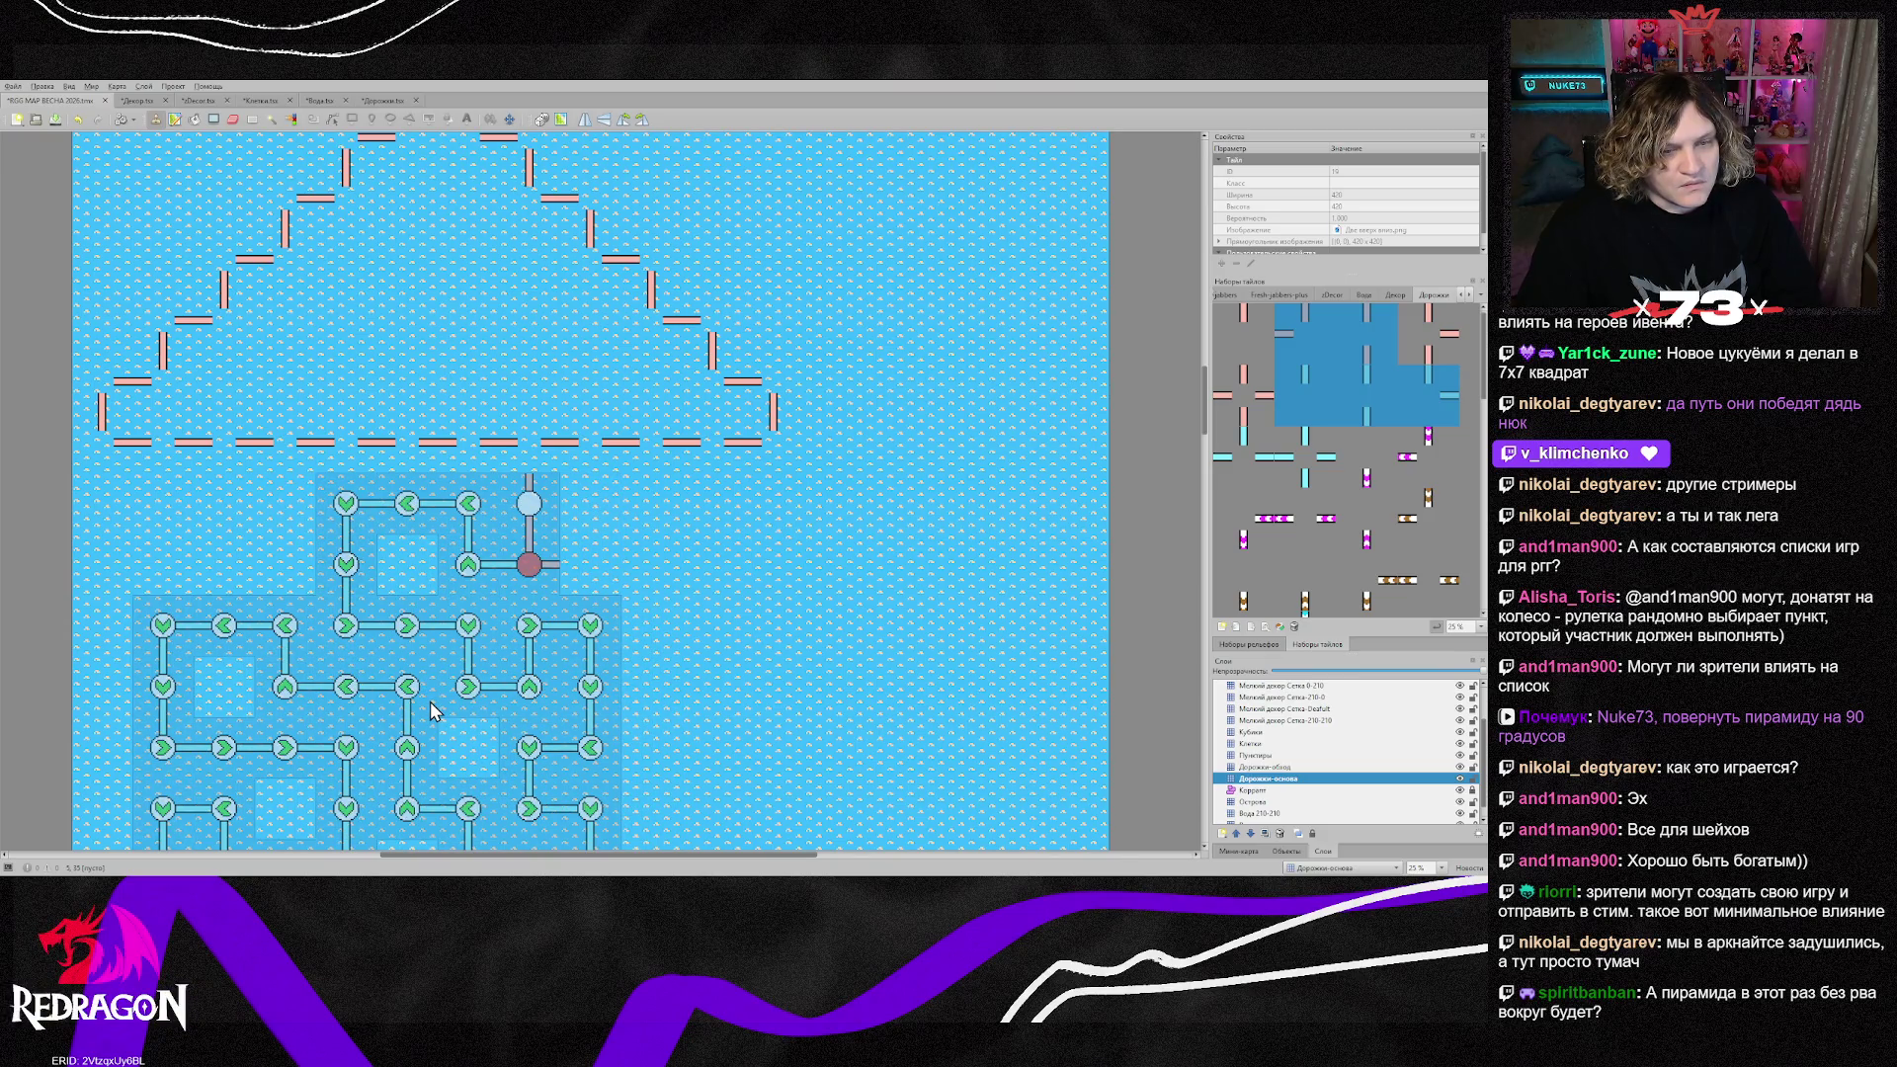
pyautogui.hotkey('ctrl', 'z')
pyautogui.hotkey('ctrl', 'z')
pyautogui.hotkey('ctrl', 'z')
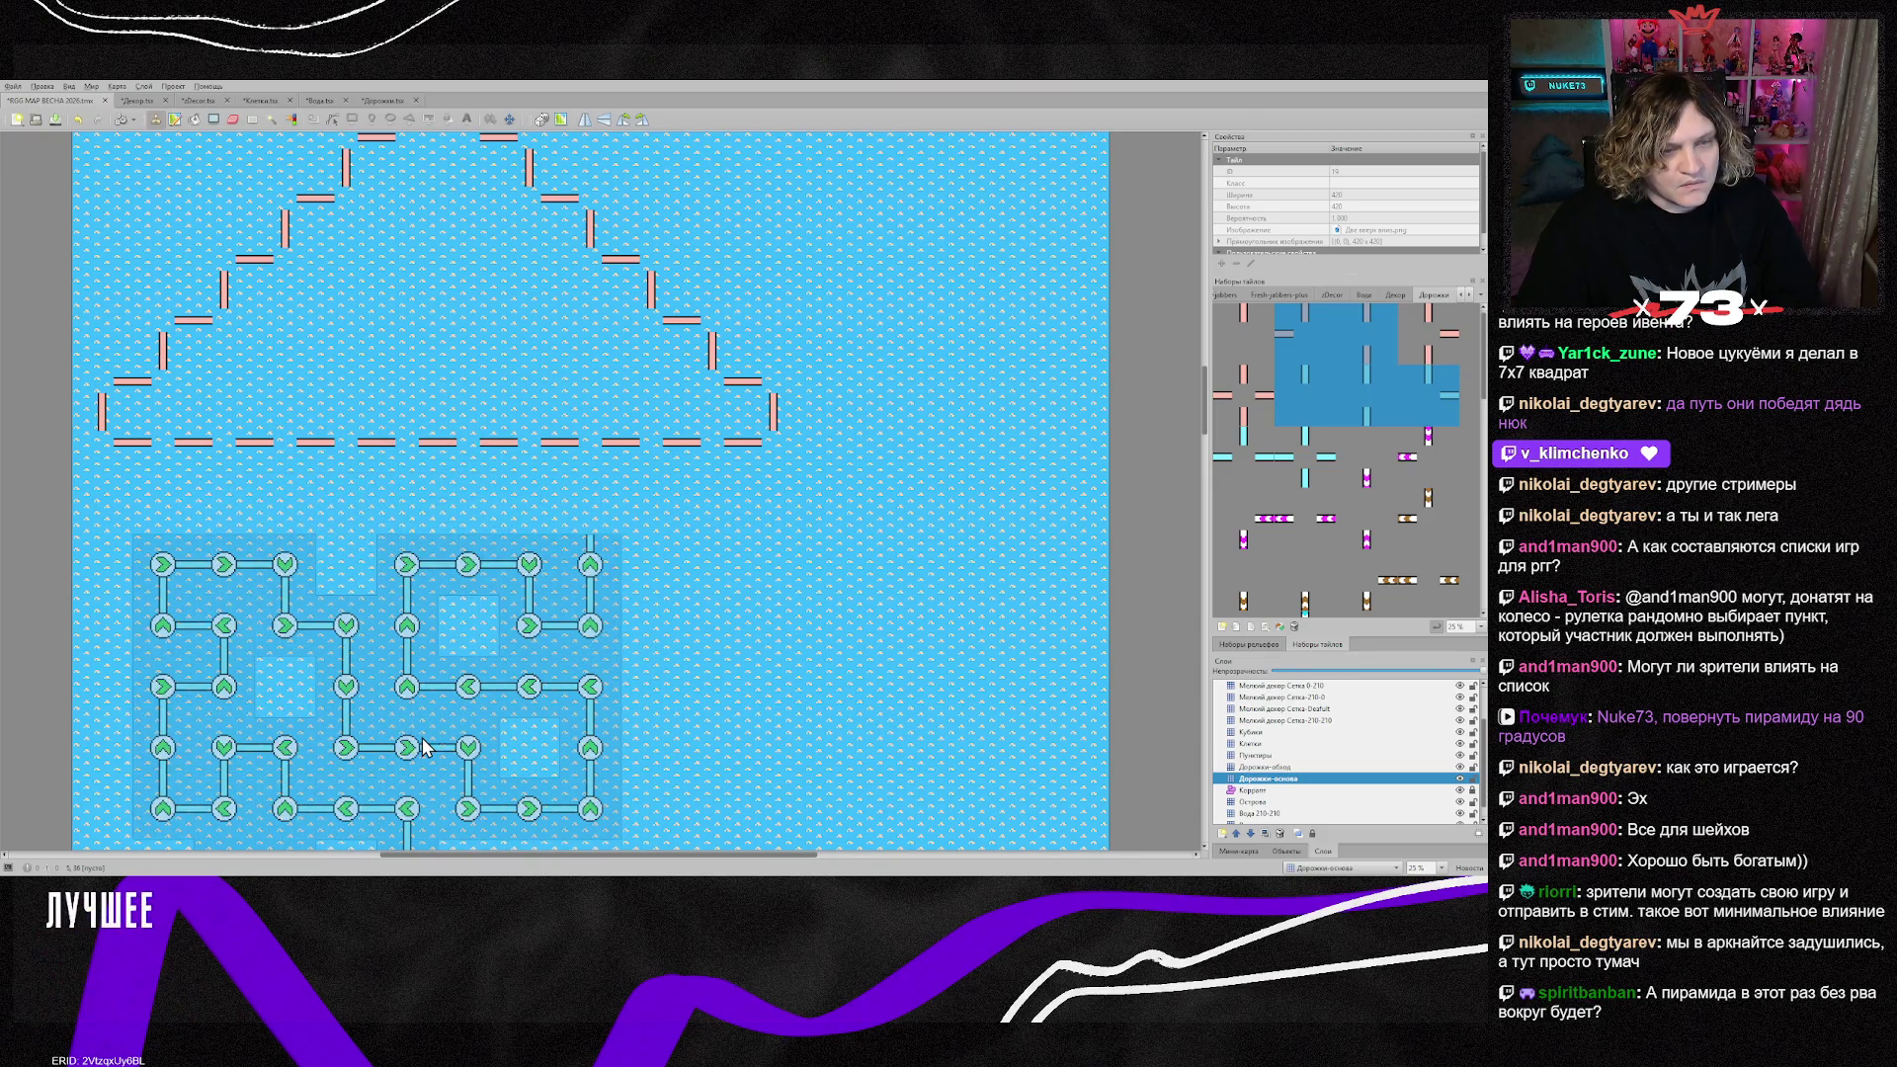
pyautogui.hotkey('ctrl', 'z')
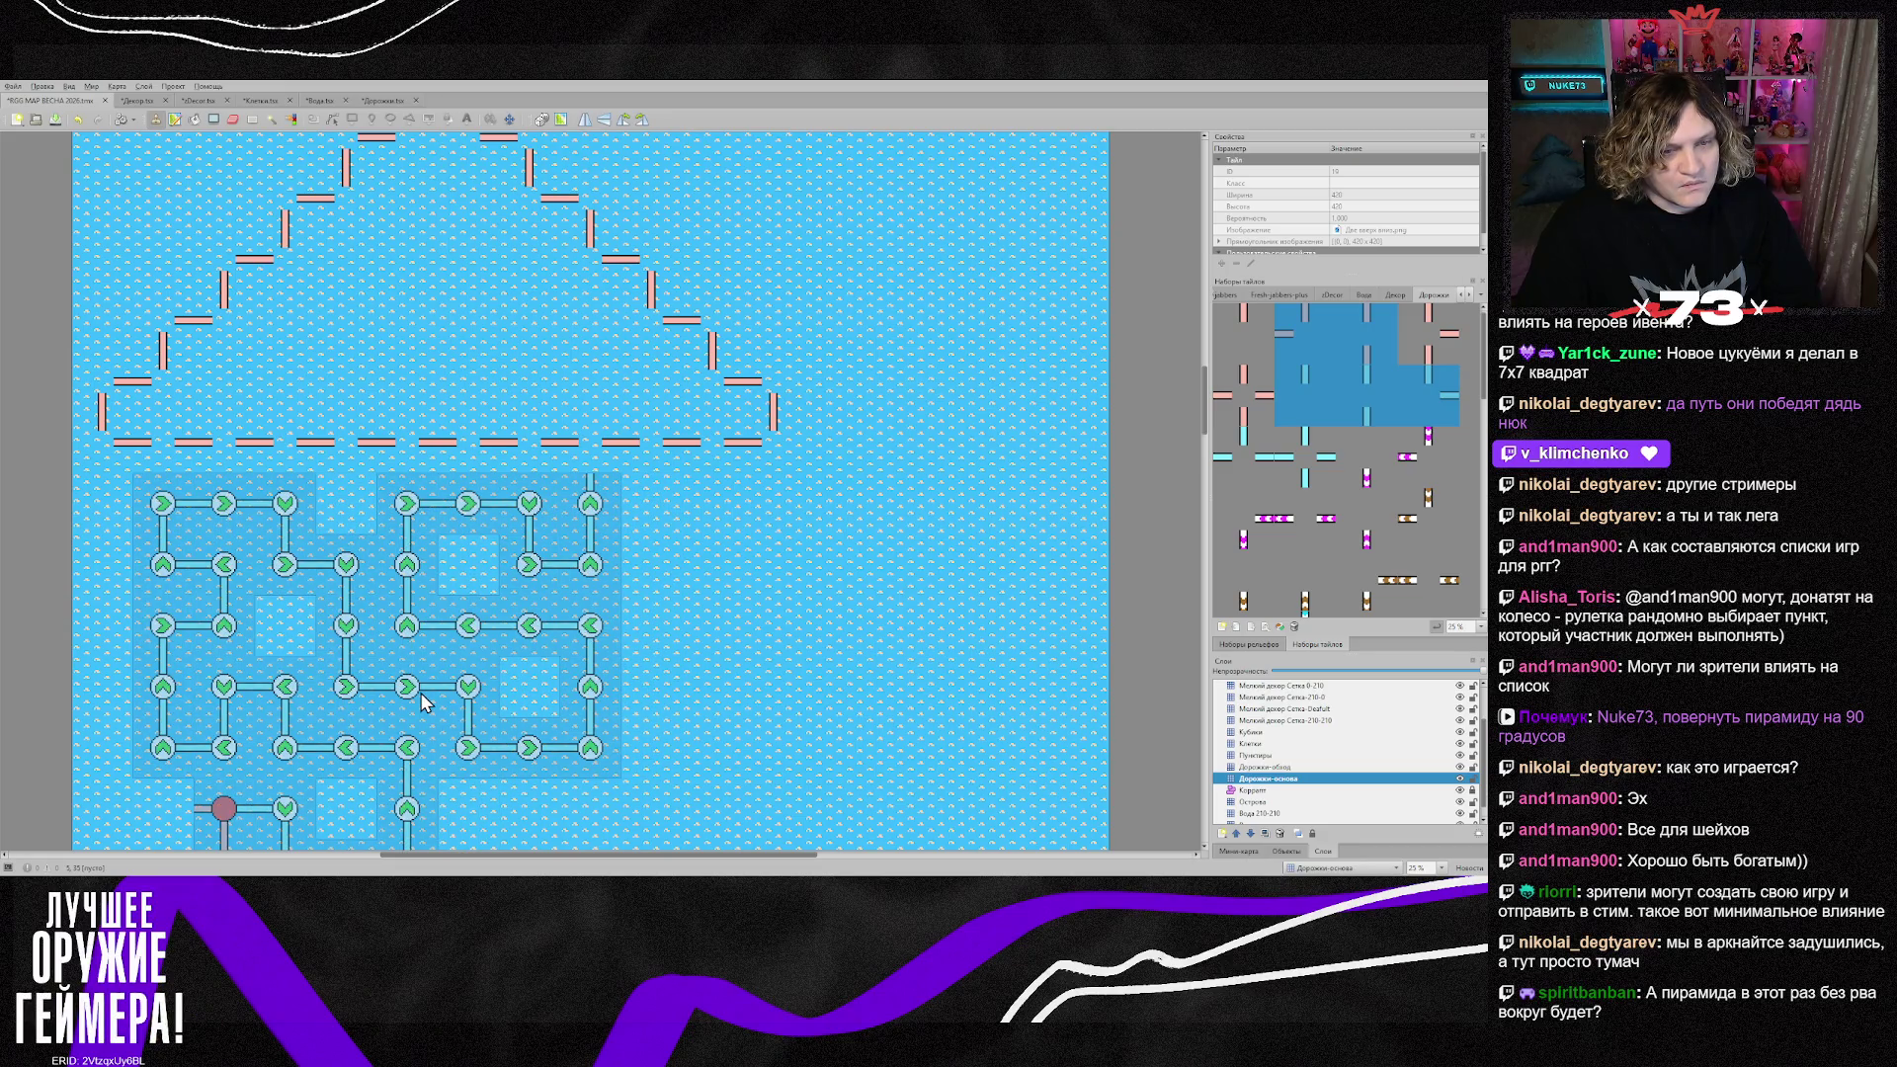
pyautogui.hotkey('ctrl', 'z')
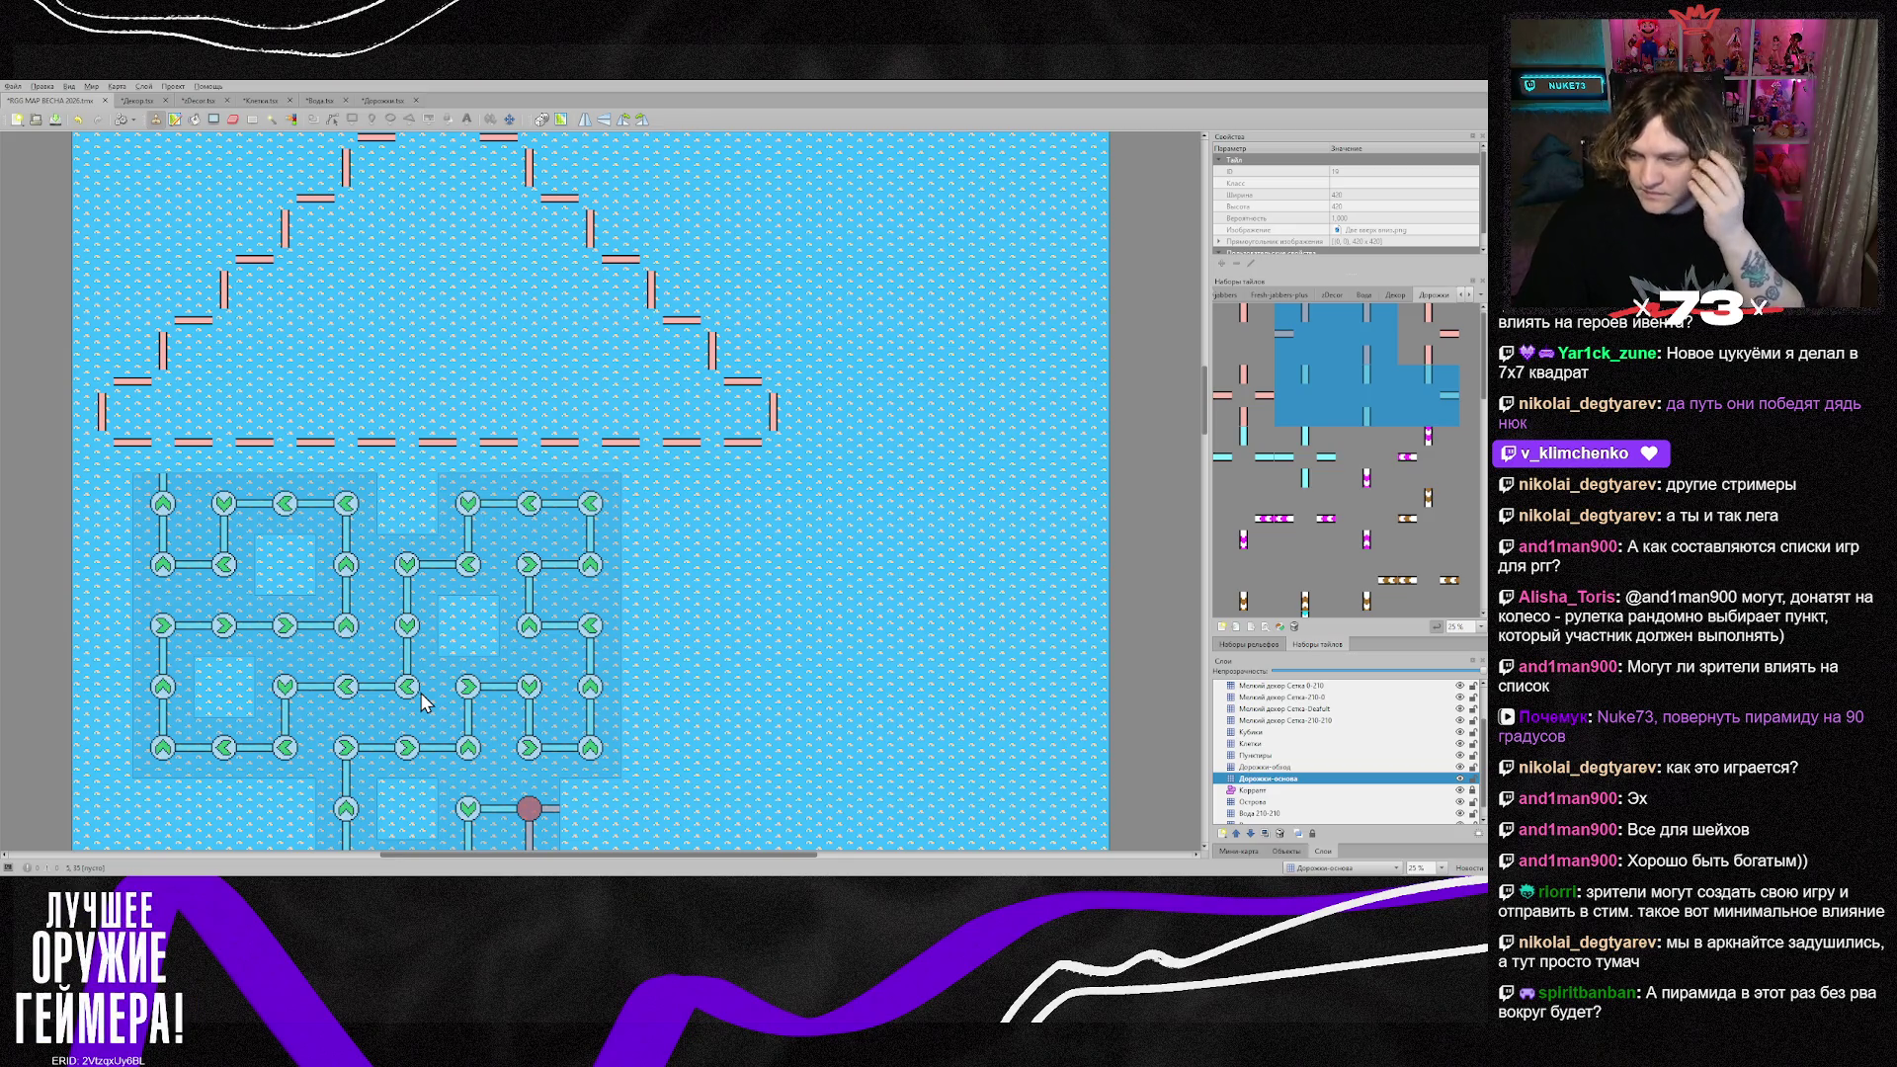
# Step: Shift the maze down one tile and rotate the stamp three more quarter turns
pyautogui.moveTo(440, 682)
pyautogui.mouseDown()
pyautogui.moveTo(415, 751)
pyautogui.moveTo(395, 741)
pyautogui.moveTo(456, 756)
pyautogui.moveTo(444, 714)
pyautogui.mouseUp()
pyautogui.scroll(-2, 444, 714)
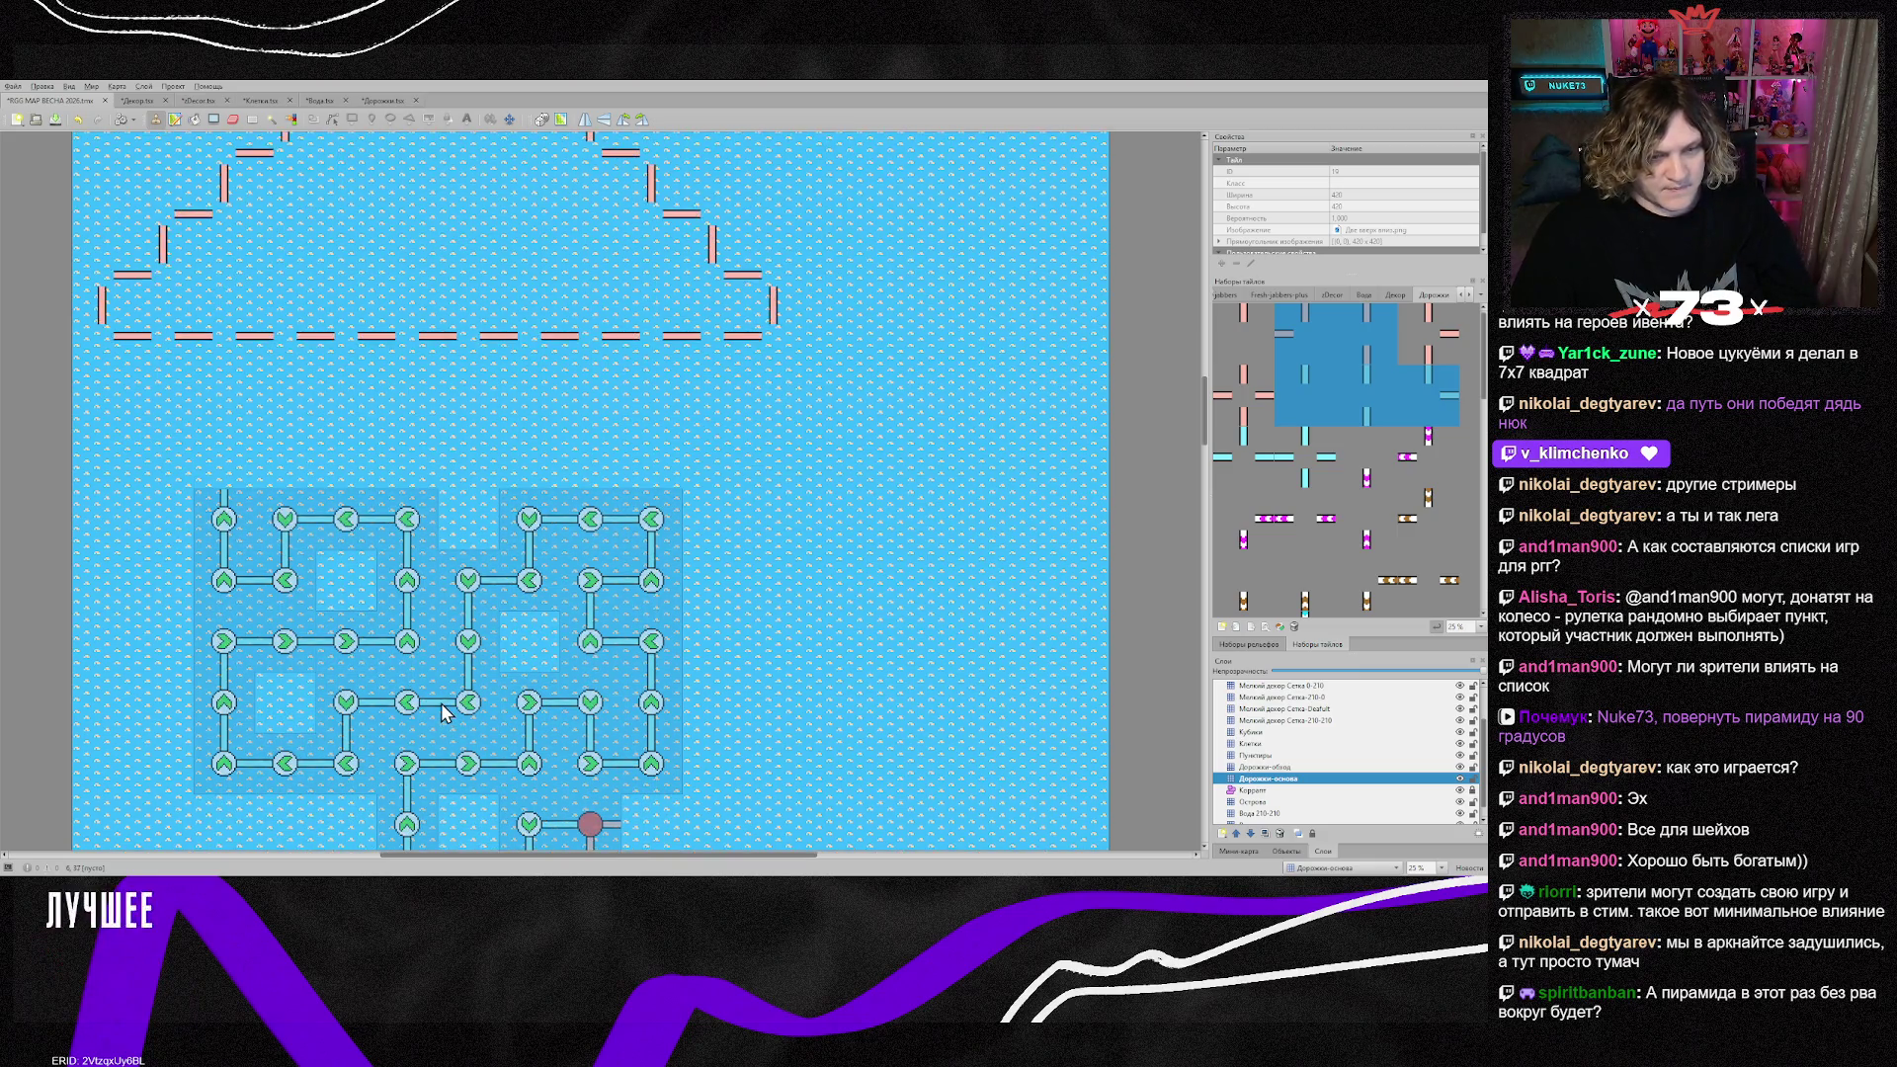
pyautogui.press('z')
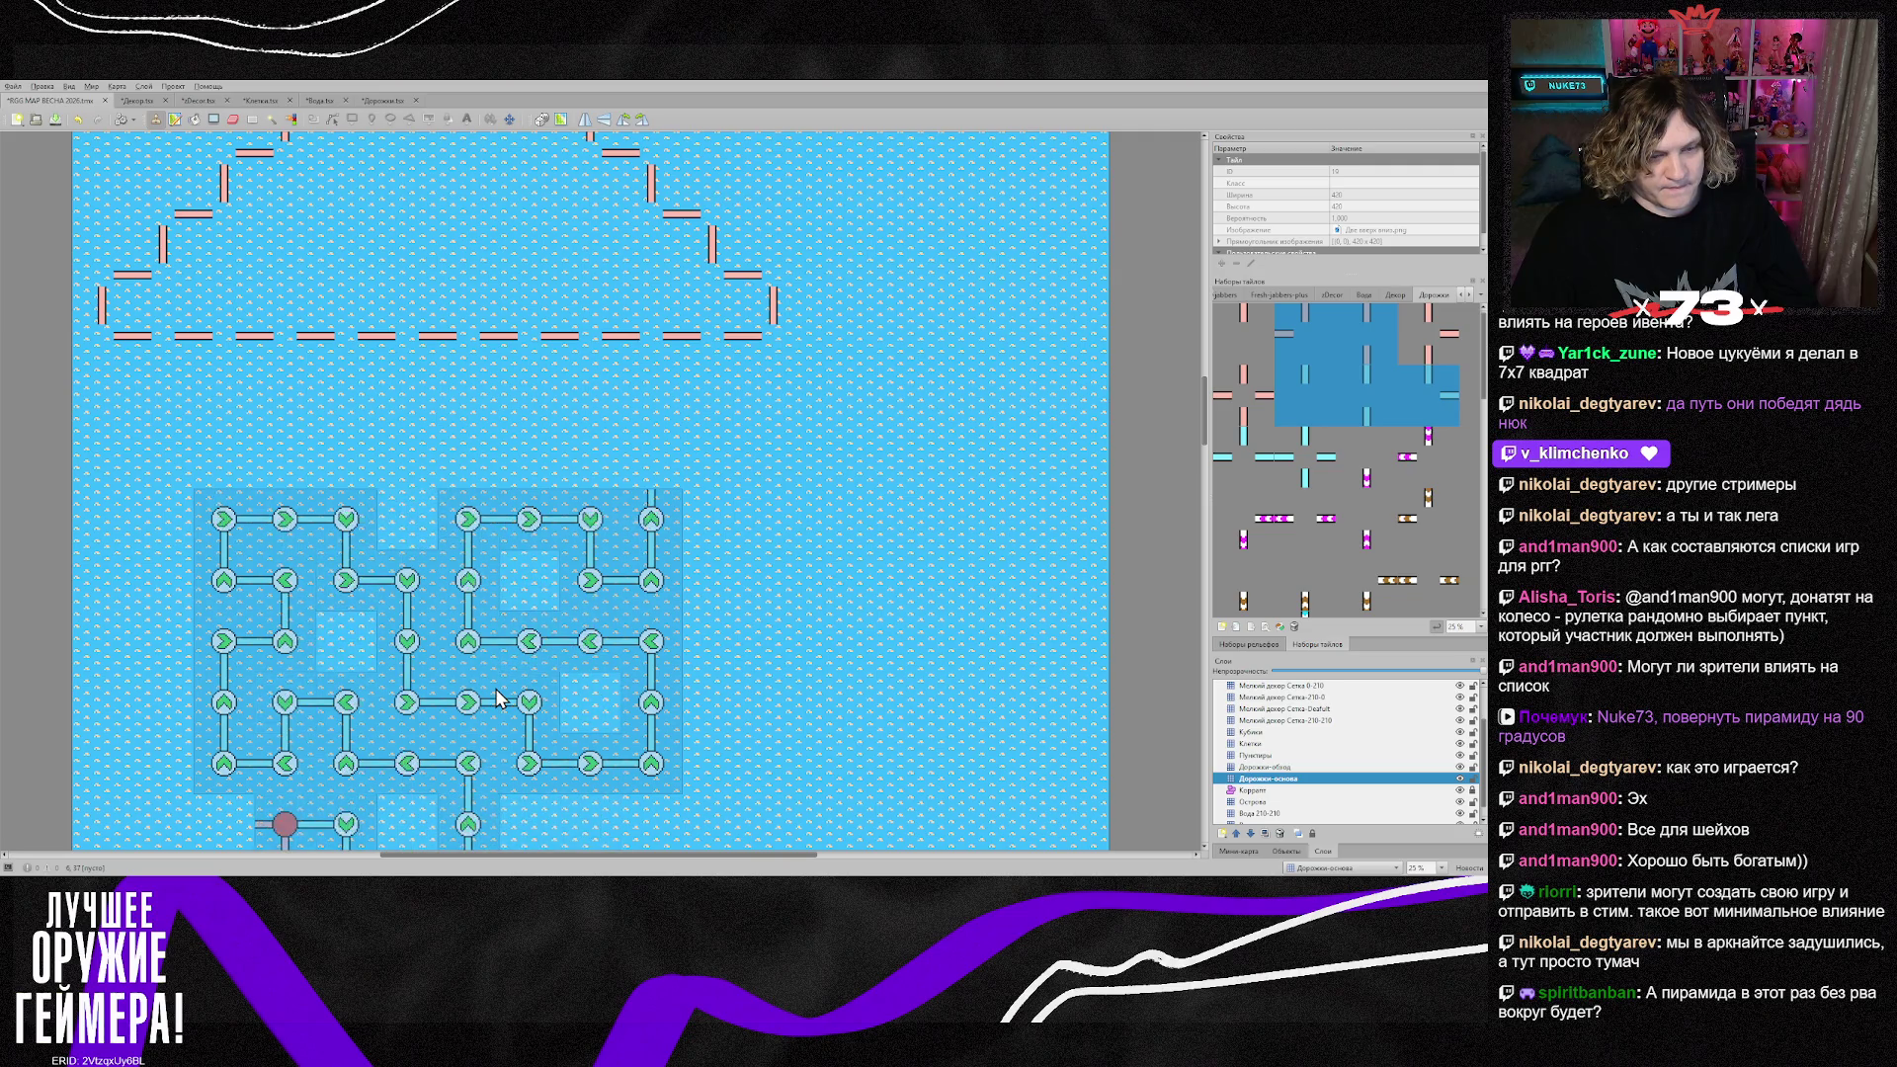
pyautogui.press('z')
pyautogui.press('z')
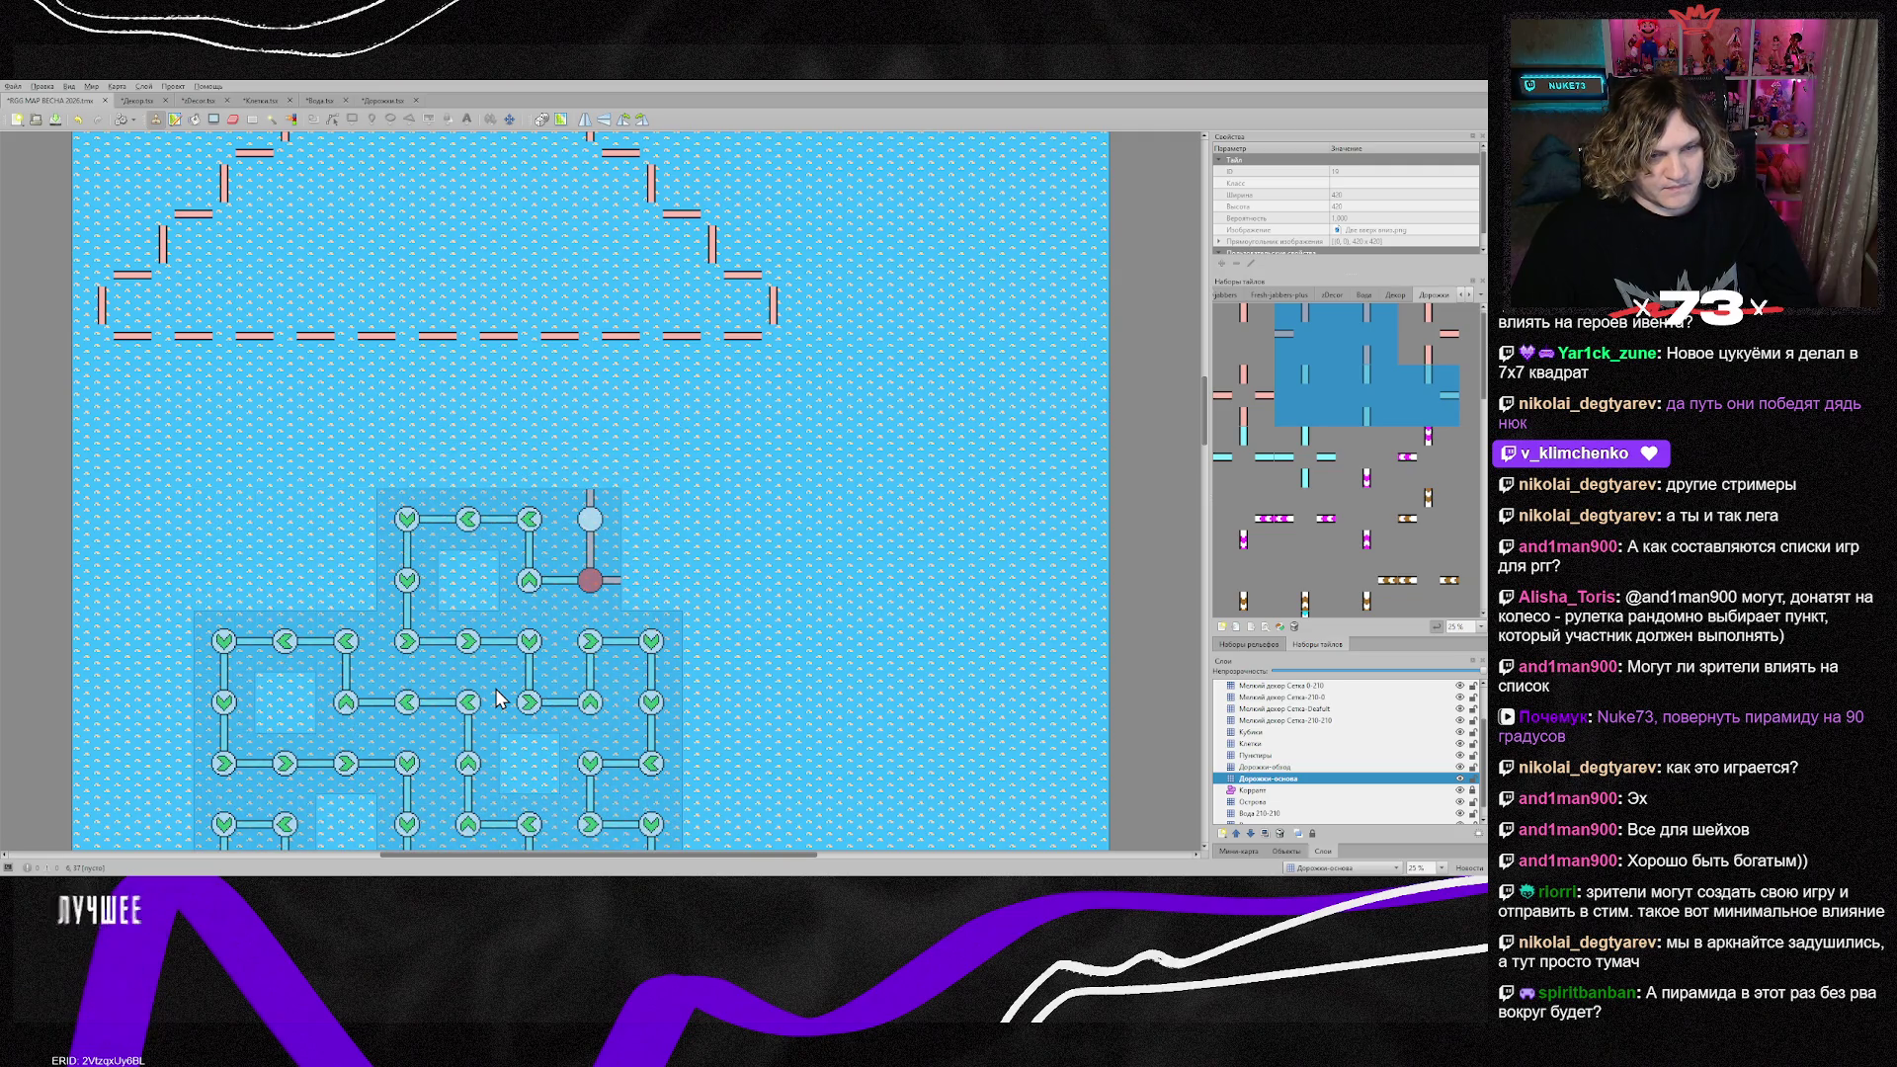
pyautogui.press('z')
pyautogui.press('z')
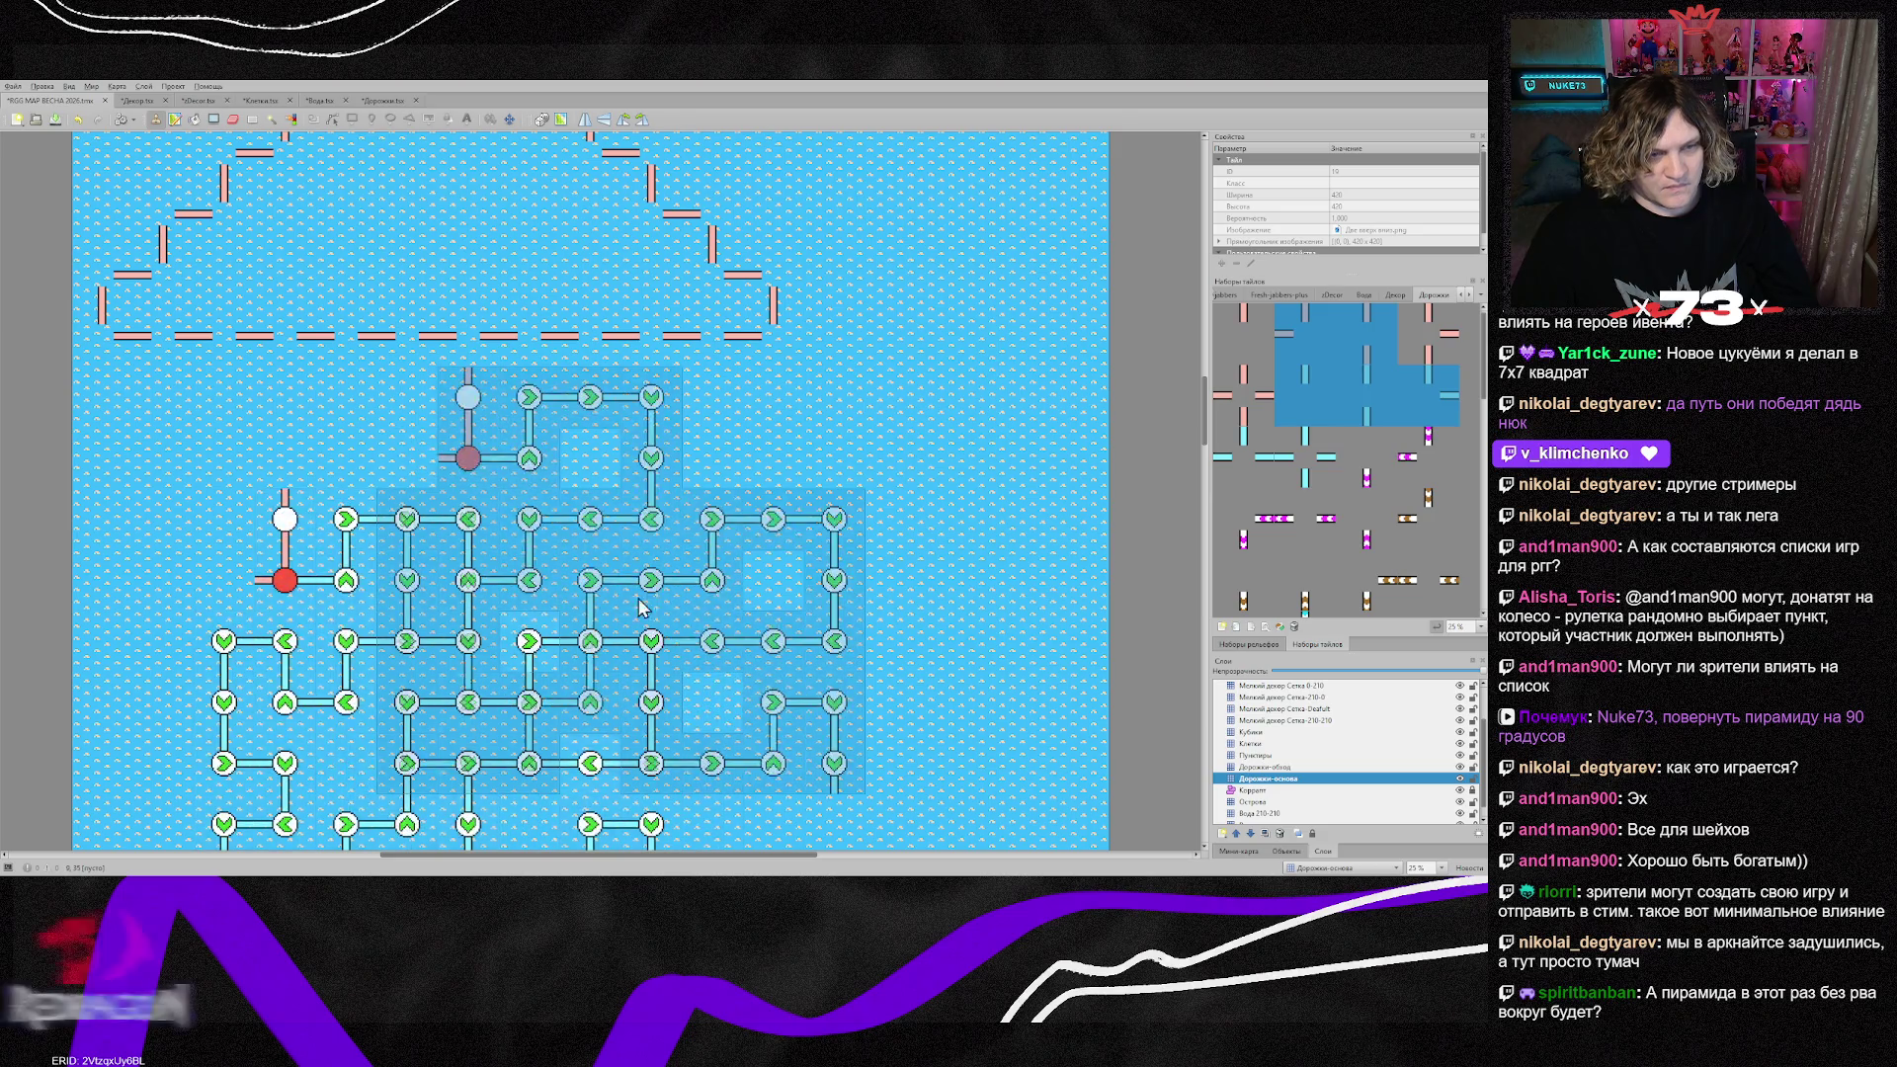
# Step: Rectangle-select the dashed pyramid's tiles and pick them up as a movable stamp
pyautogui.scroll(5, 762, 584)
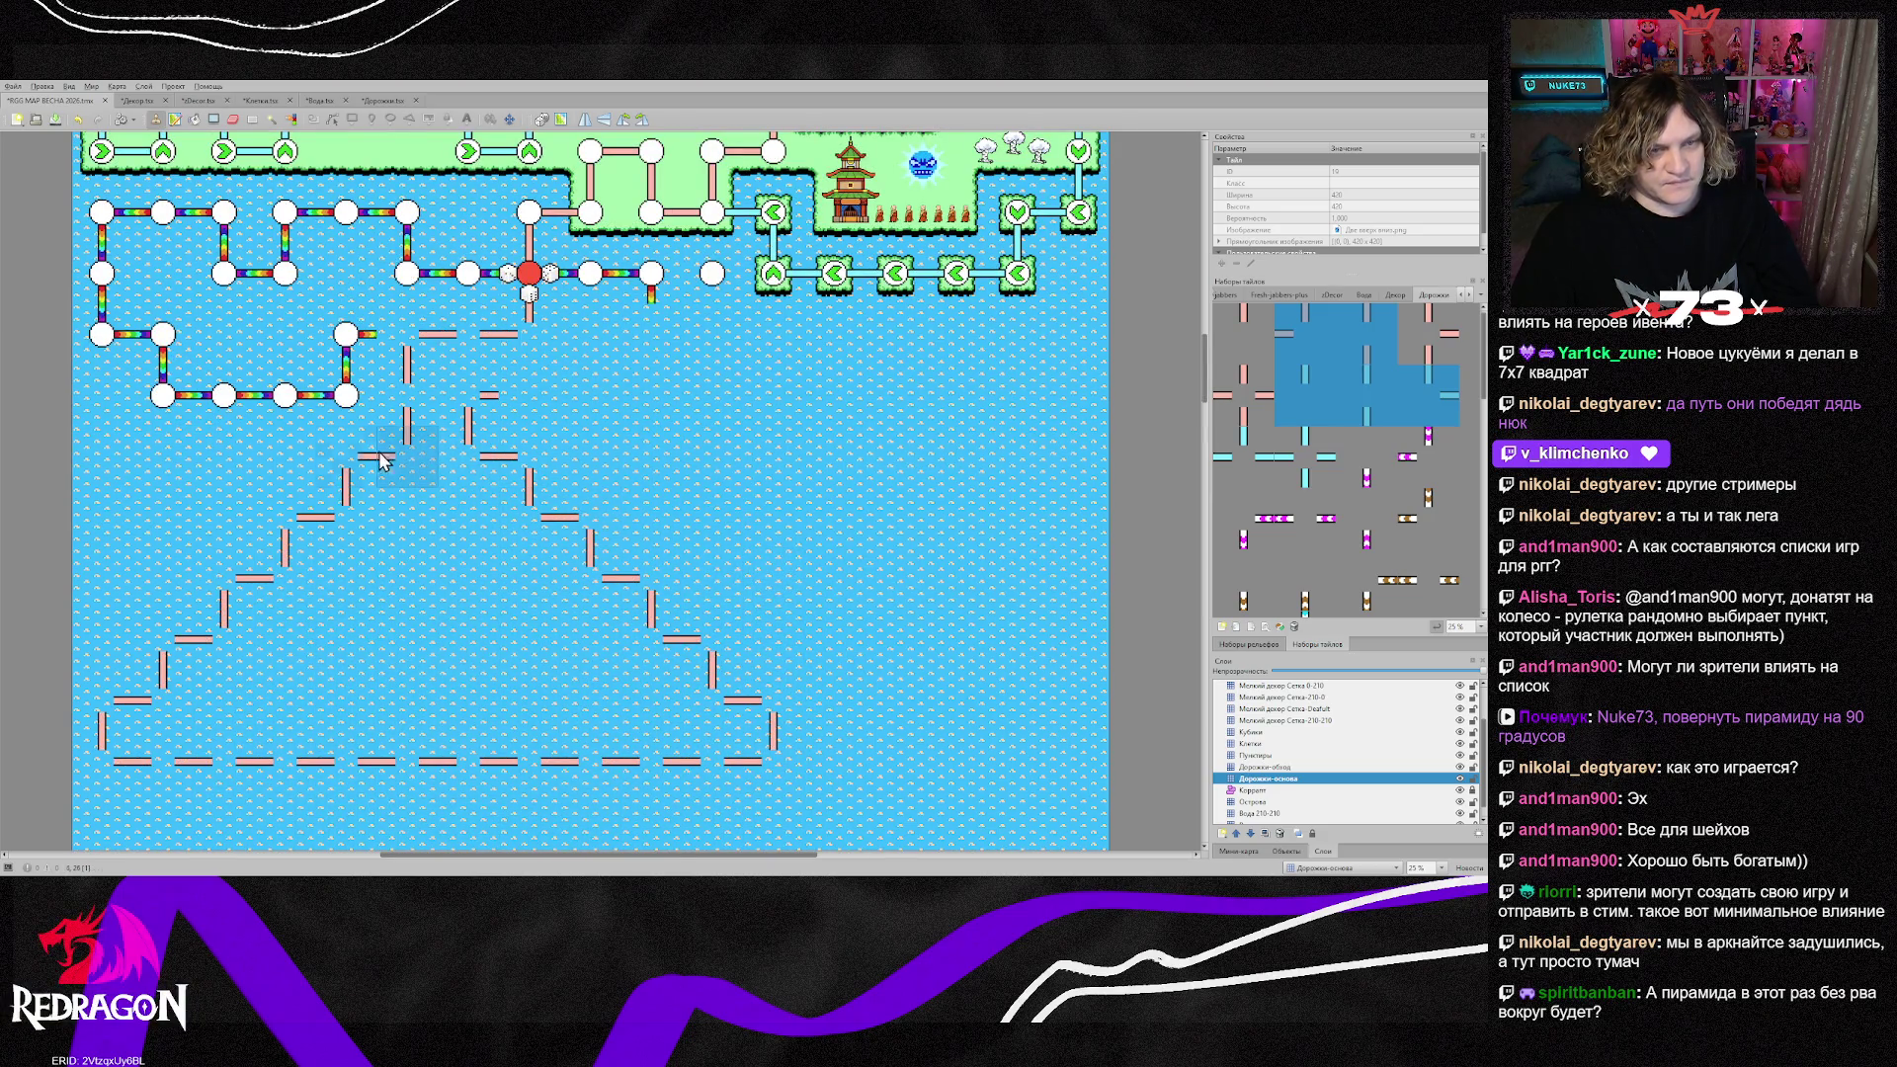
pyautogui.press('r')
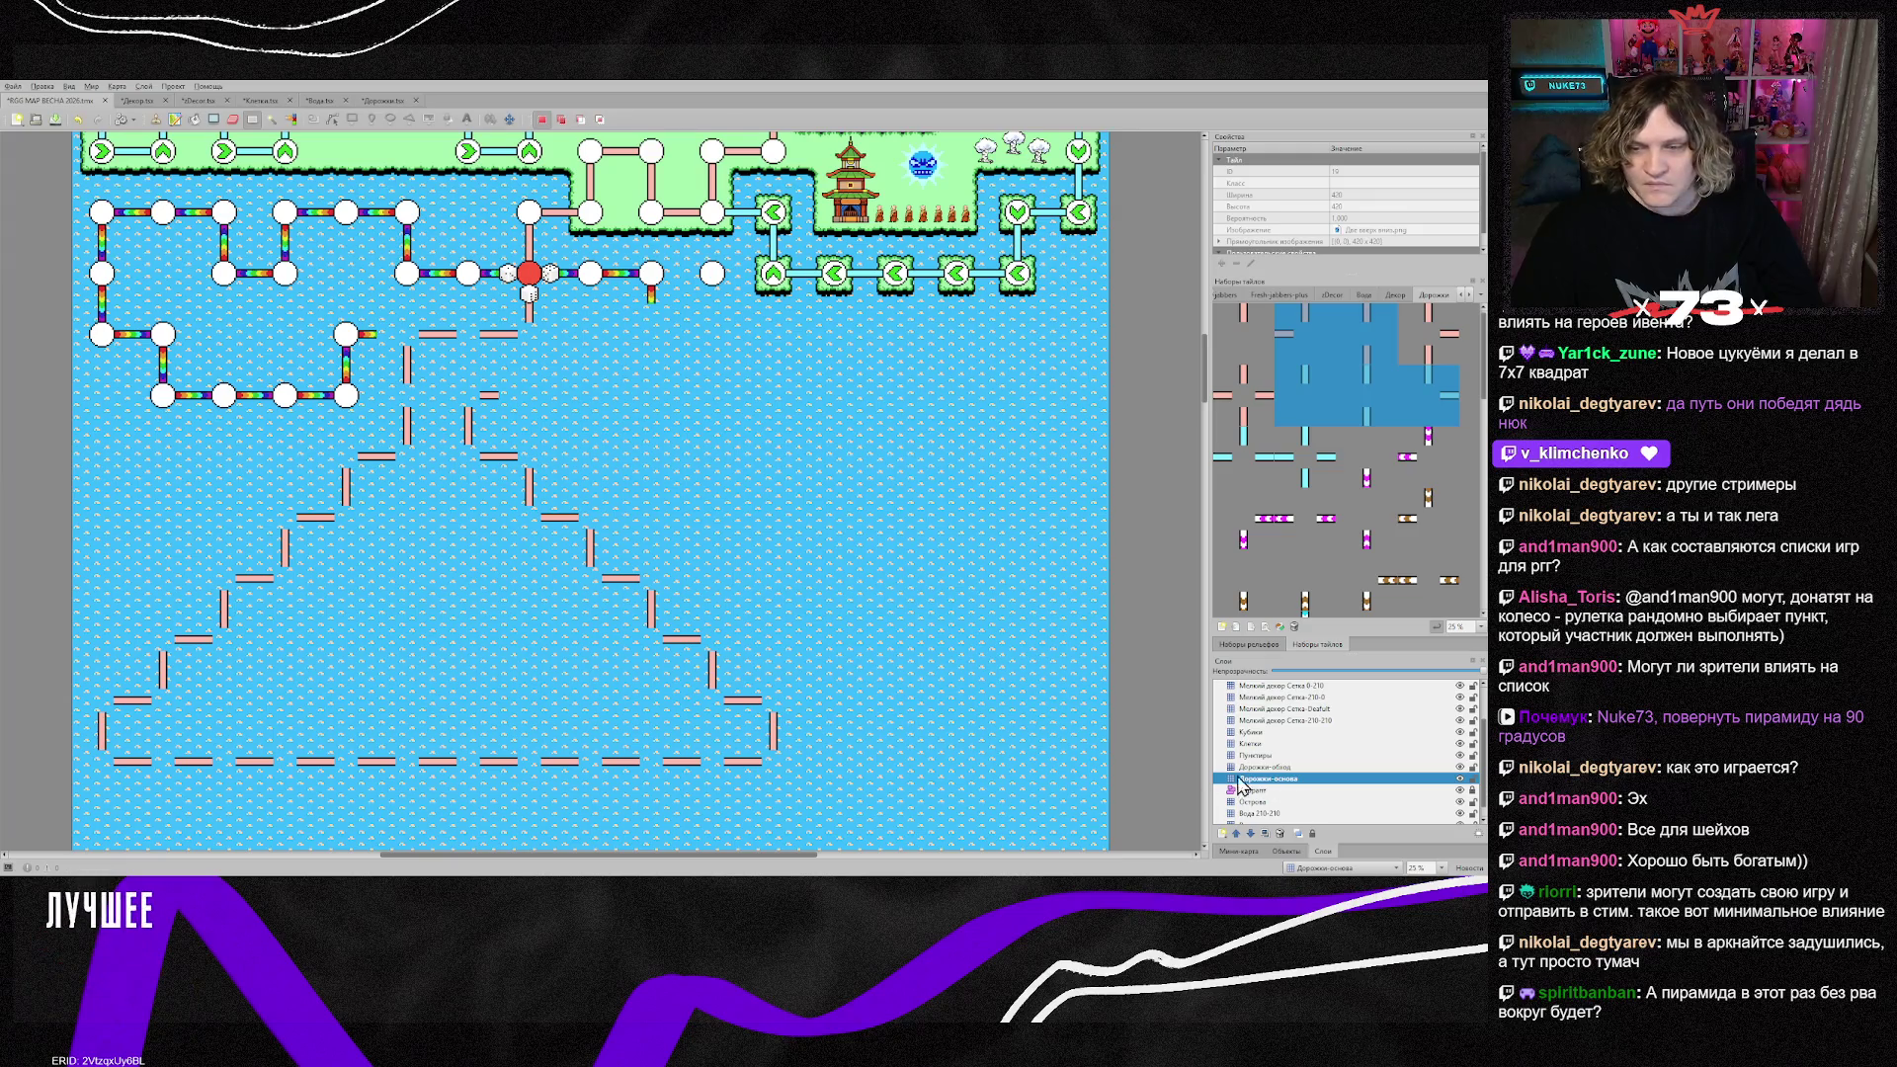
pyautogui.moveTo(91, 434)
pyautogui.mouseDown()
pyautogui.moveTo(351, 529)
pyautogui.moveTo(855, 789)
pyautogui.mouseUp()
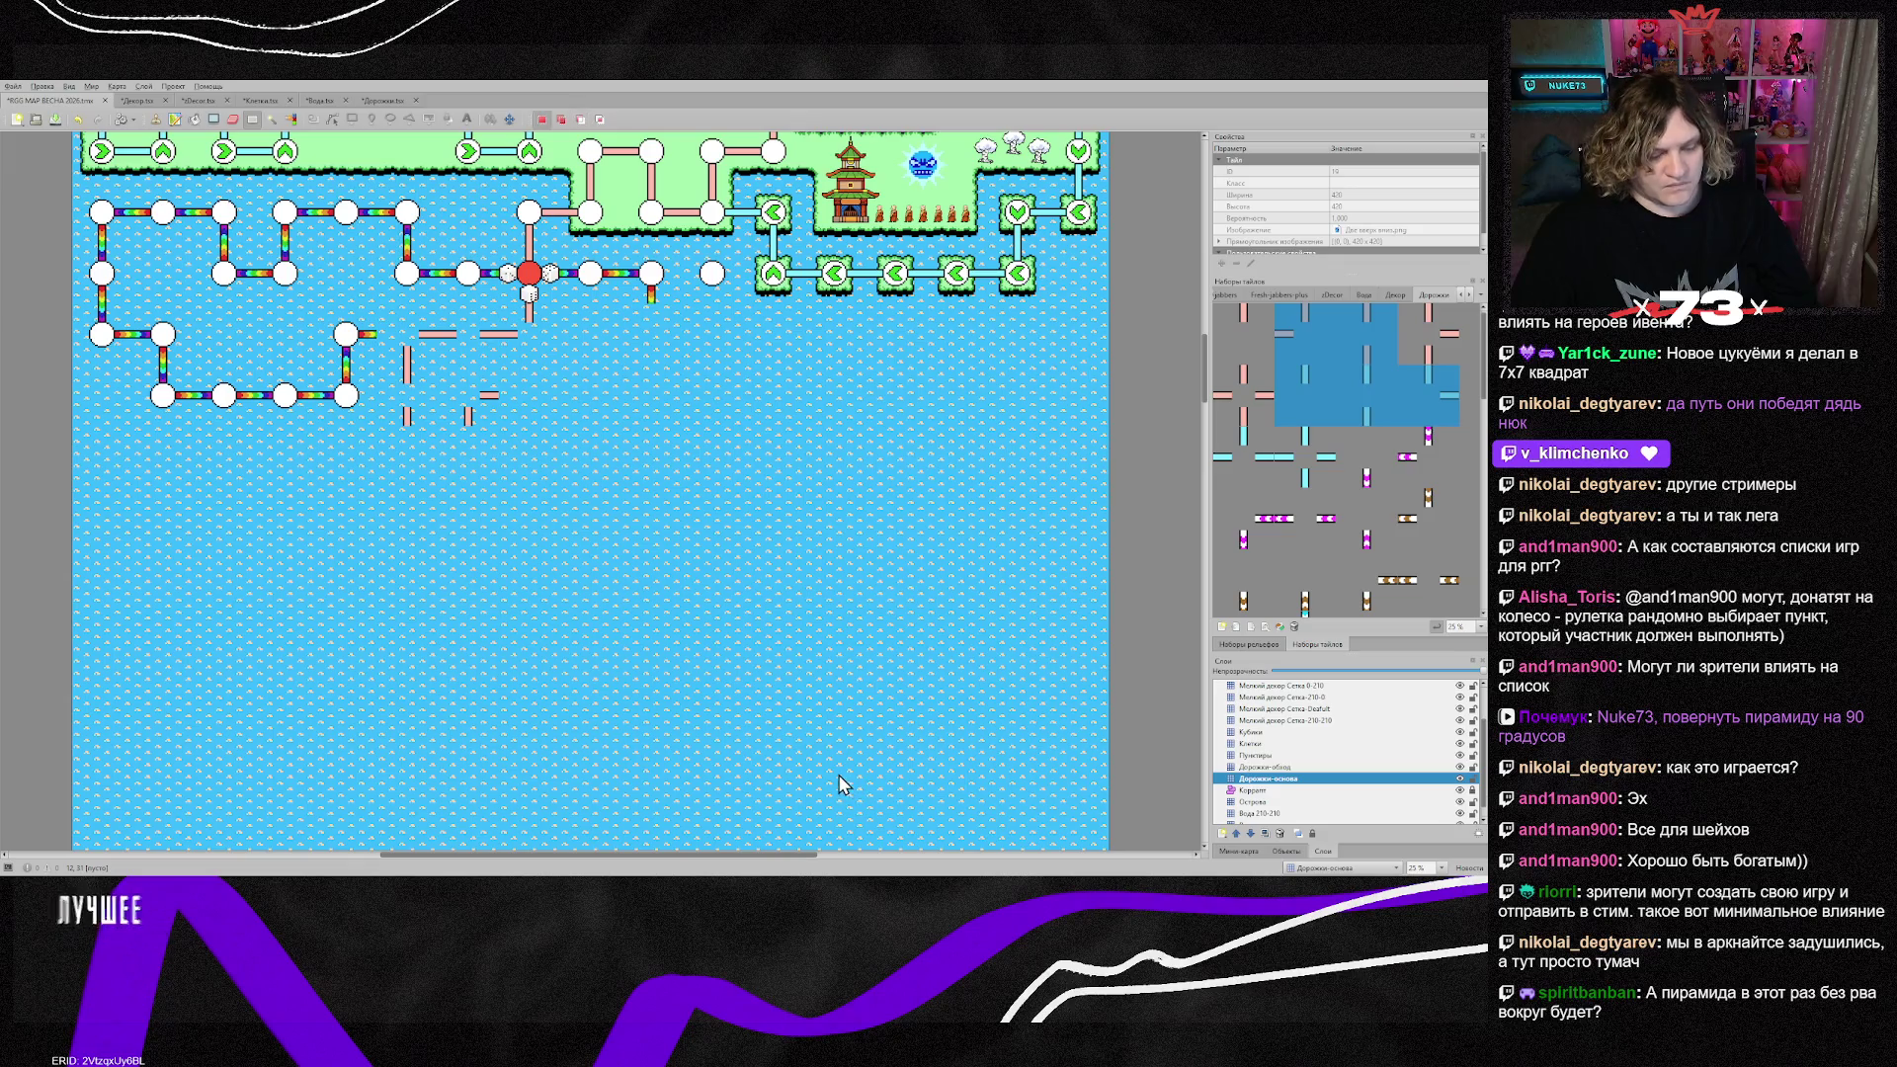
pyautogui.hotkey('ctrl', 'v')
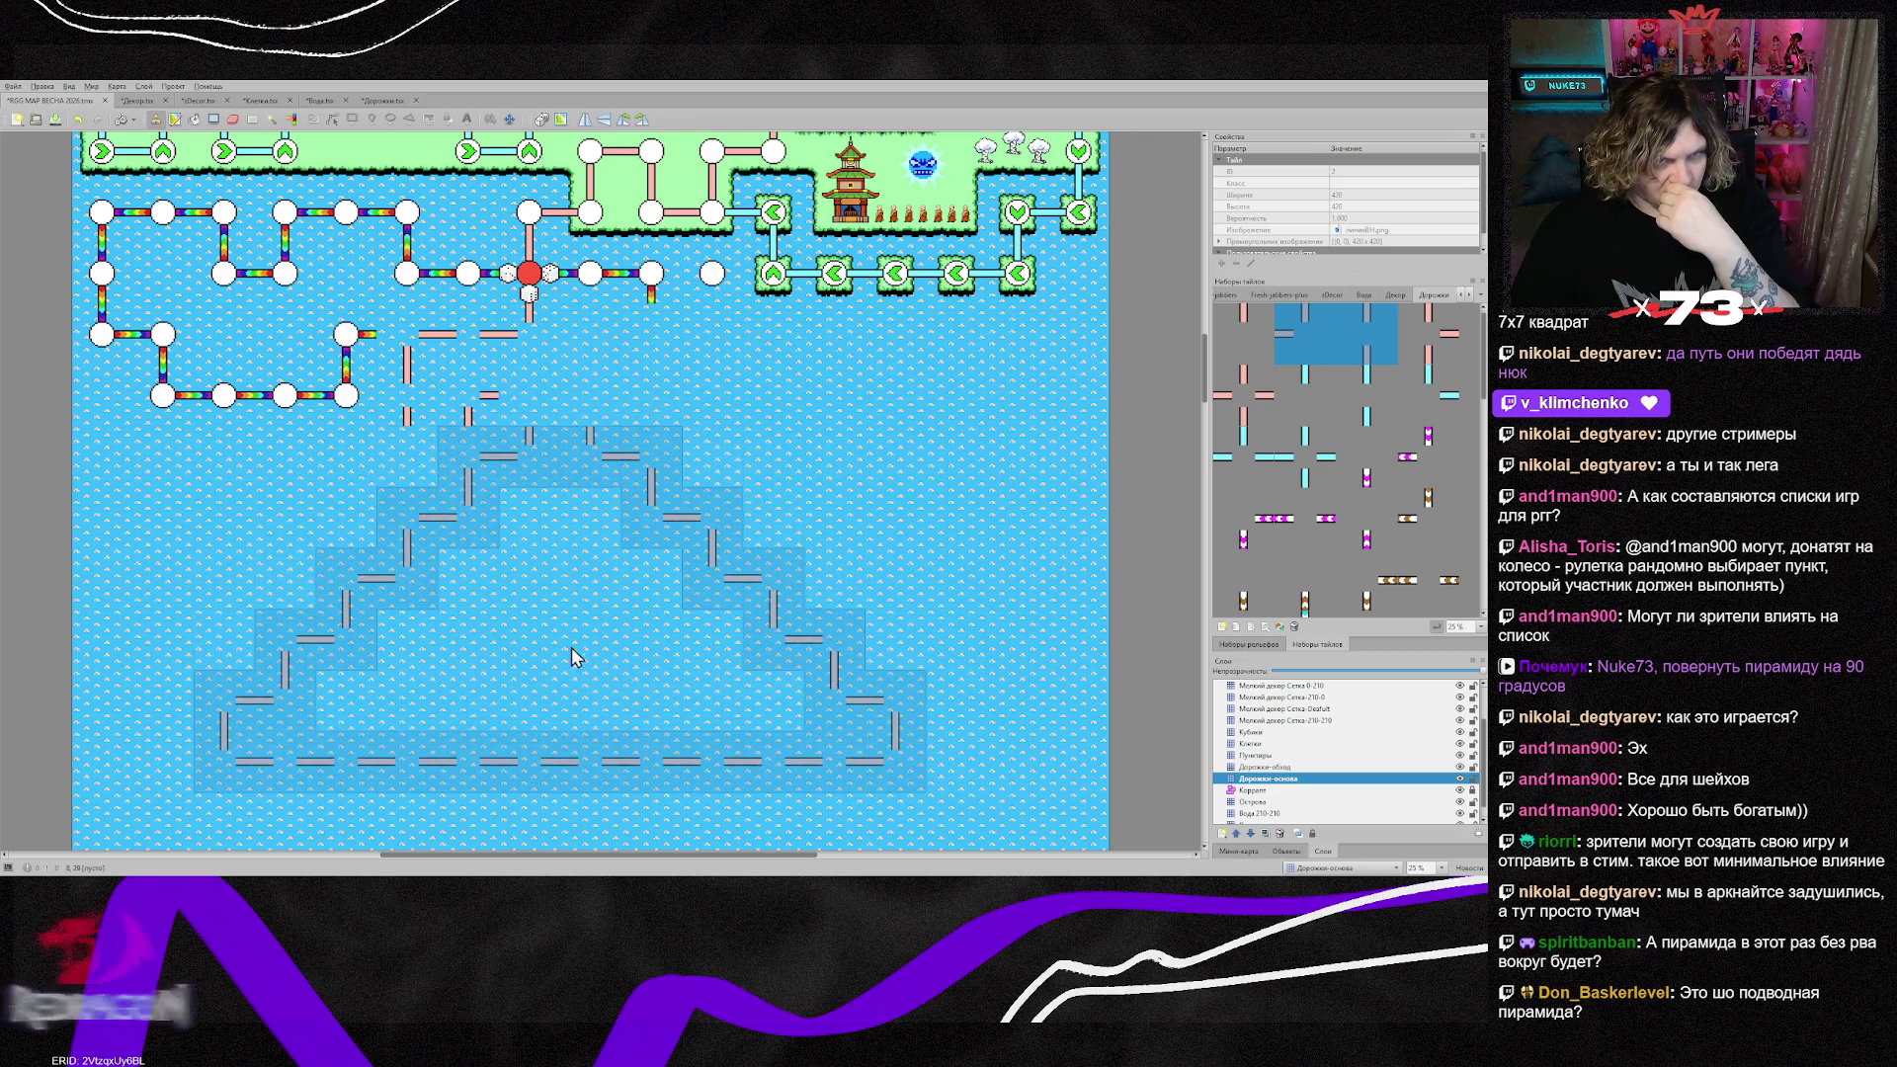
# Step: Stamp the pyramid lower, nudge it one tile down-right, and erase stray leftover path pieces
pyautogui.click(579, 592)
pyautogui.rightClick(712, 543)
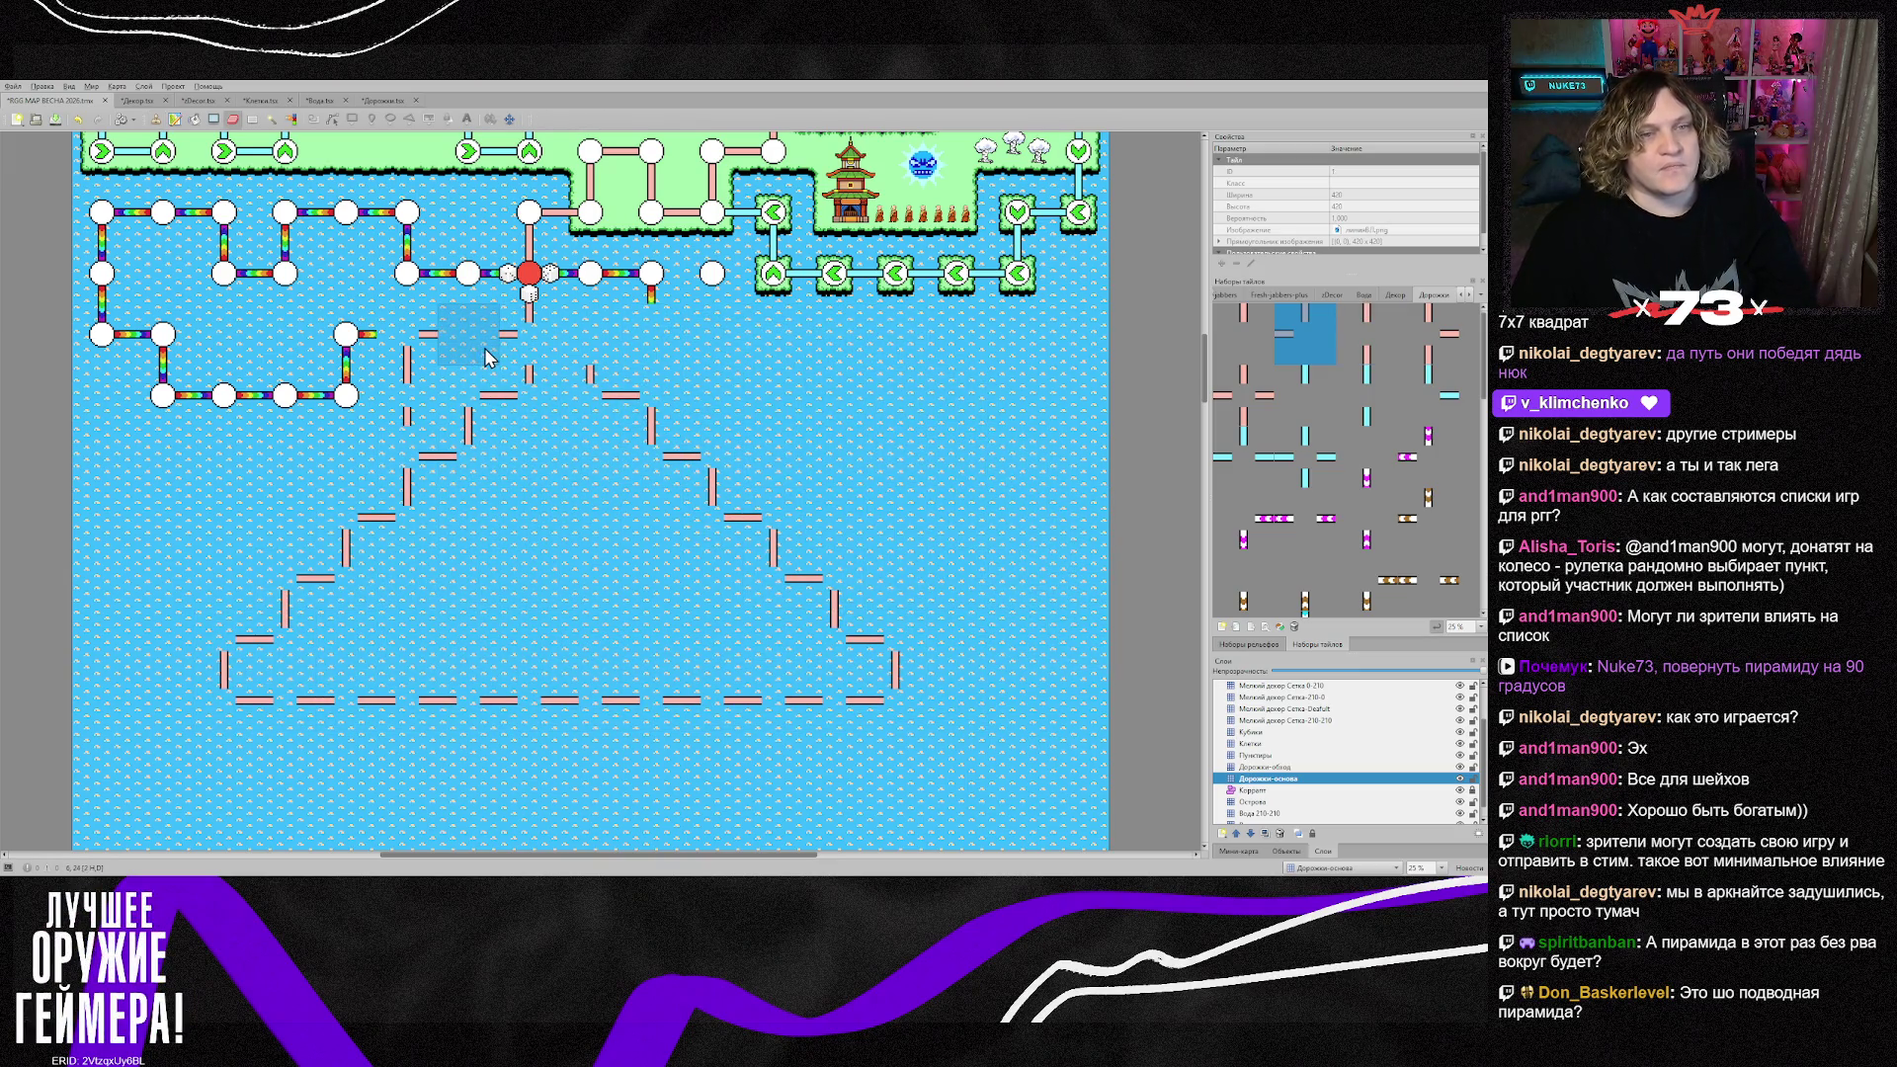
pyautogui.moveTo(425, 336); pyautogui.dragTo(431, 441)
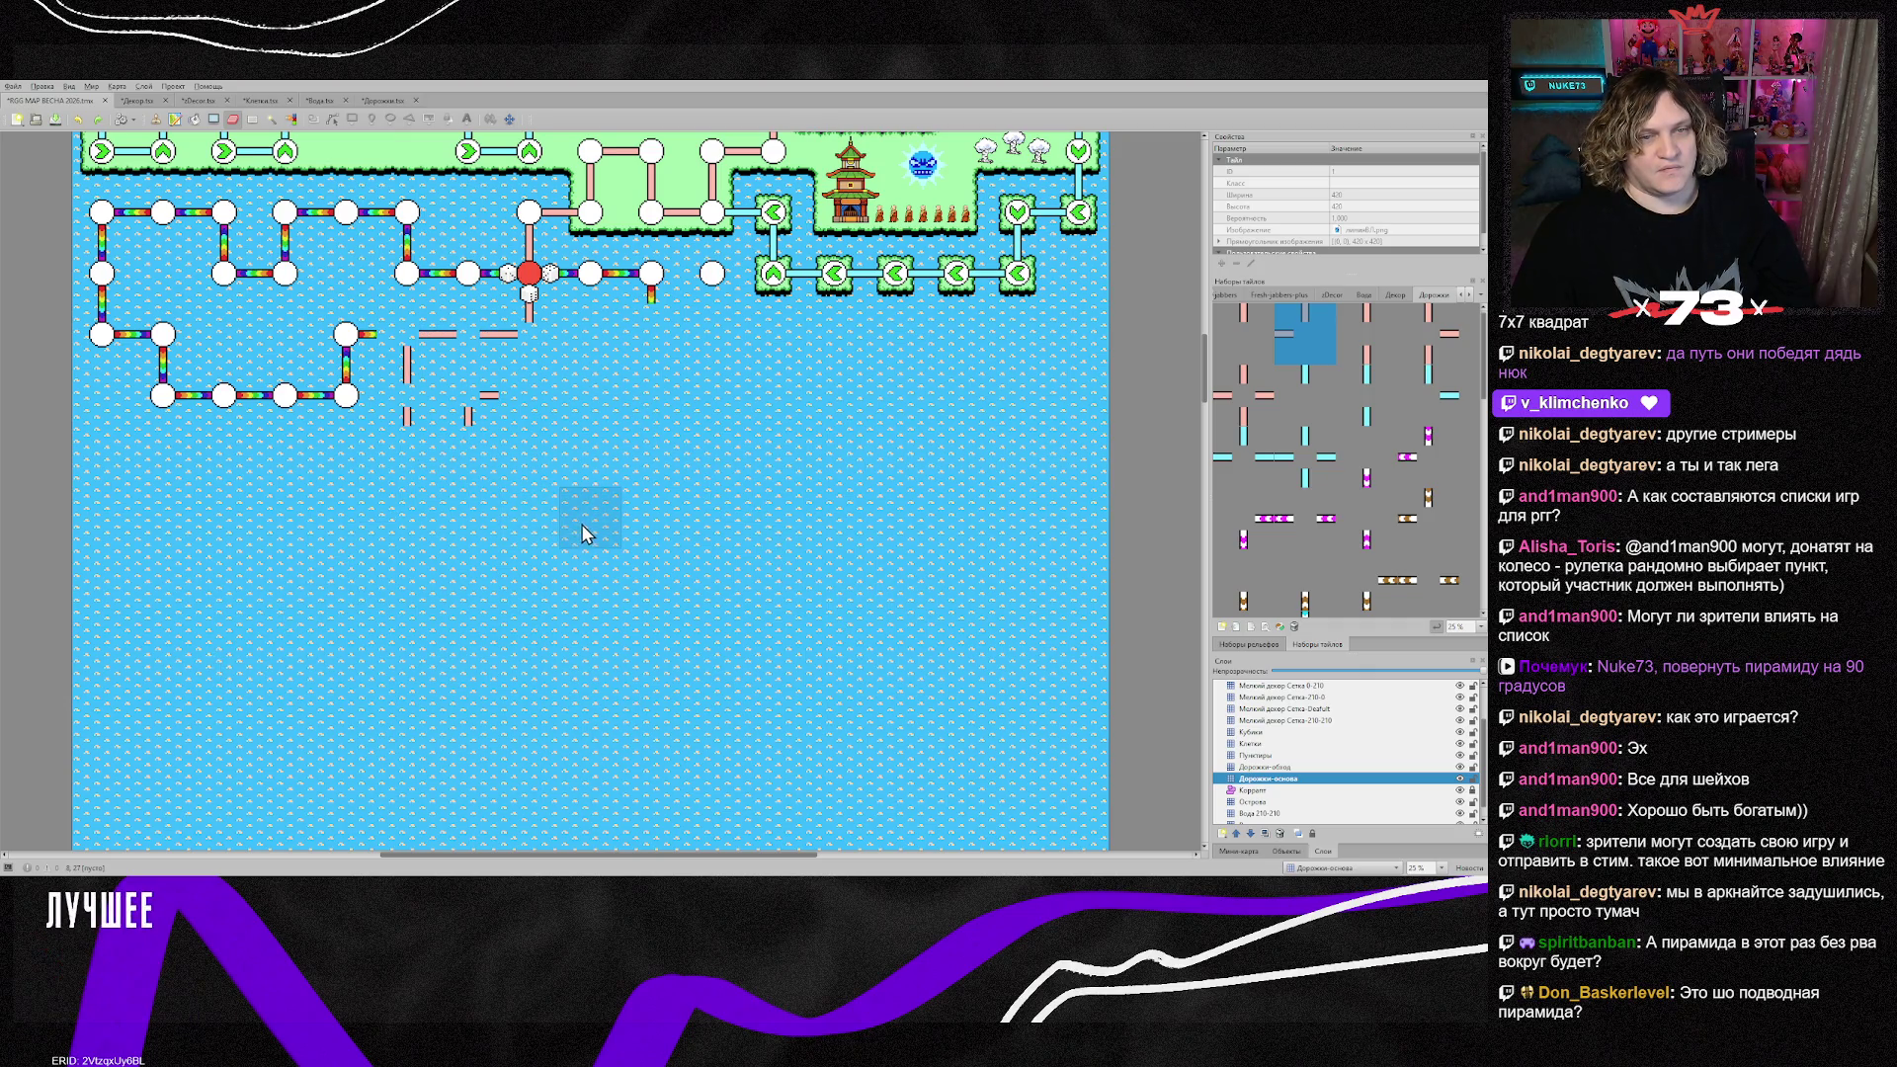
pyautogui.hotkey('ctrl', 'x')
pyautogui.hotkey('ctrl', 'v')
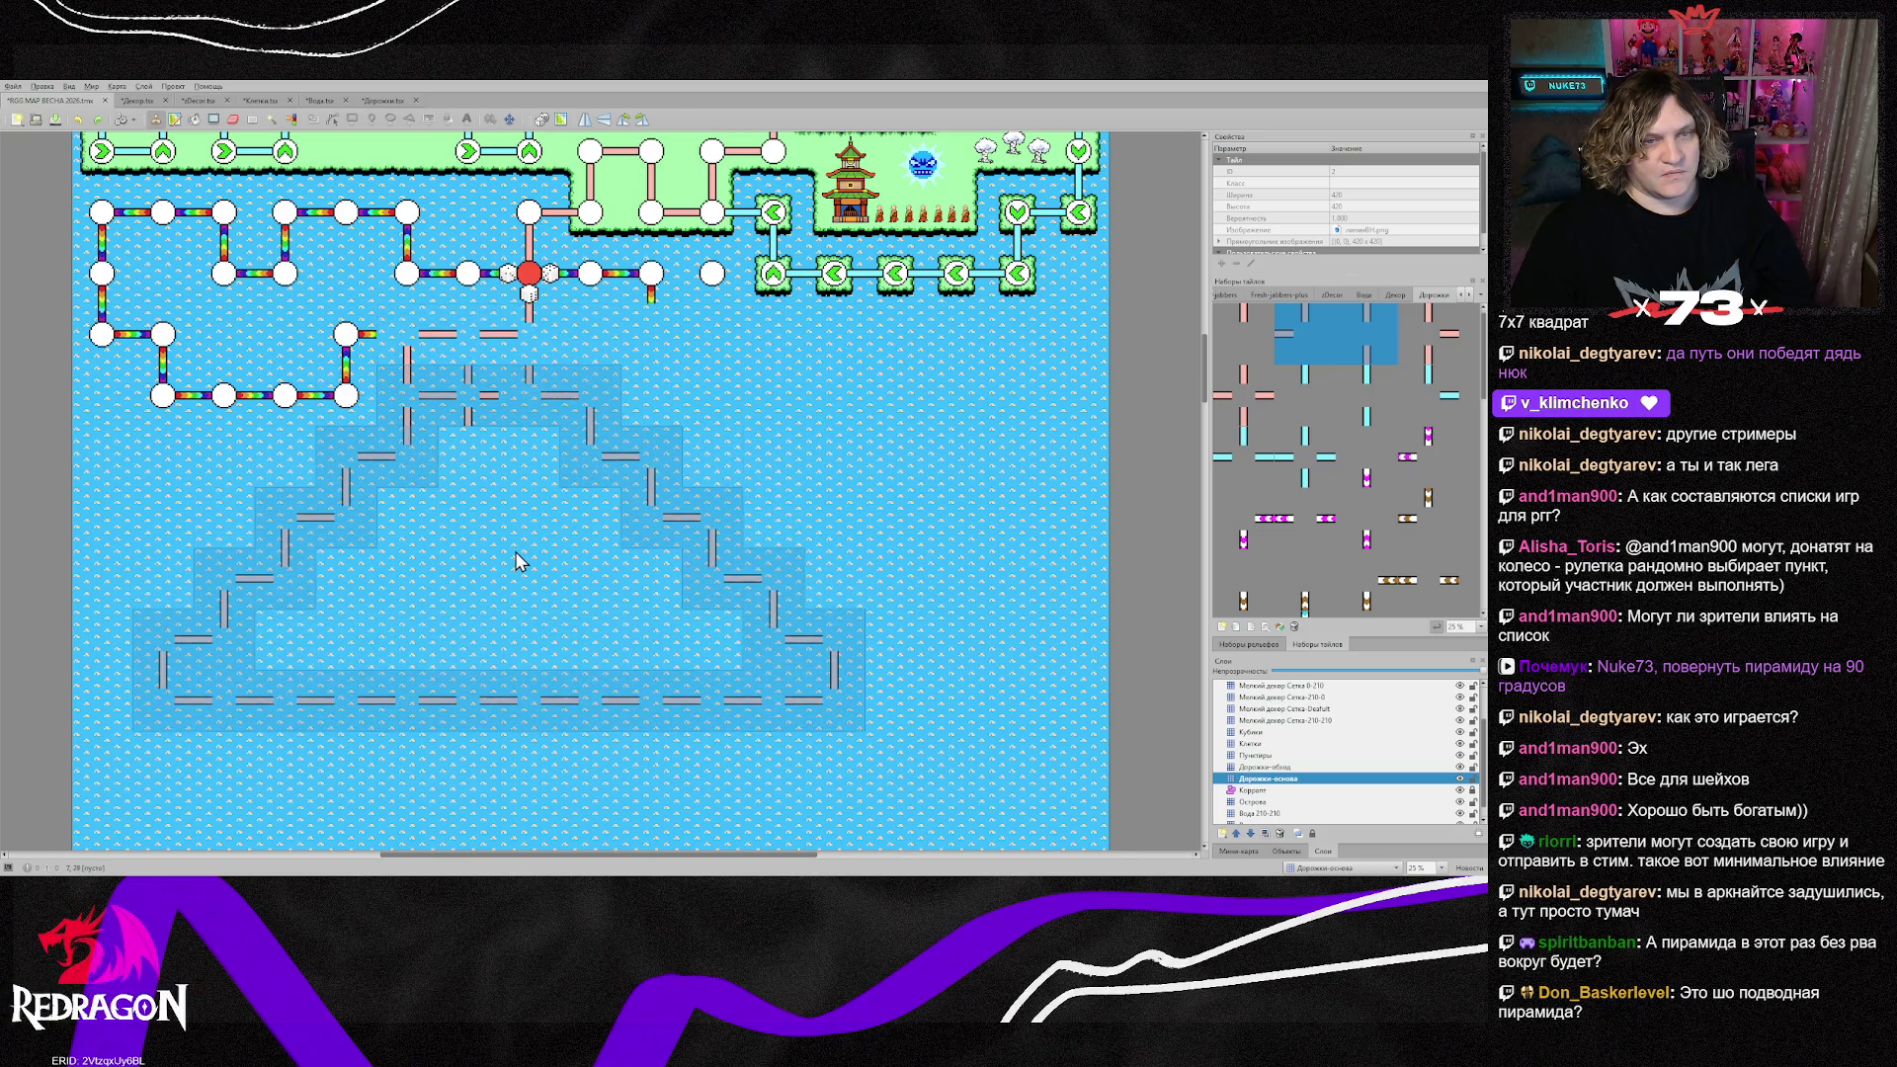
pyautogui.click(743, 738)
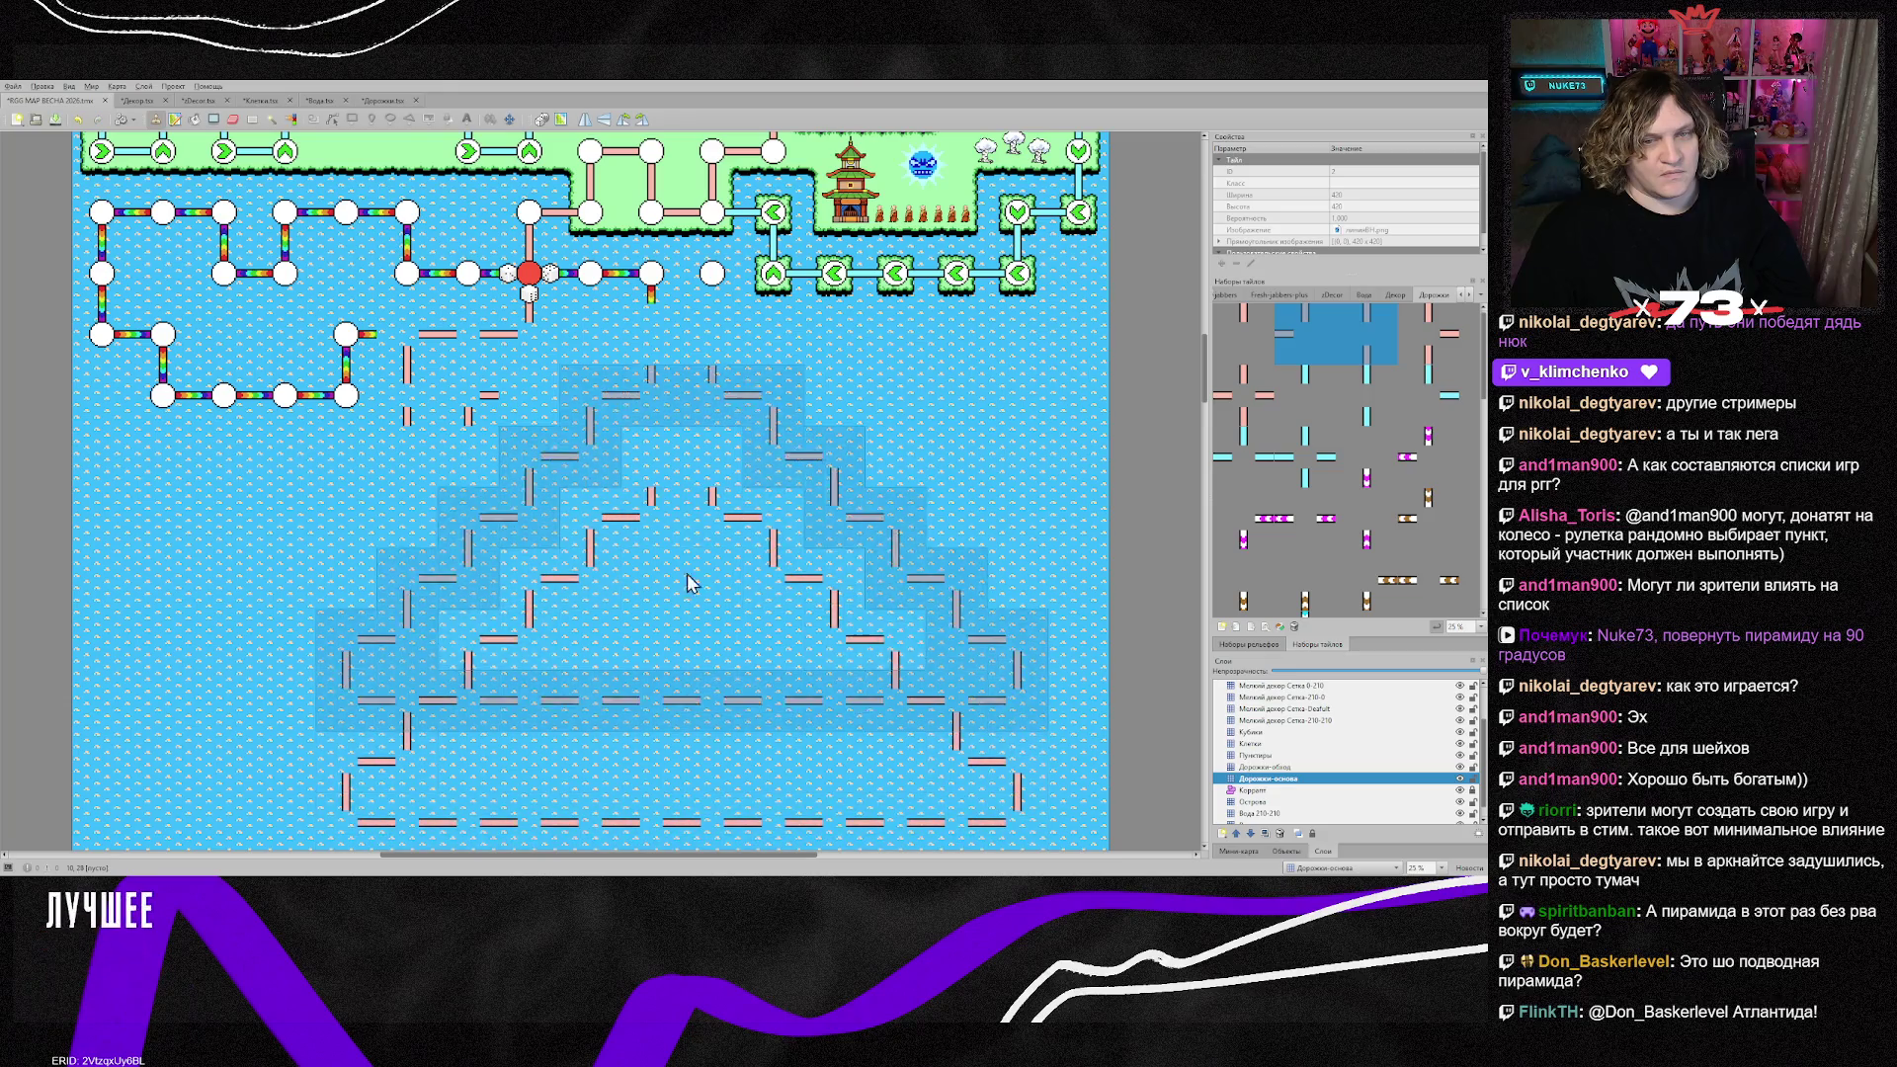
pyautogui.rightClick(660, 559)
pyautogui.moveTo(464, 375)
pyautogui.mouseDown()
pyautogui.moveTo(407, 378)
pyautogui.moveTo(467, 381)
pyautogui.moveTo(466, 327)
pyautogui.moveTo(501, 371)
pyautogui.mouseUp()
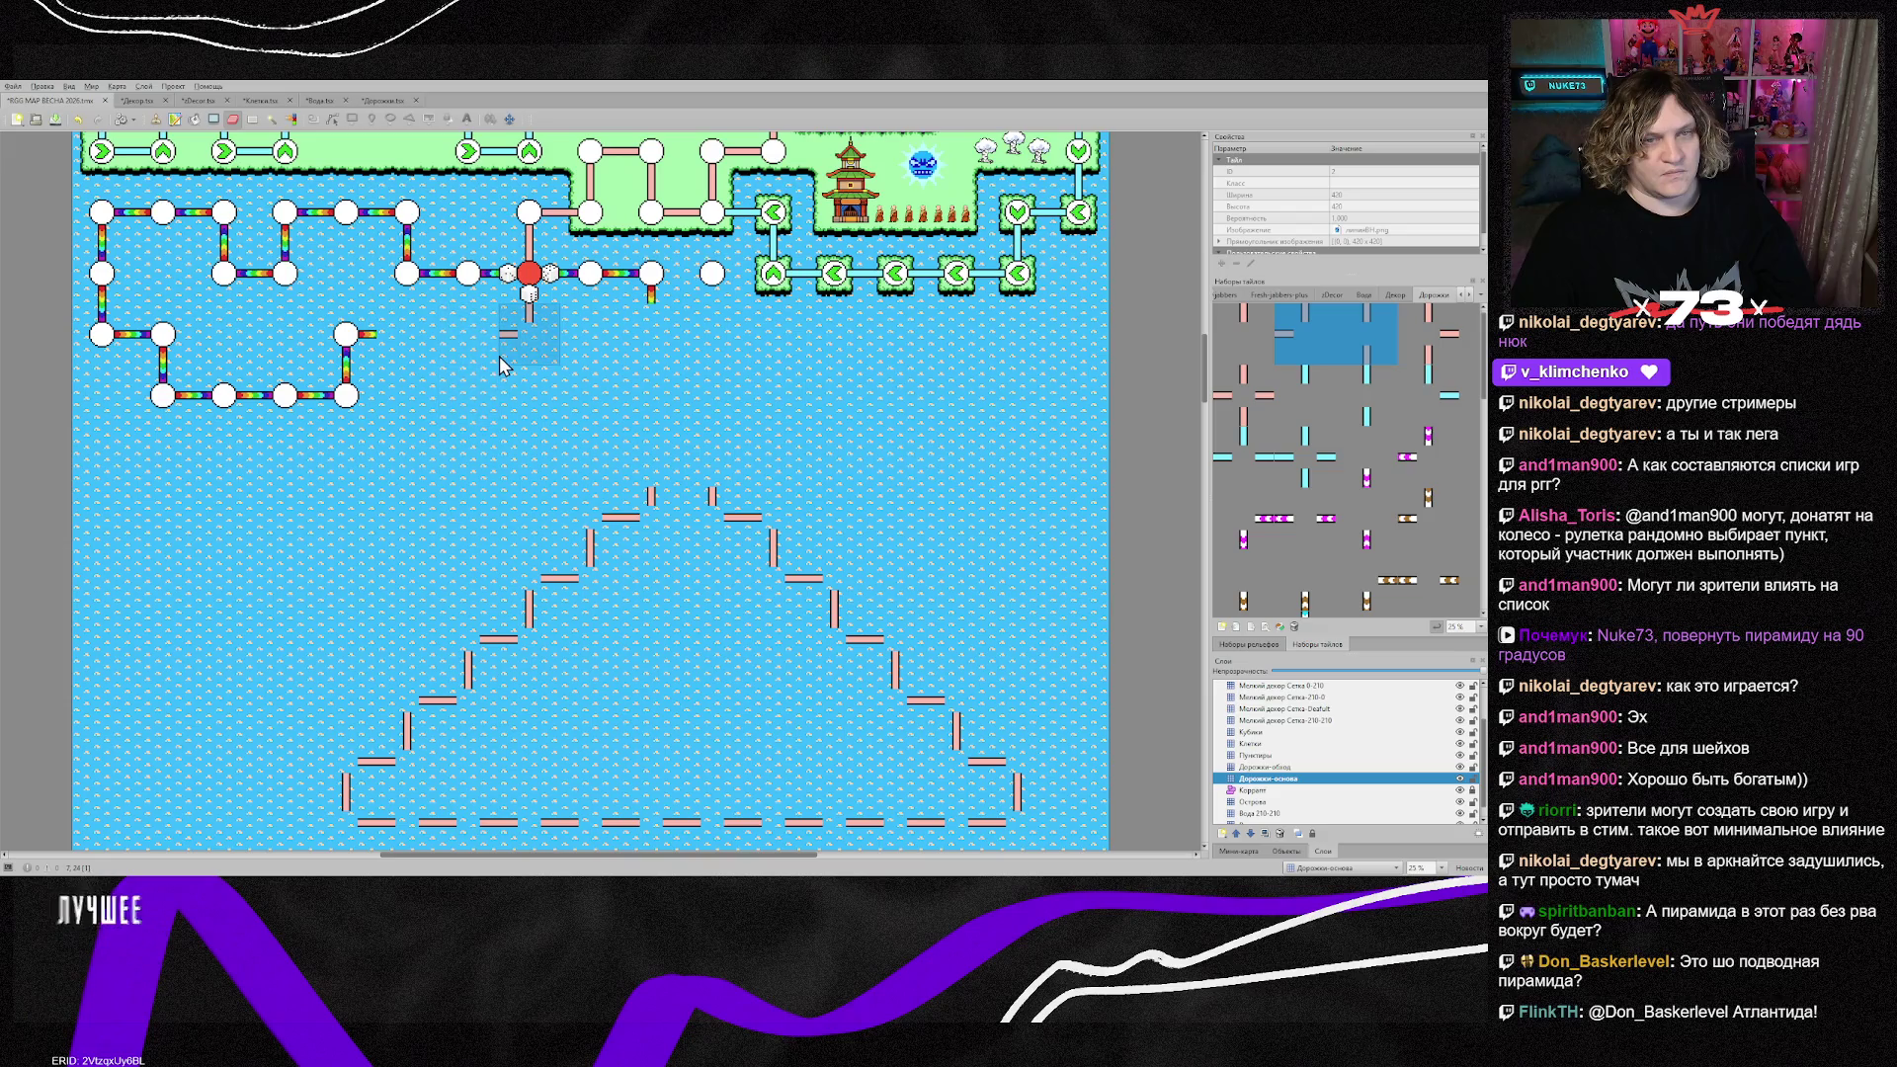
pyautogui.click(506, 341)
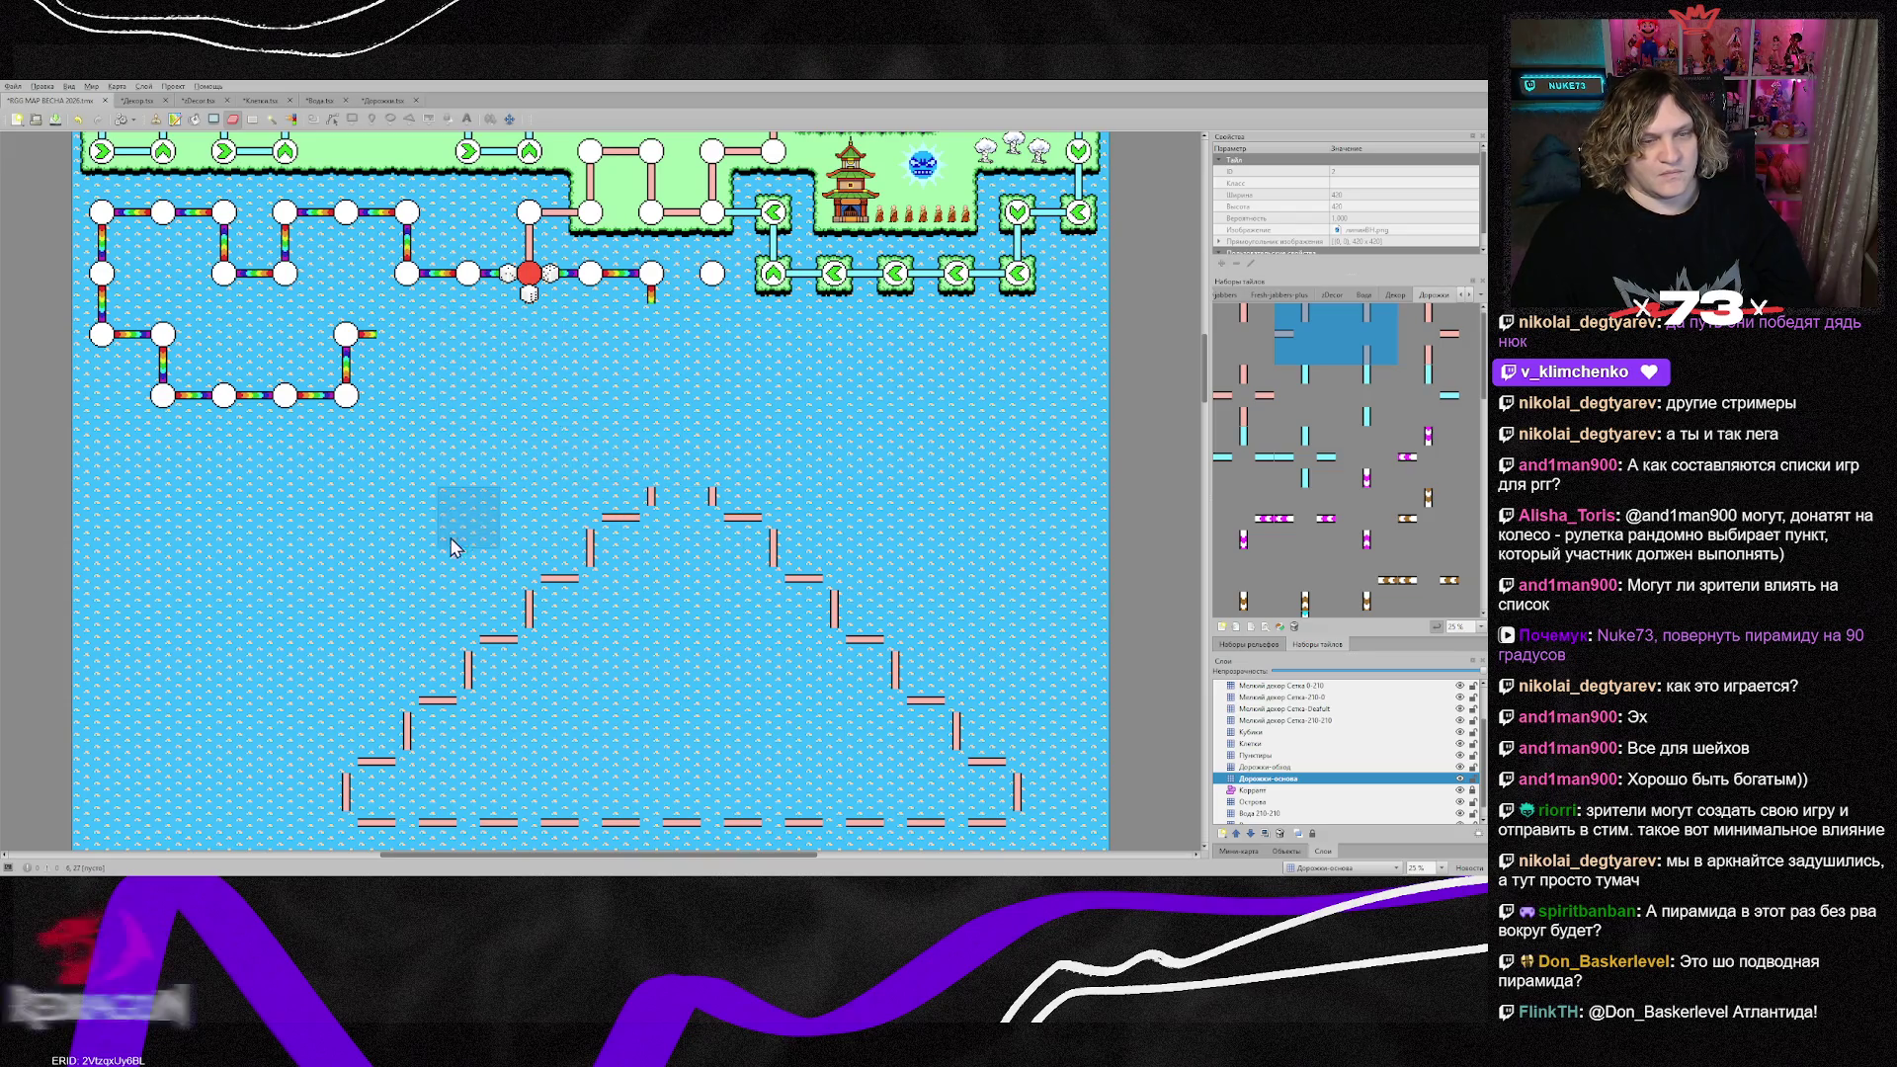
# Step: Reselect the whole pyramid and place it in its final spot below the rainbow loops
pyautogui.press('r')
pyautogui.moveTo(341, 459)
pyautogui.mouseDown()
pyautogui.moveTo(791, 721)
pyautogui.moveTo(1028, 820)
pyautogui.moveTo(1031, 798)
pyautogui.mouseUp()
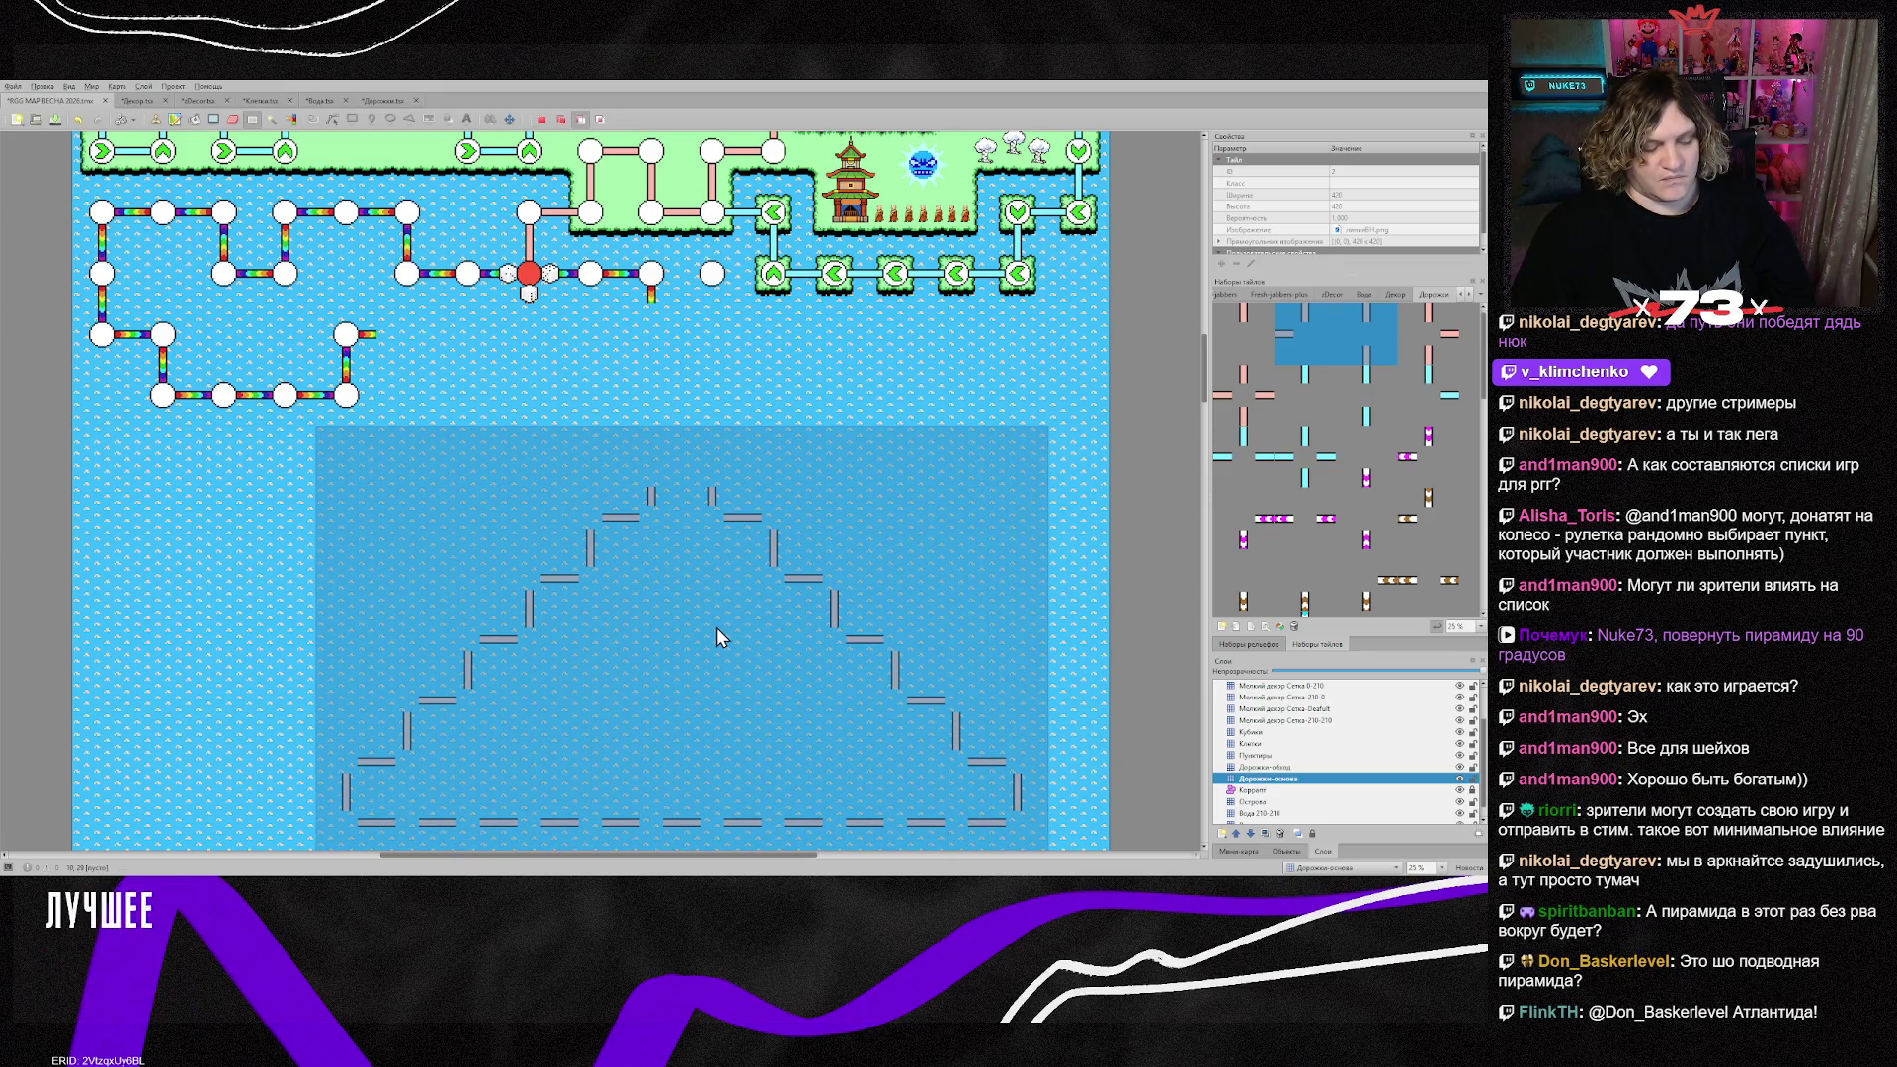
pyautogui.hotkey('ctrl', 'x')
pyautogui.hotkey('ctrl', 'v')
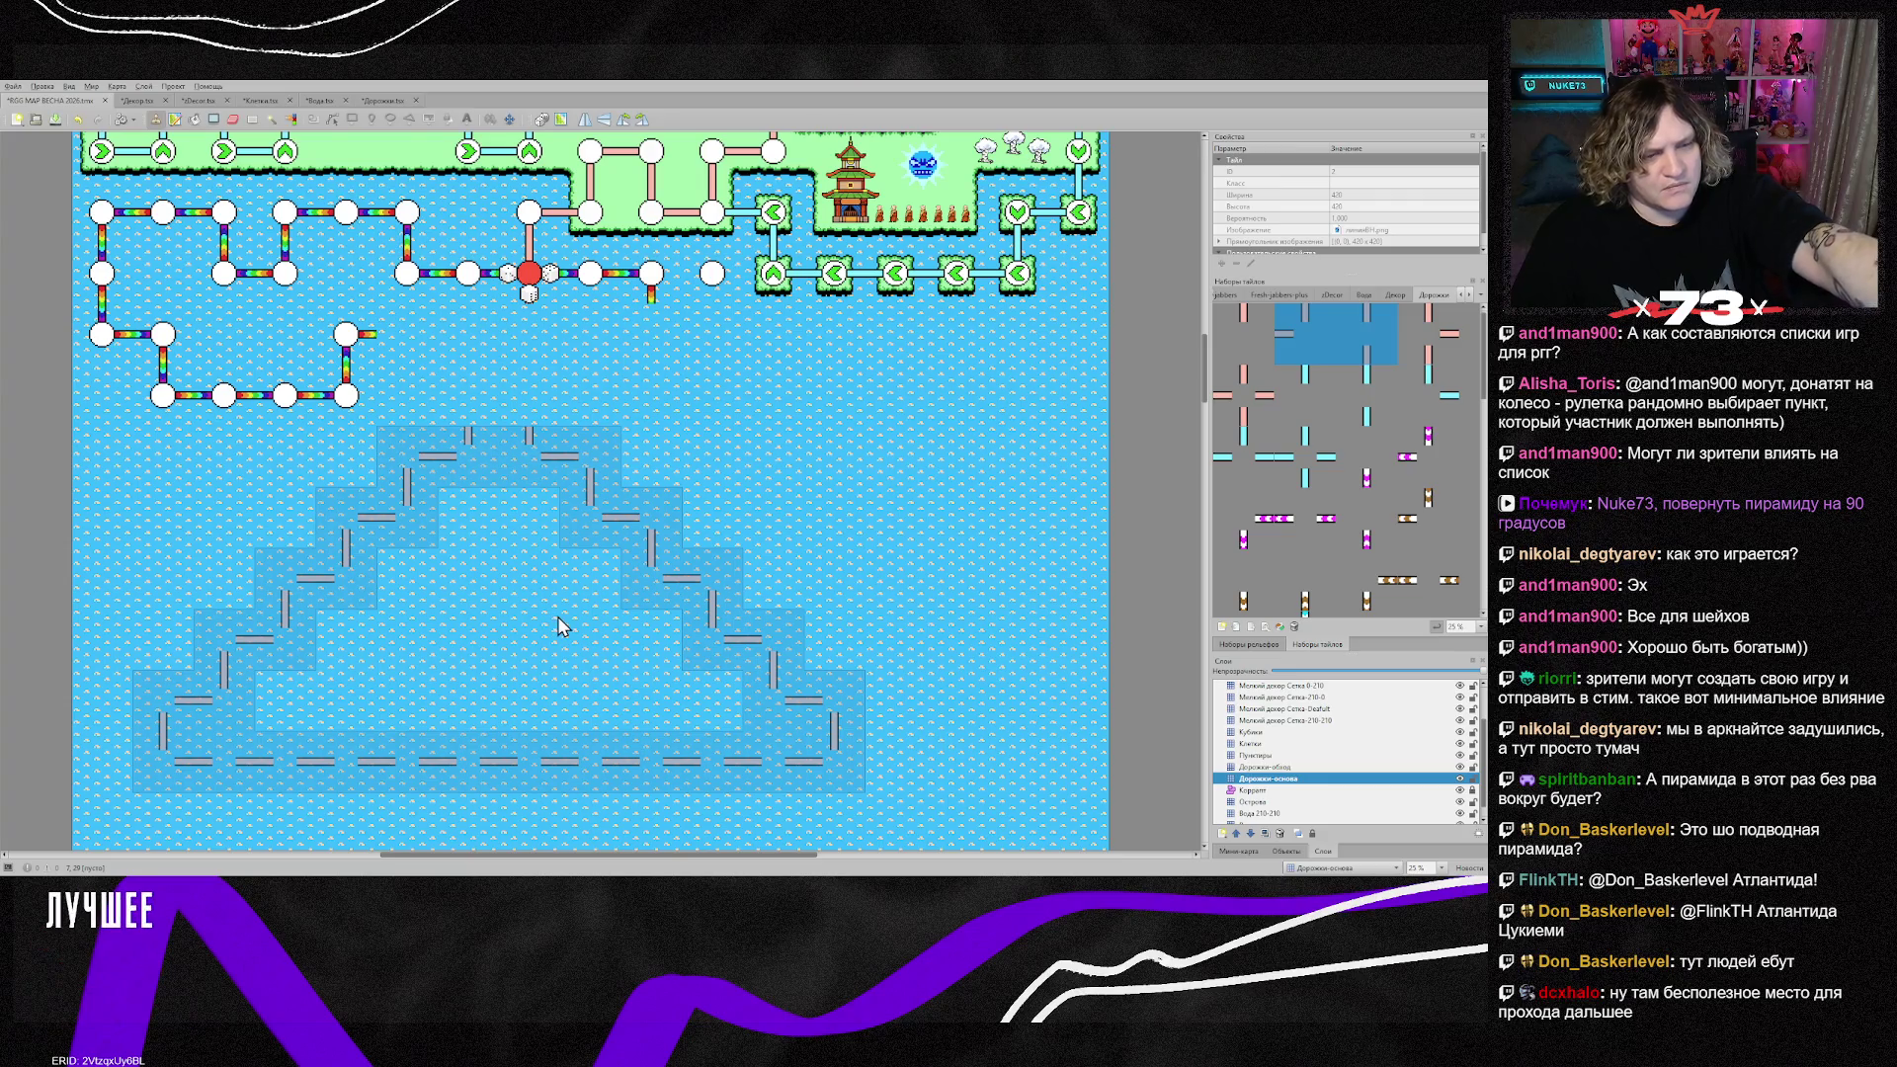
pyautogui.click(568, 618)
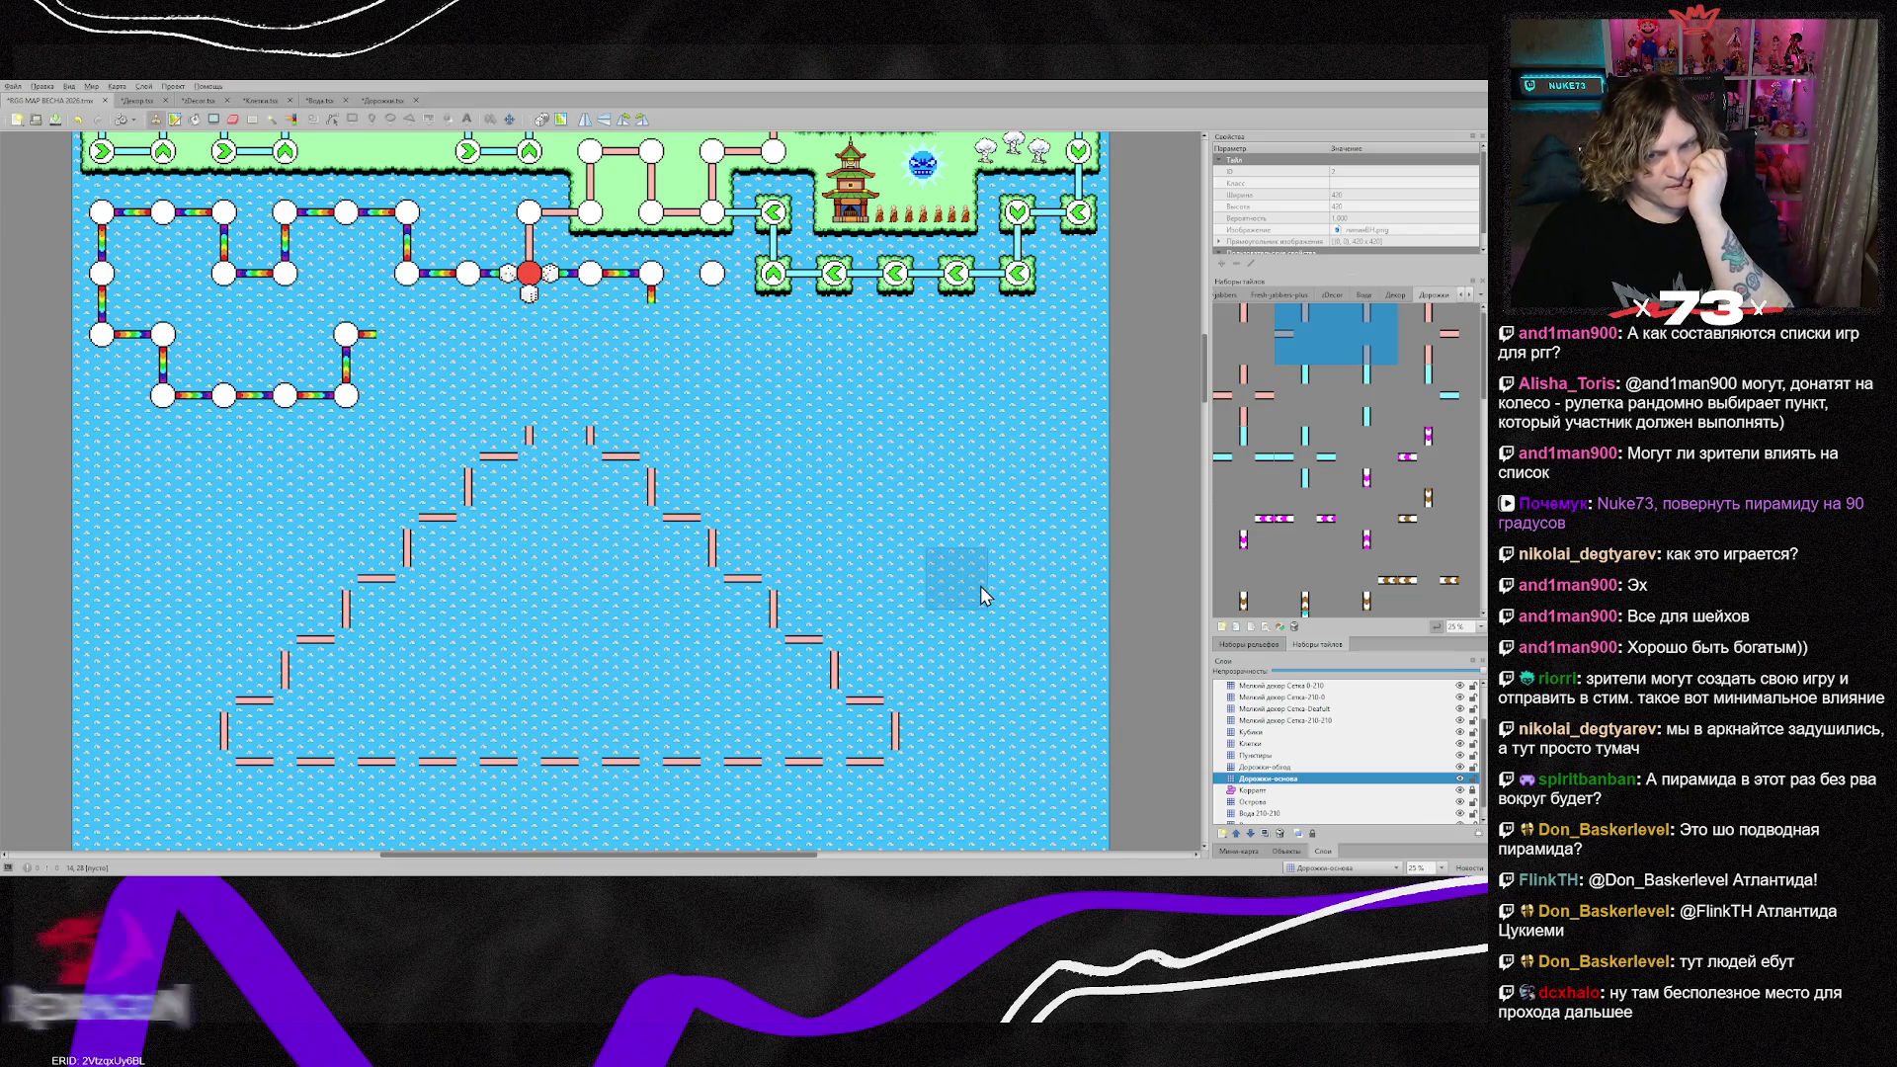
# Step: Rectangle-select the maze grid, trial-delete the stubs beside the endpoint nodes, then undo
pyautogui.scroll(-10, 890, 613)
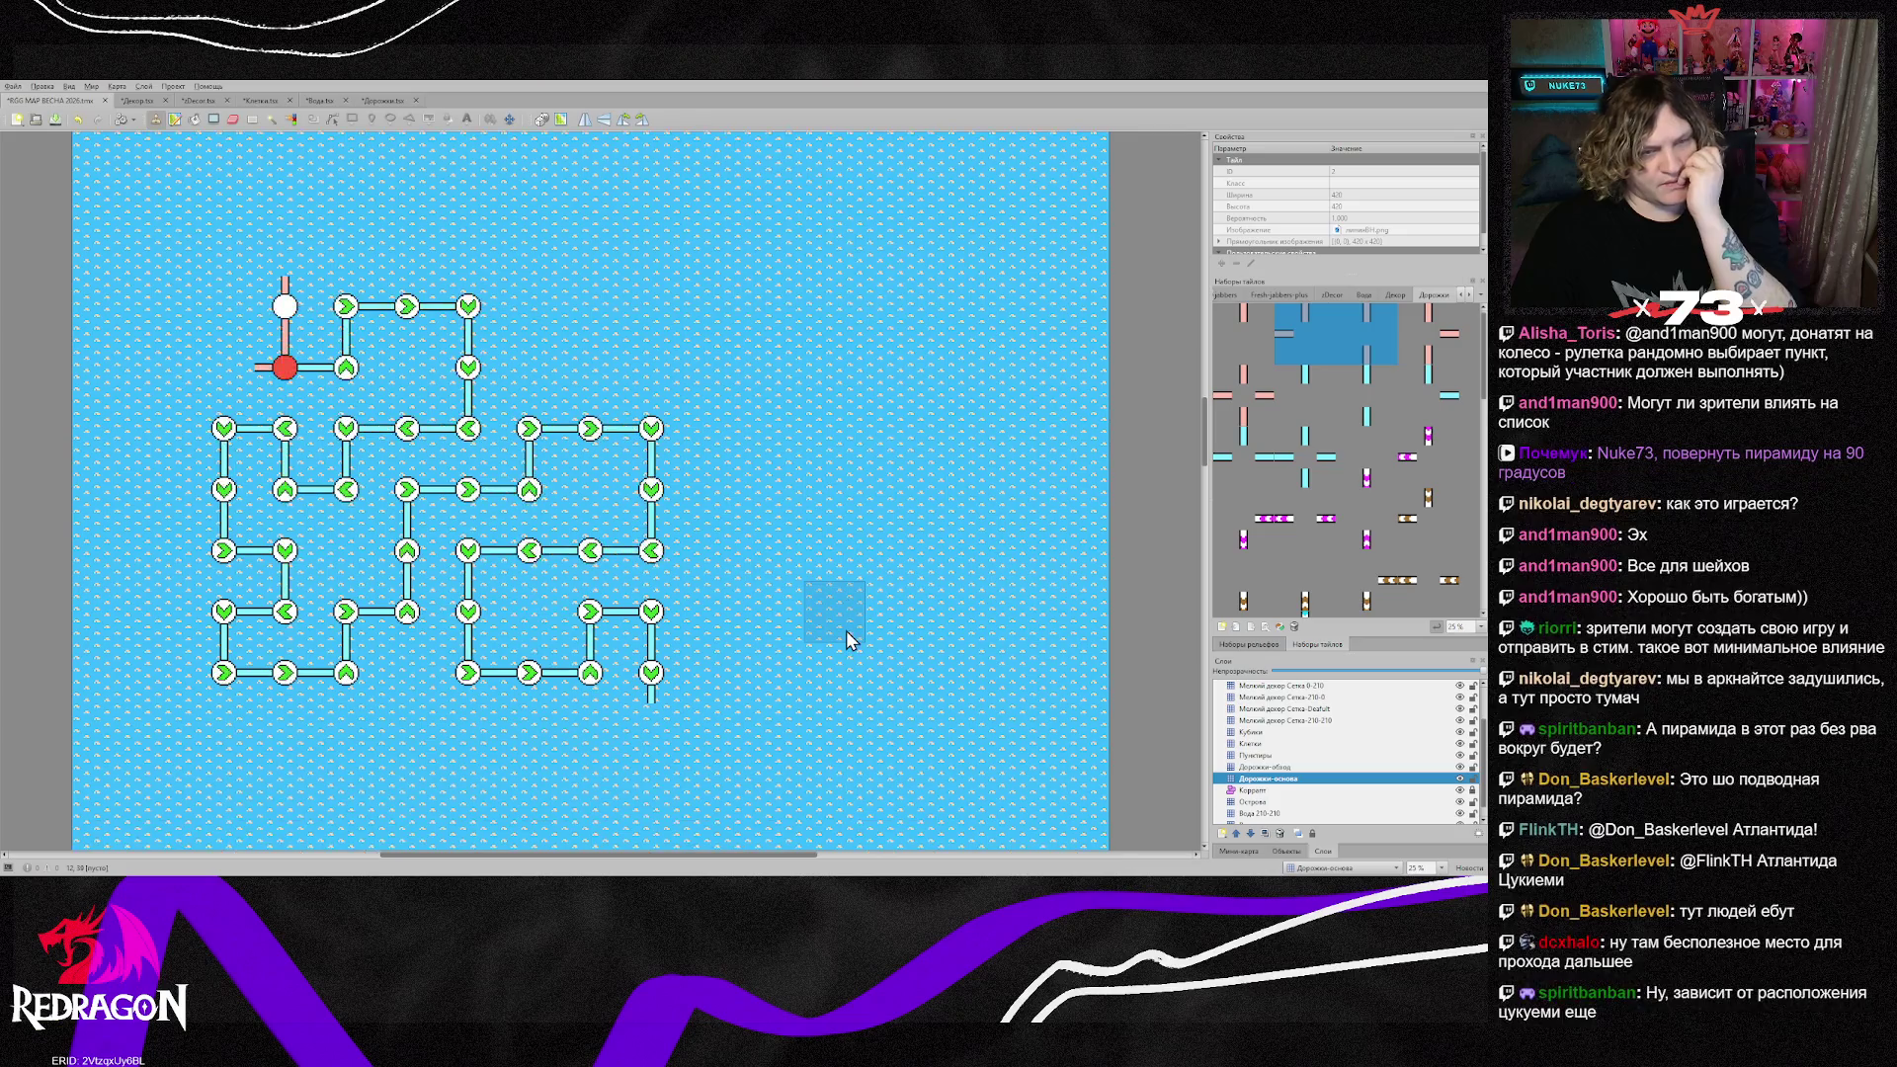
pyautogui.scroll(5, 846, 630)
pyautogui.scroll(3, 846, 633)
pyautogui.scroll(-6, 845, 632)
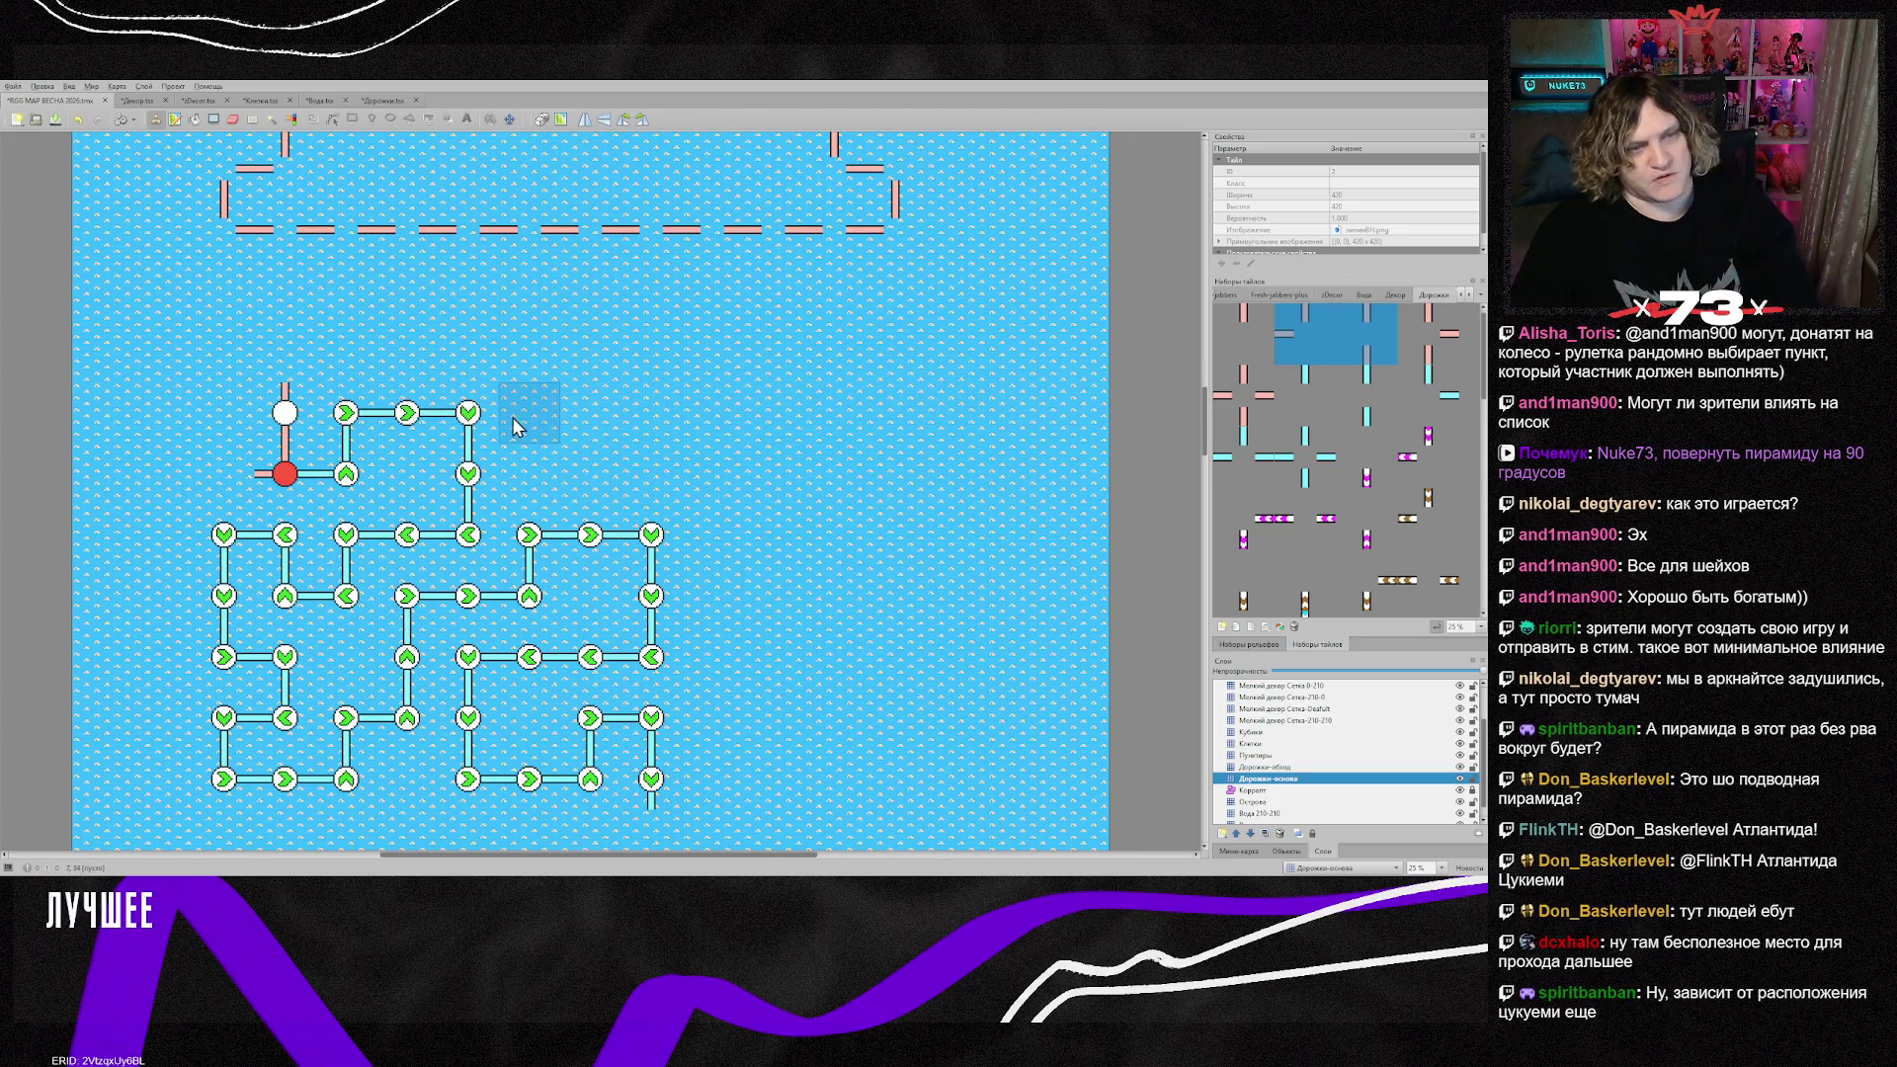
pyautogui.press('r')
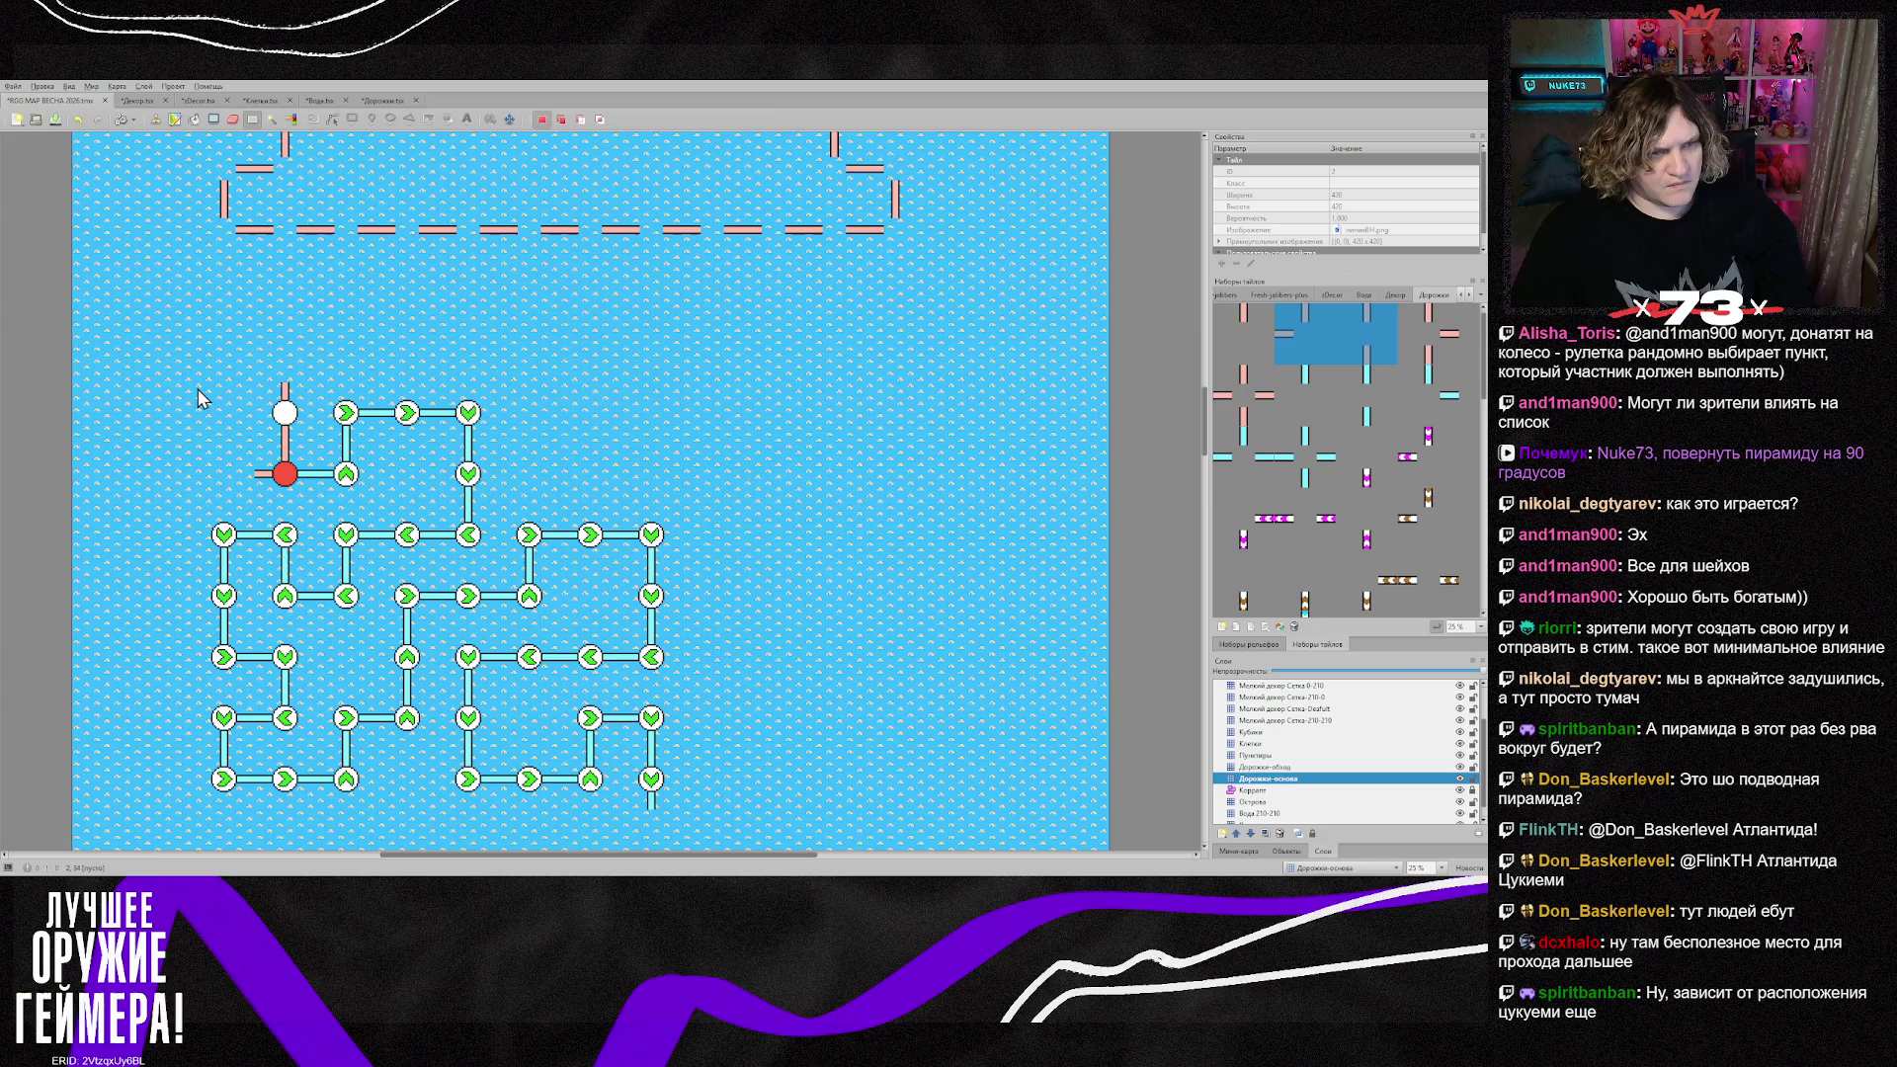
pyautogui.moveTo(202, 391); pyautogui.dragTo(784, 784)
pyautogui.press('Delete')
pyautogui.click(910, 600)
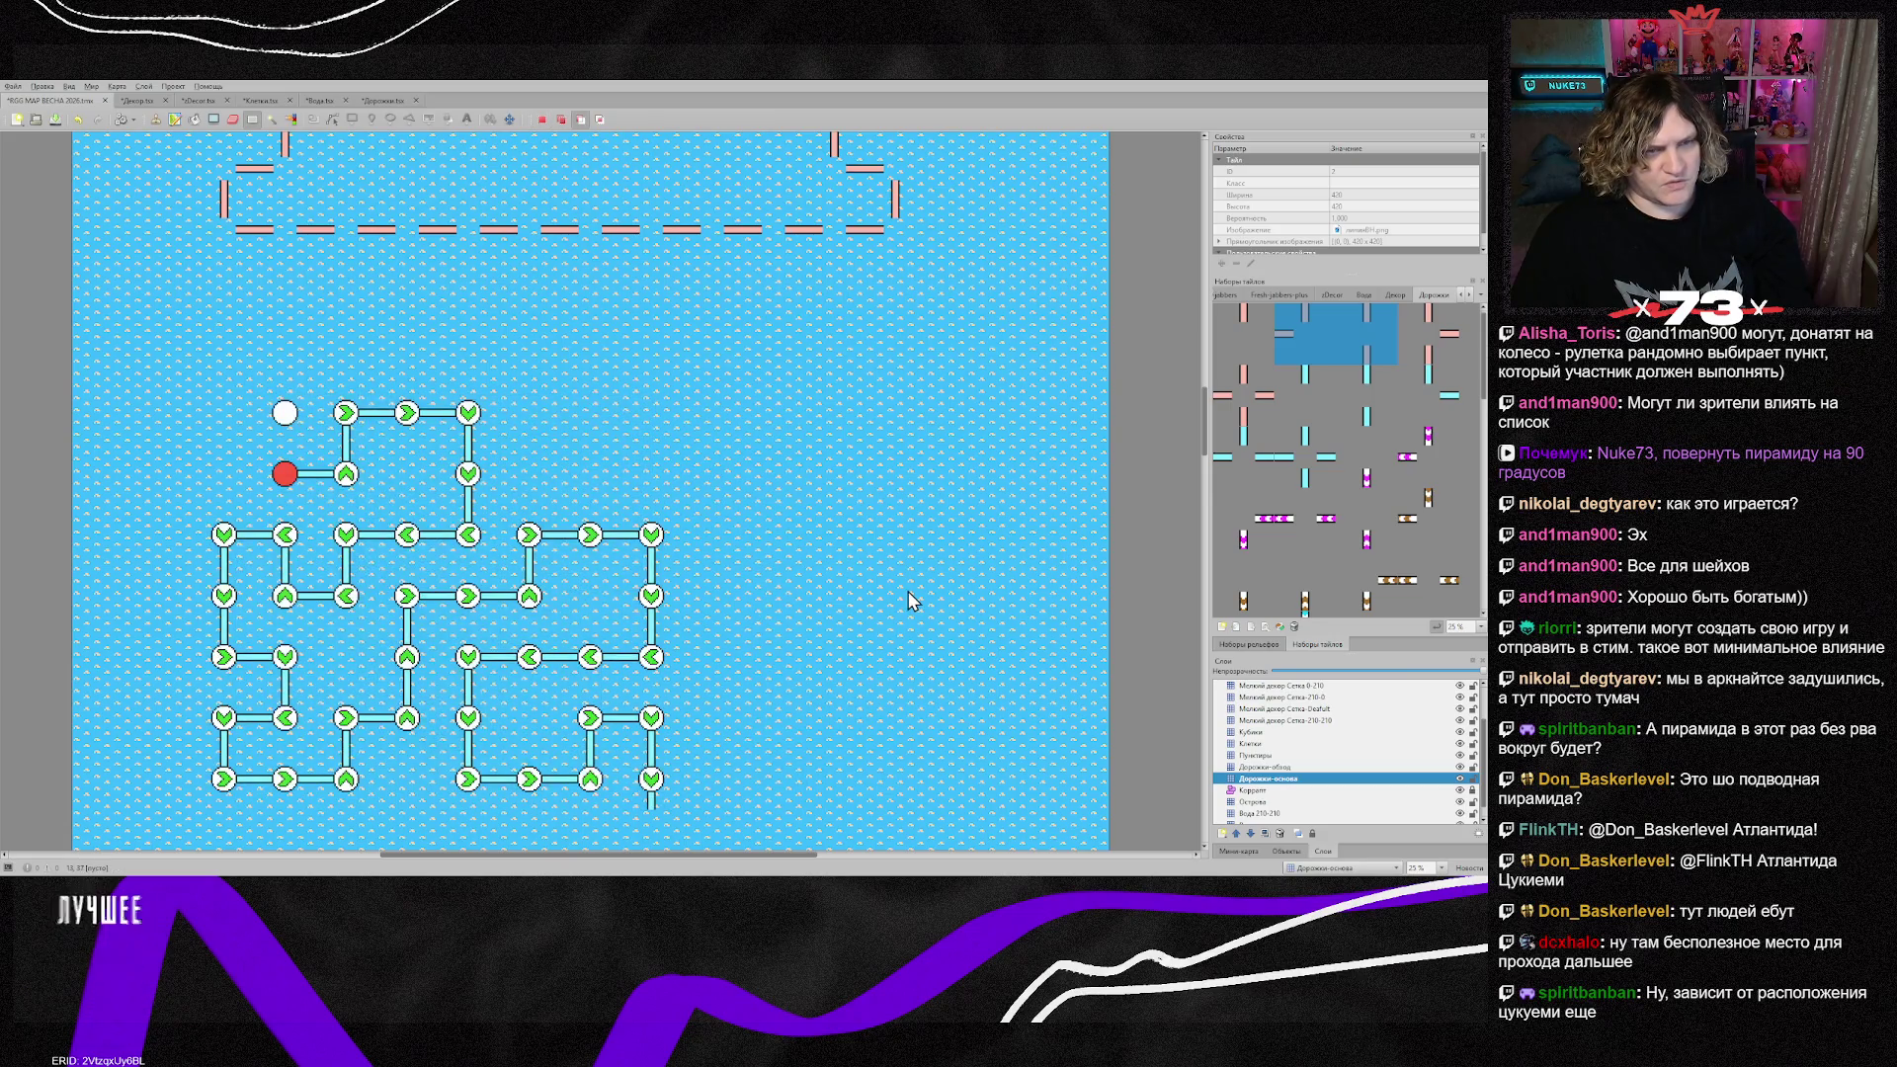
pyautogui.hotkey('ctrl', 'z')
pyautogui.hotkey('ctrl', 'z')
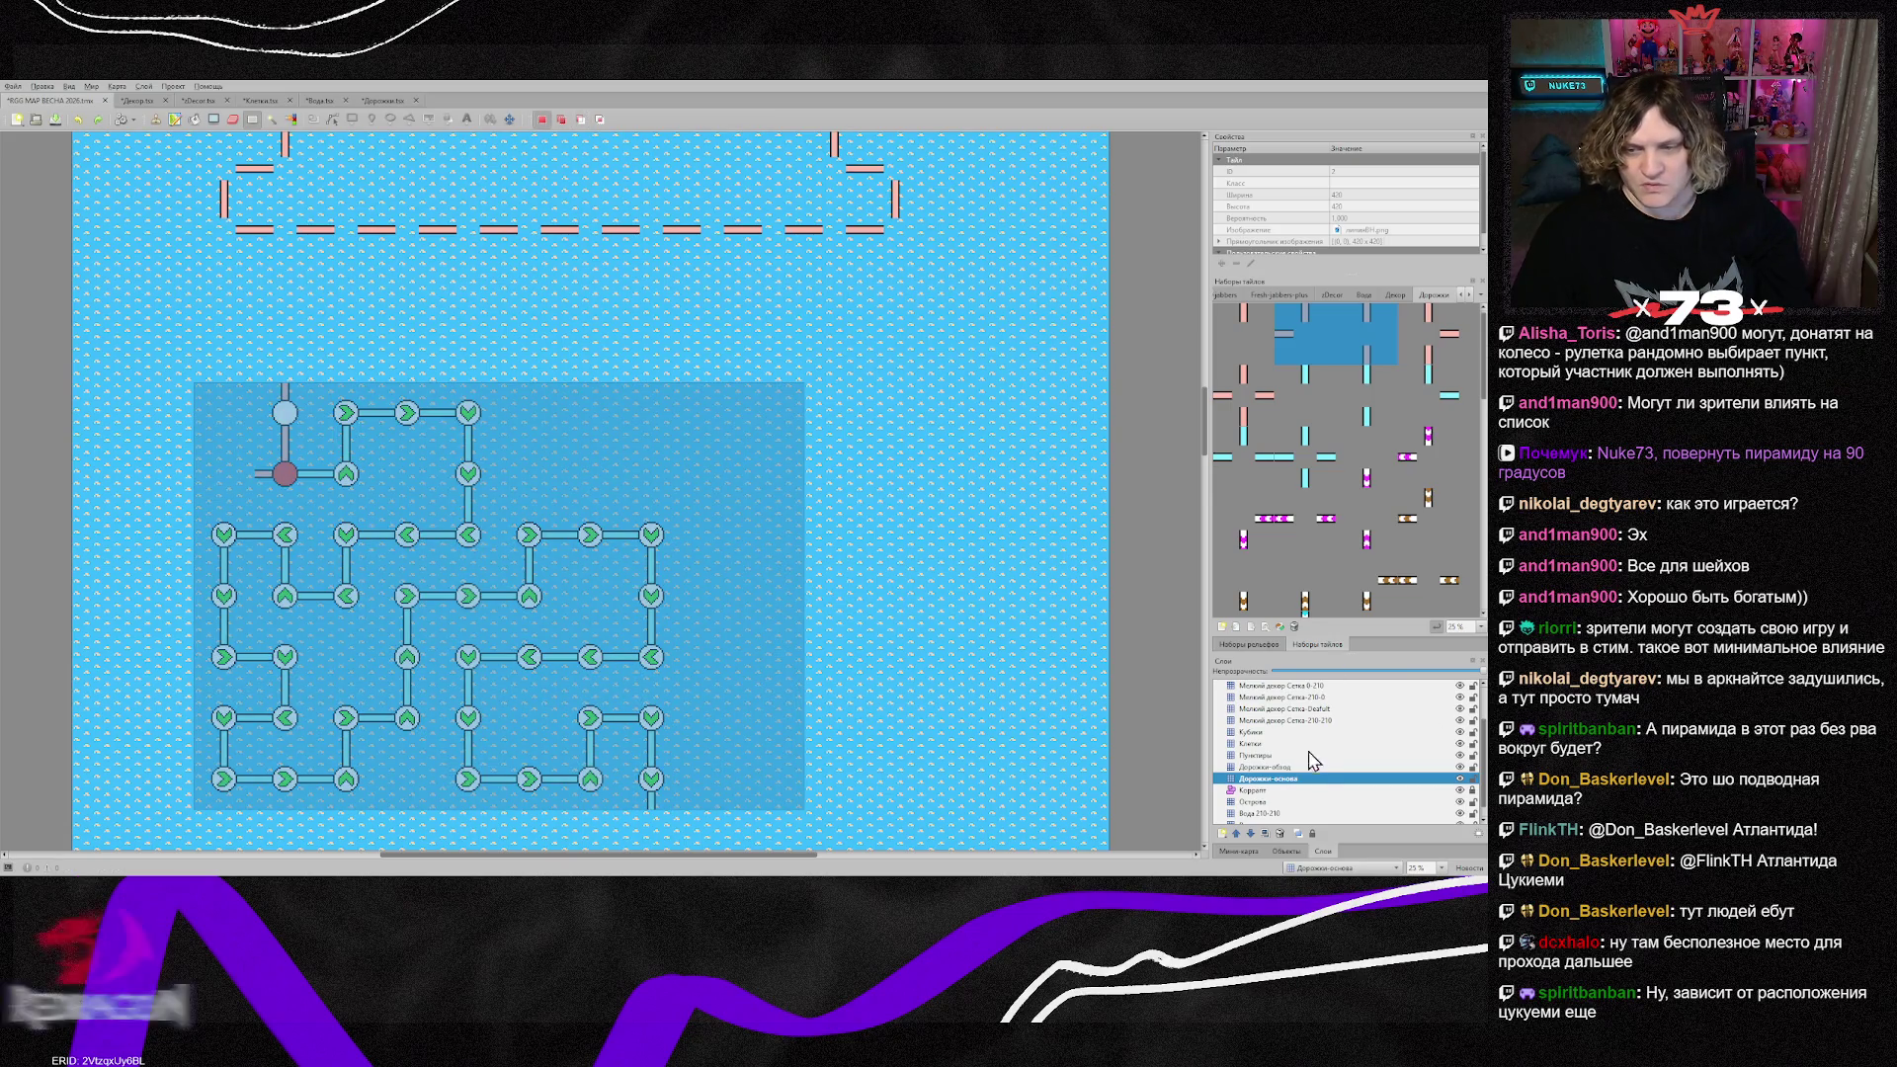
# Step: Add the Дорожки-обход and Клетки layers, cut the maze grid, then restore it
pyautogui.click(1281, 768)
pyautogui.keyDown('ctrl'); pyautogui.click(1271, 744); pyautogui.keyUp('ctrl')
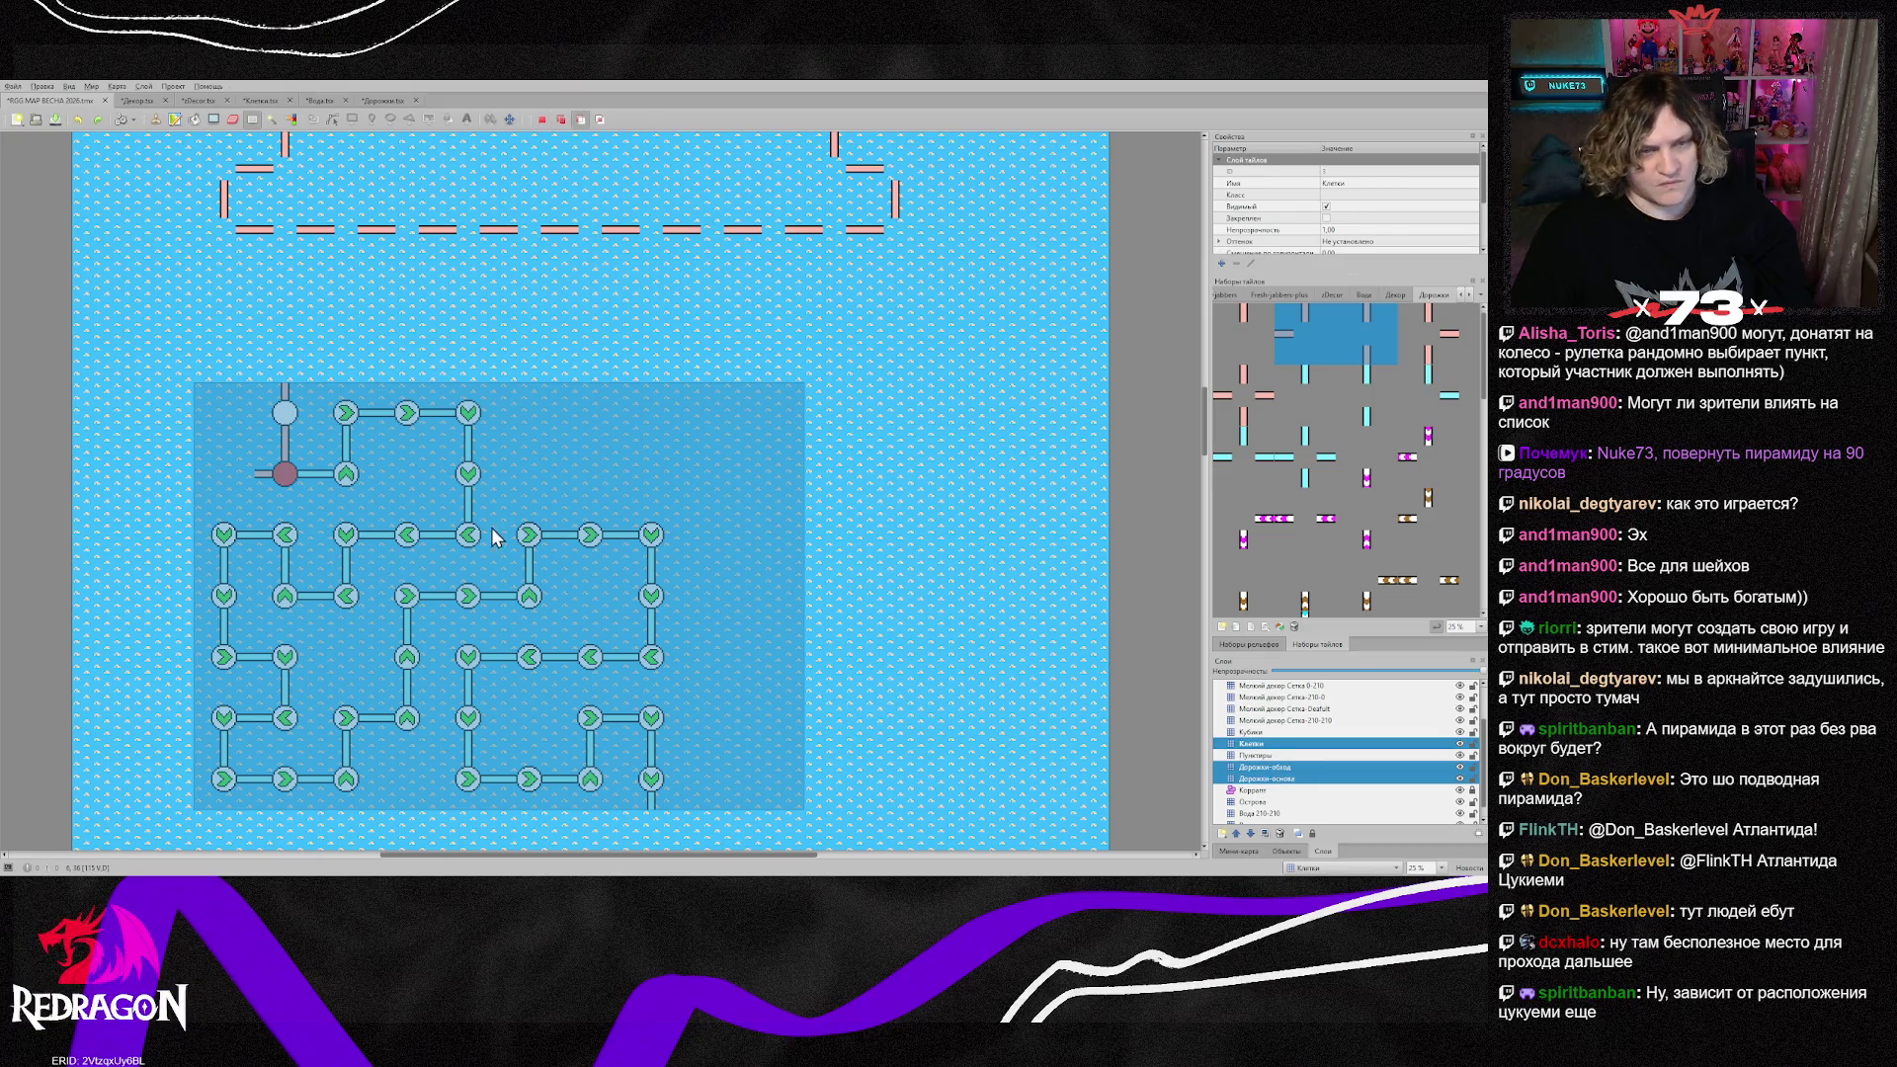
pyautogui.hotkey('ctrl', 'x')
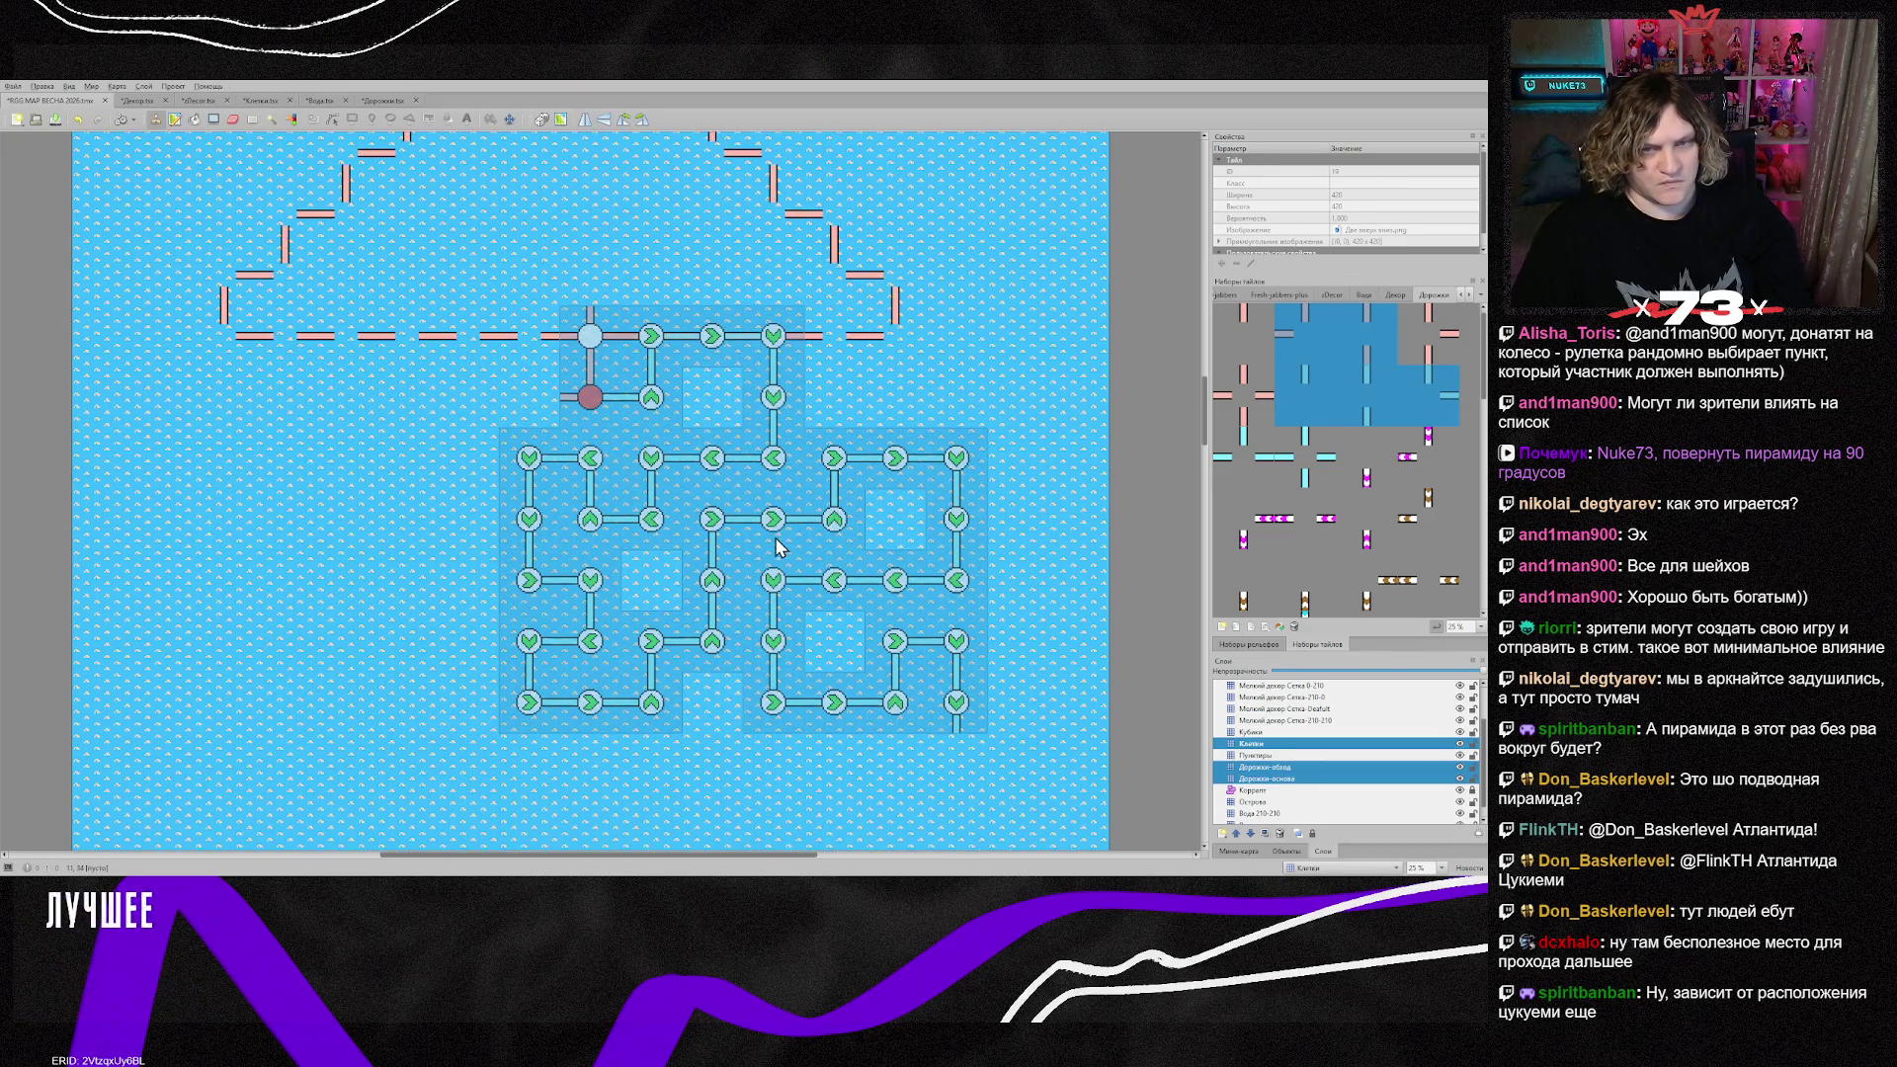
pyautogui.scroll(3, 777, 547)
pyautogui.press('r')
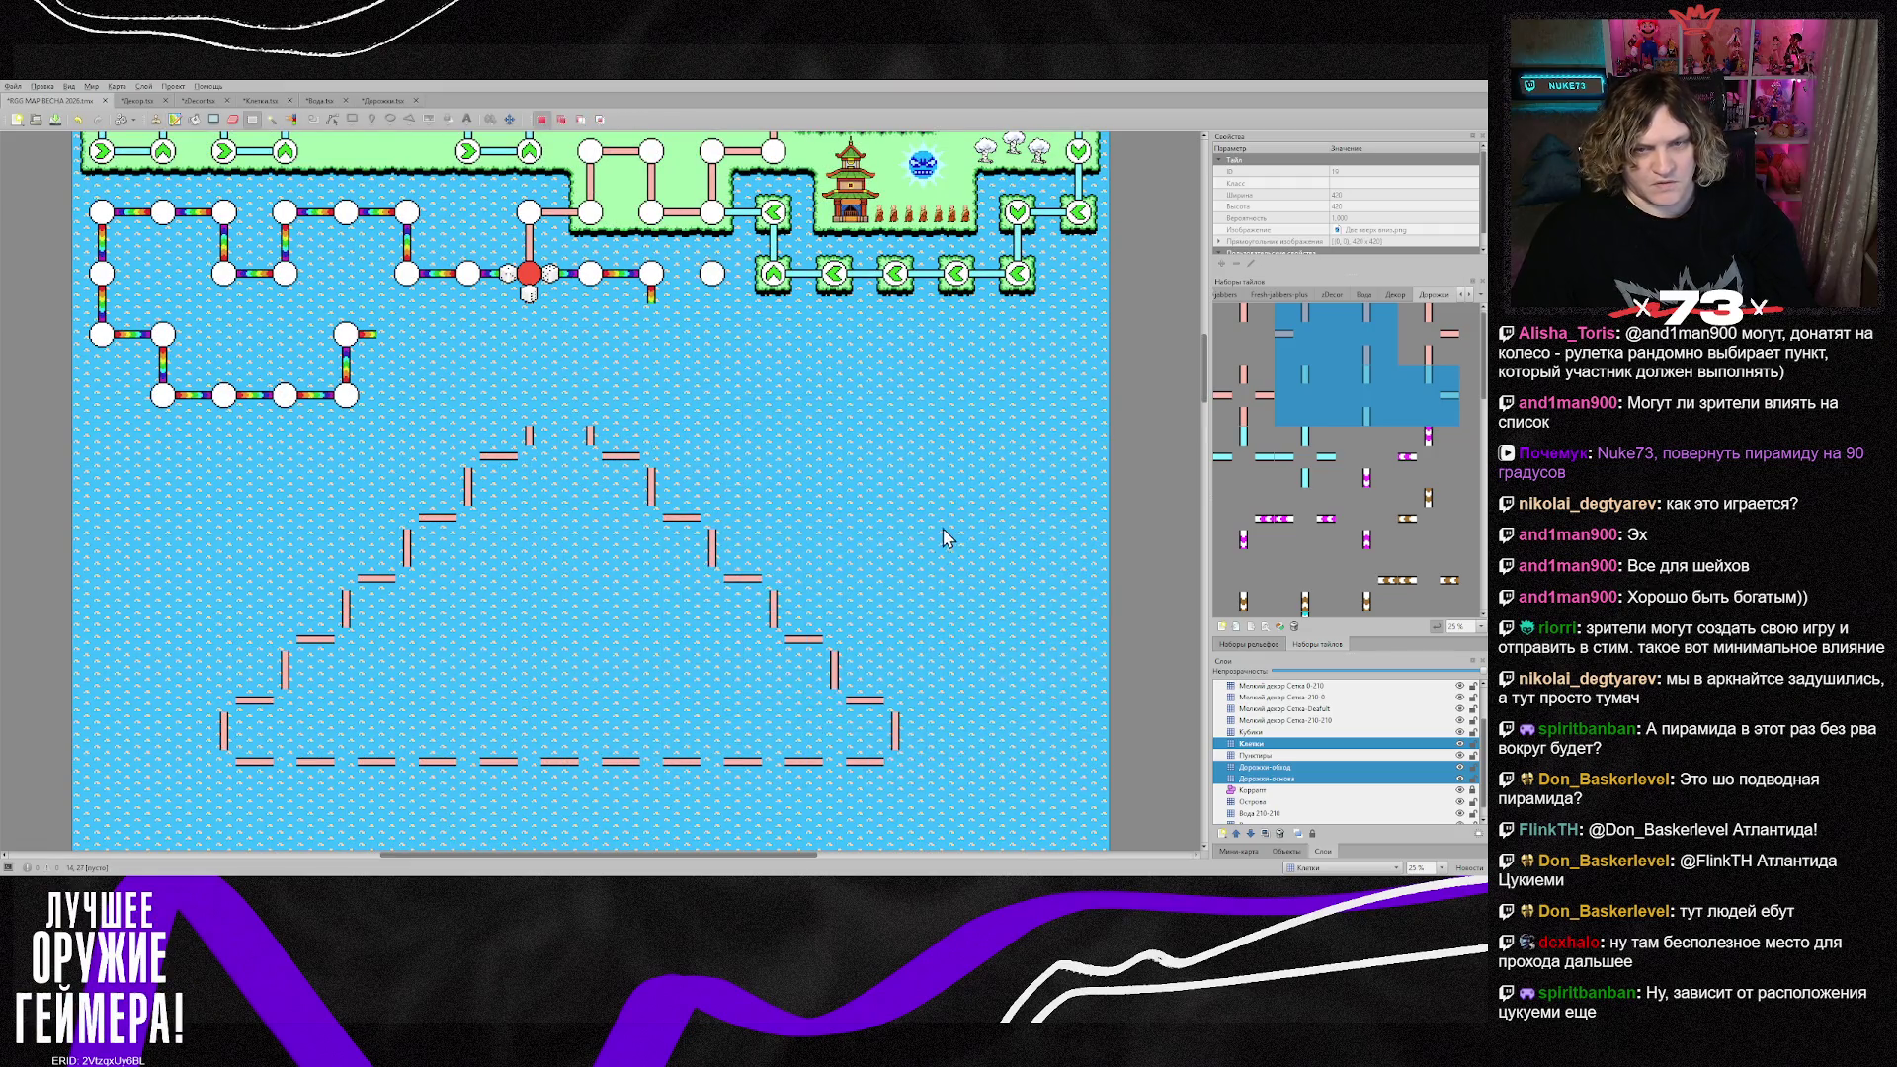
pyautogui.scroll(-5, 828, 598)
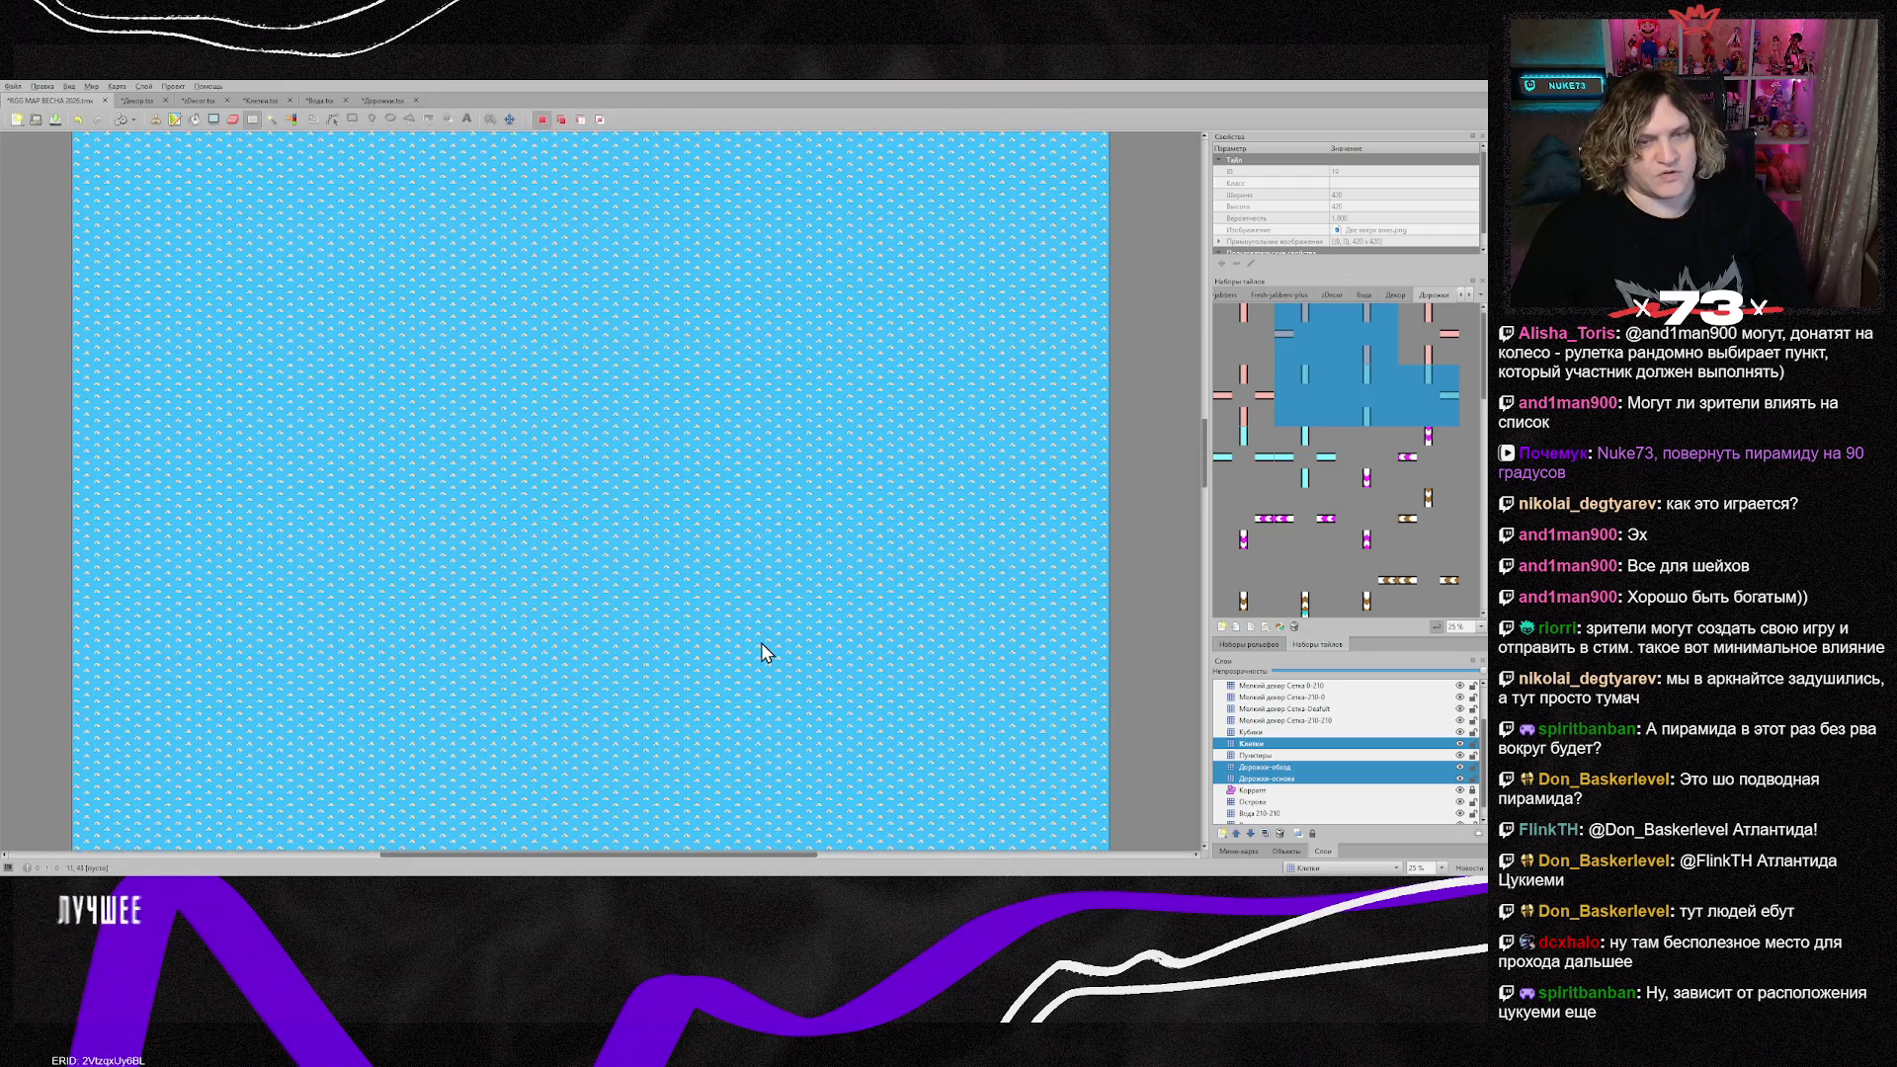
pyautogui.scroll(2, 761, 642)
pyautogui.hotkey('ctrl', 'z')
# Step: Cut the maze grid again, paste it as a stamp, and rotate it five quarter turns
pyautogui.scroll(5, 729, 561)
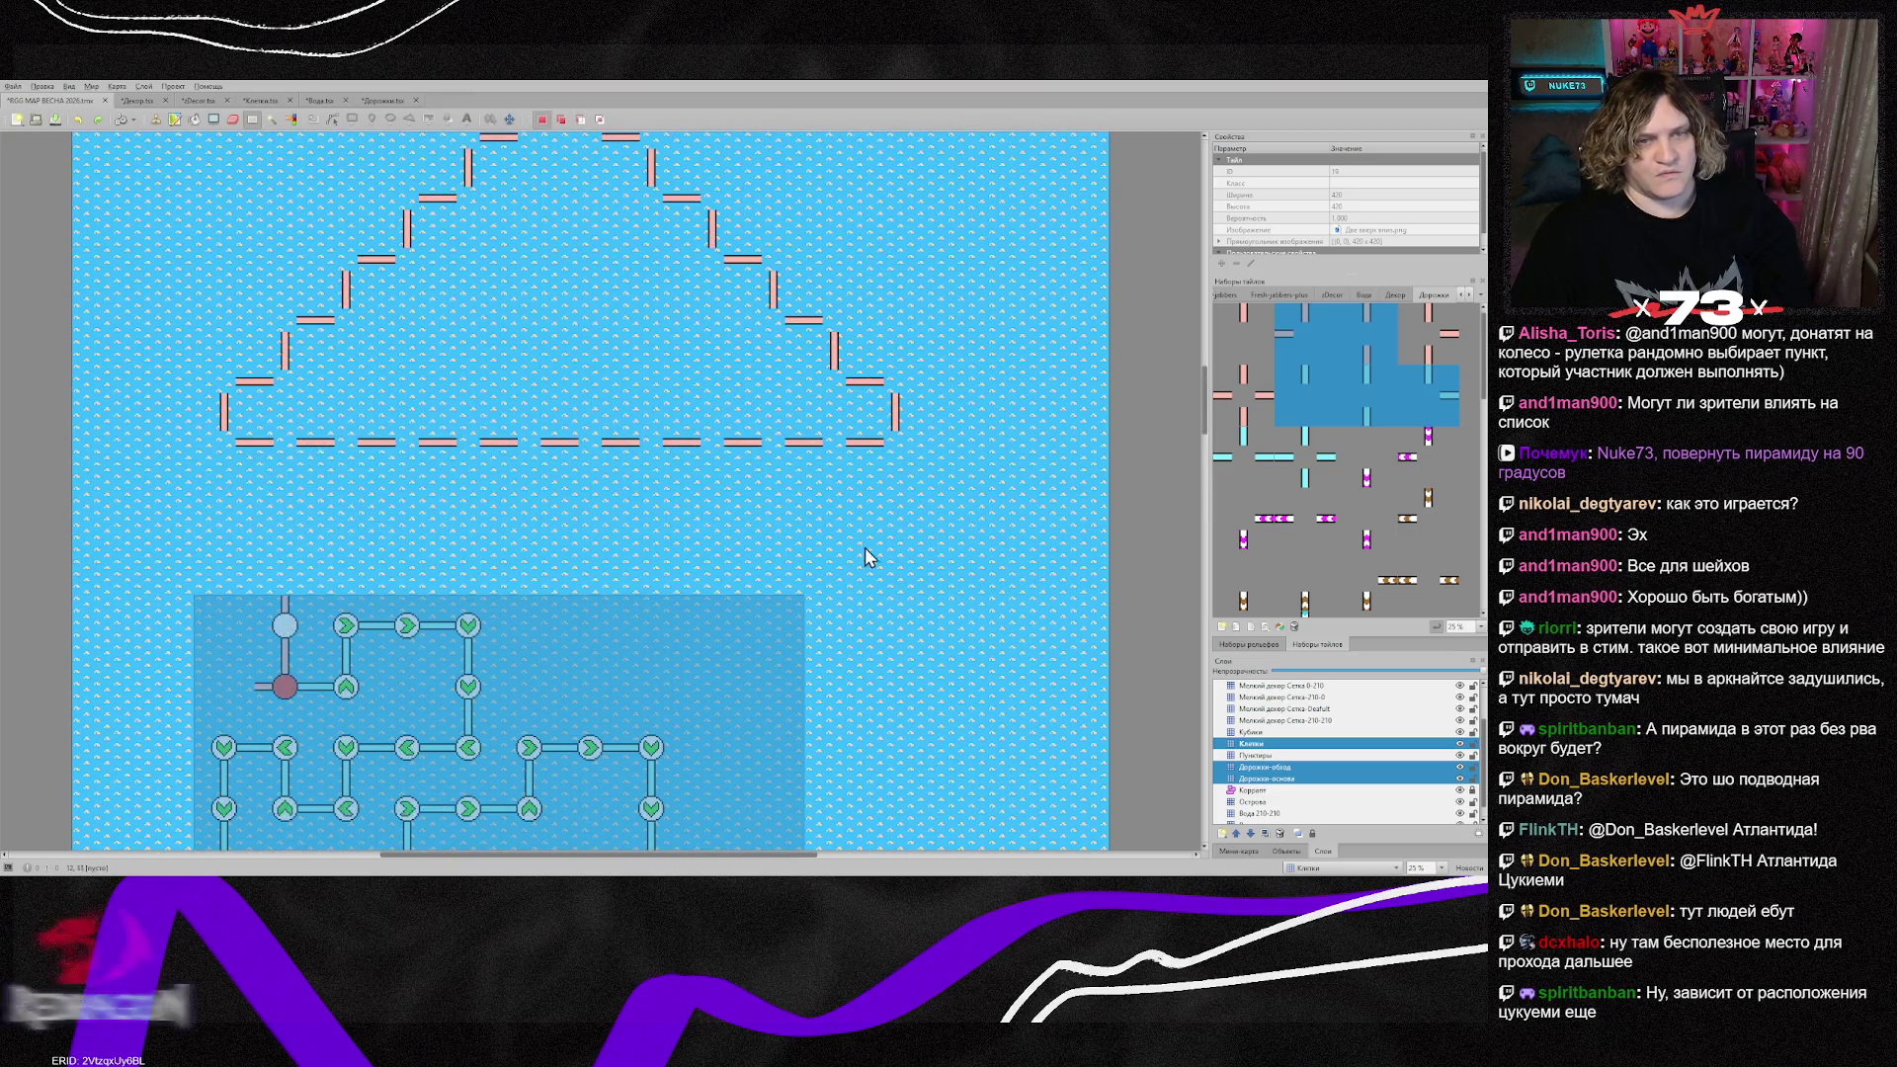
pyautogui.scroll(-4, 663, 680)
pyautogui.scroll(2, 647, 523)
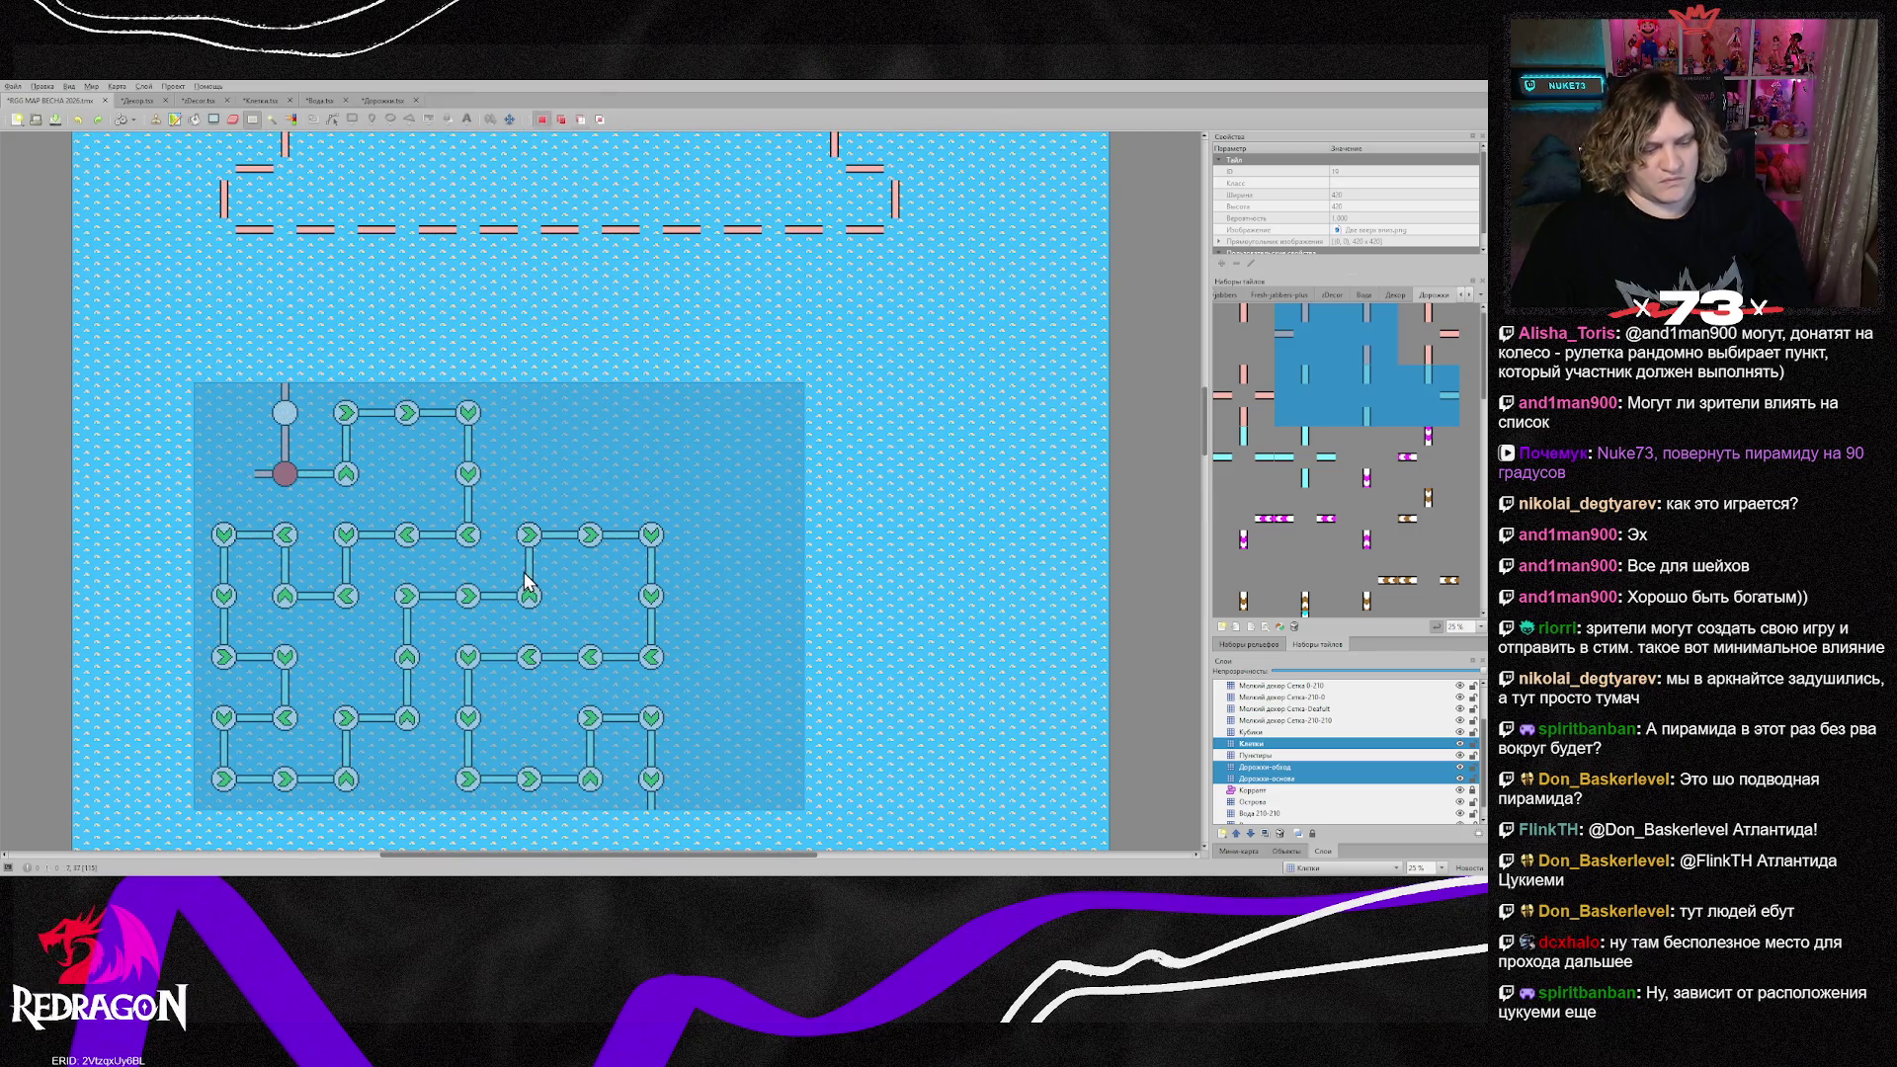
pyautogui.hotkey('ctrl', 'x')
pyautogui.hotkey('ctrl', 'v')
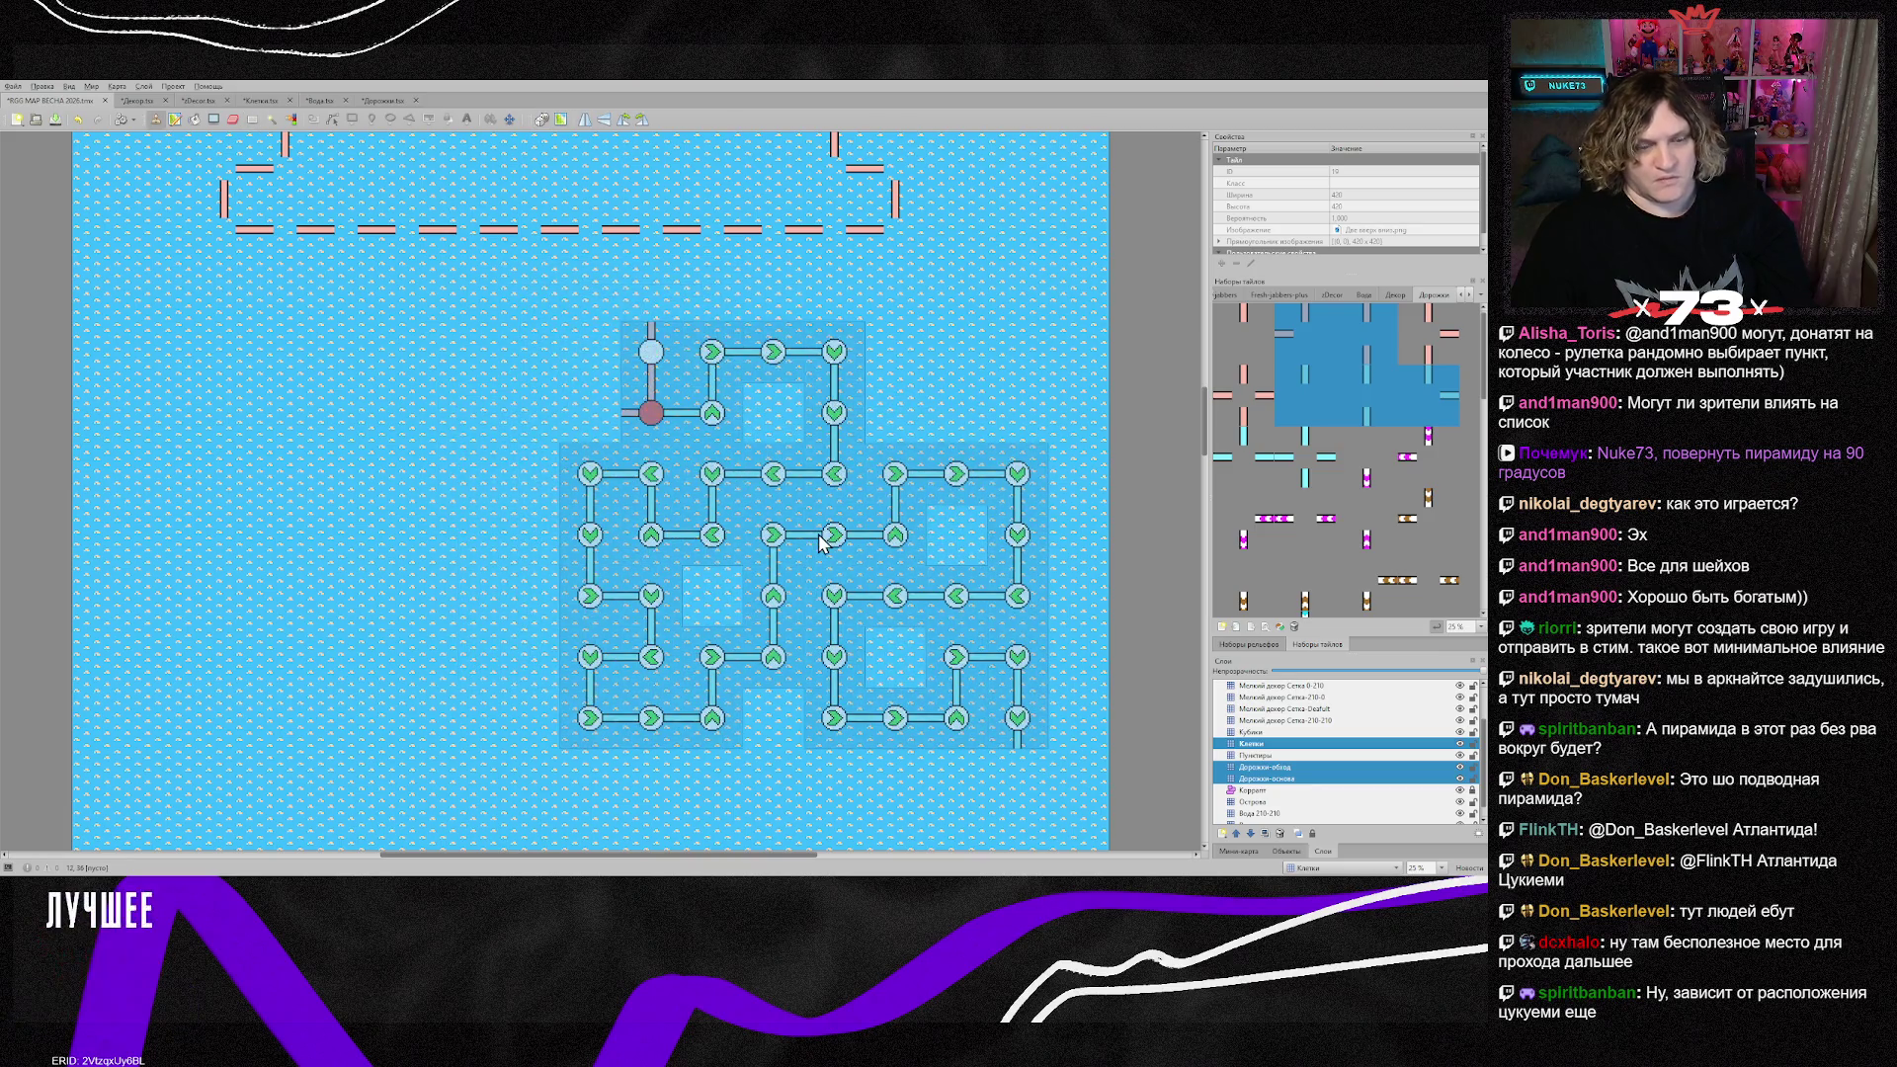
pyautogui.scroll(2, 873, 511)
pyautogui.scroll(2, 873, 510)
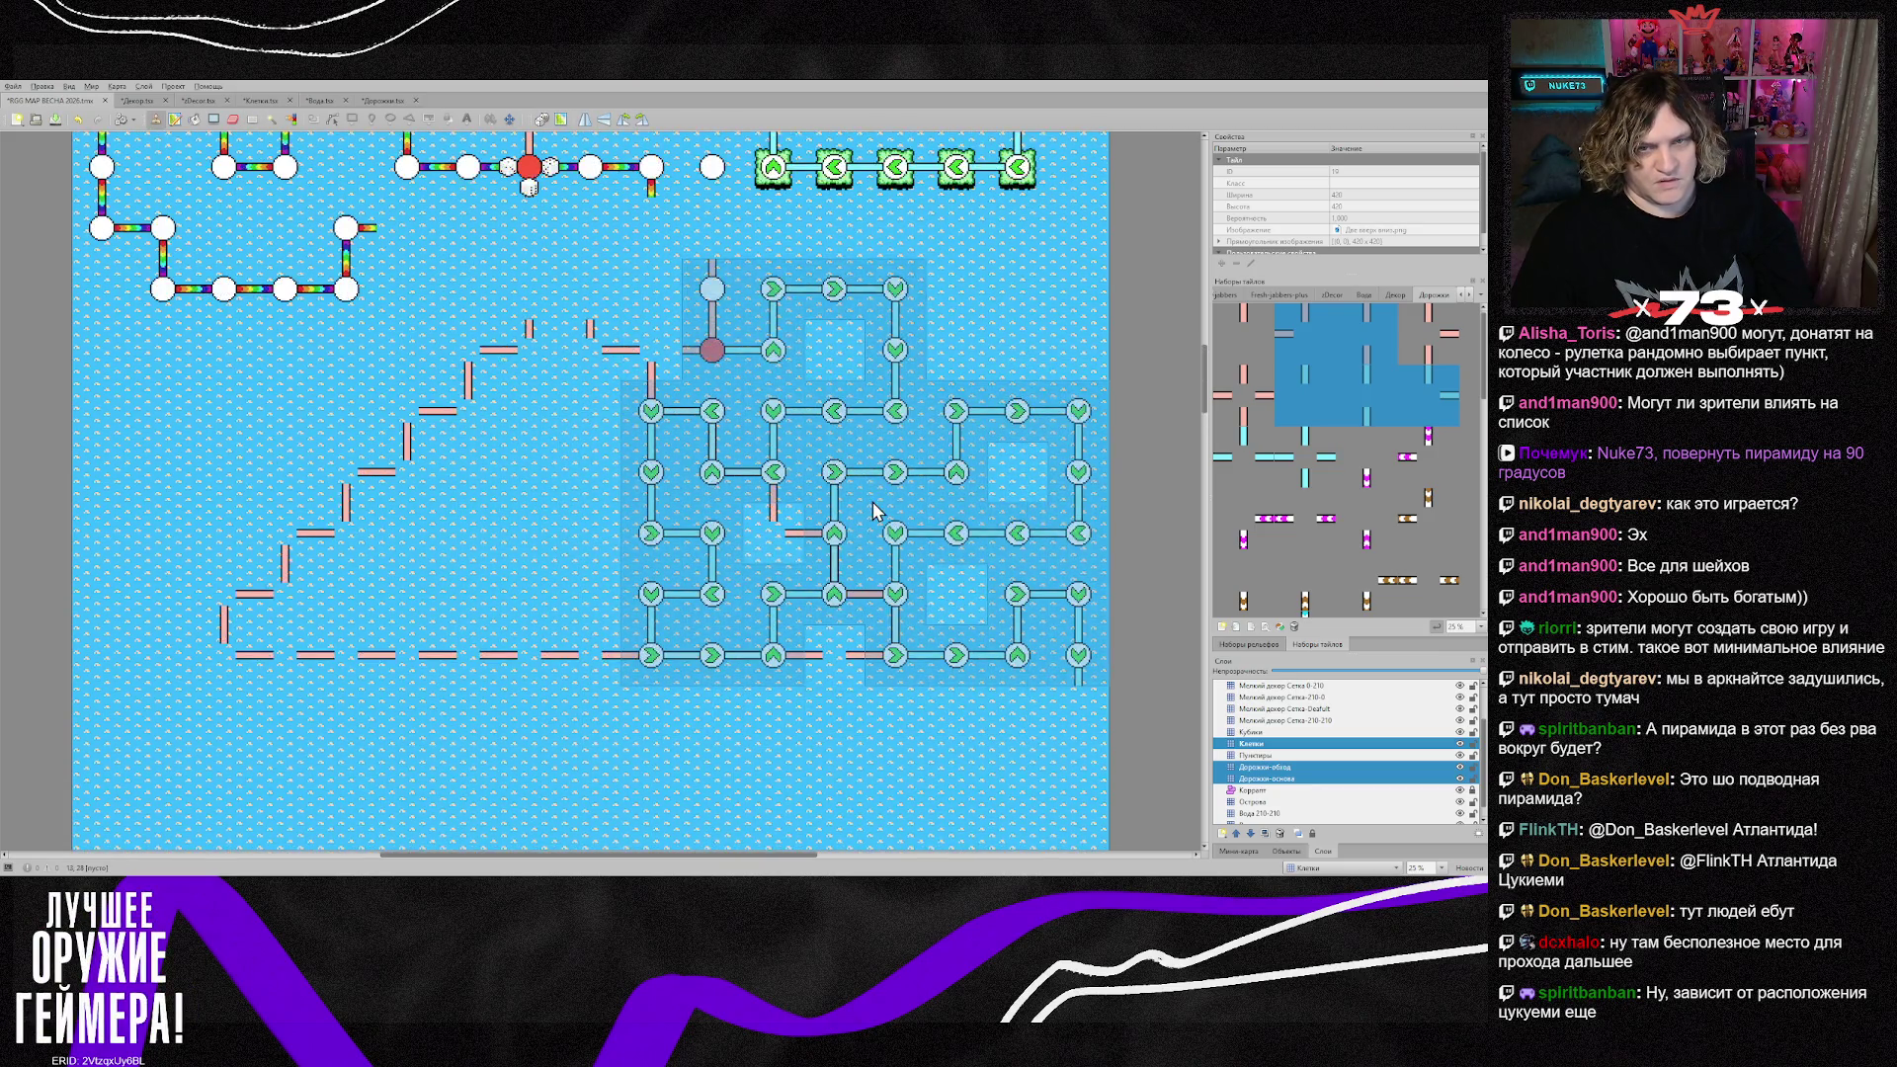
pyautogui.press('z')
pyautogui.press('z')
pyautogui.press('z')
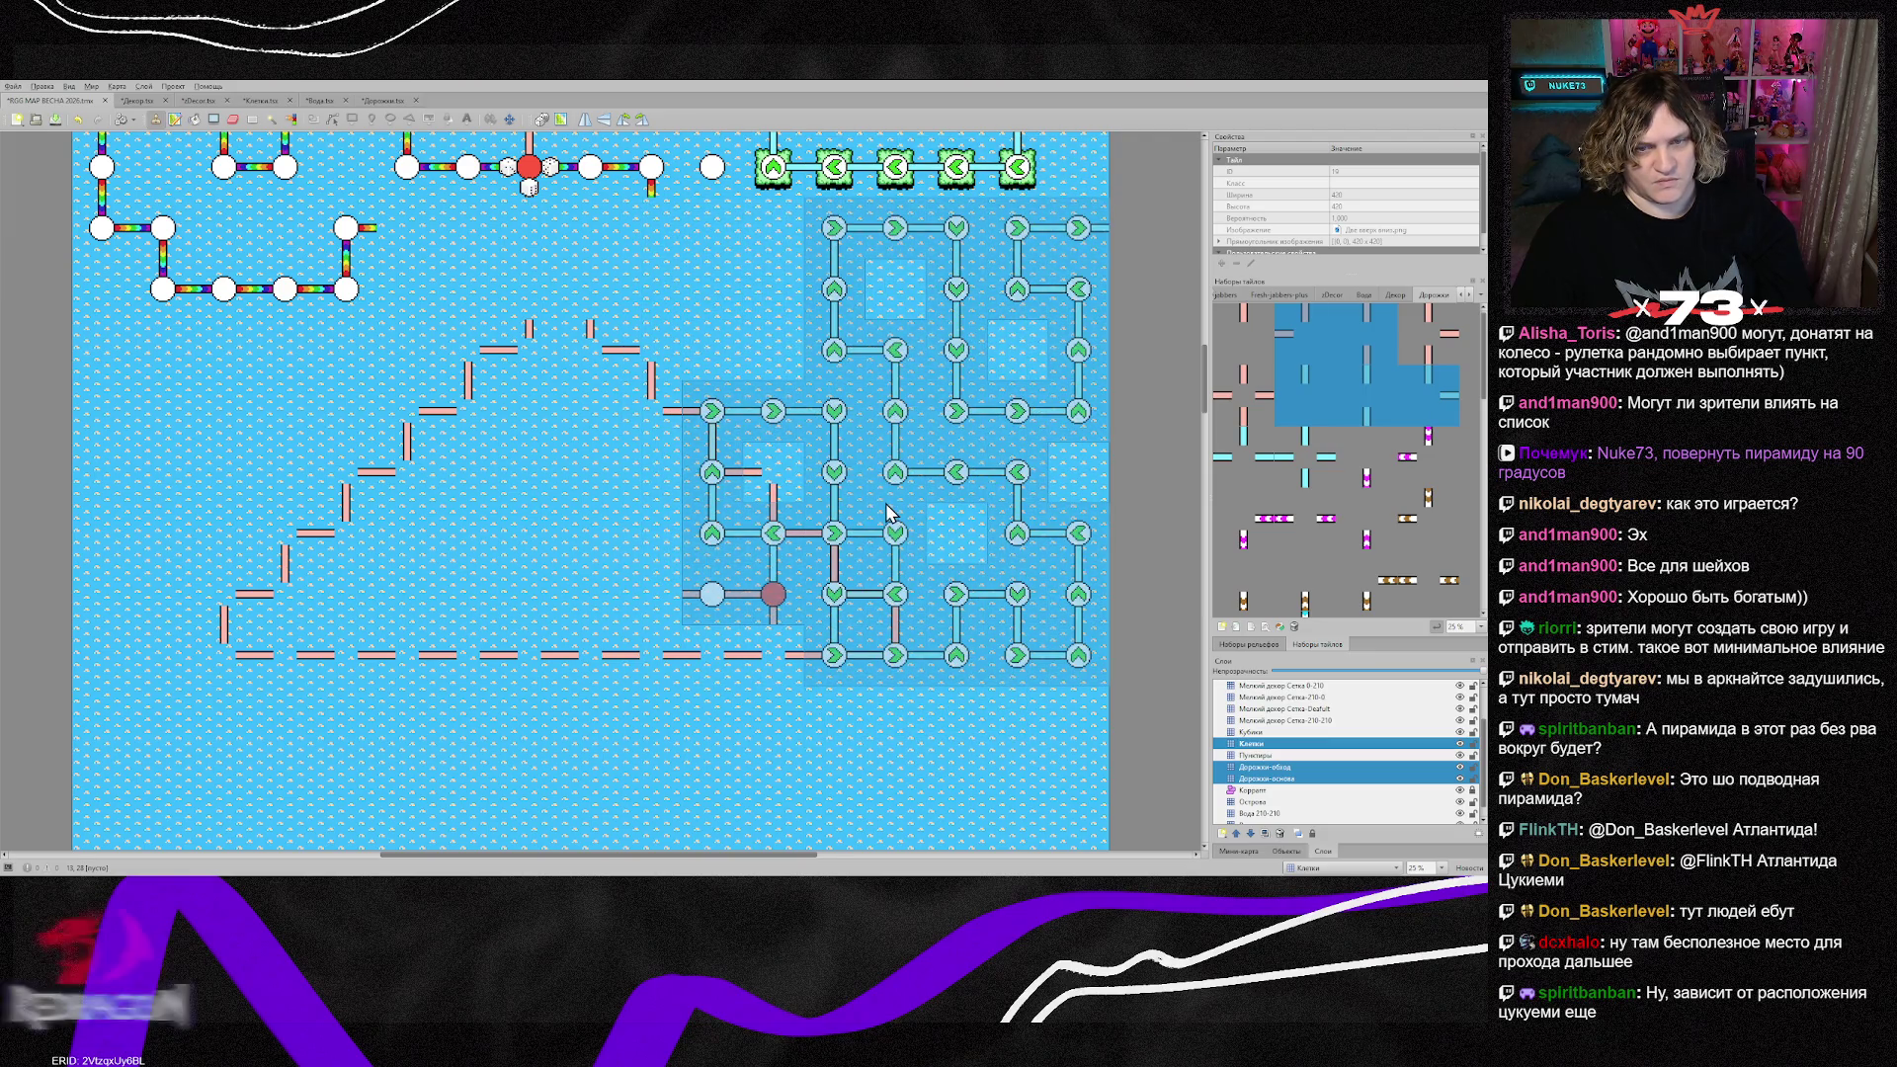
pyautogui.press('z')
pyautogui.press('z')
pyautogui.press('z')
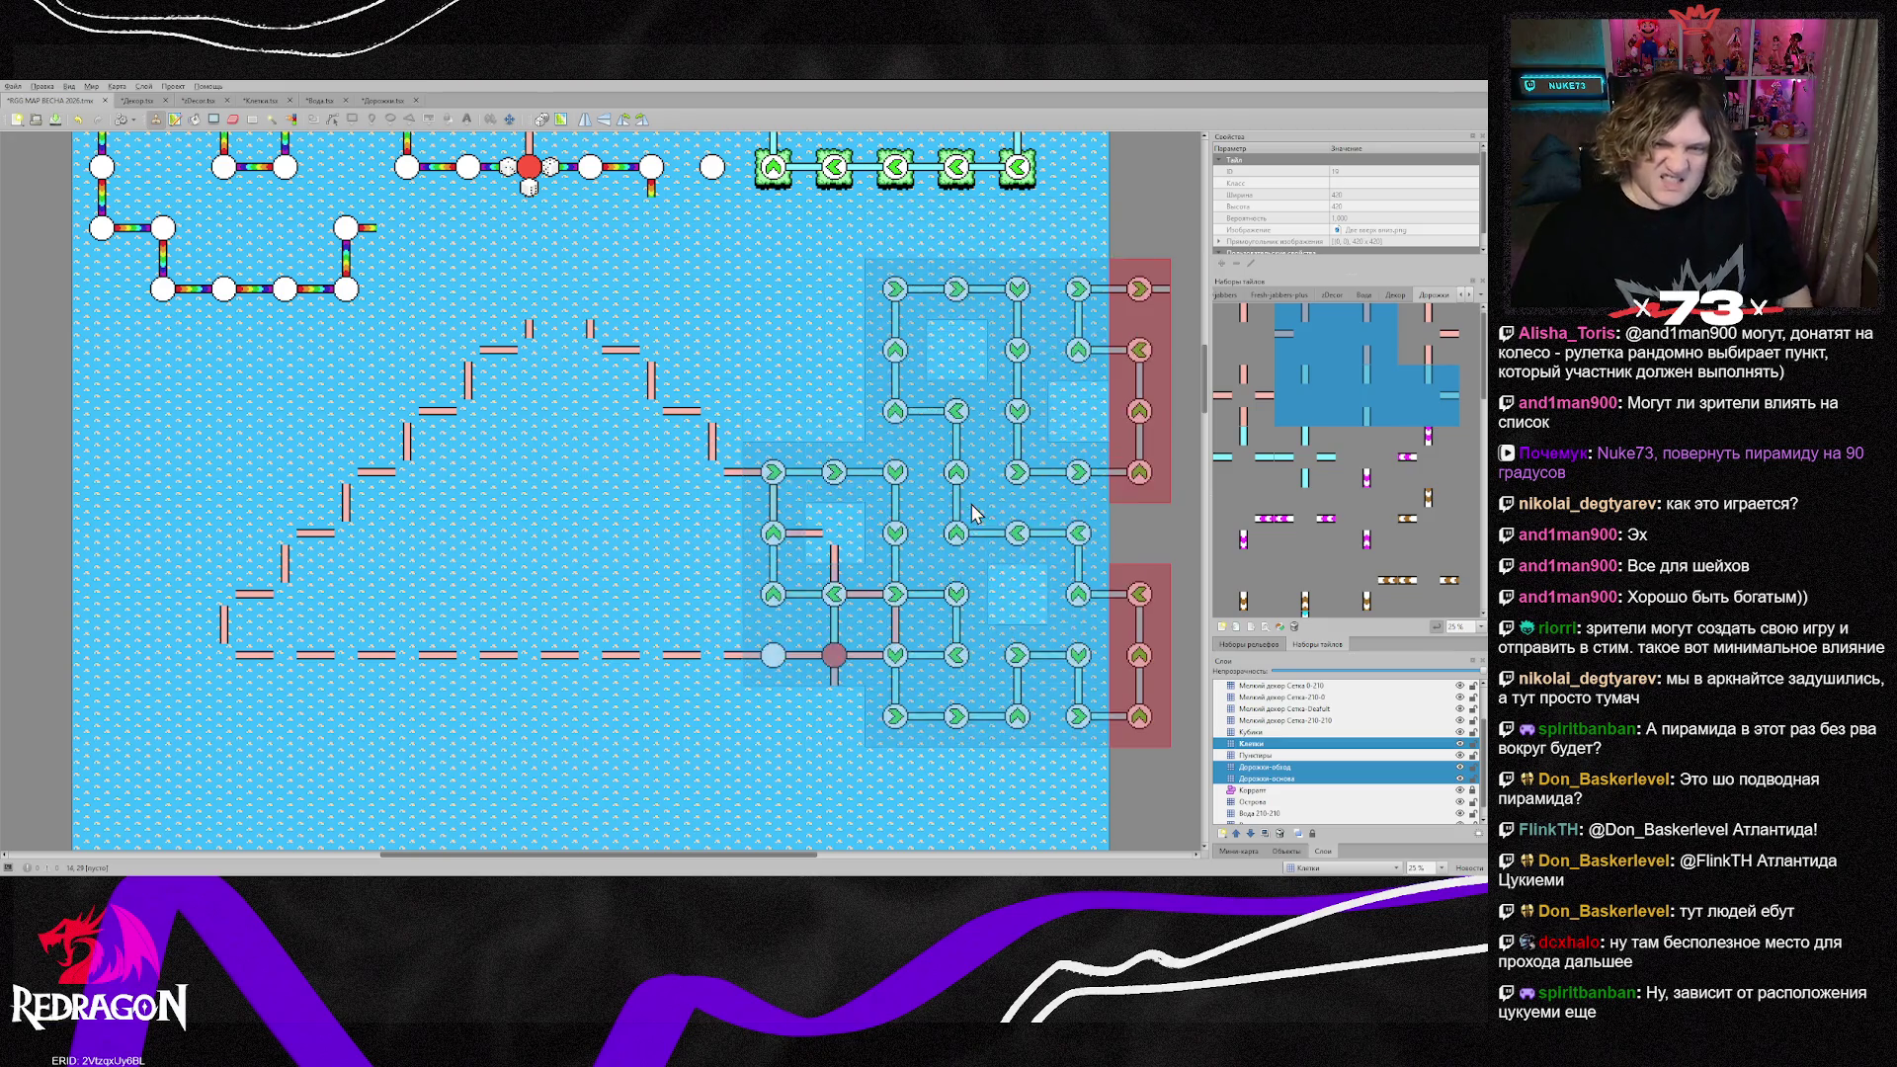
pyautogui.press('z')
pyautogui.press('z')
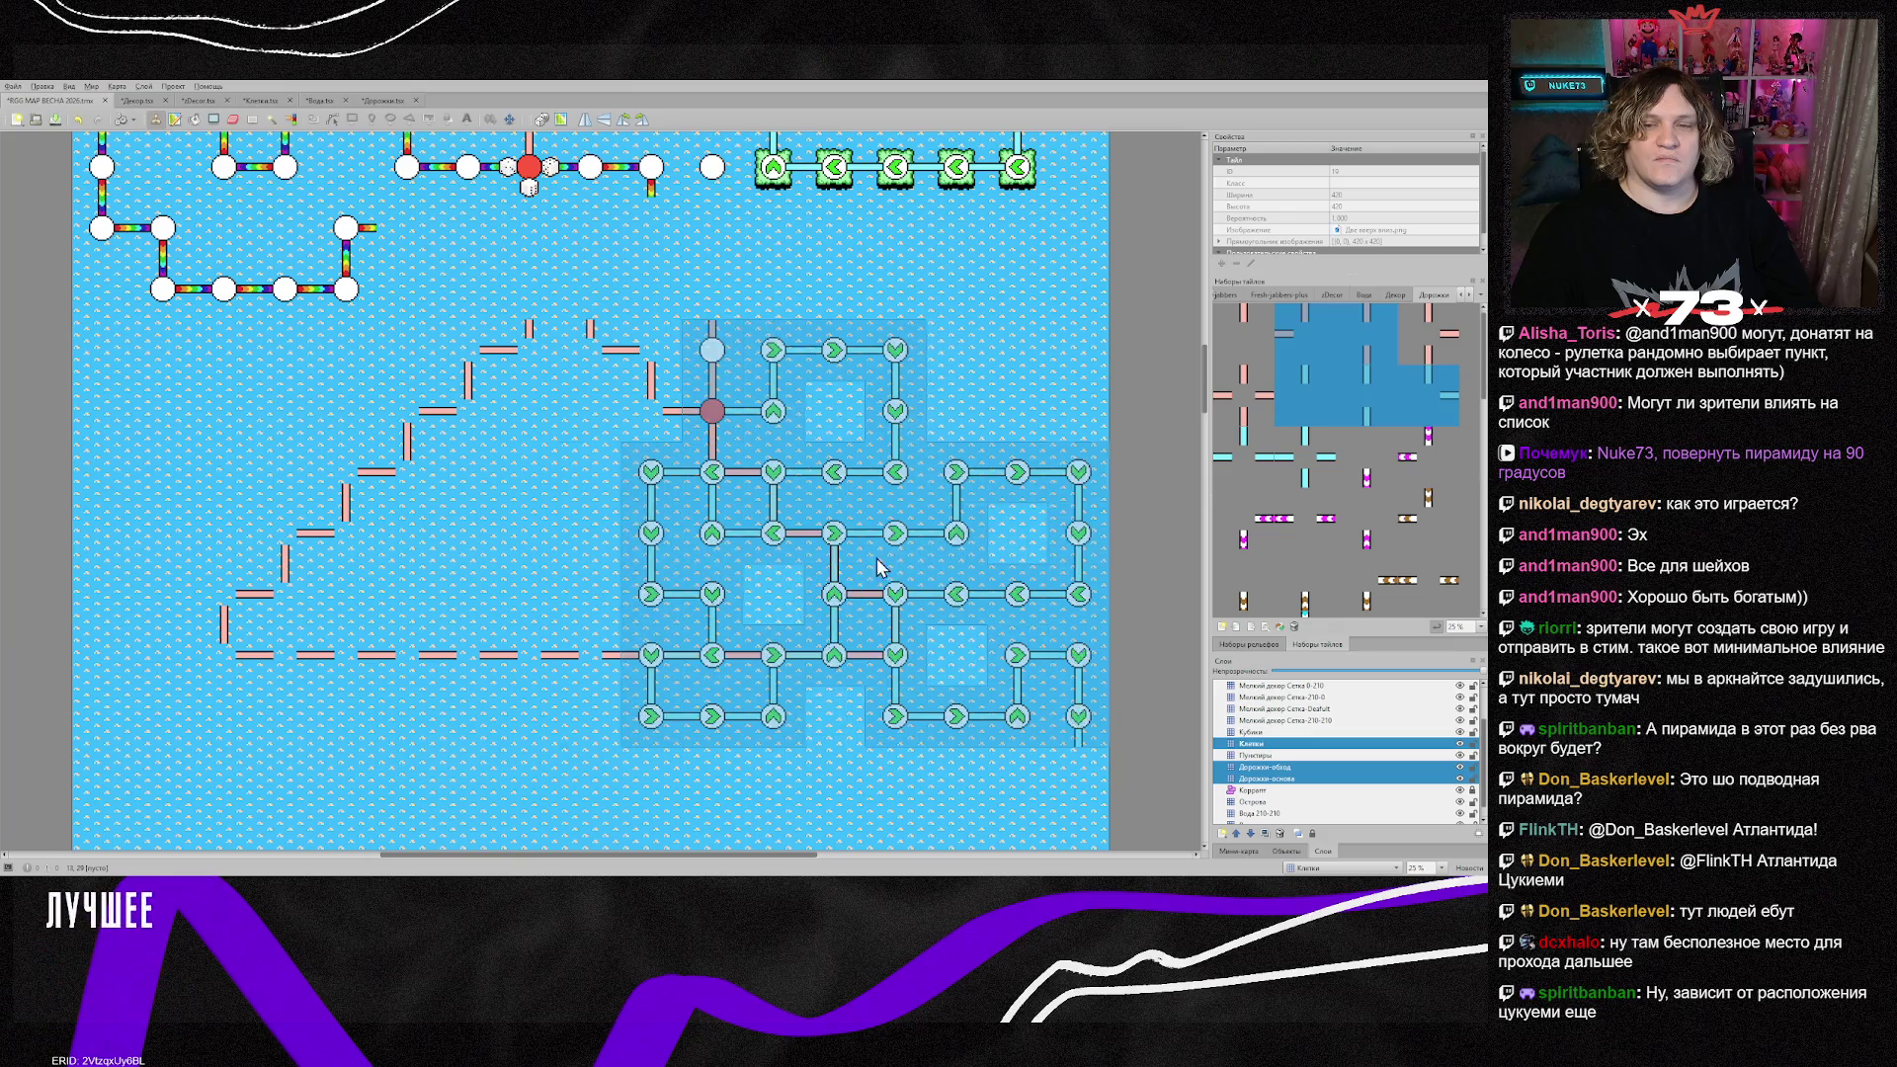
pyautogui.press('z')
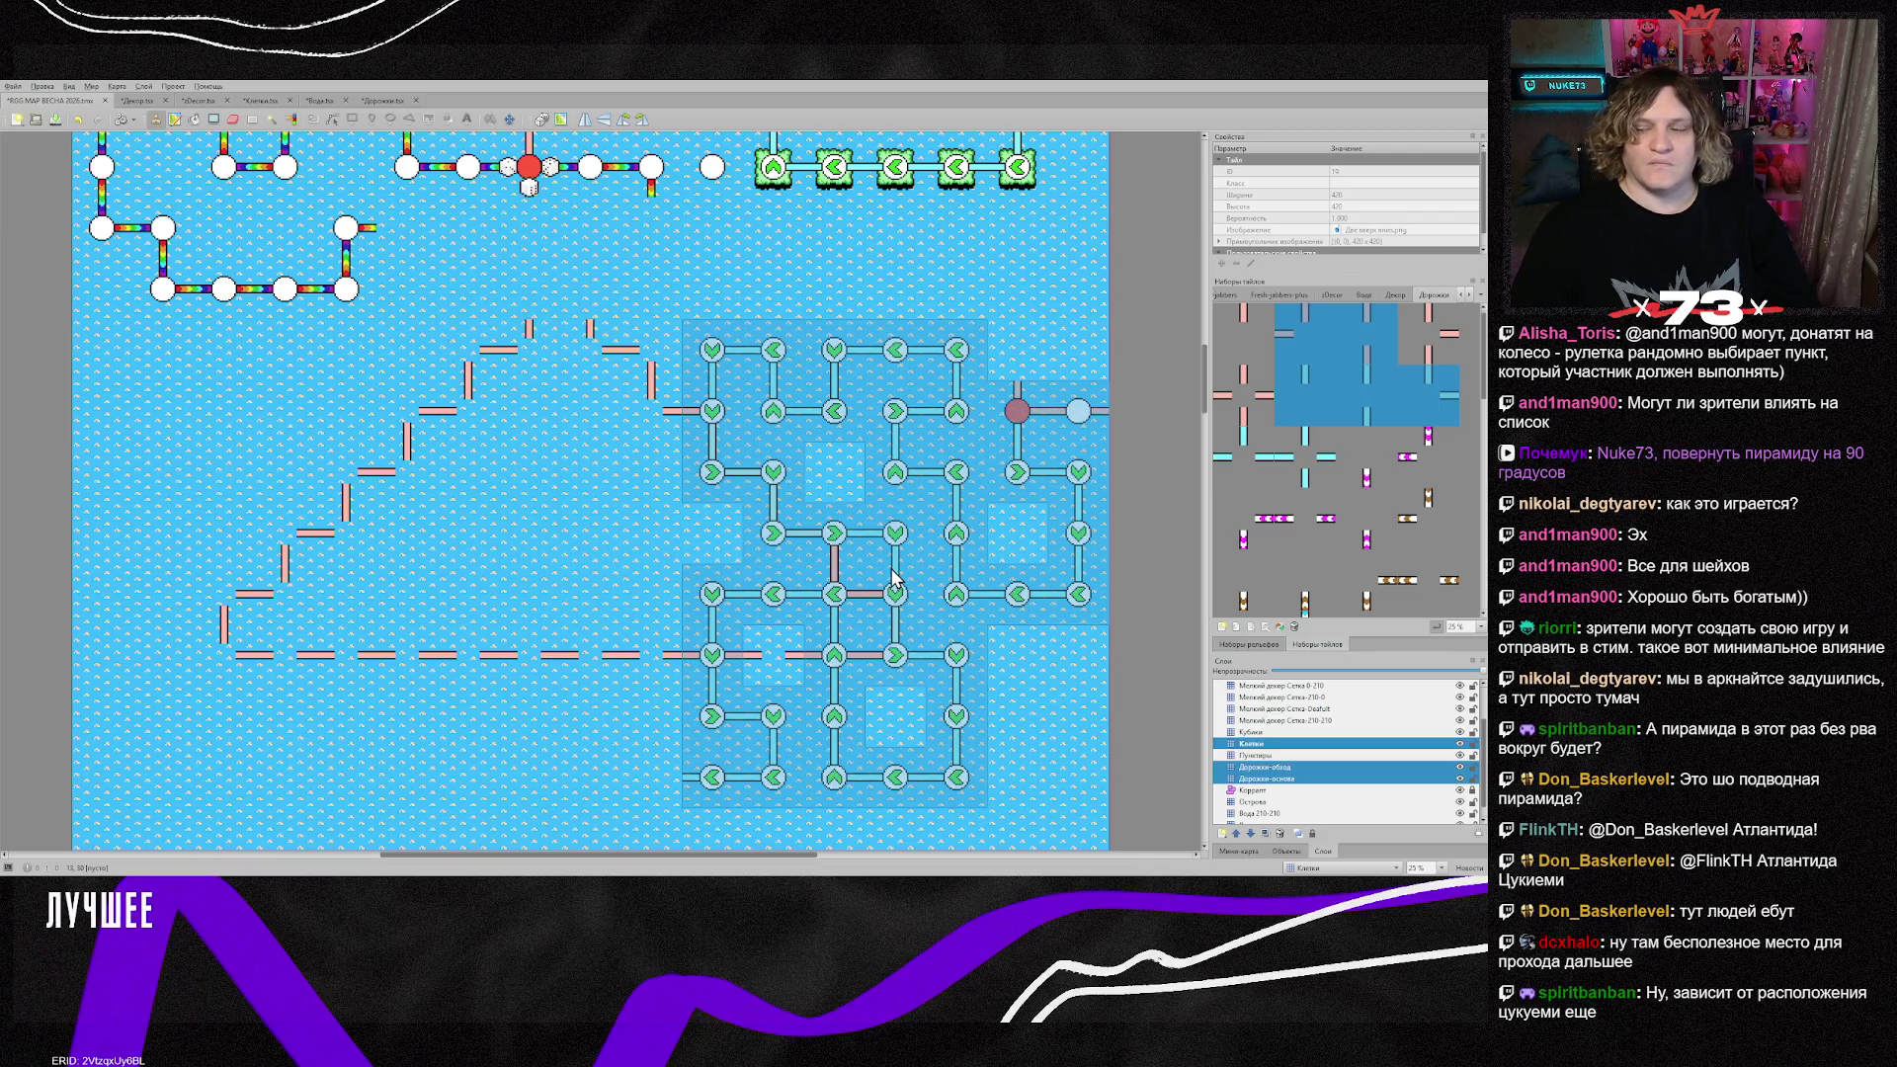
pyautogui.press('z')
pyautogui.press('z')
pyautogui.press('z')
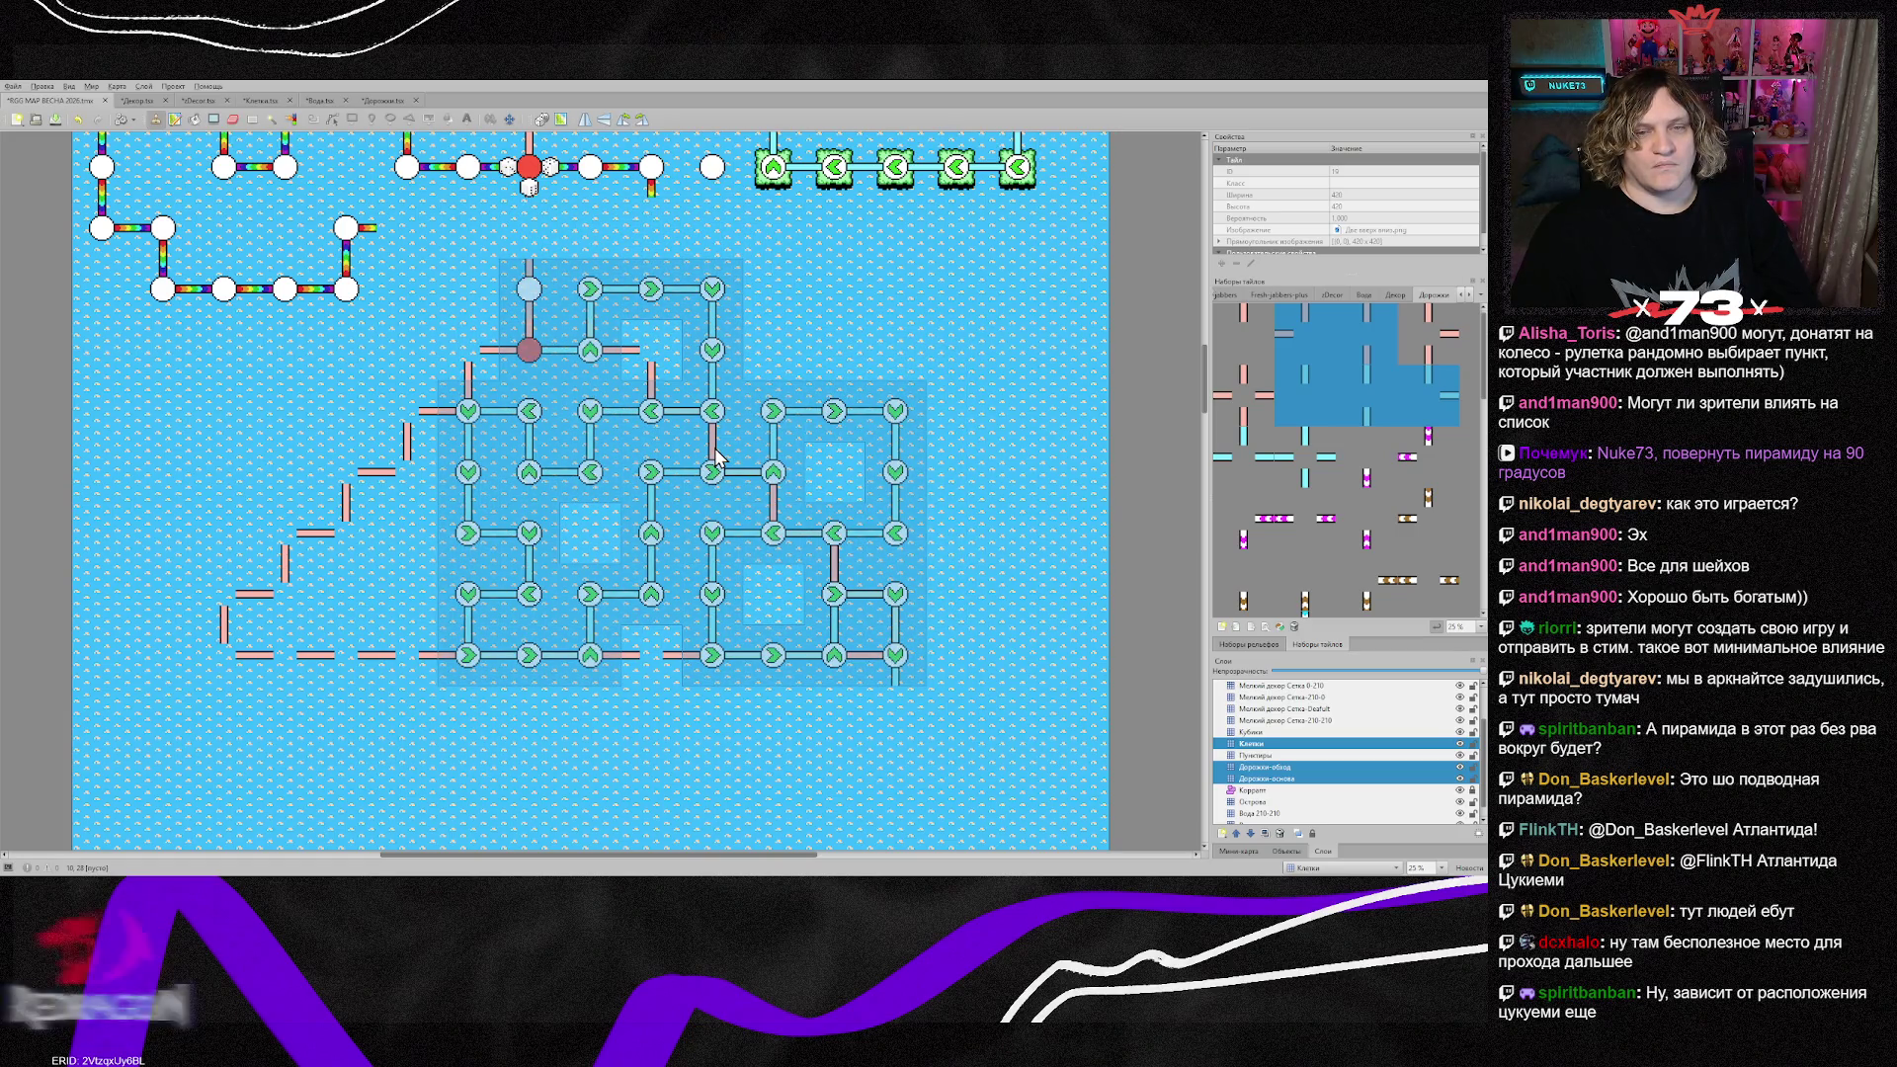
# Step: Discard the carried maze stamp, returning to a single-tile brush
pyautogui.rightClick(711, 444)
pyautogui.scroll(-3, 860, 672)
pyautogui.scroll(-3, 870, 687)
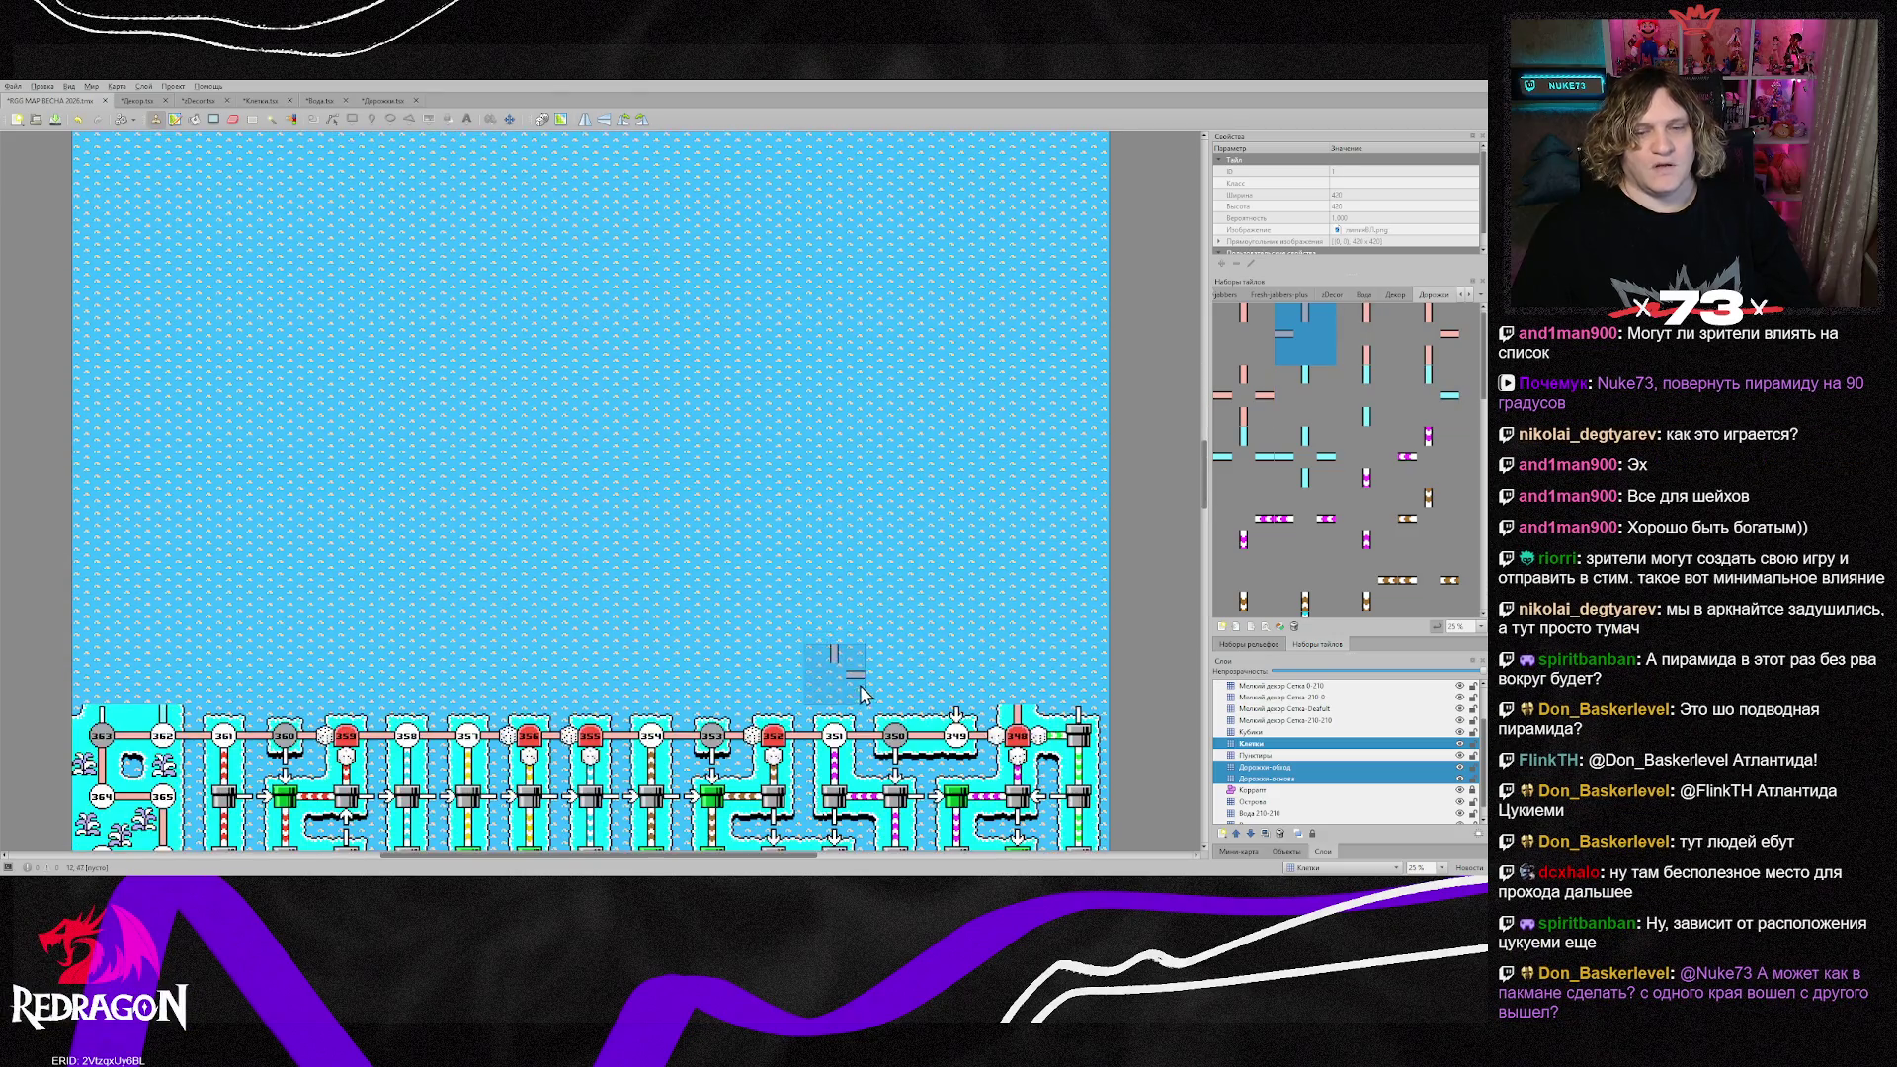
pyautogui.press('1')
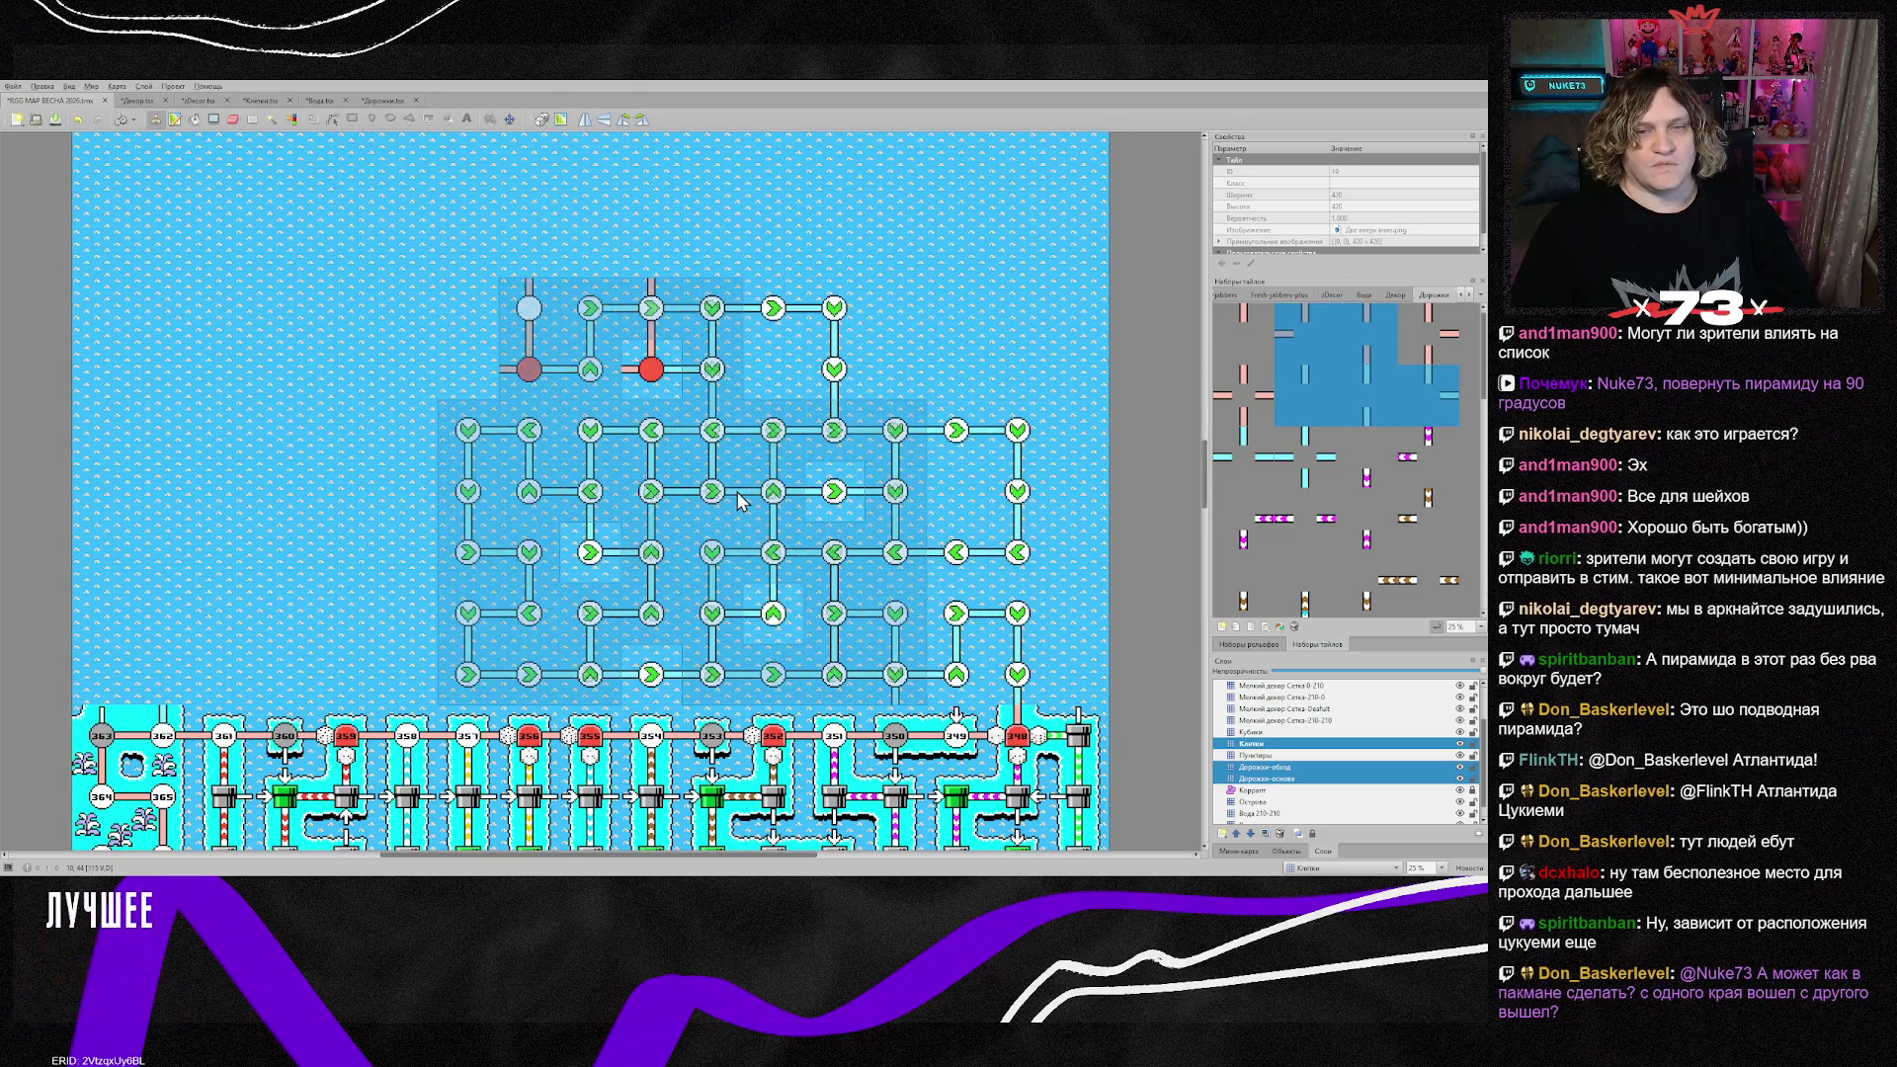
pyautogui.scroll(-5, 537, 502)
pyautogui.rightClick(480, 548)
pyautogui.scroll(2, 474, 554)
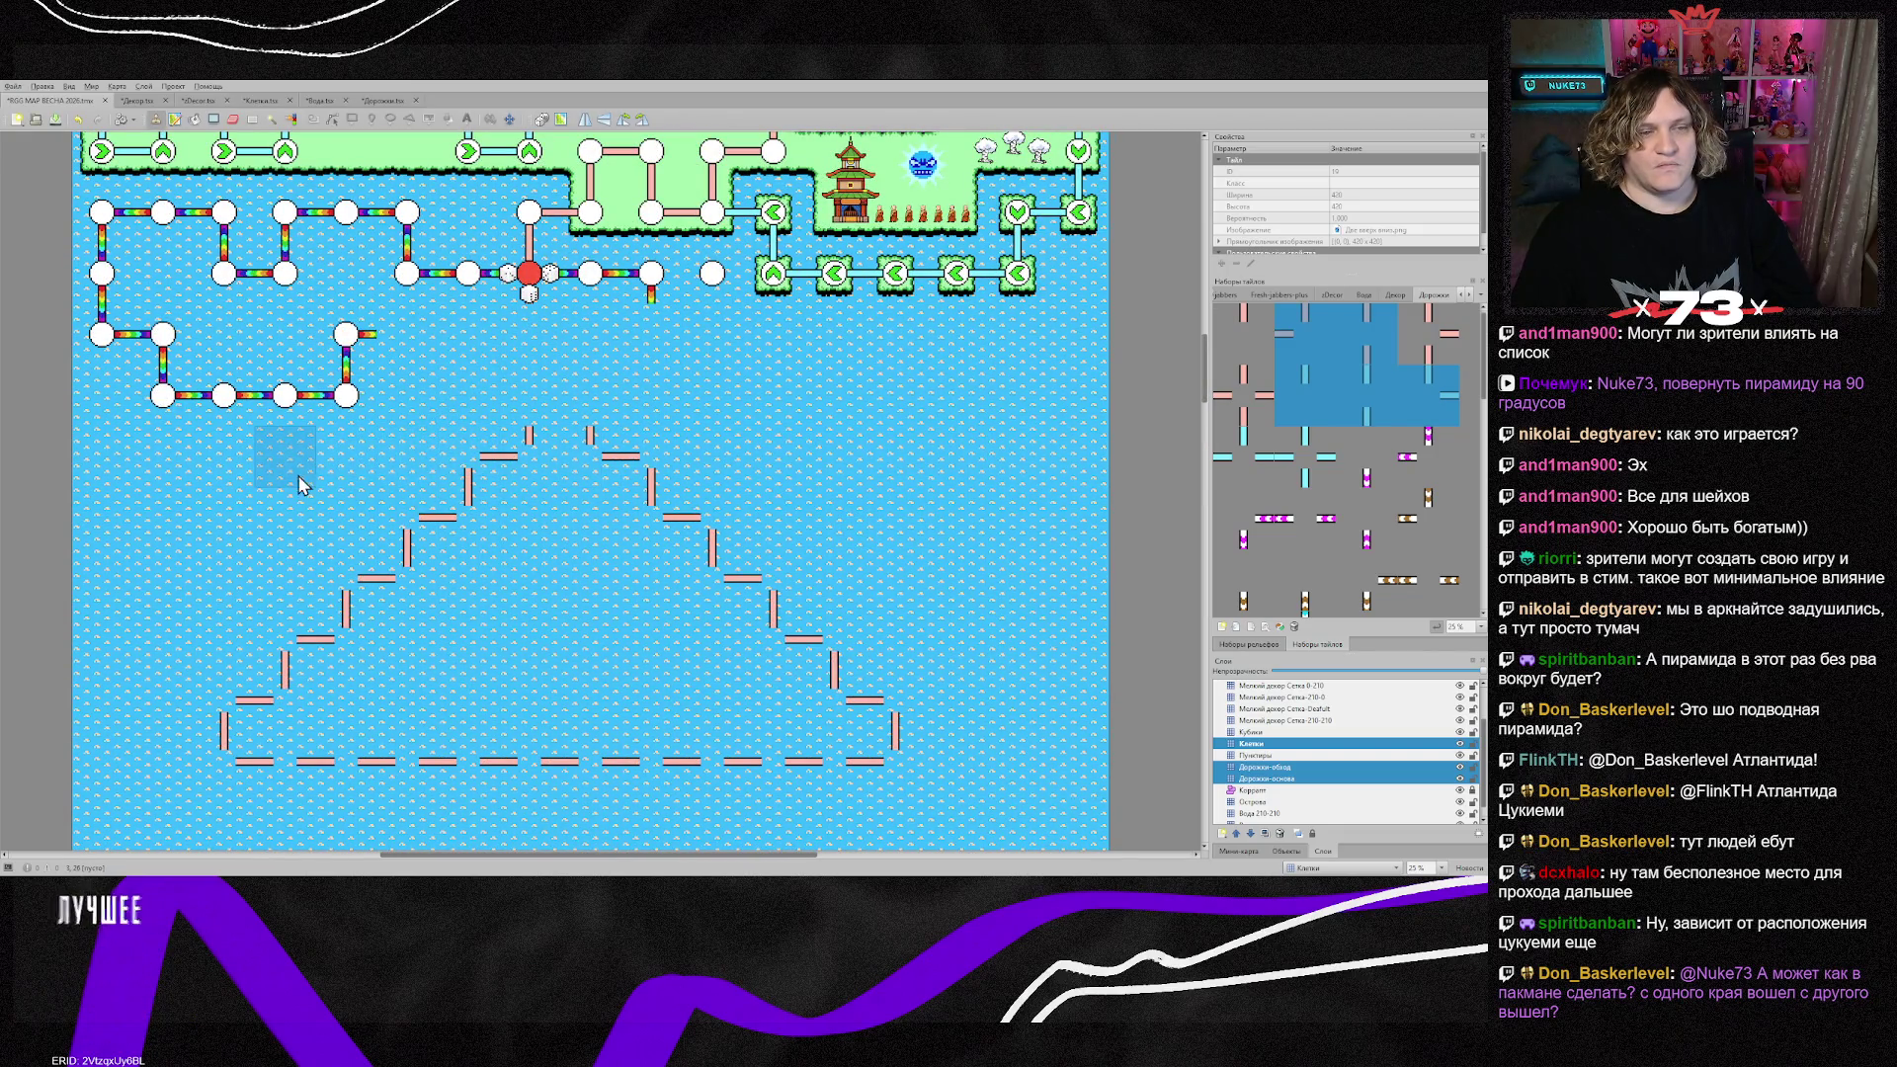
# Step: Cut the pyramid outline and place it two tiles further left
pyautogui.press('r')
pyautogui.moveTo(212, 440)
pyautogui.mouseDown()
pyautogui.moveTo(806, 673)
pyautogui.moveTo(926, 767)
pyautogui.mouseUp()
pyautogui.hotkey('ctrl', 'x')
pyautogui.hotkey('ctrl', 'v')
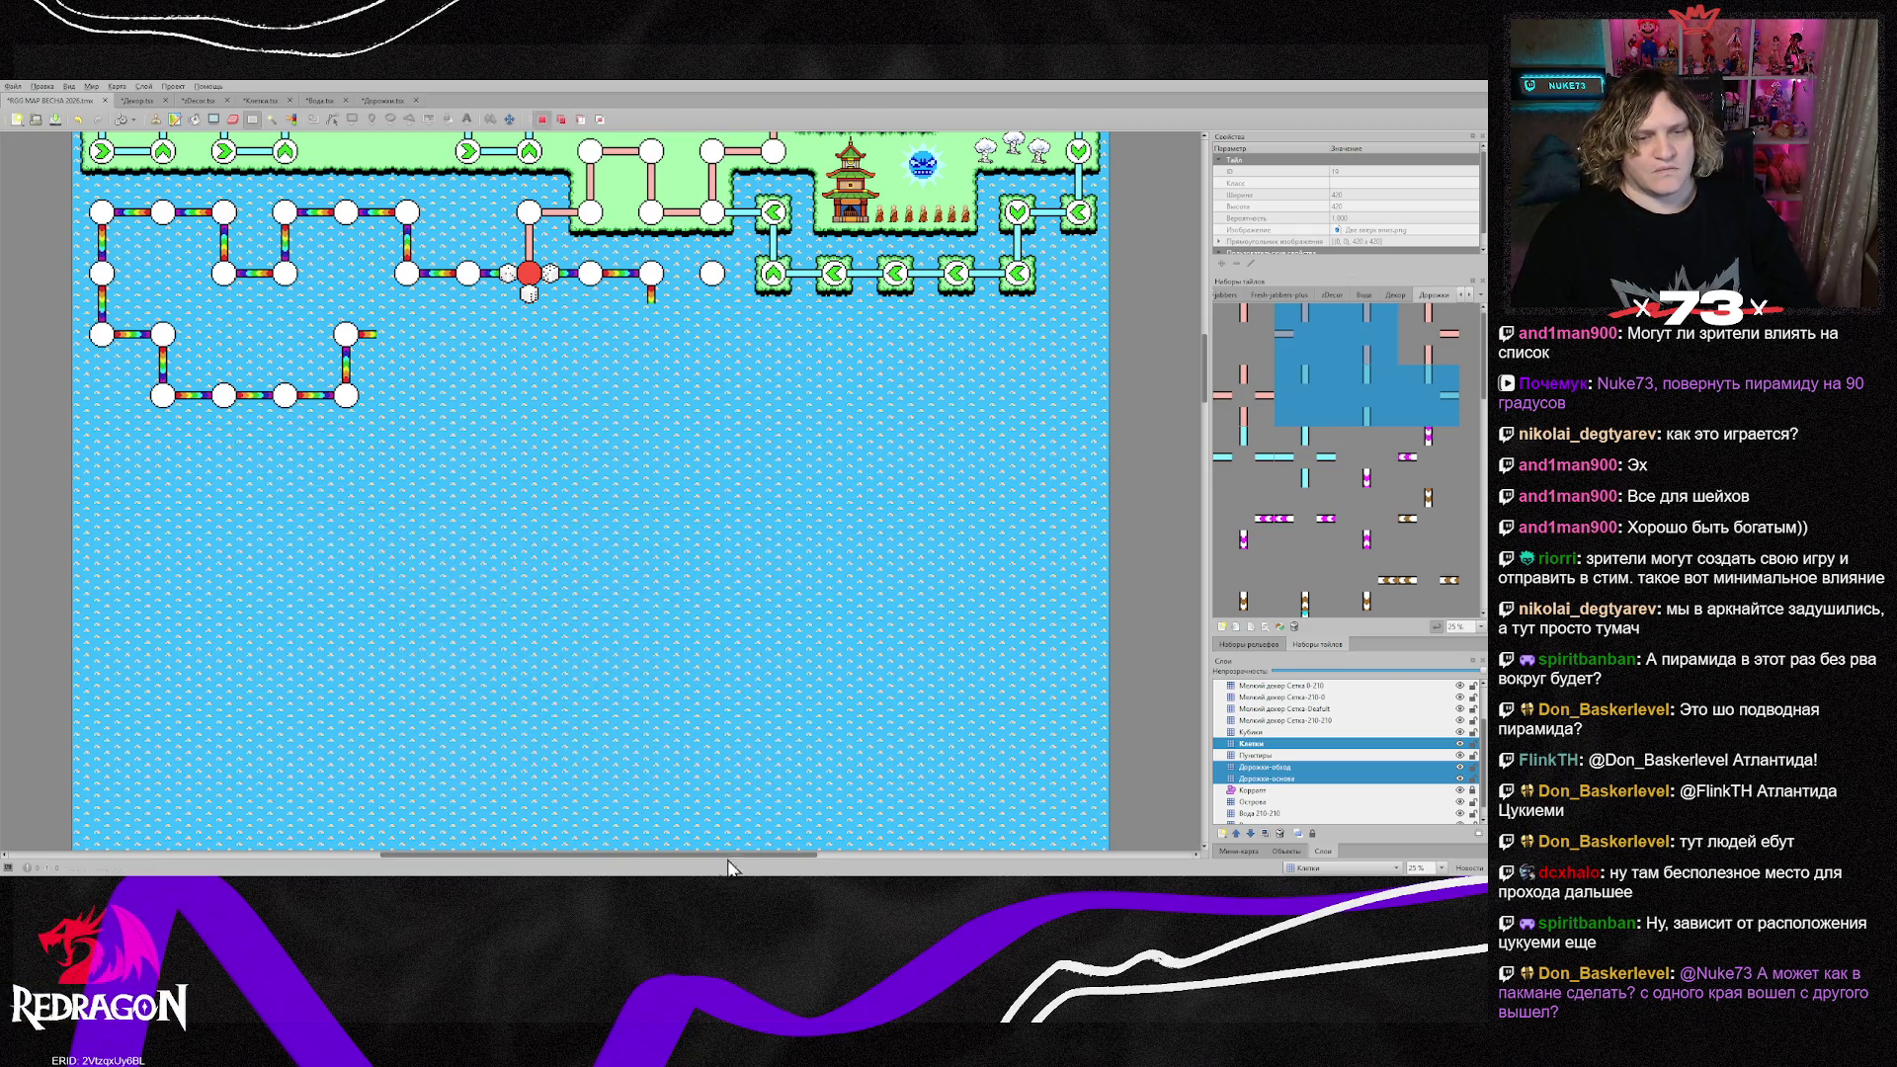
pyautogui.scroll(-3, 672, 544)
pyautogui.scroll(-3, 672, 543)
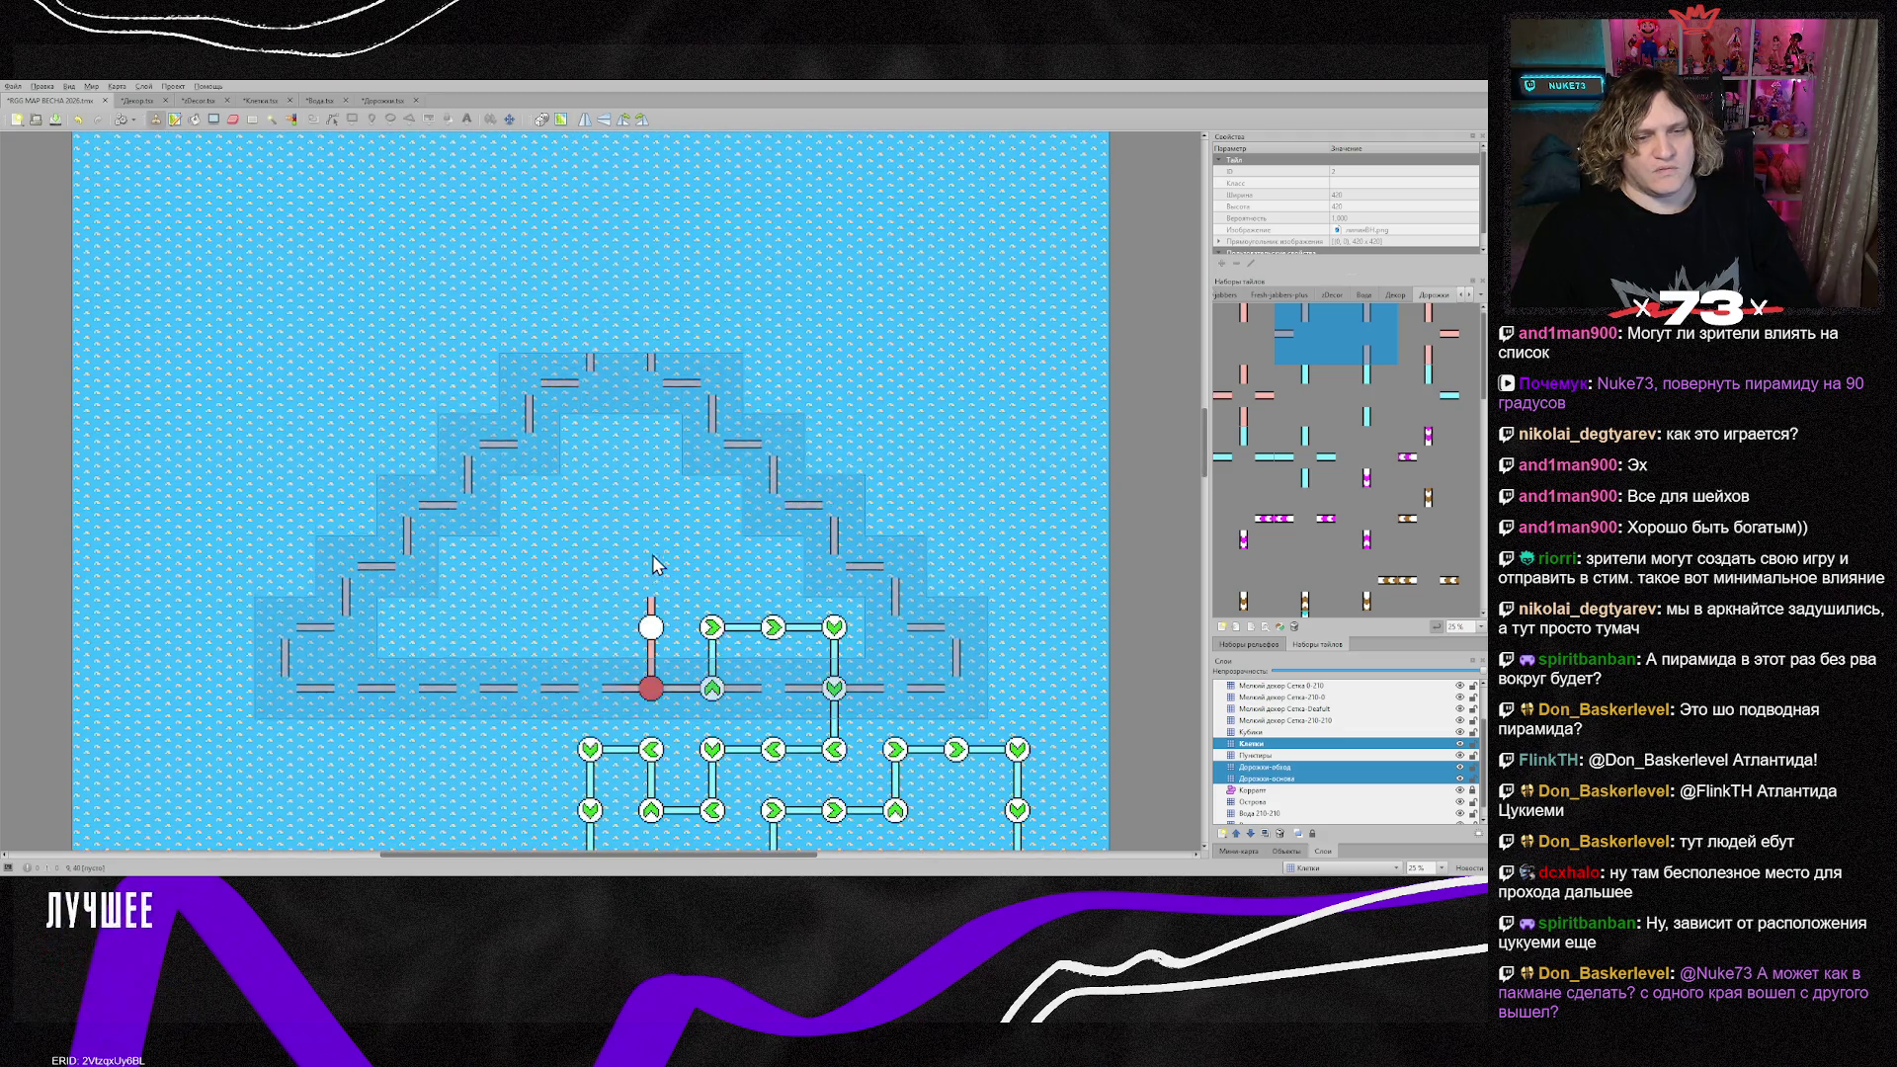
pyautogui.scroll(-5, 642, 452)
pyautogui.scroll(-5, 642, 452)
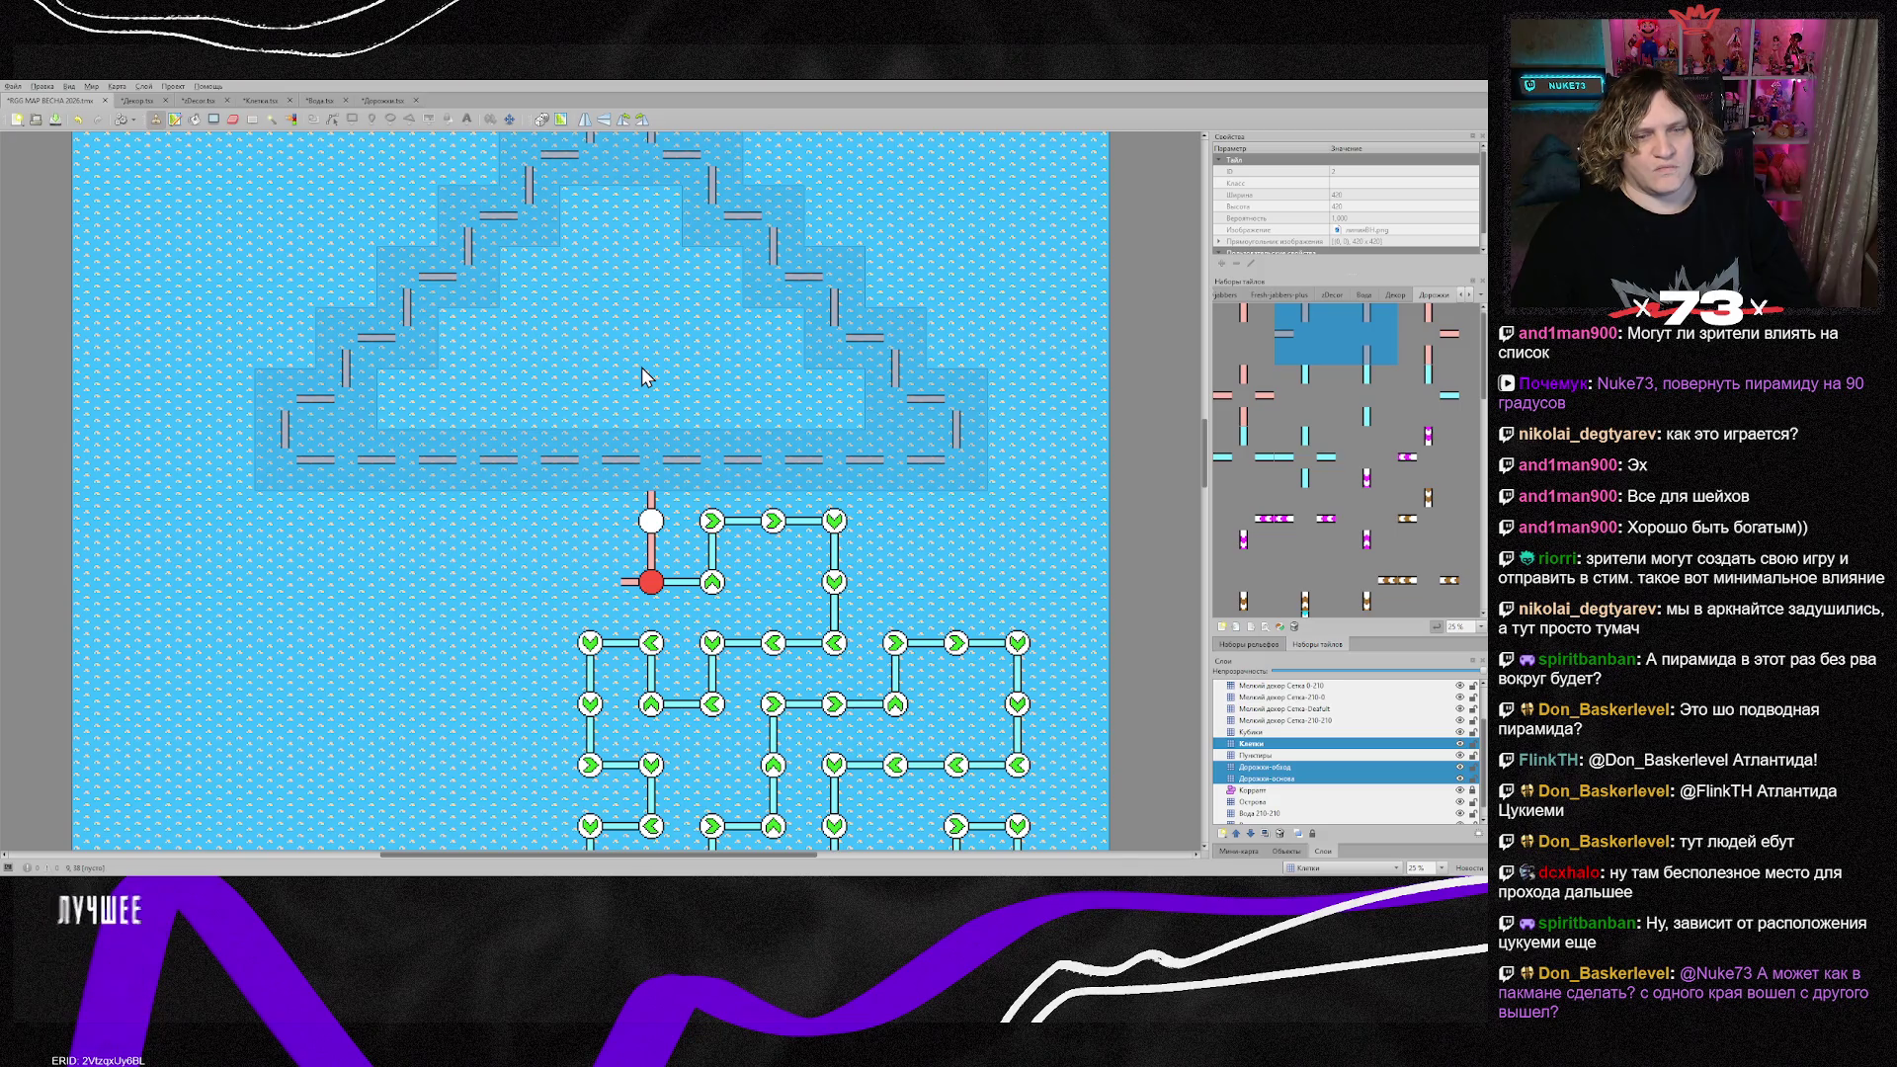
pyautogui.click(522, 376)
pyautogui.rightClick(574, 519)
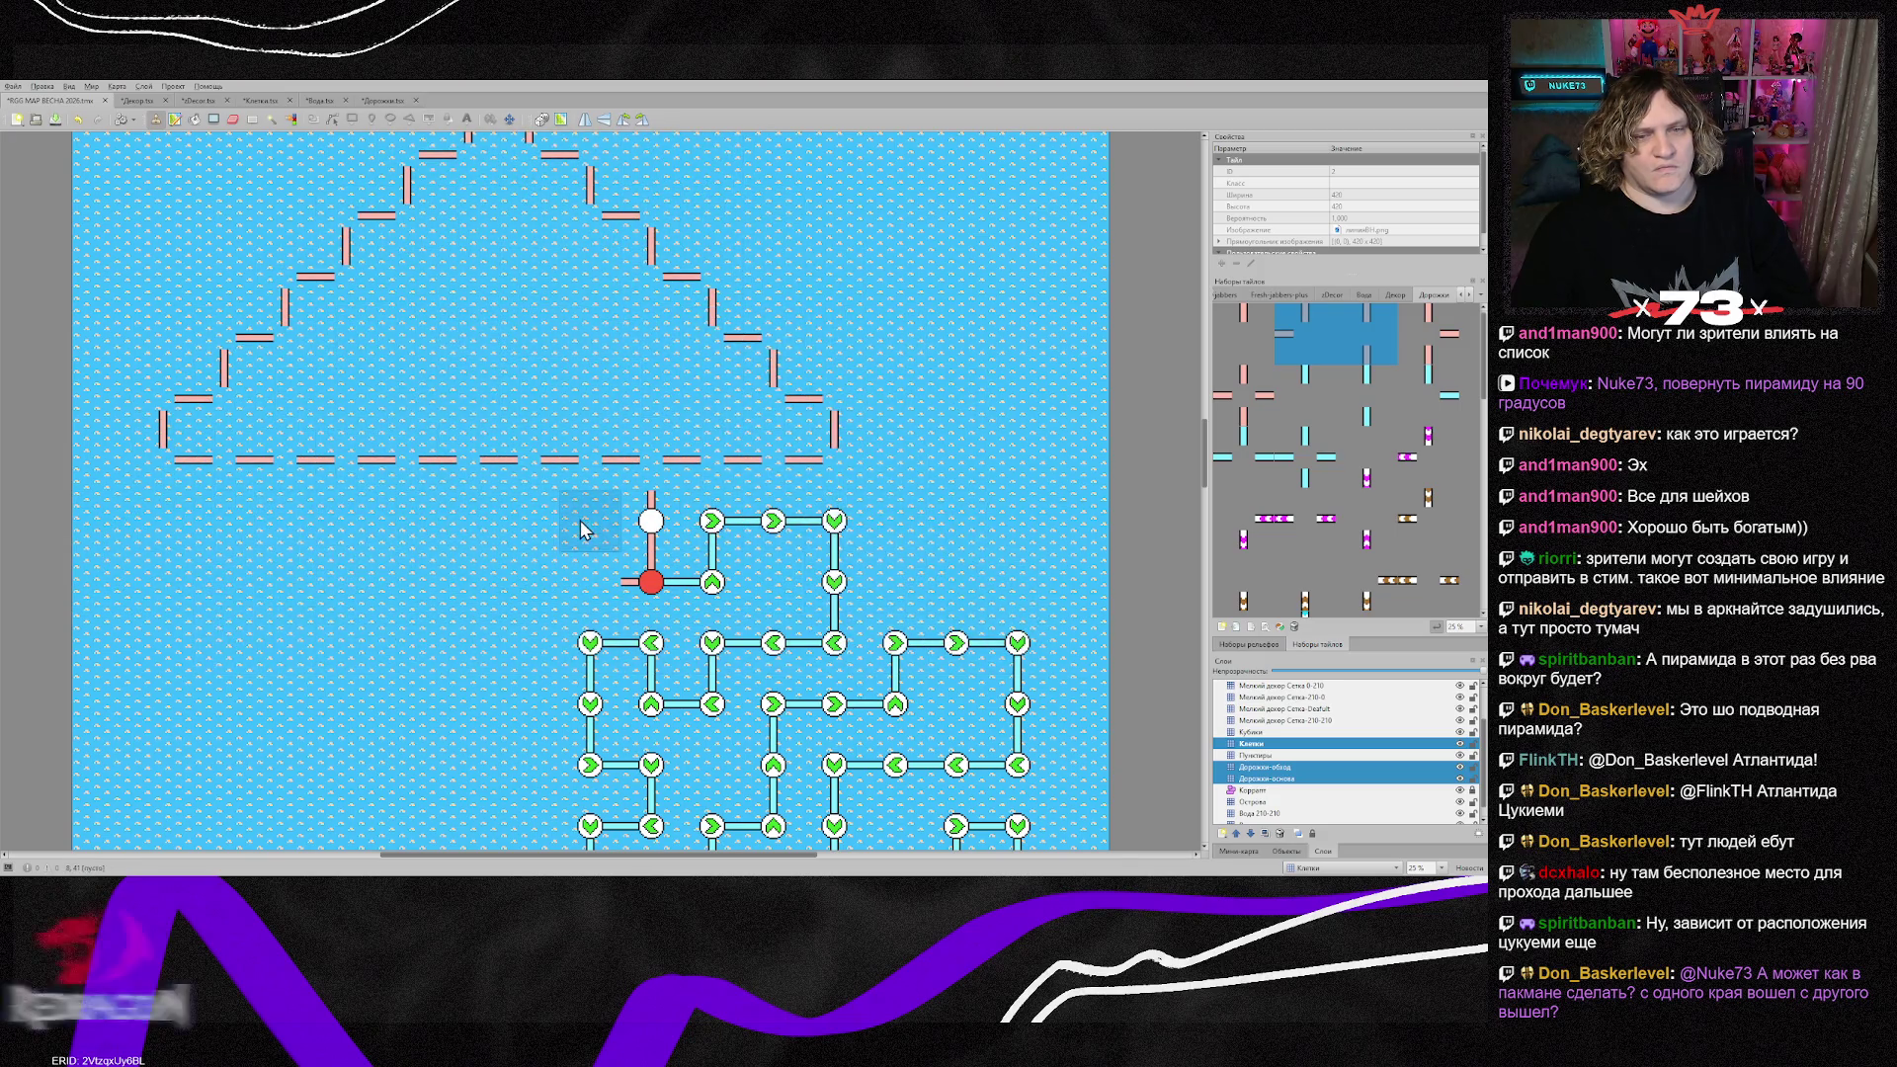
# Step: Cut the 9x7 maze block and place it just below the rainbow road paths
pyautogui.scroll(-2, 561, 444)
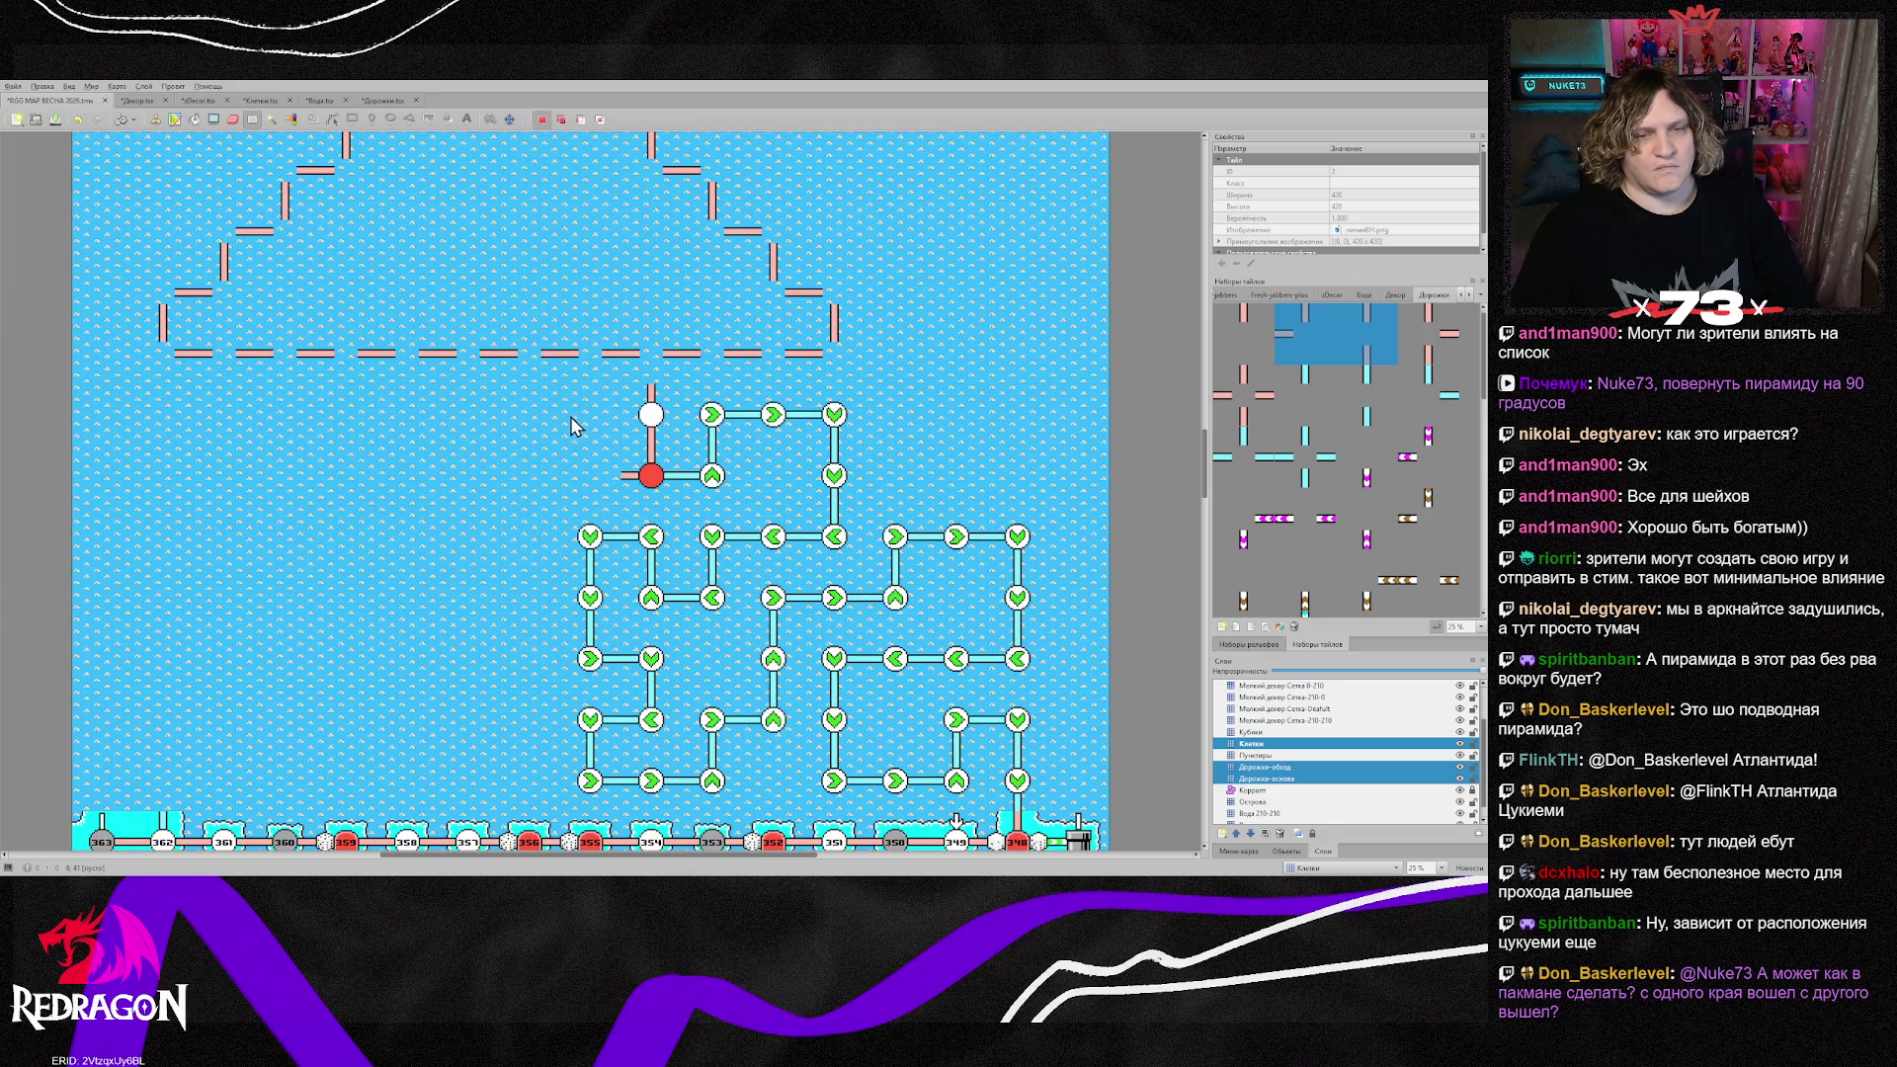
pyautogui.moveTo(524, 405); pyautogui.dragTo(1035, 777)
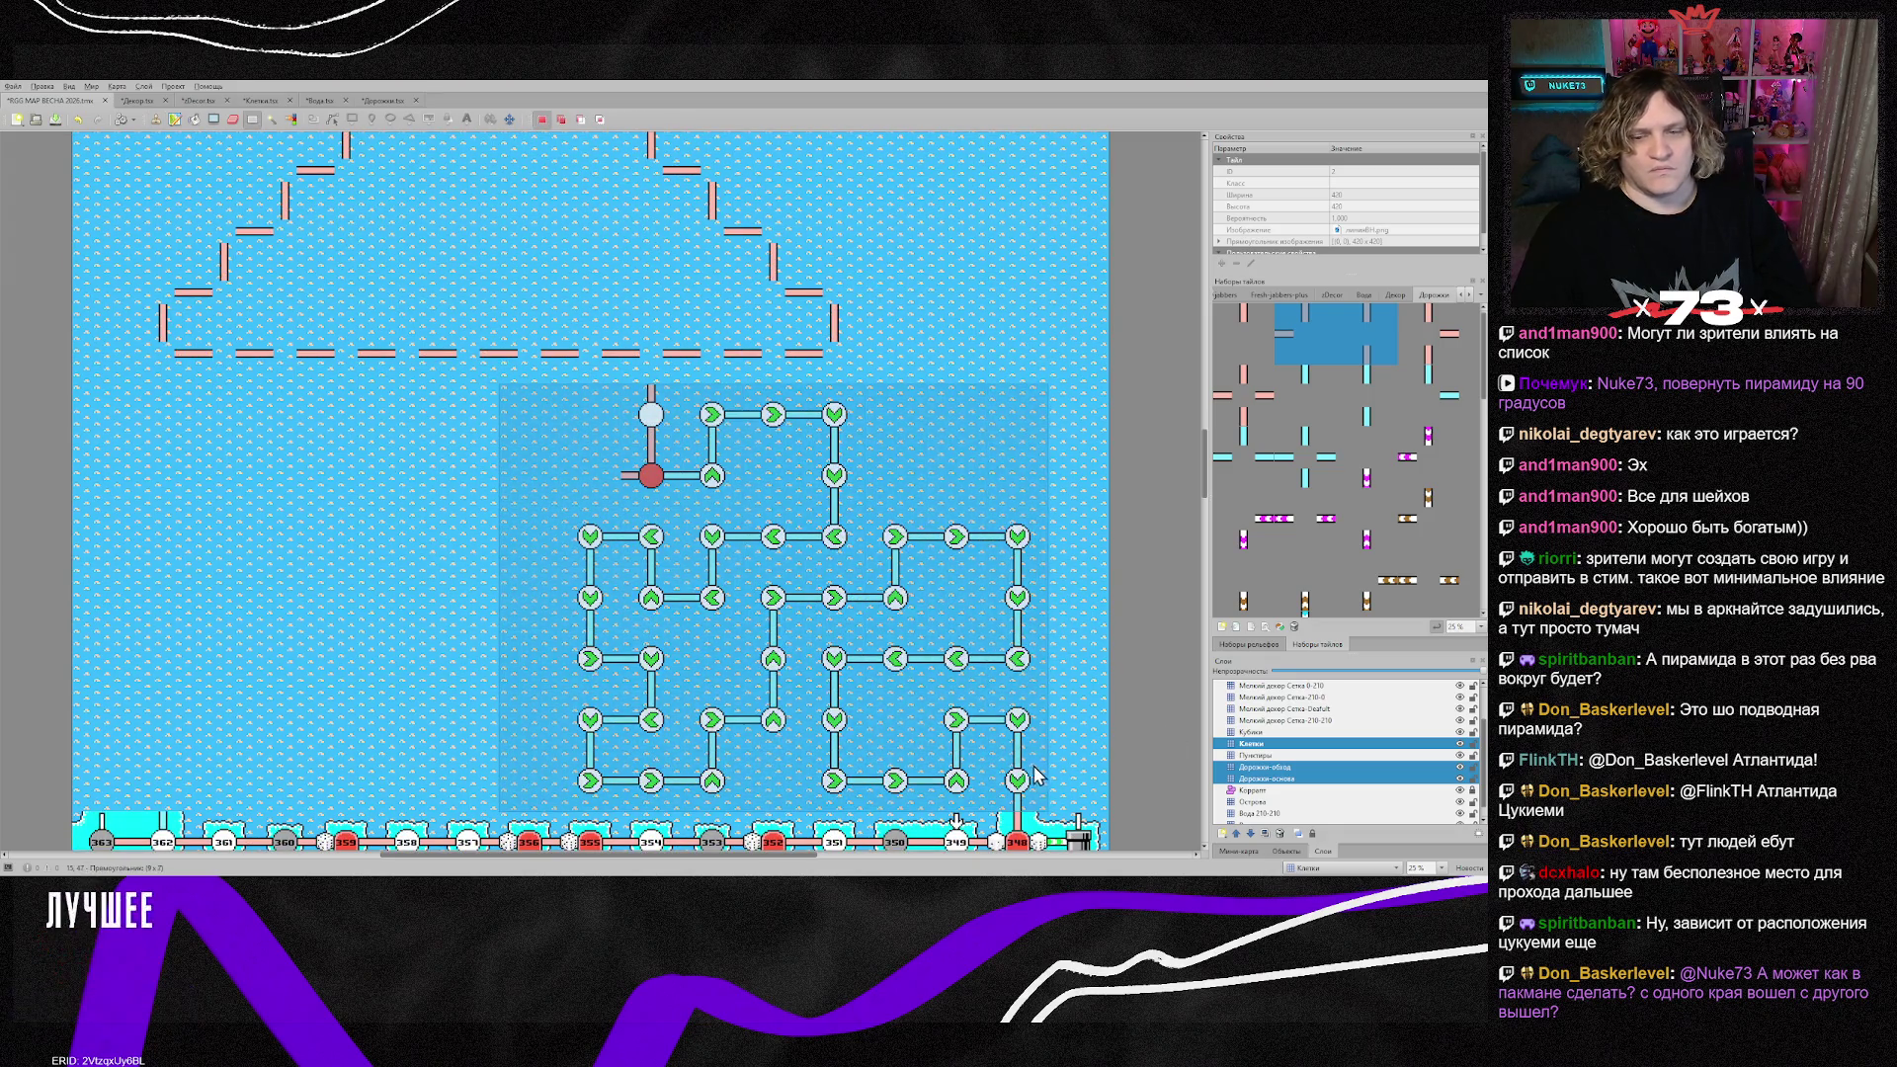
pyautogui.hotkey('ctrl', 'x')
pyautogui.hotkey('ctrl', 'v')
pyautogui.scroll(-5, 727, 593)
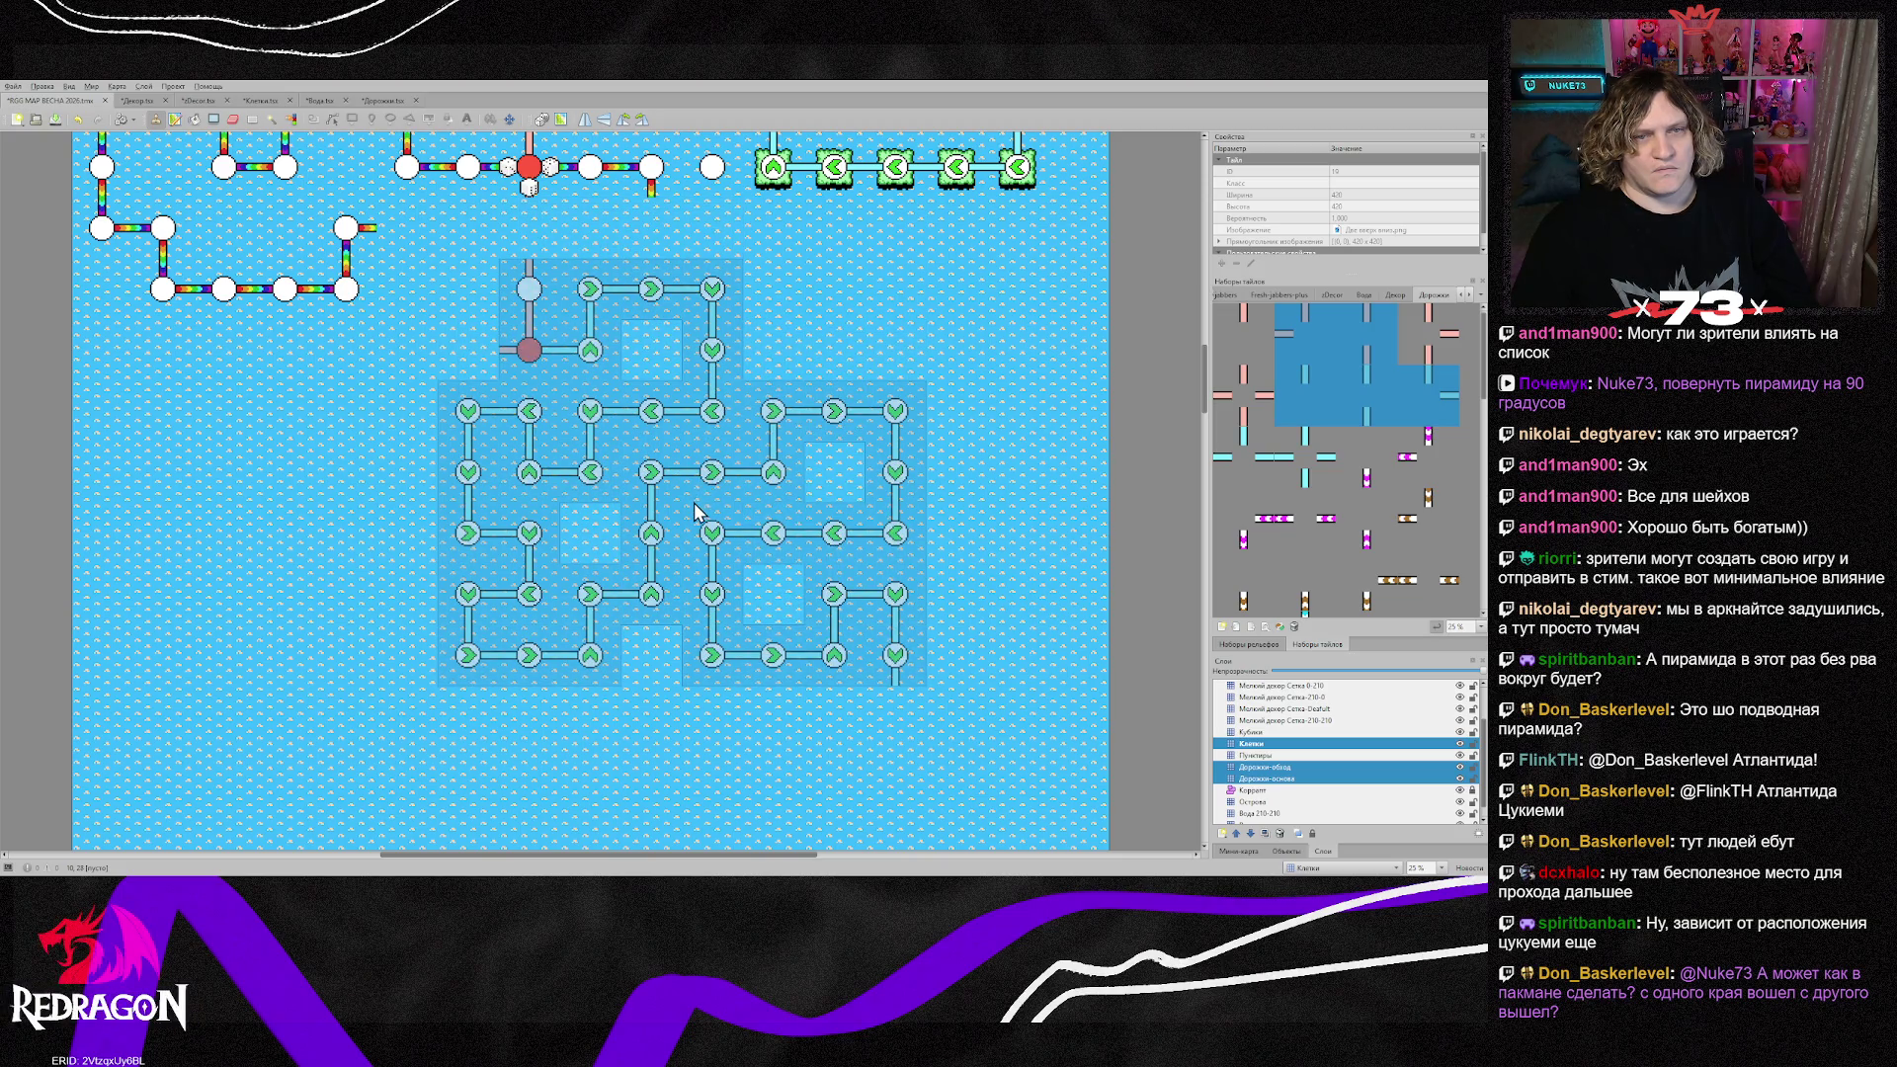
pyautogui.click(611, 506)
pyautogui.rightClick(773, 534)
pyautogui.scroll(3, 882, 563)
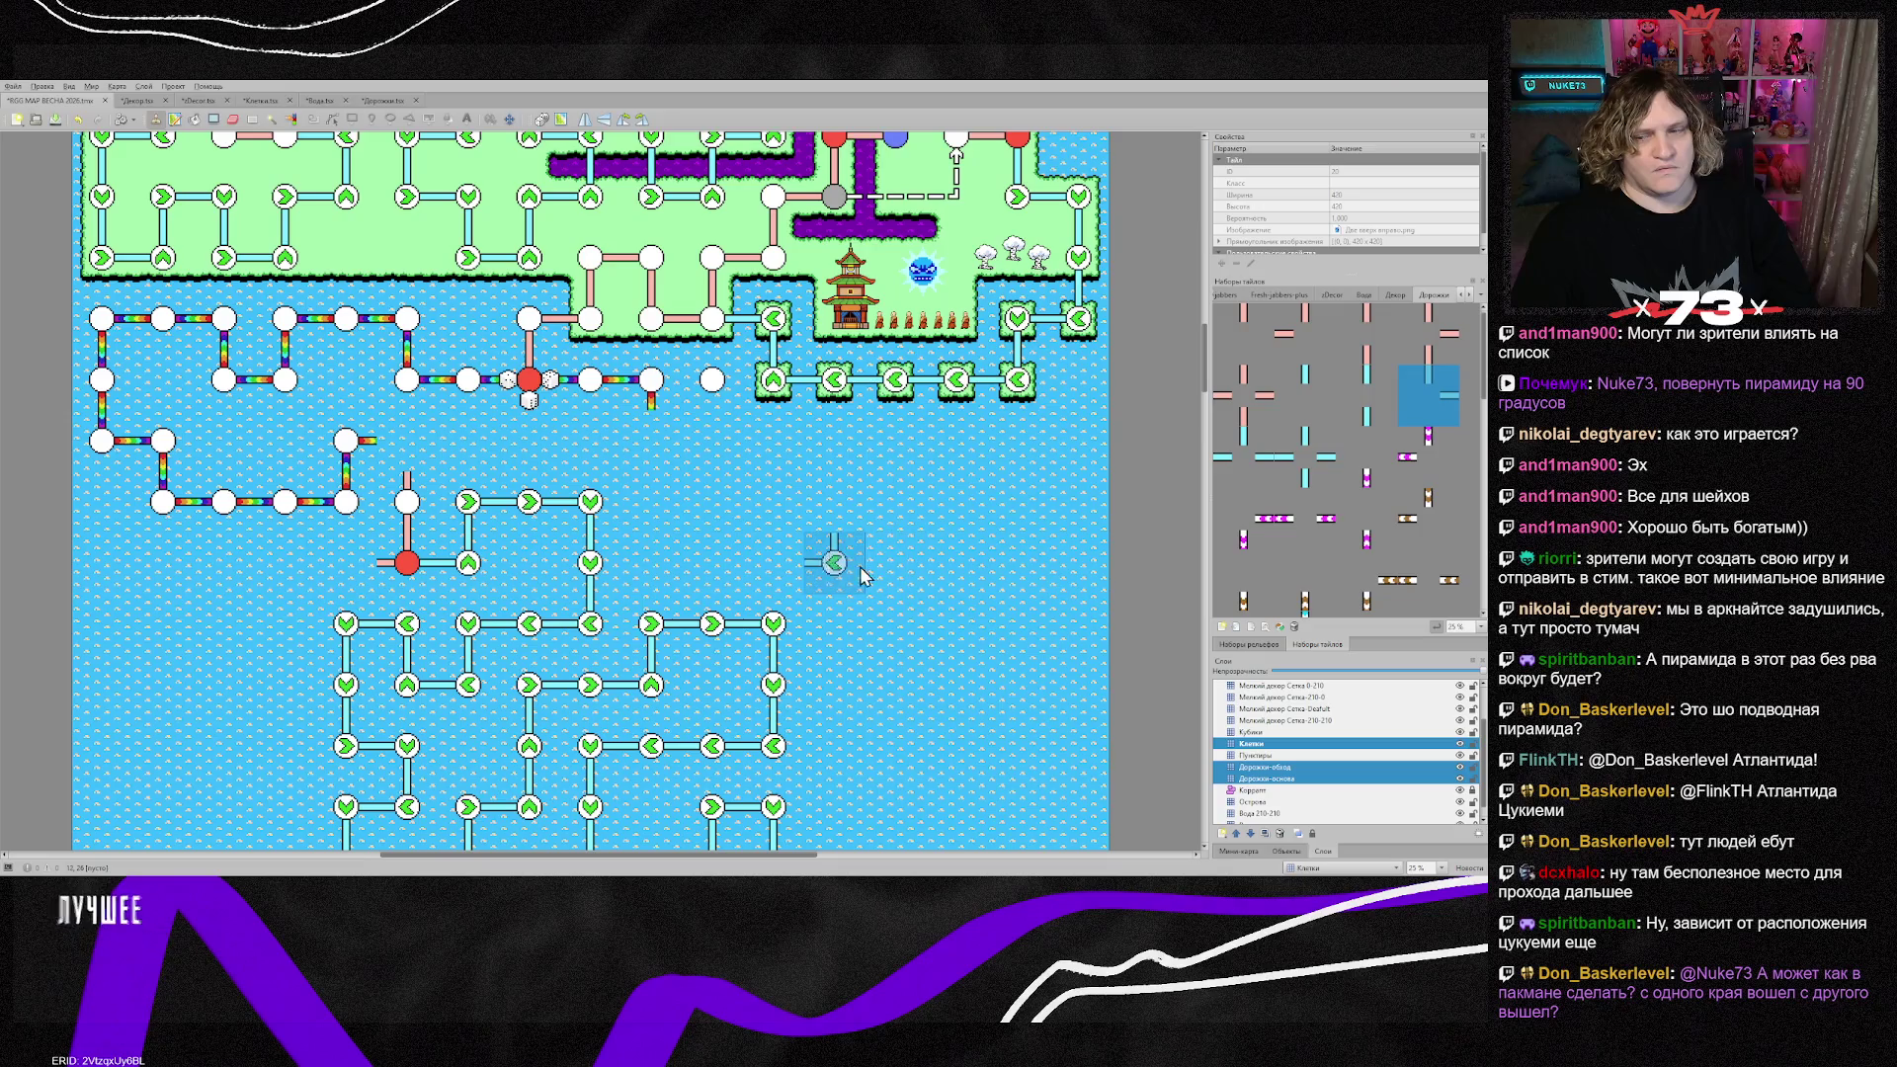
# Step: Select the pyramid outline with a rectangular selection and cut it onto the brush
pyautogui.scroll(-7, 1139, 746)
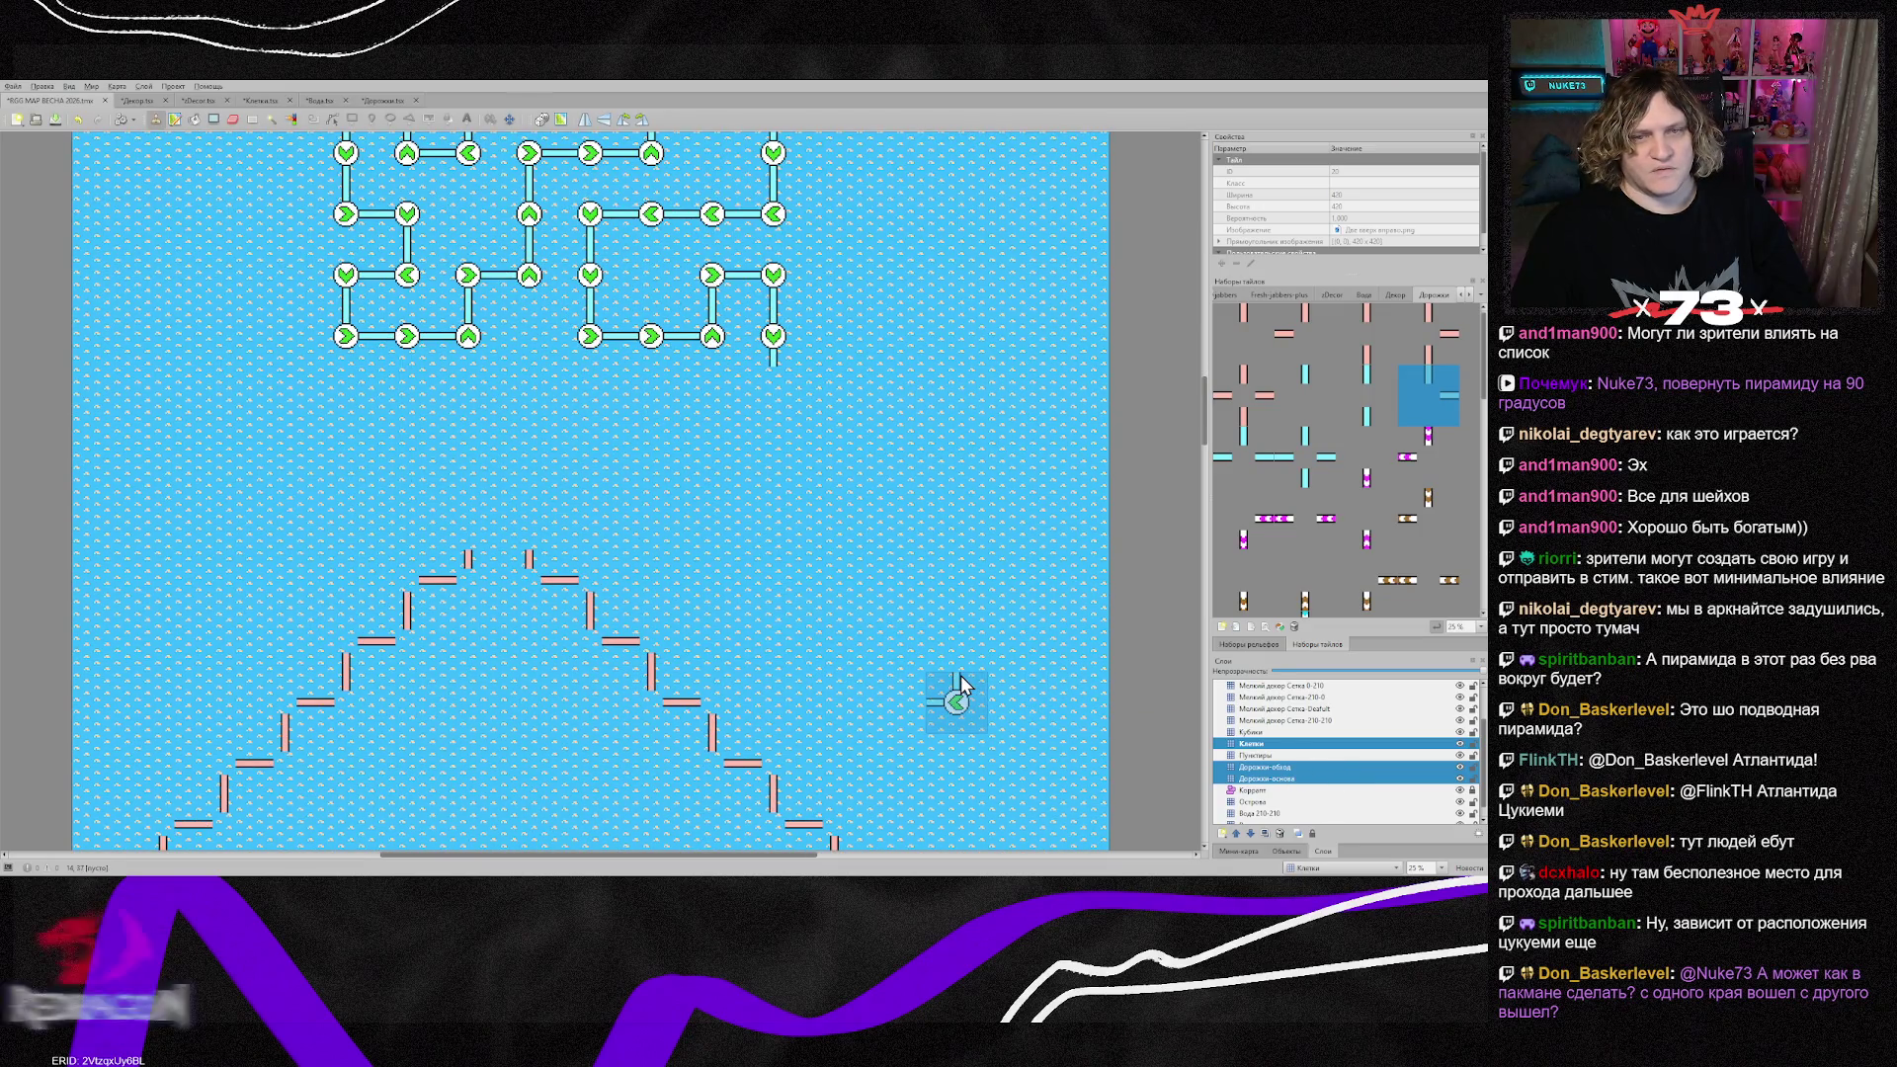
pyautogui.scroll(1, 958, 685)
pyautogui.scroll(-2, 958, 684)
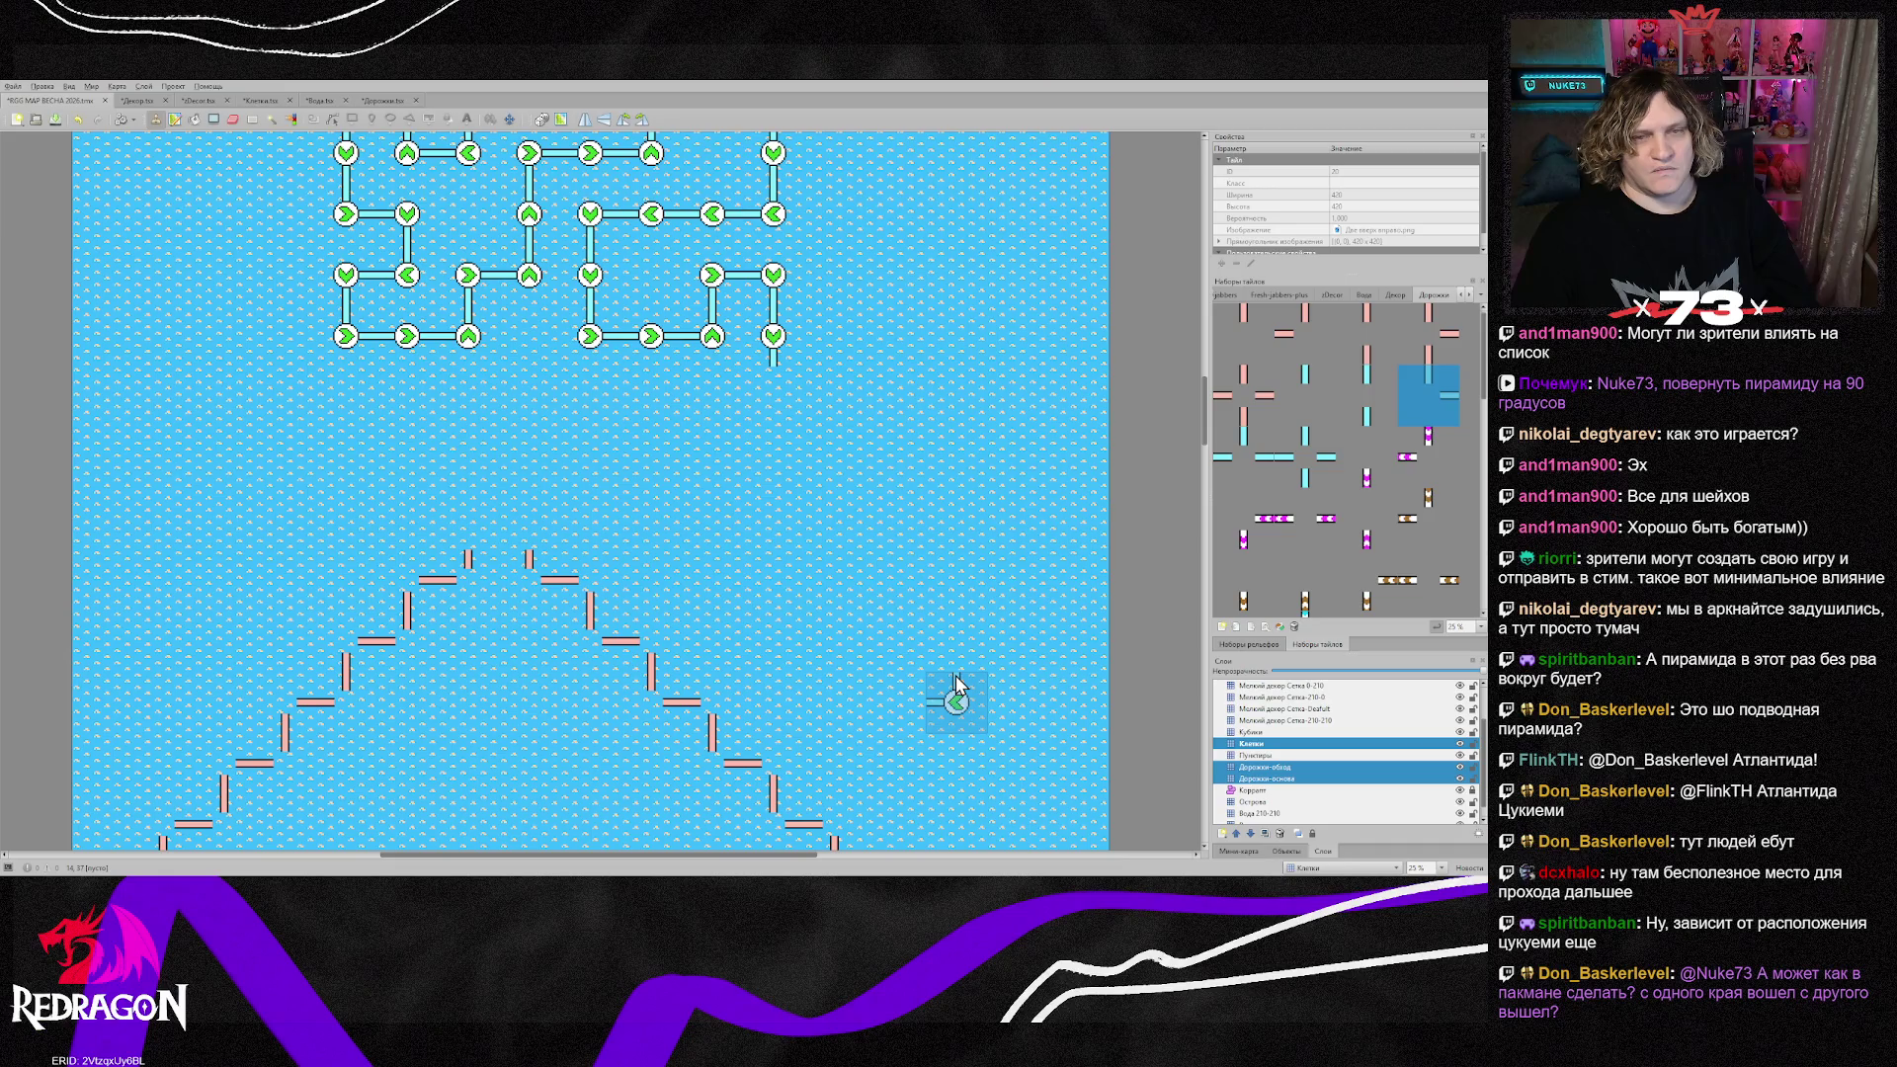
pyautogui.scroll(4, 956, 672)
pyautogui.scroll(-7, 957, 682)
pyautogui.scroll(3, 956, 665)
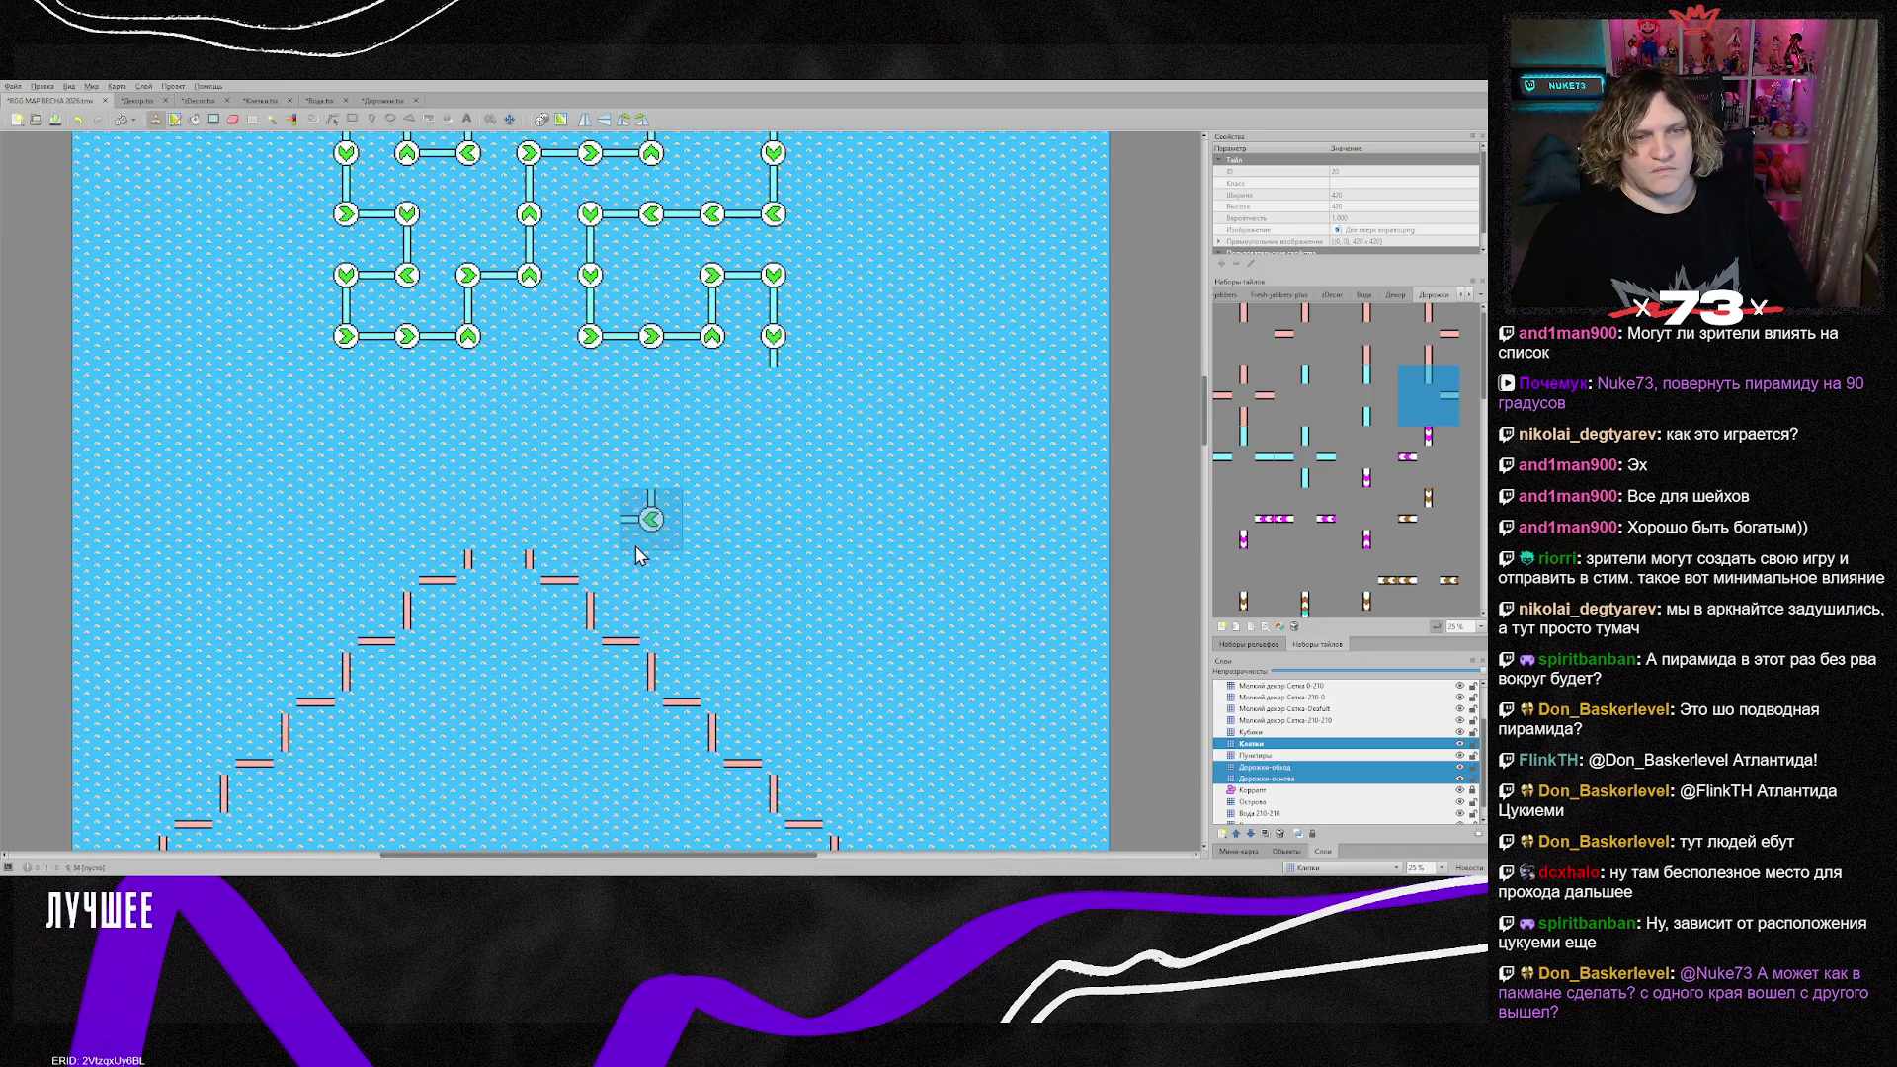
pyautogui.scroll(-2, 637, 555)
pyautogui.press('r')
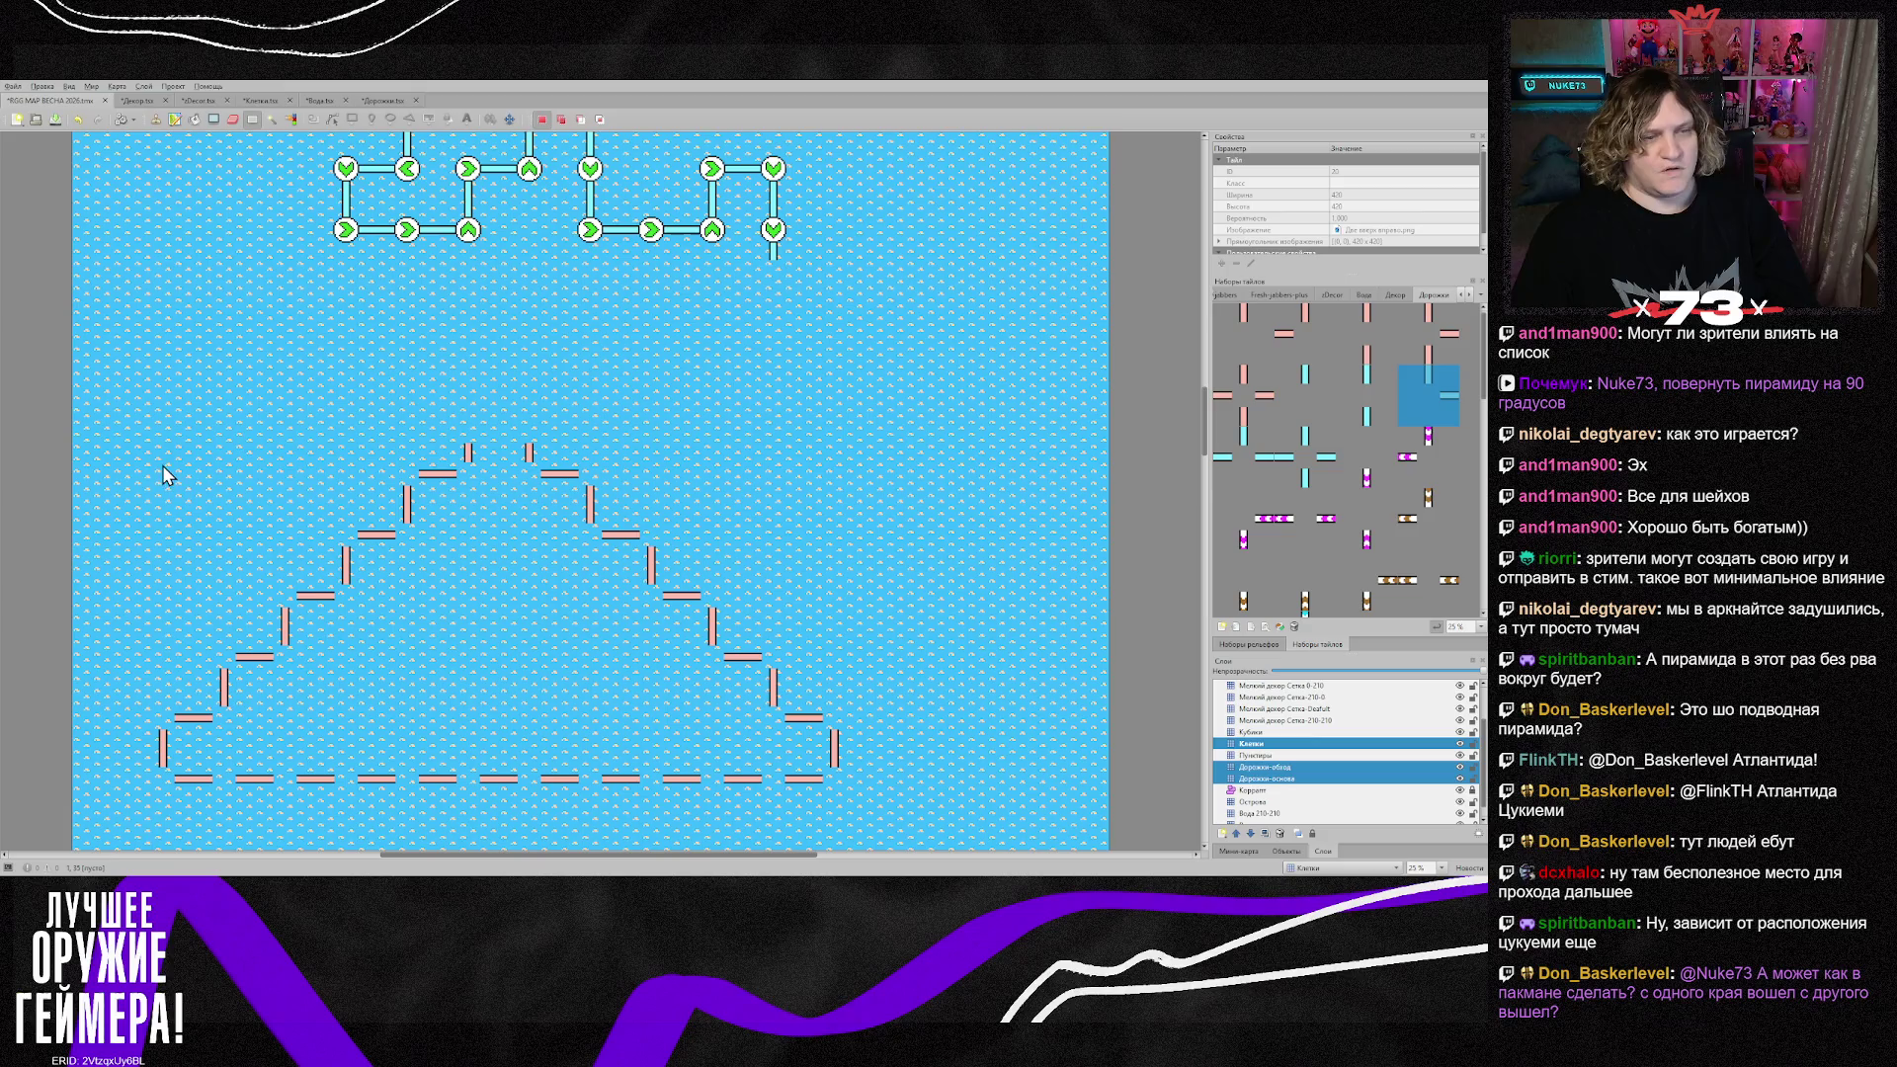
pyautogui.moveTo(165, 476)
pyautogui.mouseDown()
pyautogui.moveTo(464, 660)
pyautogui.moveTo(850, 787)
pyautogui.mouseUp()
pyautogui.hotkey('ctrl', 'x')
pyautogui.hotkey('ctrl', 'v')
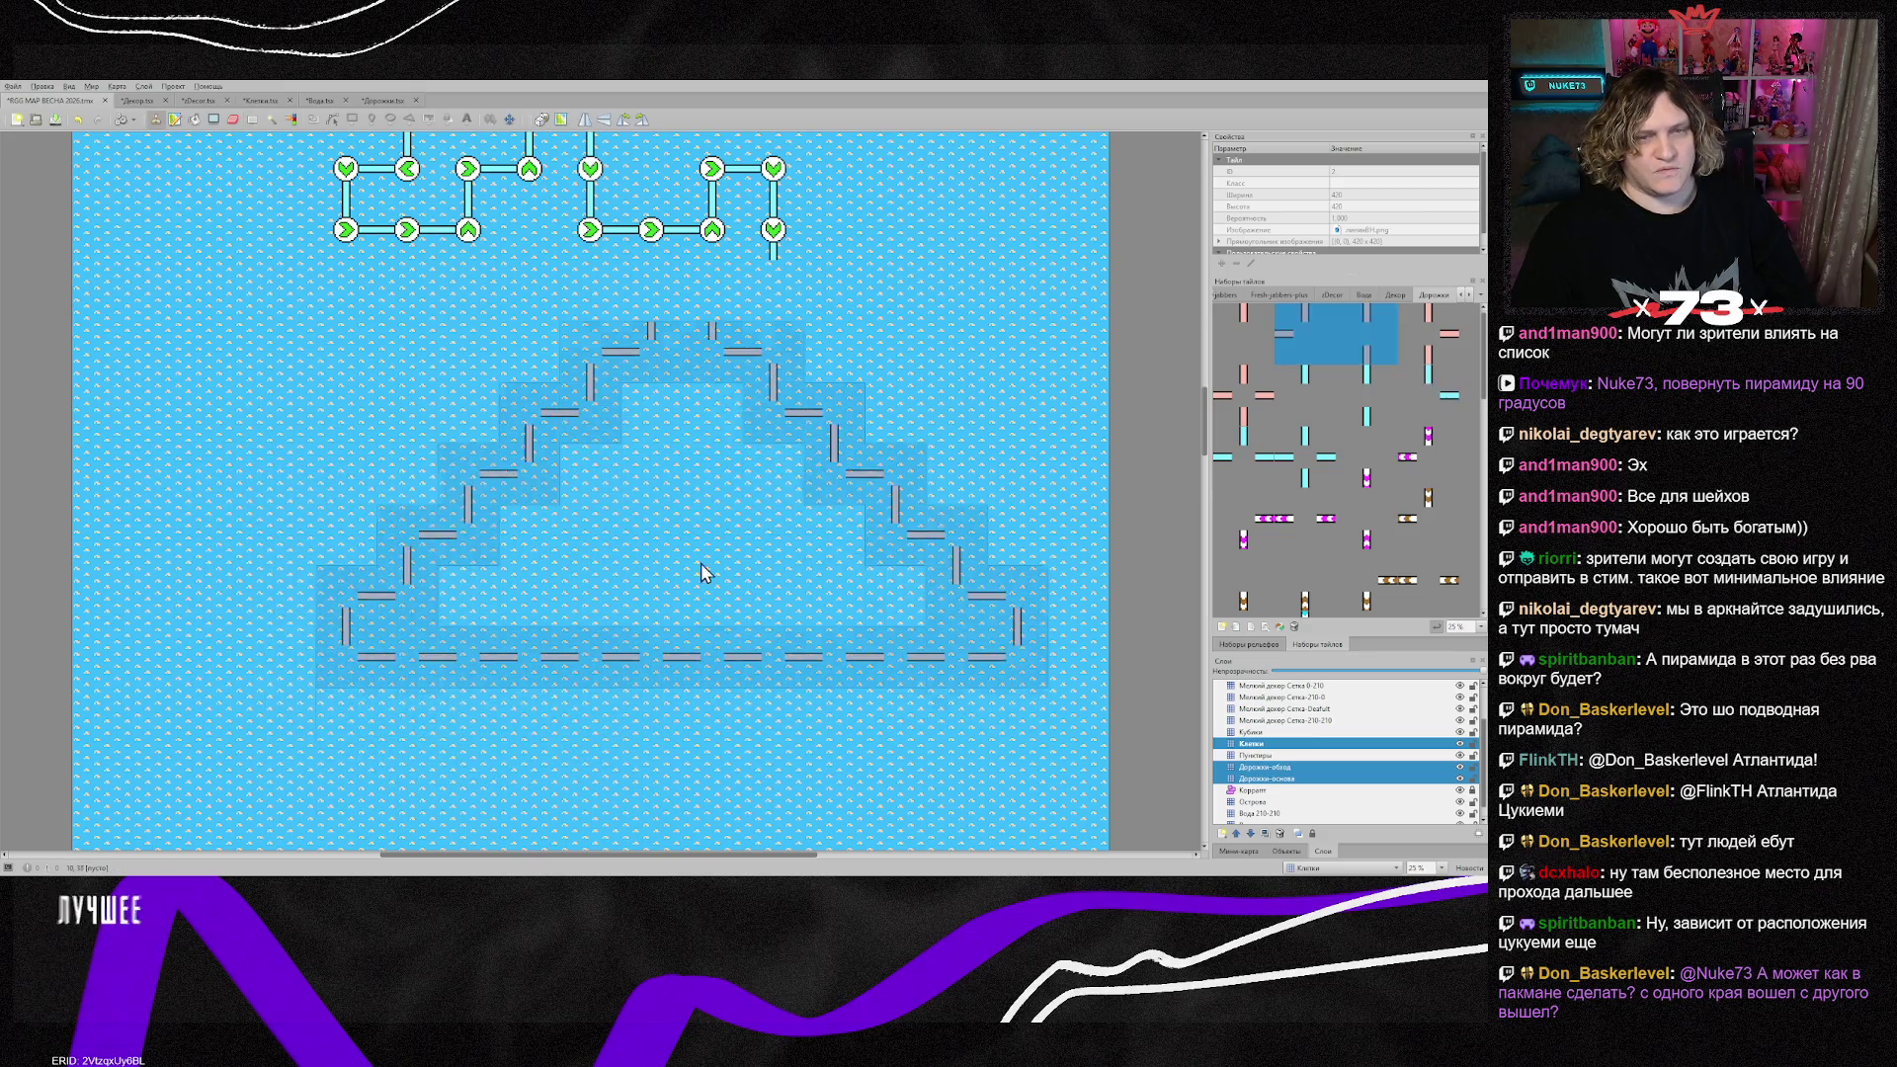
# Step: Paste the pyramid onto the water below the arrow-node maze and reset the brush
pyautogui.scroll(2, 600, 536)
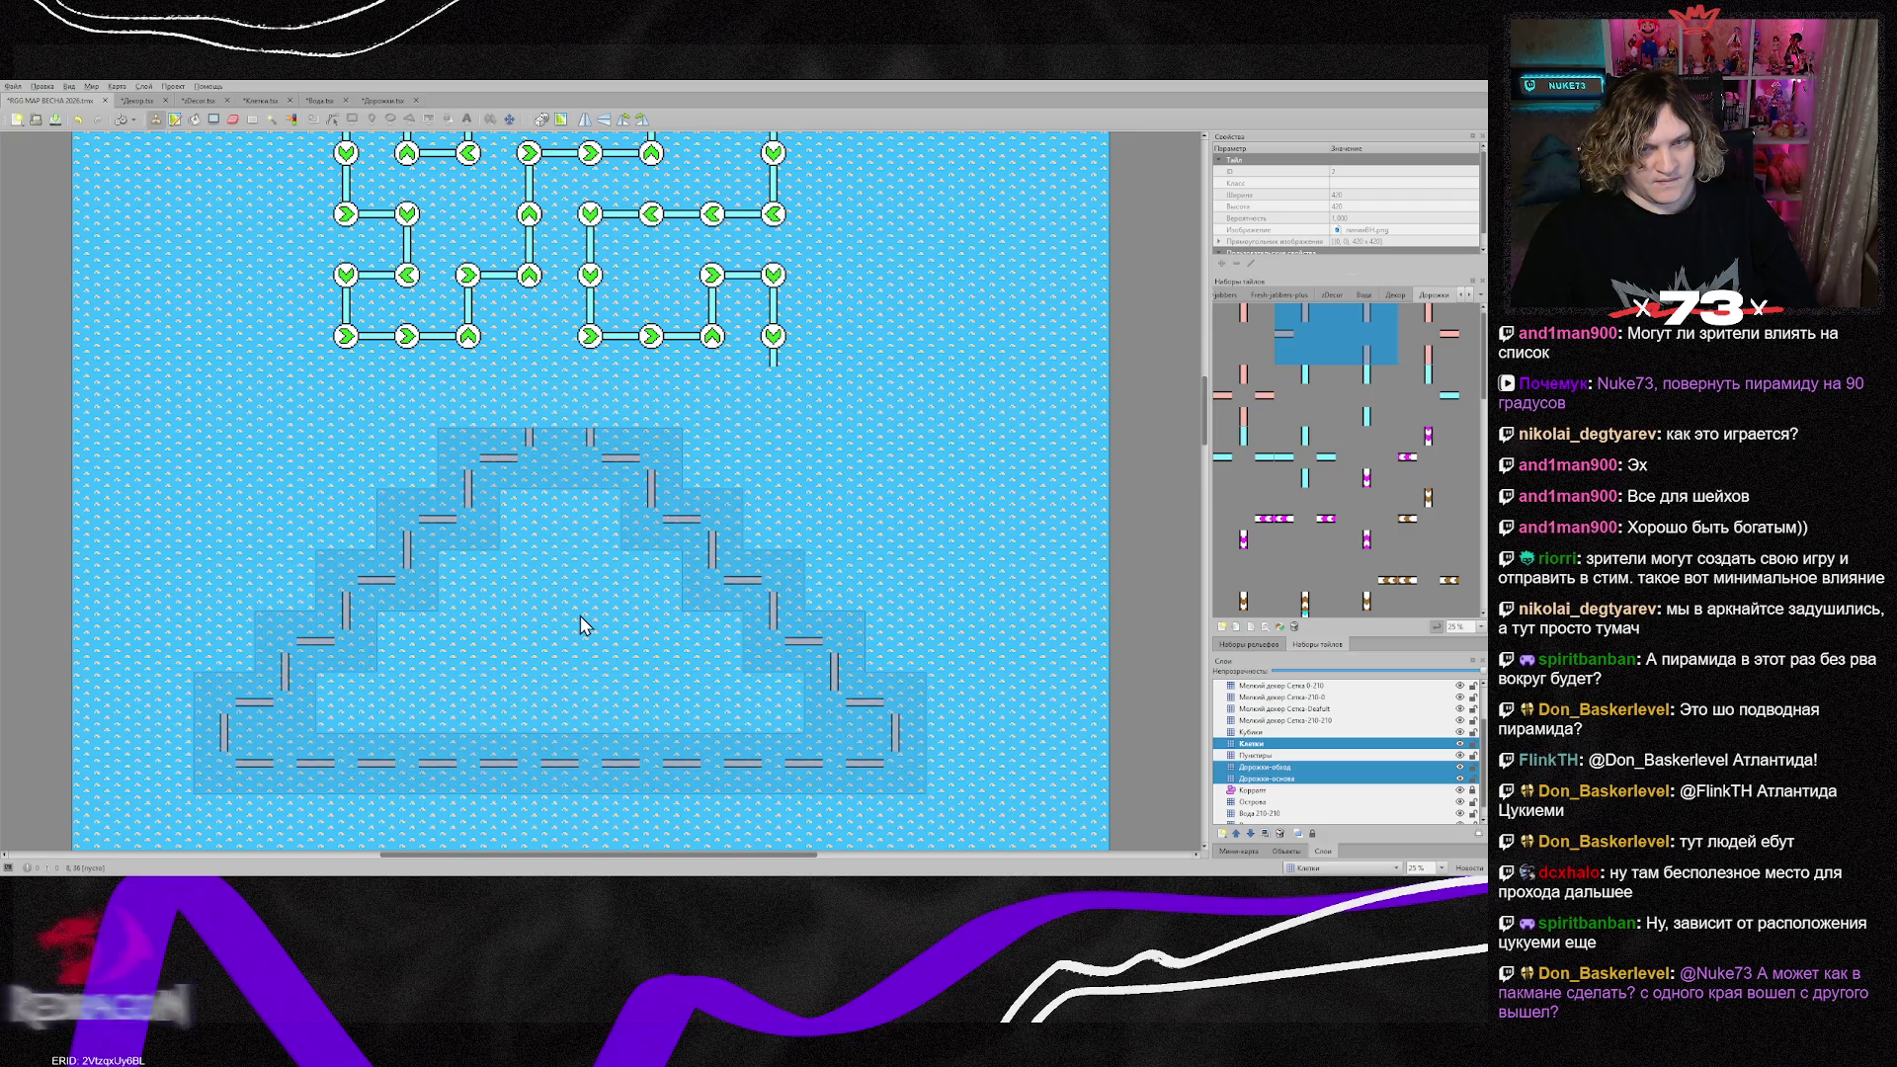
pyautogui.click(581, 625)
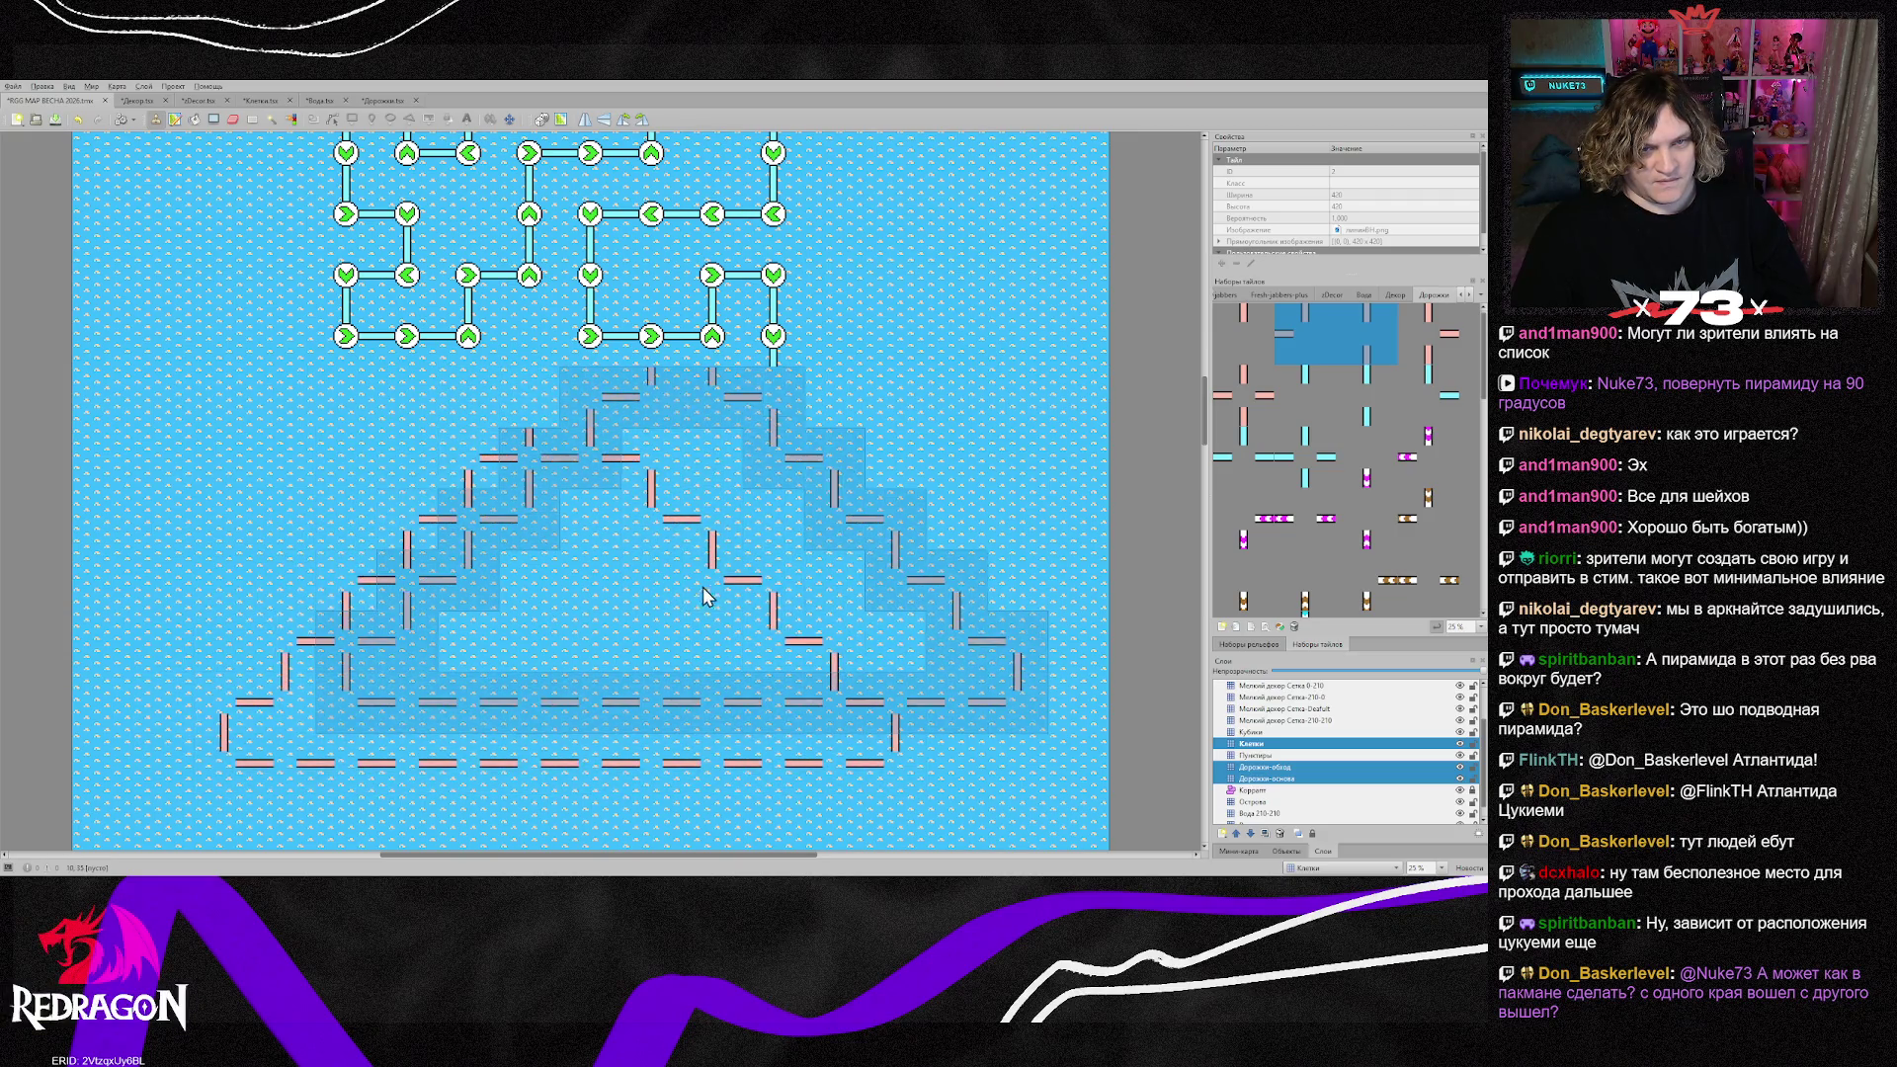
pyautogui.rightClick(699, 593)
pyautogui.scroll(3, 697, 598)
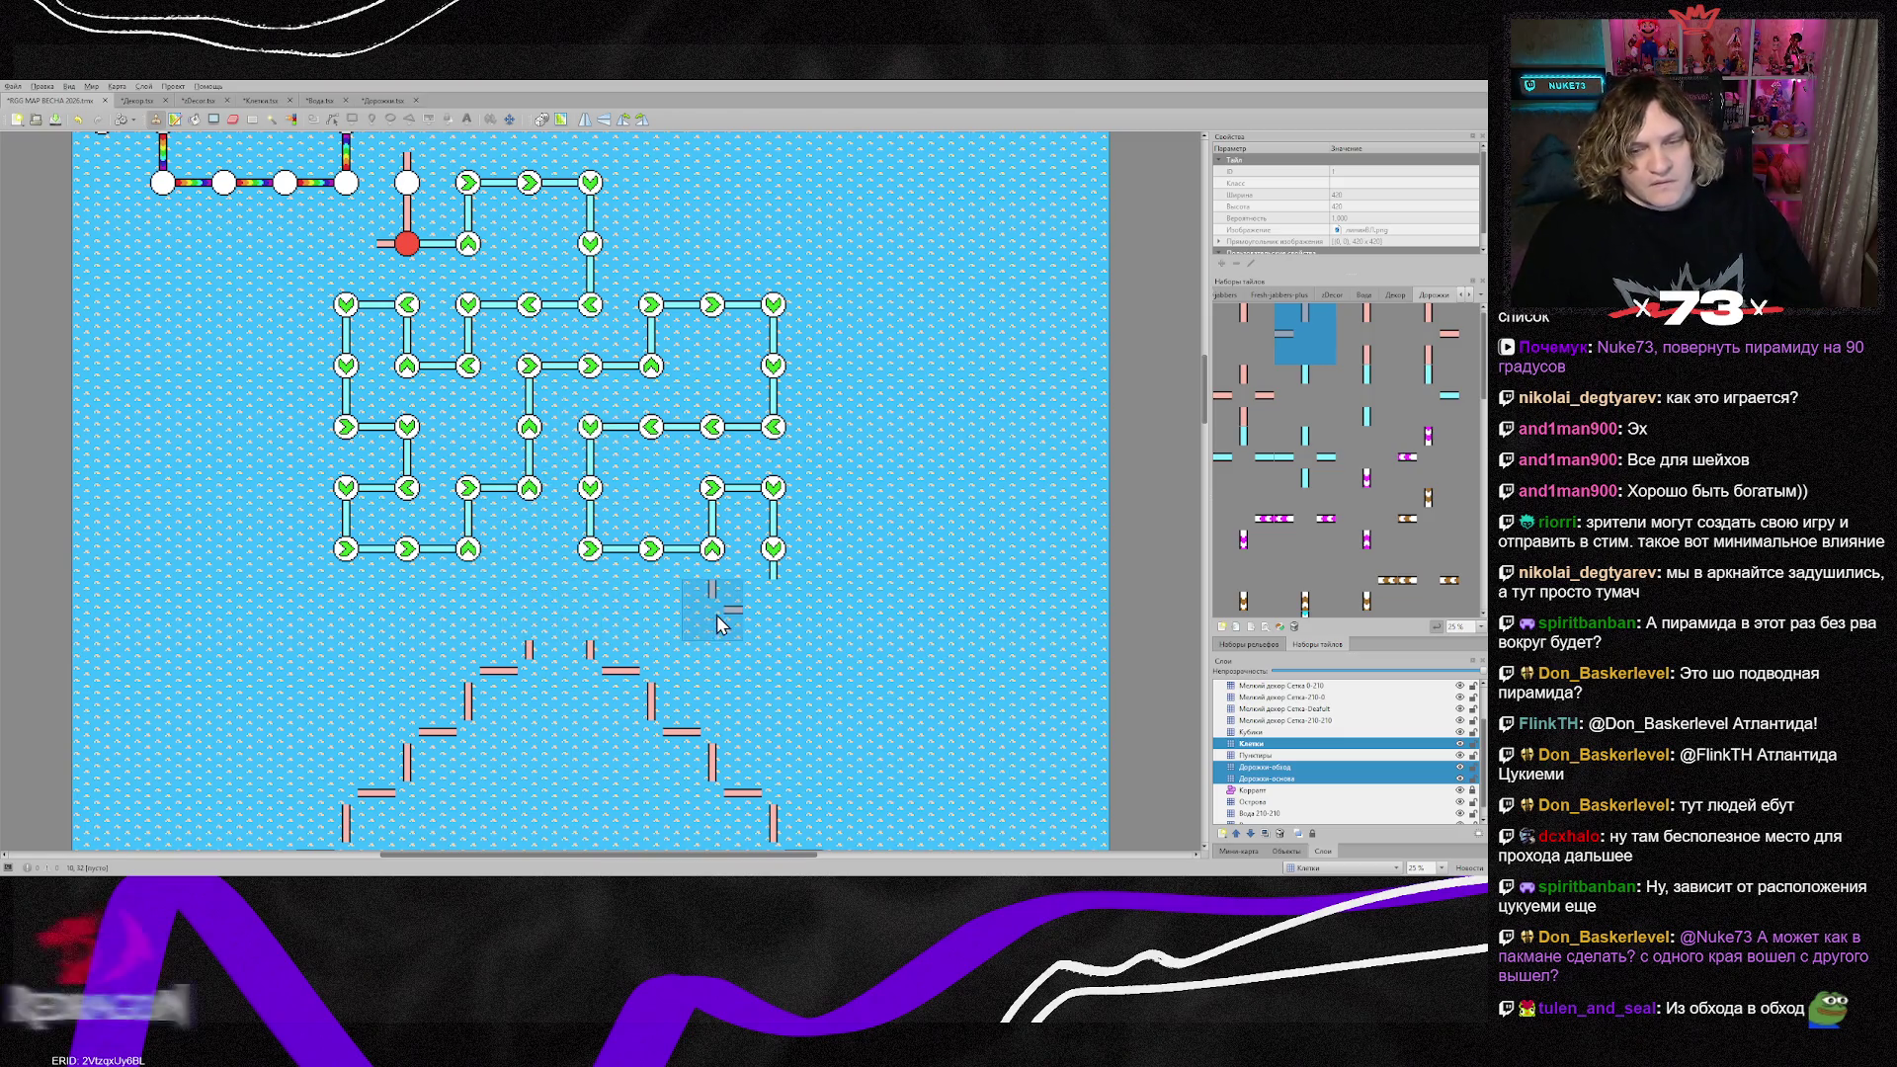
# Step: Stamp a copied white node tile above the red node
pyautogui.scroll(2, 712, 613)
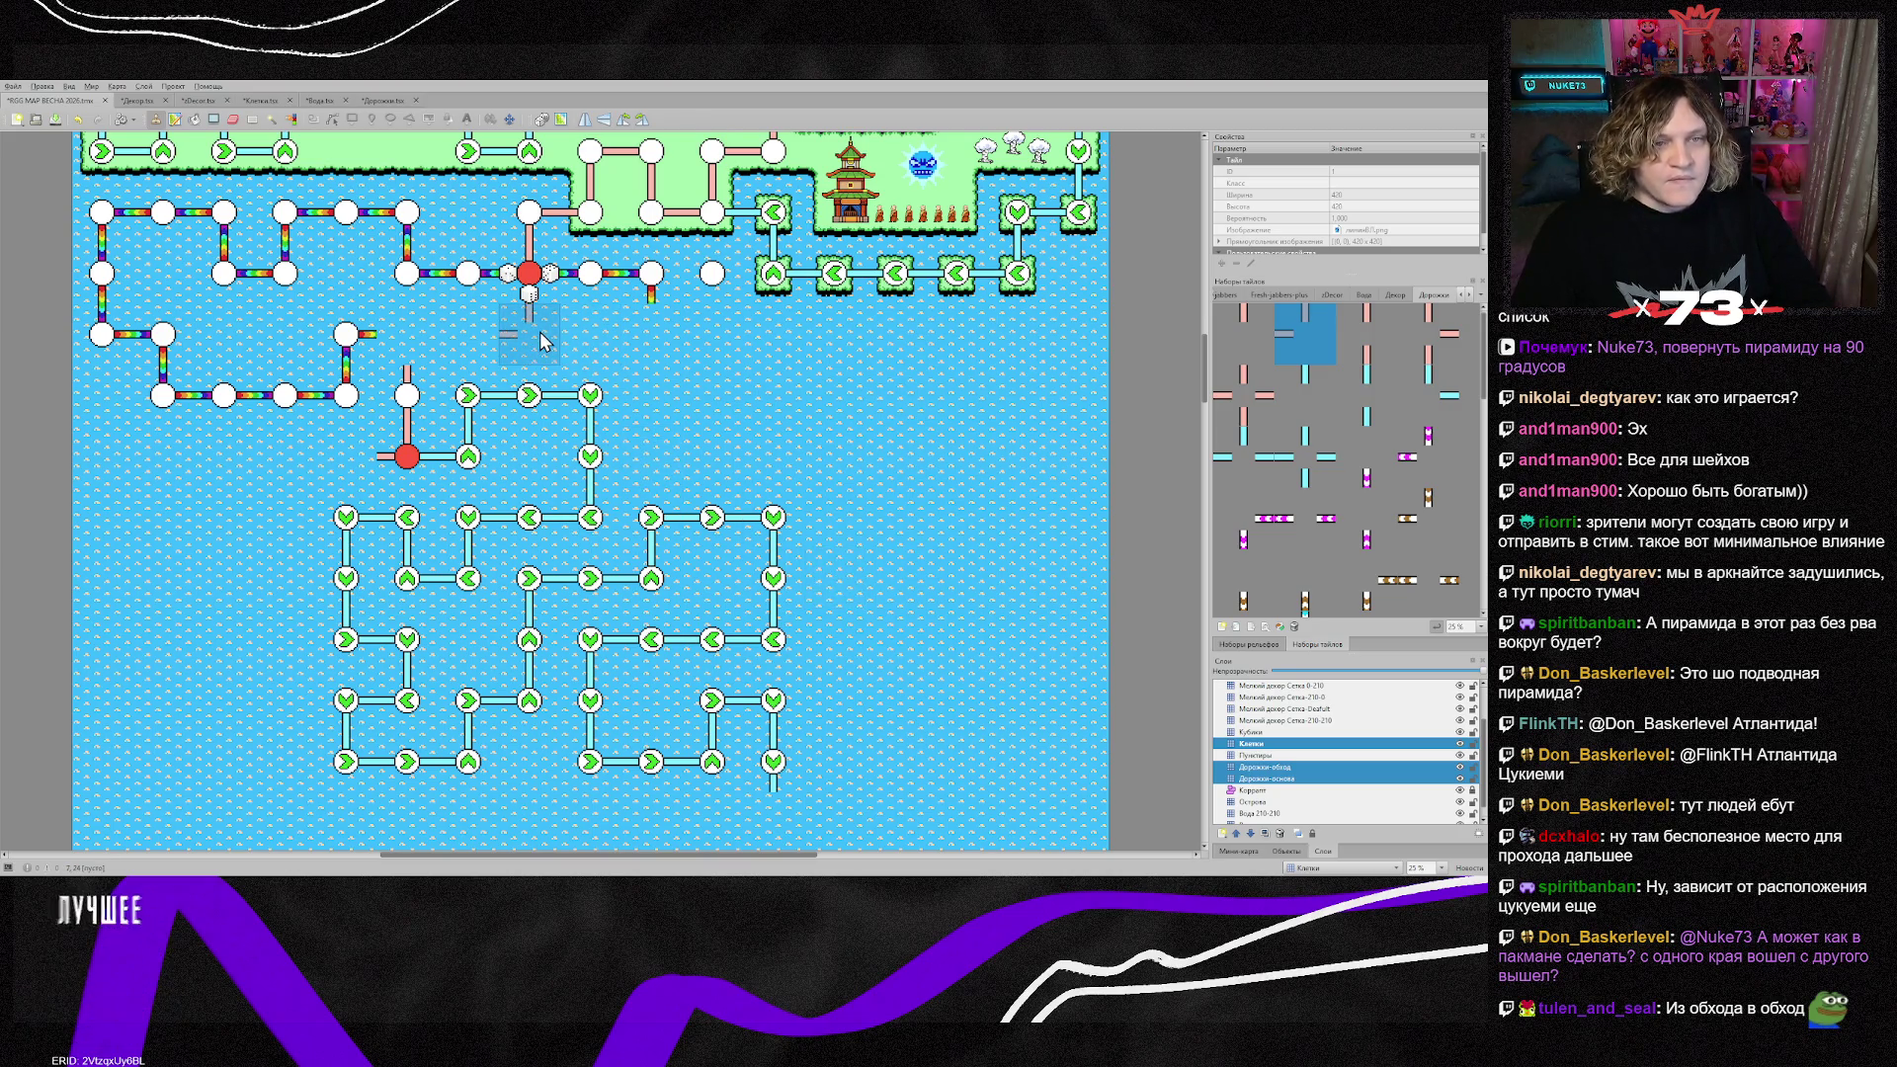
pyautogui.rightClick(407, 385)
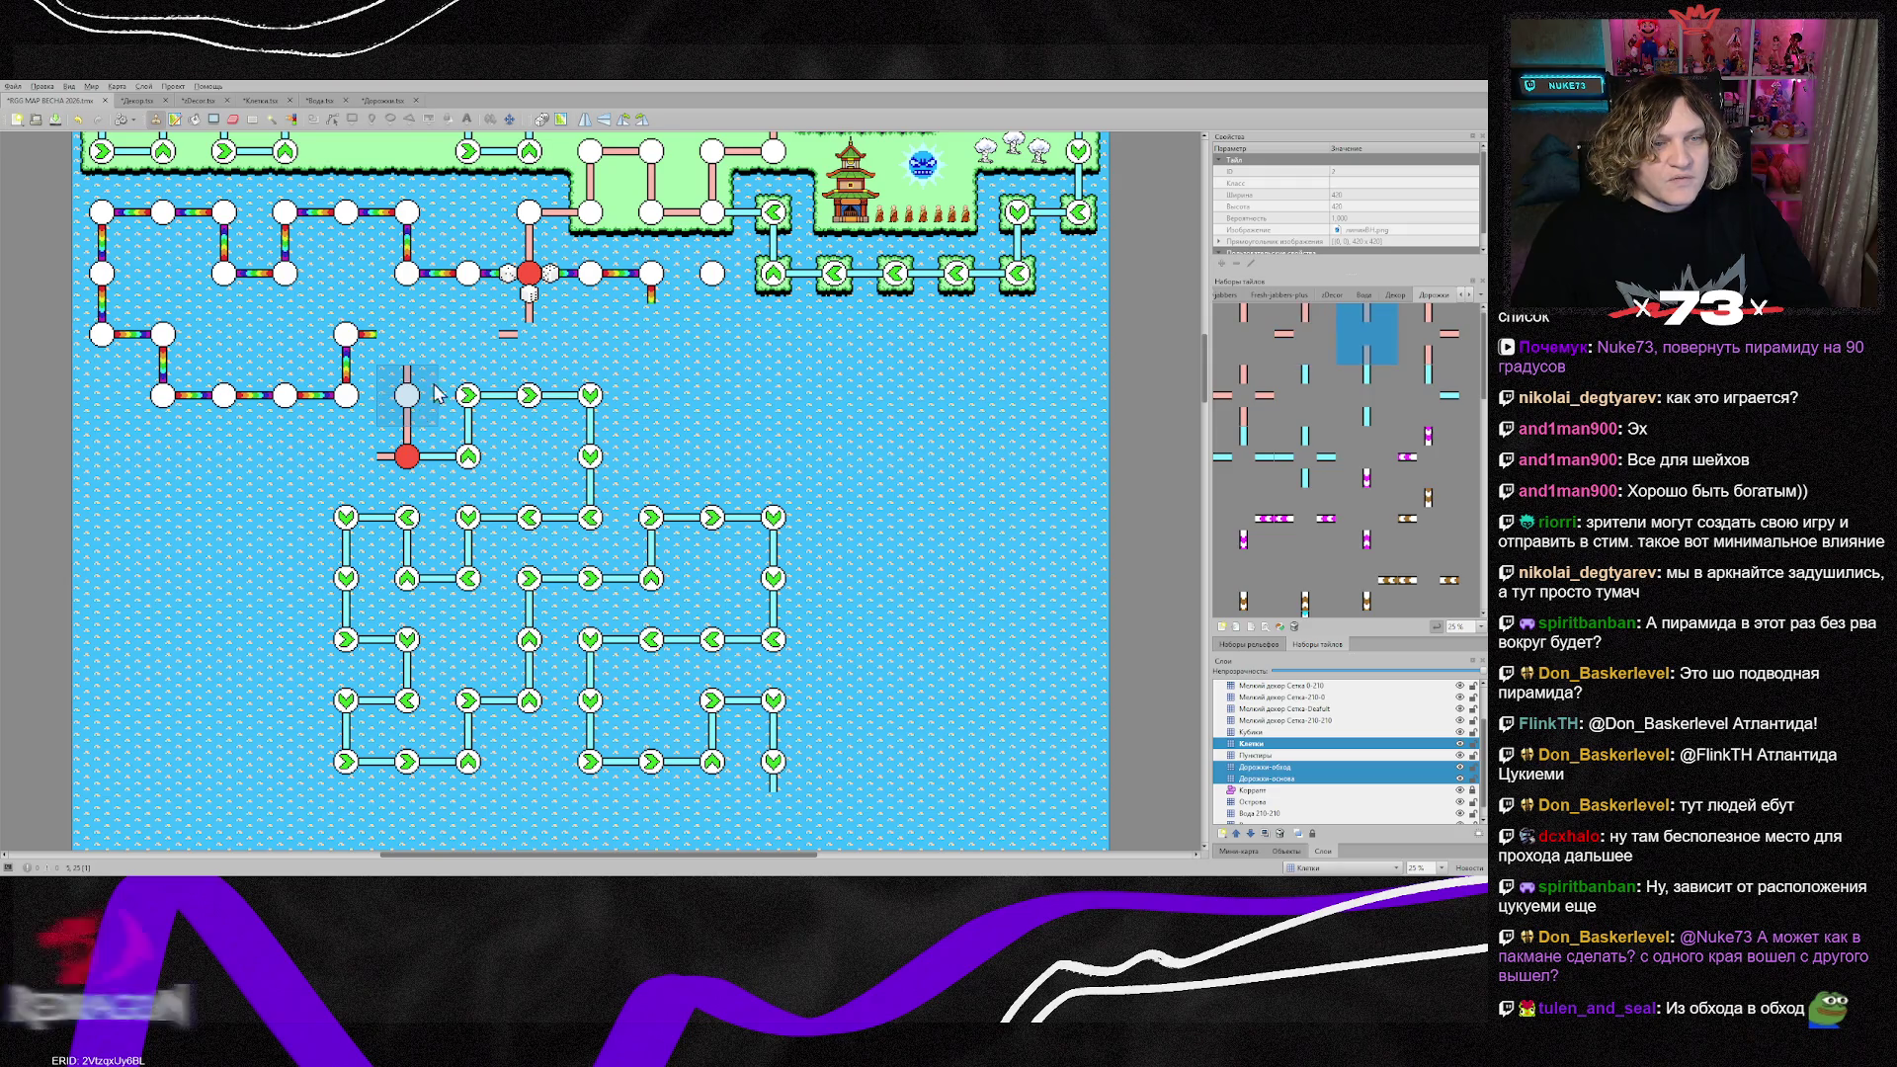
pyautogui.click(472, 348)
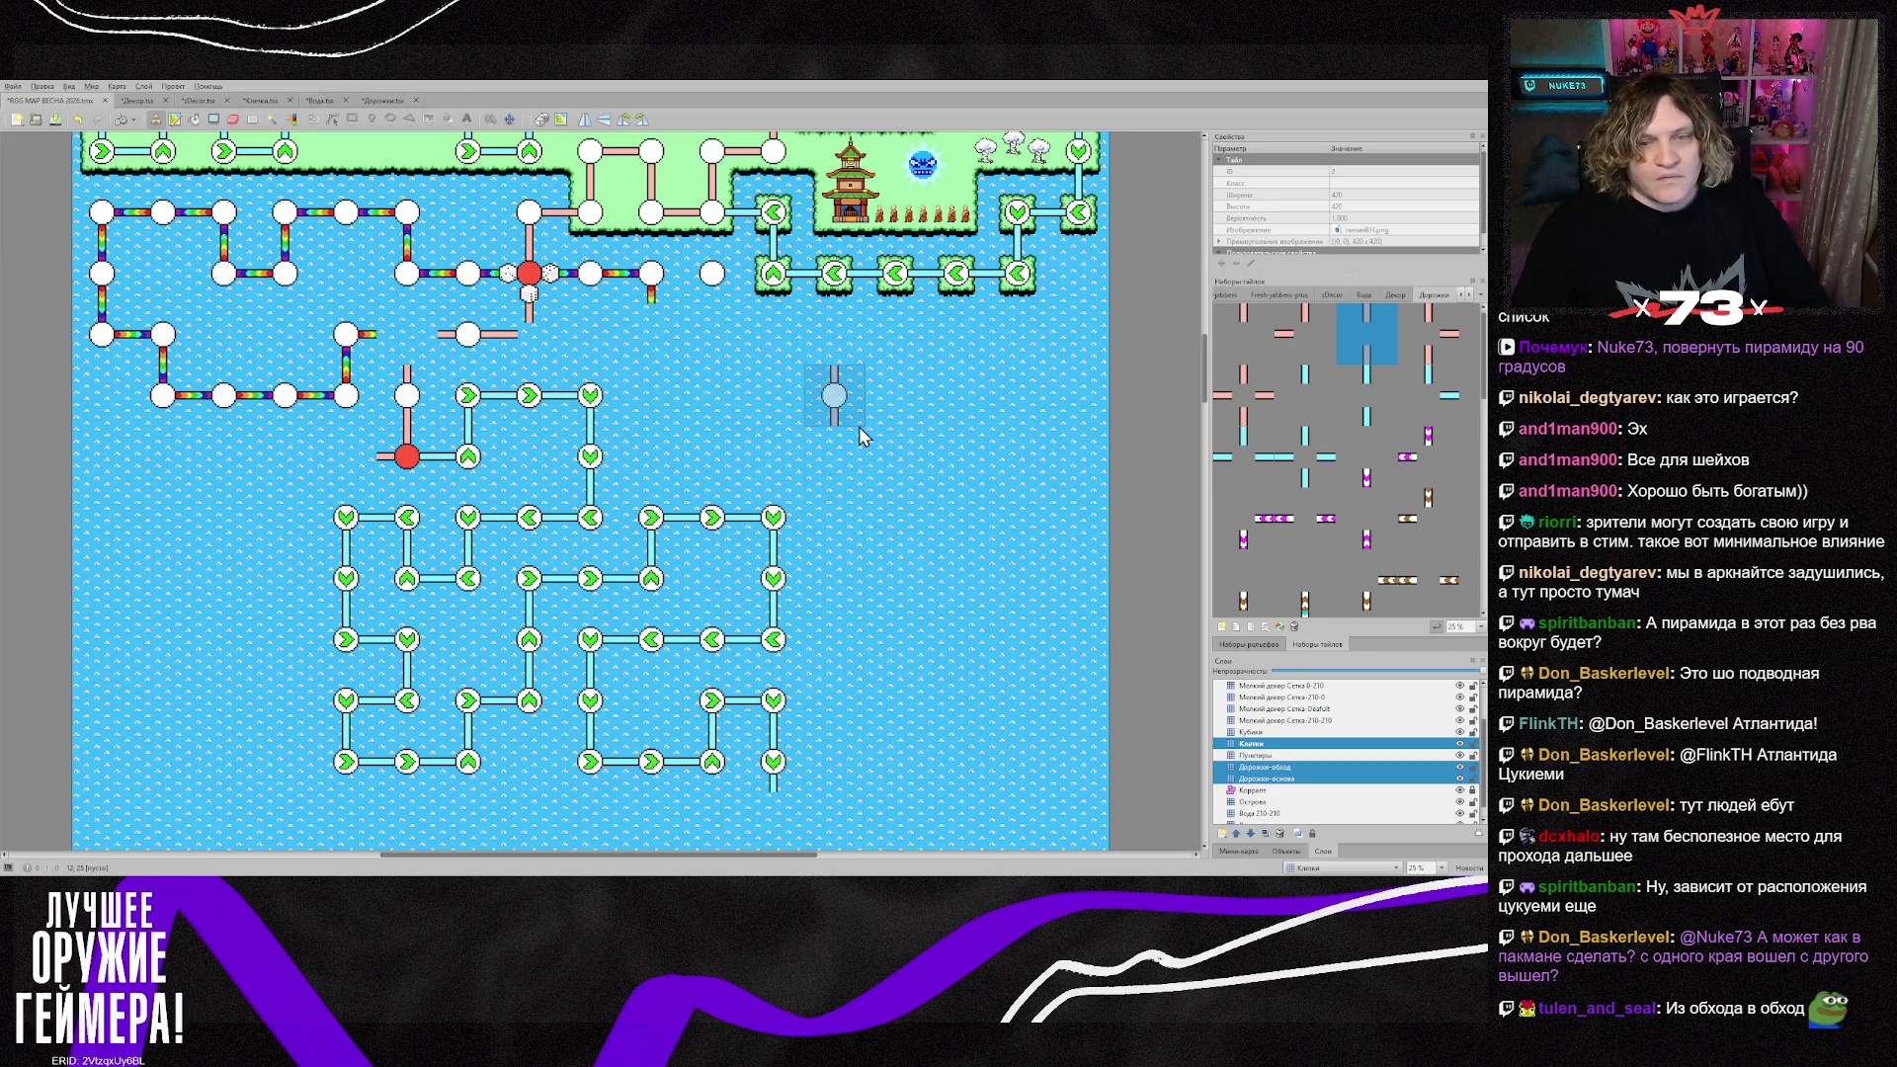
# Step: On the Дорожки-основа layer, stamp a vertical path piece down to the red node
pyautogui.click(1285, 779)
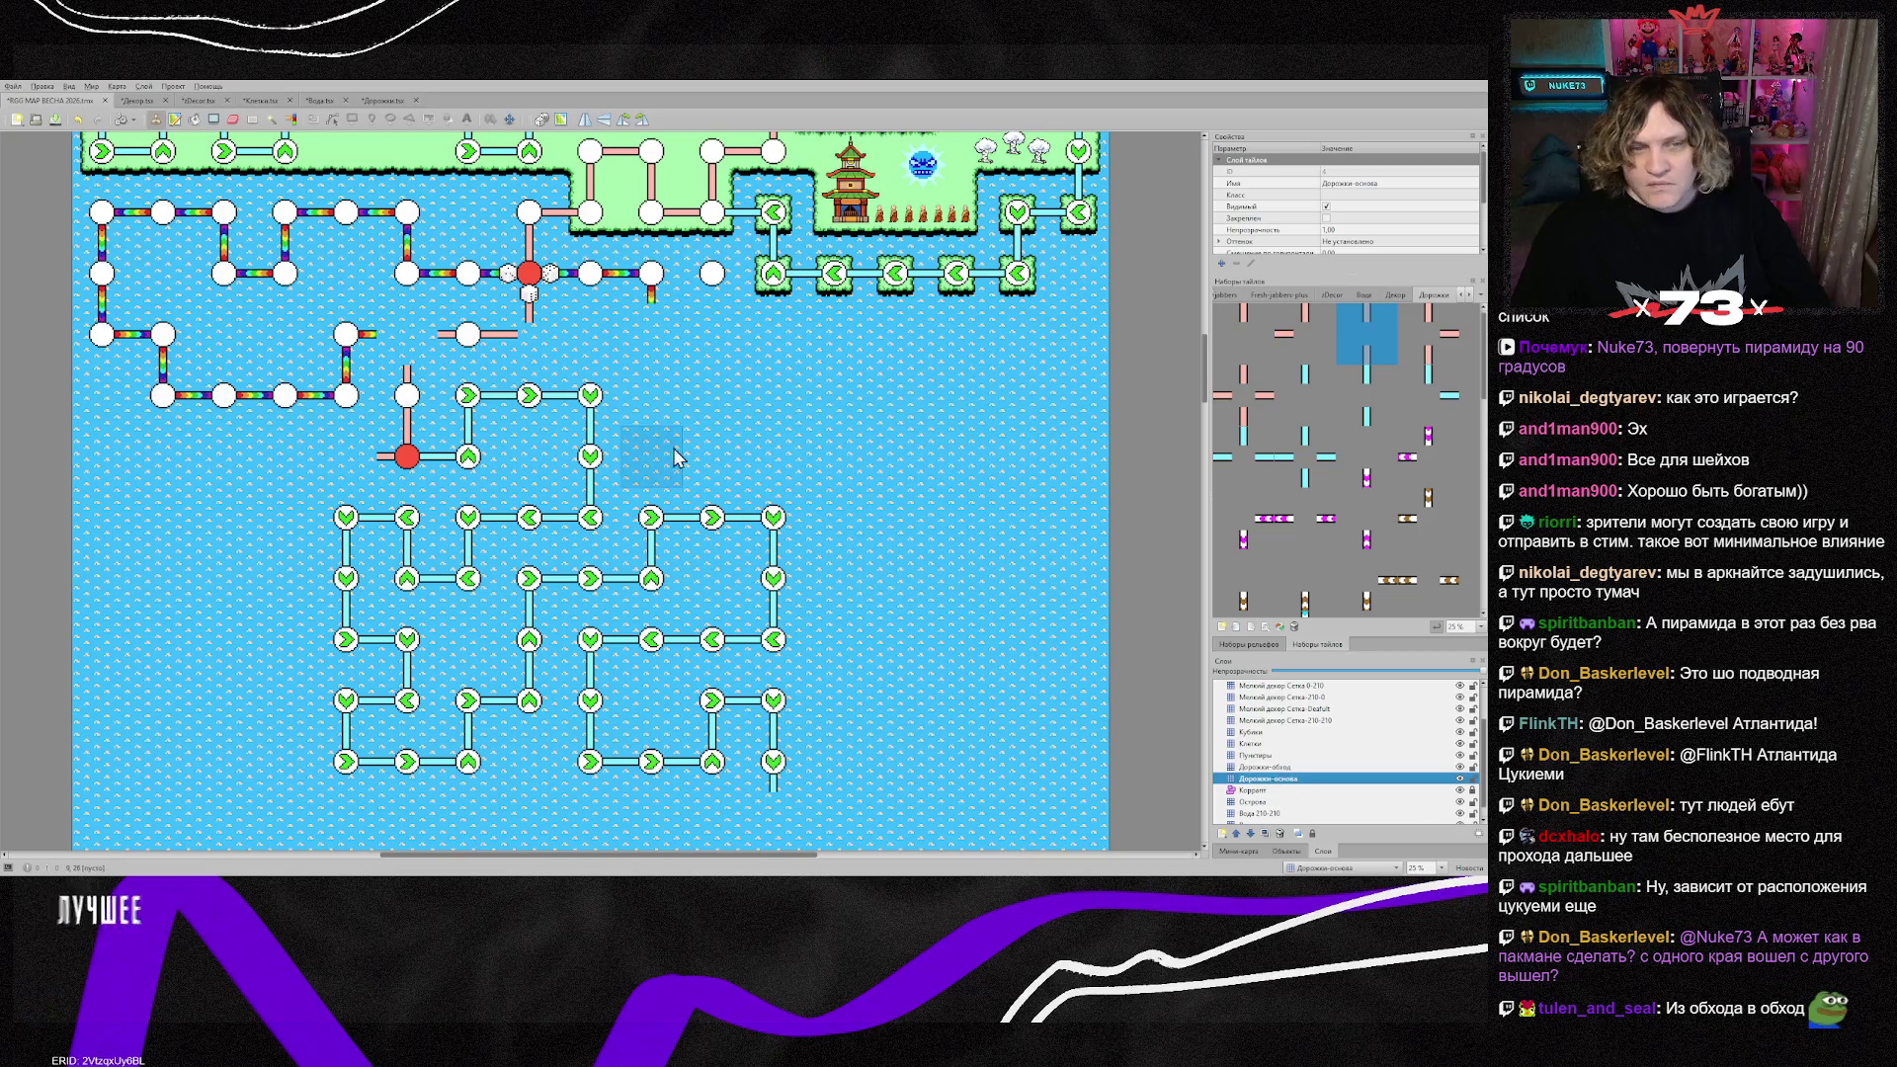
pyautogui.rightClick(410, 428)
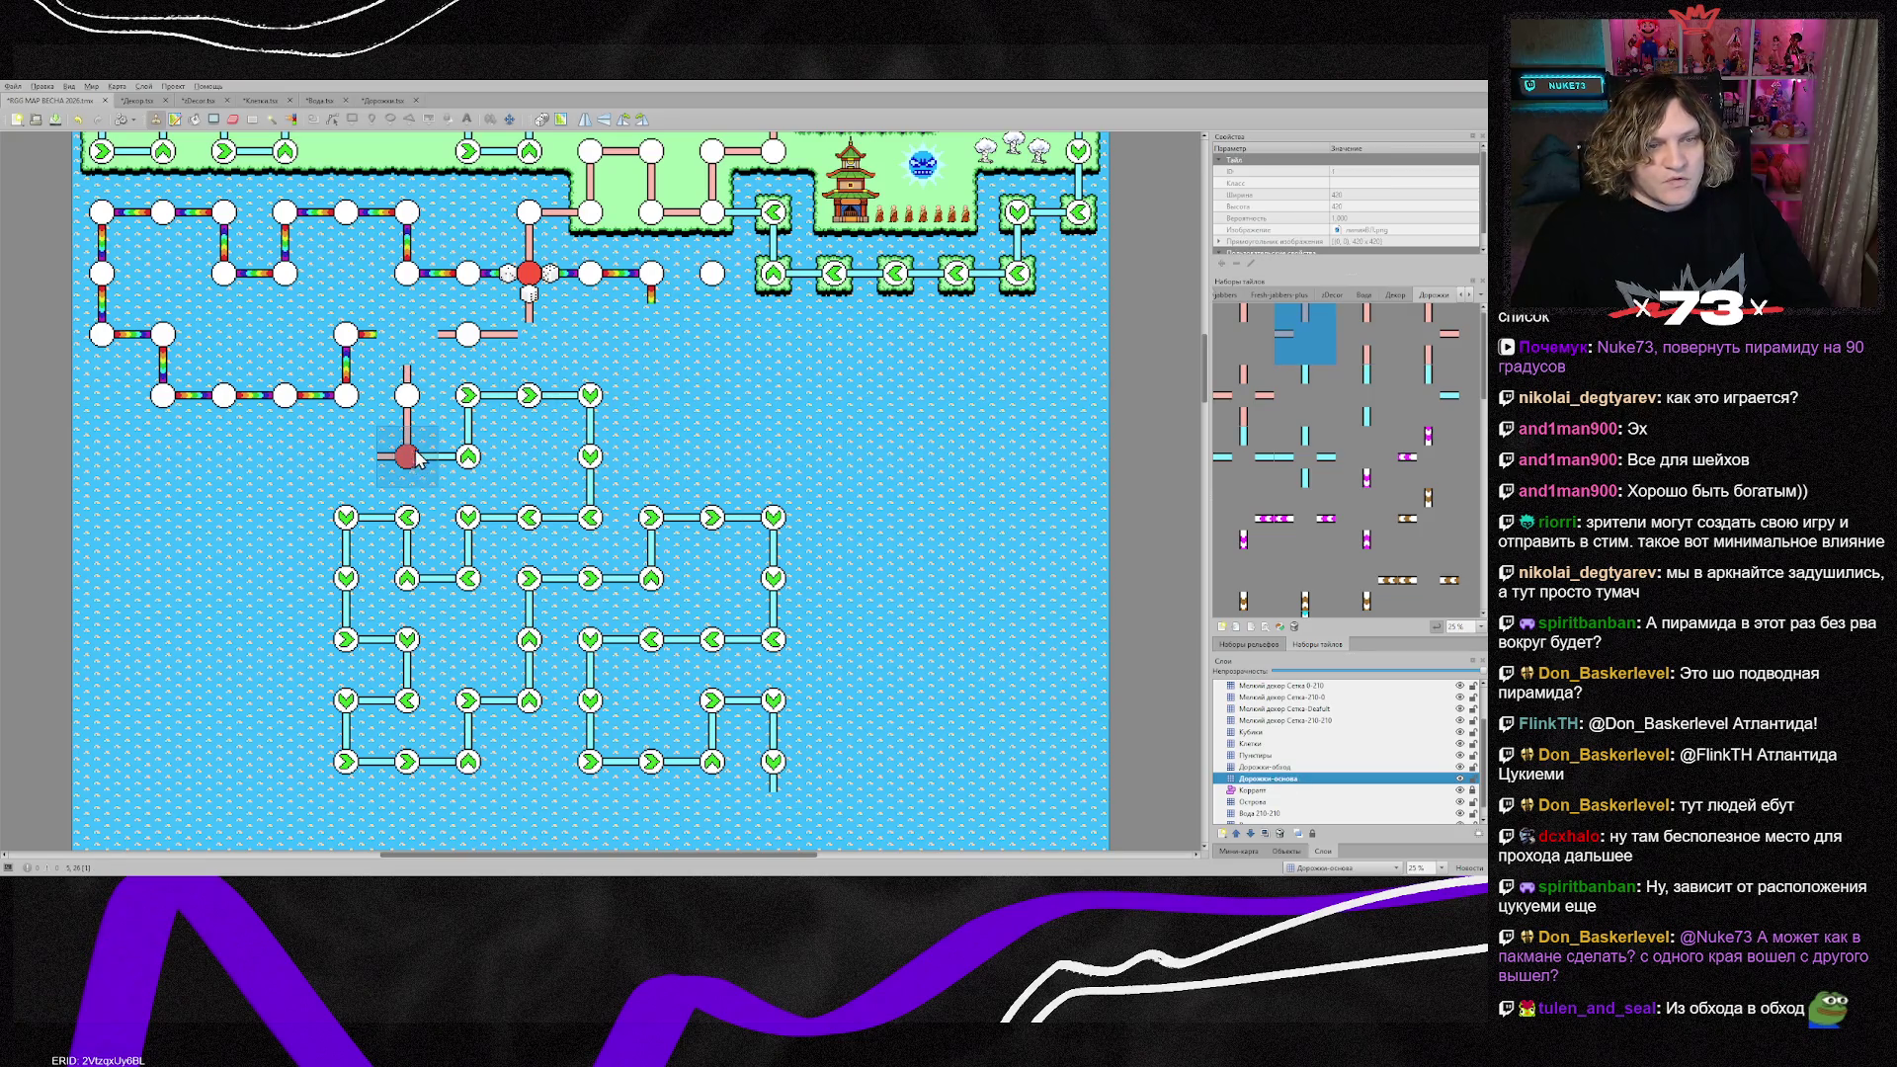
pyautogui.click(407, 375)
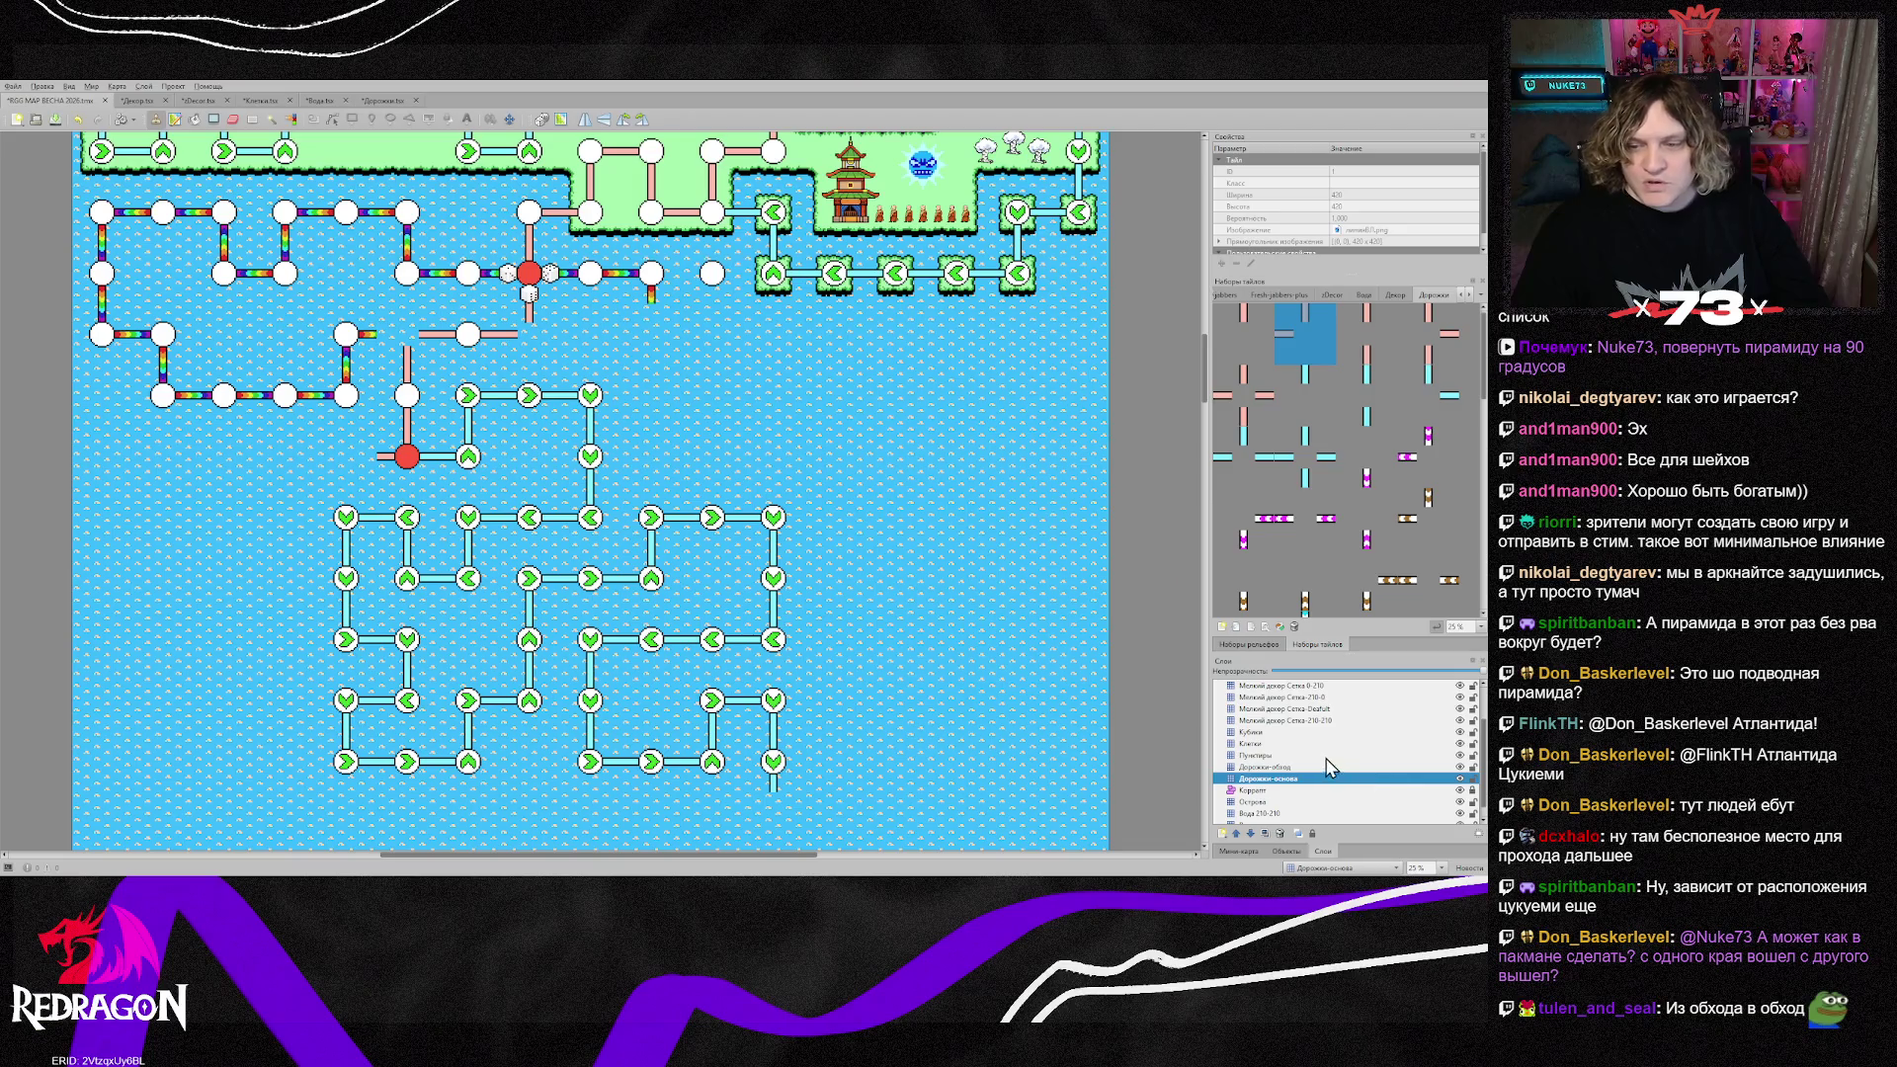
pyautogui.click(1285, 767)
pyautogui.scroll(-5, 1346, 494)
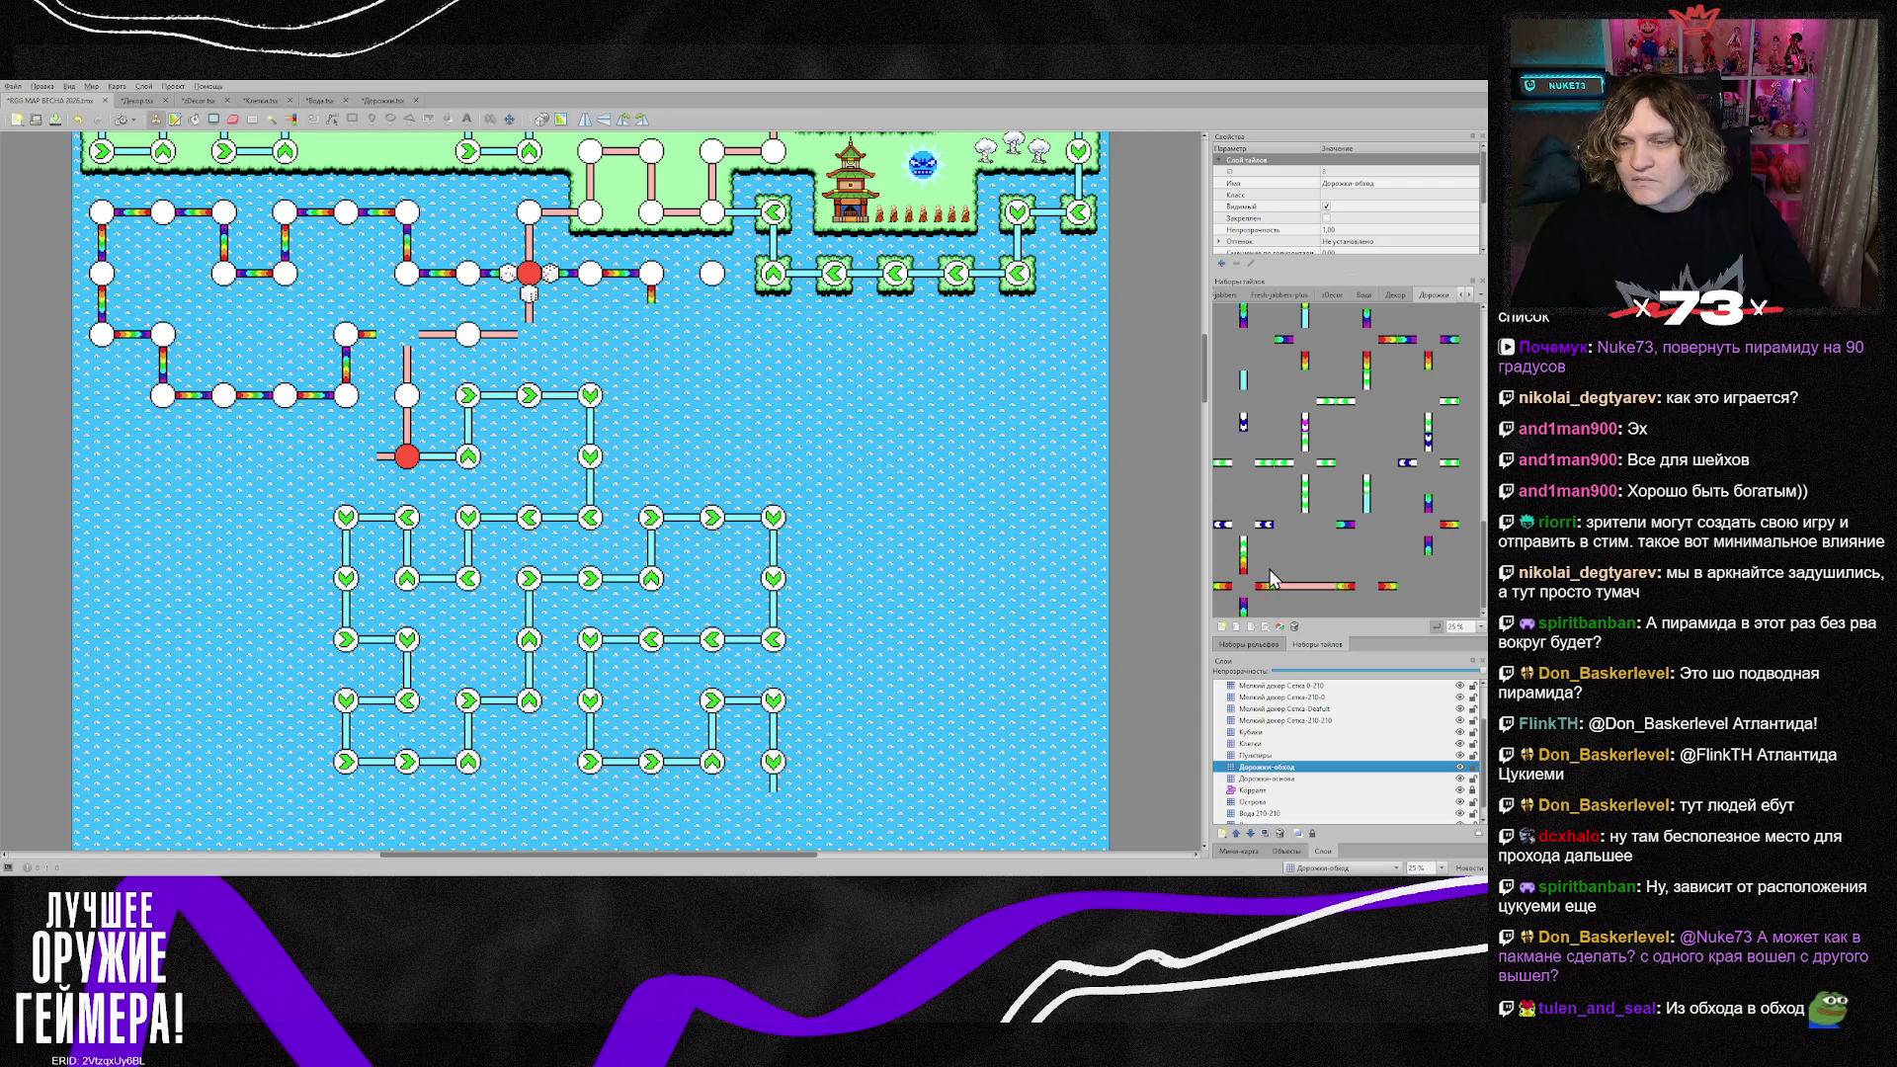
# Step: Browse the Дорожки path tiles, then pick the light-blue node circle from the Клетки layer
pyautogui.scroll(3, 1247, 603)
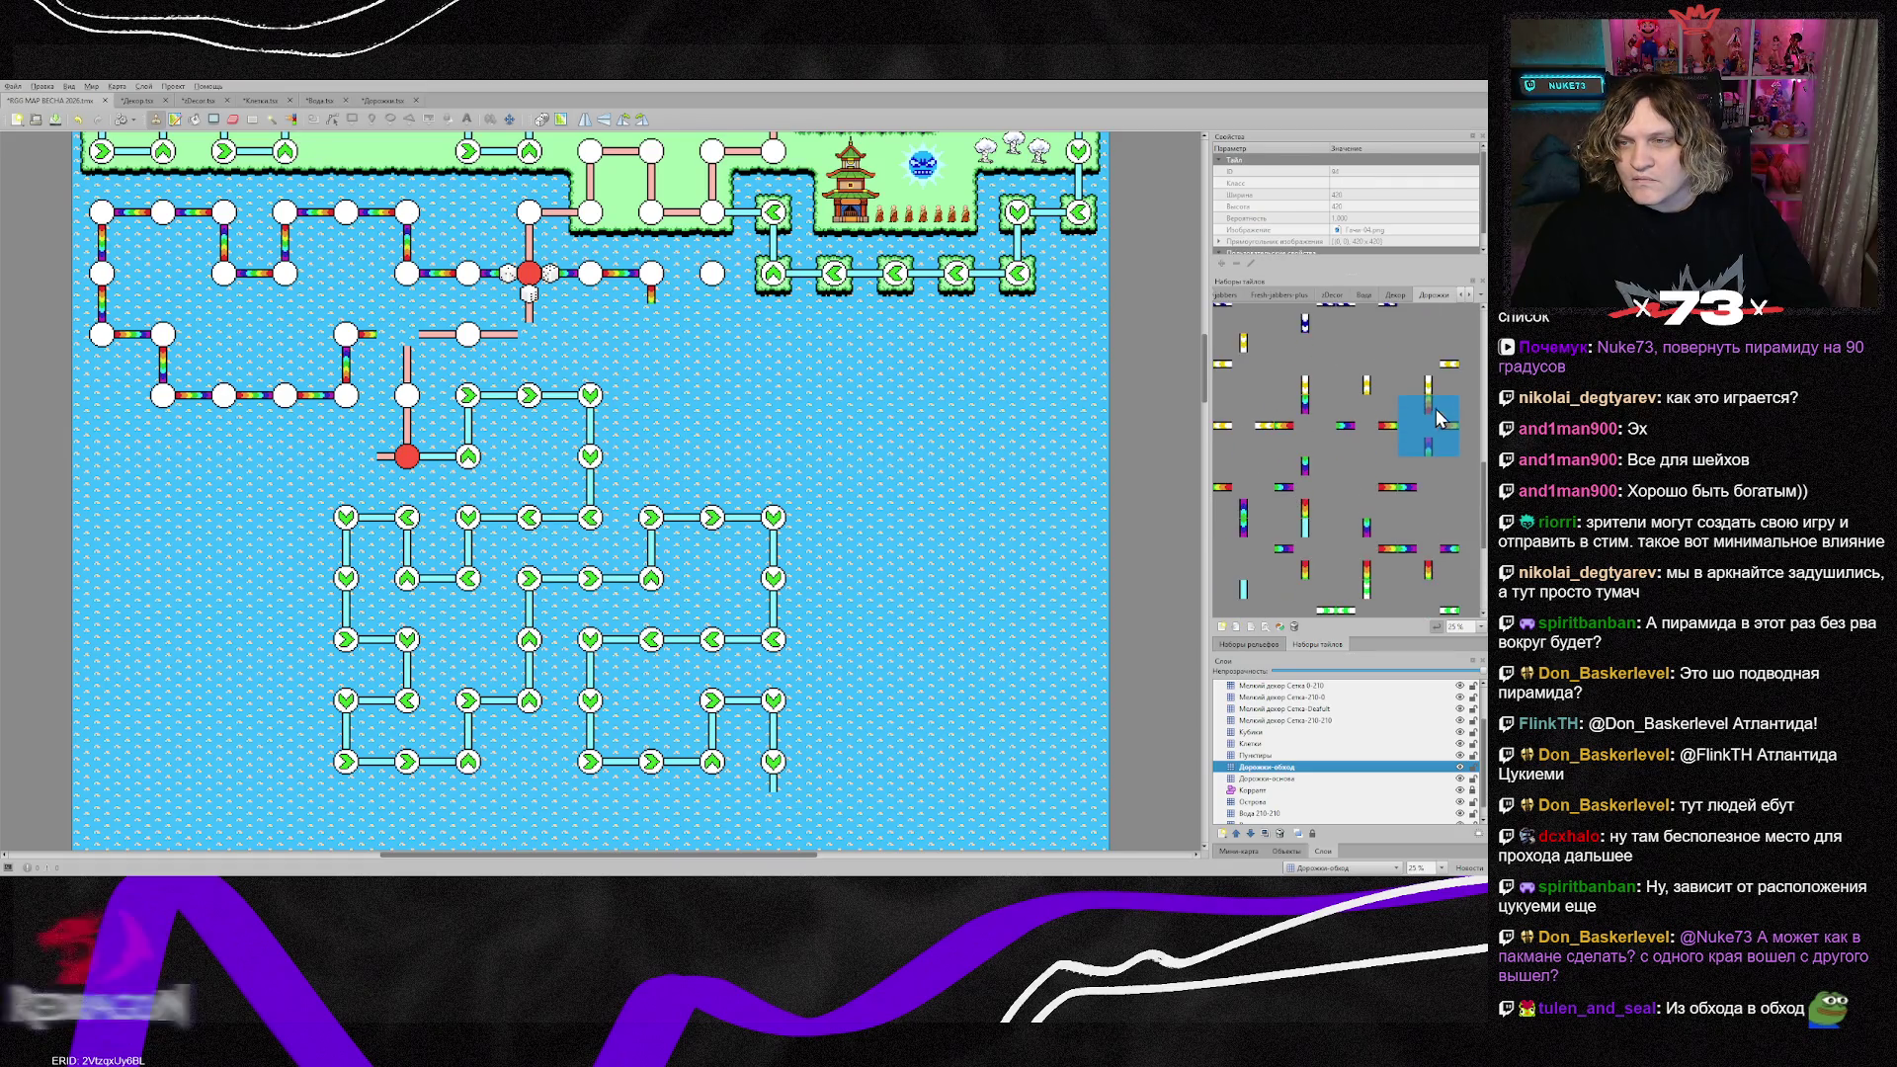
pyautogui.scroll(2, 1384, 435)
pyautogui.click(1381, 537)
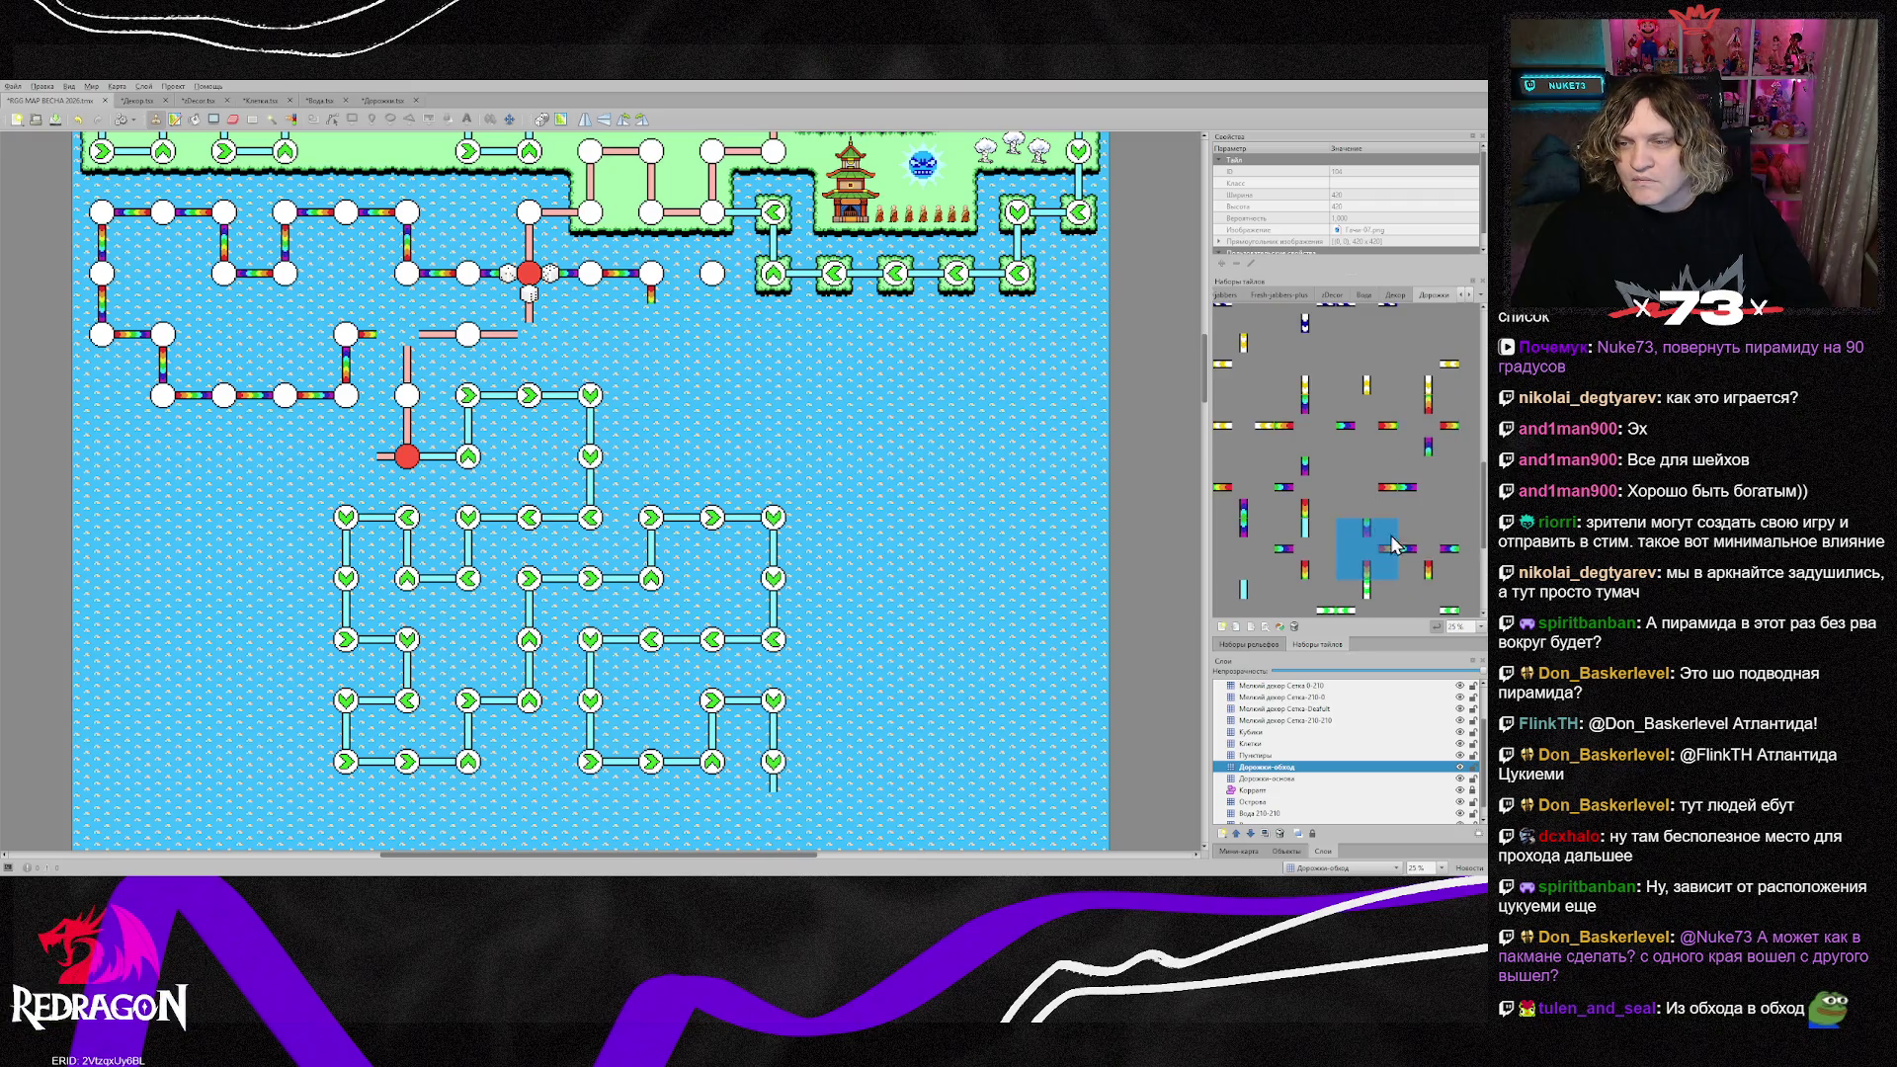
pyautogui.scroll(-4, 1425, 542)
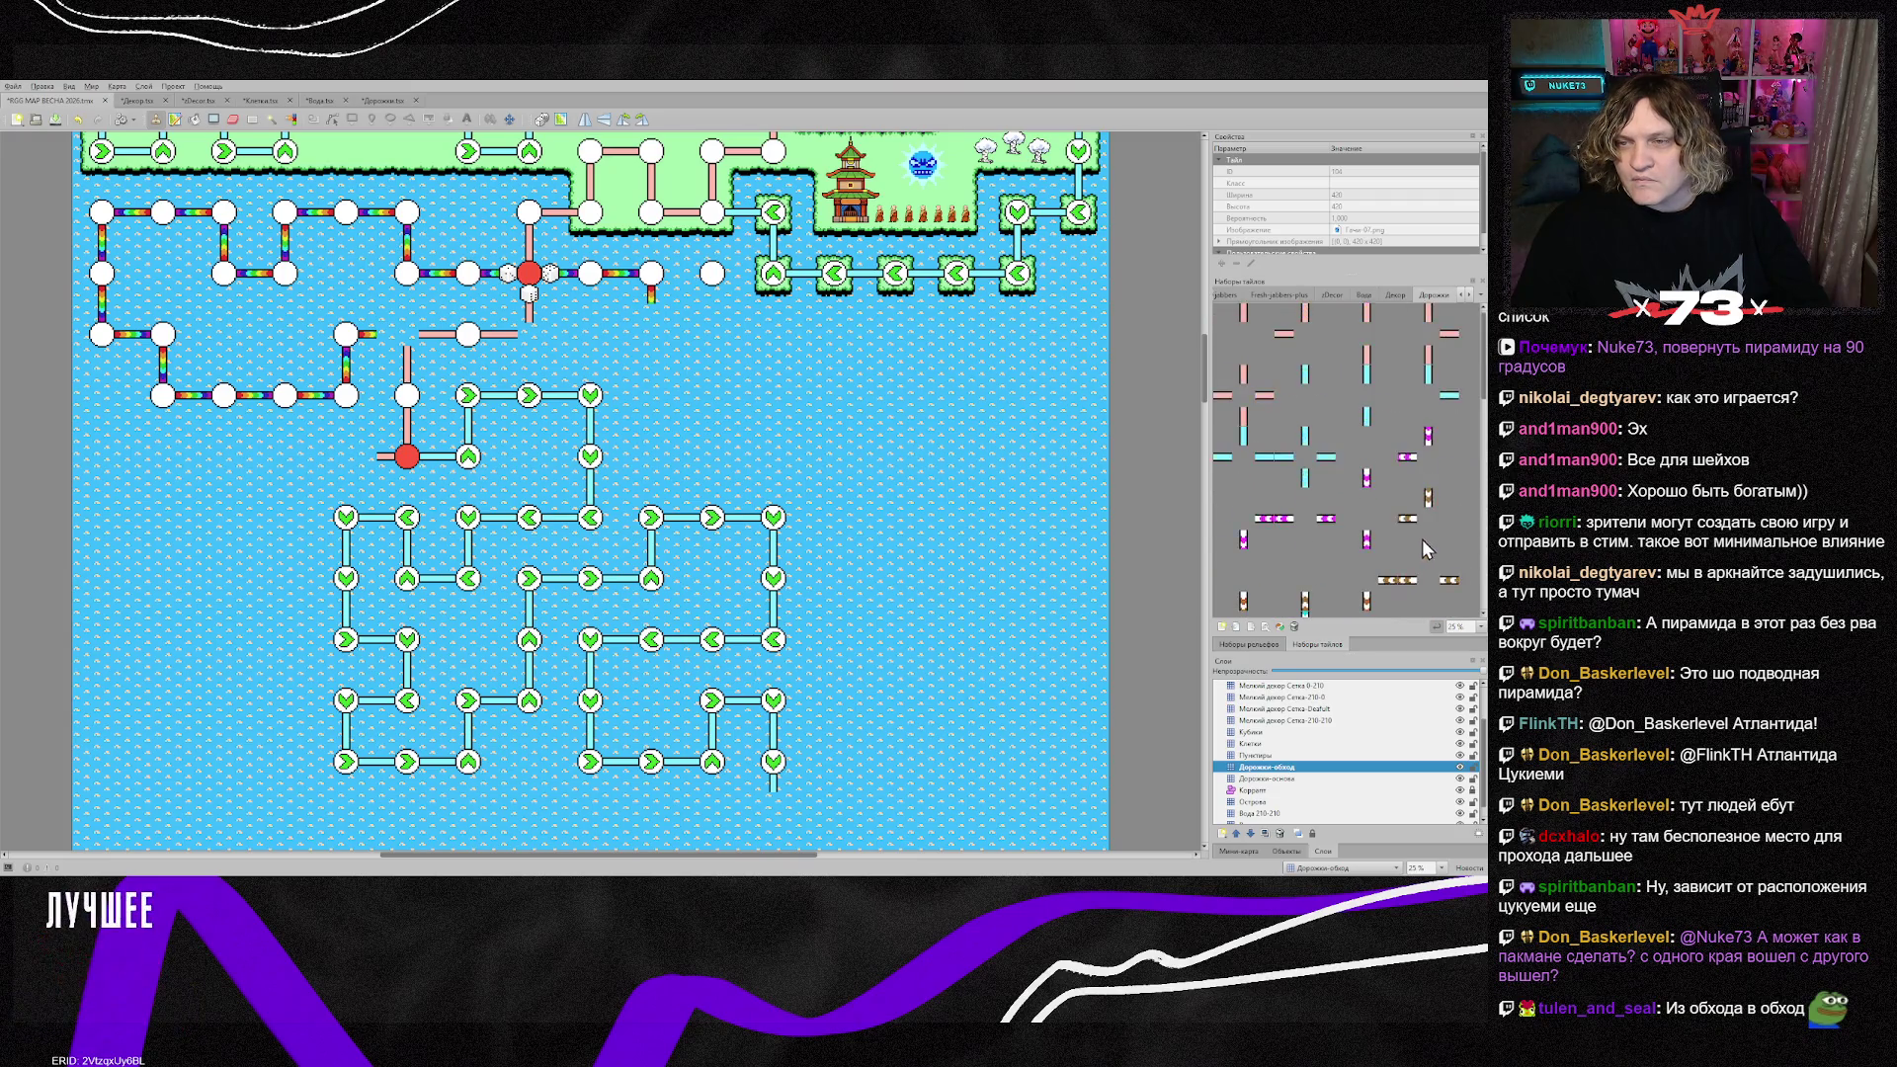
pyautogui.scroll(3, 1250, 555)
pyautogui.click(1245, 534)
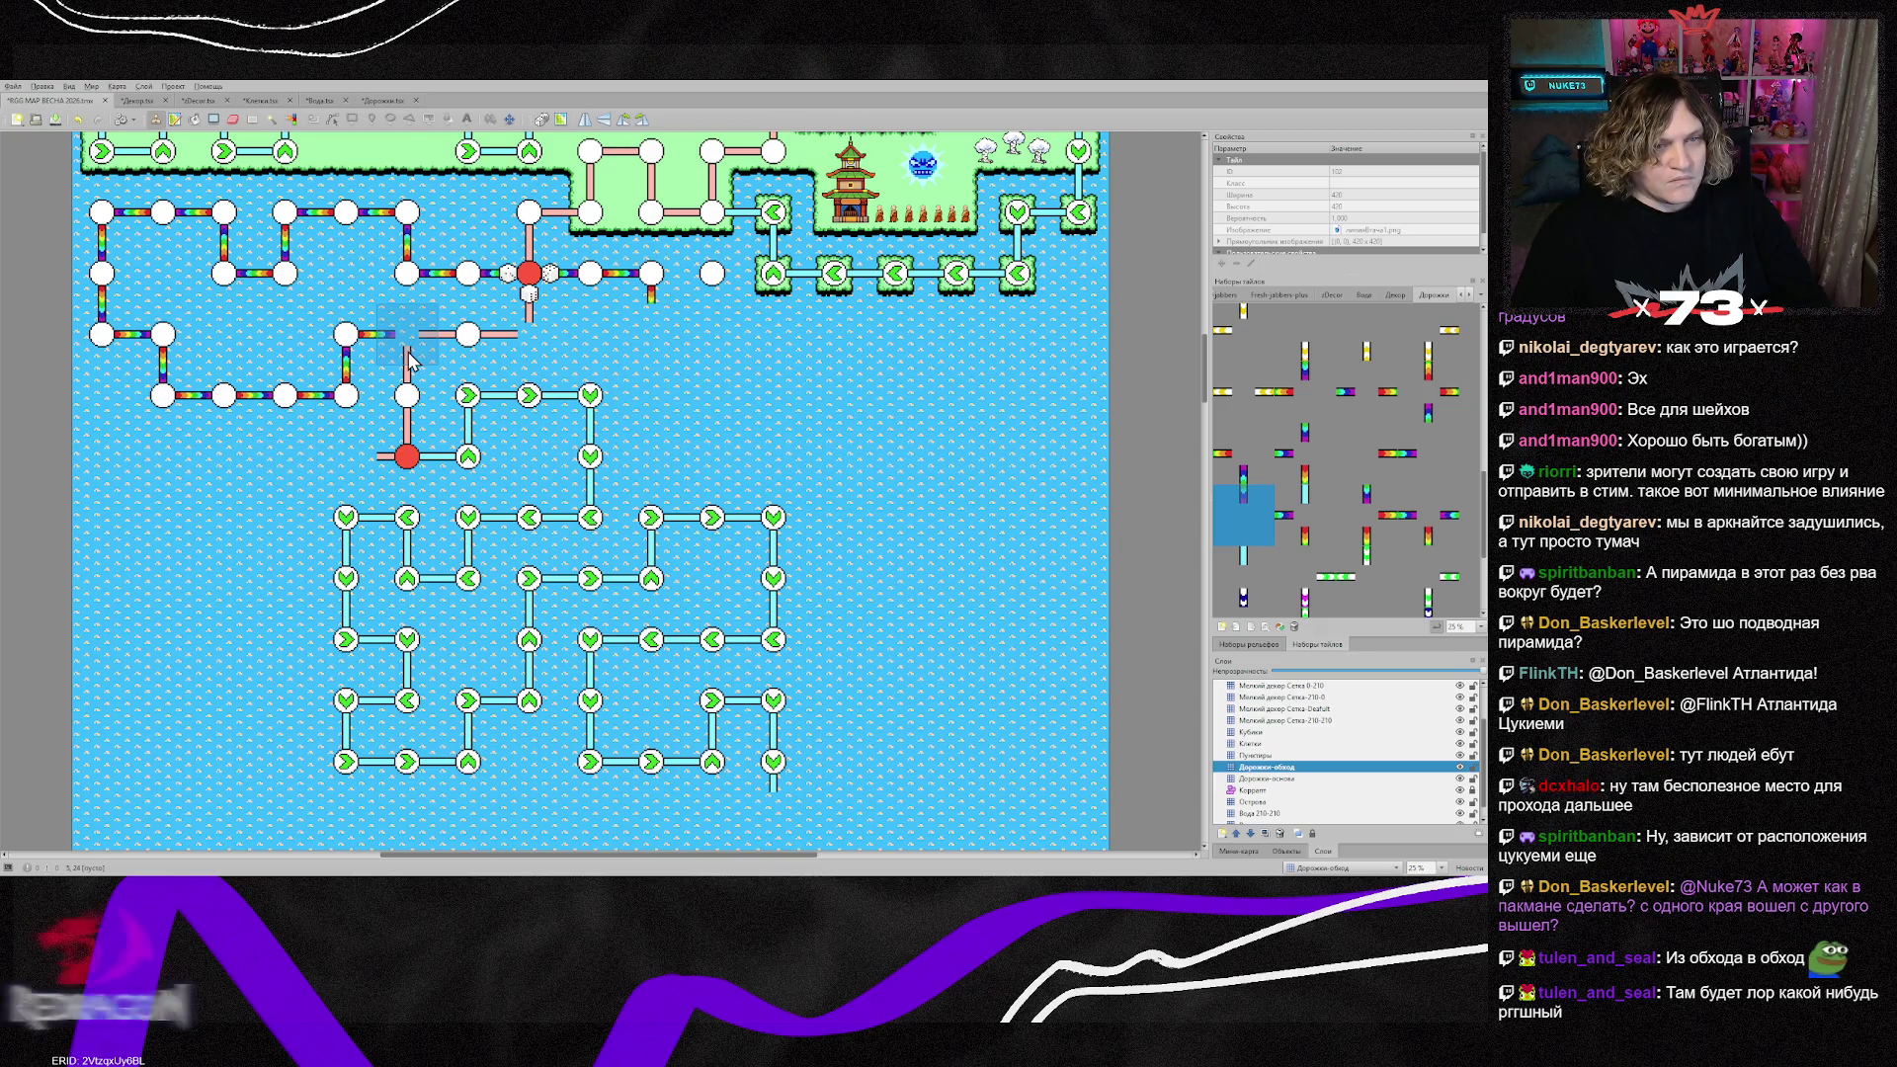
pyautogui.click(1263, 743)
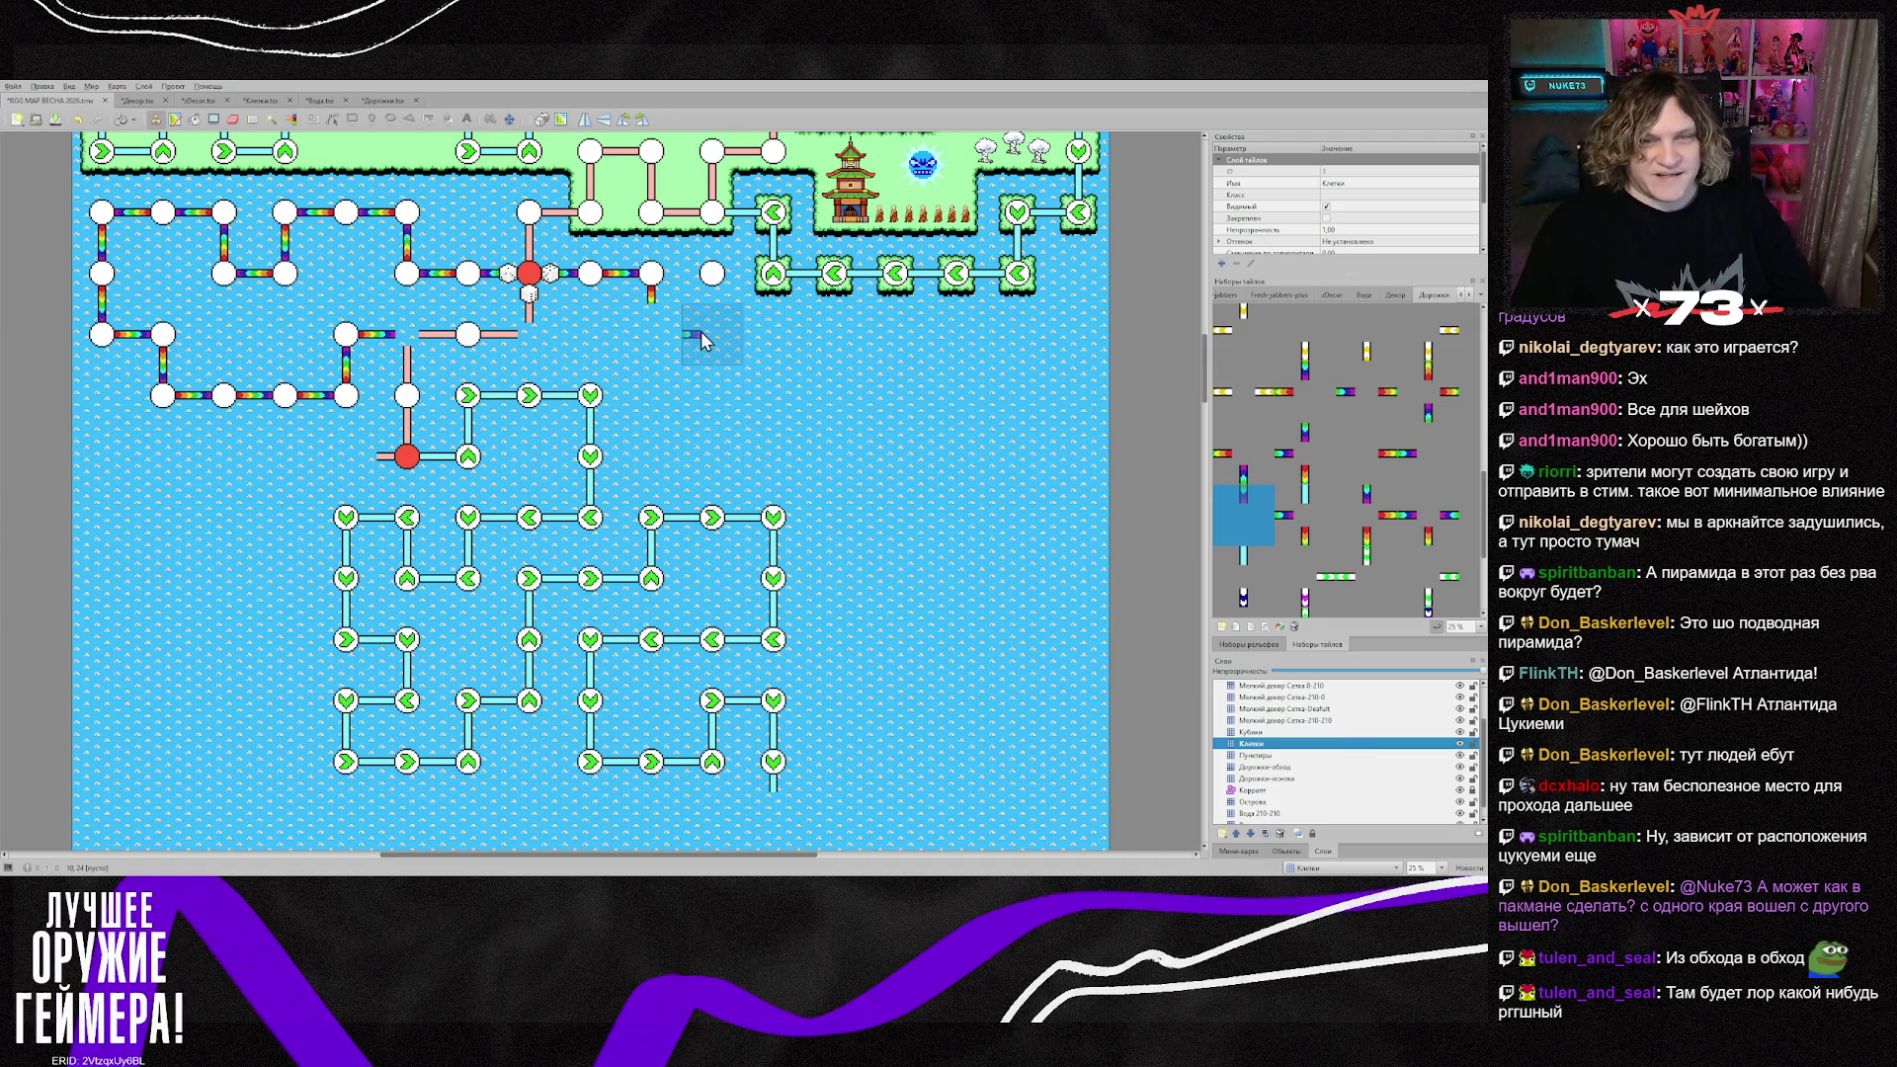
pyautogui.rightClick(704, 277)
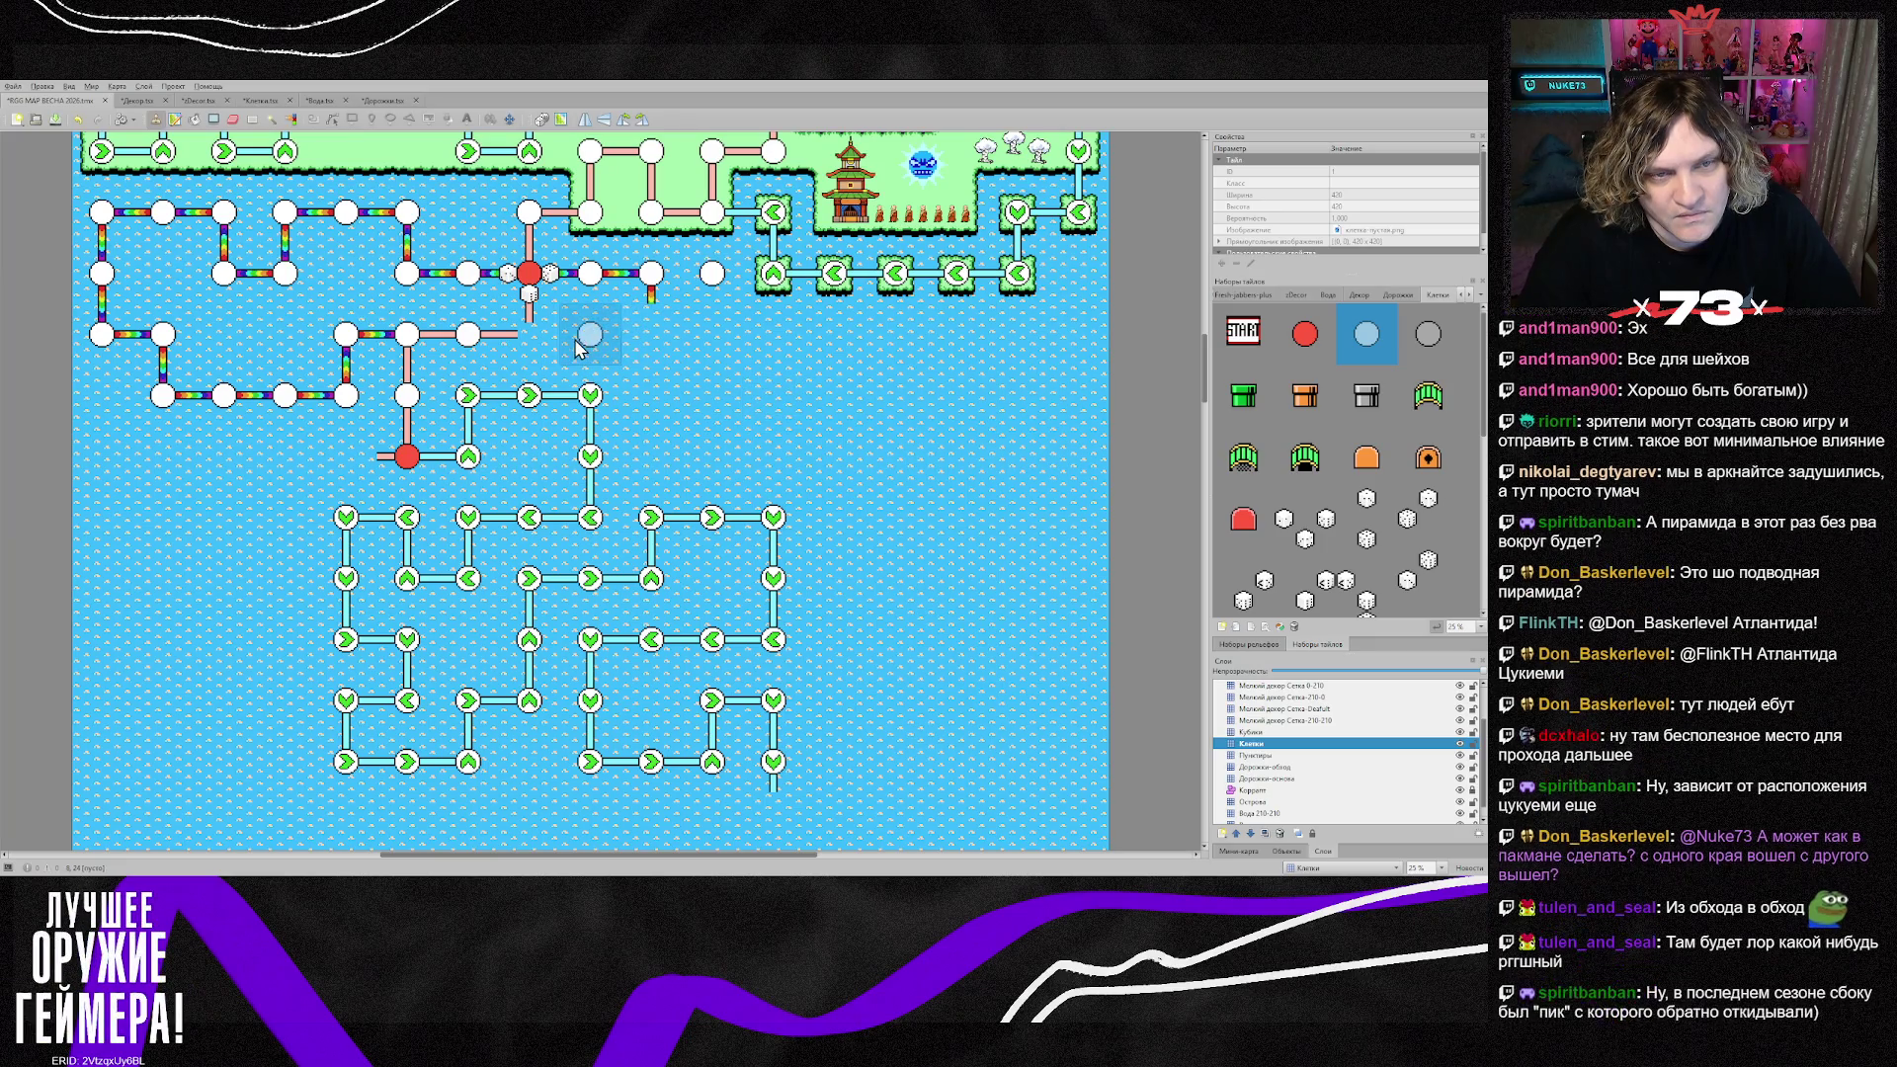
pyautogui.click(1277, 768)
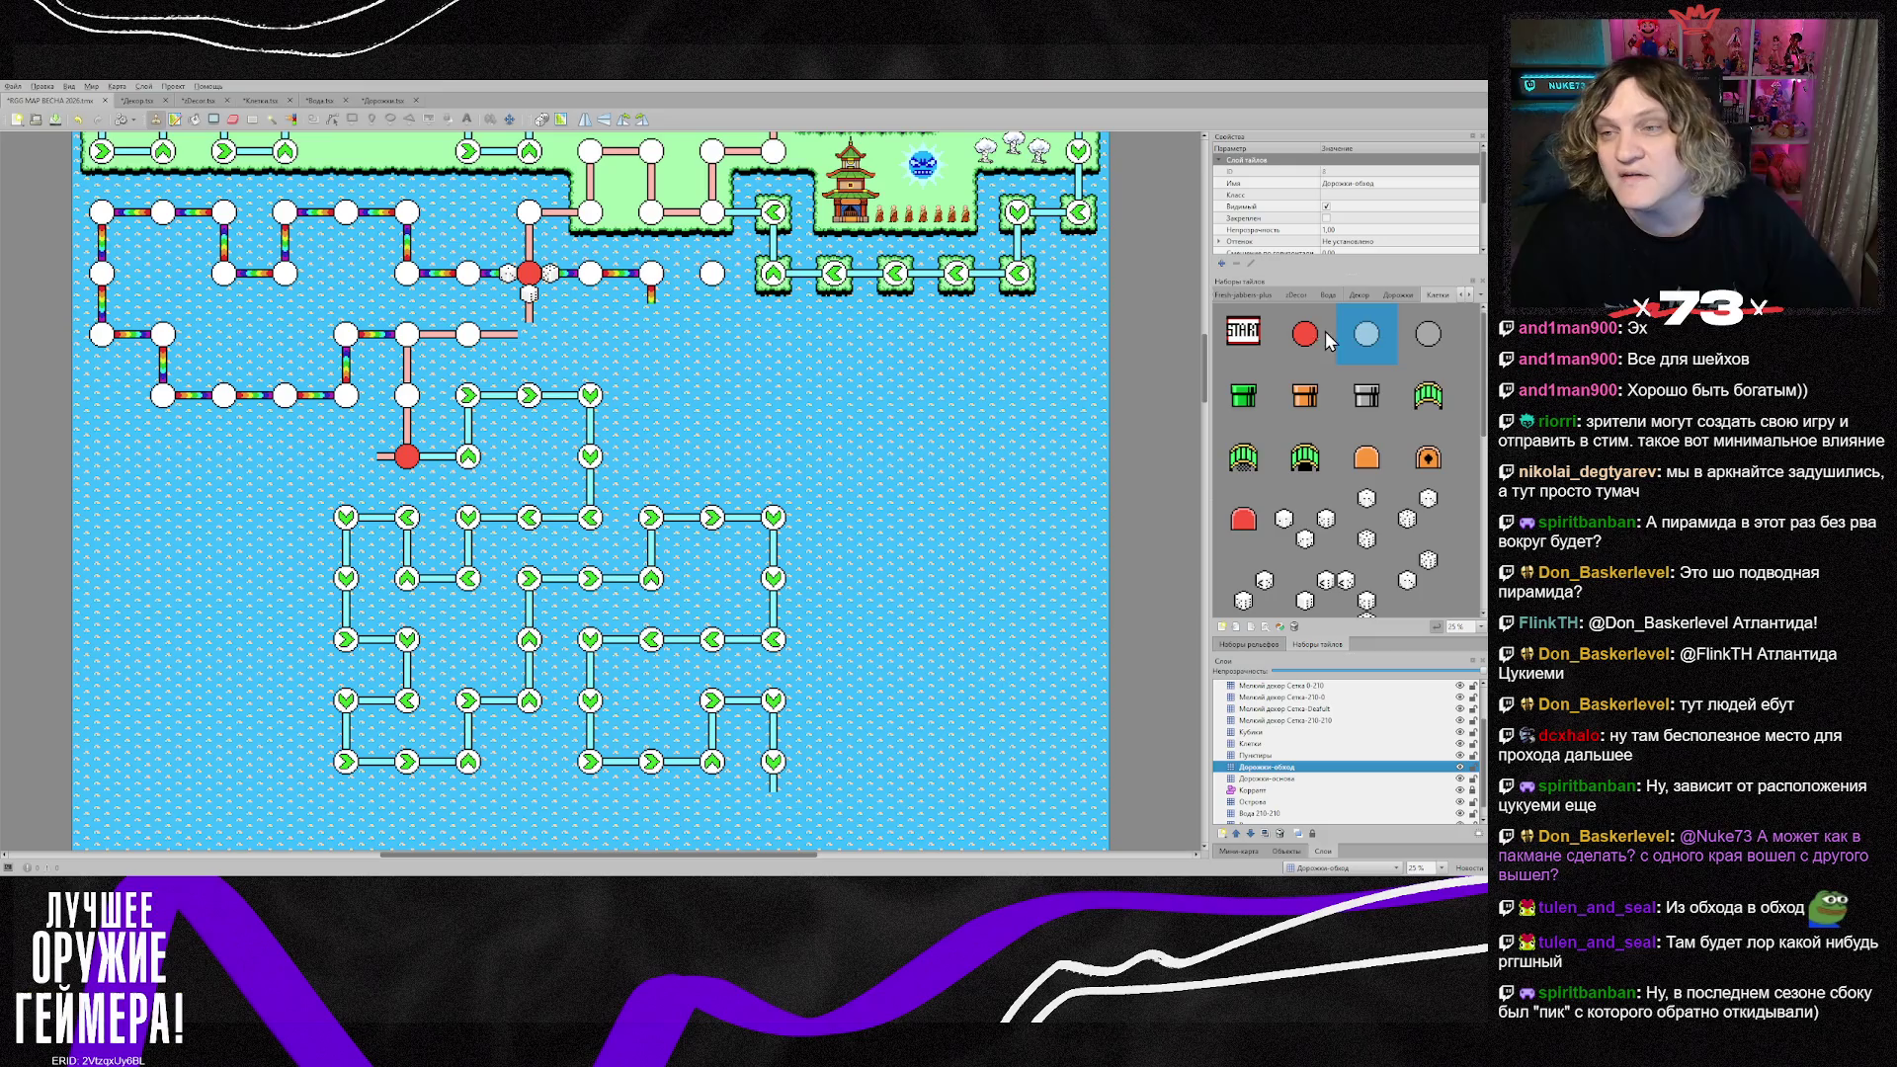
# Step: Extend the rainbow road right from the node, ending in a piece connecting left and down
pyautogui.click(1397, 294)
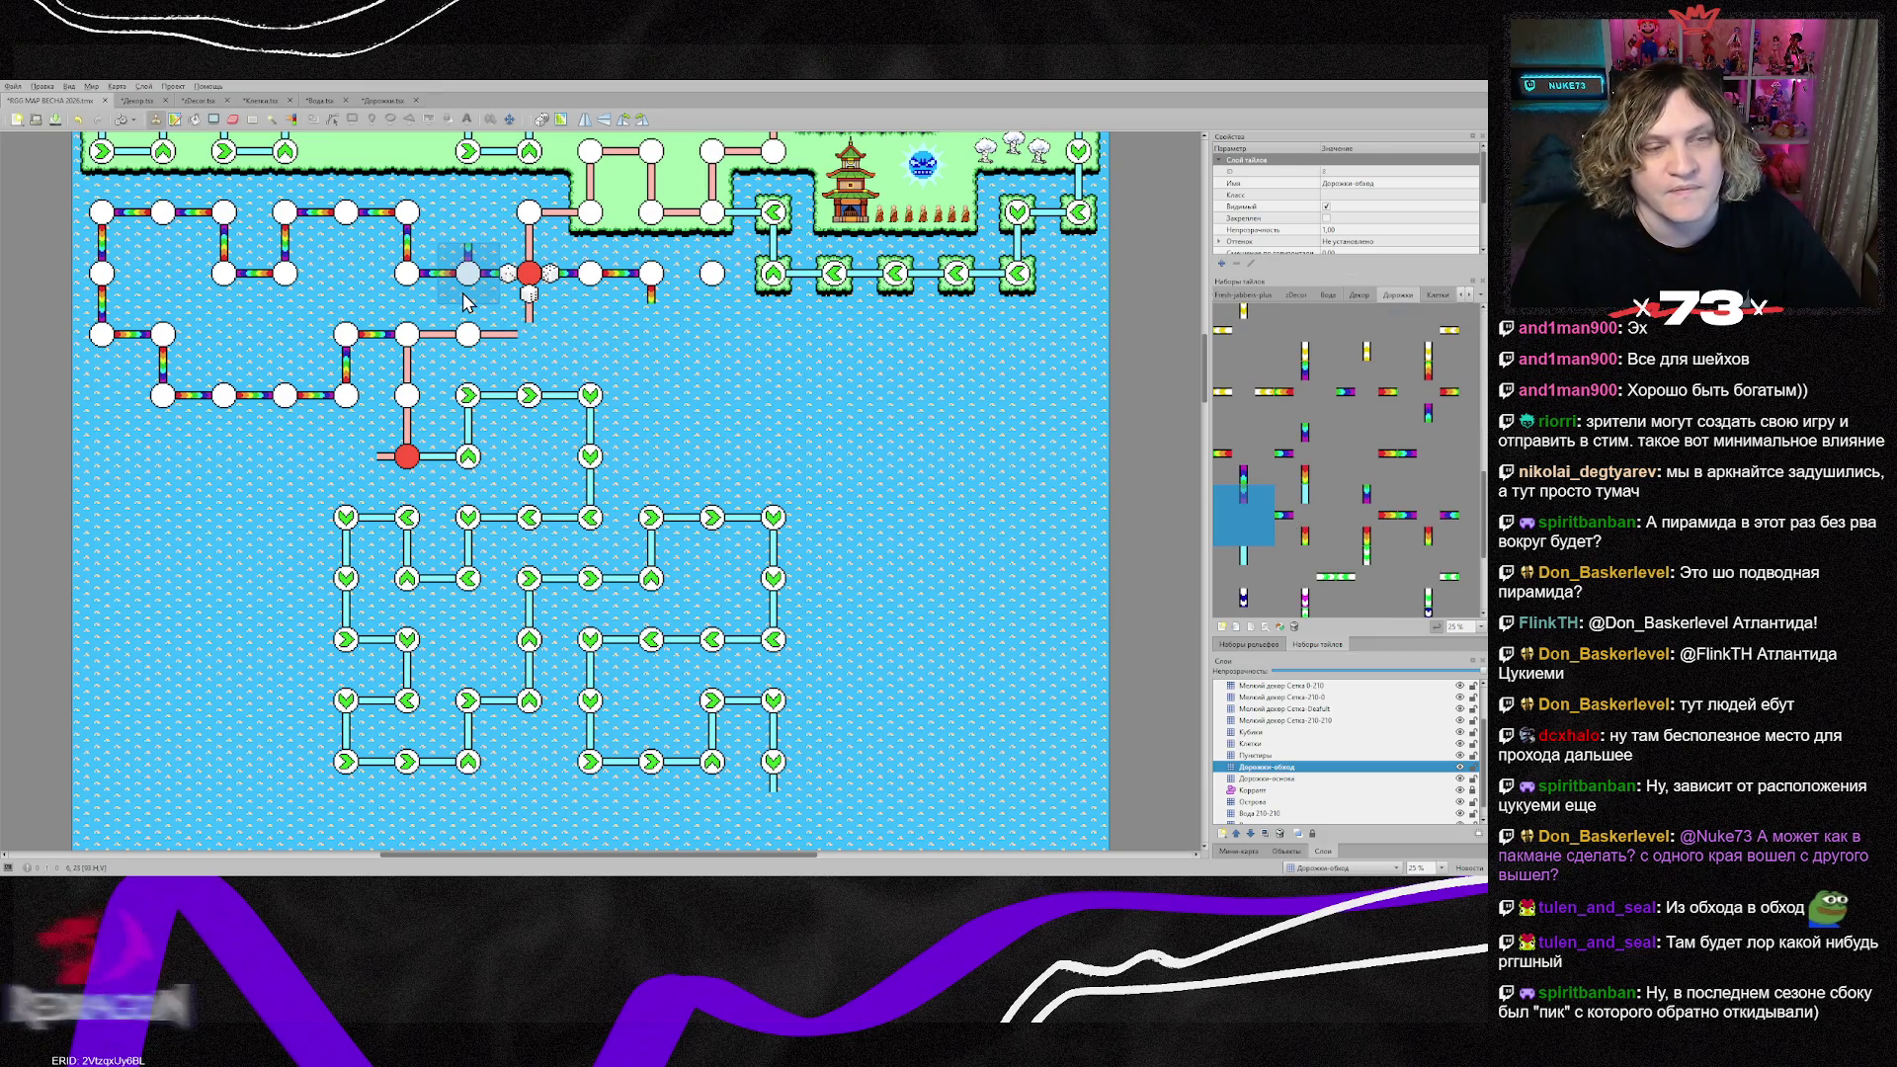
pyautogui.click(1367, 391)
pyautogui.click(662, 282)
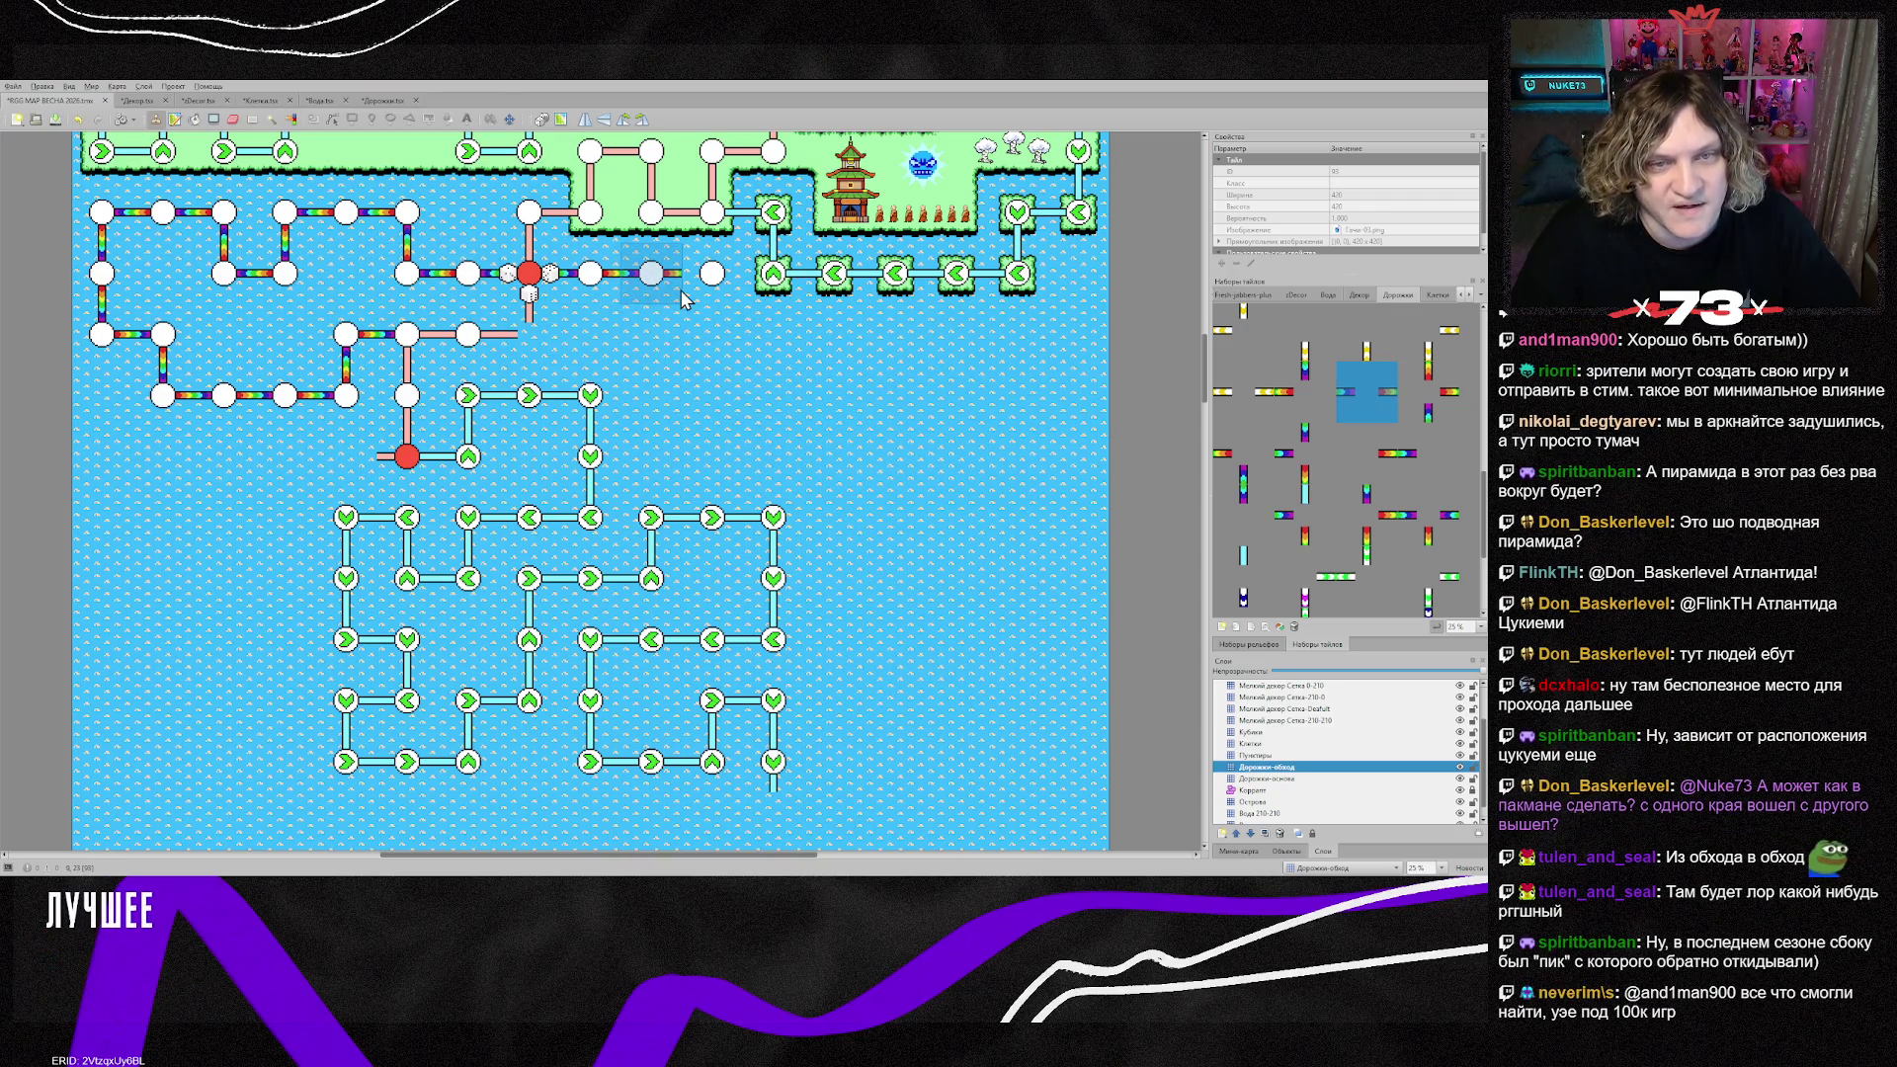
pyautogui.rightClick(602, 279)
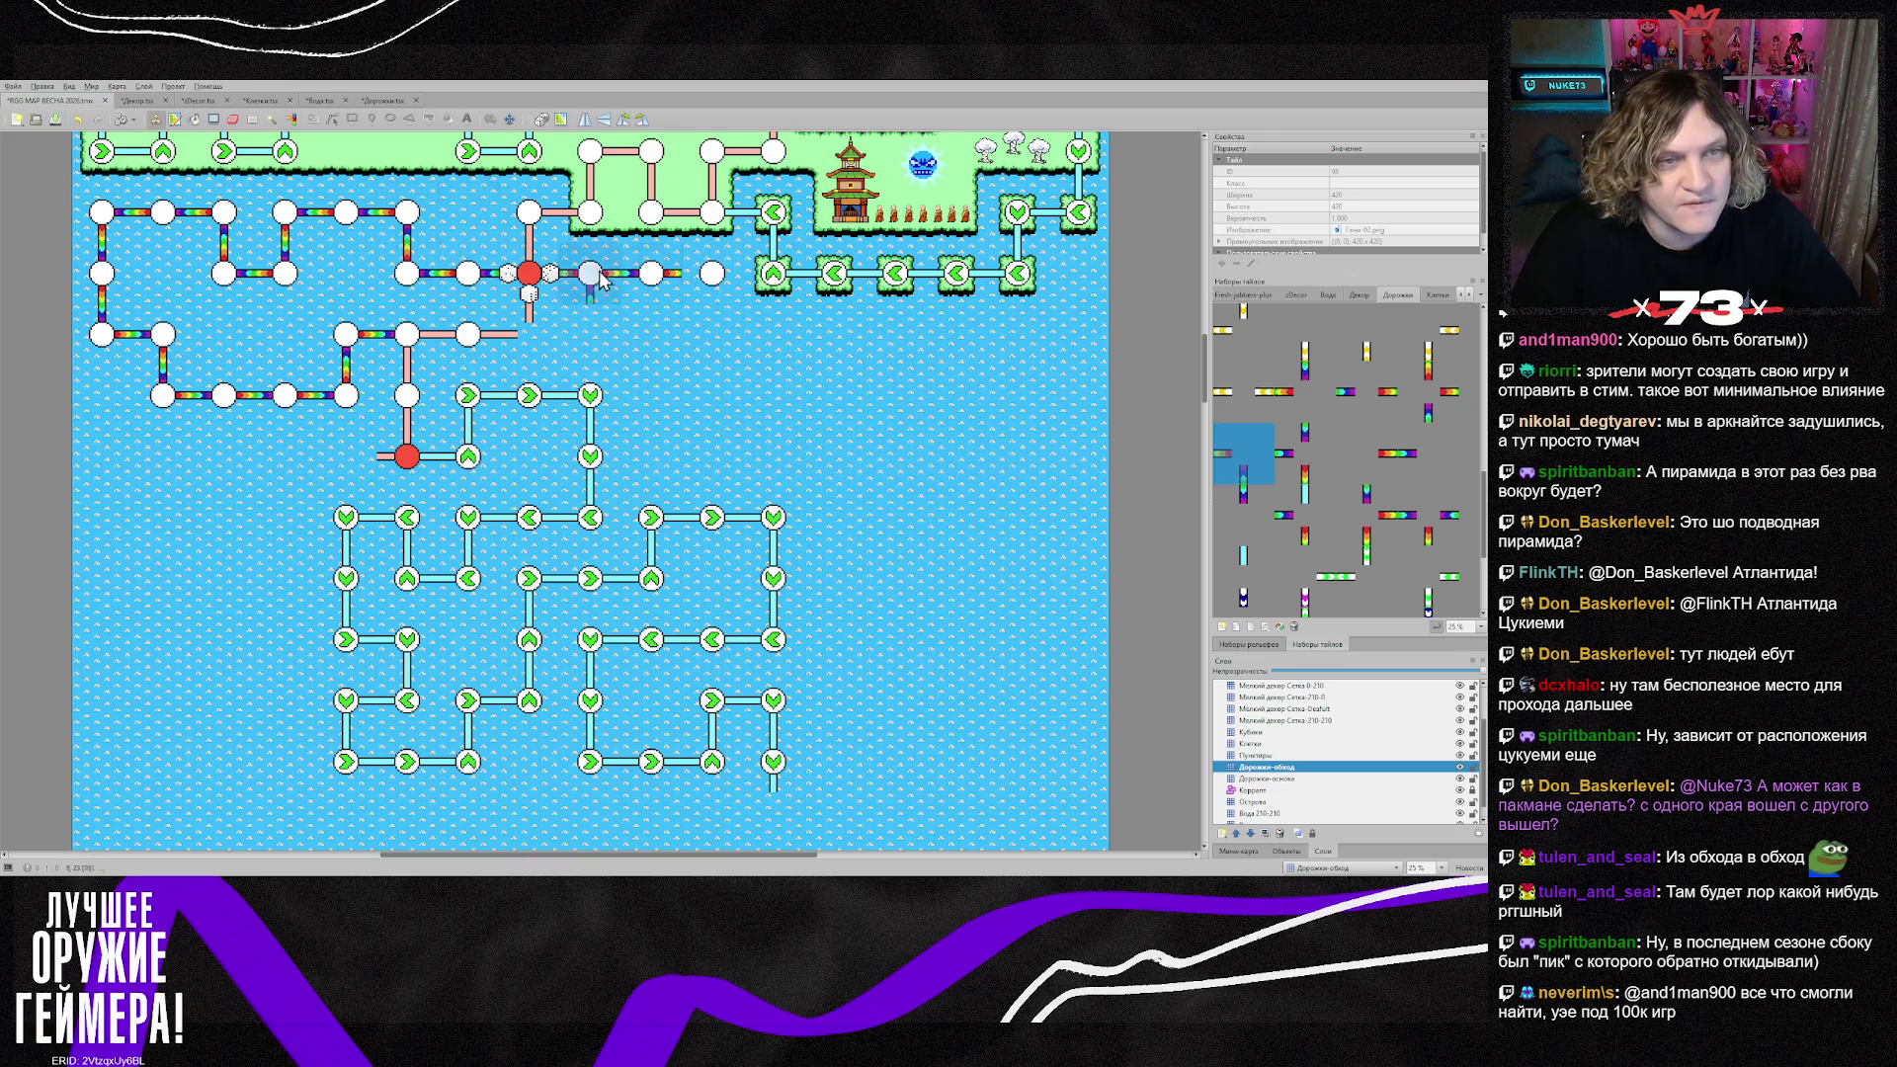
pyautogui.click(711, 303)
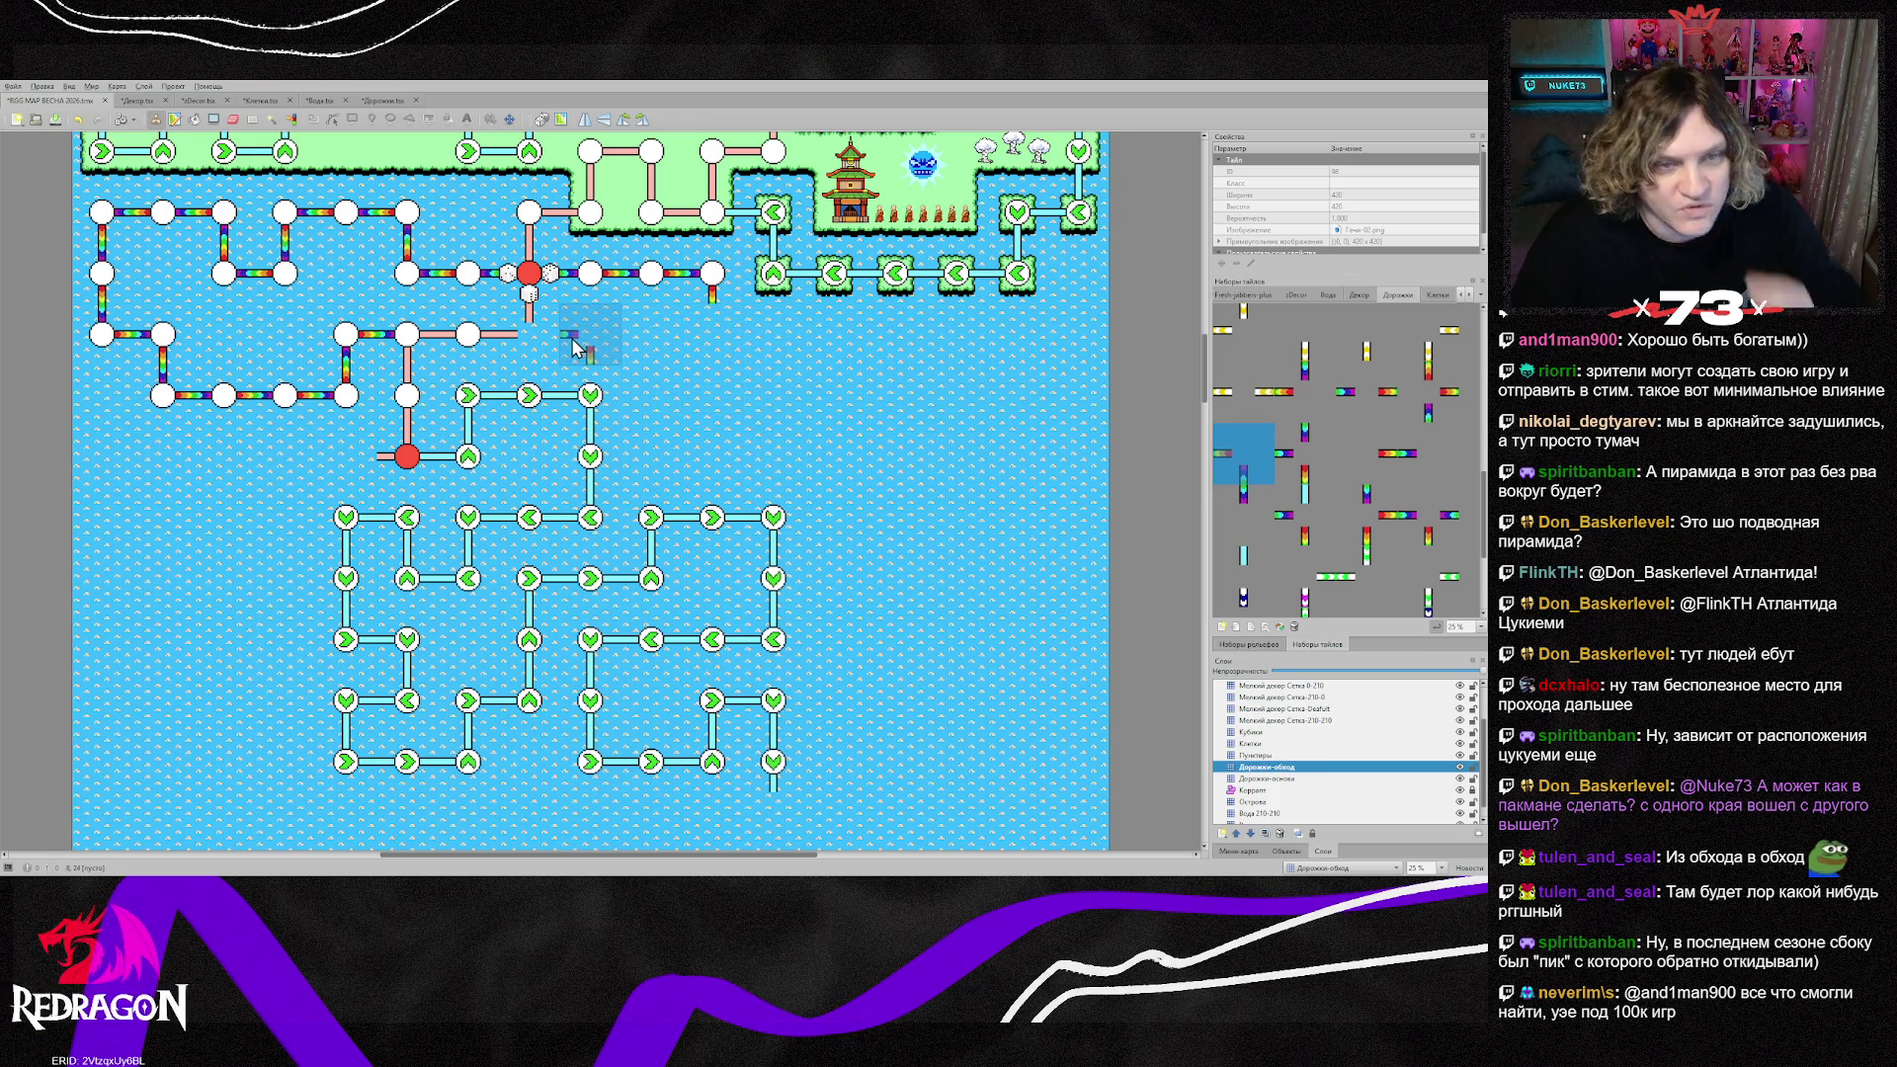
# Step: Lay horizontal path pieces beside the pink path and vertical pieces below the end node
pyautogui.rightClick(408, 334)
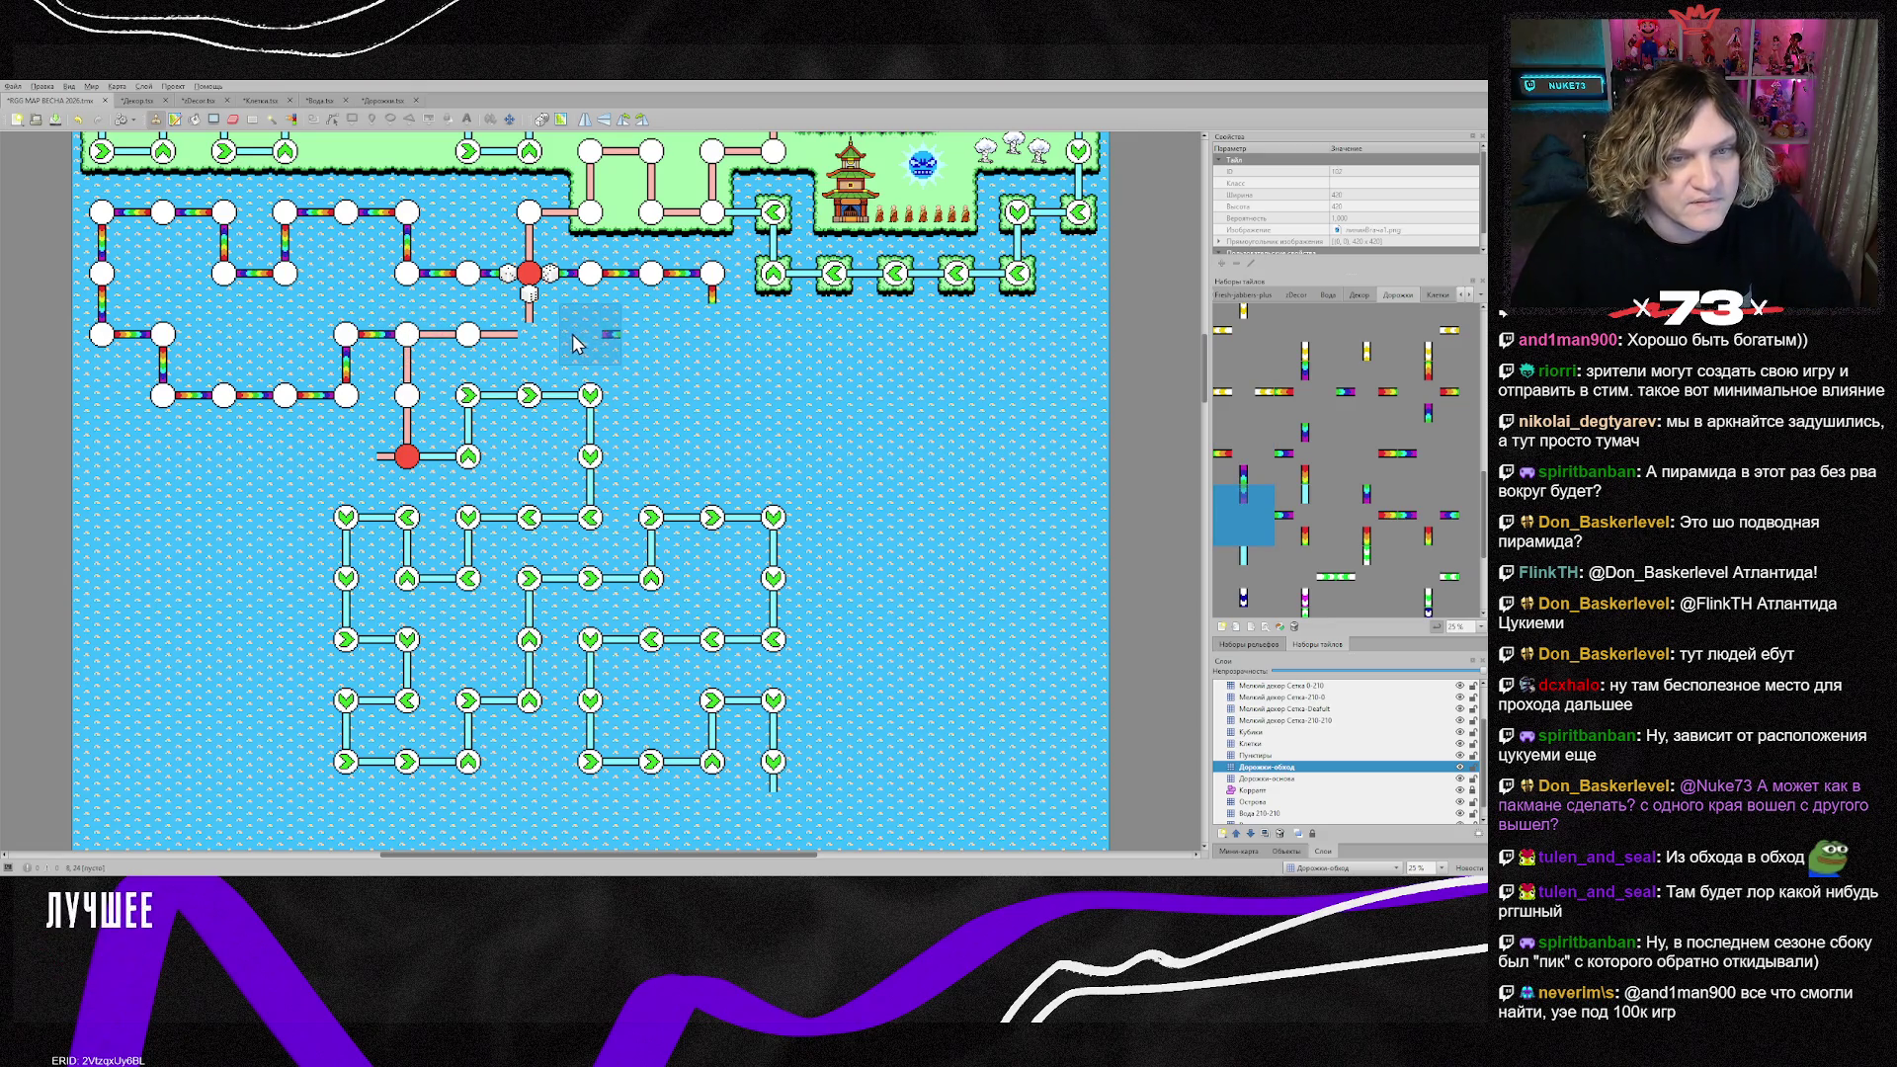
pyautogui.click(544, 343)
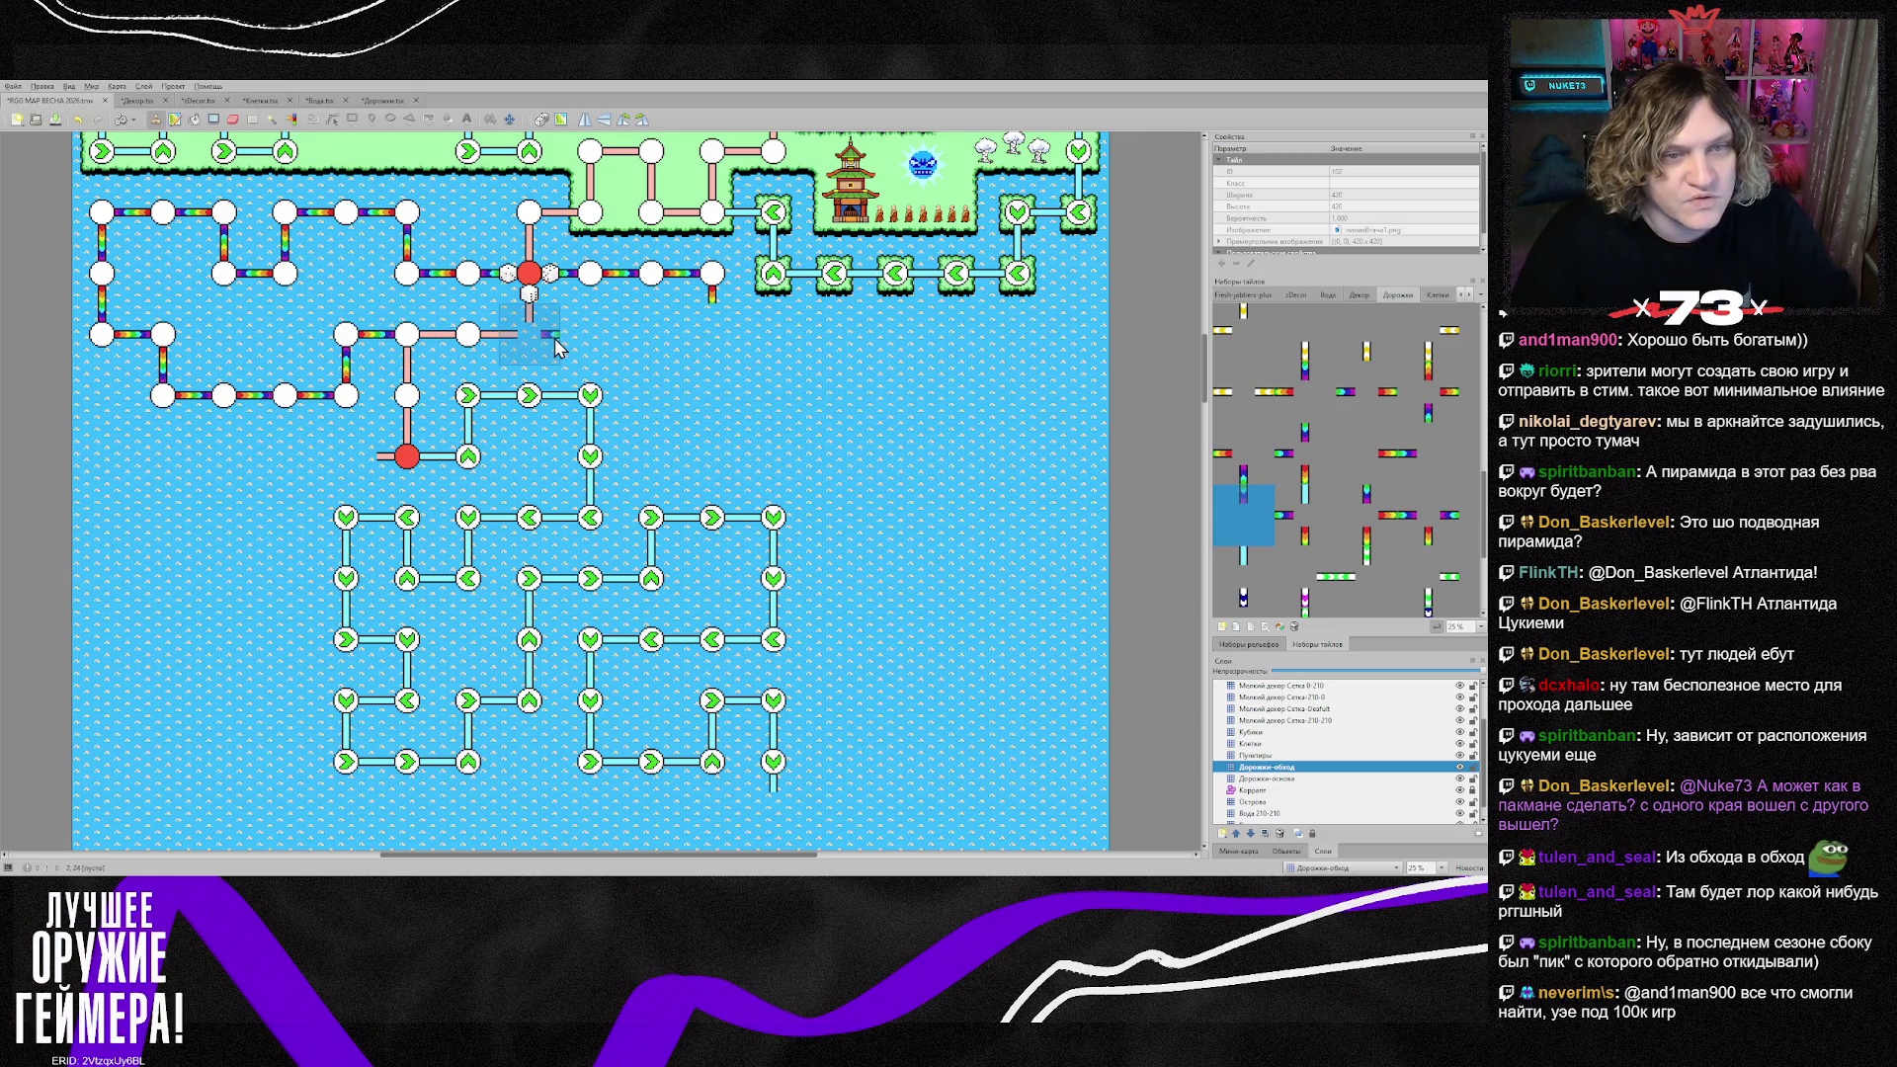
pyautogui.rightClick(611, 341)
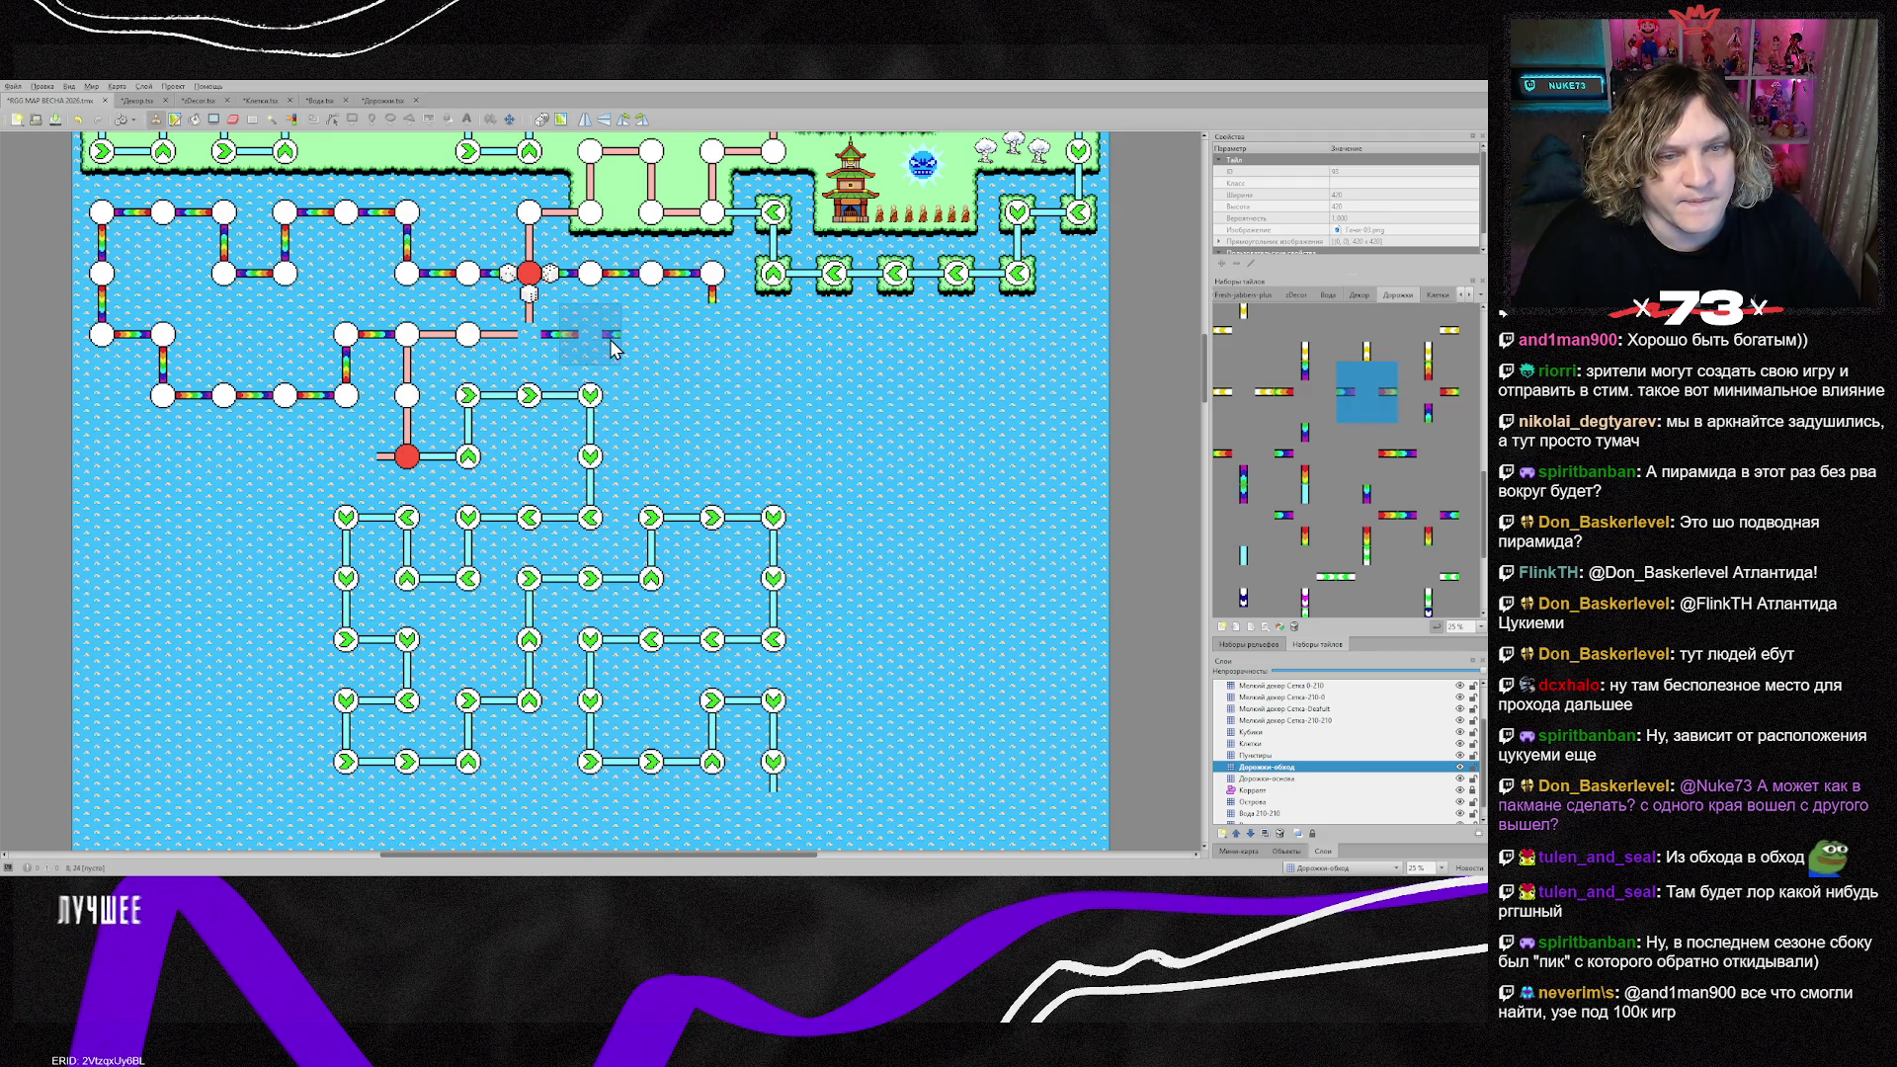
pyautogui.click(613, 348)
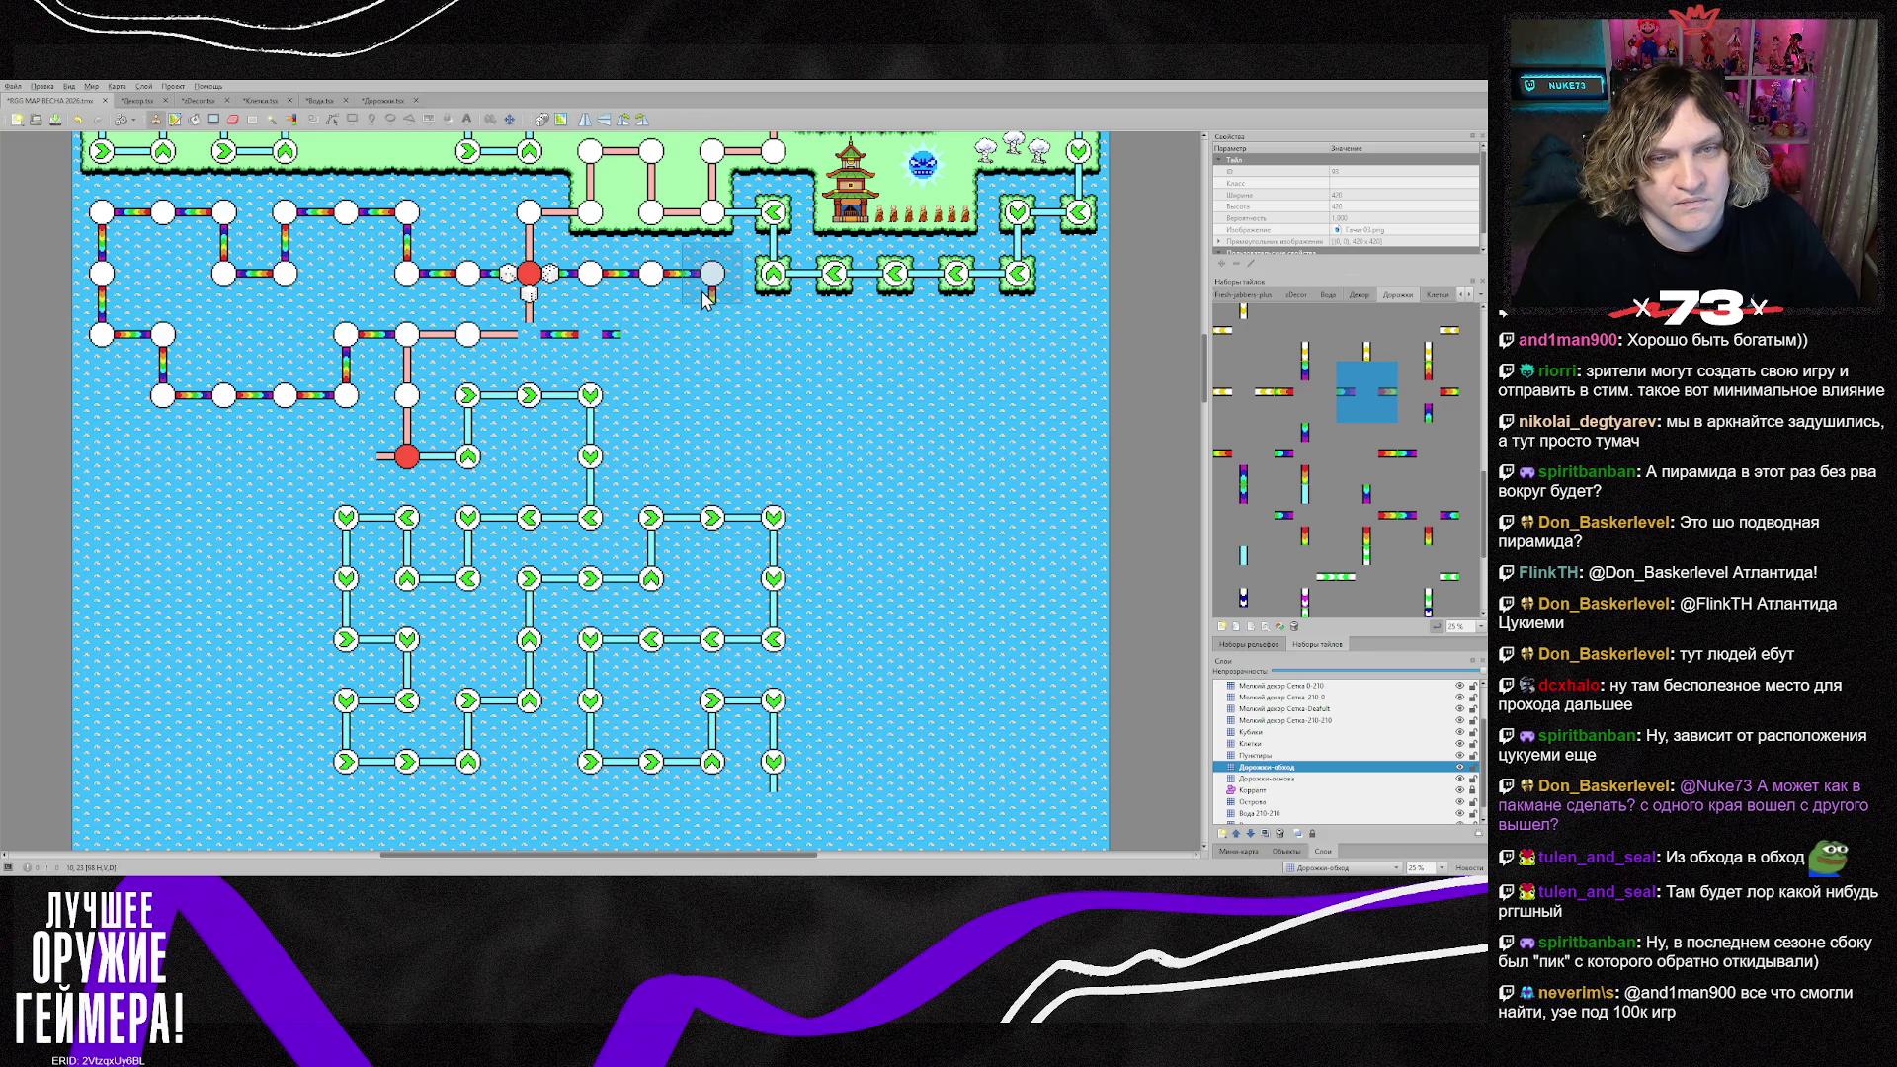
pyautogui.rightClick(658, 362)
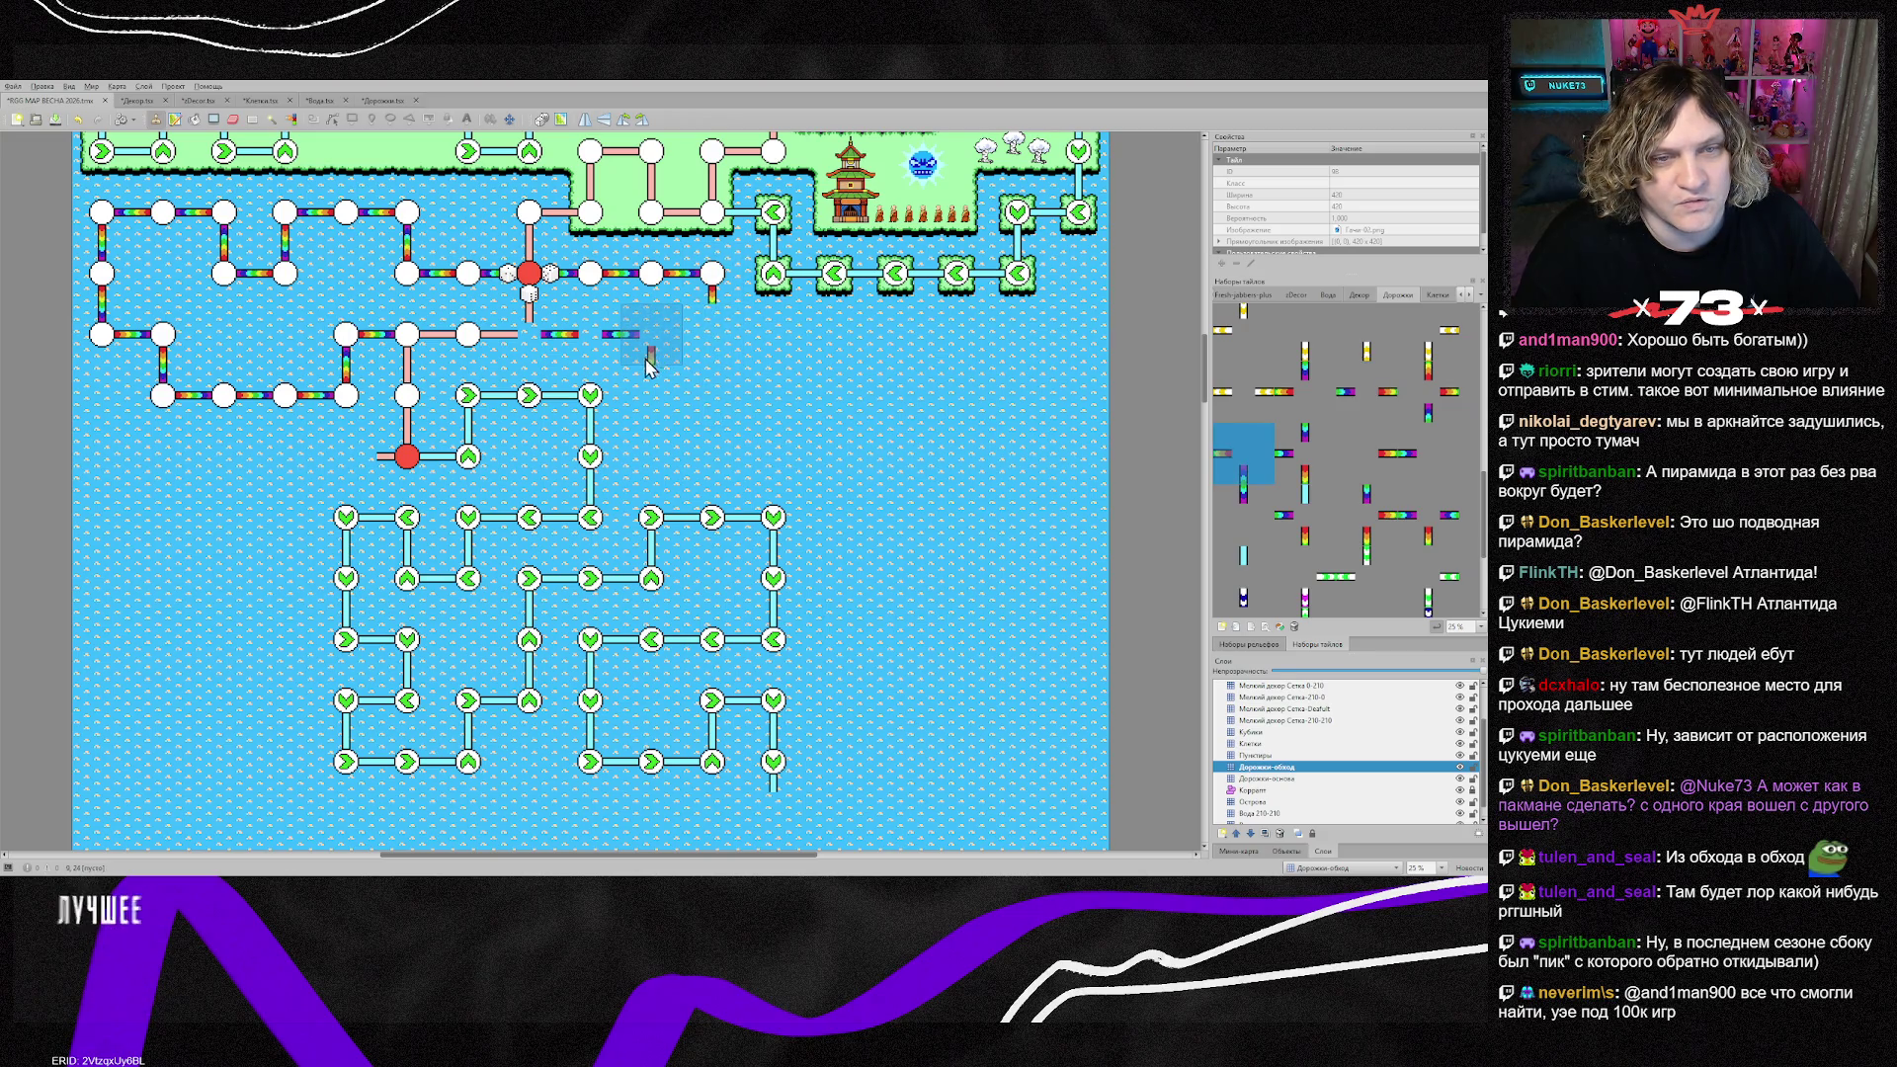
pyautogui.click(650, 363)
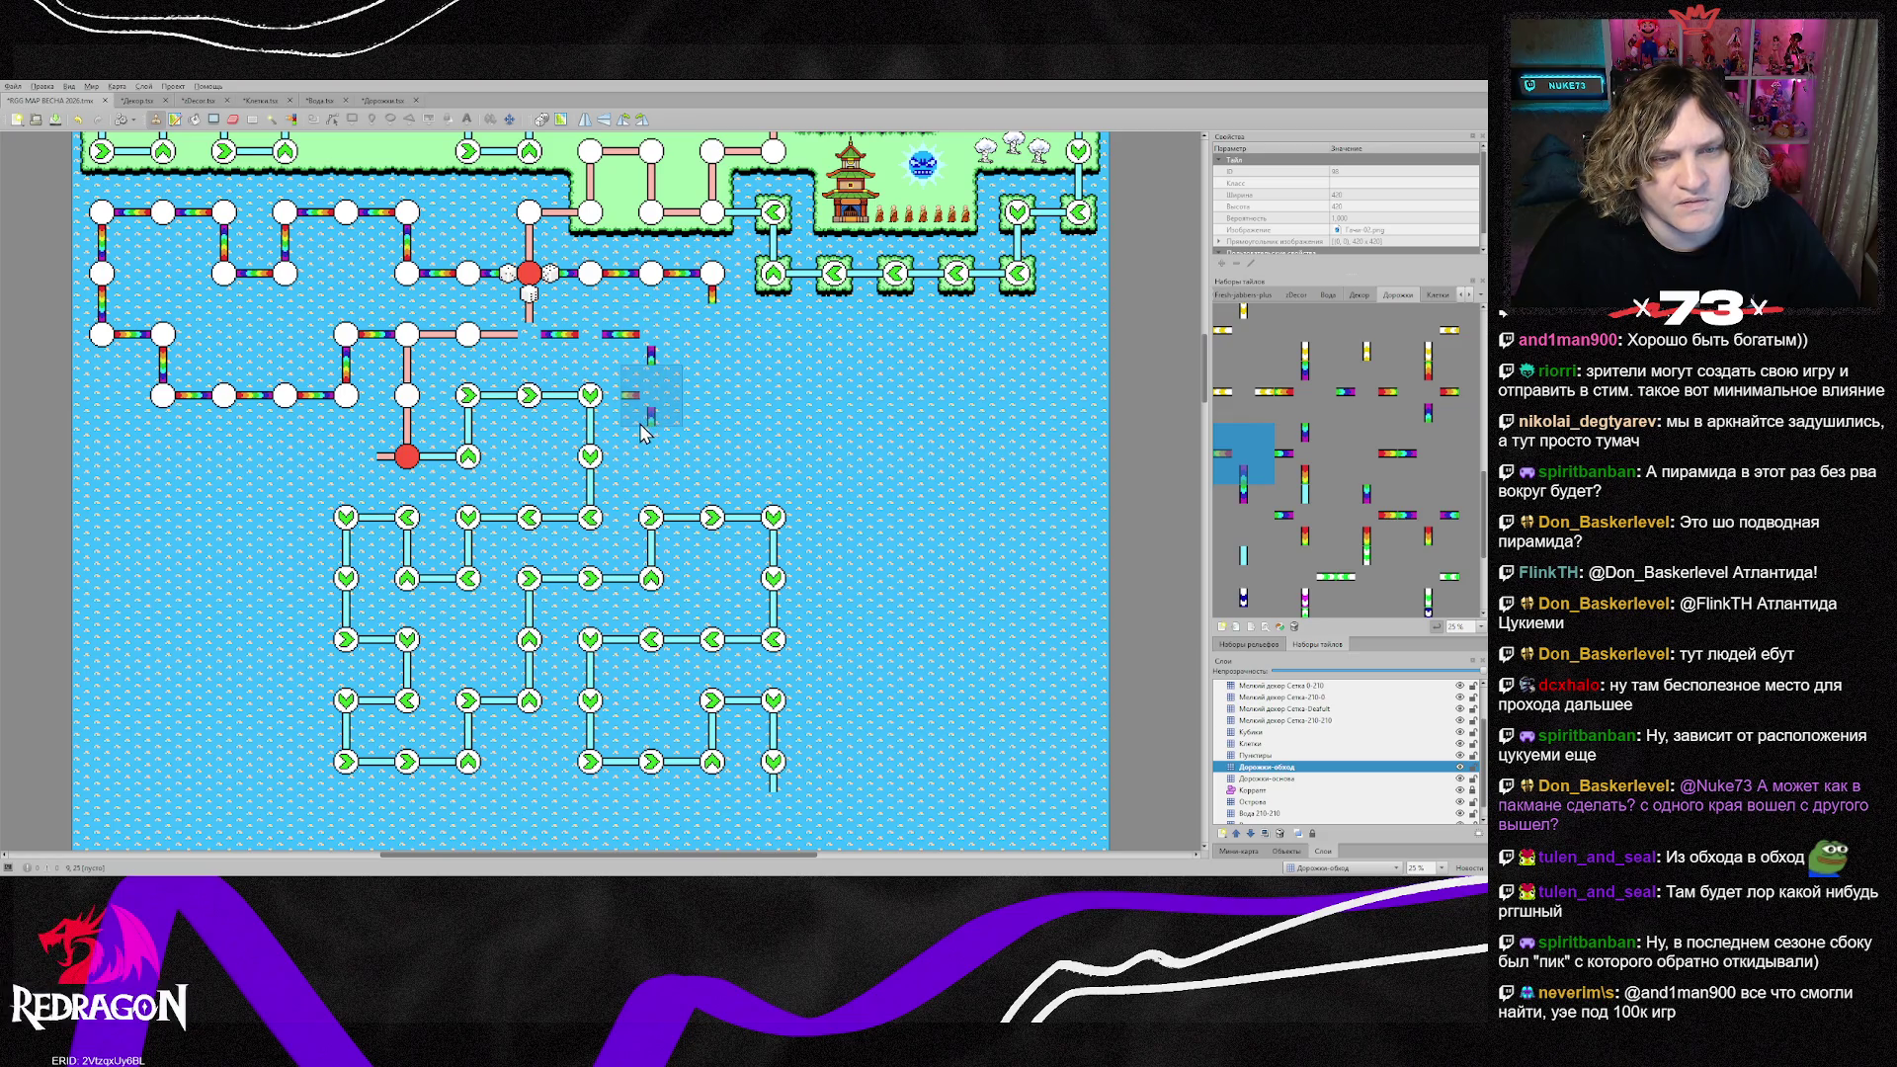
pyautogui.click(675, 362)
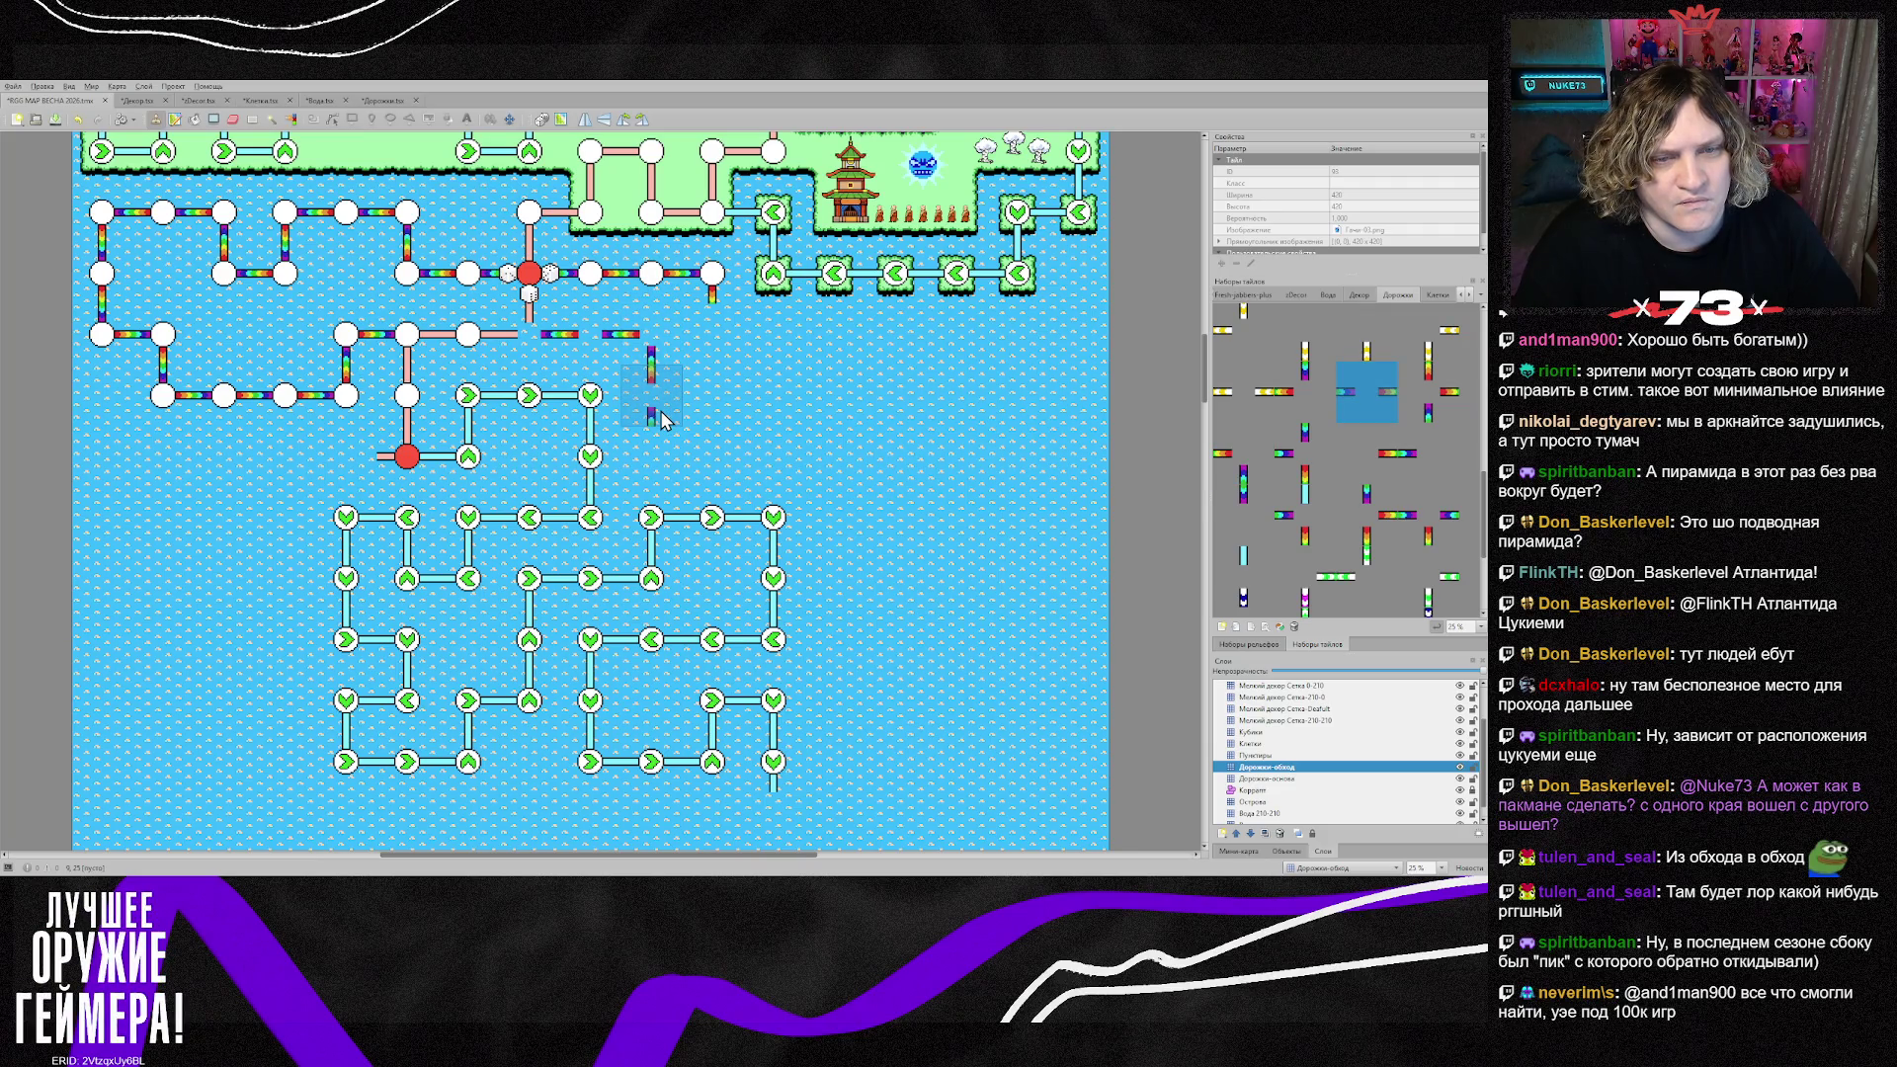
pyautogui.click(664, 420)
# Step: Place flipped path pieces above the maze and at the end of the path
pyautogui.rightClick(712, 287)
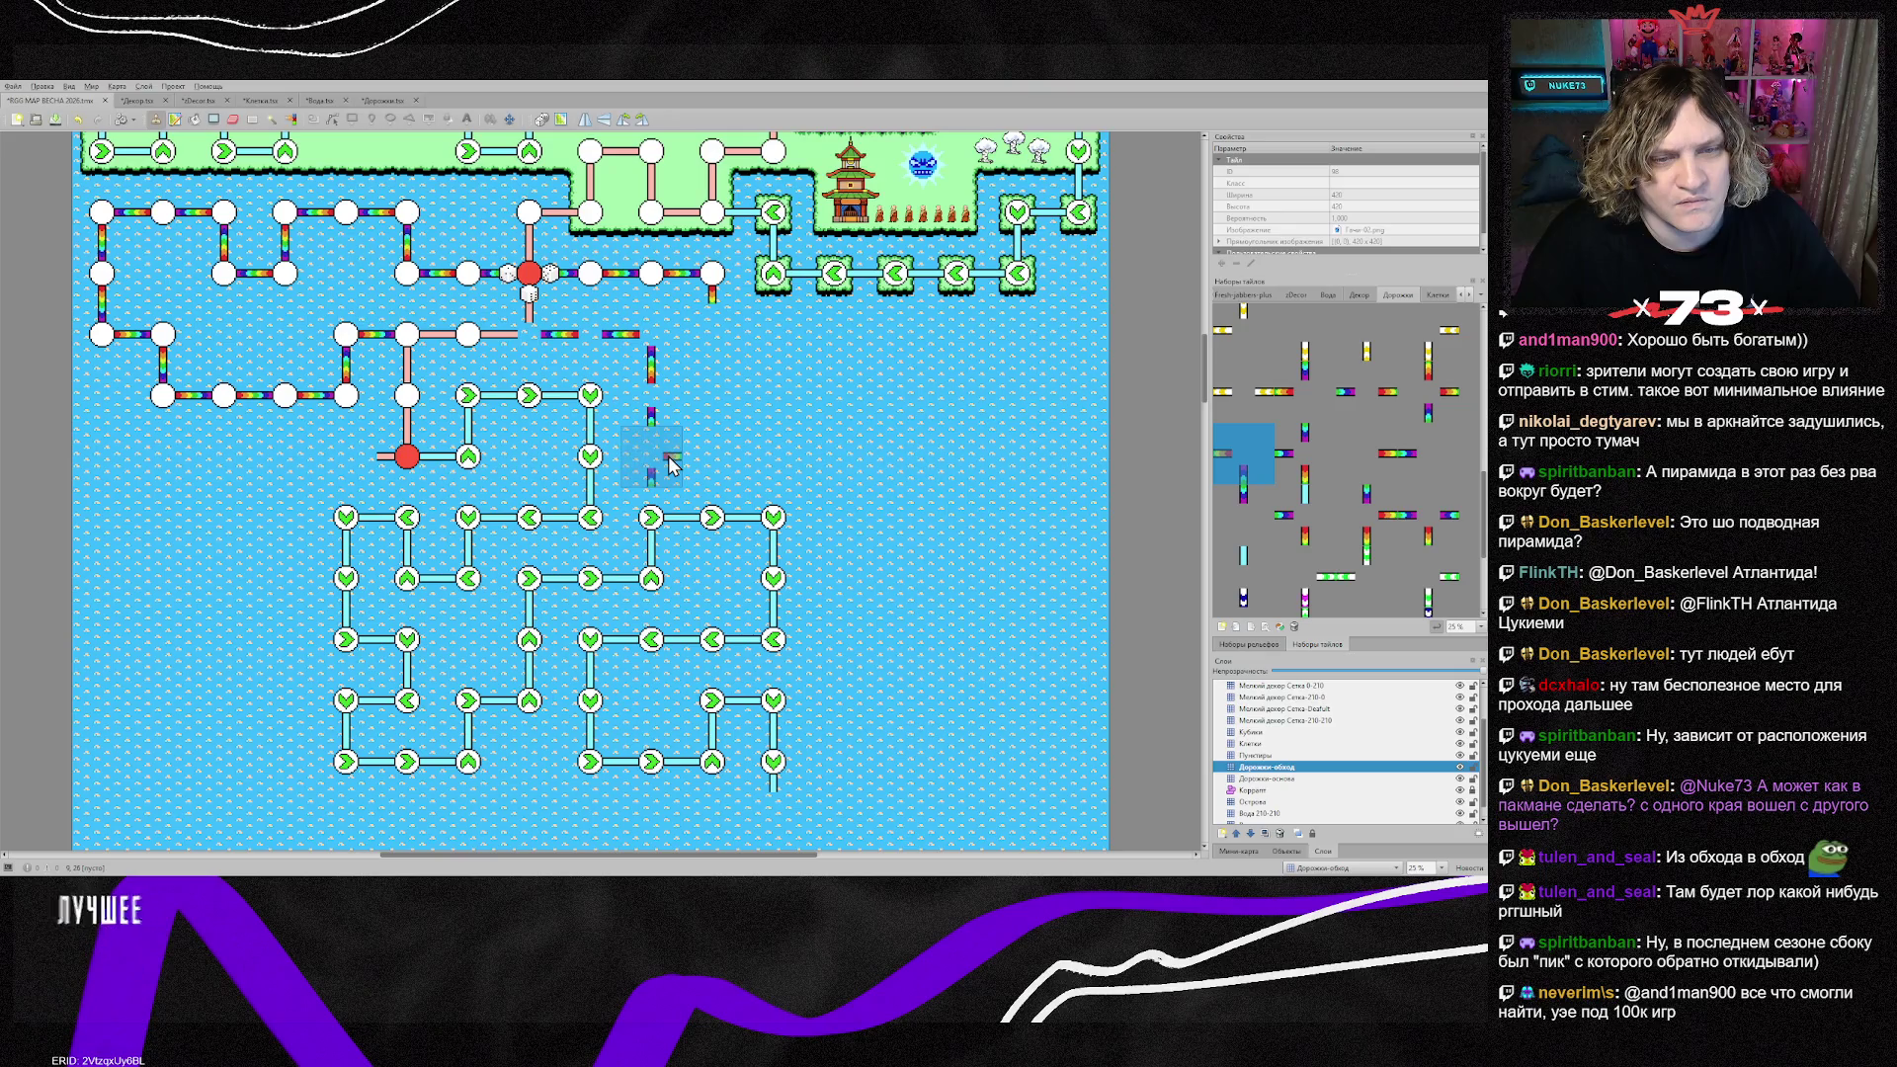
pyautogui.press('z')
pyautogui.press('z')
pyautogui.press('x')
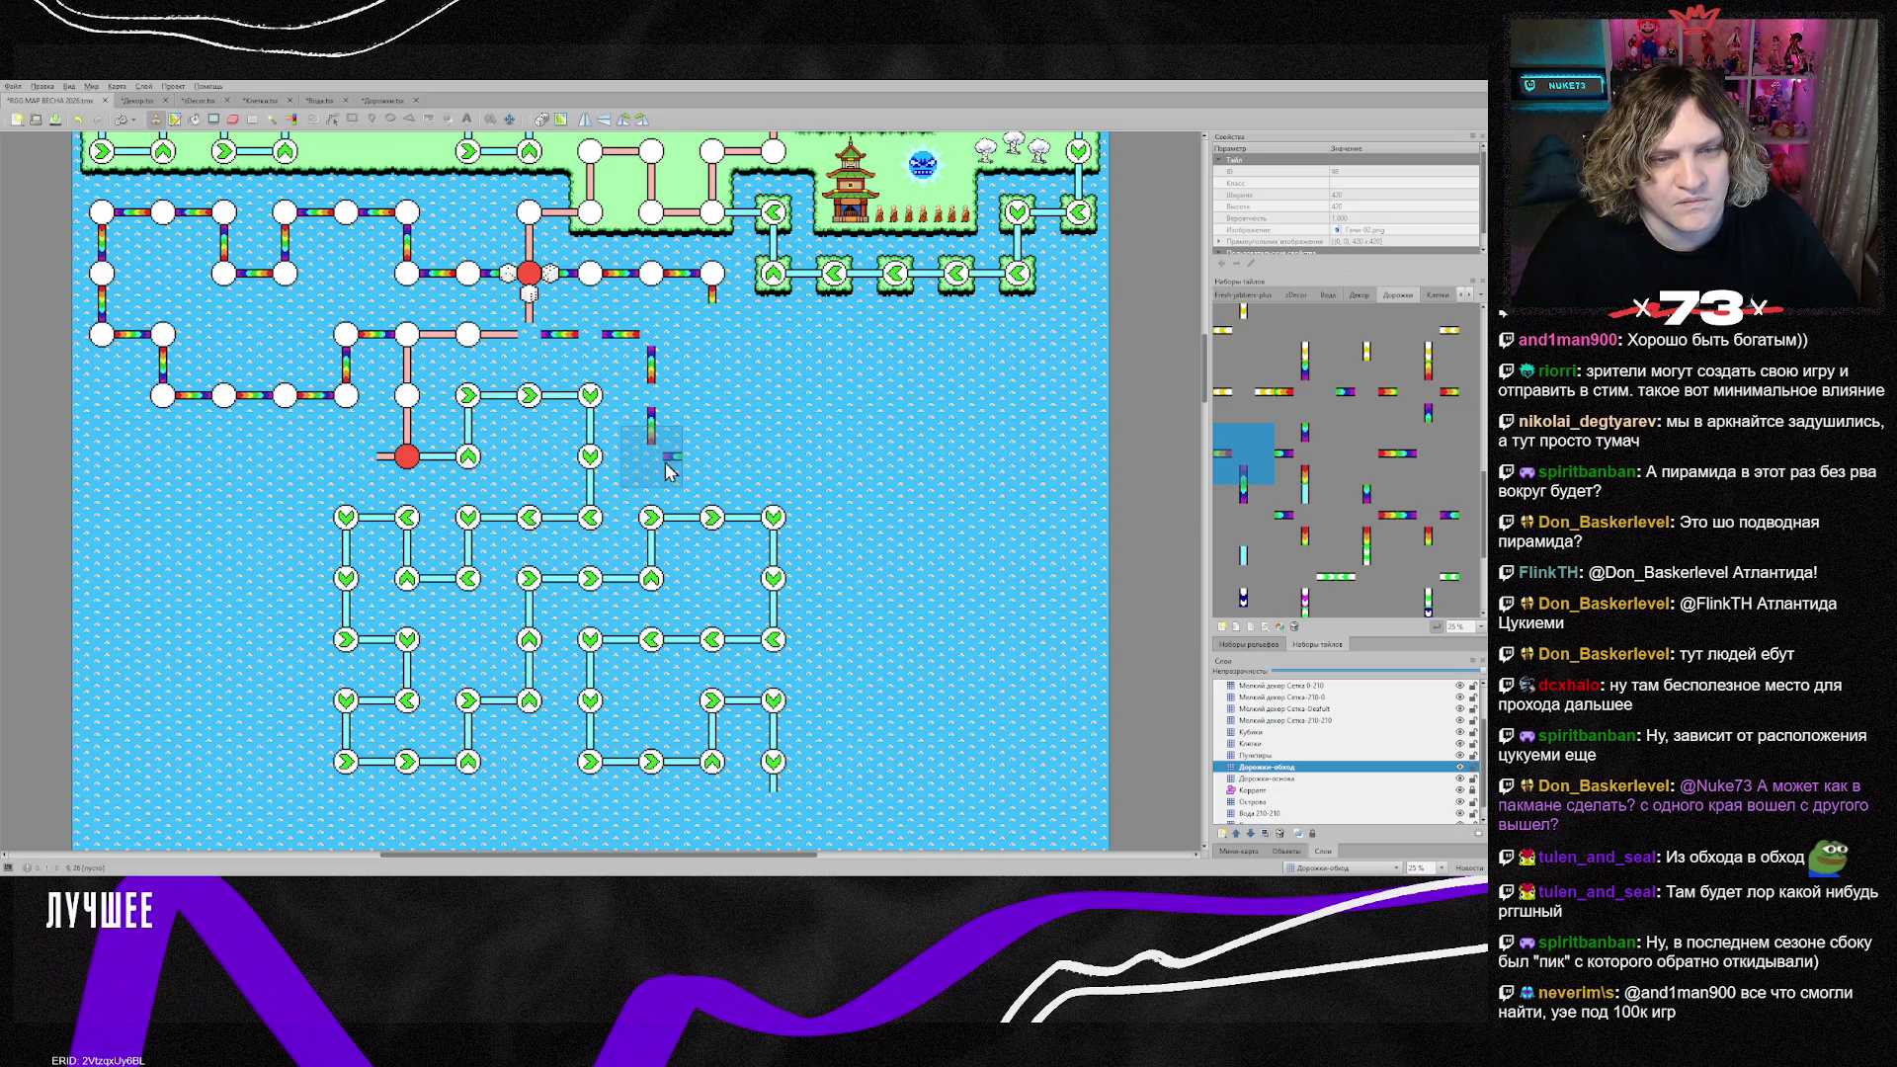
pyautogui.click(670, 464)
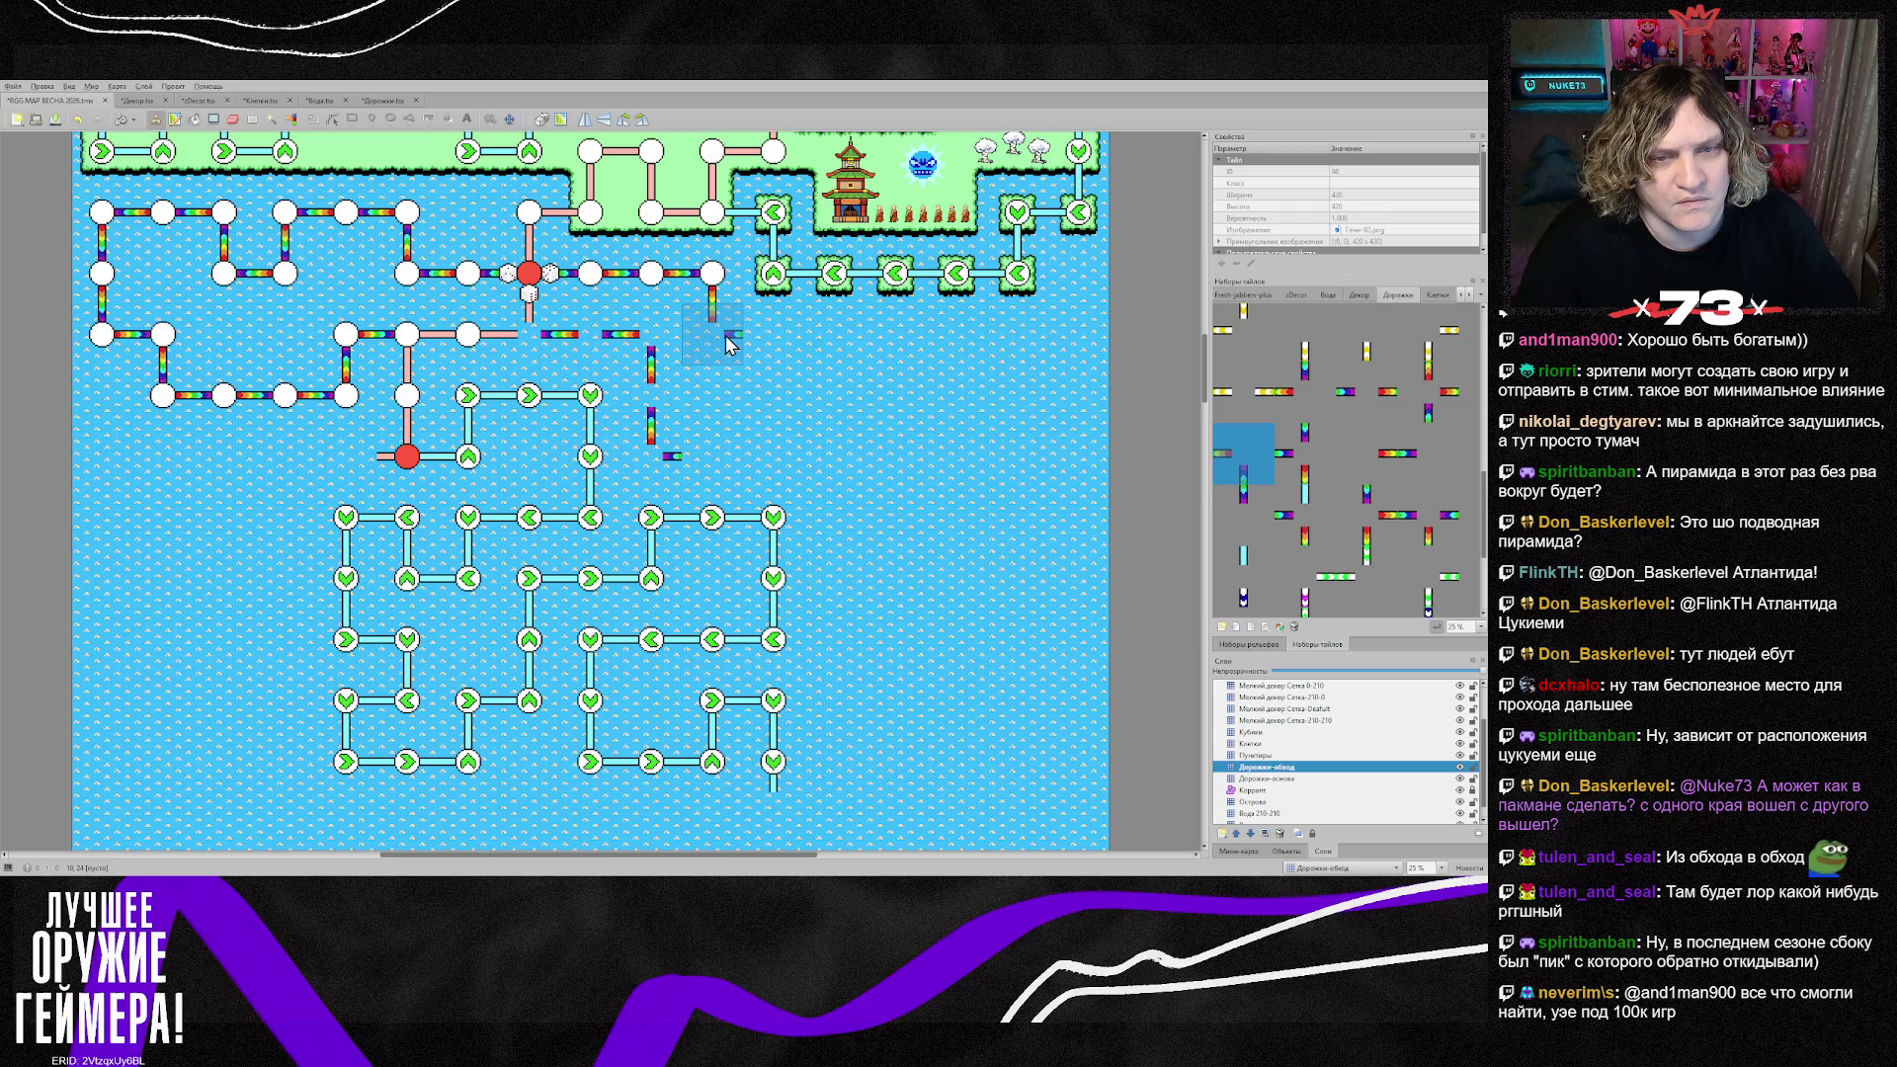
pyautogui.press('x')
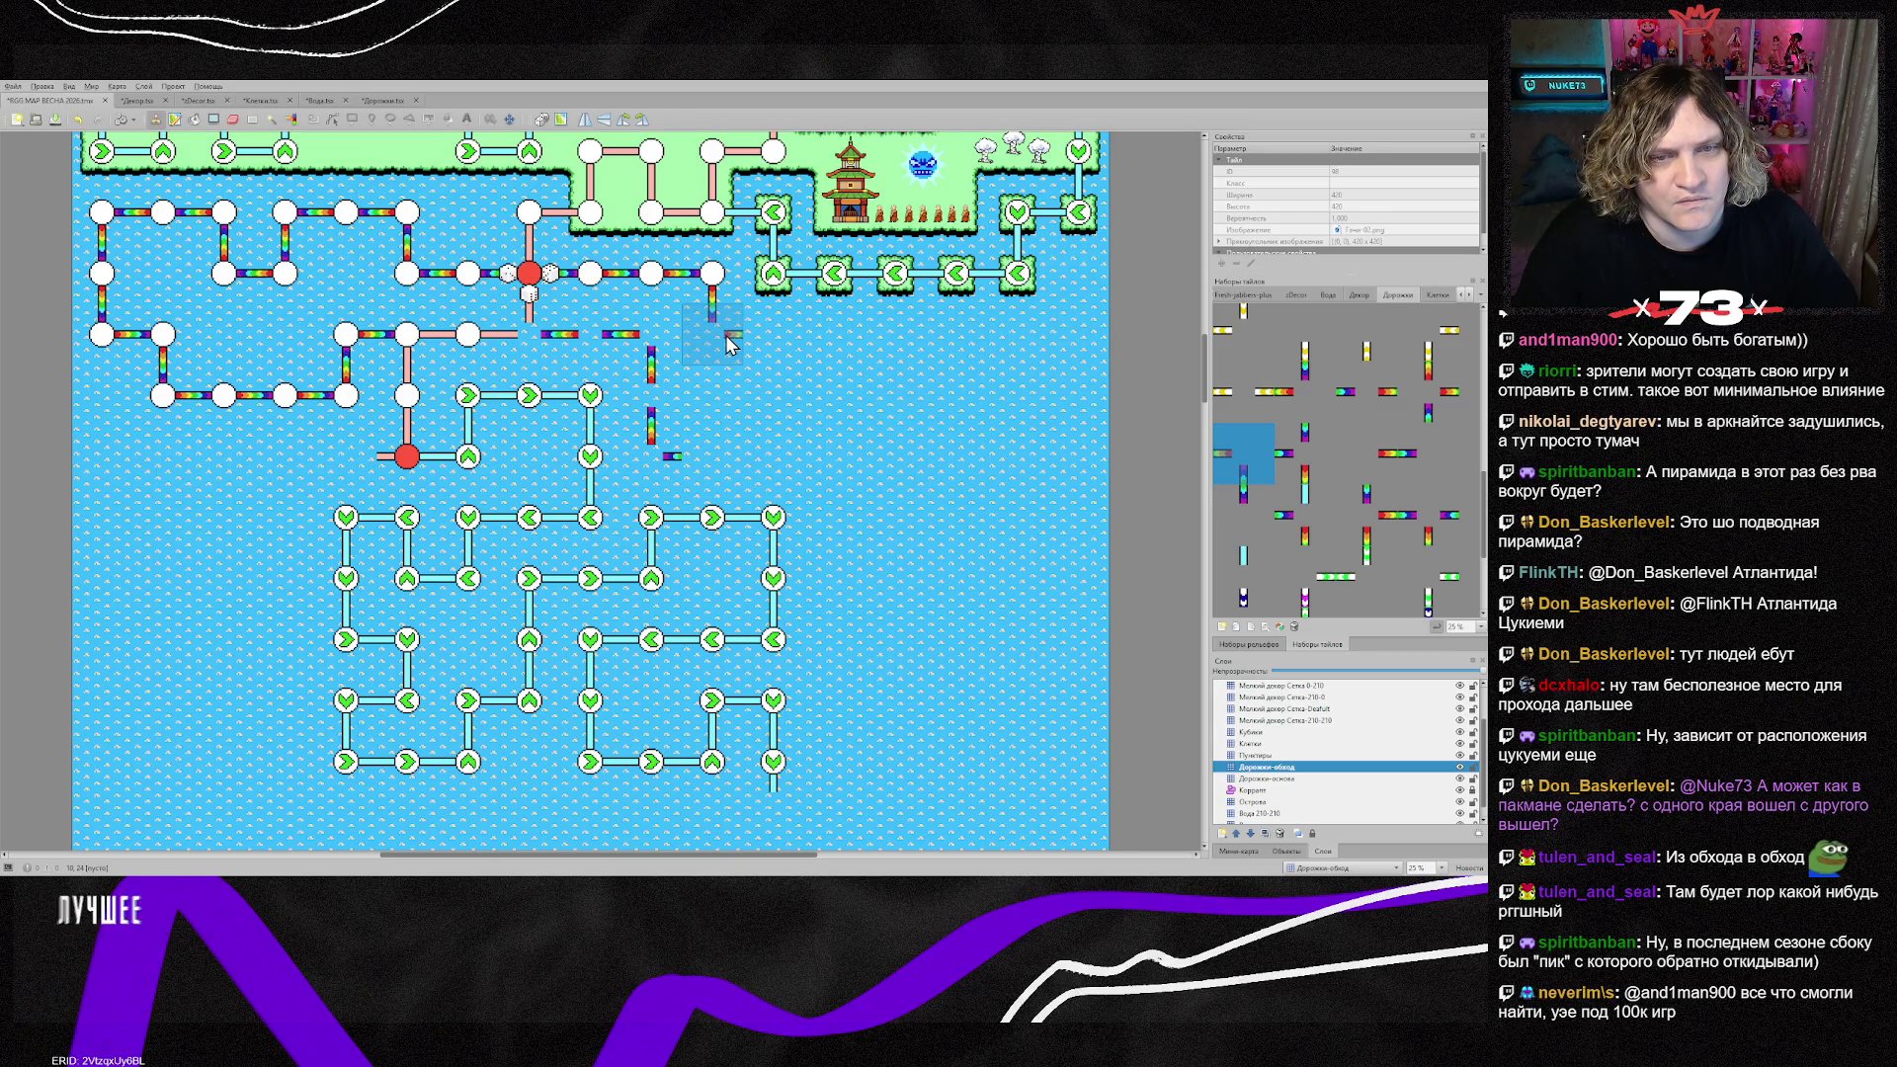
pyautogui.click(729, 345)
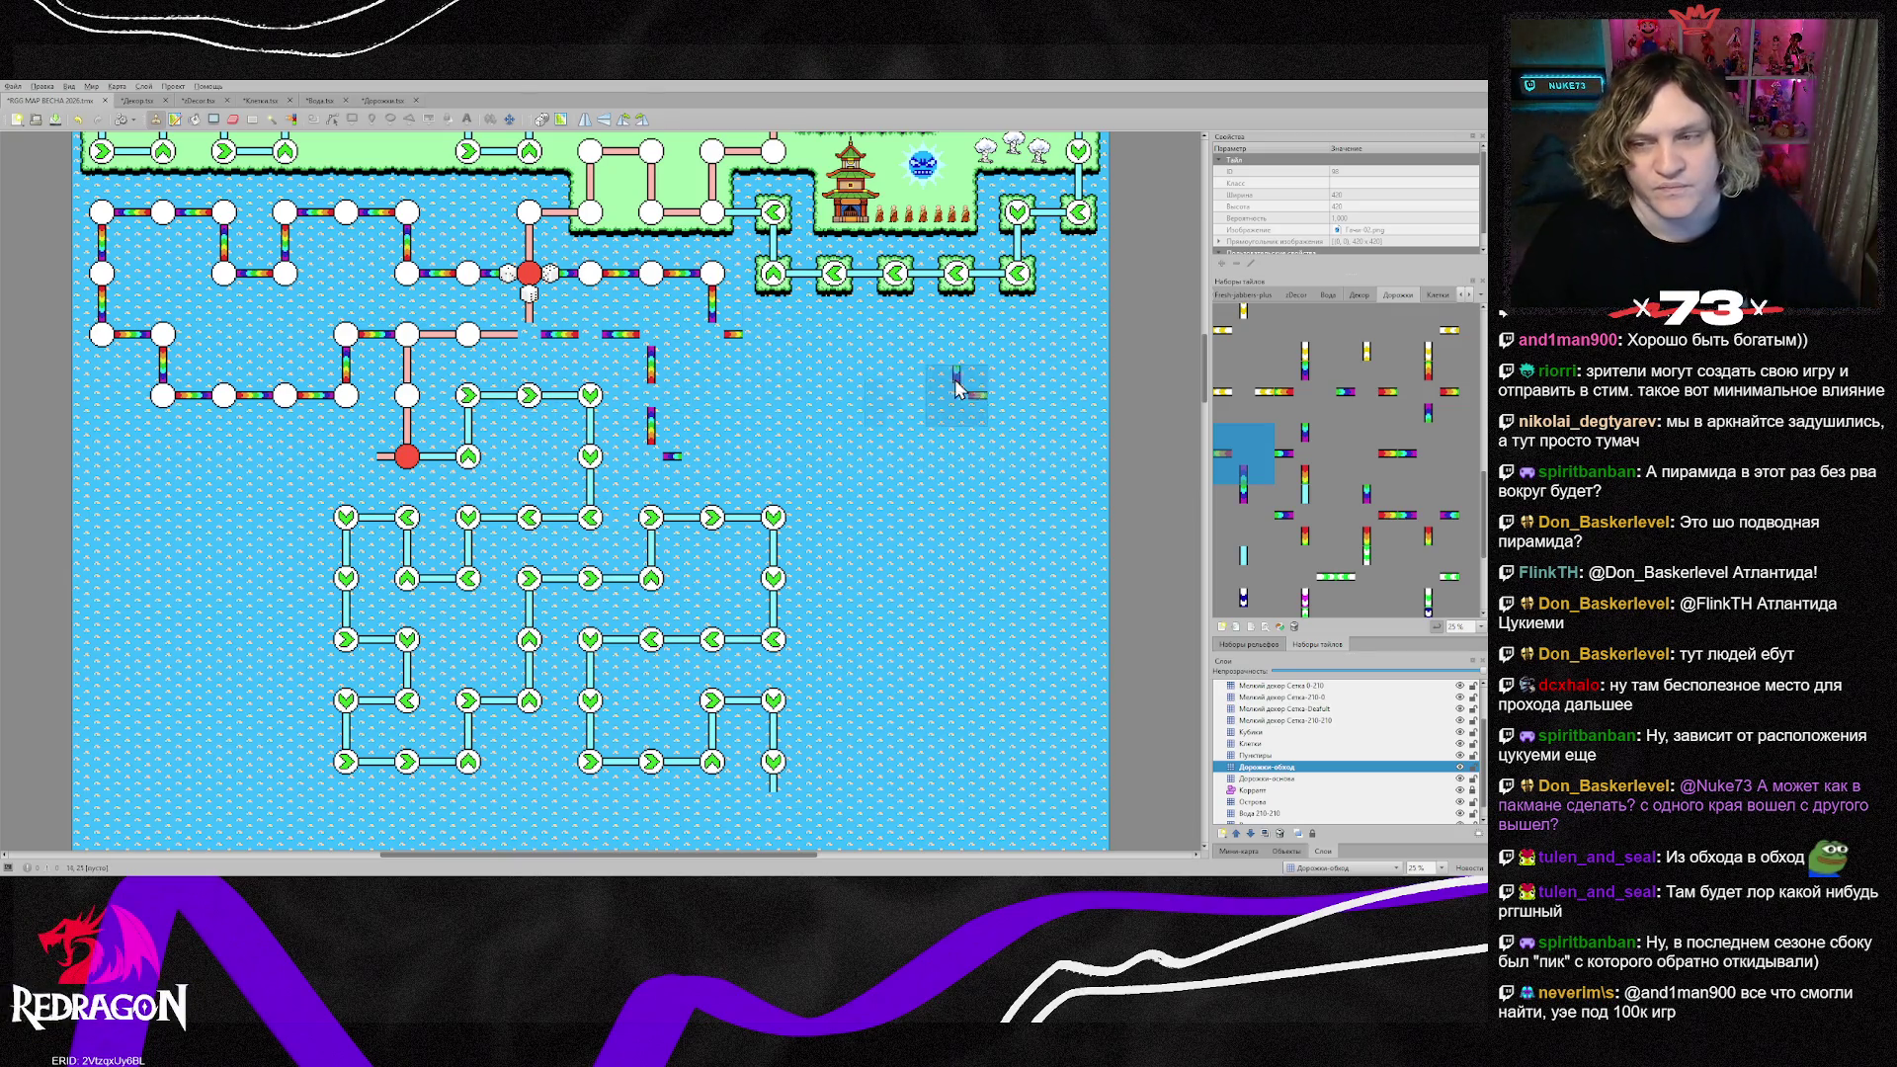
# Step: Insert the orange-haired face beside the dashed path and the bandana face in the upper-left loop
pyautogui.click(1300, 294)
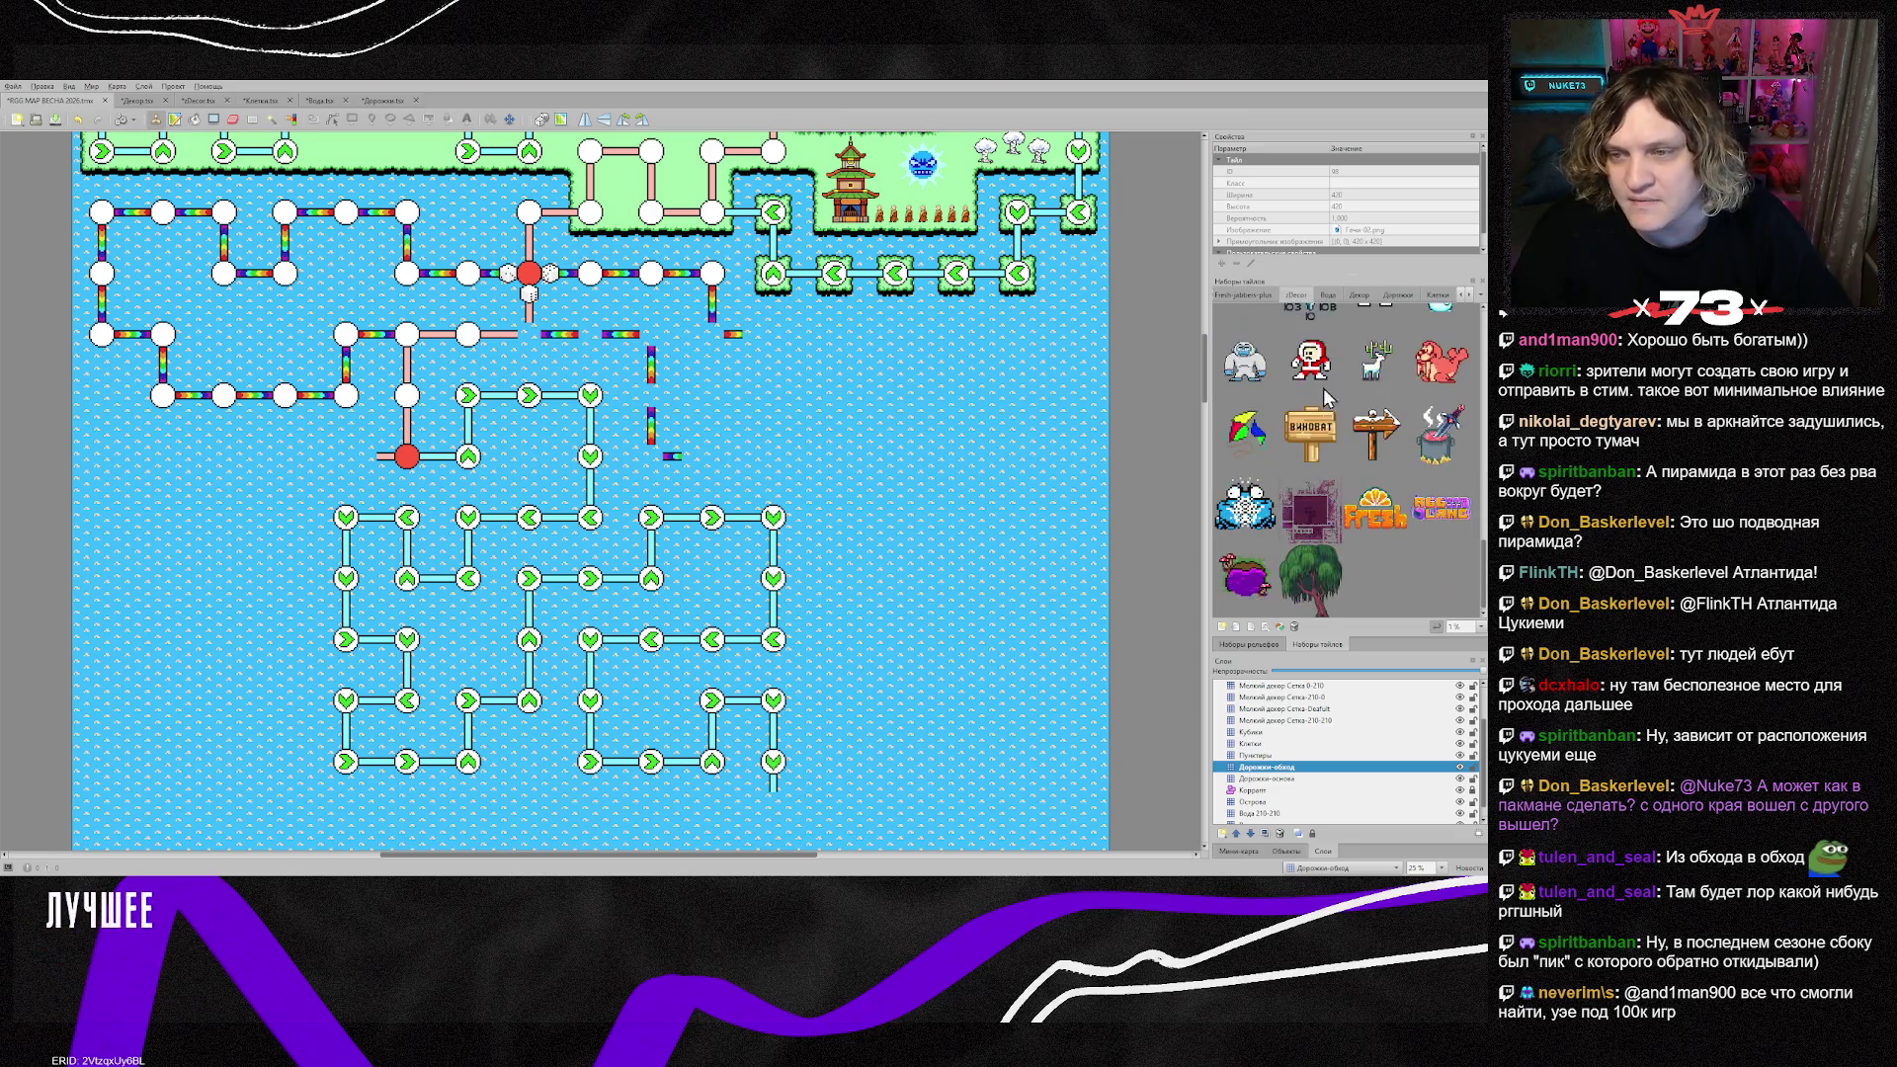
pyautogui.scroll(-5, 1355, 524)
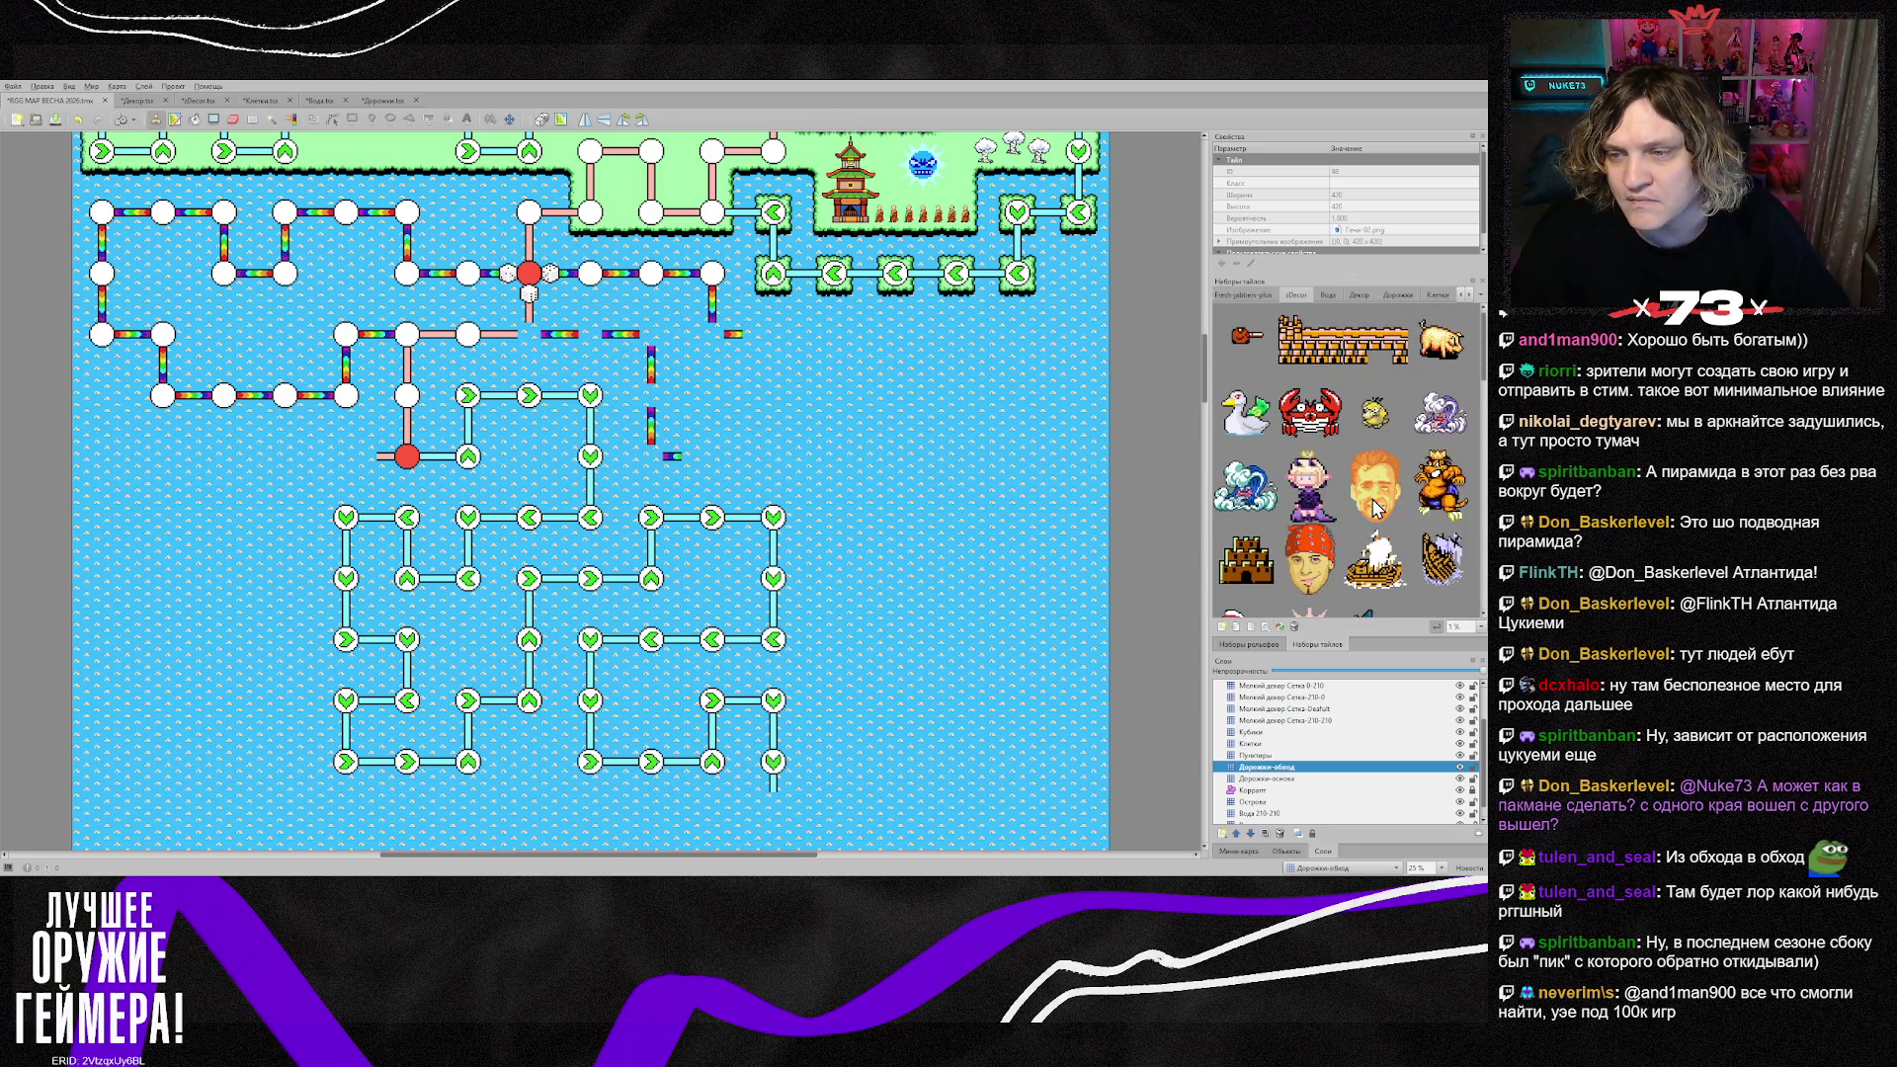
pyautogui.click(1376, 507)
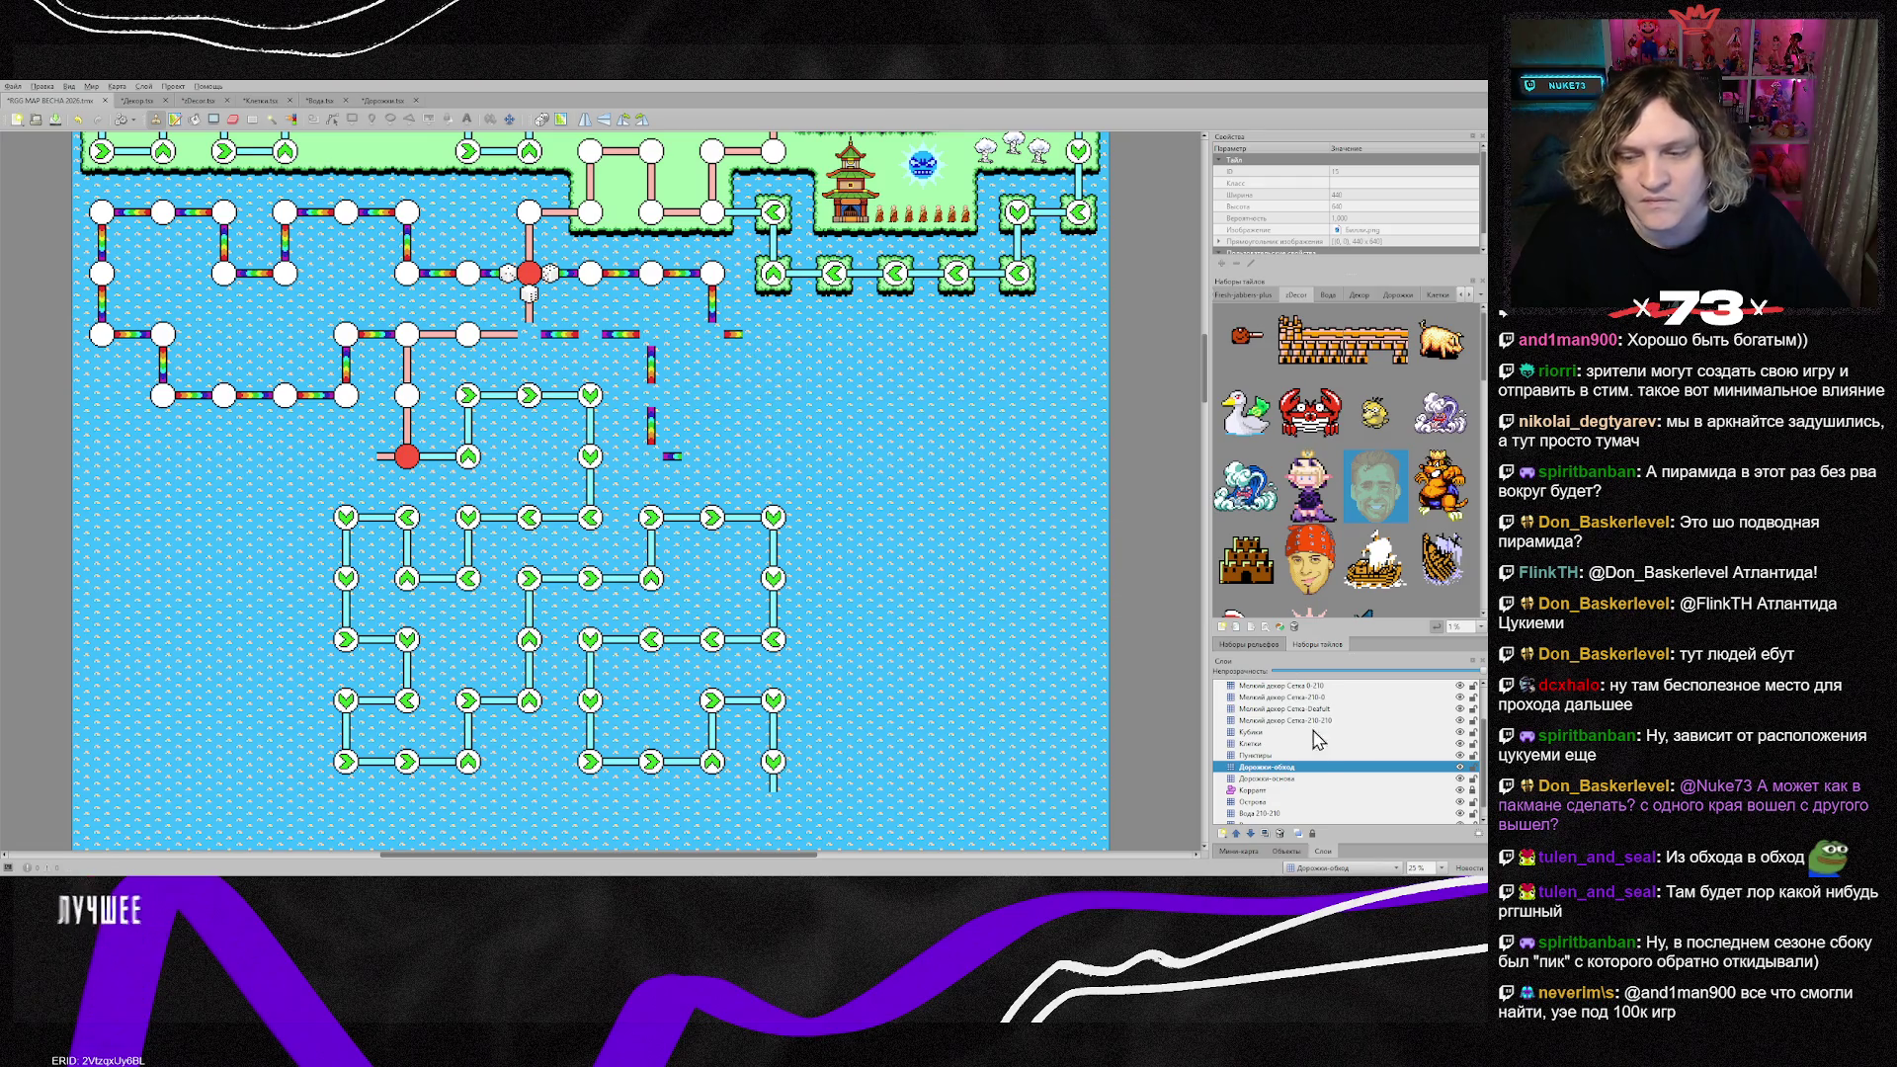
pyautogui.scroll(2, 1298, 719)
pyautogui.click(1285, 709)
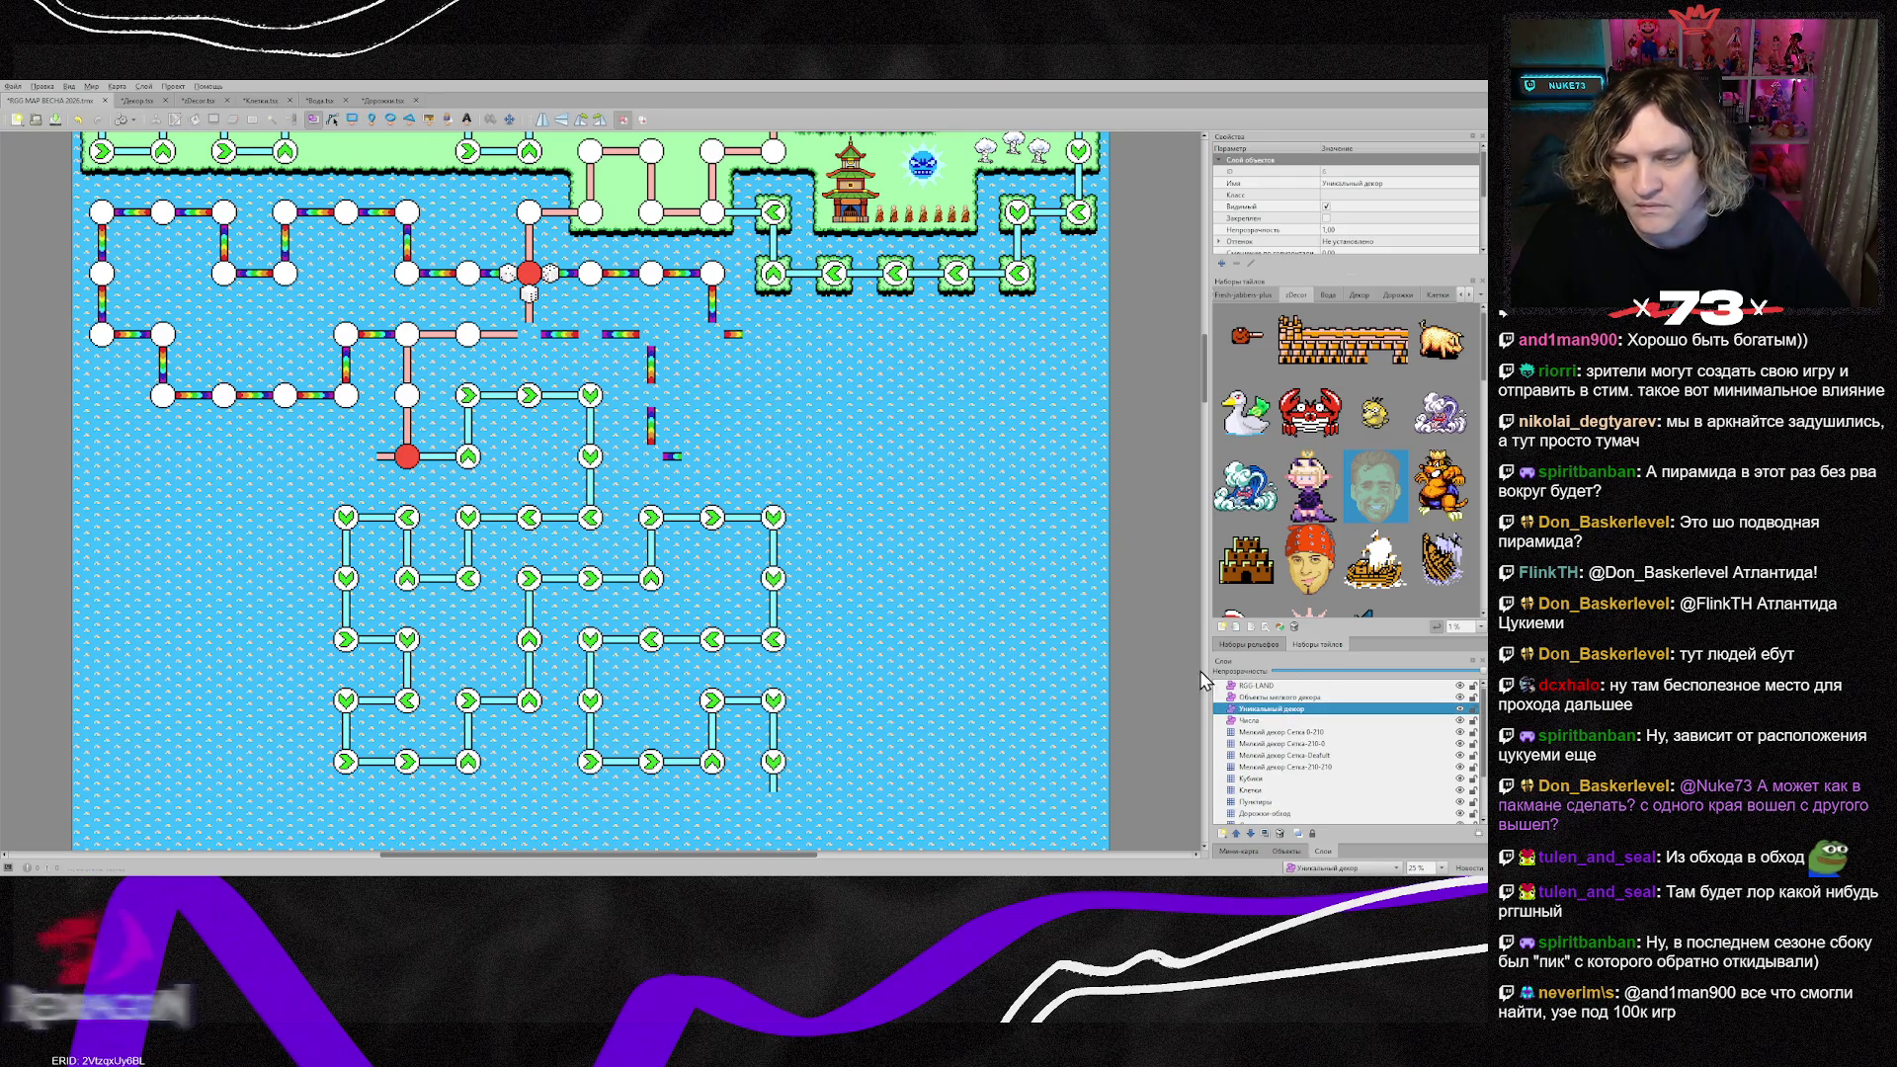
pyautogui.press('t')
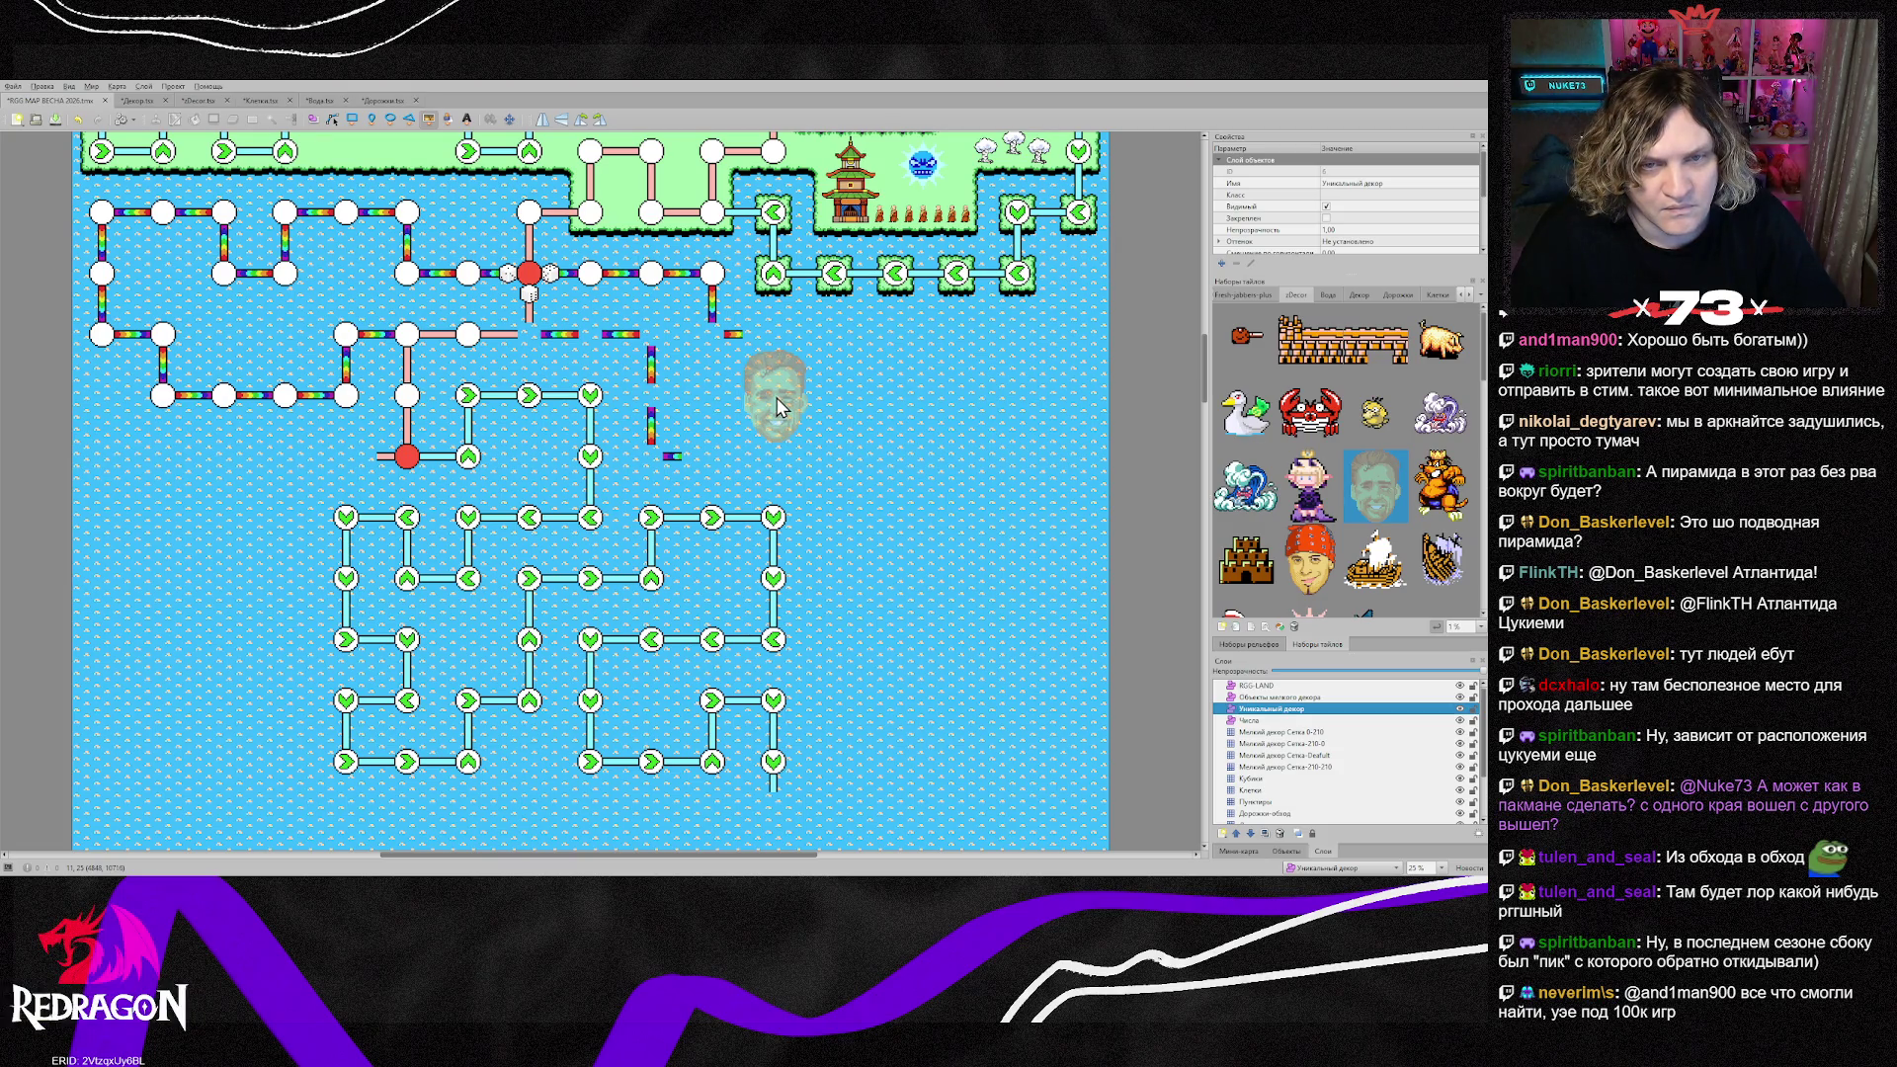
pyautogui.click(781, 406)
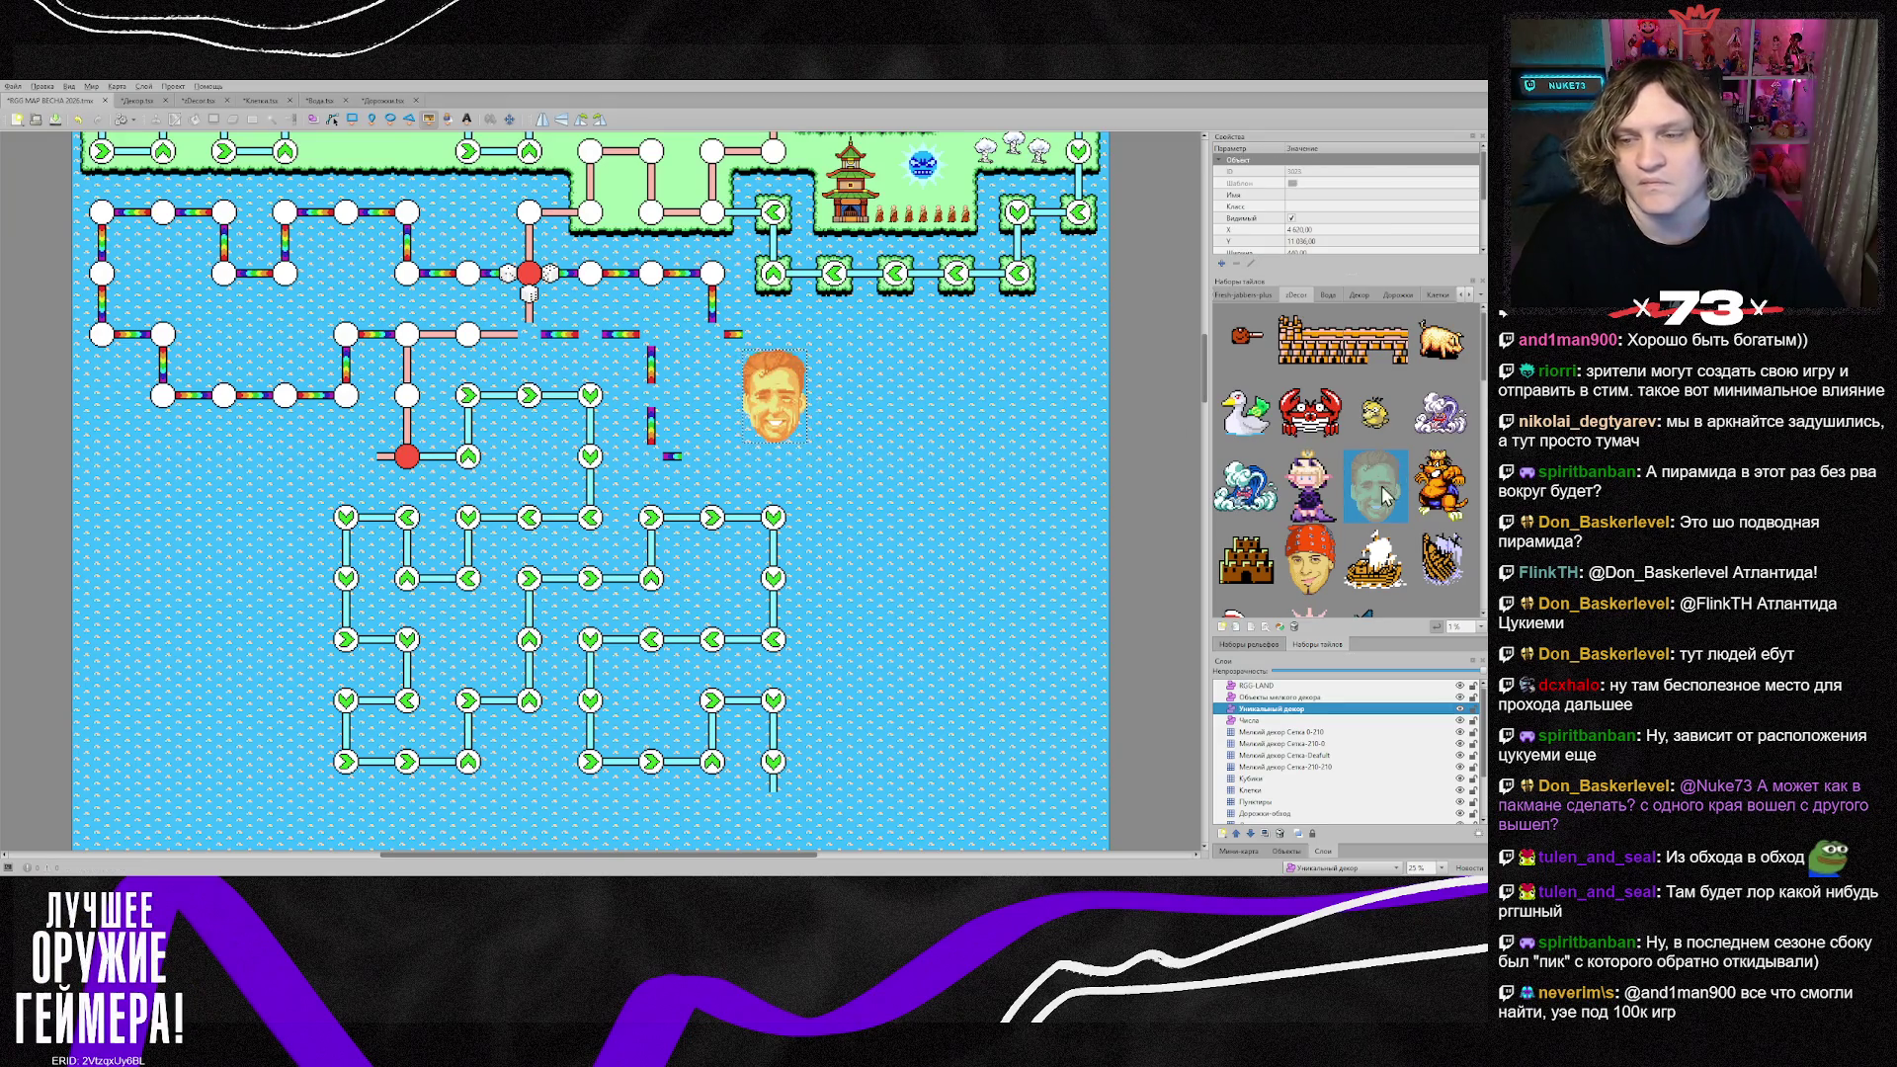
pyautogui.click(1309, 561)
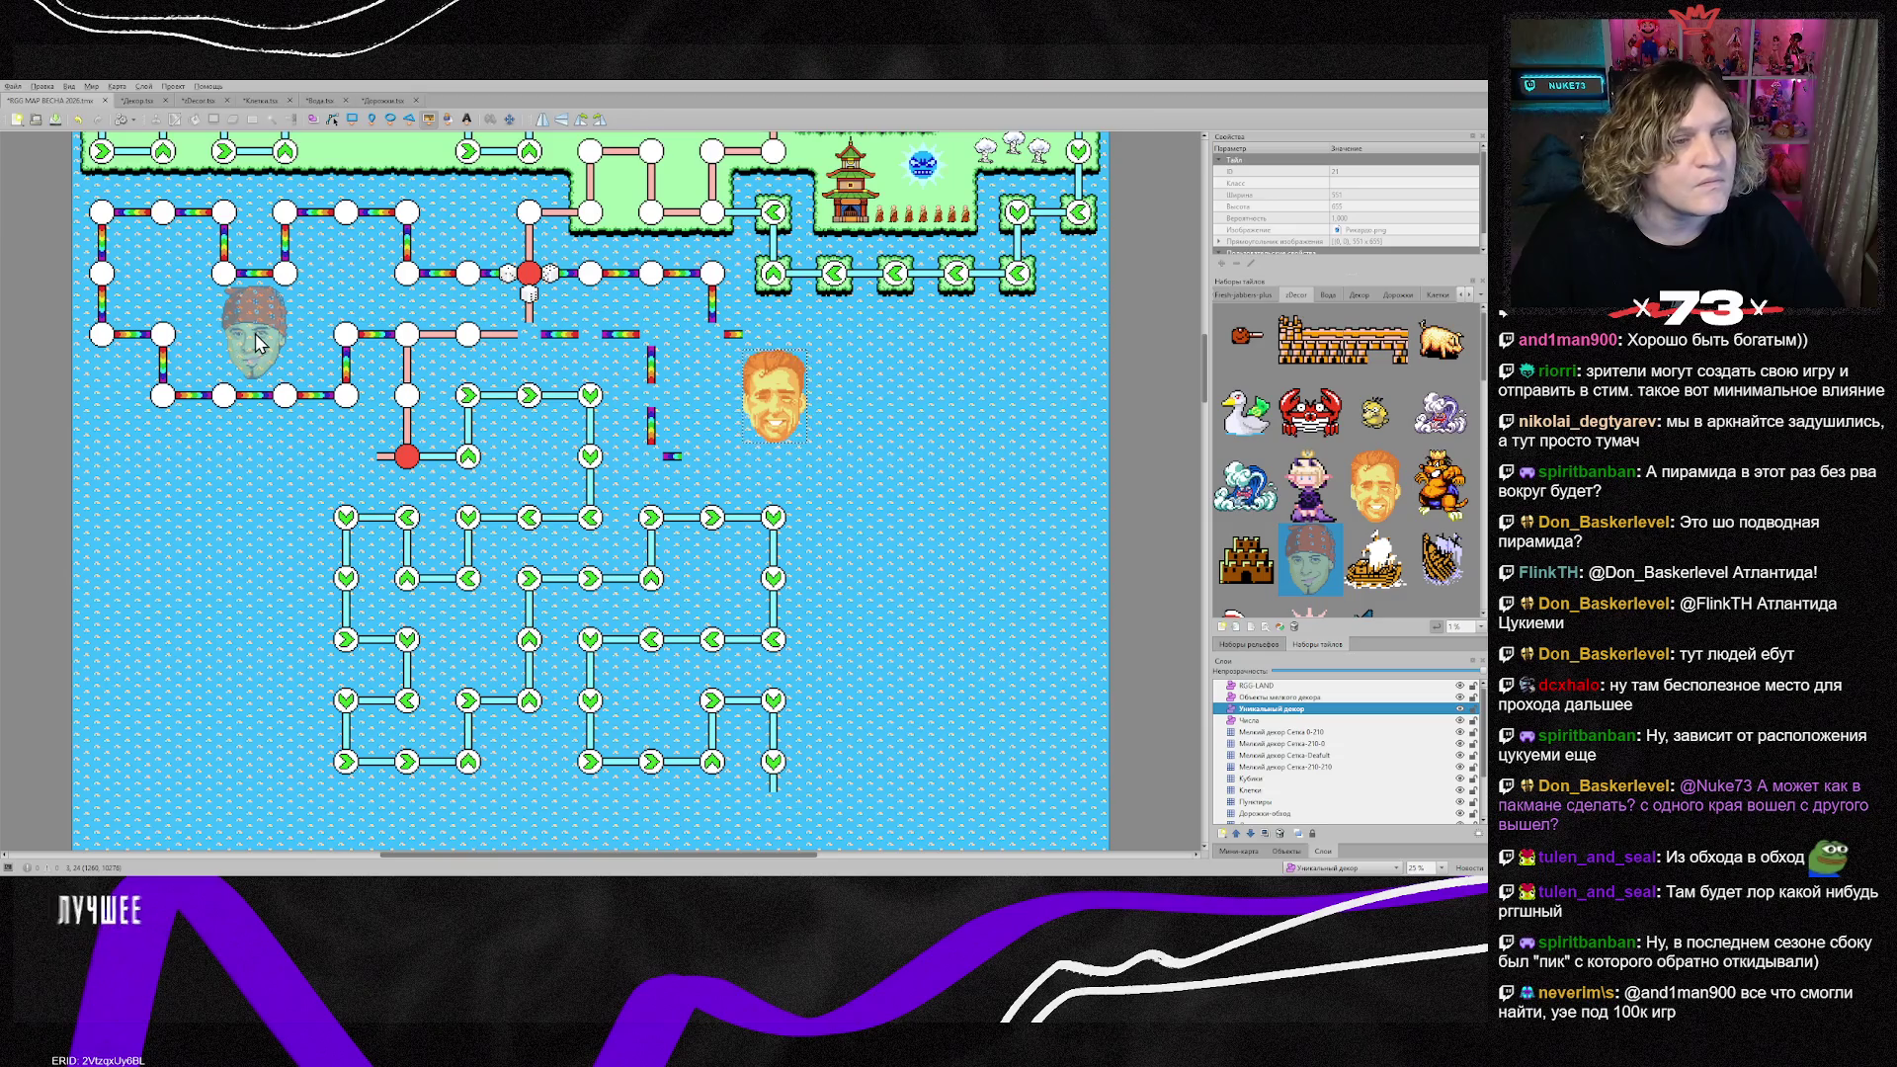
pyautogui.click(257, 341)
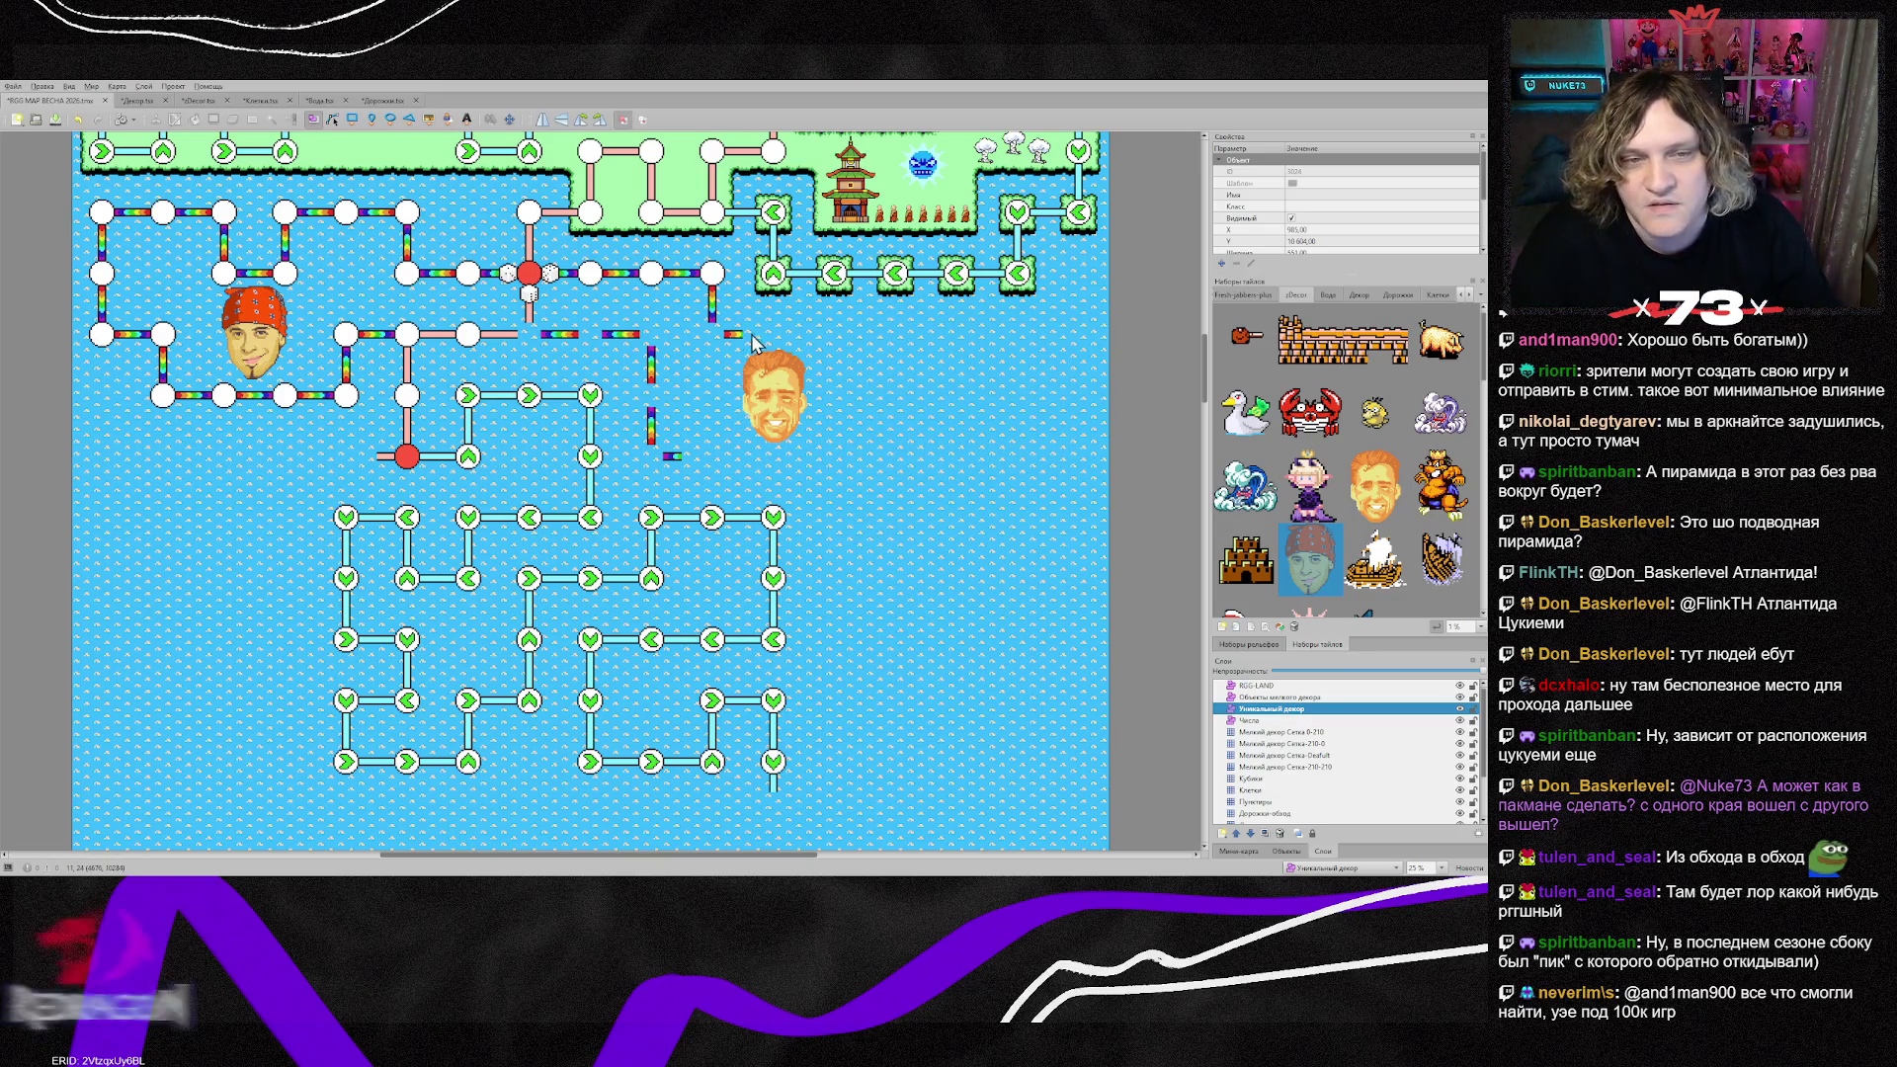
# Step: On the Дорожки-обход layer, extend the rainbow path two cells to the right
pyautogui.scroll(-2, 1296, 812)
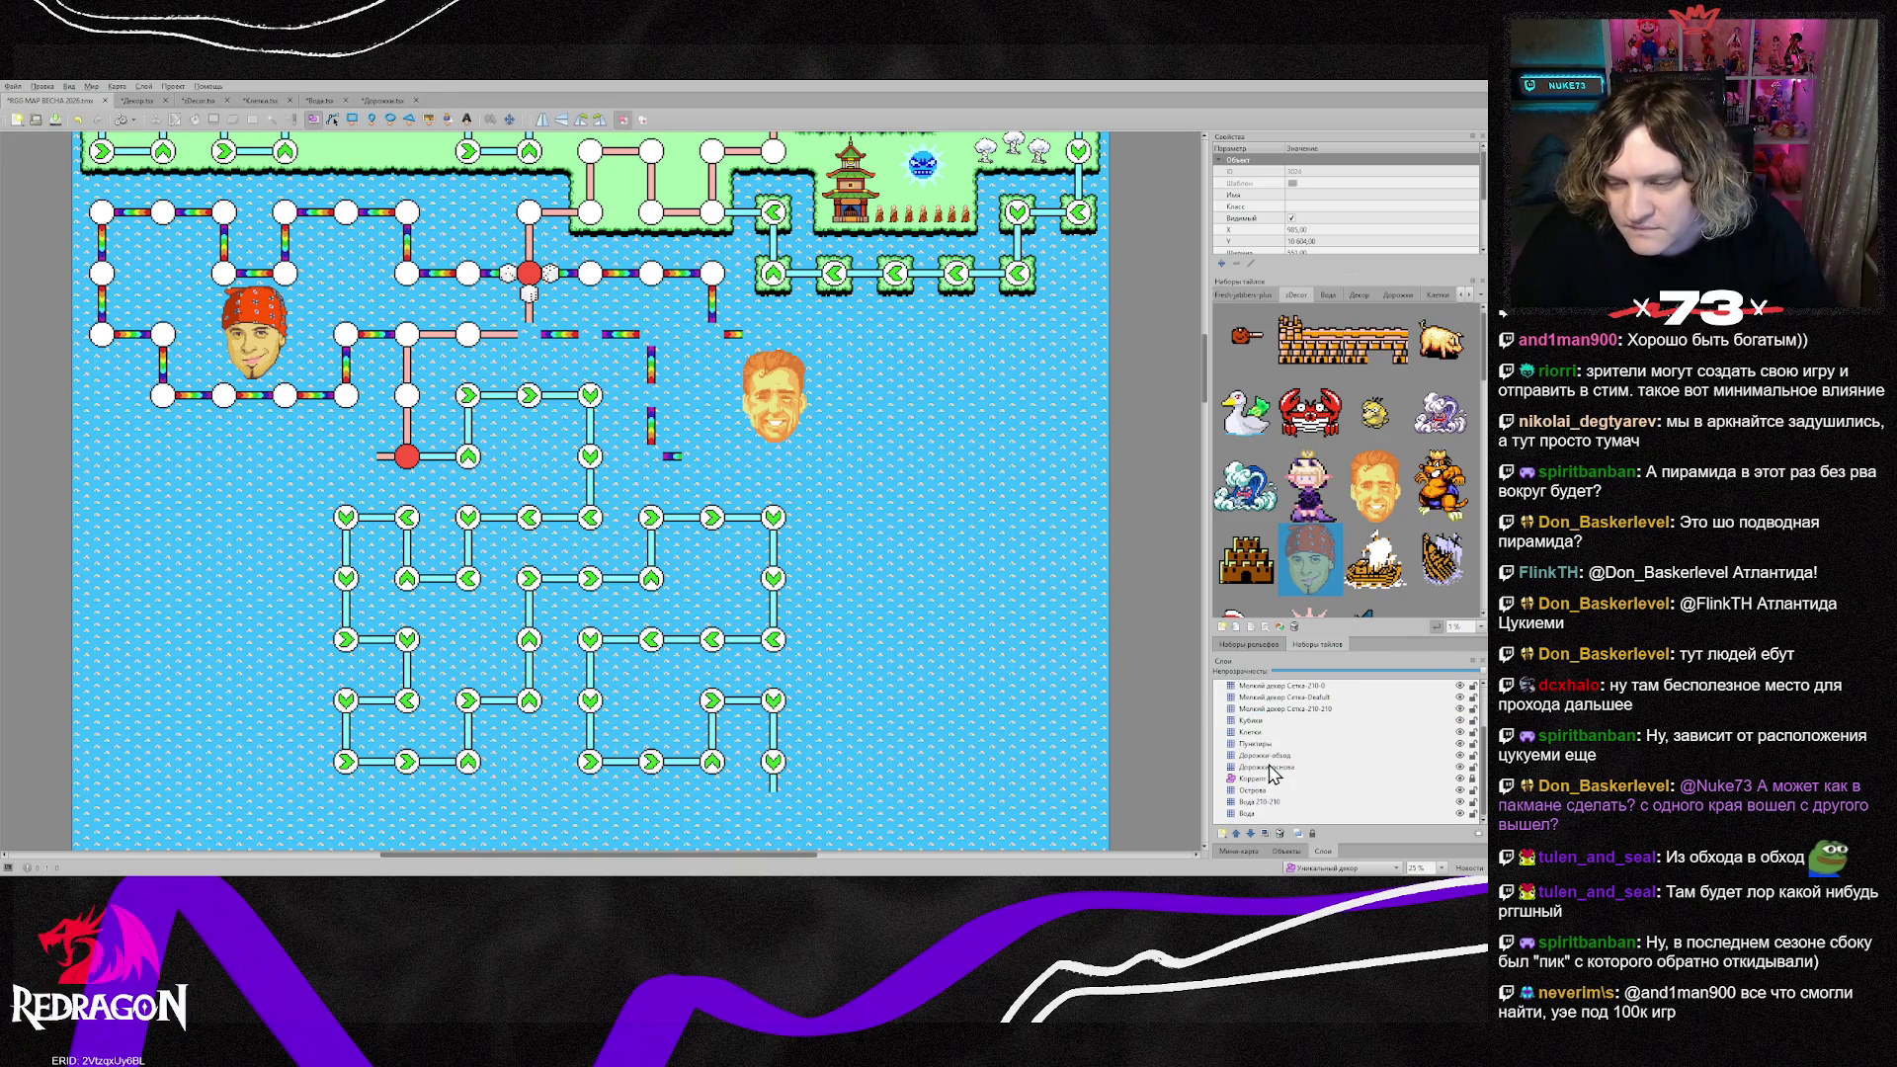
pyautogui.click(1270, 756)
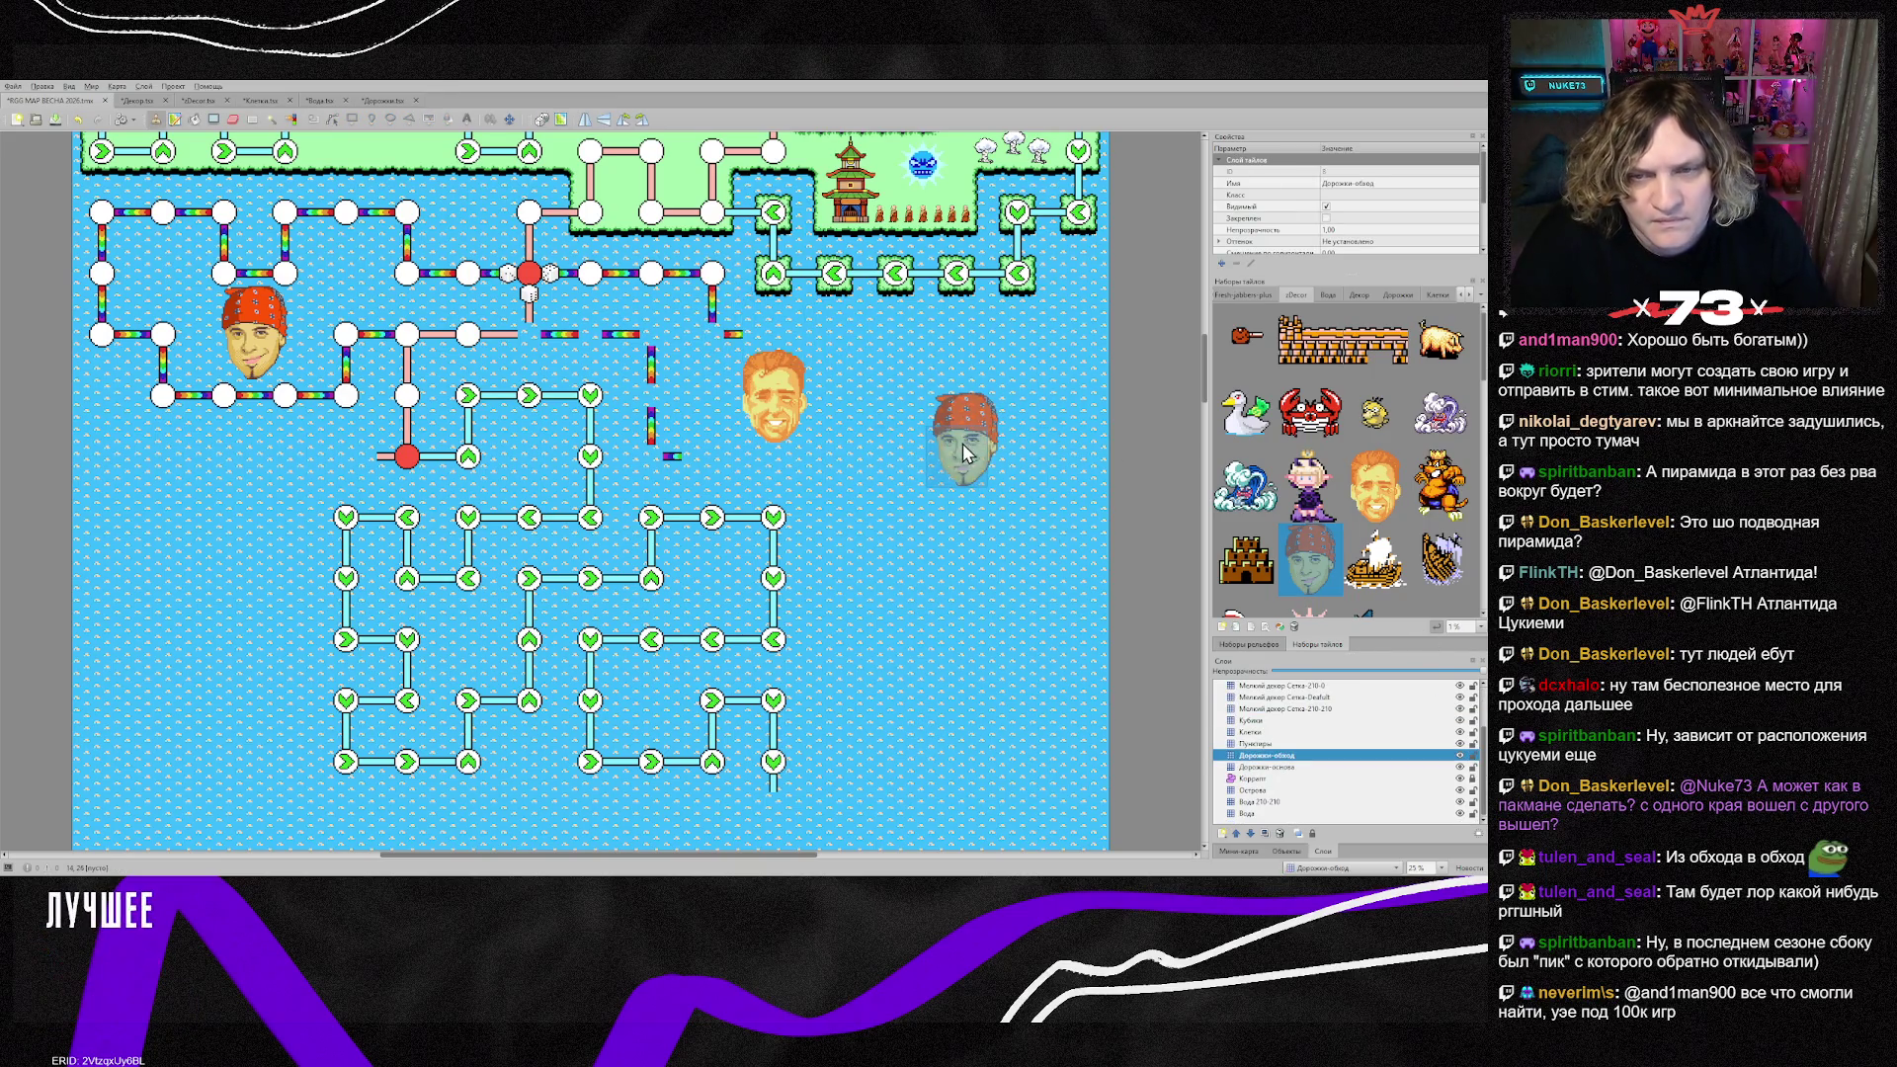
pyautogui.press('Escape')
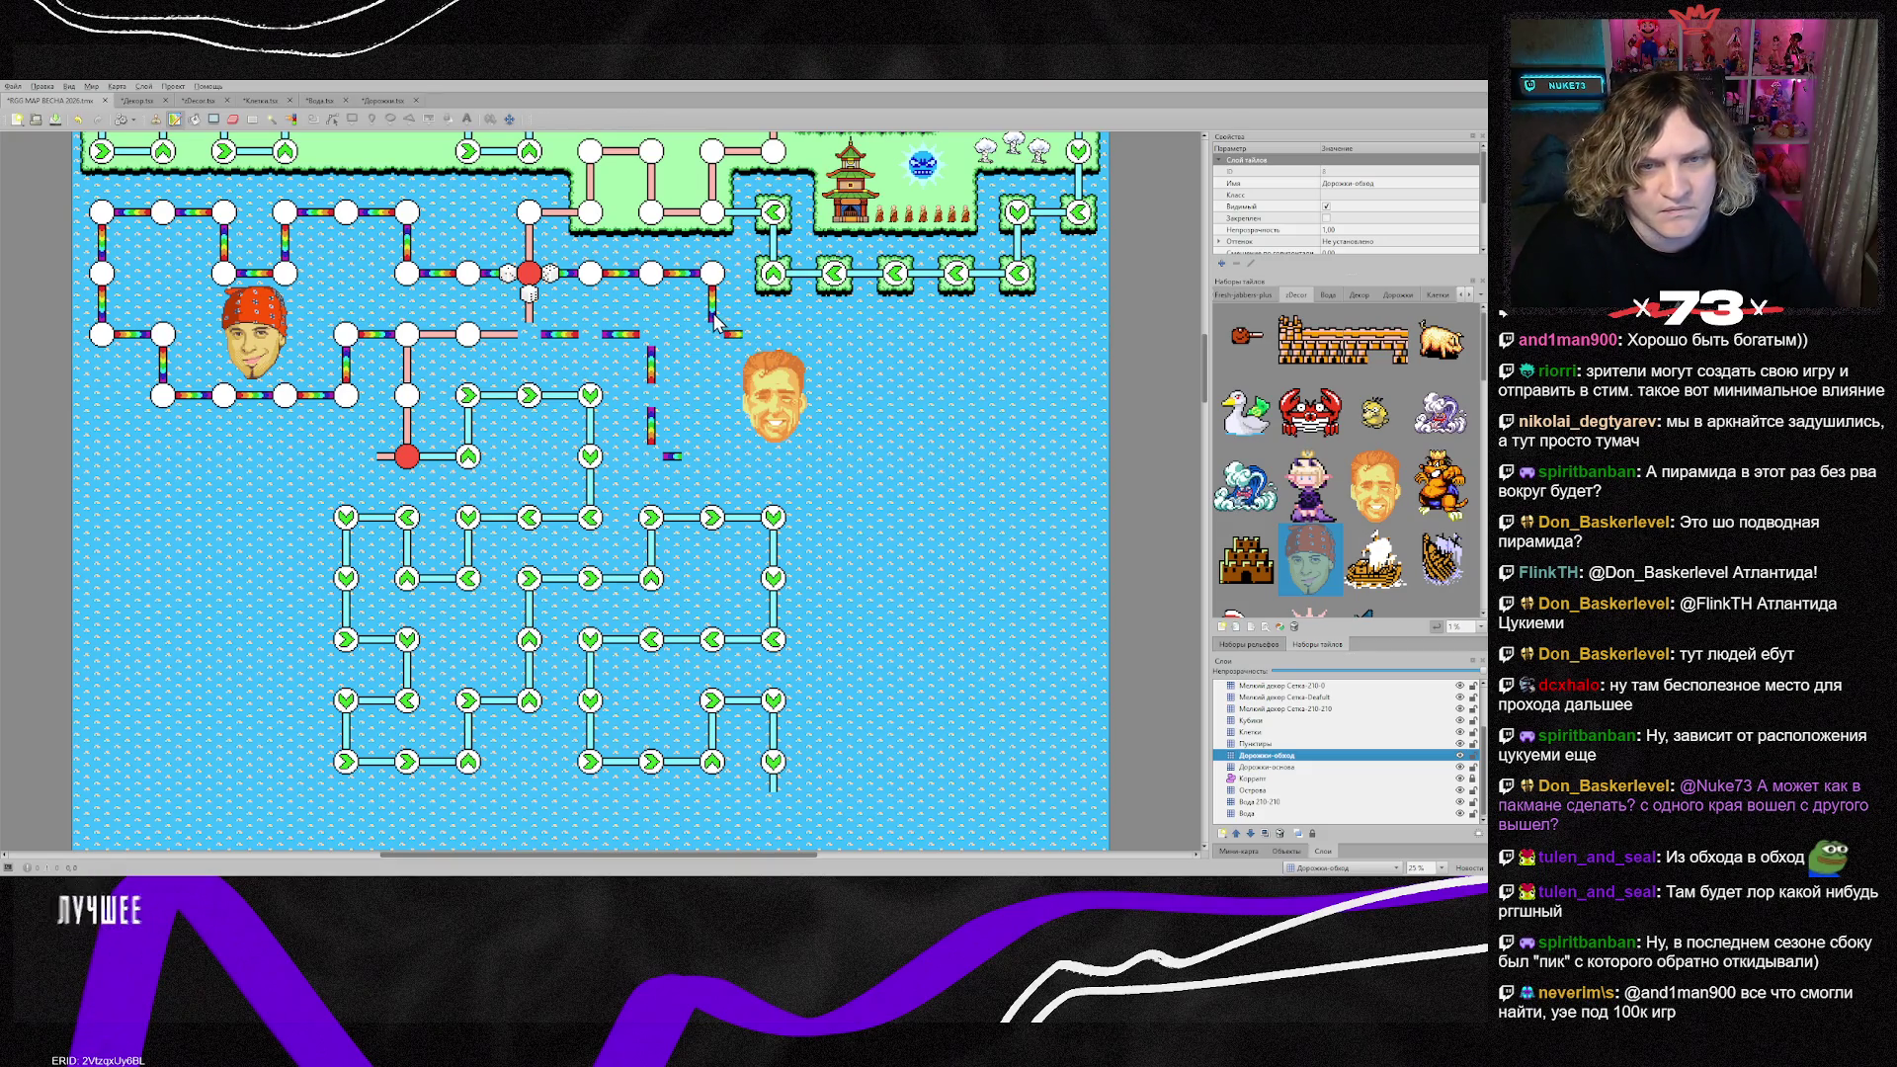
pyautogui.rightClick(689, 299)
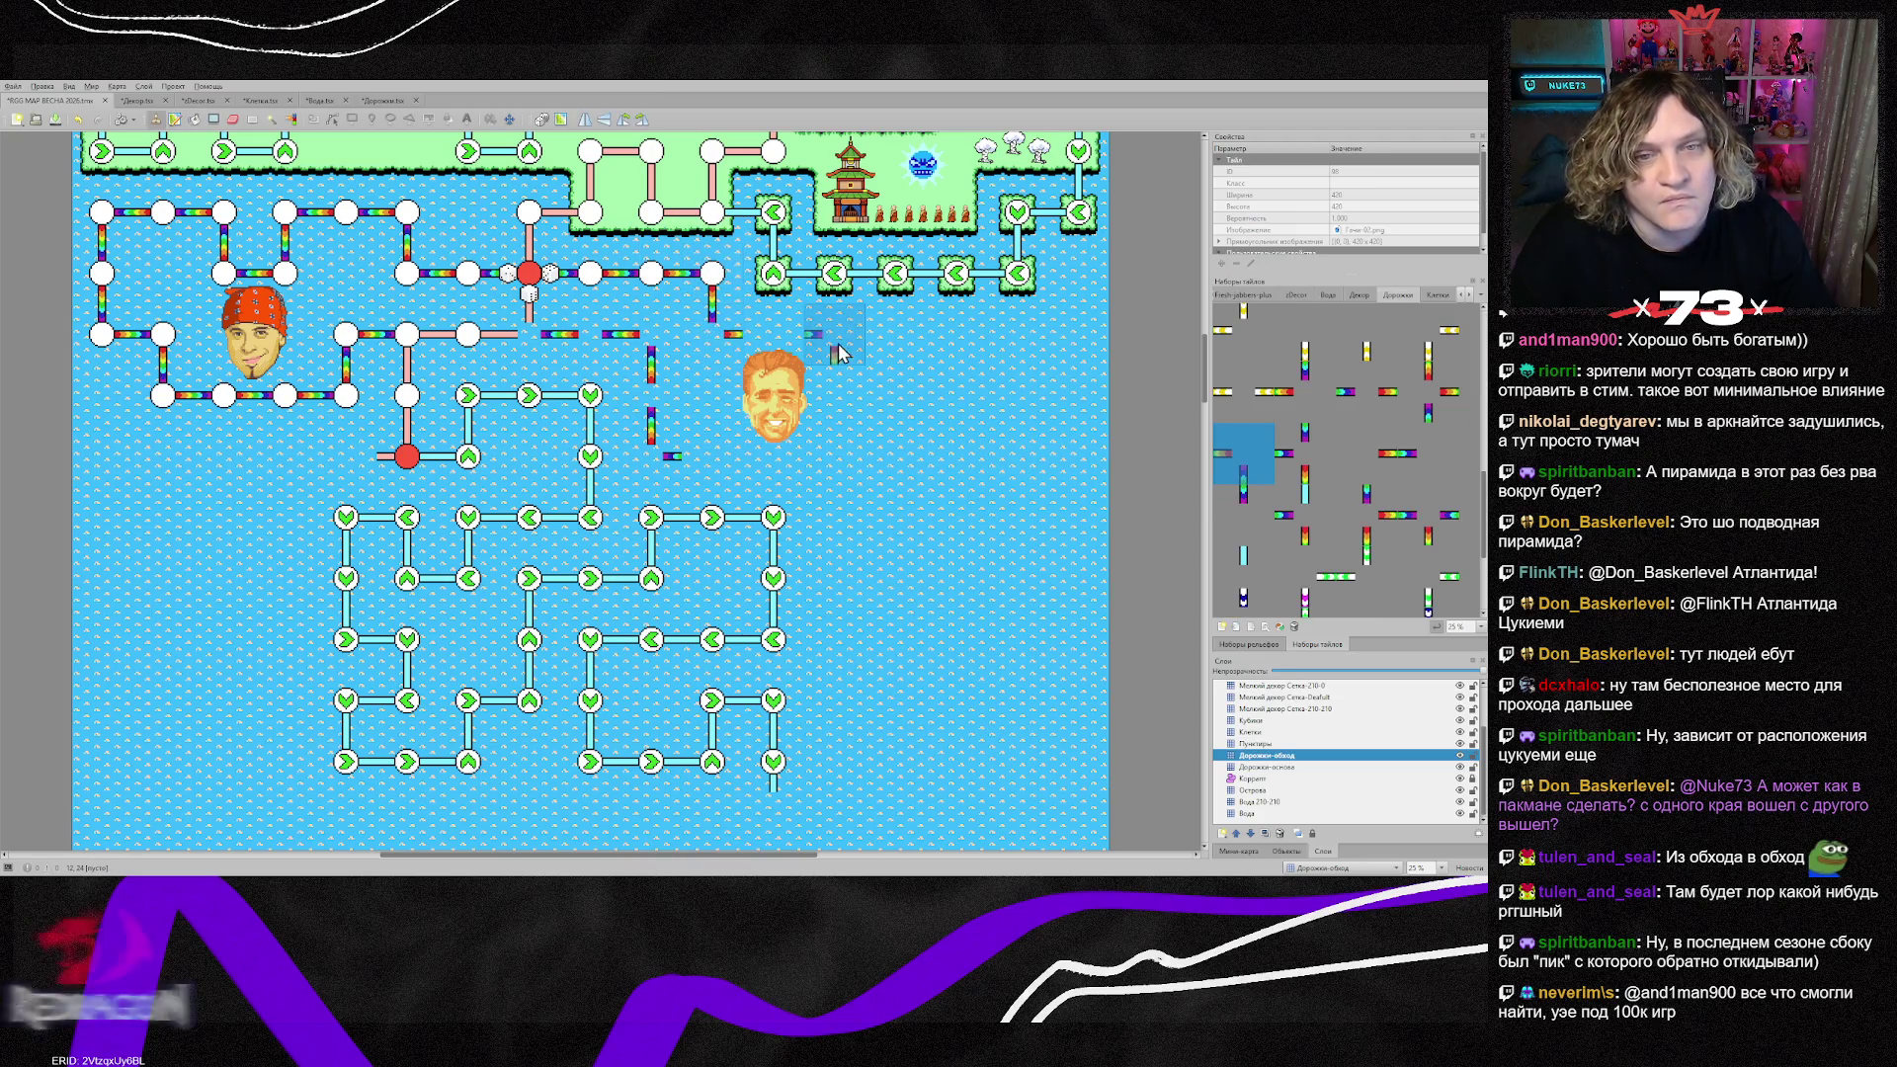
pyautogui.rightClick(776, 353)
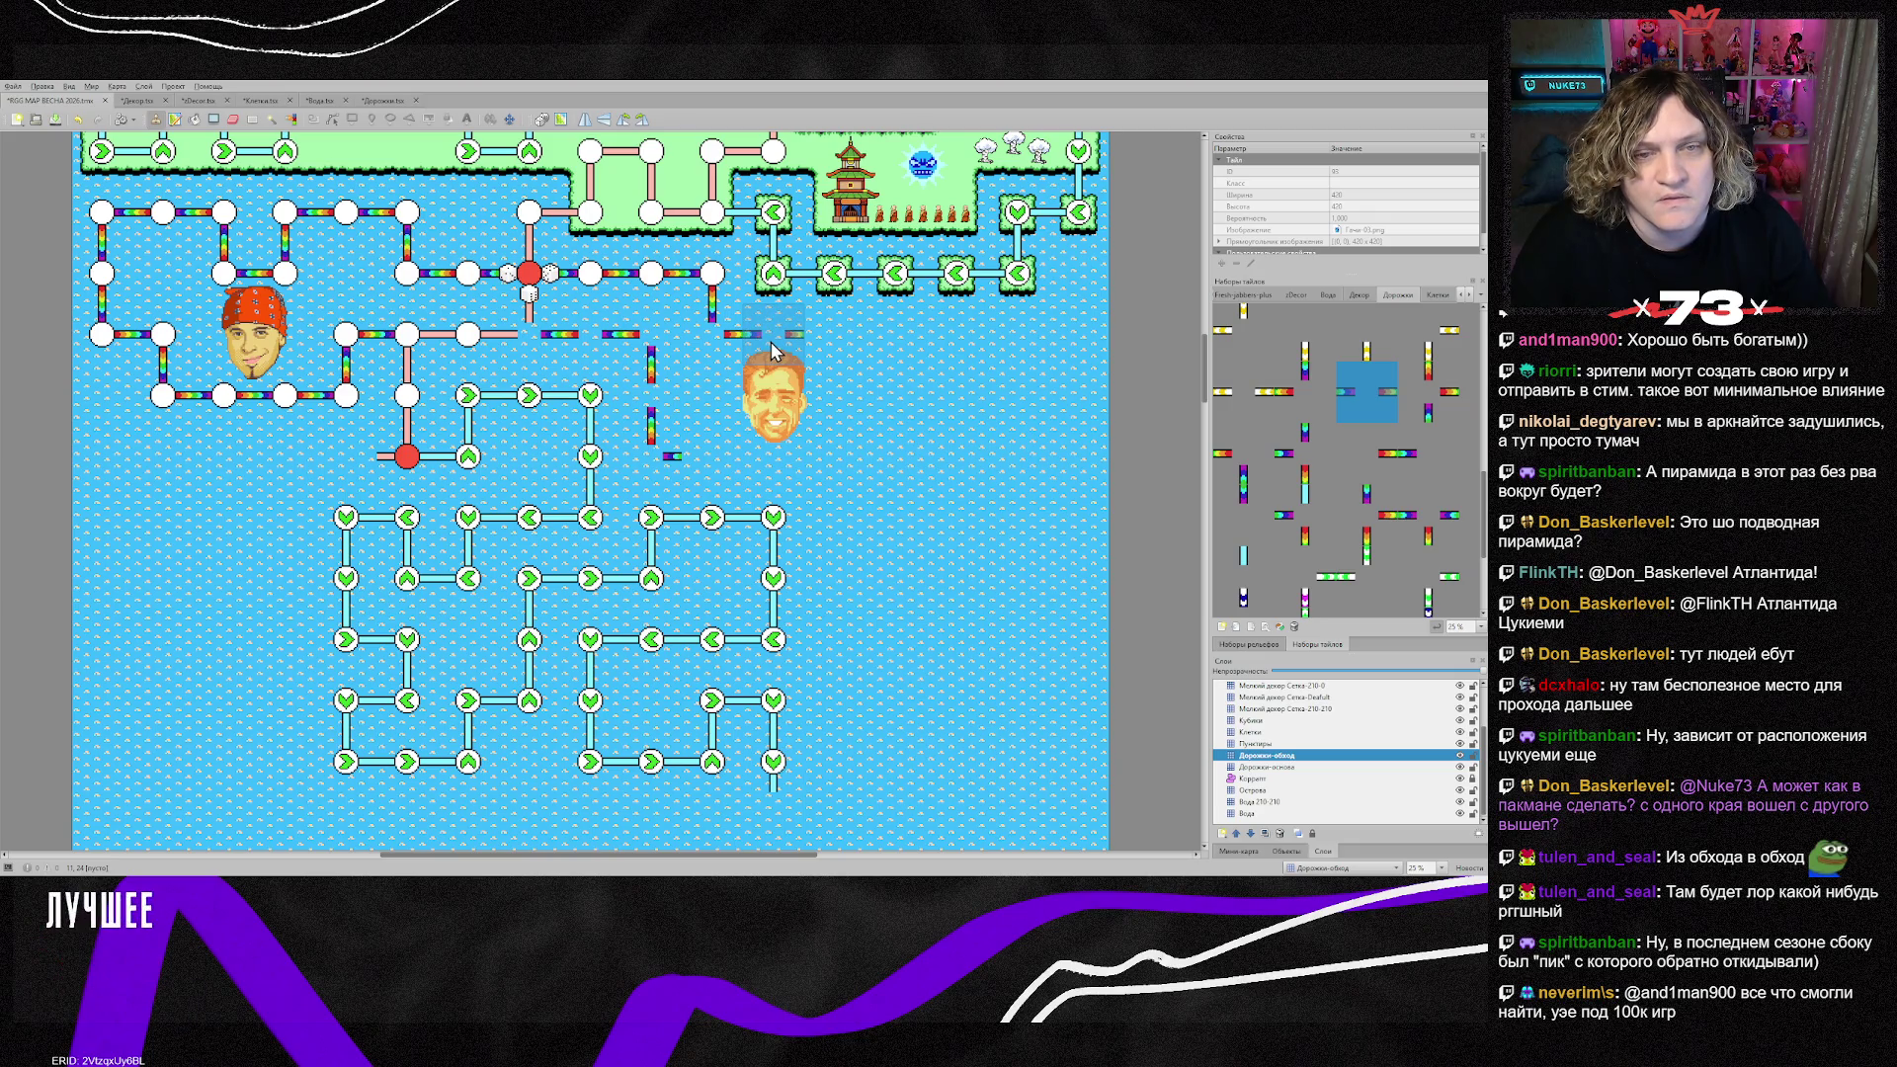
pyautogui.click(771, 342)
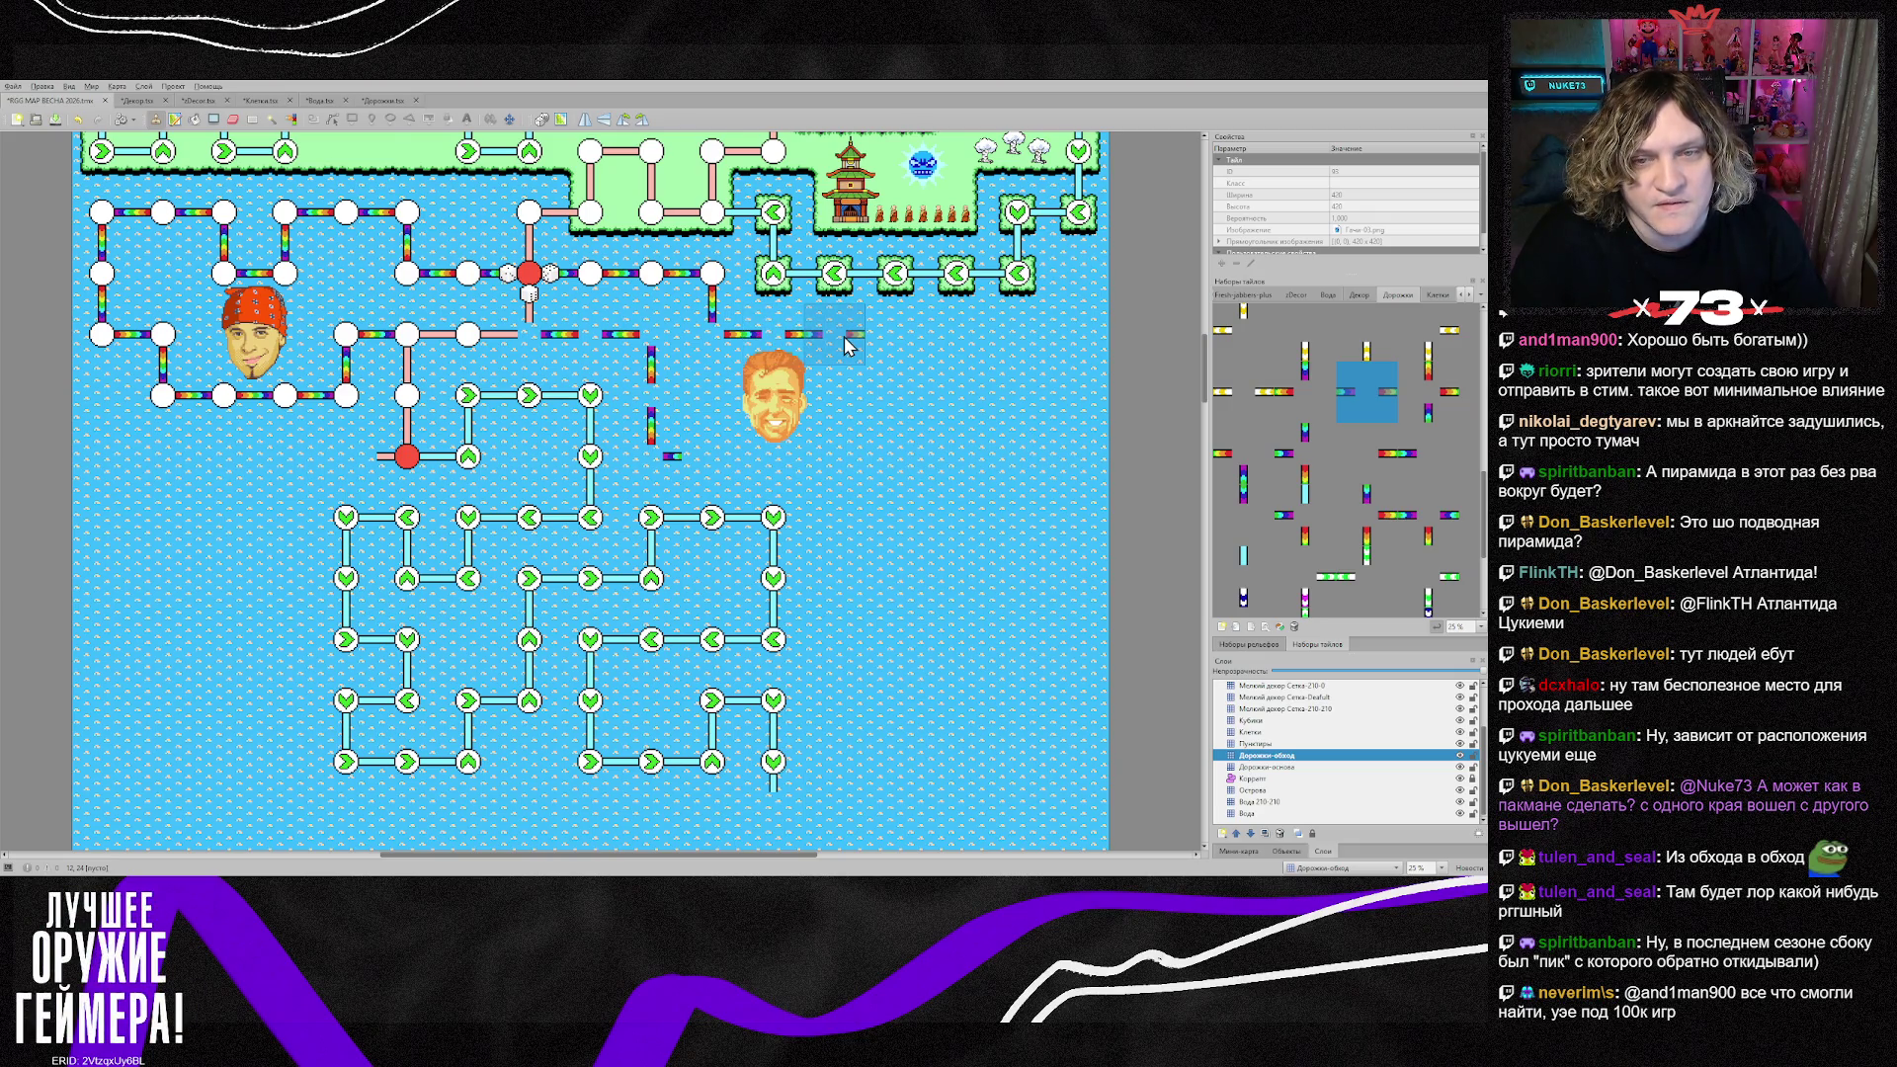
pyautogui.click(848, 342)
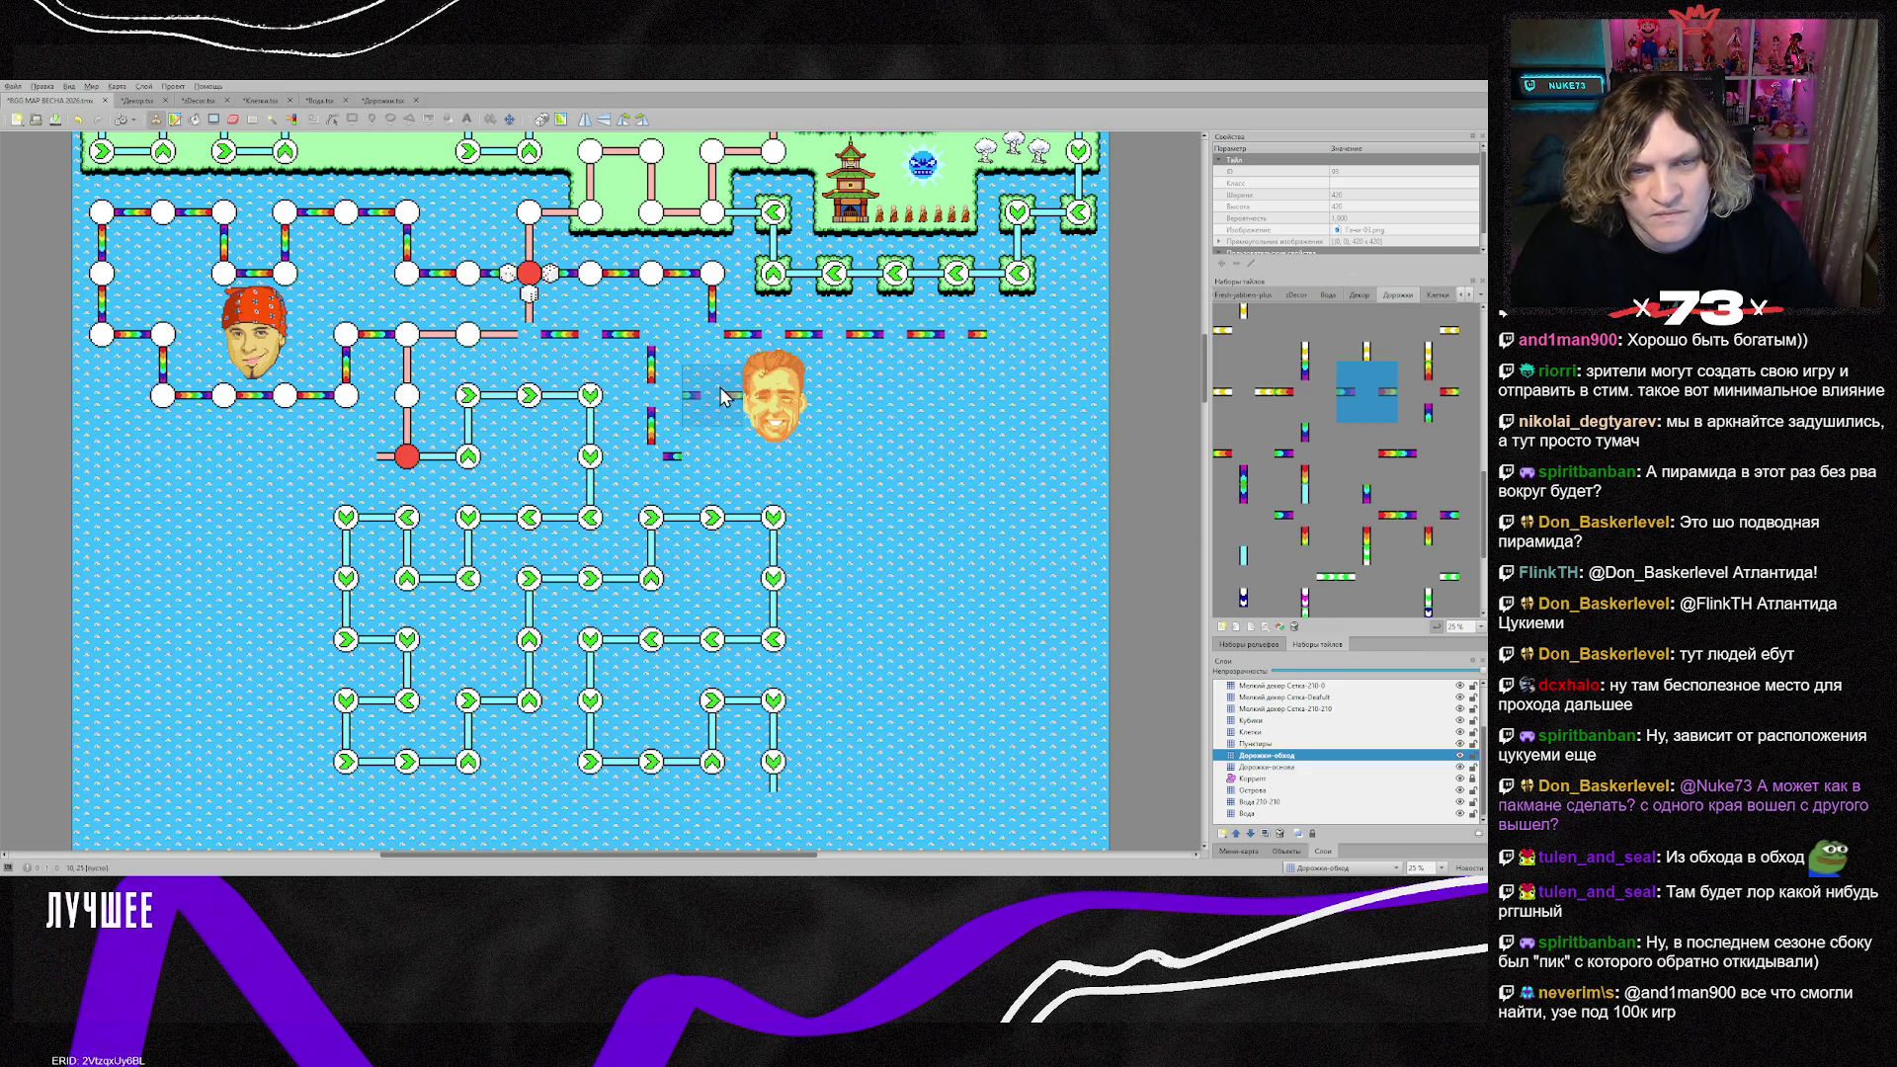
# Step: Add a corner piece at the row's end, turning the path down with further pieces
pyautogui.click(1244, 453)
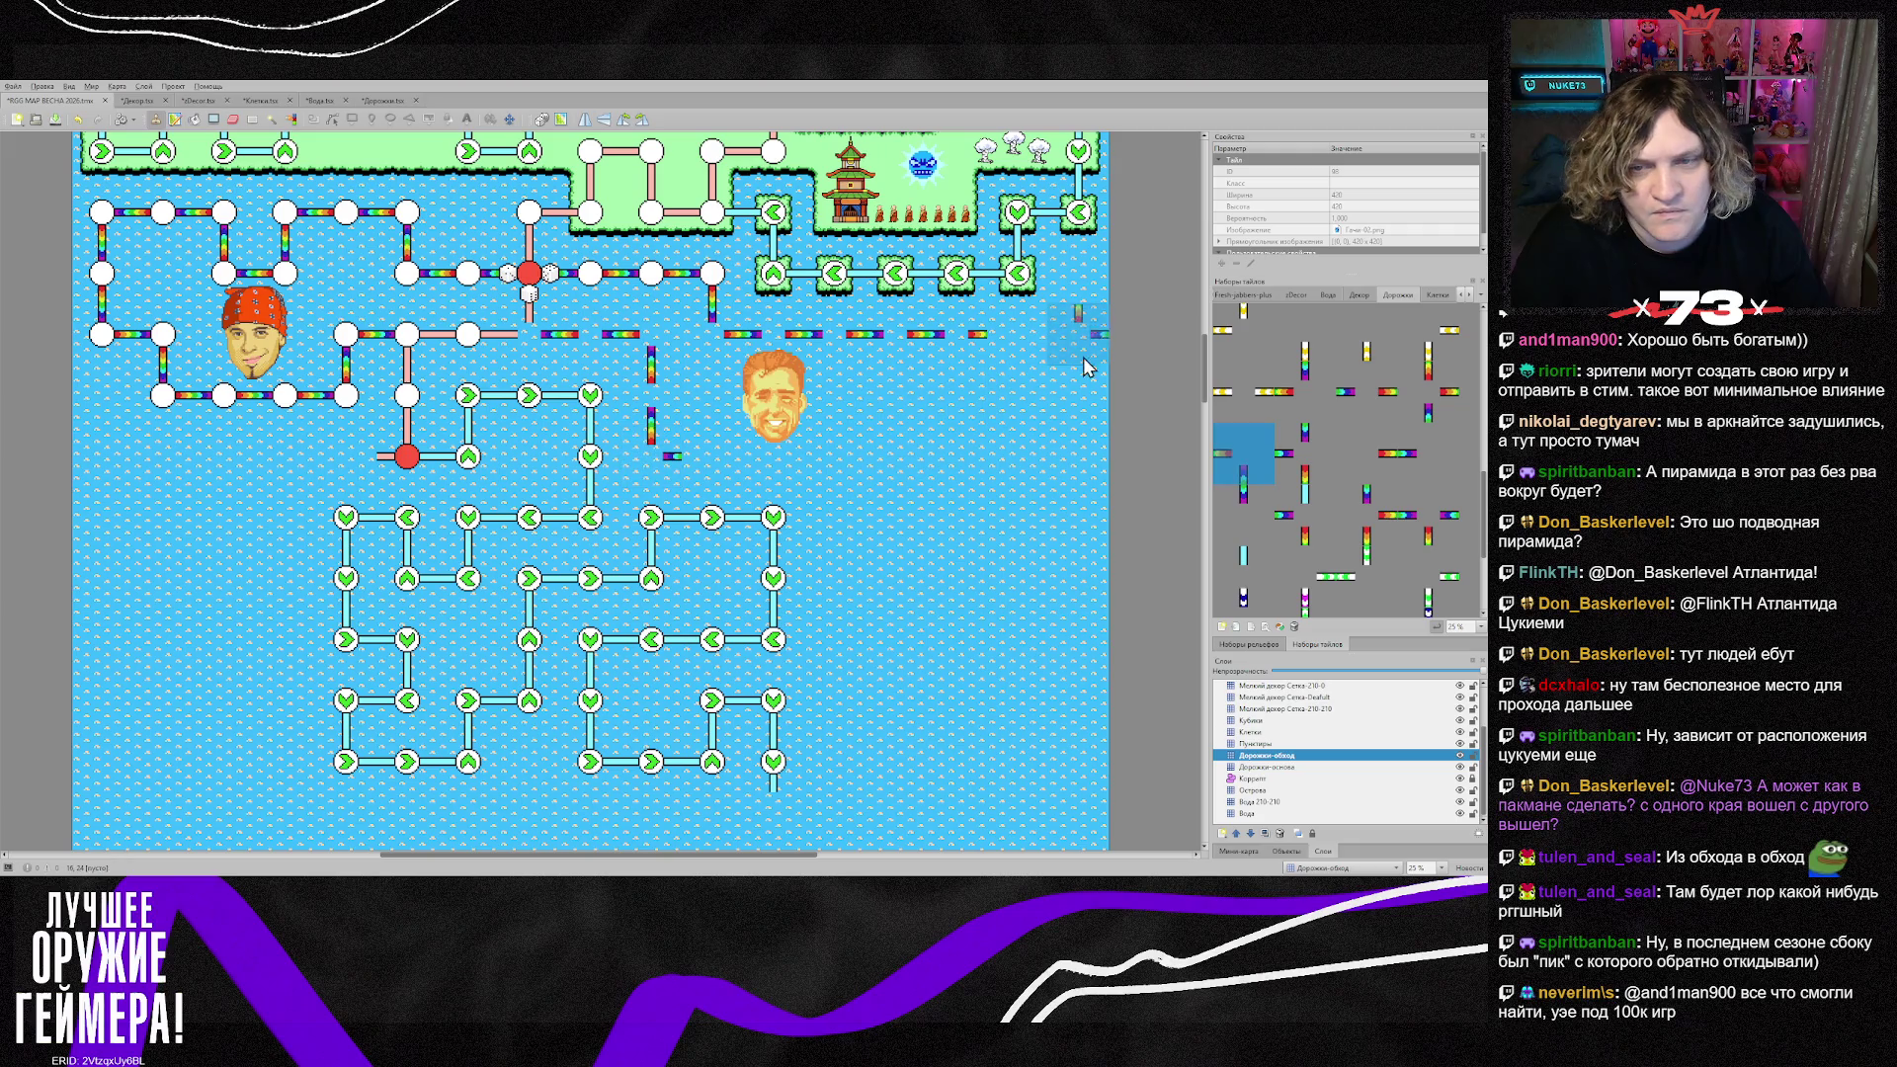
pyautogui.click(1018, 340)
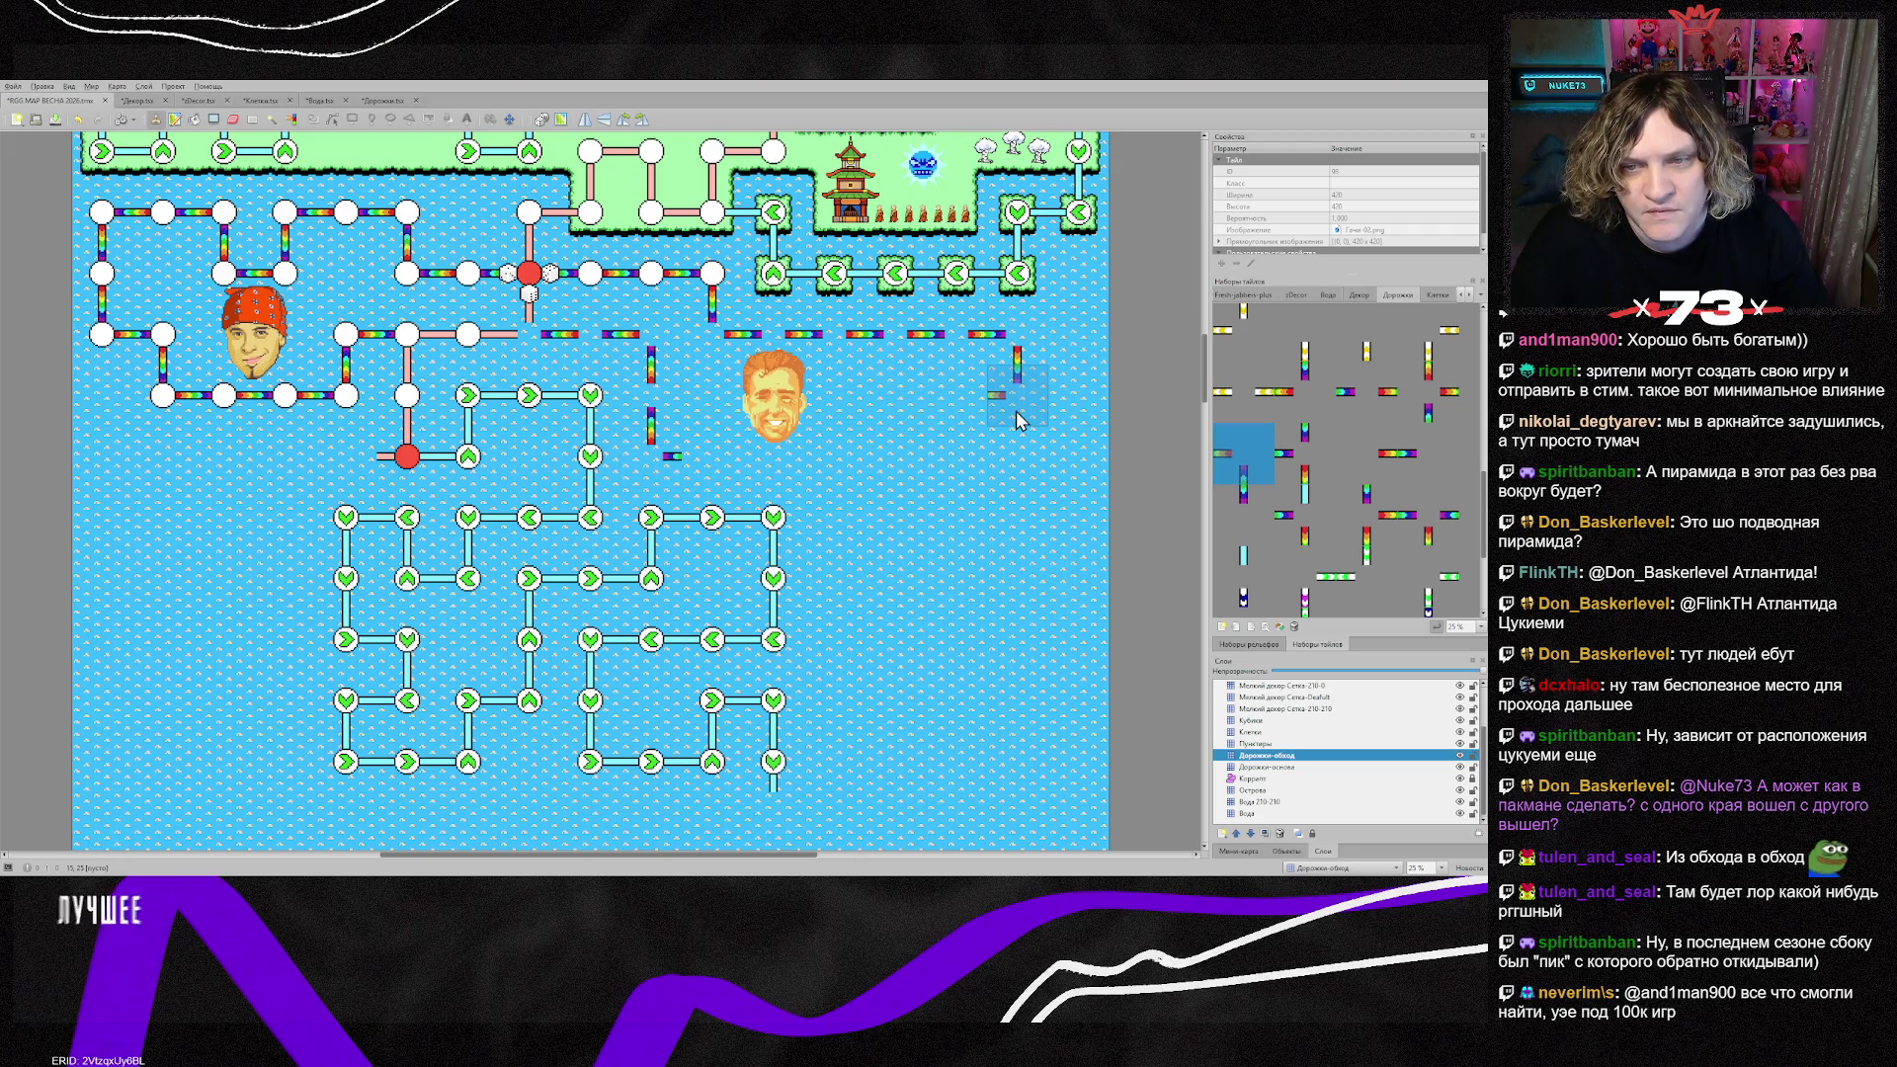
pyautogui.click(1016, 411)
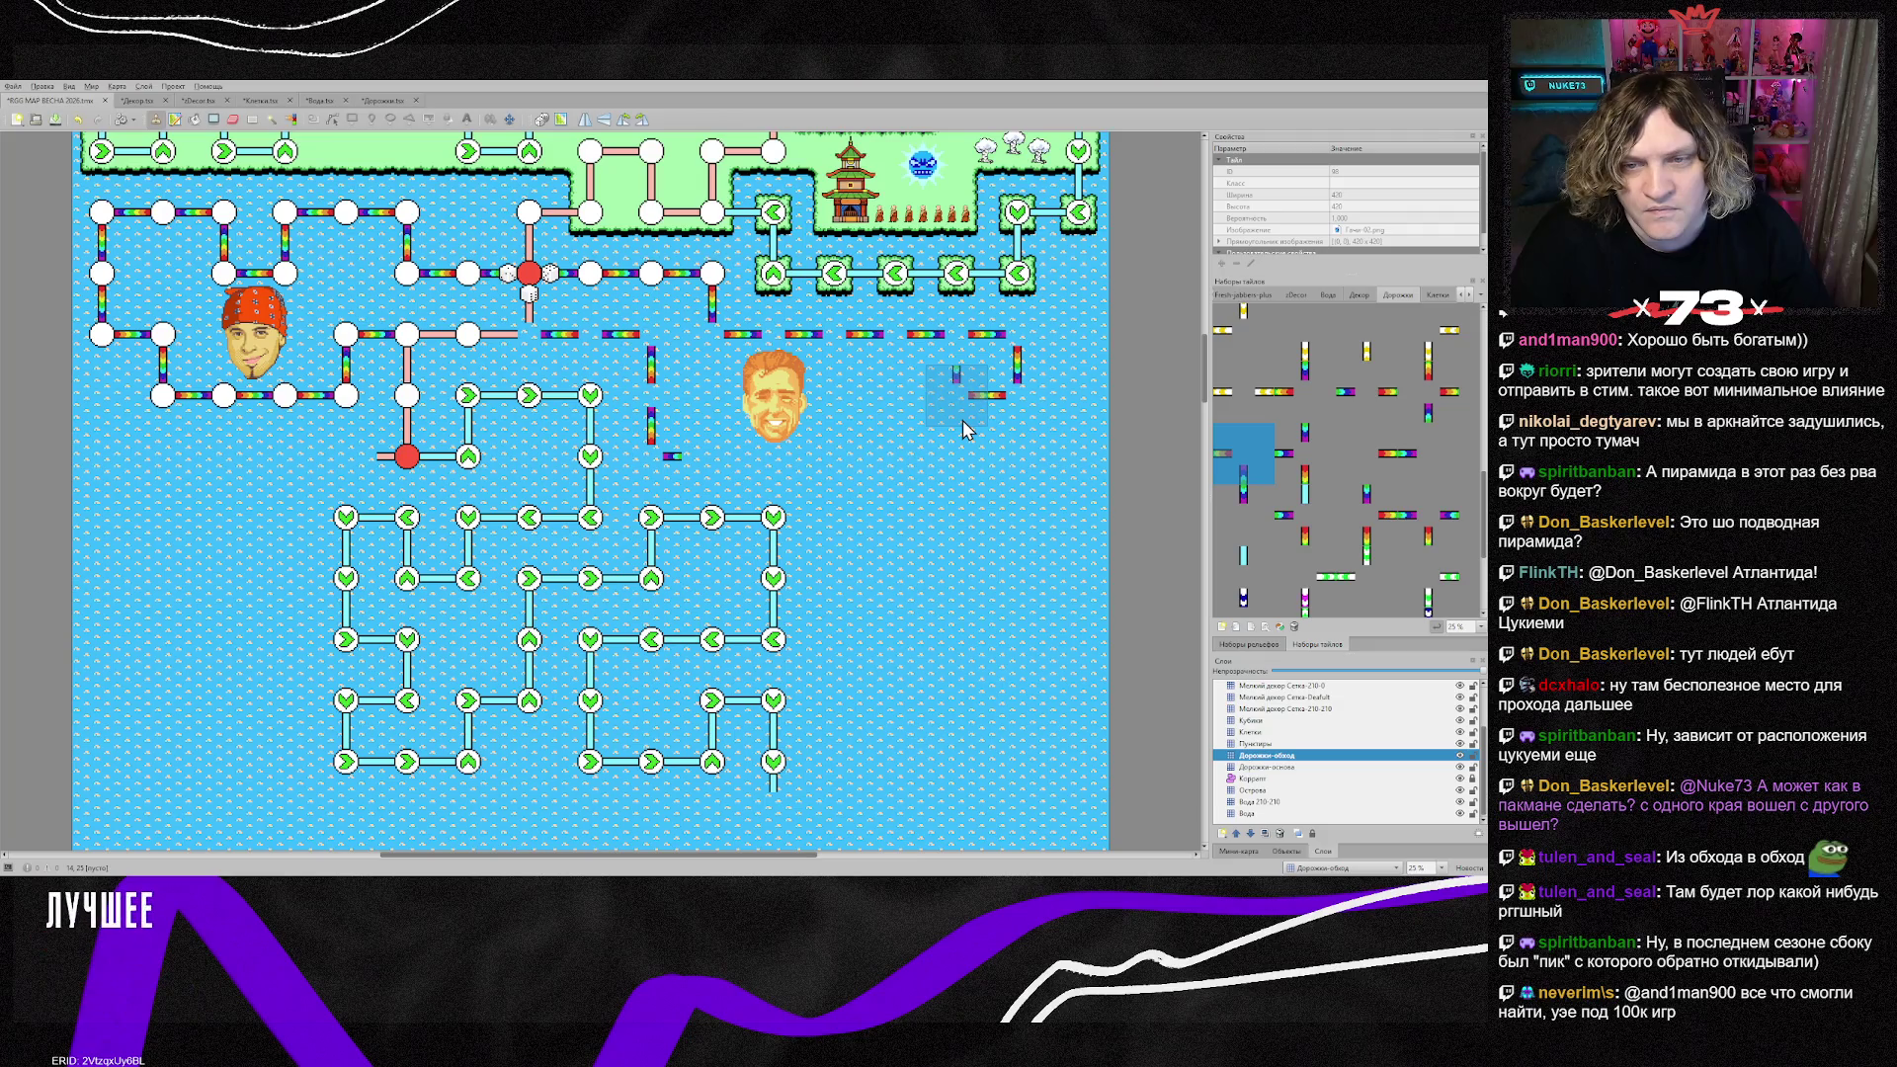
pyautogui.click(963, 419)
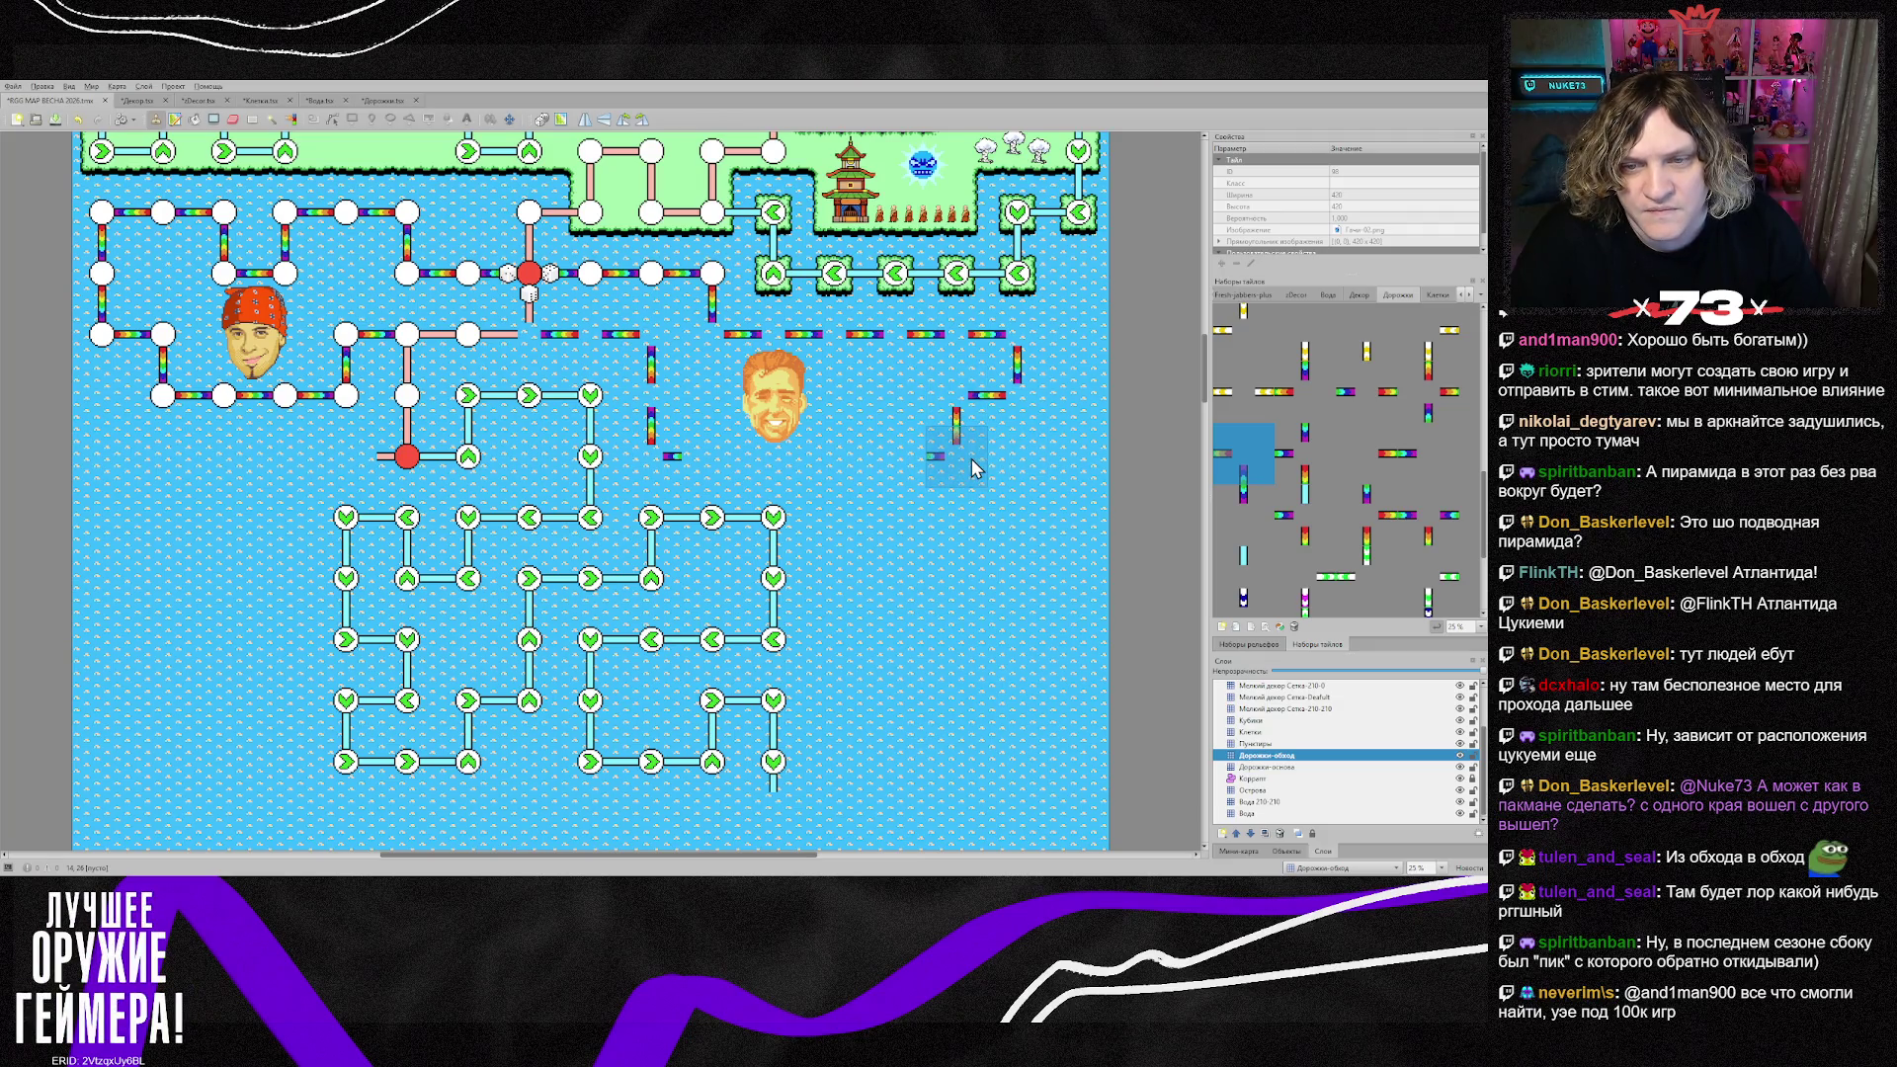
pyautogui.click(974, 467)
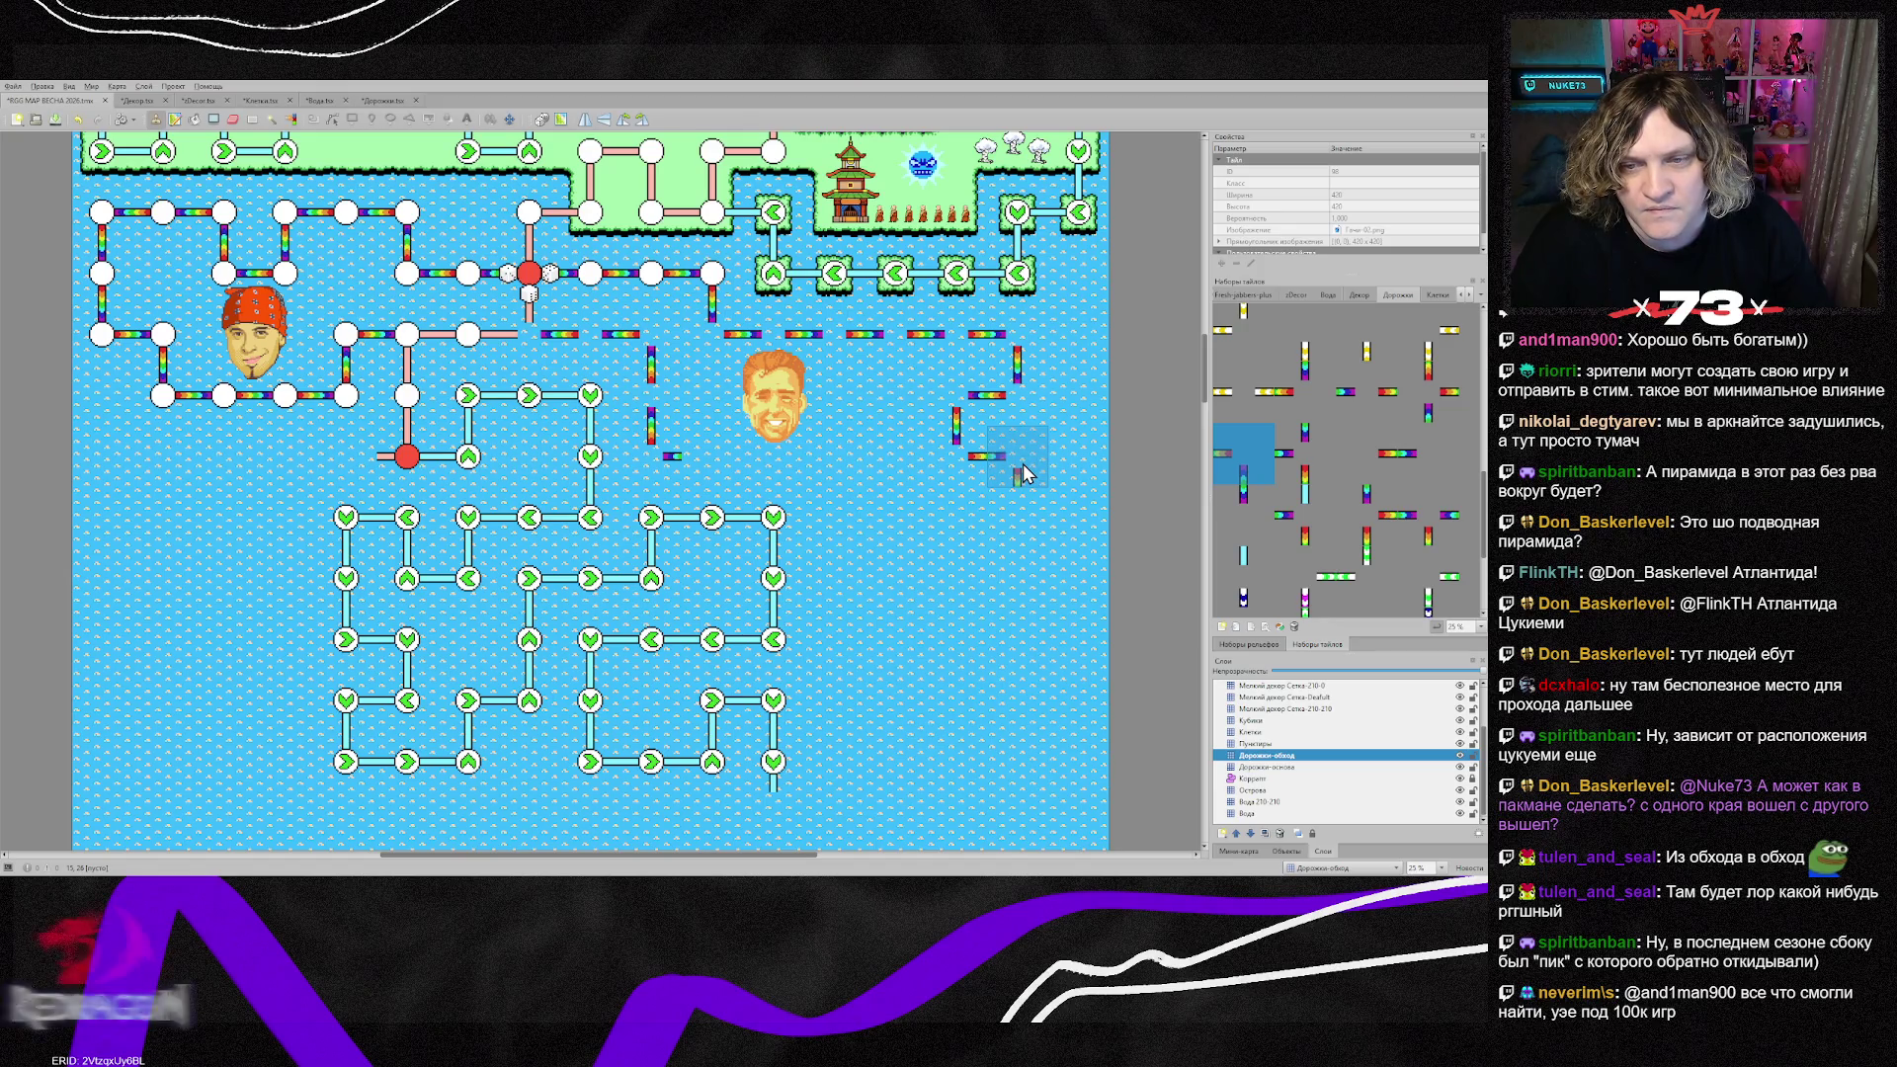
pyautogui.click(1024, 474)
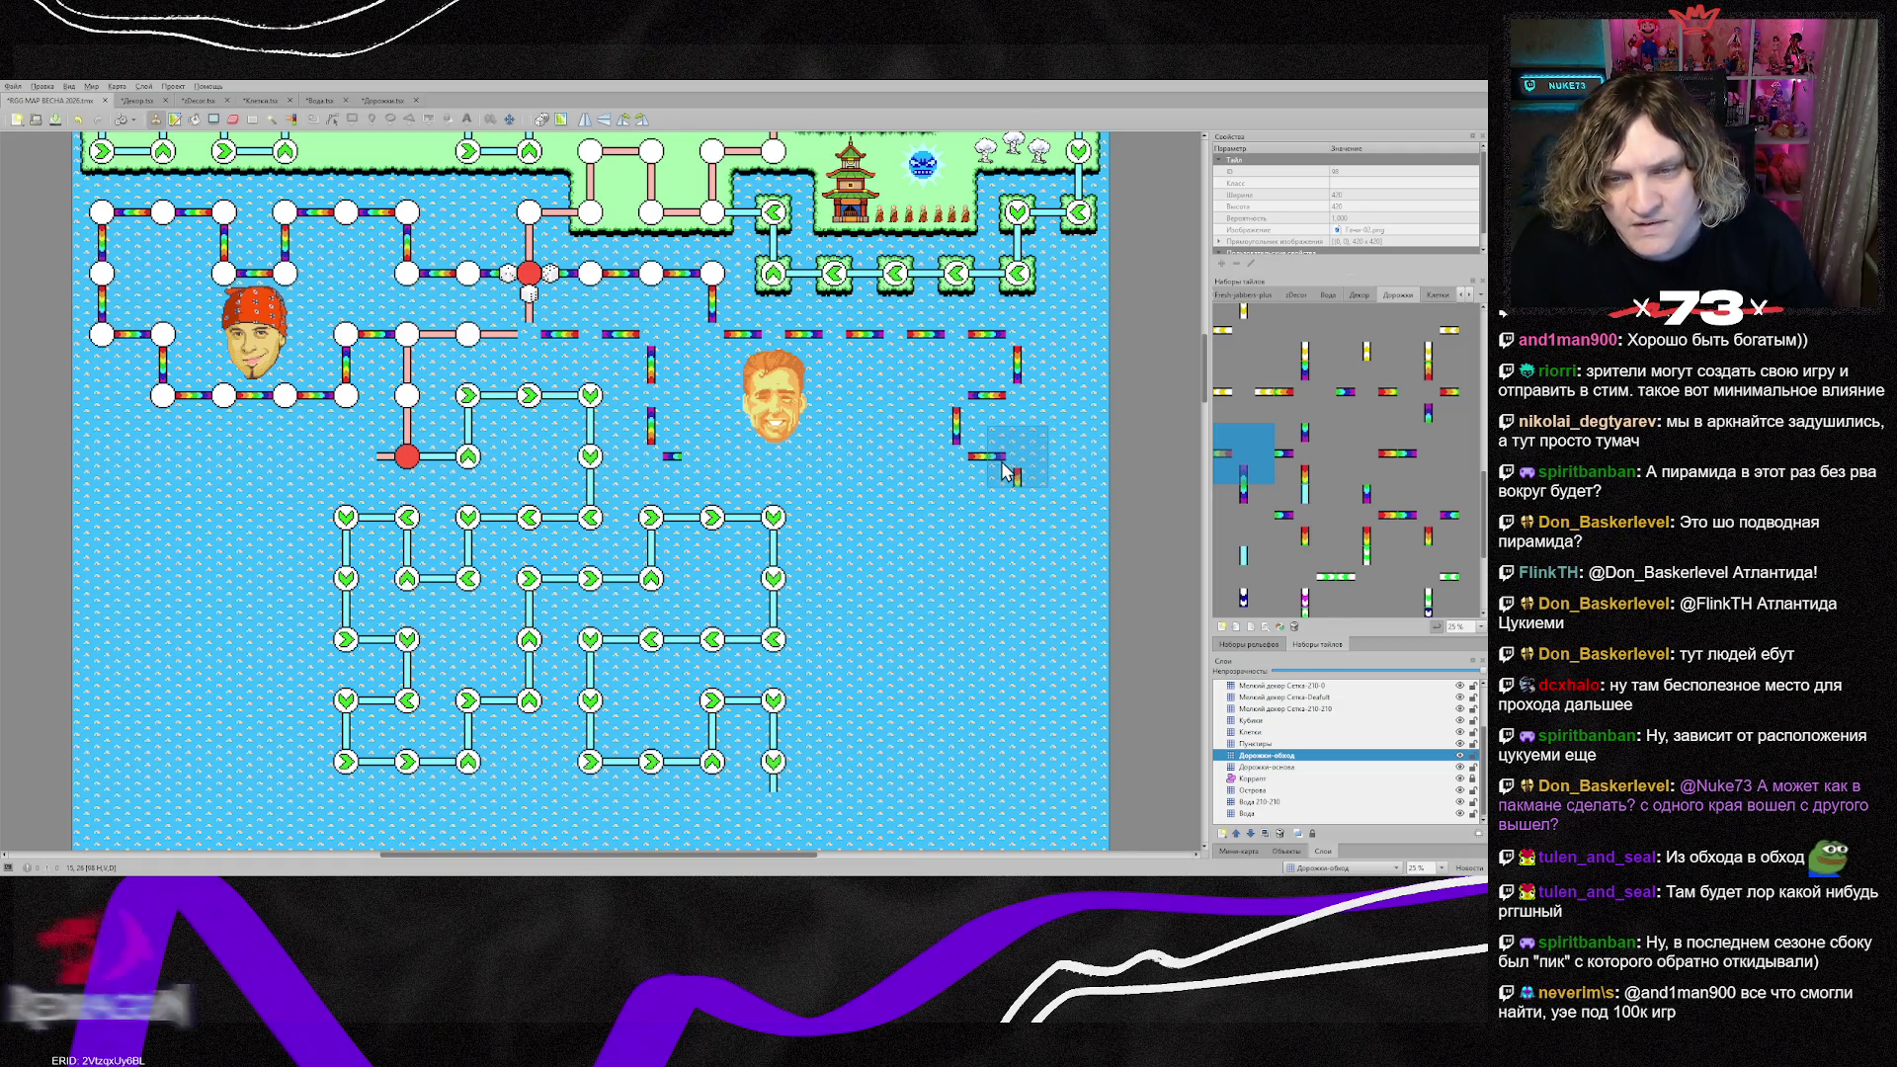
# Step: Swap in a horizontal piece and add vertical and rotated horizontal pieces further right
pyautogui.rightClick(590, 334)
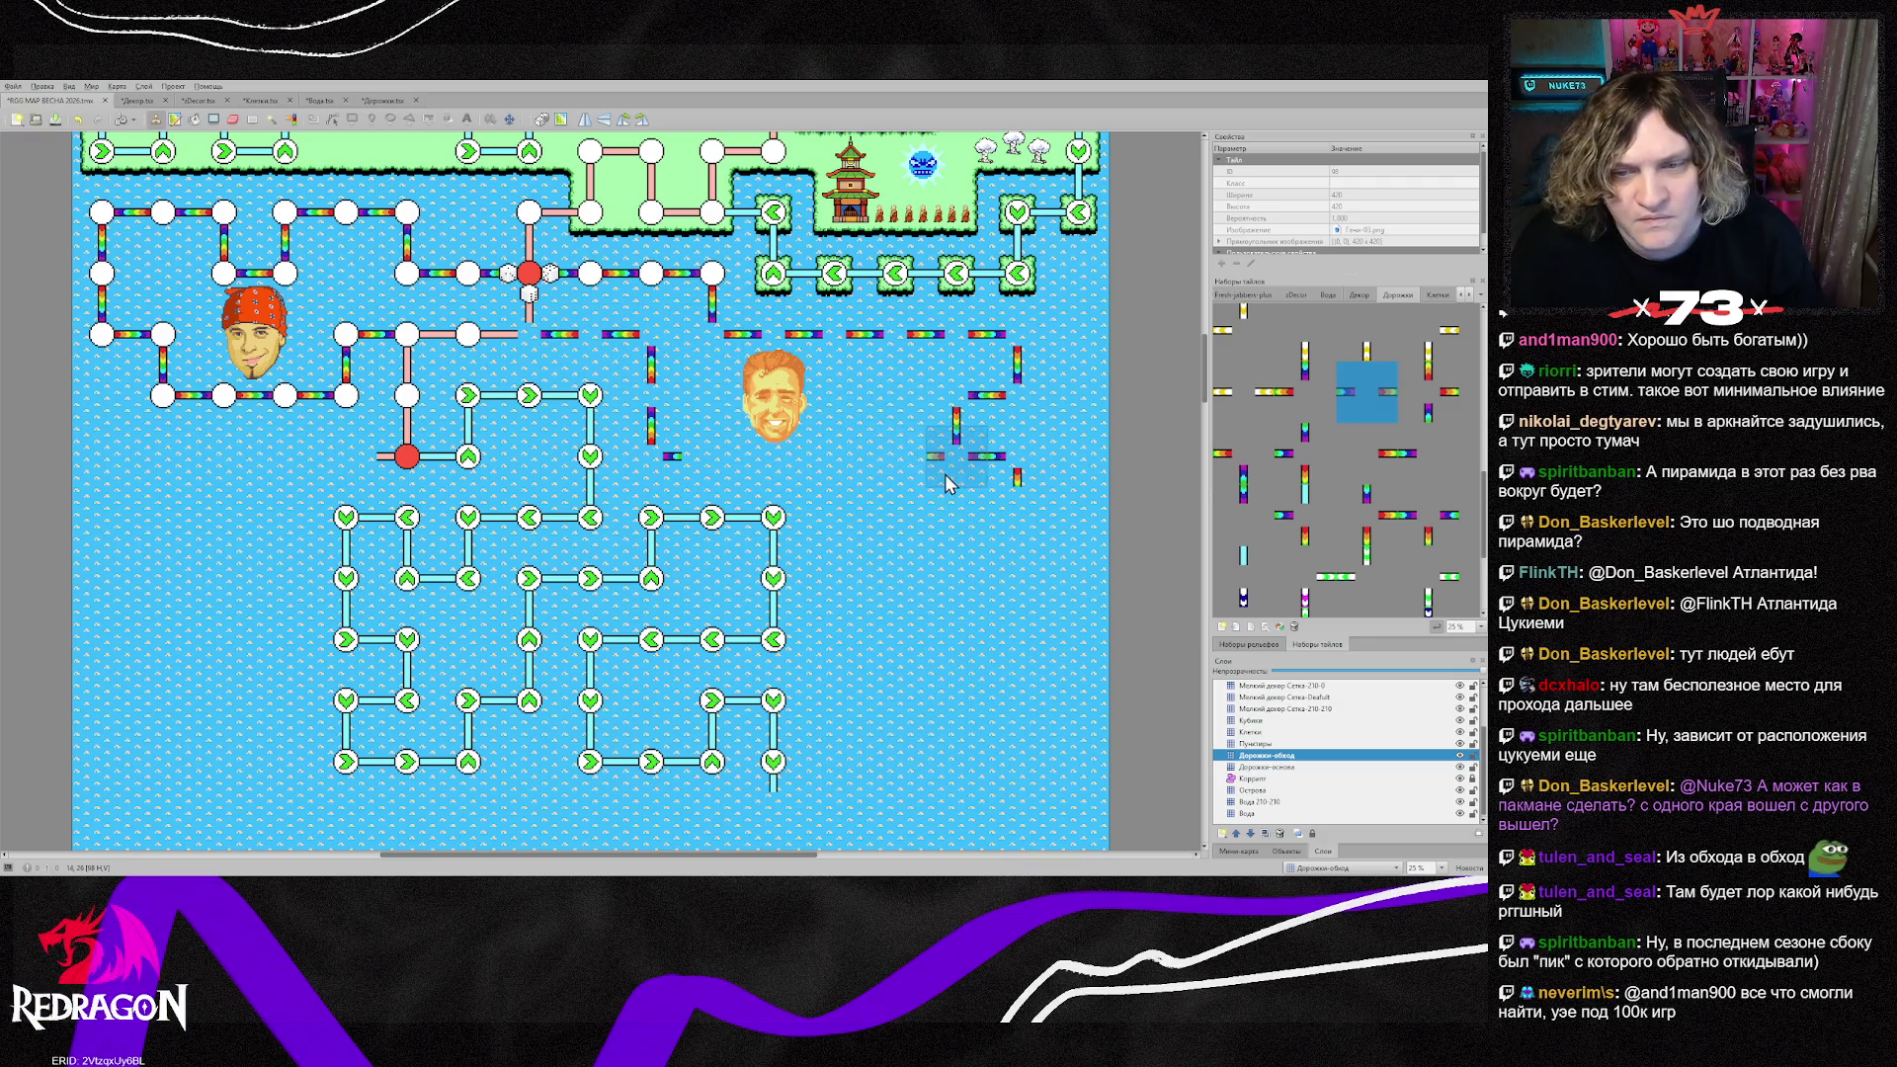
pyautogui.click(1012, 476)
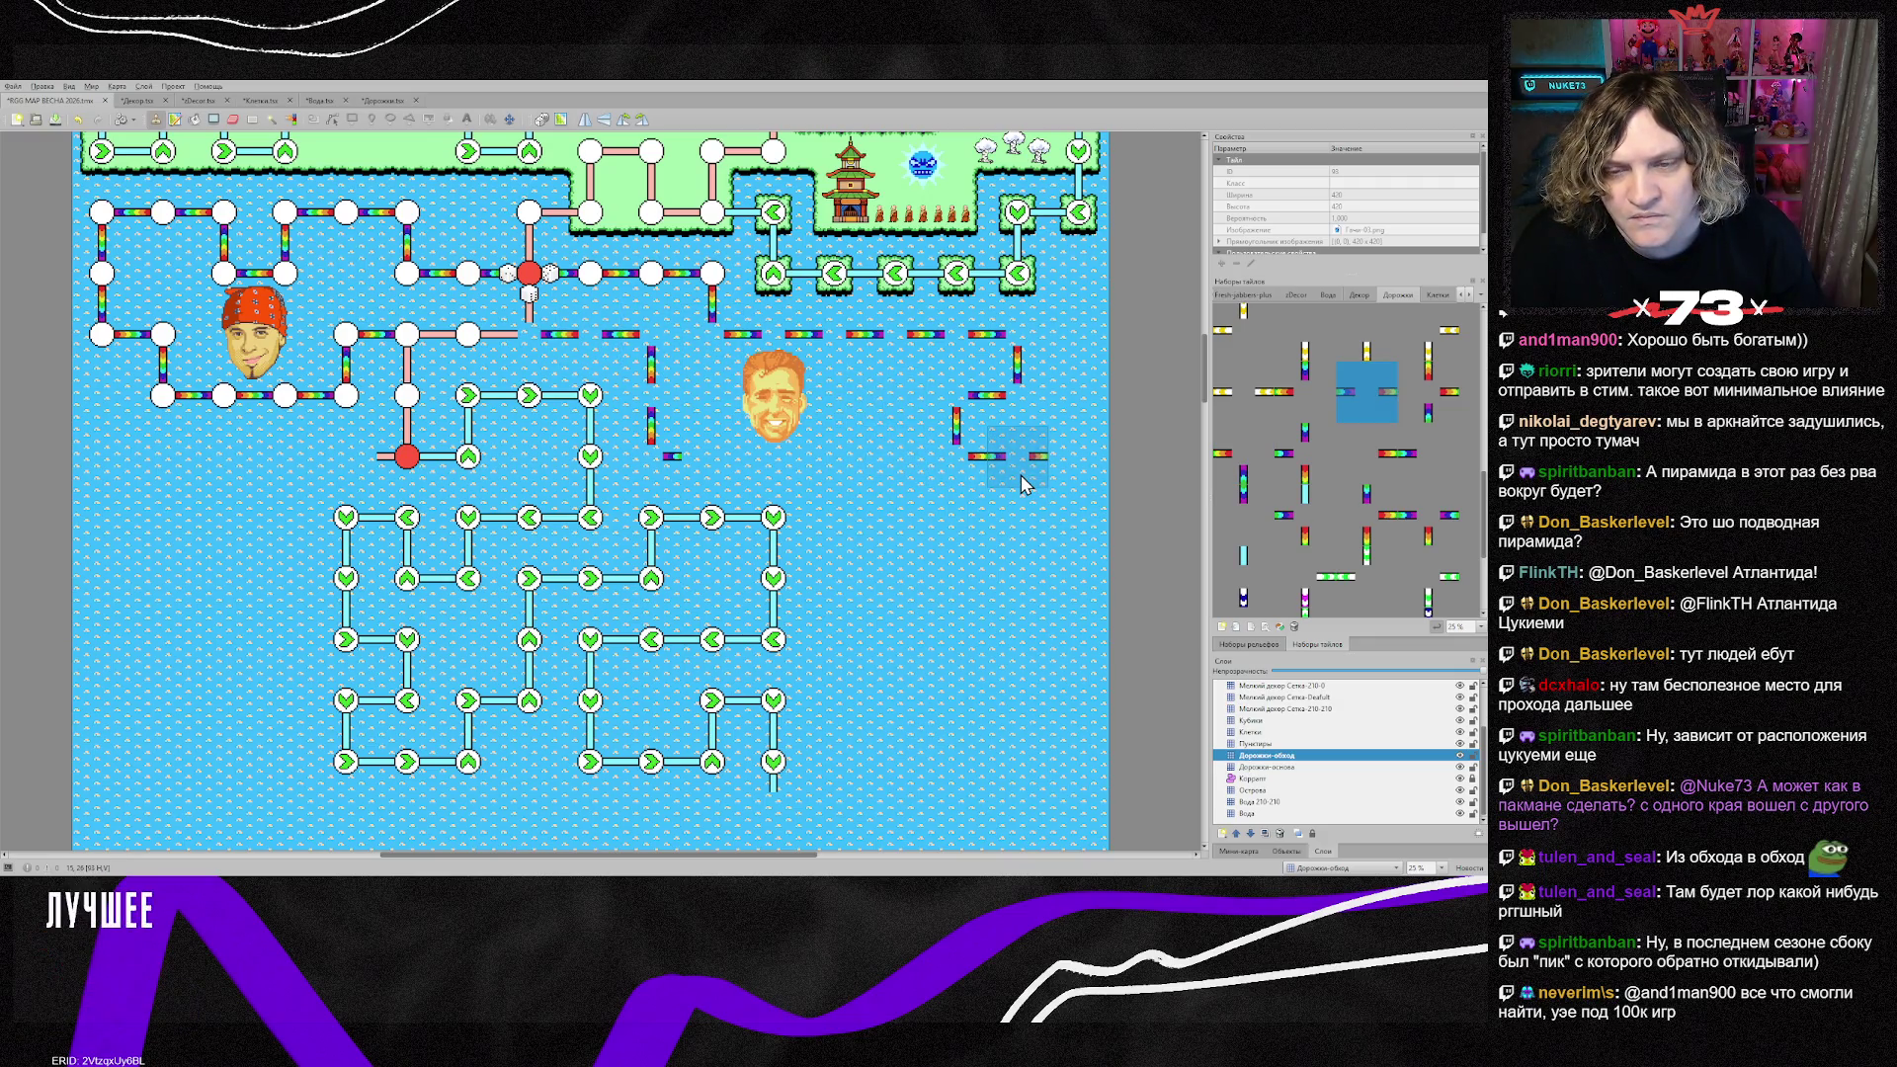
pyautogui.rightClick(1062, 469)
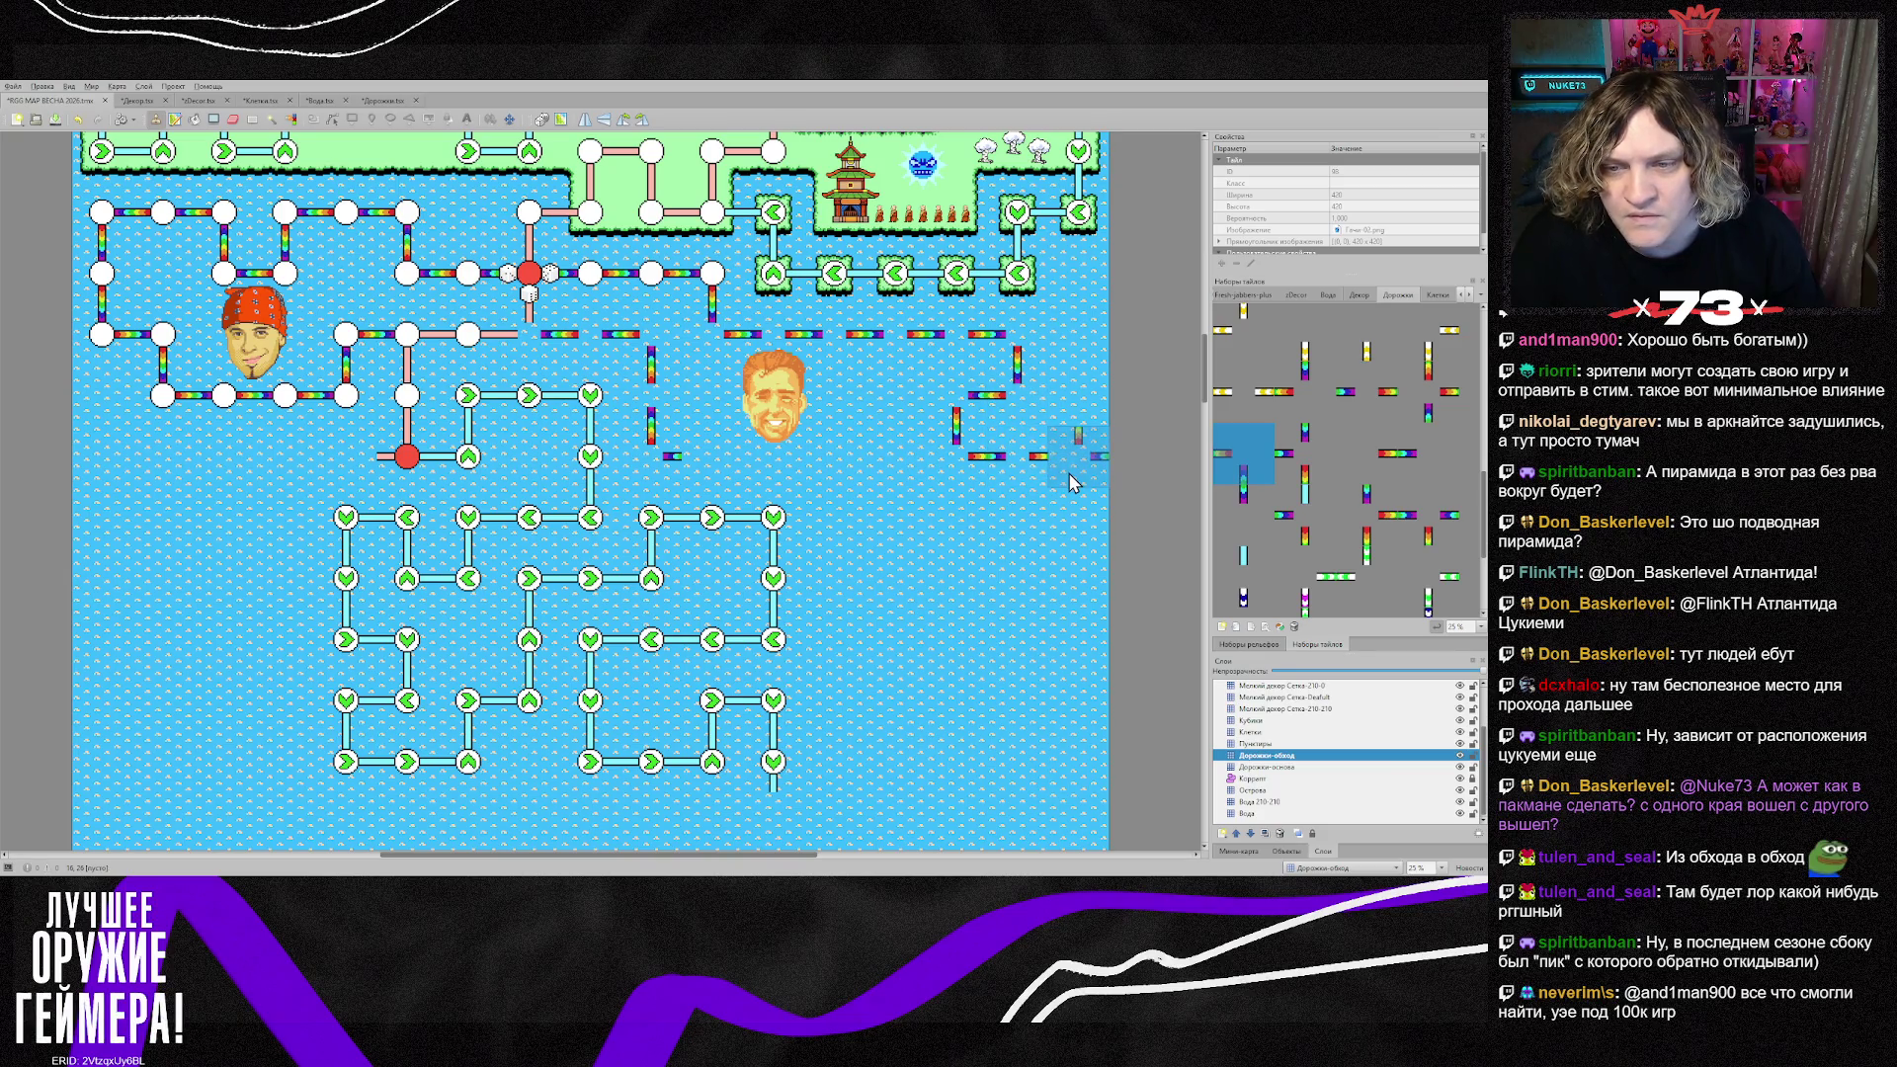
pyautogui.click(1075, 482)
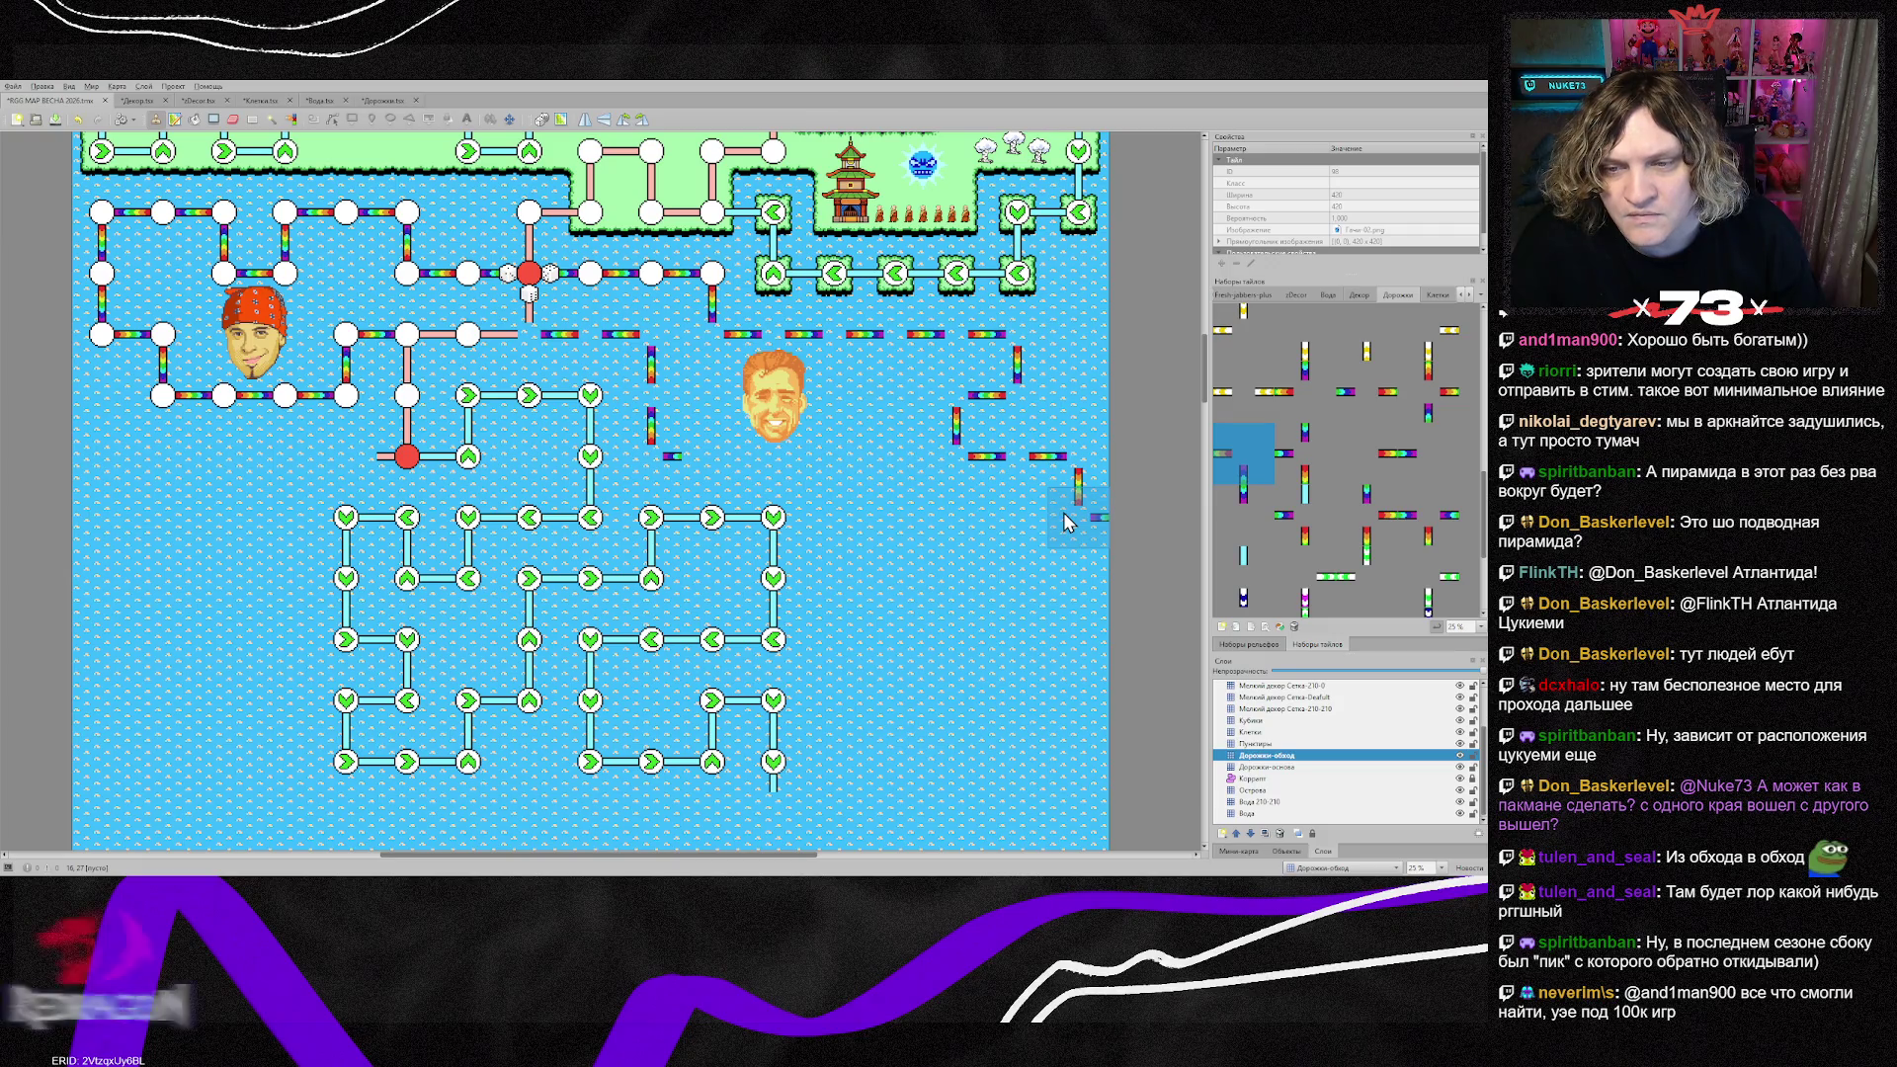
pyautogui.press('z')
pyautogui.click(1065, 522)
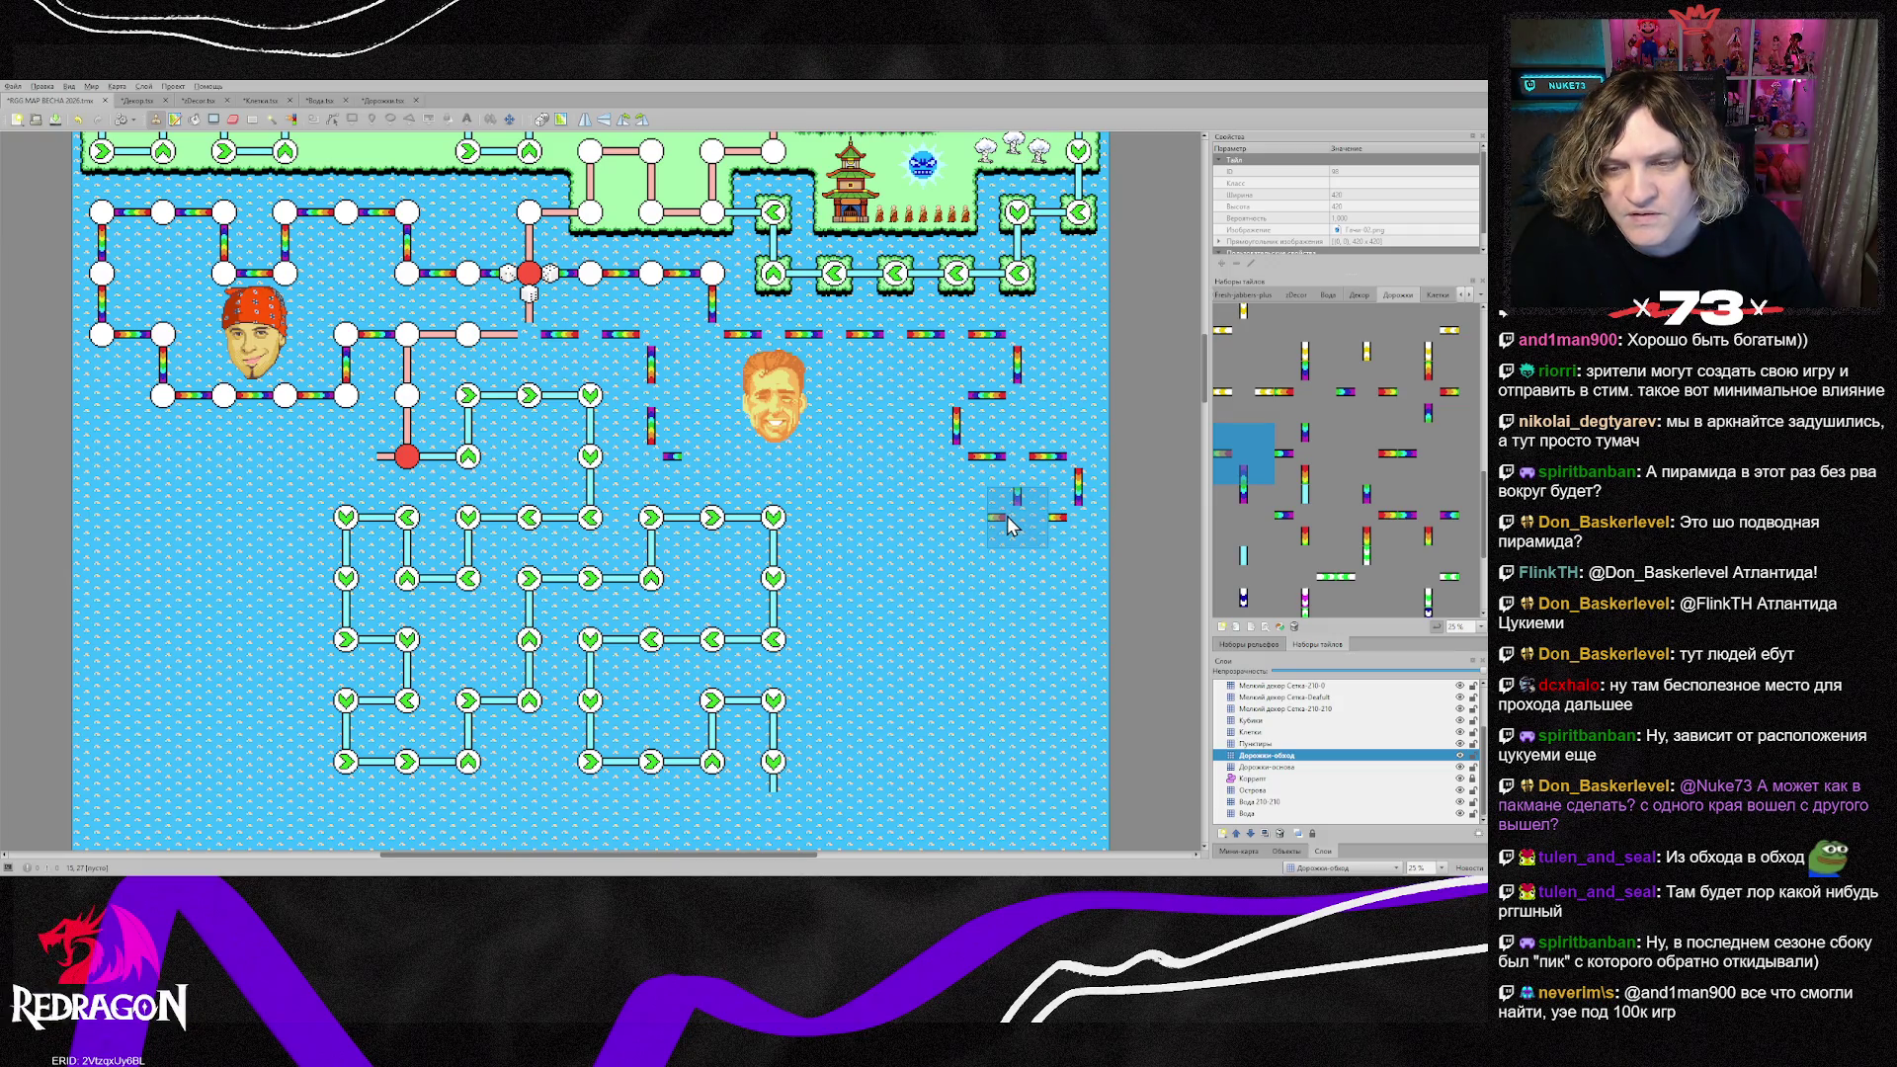
# Step: Lay a lower row of horizontal rainbow path pieces running left across the water
pyautogui.rightClick(1018, 522)
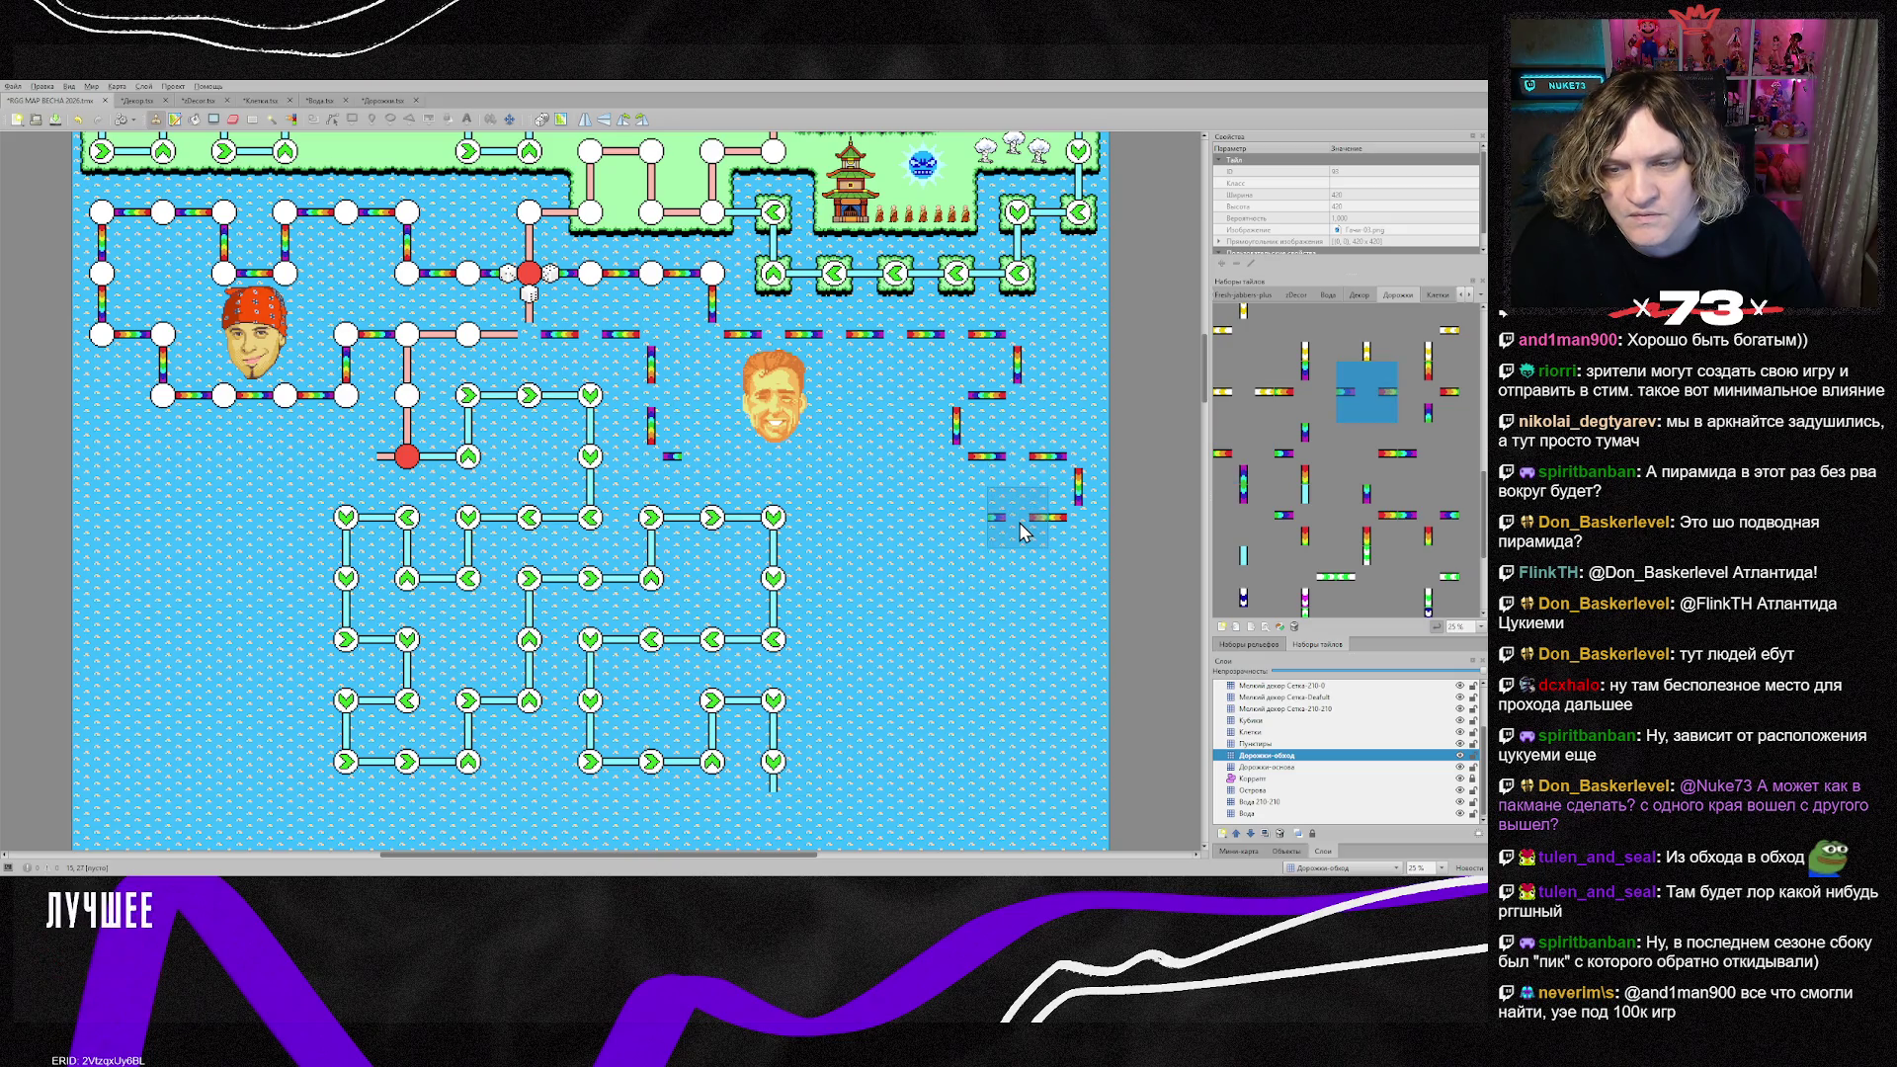
pyautogui.click(1018, 522)
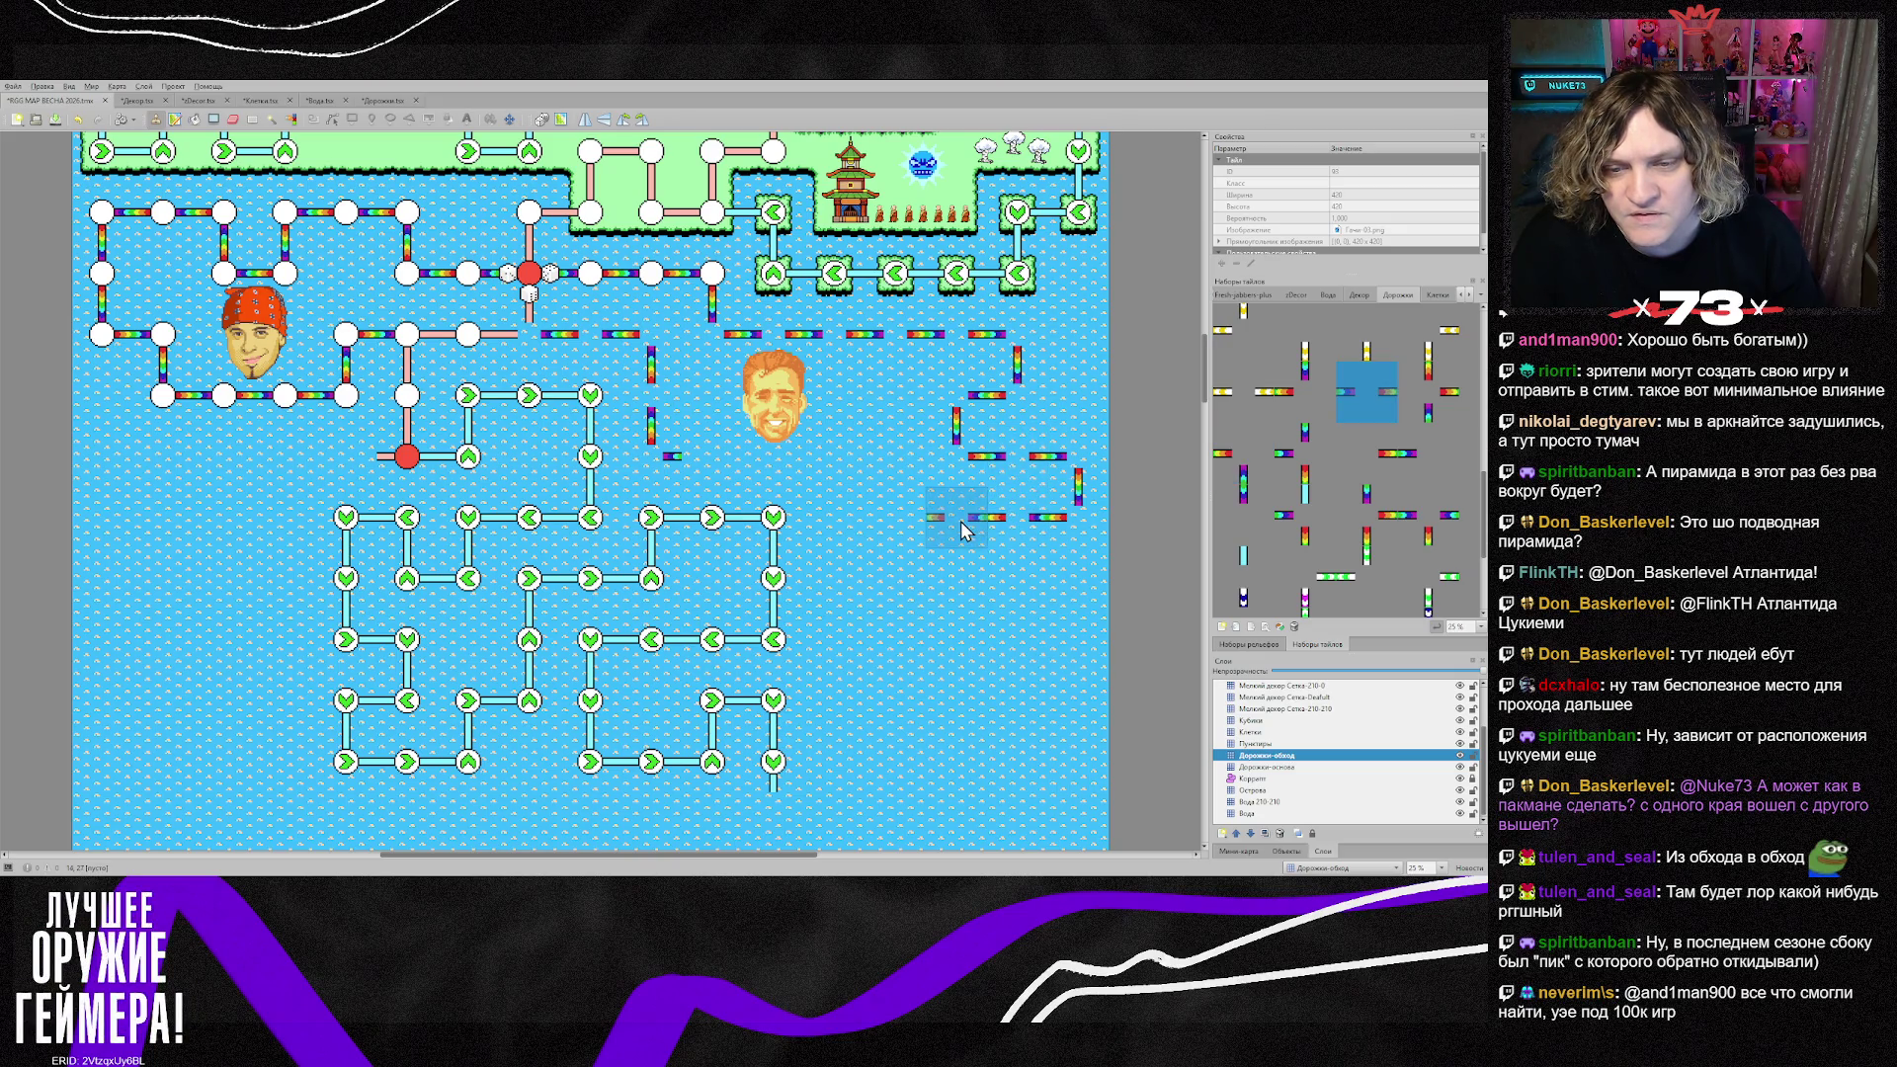
pyautogui.click(941, 522)
pyautogui.click(895, 530)
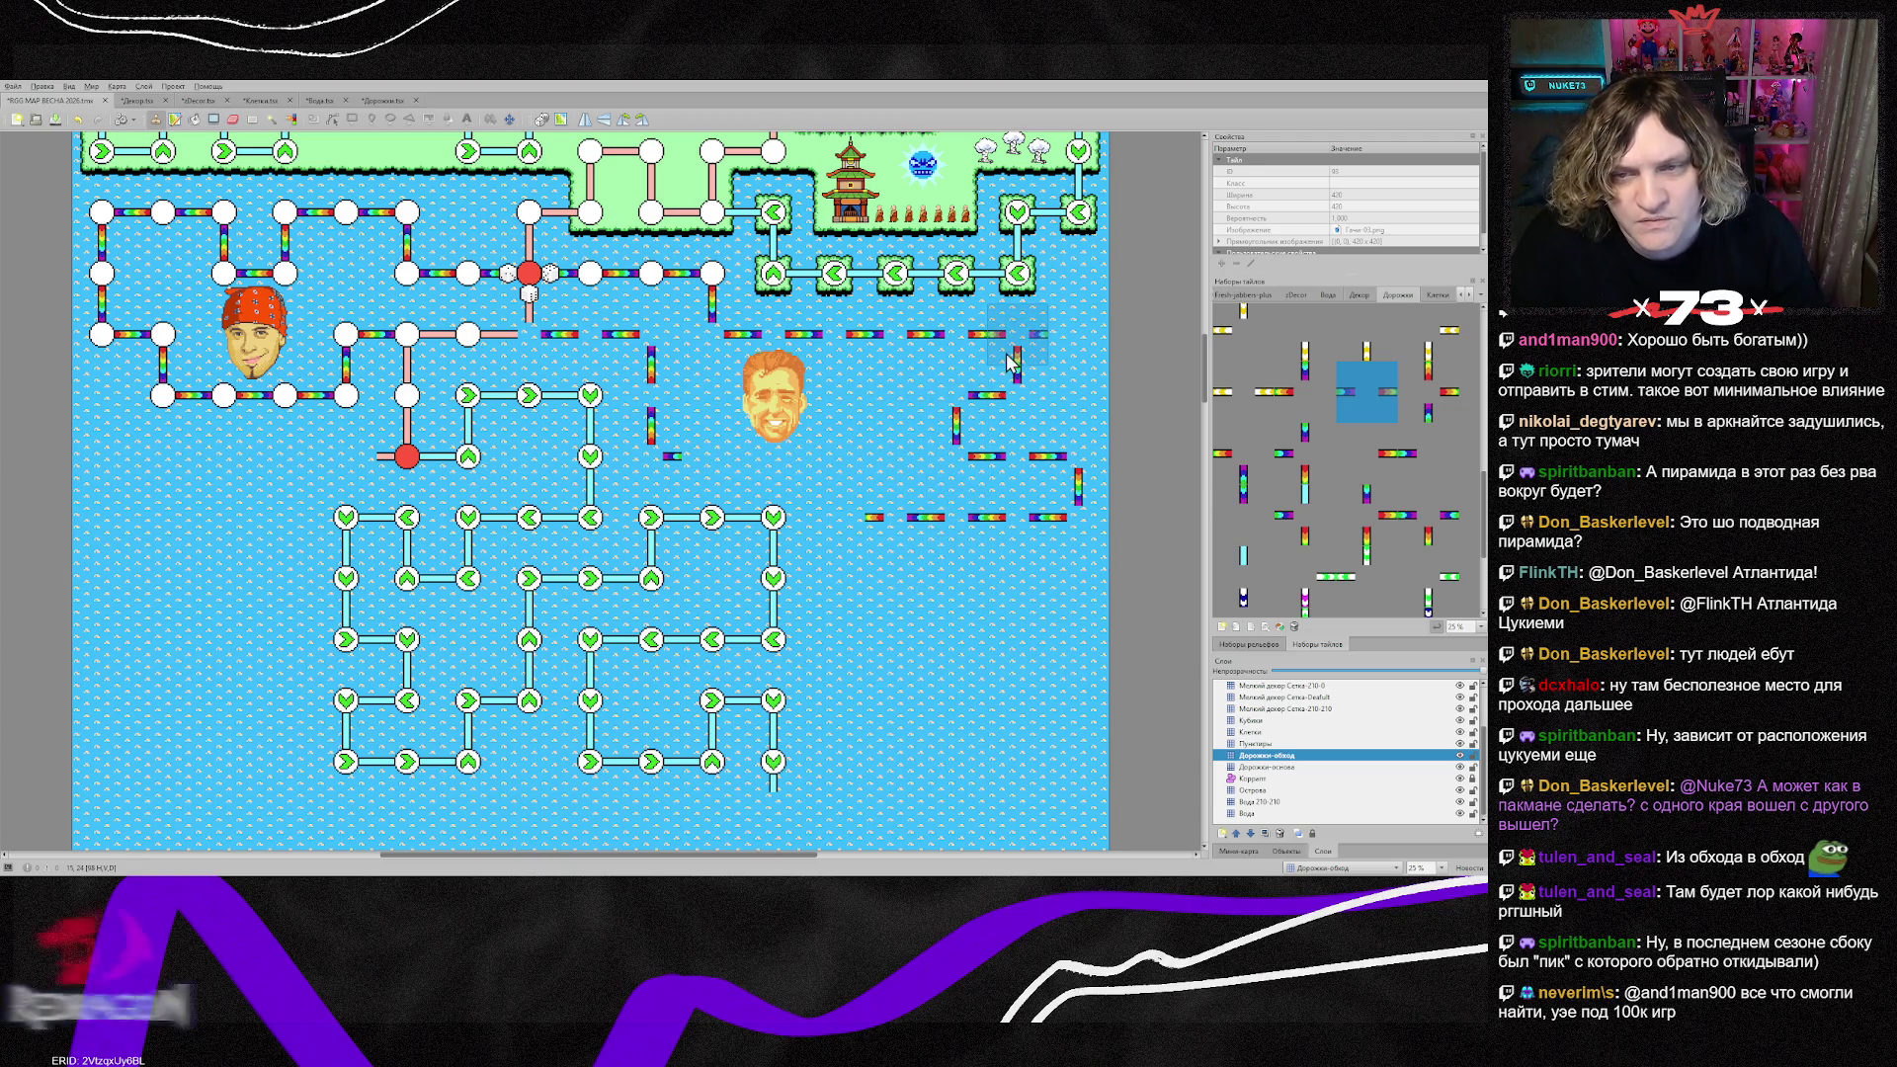
# Step: Place rotated corner pieces to turn the lower rainbow row and join it to the vertical path
pyautogui.rightClick(891, 528)
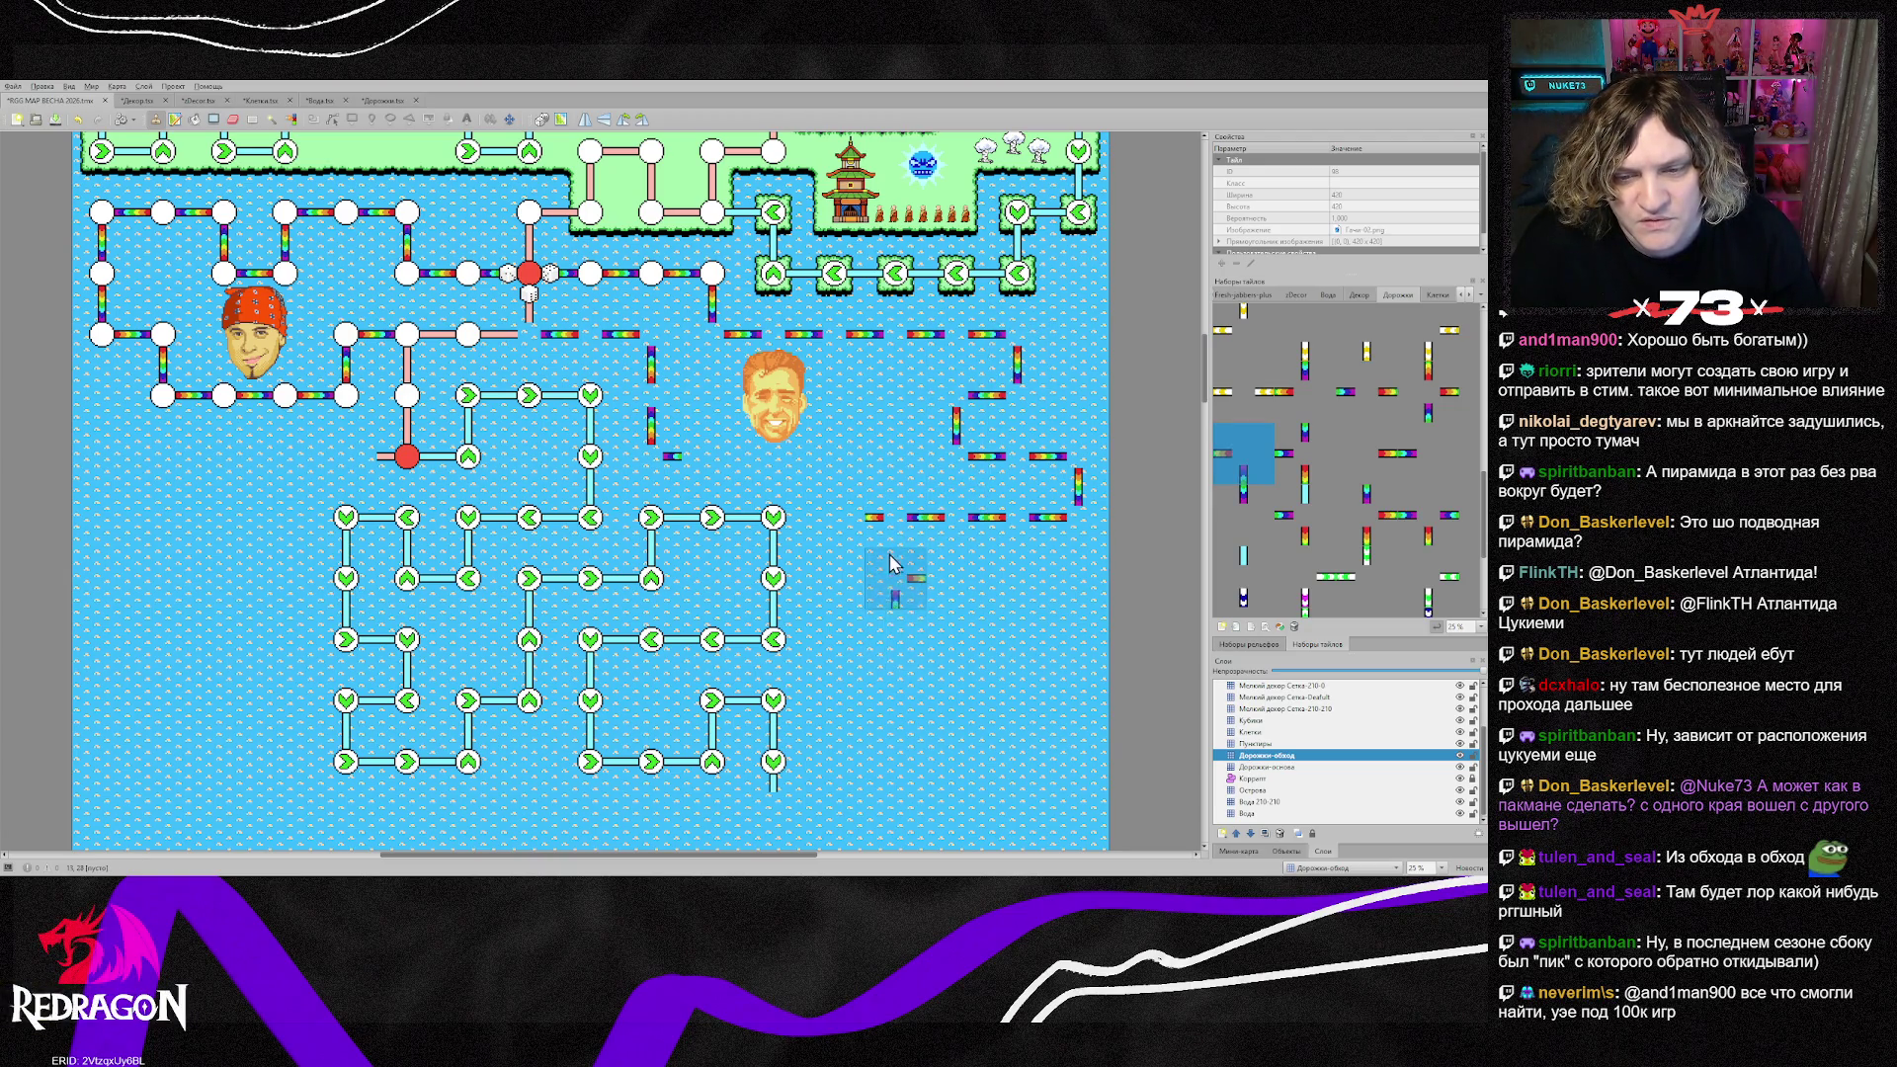
pyautogui.press('z')
pyautogui.press('z')
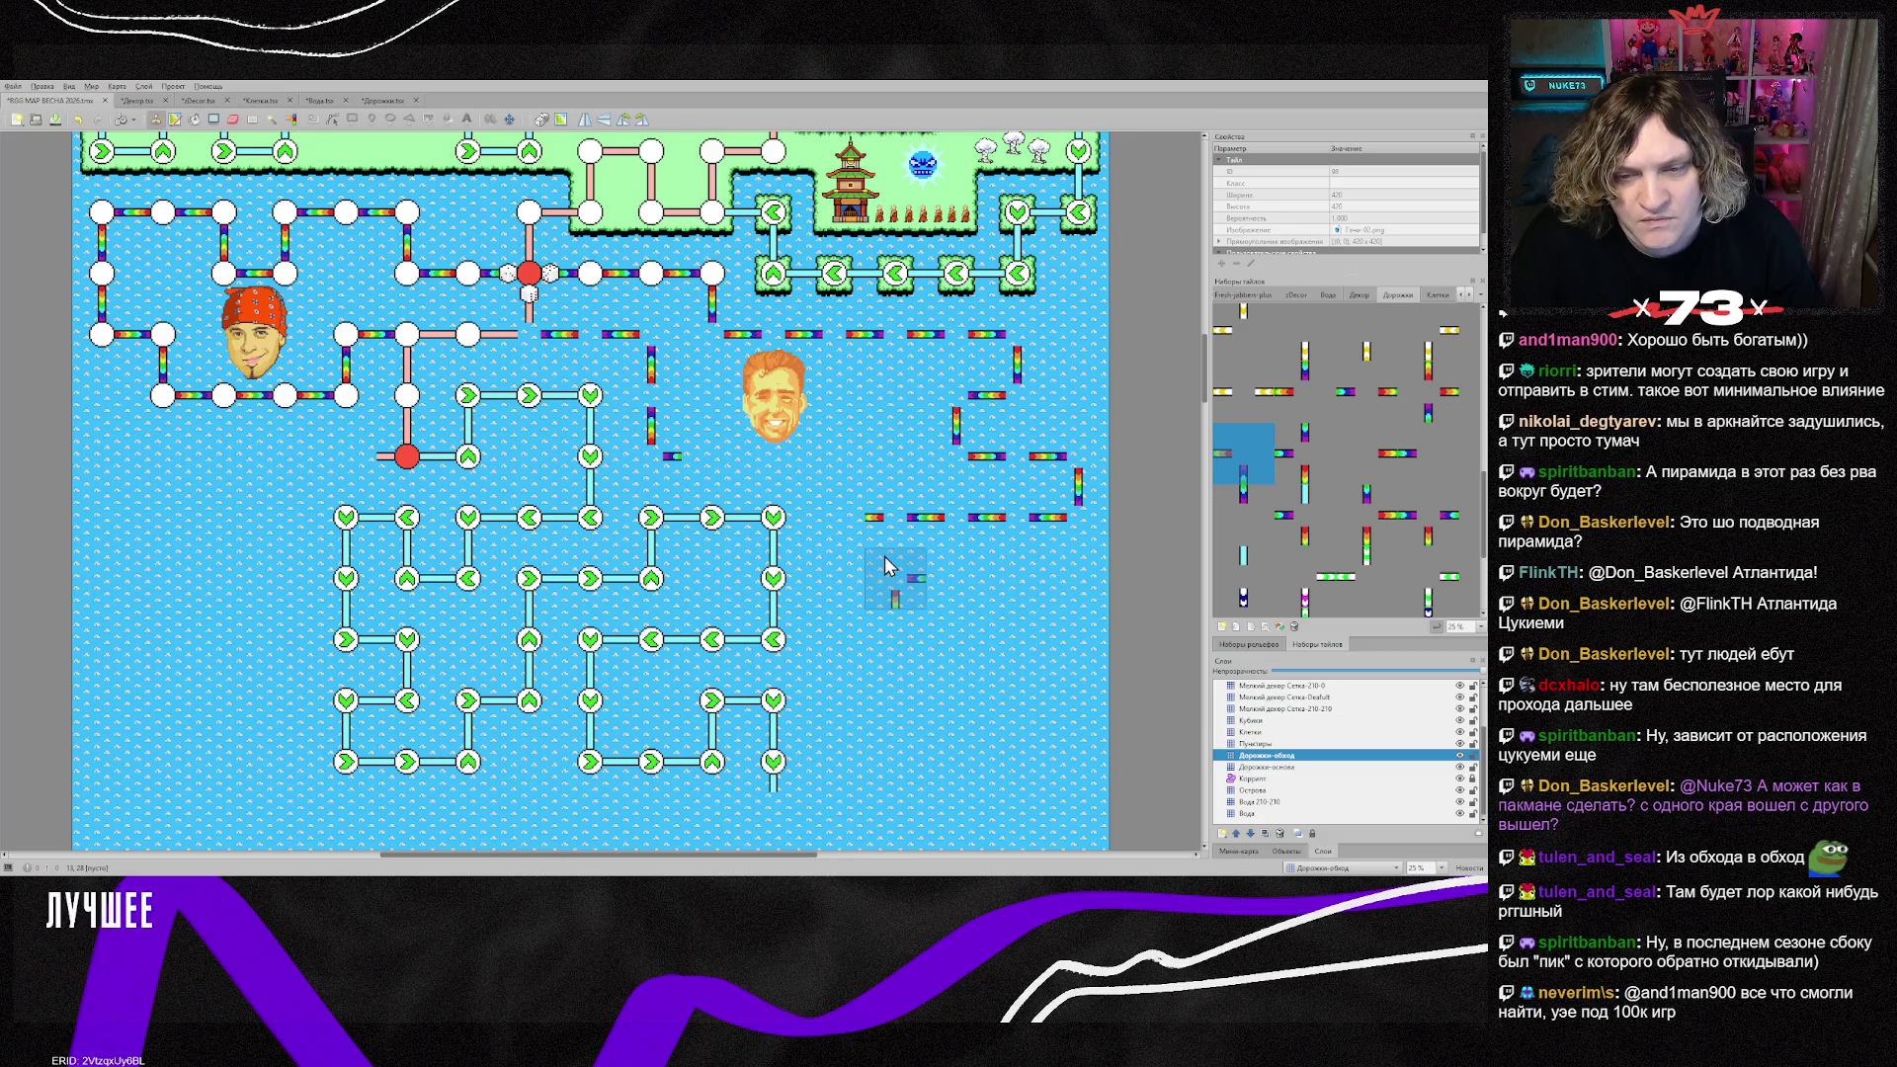
pyautogui.click(887, 526)
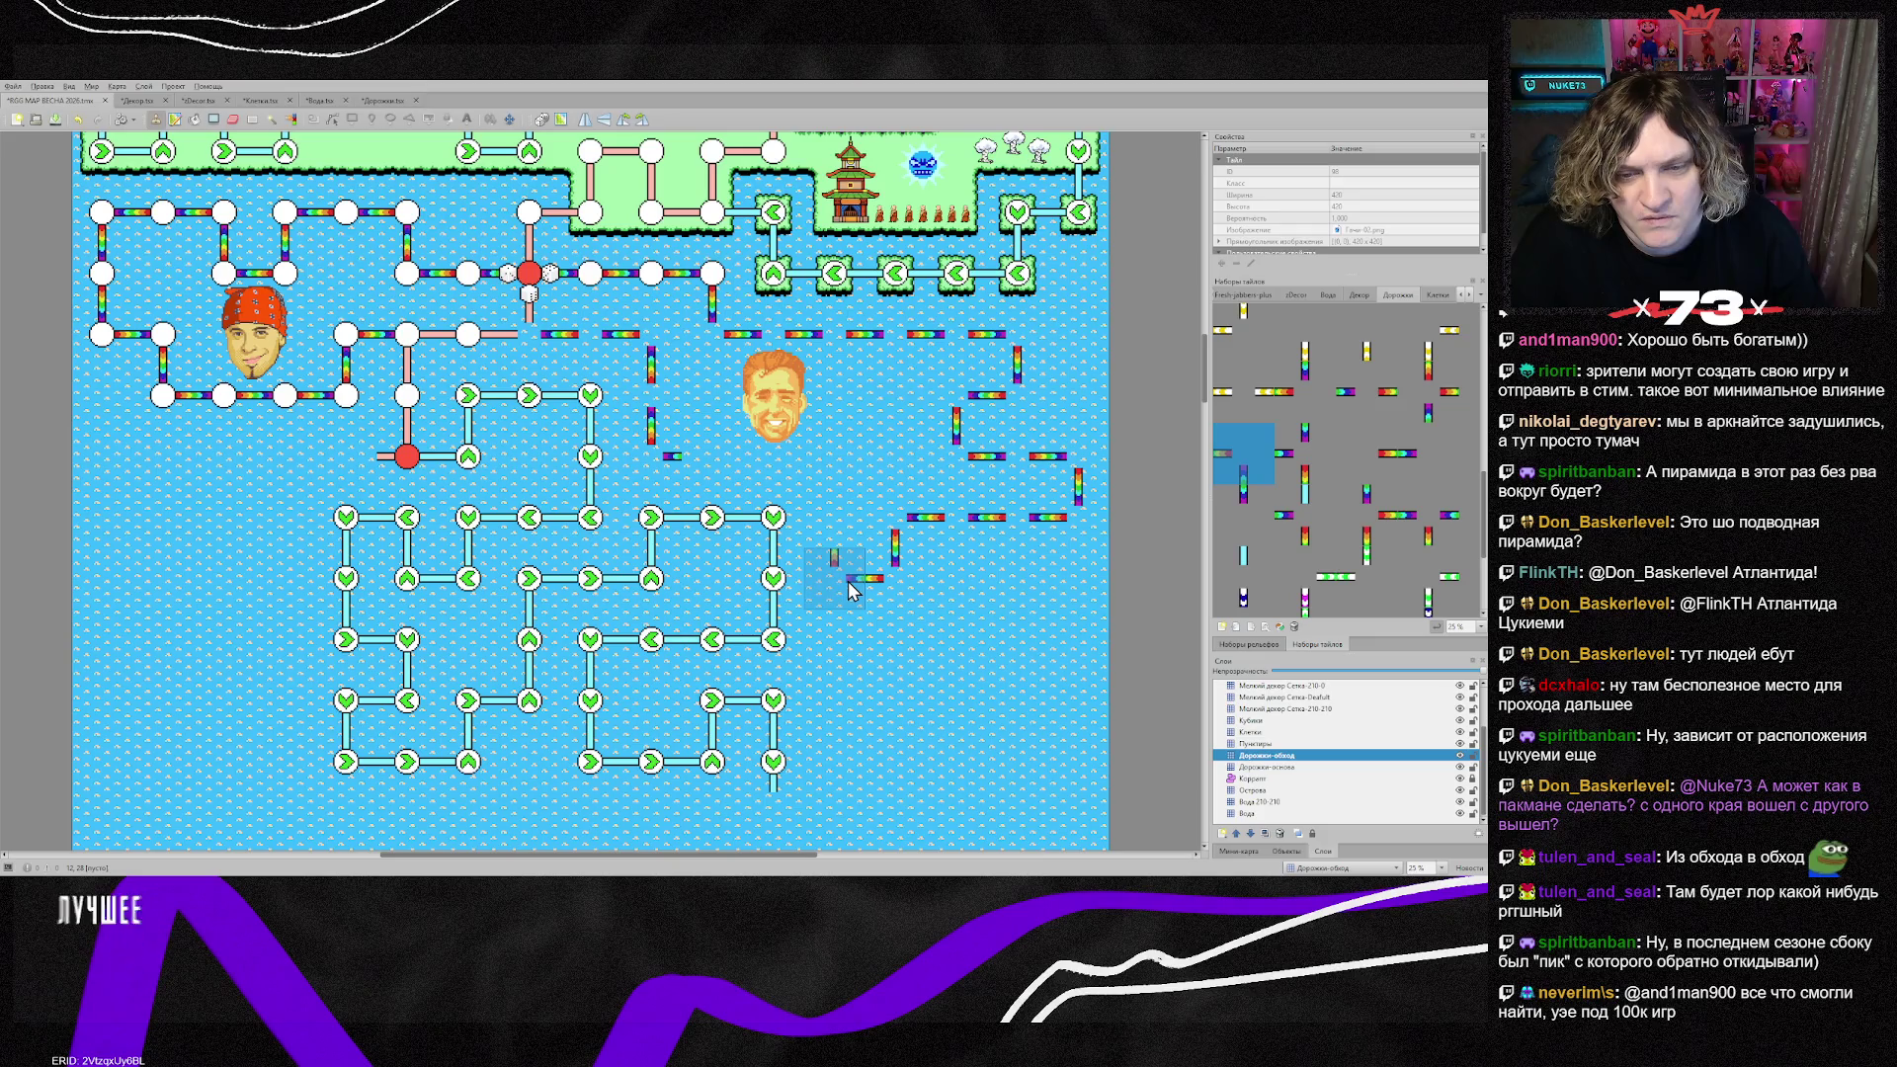
pyautogui.click(838, 583)
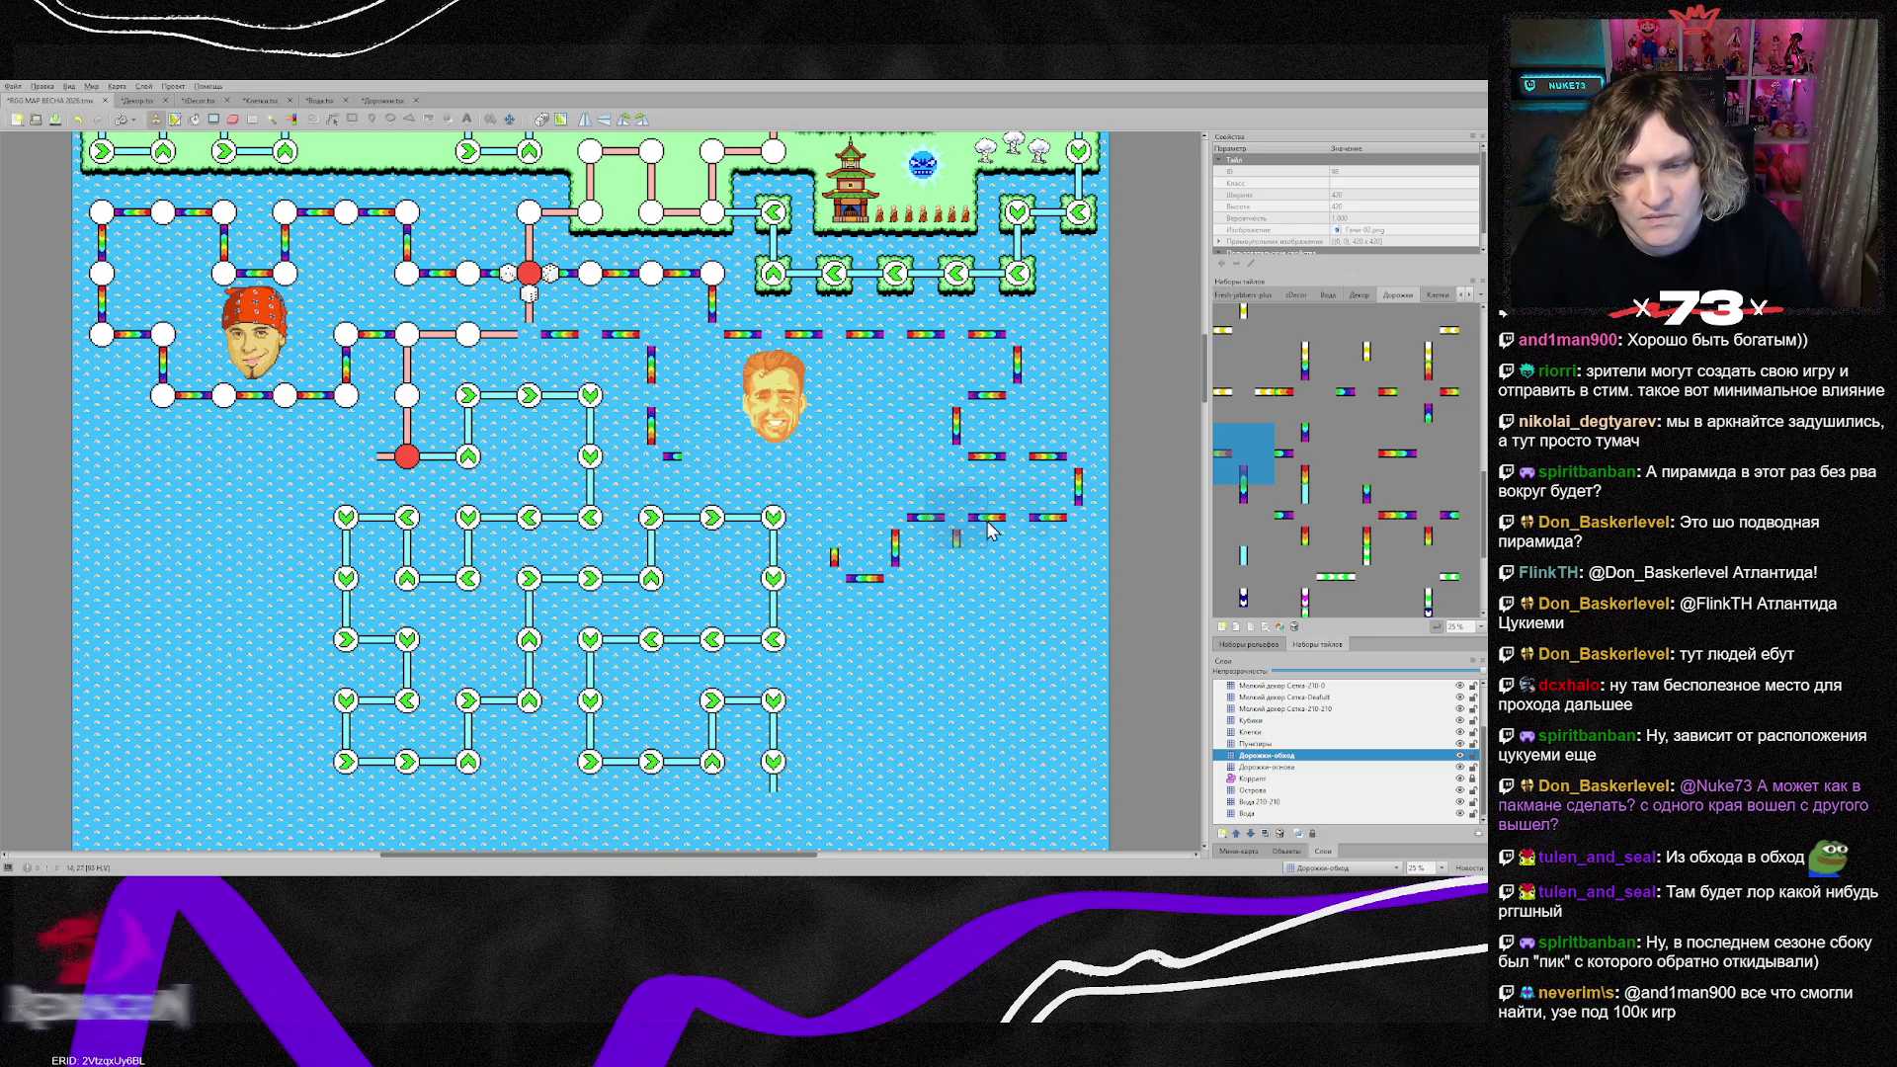
# Step: Add rotated horizontal and corner pieces linking the route below the orange-haired face
pyautogui.rightClick(662, 391)
pyautogui.press('z')
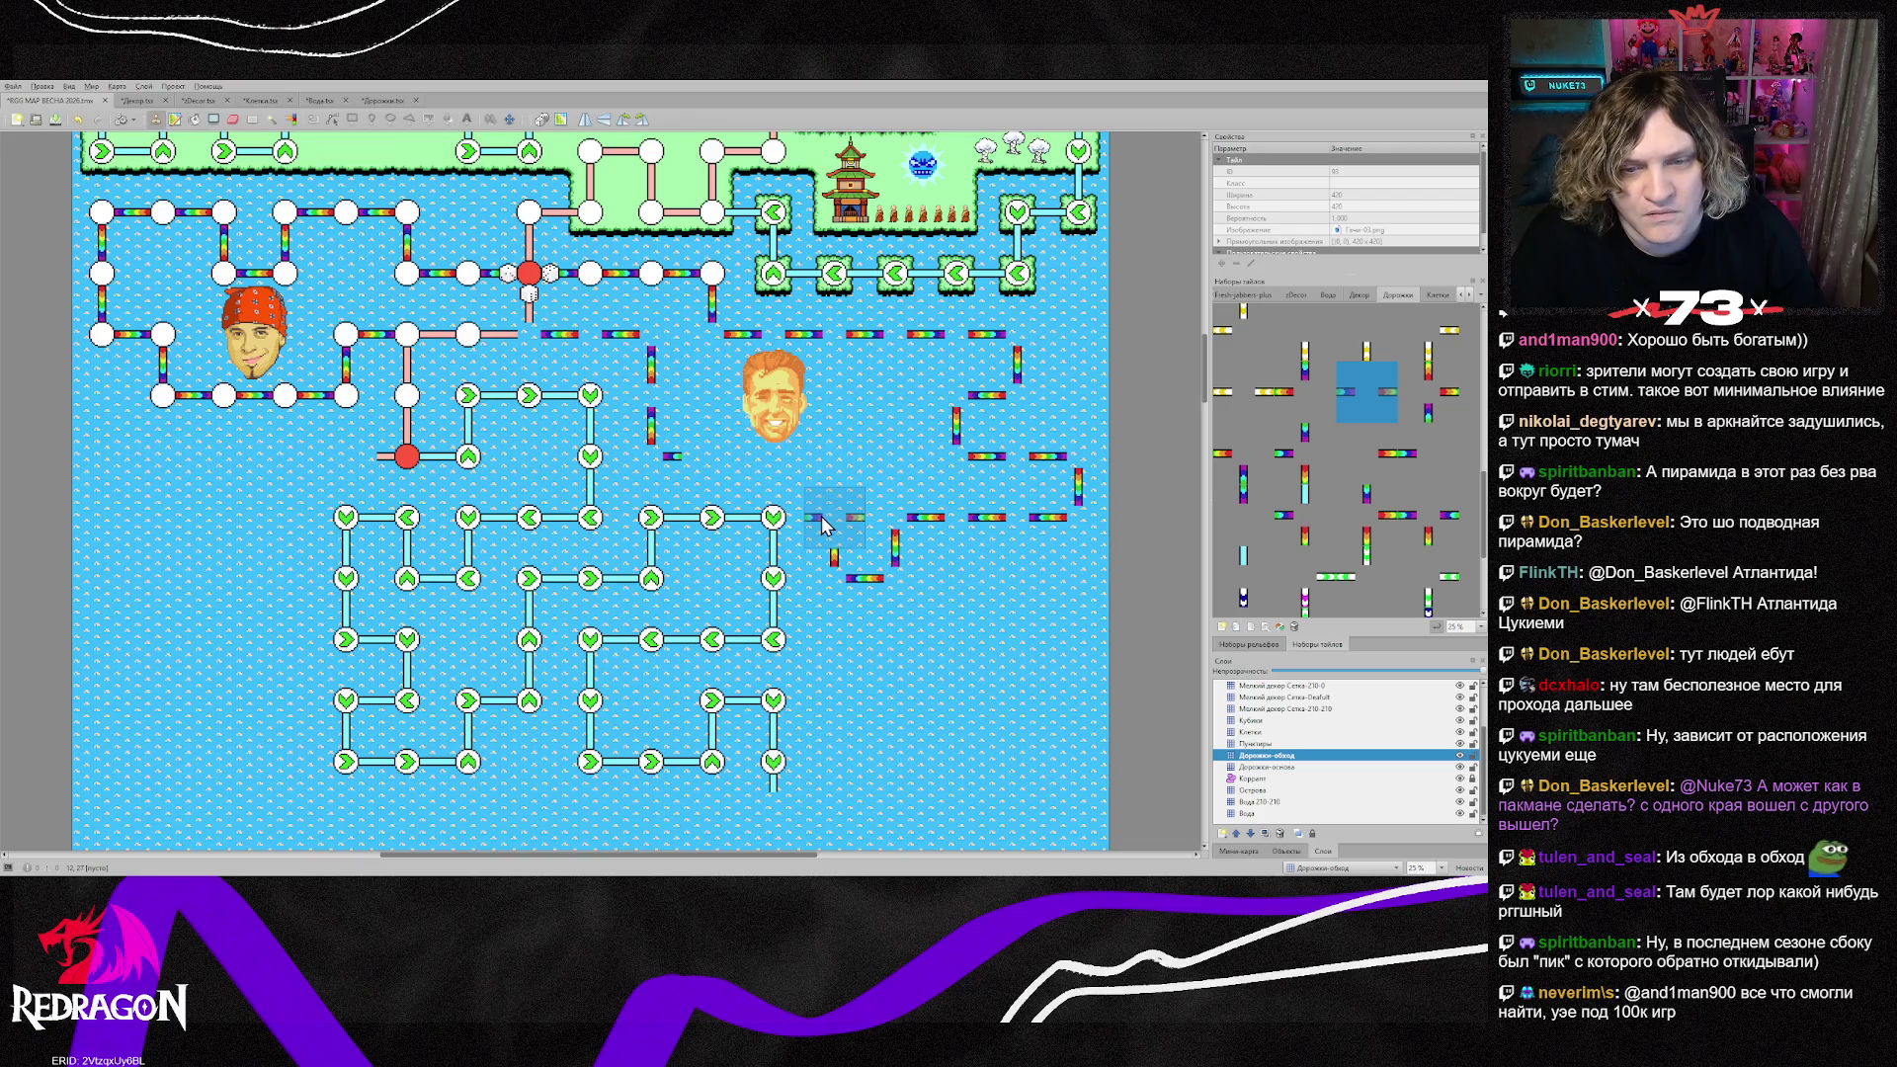
pyautogui.click(824, 524)
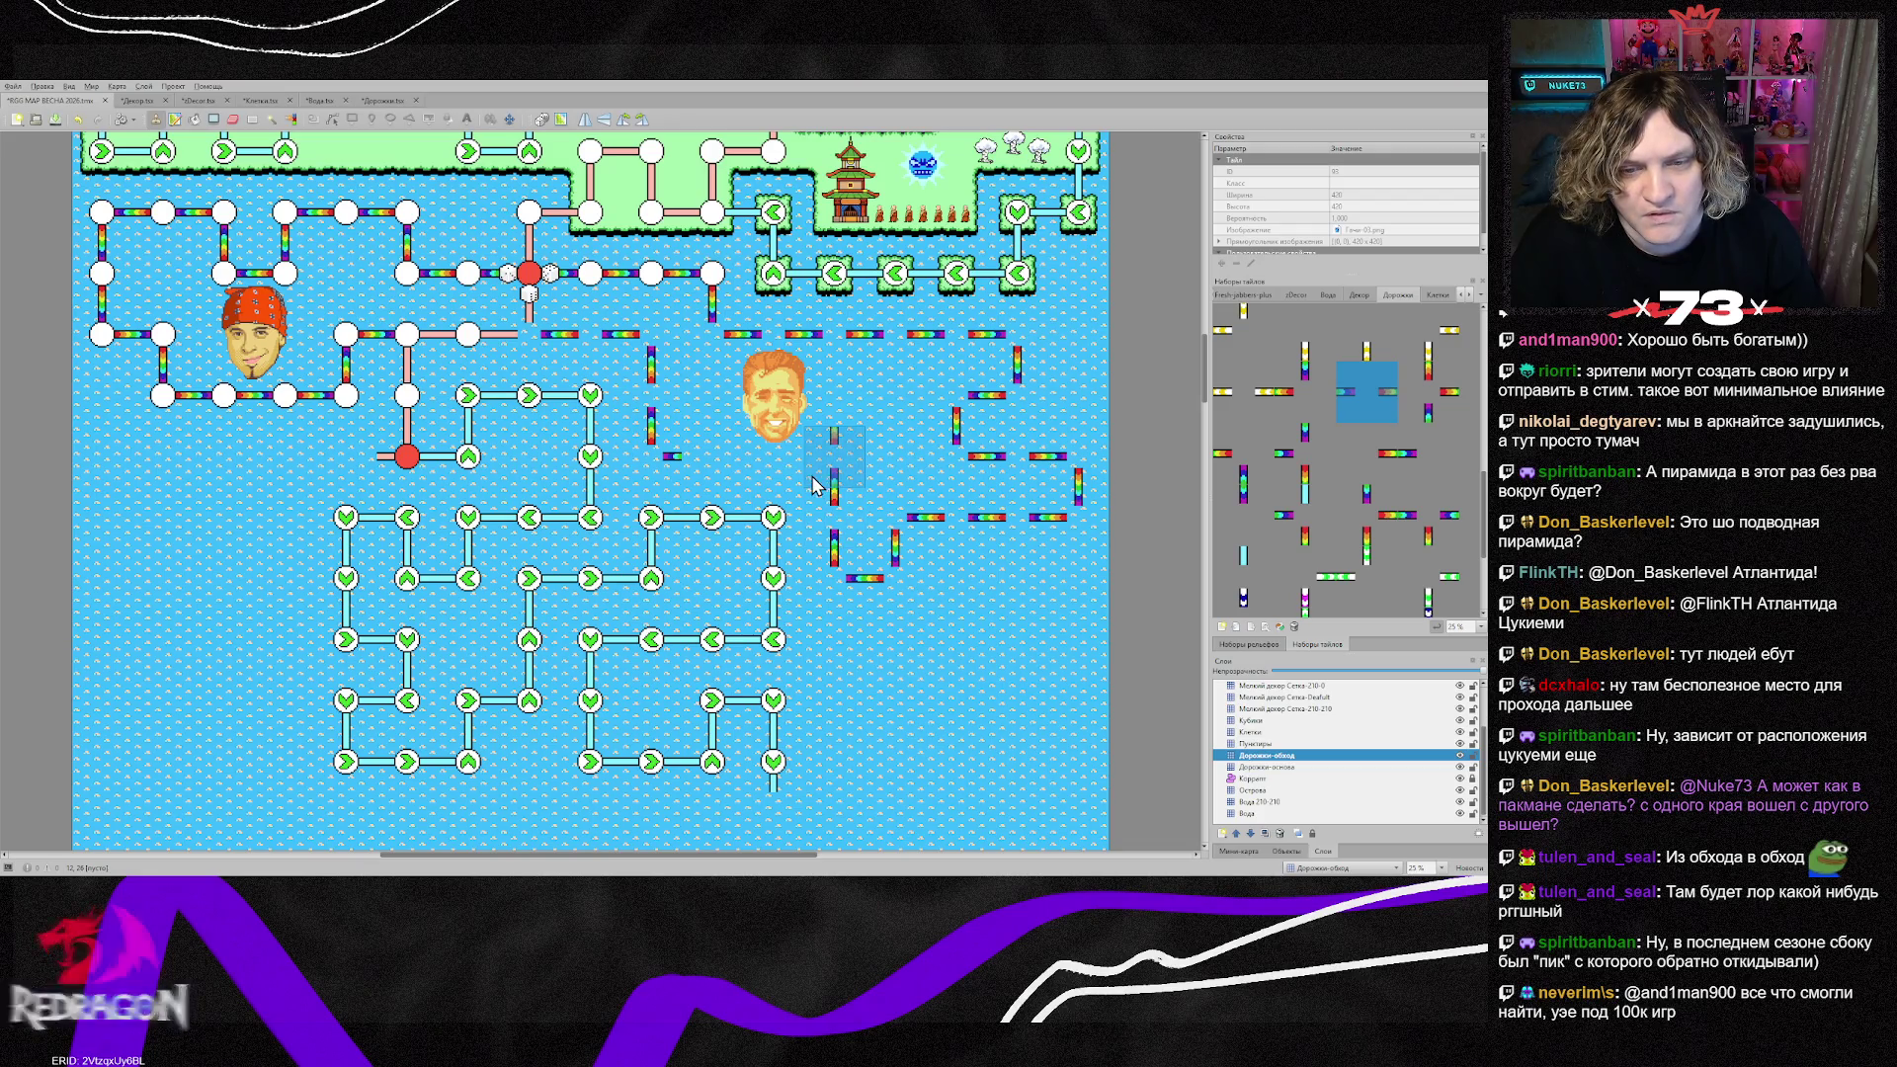
pyautogui.rightClick(654, 450)
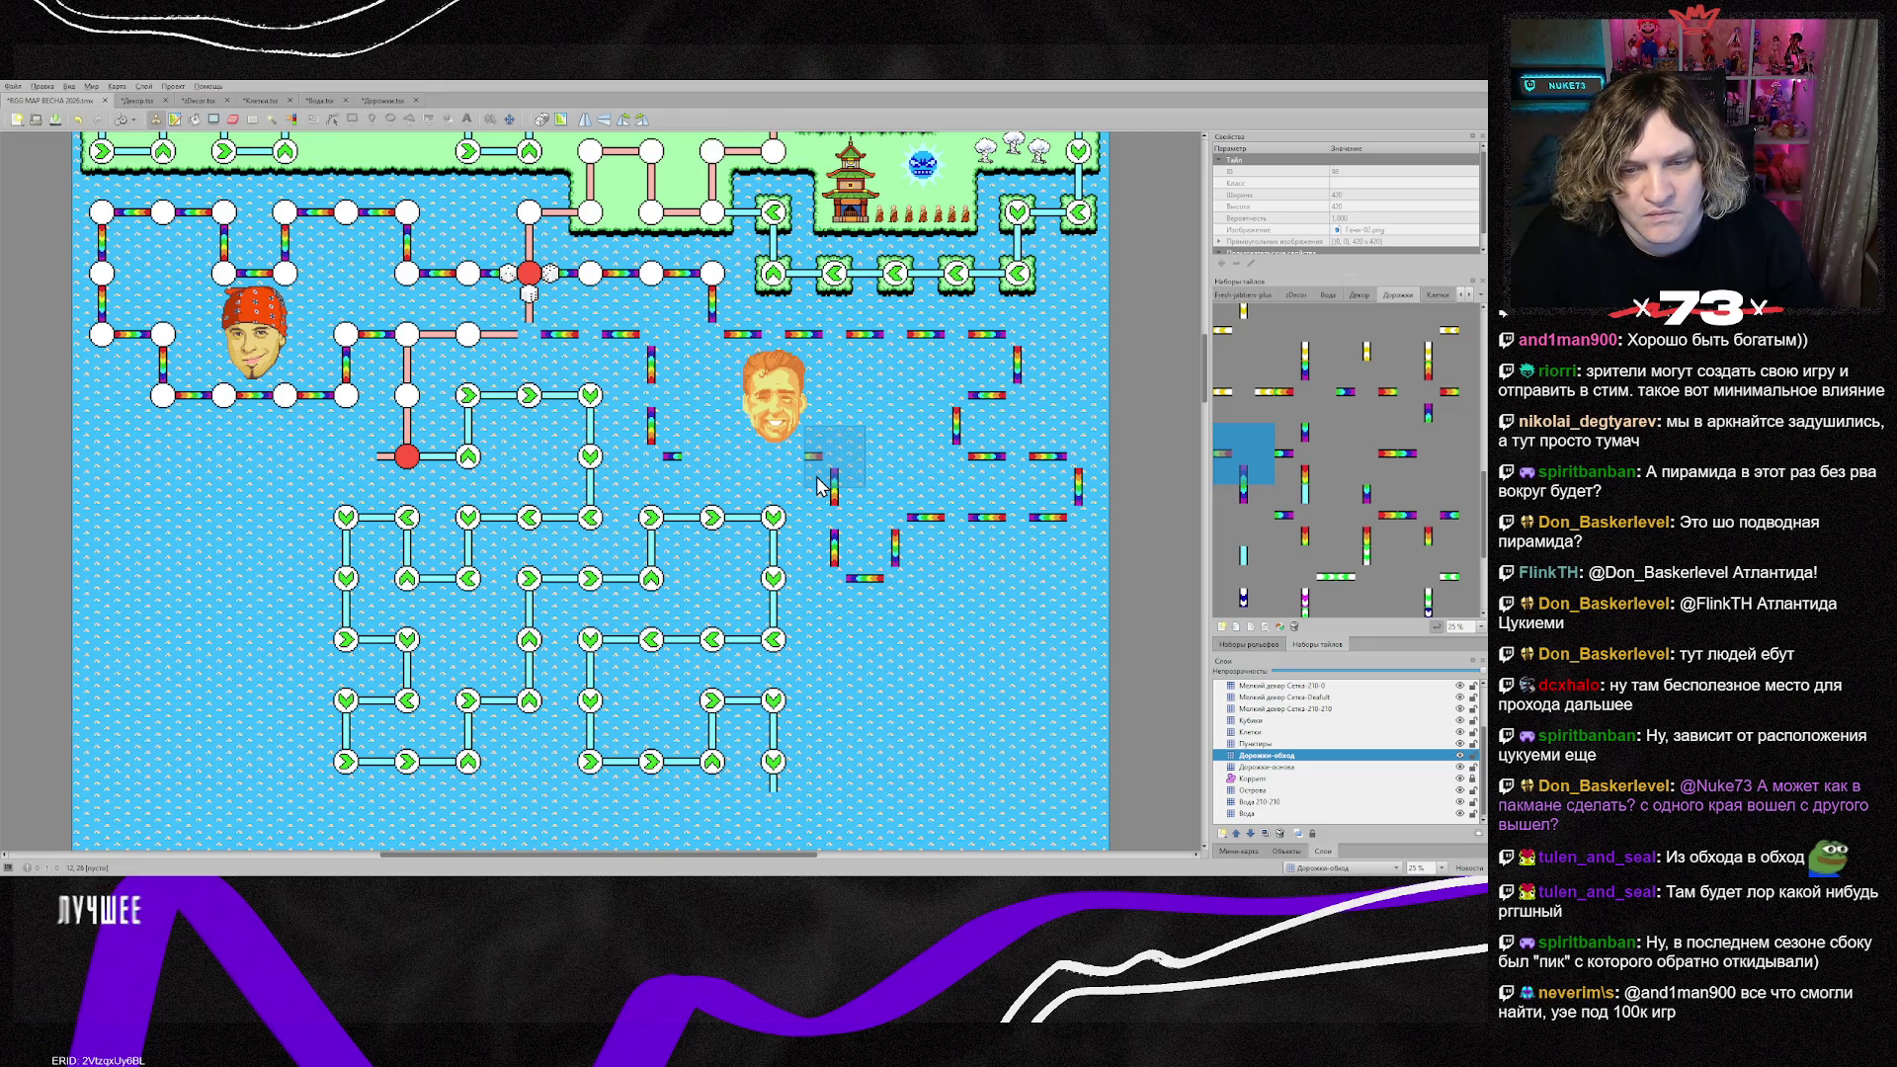
pyautogui.click(819, 482)
pyautogui.rightClick(654, 423)
pyautogui.press('z')
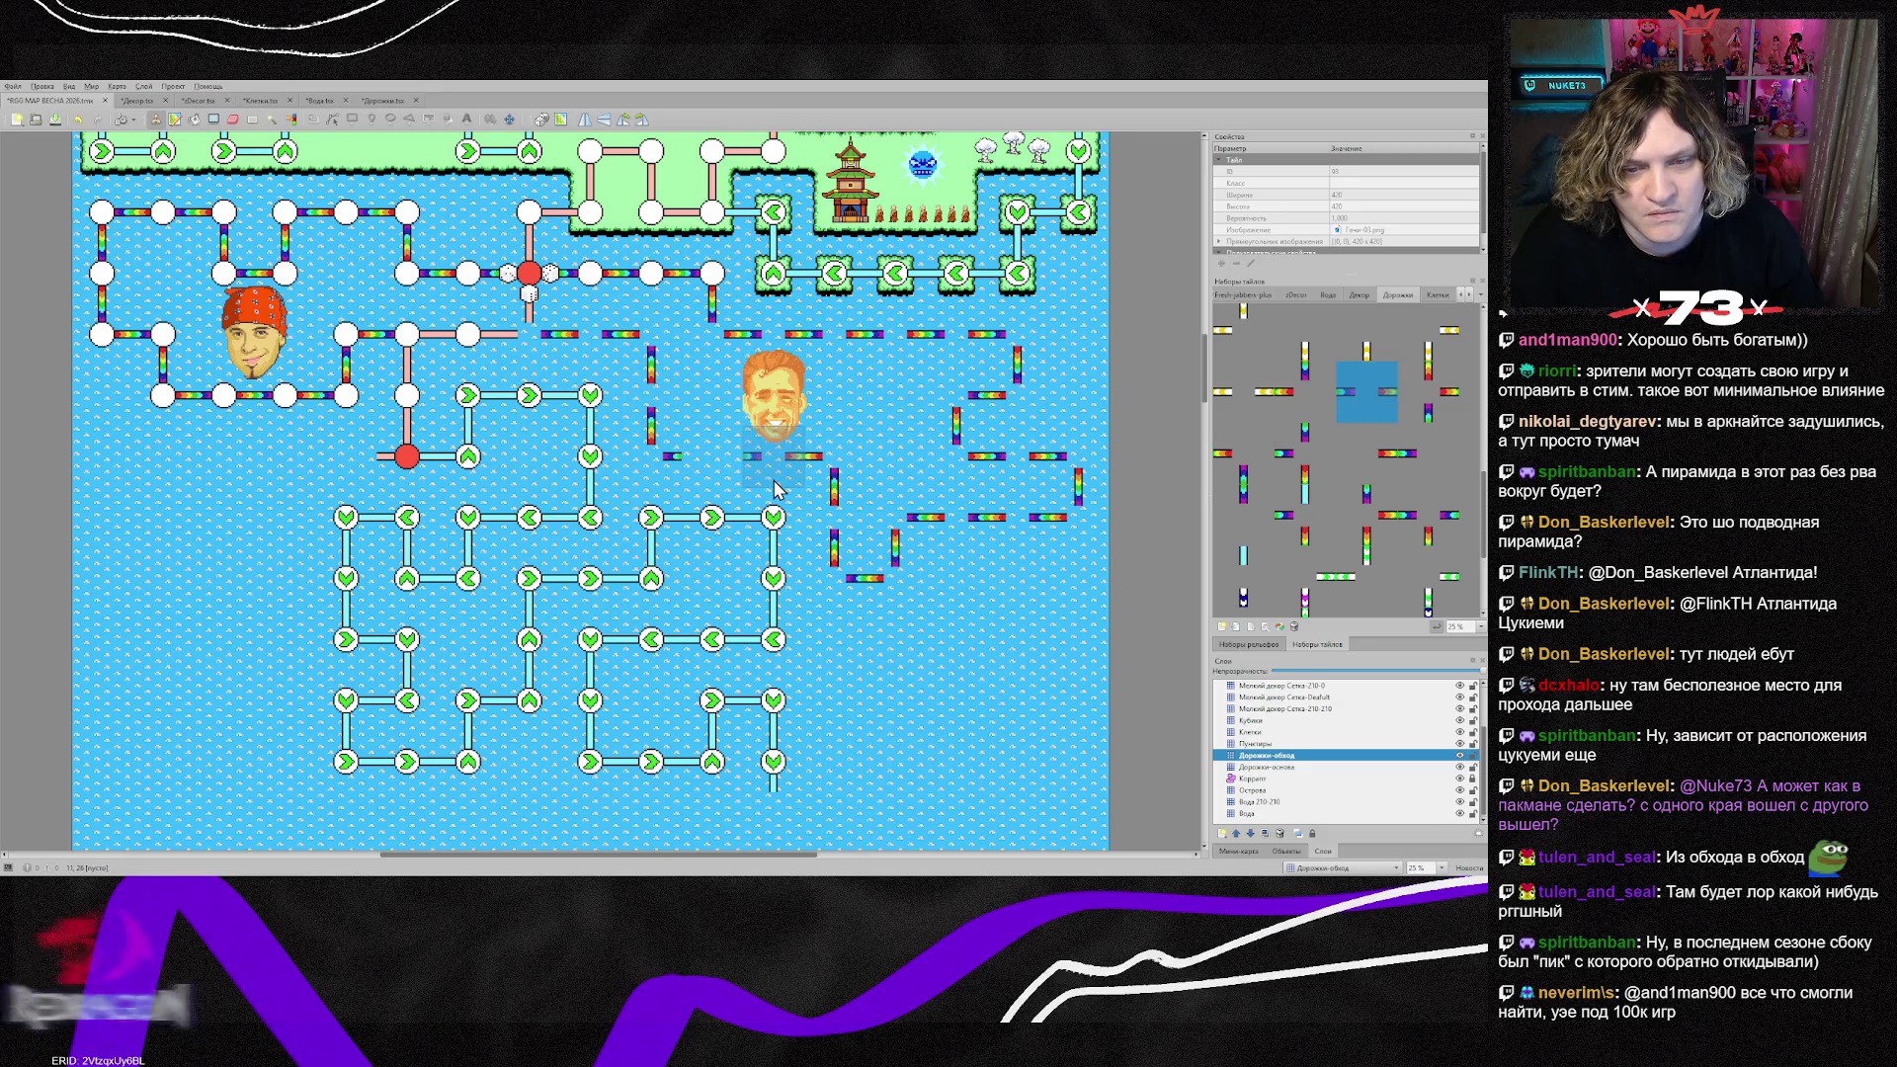
pyautogui.click(753, 484)
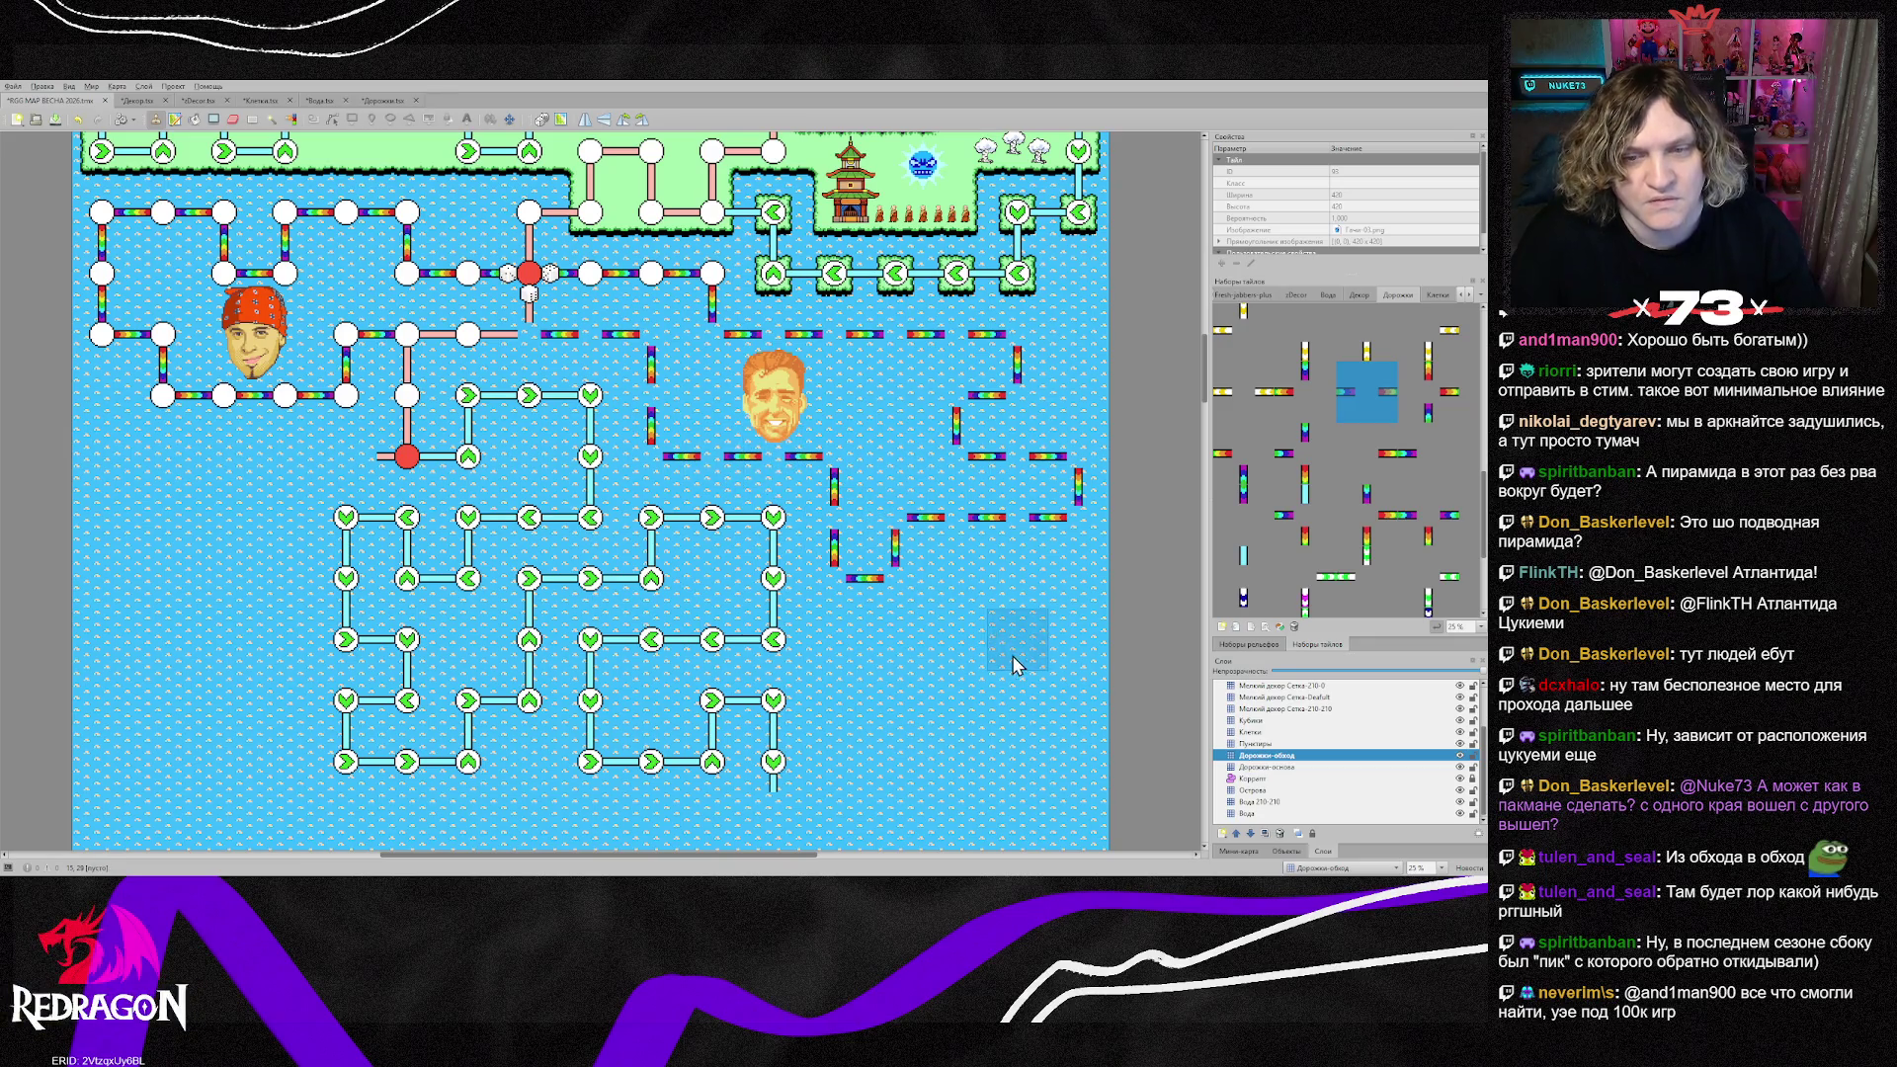
# Step: On the Клетки layer, stamp white node circles at the joints and along the new rainbow paths
pyautogui.click(1378, 732)
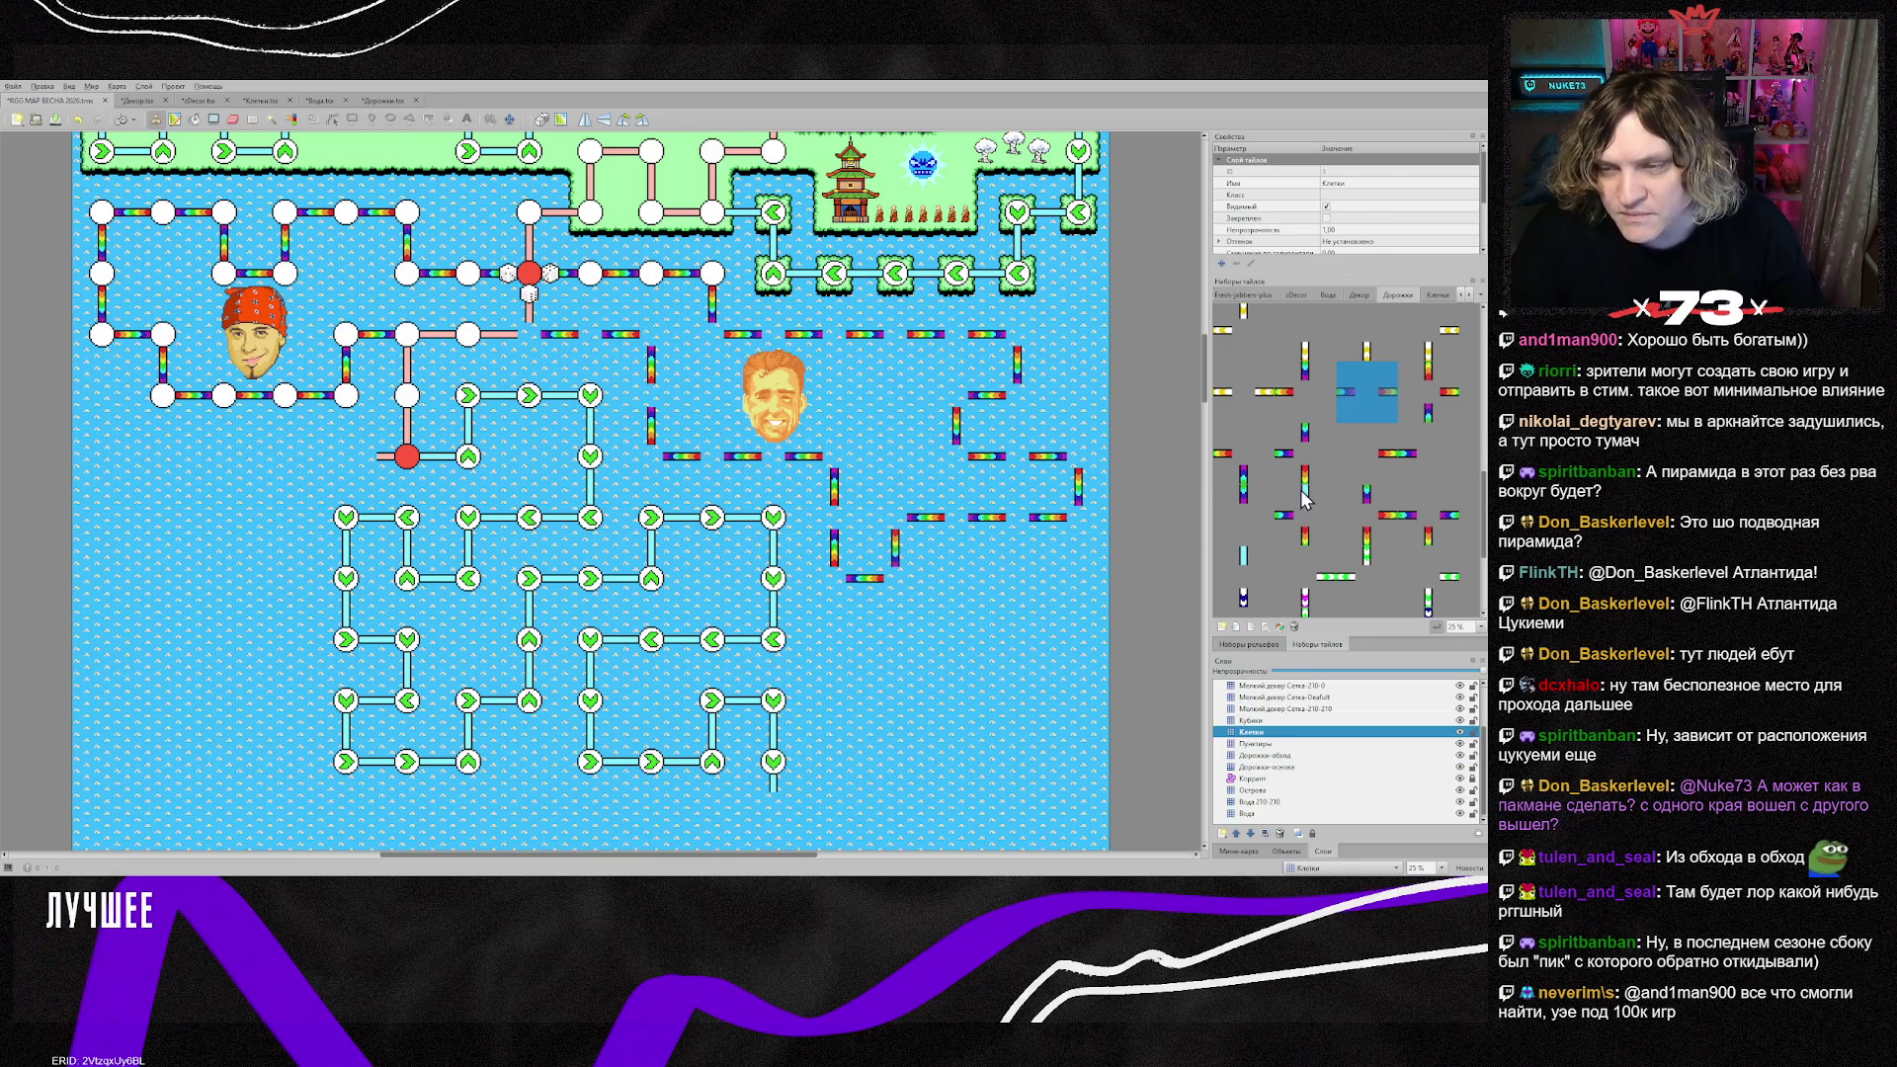
pyautogui.rightClick(593, 277)
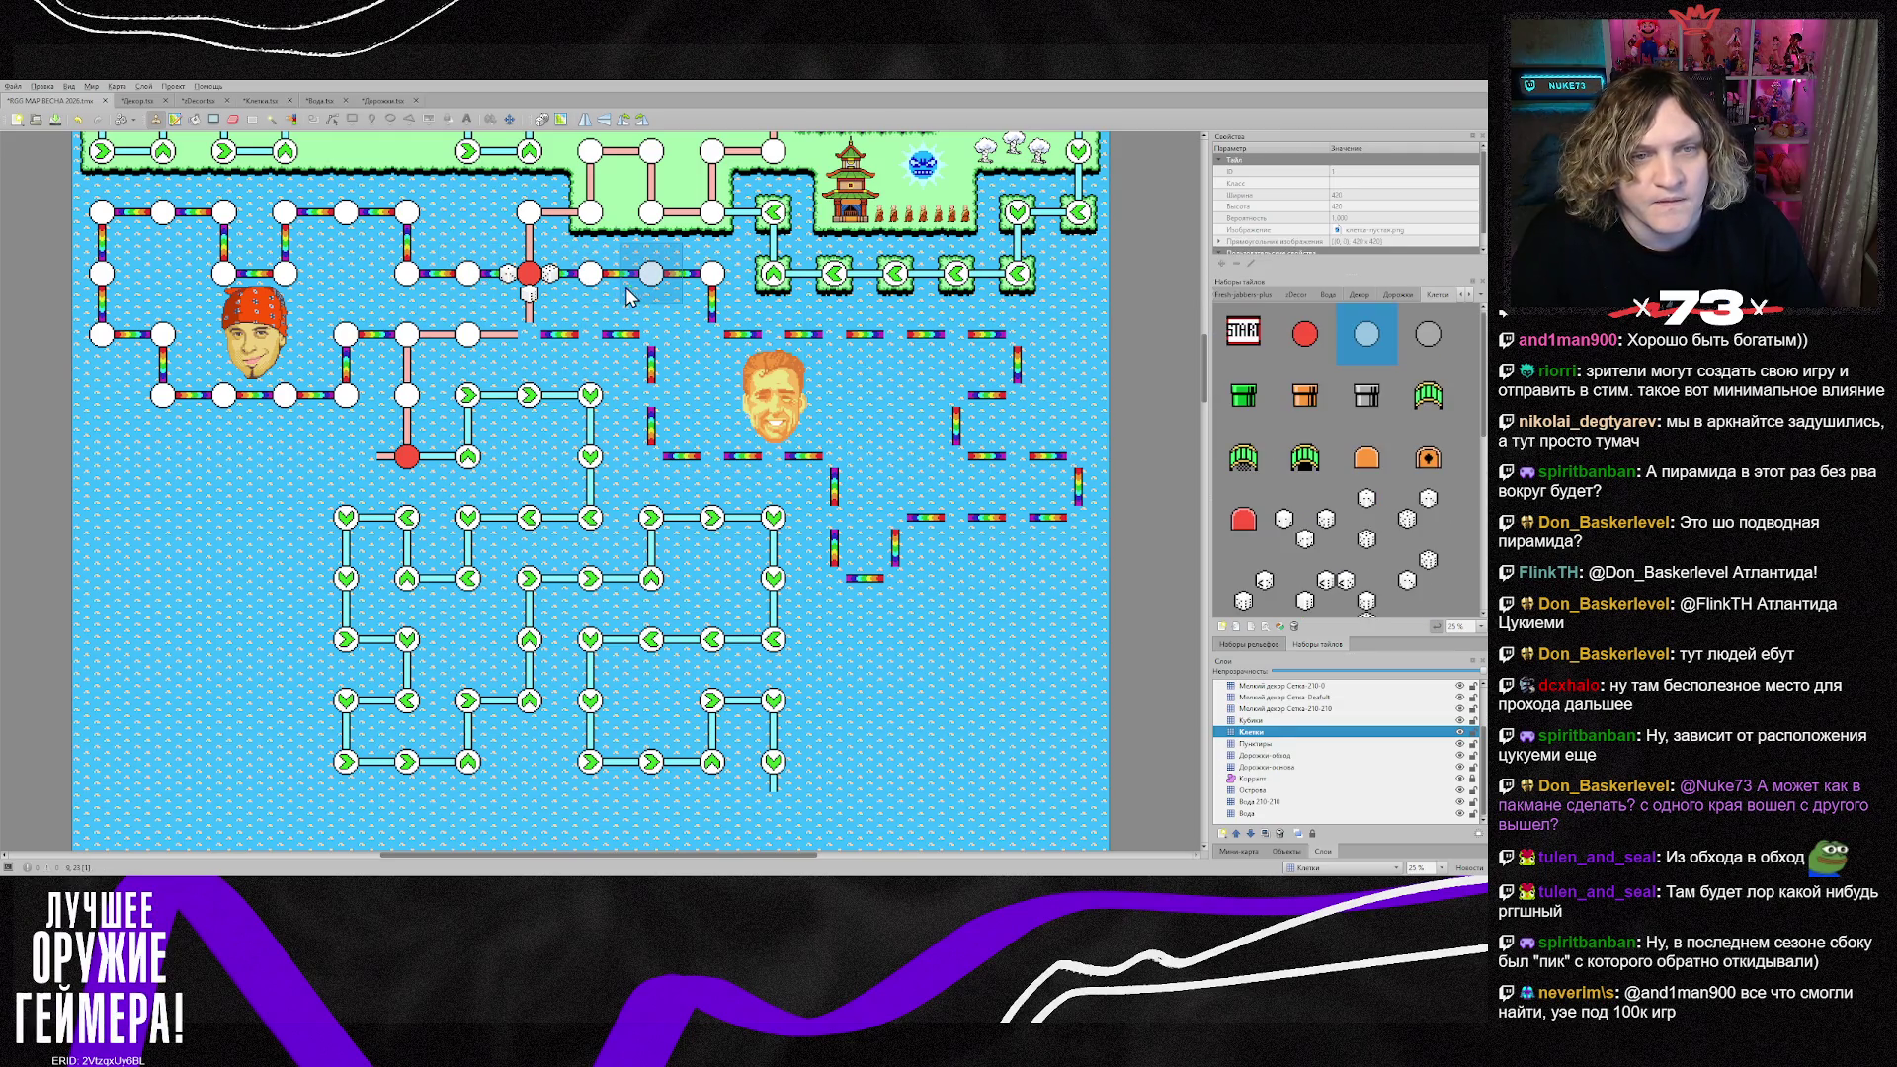
pyautogui.click(712, 334)
pyautogui.click(773, 334)
pyautogui.moveTo(828, 351)
pyautogui.mouseDown()
pyautogui.moveTo(956, 340)
pyautogui.moveTo(1018, 400)
pyautogui.moveTo(956, 459)
pyautogui.moveTo(1018, 459)
pyautogui.moveTo(1079, 526)
pyautogui.moveTo(904, 538)
pyautogui.moveTo(870, 588)
pyautogui.moveTo(846, 473)
pyautogui.moveTo(665, 471)
pyautogui.moveTo(665, 349)
pyautogui.moveTo(545, 349)
pyautogui.mouseUp()
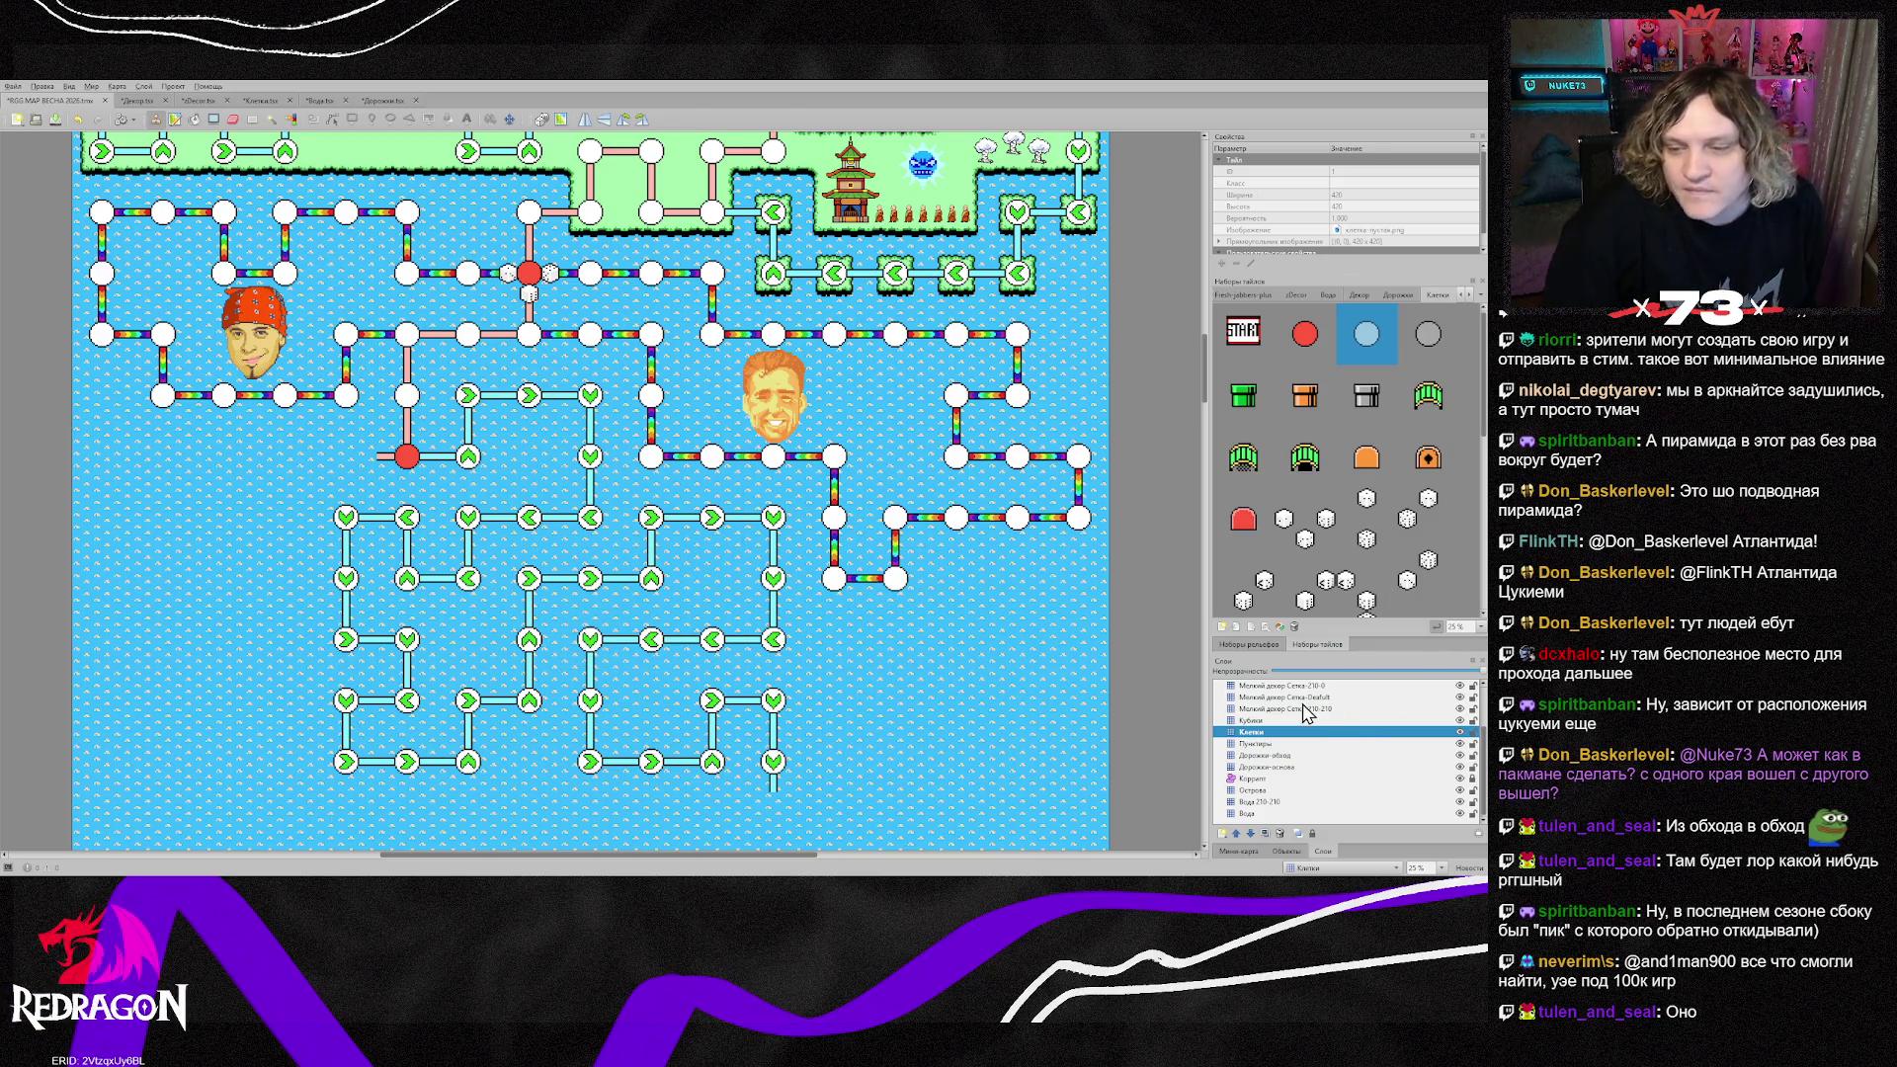
pyautogui.scroll(2, 1307, 713)
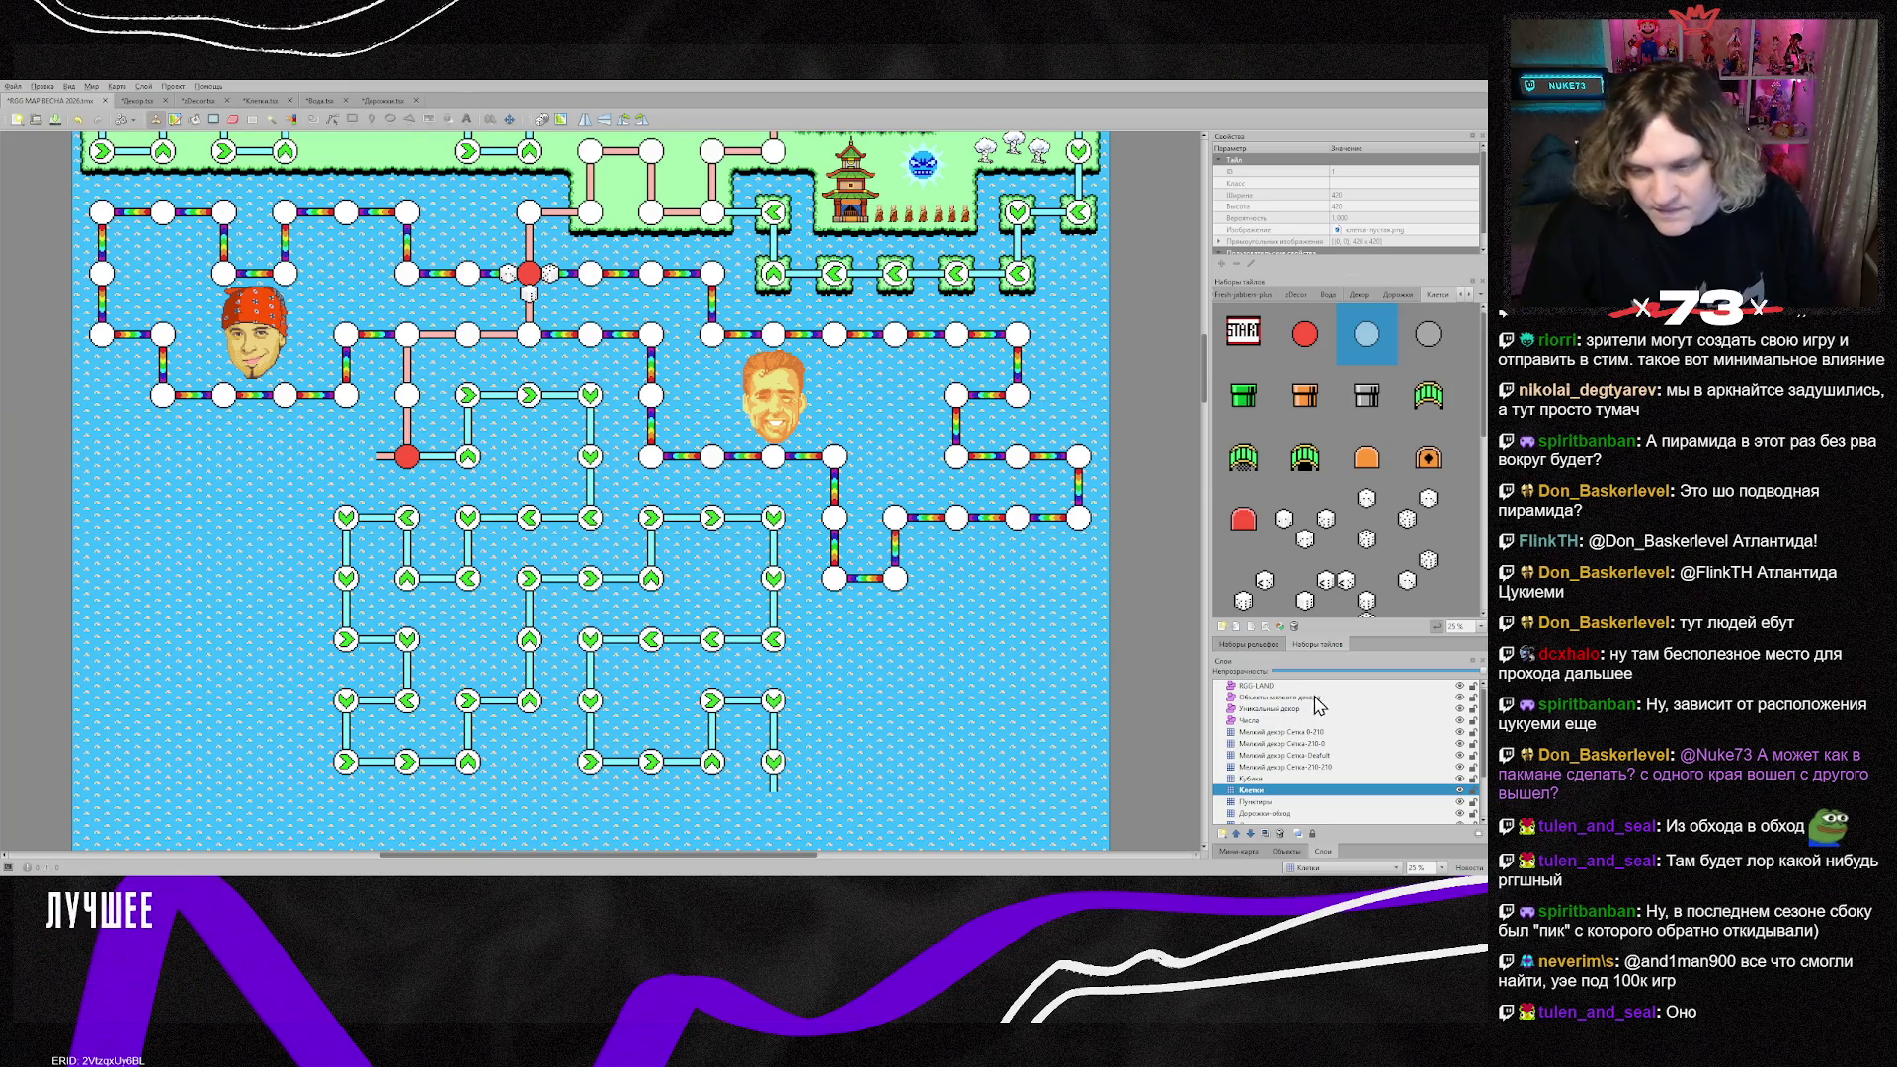
# Step: On the Уникальный декор layer, drag the orange-haired face right into open water between the paths
pyautogui.click(1277, 709)
pyautogui.moveTo(765, 395)
pyautogui.mouseDown()
pyautogui.moveTo(904, 407)
pyautogui.moveTo(900, 423)
pyautogui.mouseUp()
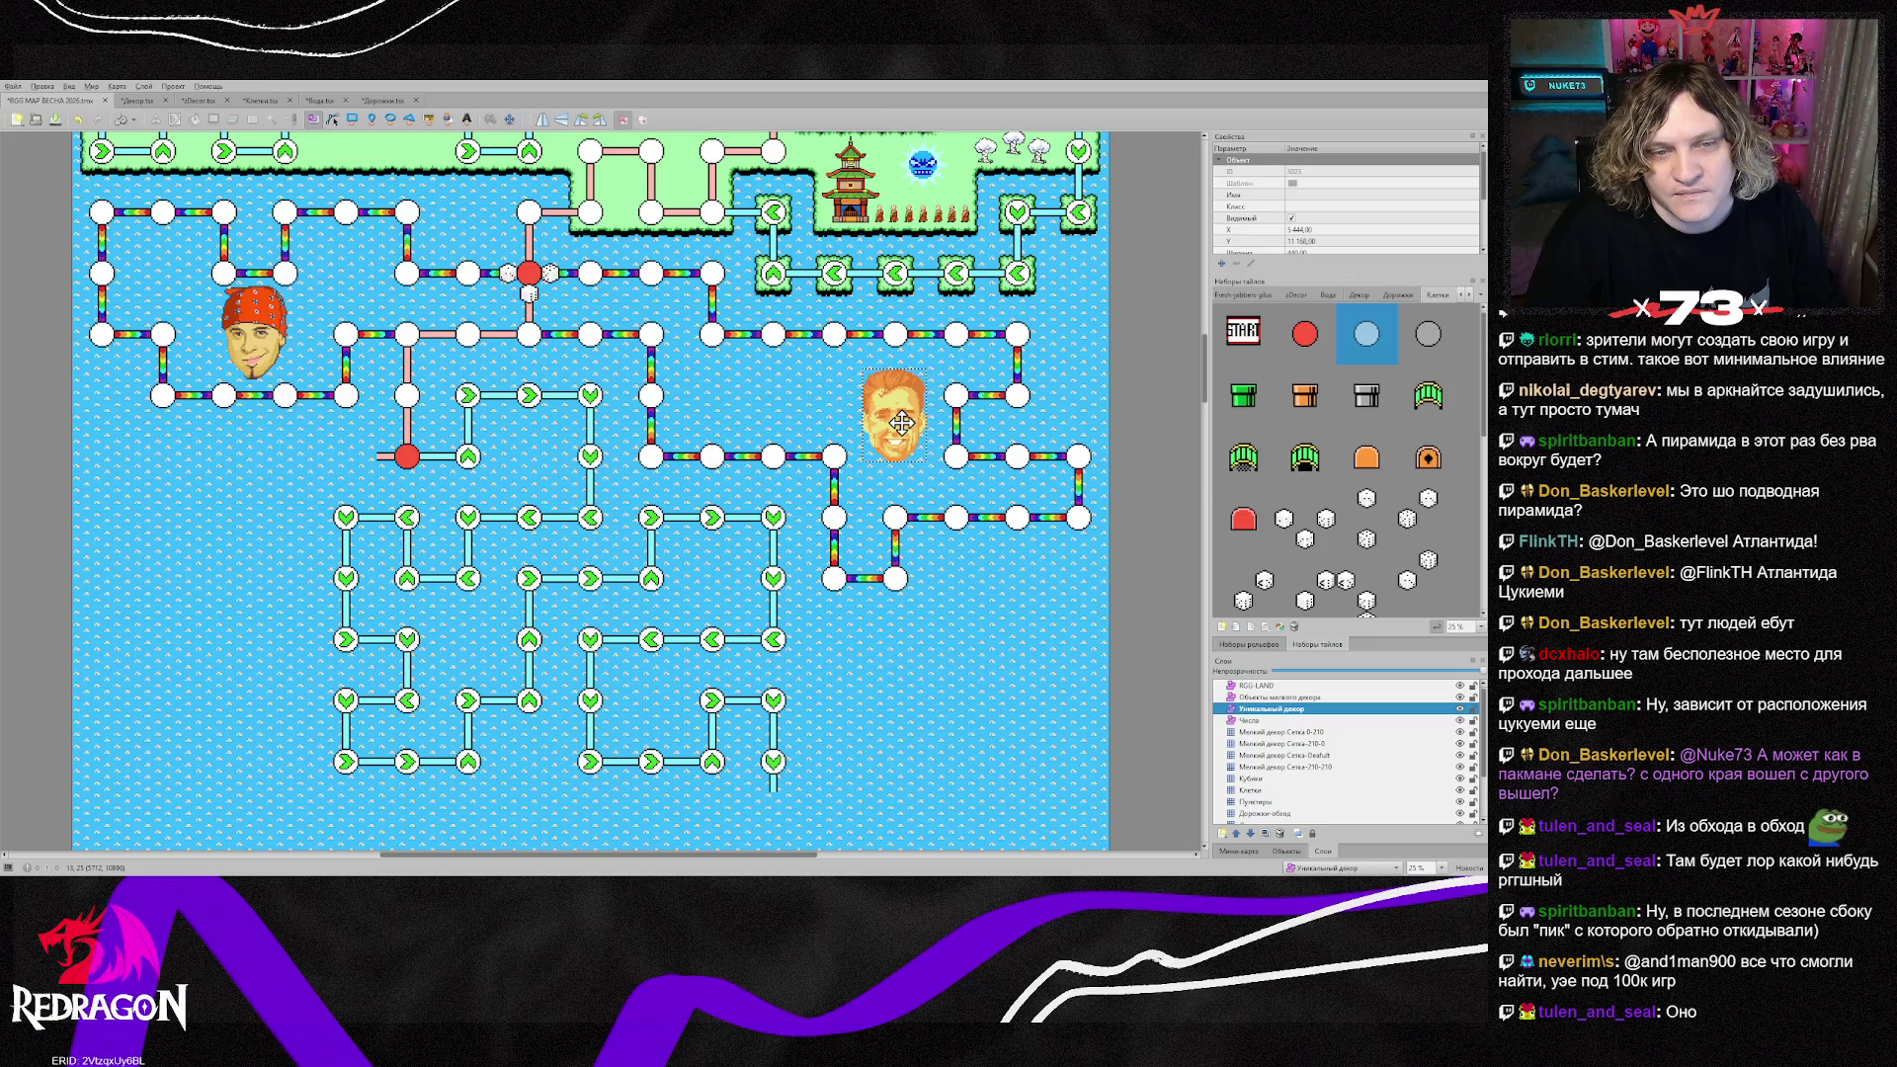
pyautogui.moveTo(902, 423); pyautogui.dragTo(903, 421)
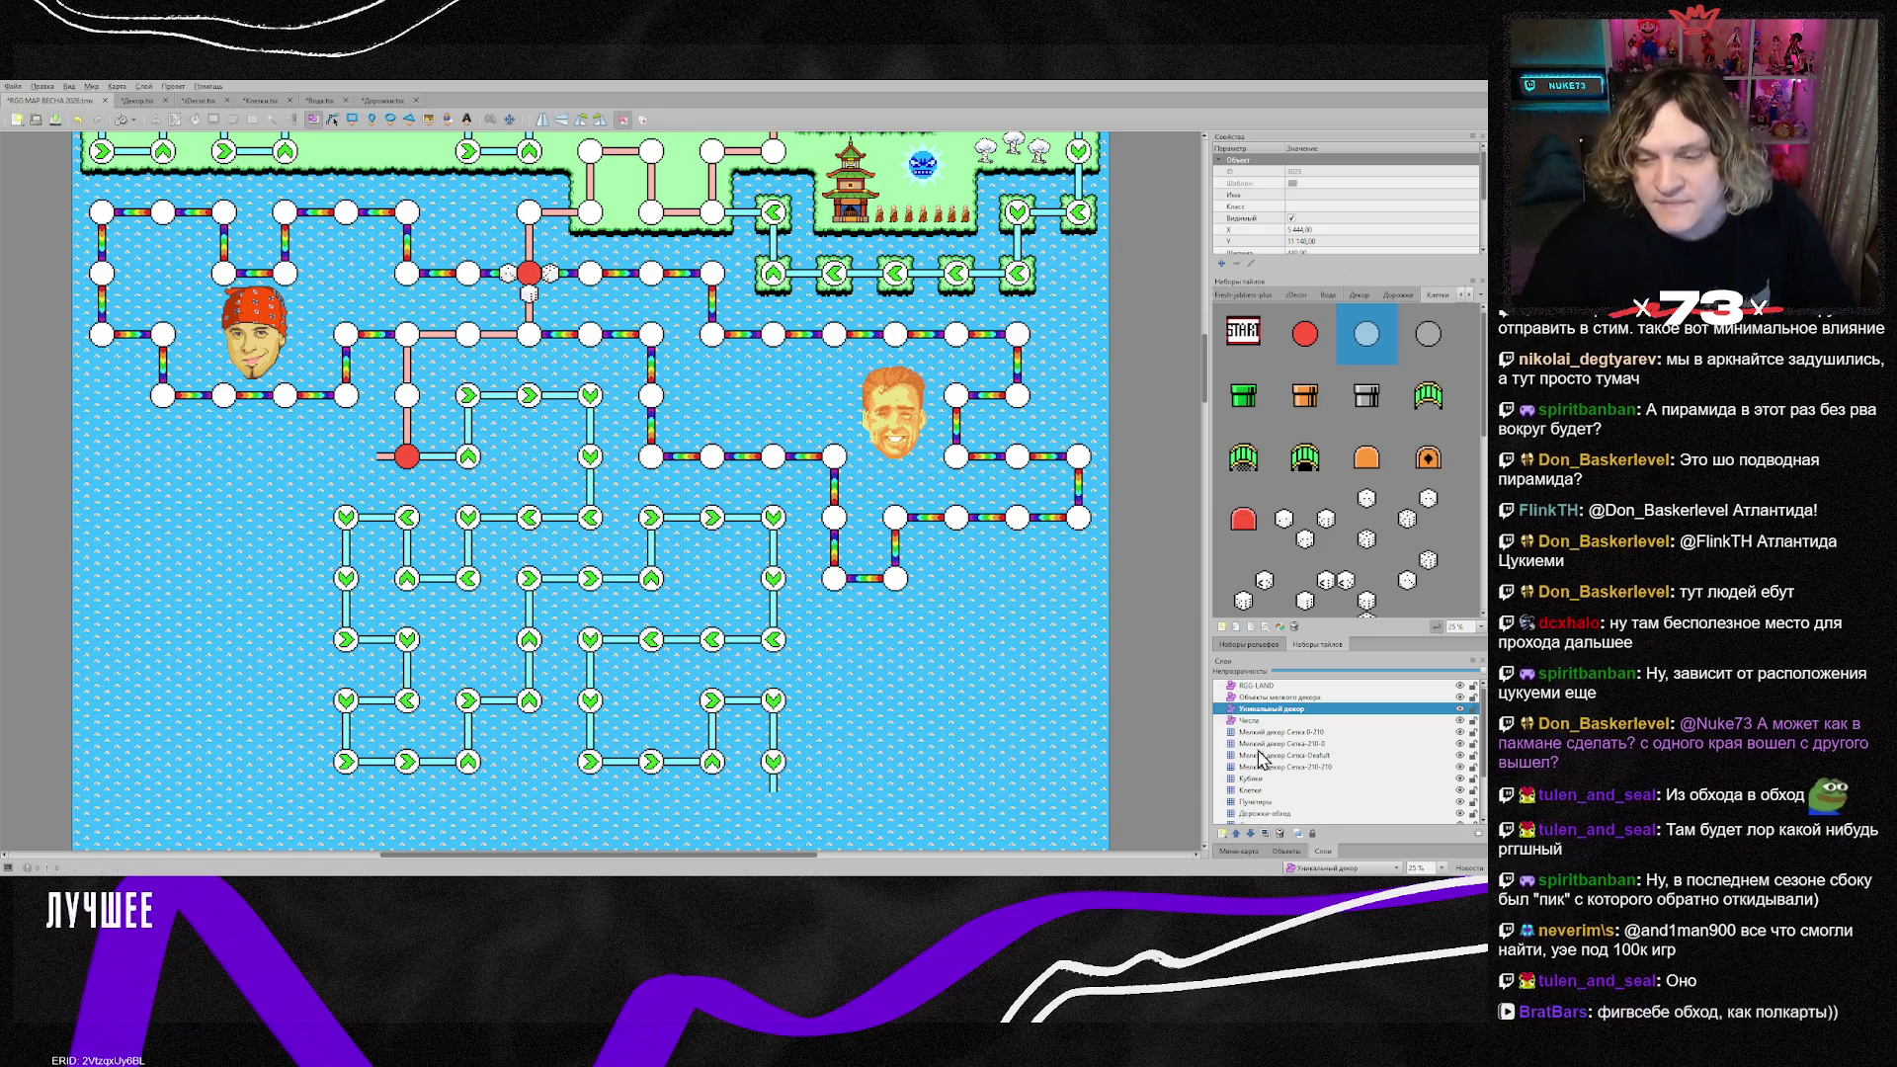
pyautogui.scroll(-1, 1310, 783)
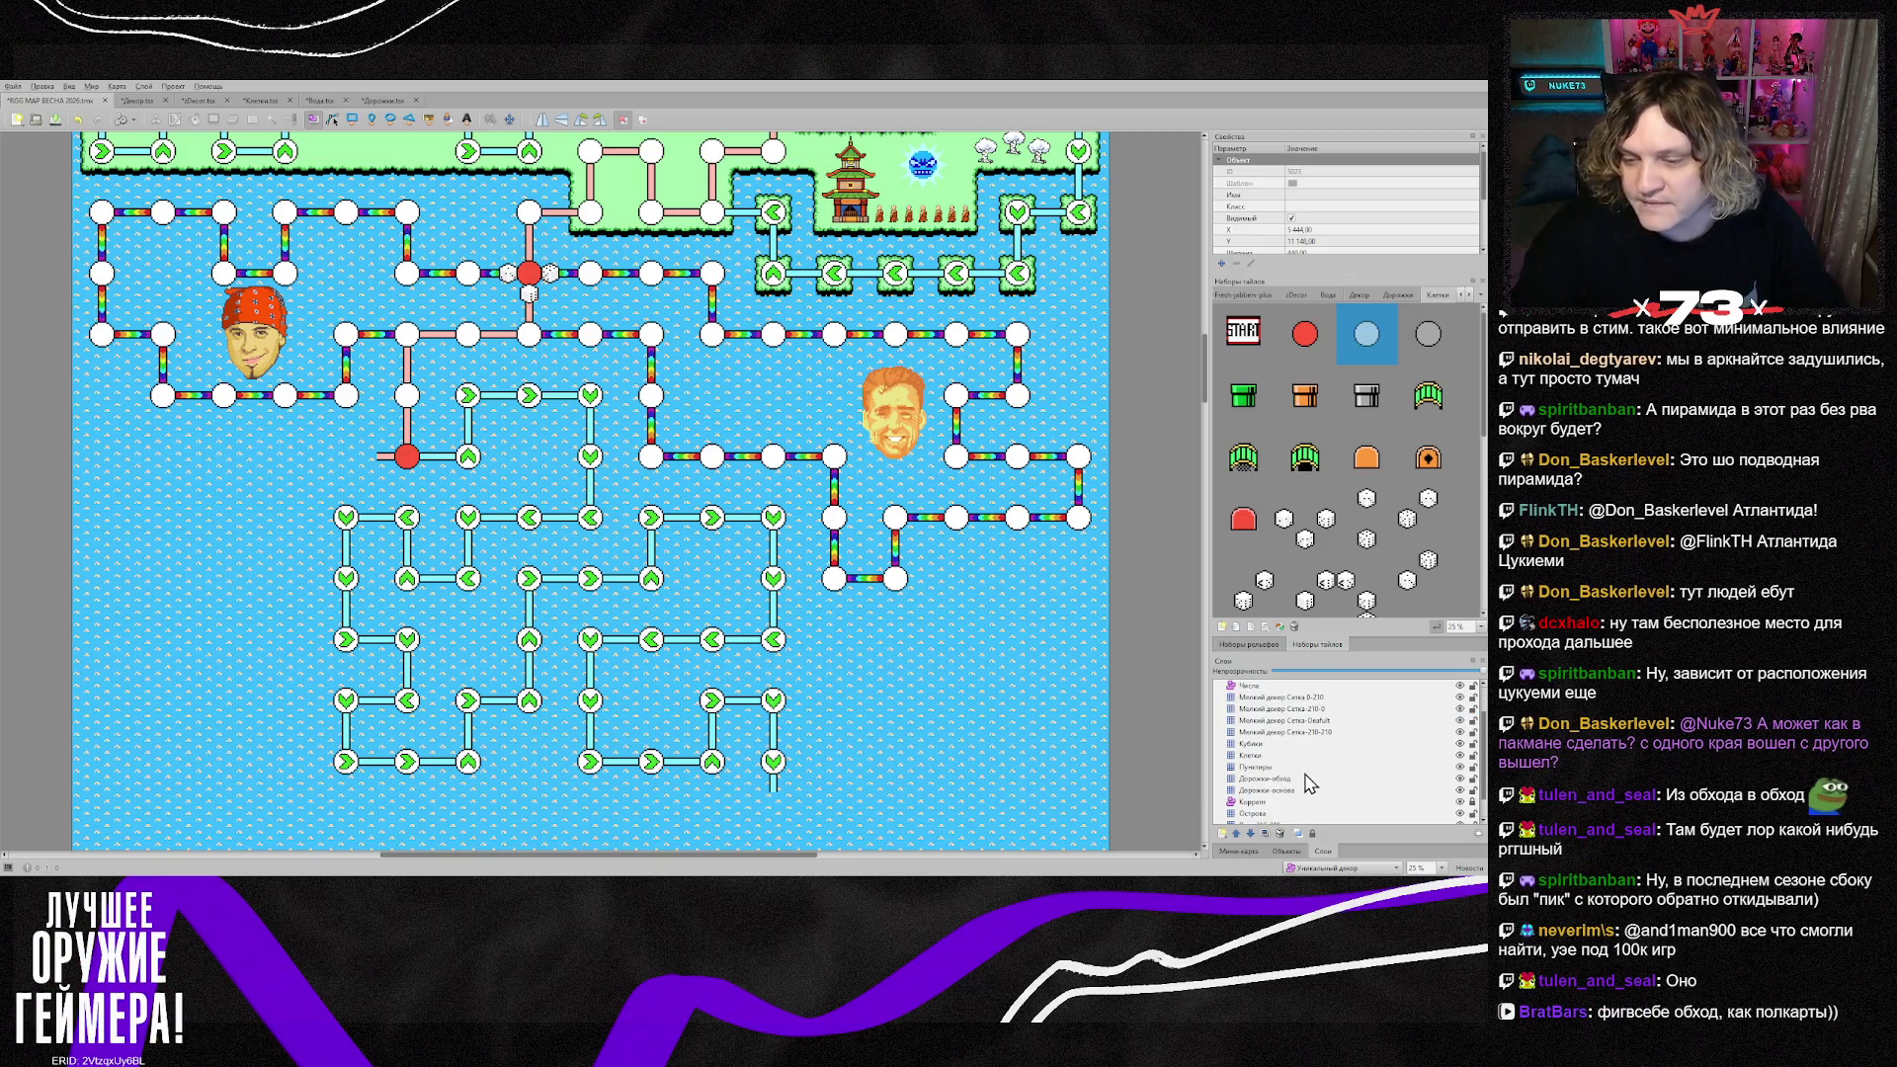
pyautogui.click(1275, 790)
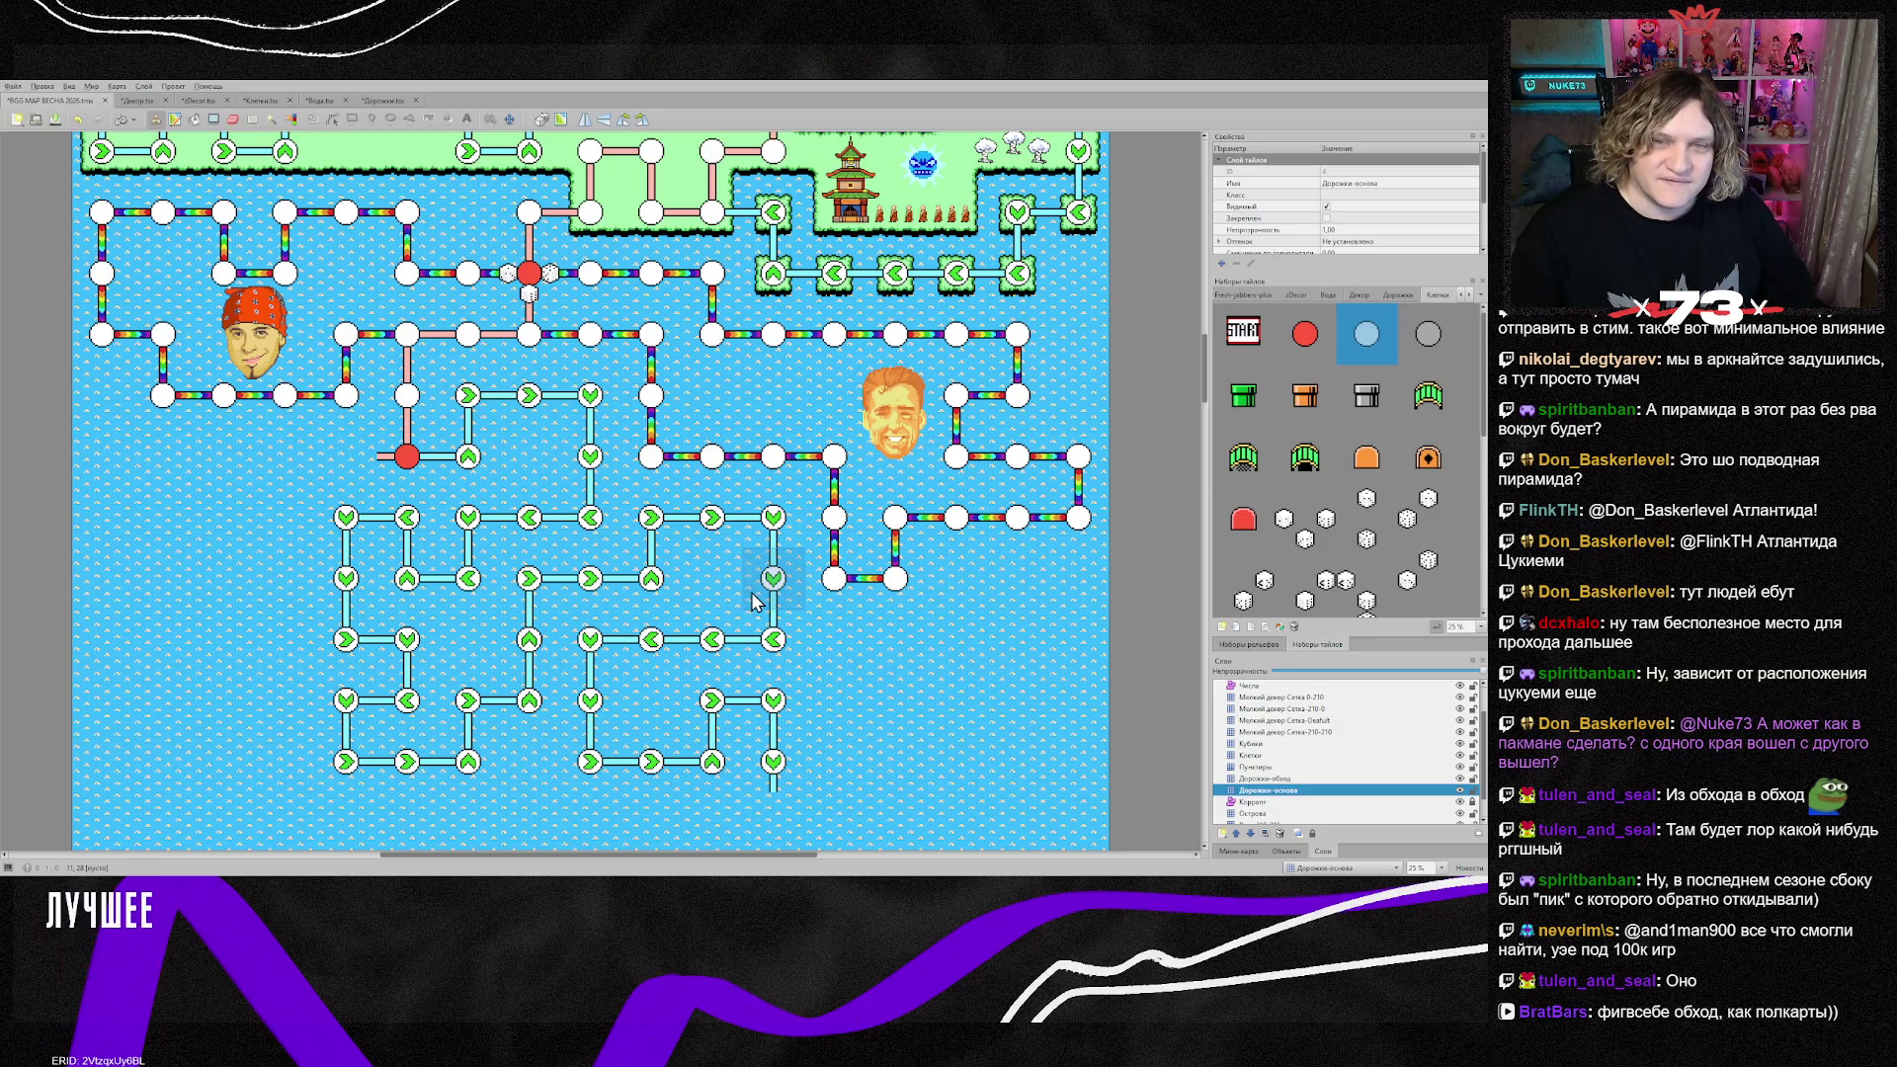
pyautogui.scroll(10, 756, 600)
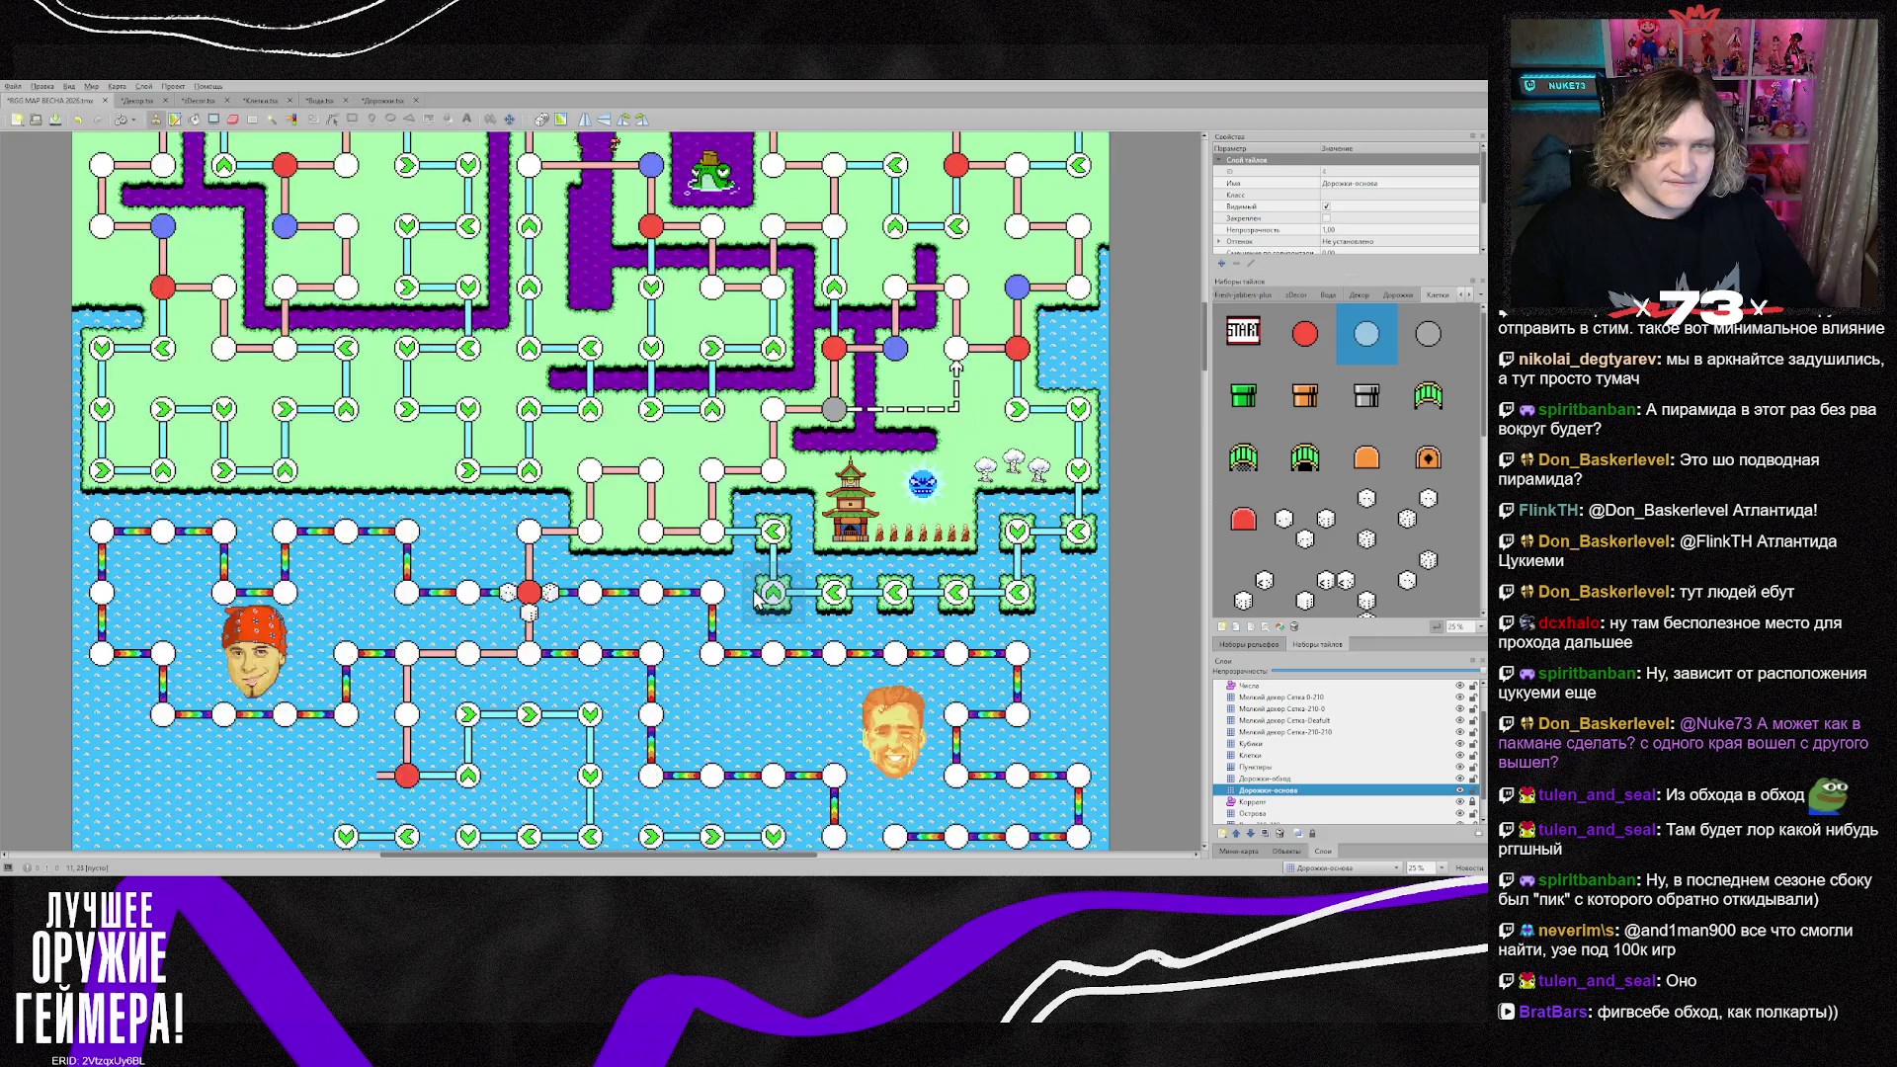
pyautogui.scroll(-4, 756, 600)
pyautogui.scroll(-5, 754, 596)
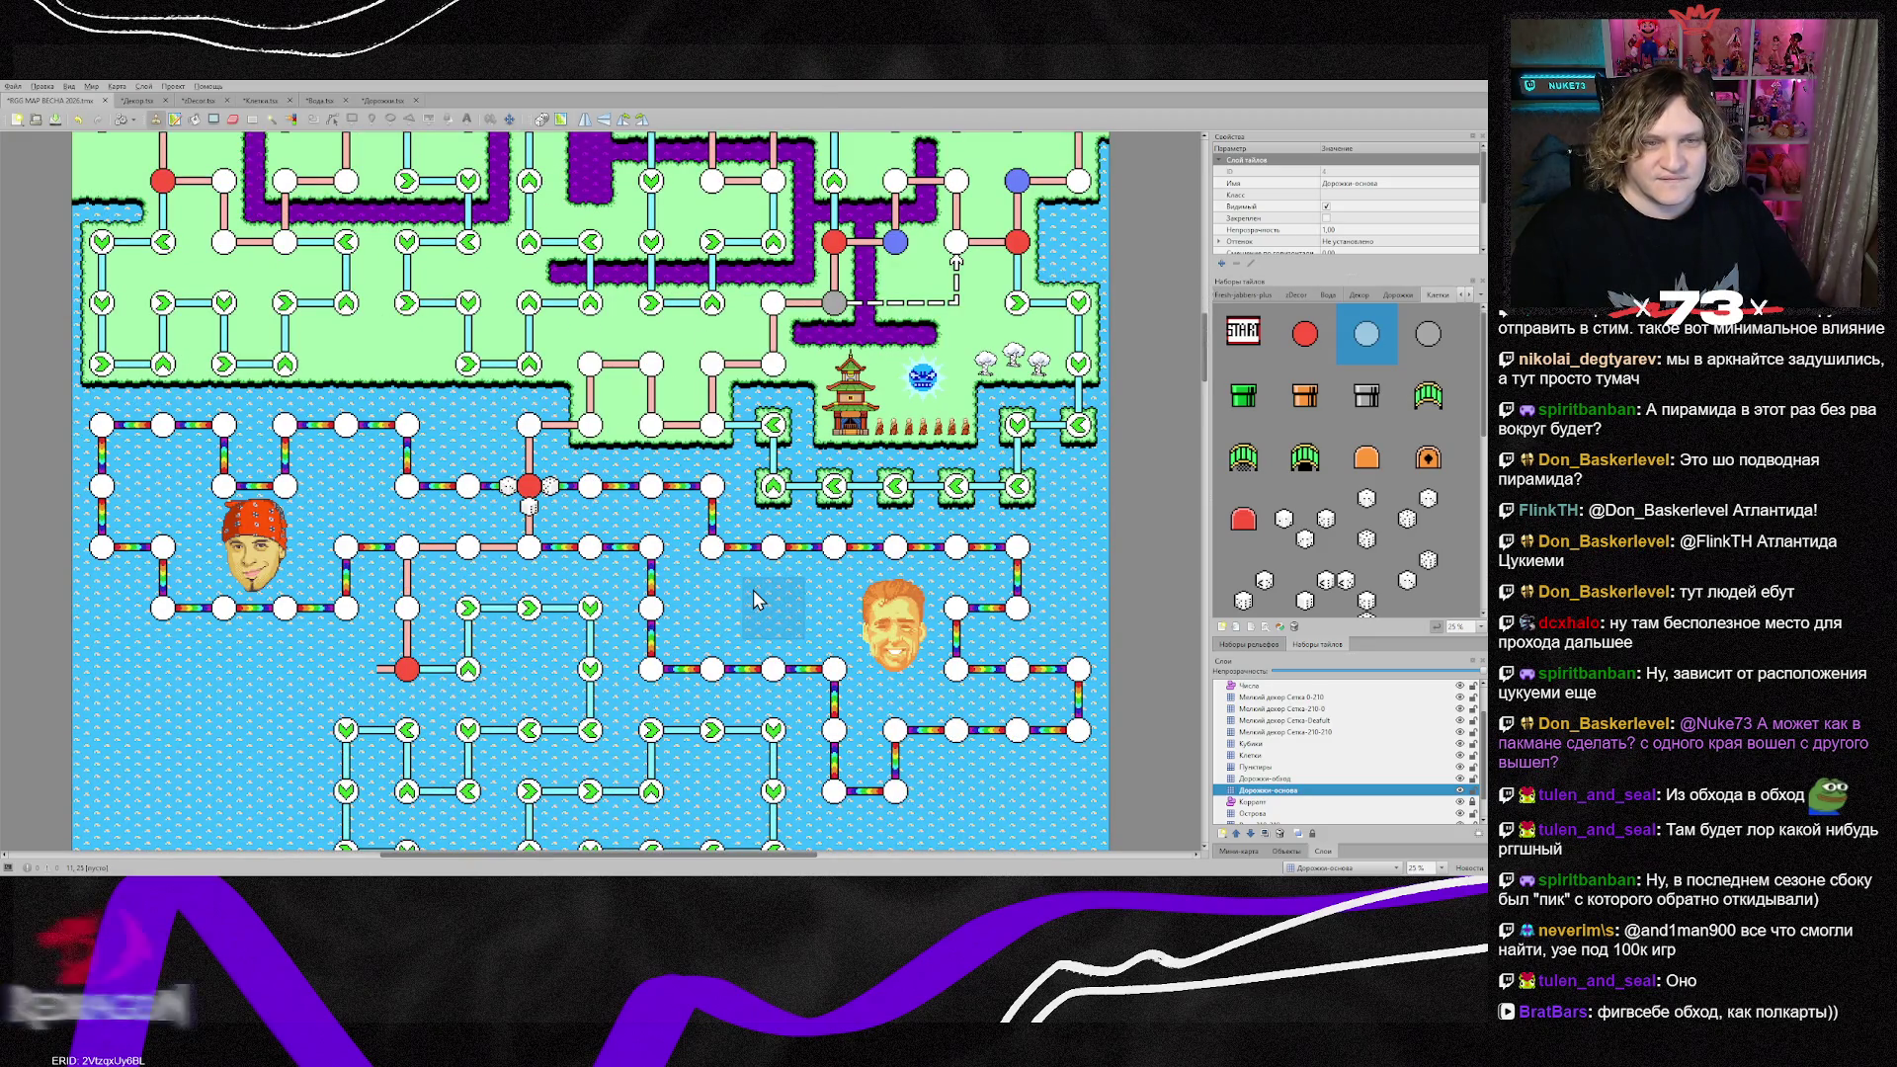
pyautogui.scroll(7, 753, 590)
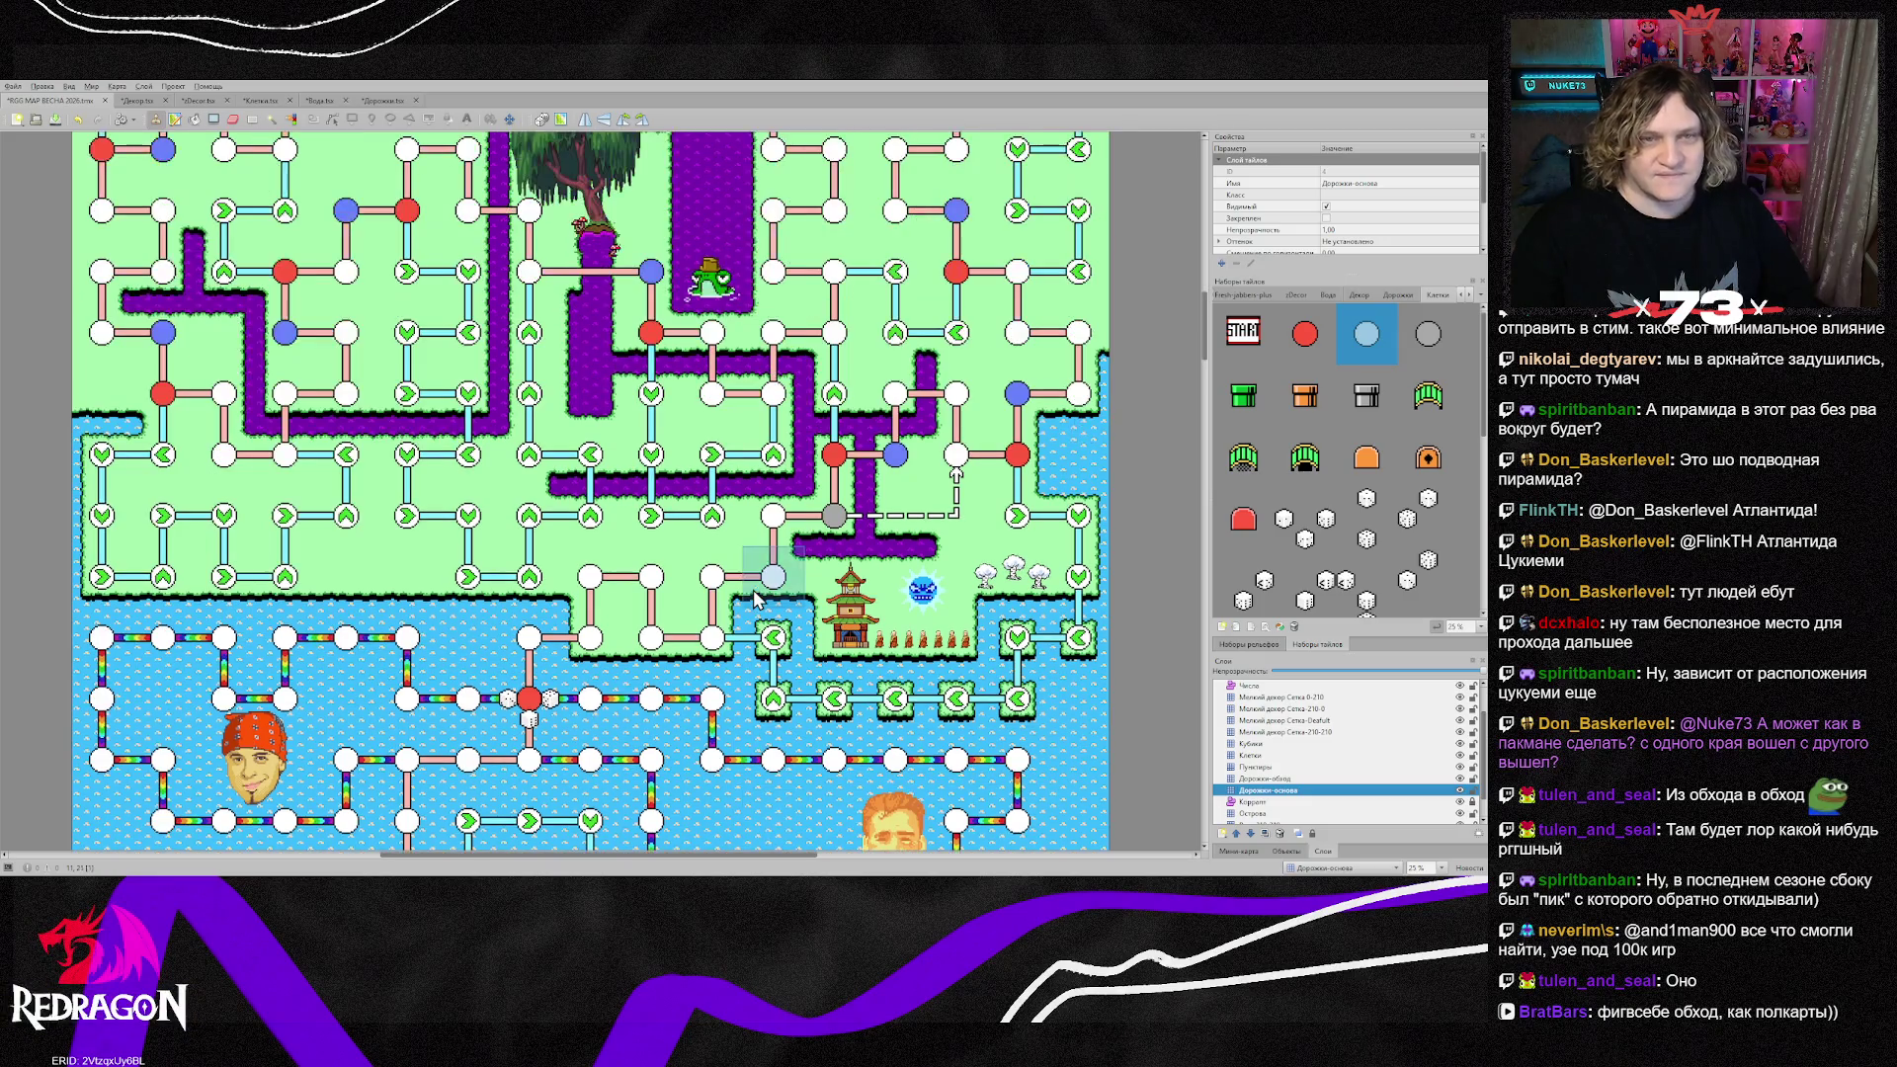
pyautogui.scroll(-7, 754, 590)
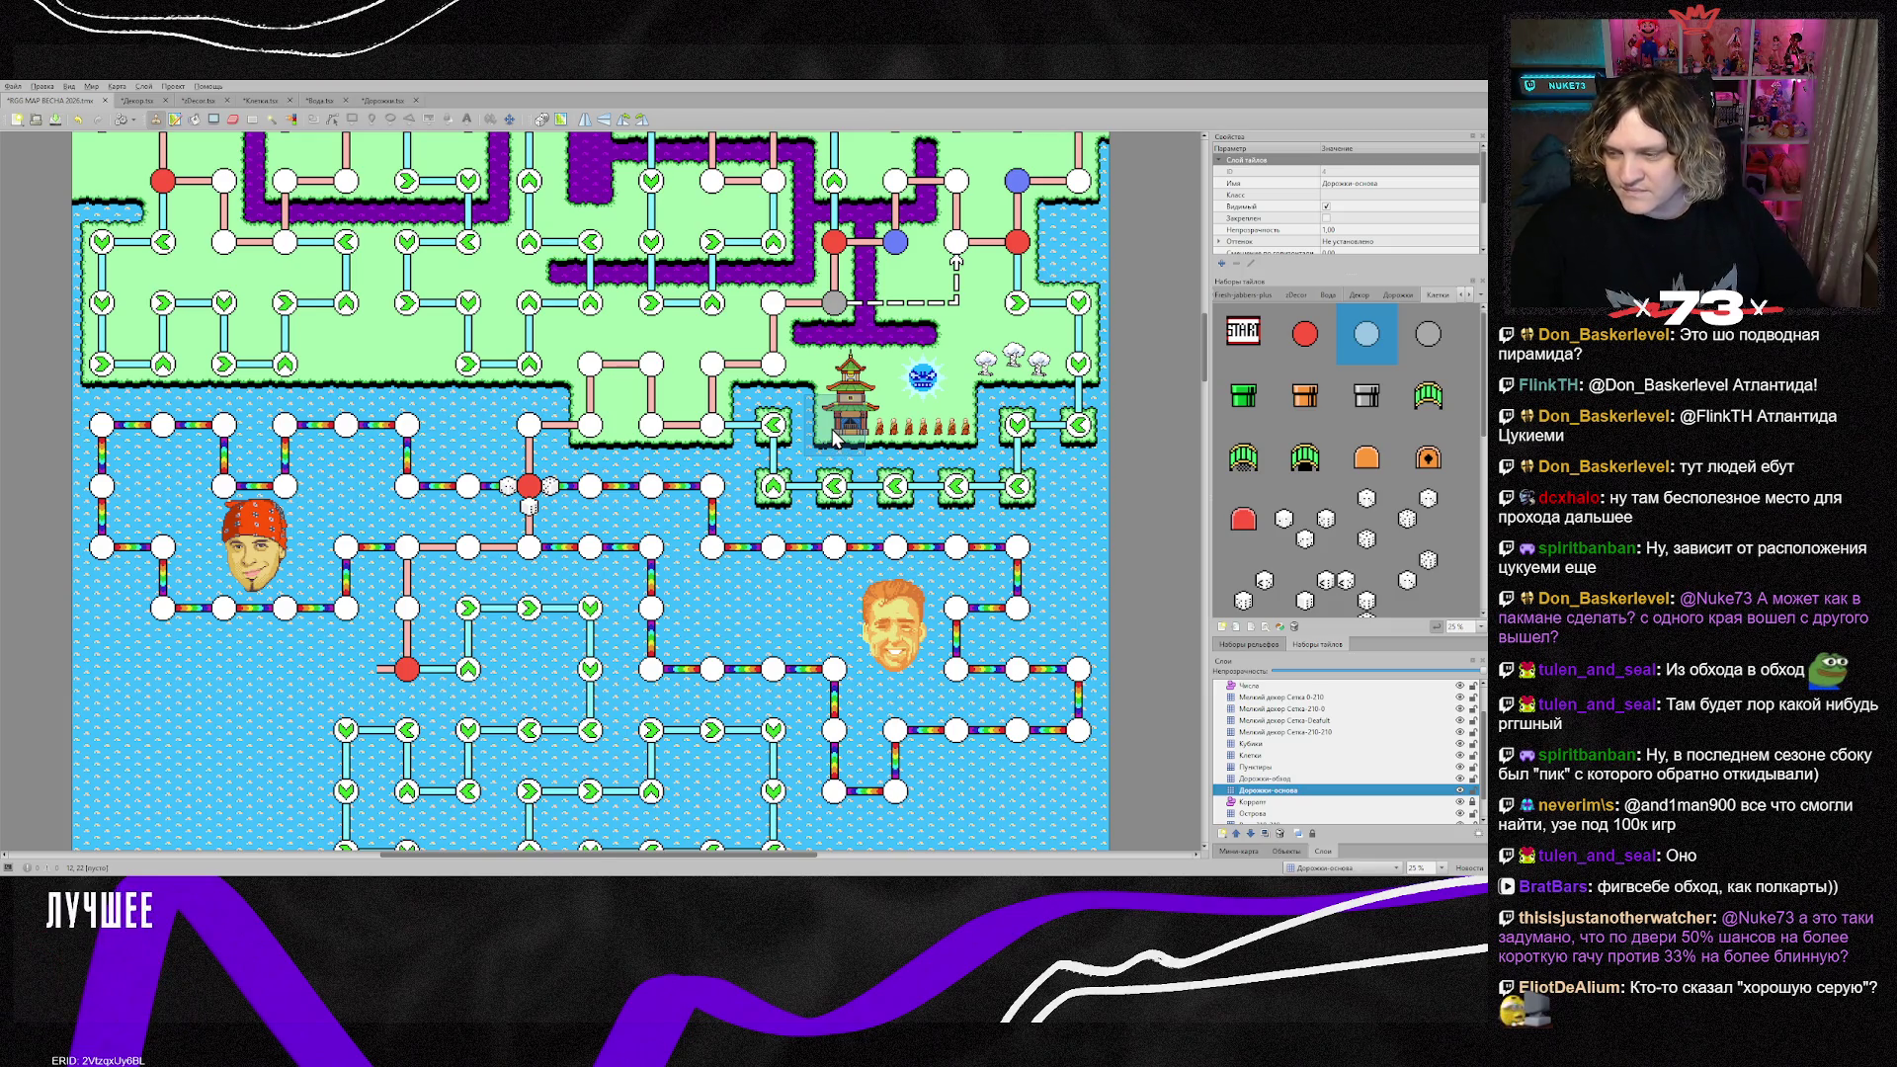
pyautogui.scroll(-3, 833, 437)
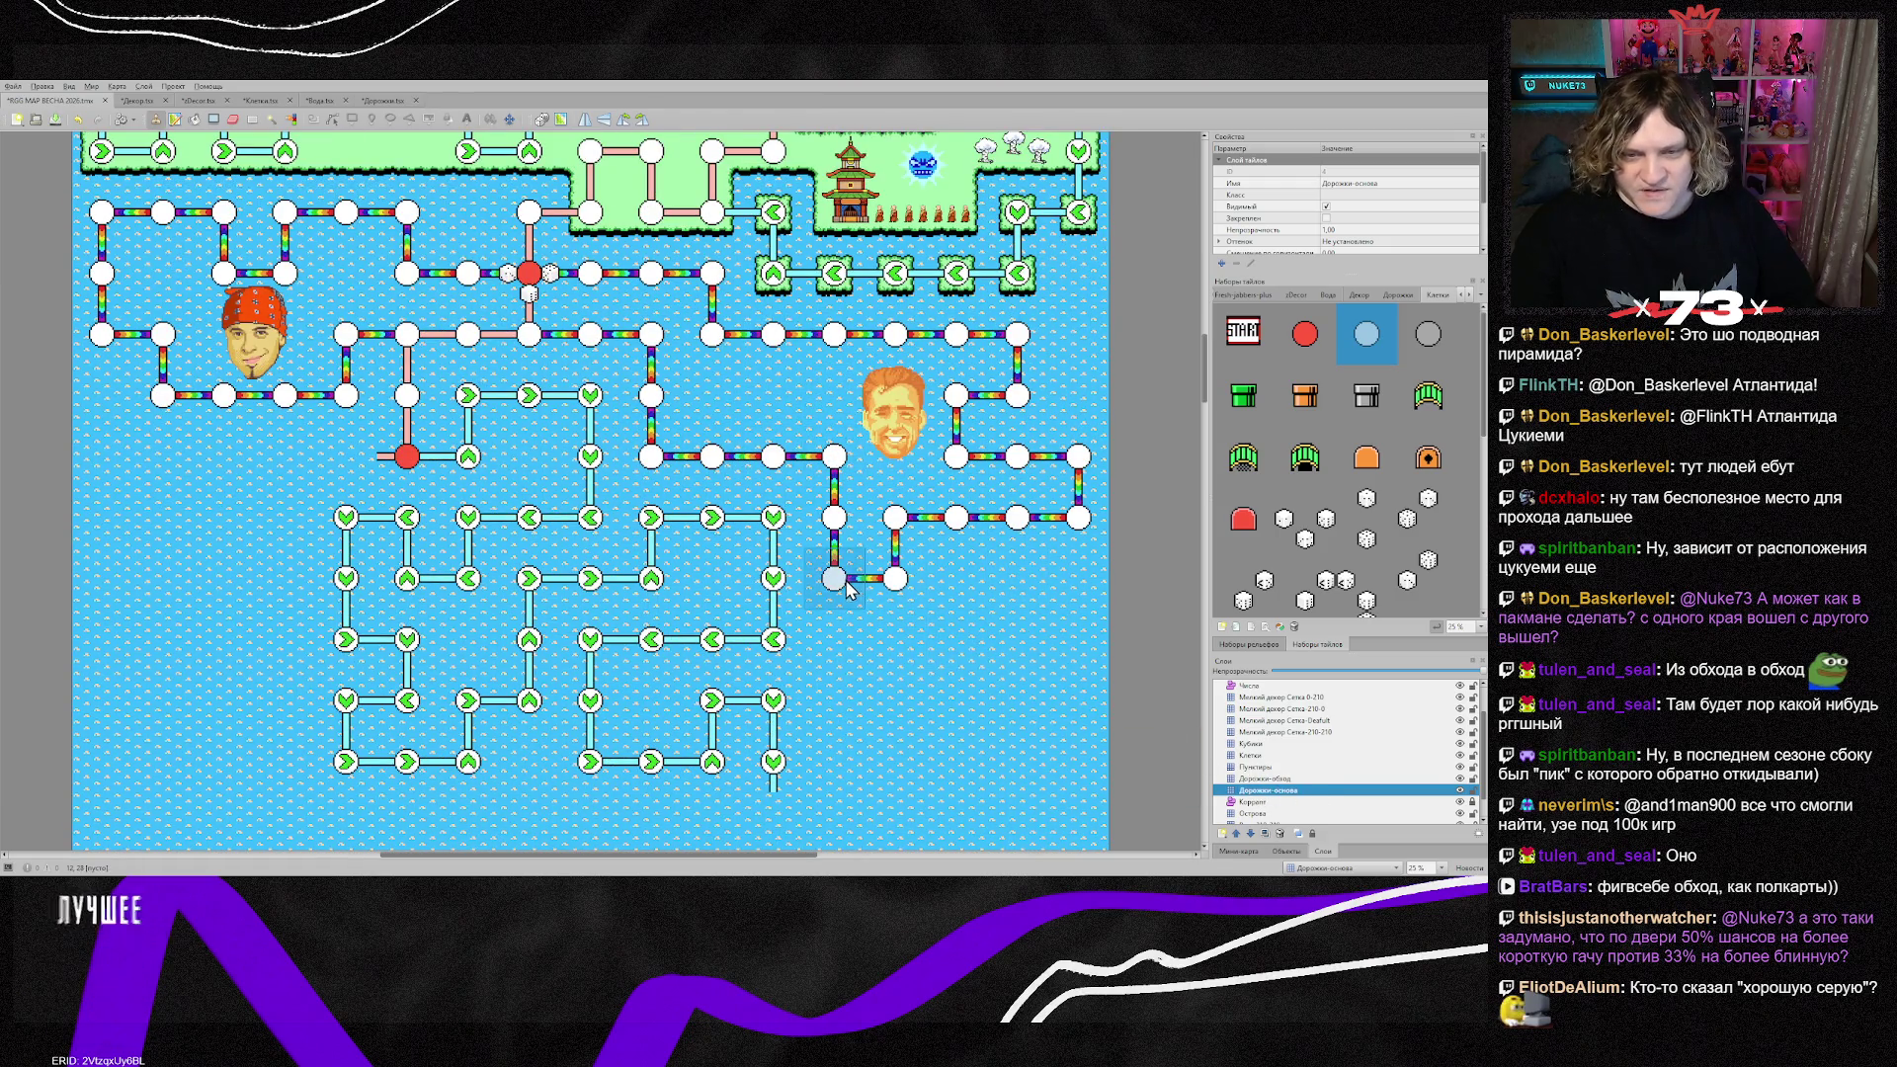
# Step: On the Клетки layer, make the junction node a grey circle, undoing one misplaced stamp
pyautogui.click(1268, 756)
pyautogui.click(1434, 337)
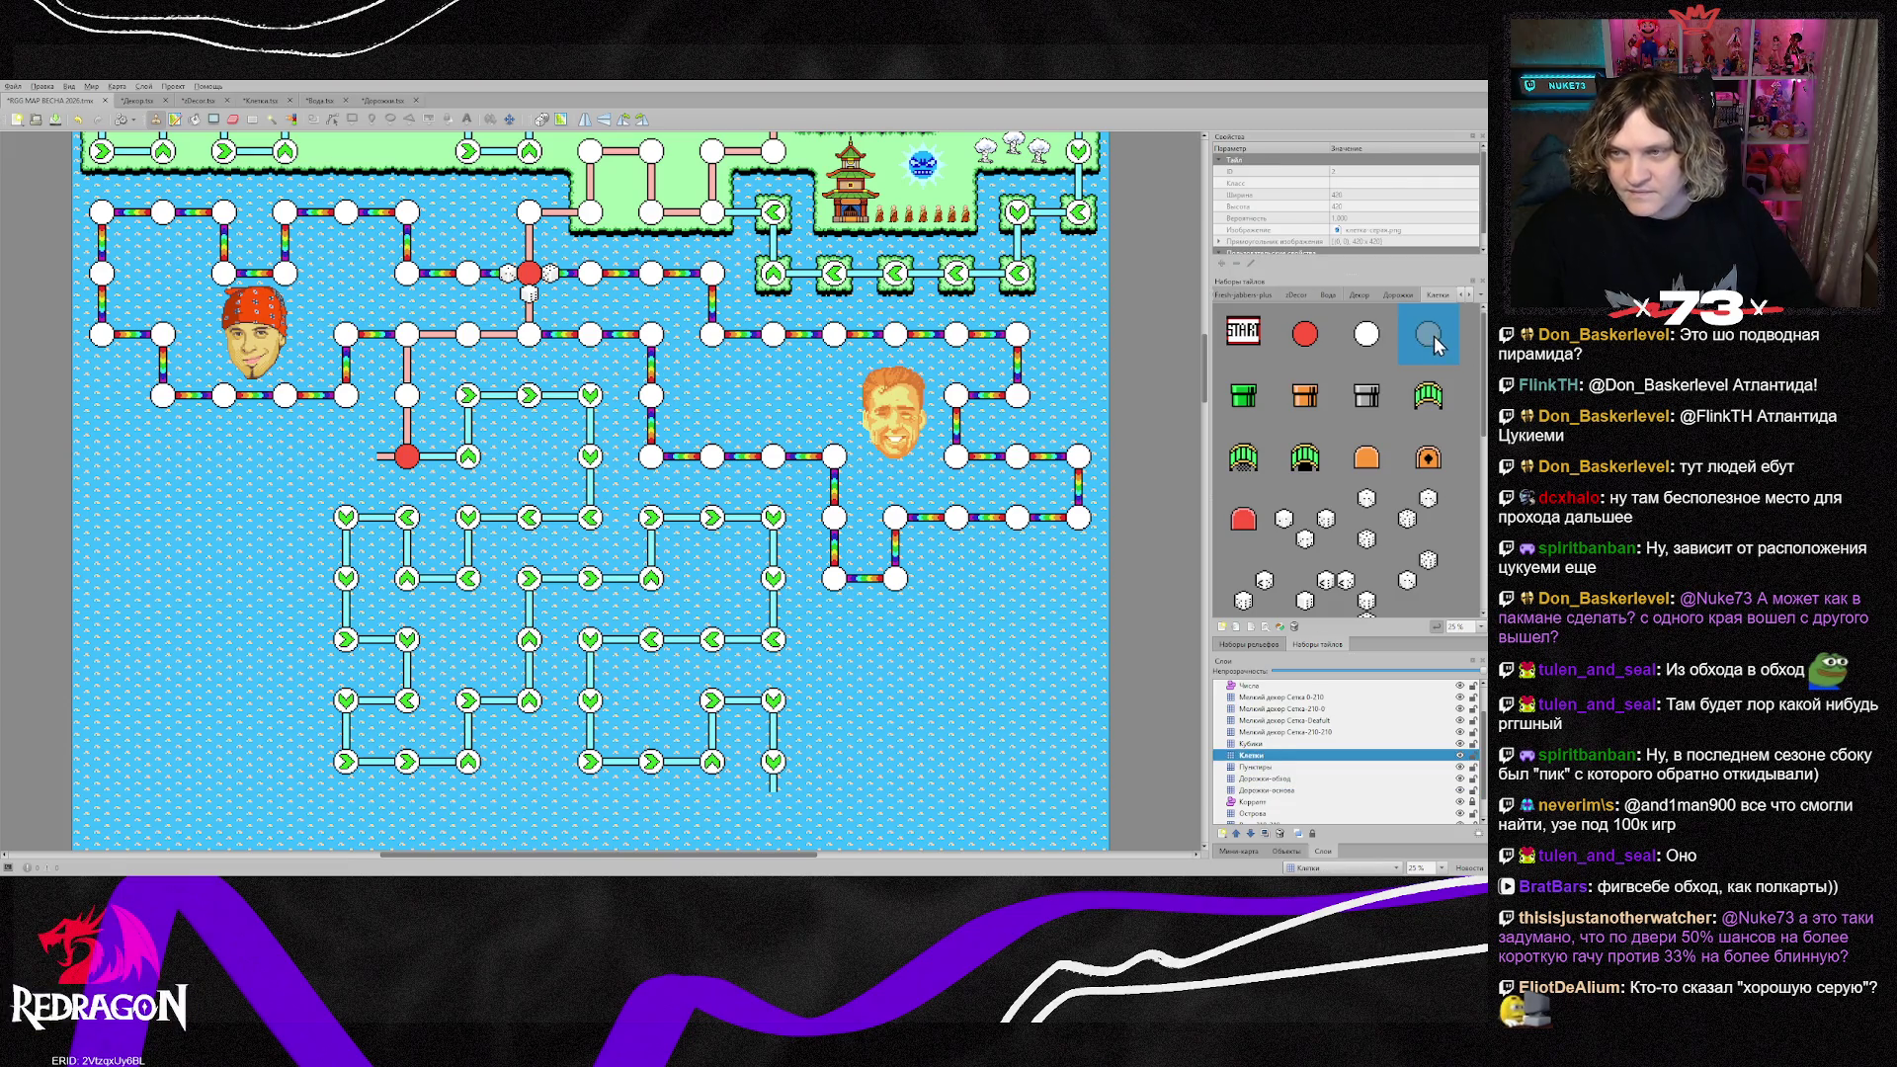
pyautogui.click(834, 578)
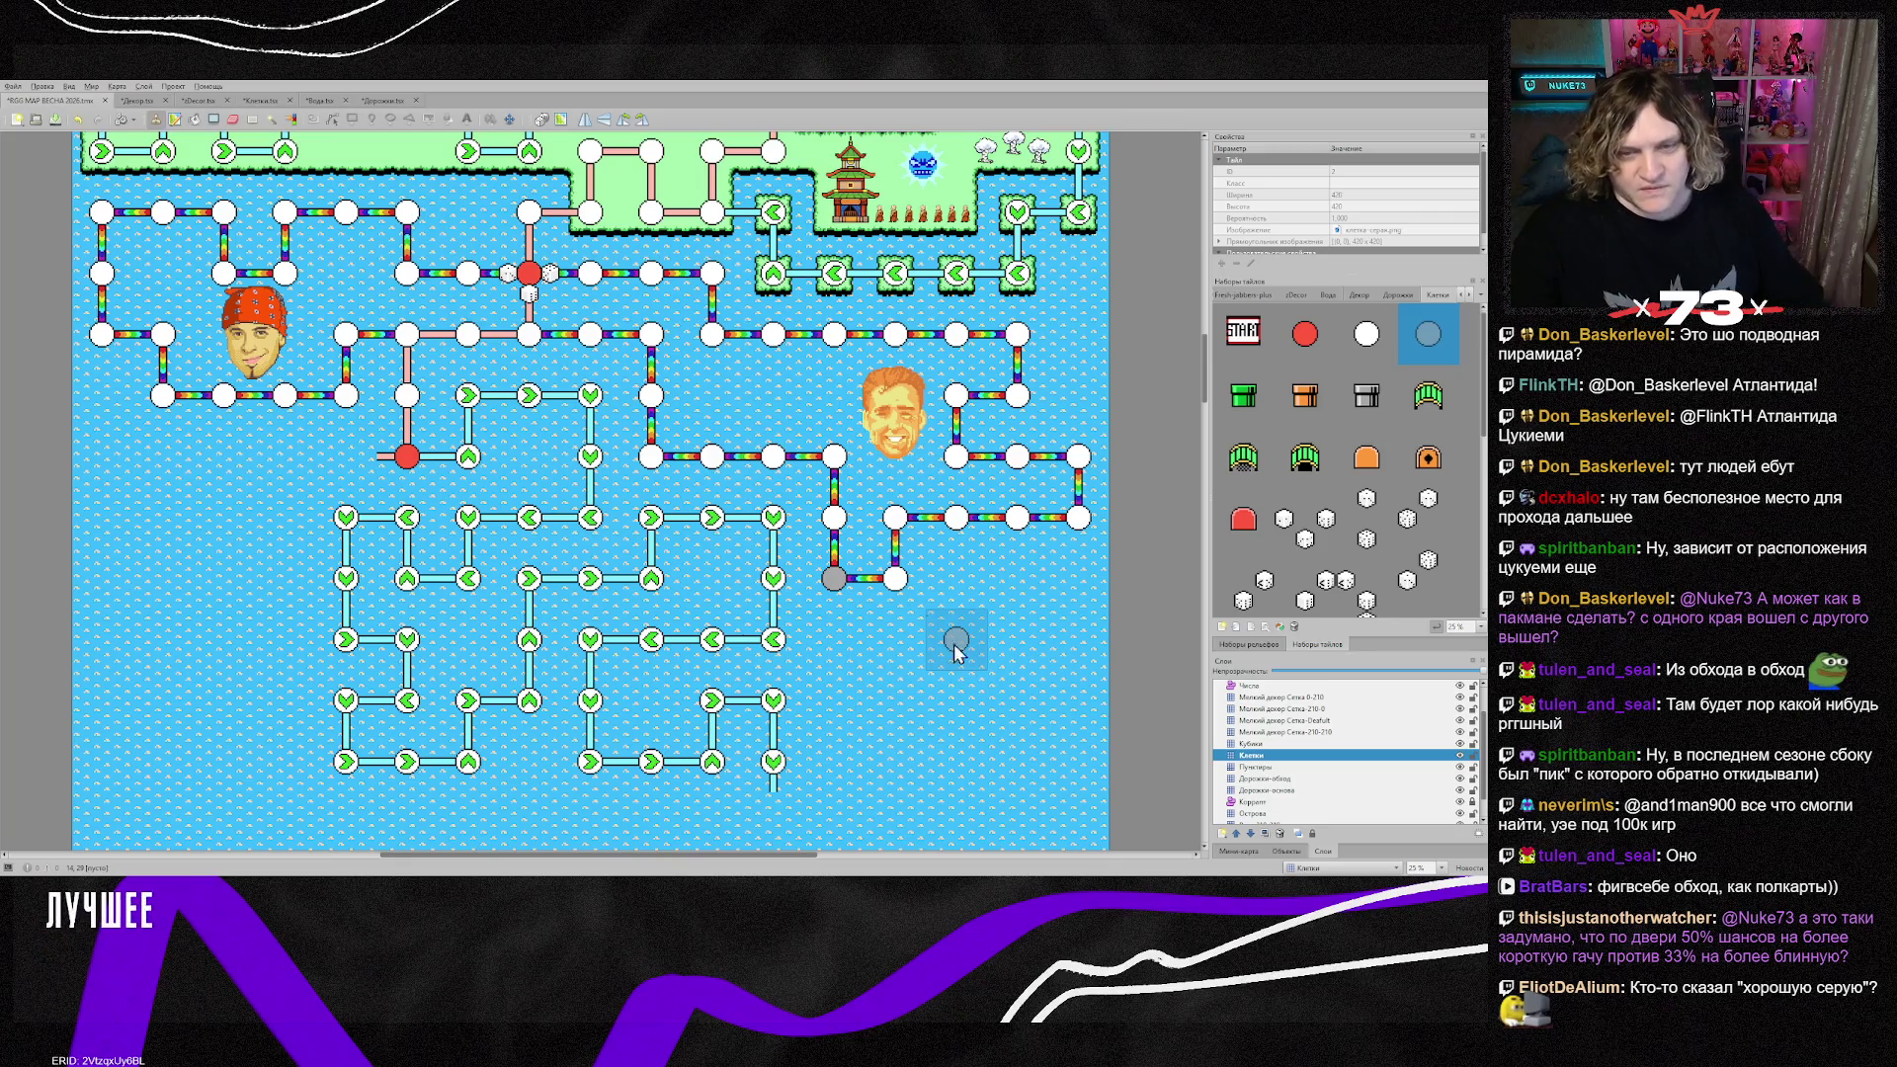
pyautogui.hotkey('ctrl', 'z')
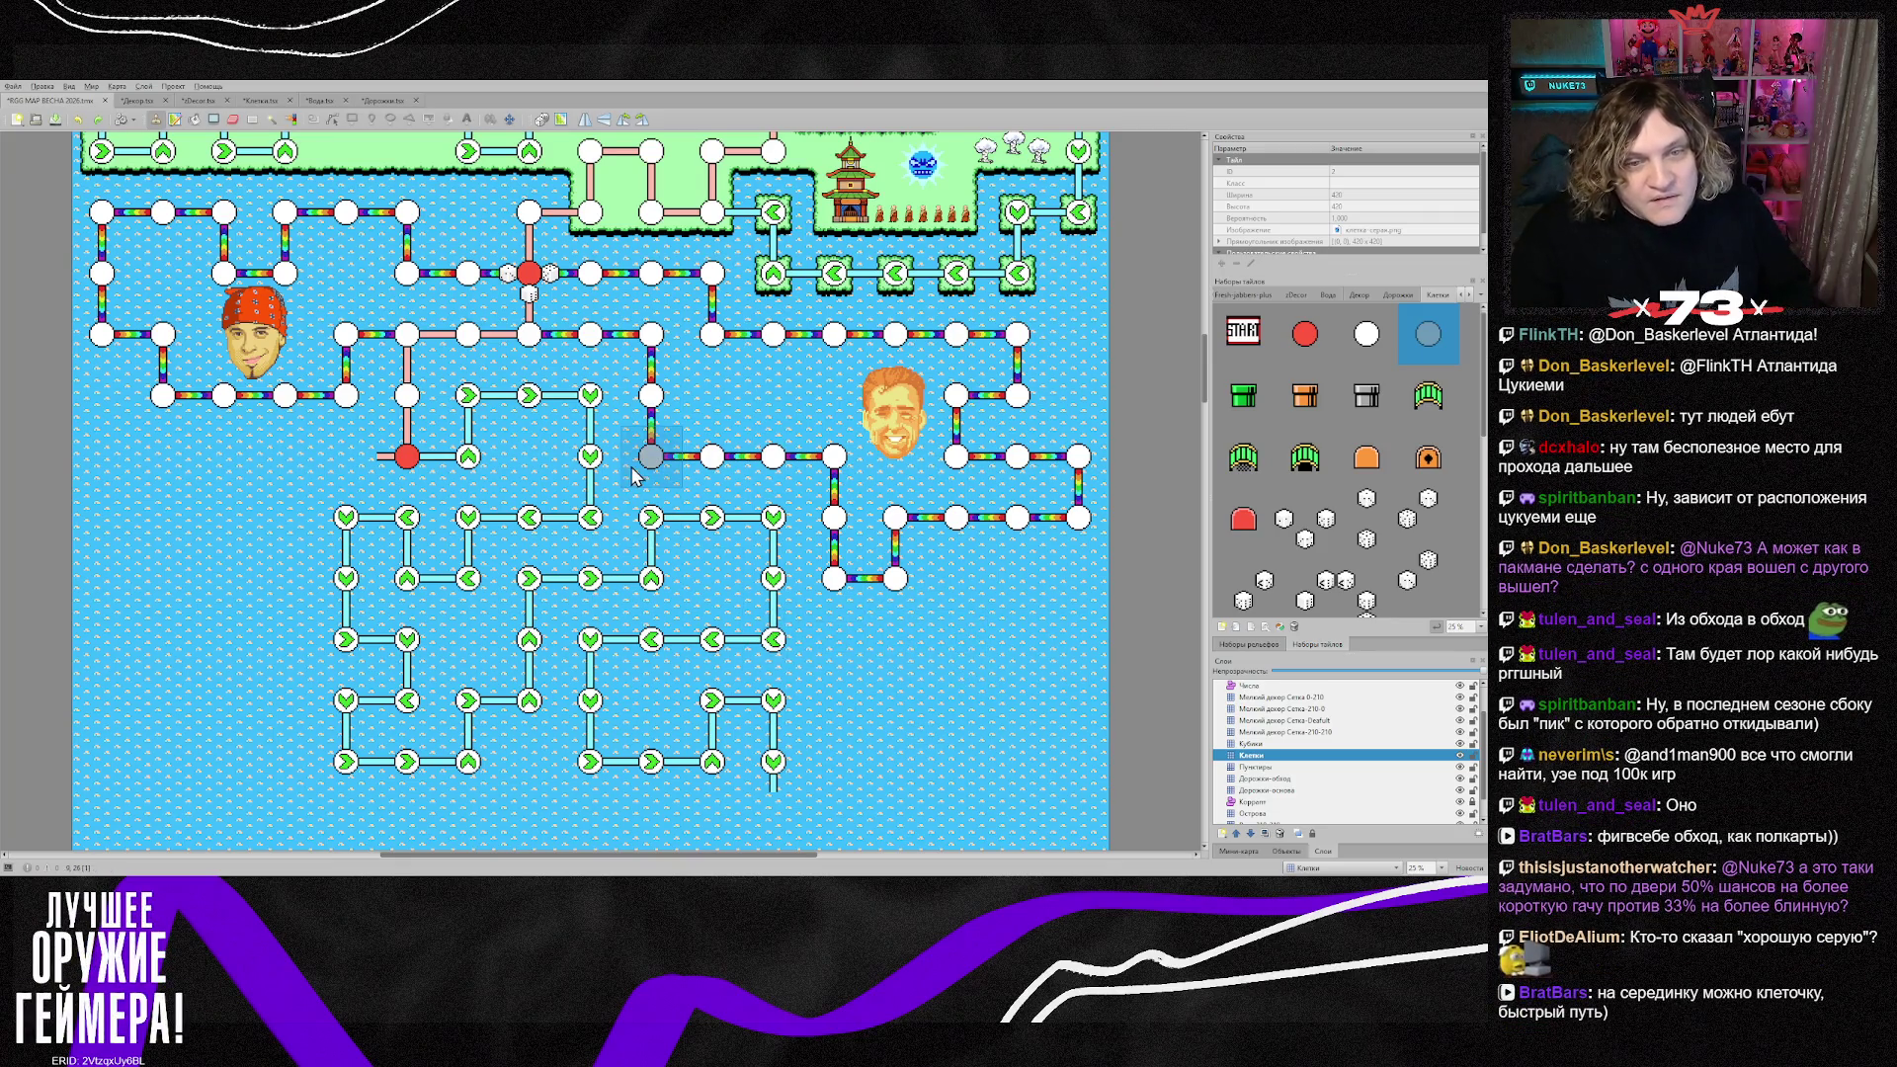
pyautogui.click(650, 479)
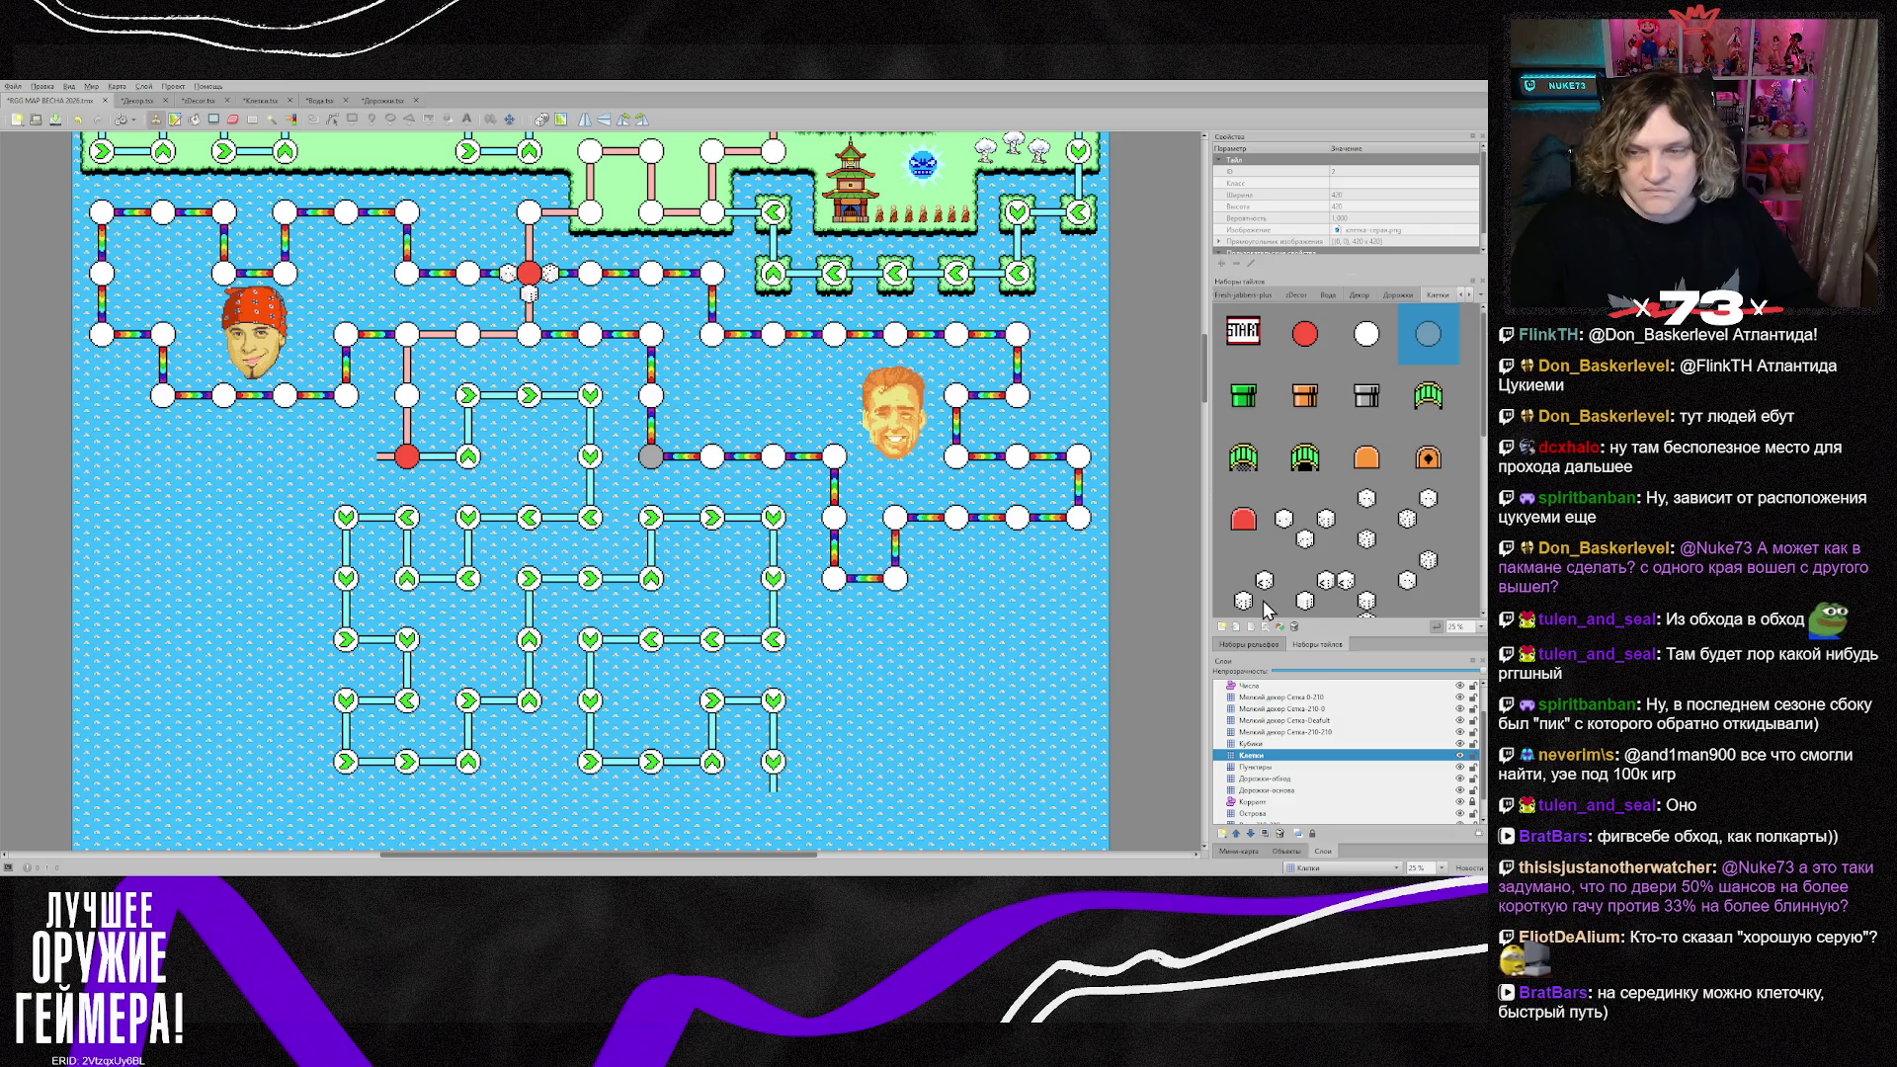
pyautogui.click(1273, 767)
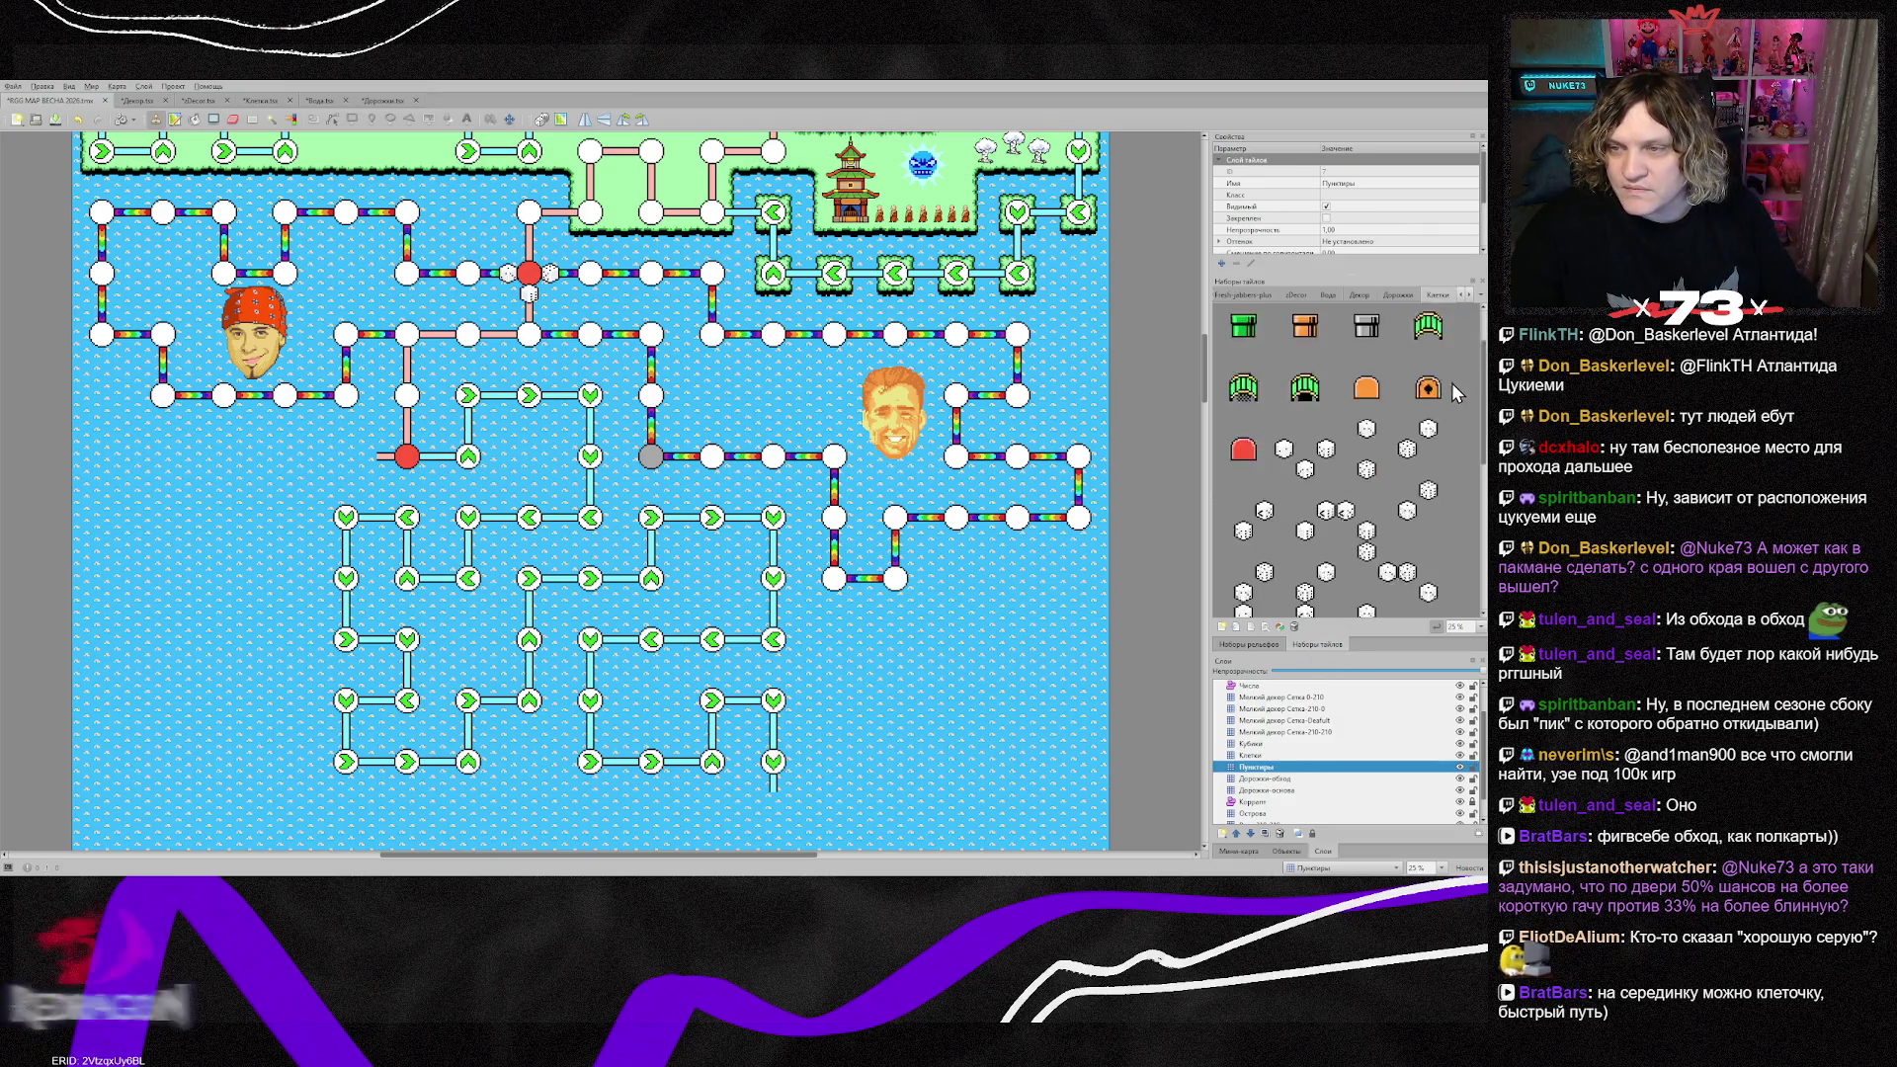
# Step: Stamp a small white left-pointing arrow from the Пунктиры tileset just left of the grey node
pyautogui.click(1403, 297)
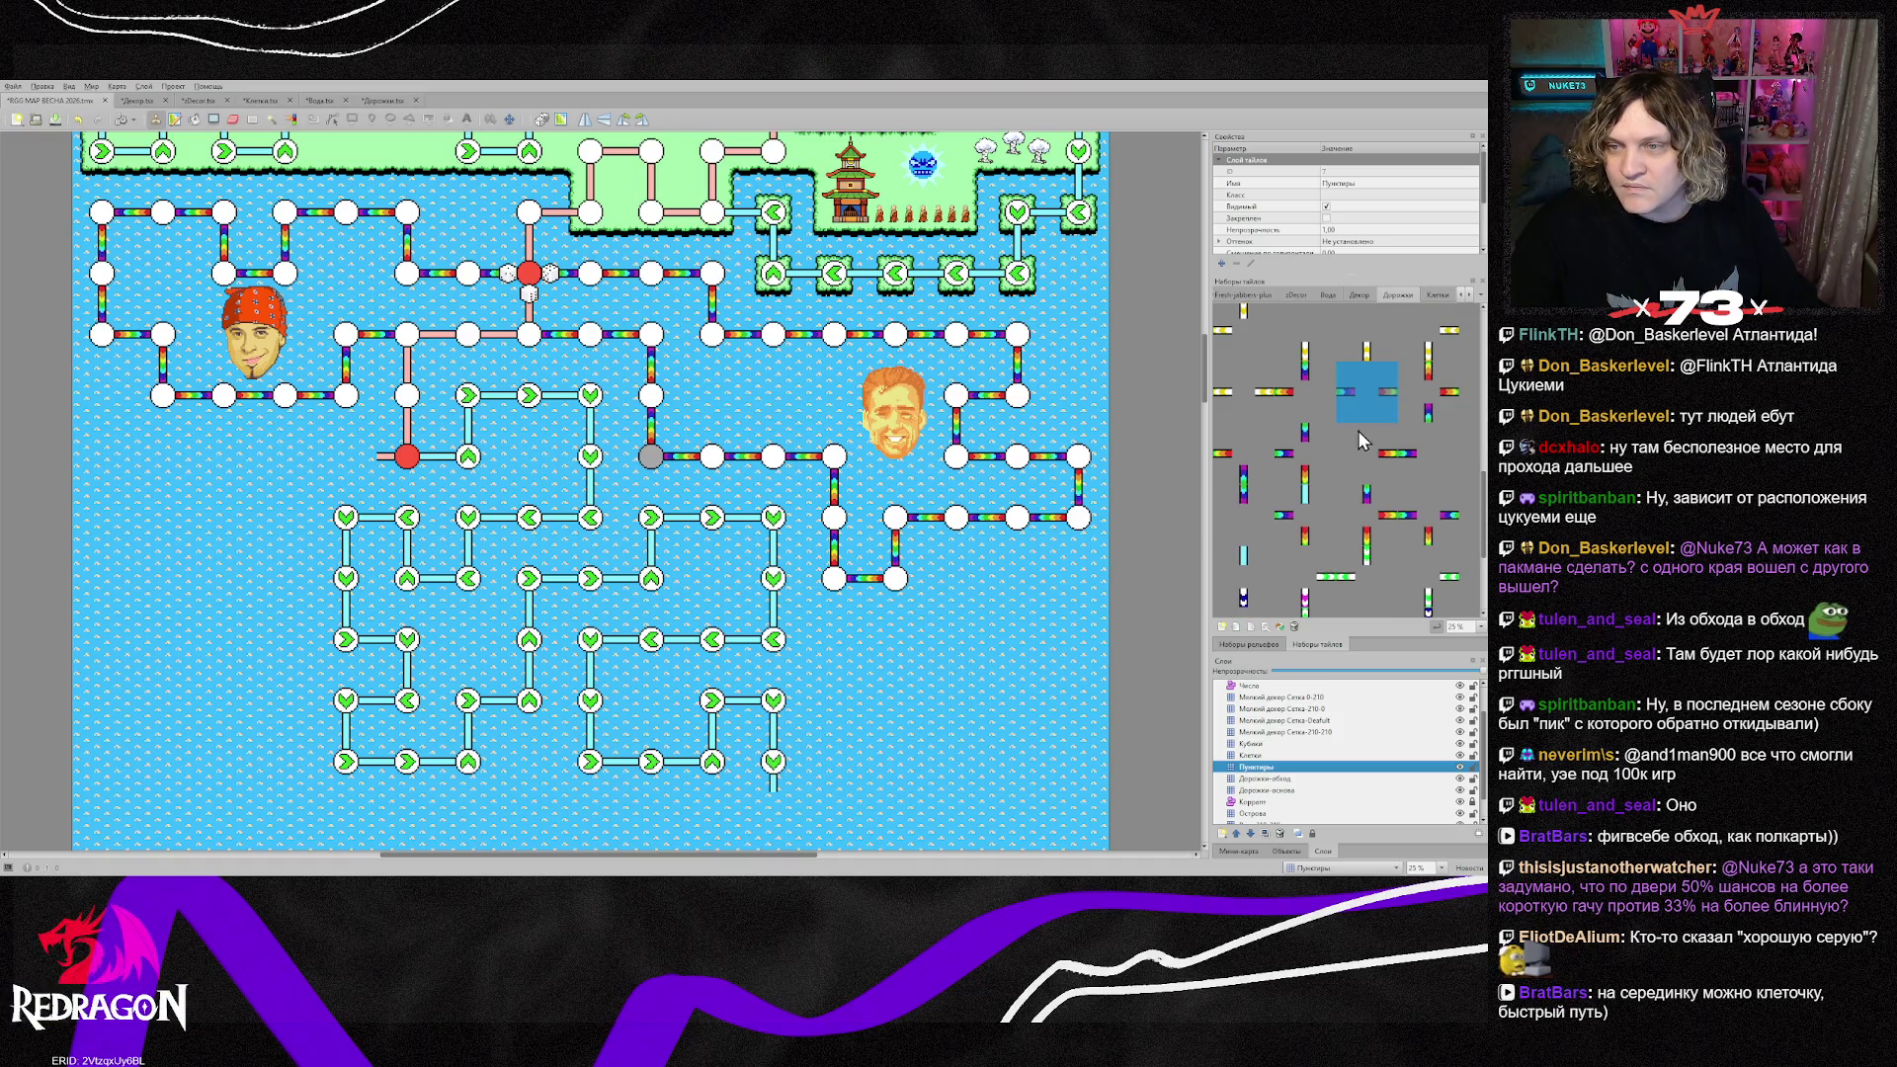
pyautogui.click(1468, 295)
pyautogui.click(1433, 295)
pyautogui.click(1295, 336)
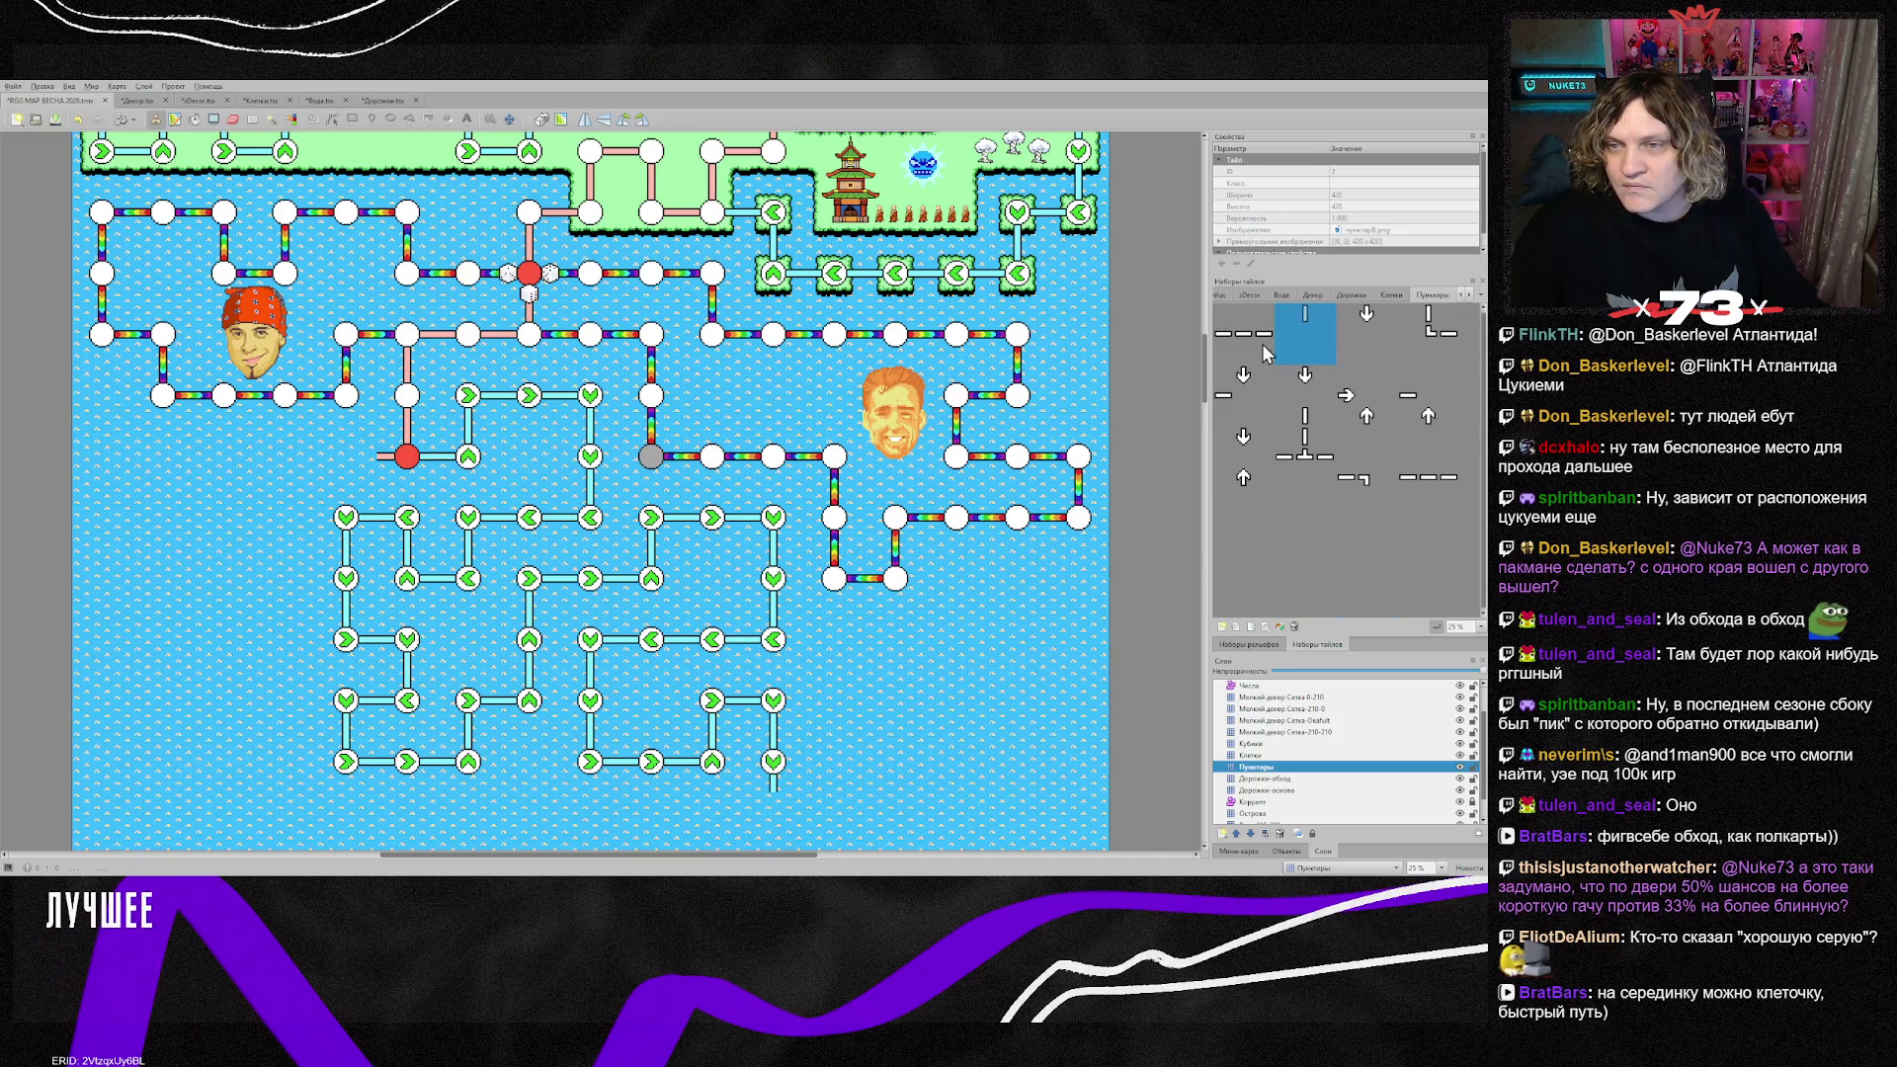
pyautogui.click(630, 453)
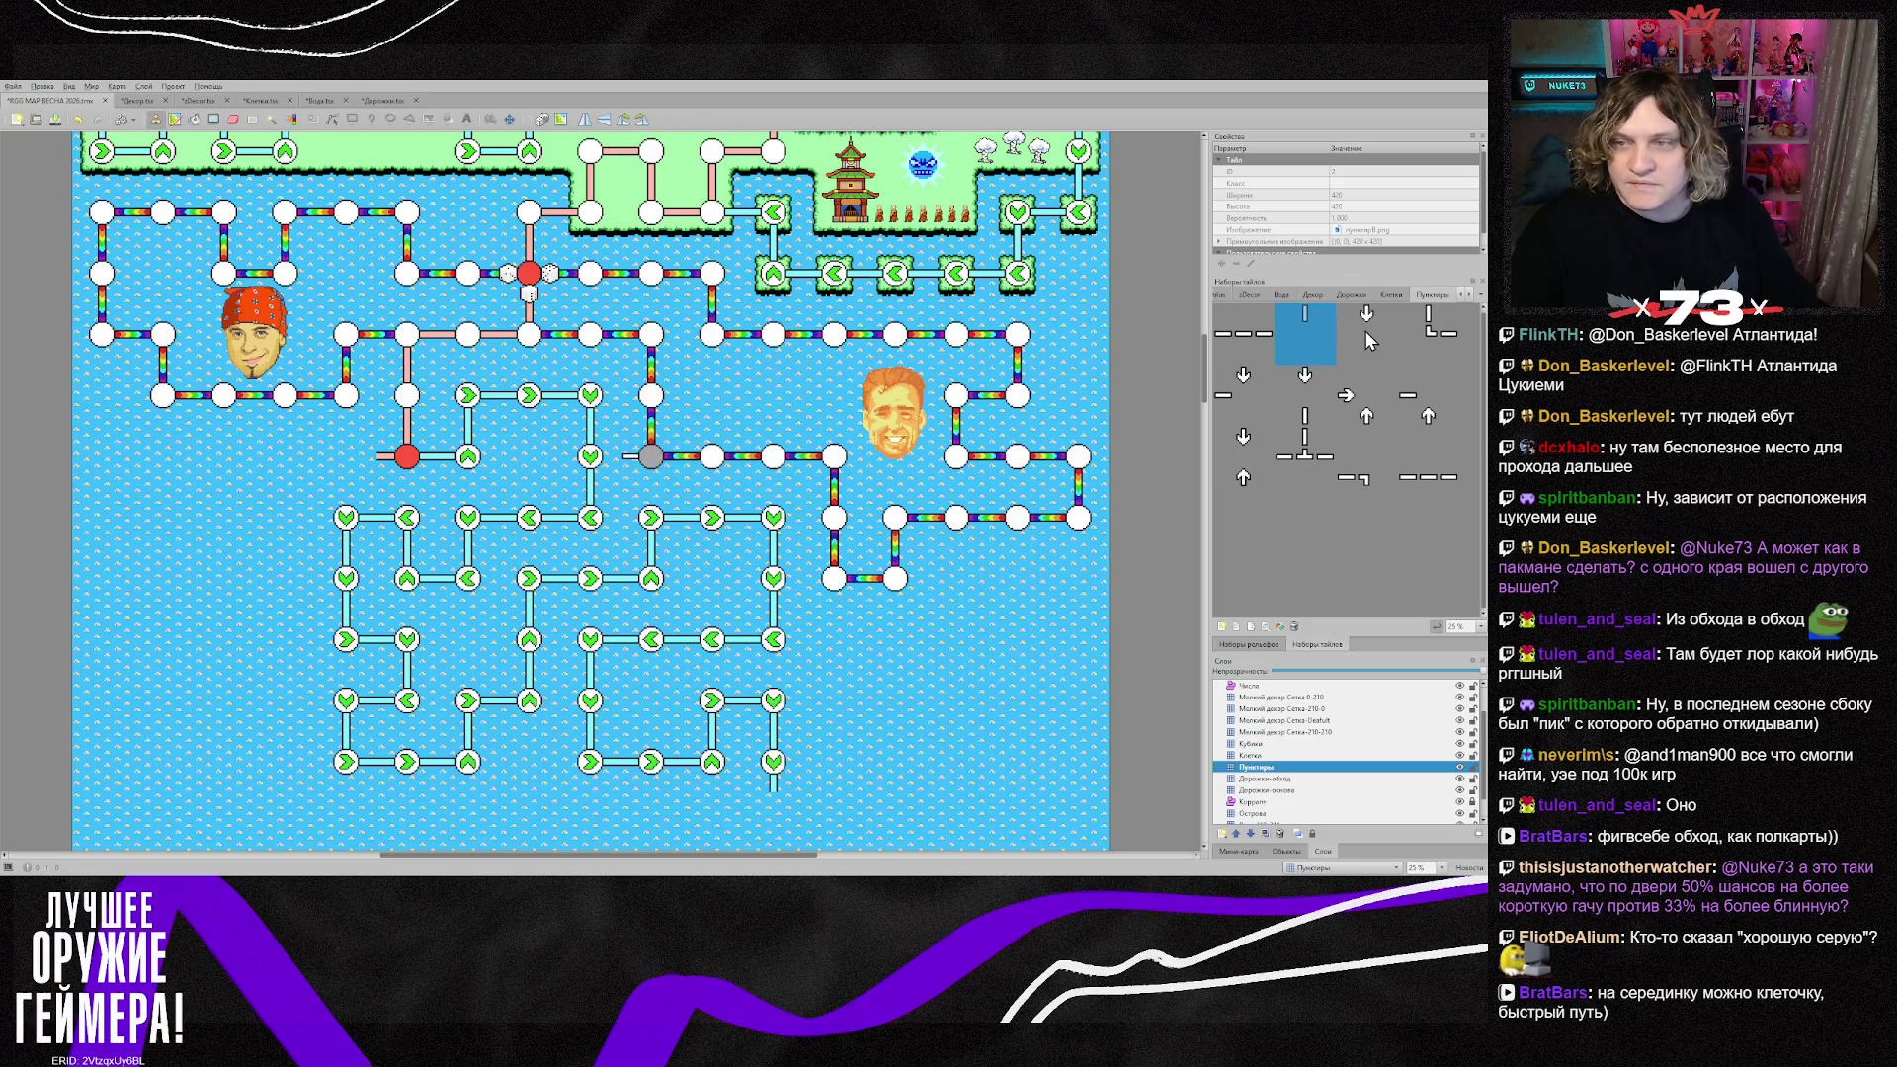
pyautogui.click(1366, 330)
pyautogui.click(605, 456)
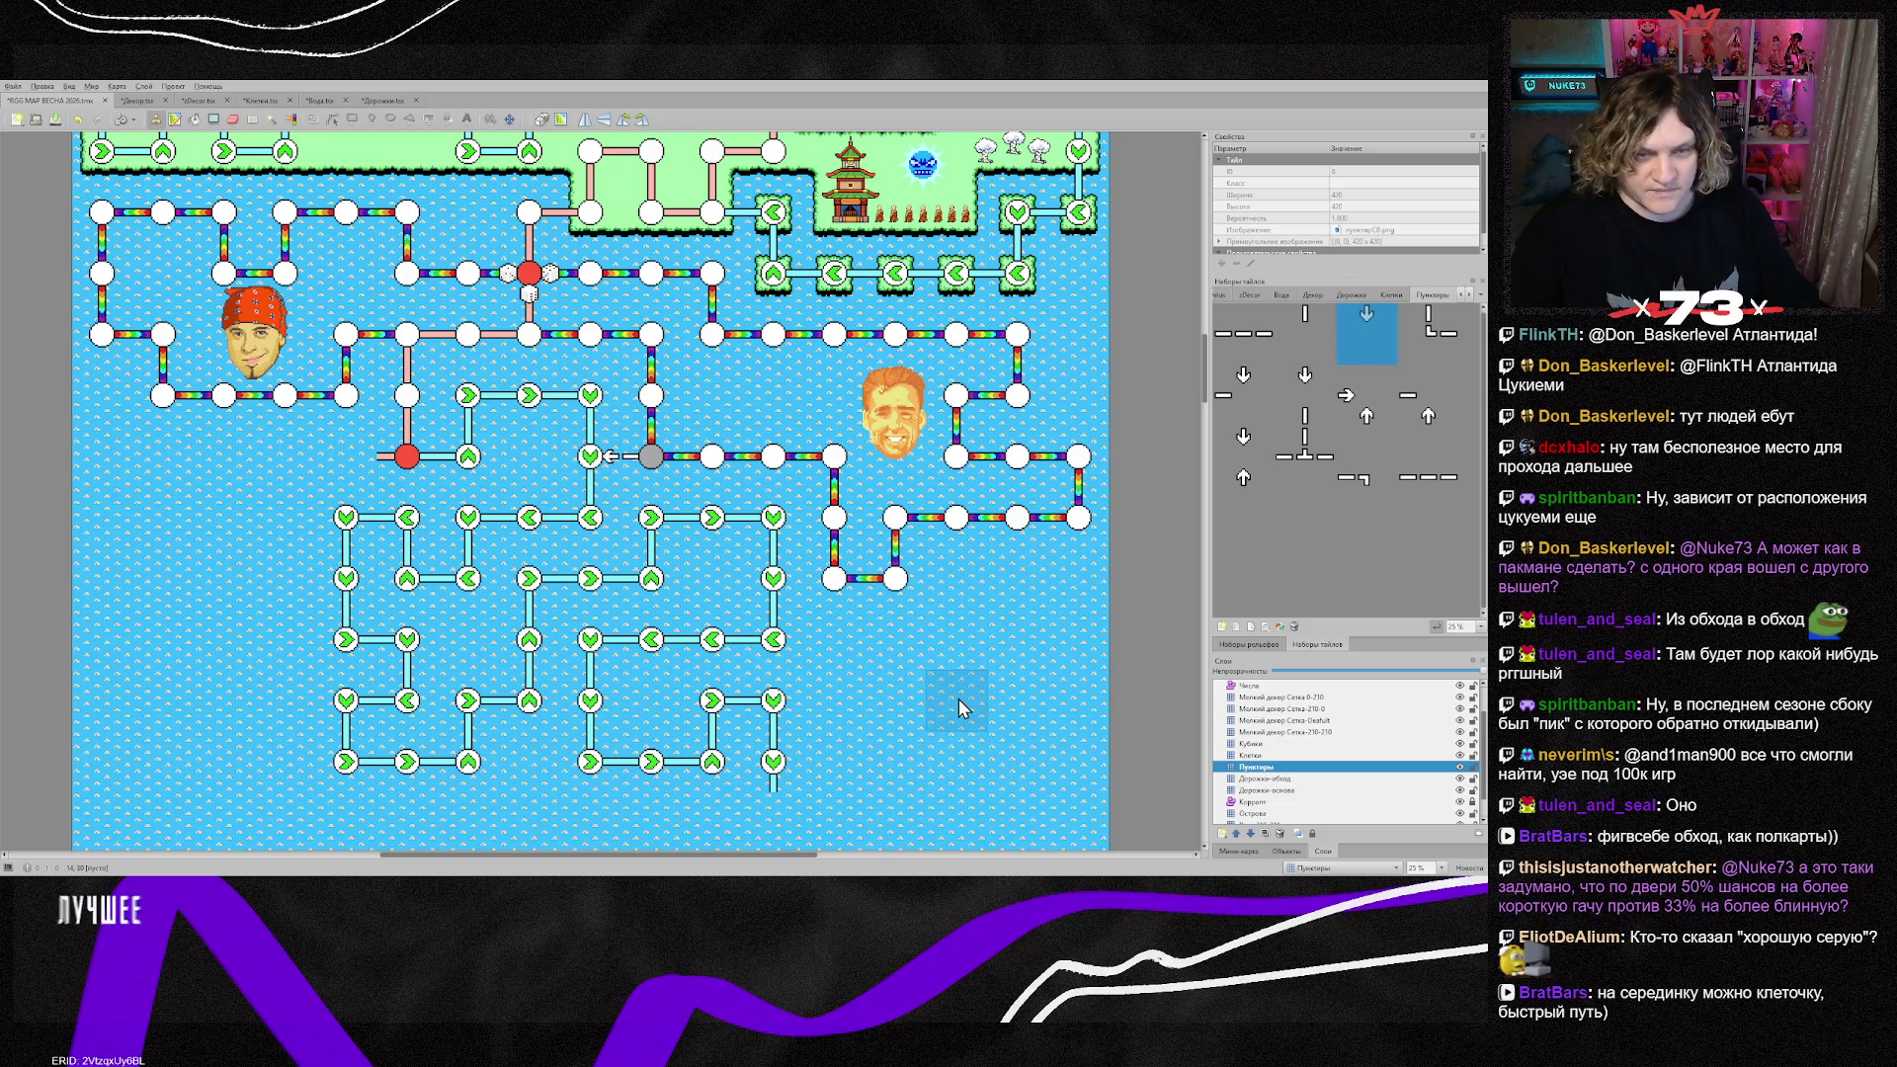
# Step: Toggle Highlight Current Layer on and off with Ctrl+H, then select the Дорожки-основа layer
pyautogui.hotkey('ctrl', 'h')
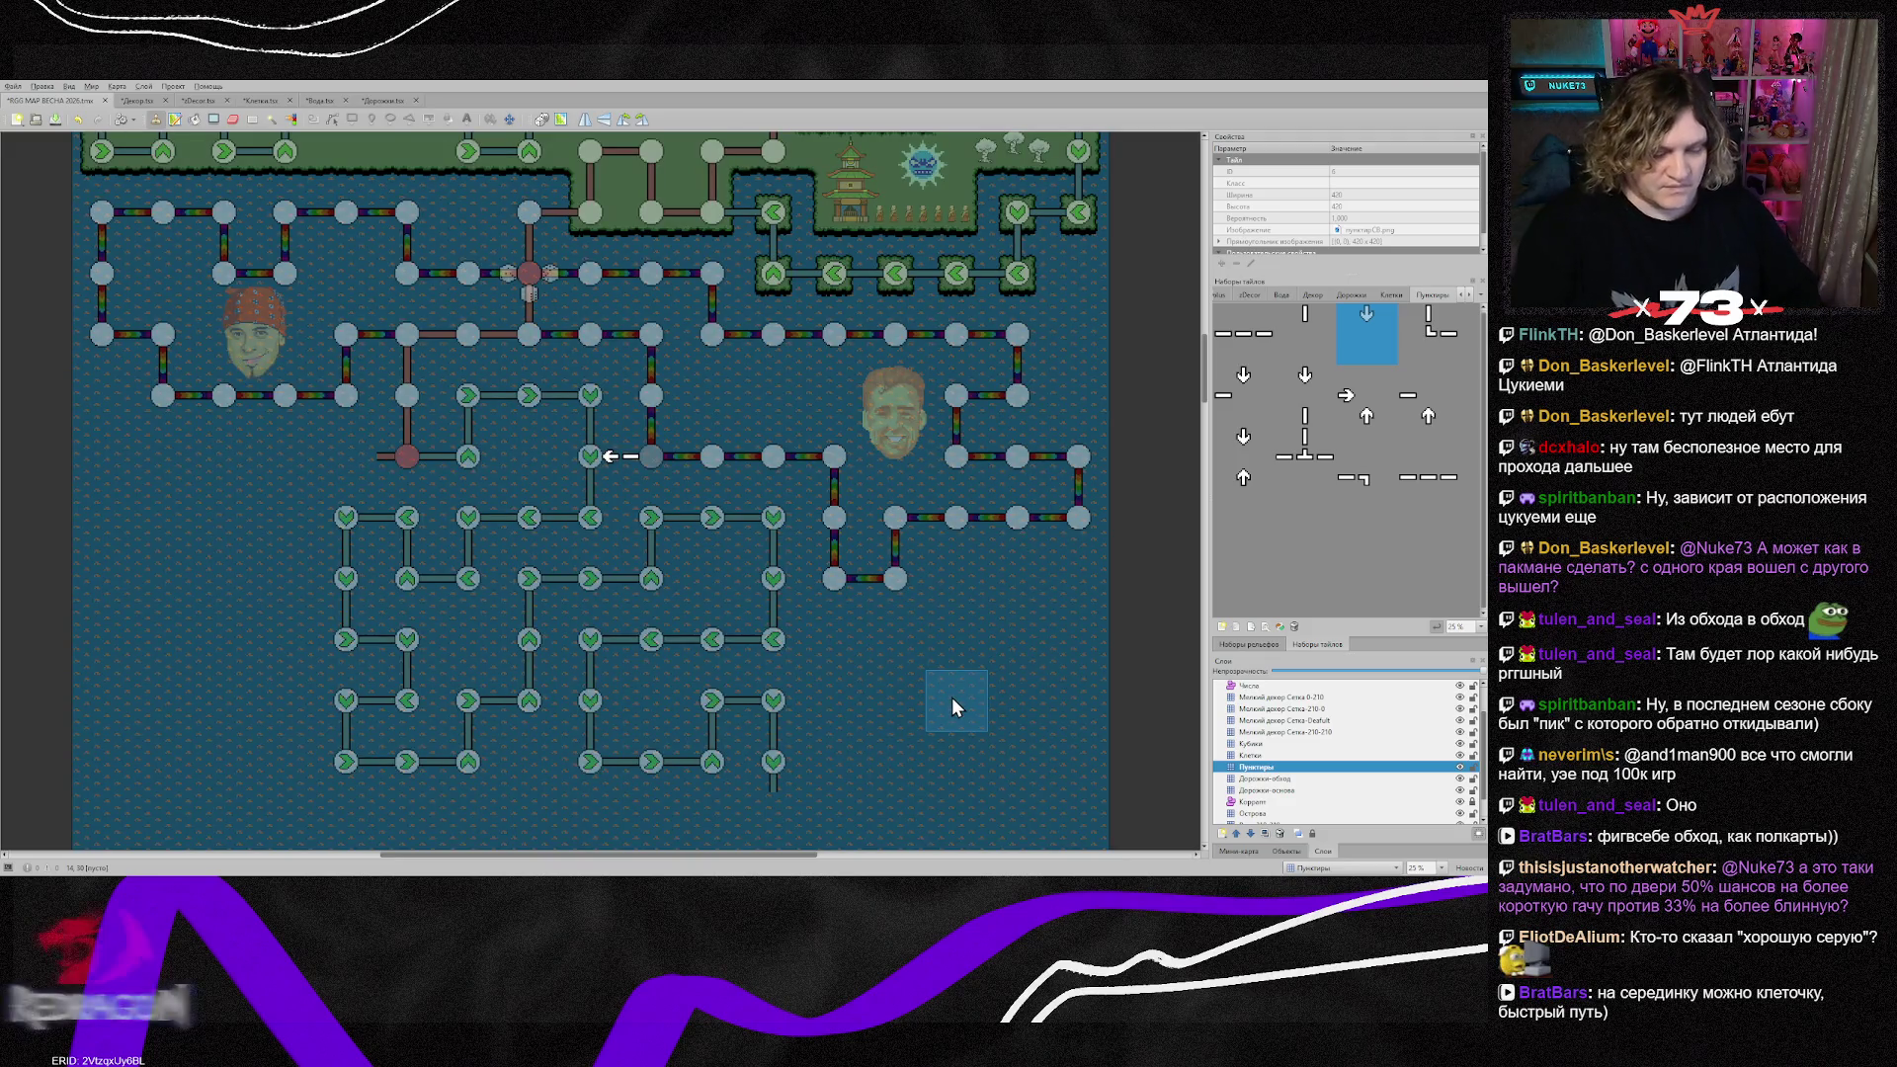
pyautogui.hotkey('ctrl', 'h')
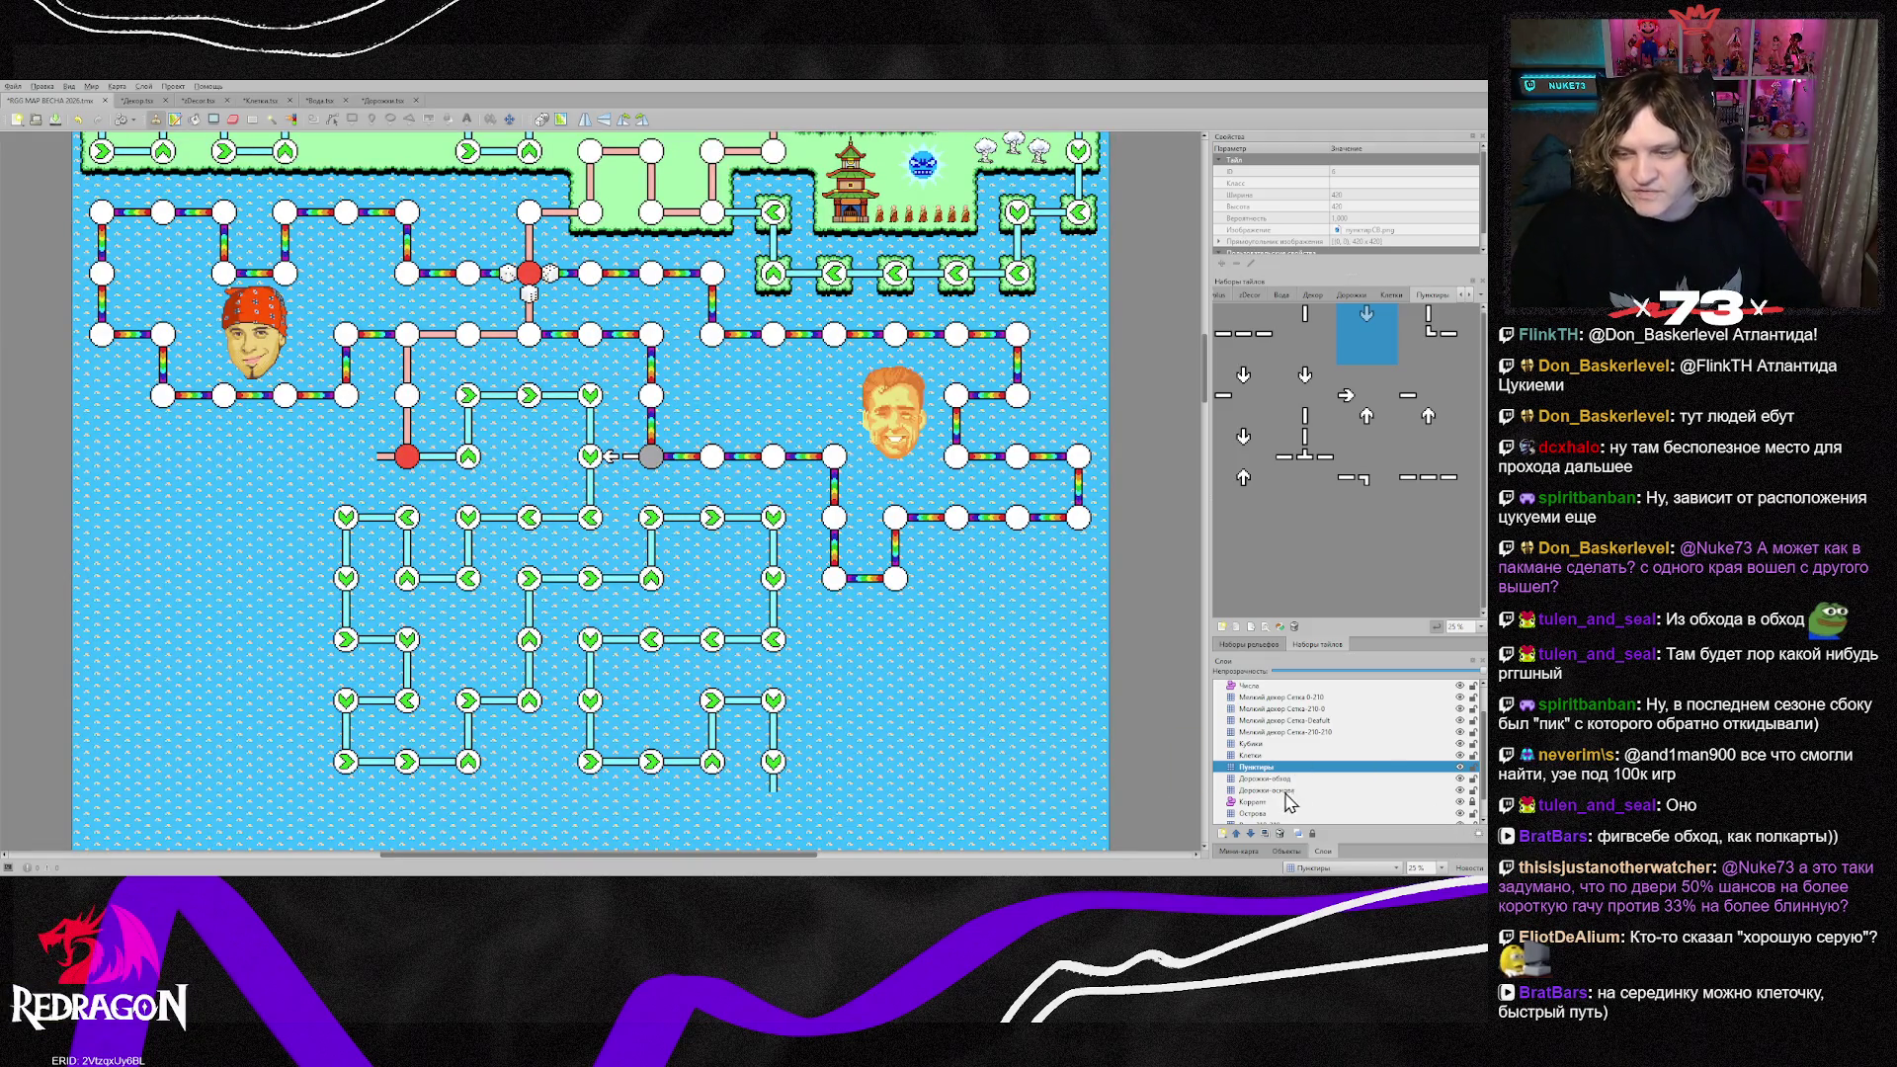
pyautogui.click(1287, 791)
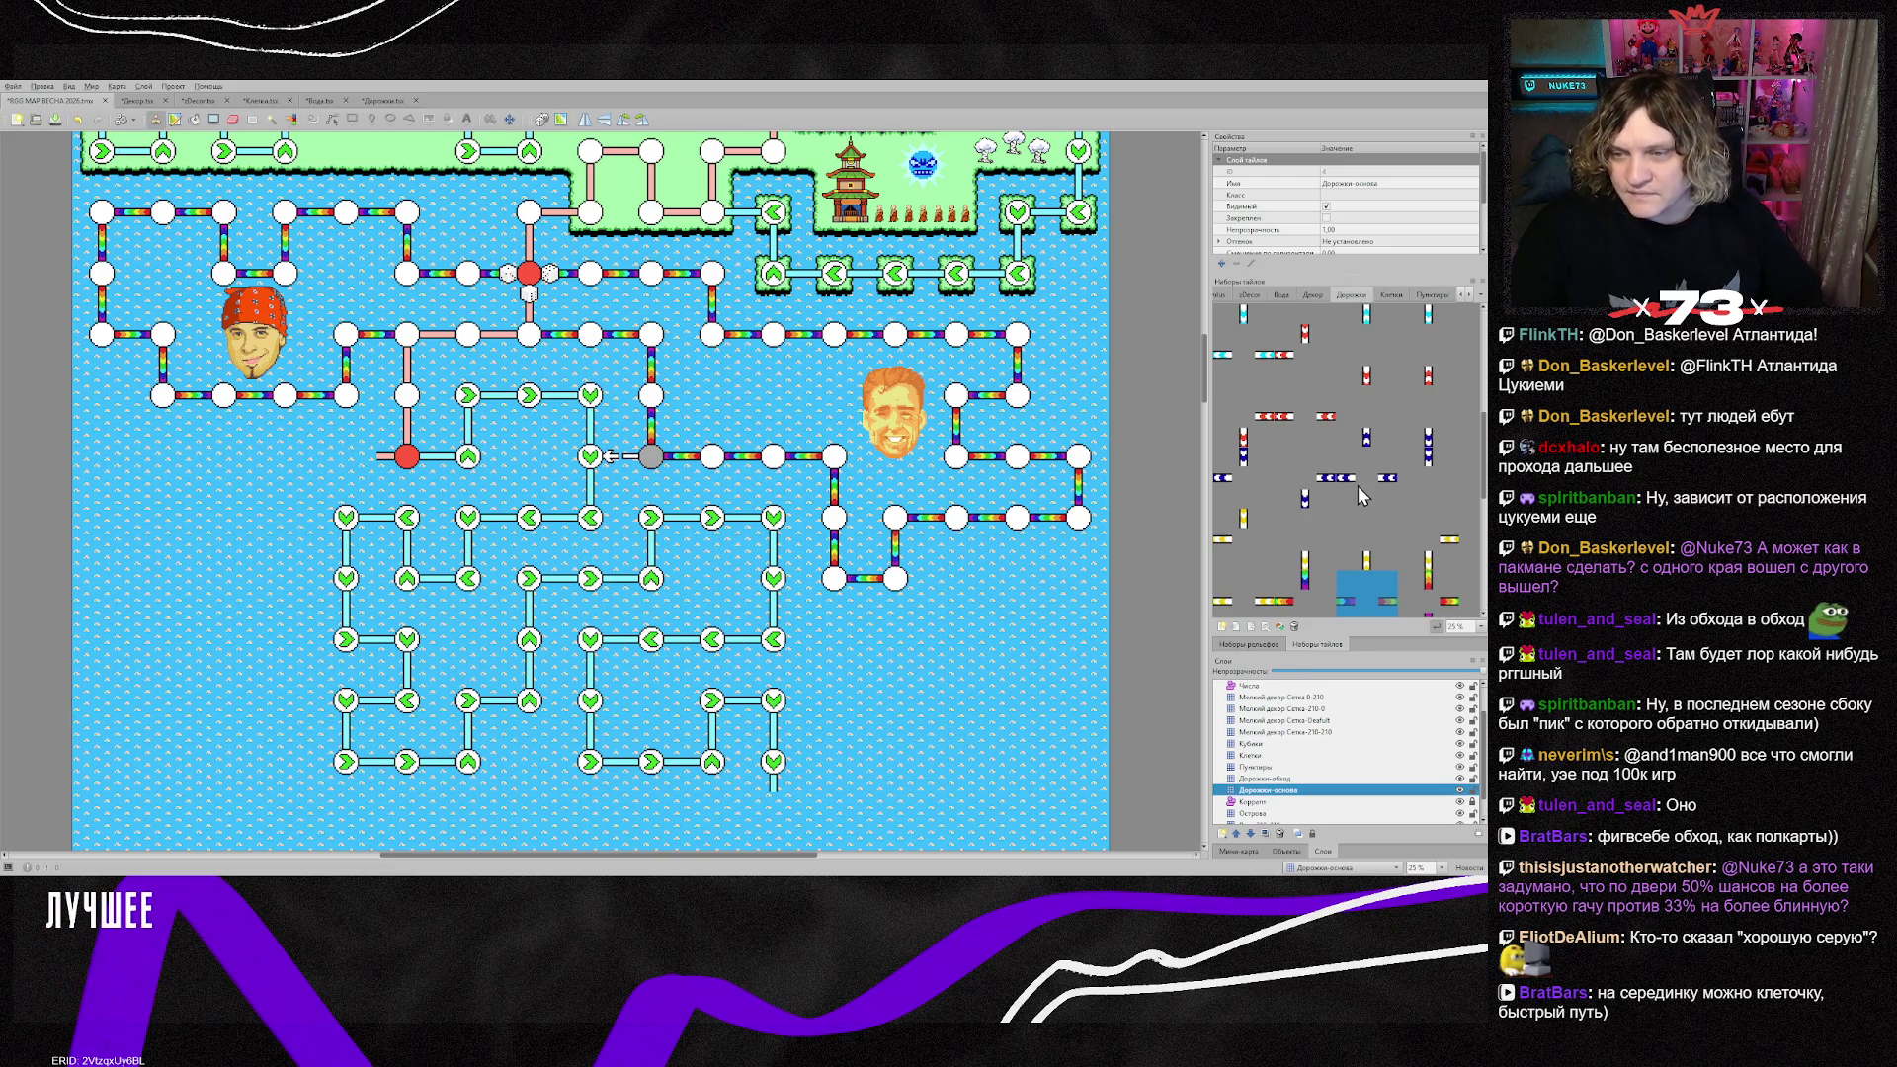
# Step: Stamp a straight pink dash from the Дорожки tileset left of the red node
pyautogui.click(1352, 294)
pyautogui.click(1367, 341)
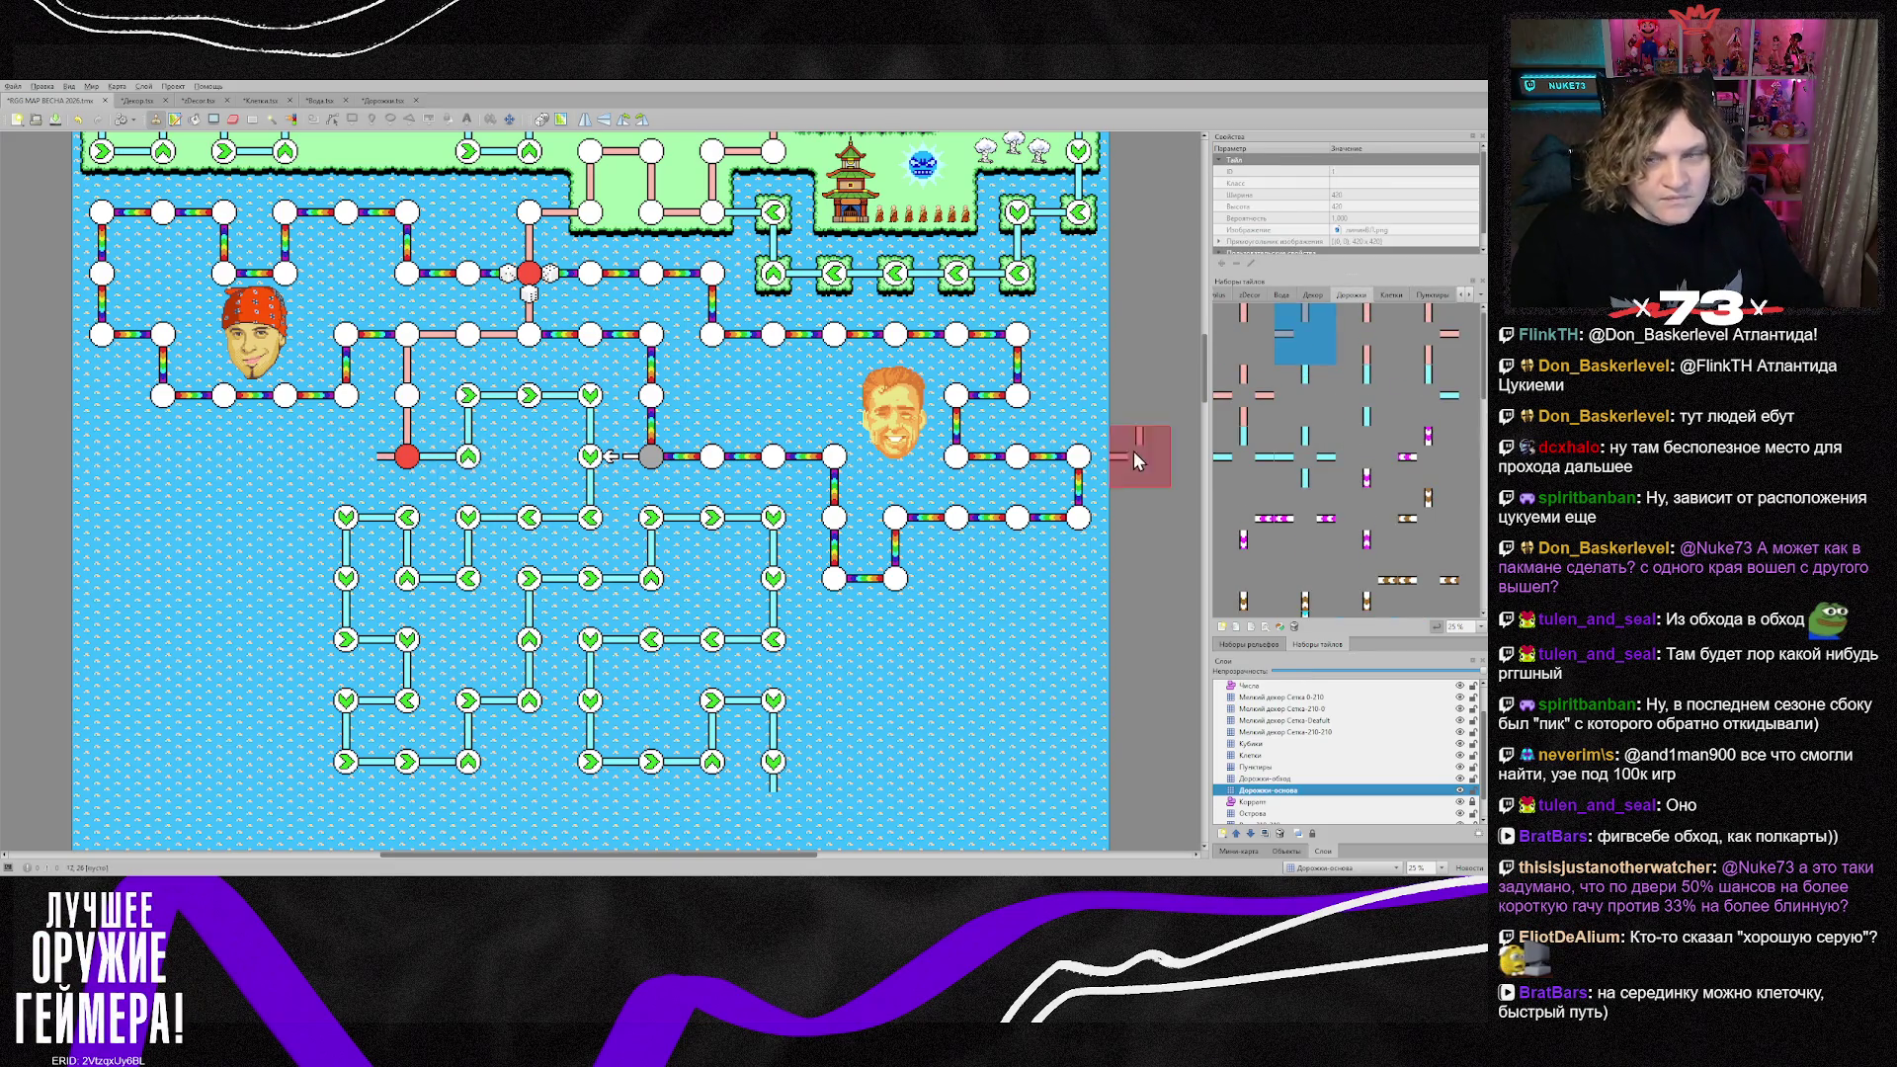
pyautogui.click(344, 473)
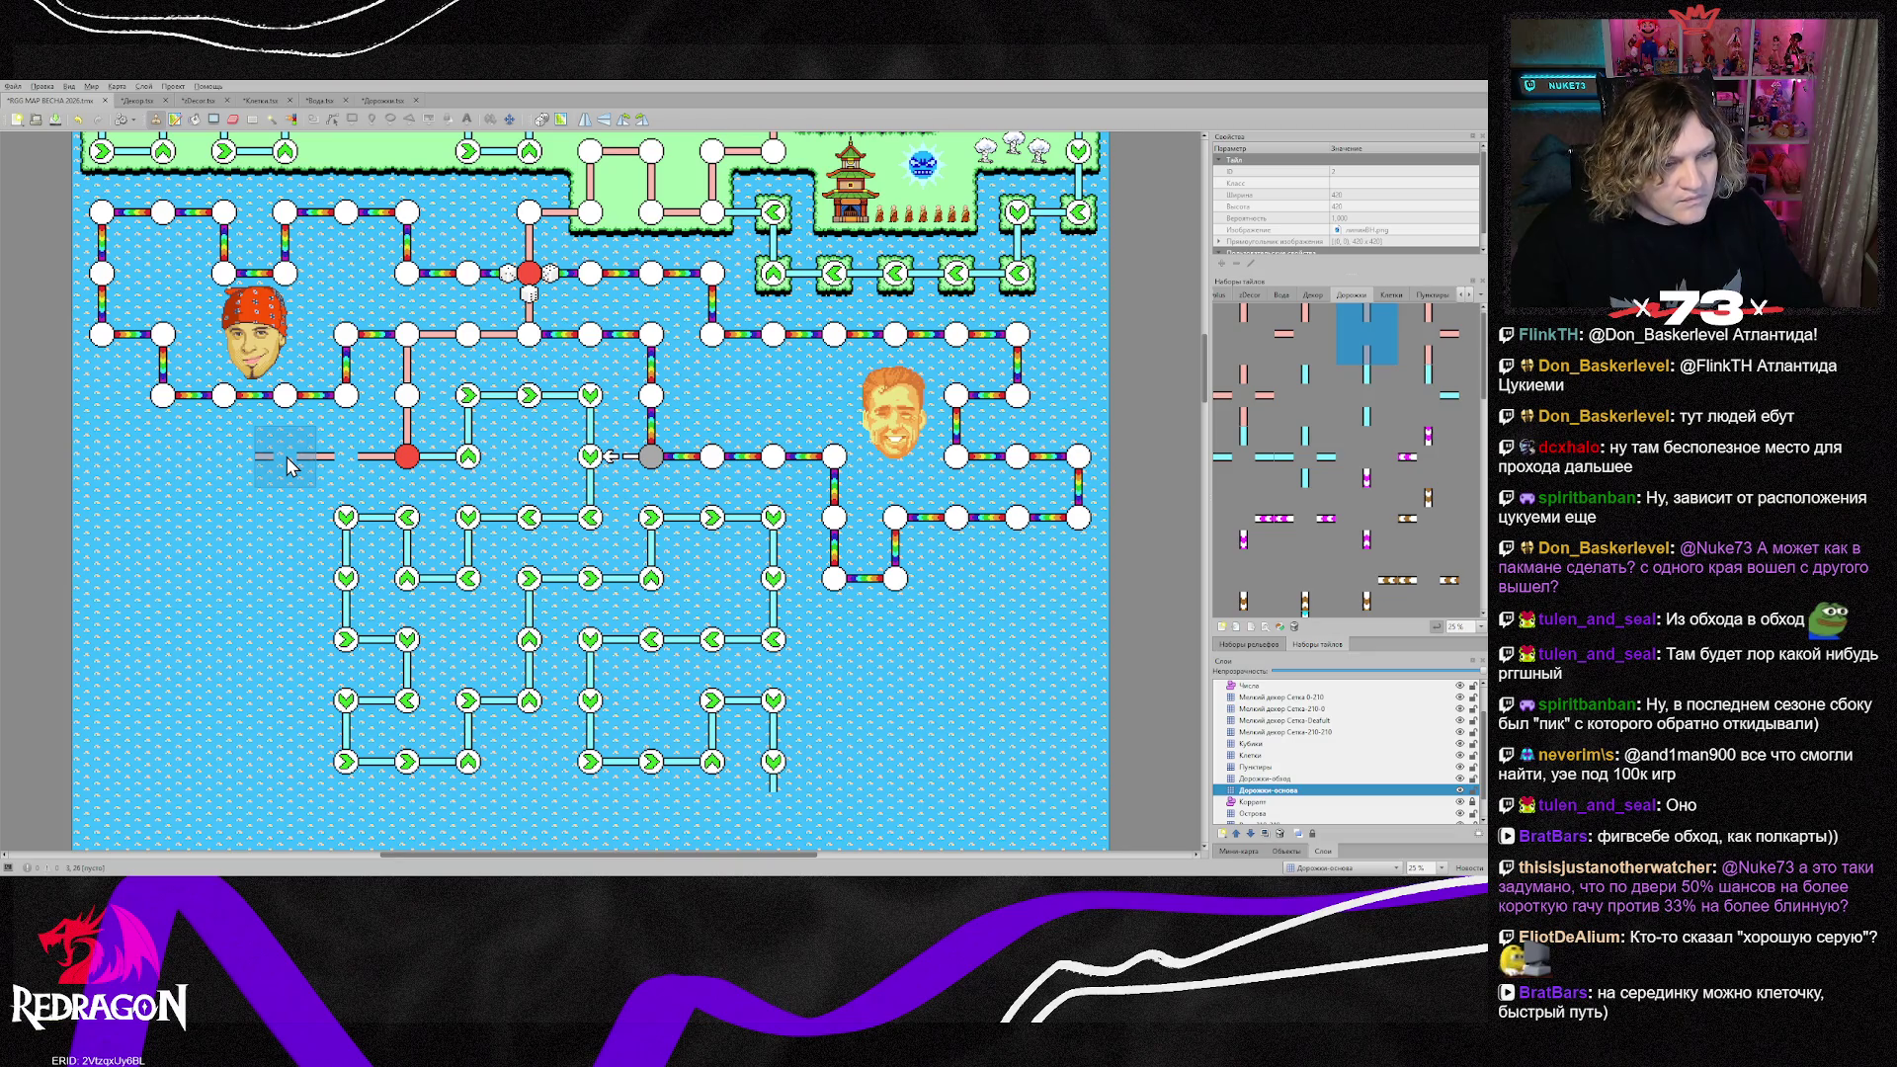
pyautogui.scroll(-3, 163, 554)
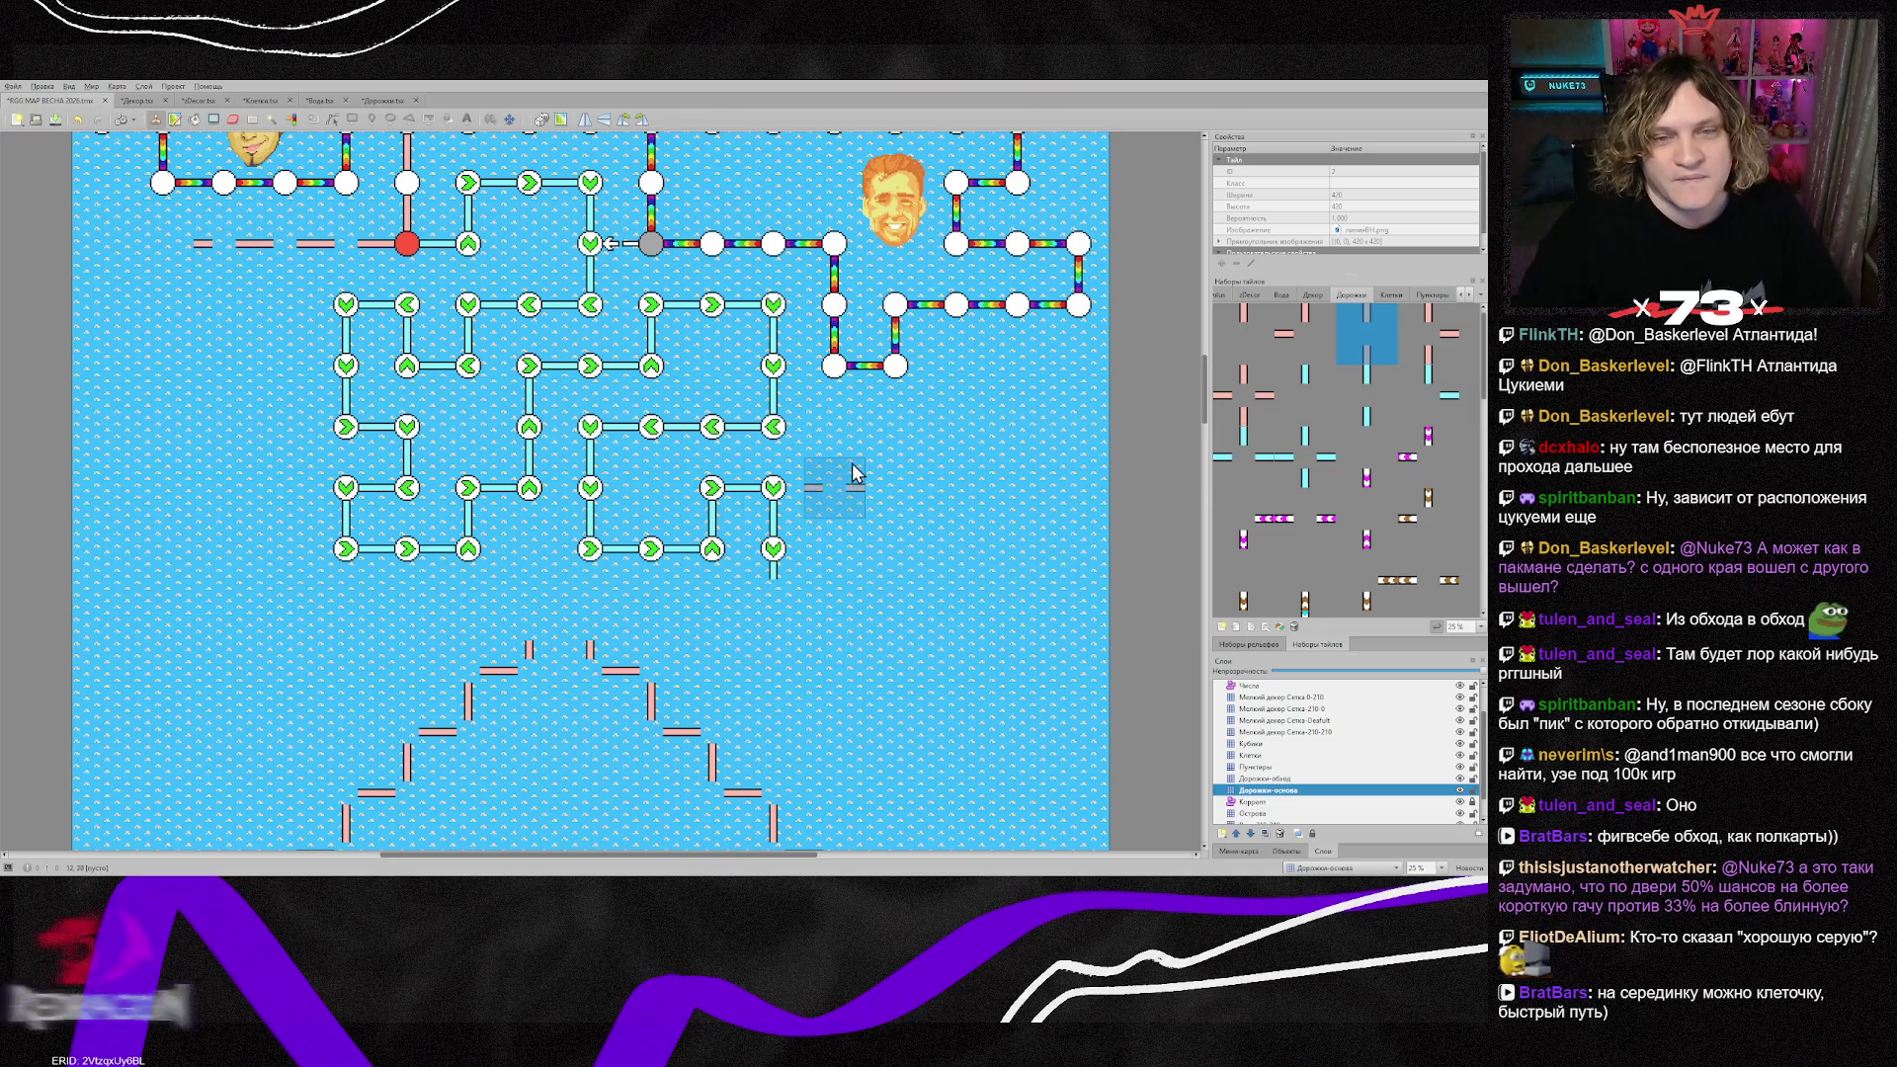
pyautogui.scroll(2, 856, 473)
pyautogui.scroll(3, 806, 571)
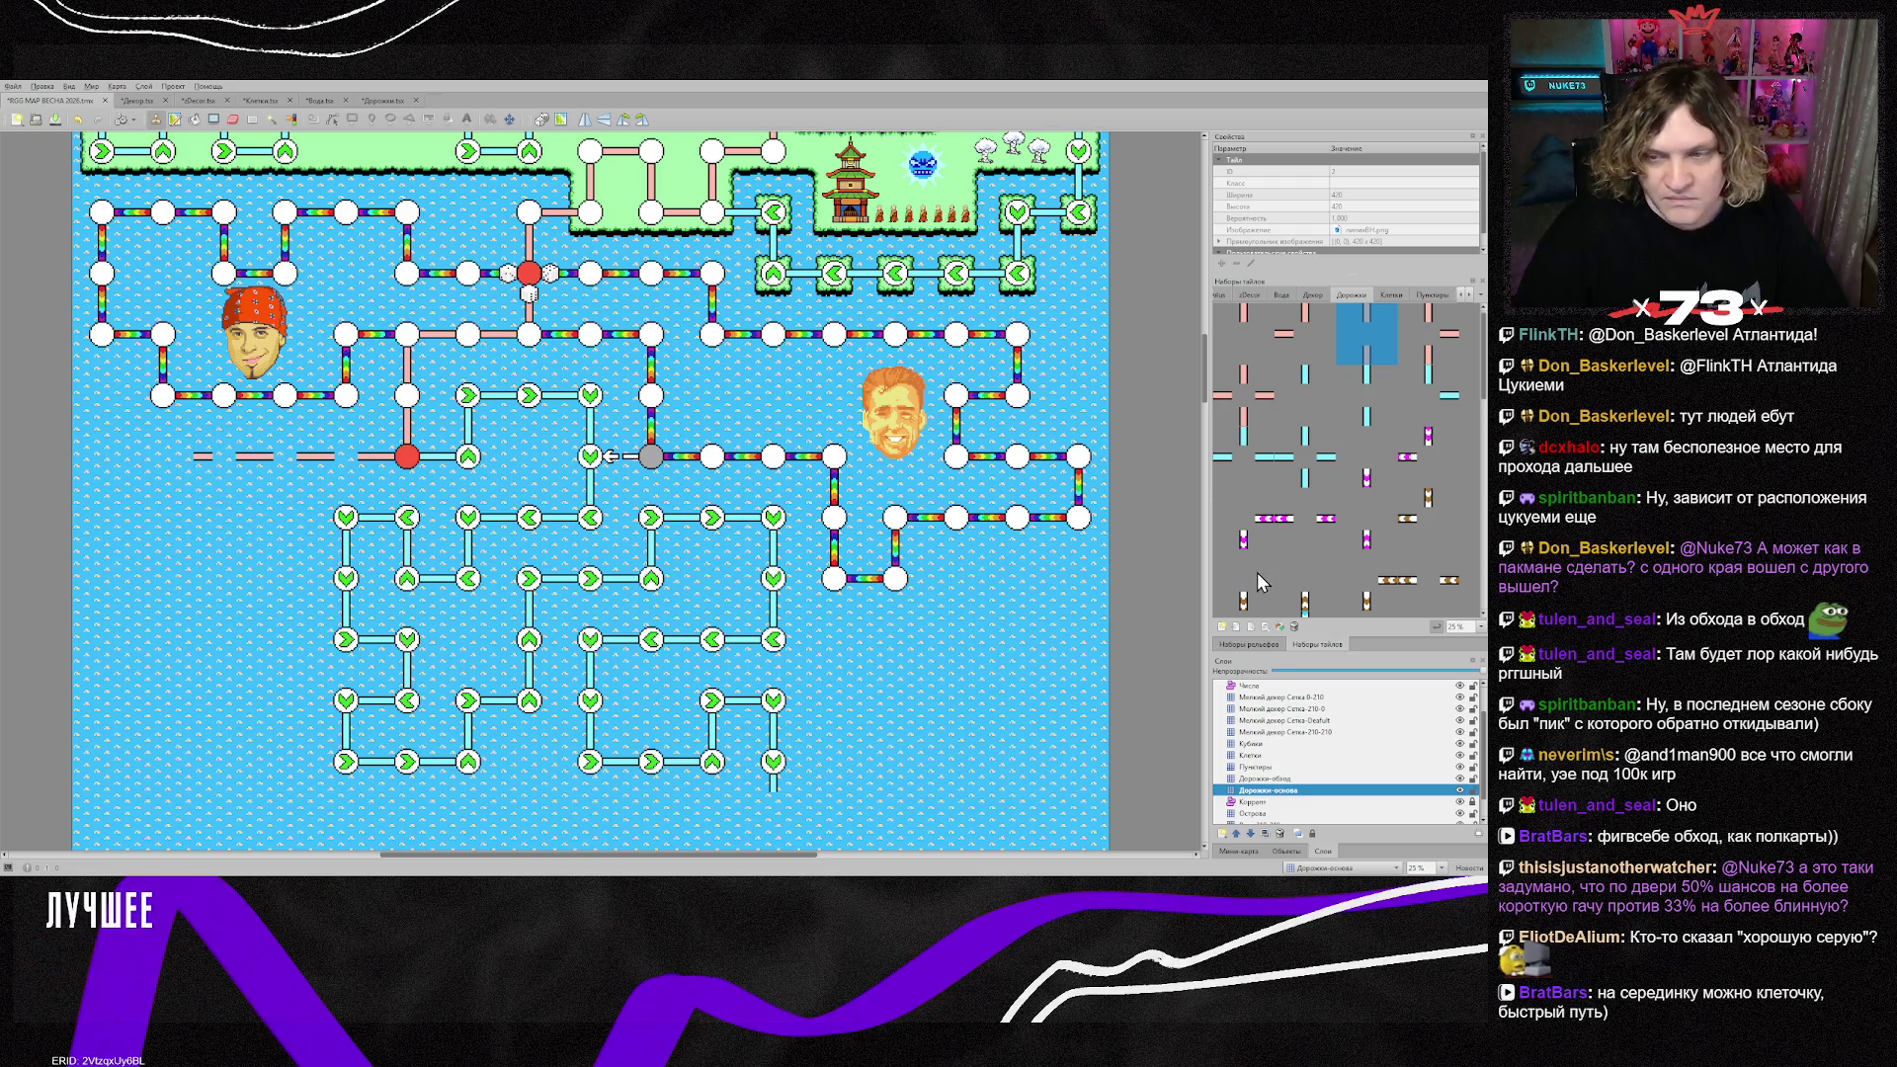
# Step: Lay more dashes westward, replacing a corner with a straight dash and removing the leftmost dash
pyautogui.click(1304, 334)
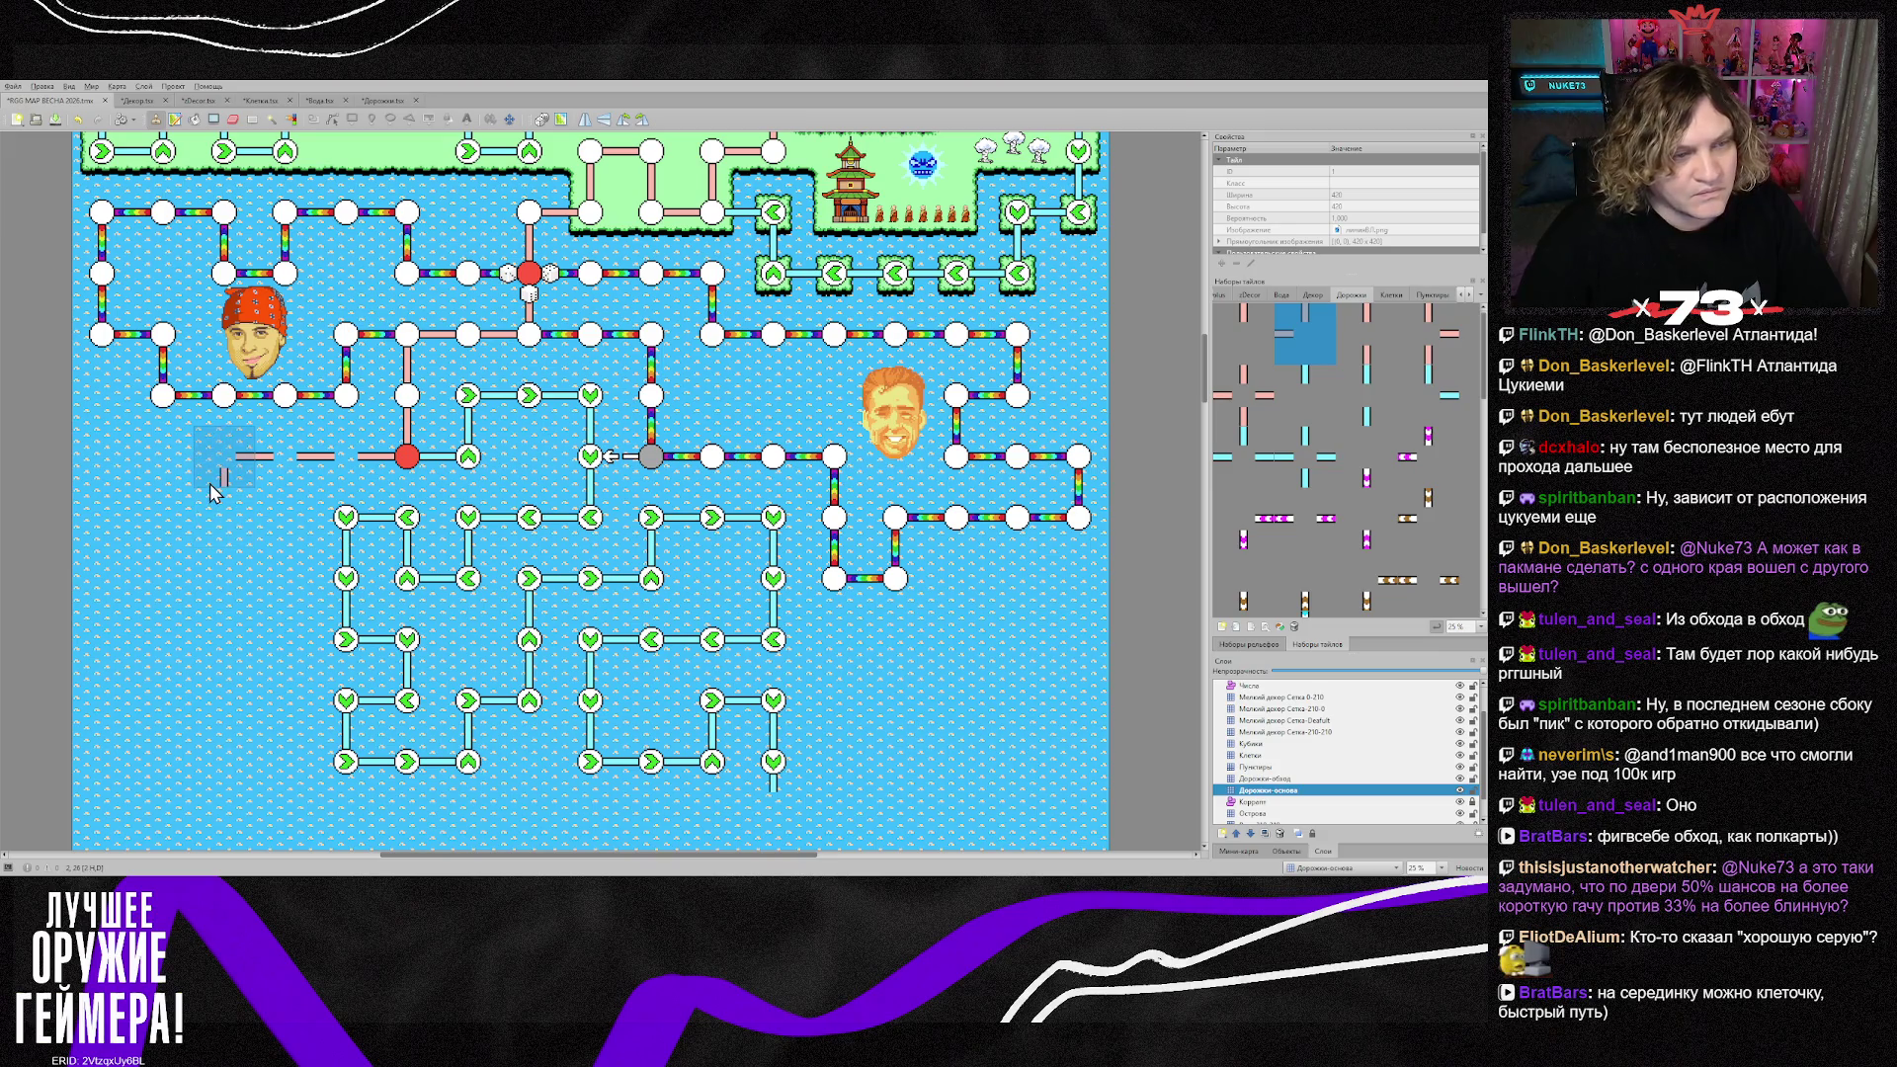
pyautogui.click(210, 485)
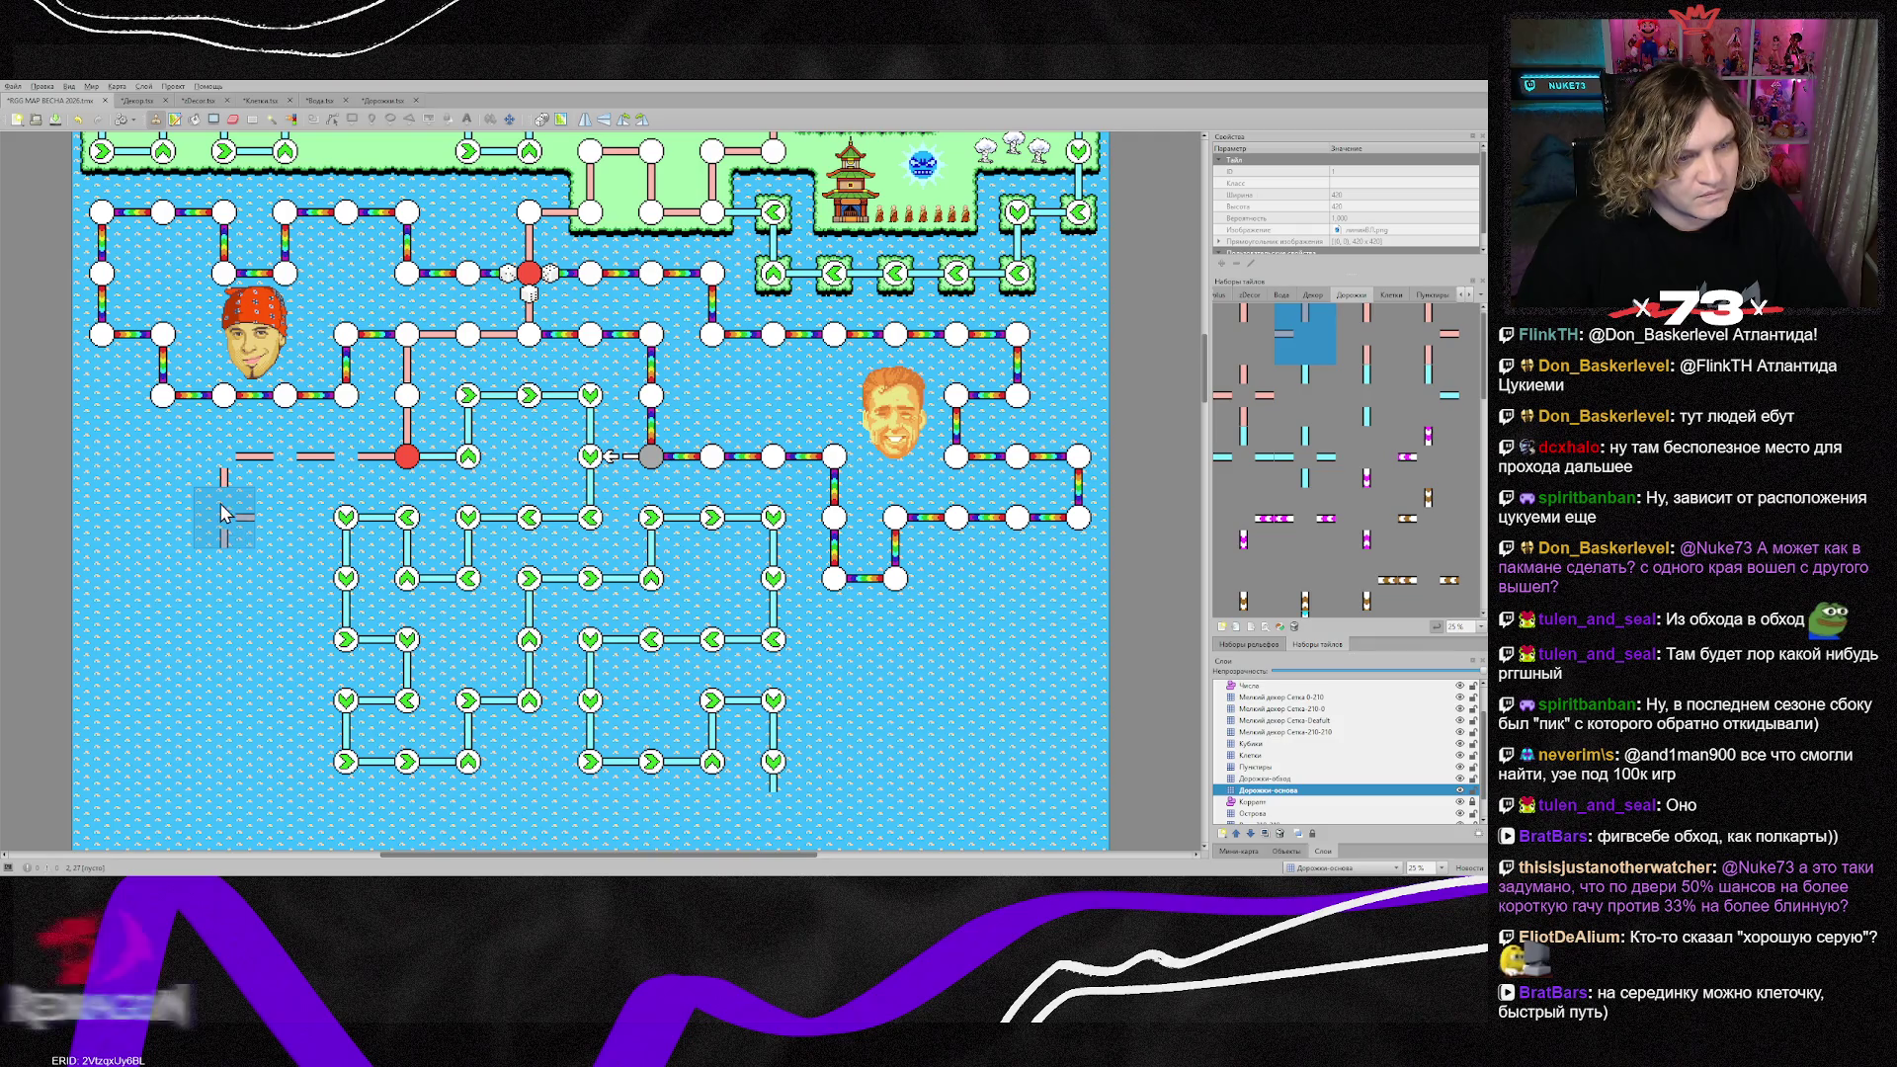
pyautogui.click(226, 463)
pyautogui.rightClick(225, 465)
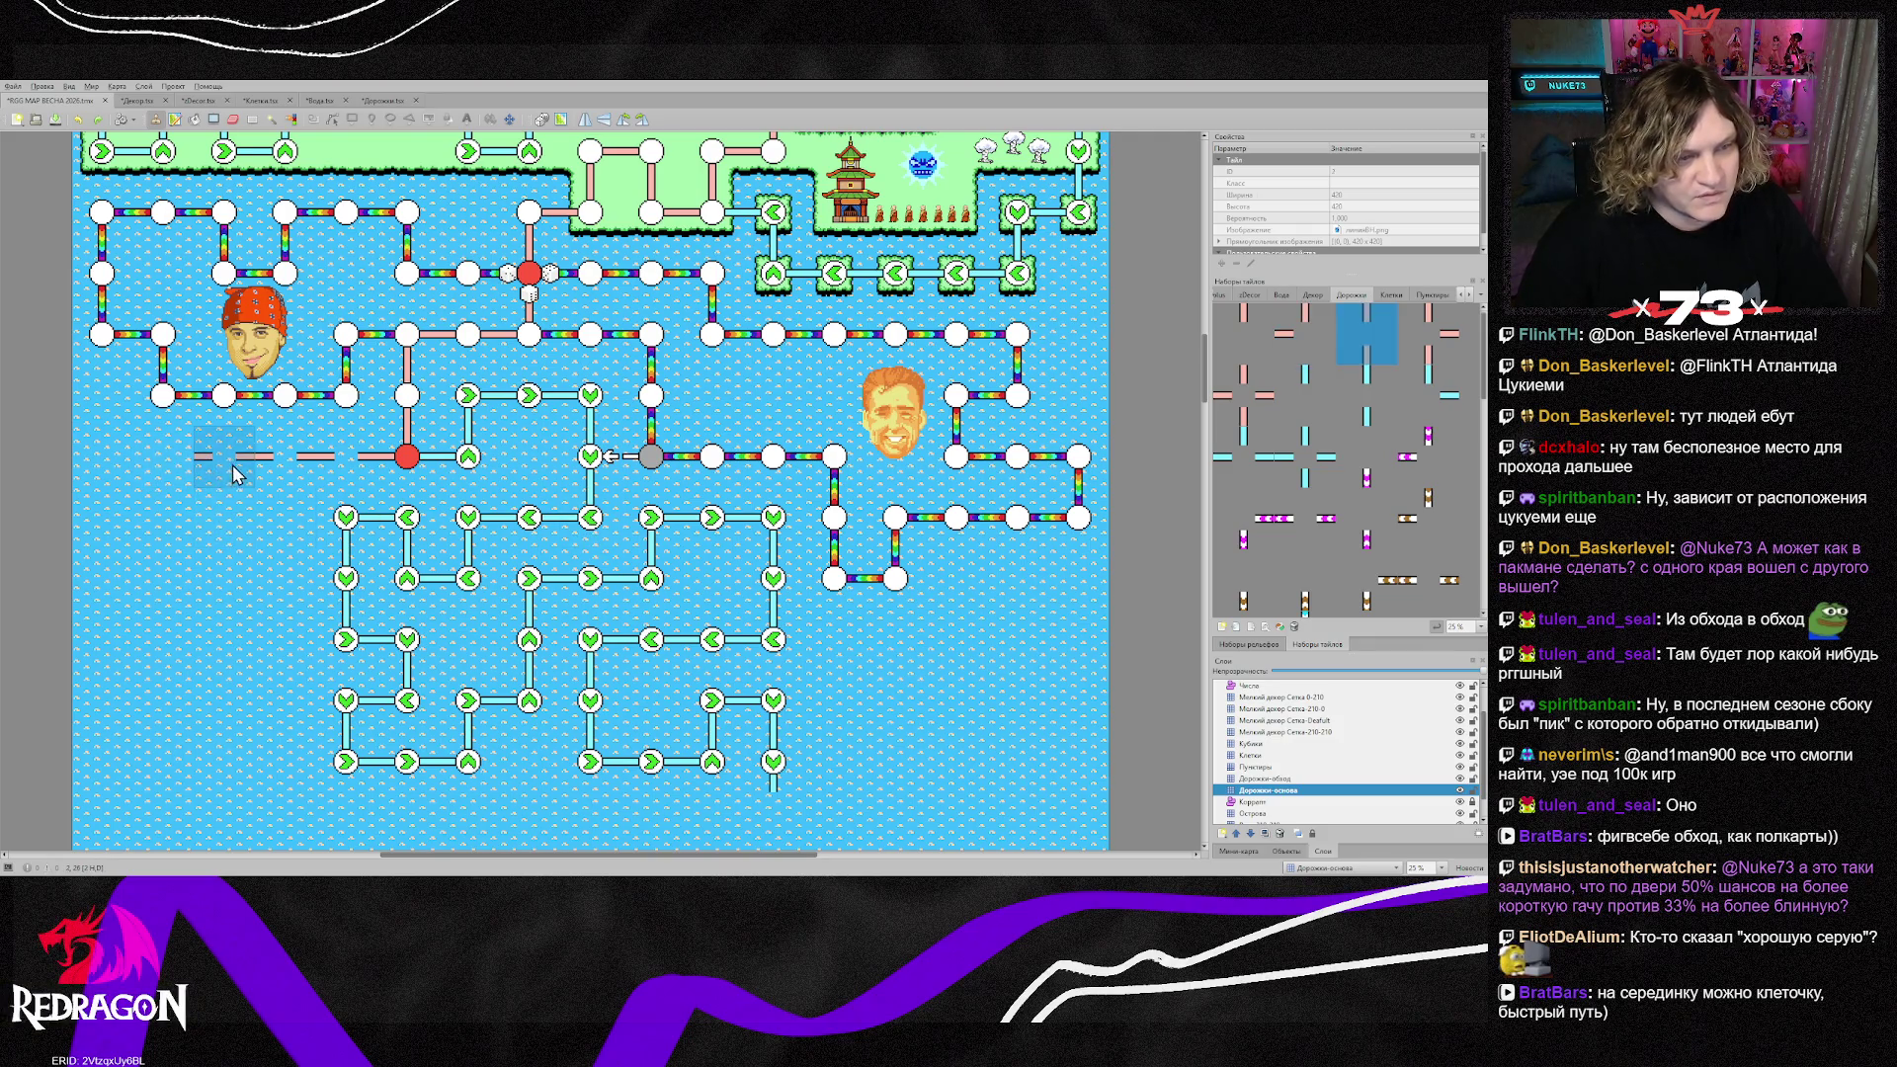
pyautogui.click(96, 485)
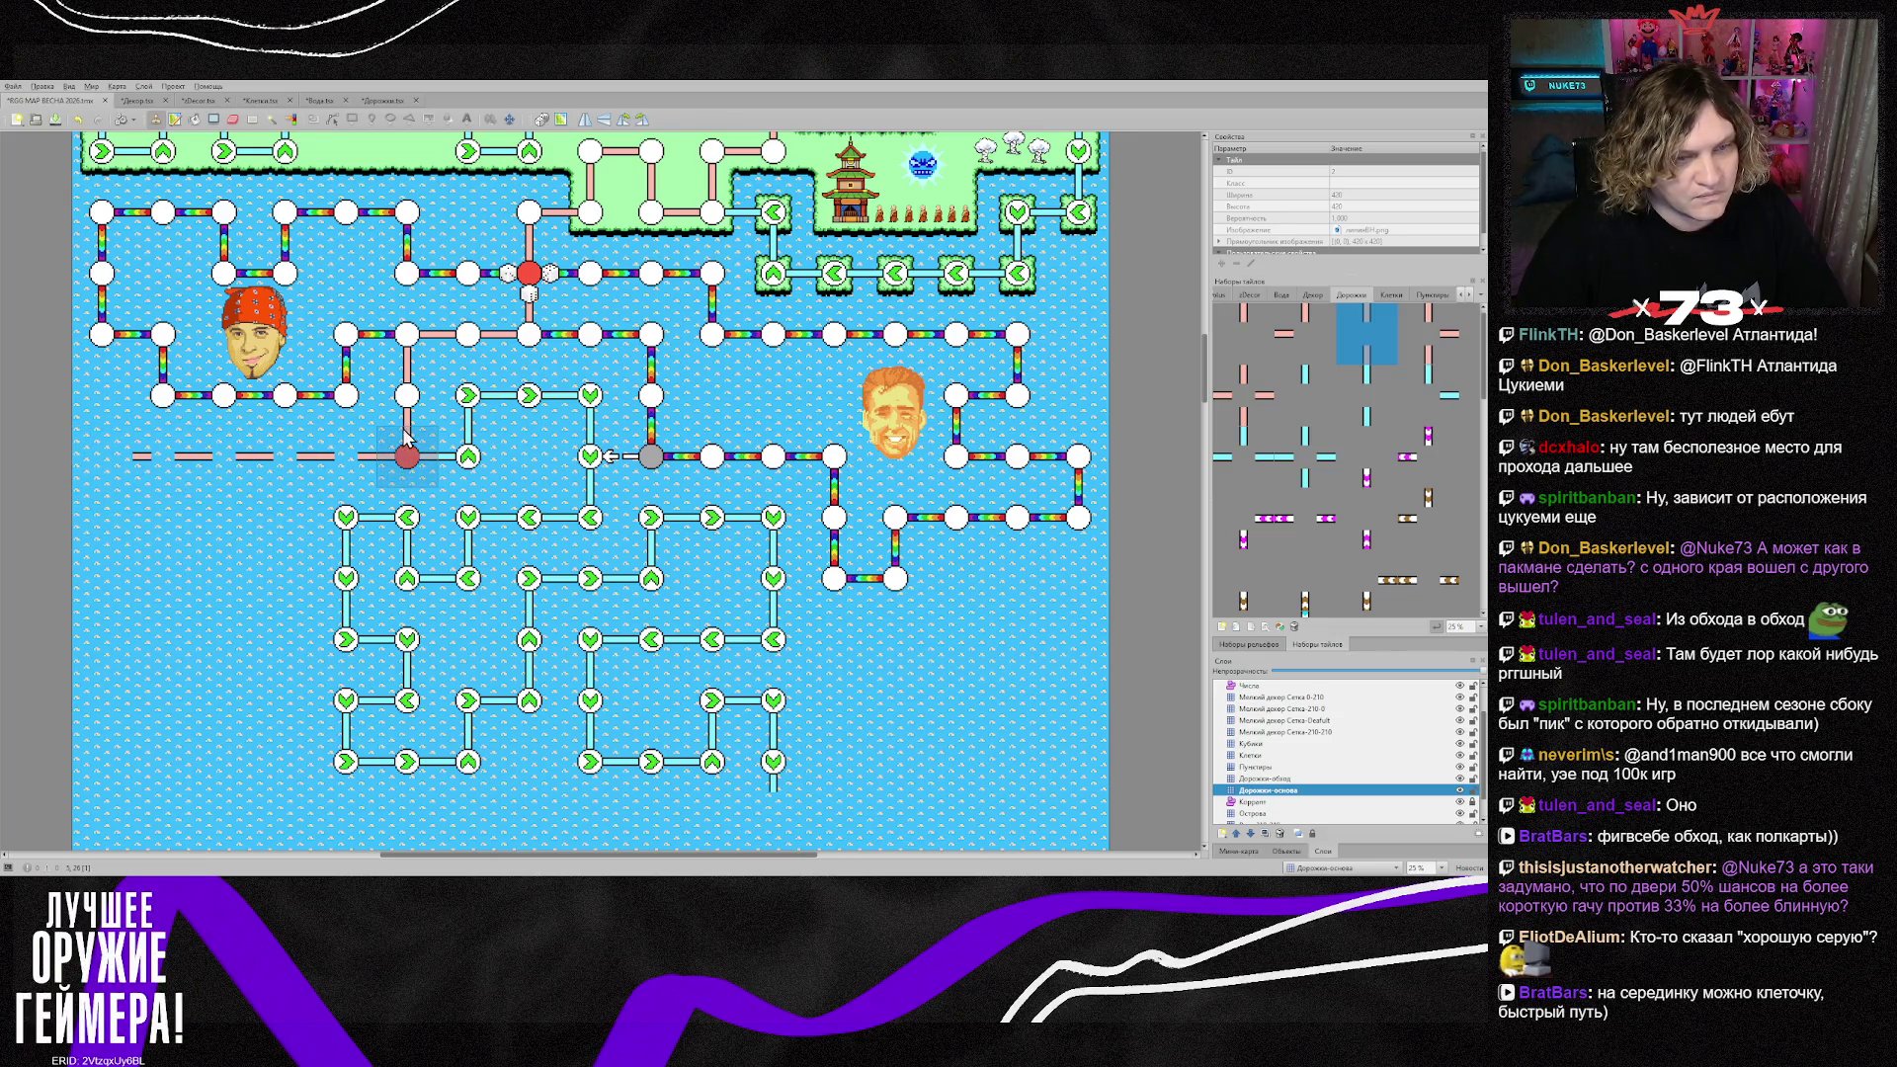
# Step: Add a vertical bar running down from the dashed path's left end
pyautogui.rightClick(346, 455)
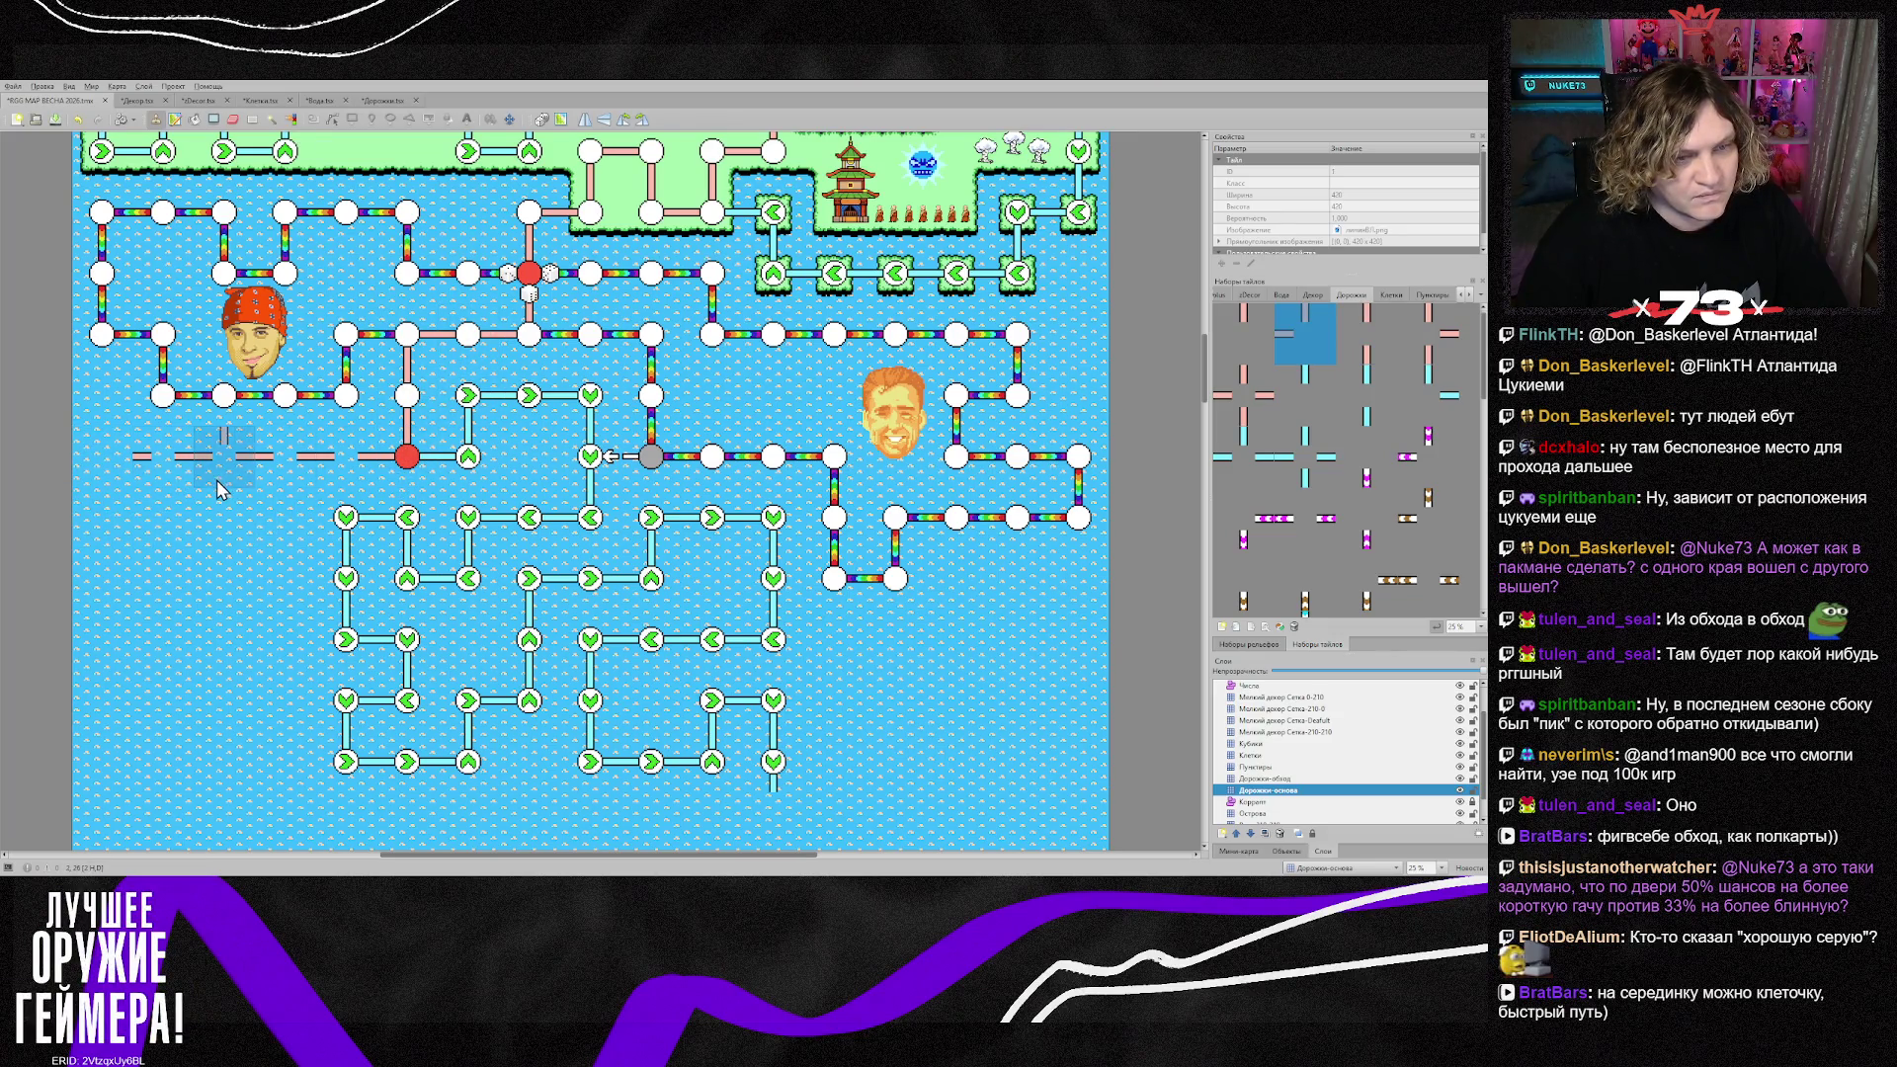
pyautogui.click(118, 491)
pyautogui.click(158, 499)
pyautogui.click(102, 499)
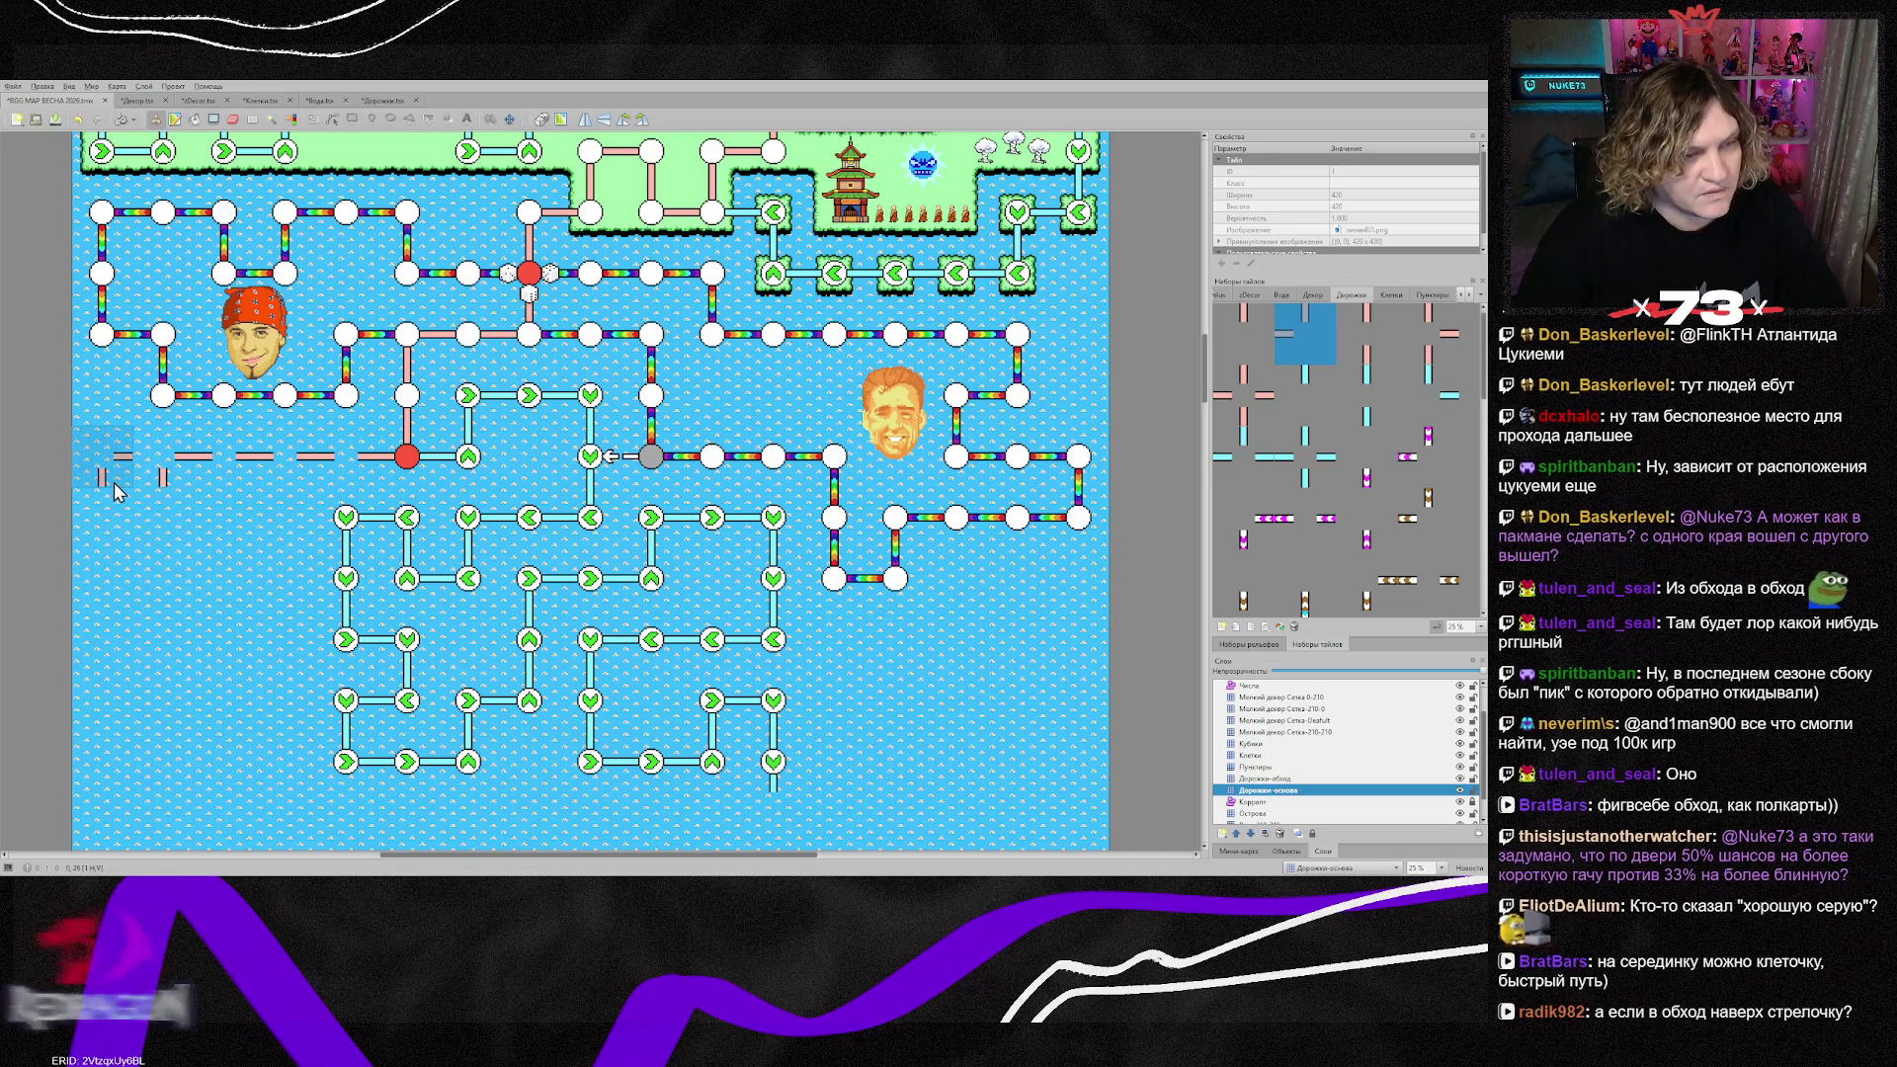
pyautogui.press('b')
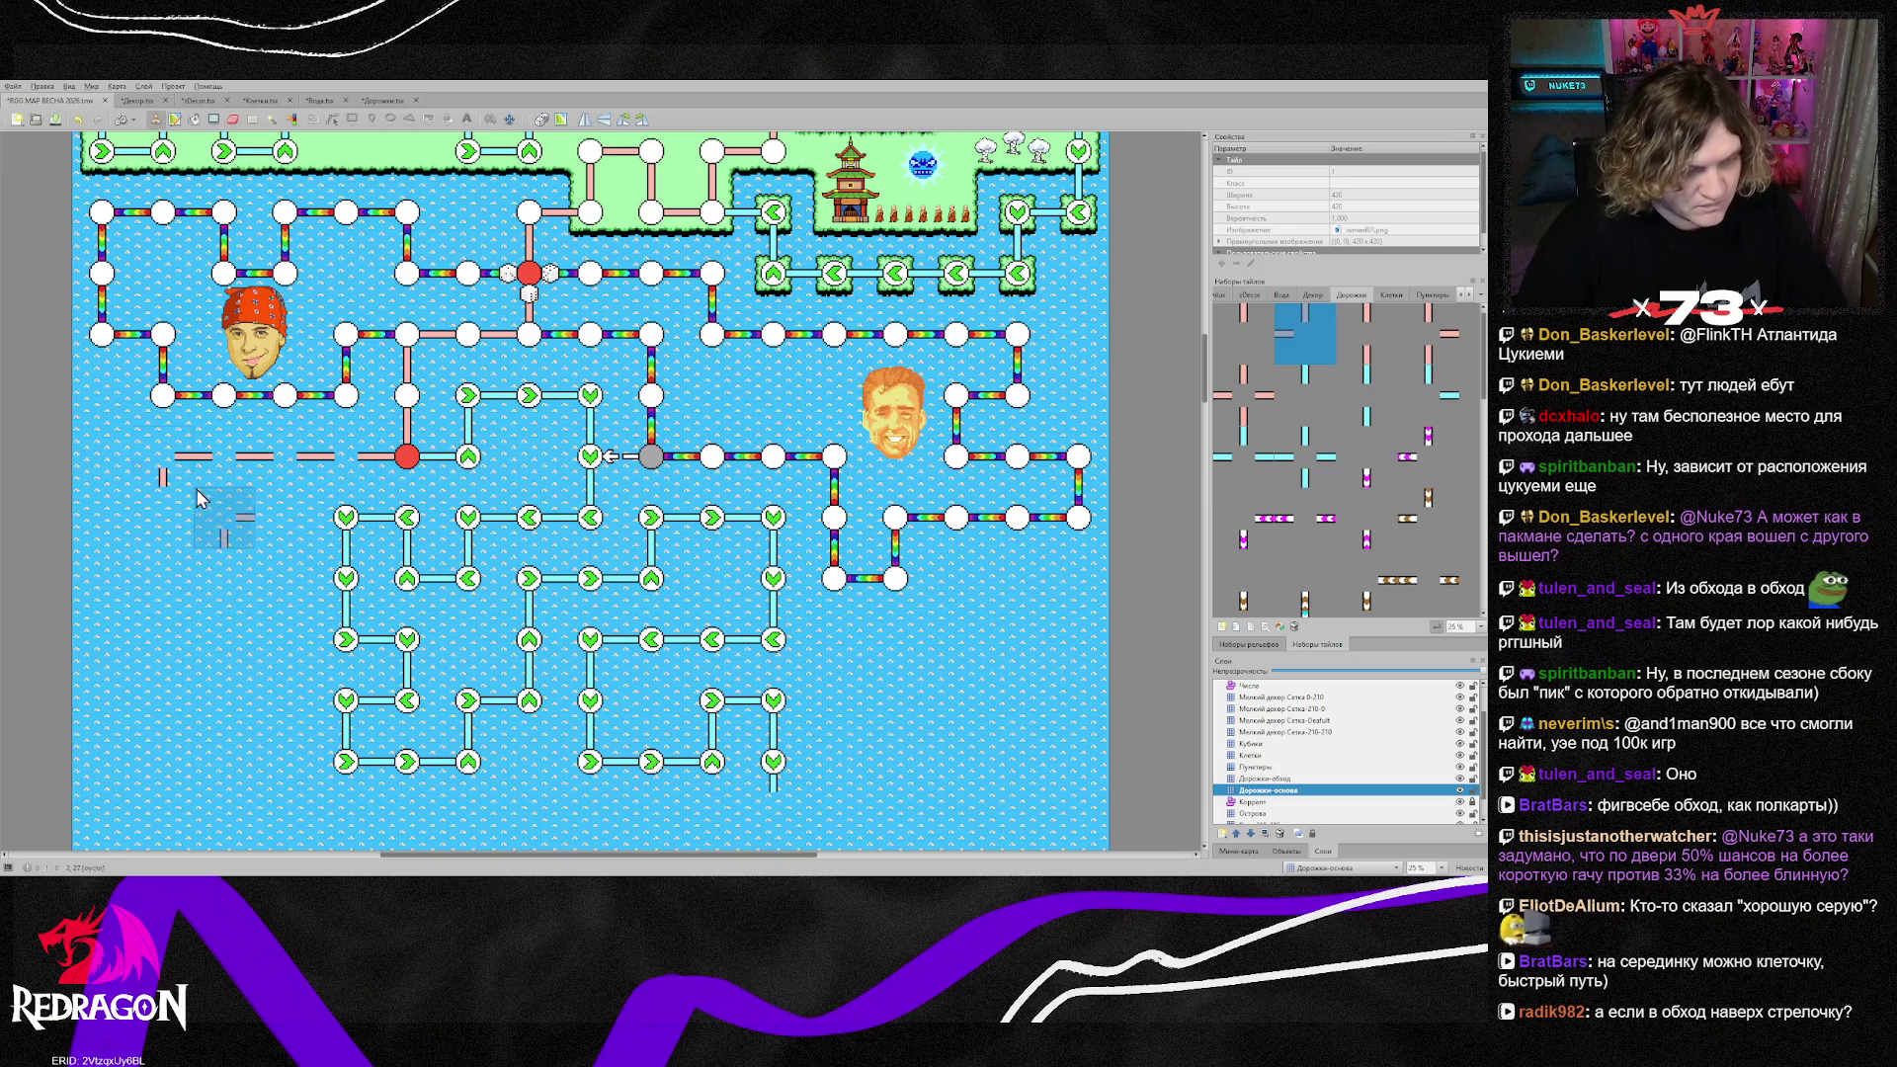
pyautogui.scroll(2, 173, 511)
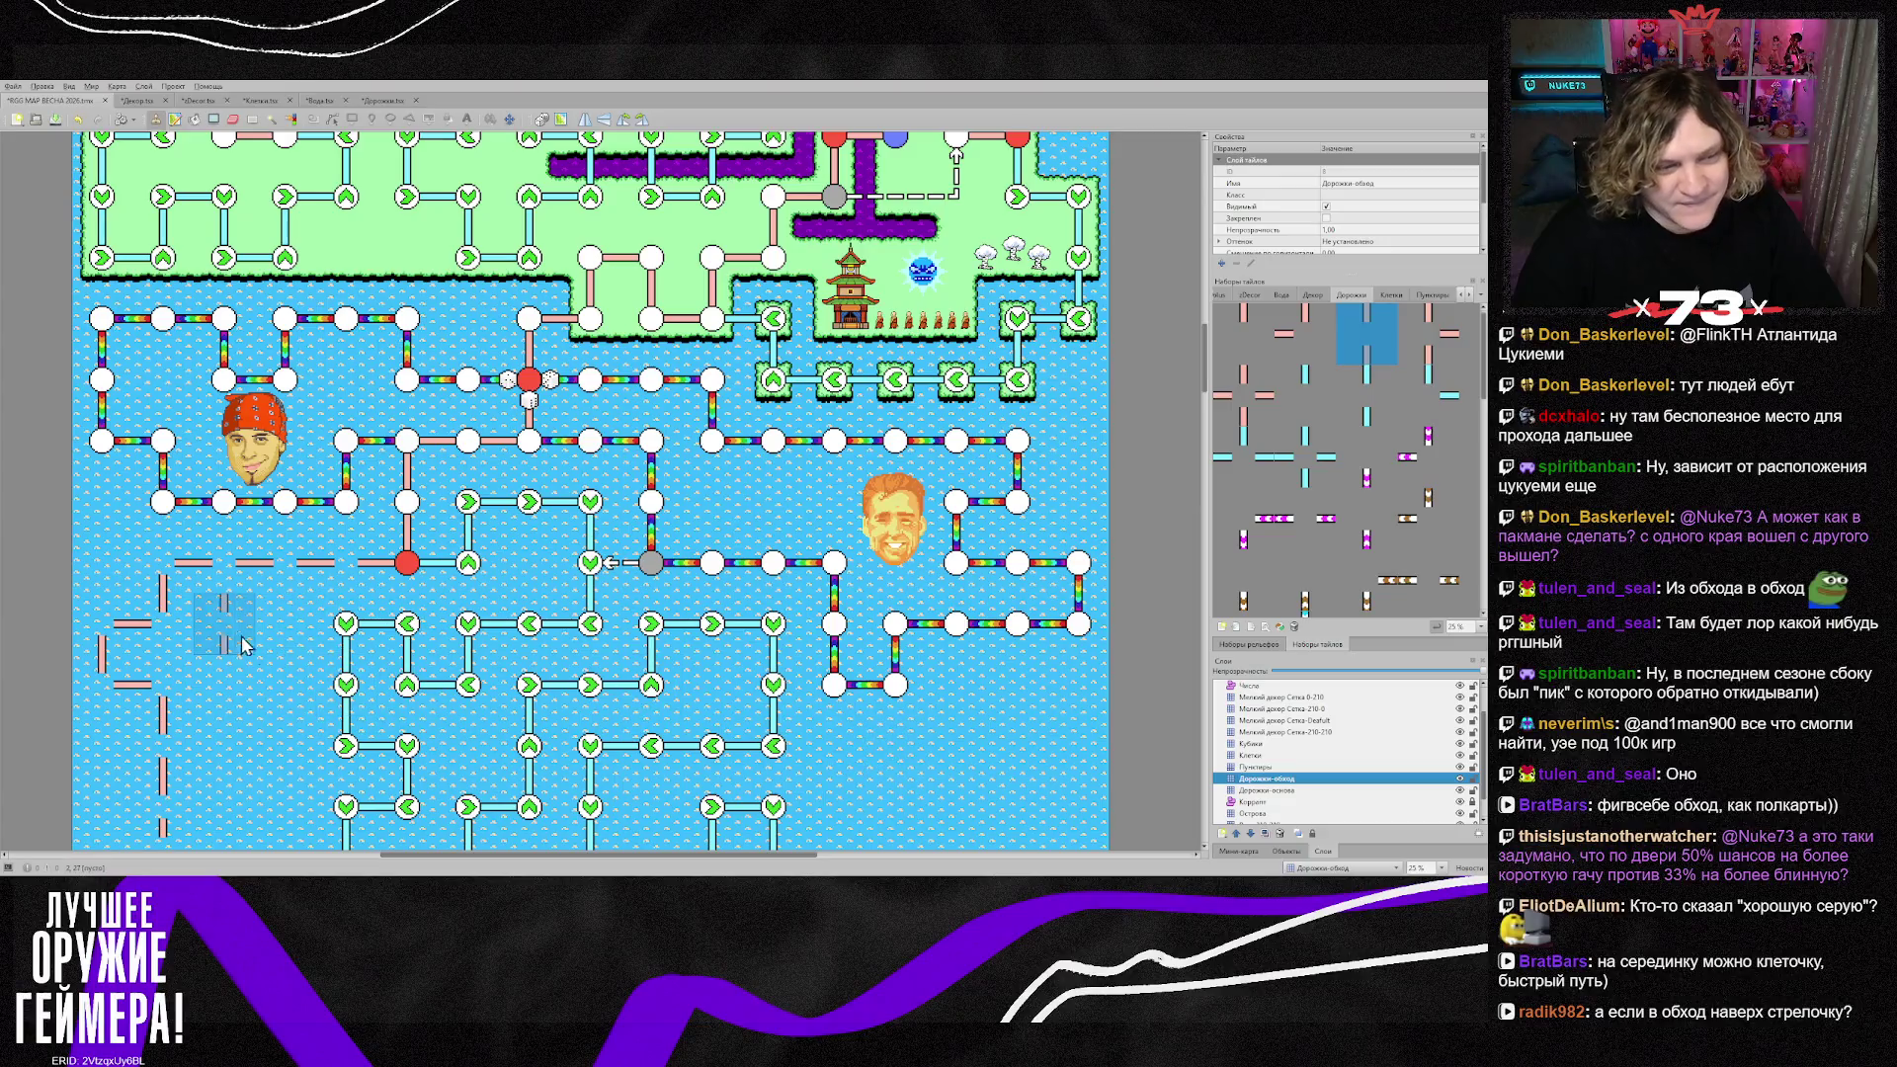
# Step: On the Дорожки-обход layer, stamp two vertical path pieces down the left side
pyautogui.click(1285, 779)
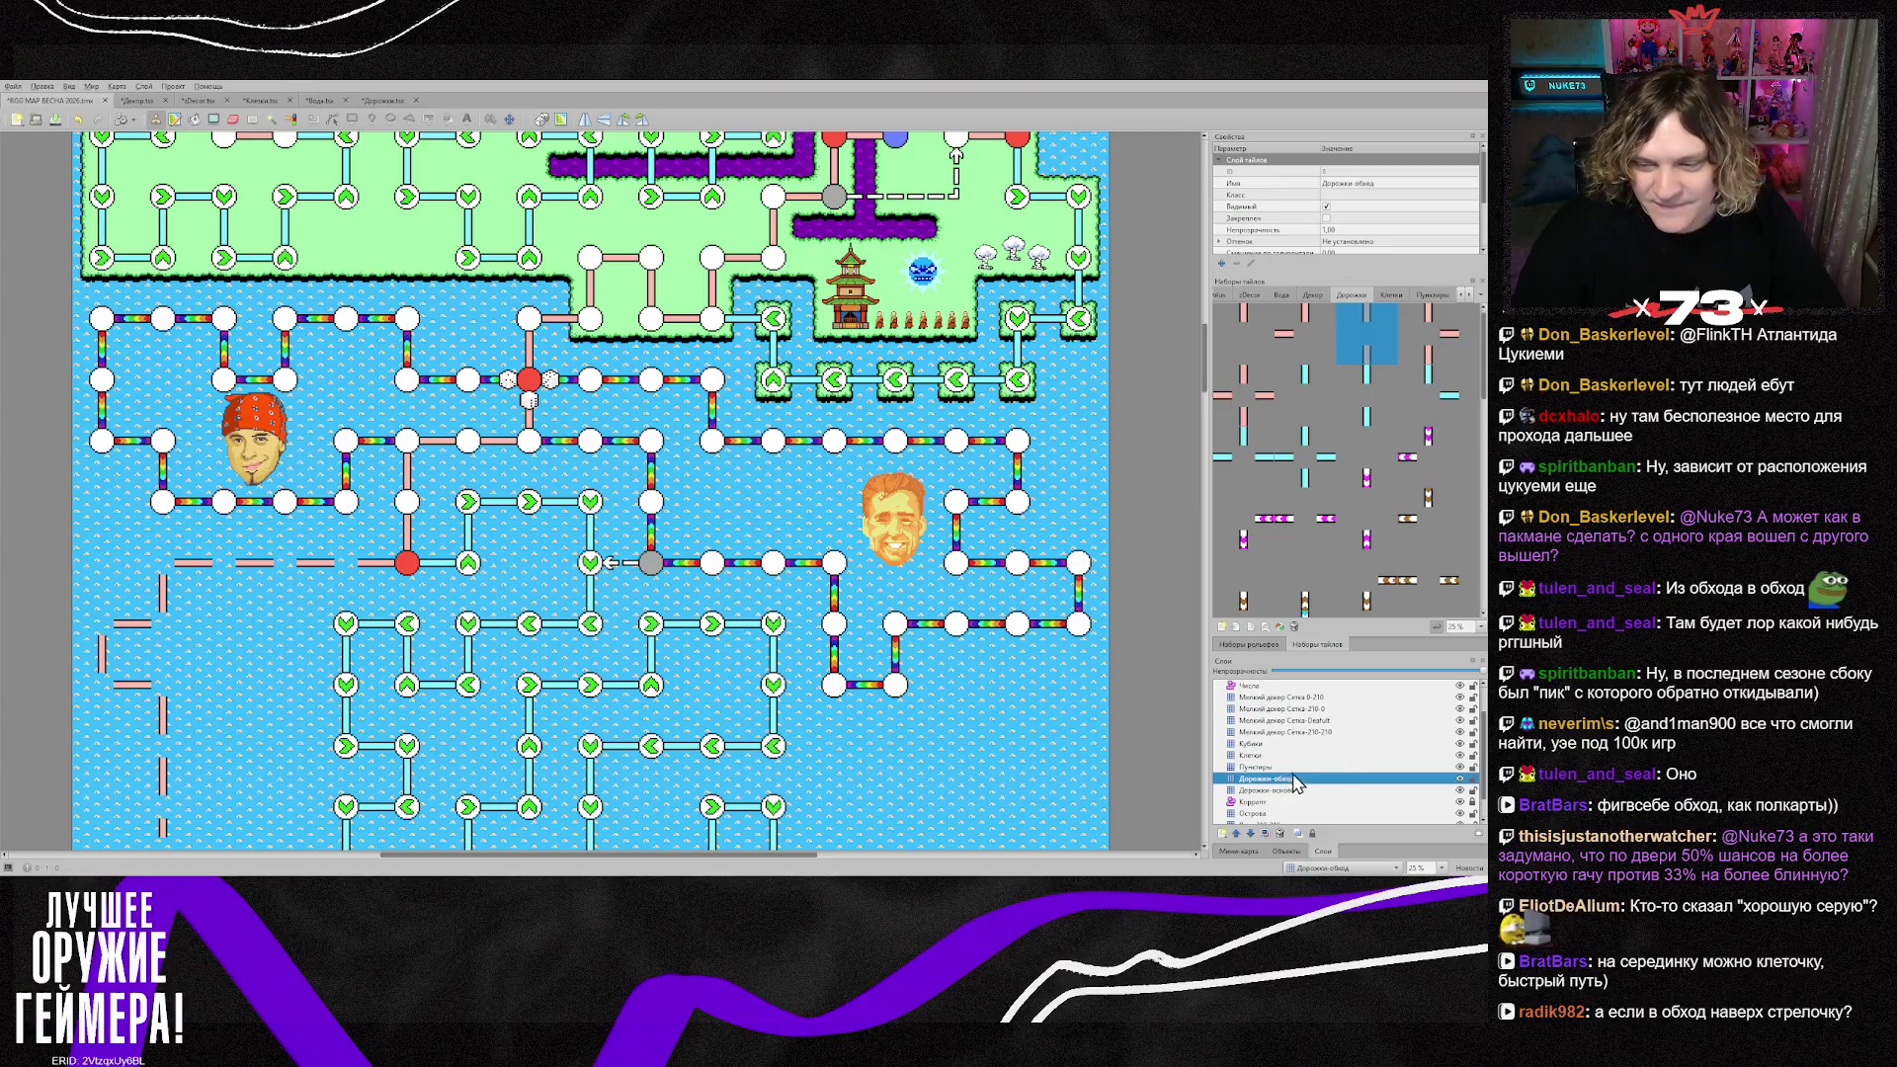
pyautogui.click(1304, 395)
pyautogui.click(227, 566)
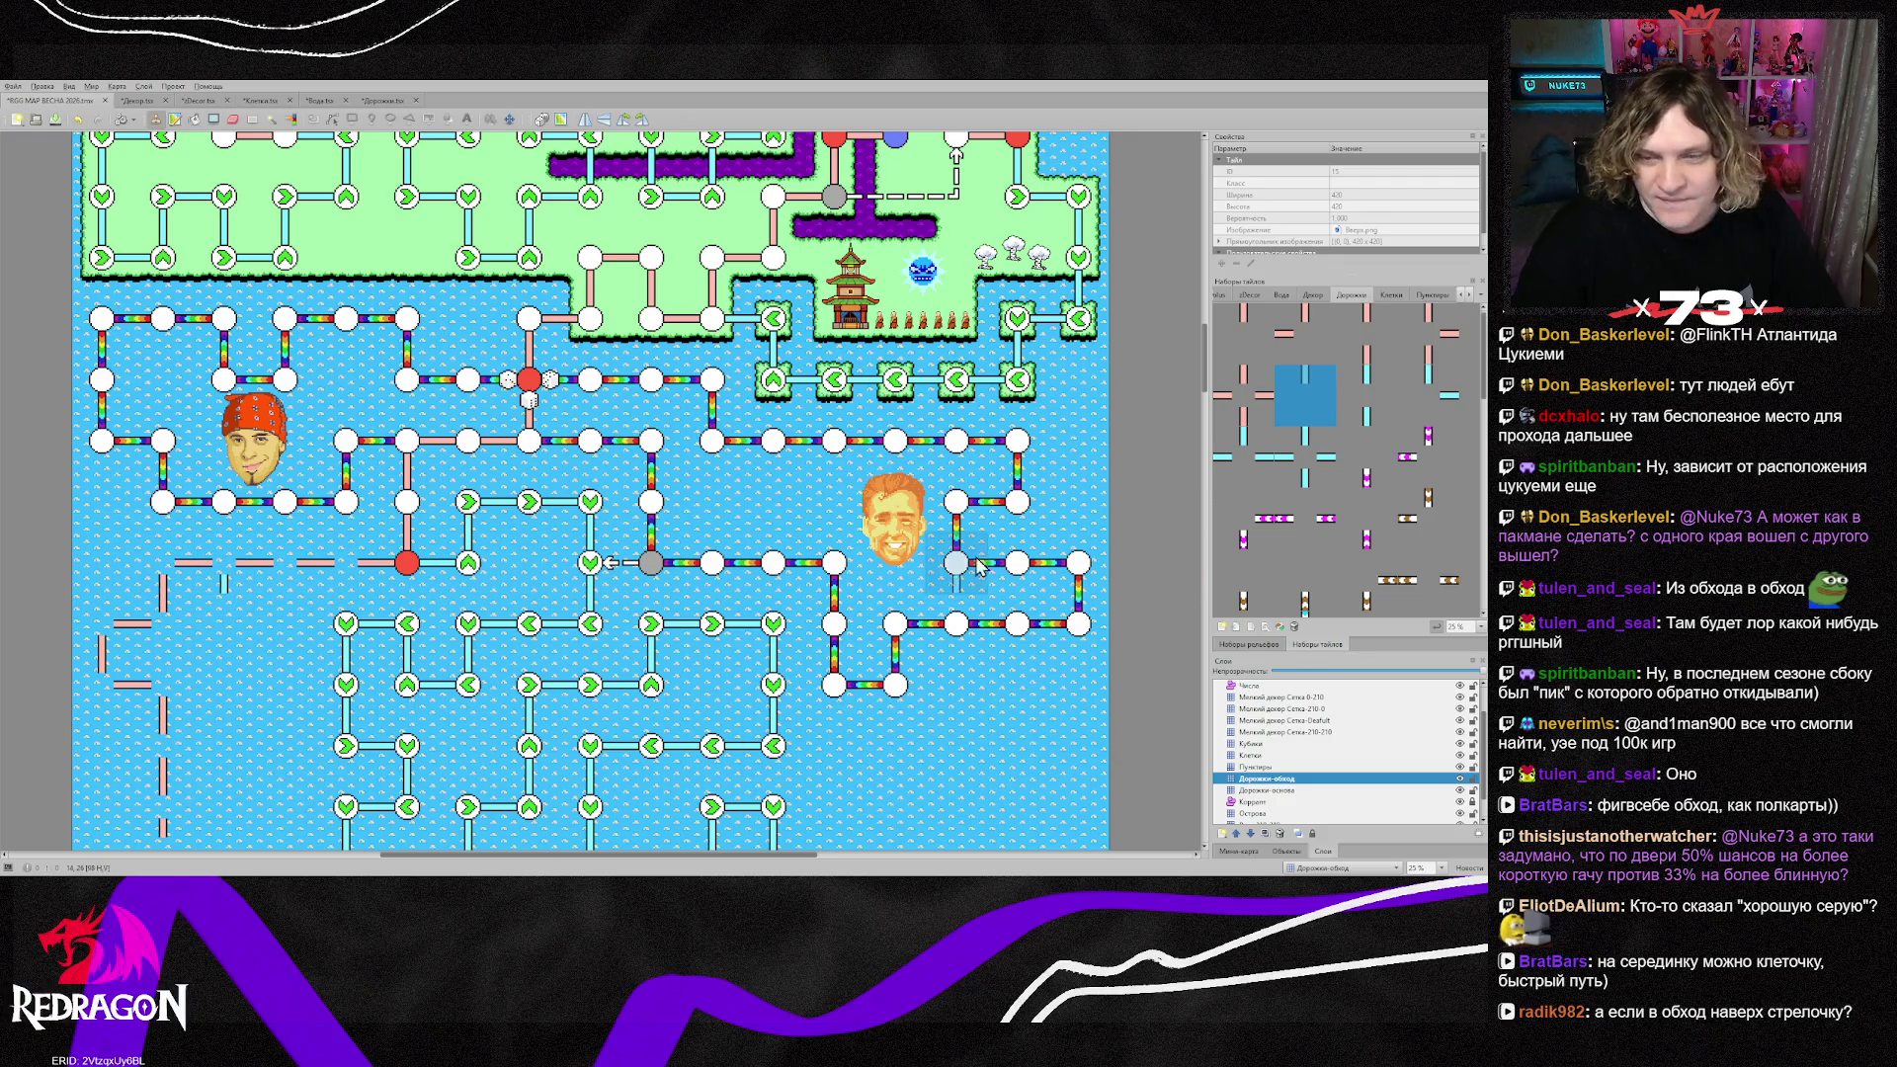
pyautogui.click(1428, 395)
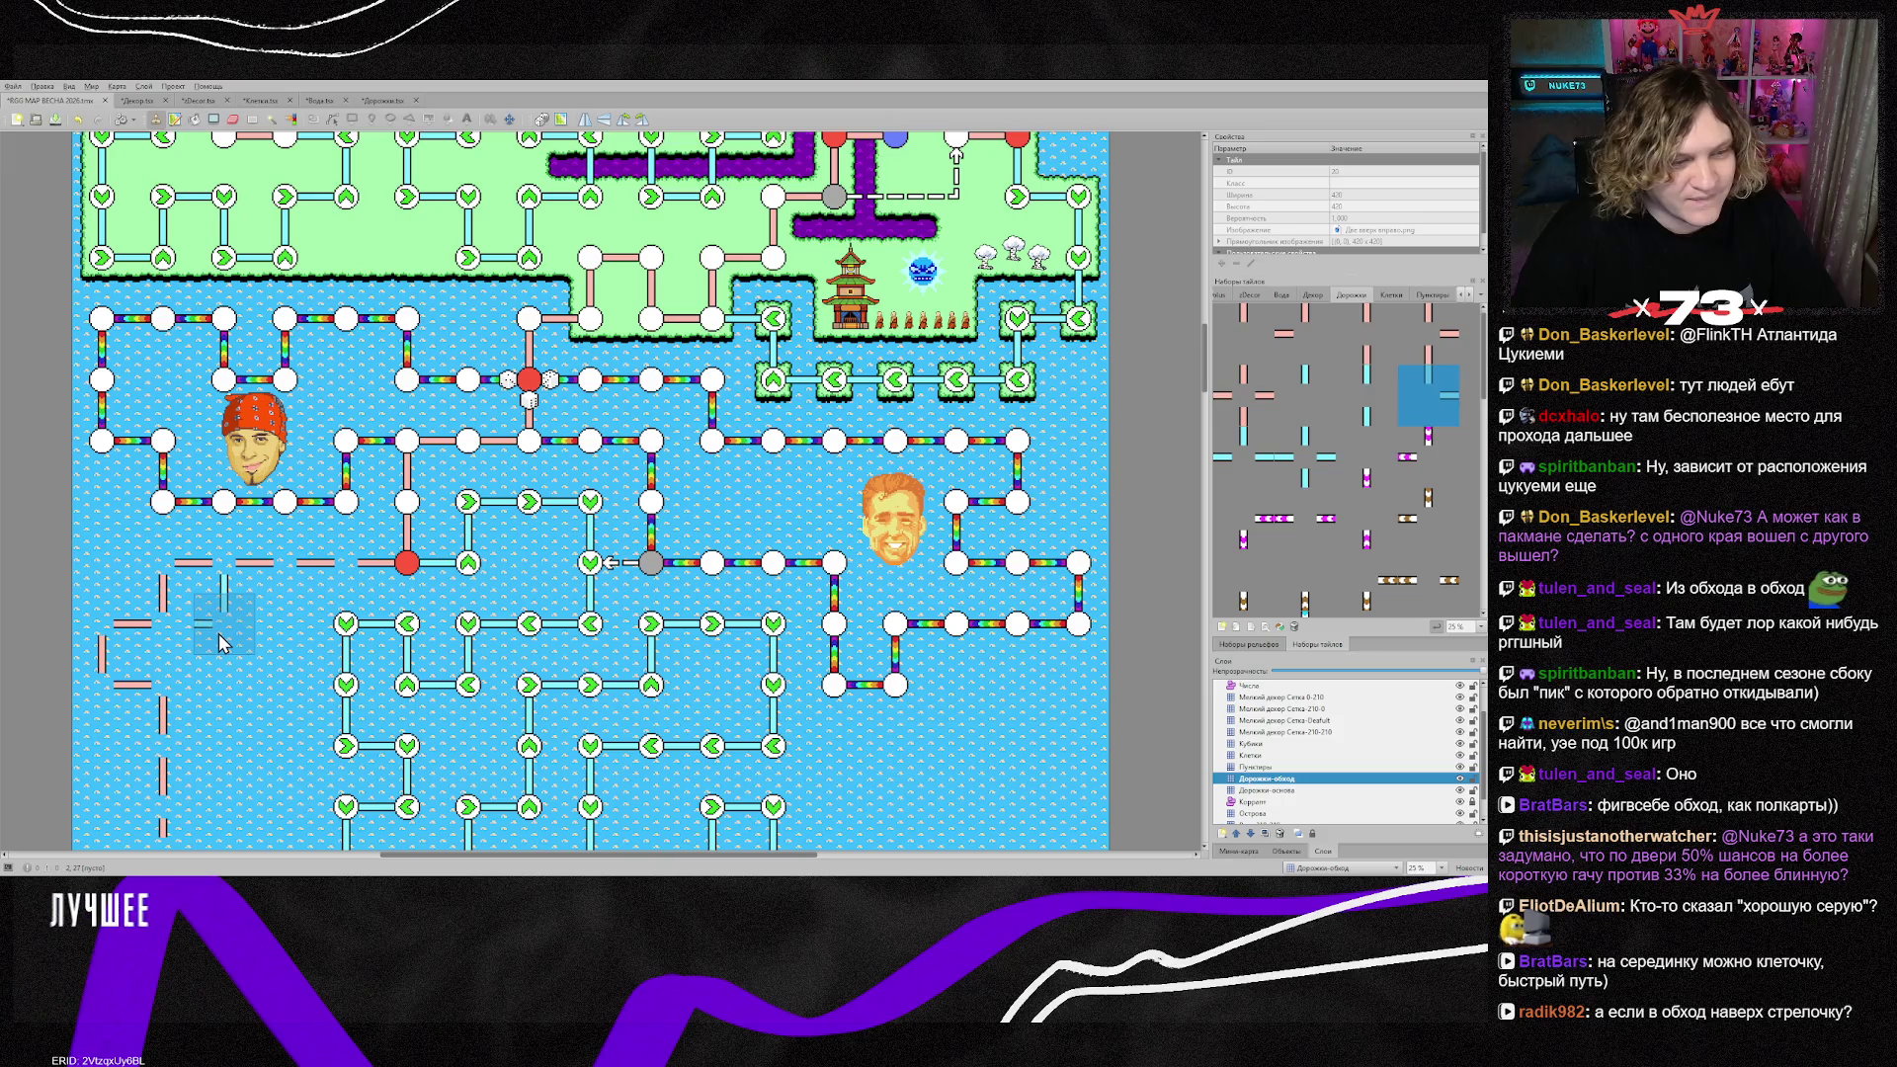
pyautogui.click(249, 636)
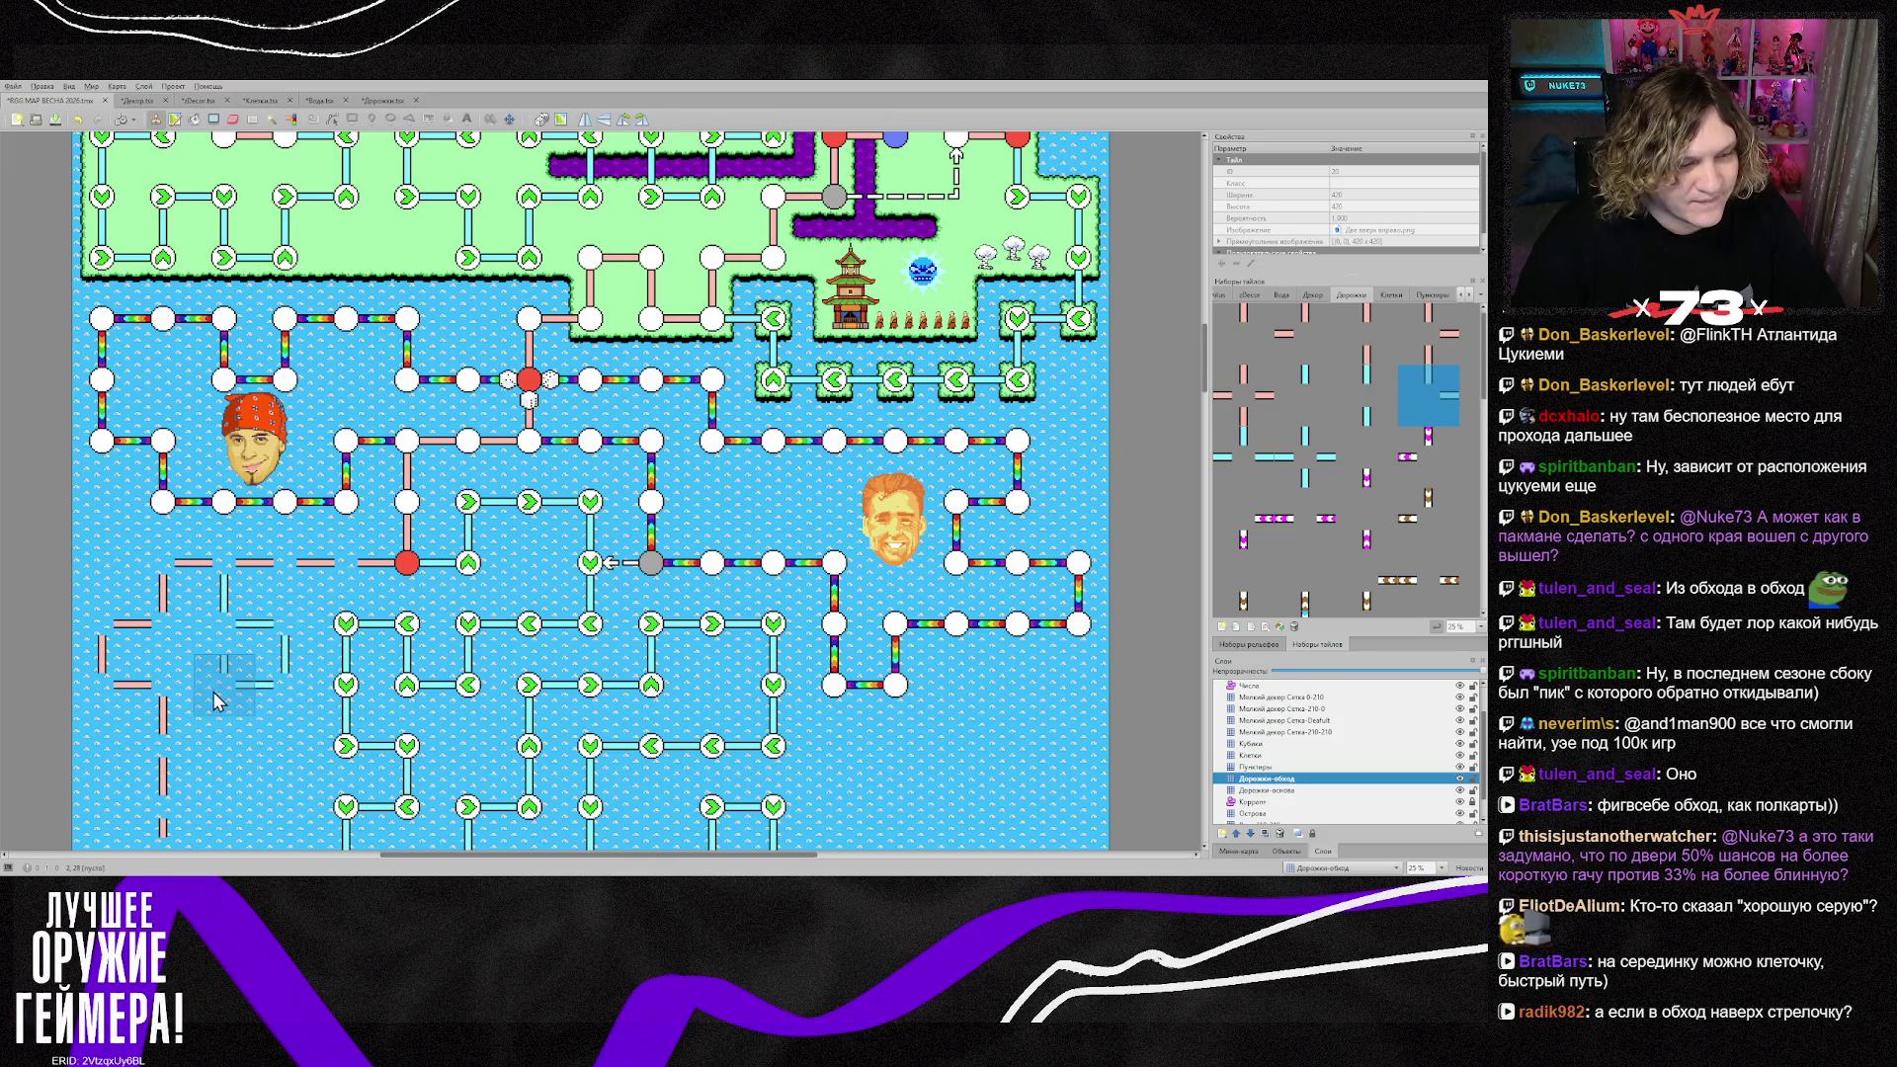
# Step: Sample a path tile, rotate it vertical with Z, and stamp two more pieces further down
pyautogui.scroll(-3, 220, 703)
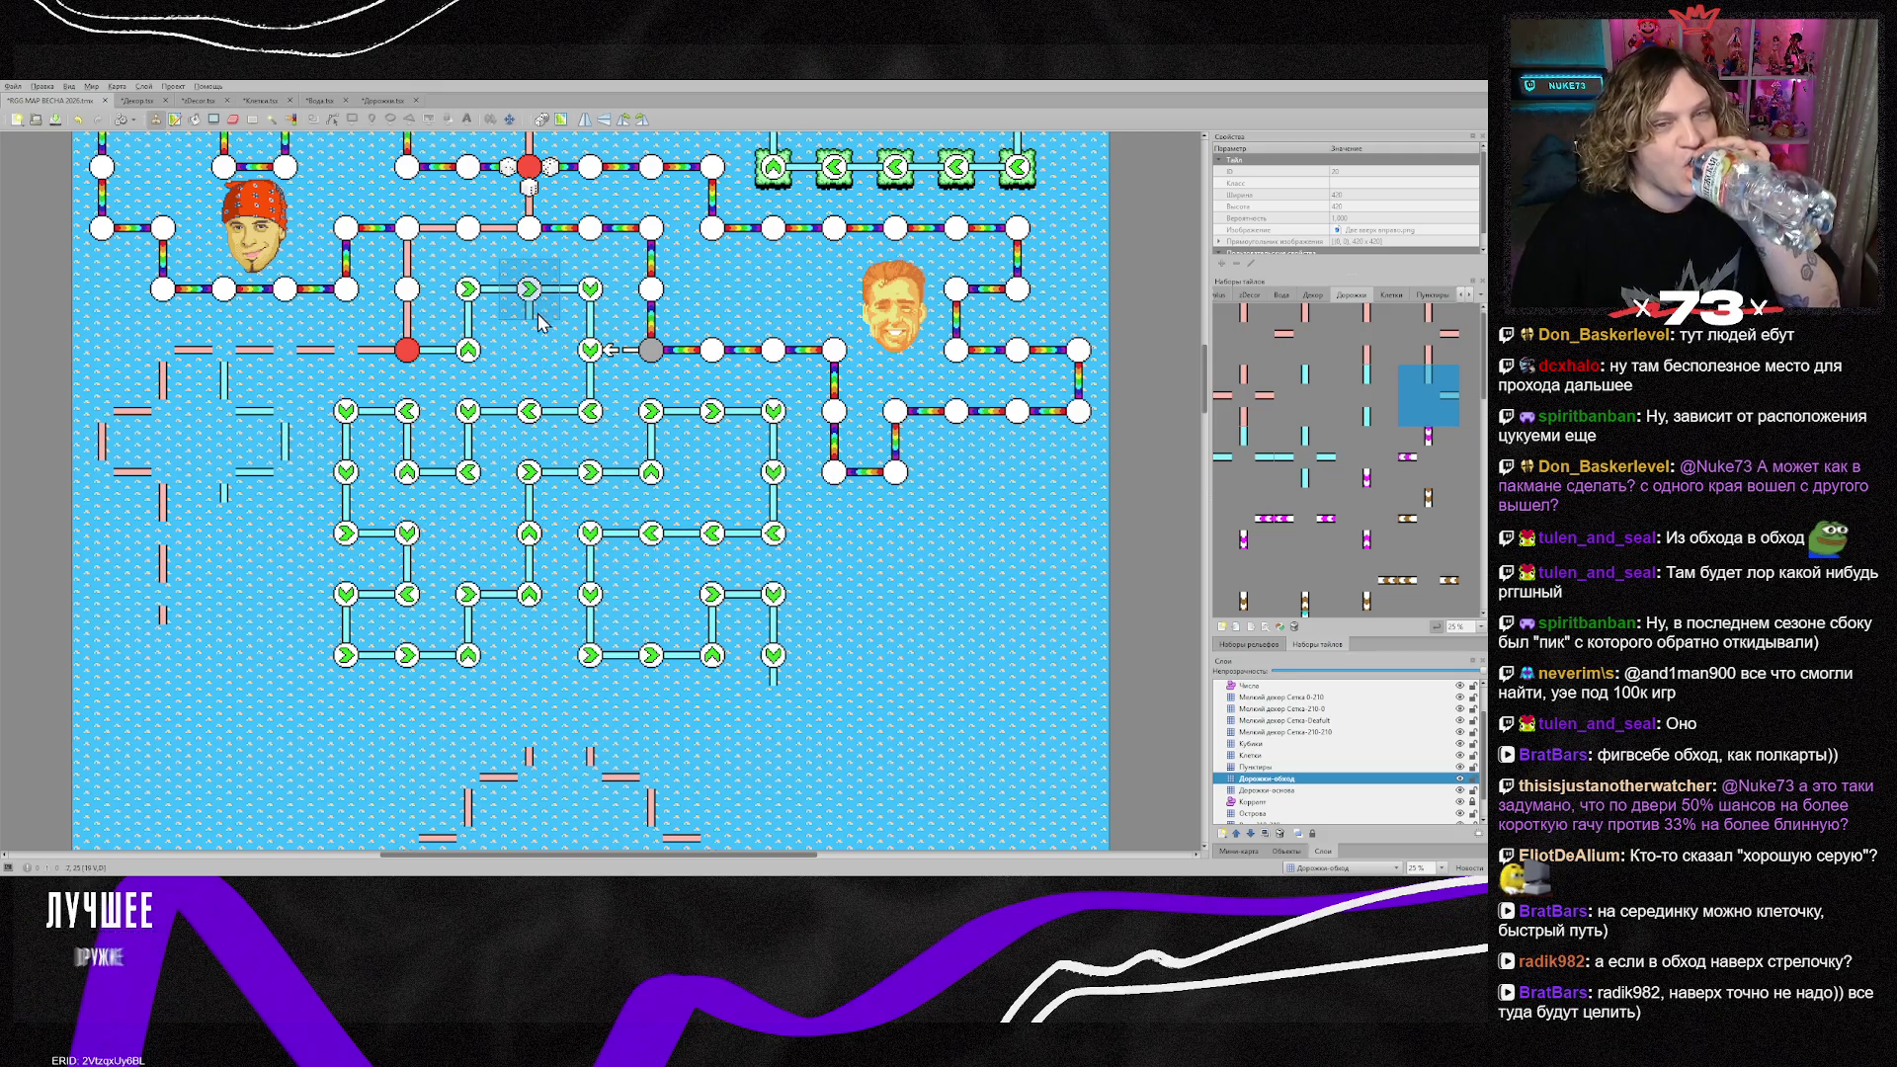
pyautogui.rightClick(104, 534)
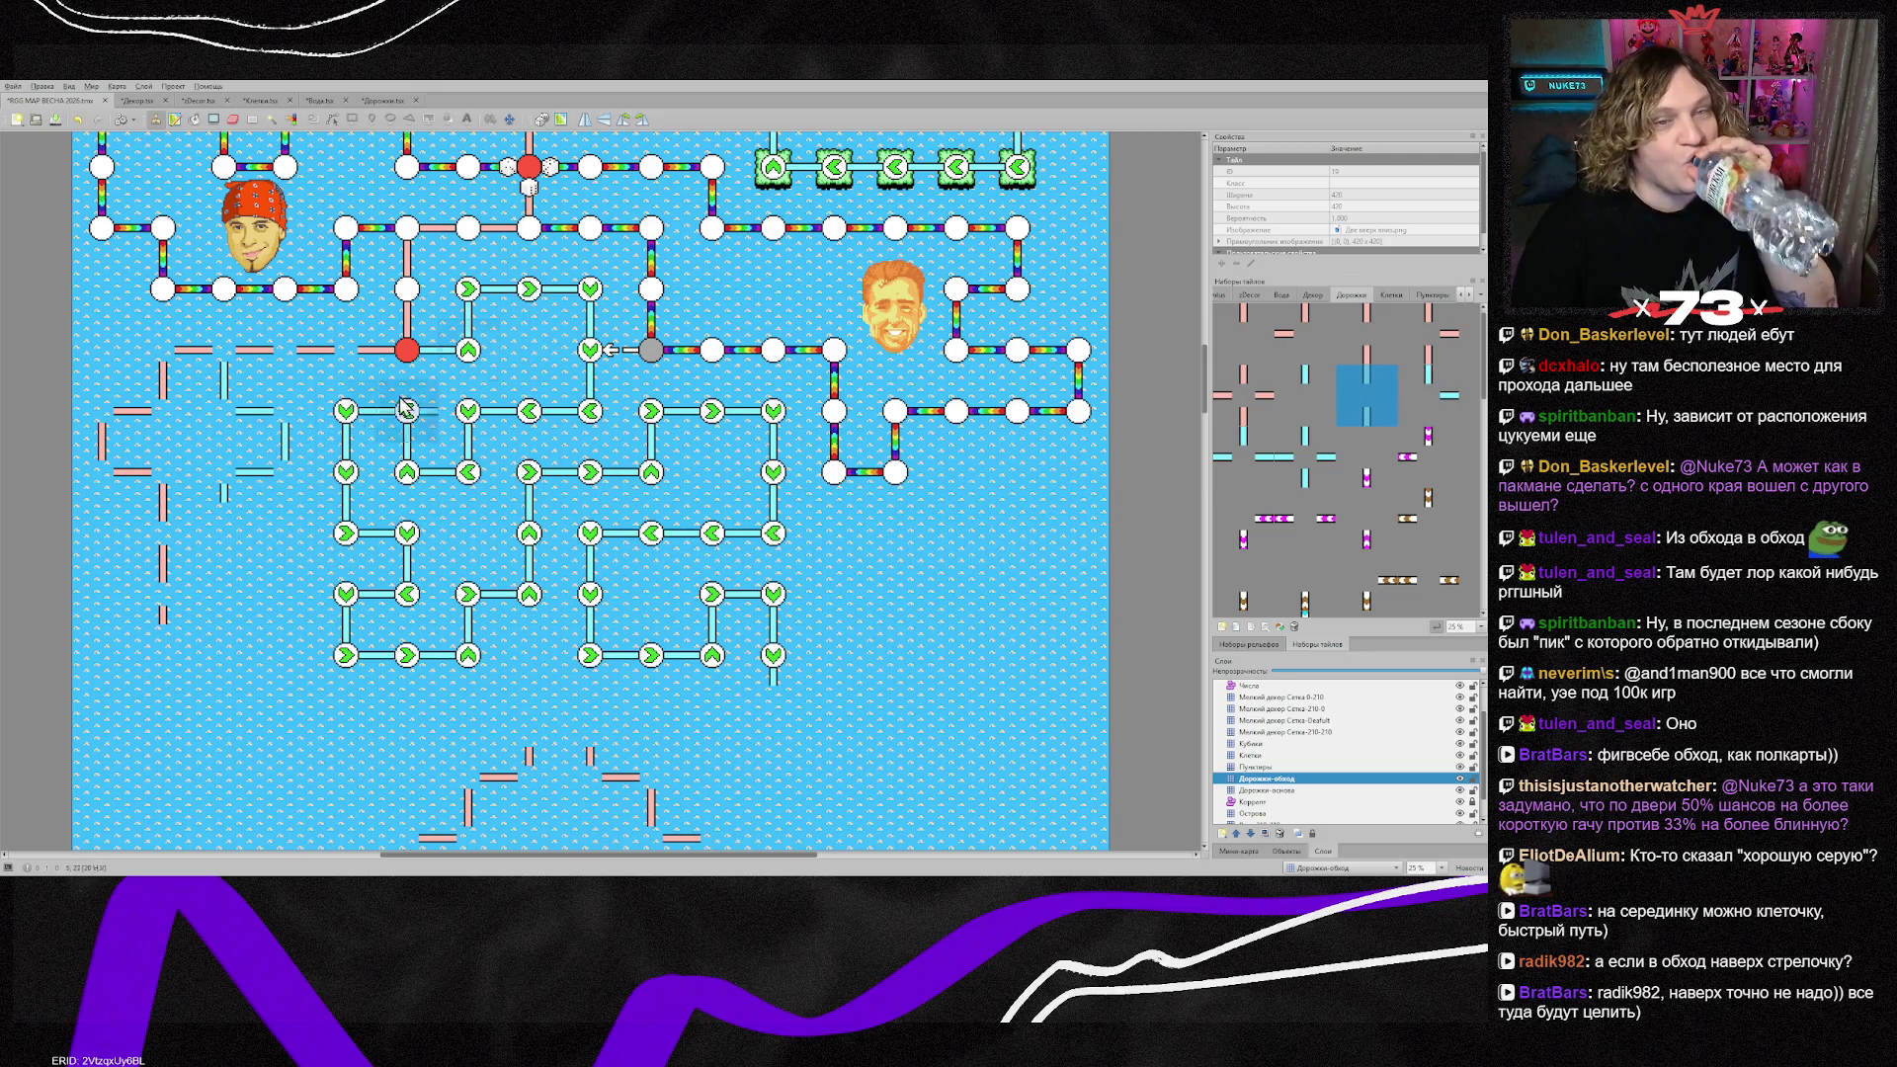
pyautogui.press('z')
pyautogui.click(223, 542)
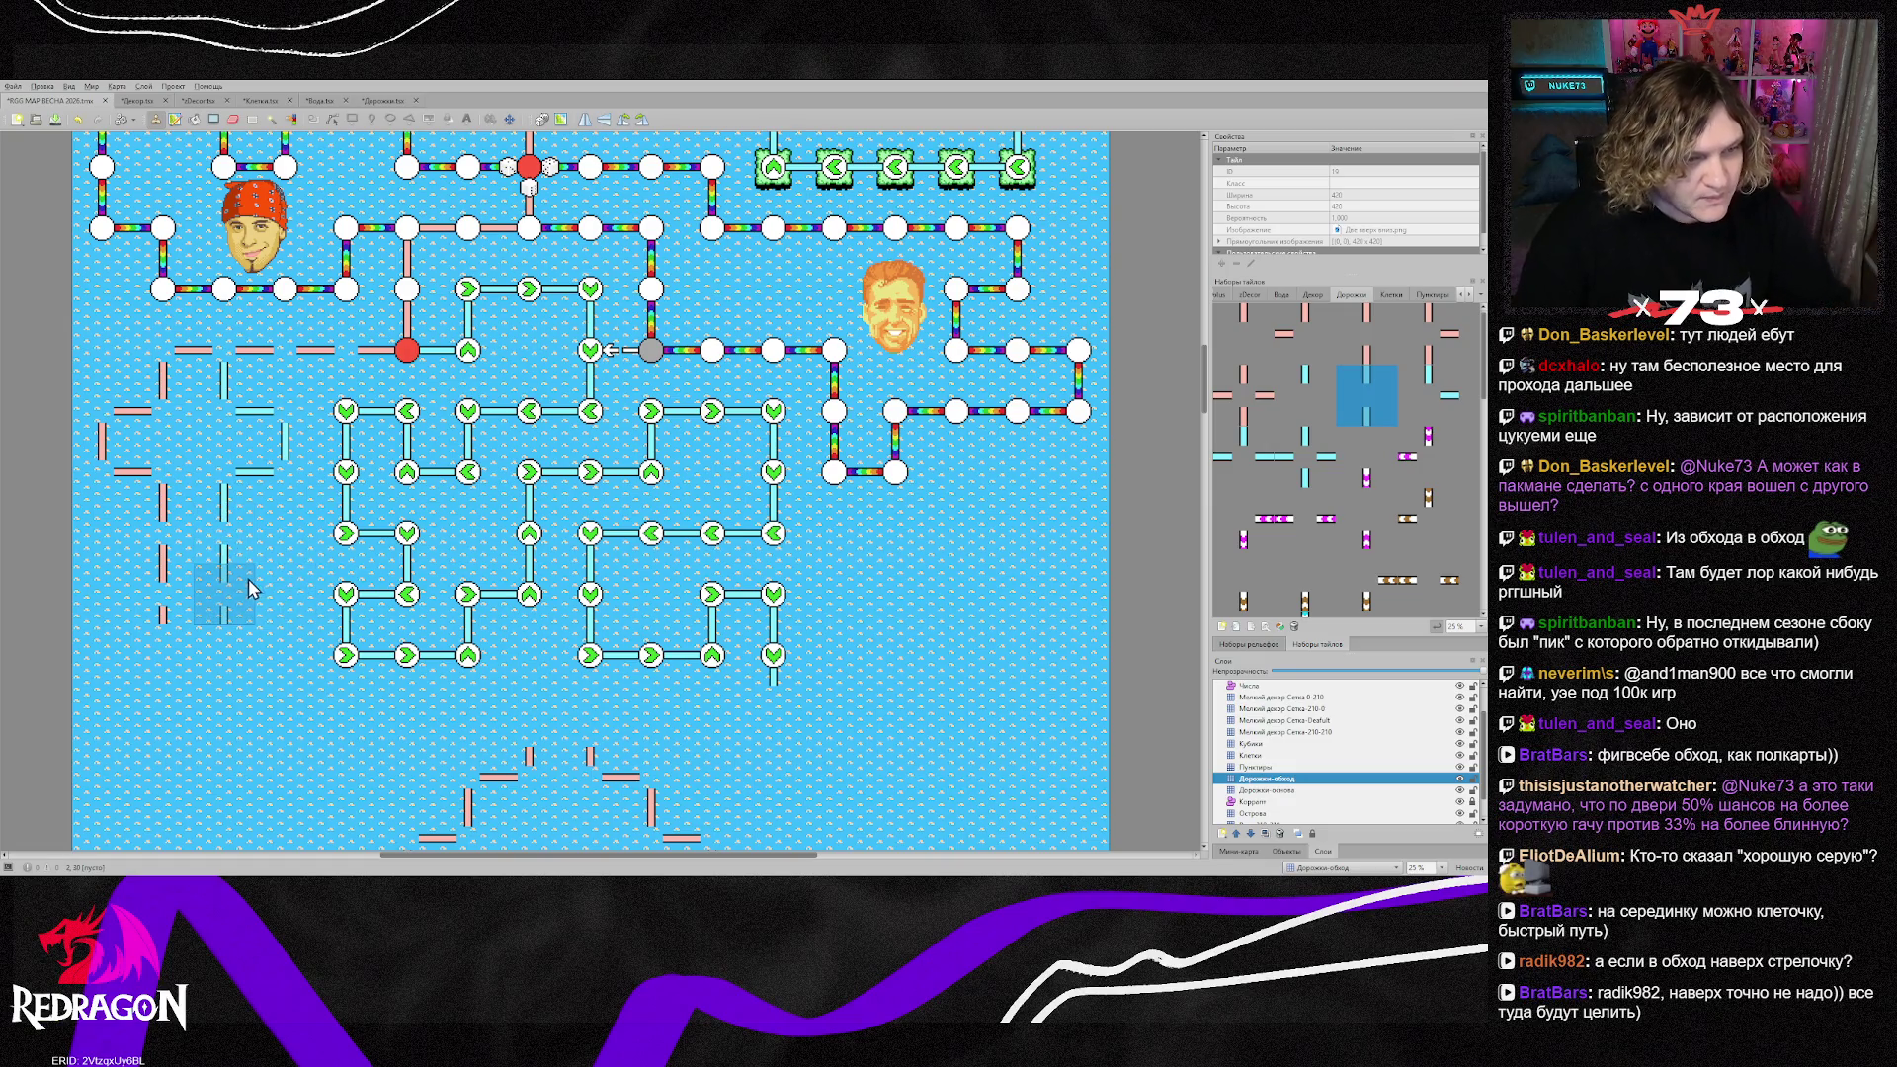
pyautogui.click(246, 587)
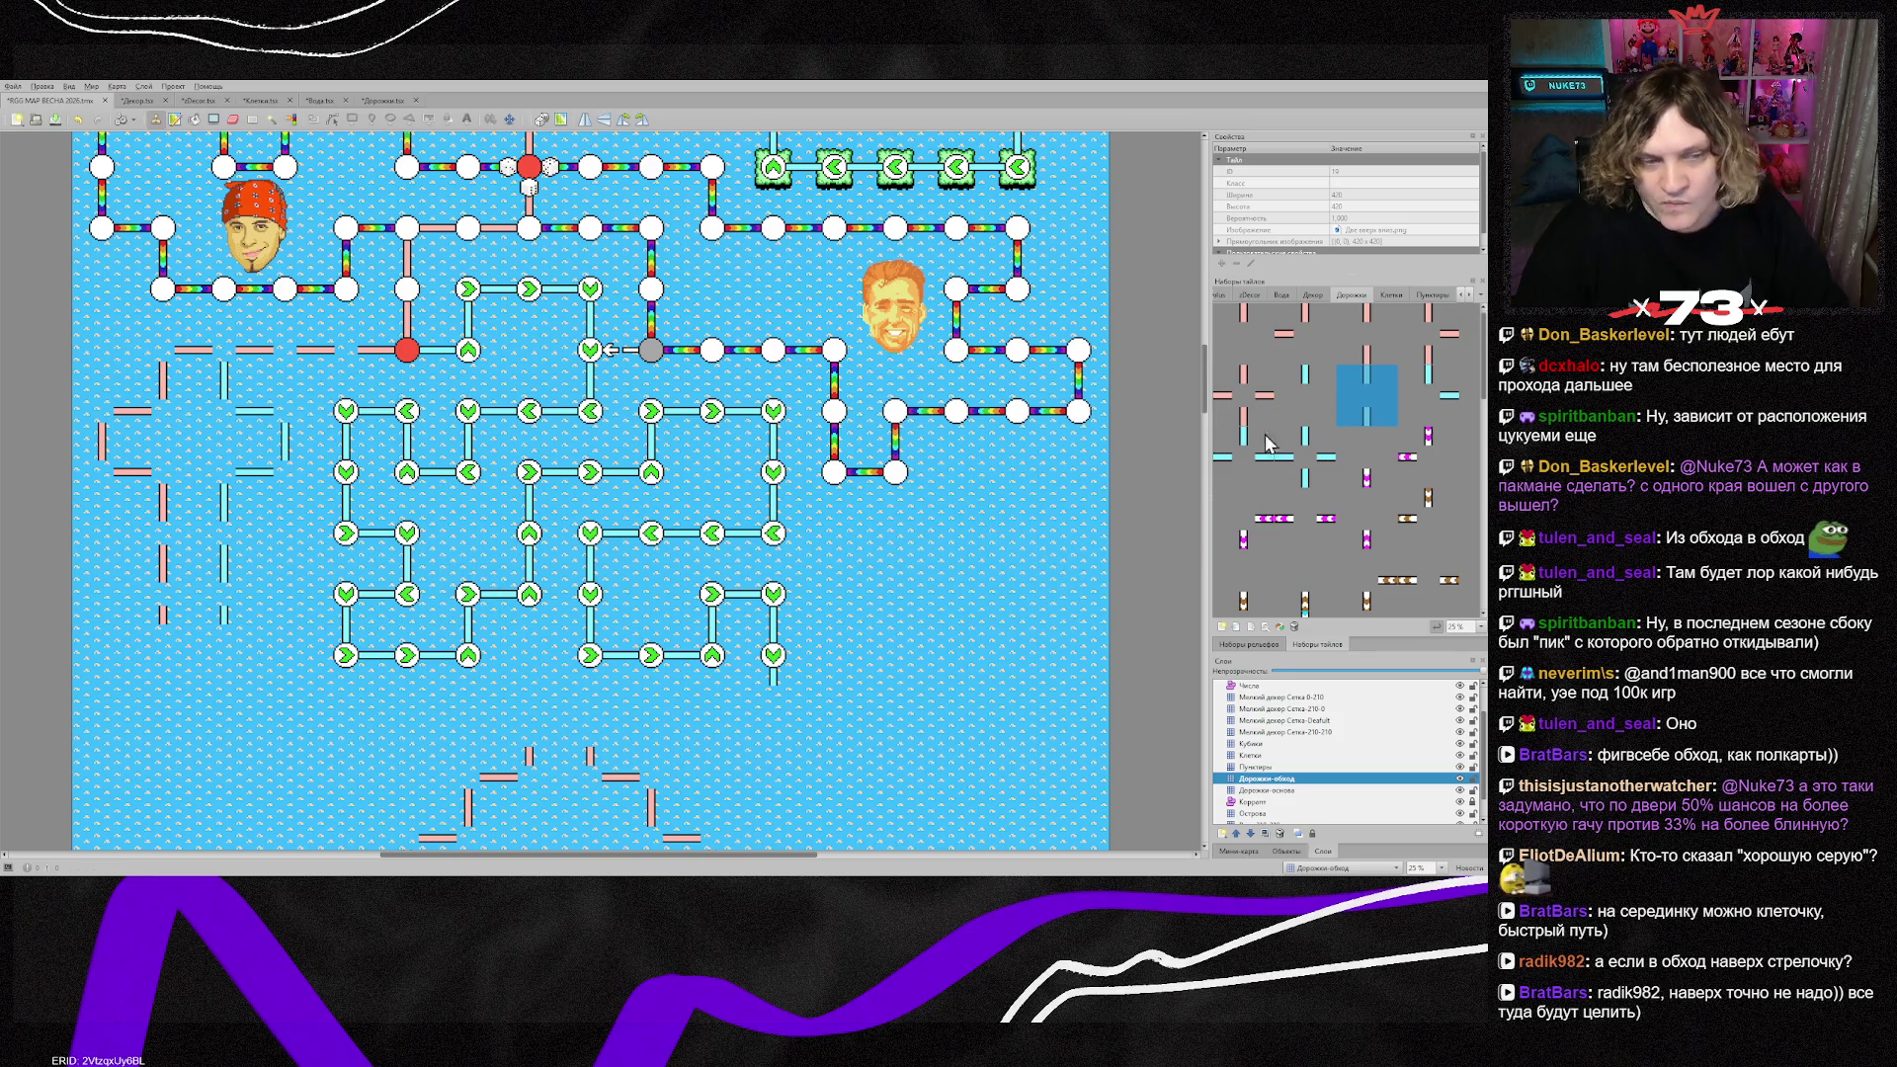
# Step: Compare the Дорожки-основа and Дорожки-обход layers, settle on Дорожки-основа, and sample a path tile
pyautogui.click(1380, 354)
pyautogui.click(1284, 792)
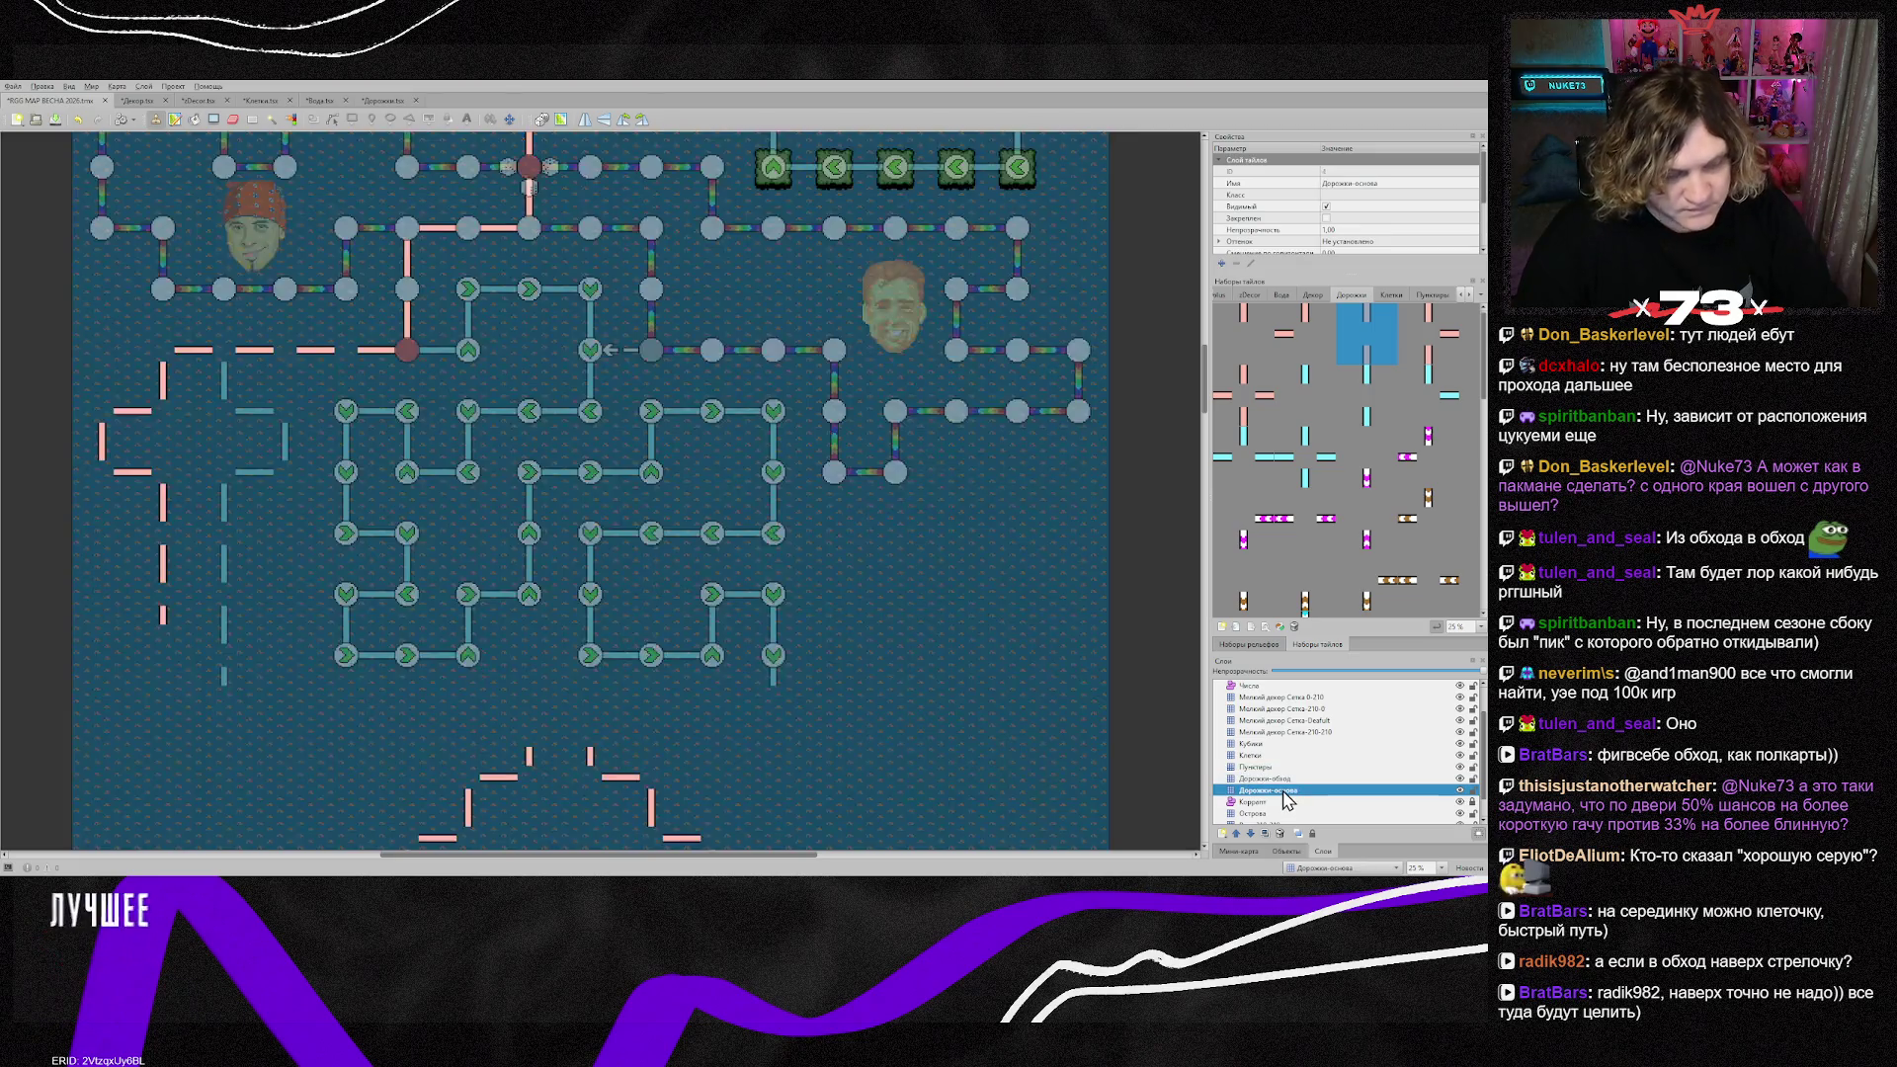
pyautogui.click(1283, 780)
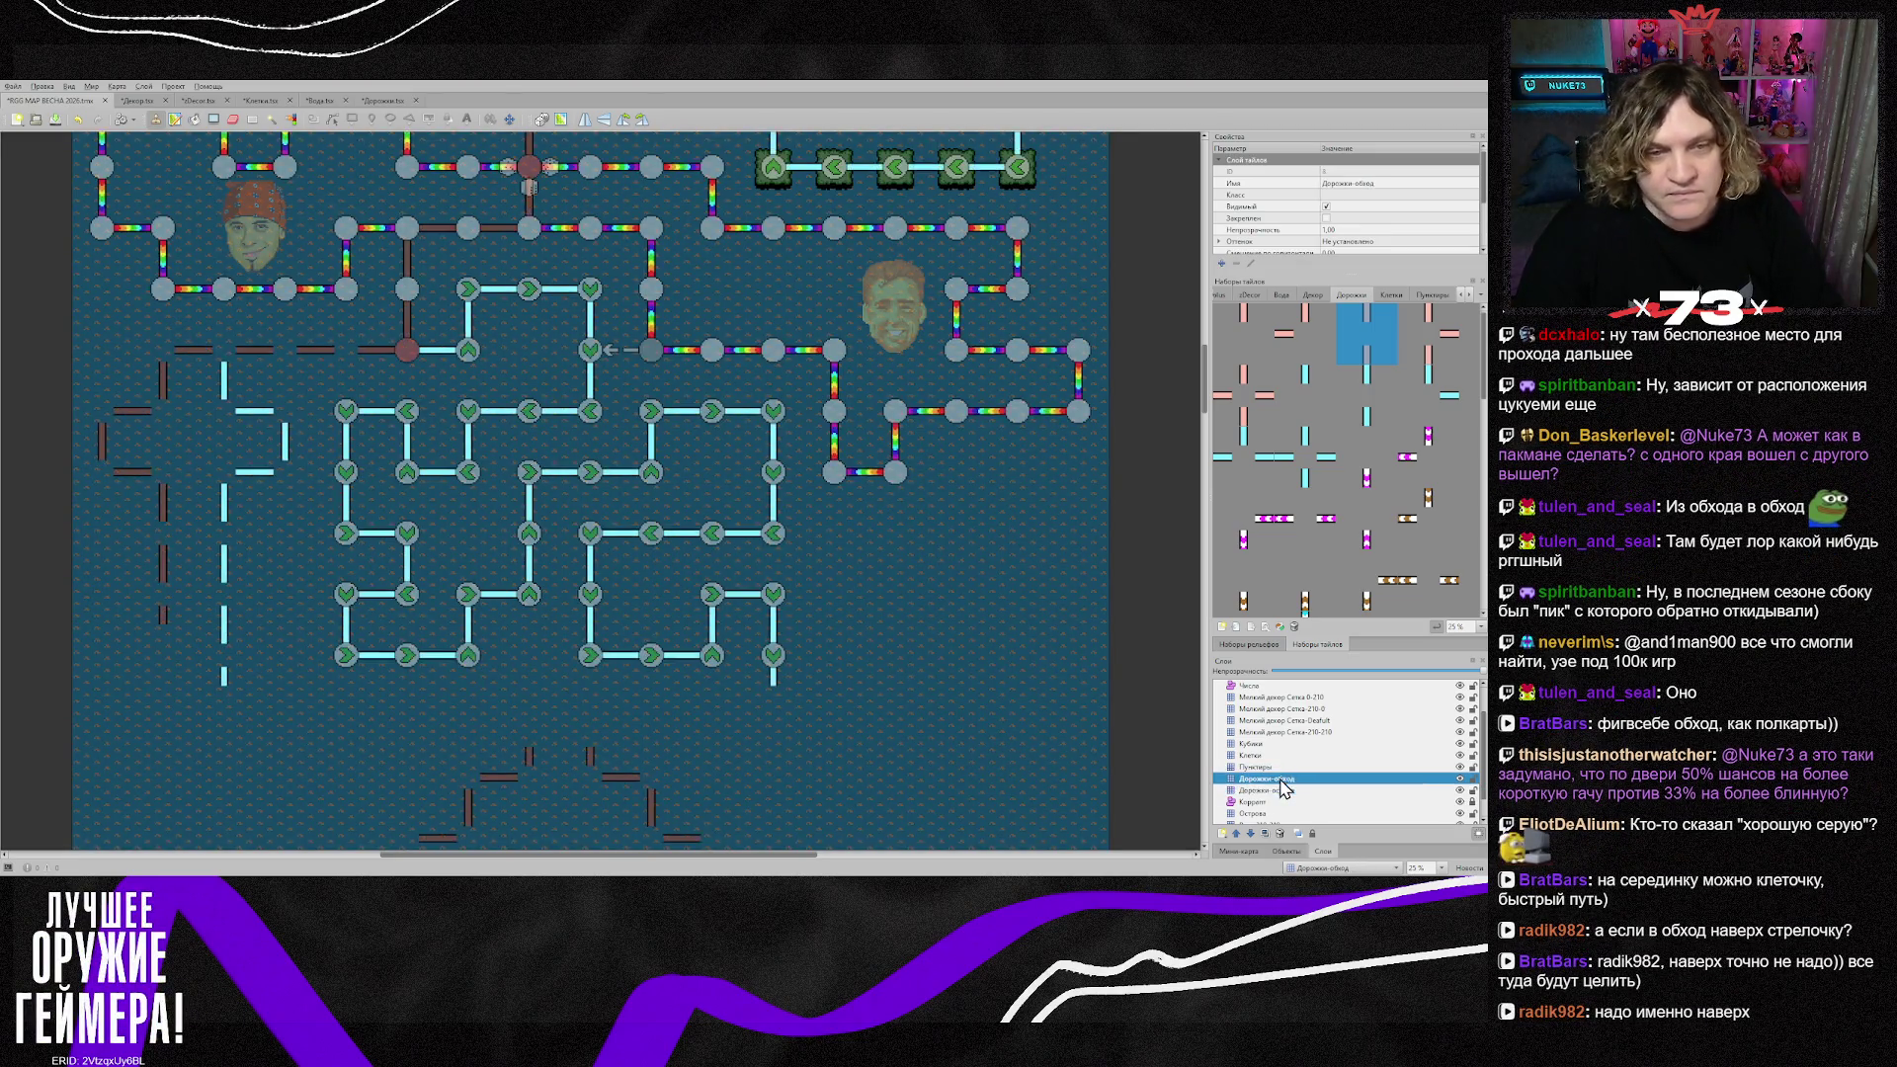
pyautogui.click(1282, 791)
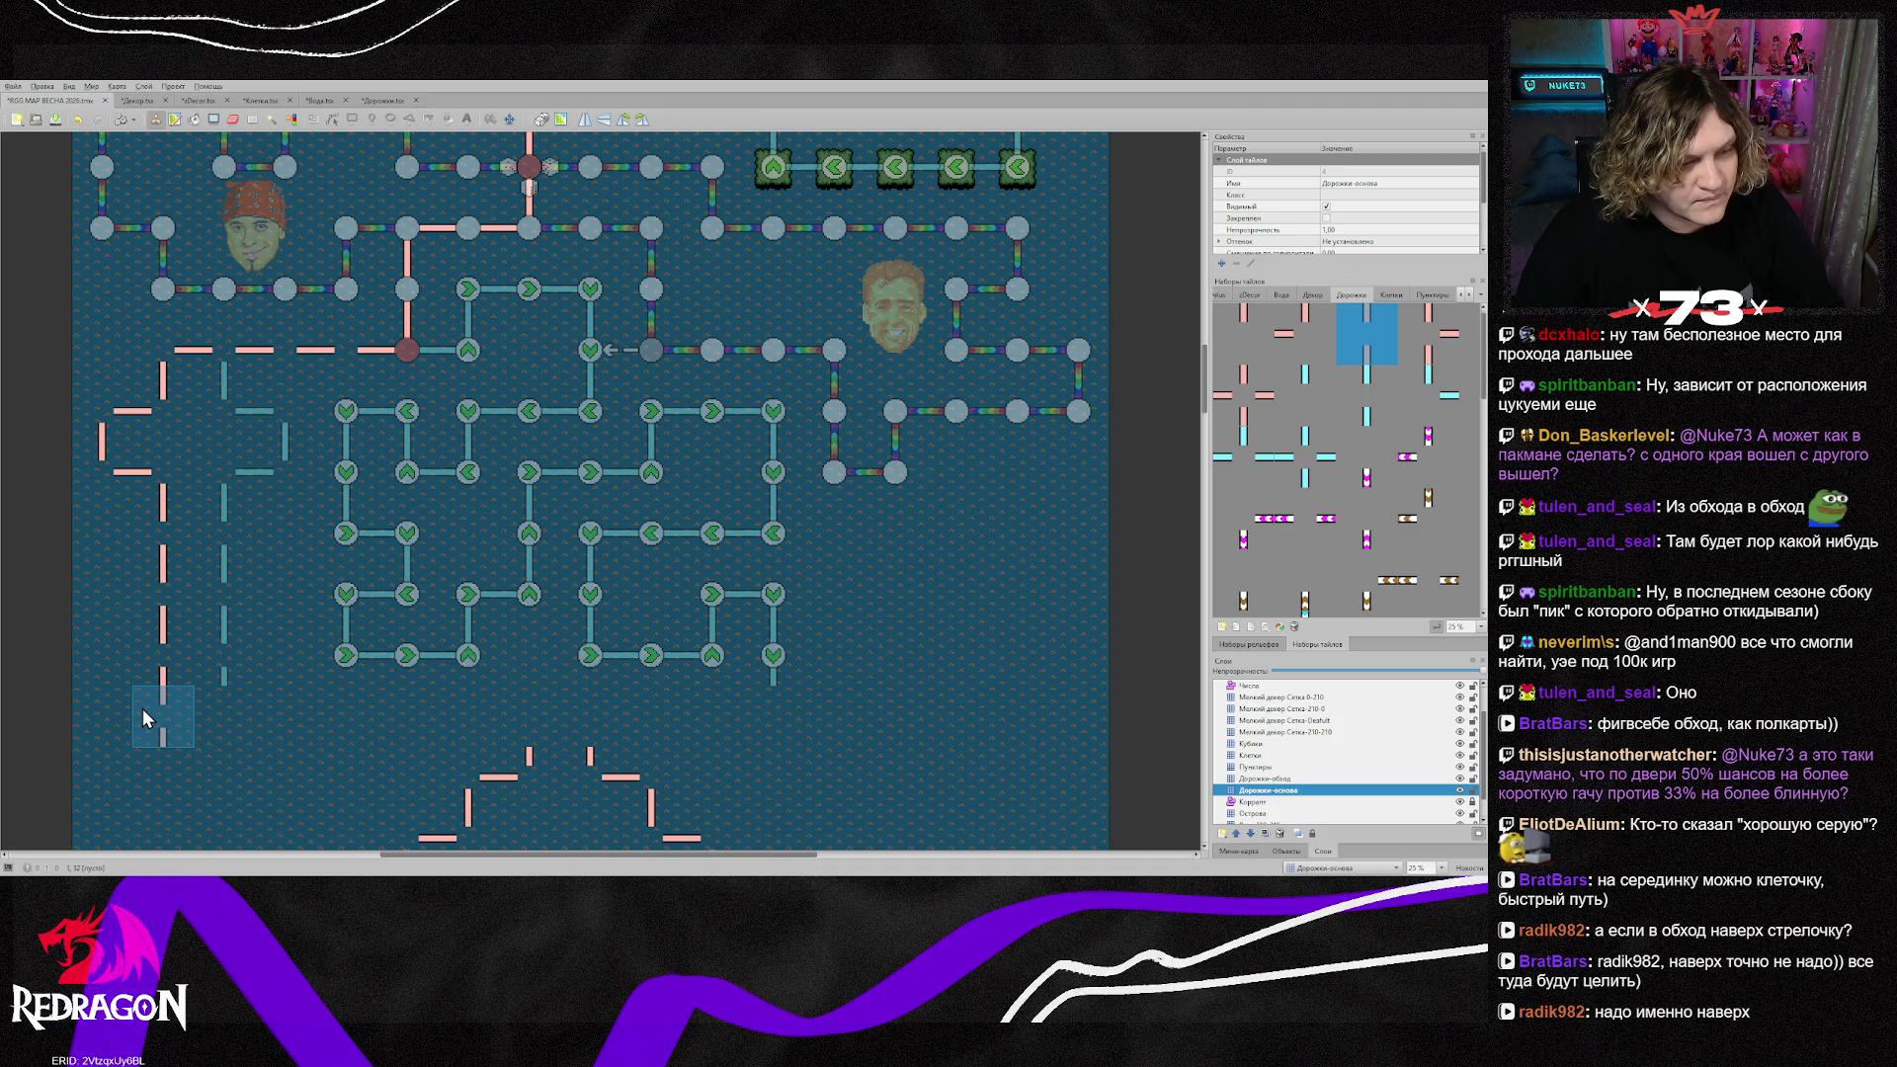
pyautogui.scroll(-3, 143, 709)
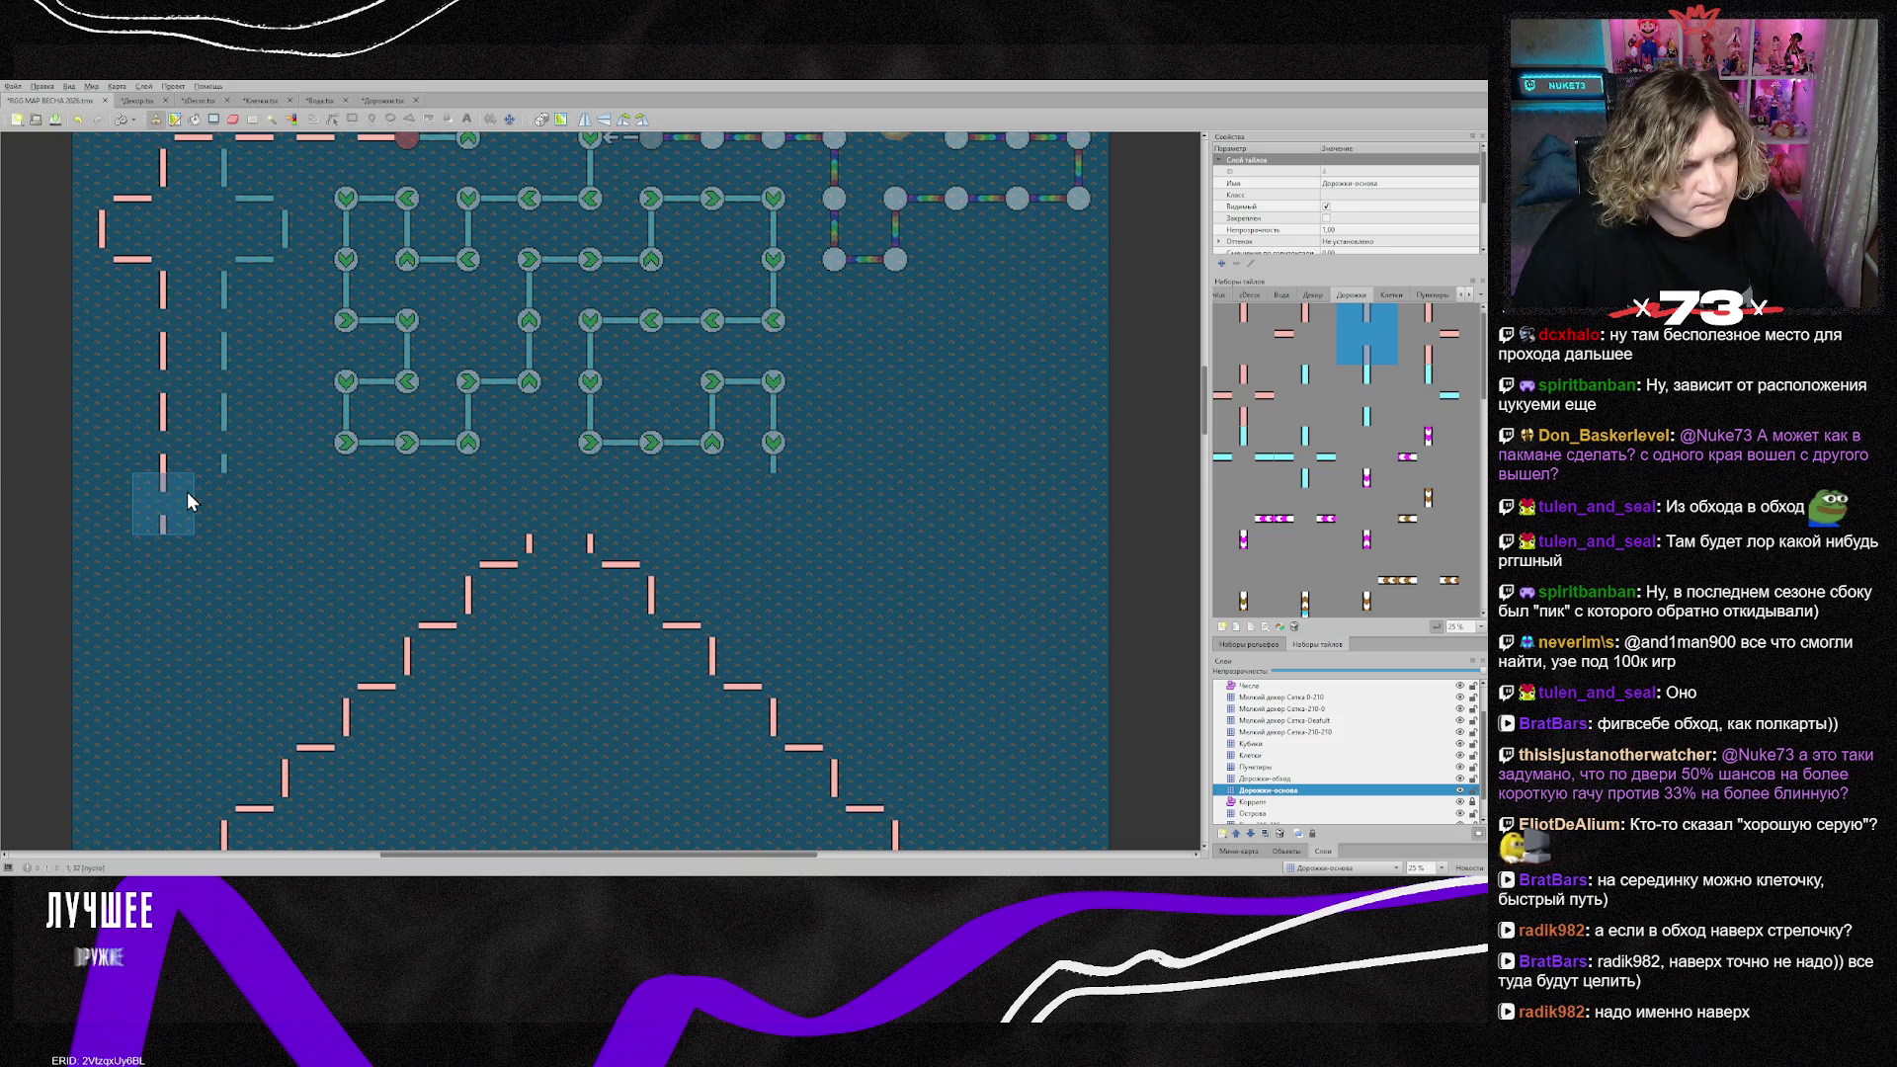
pyautogui.rightClick(520, 555)
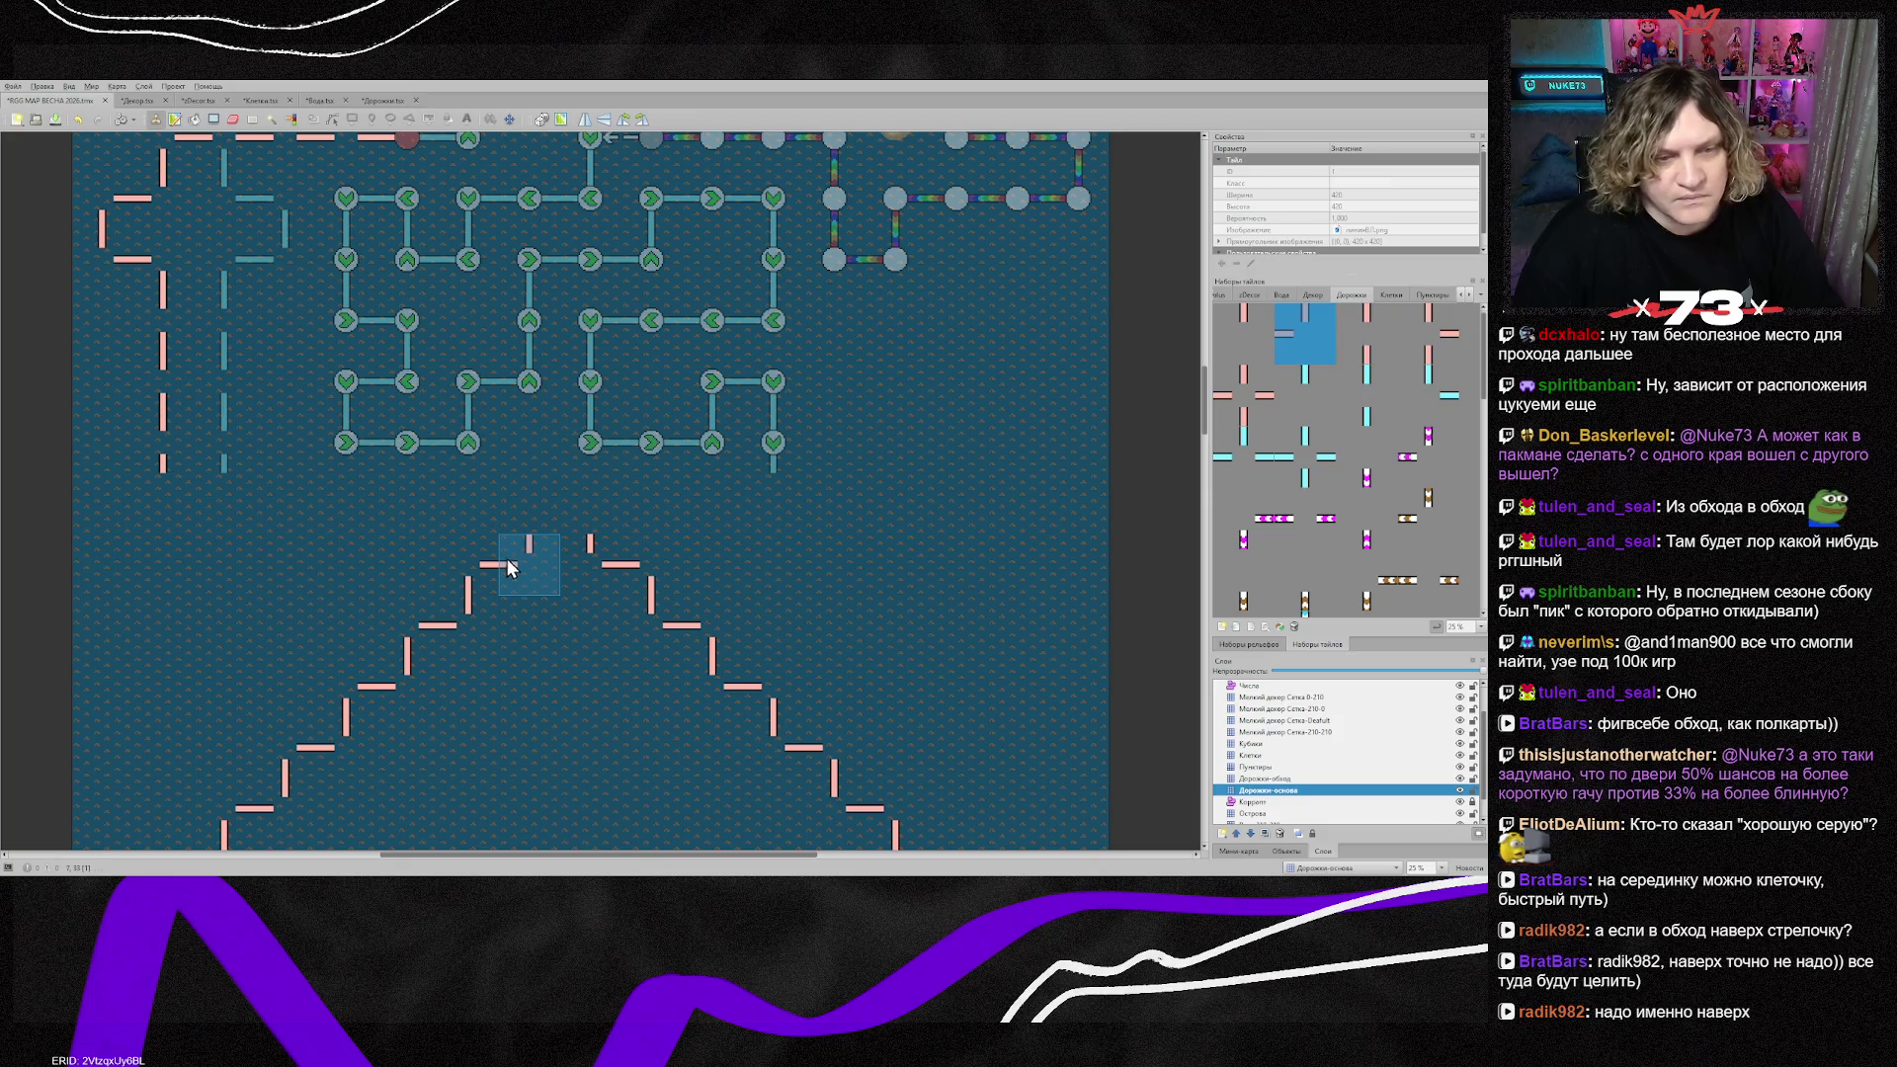
pyautogui.scroll(2, 217, 506)
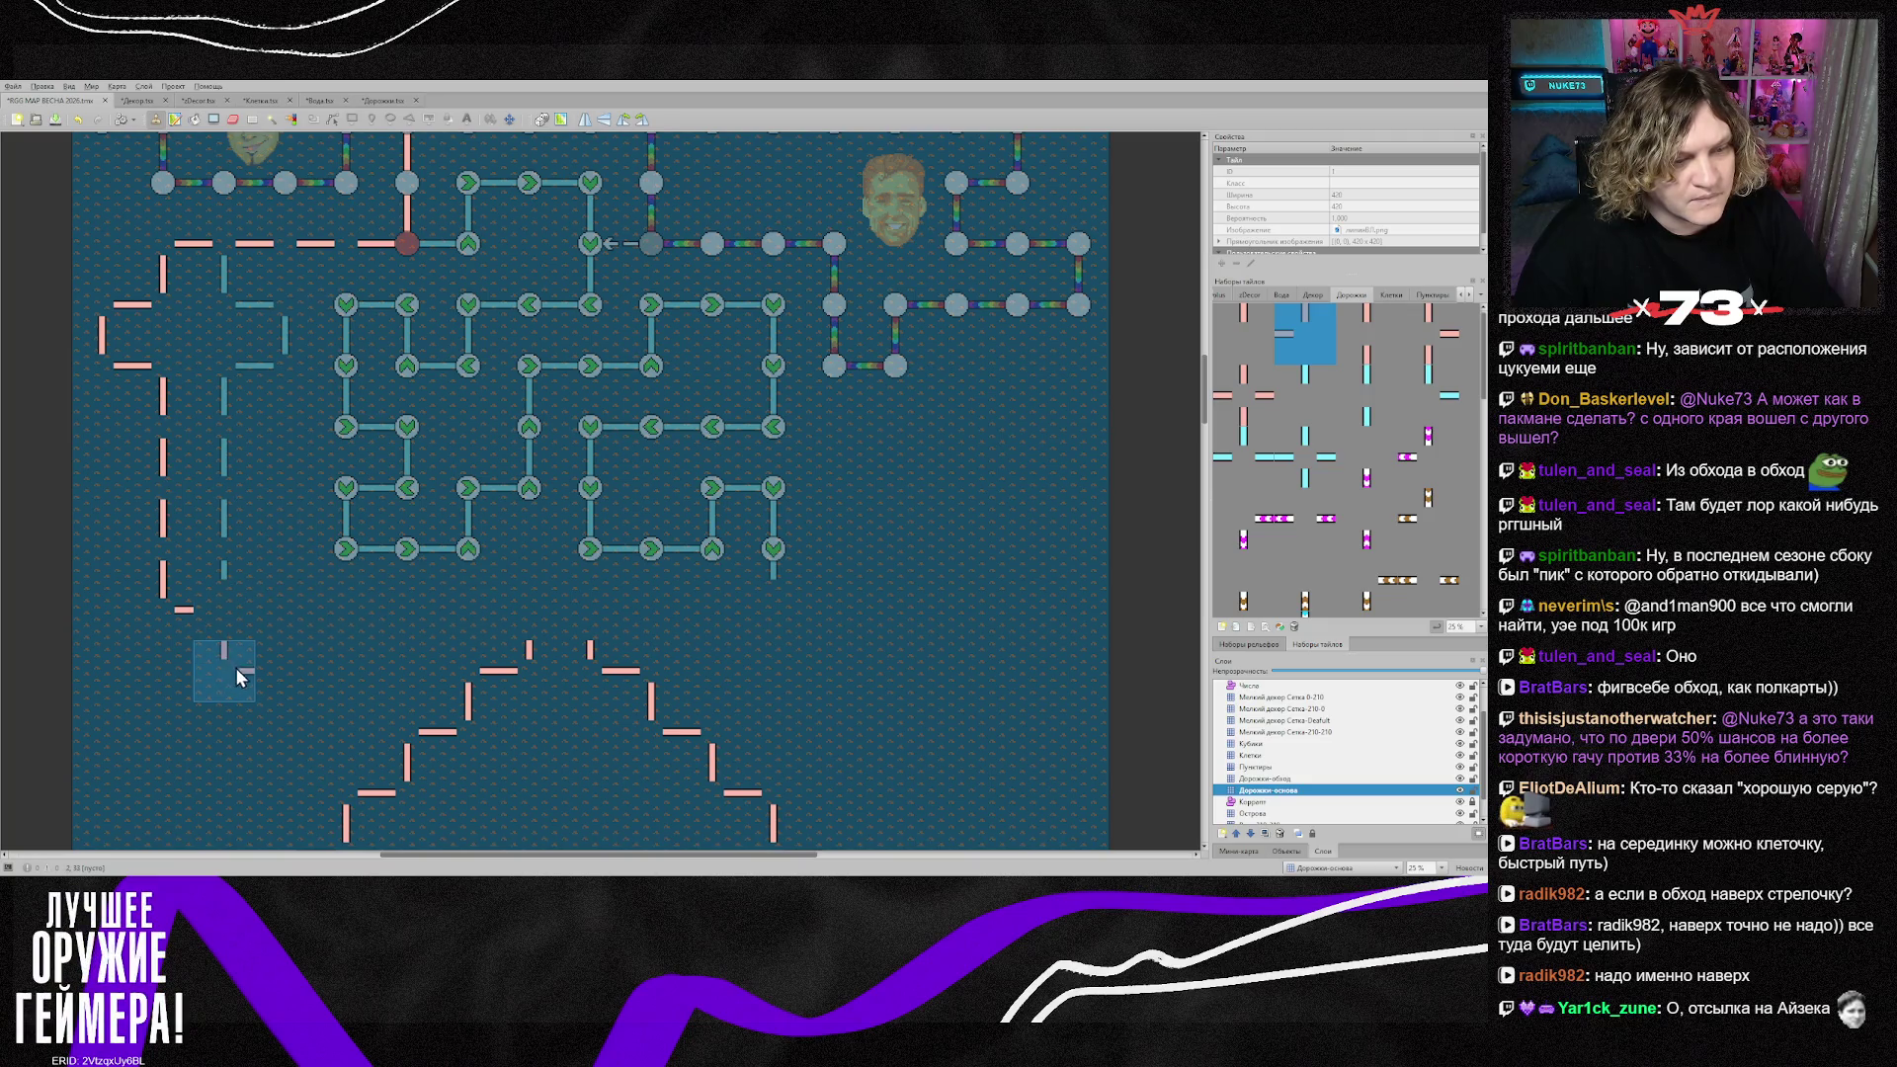
pyautogui.scroll(-4, 235, 668)
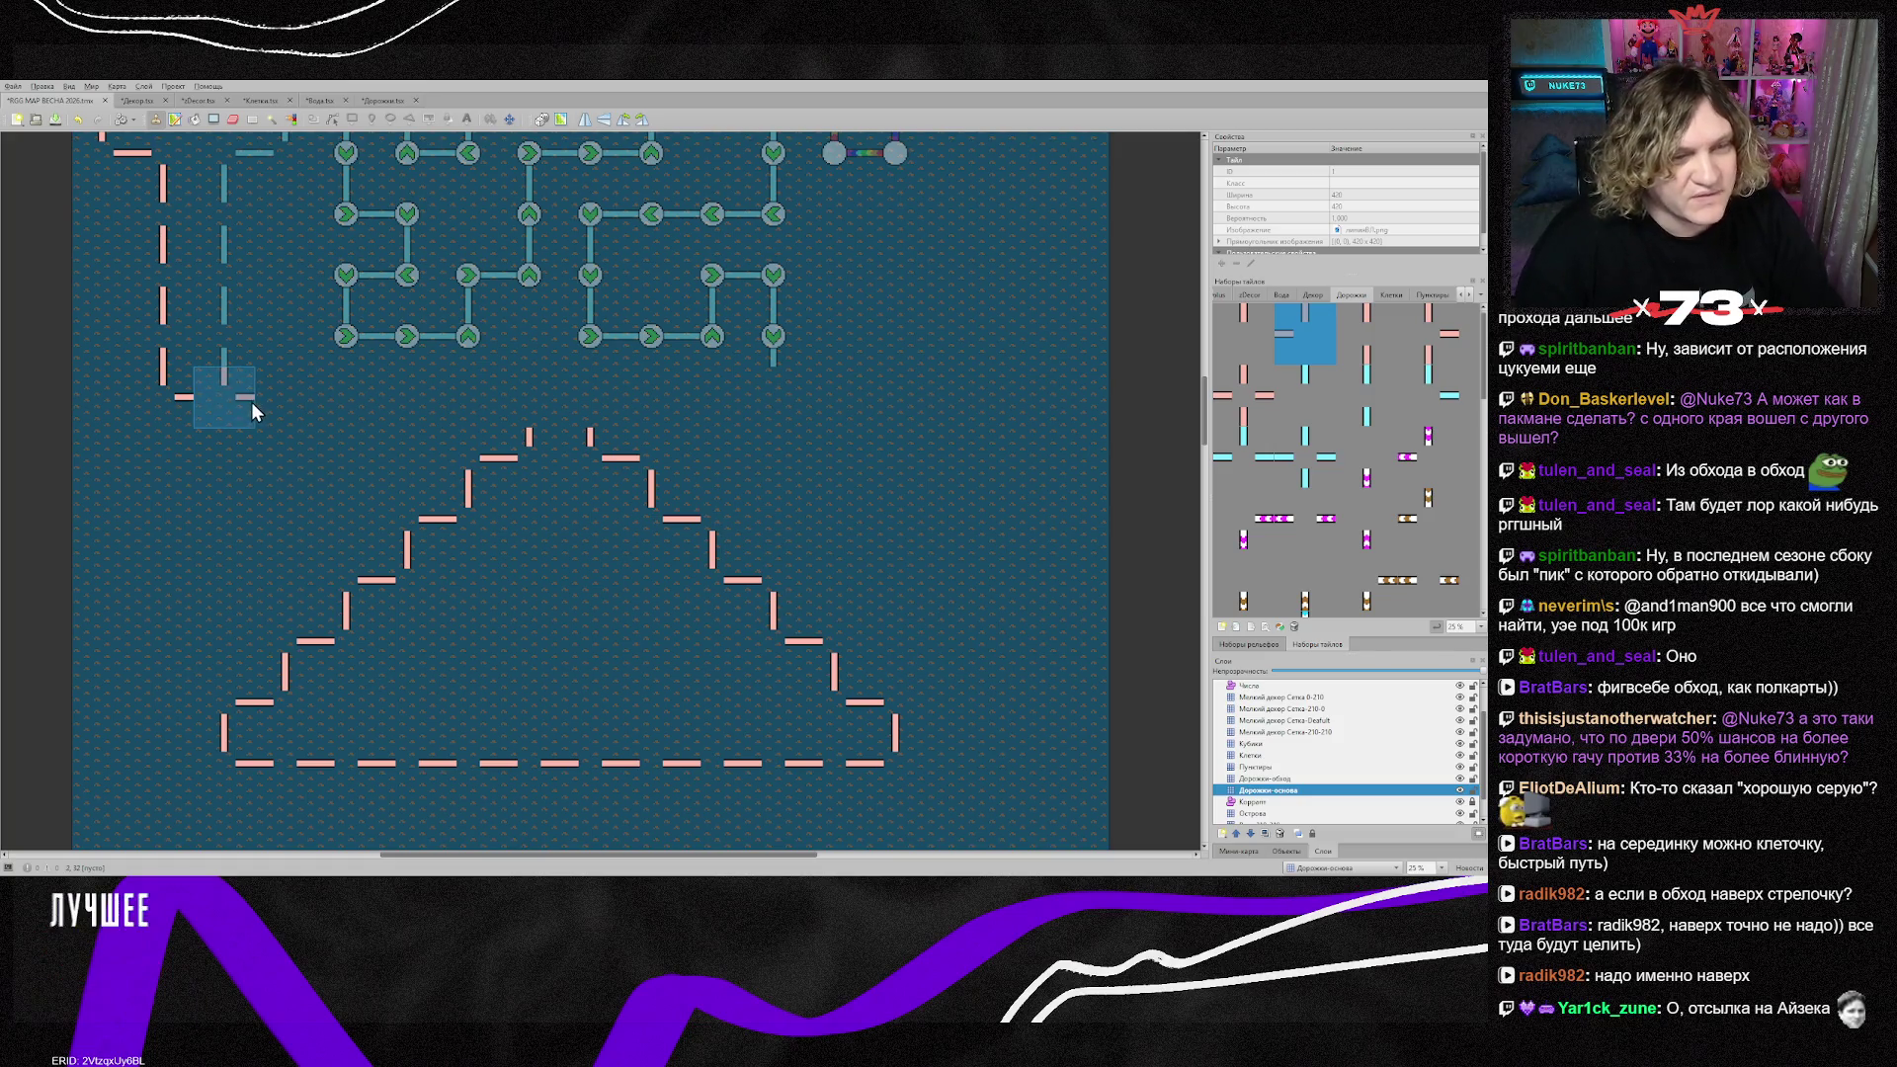
# Step: Paint two horizontal dashes and a corner piece turning down toward the pyramid apex
pyautogui.click(1368, 356)
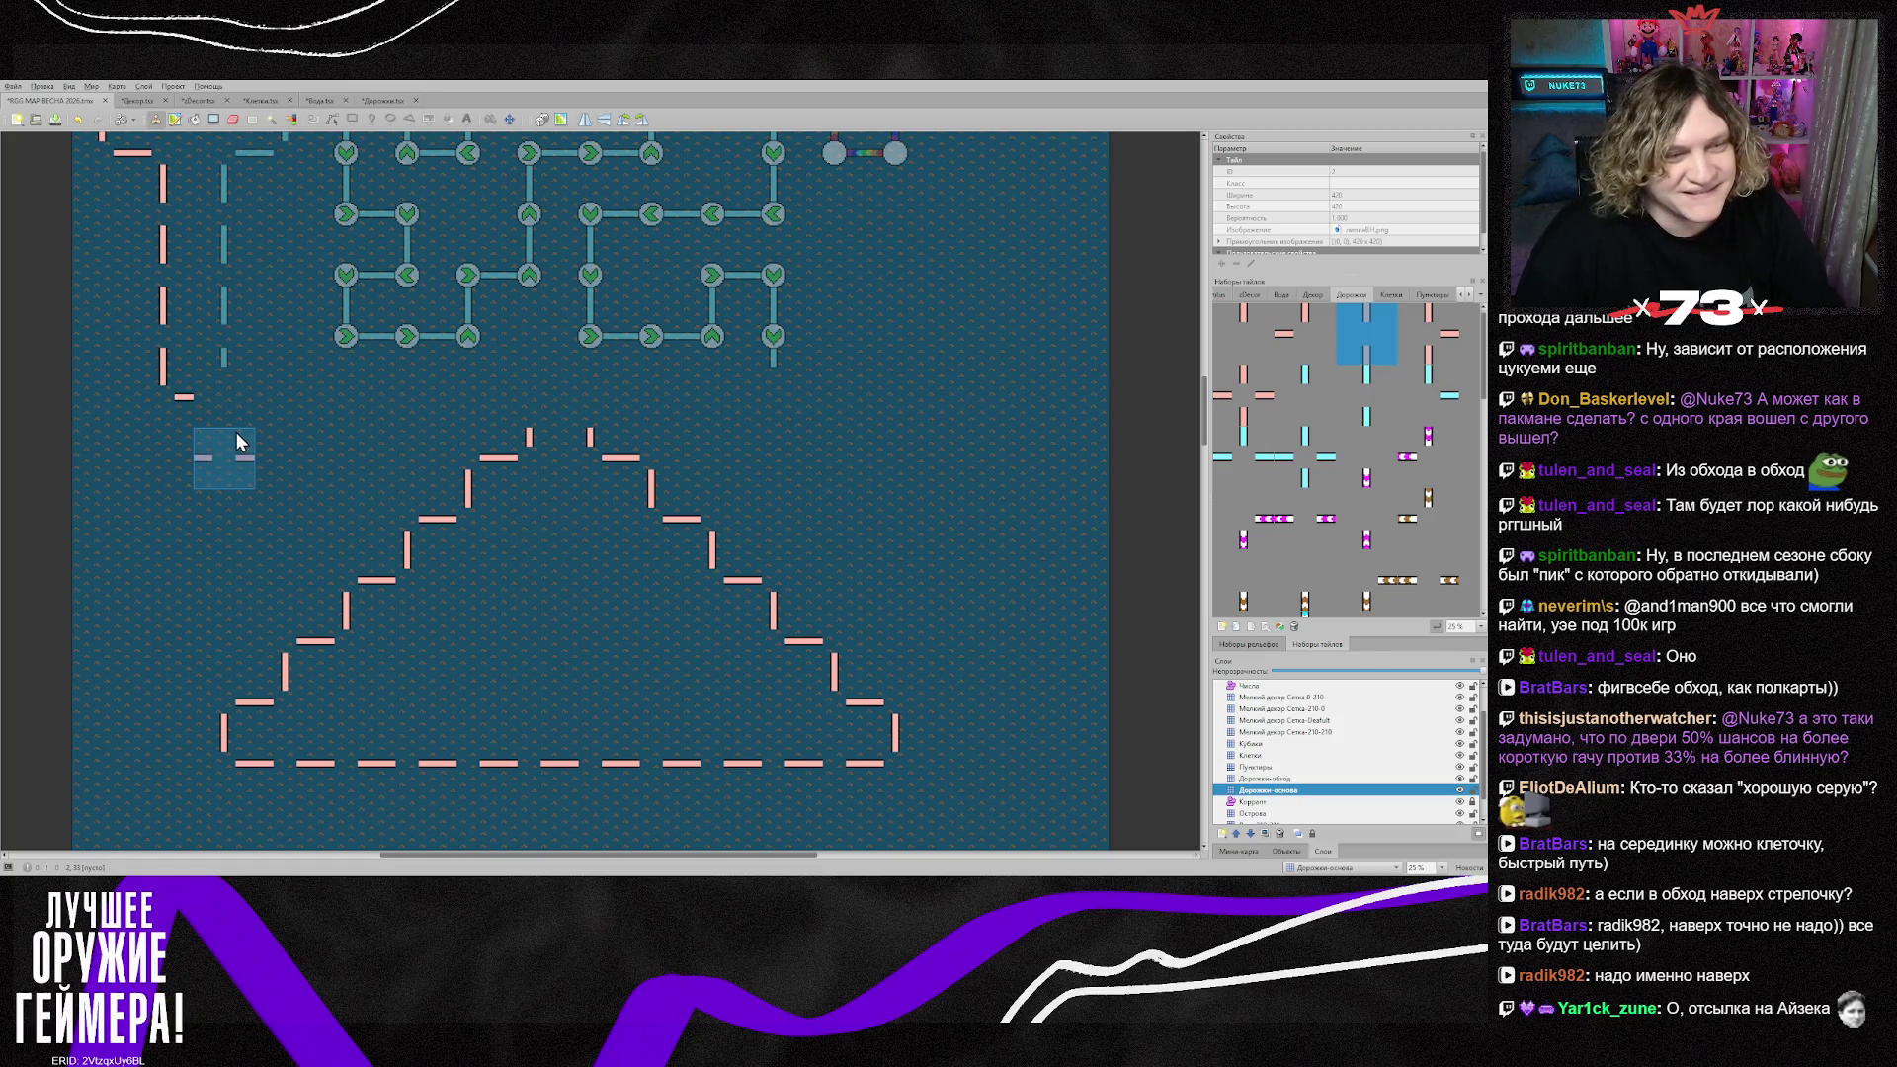
pyautogui.moveTo(375, 413); pyautogui.dragTo(429, 412)
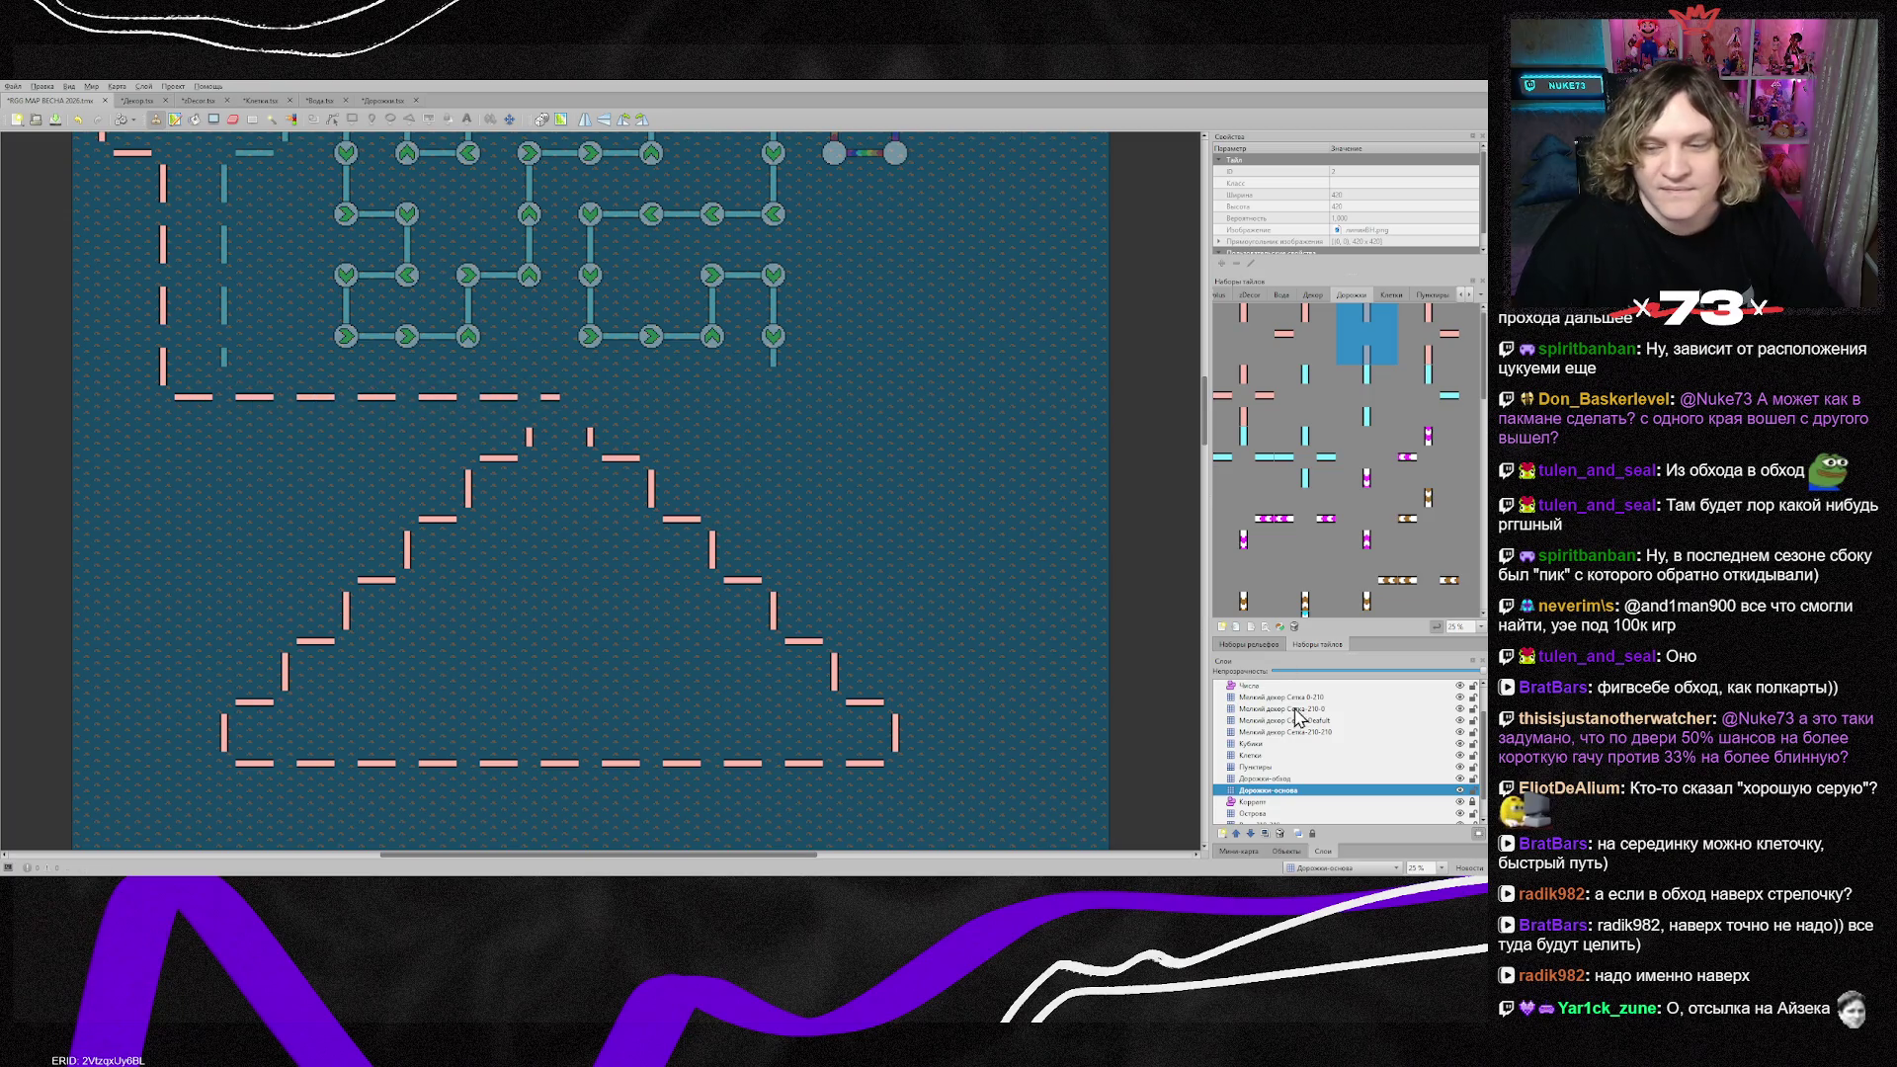
pyautogui.click(1306, 340)
pyautogui.click(605, 413)
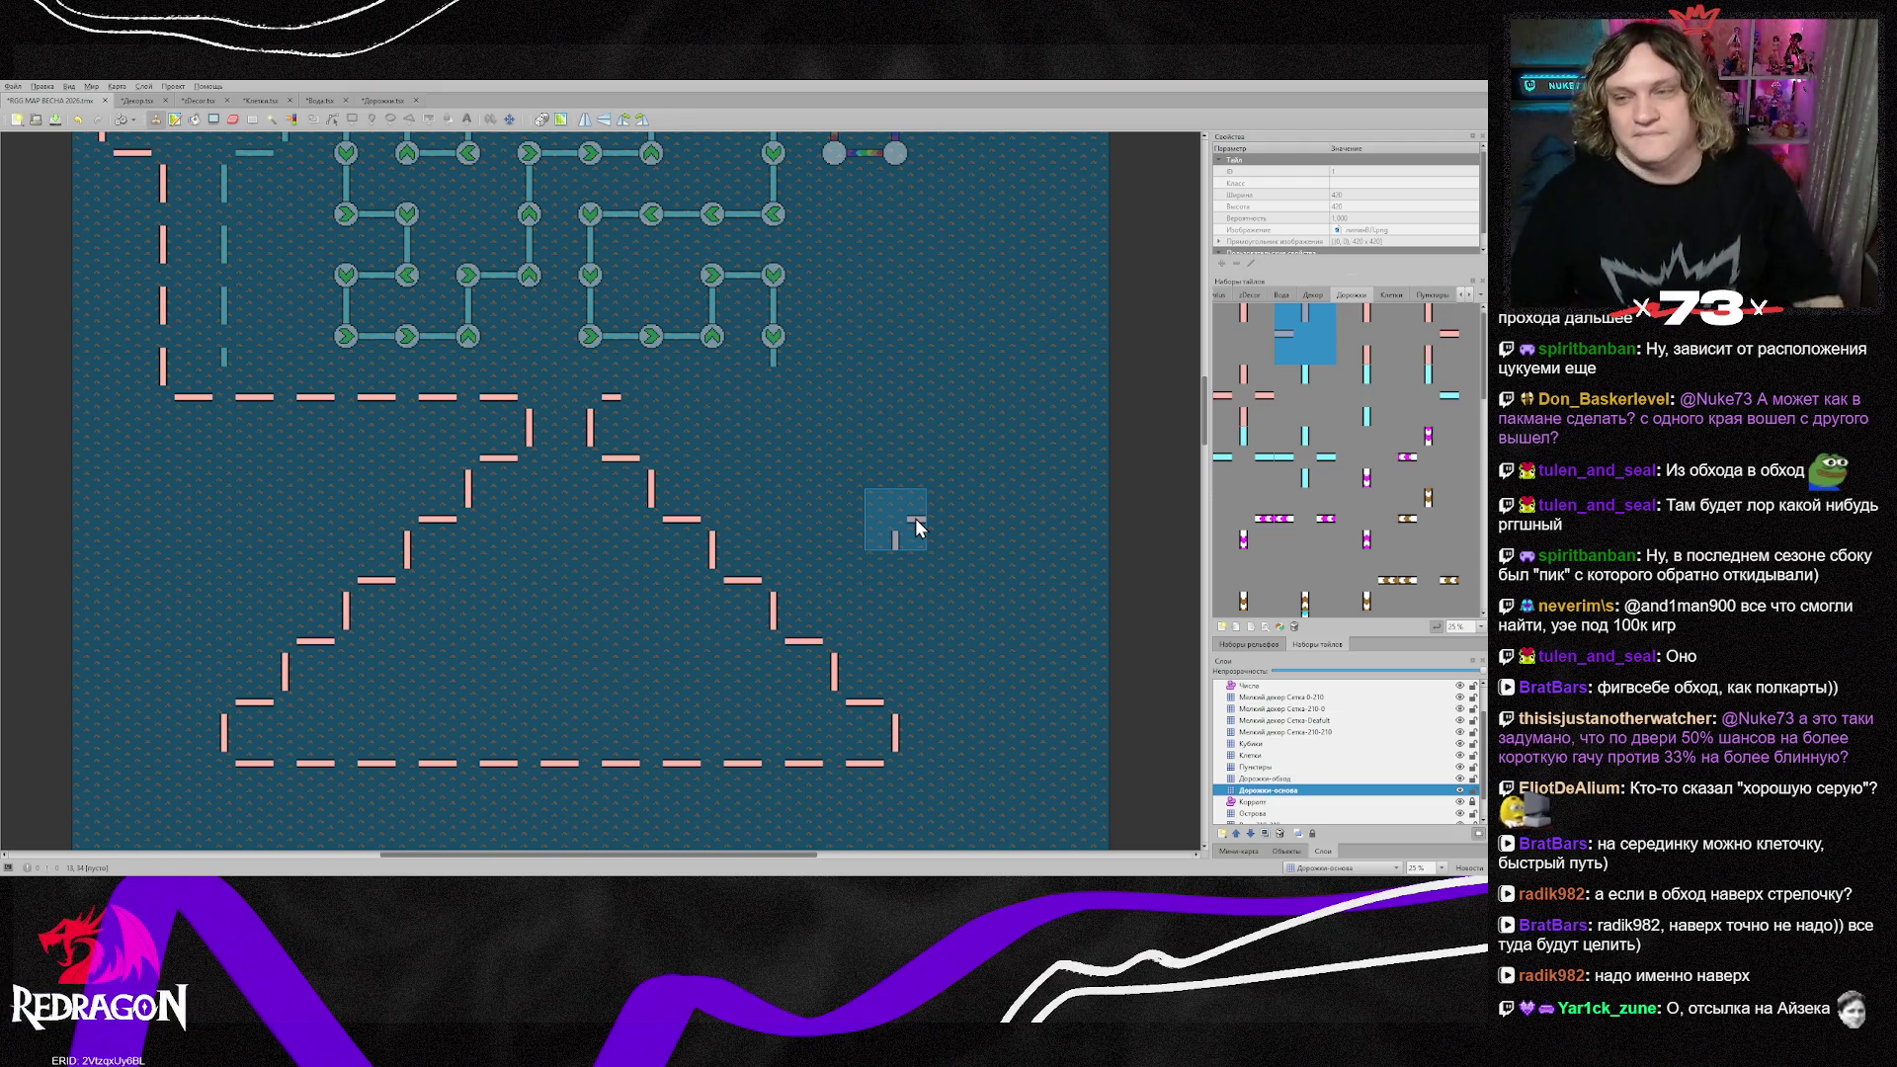
pyautogui.click(1362, 352)
pyautogui.scroll(3, 954, 553)
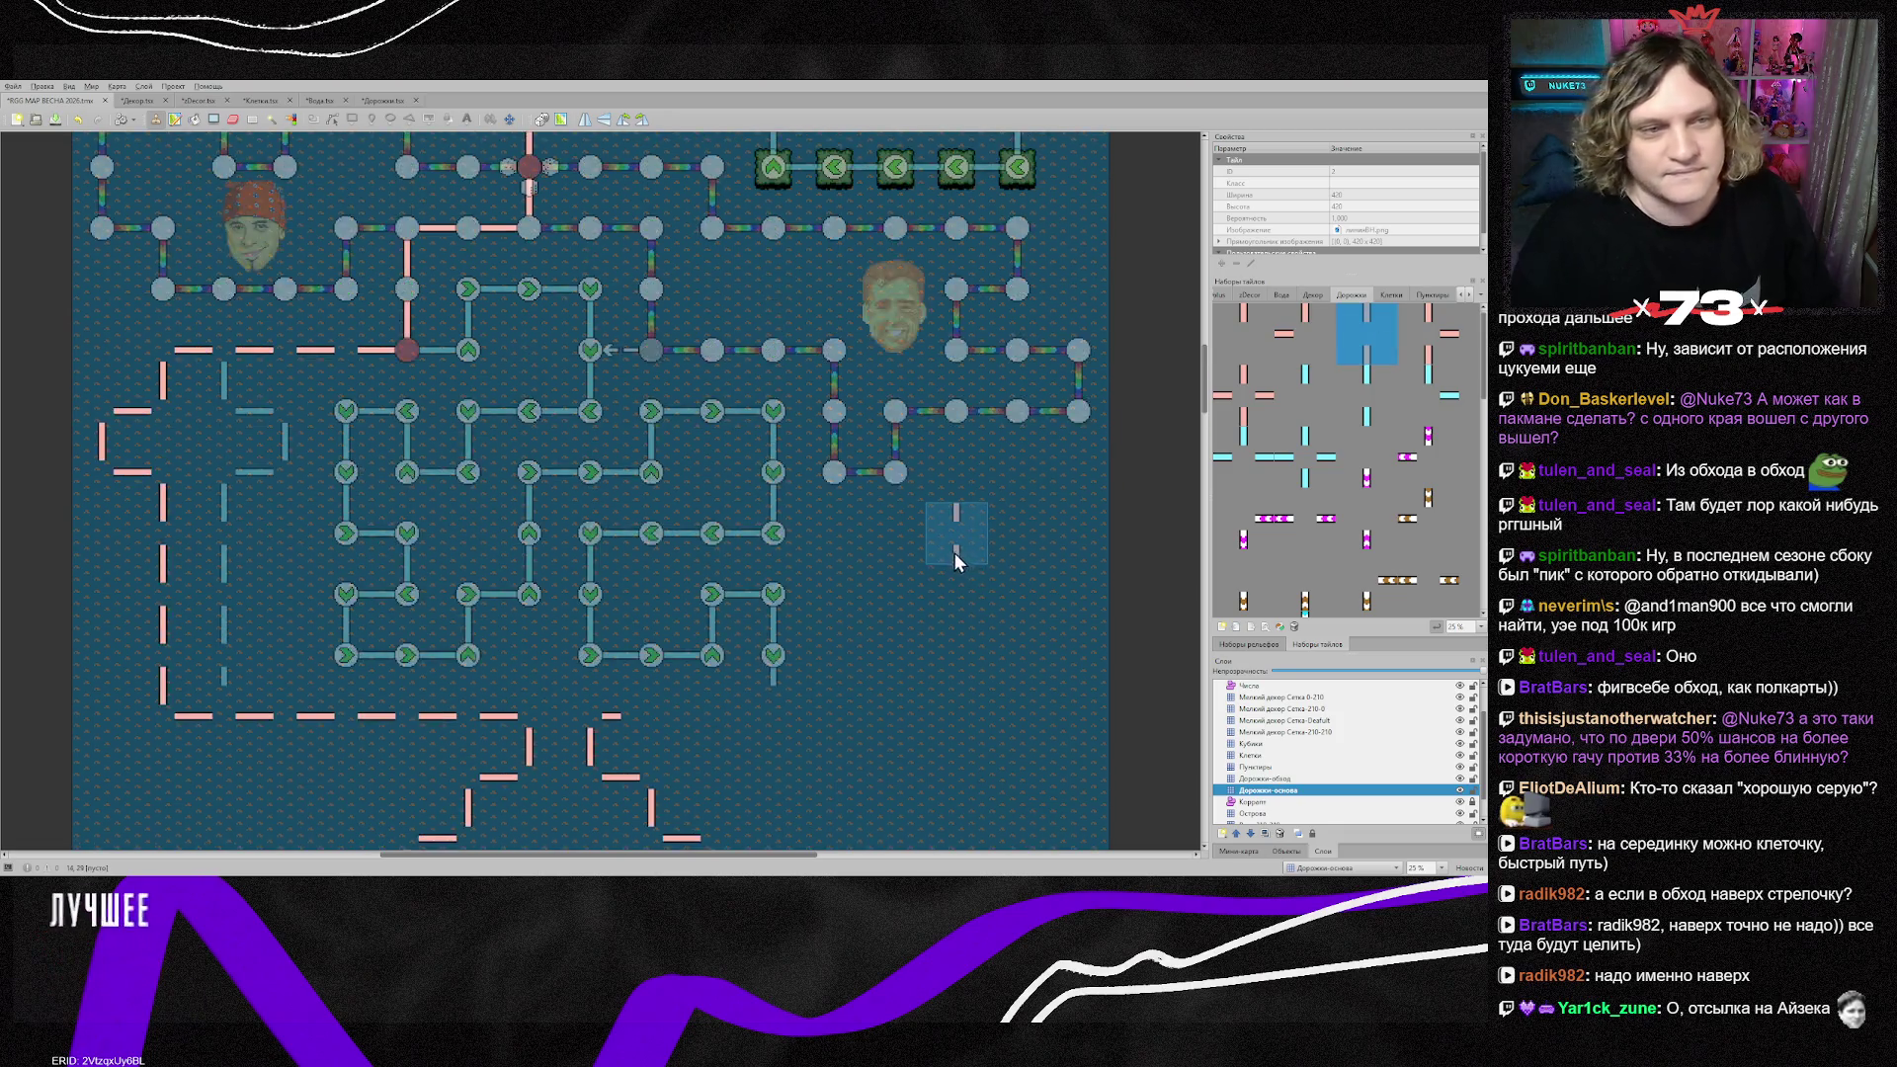
pyautogui.scroll(-3, 947, 551)
pyautogui.scroll(2, 947, 551)
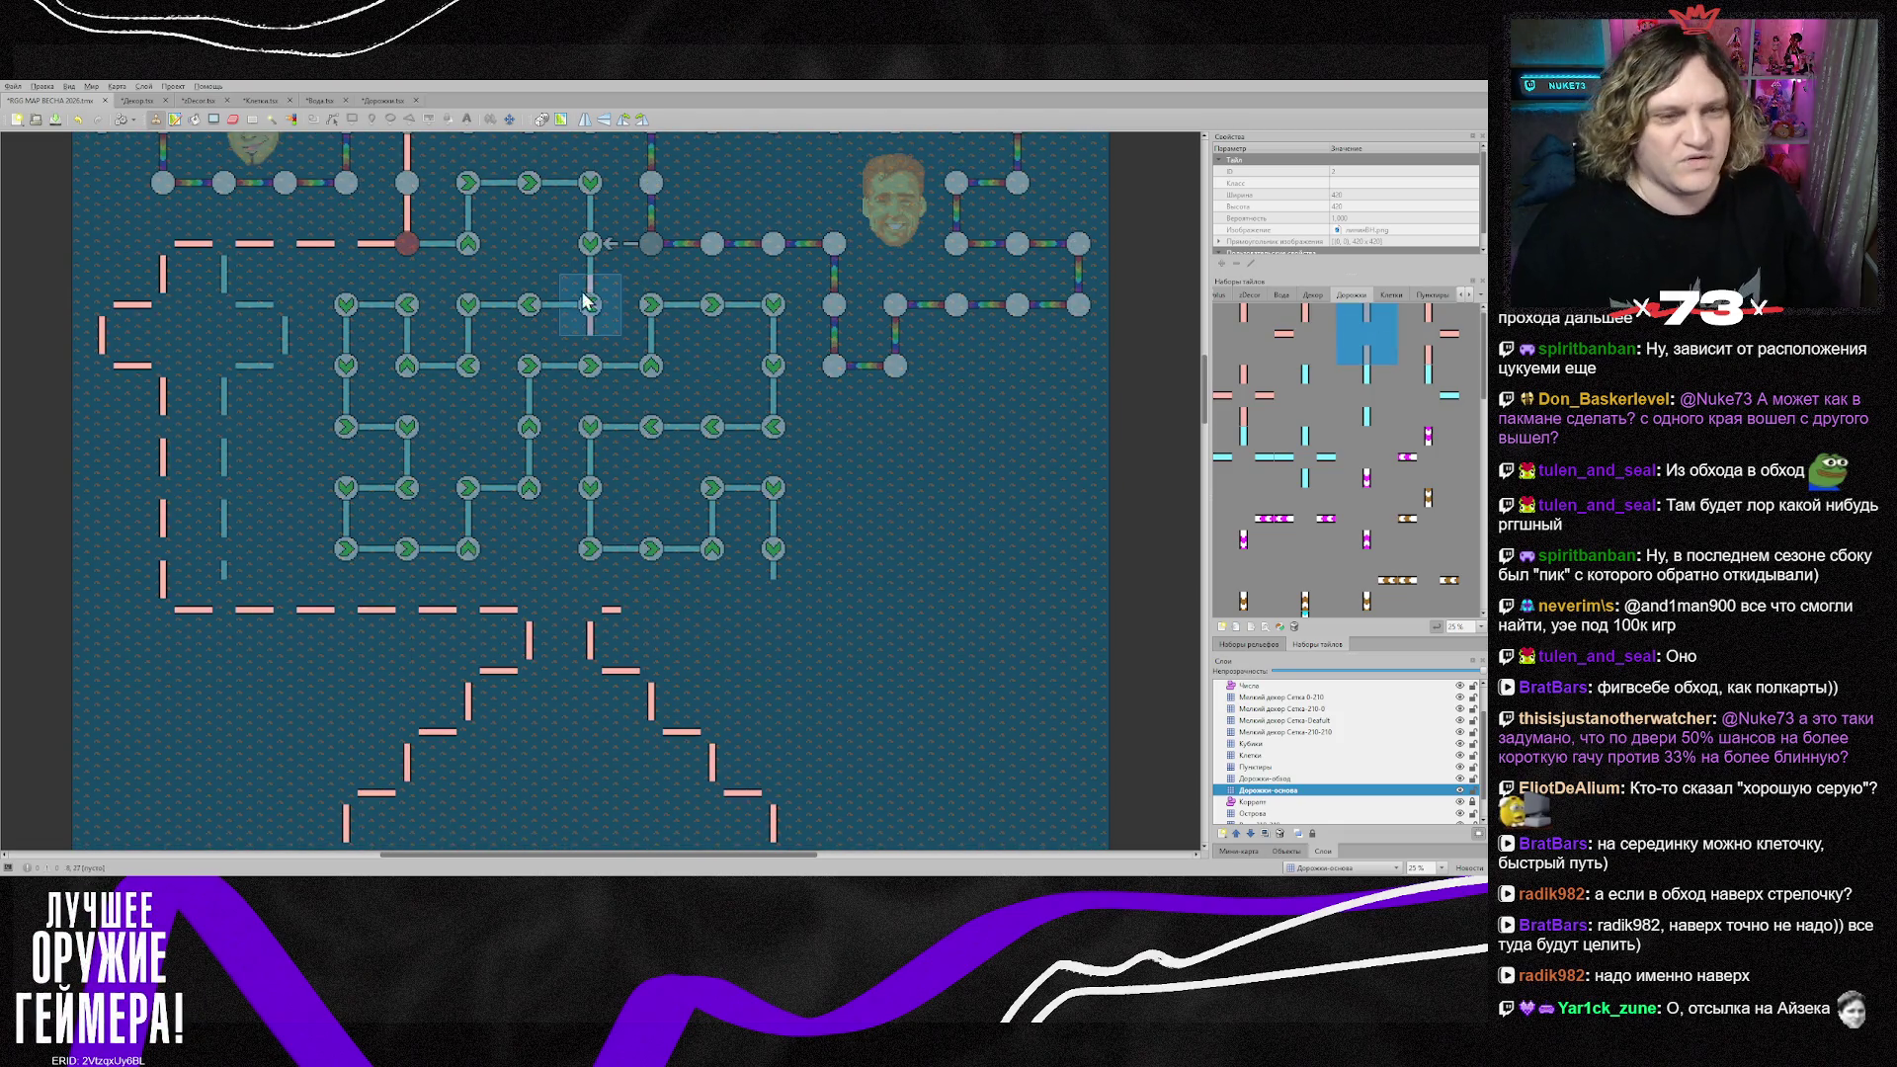
pyautogui.scroll(-2, 776, 657)
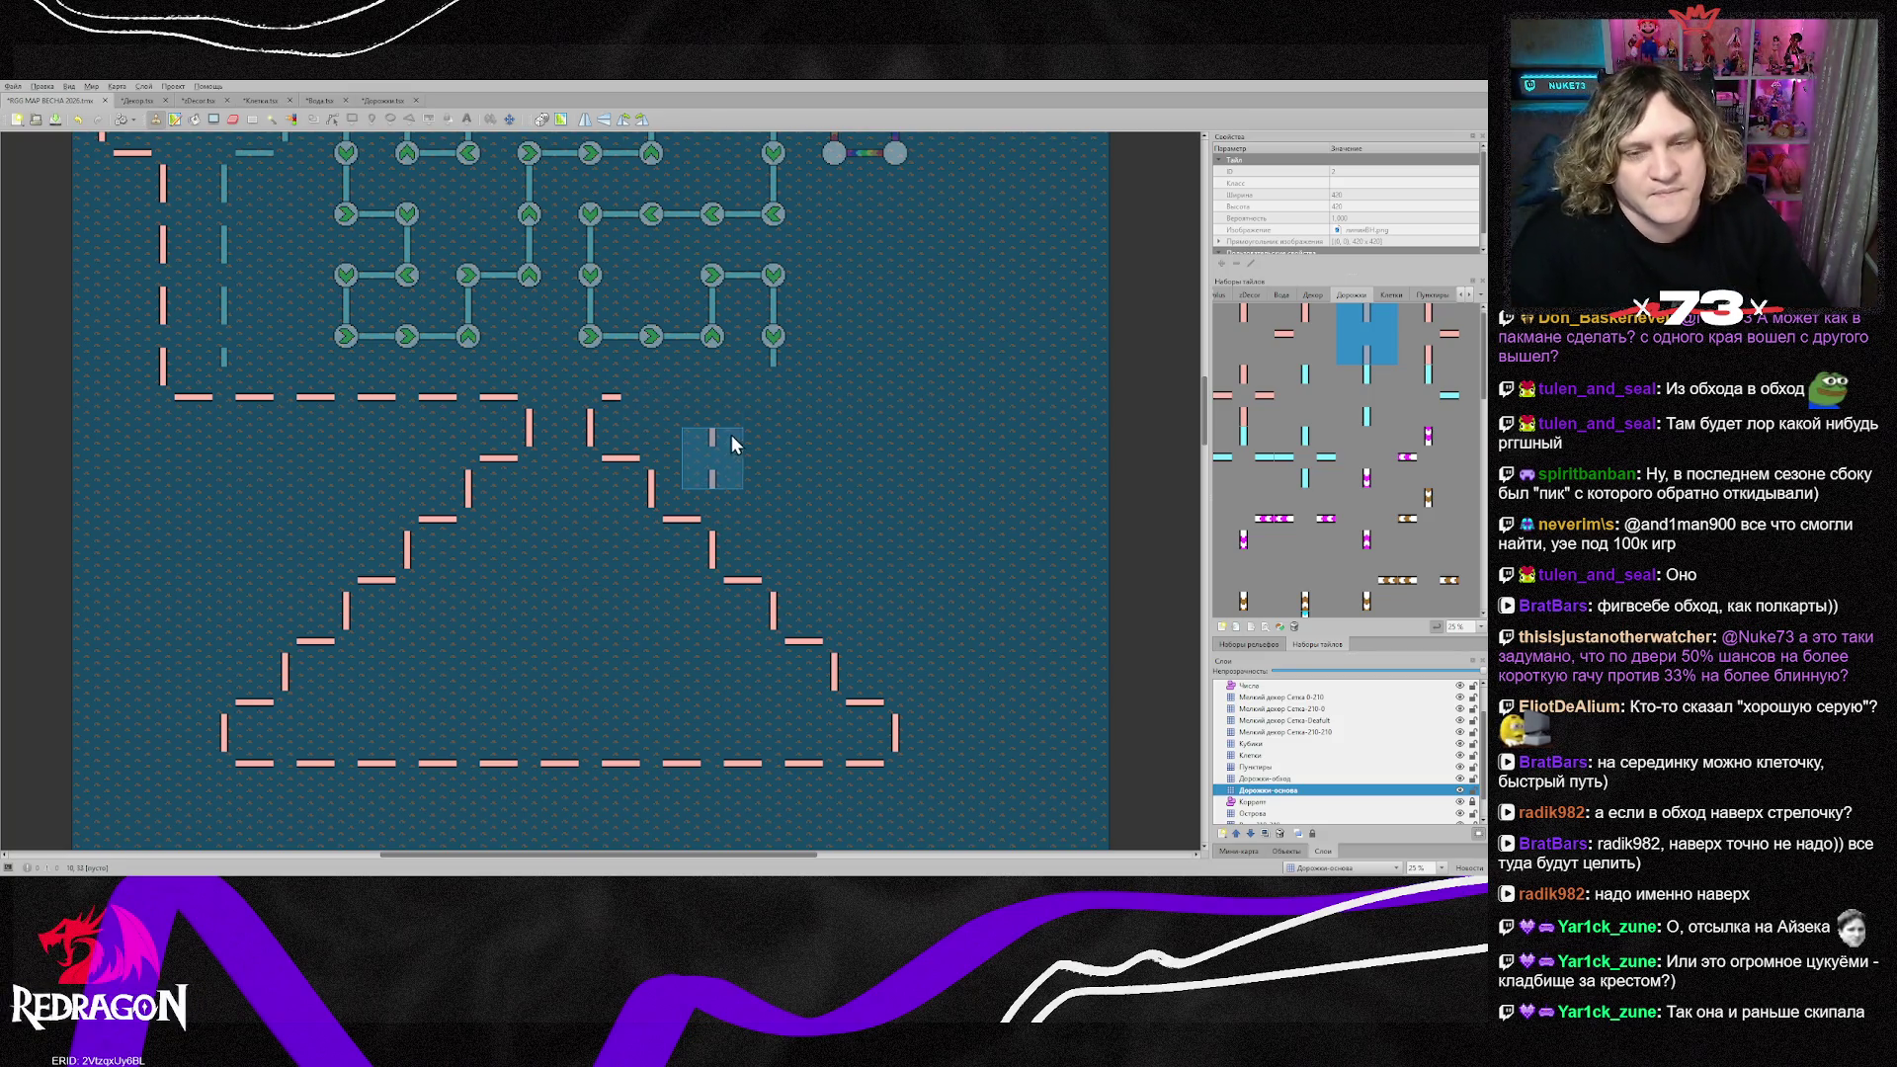
pyautogui.scroll(-10, 737, 447)
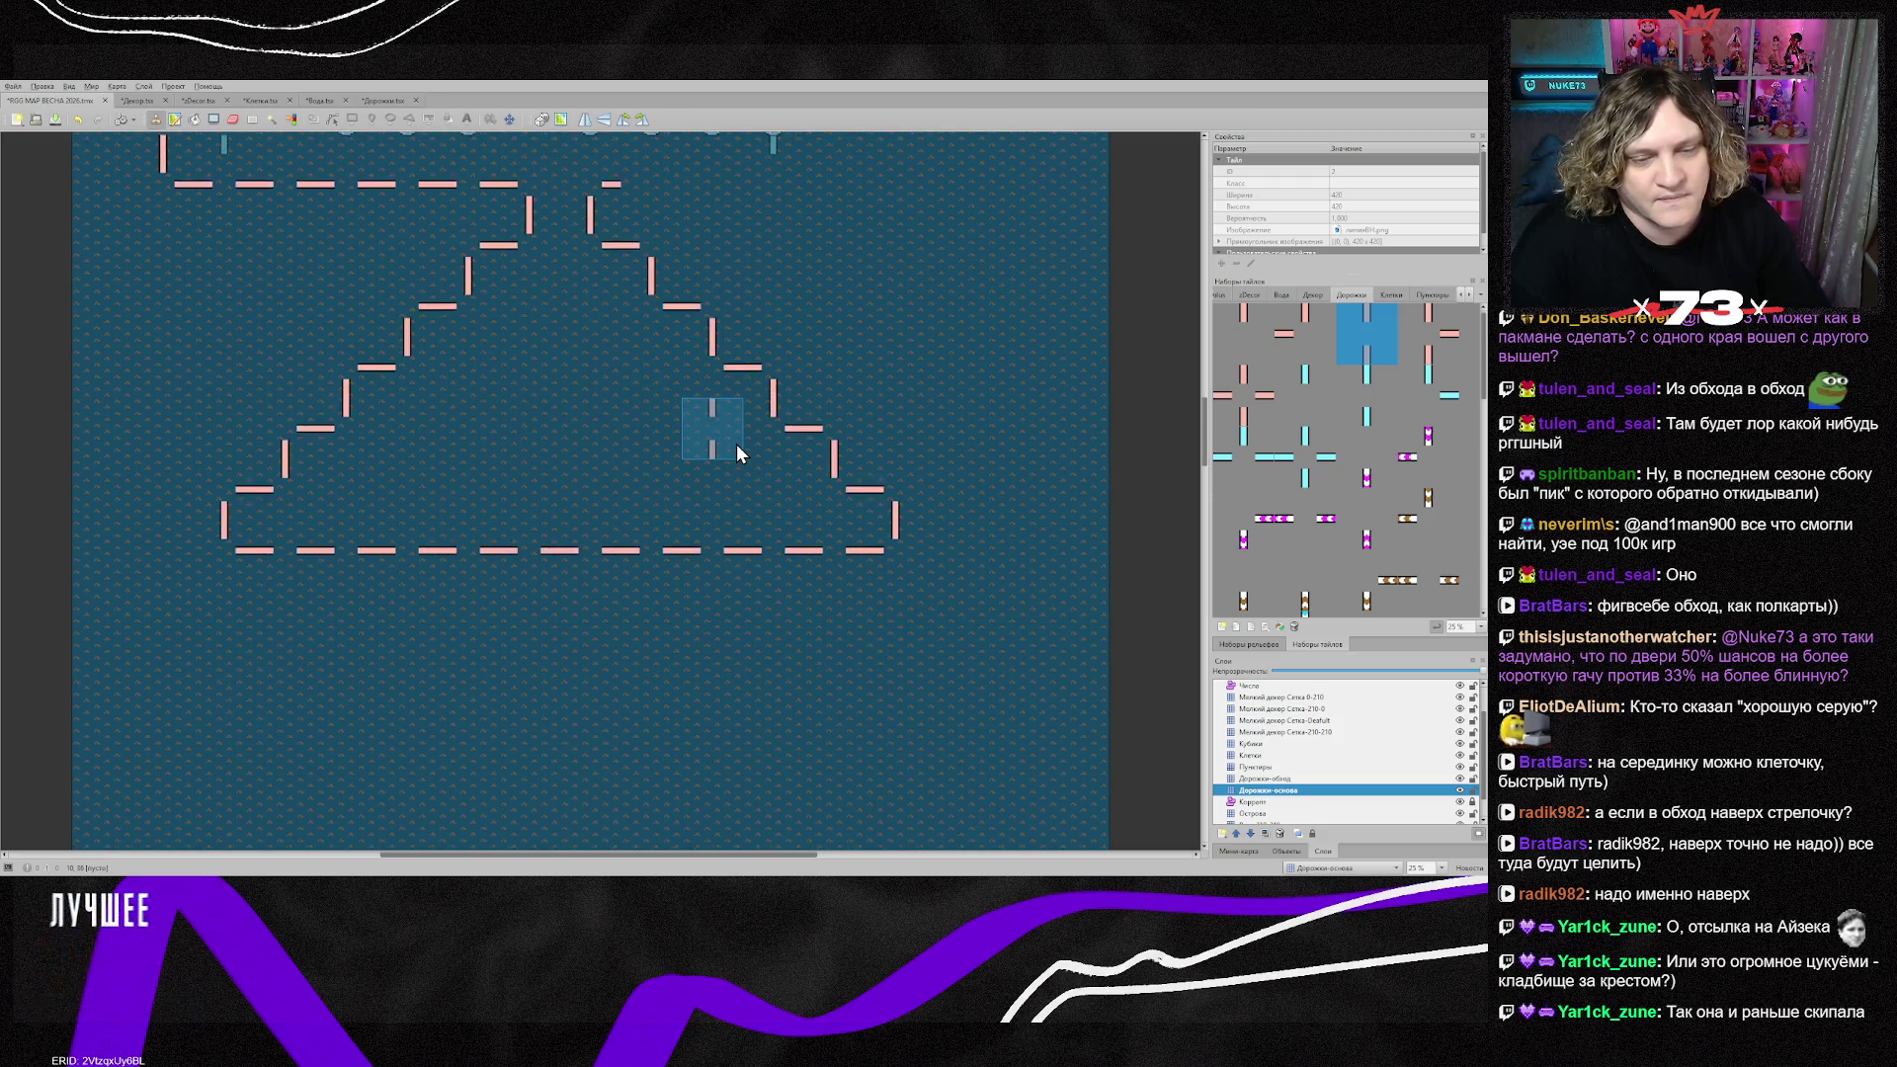
pyautogui.scroll(12, 741, 425)
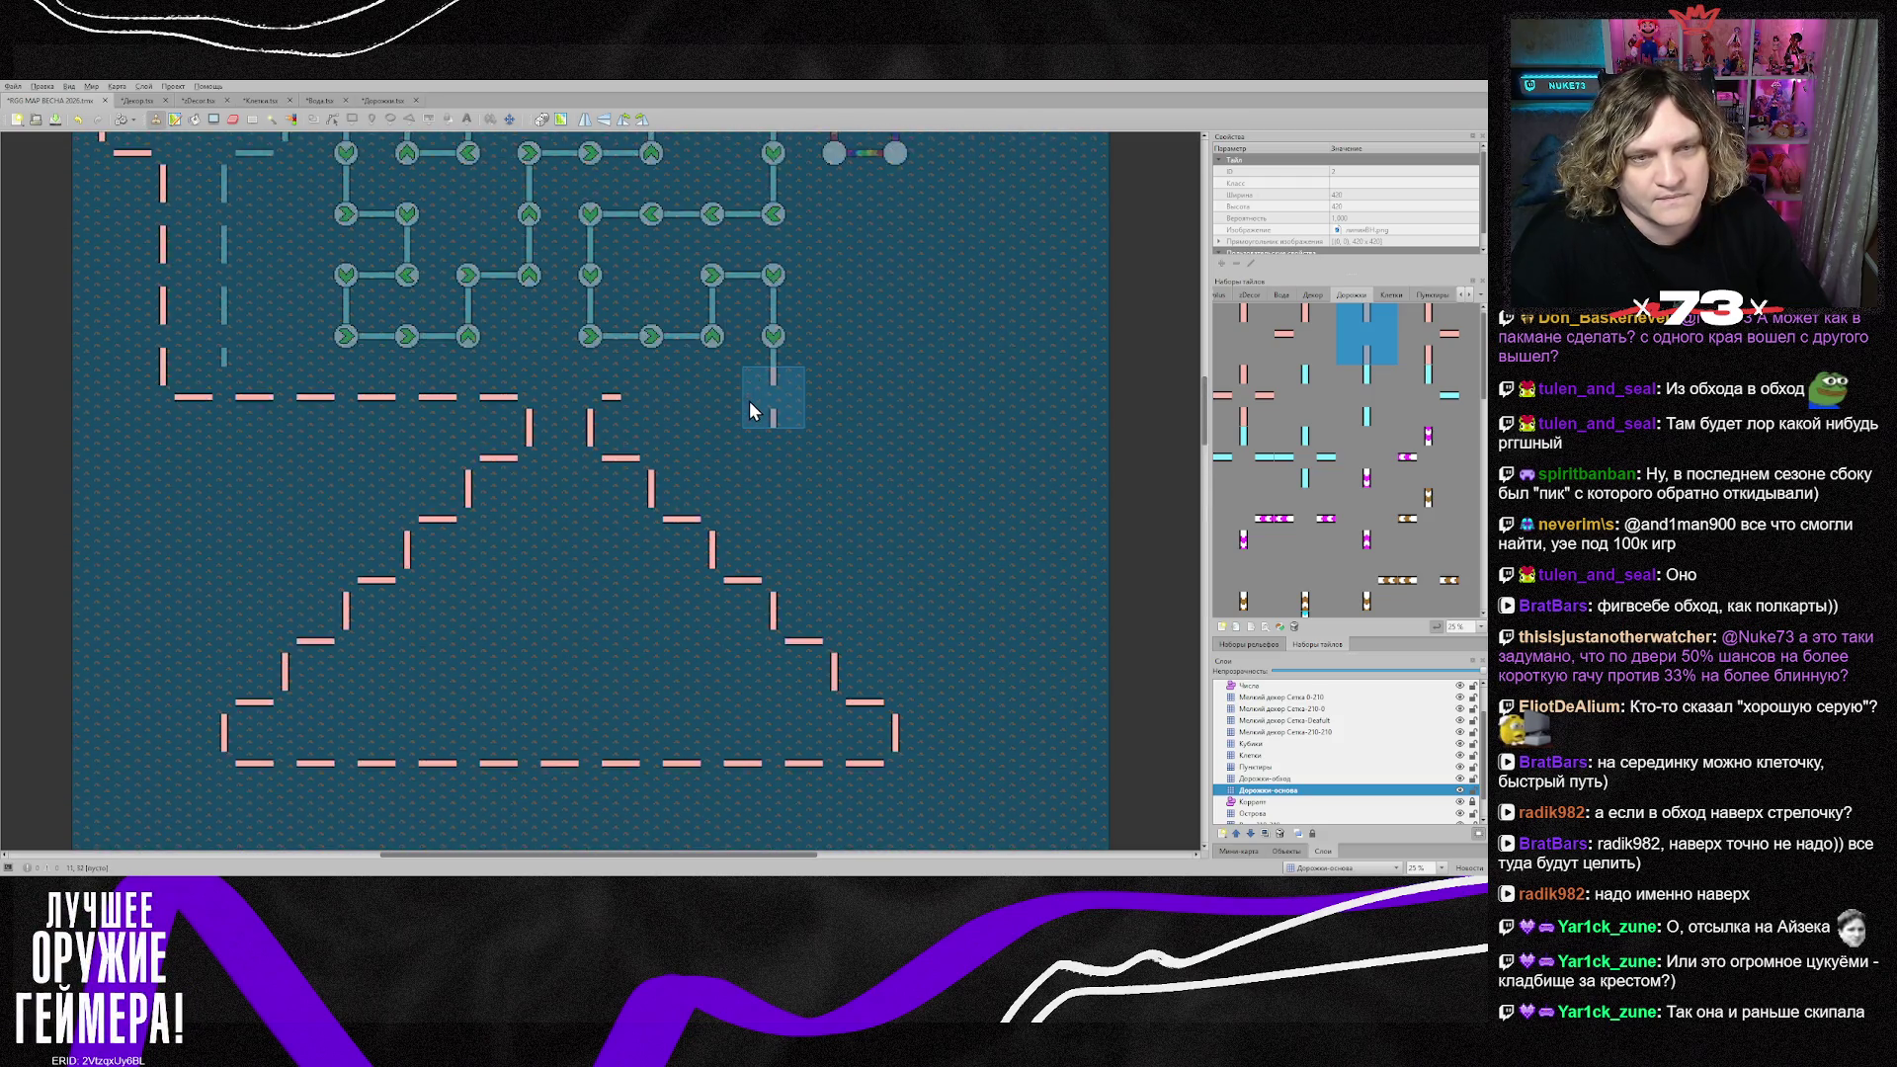
pyautogui.scroll(-1, 745, 400)
pyautogui.scroll(1, 745, 400)
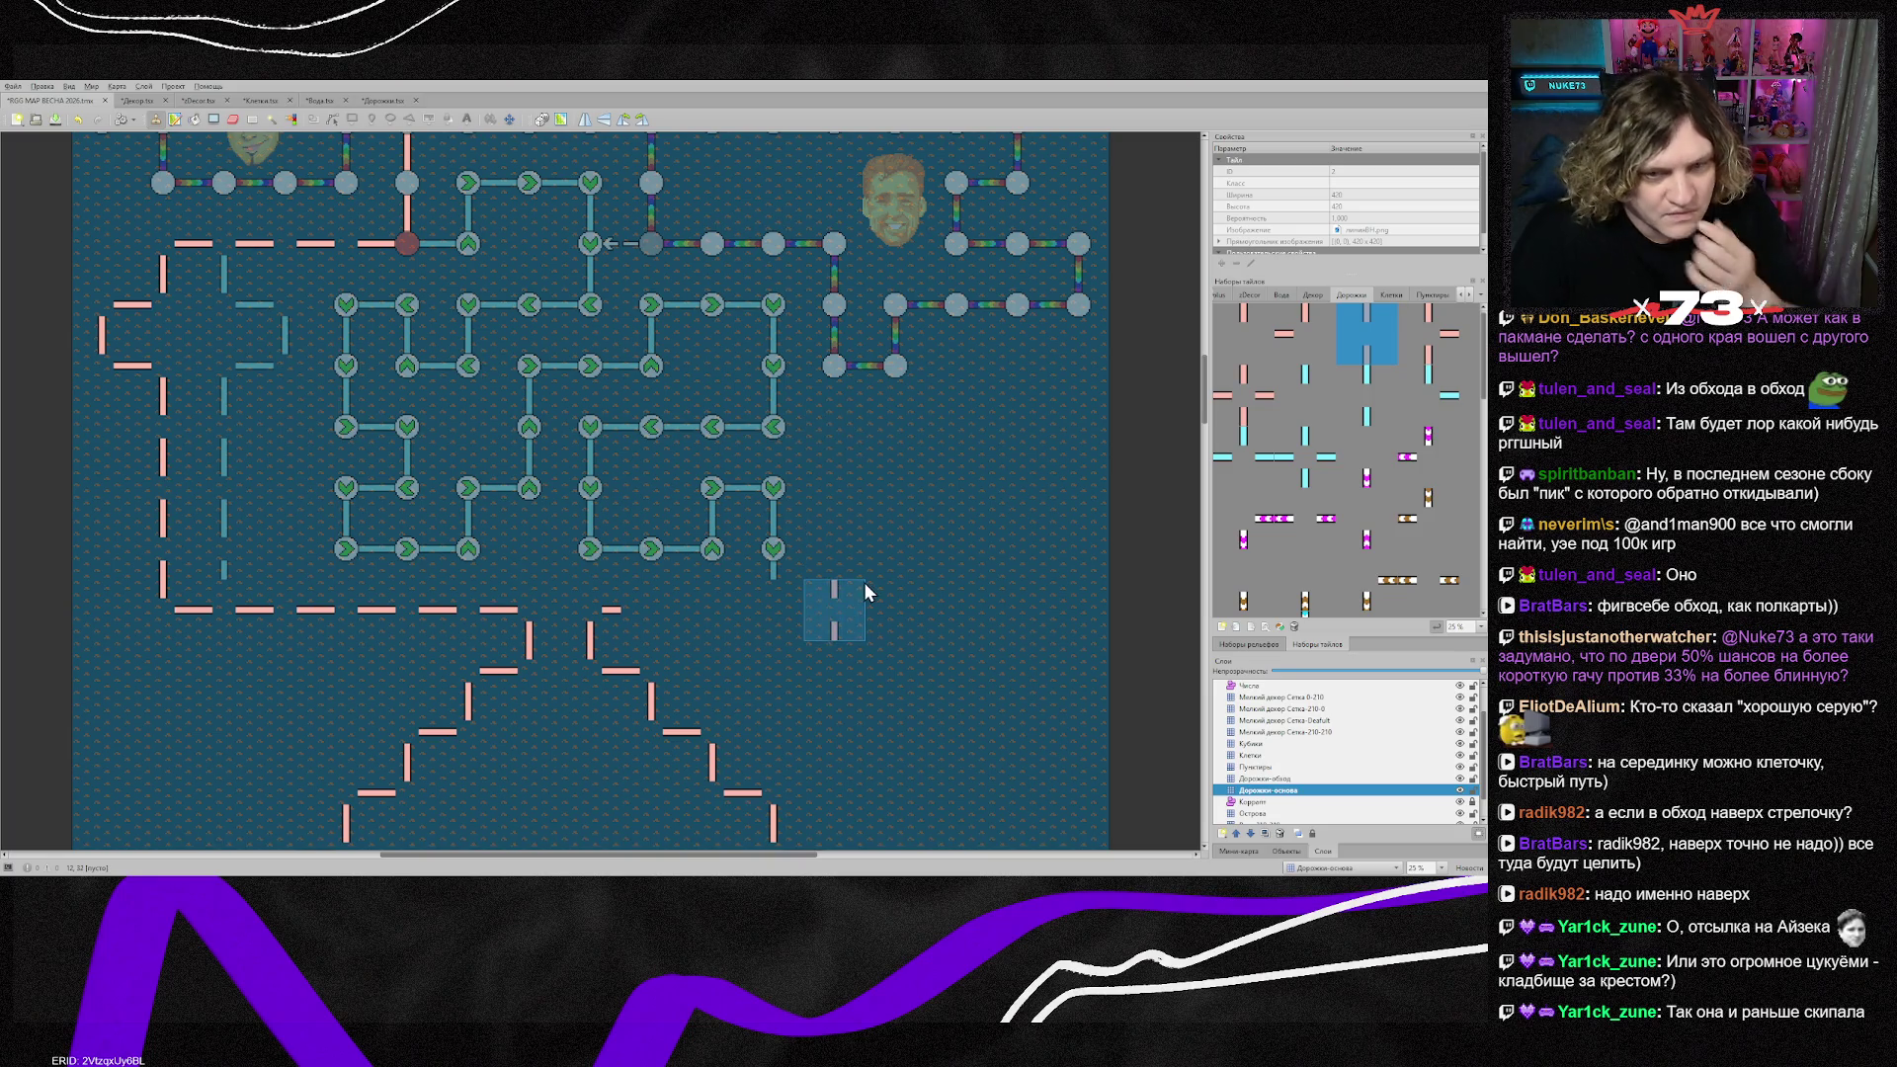
# Step: On Дорожки-обход, make the link above the corner node horizontal and remove the vertical link
pyautogui.click(1307, 779)
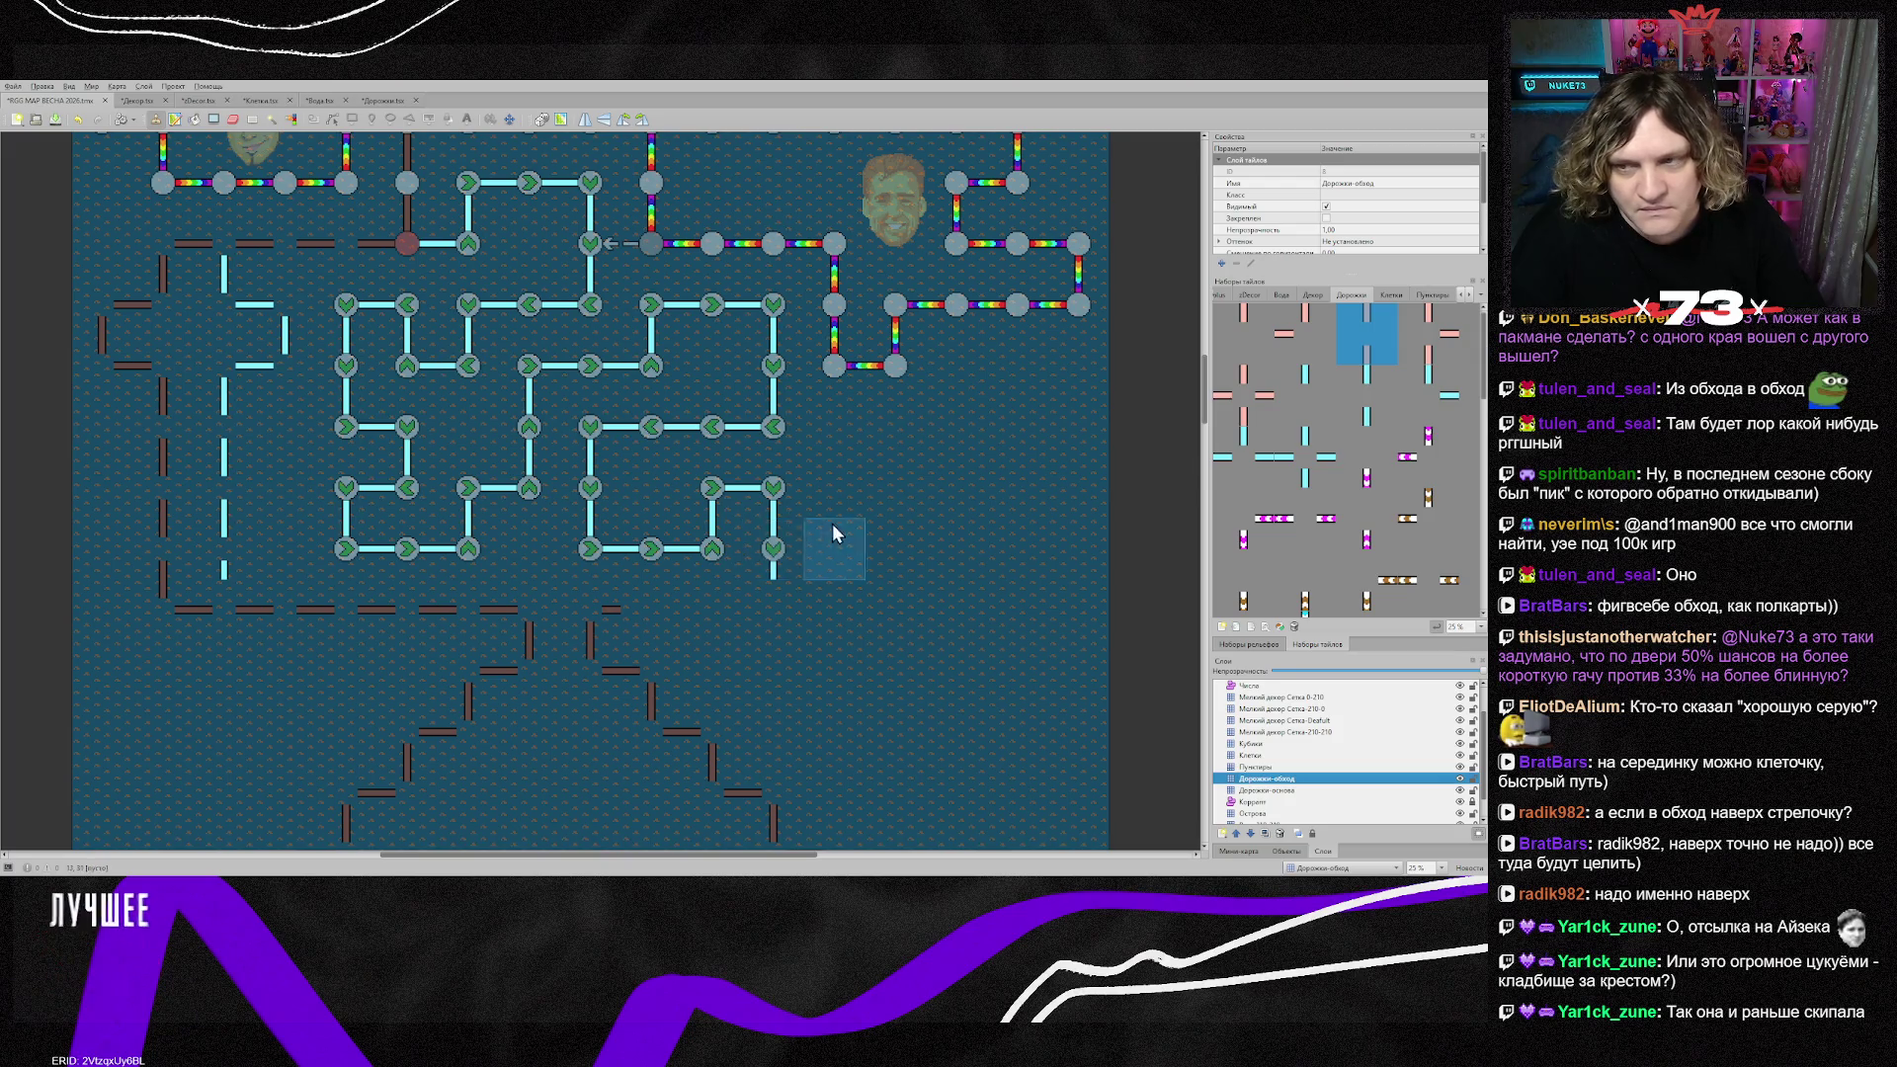
pyautogui.click(1374, 395)
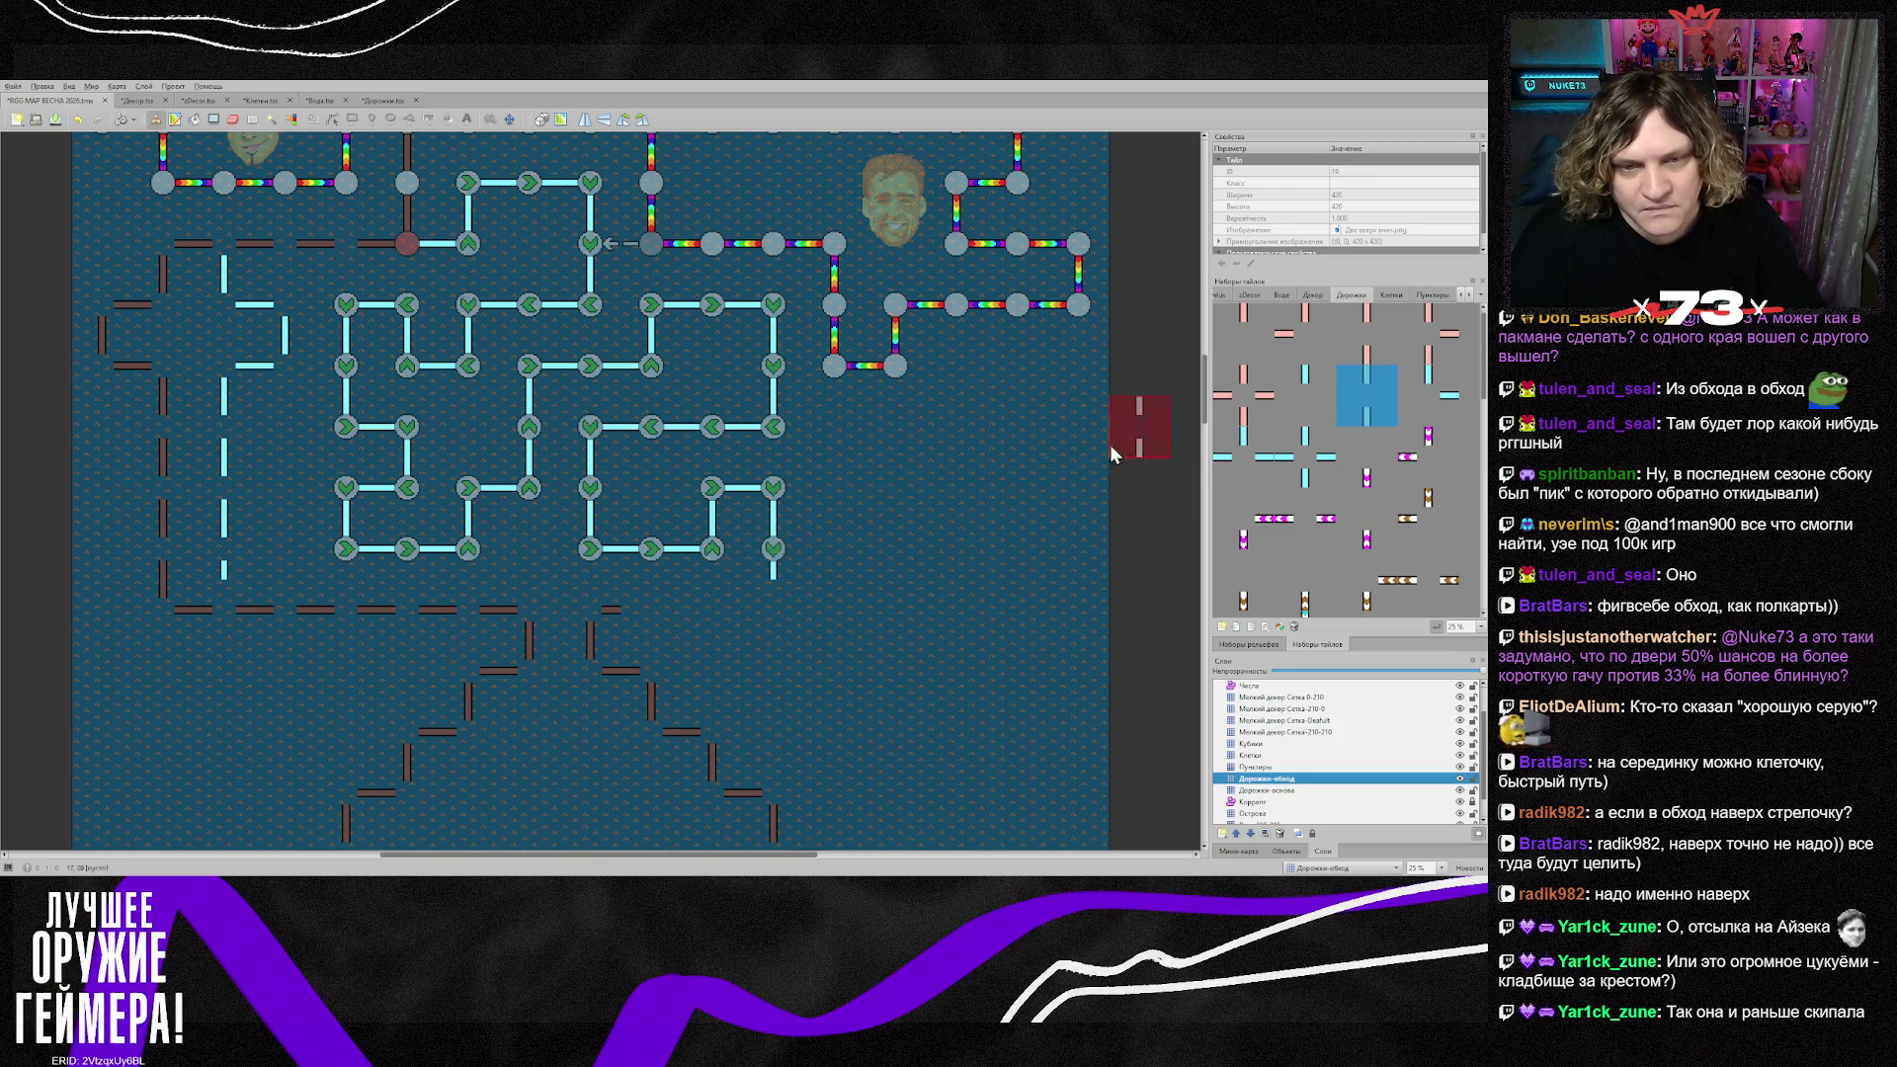
pyautogui.click(794, 484)
pyautogui.click(779, 549)
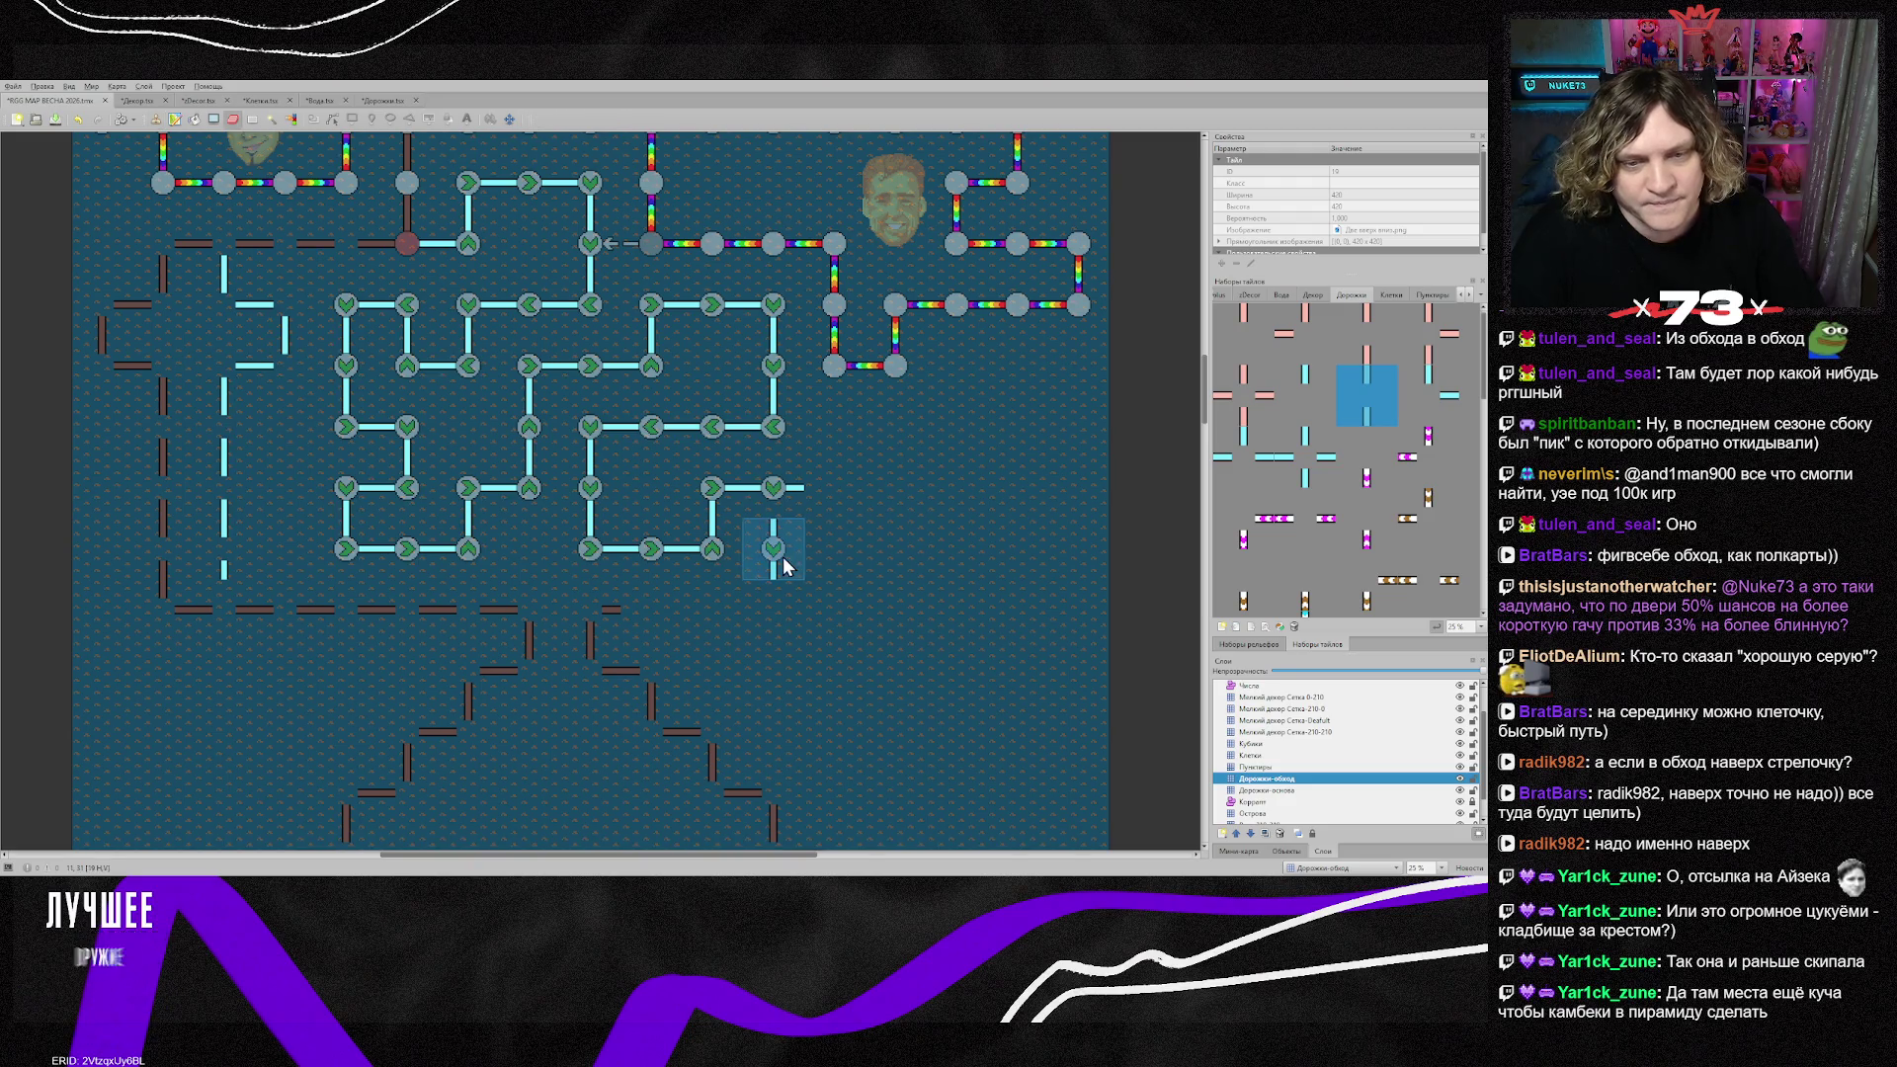
# Step: Erase the bottom-right green arrow node on the Клетки layer, then select Дорожки-основа
pyautogui.click(1264, 756)
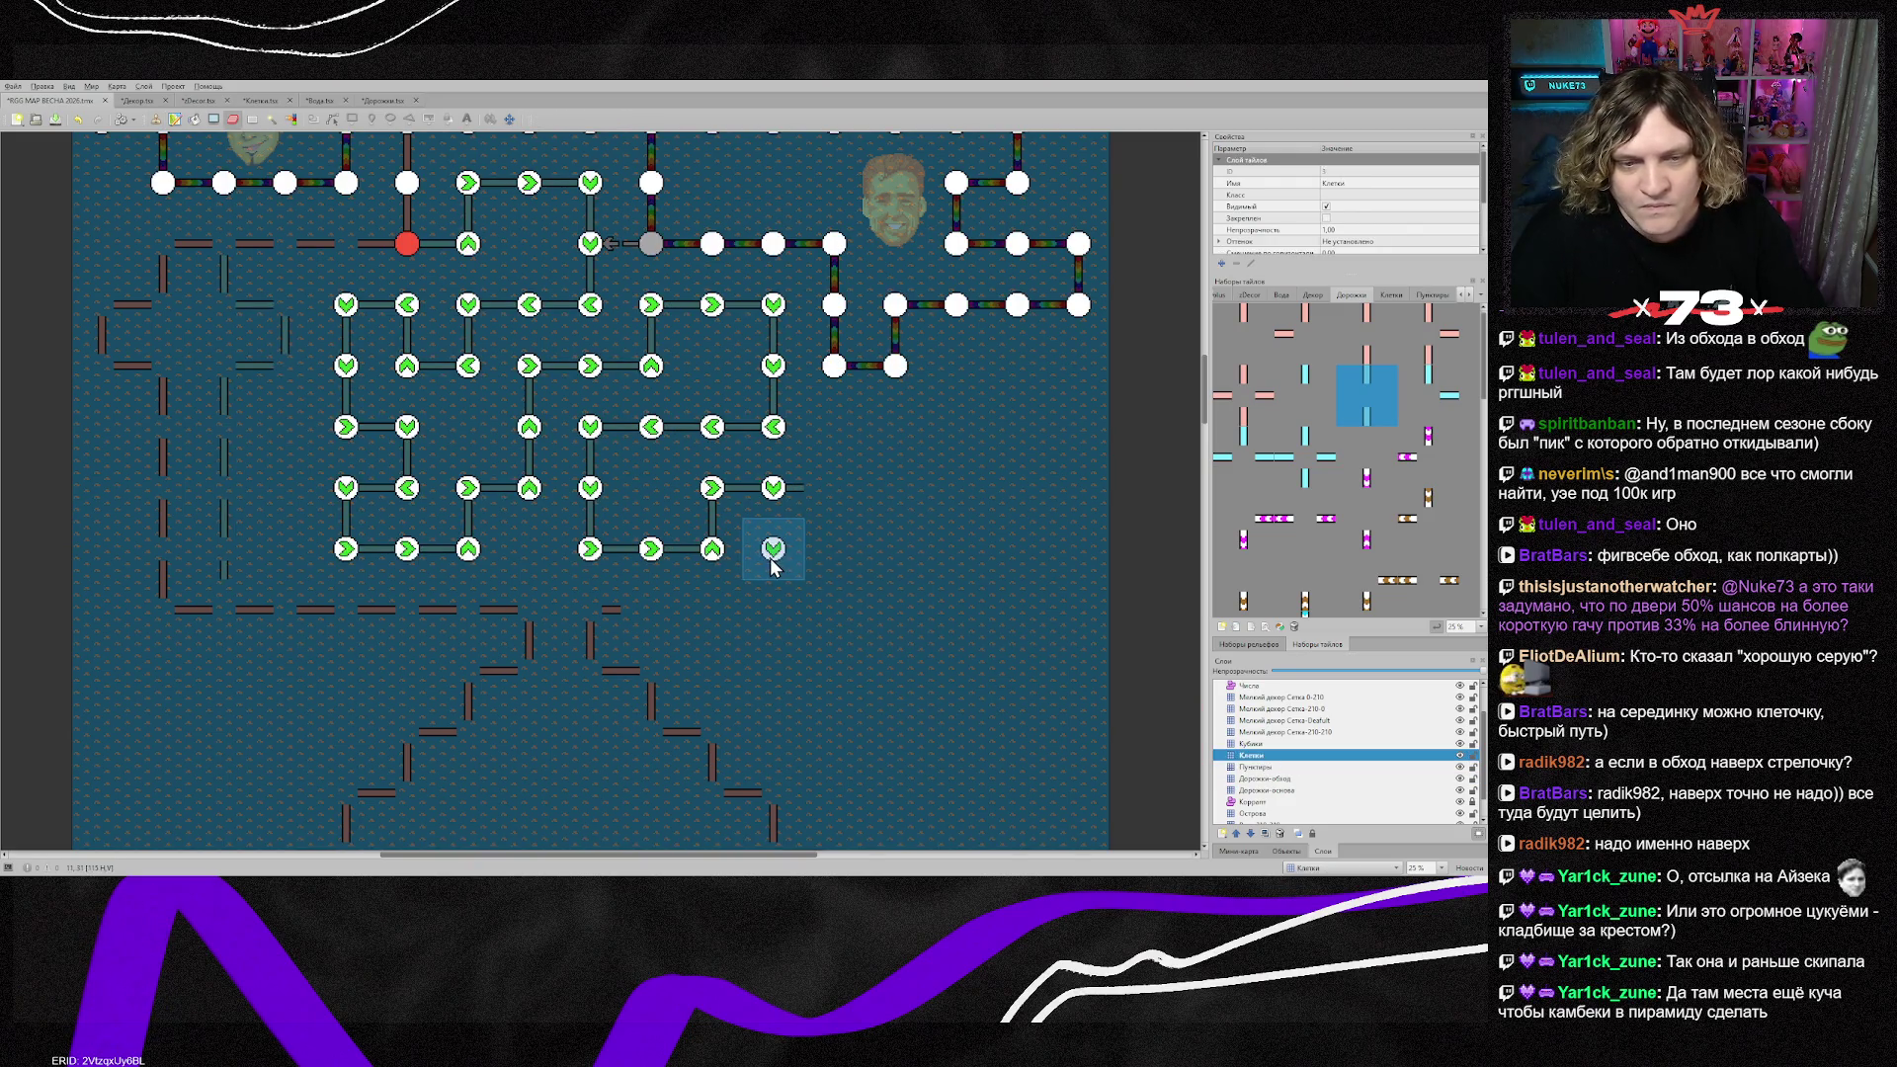
pyautogui.click(773, 561)
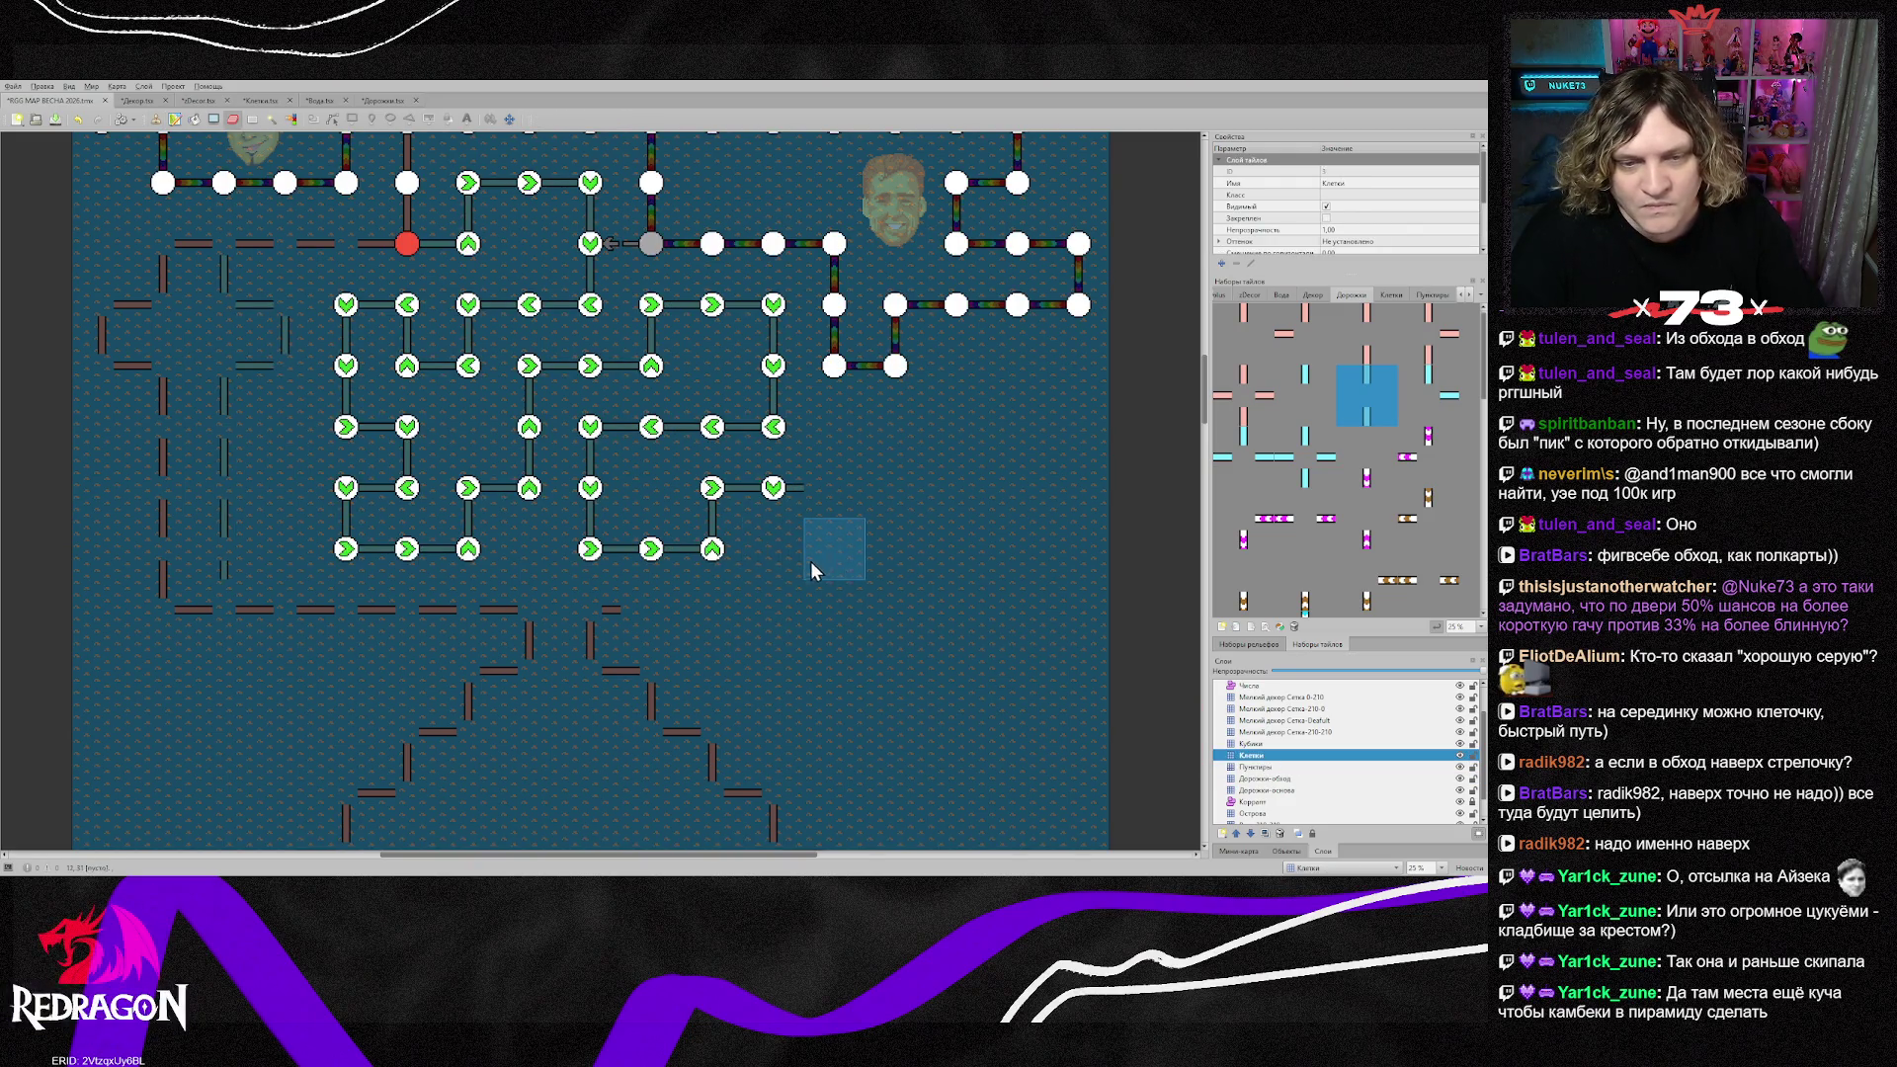
pyautogui.rightClick(712, 546)
pyautogui.press('z')
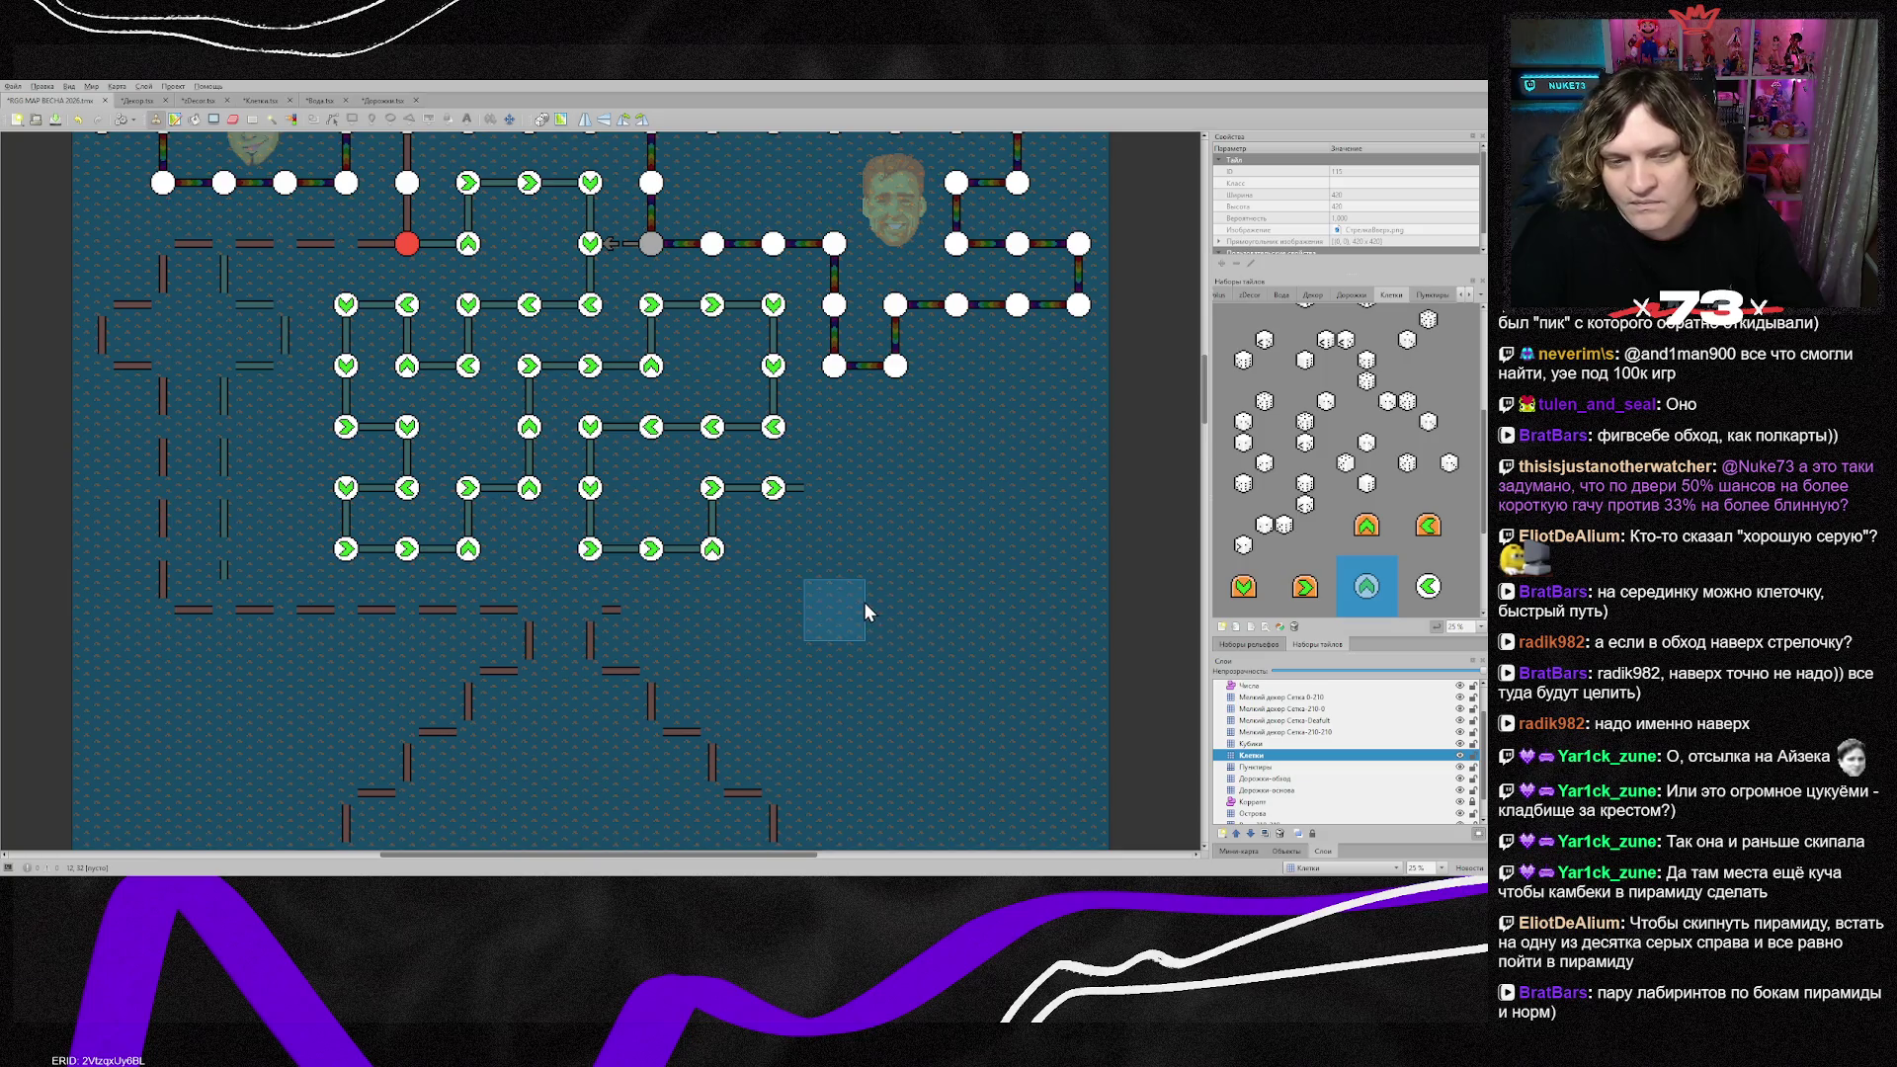
pyautogui.scroll(-3, 863, 602)
pyautogui.scroll(2, 910, 549)
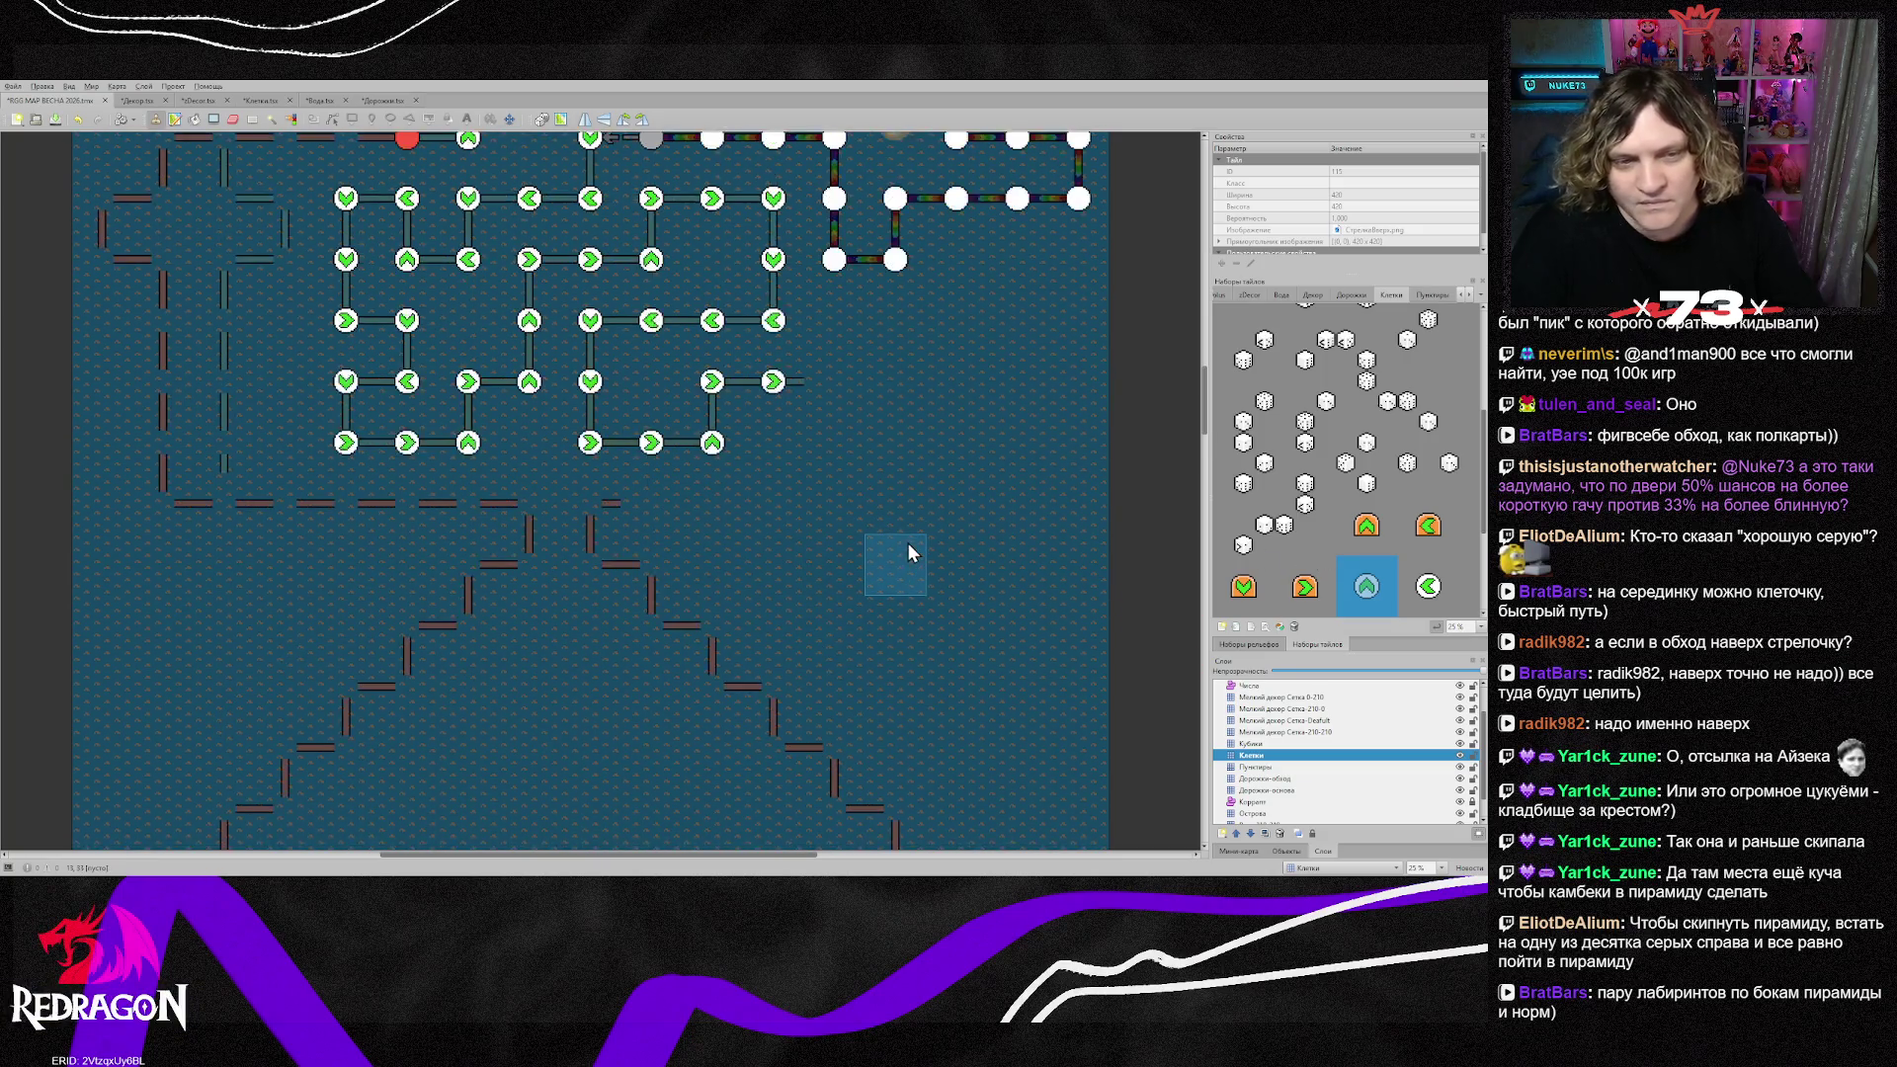
pyautogui.click(1275, 790)
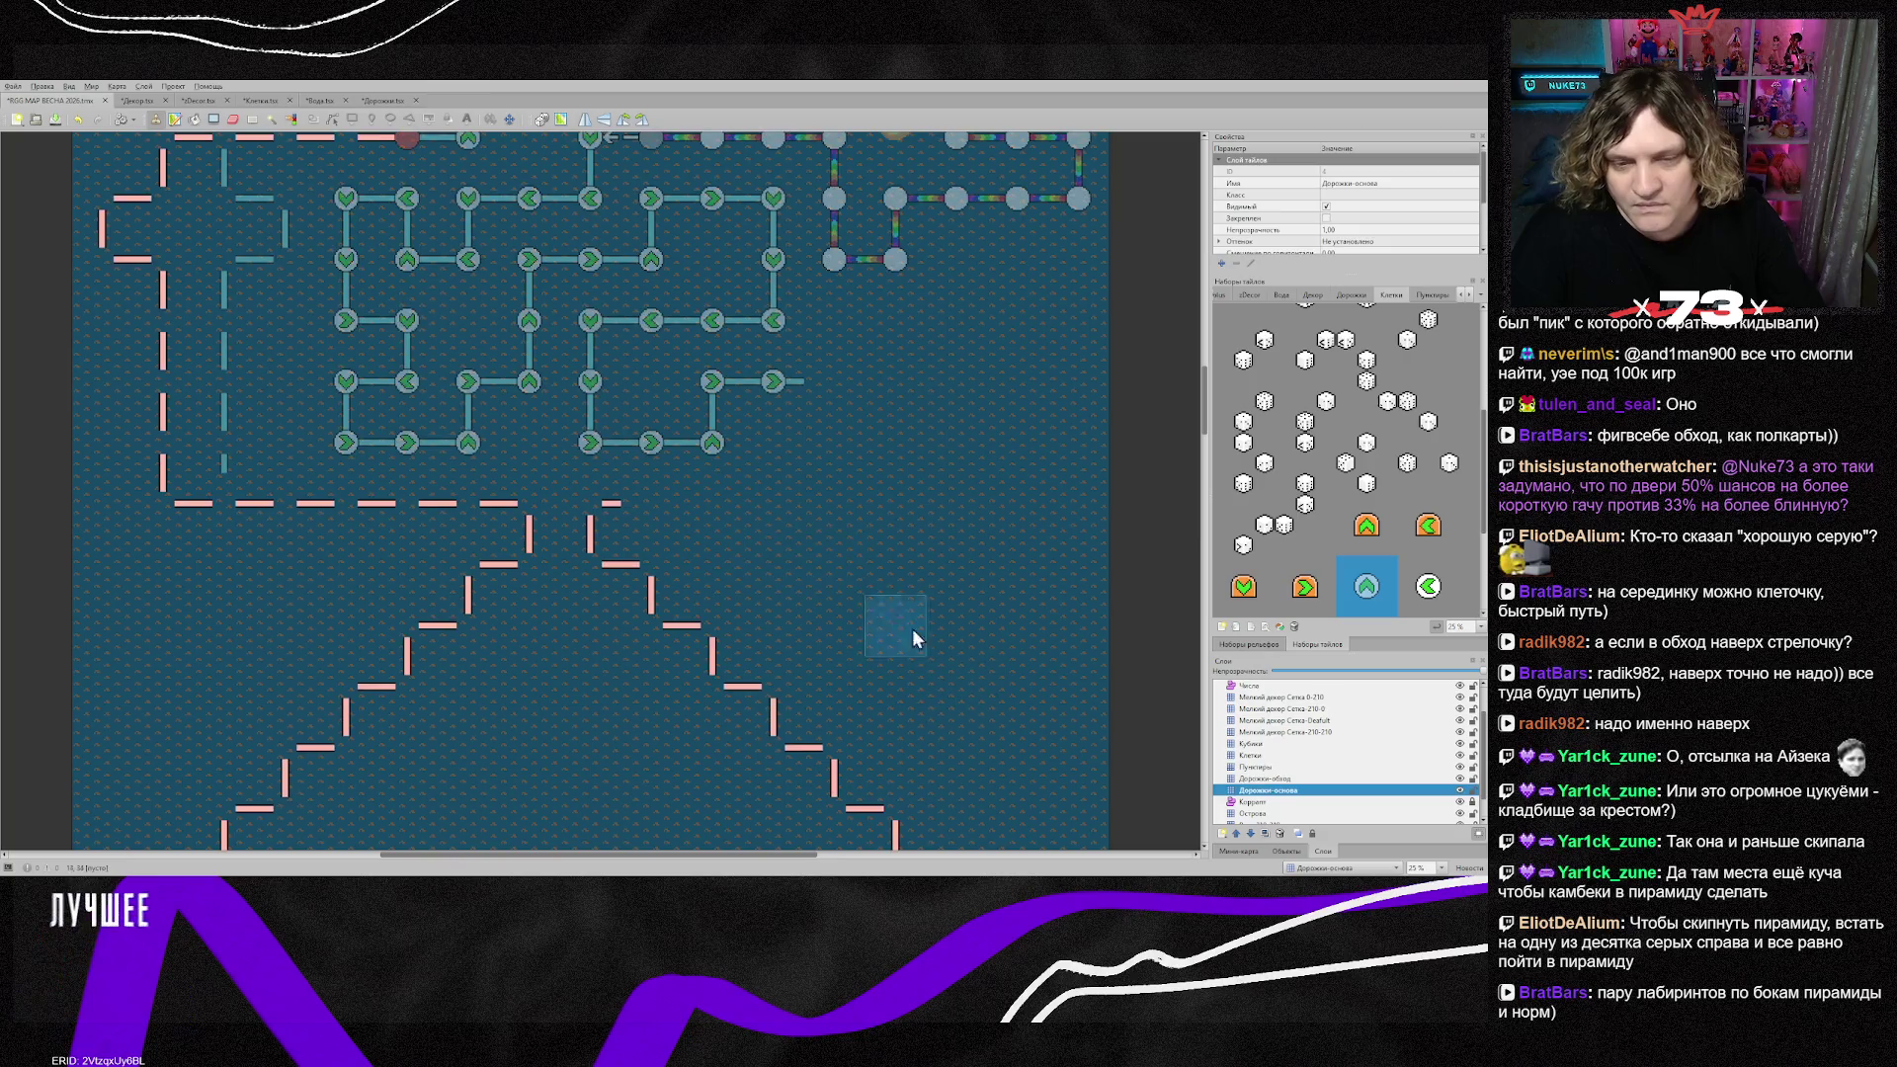
# Step: Place pink path pieces along the arrow maze's right edge
pyautogui.scroll(-2, 689, 529)
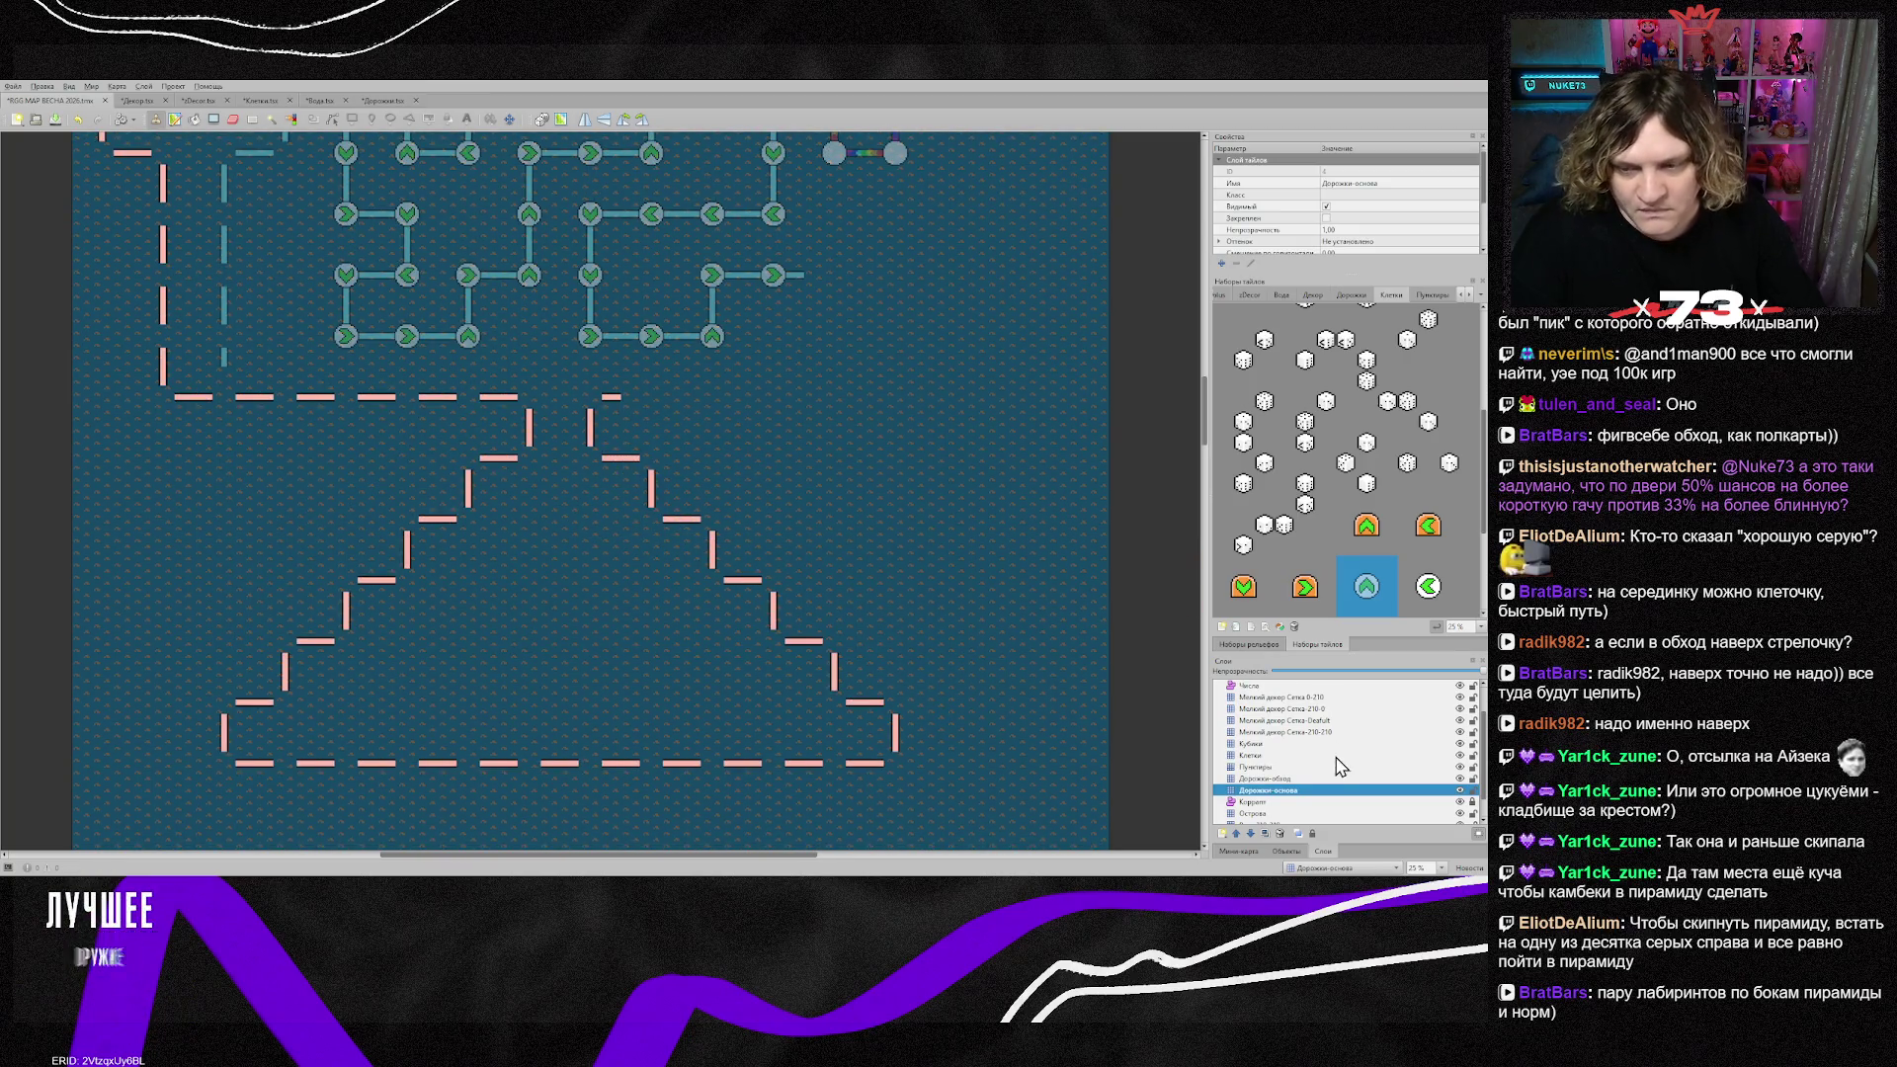
pyautogui.scroll(3, 1346, 474)
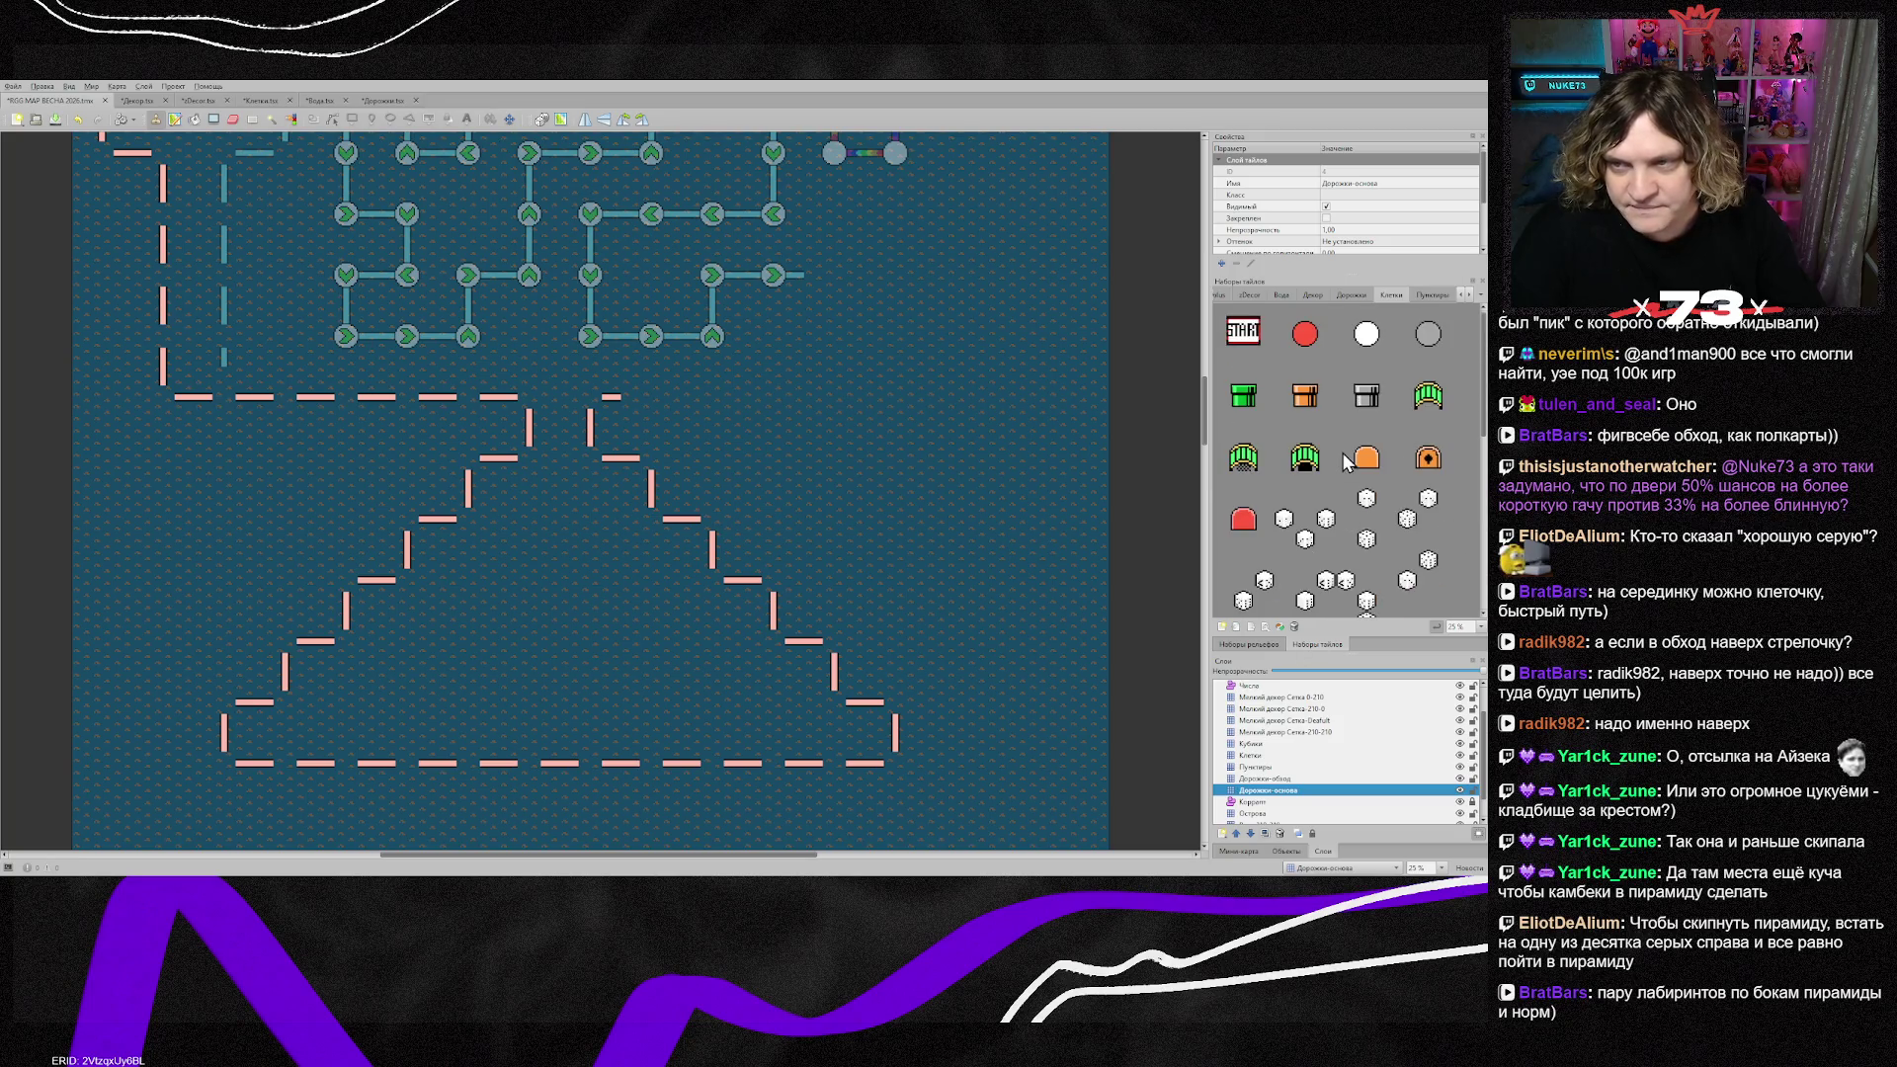
pyautogui.click(1346, 293)
pyautogui.click(1364, 336)
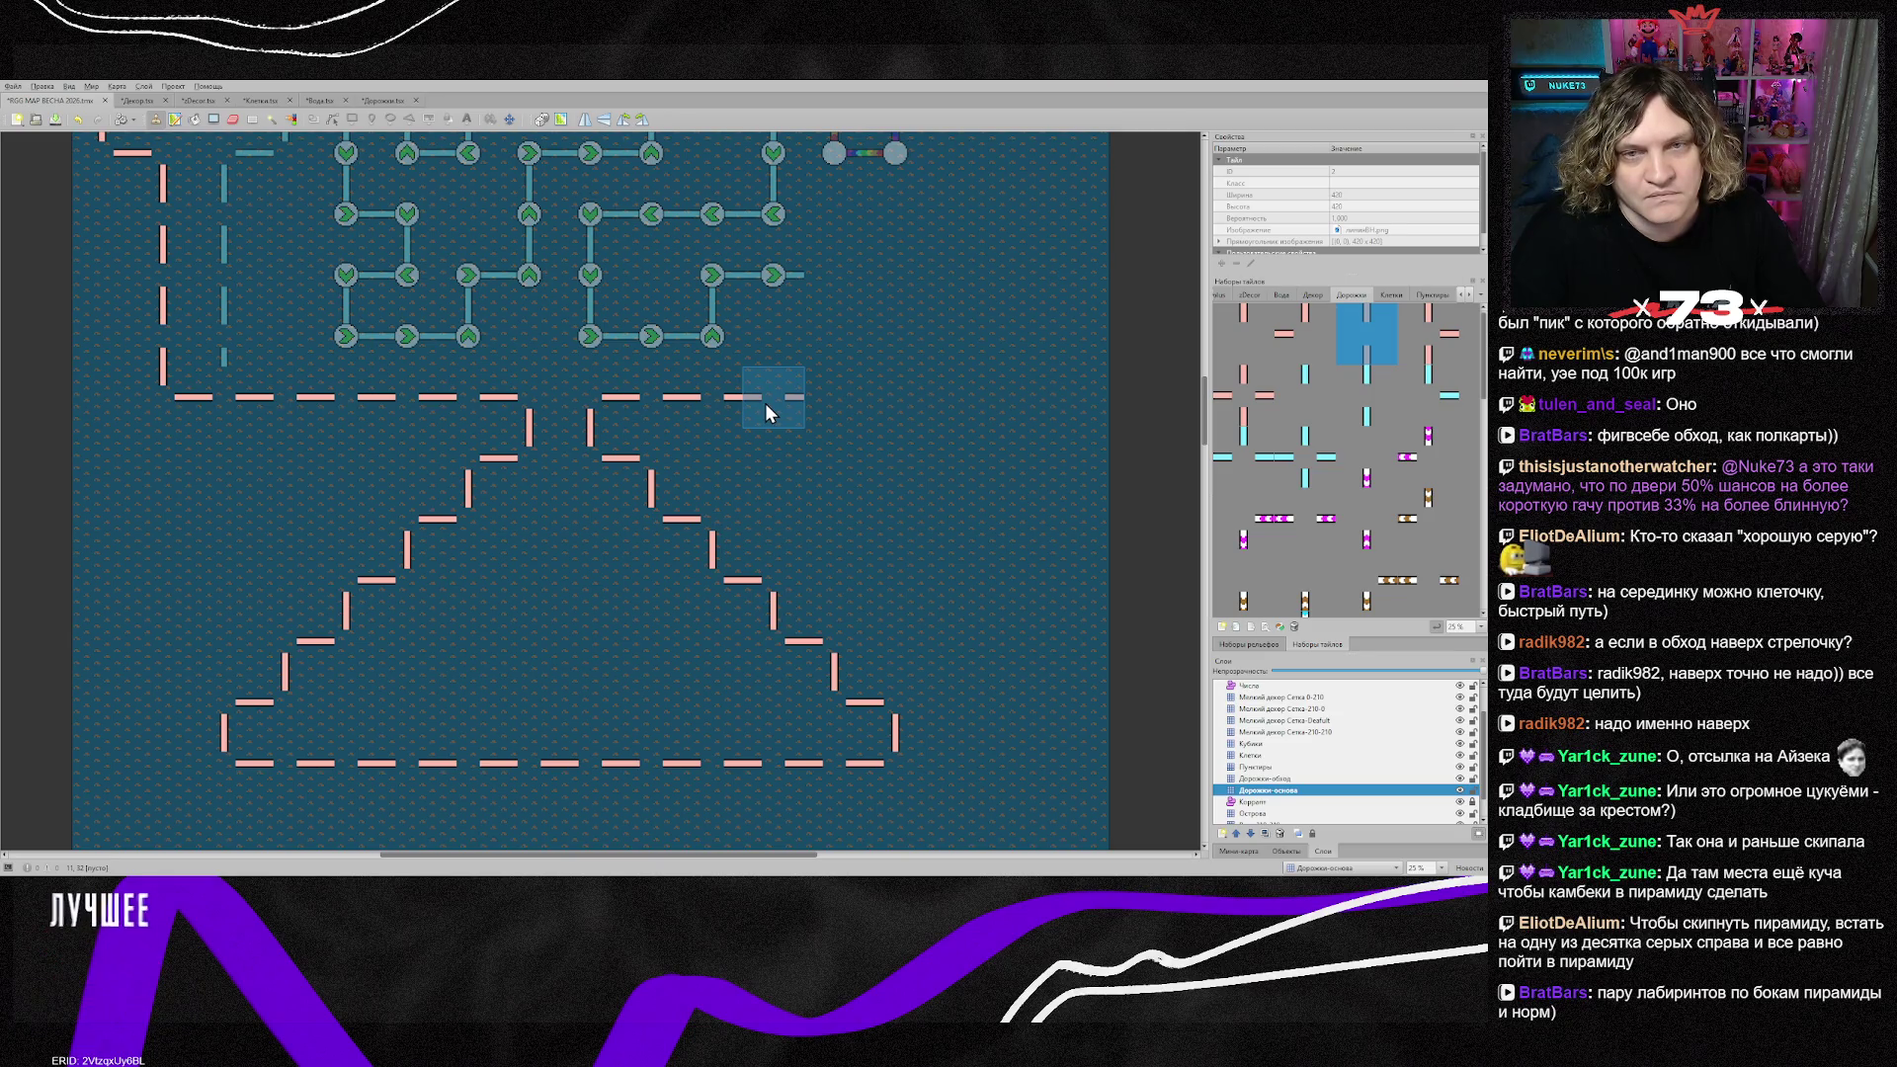
pyautogui.scroll(1, 781, 420)
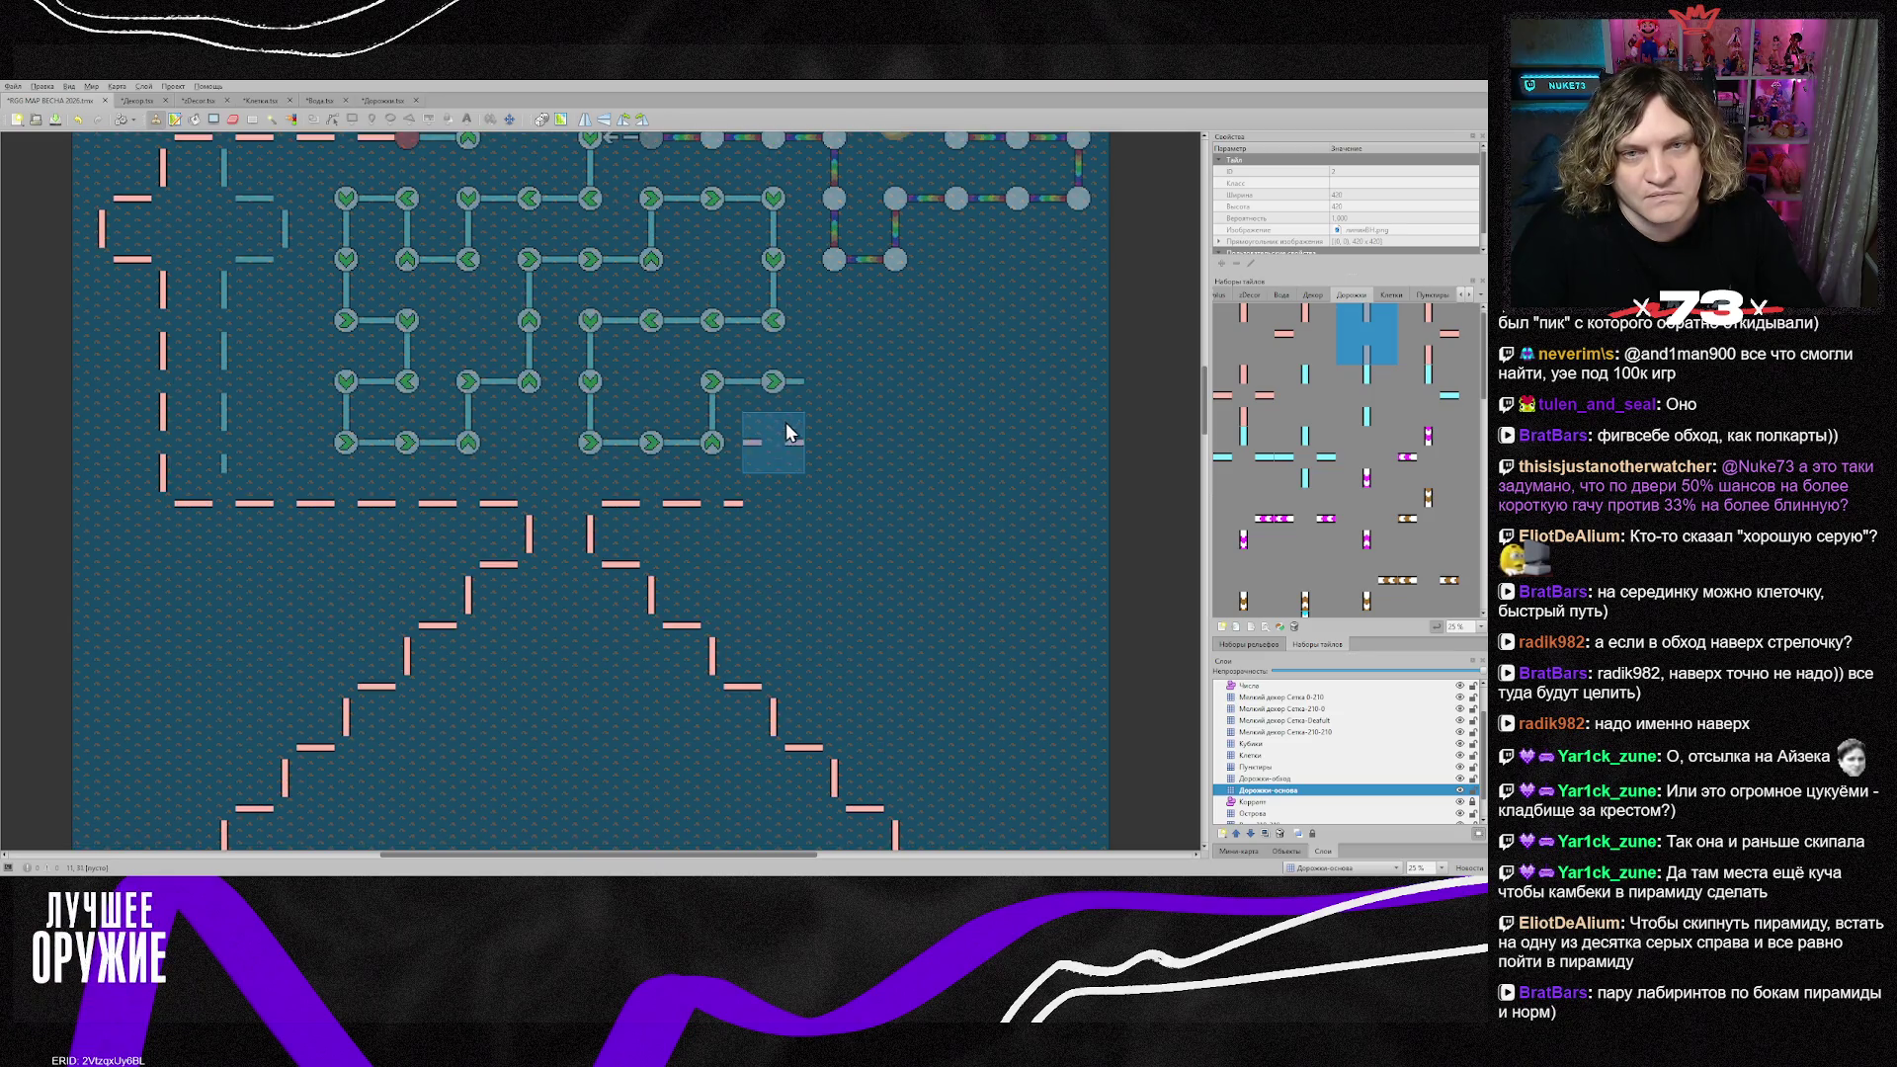
pyautogui.click(1297, 344)
pyautogui.click(769, 498)
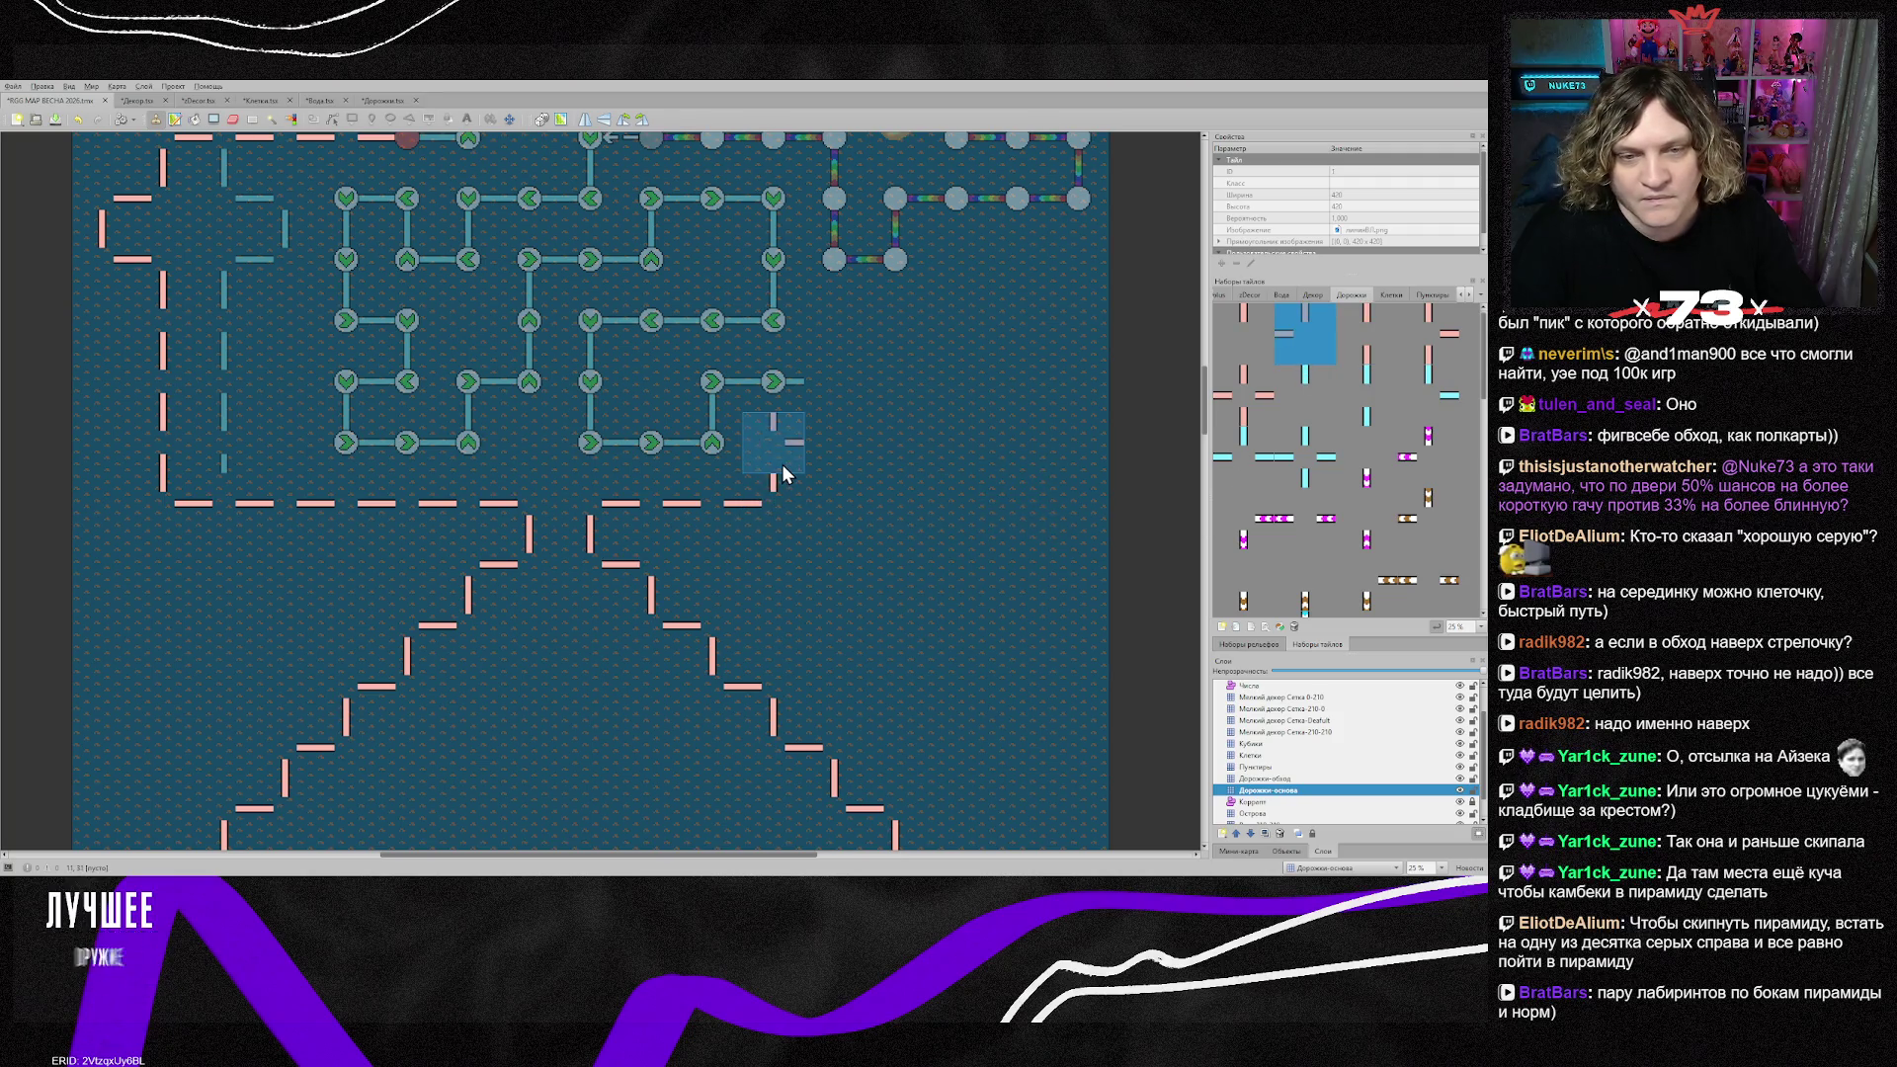
pyautogui.click(781, 465)
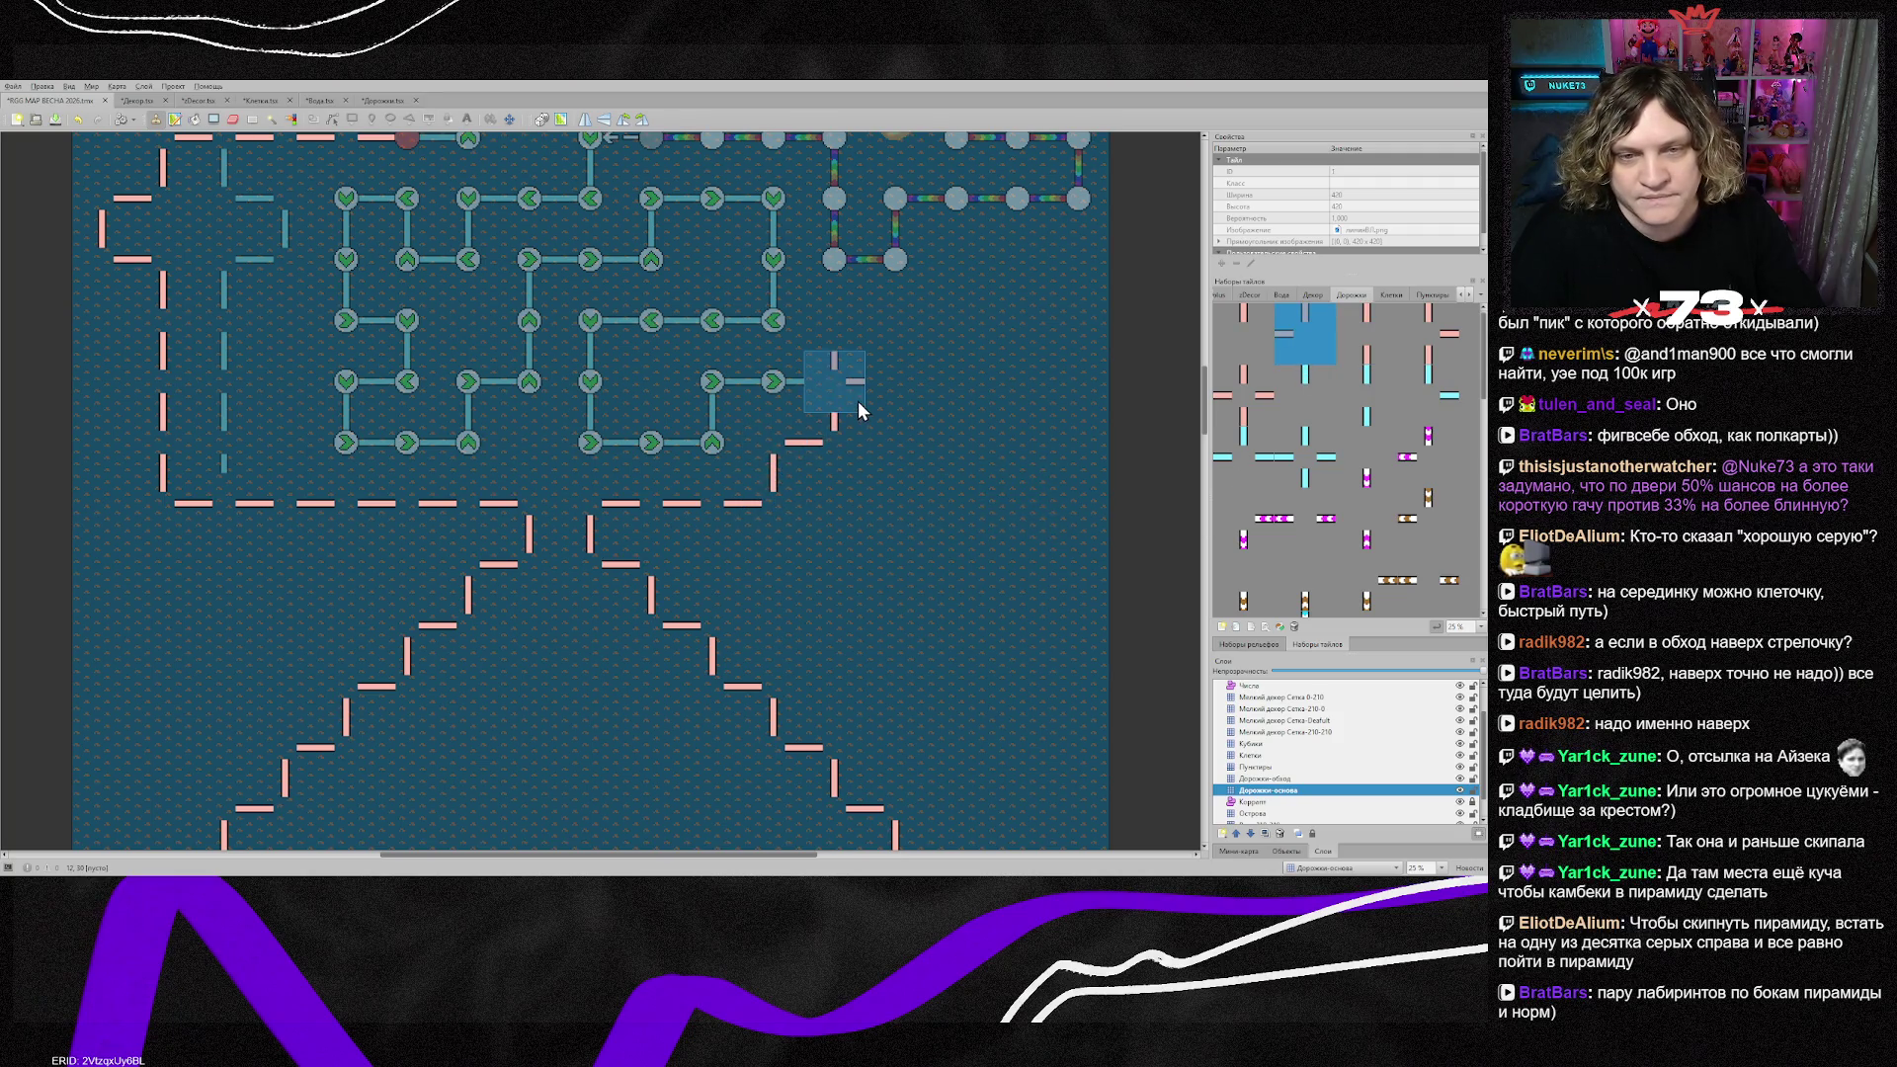
# Step: Extend the pink path right cell by cell, stepping up a row toward the eastern node loops
pyautogui.click(848, 393)
pyautogui.scroll(1, 974, 369)
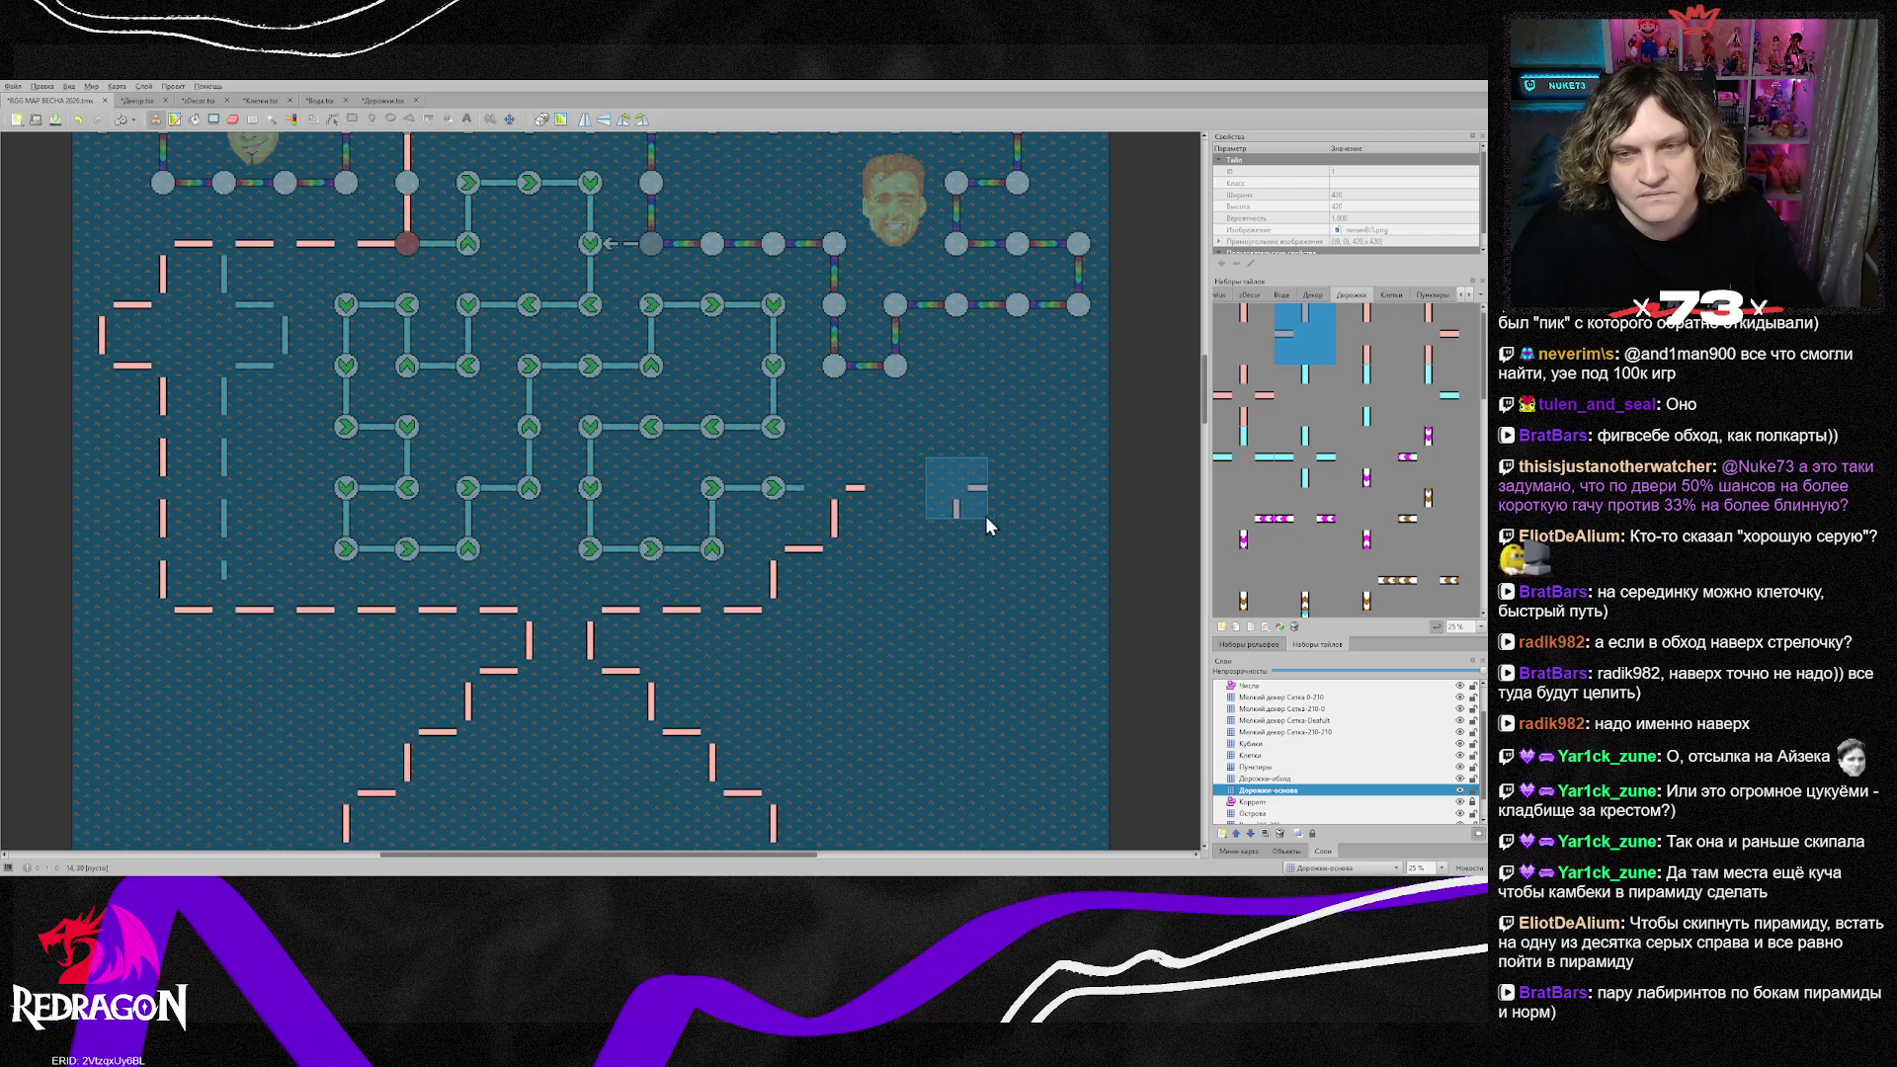
pyautogui.click(924, 449)
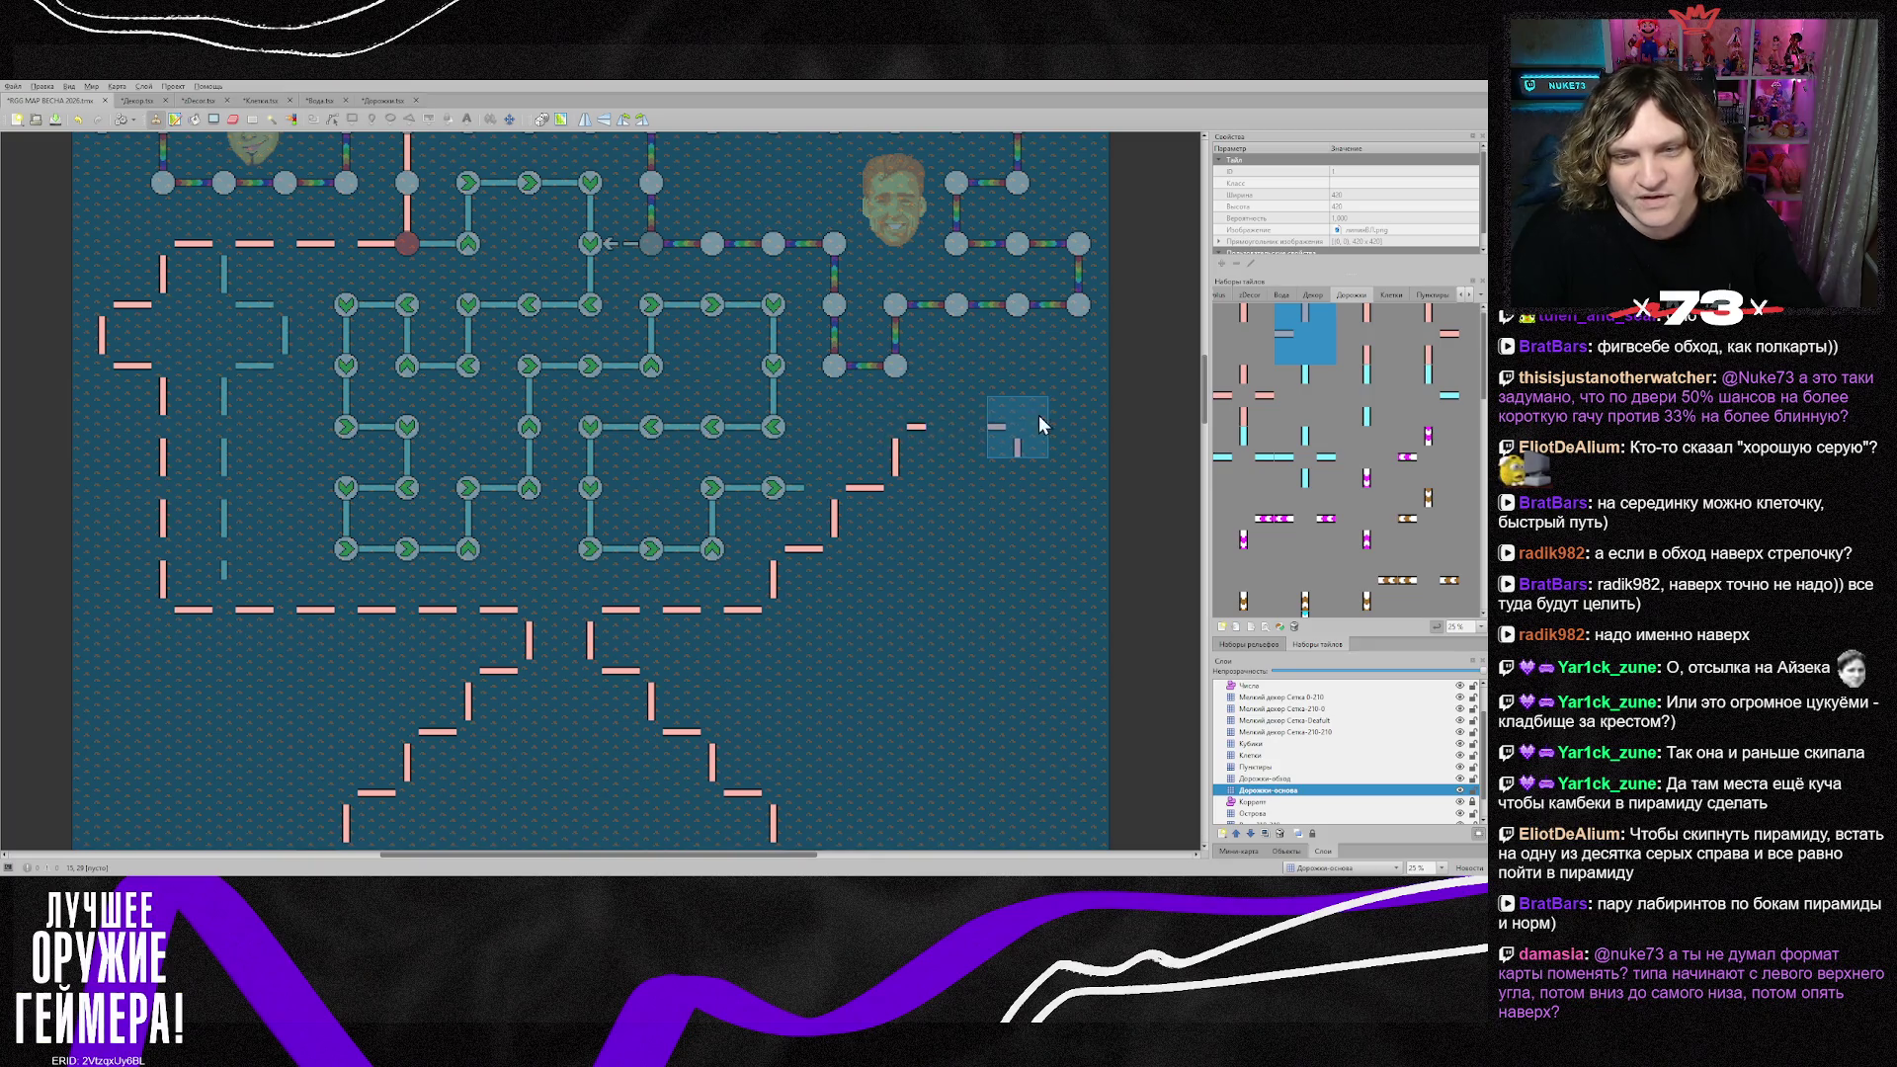
pyautogui.click(969, 425)
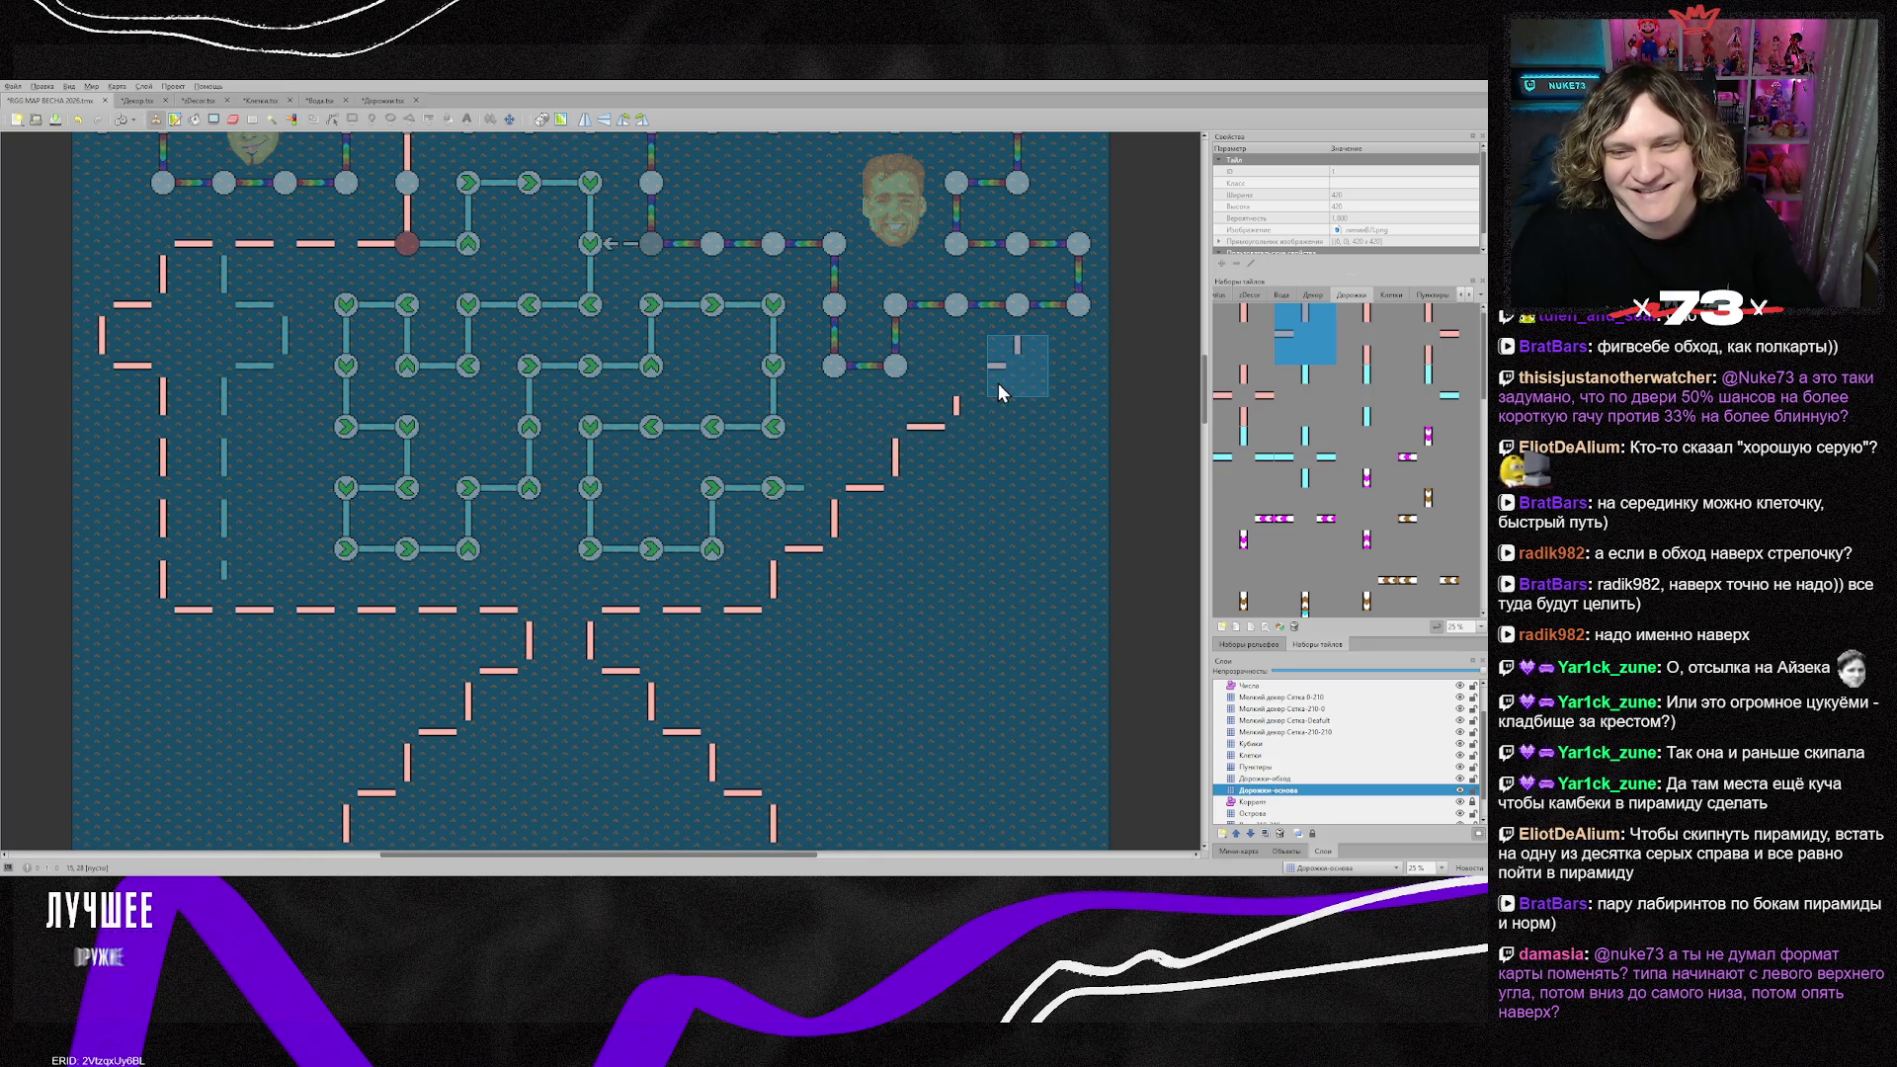
pyautogui.click(983, 394)
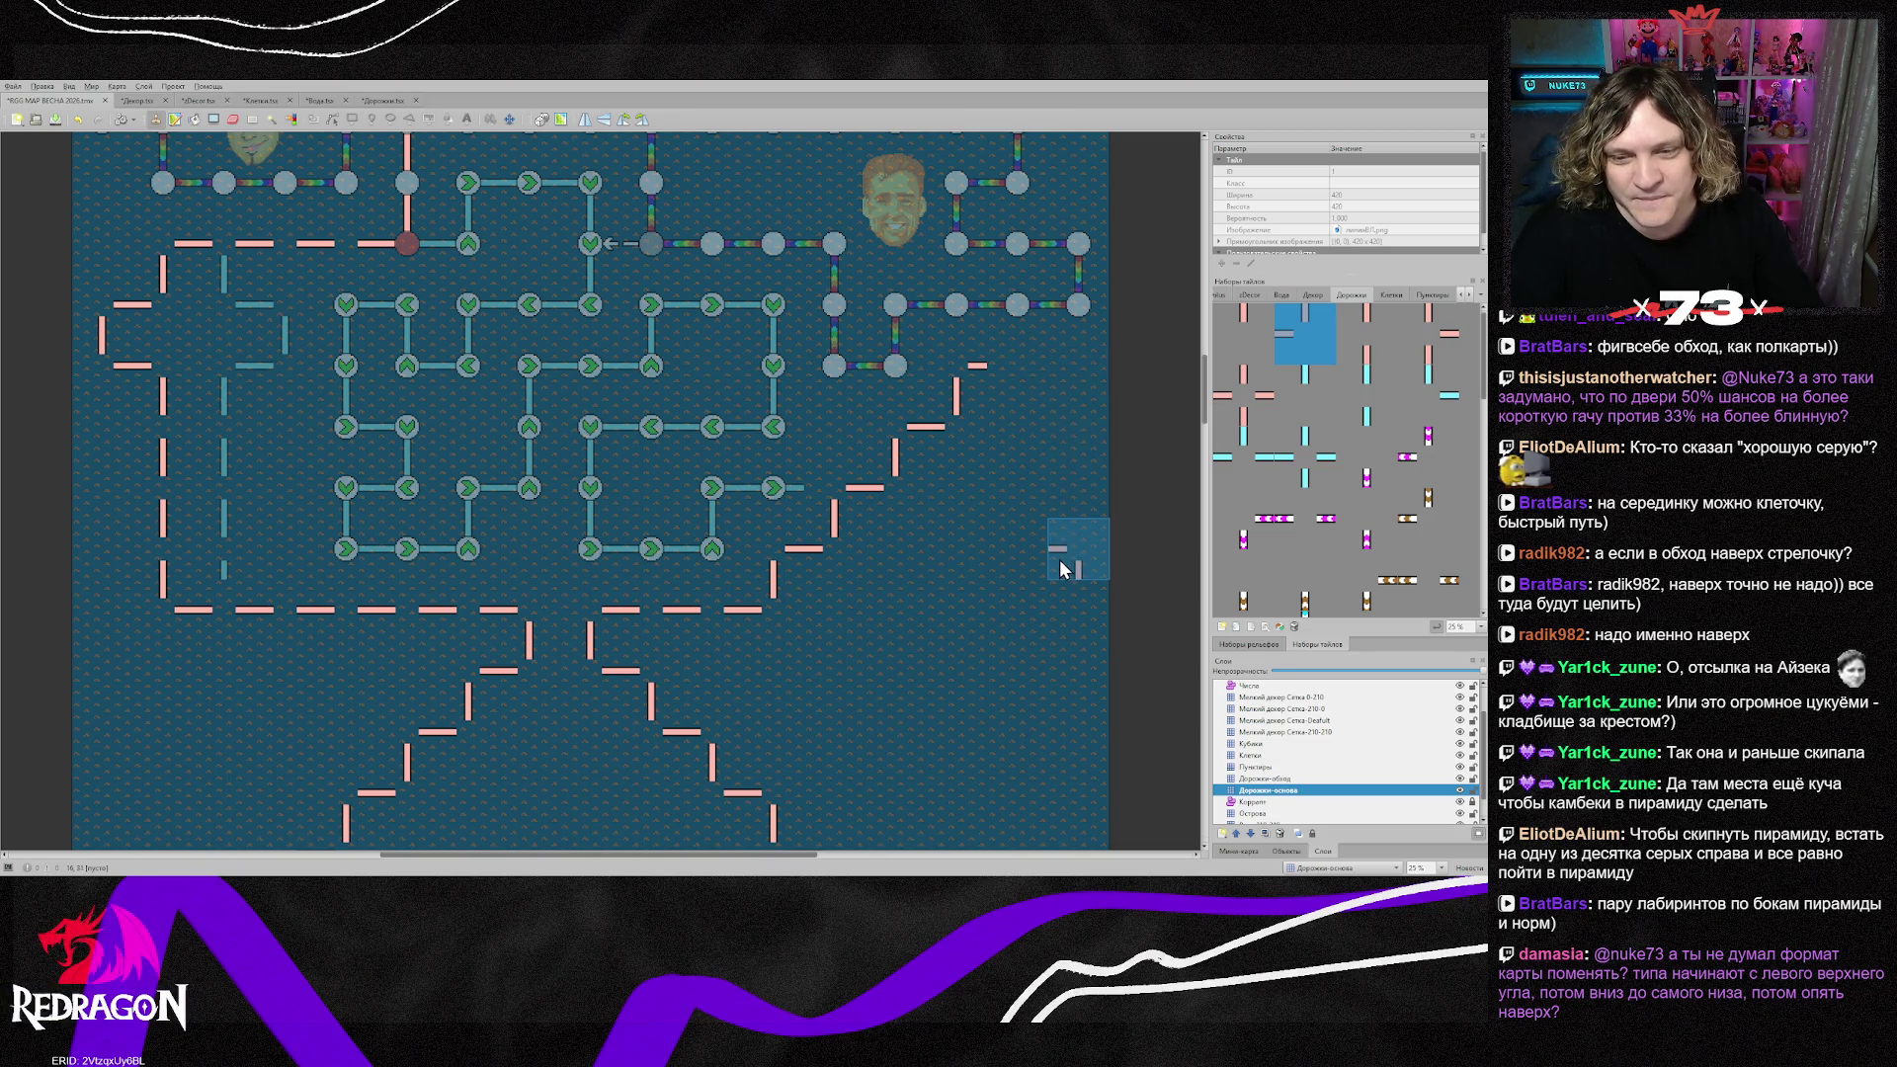
pyautogui.scroll(-3, 1057, 542)
pyautogui.scroll(1, 1053, 511)
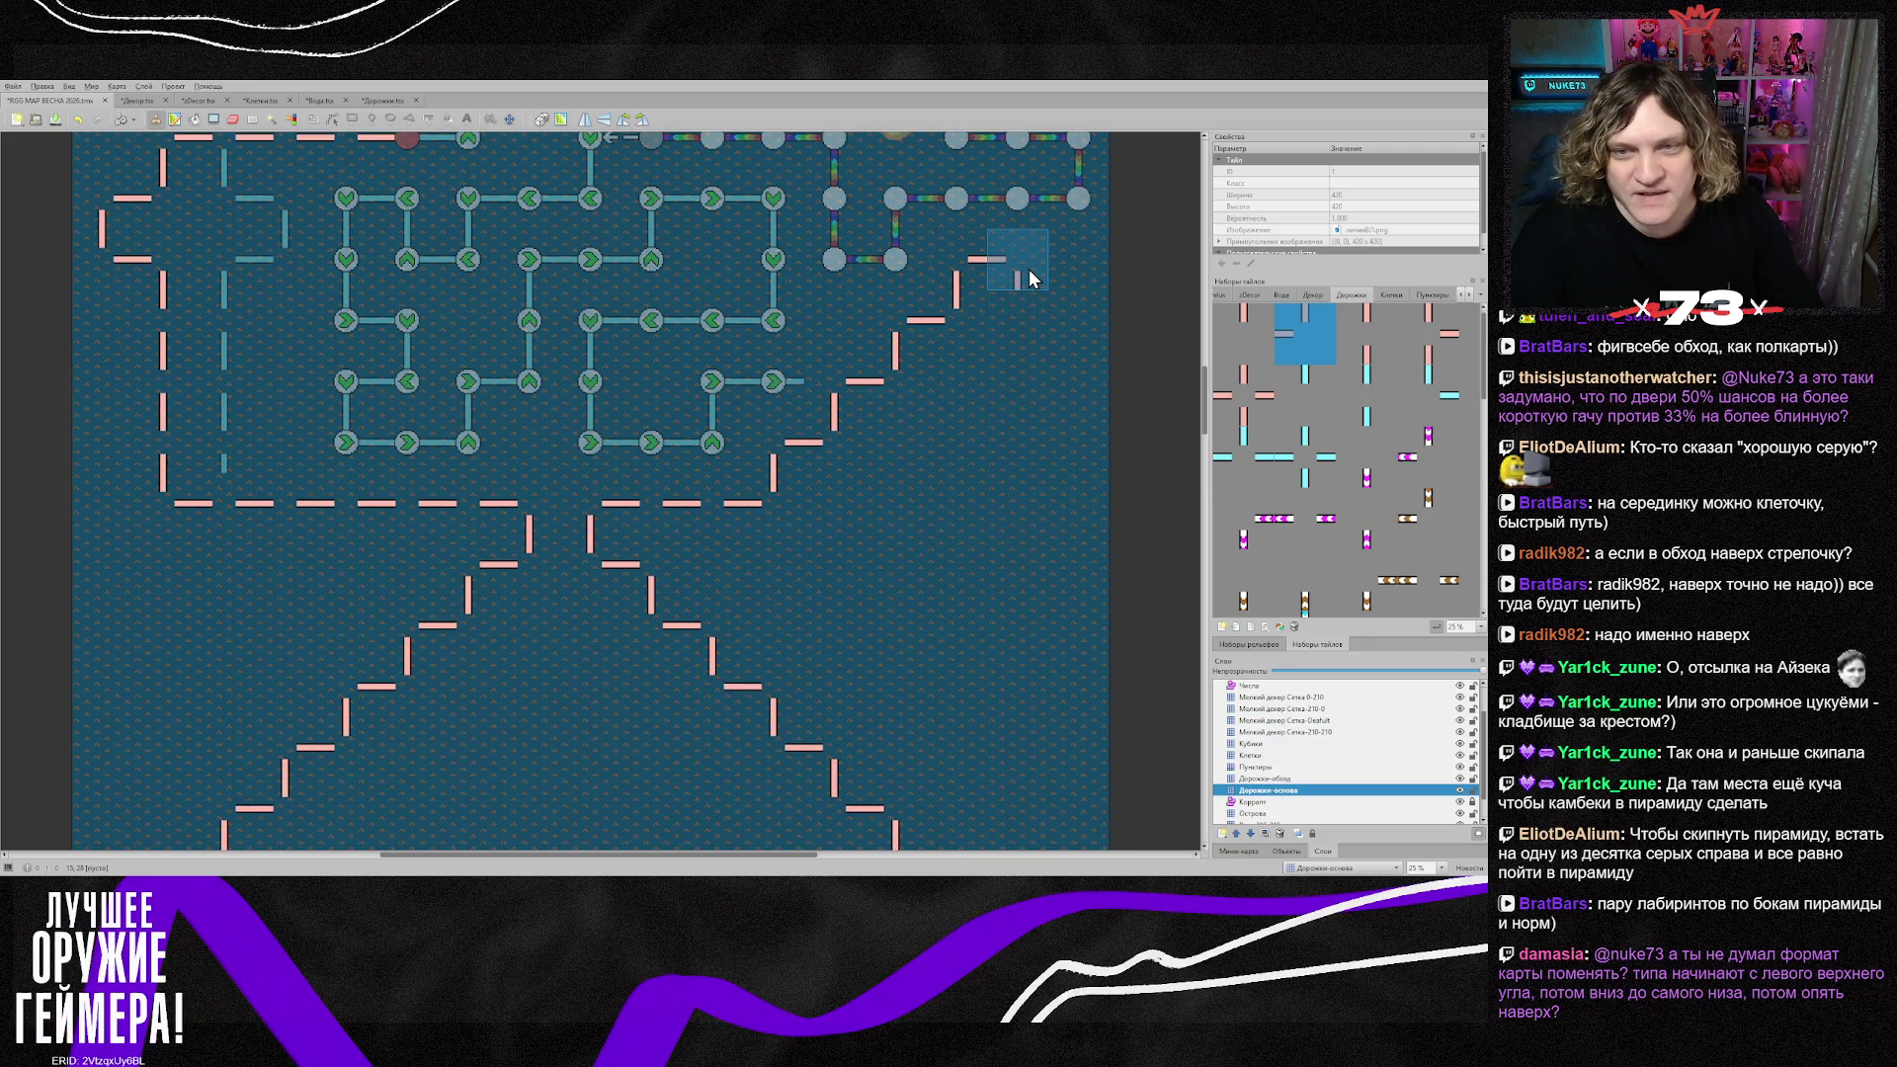
# Step: Flip corner pieces with X and stamp them to turn the path down the right side
pyautogui.click(1366, 334)
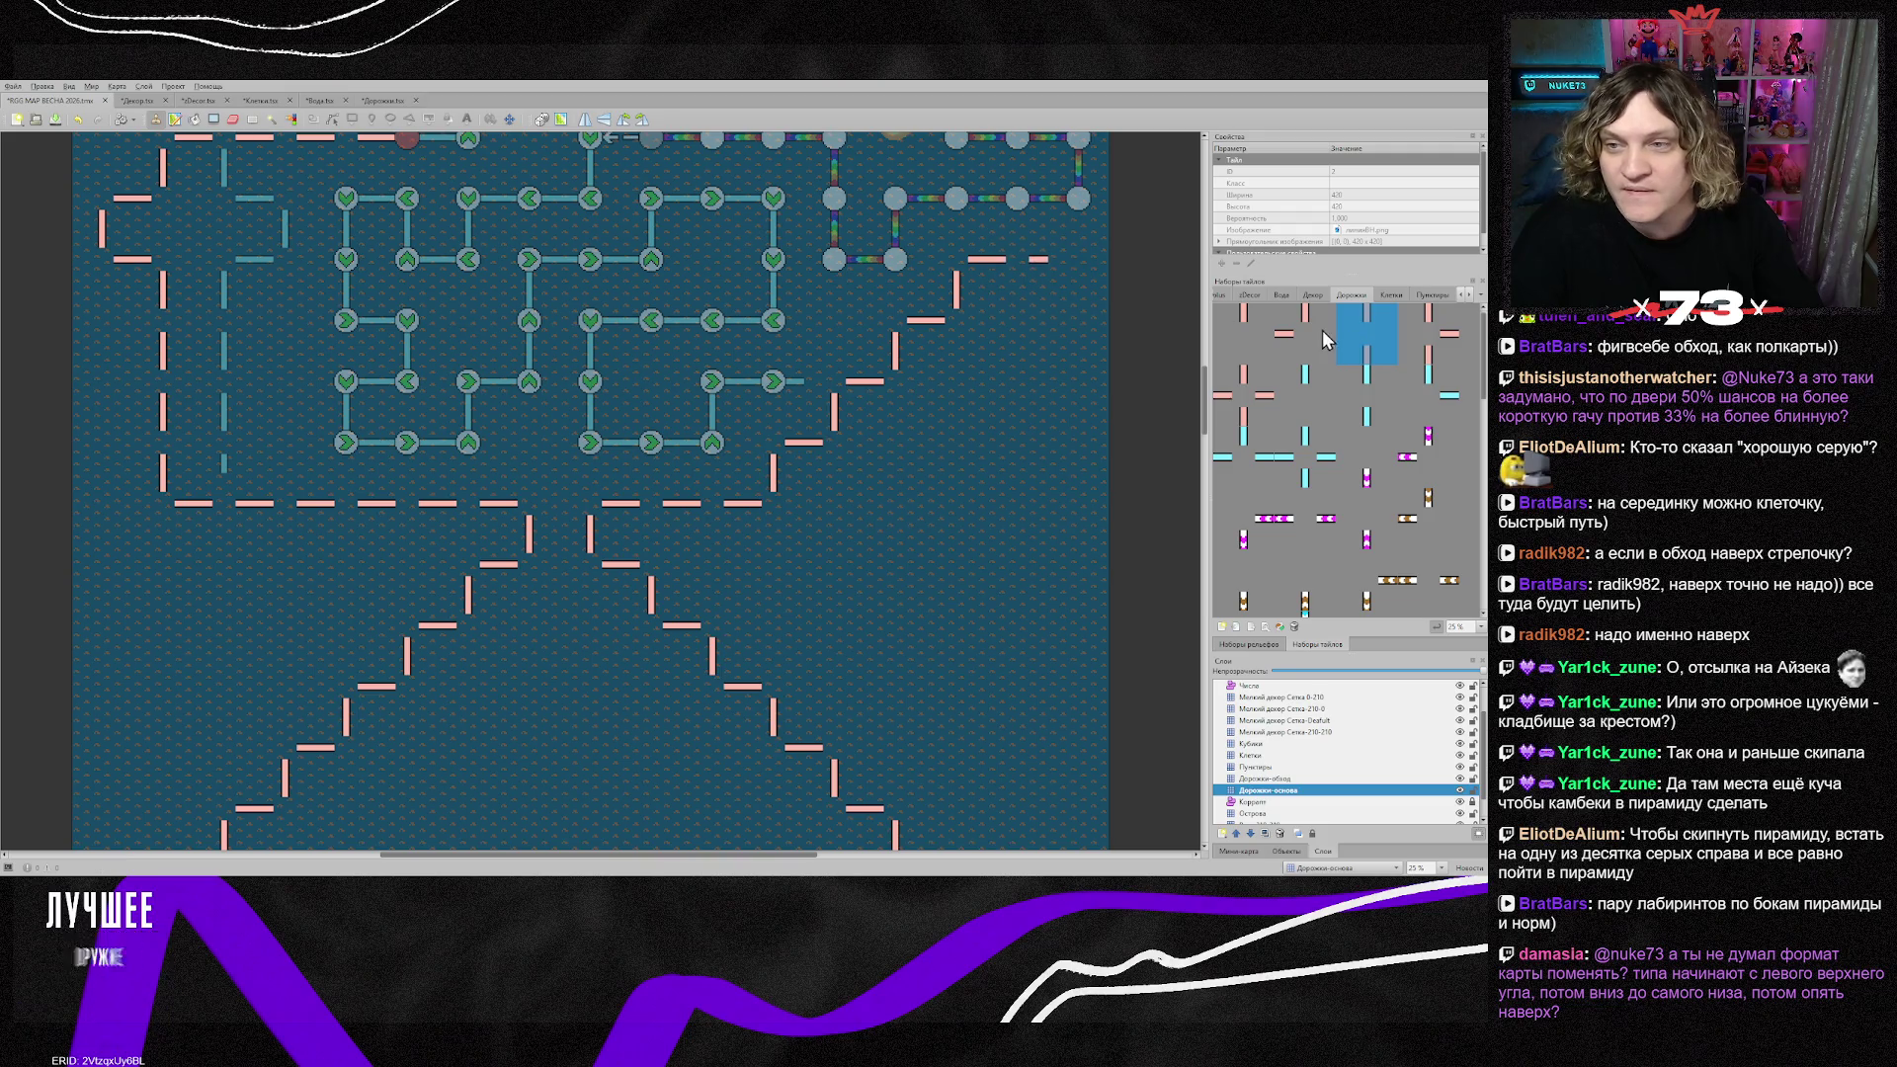
pyautogui.press('x')
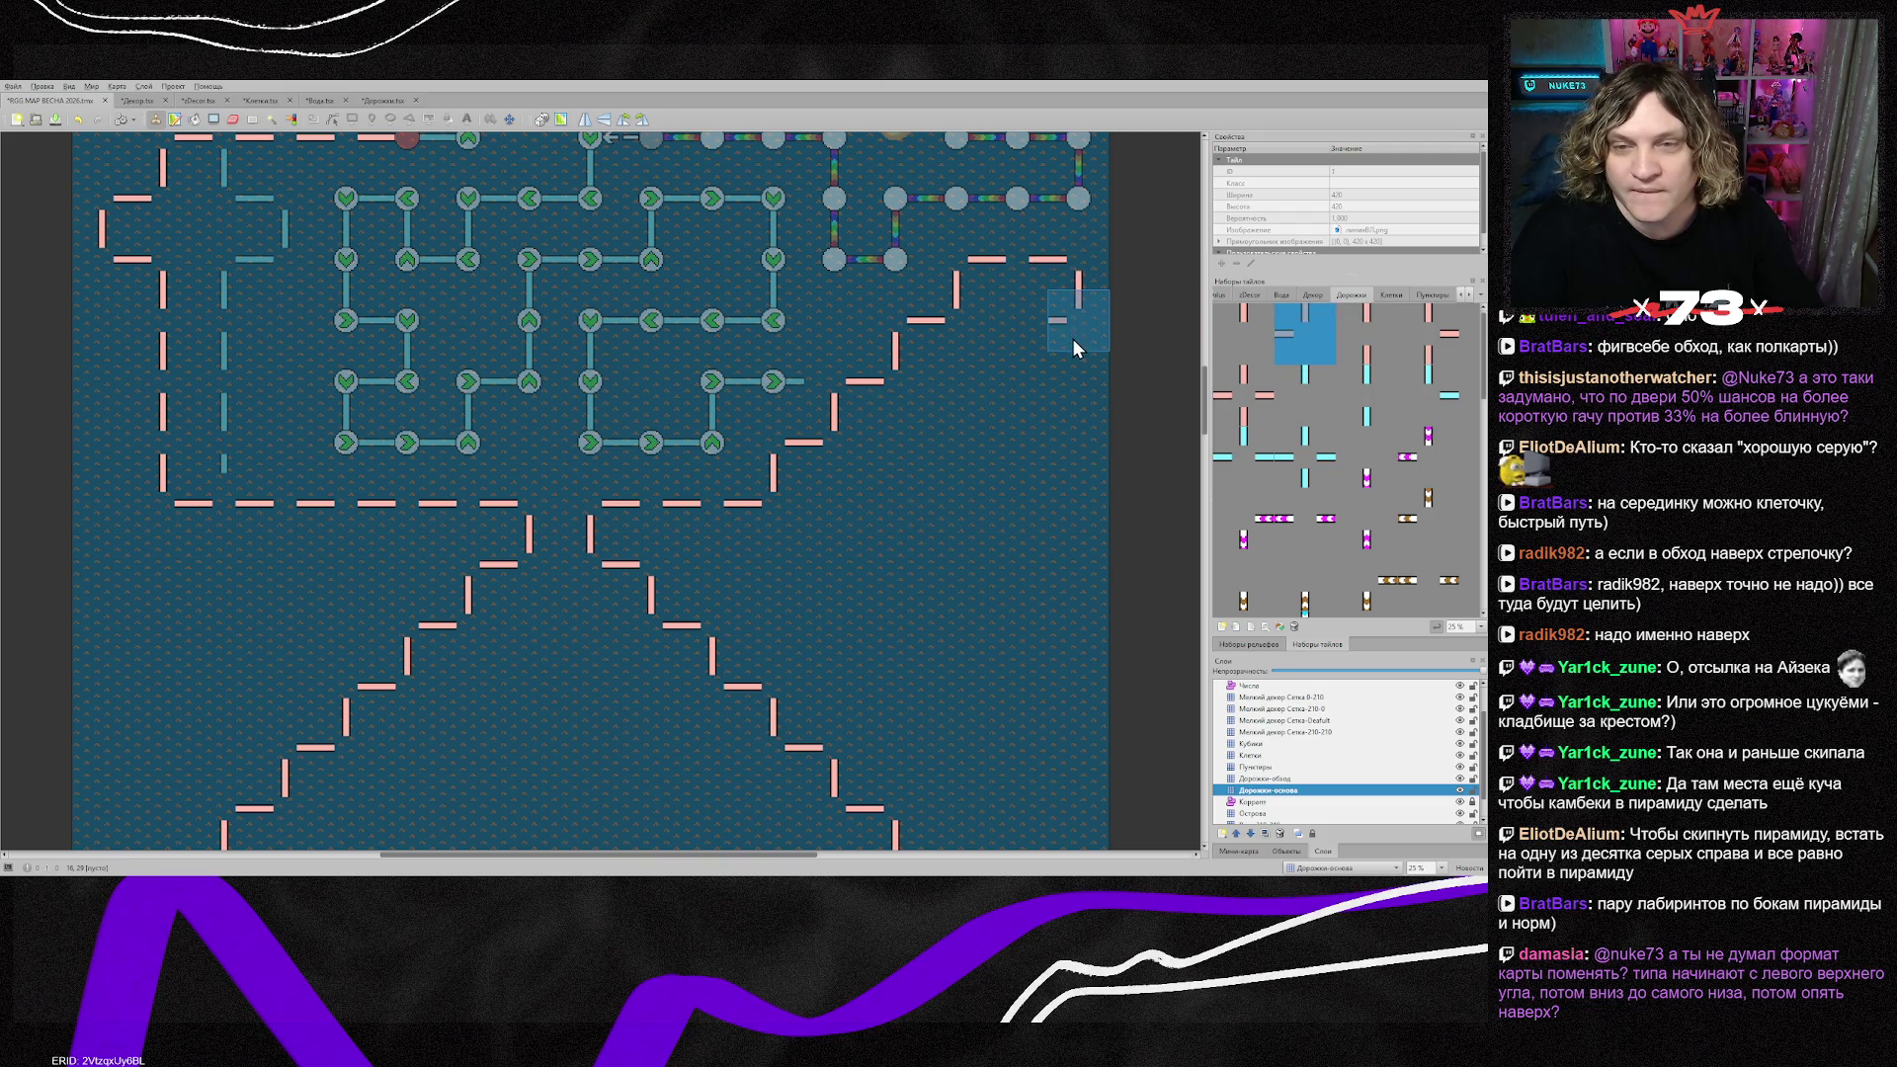
pyautogui.press('x')
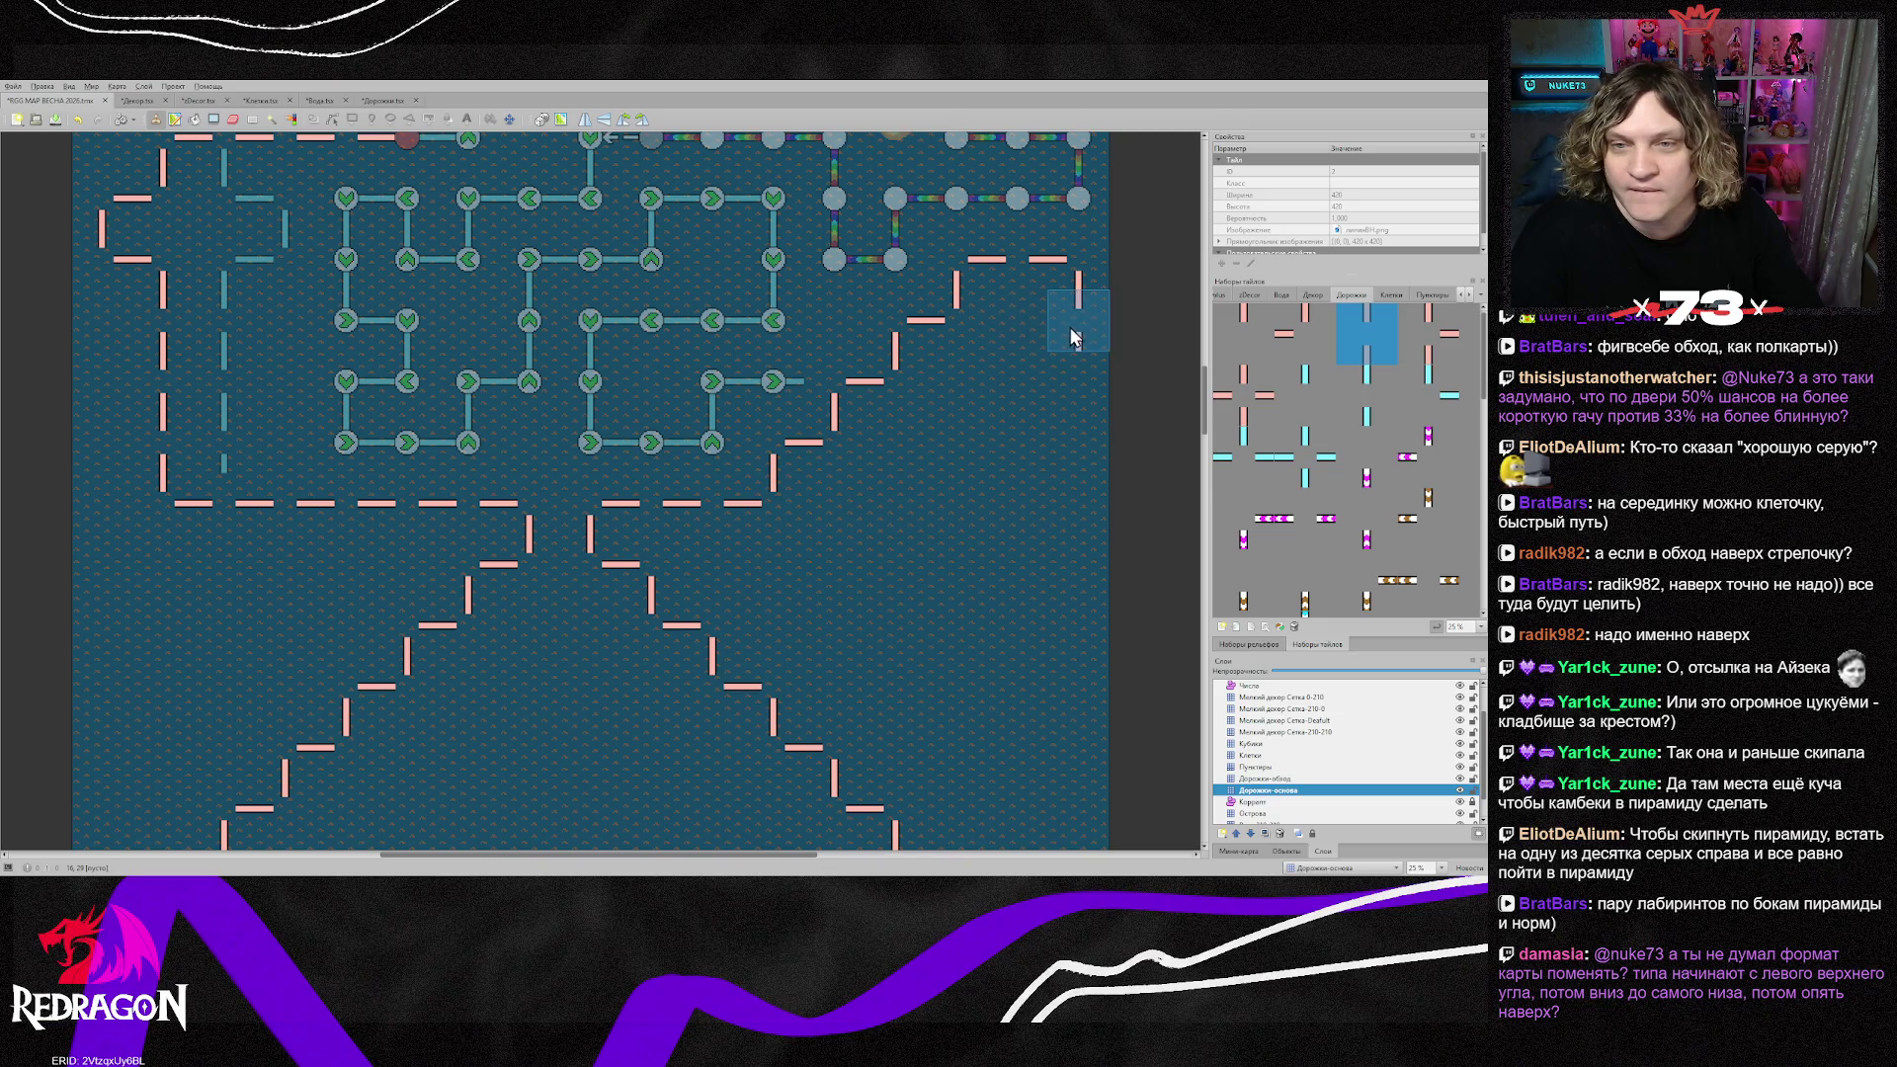
pyautogui.press('x')
pyautogui.click(1075, 382)
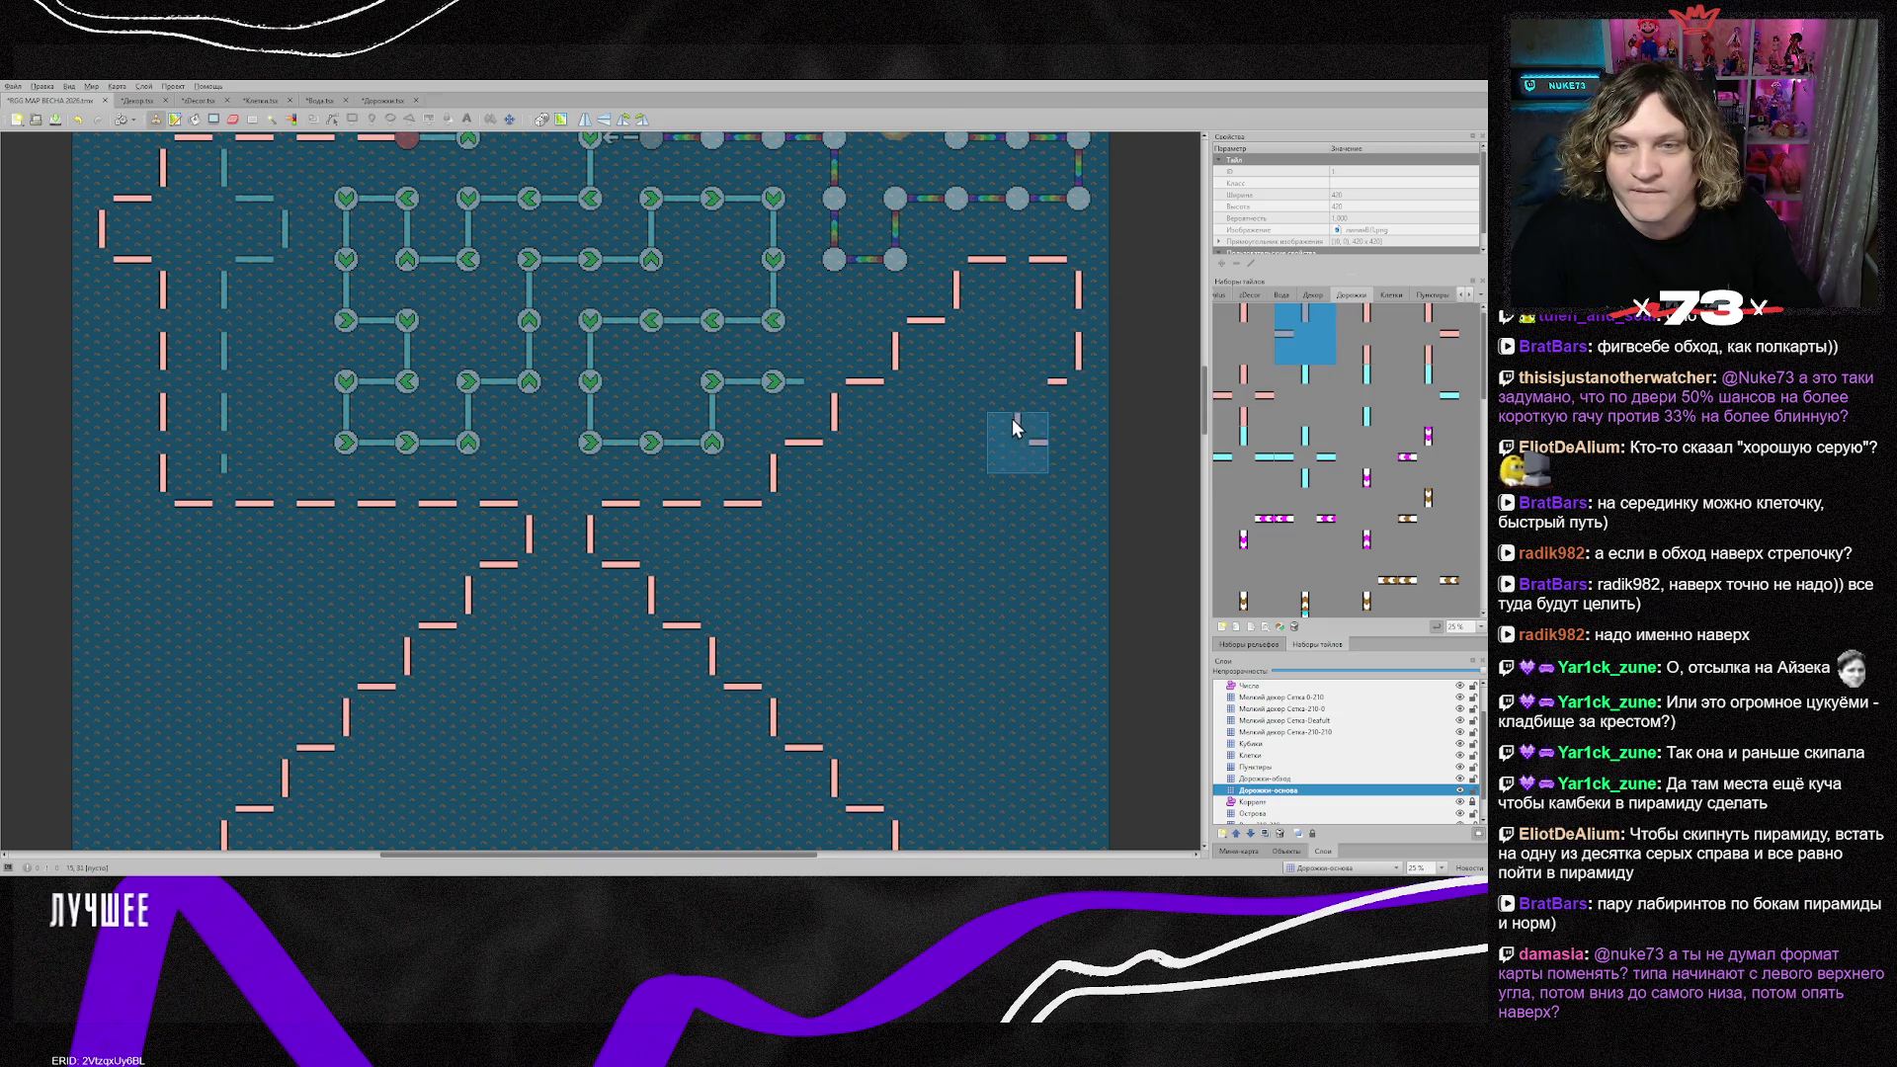
pyautogui.press('x')
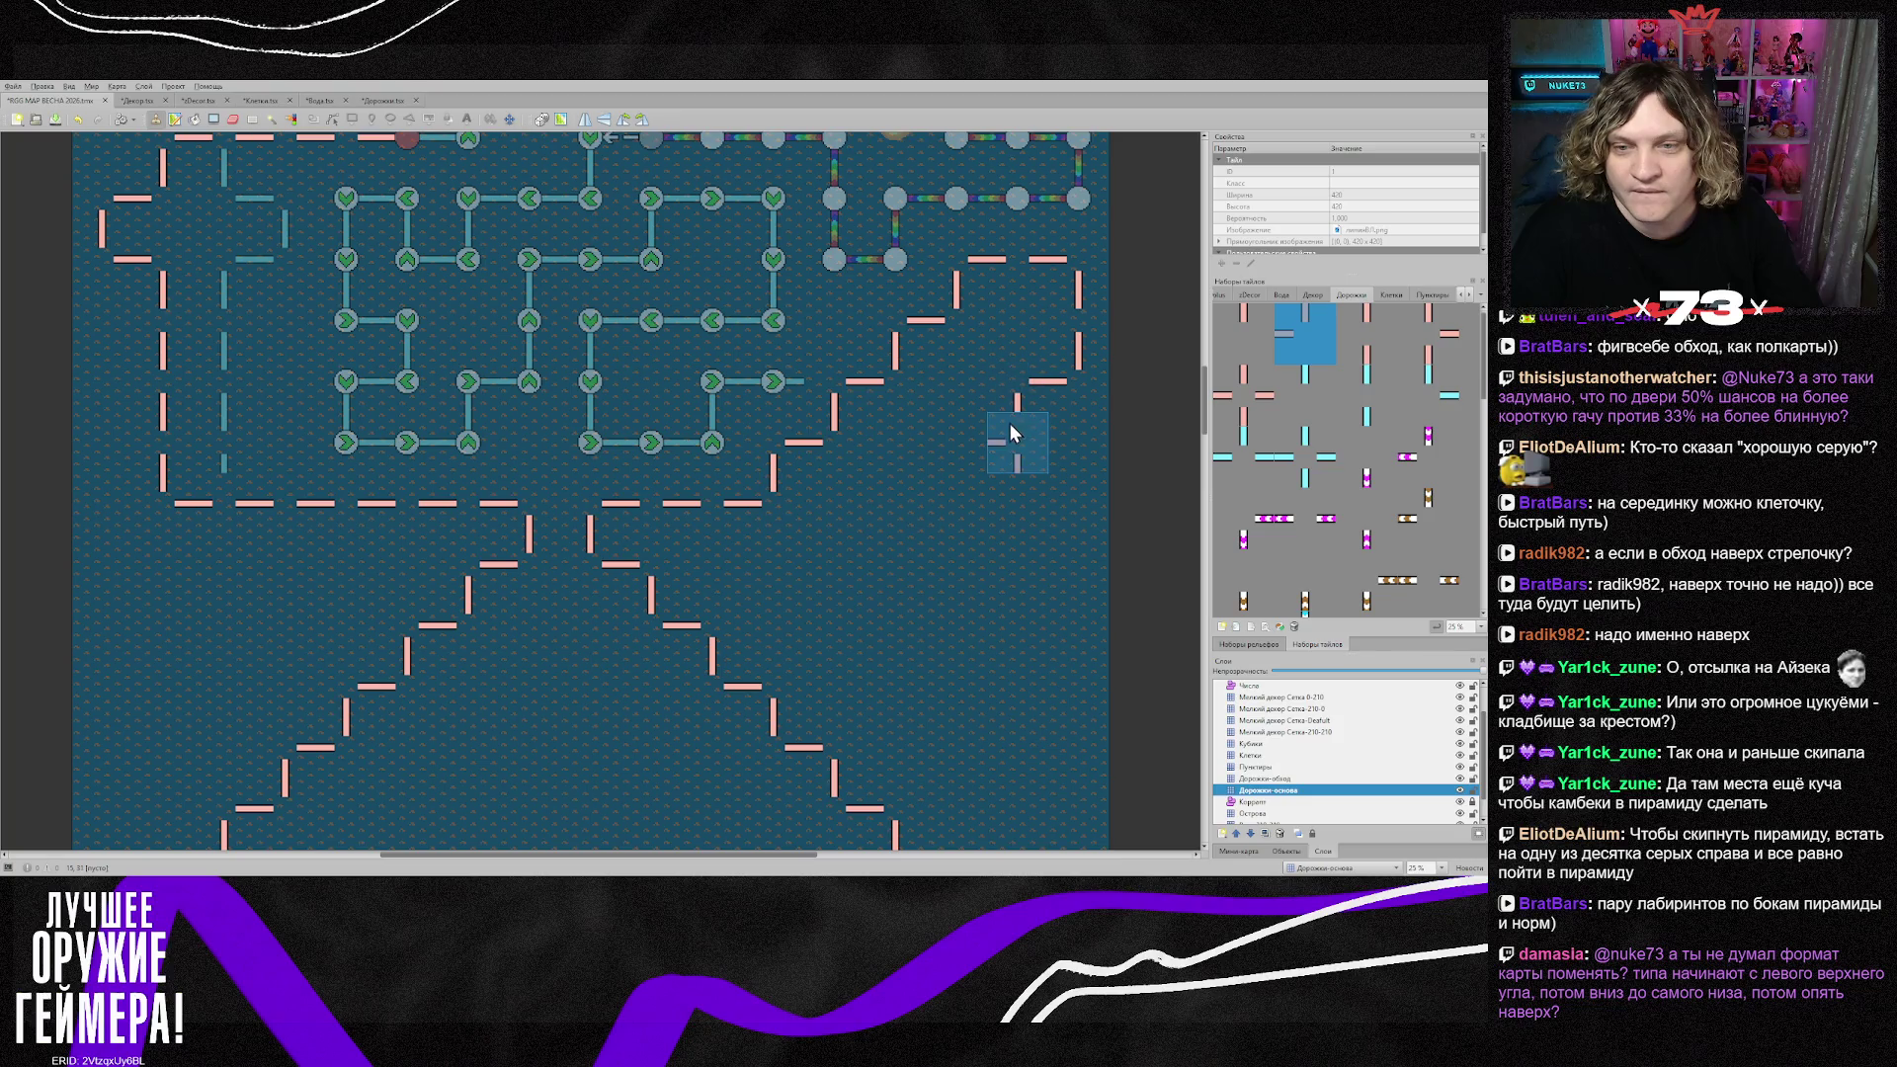
pyautogui.click(975, 453)
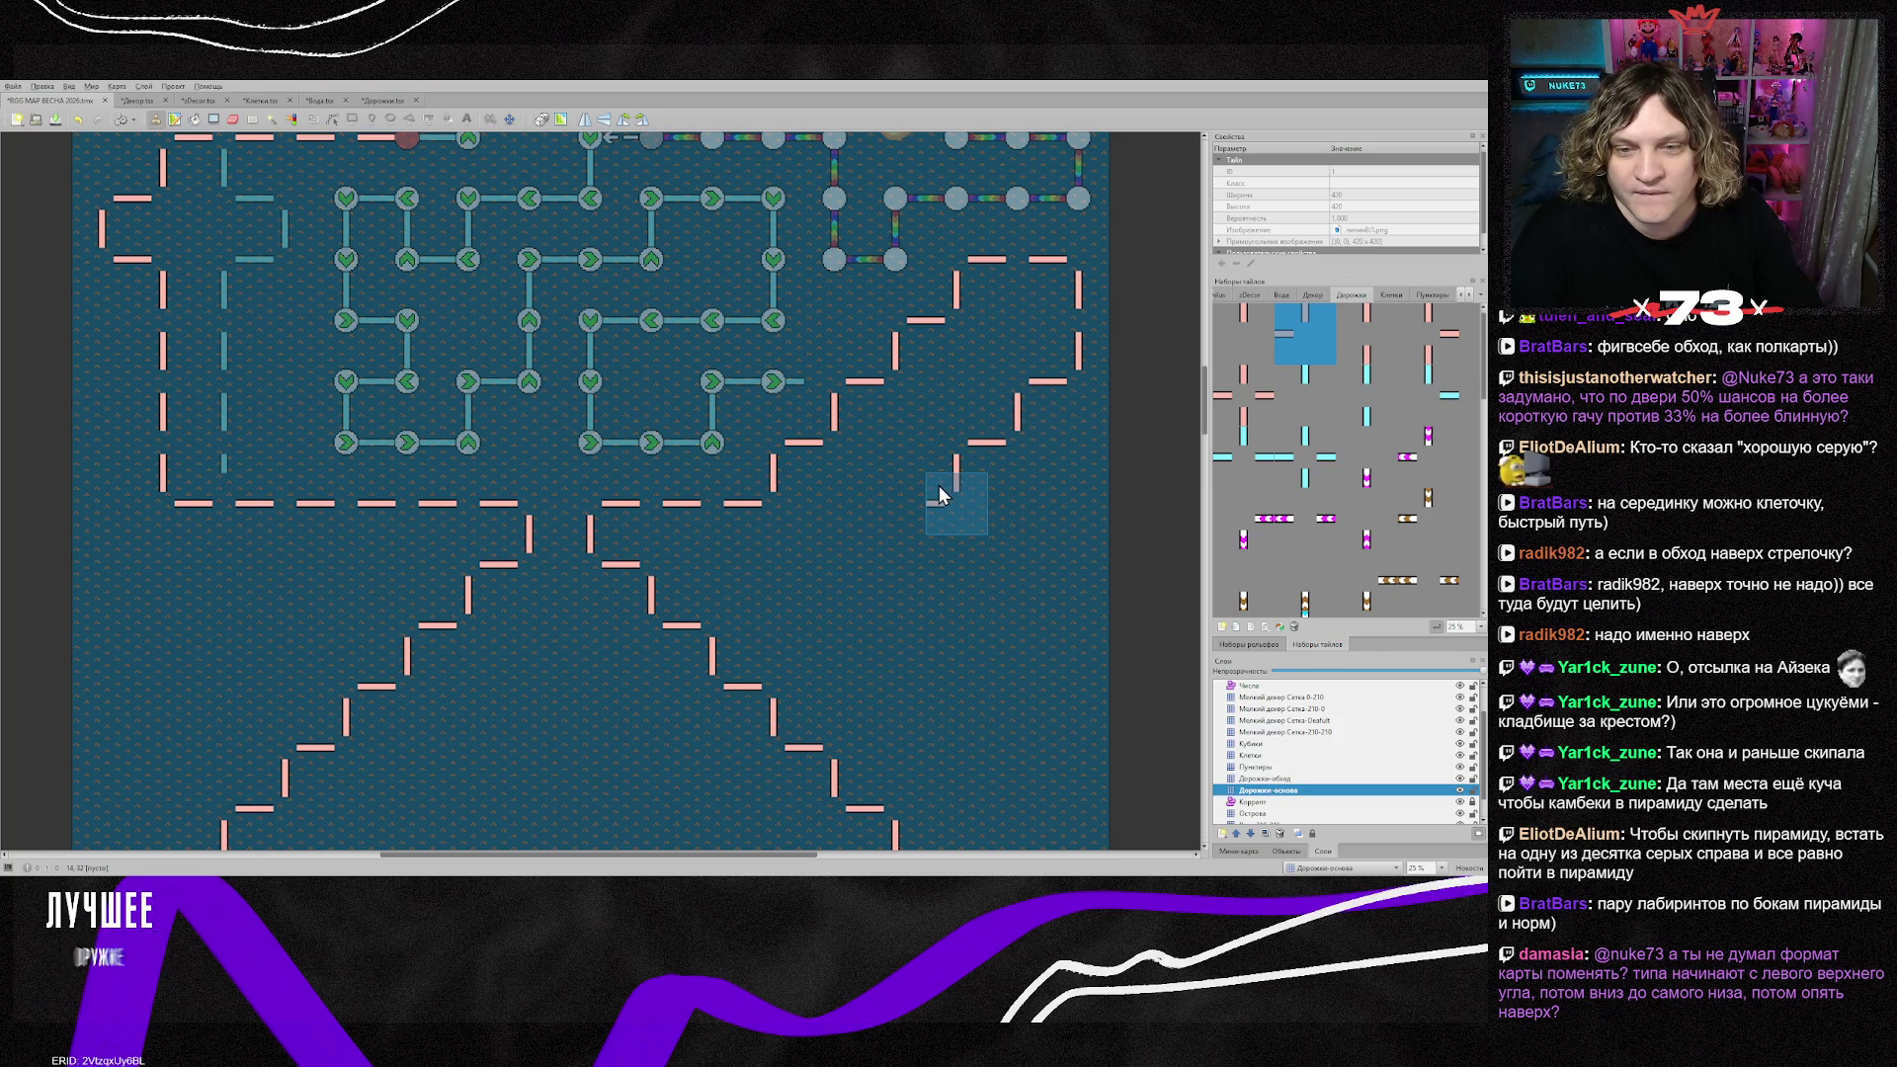
# Step: Stamp a down-left path staircase, swapping a cross tile for a corner and adding a horizontal straight
pyautogui.click(878, 565)
pyautogui.click(838, 566)
pyautogui.click(815, 605)
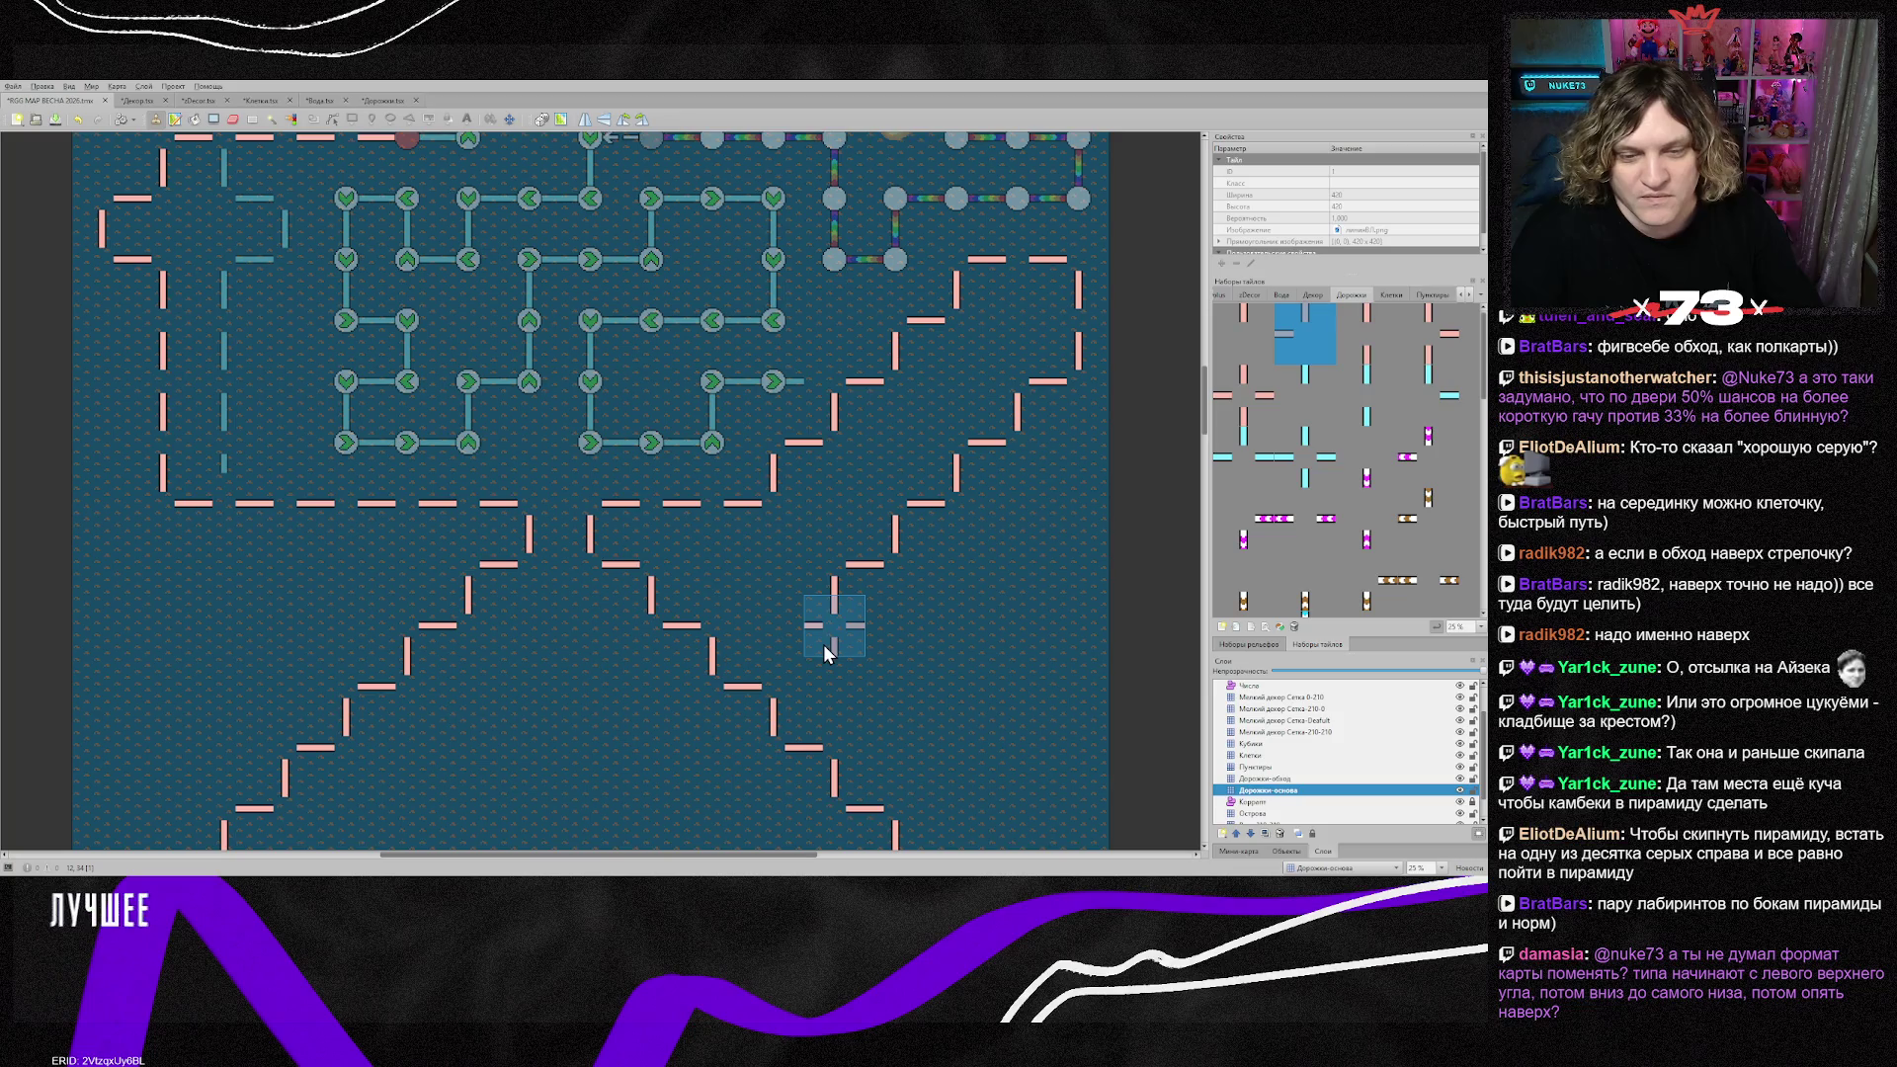
pyautogui.click(840, 620)
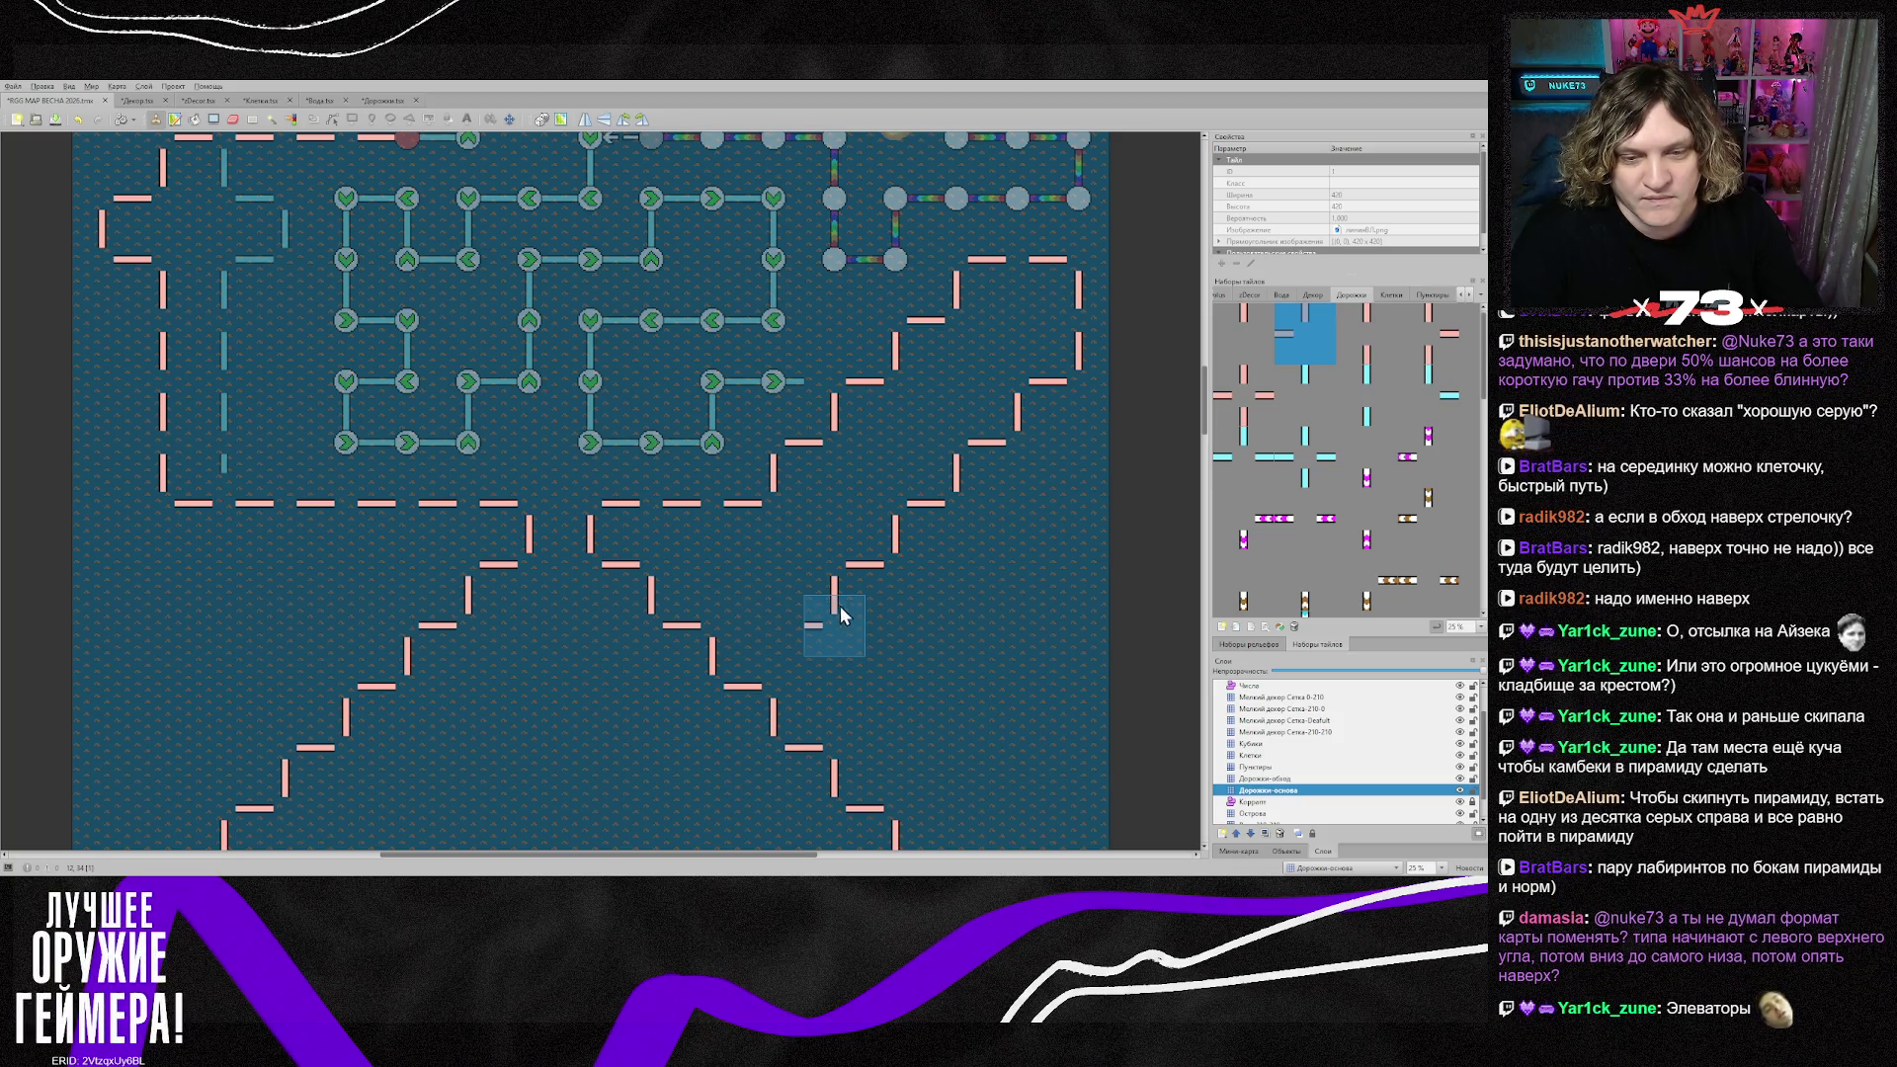
pyautogui.click(1367, 334)
pyautogui.click(825, 565)
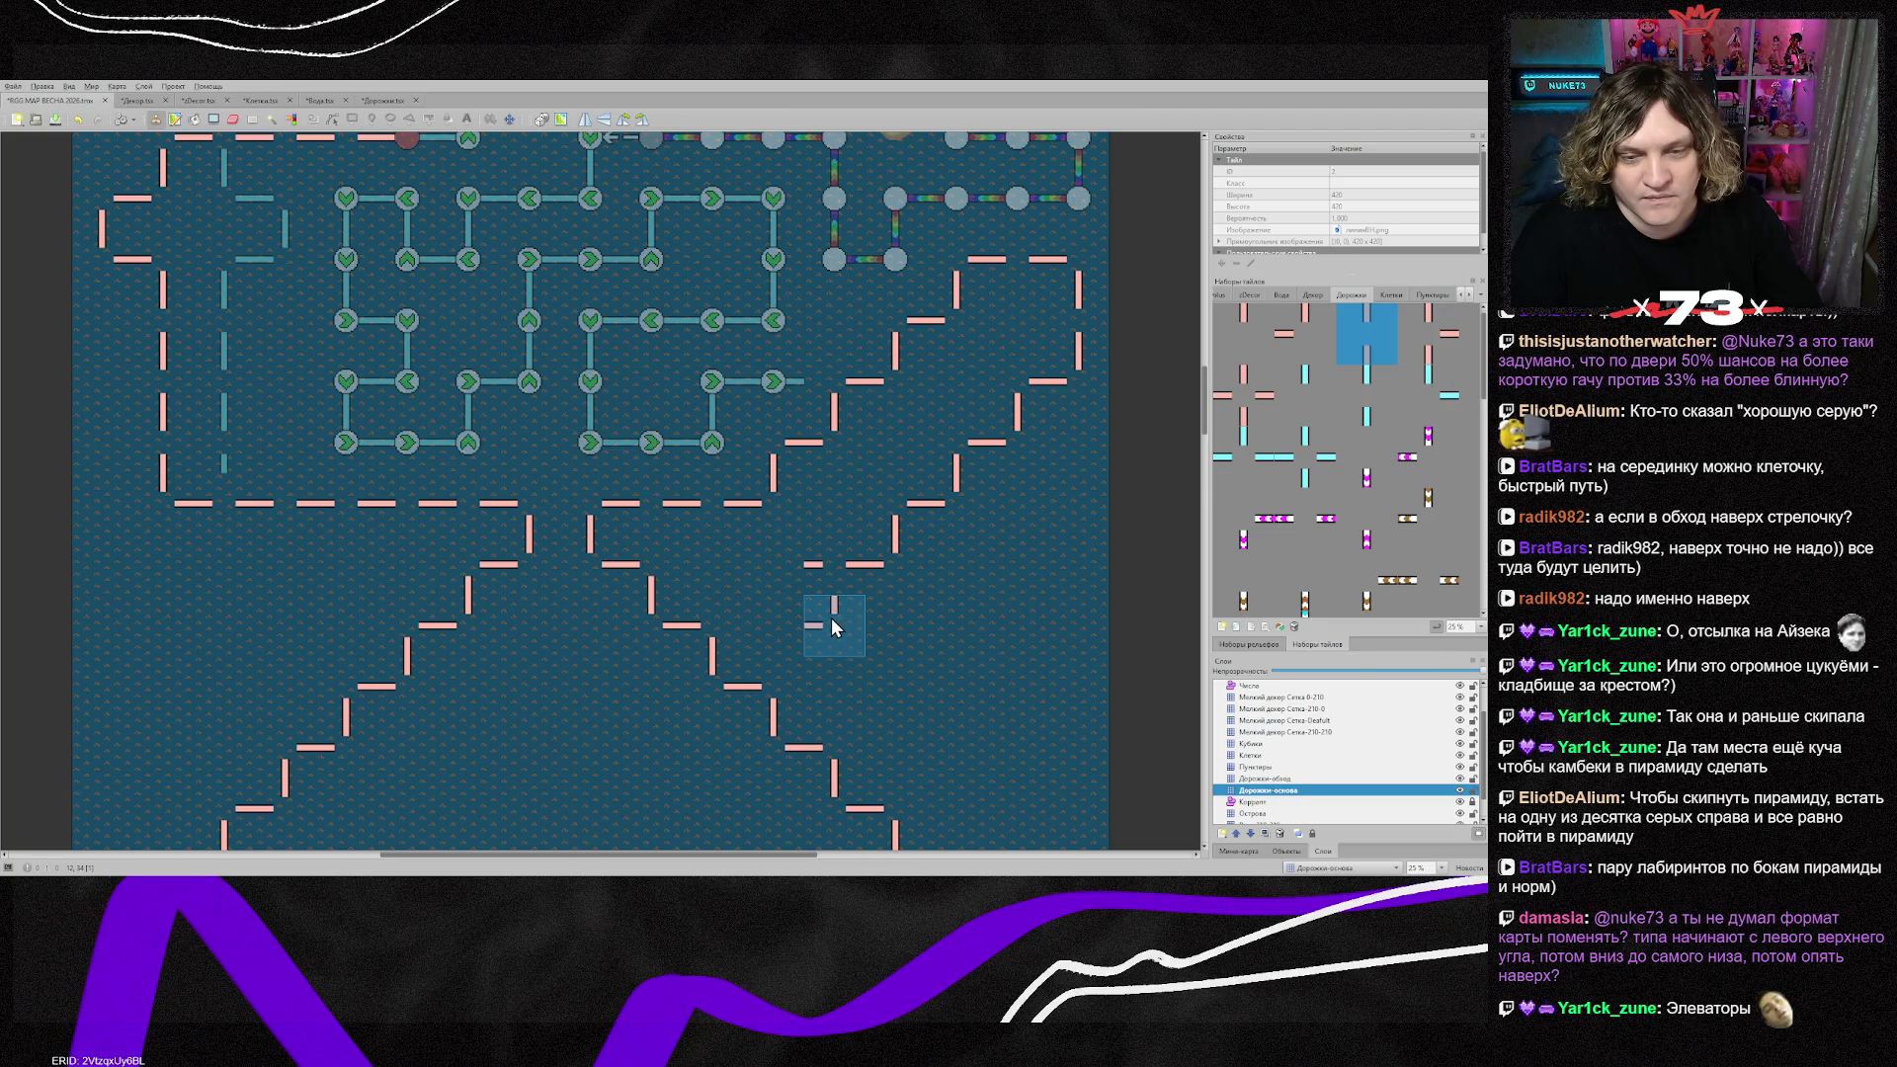
# Step: Copy the corner piece from the map and stamp X/Y-flipped steps climbing up-right
pyautogui.rightClick(834, 622)
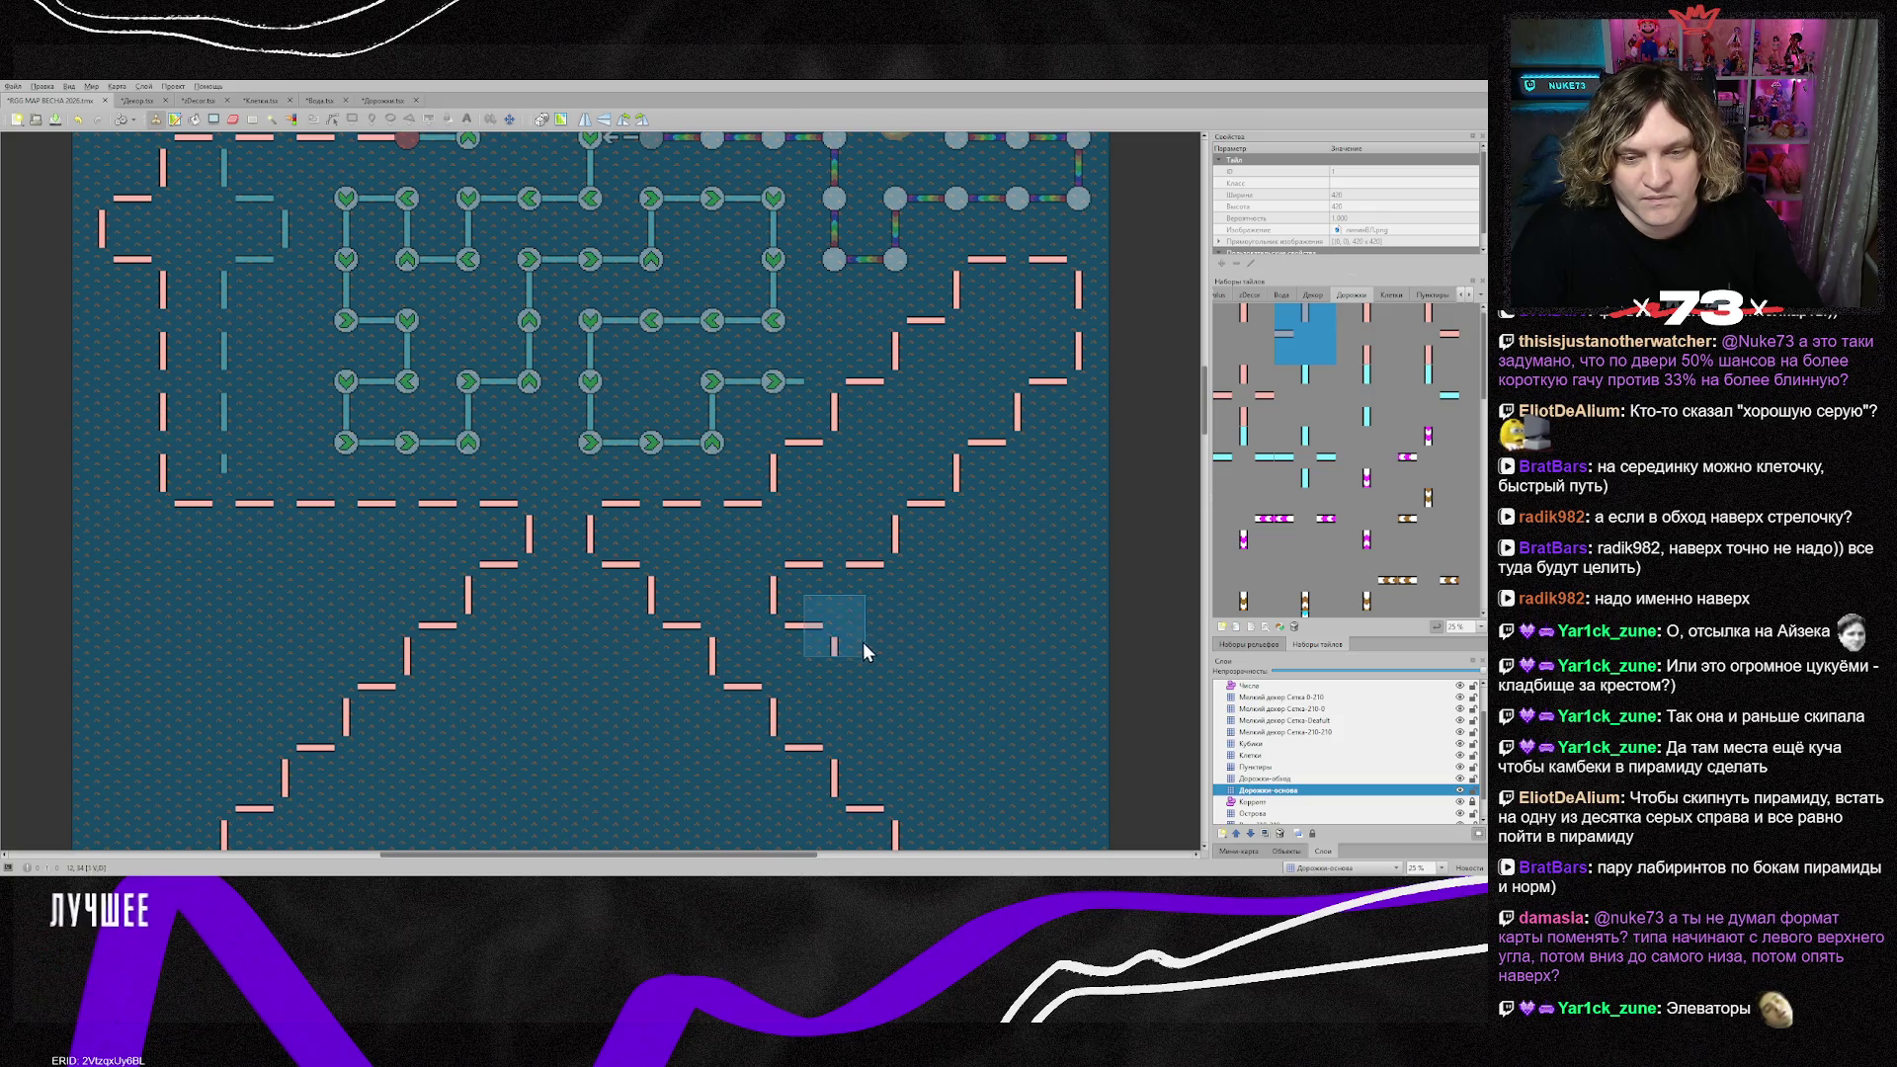
pyautogui.press('y')
pyautogui.click(899, 675)
pyautogui.press('x')
pyautogui.press('y')
pyautogui.click(895, 632)
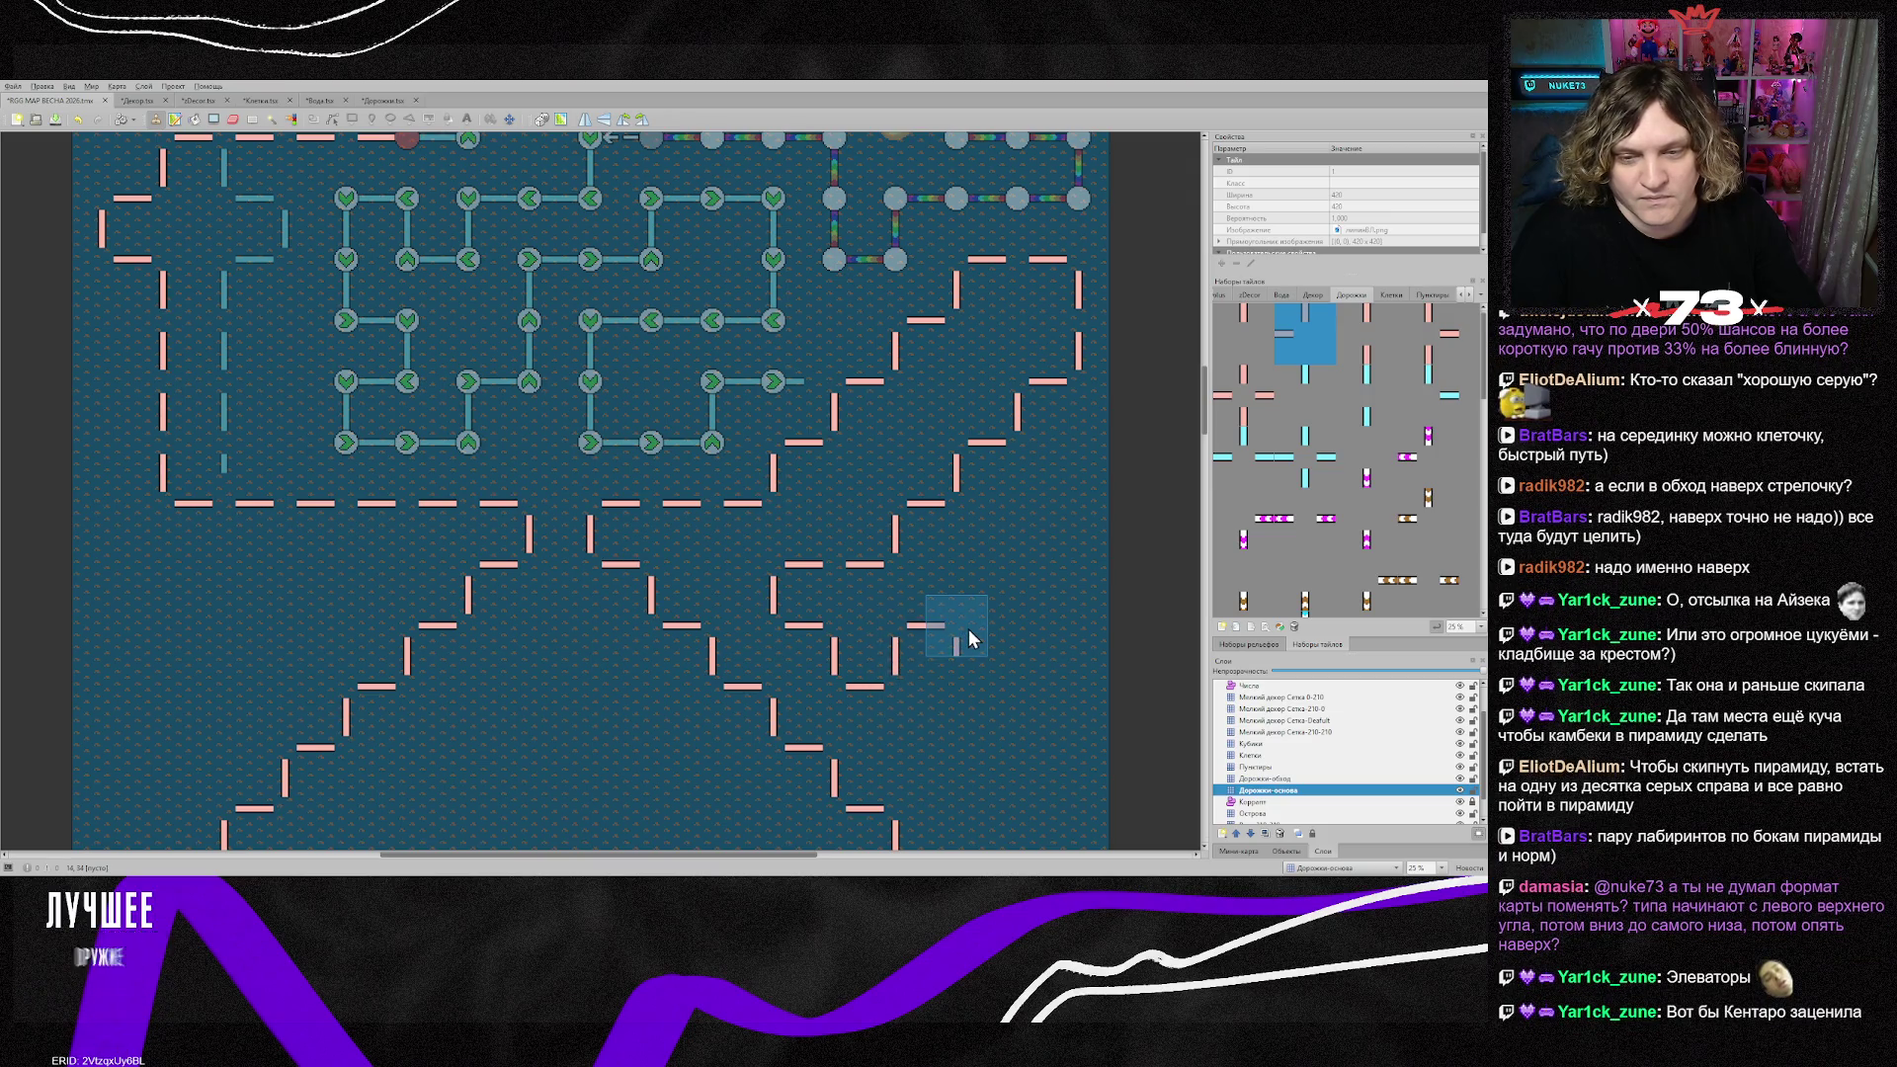
pyautogui.press('x')
pyautogui.press('y')
pyautogui.click(954, 628)
# Step: Continue the flipped staircase to its top step and join it with a piece to the right
pyautogui.press('x')
pyautogui.press('y')
pyautogui.click(983, 591)
pyautogui.press('x')
pyautogui.press('y')
pyautogui.click(1039, 588)
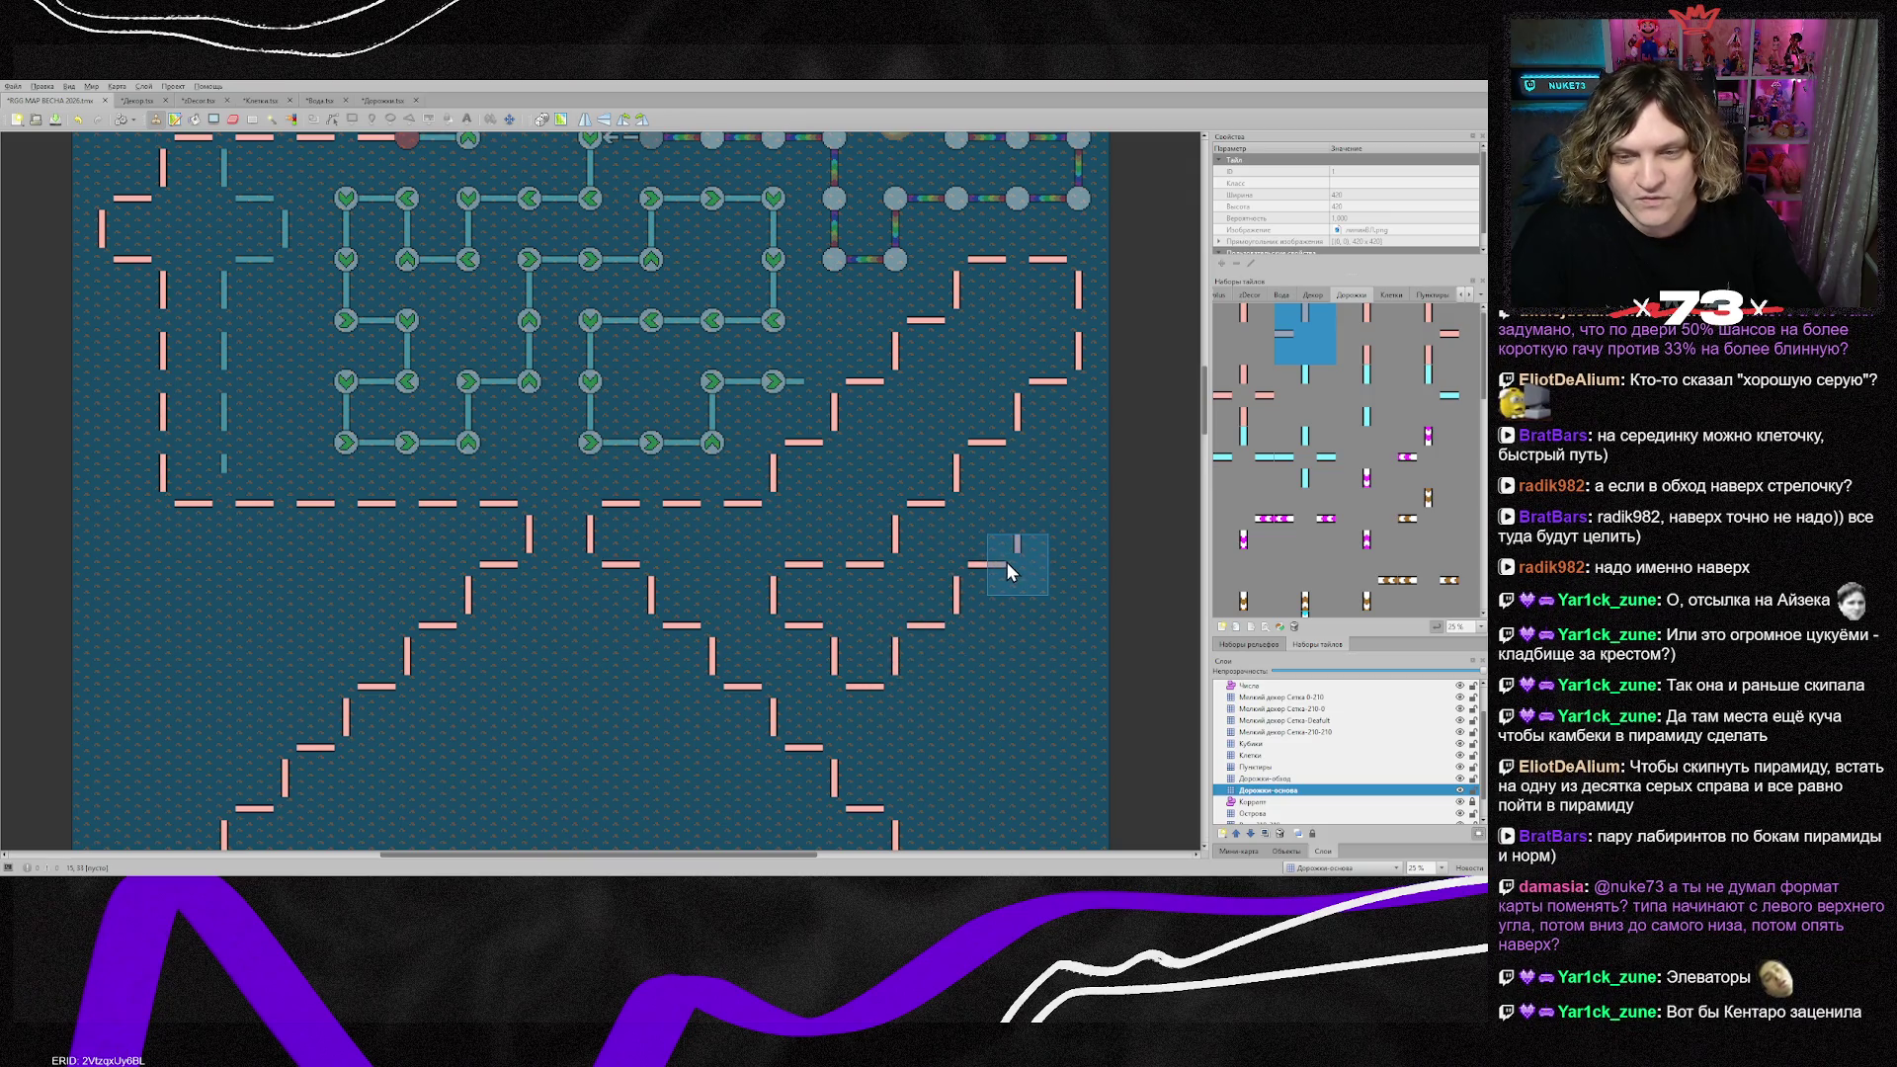
pyautogui.press('x')
pyautogui.press('y')
pyautogui.click(1035, 528)
pyautogui.click(1077, 524)
pyautogui.press('x')
# Step: Copy vertical and corner pieces from the map and extend the path down the right side
pyautogui.rightClick(1071, 322)
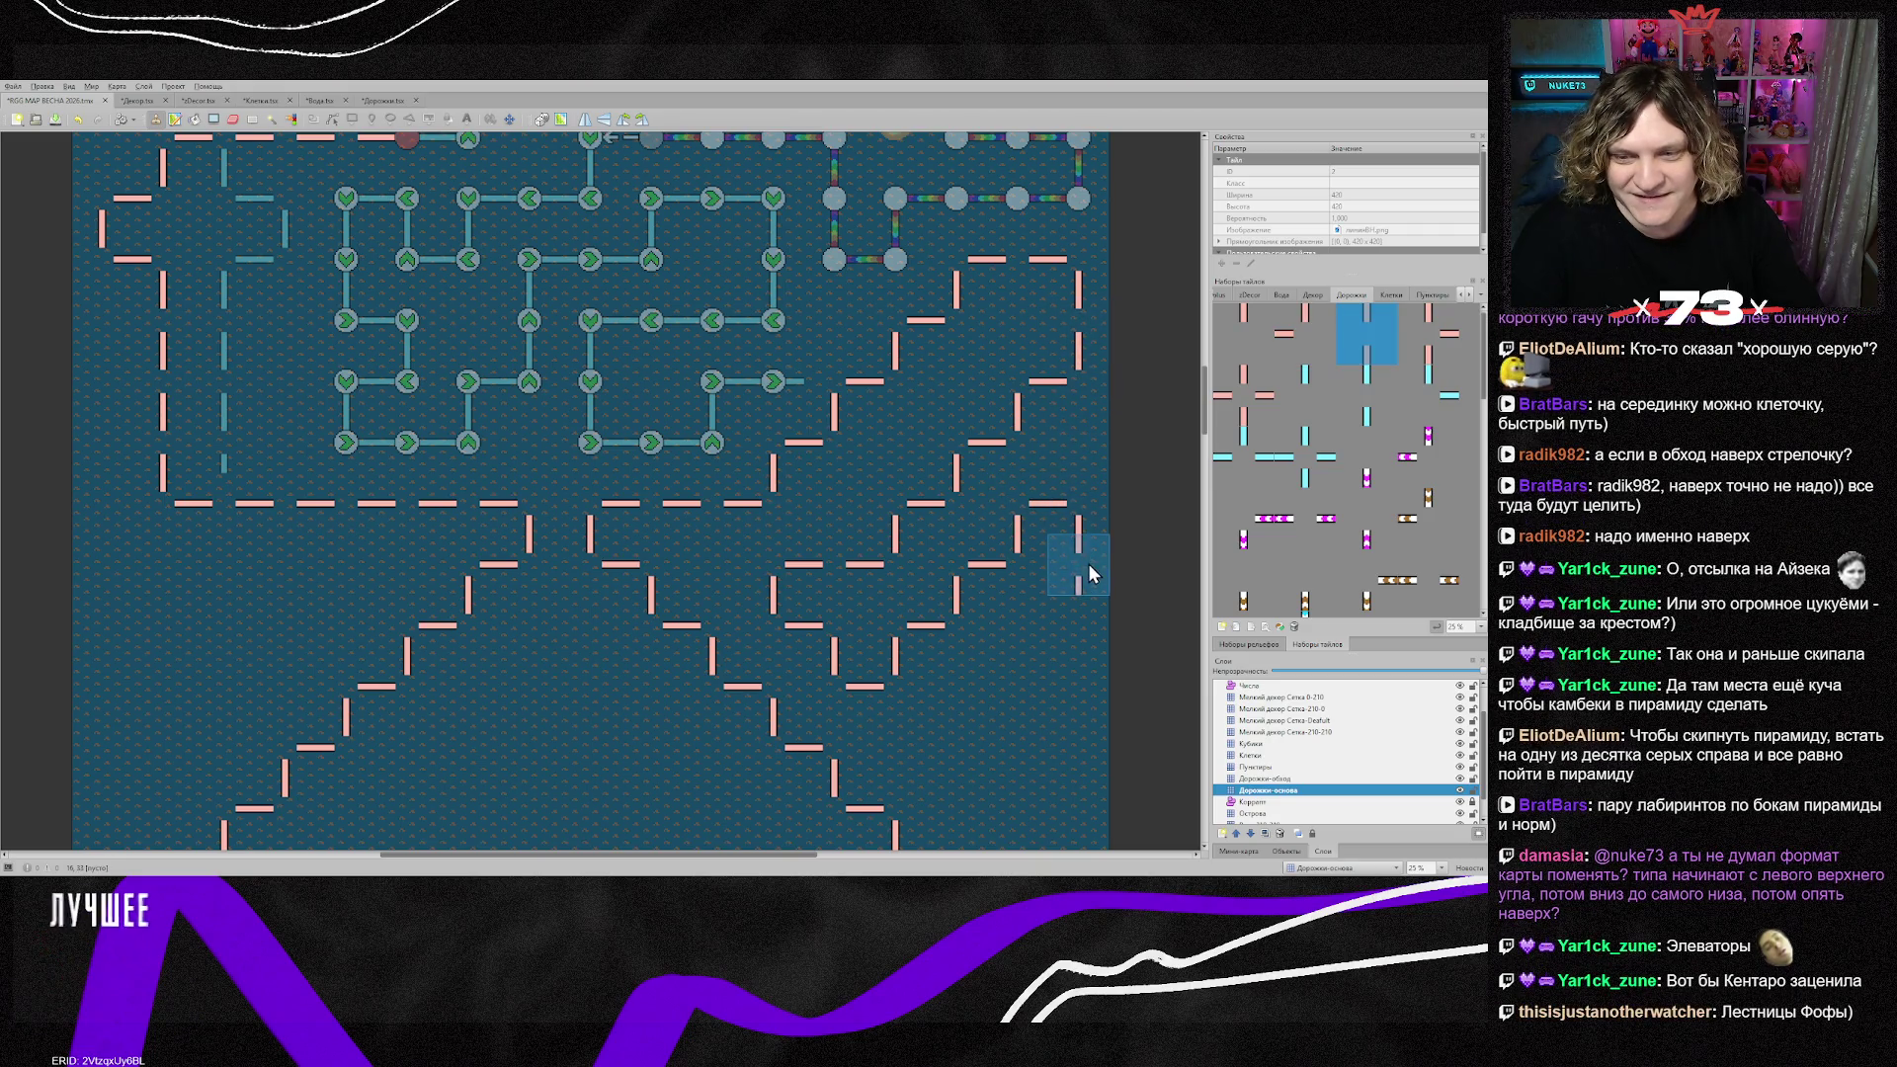
pyautogui.rightClick(1008, 582)
pyautogui.click(1054, 624)
pyautogui.click(1003, 684)
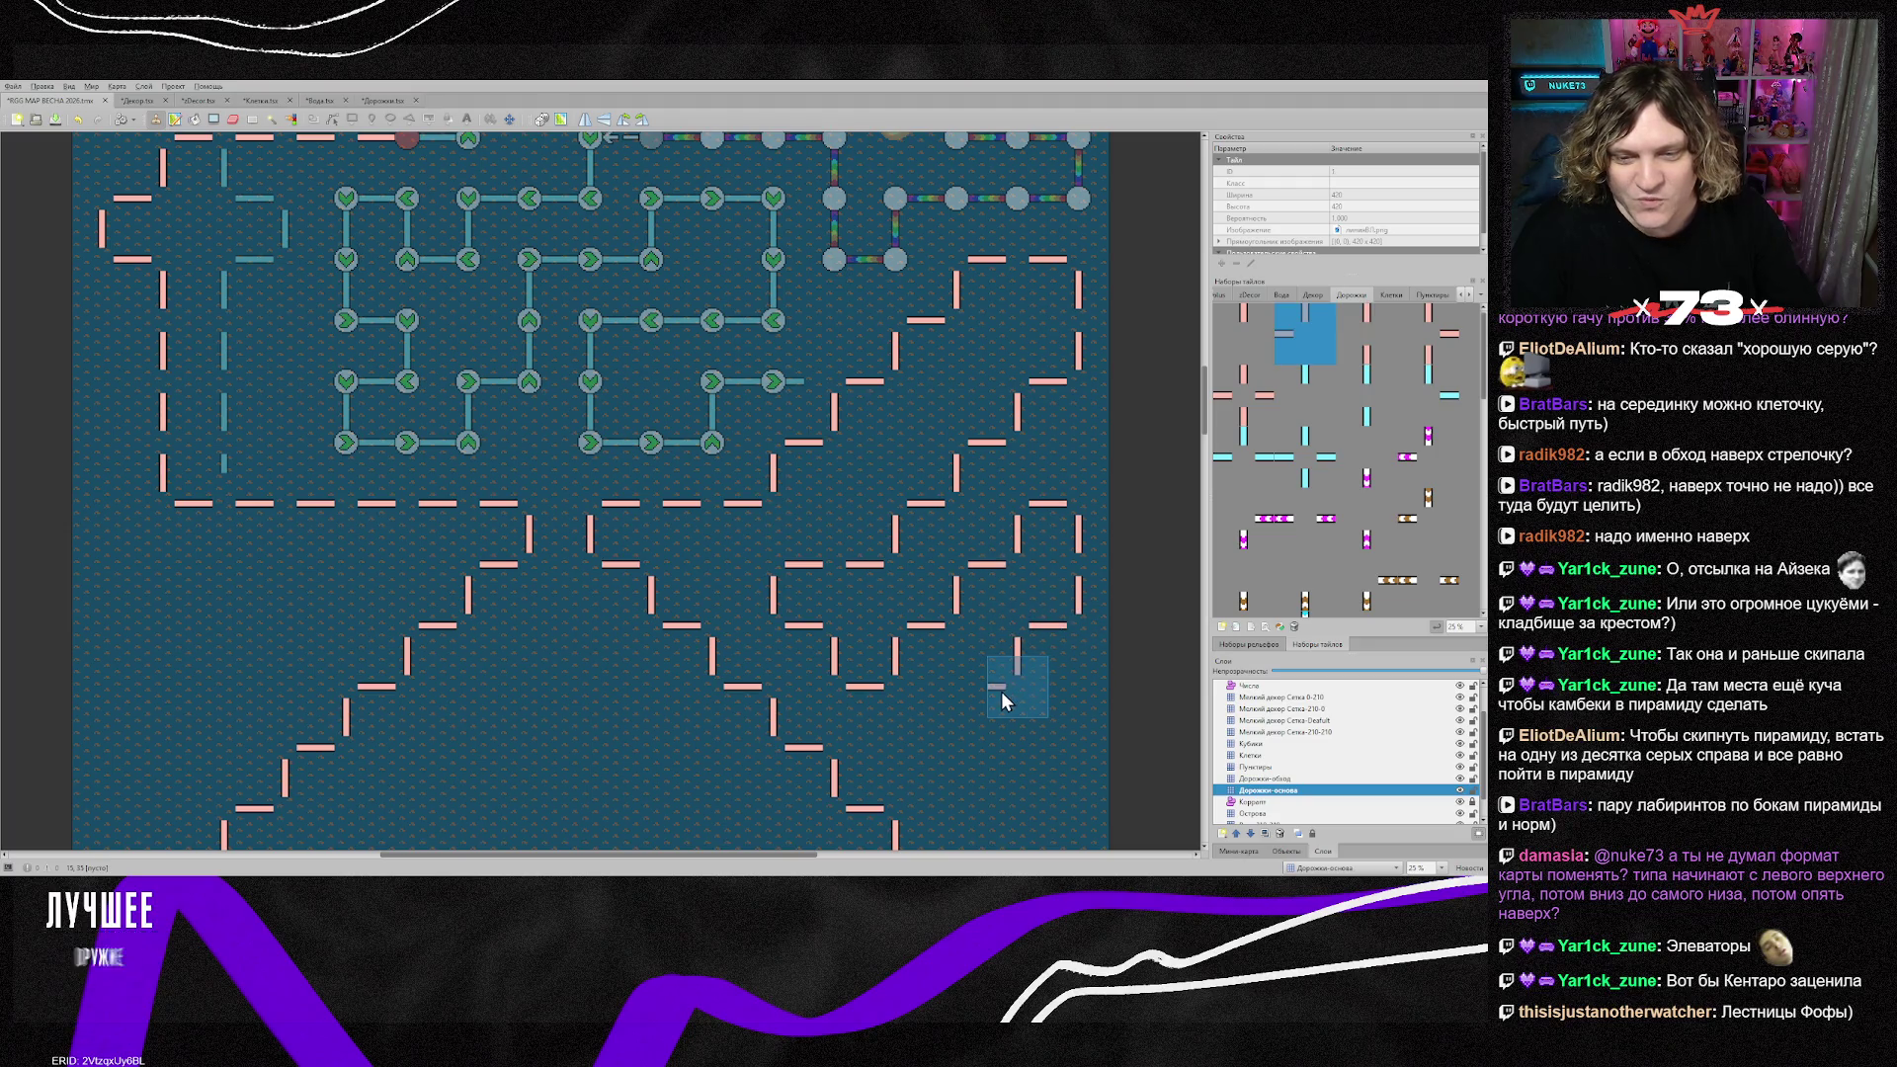
pyautogui.press('y')
pyautogui.click(960, 691)
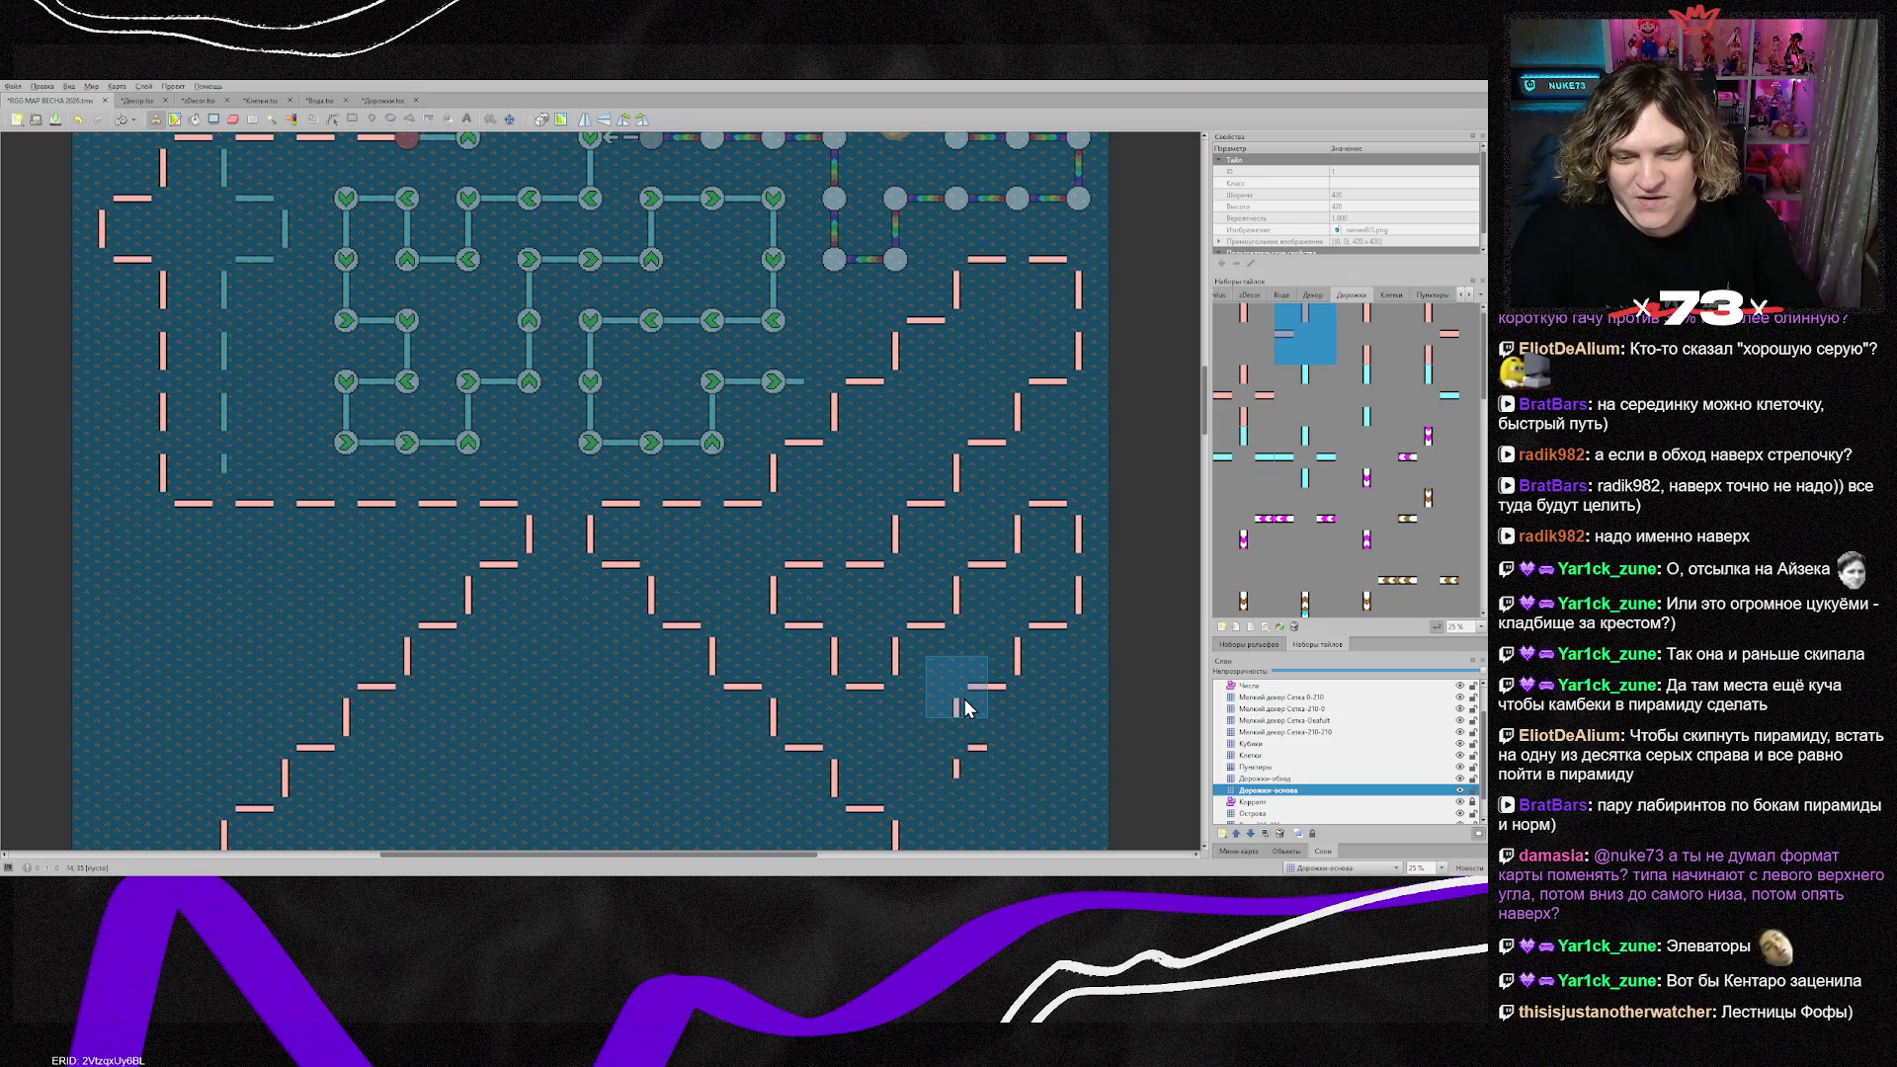
pyautogui.click(950, 751)
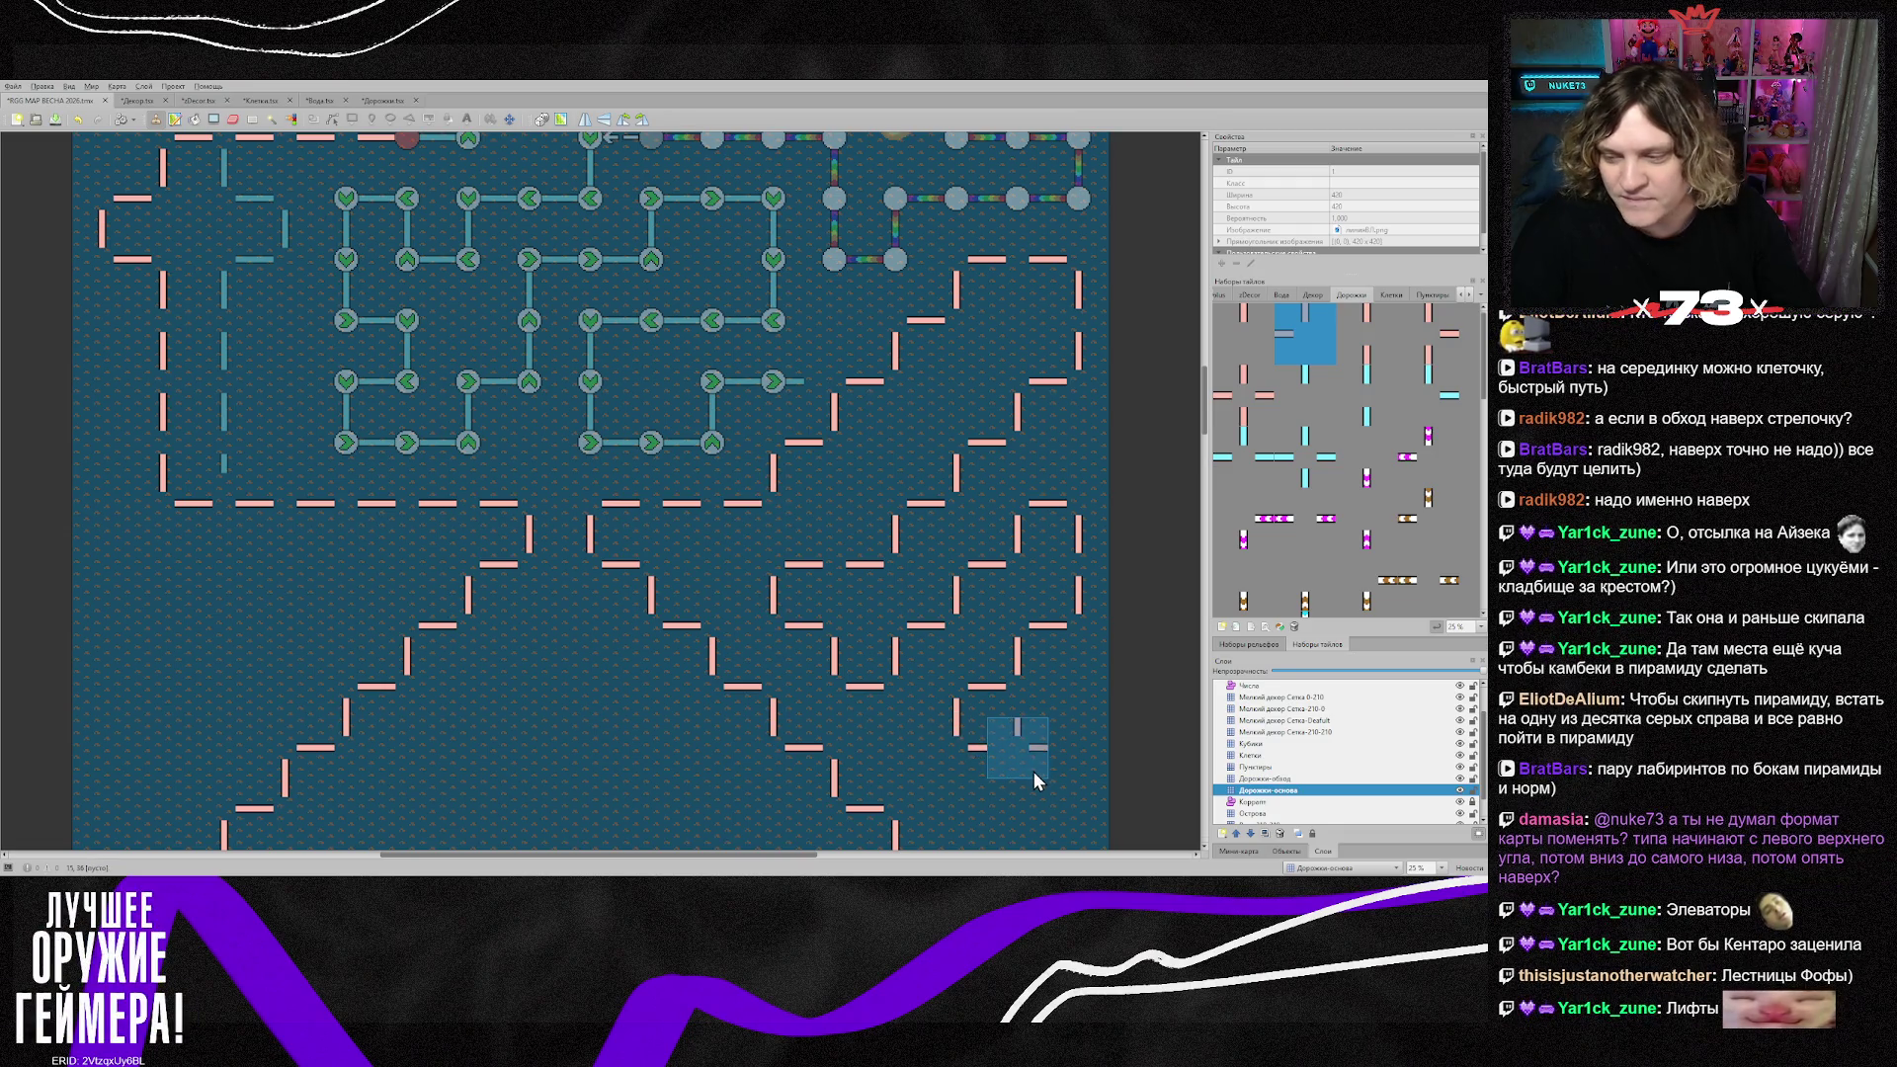
# Step: Add an X-flipped left-facing piece and a piece closing the corner at the lower right
pyautogui.scroll(-3, 1034, 771)
pyautogui.scroll(-3, 1038, 753)
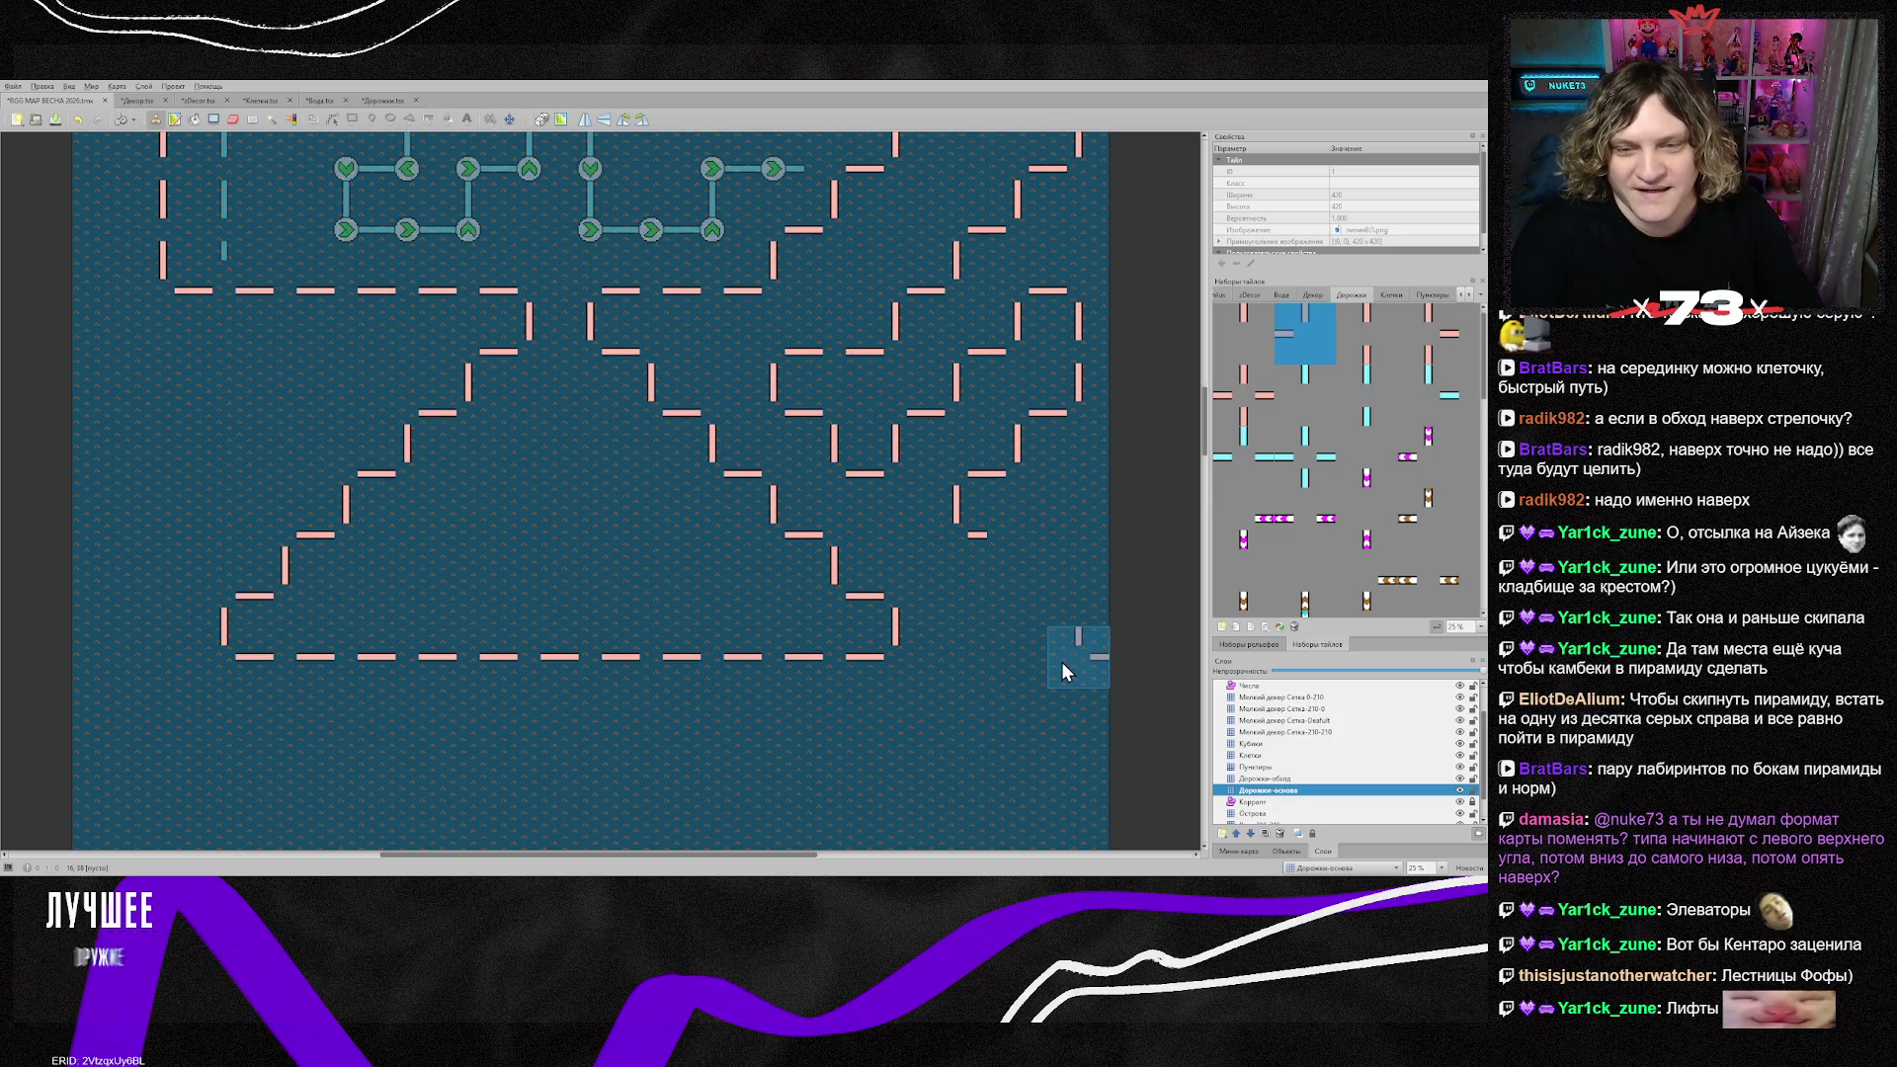
pyautogui.press('x')
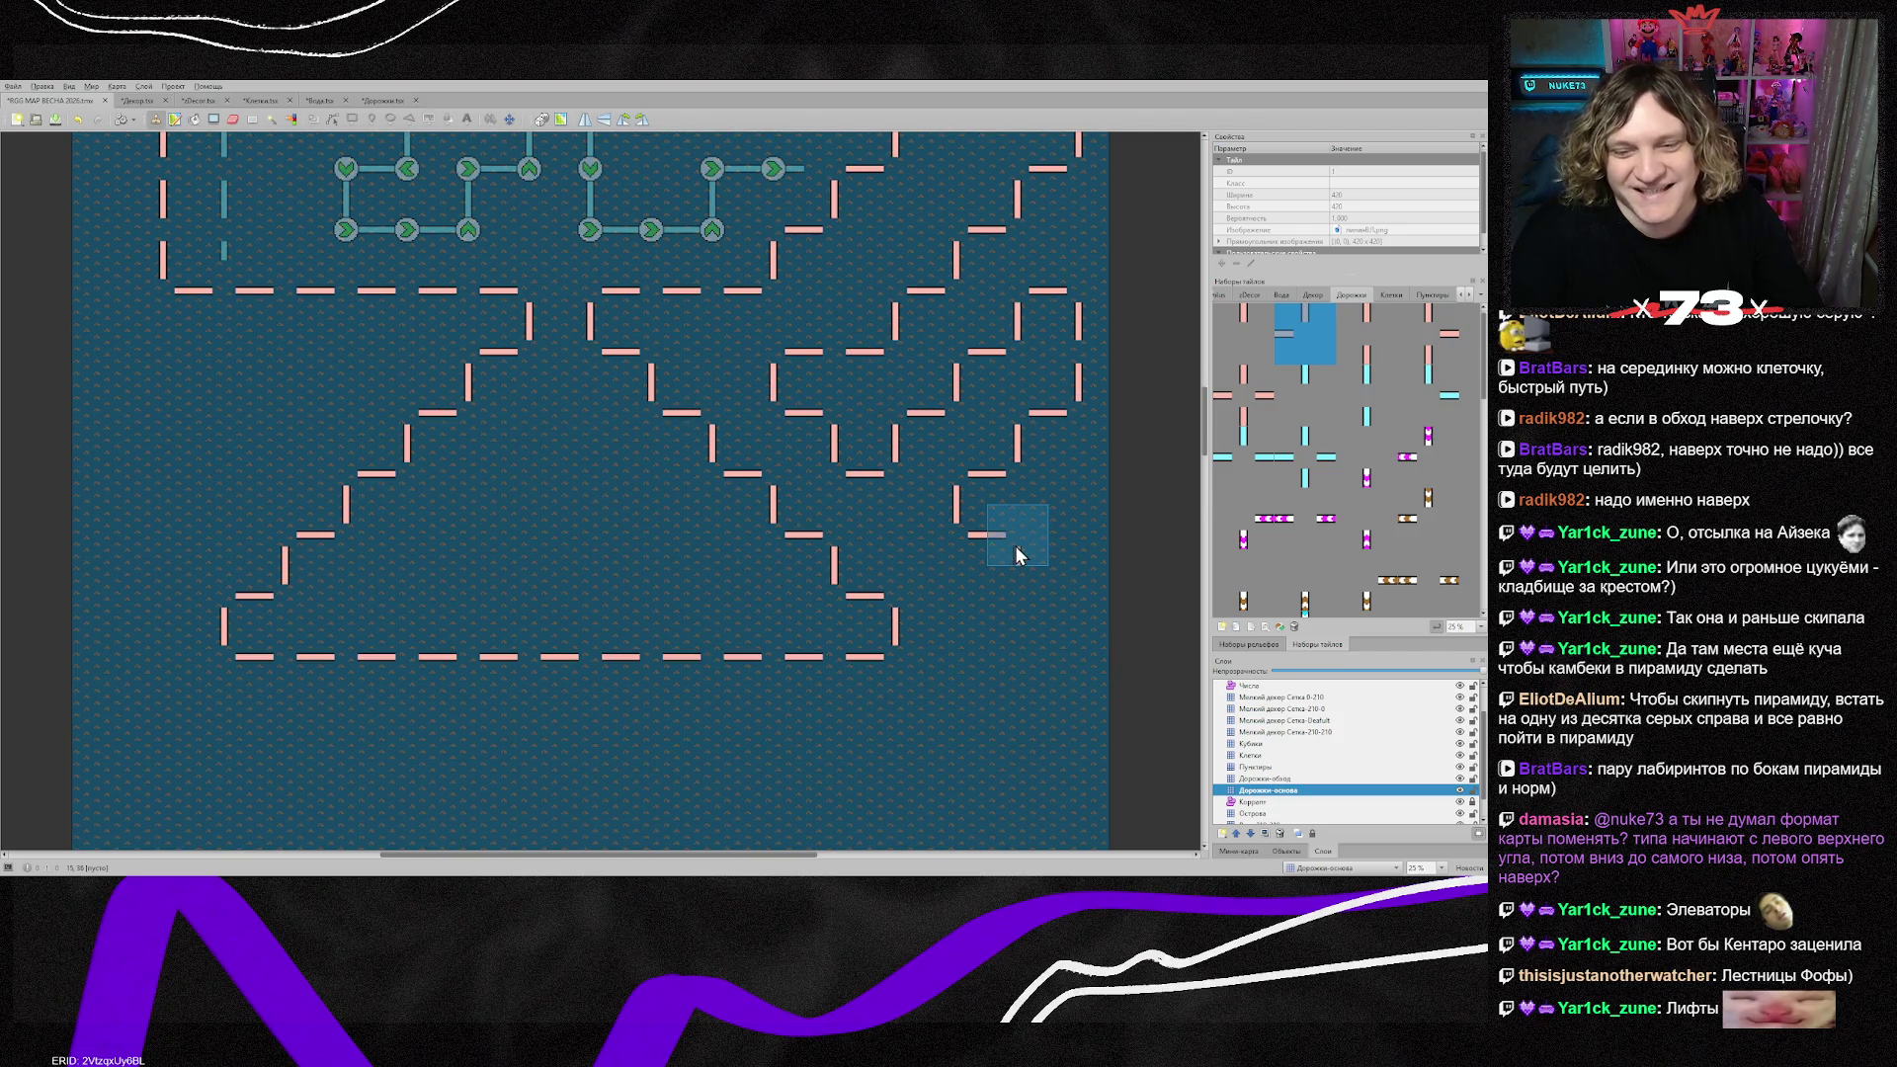
pyautogui.click(1016, 545)
pyautogui.click(1076, 613)
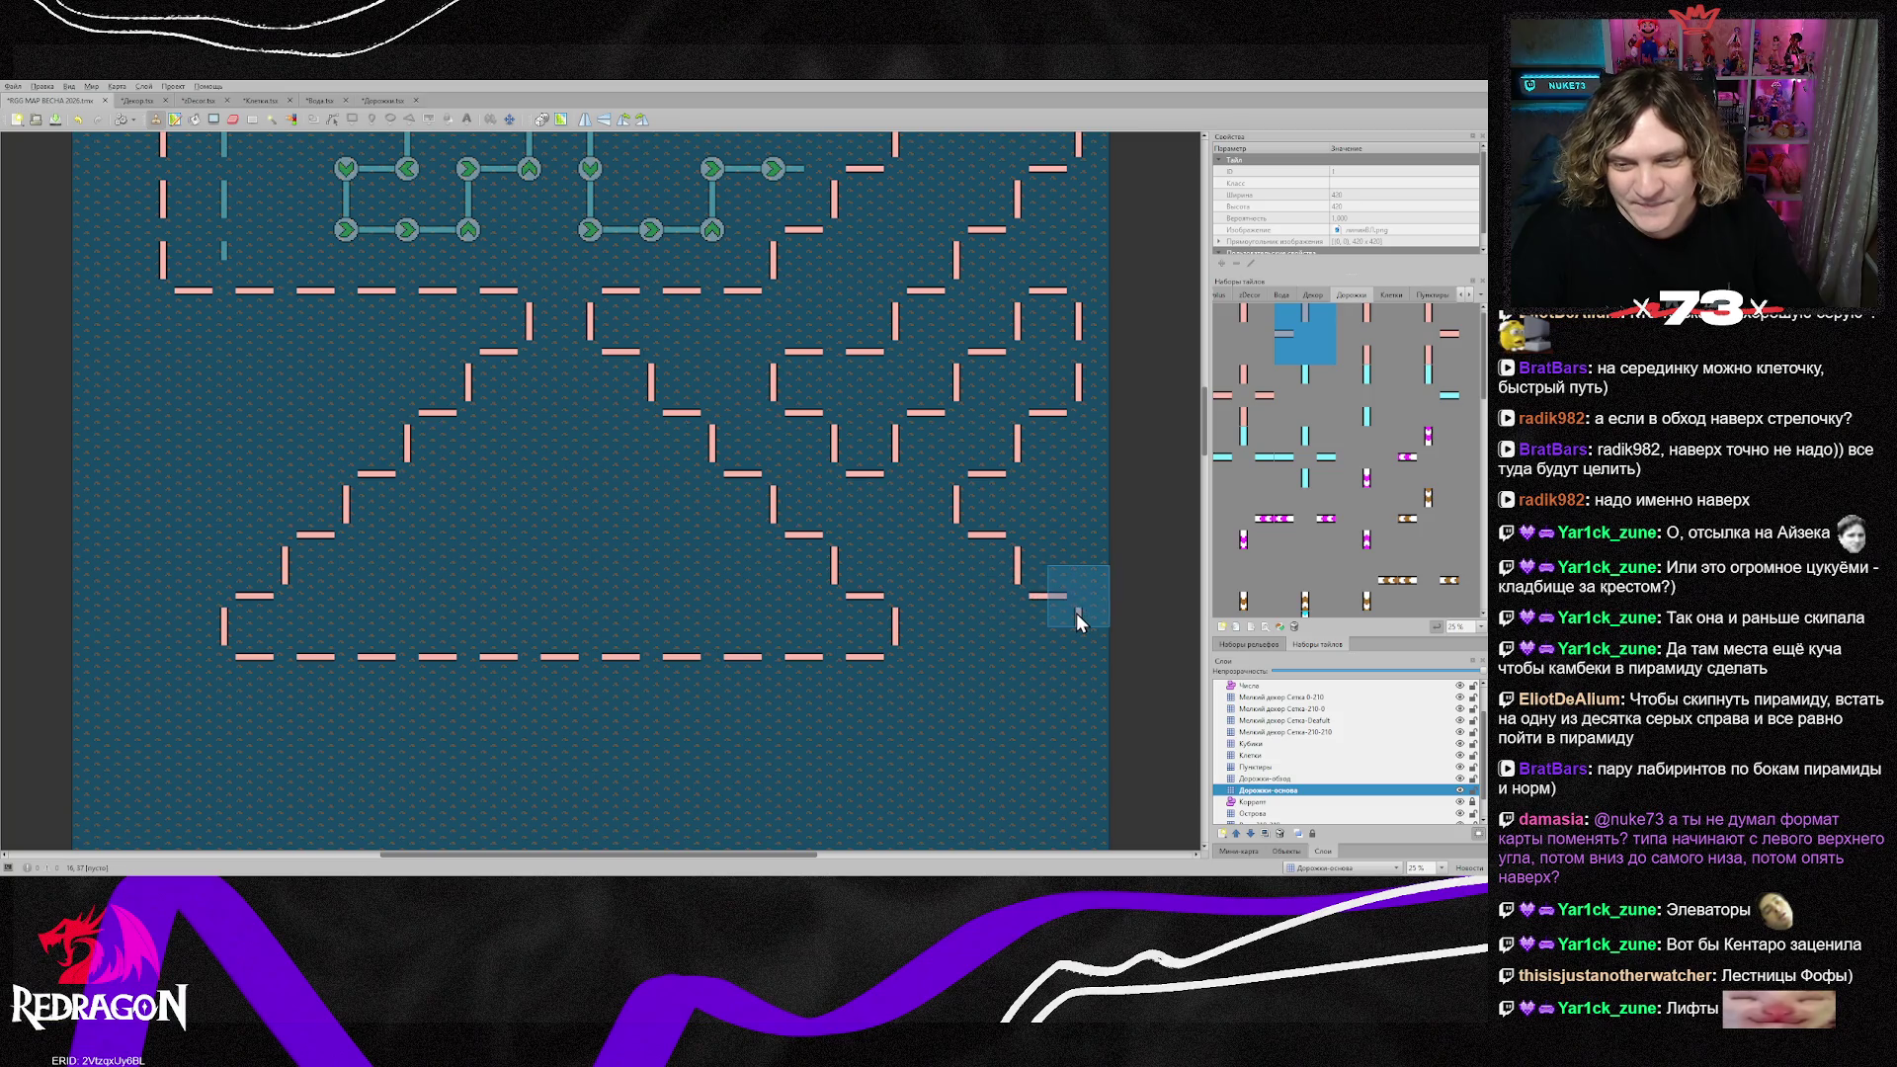
pyautogui.click(1367, 334)
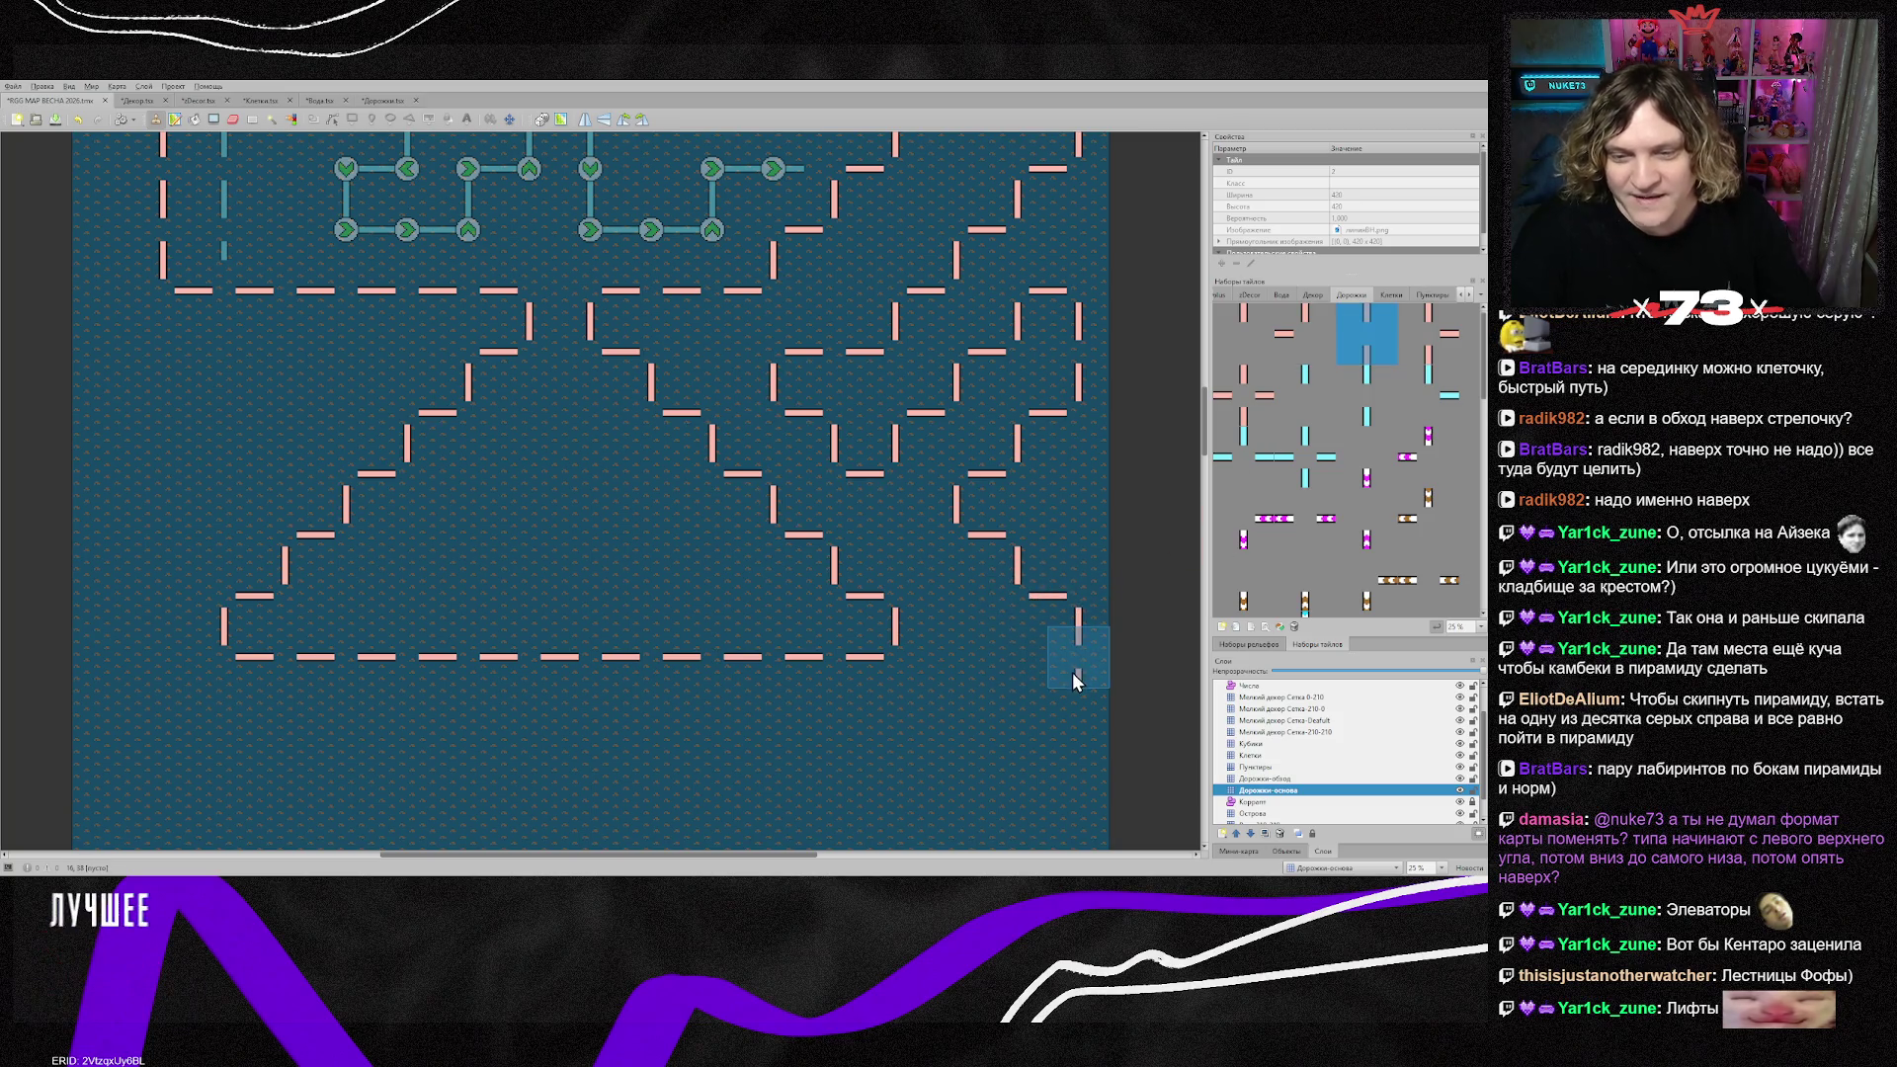
pyautogui.click(1305, 334)
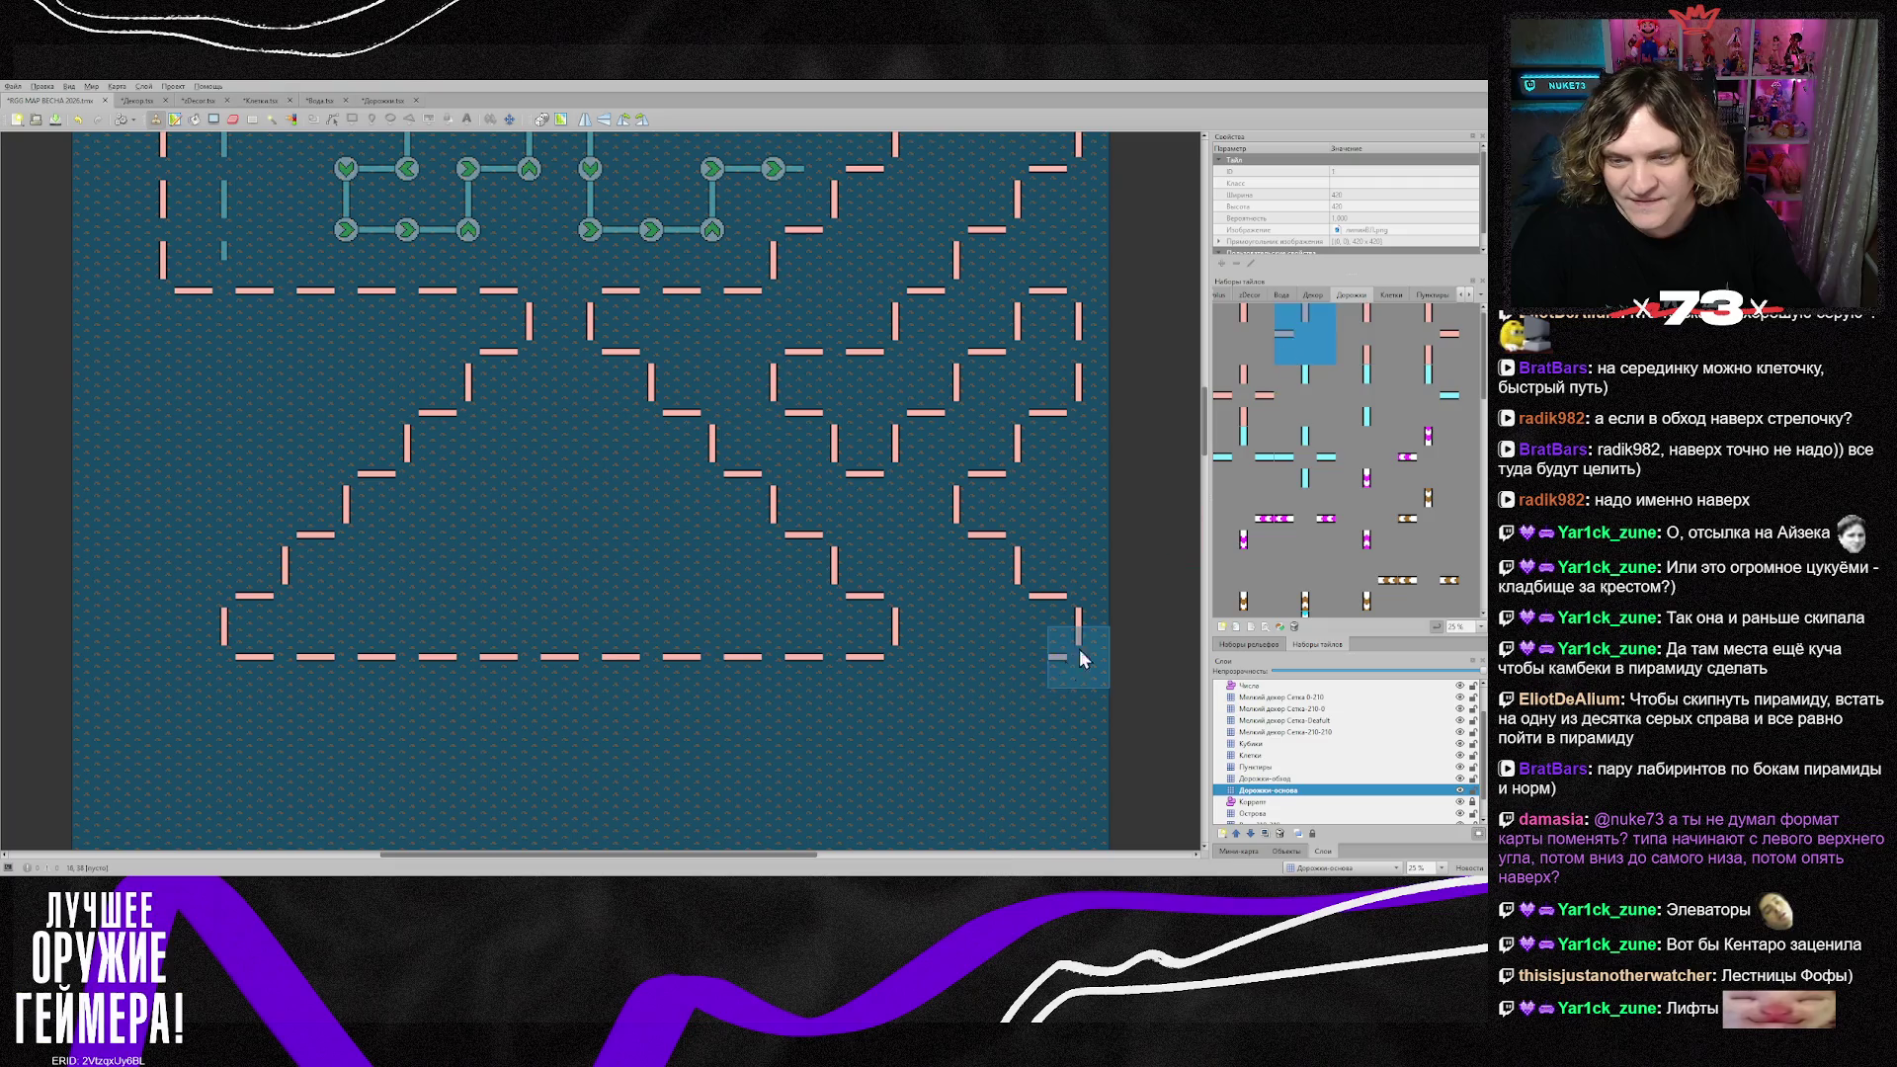
pyautogui.scroll(-5, 979, 739)
pyautogui.scroll(4, 1012, 642)
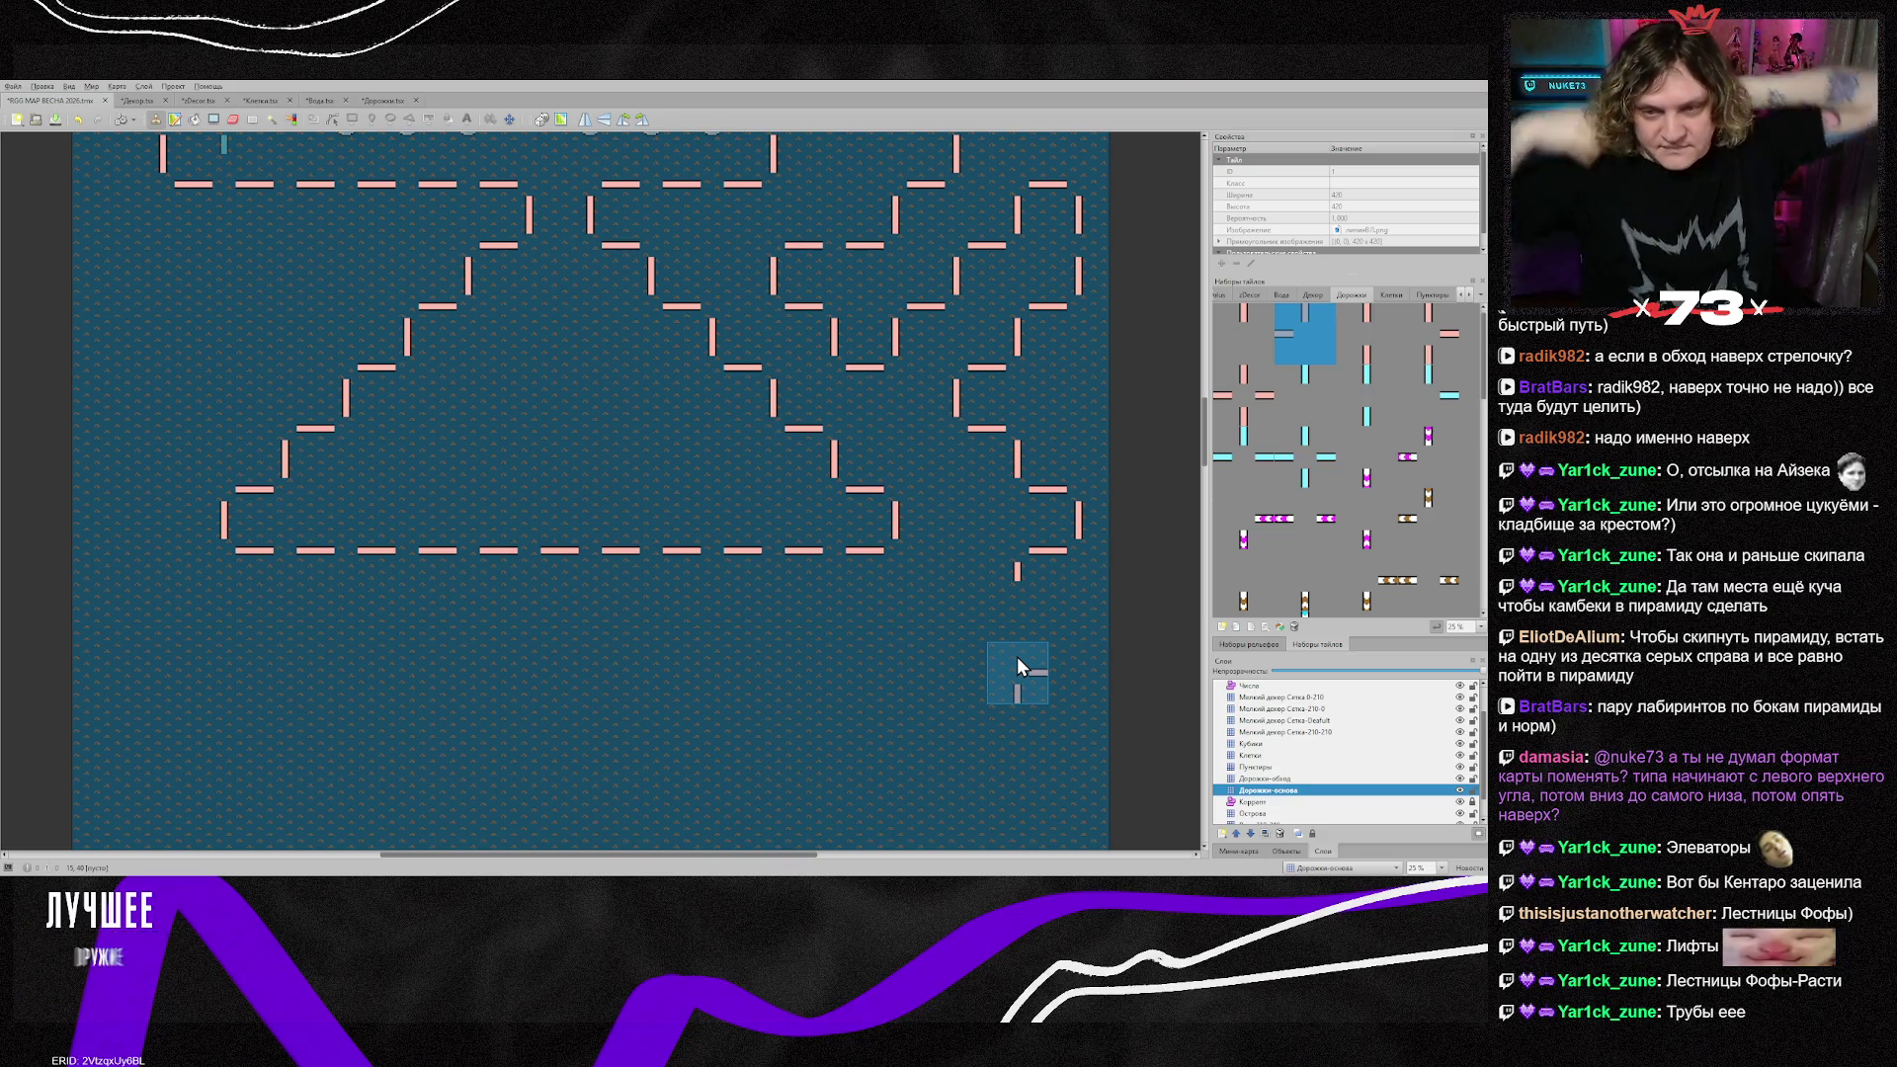
pyautogui.scroll(-3, 836, 587)
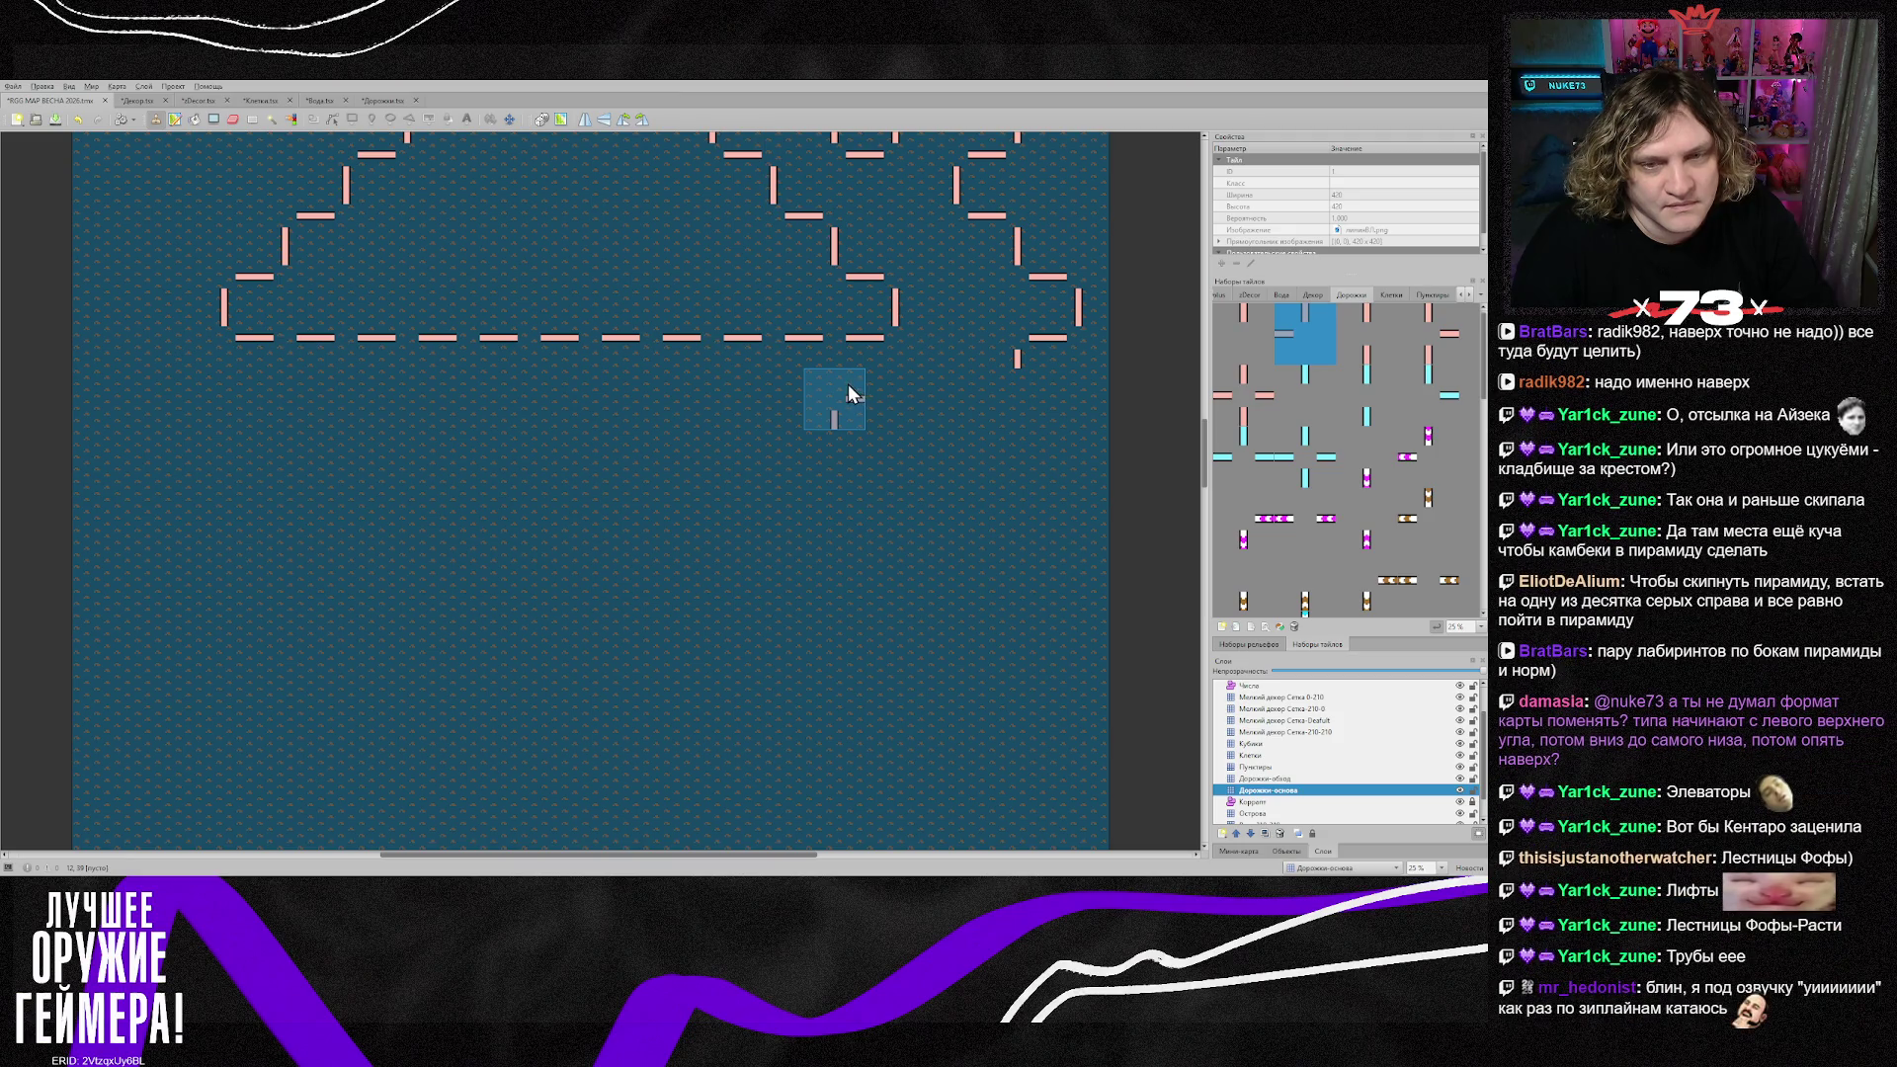
pyautogui.scroll(-3, 842, 391)
pyautogui.scroll(-3, 838, 385)
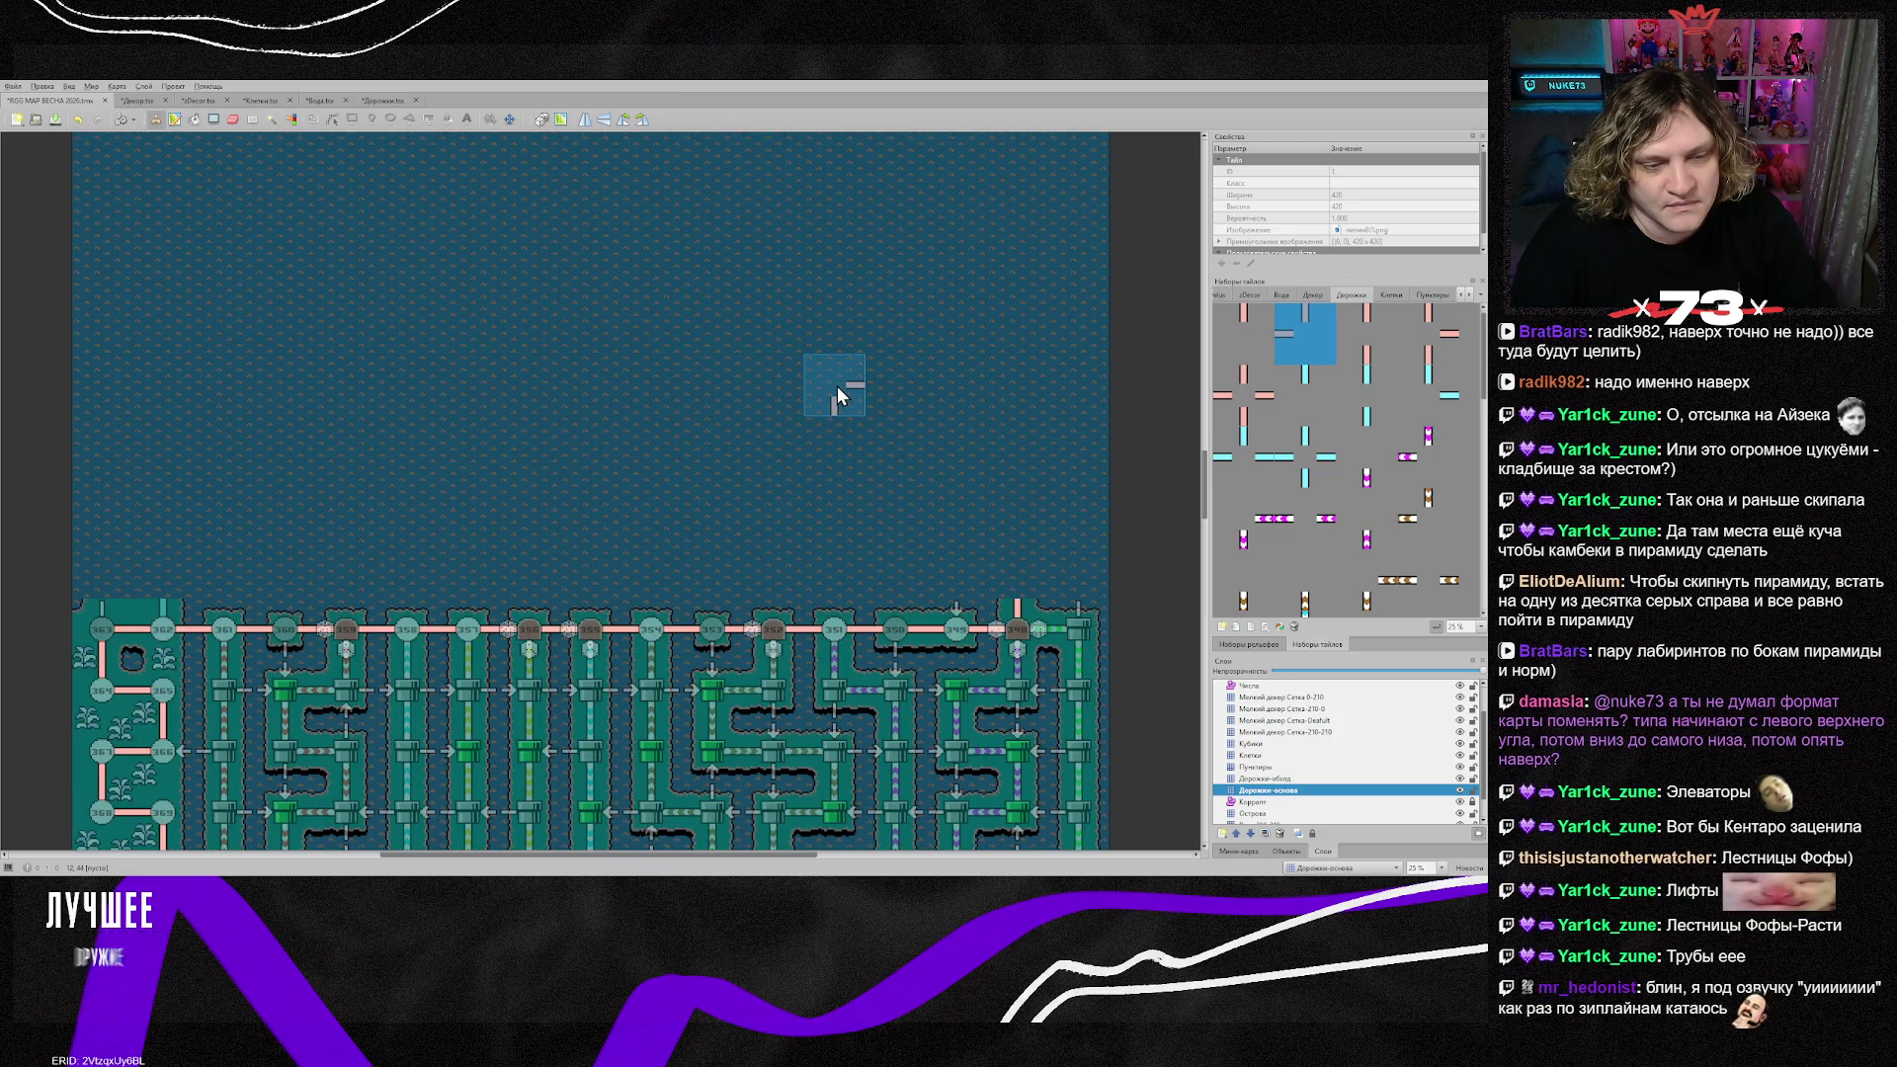
pyautogui.scroll(-10, 835, 386)
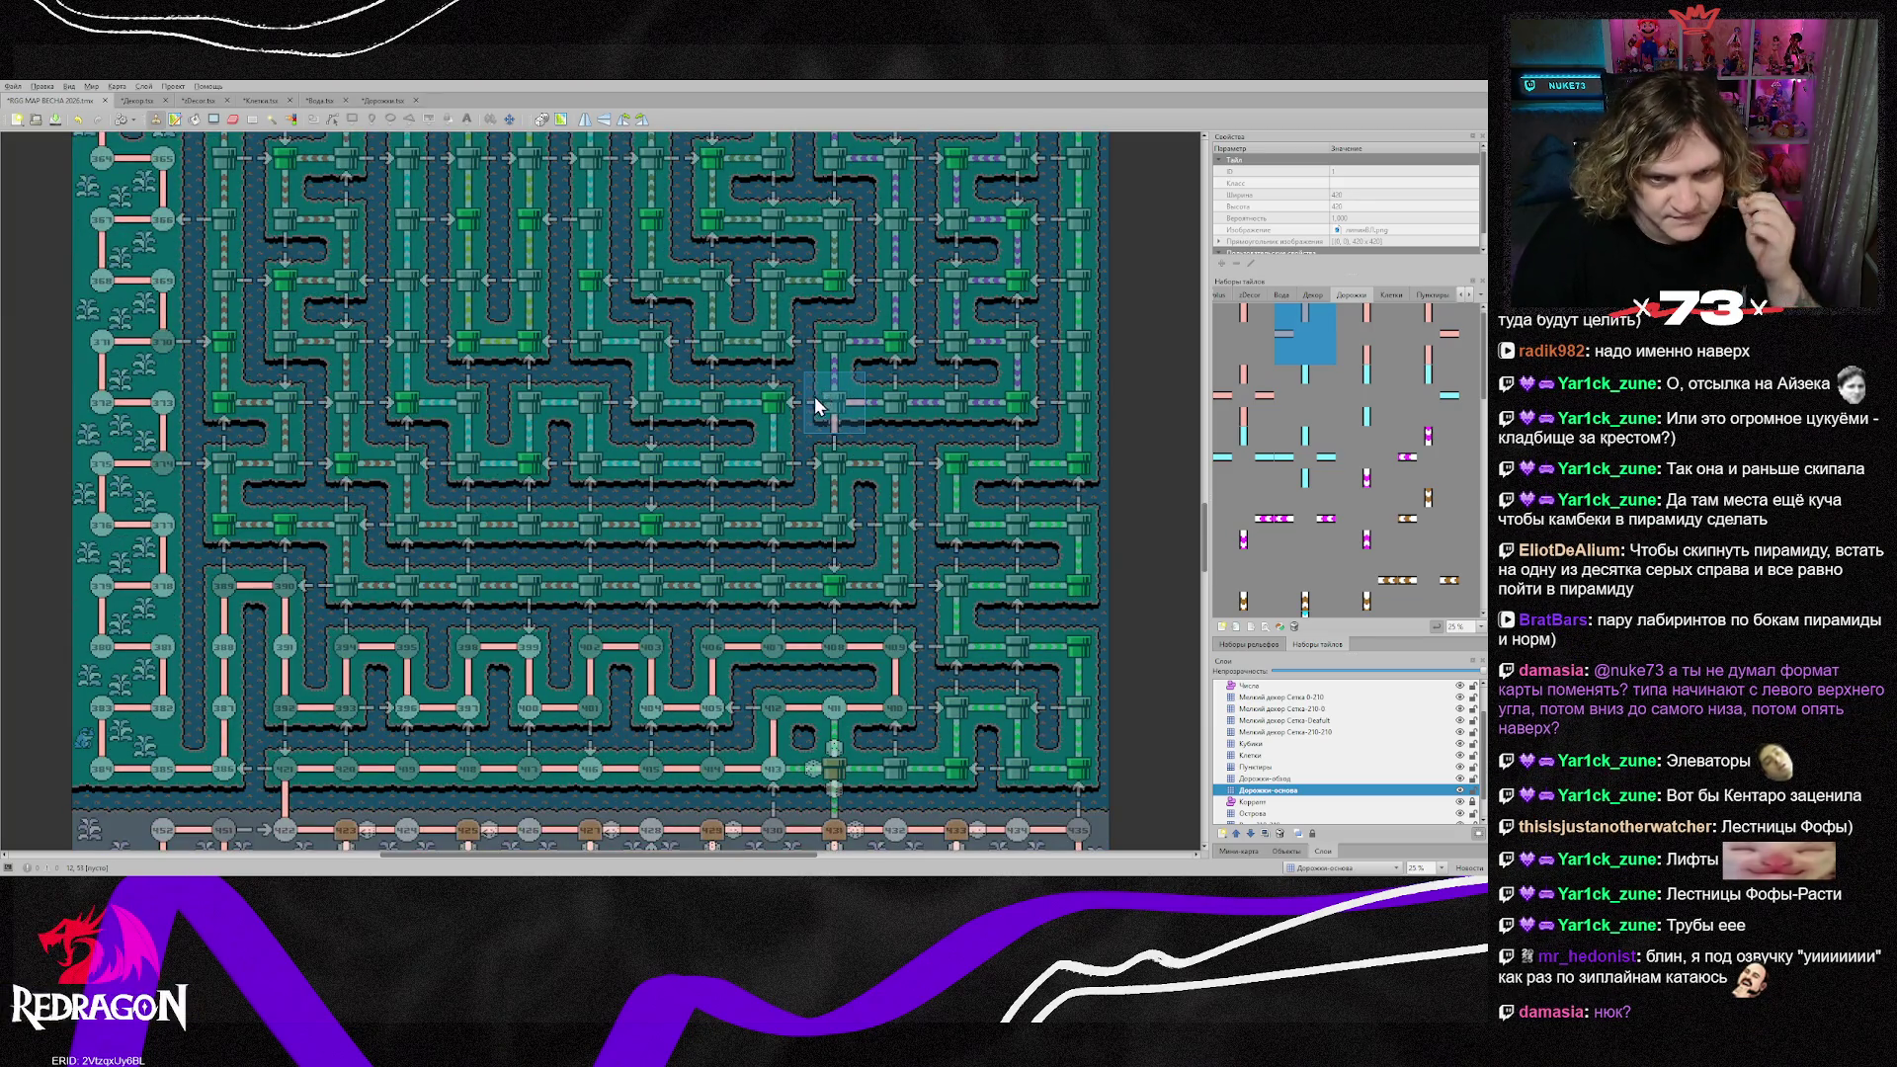
pyautogui.scroll(5, 1029, 553)
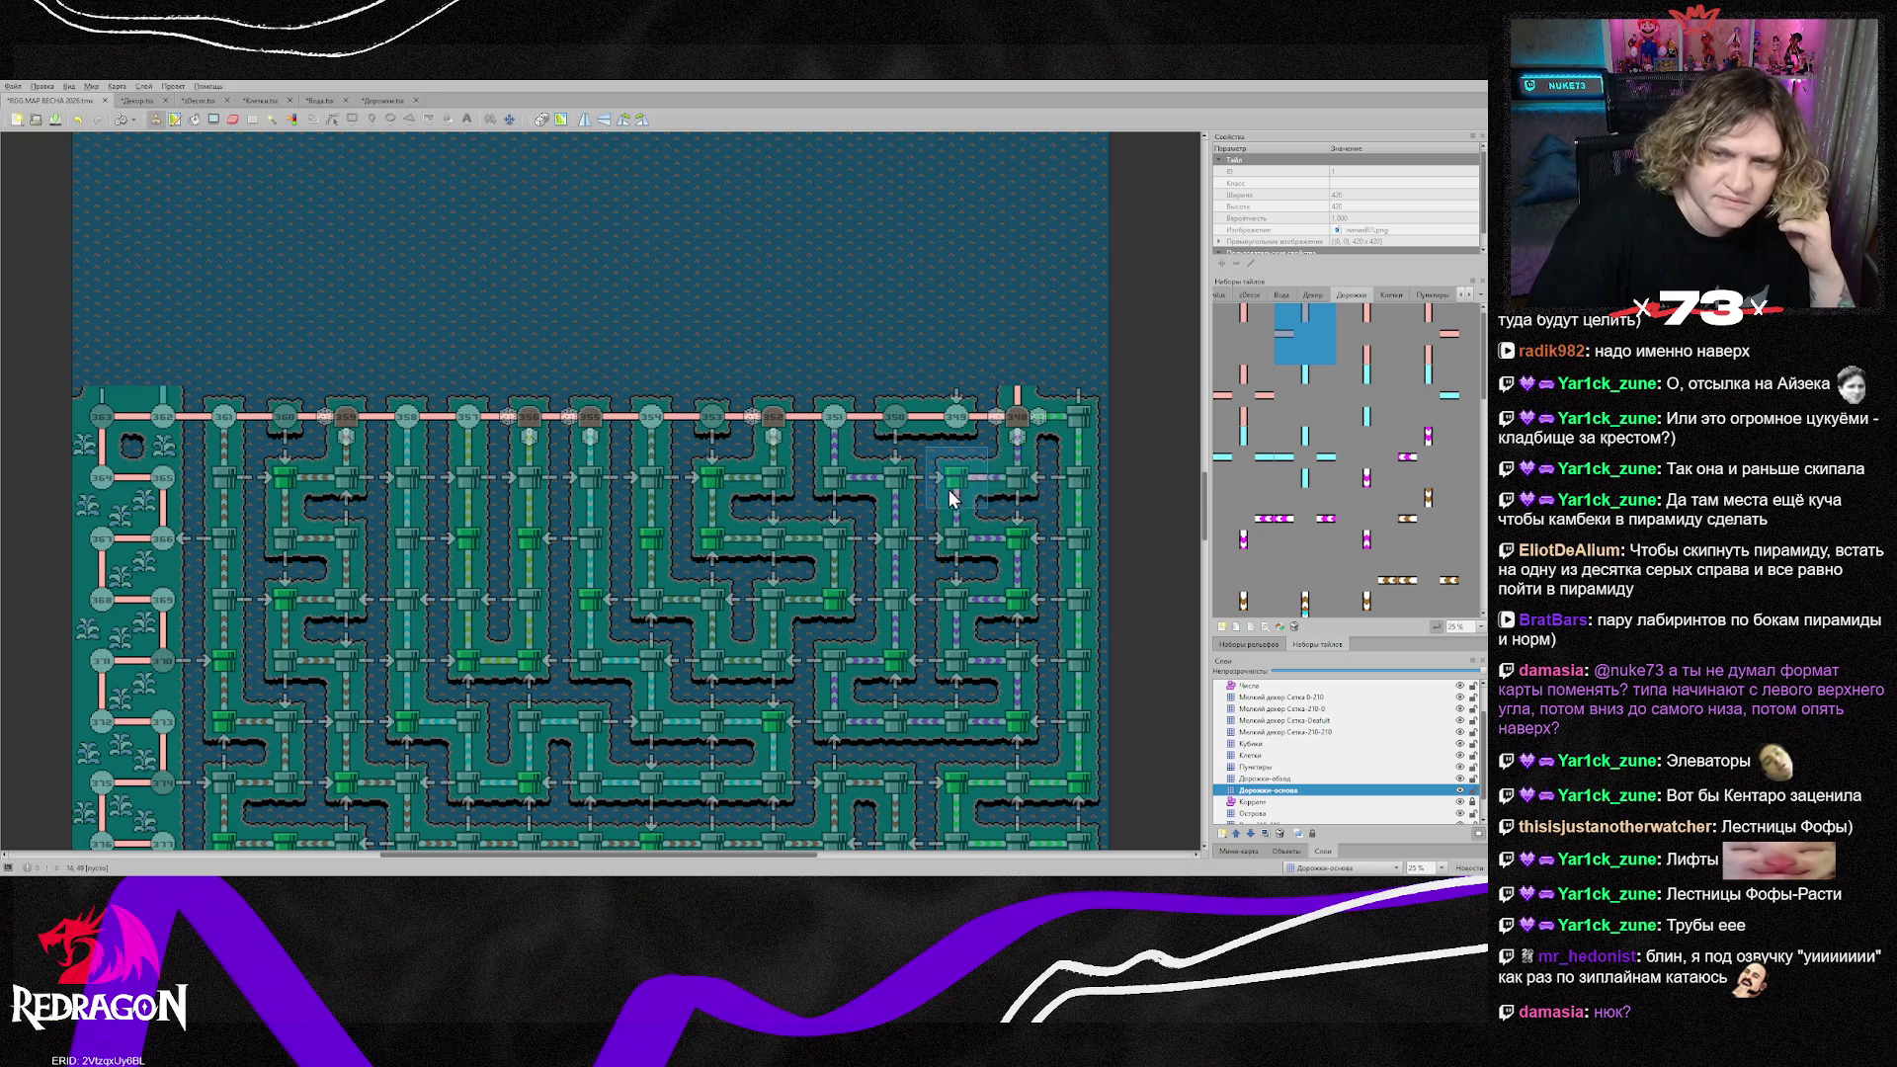
pyautogui.scroll(10, 949, 489)
pyautogui.scroll(5, 836, 562)
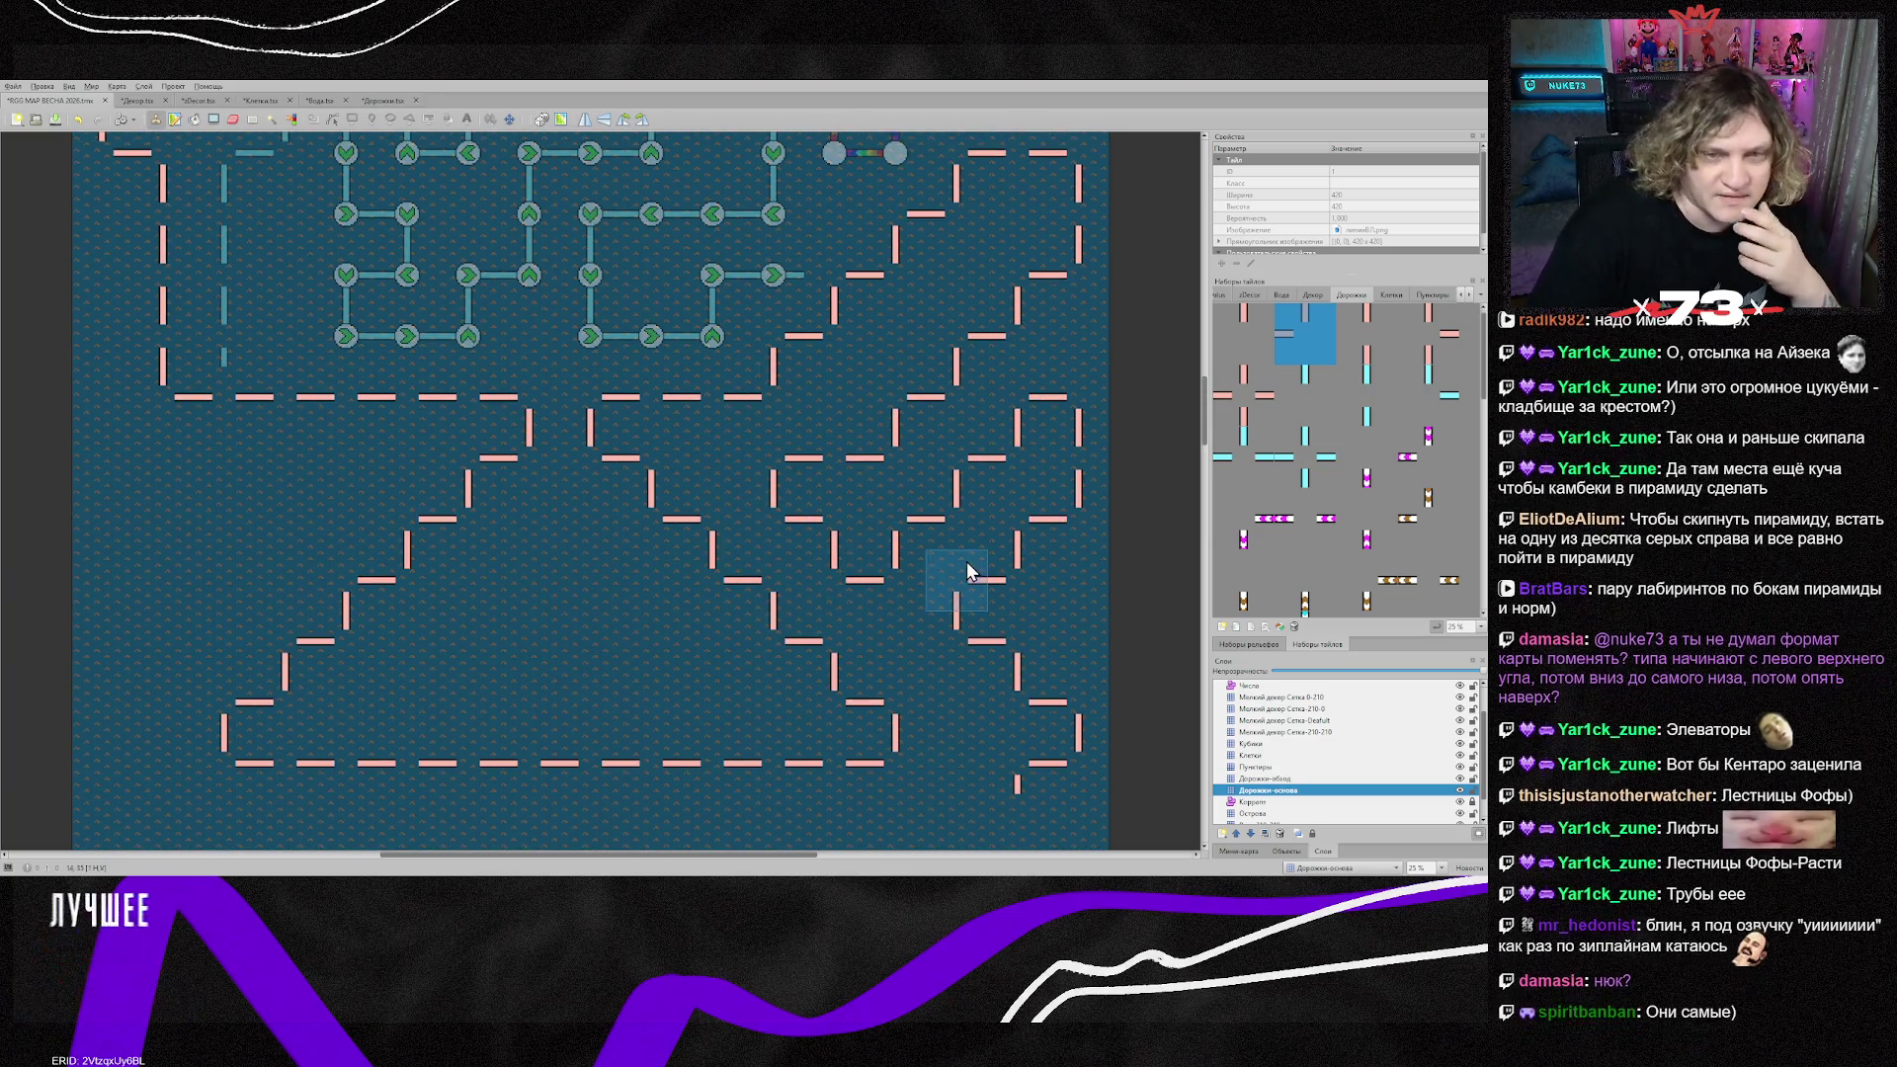
pyautogui.scroll(3, 907, 563)
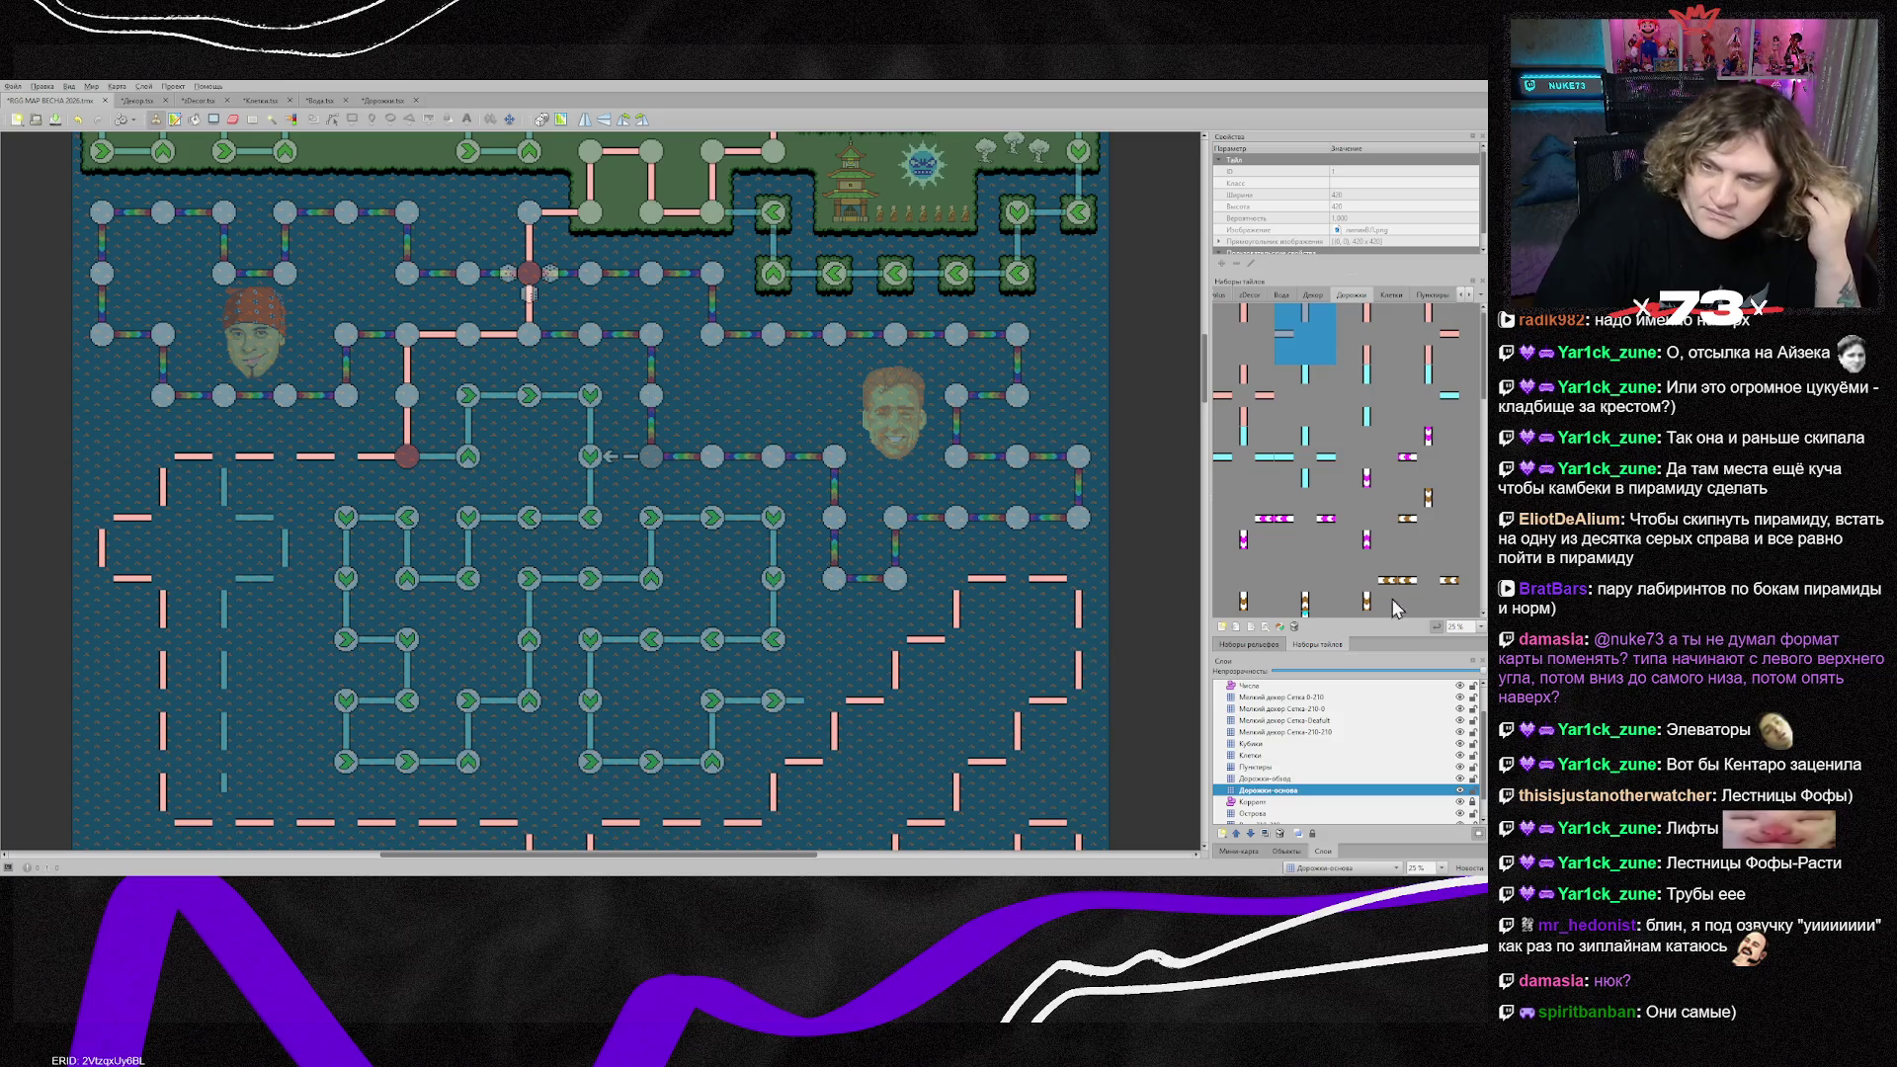
pyautogui.click(1322, 400)
pyautogui.click(1332, 778)
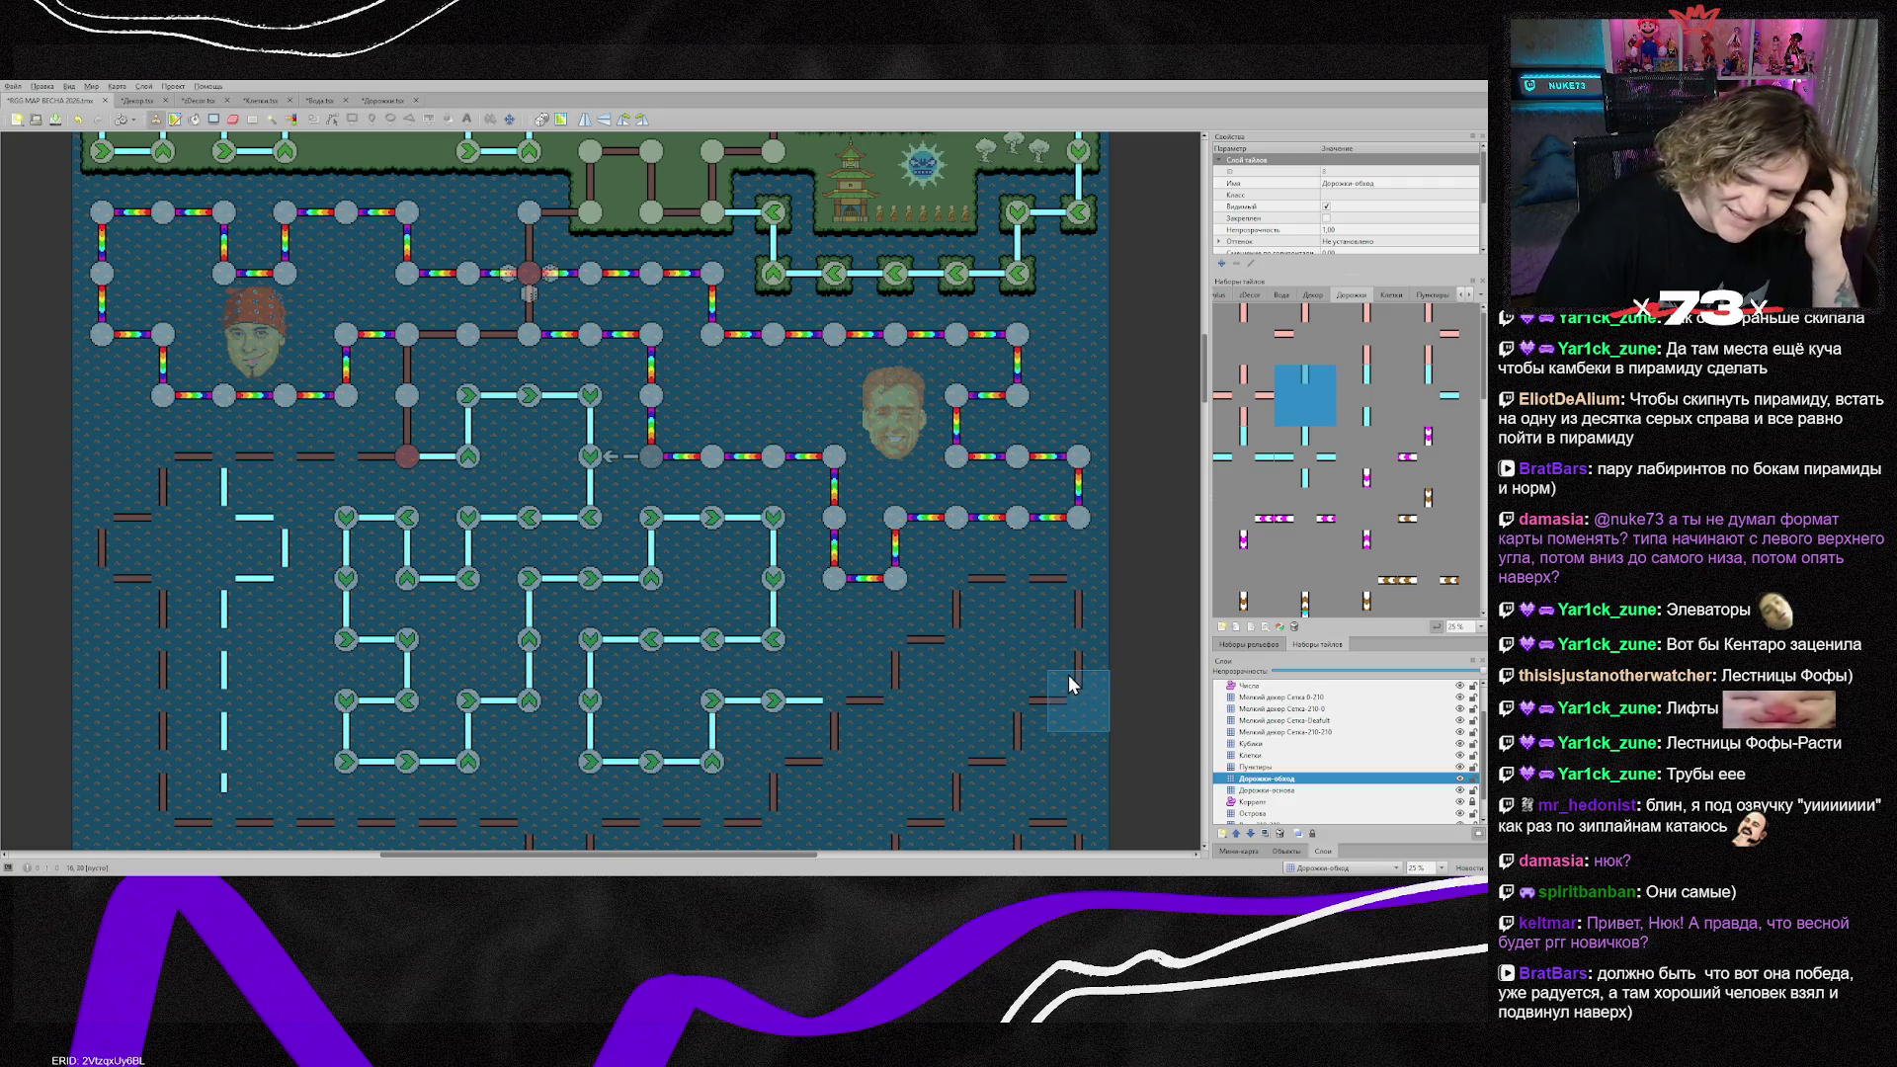
pyautogui.scroll(-3, 1046, 648)
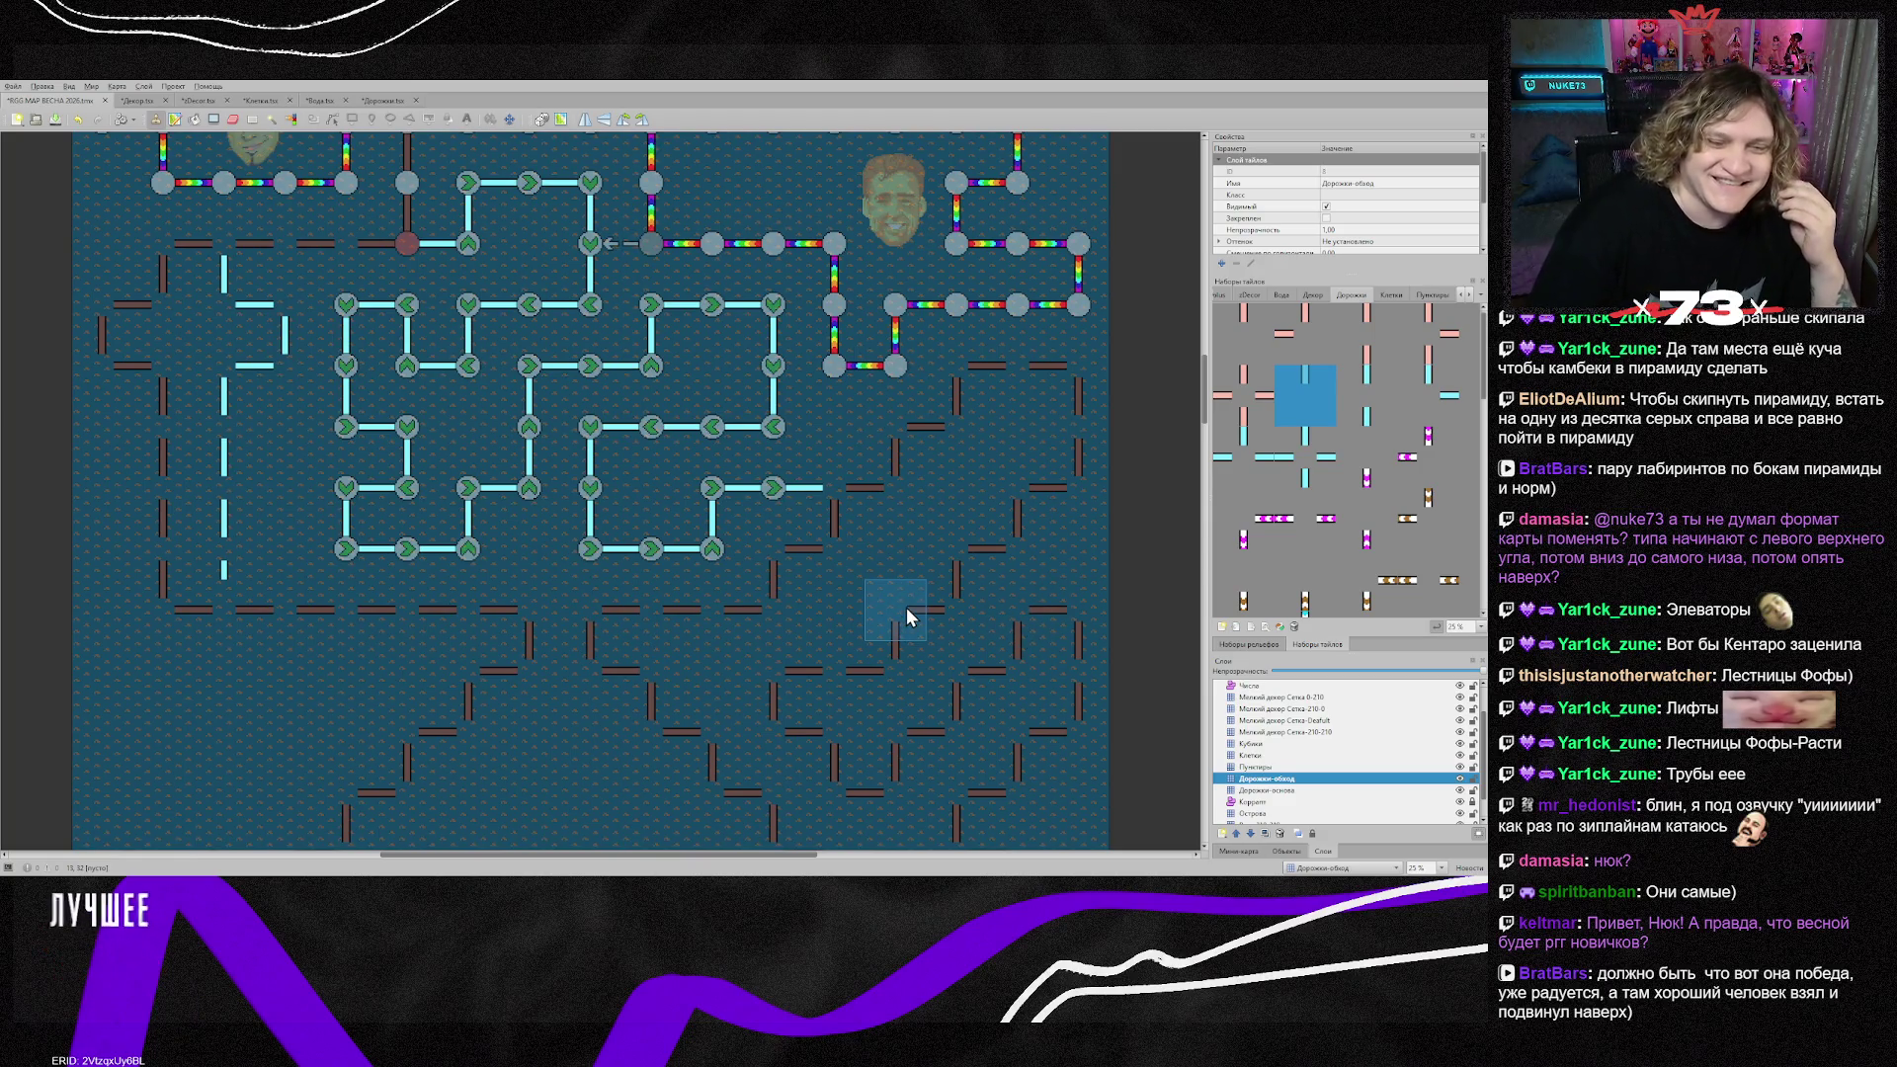
pyautogui.scroll(-3, 869, 612)
pyautogui.scroll(7, 871, 616)
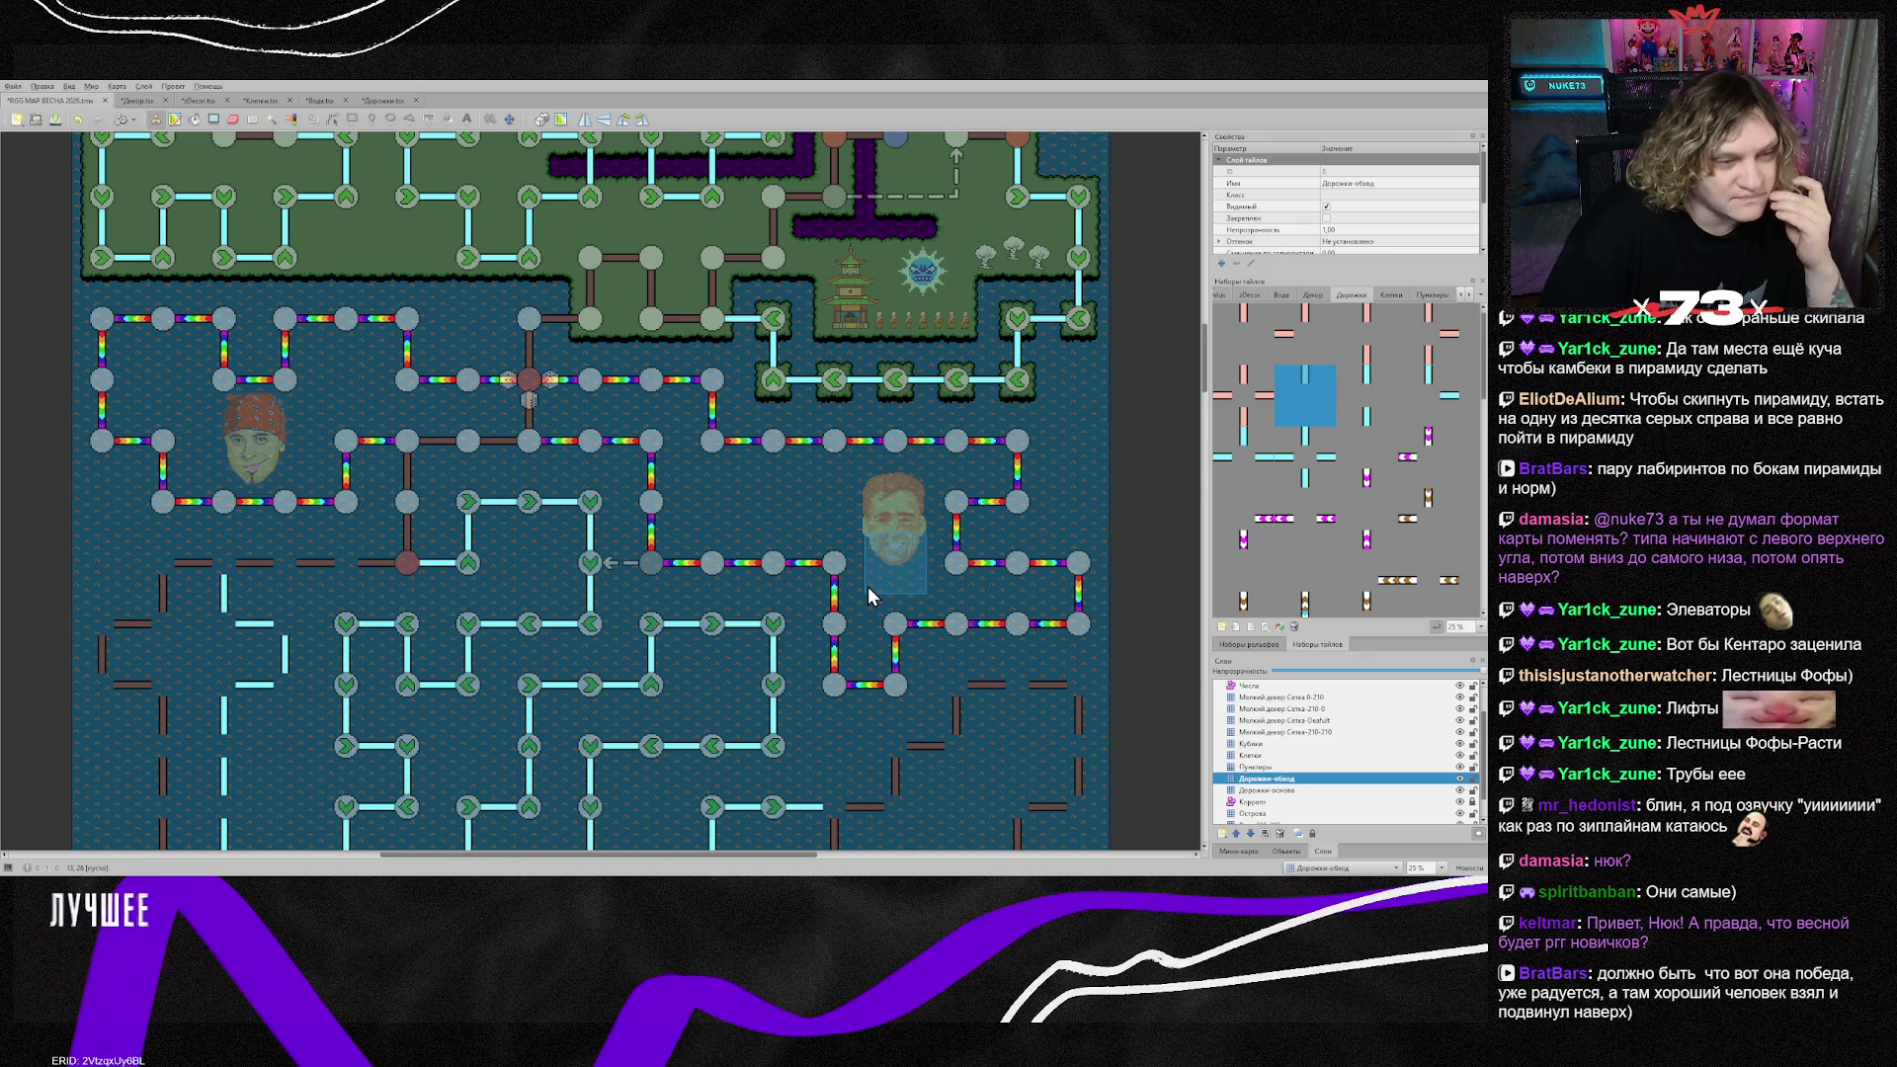
pyautogui.scroll(-3, 869, 593)
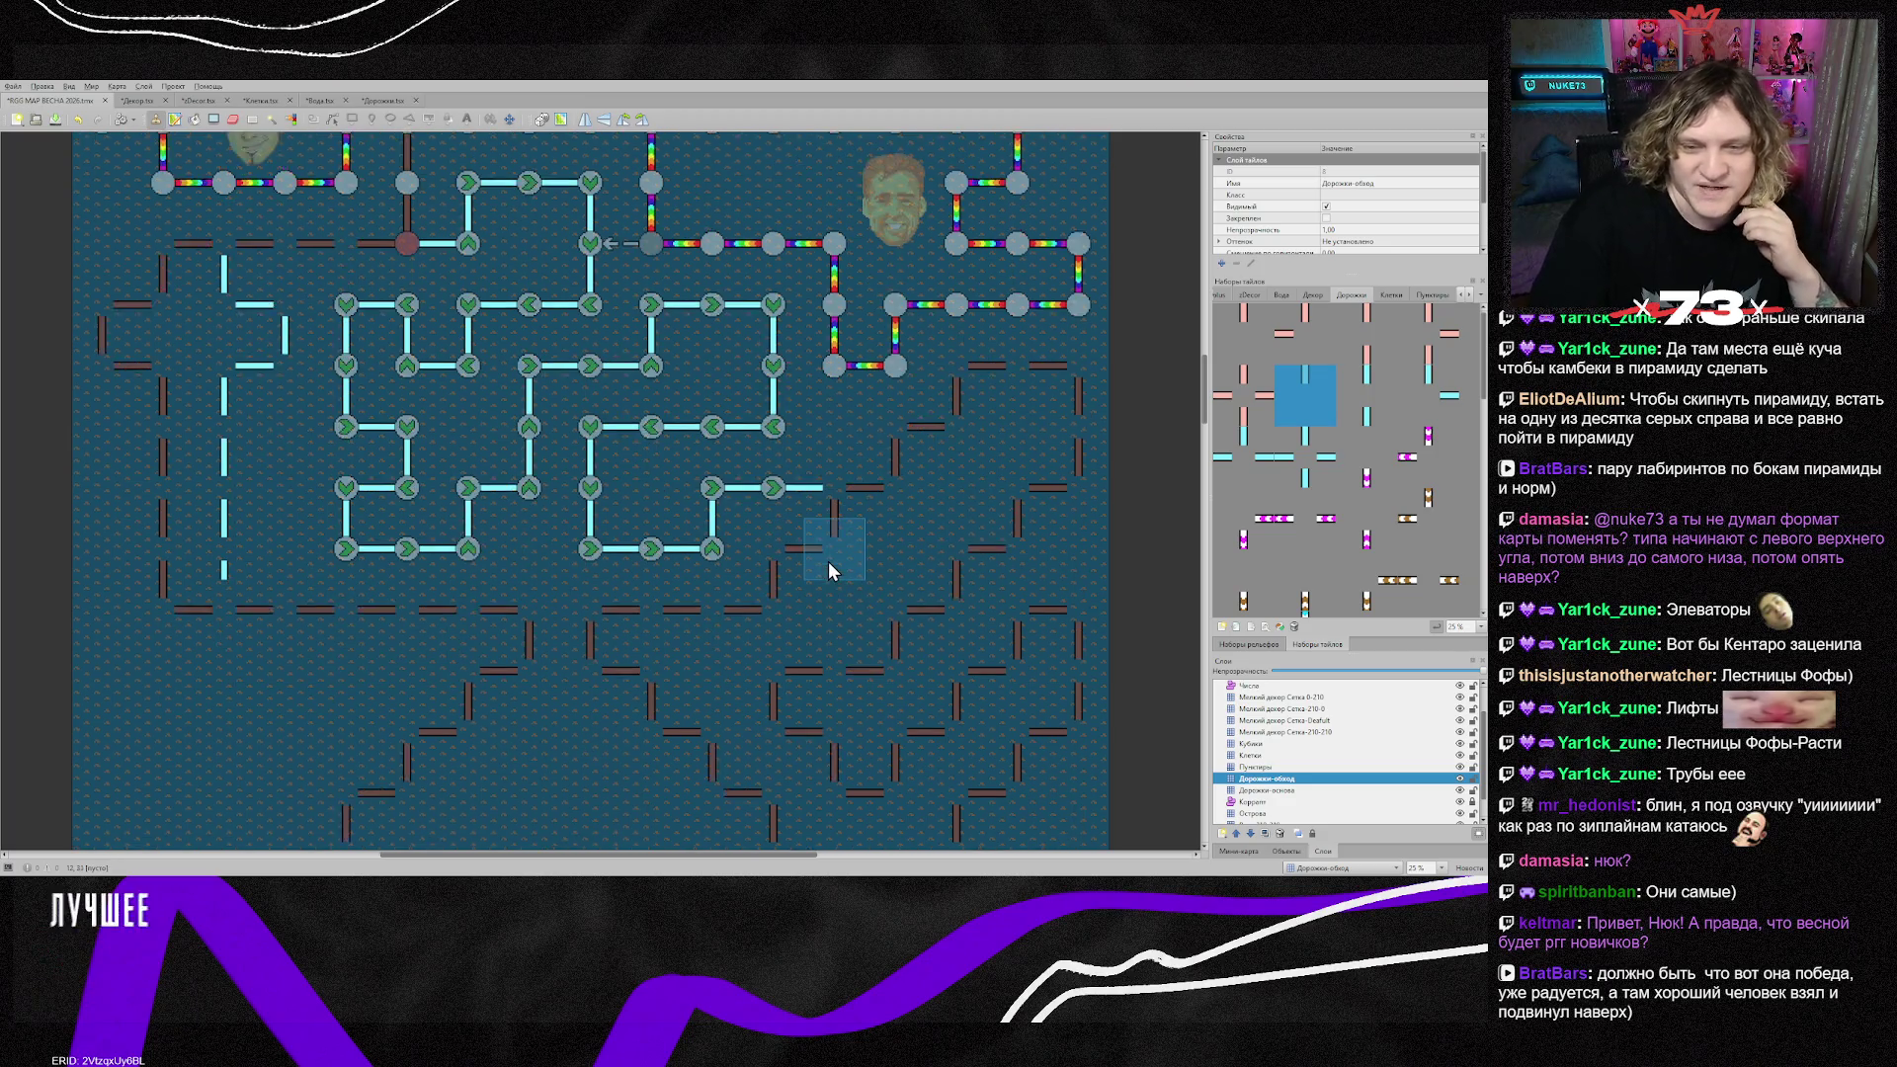
pyautogui.scroll(2, 828, 561)
pyautogui.scroll(15, 830, 571)
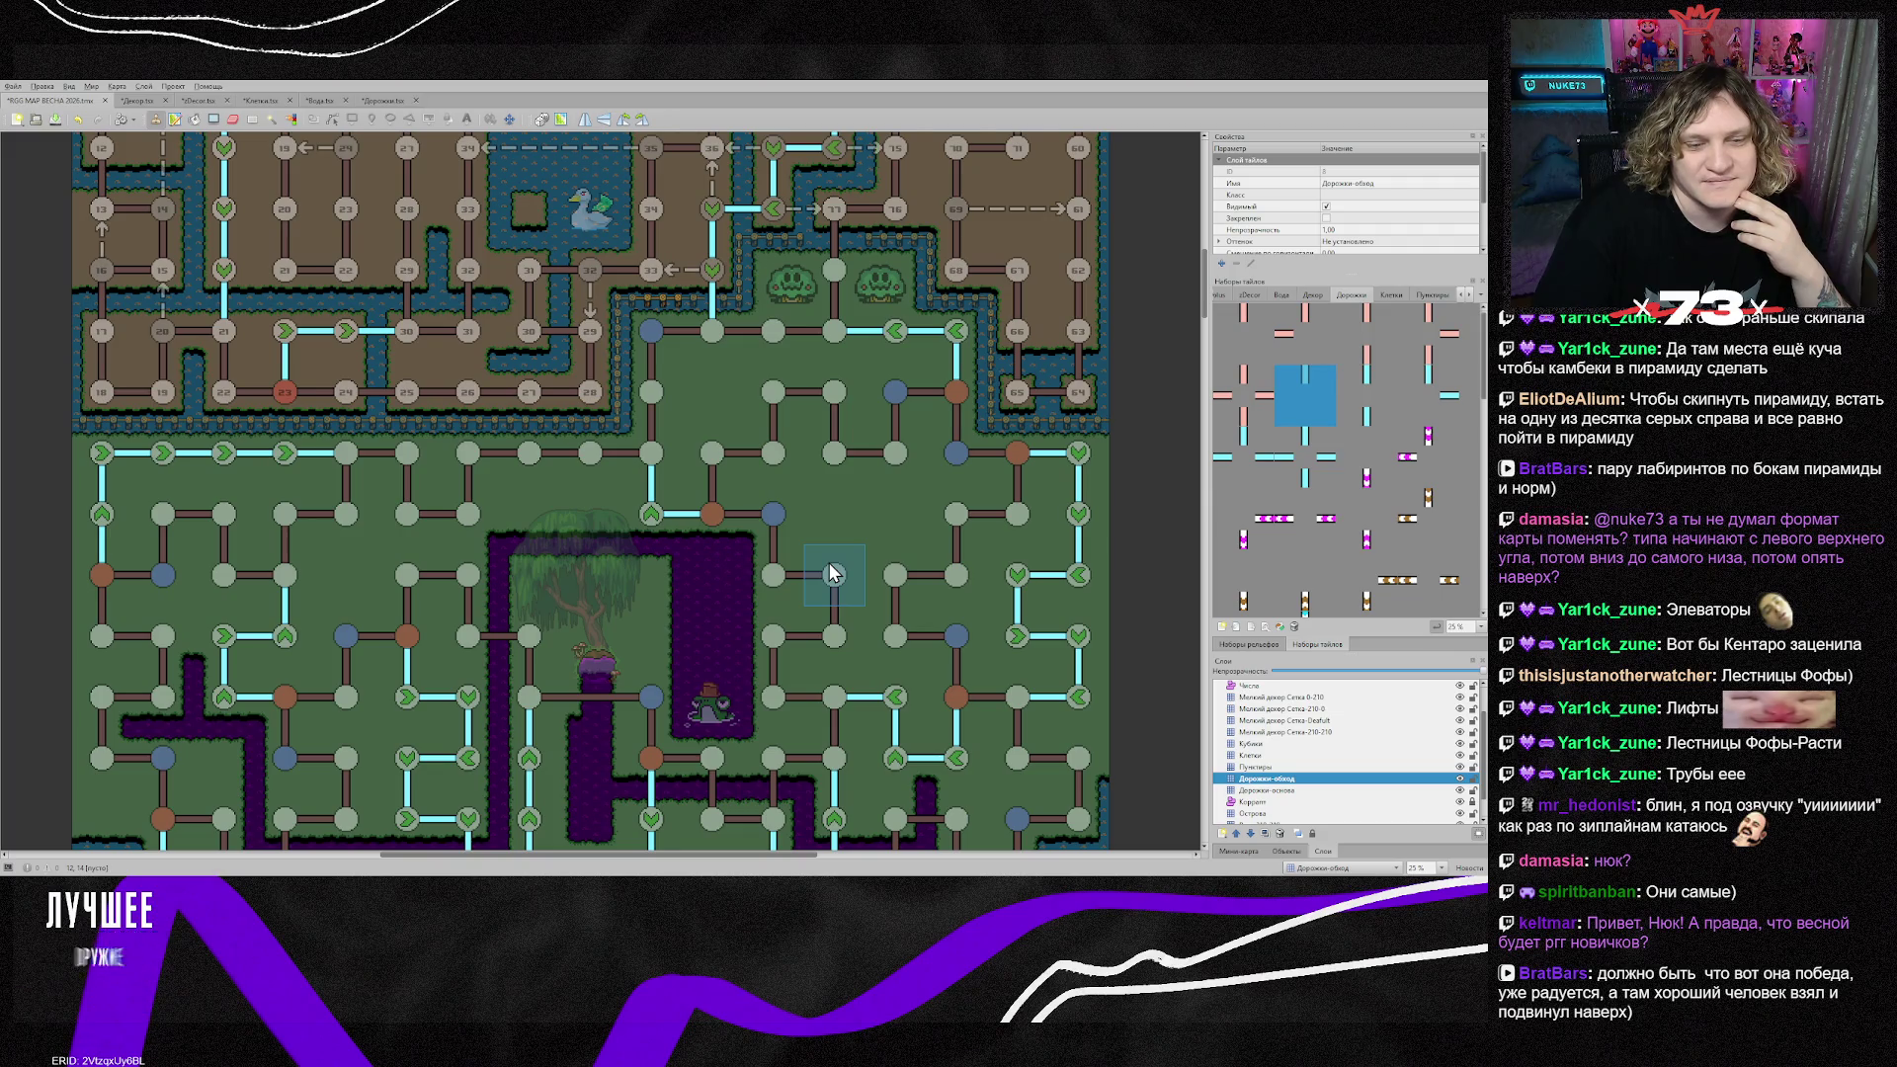
pyautogui.scroll(8, 830, 573)
pyautogui.scroll(1, 831, 573)
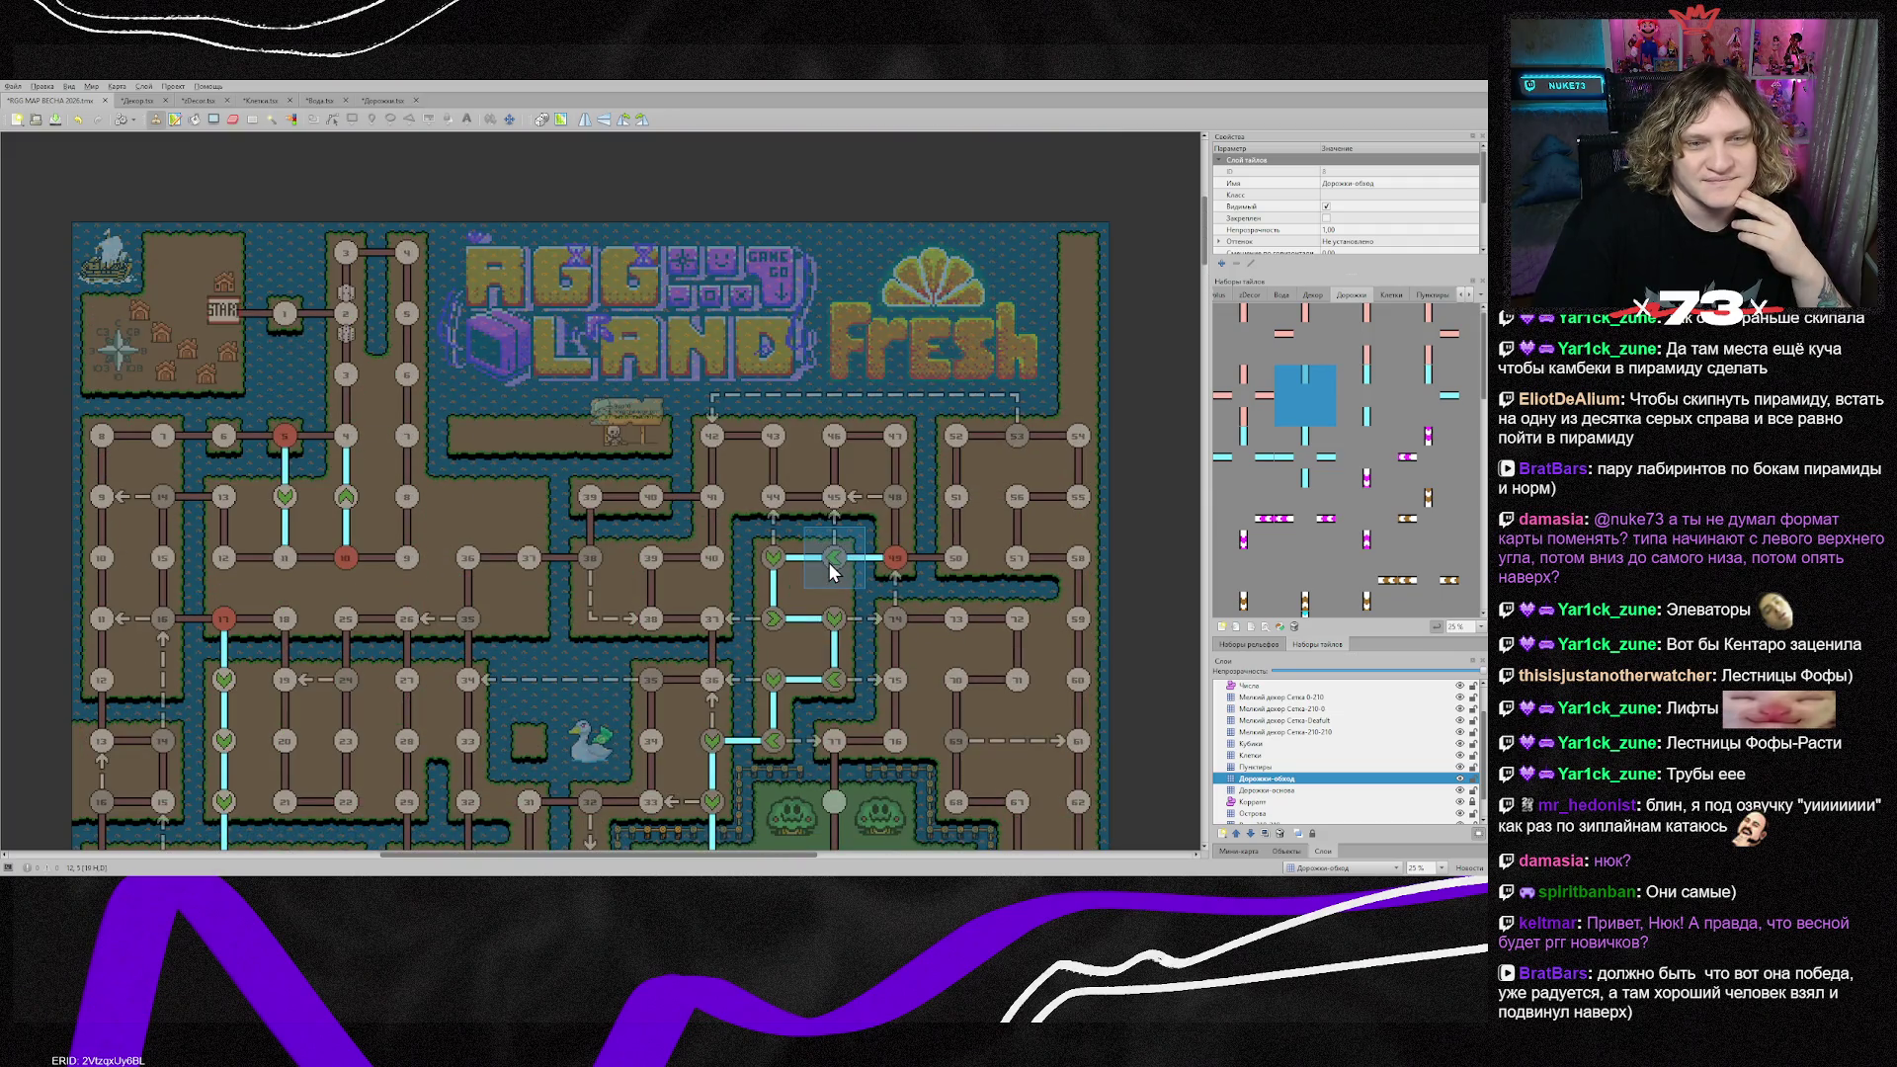
pyautogui.scroll(-3, 830, 573)
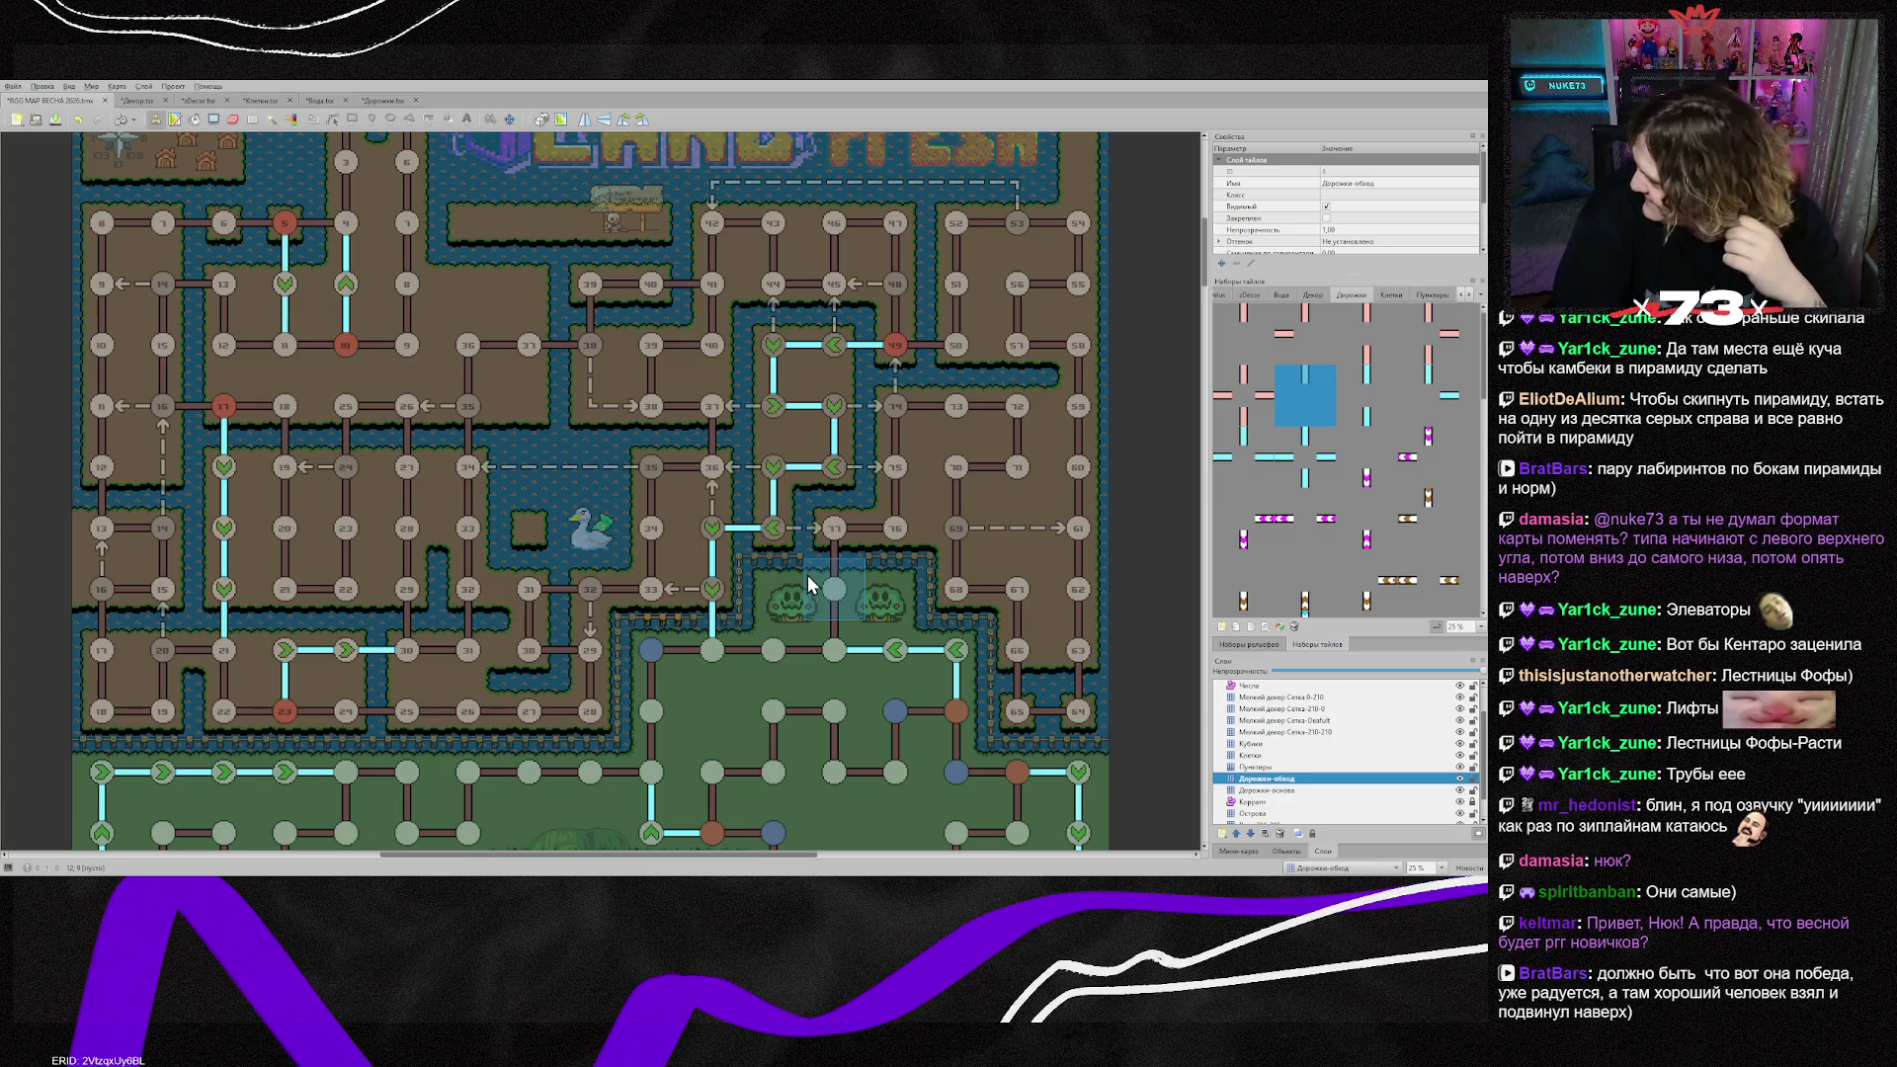
pyautogui.scroll(-5, 818, 595)
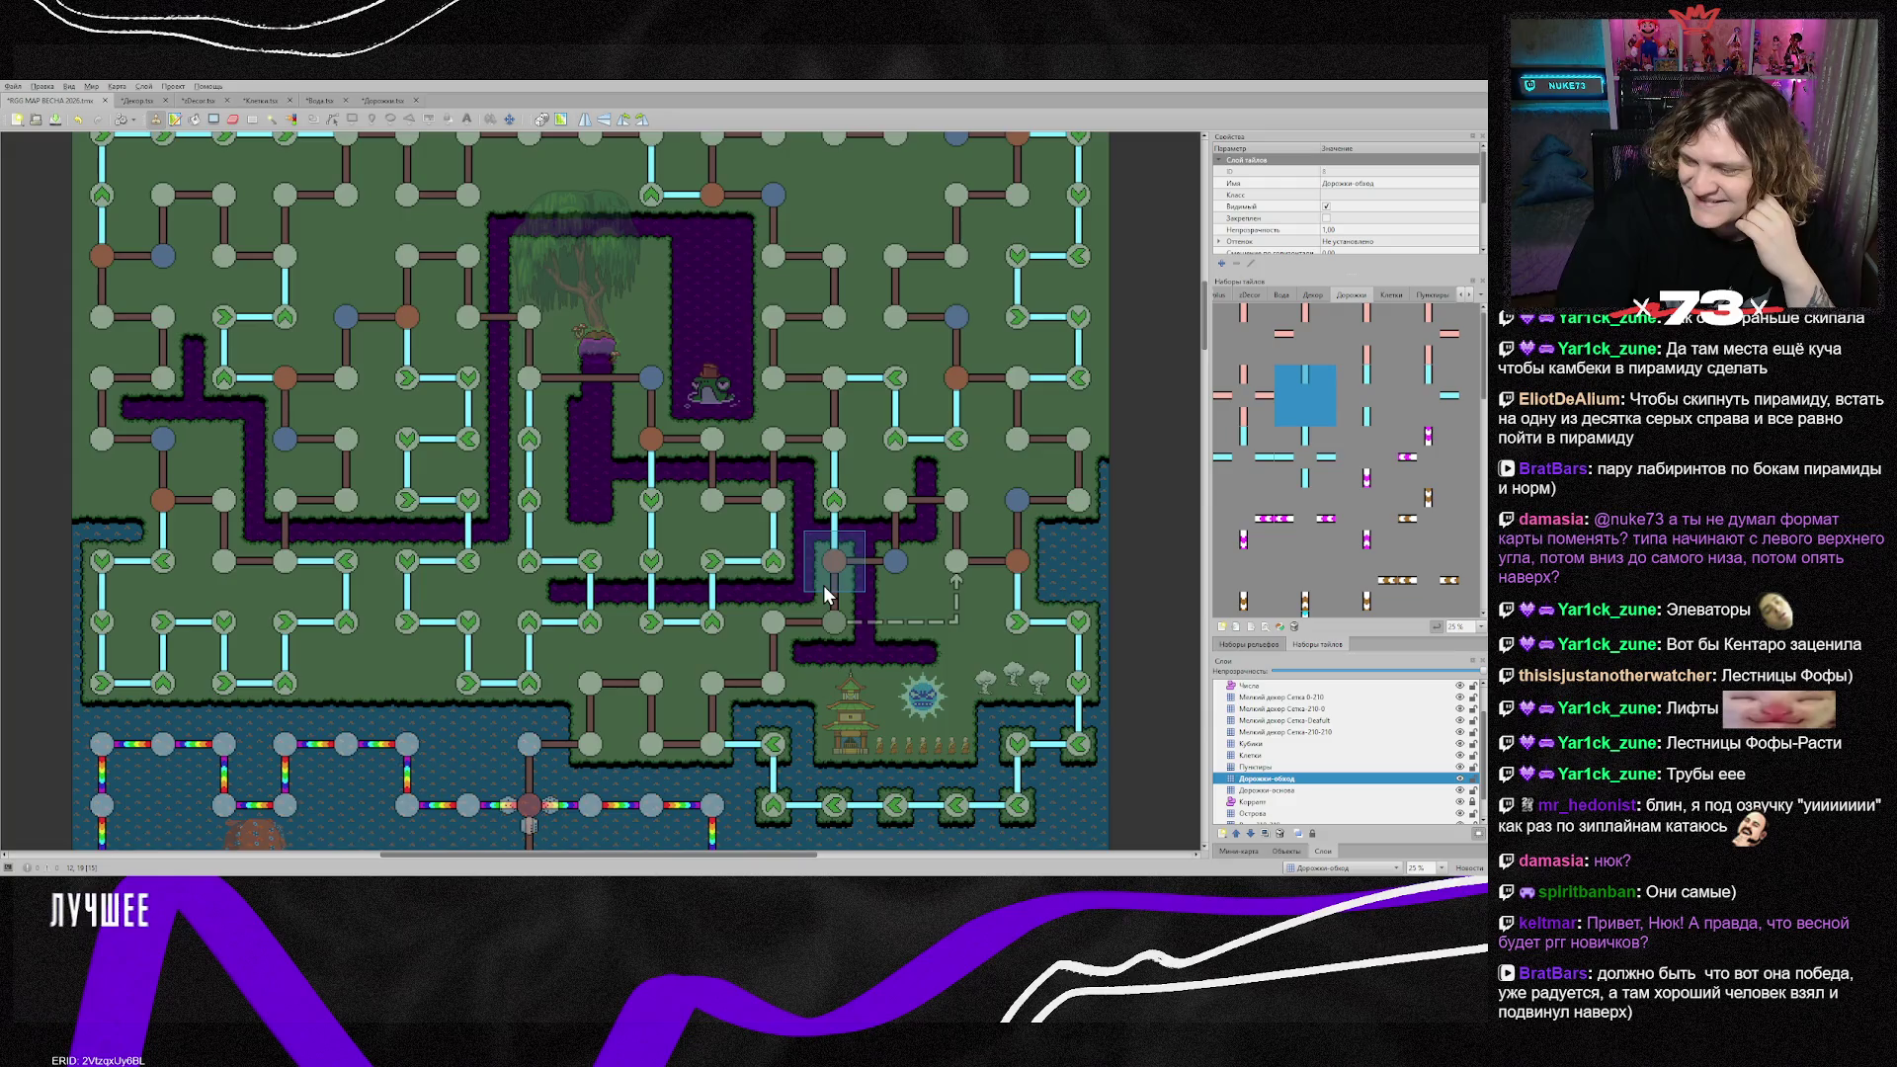
pyautogui.scroll(-3, 826, 591)
pyautogui.scroll(-2, 828, 592)
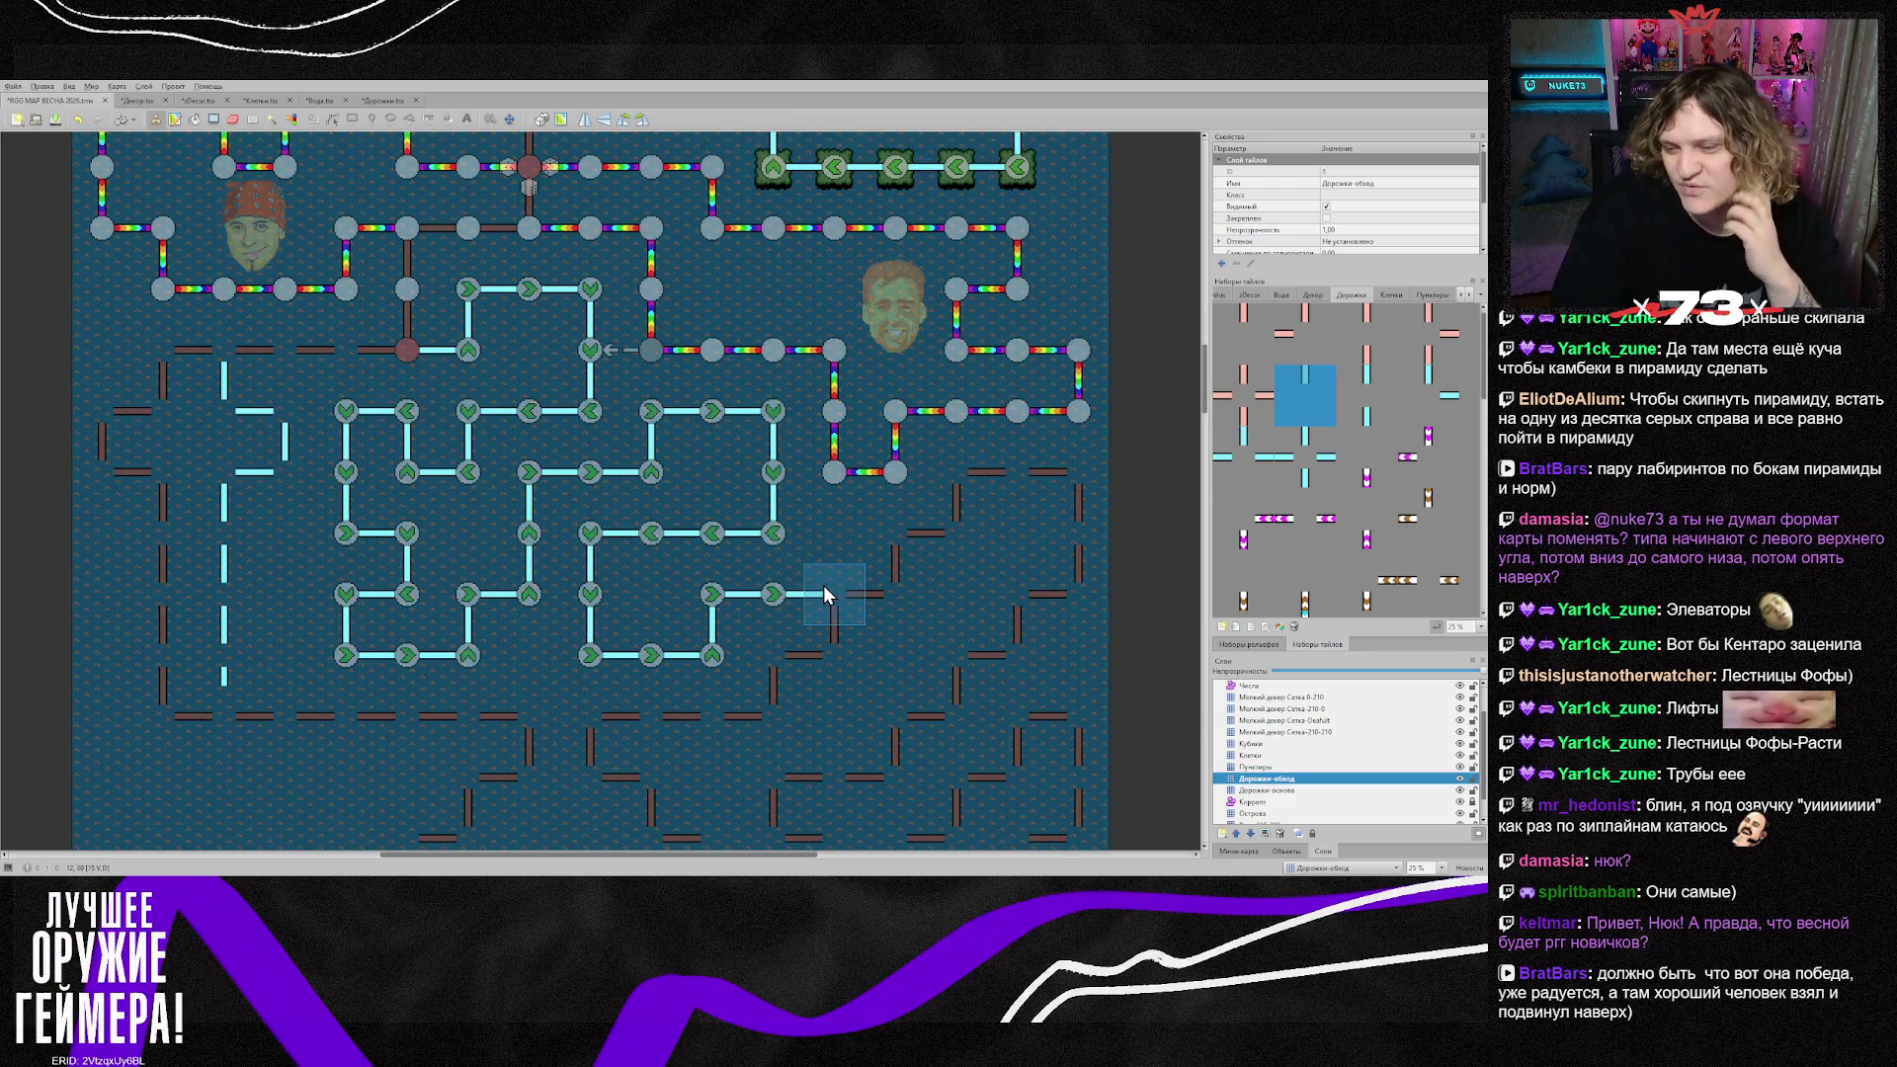
pyautogui.scroll(-2, 814, 544)
pyautogui.scroll(-2, 800, 562)
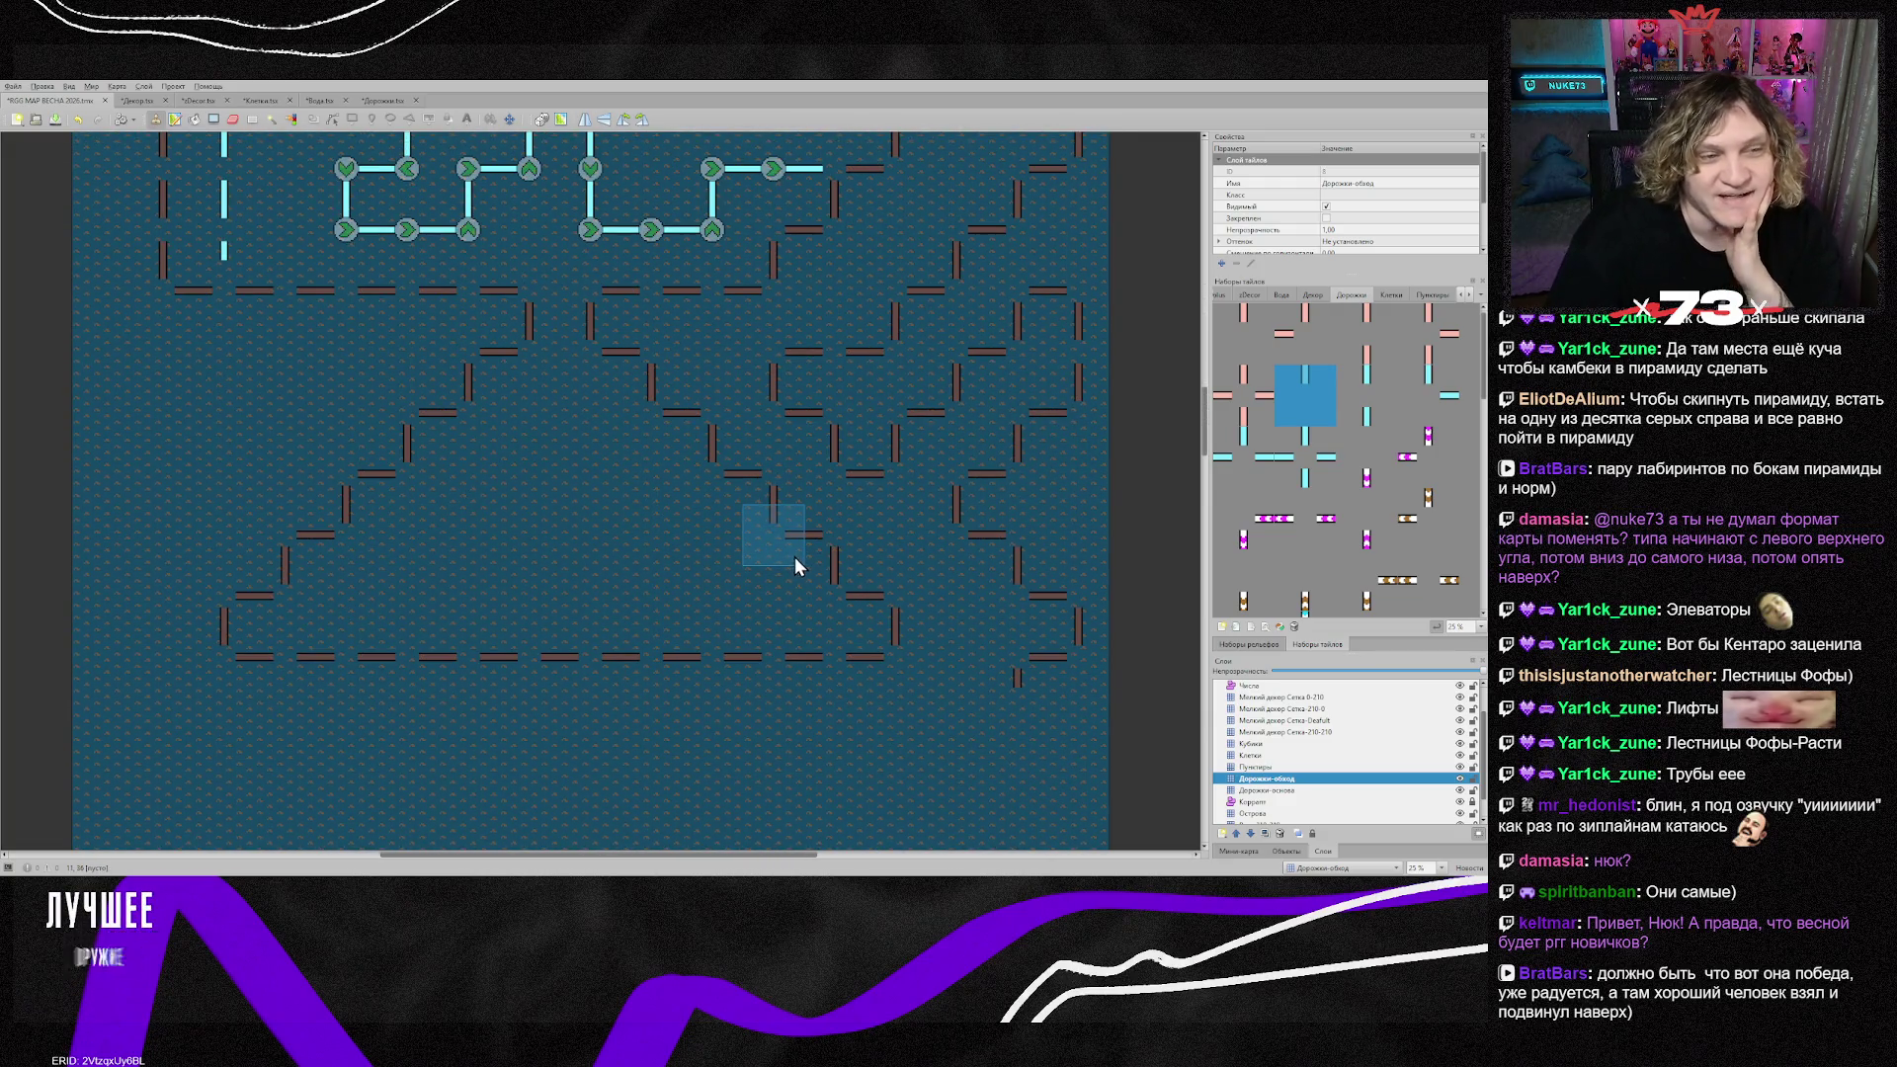
pyautogui.scroll(-2, 796, 567)
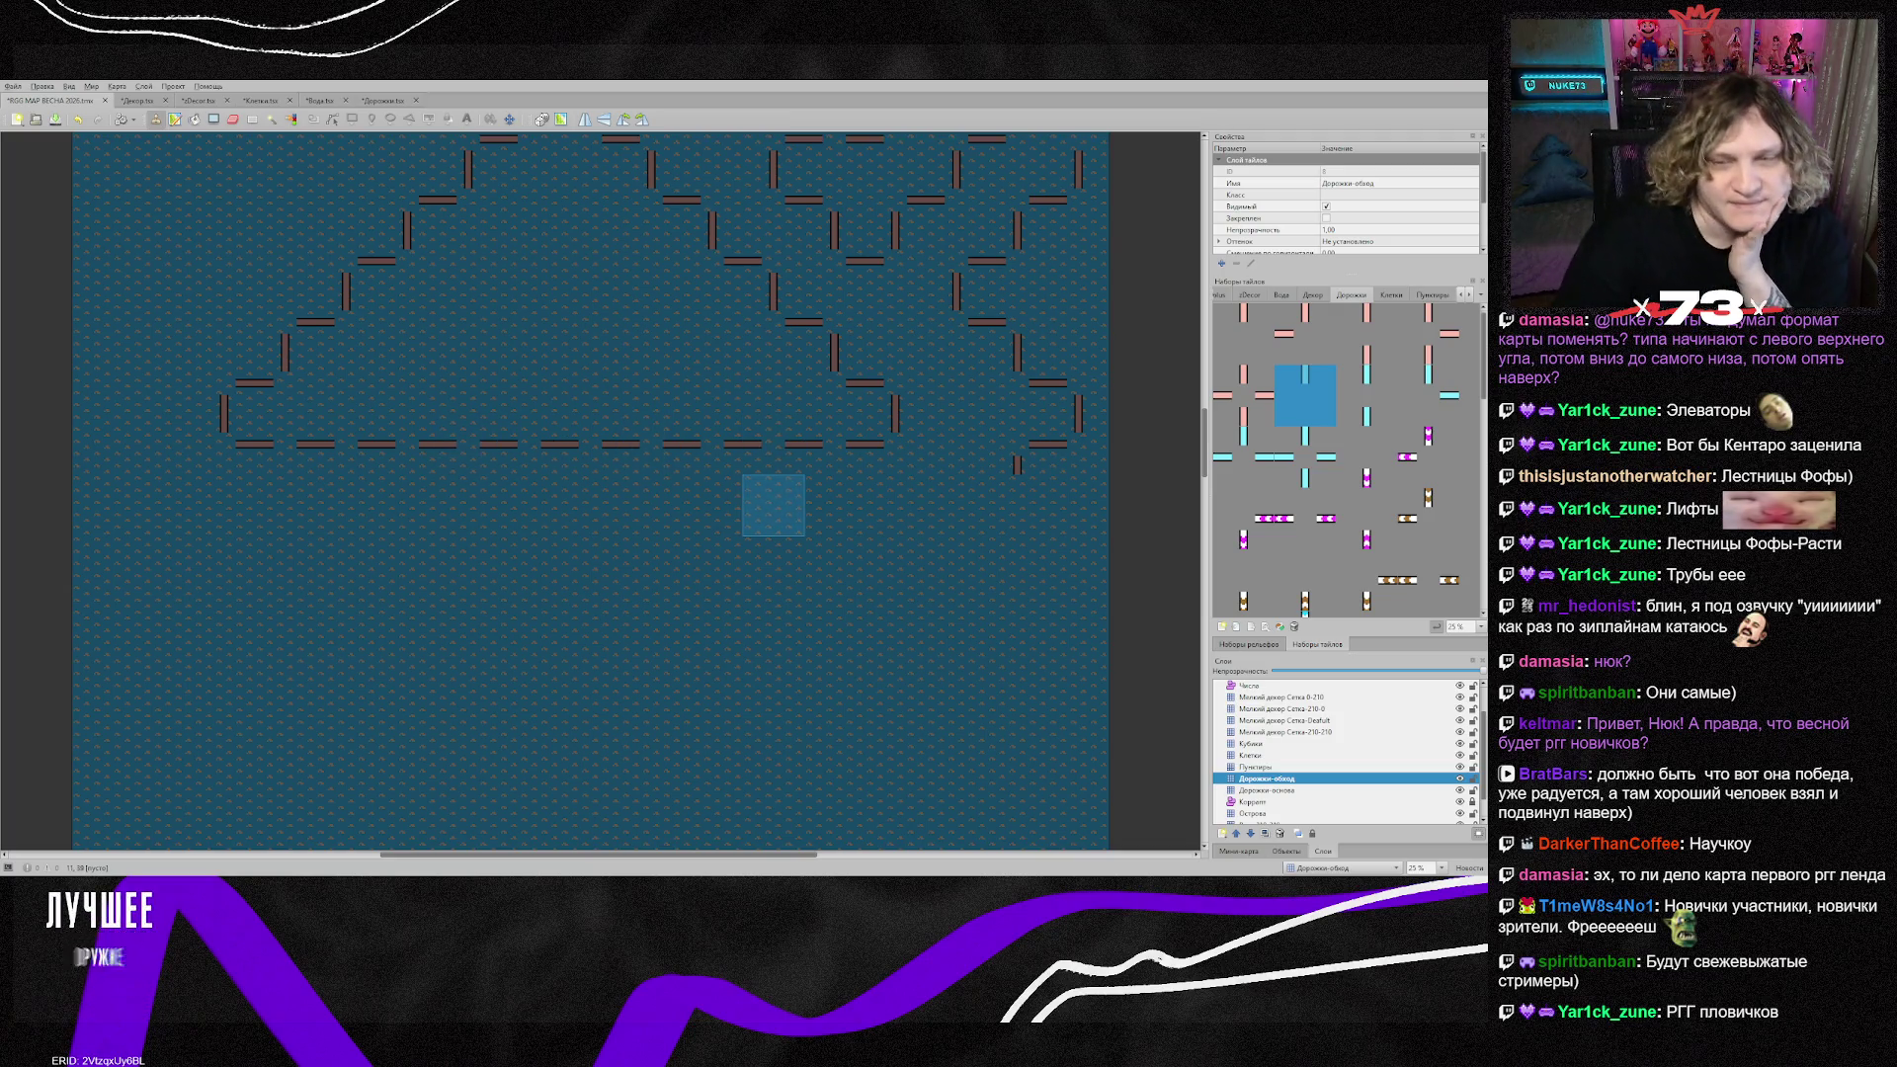
pyautogui.scroll(-5, 774, 505)
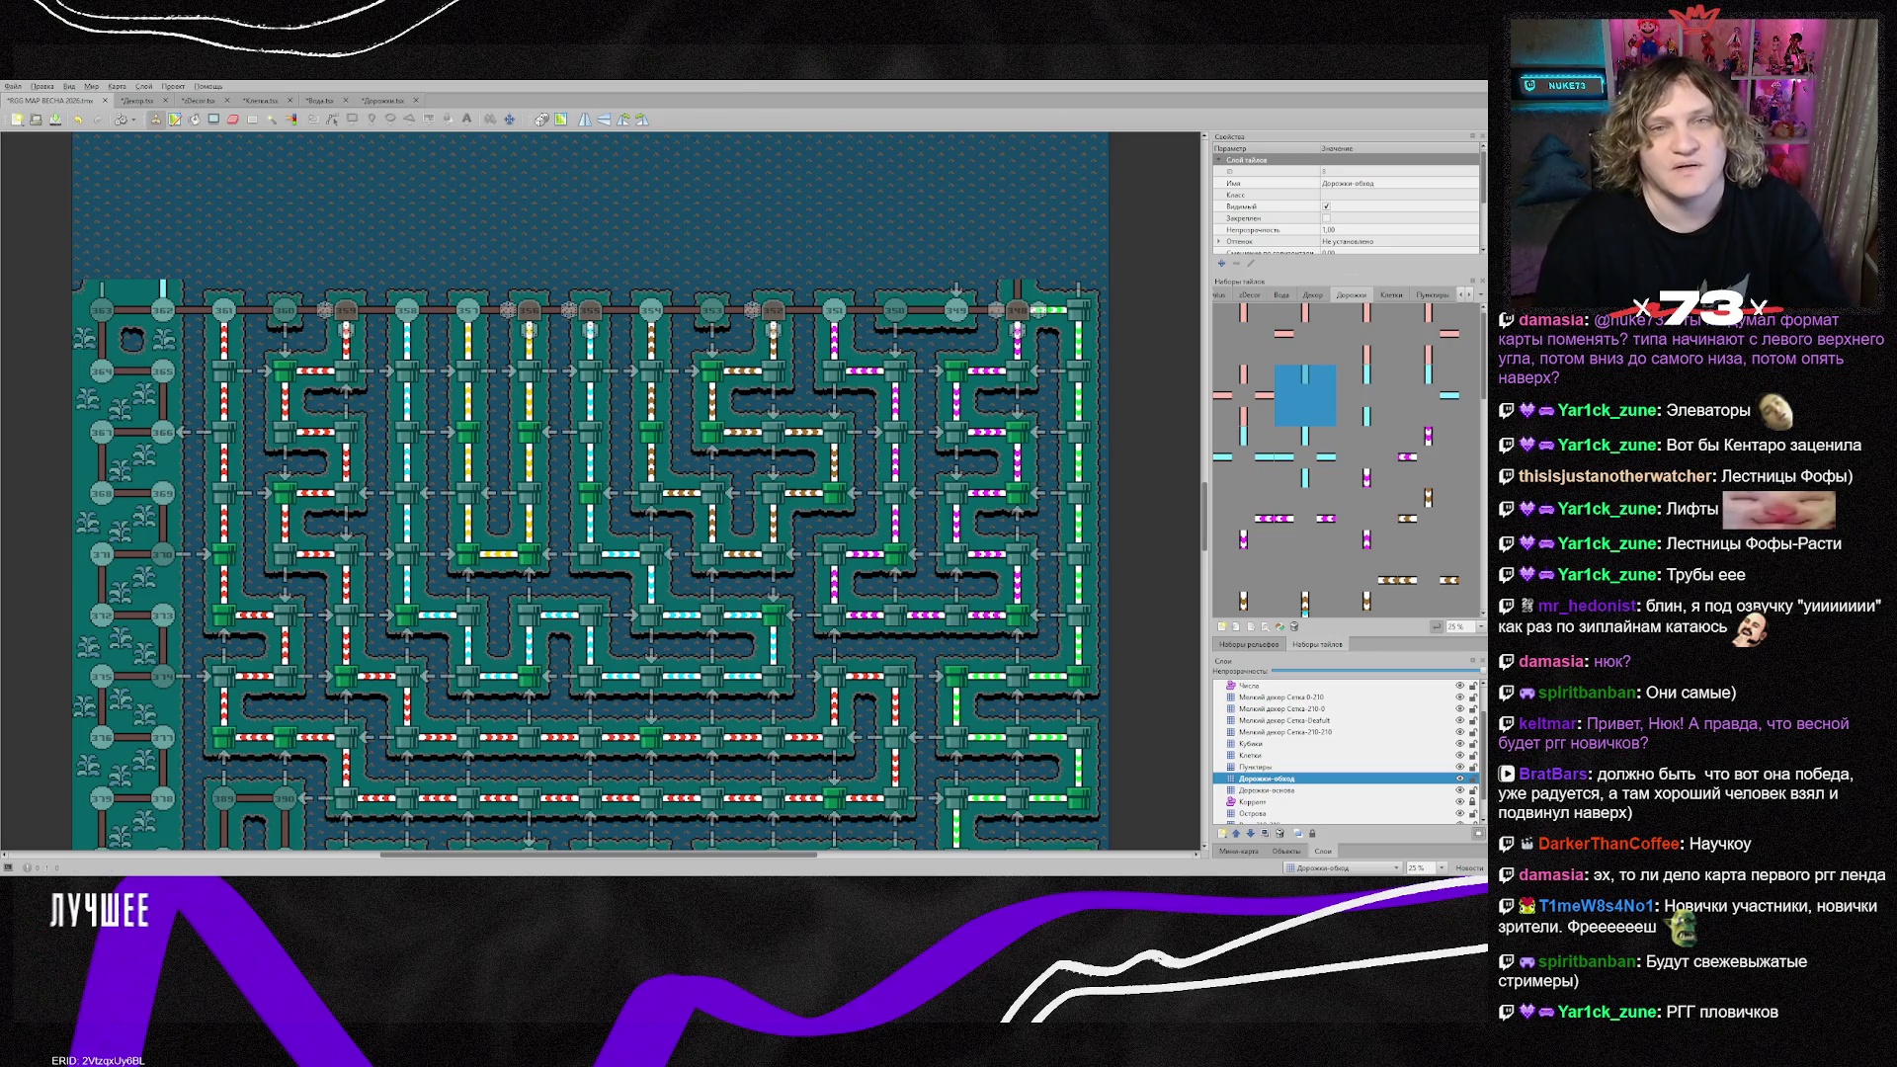
pyautogui.hotkey('ctrl', 'h')
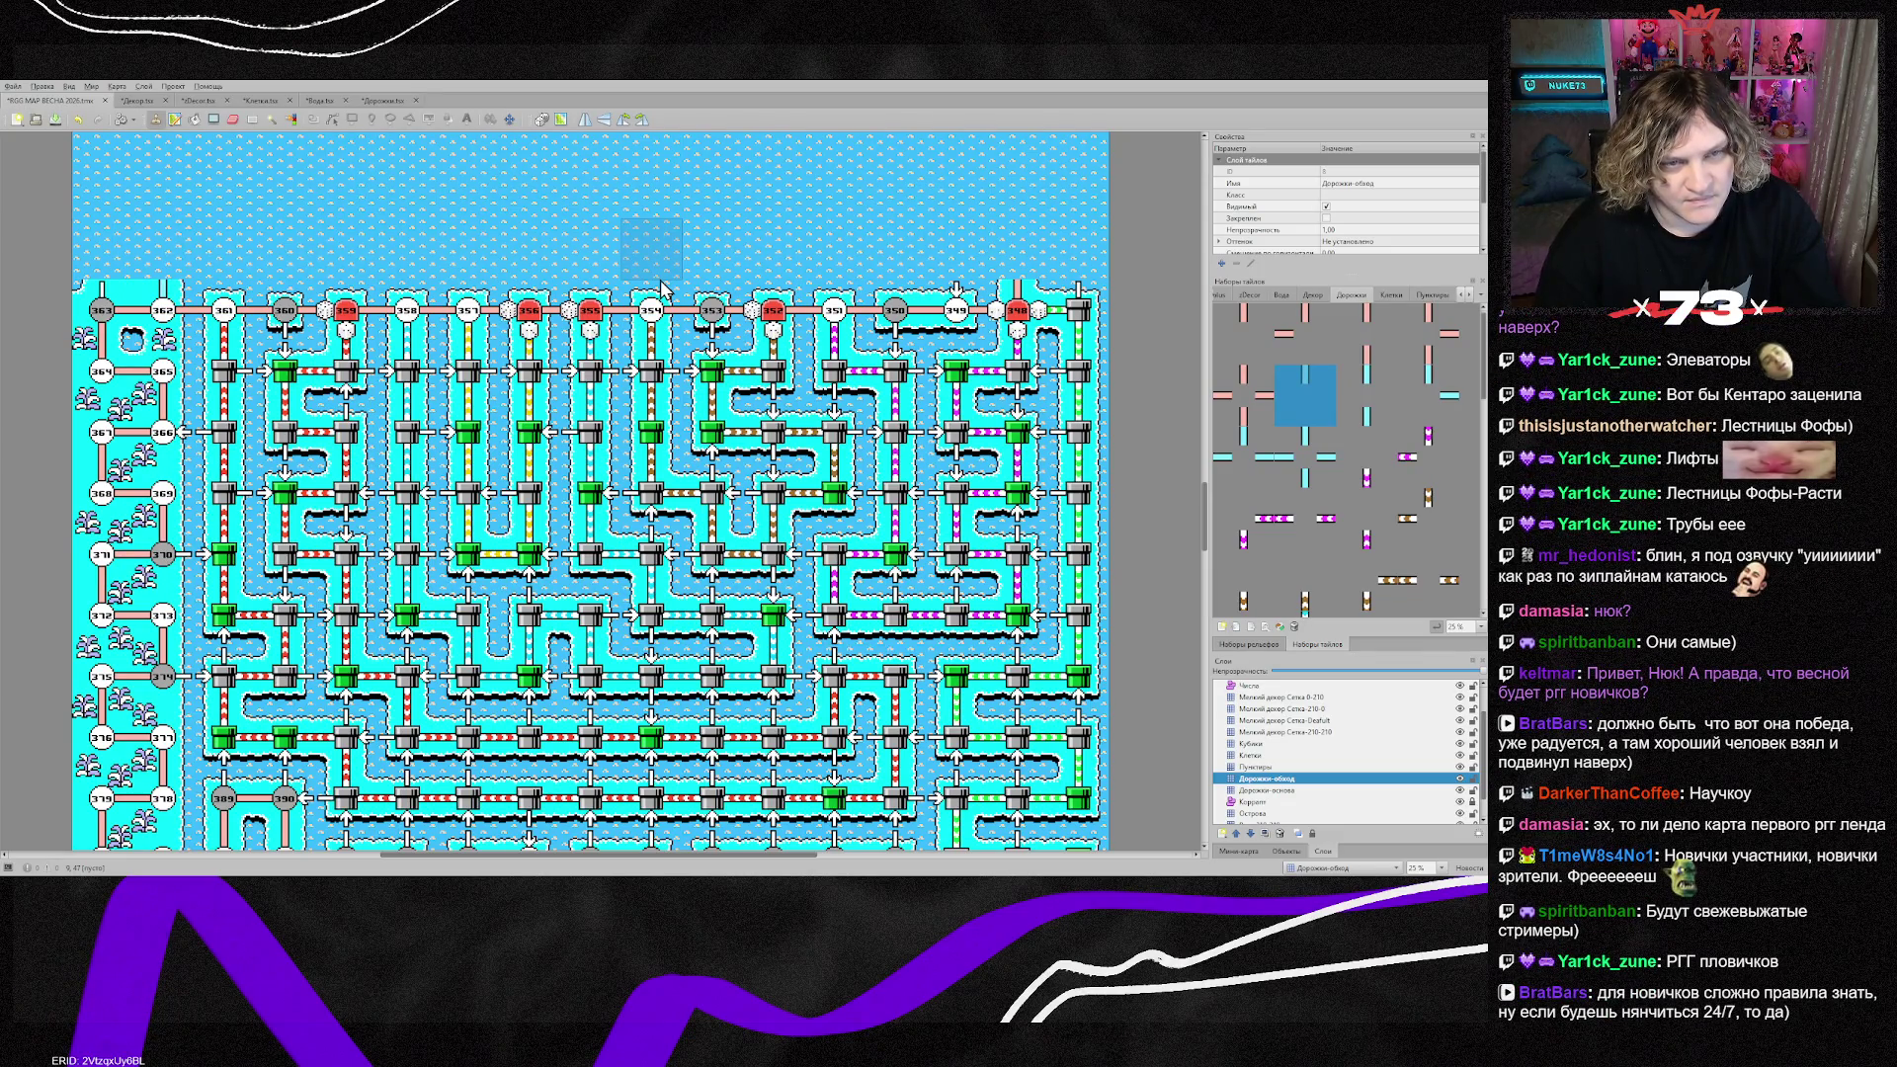
# Step: Scroll the map back to the arrow-node maze and the bandana and ginger face portraits
pyautogui.scroll(2, 662, 288)
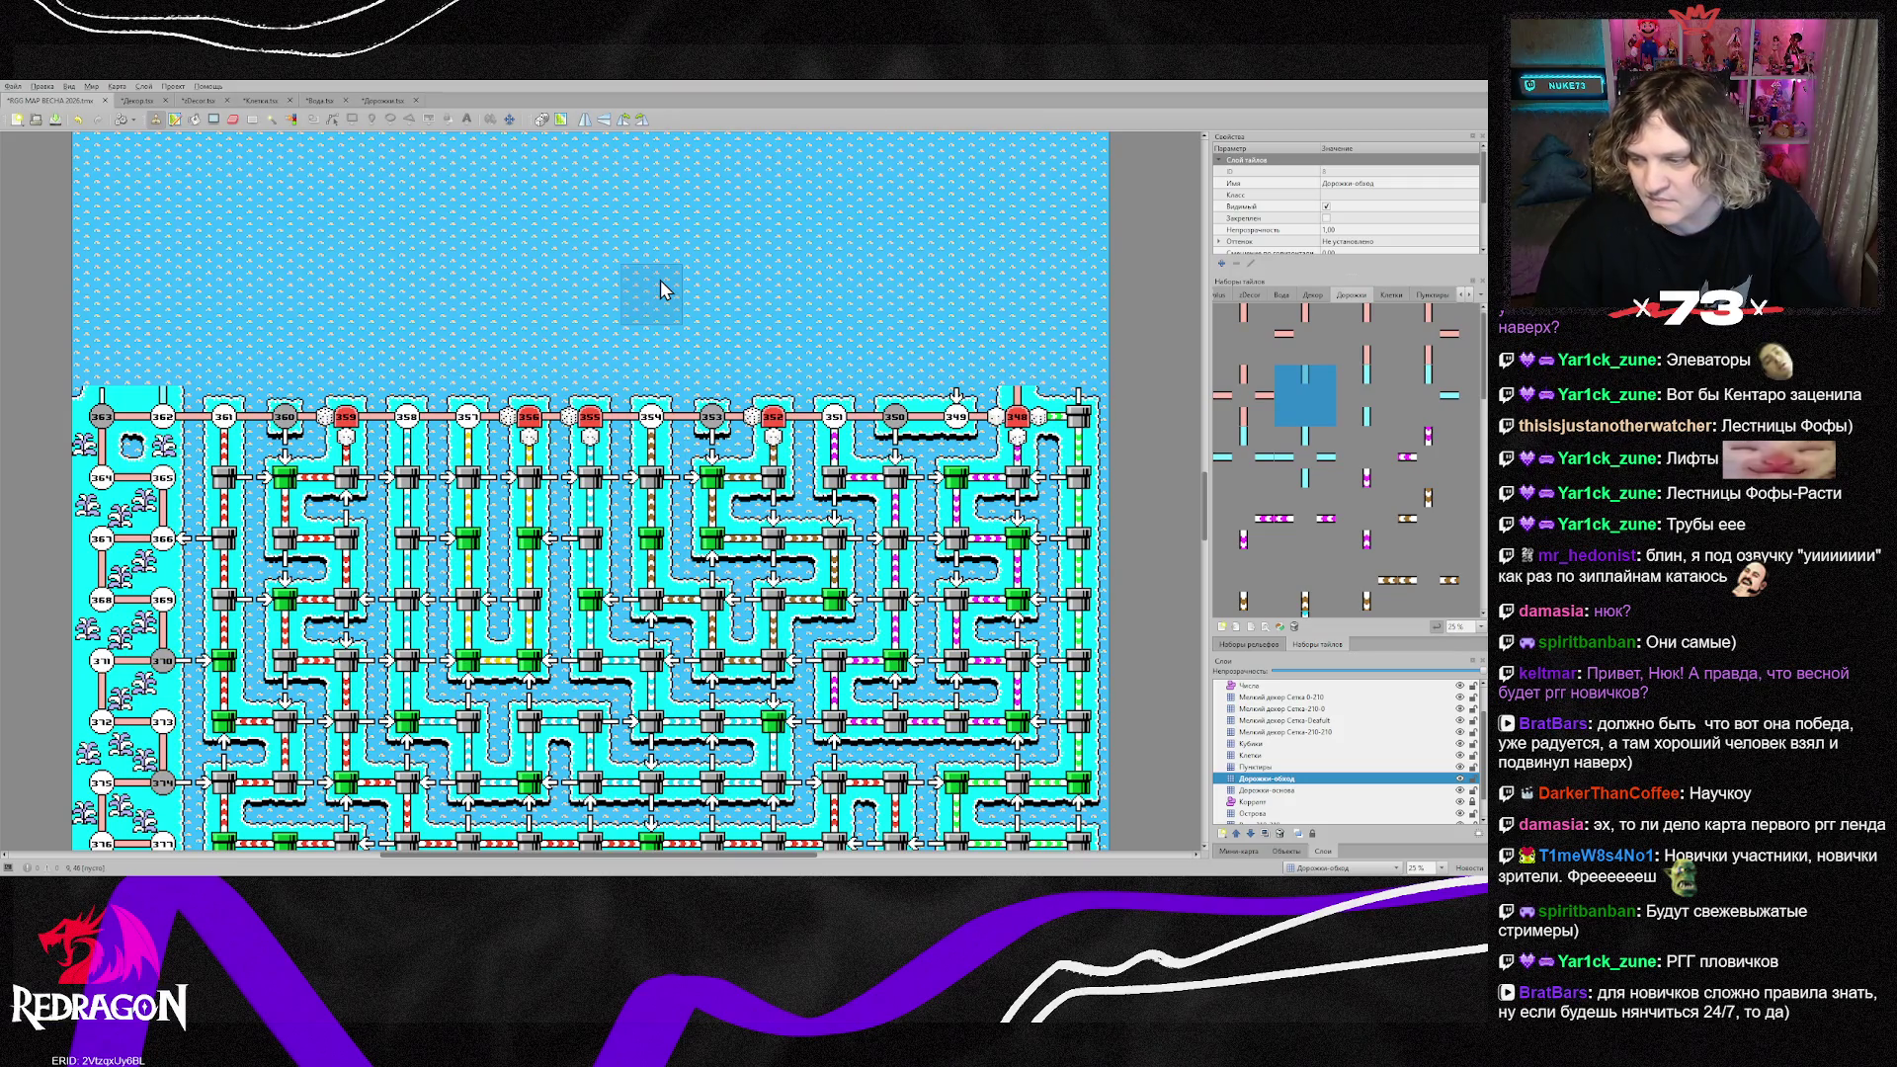
pyautogui.scroll(2, 660, 289)
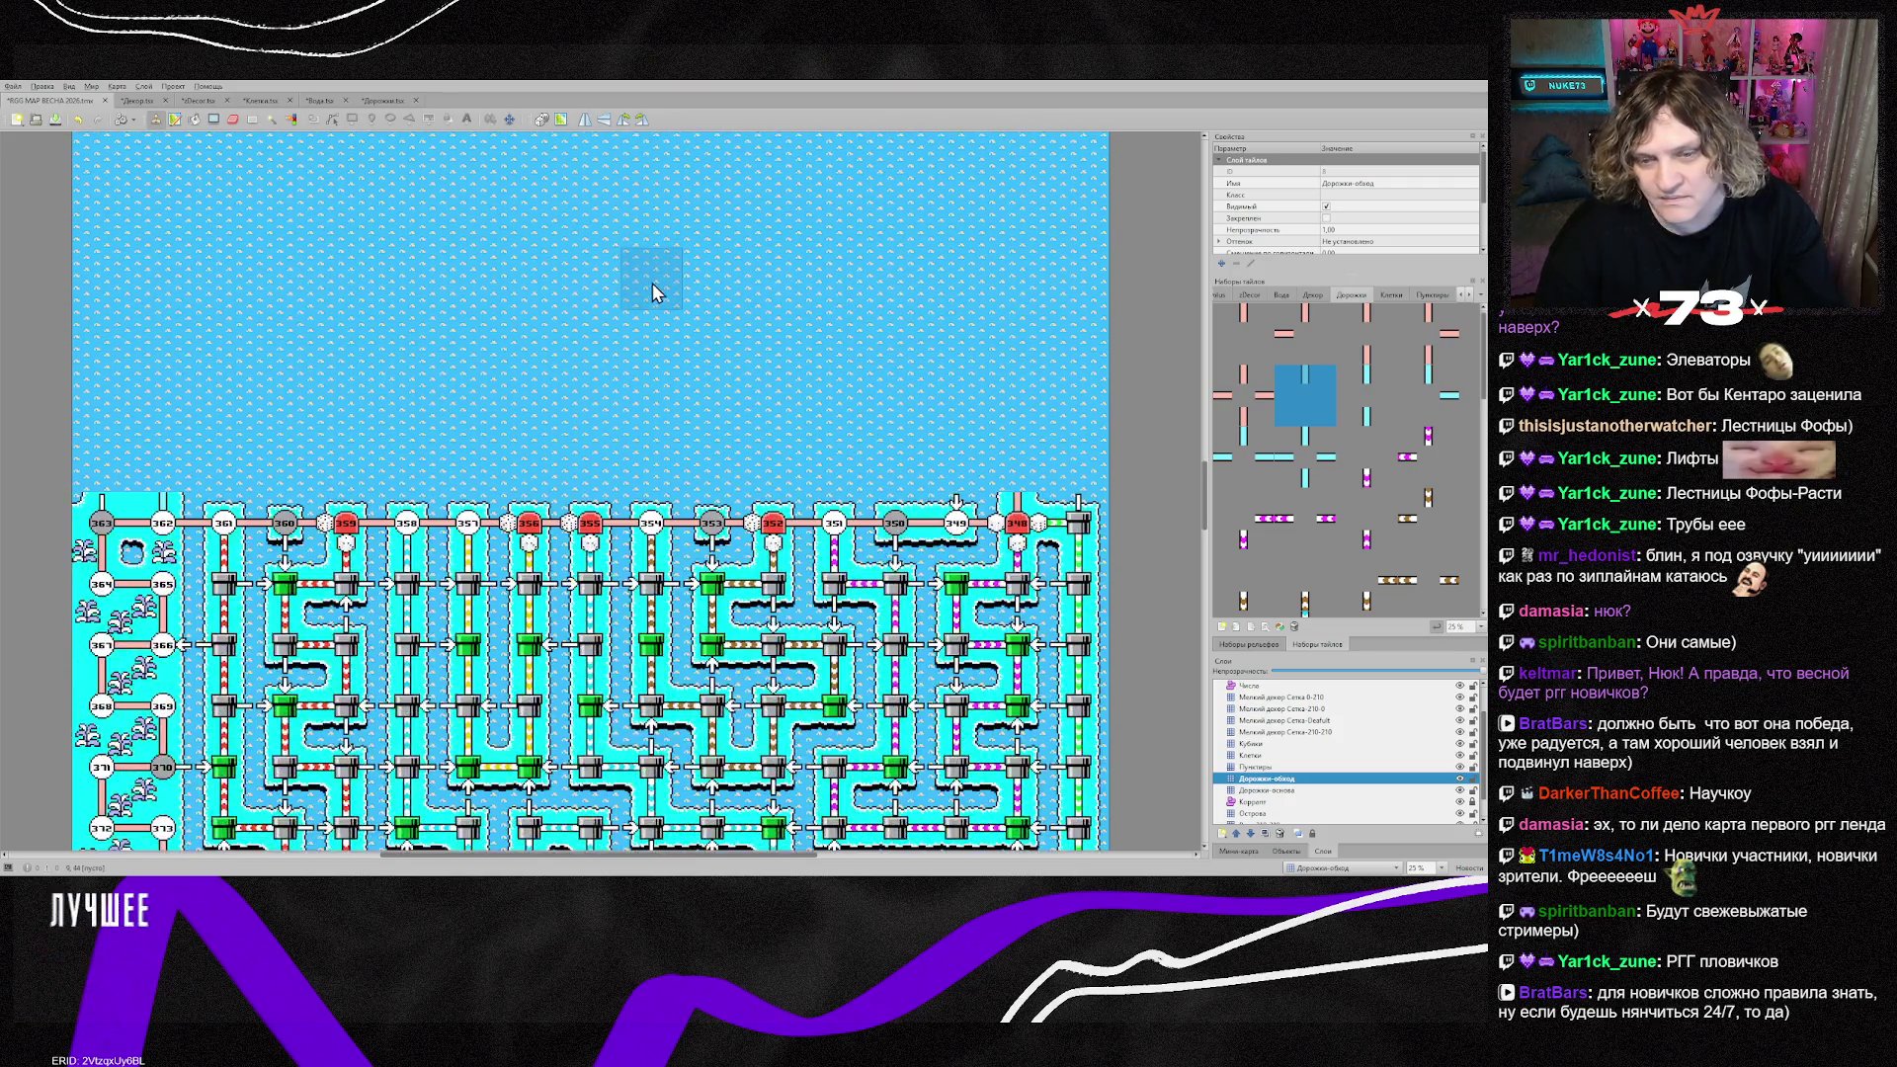
pyautogui.scroll(-15, 652, 288)
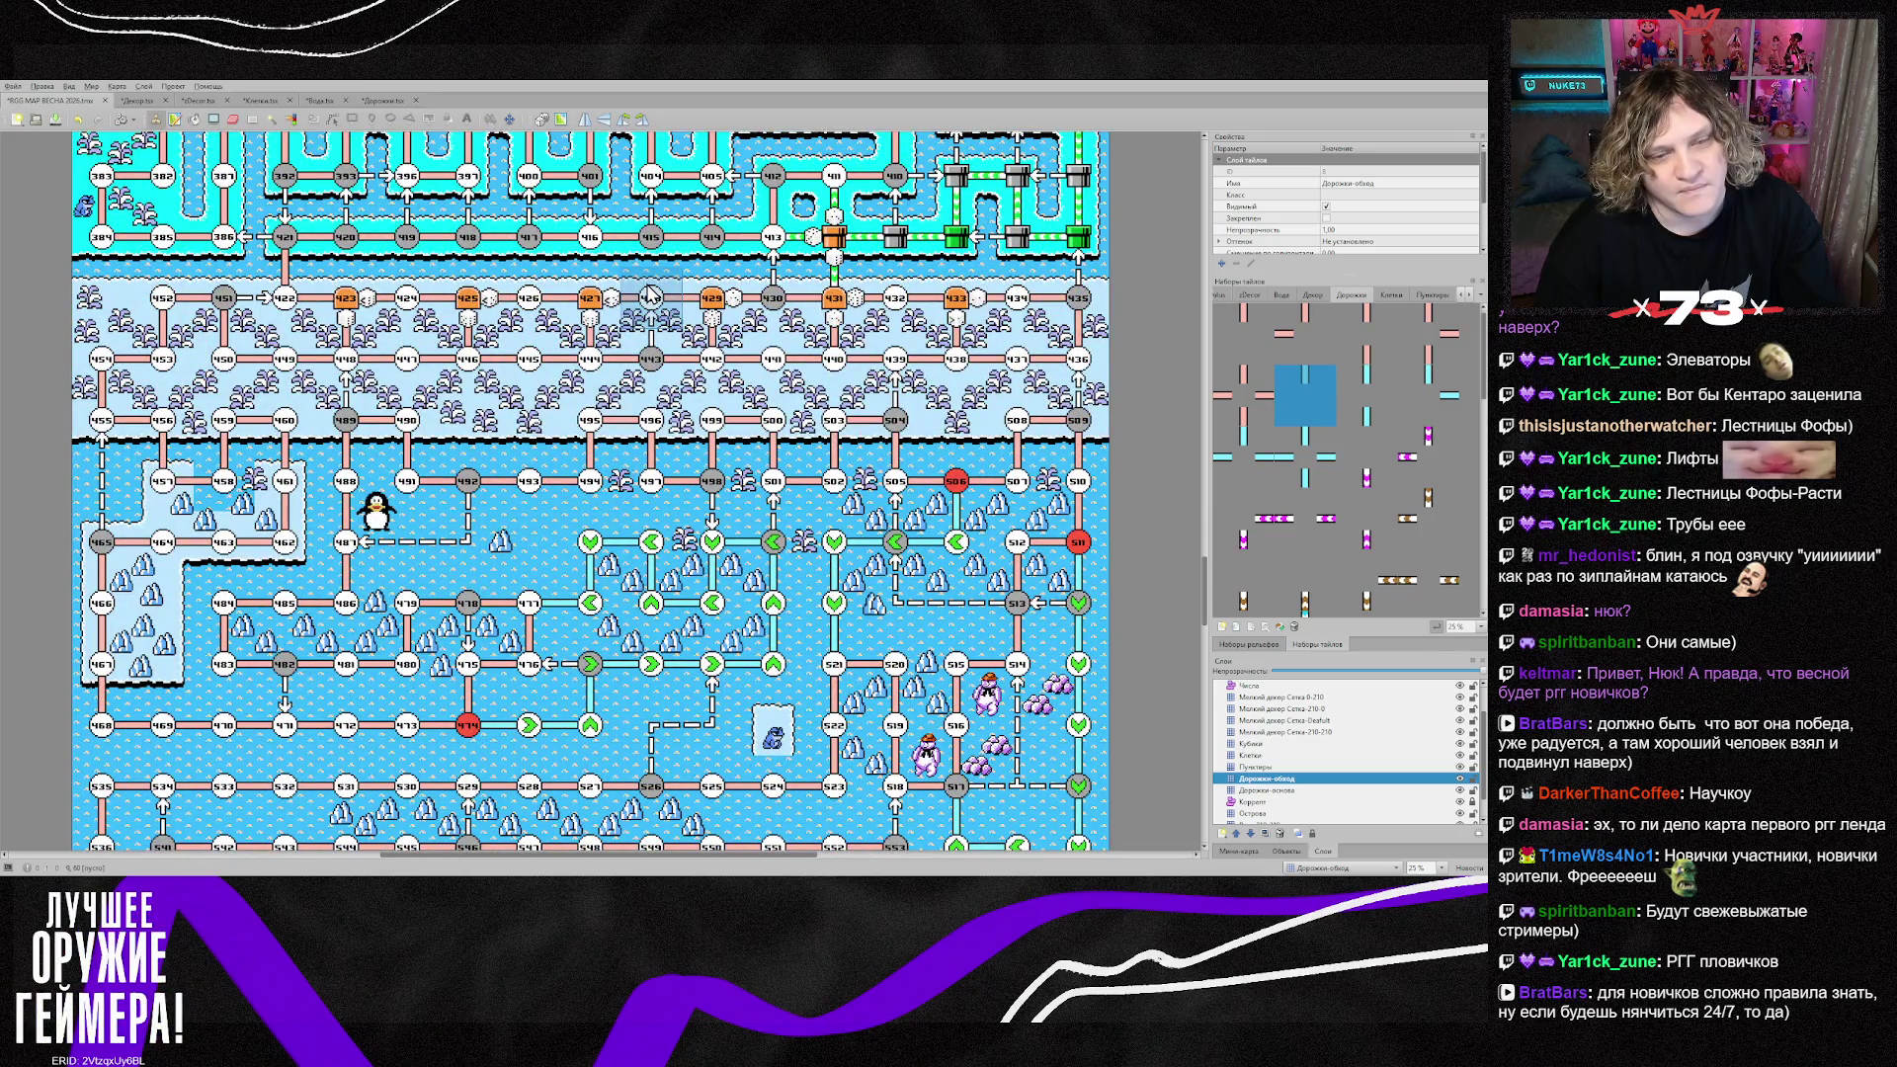
pyautogui.scroll(-20, 641, 286)
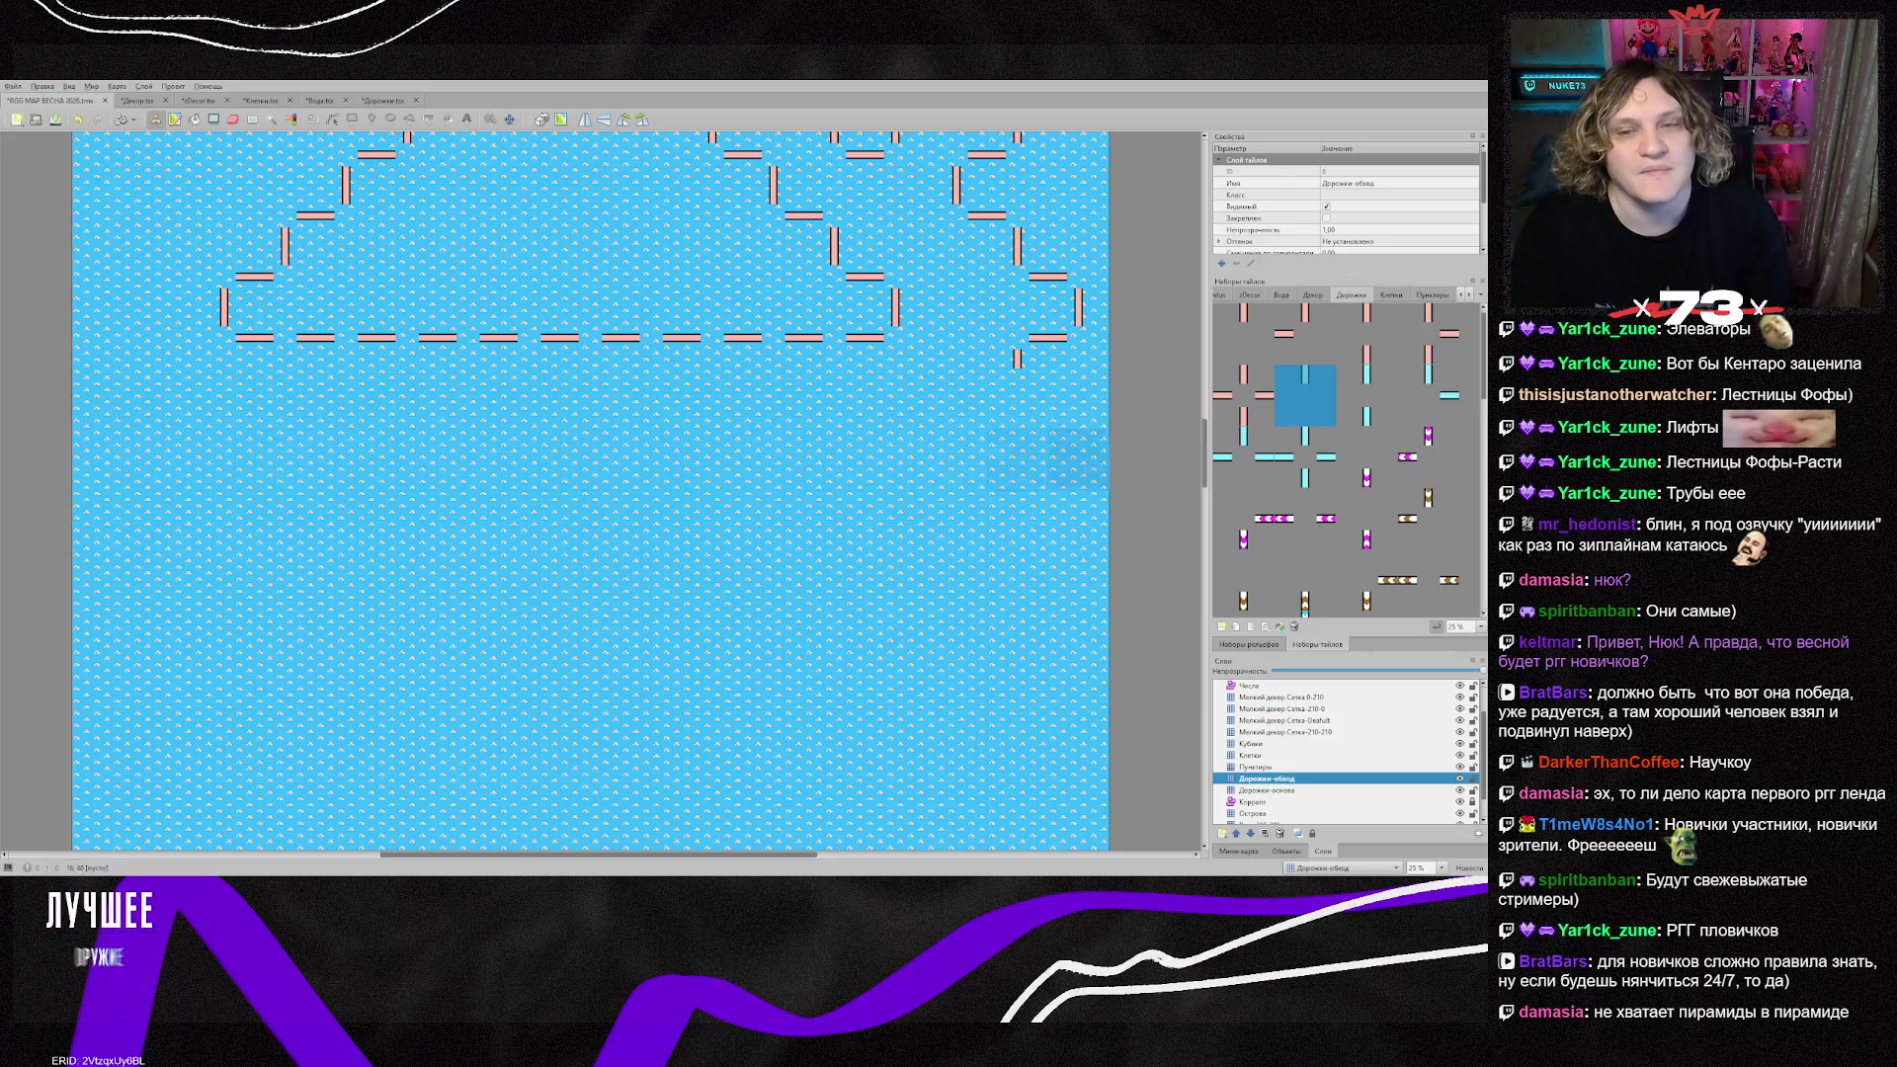
pyautogui.scroll(5, 835, 514)
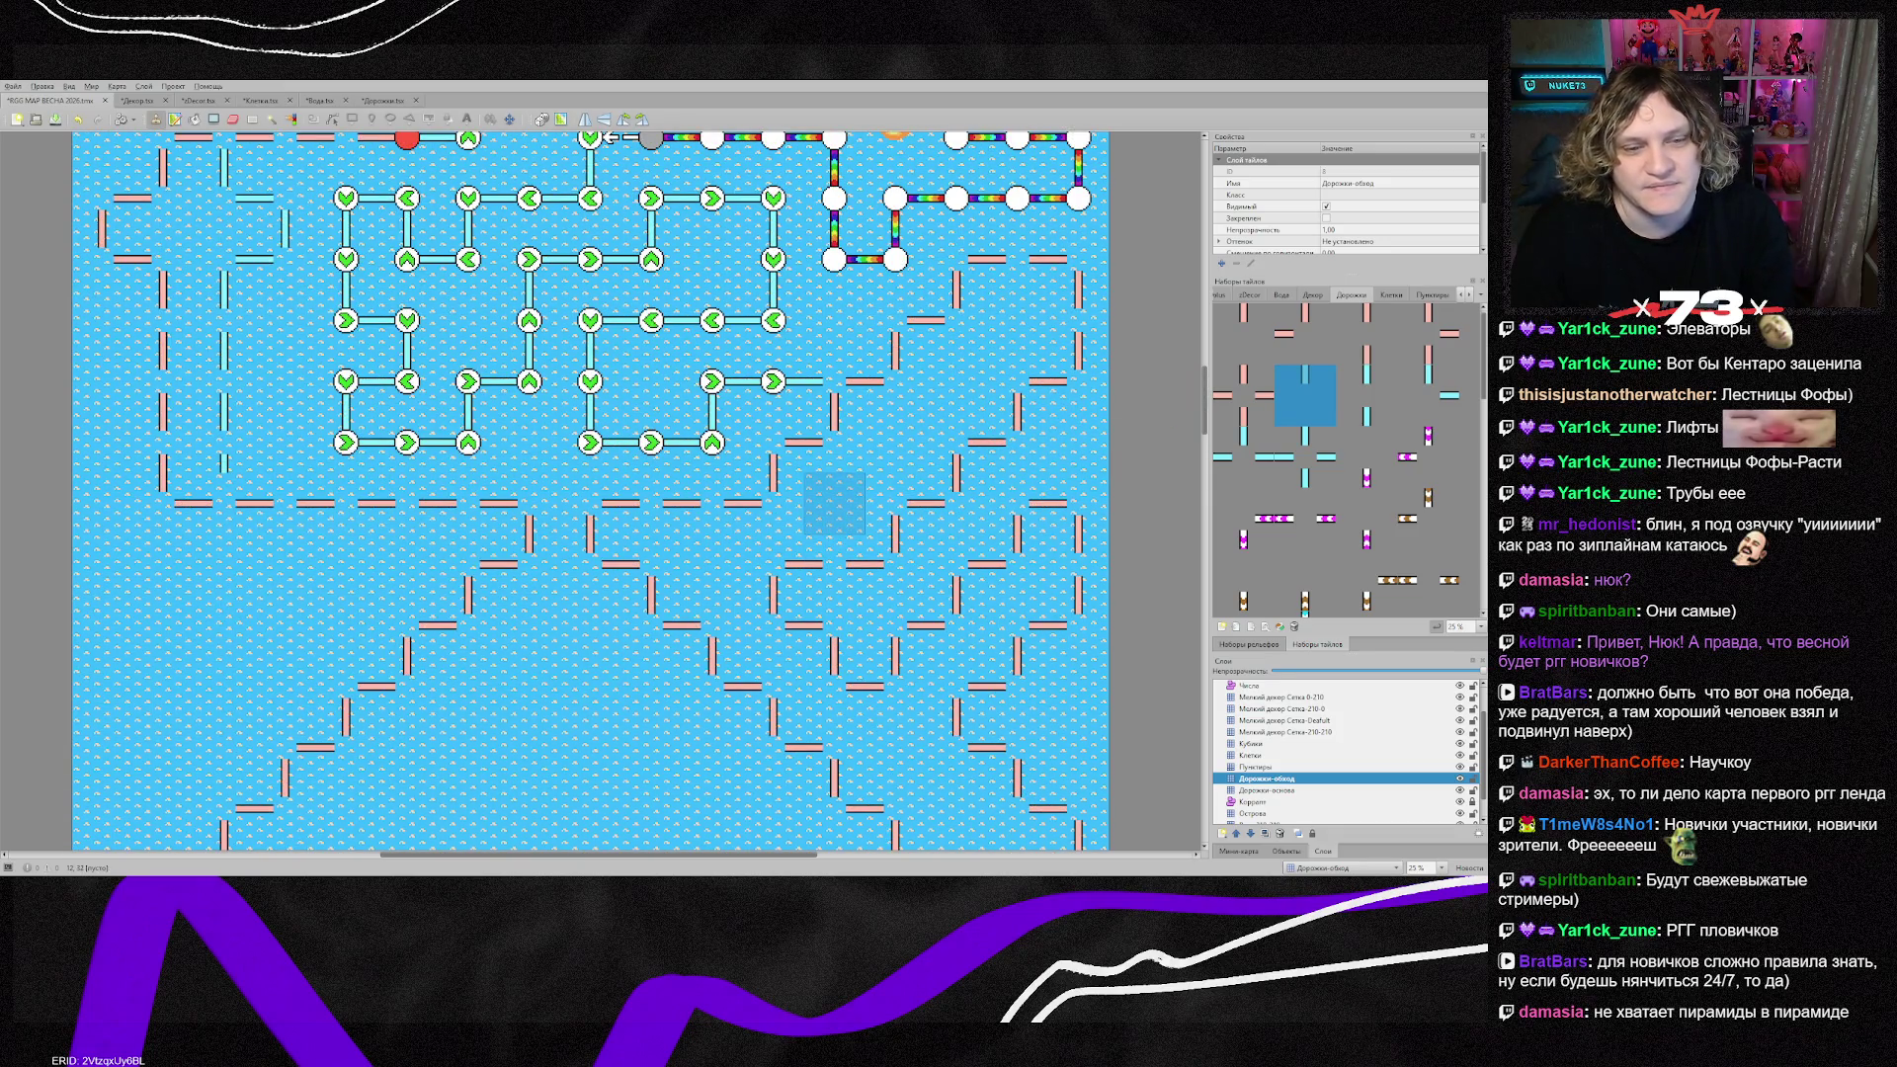
pyautogui.scroll(-3, 835, 504)
pyautogui.scroll(-3, 835, 536)
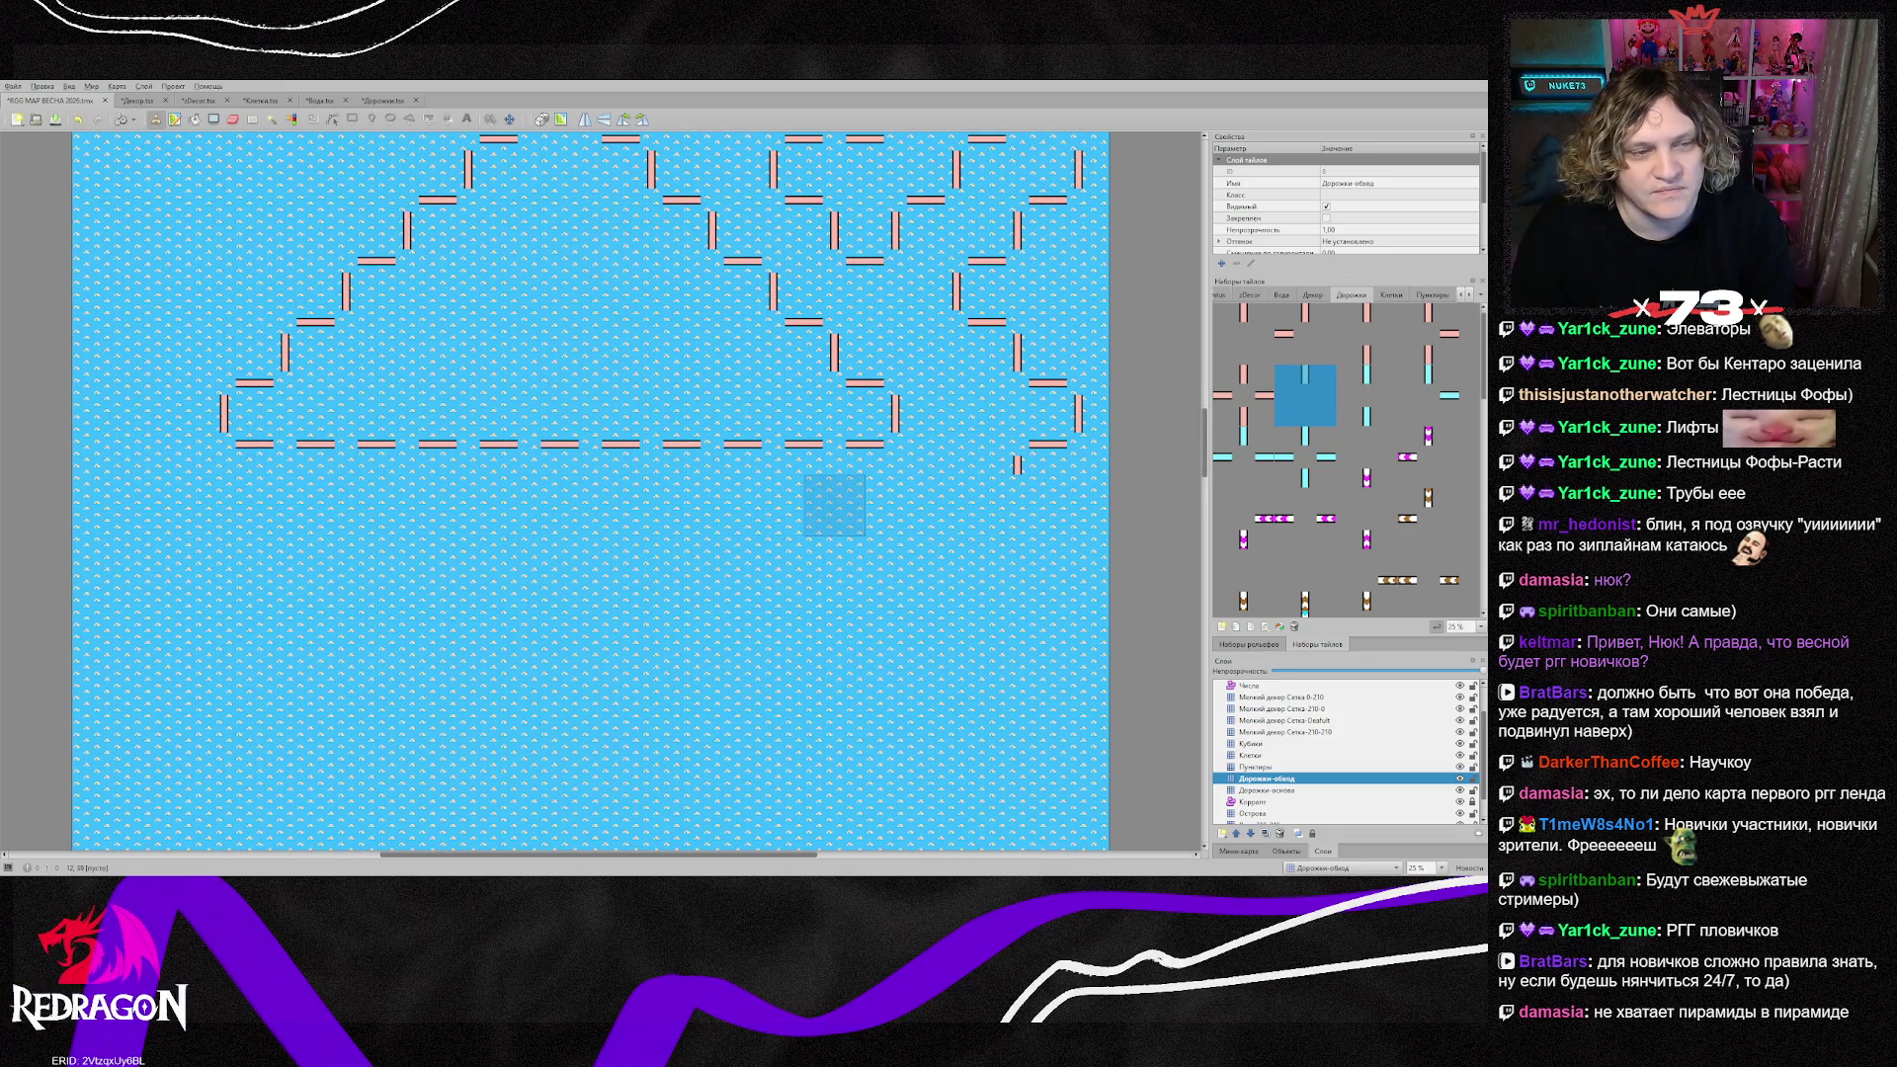
pyautogui.scroll(9, 835, 504)
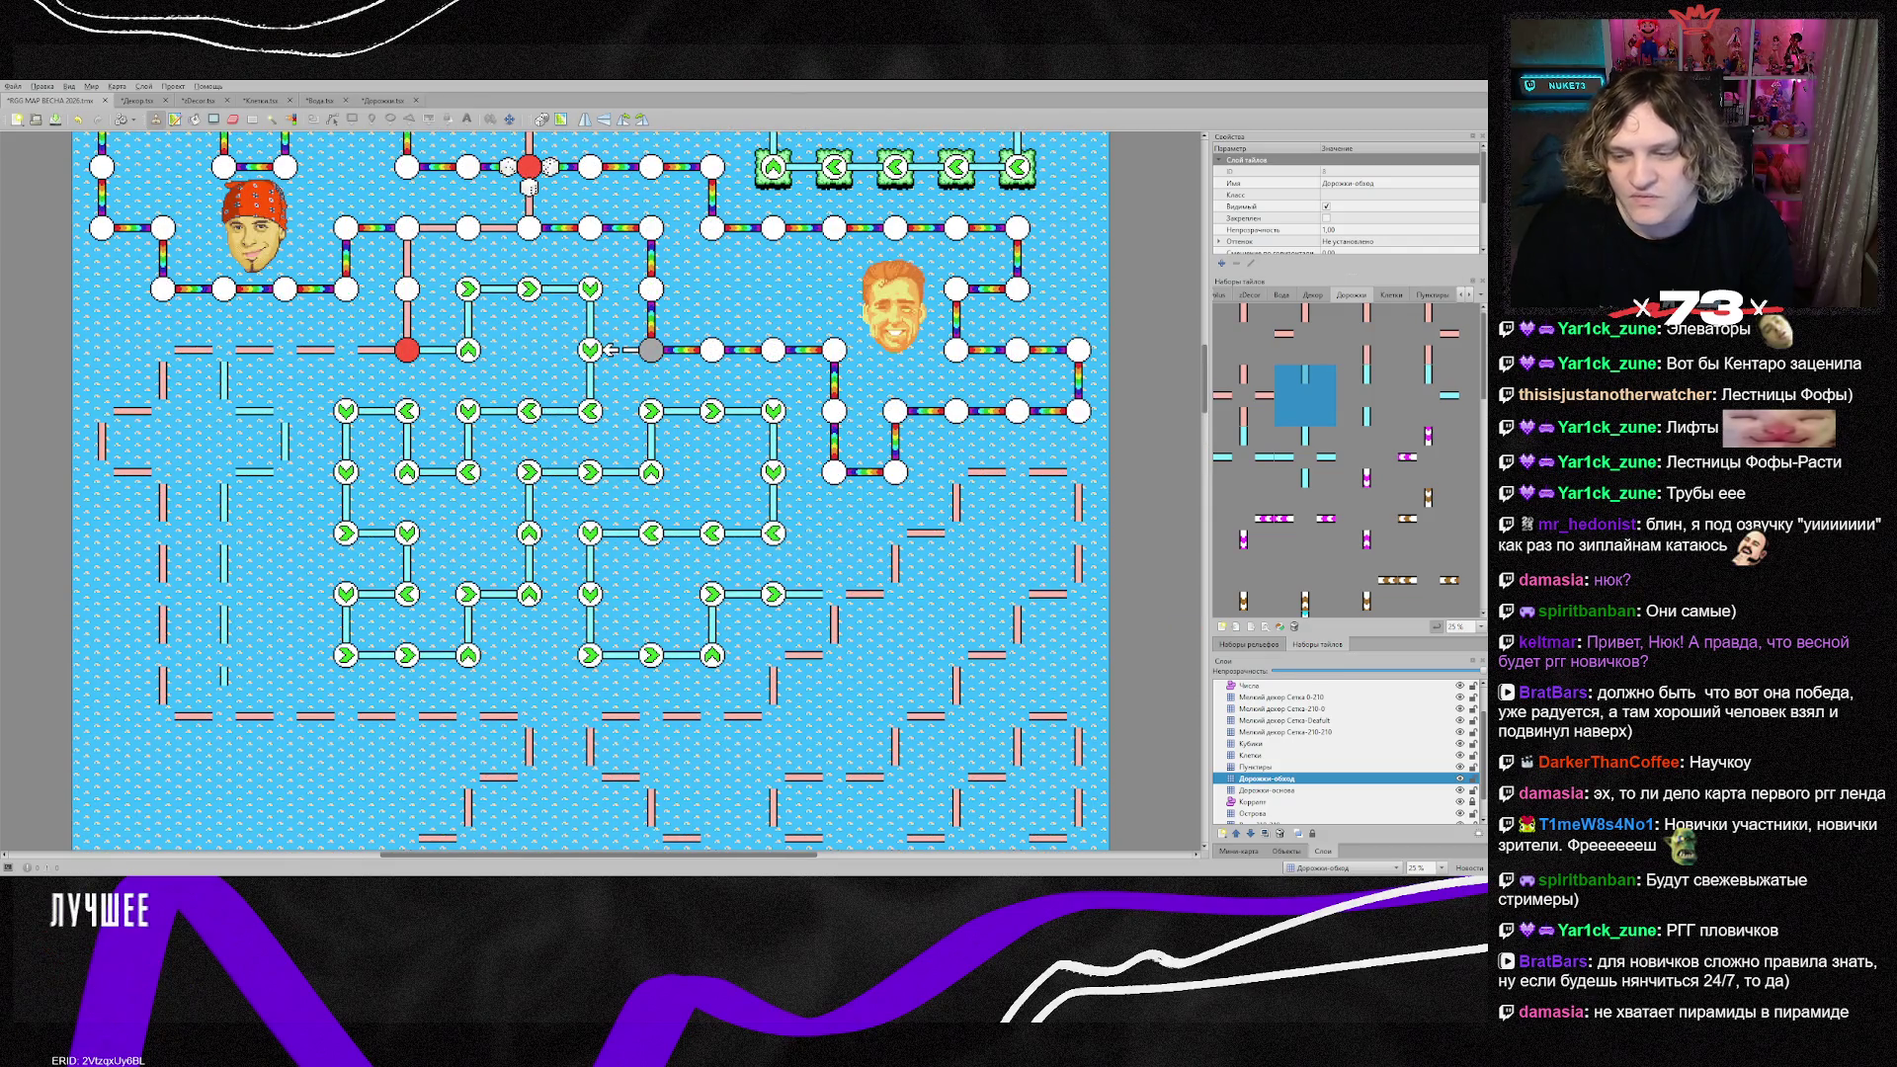
# Step: Make the Клетки layer active and pick the white node circle tile from the Клетки tileset
pyautogui.click(1256, 766)
pyautogui.click(1269, 755)
pyautogui.click(1391, 294)
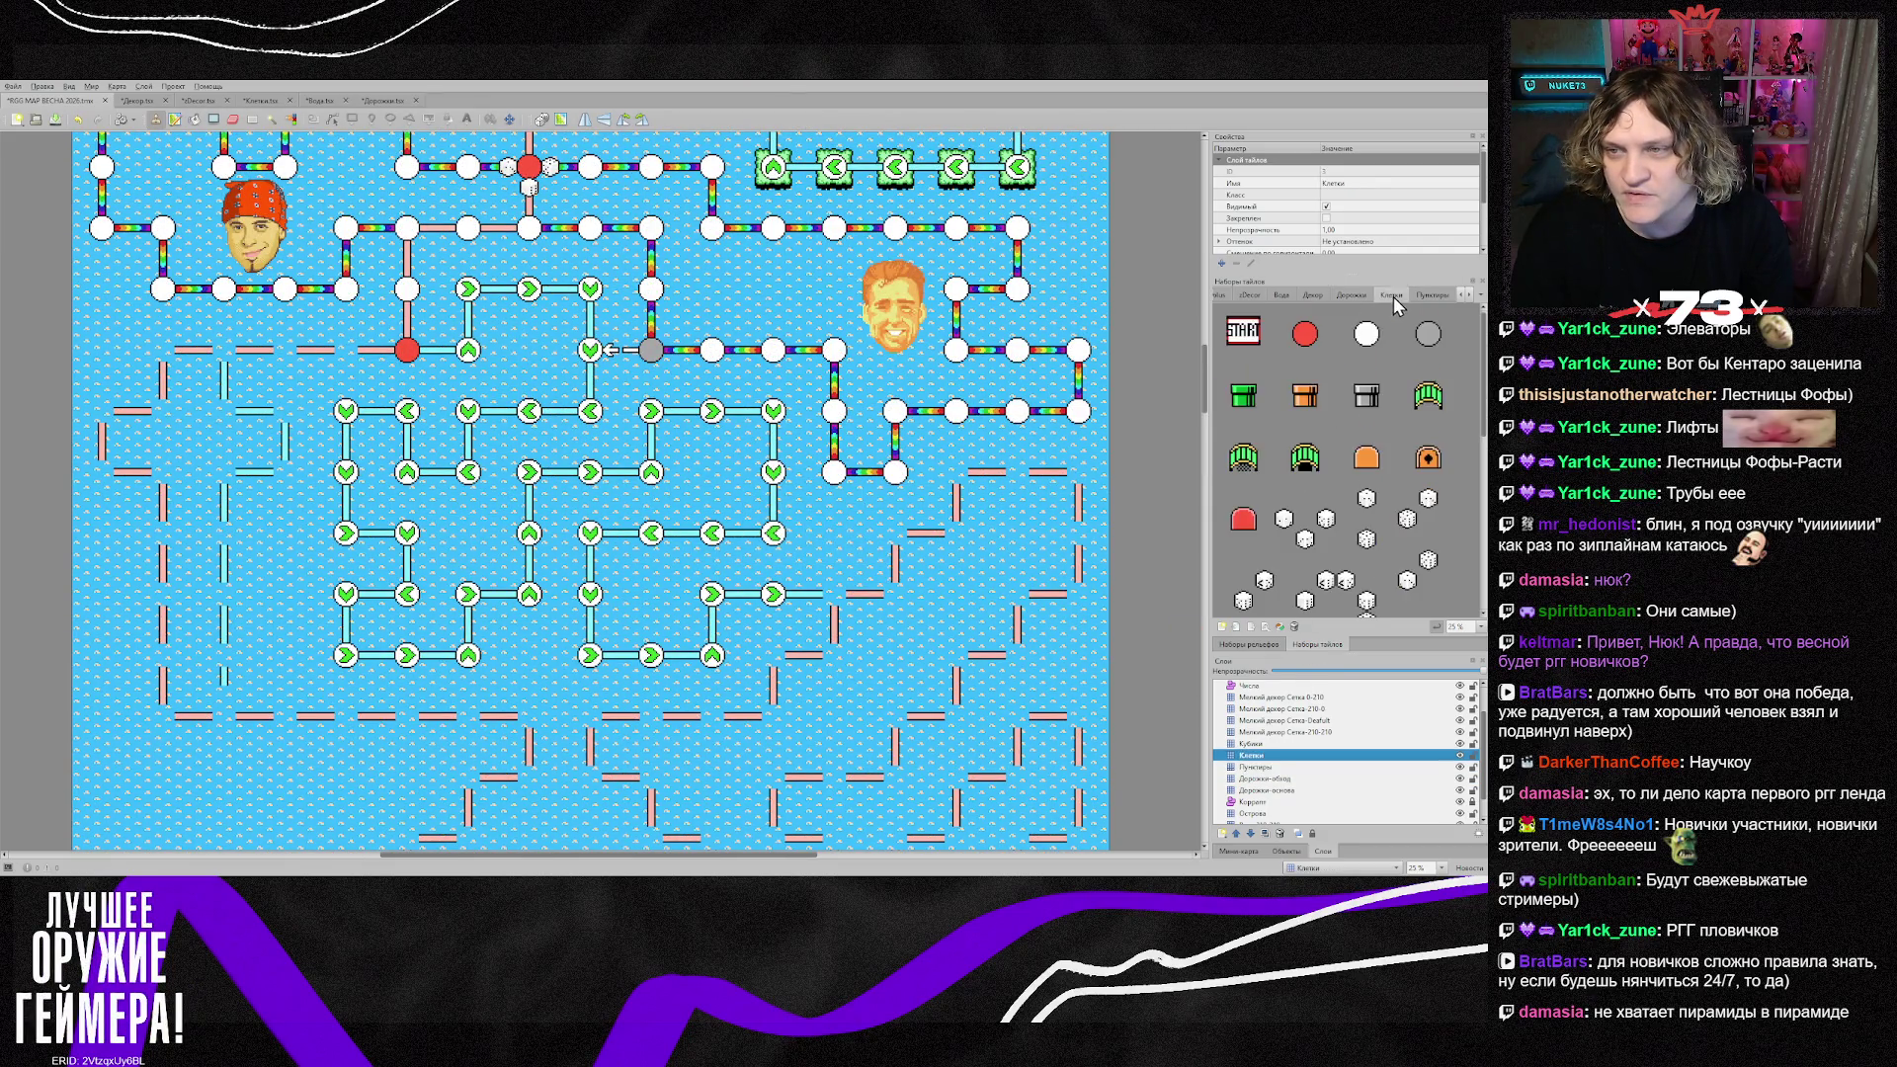
pyautogui.click(1368, 336)
# Step: Stamp white node circles along the pyramid's top path, staircase sides and base
pyautogui.moveTo(346, 349)
pyautogui.mouseDown()
pyautogui.moveTo(163, 349)
pyautogui.moveTo(102, 410)
pyautogui.moveTo(164, 471)
pyautogui.moveTo(168, 655)
pyautogui.moveTo(197, 716)
pyautogui.moveTo(530, 716)
pyautogui.mouseUp()
pyautogui.scroll(-5, 524, 703)
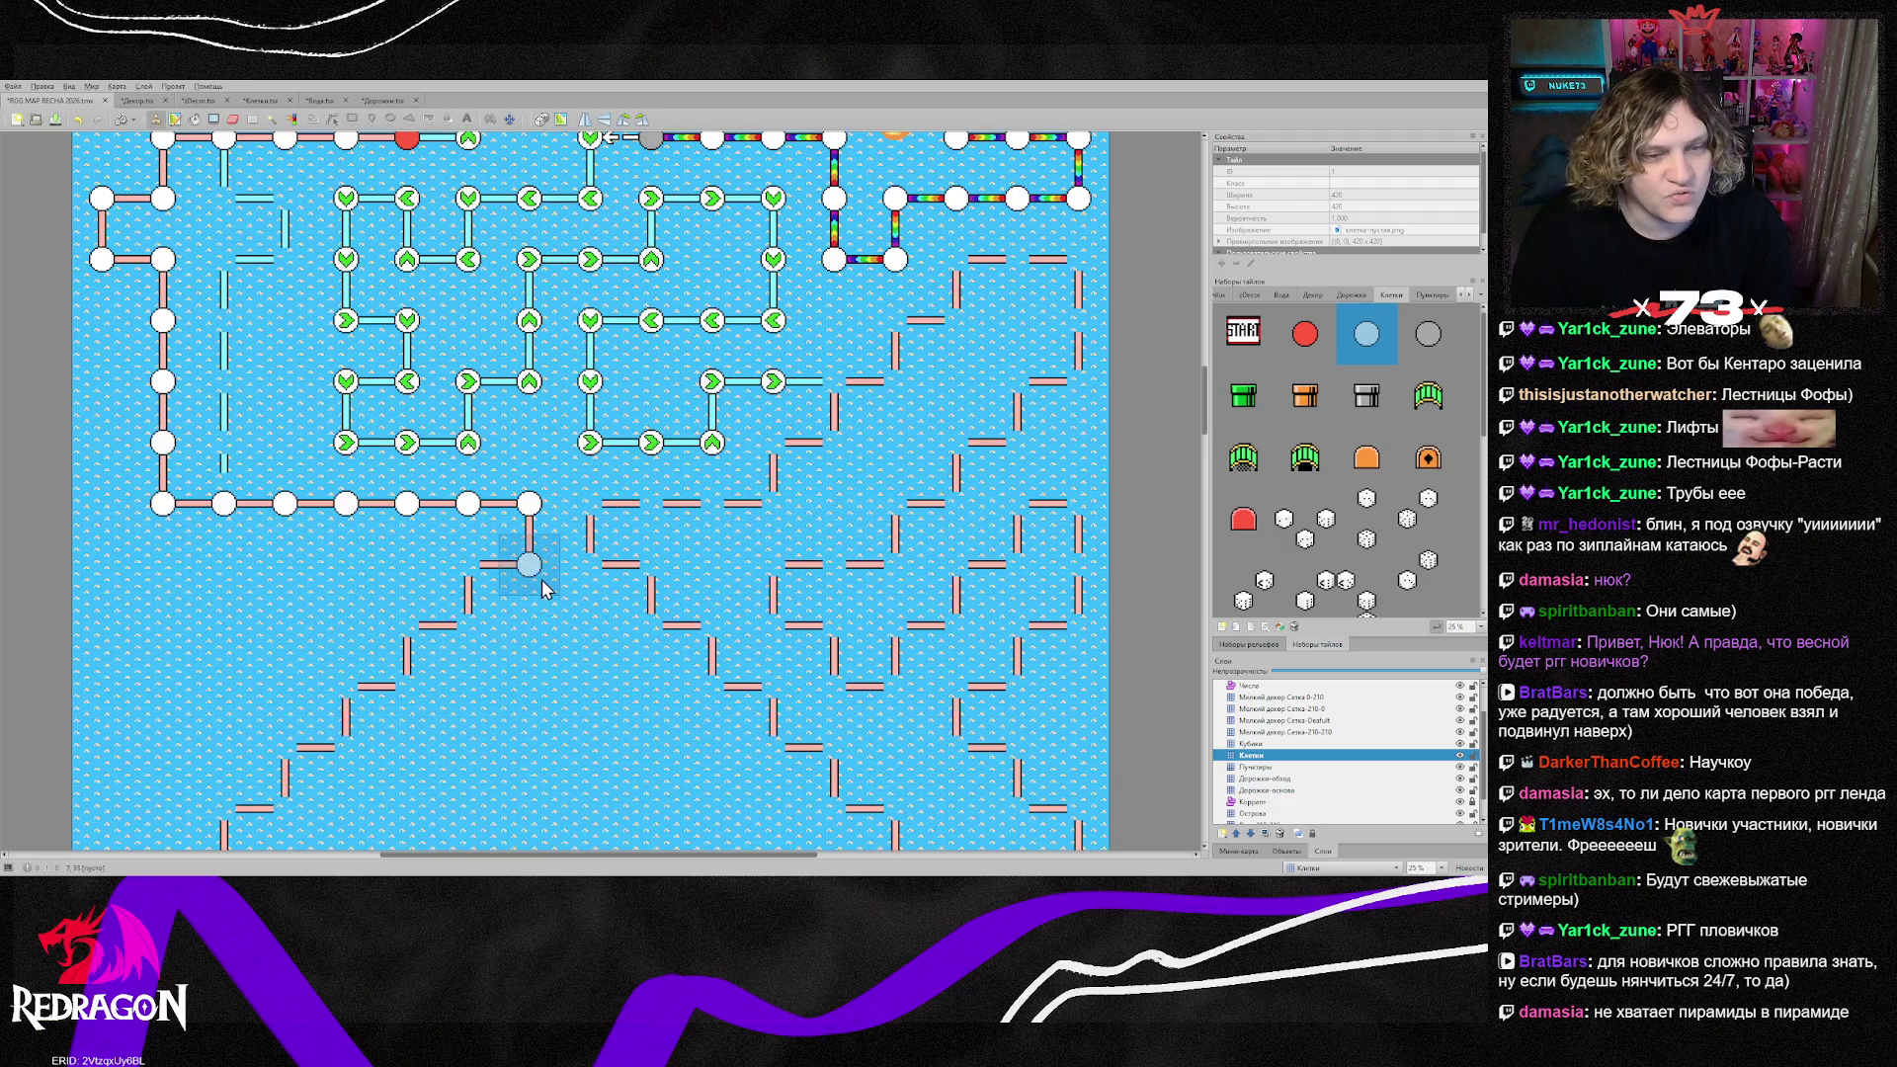
pyautogui.moveTo(532, 386)
pyautogui.mouseDown()
pyautogui.moveTo(472, 367)
pyautogui.moveTo(352, 481)
pyautogui.moveTo(227, 655)
pyautogui.moveTo(850, 660)
pyautogui.moveTo(901, 601)
pyautogui.moveTo(838, 538)
pyautogui.moveTo(781, 539)
pyautogui.moveTo(598, 360)
pyautogui.moveTo(598, 296)
pyautogui.moveTo(780, 308)
pyautogui.mouseUp()
pyautogui.scroll(3, 781, 309)
pyautogui.moveTo(790, 563)
pyautogui.mouseDown()
pyautogui.moveTo(974, 381)
pyautogui.moveTo(1067, 385)
pyautogui.moveTo(1055, 506)
pyautogui.moveTo(1023, 556)
pyautogui.moveTo(901, 679)
pyautogui.moveTo(803, 682)
pyautogui.moveTo(796, 743)
pyautogui.moveTo(856, 804)
pyautogui.moveTo(1073, 627)
pyautogui.moveTo(1072, 736)
pyautogui.moveTo(1028, 790)
pyautogui.moveTo(973, 776)
pyautogui.moveTo(964, 726)
pyautogui.moveTo(1022, 549)
pyautogui.moveTo(1023, 593)
pyautogui.moveTo(1077, 635)
pyautogui.moveTo(1016, 656)
pyautogui.moveTo(893, 761)
pyautogui.mouseUp()
pyautogui.scroll(-3, 974, 775)
pyautogui.scroll(1, 893, 762)
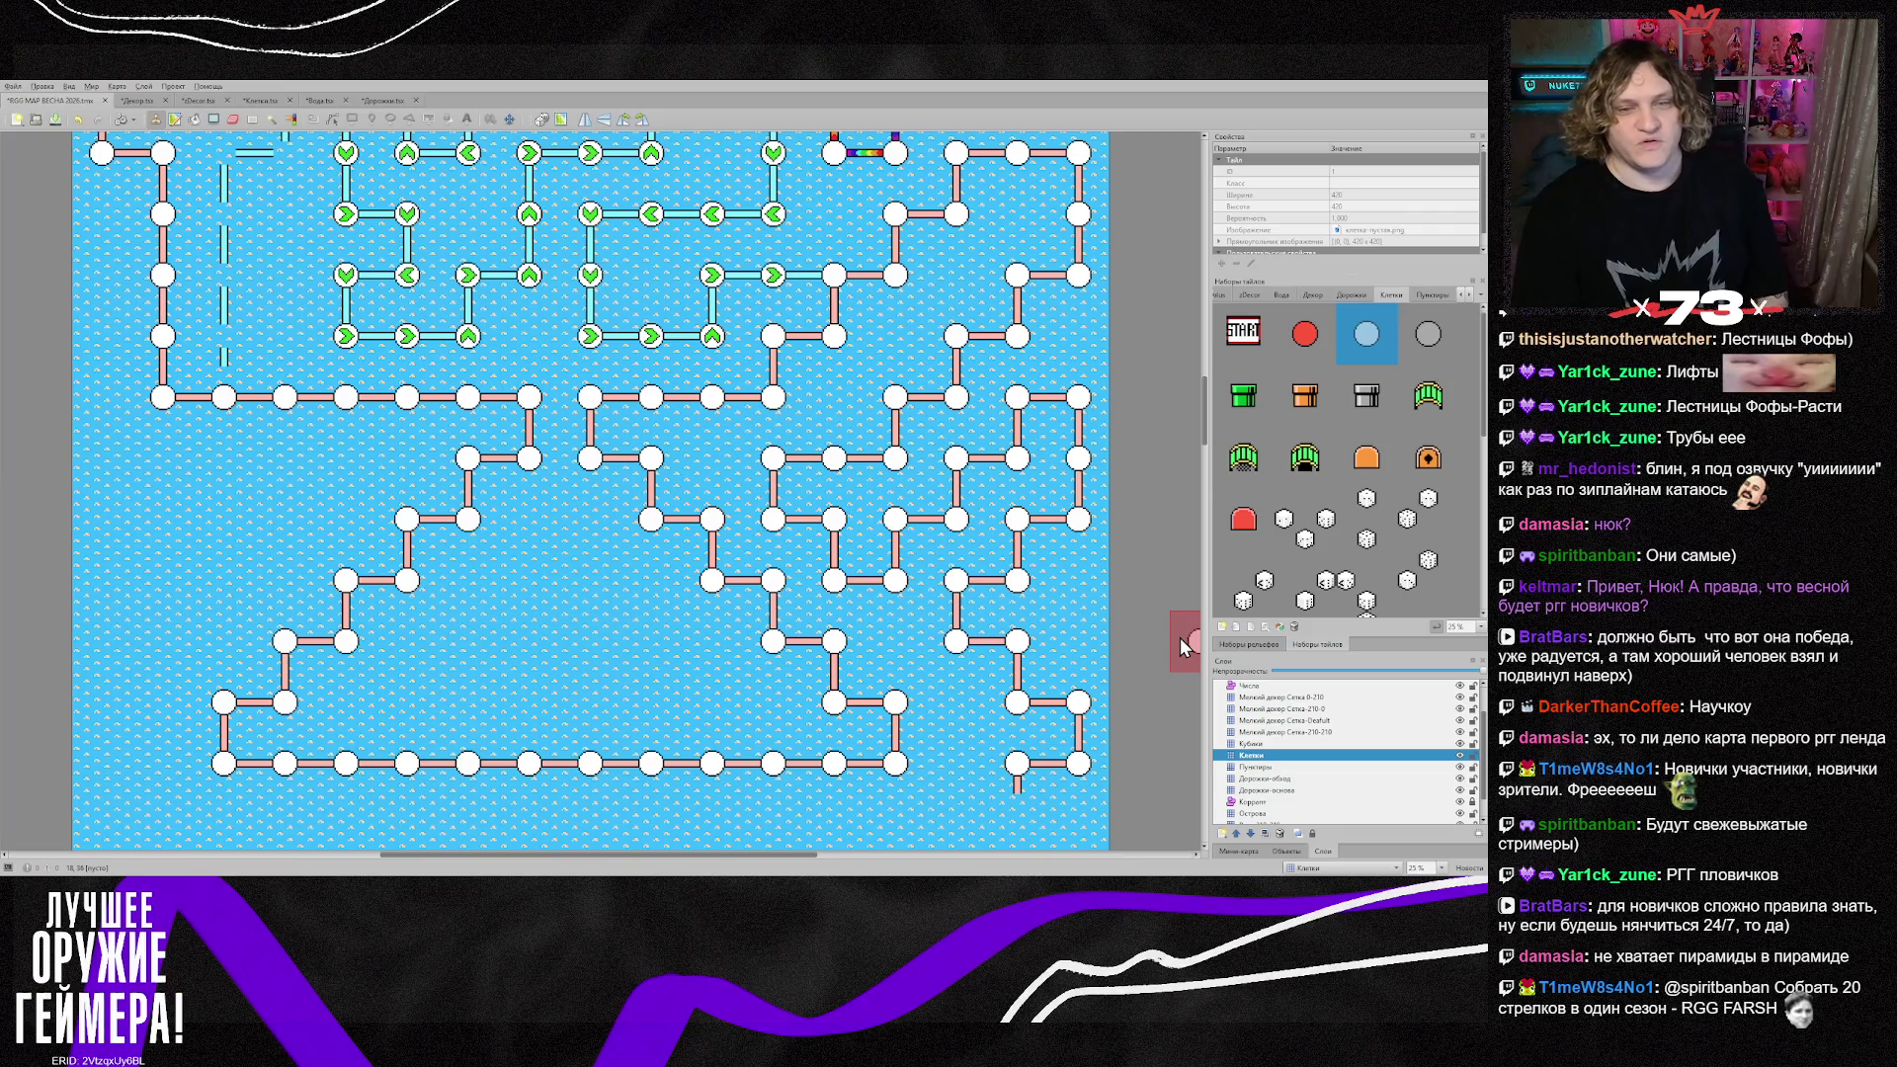
pyautogui.scroll(2, 1181, 645)
pyautogui.scroll(2, 1181, 644)
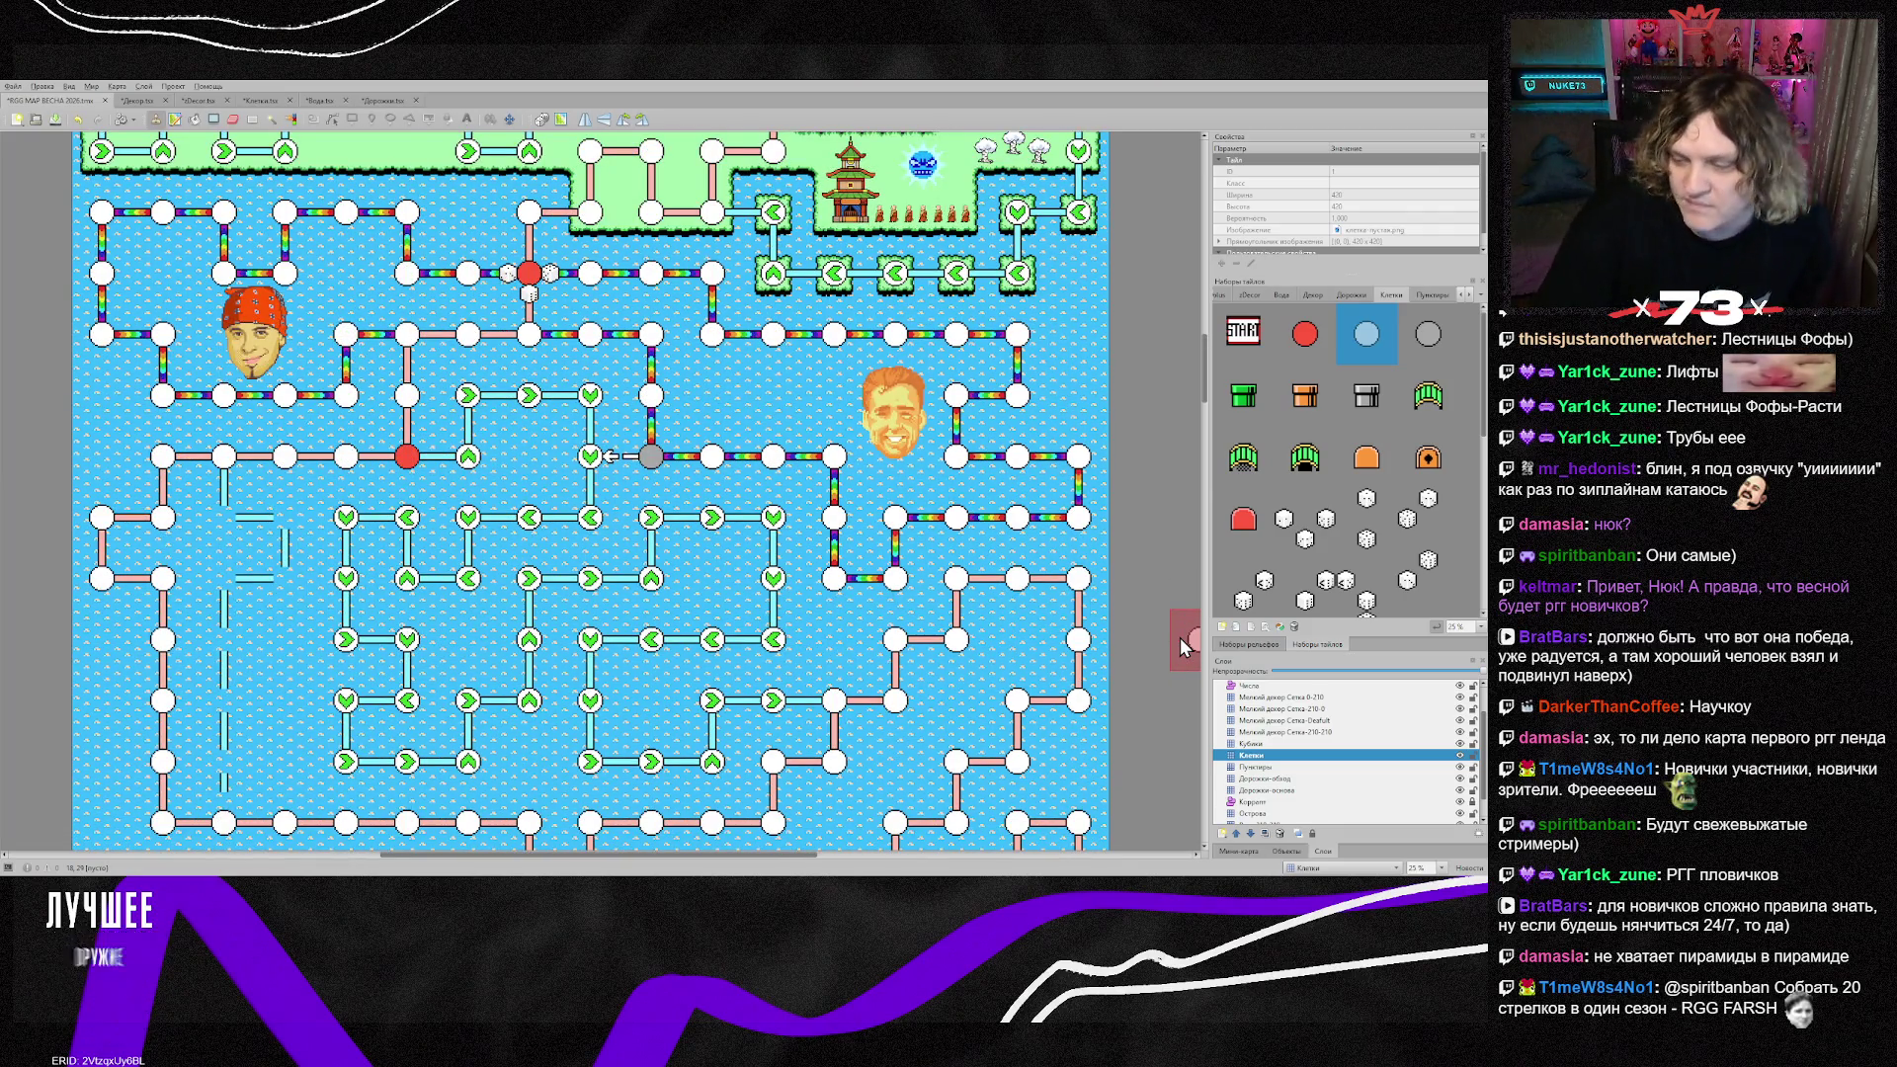
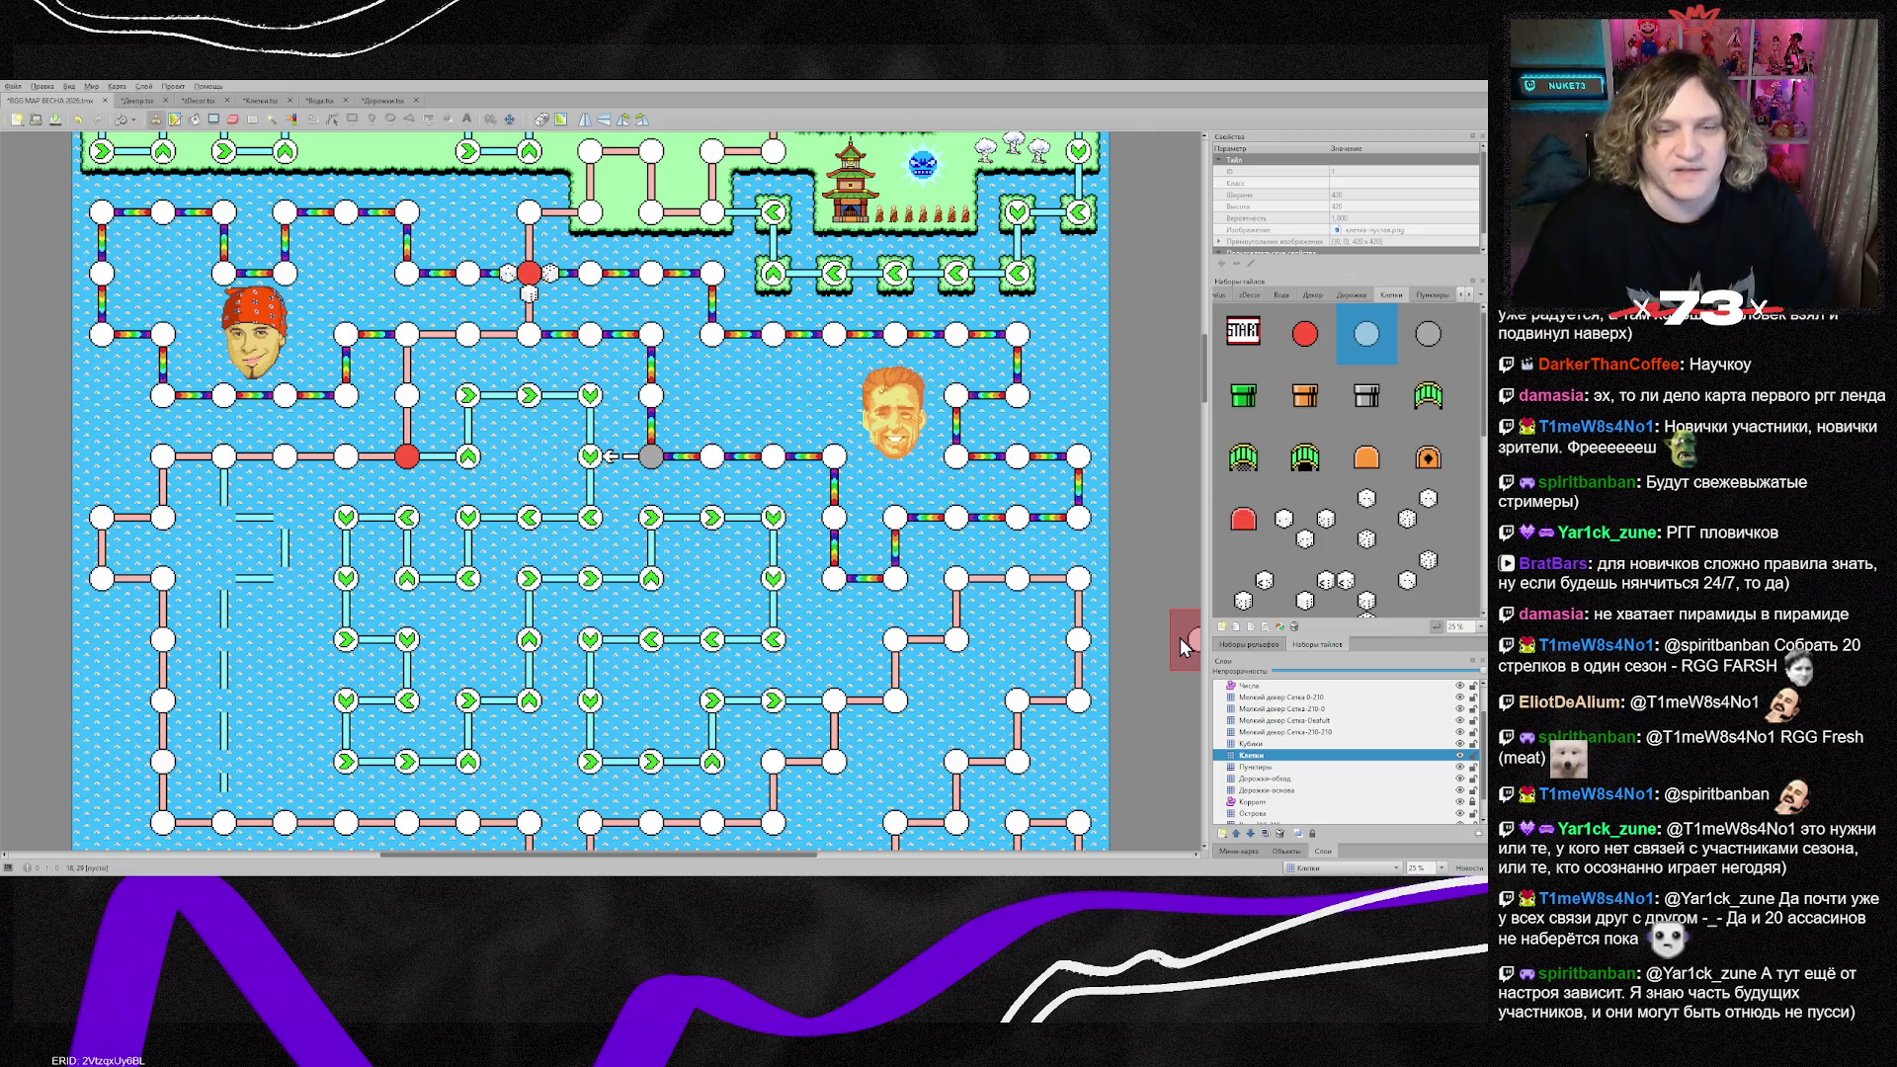
# Step: Review the map's lower area and place one more node tile on the board
pyautogui.scroll(-10, 713, 739)
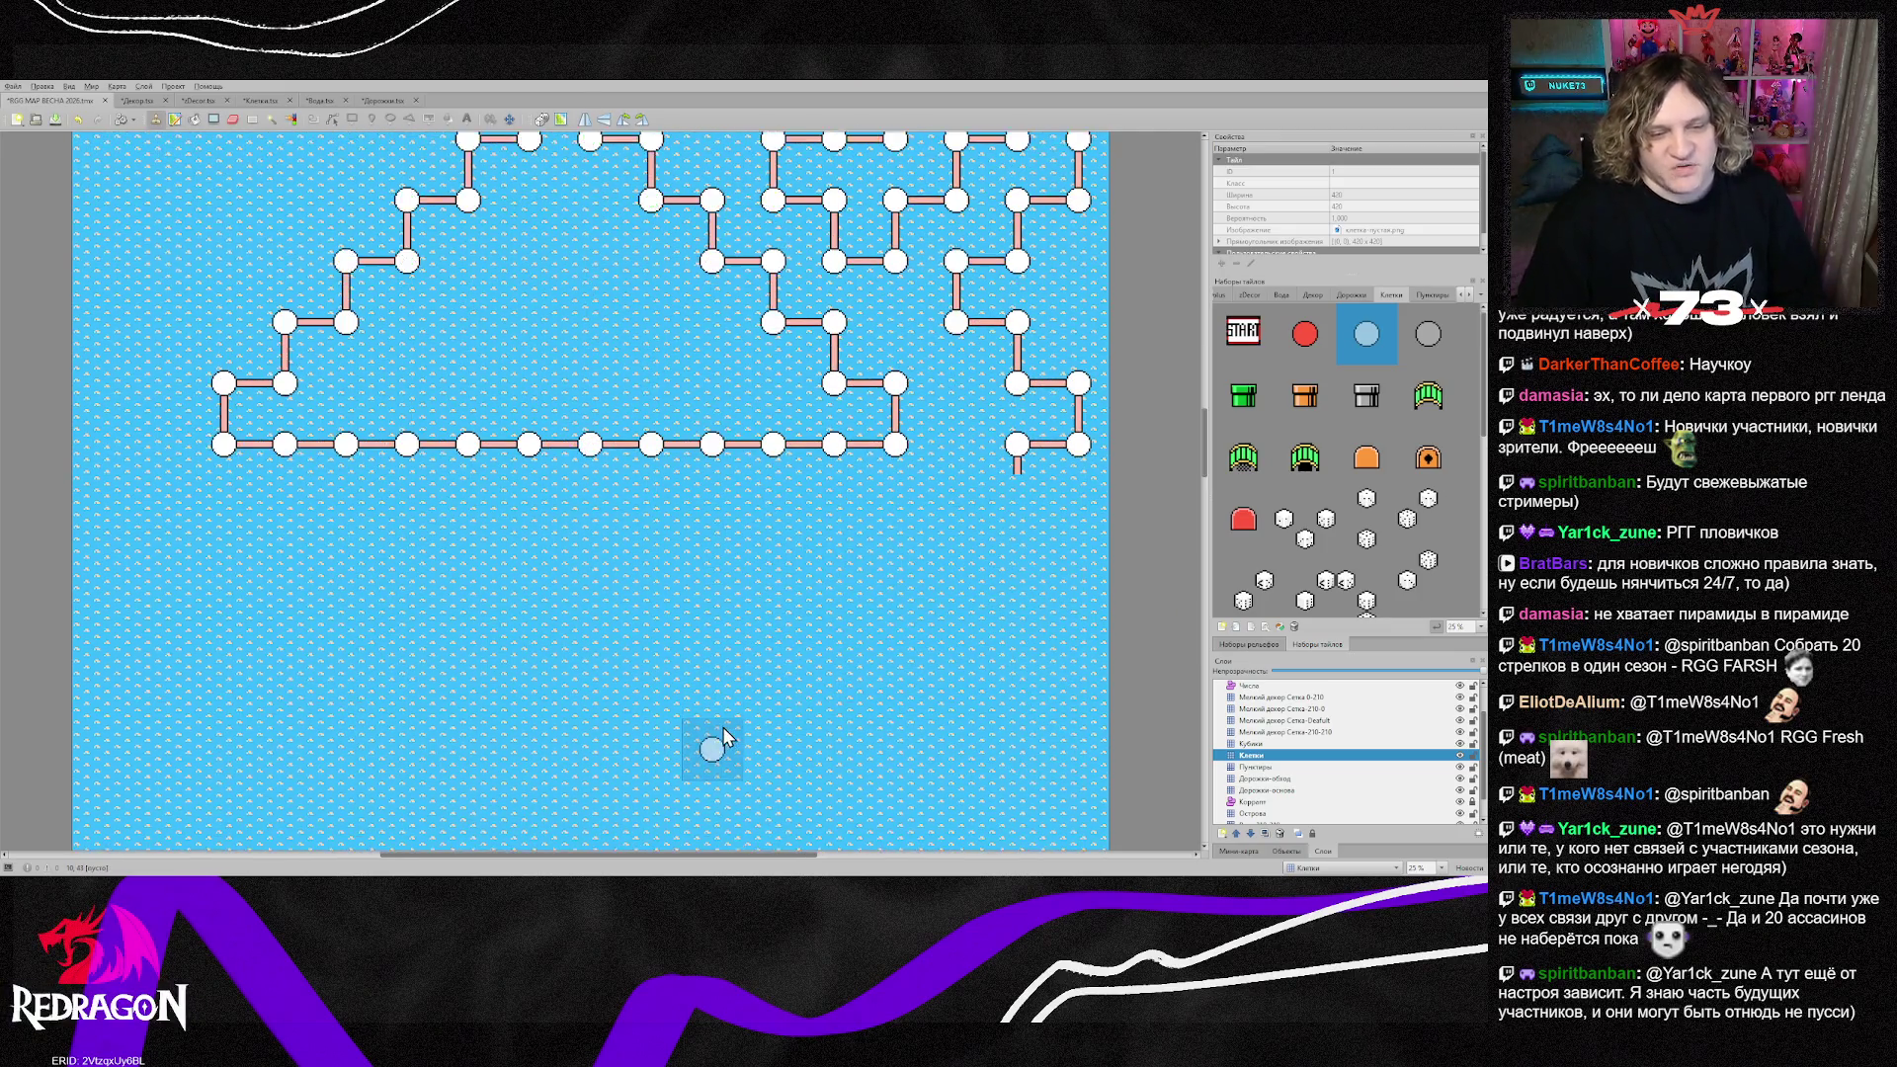
pyautogui.scroll(-5, 717, 731)
pyautogui.scroll(-15, 719, 730)
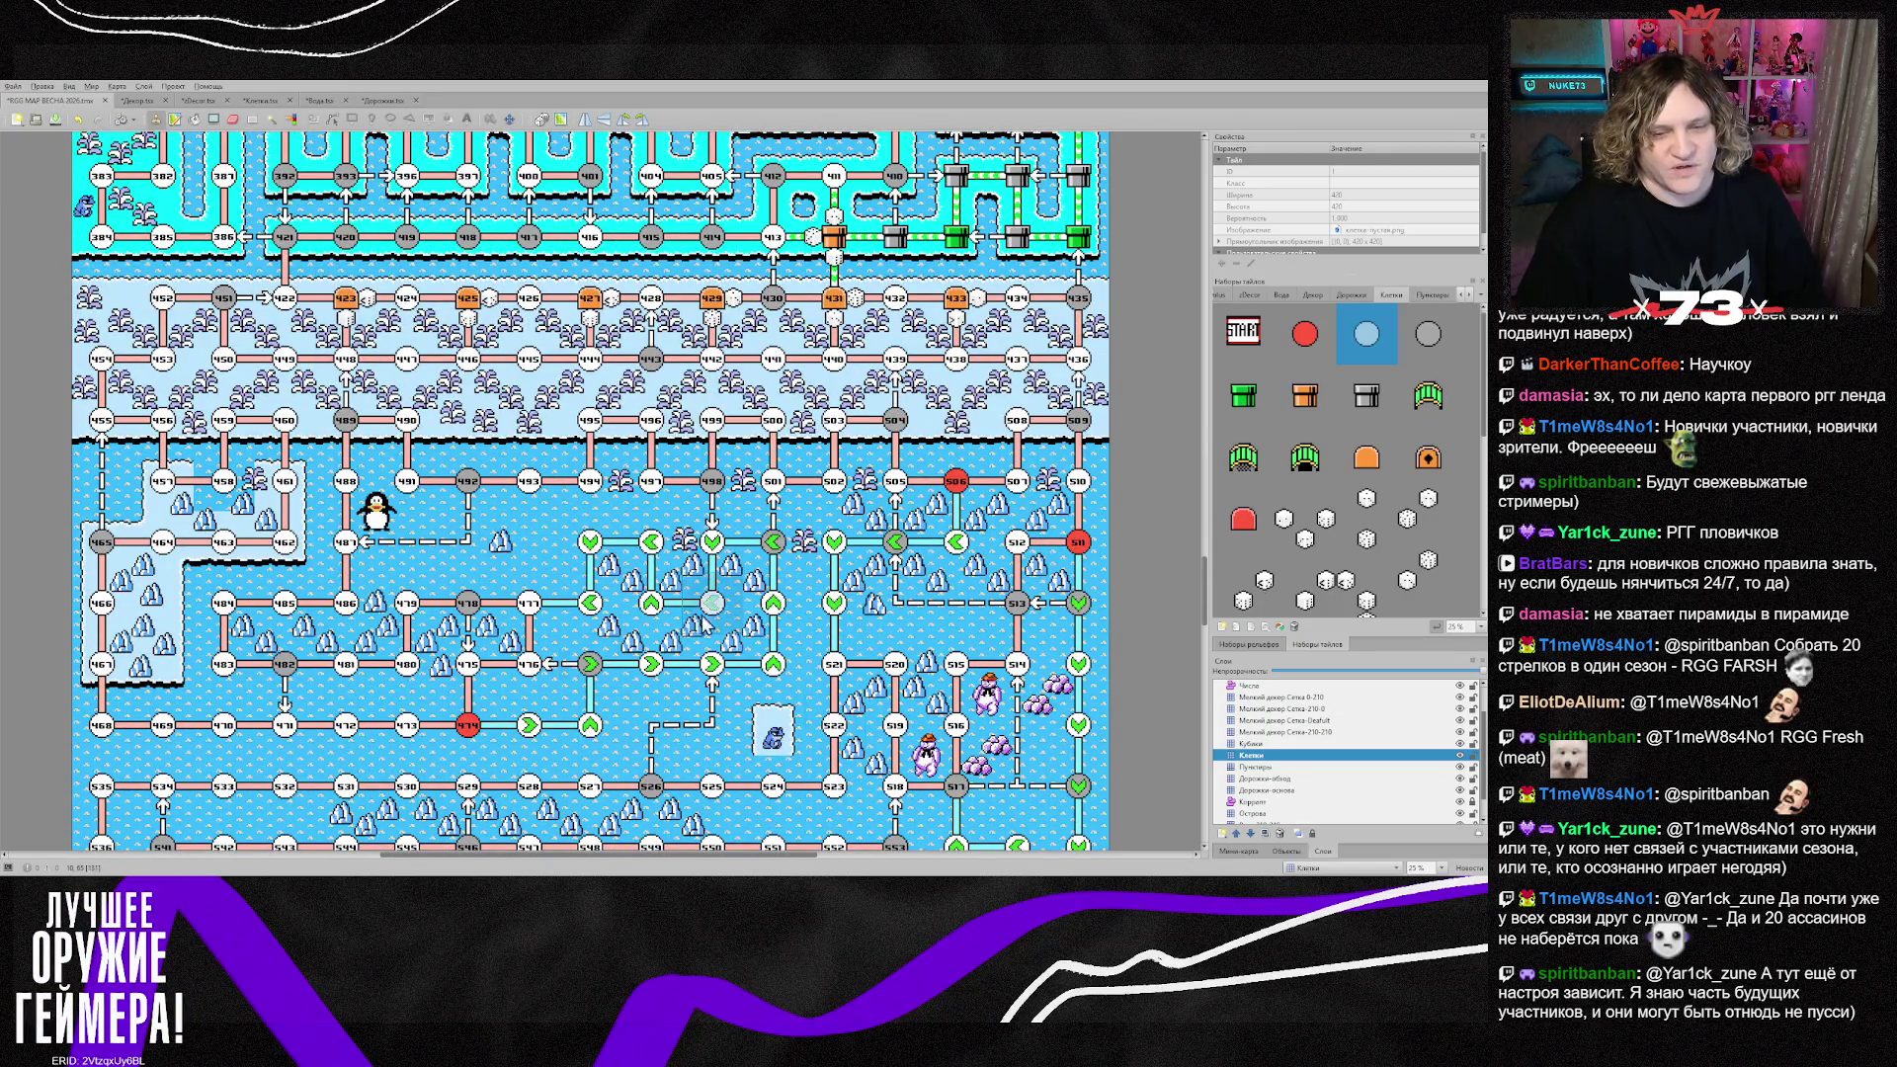
pyautogui.scroll(-10, 717, 608)
pyautogui.scroll(-8, 751, 638)
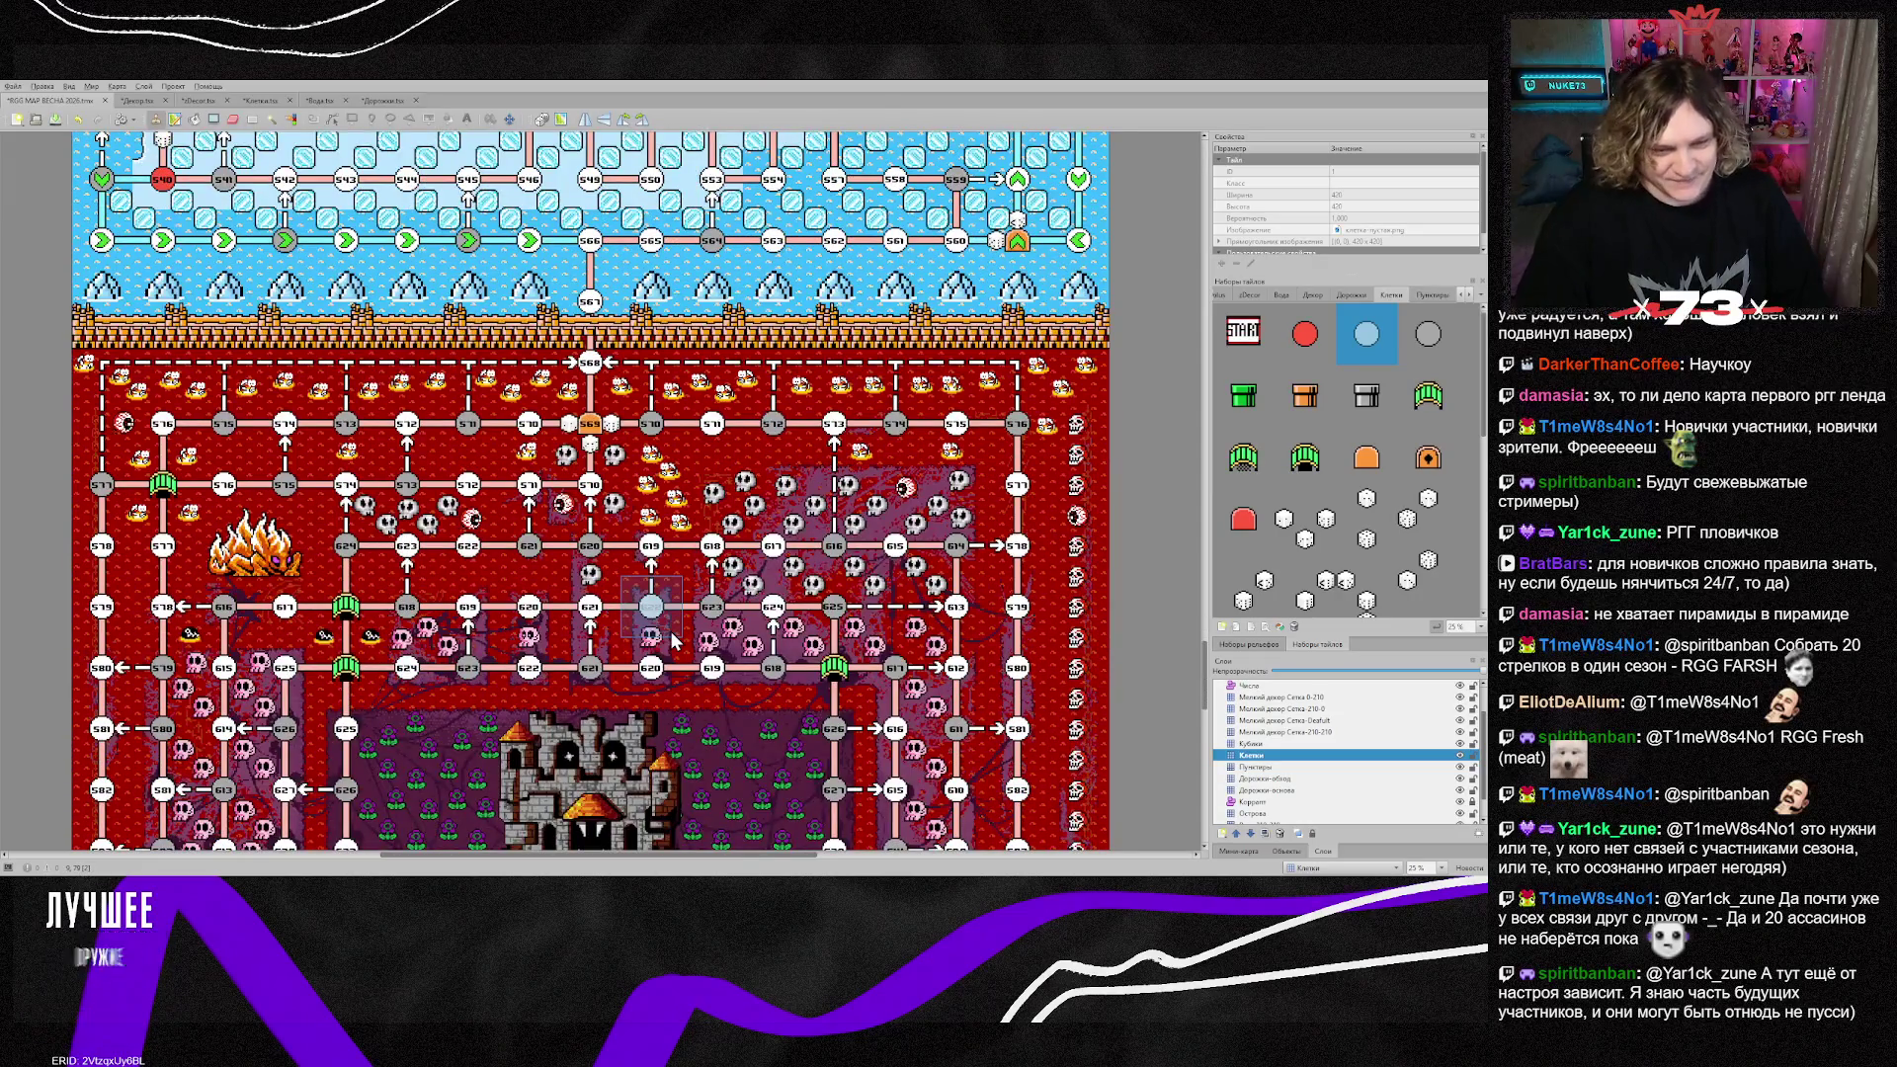
pyautogui.scroll(-2, 726, 667)
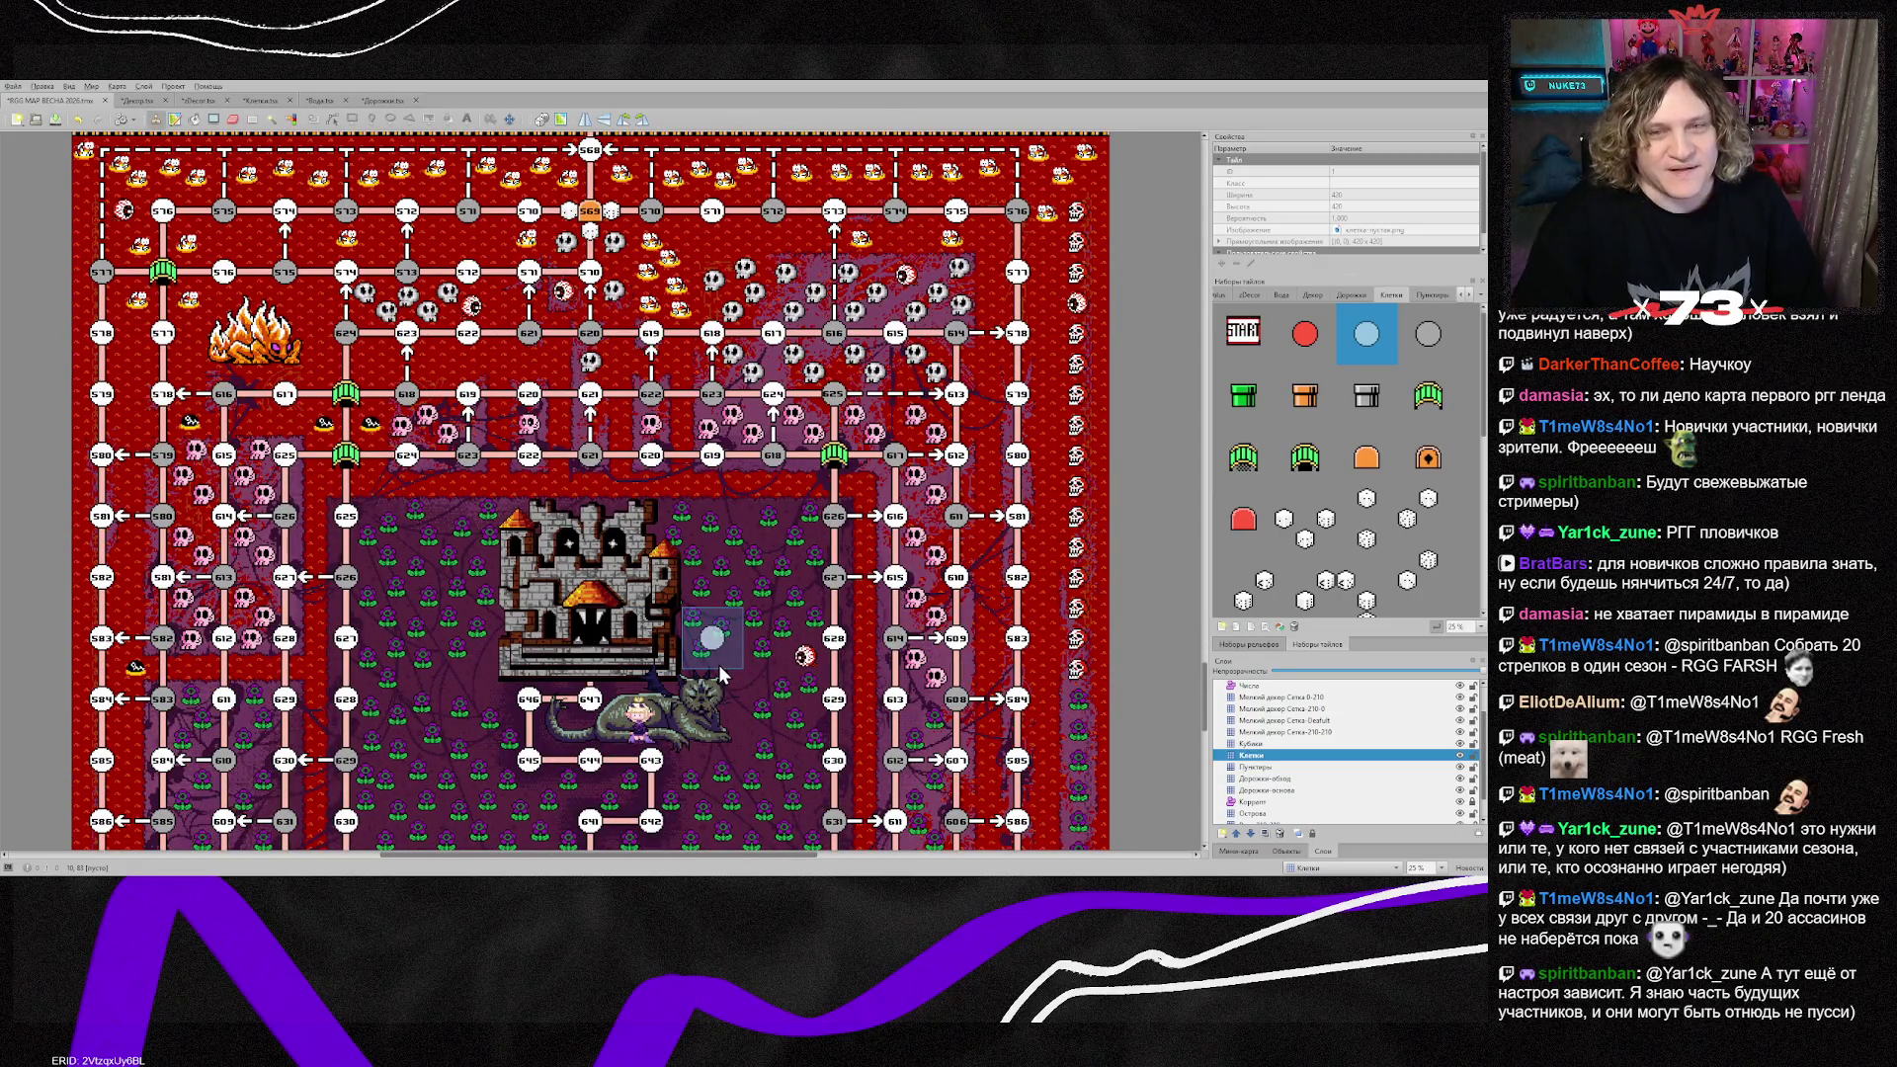
pyautogui.scroll(10, 711, 632)
pyautogui.scroll(15, 710, 612)
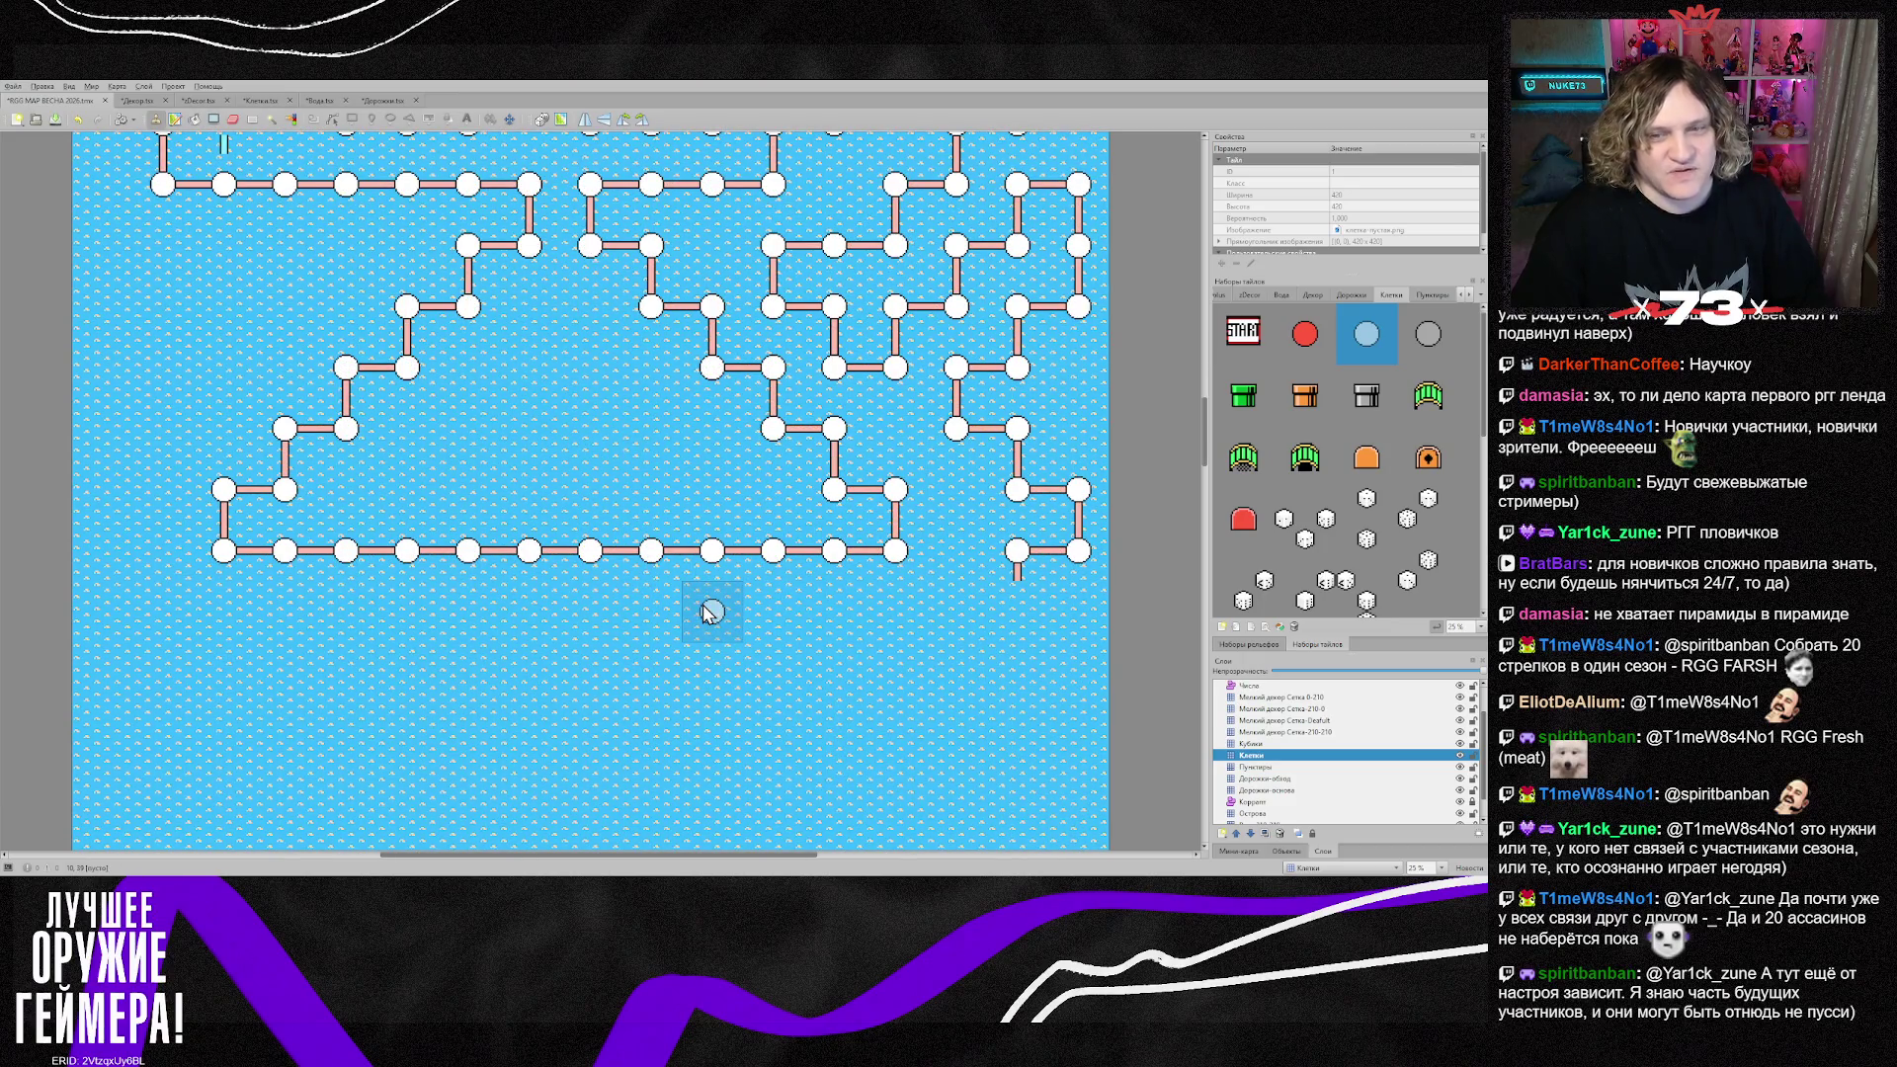
pyautogui.scroll(5, 711, 613)
pyautogui.scroll(5, 709, 614)
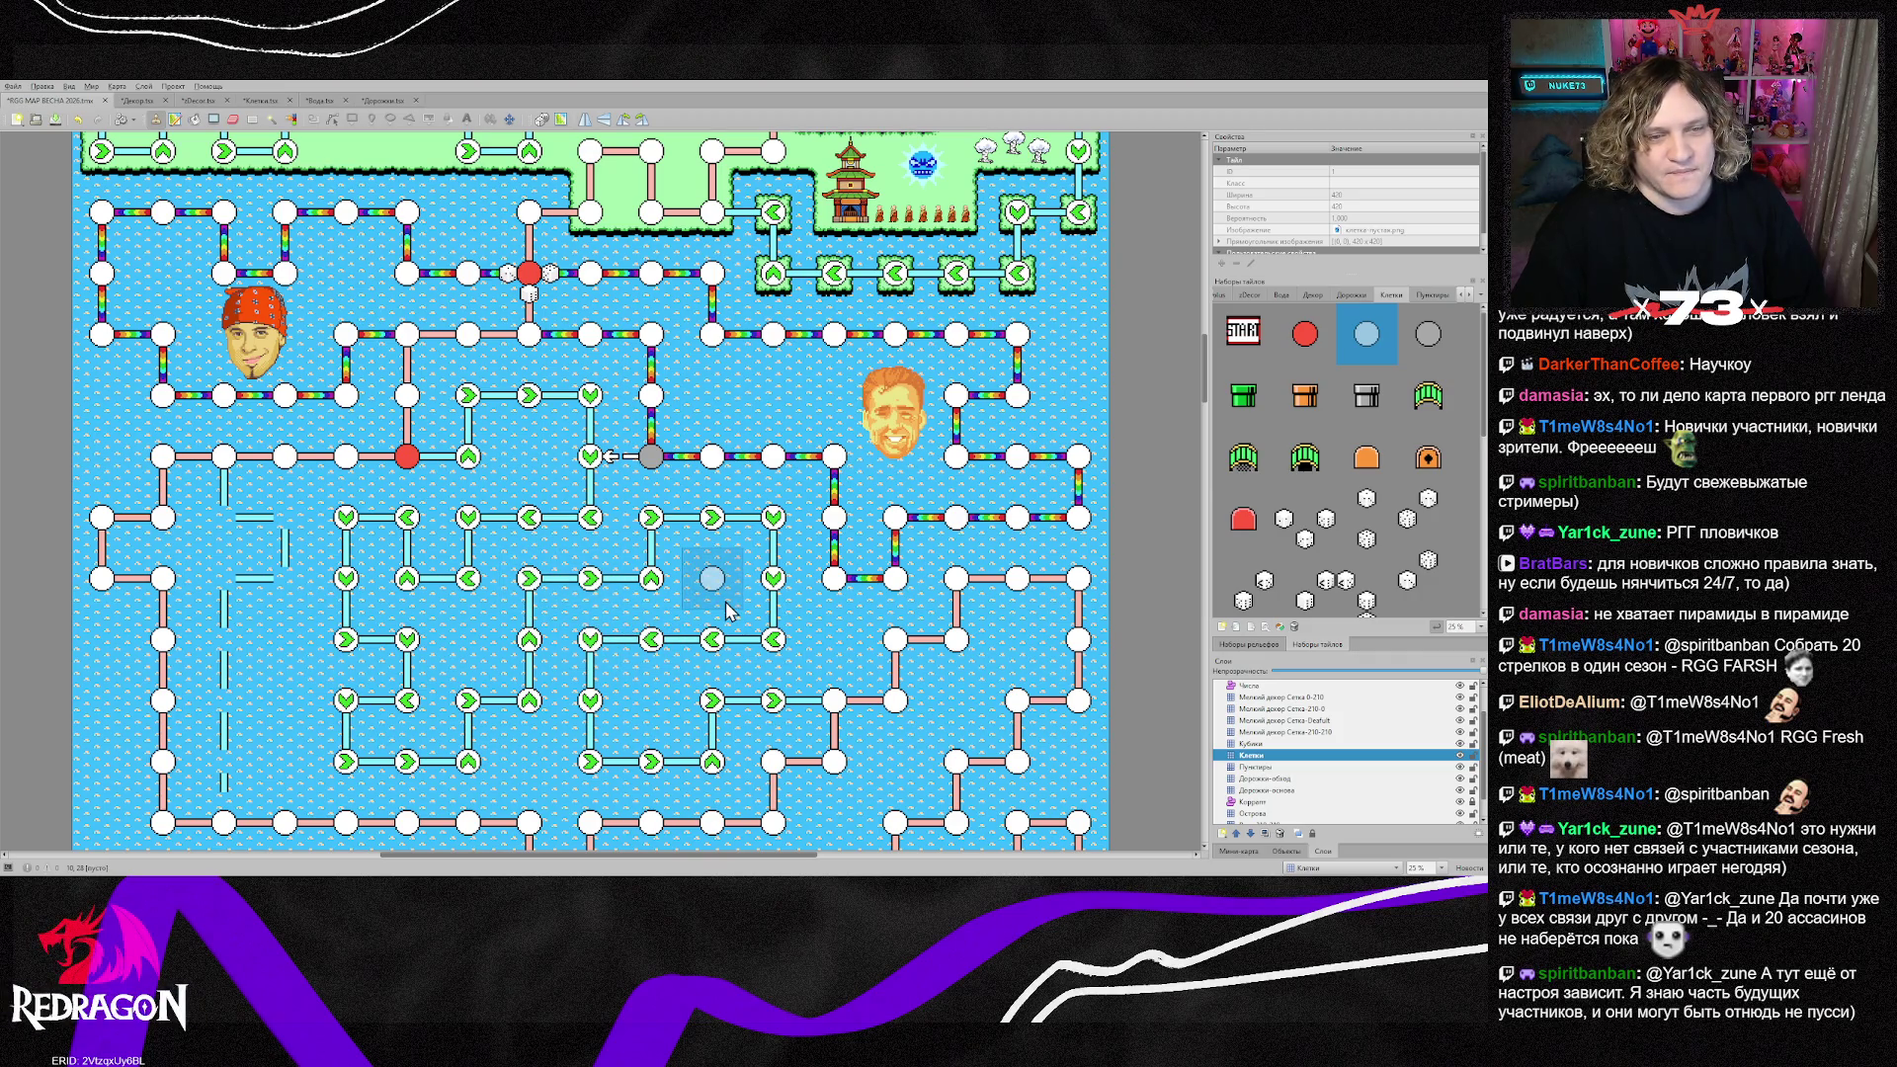
pyautogui.scroll(-15, 727, 613)
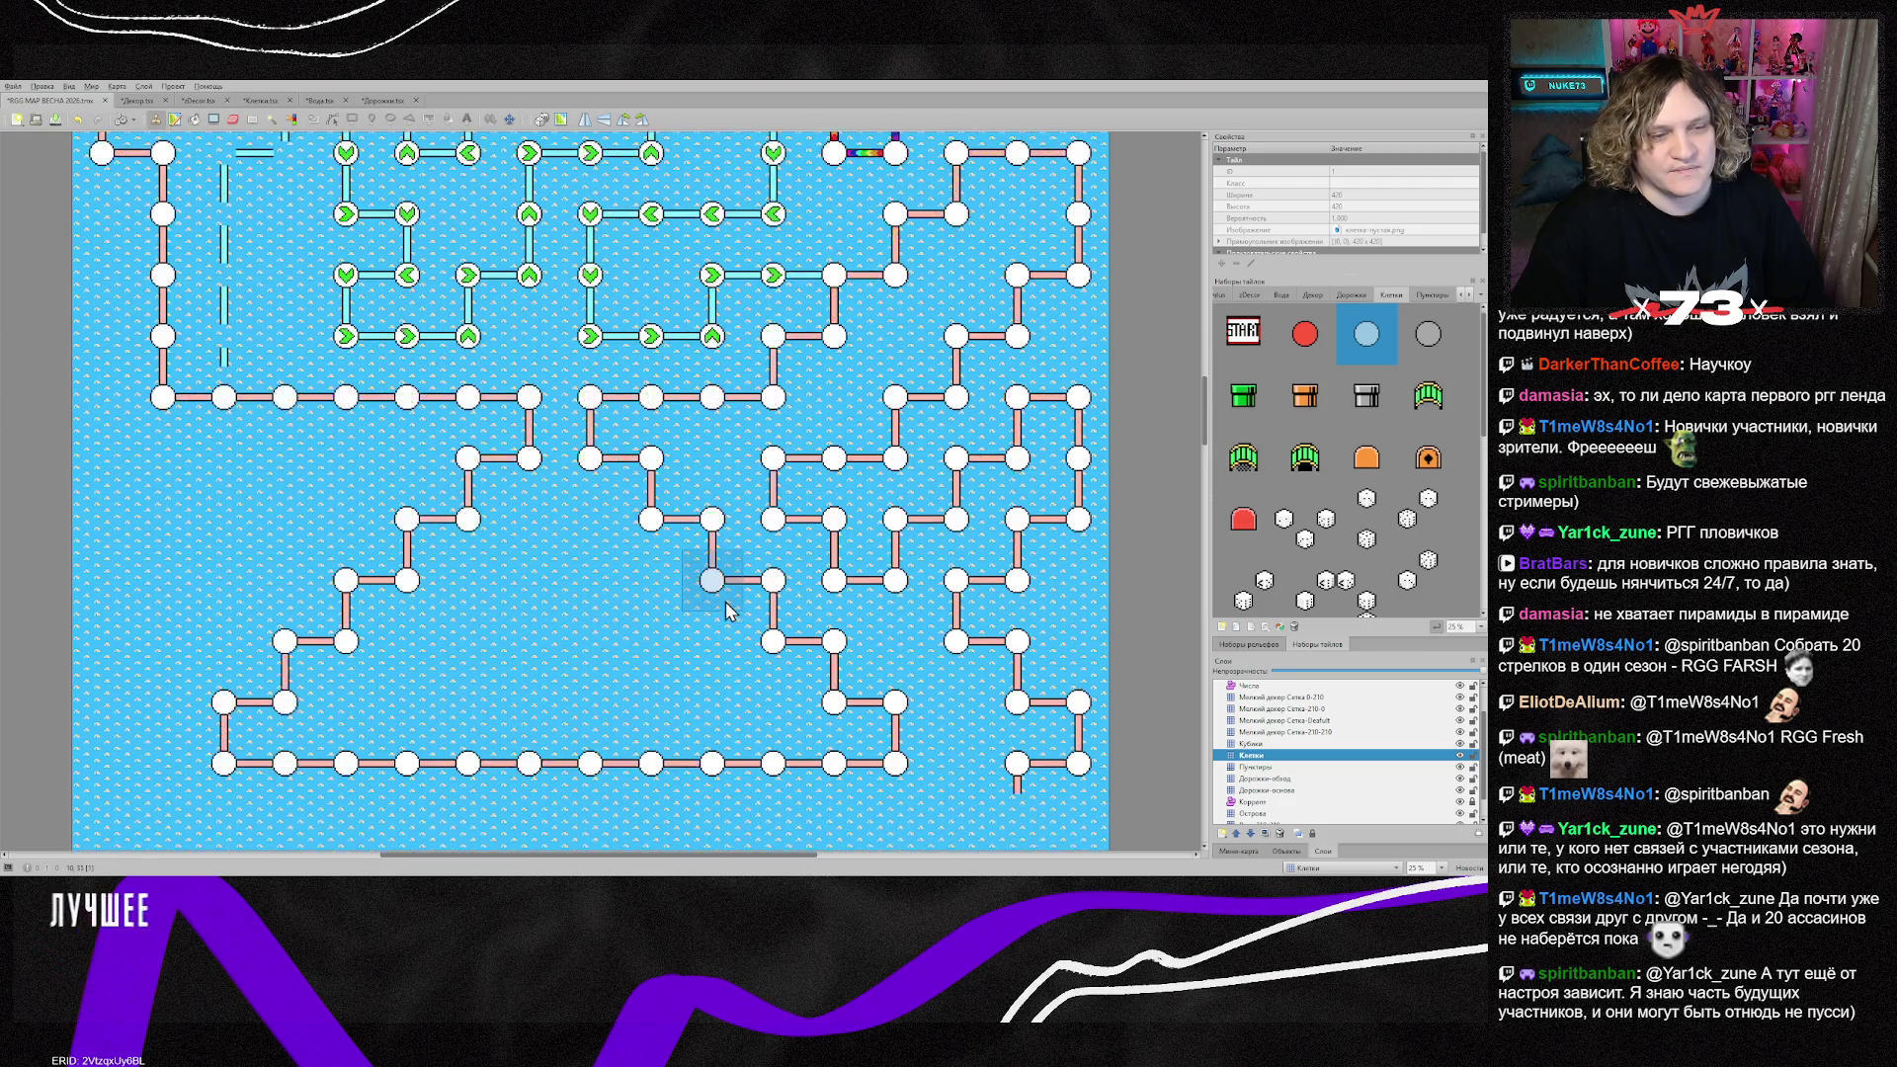
pyautogui.scroll(3, 726, 611)
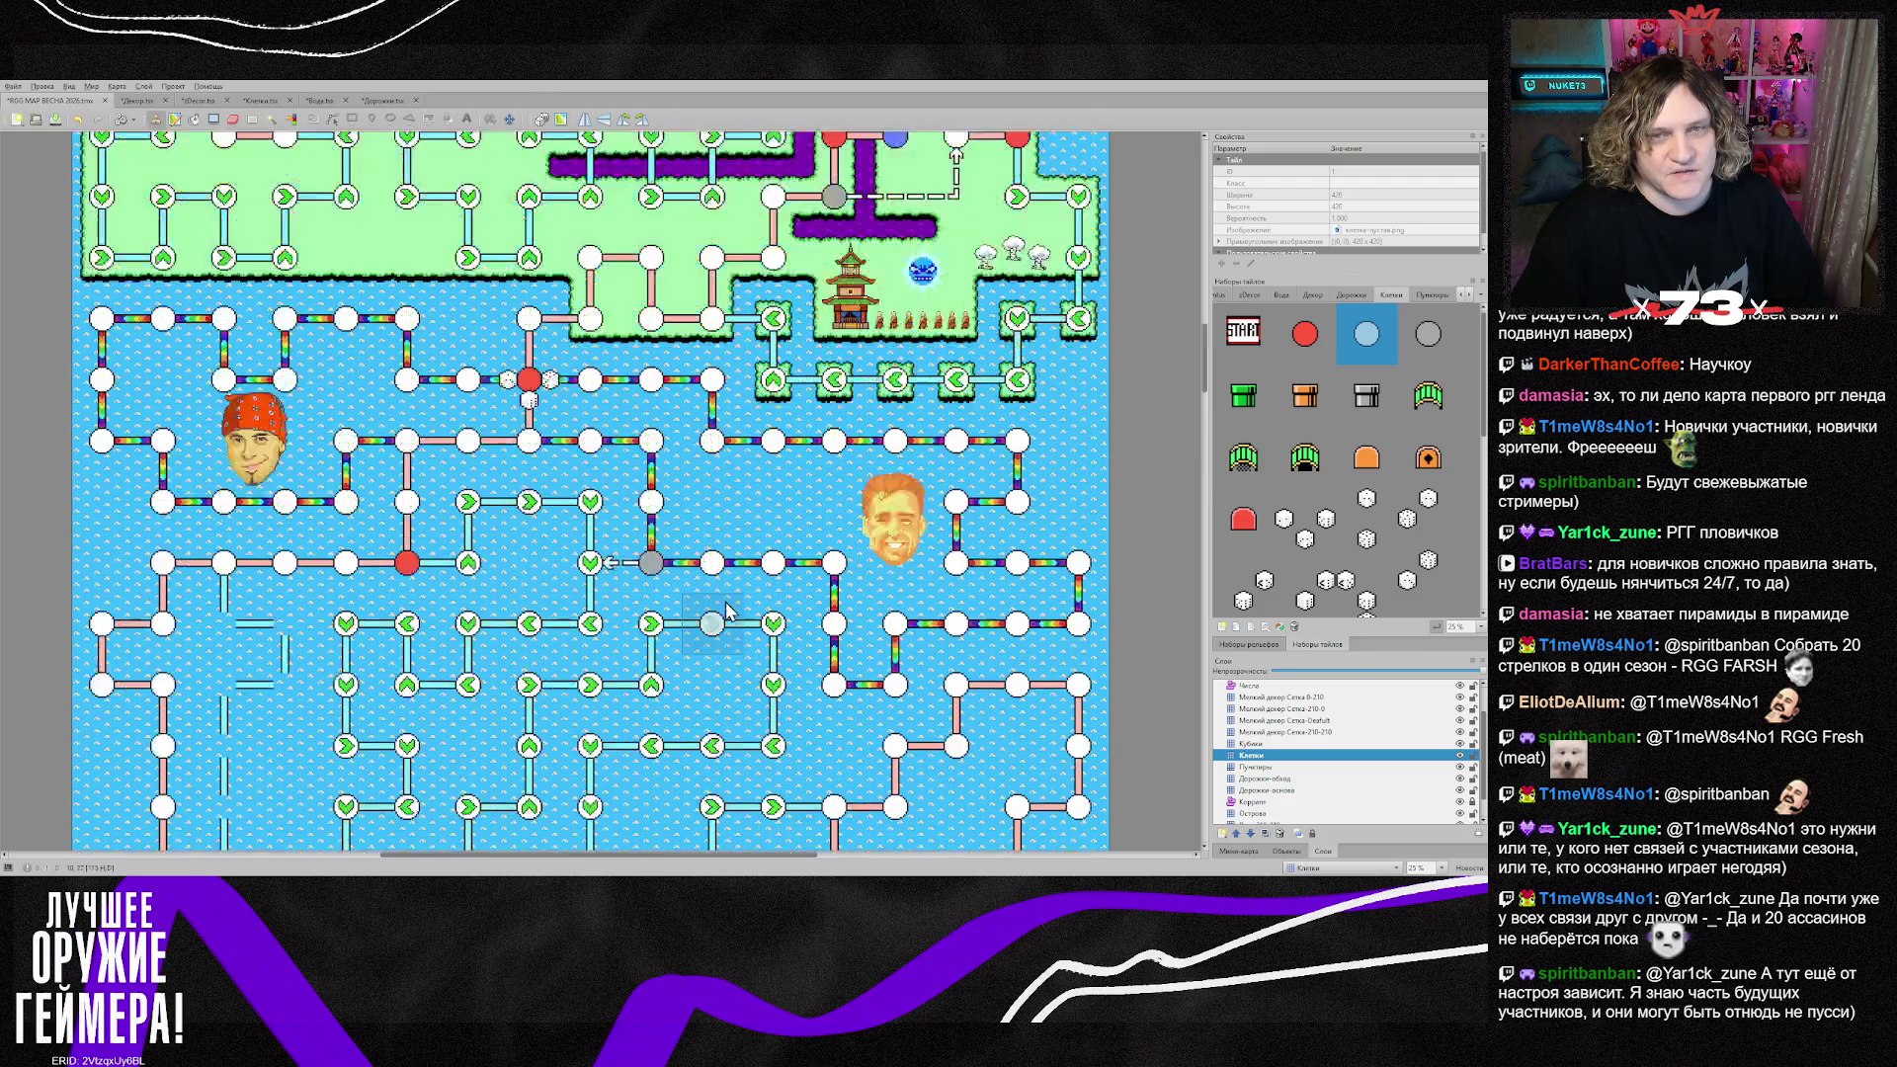
pyautogui.scroll(-5, 726, 610)
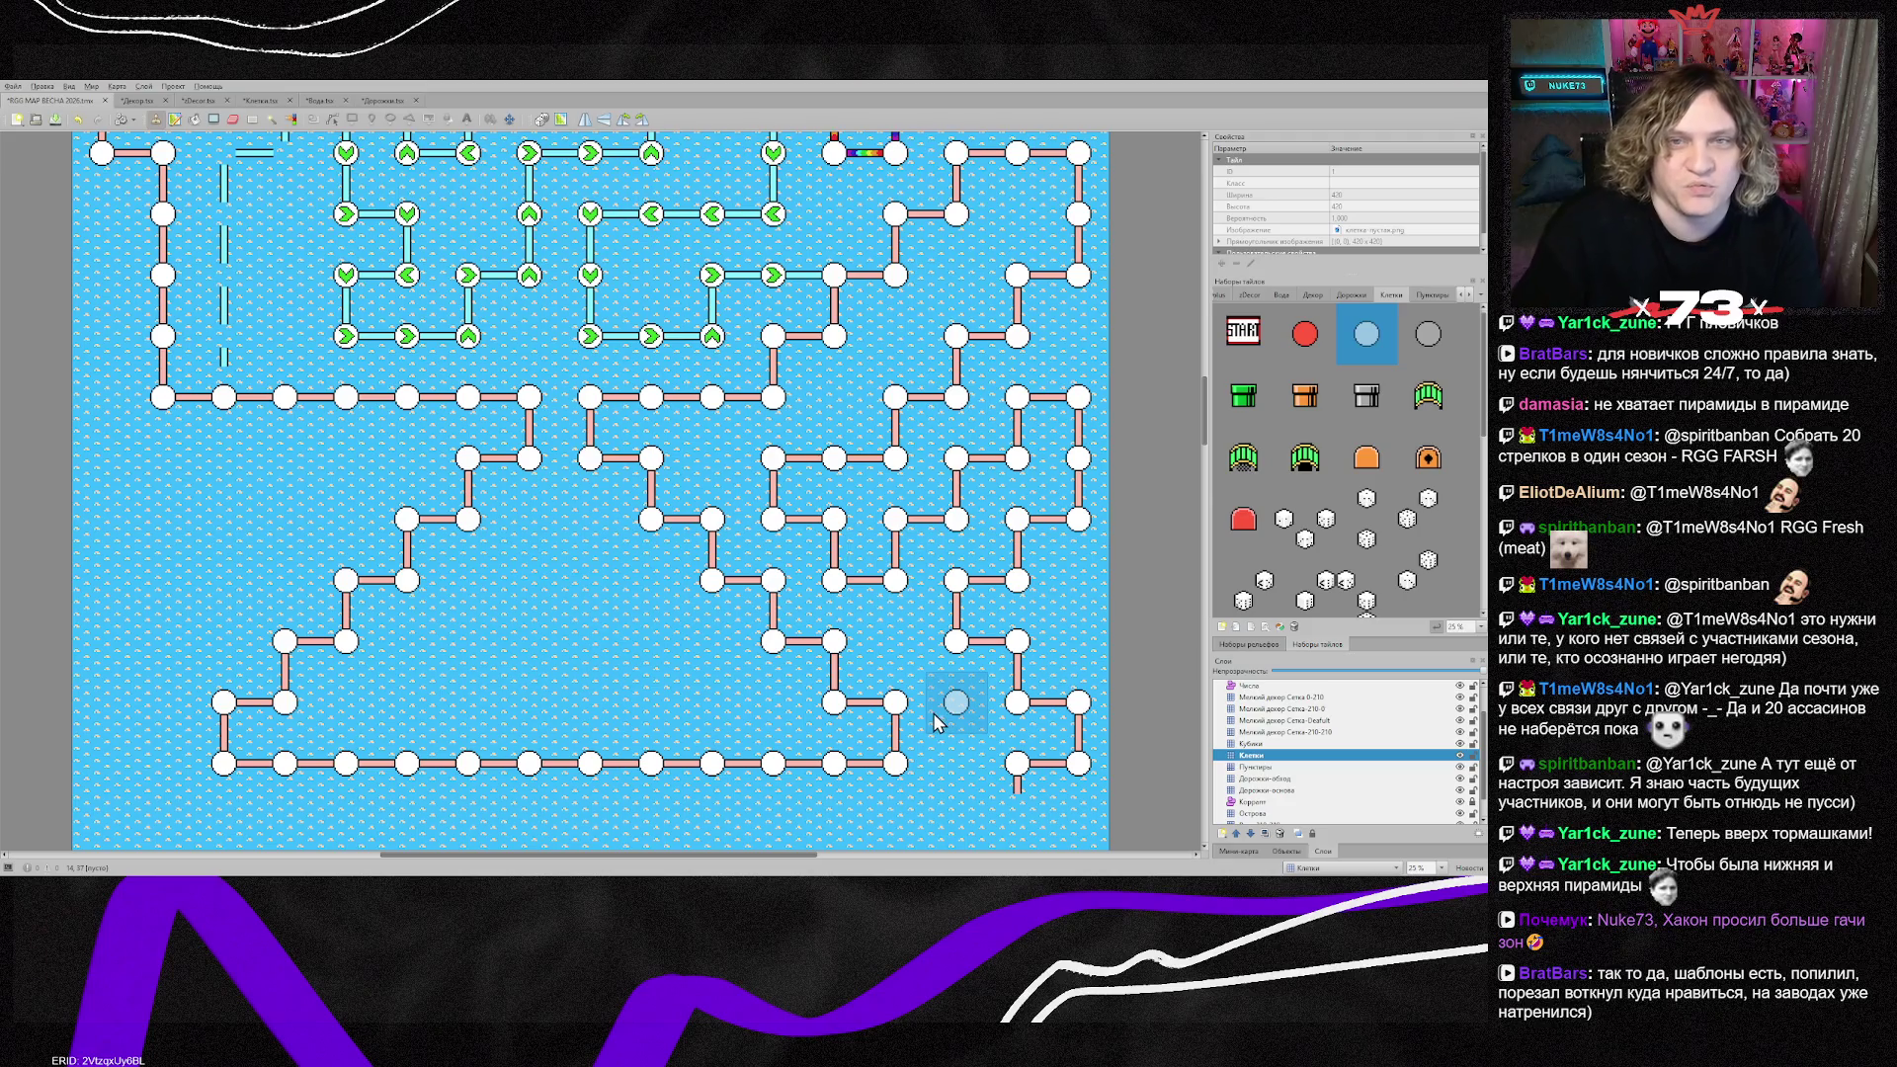
pyautogui.scroll(5, 831, 632)
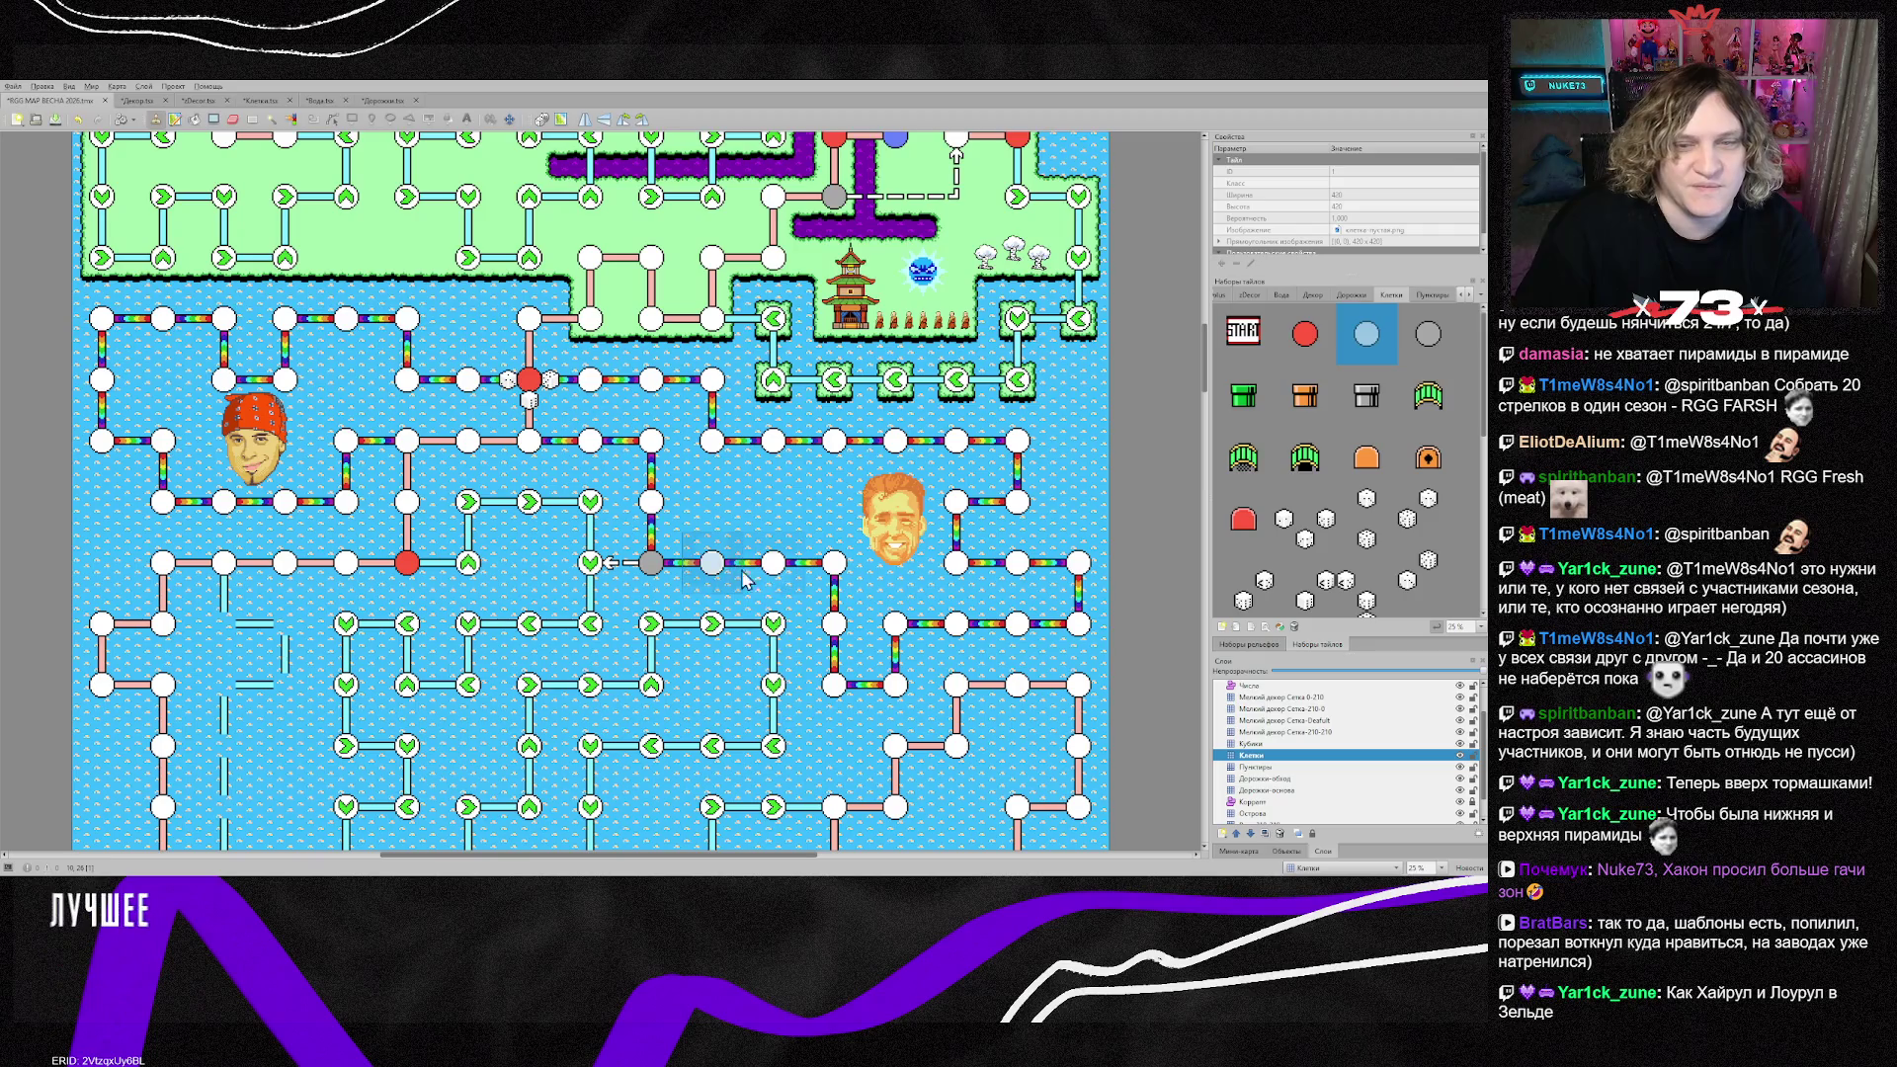
pyautogui.click(774, 685)
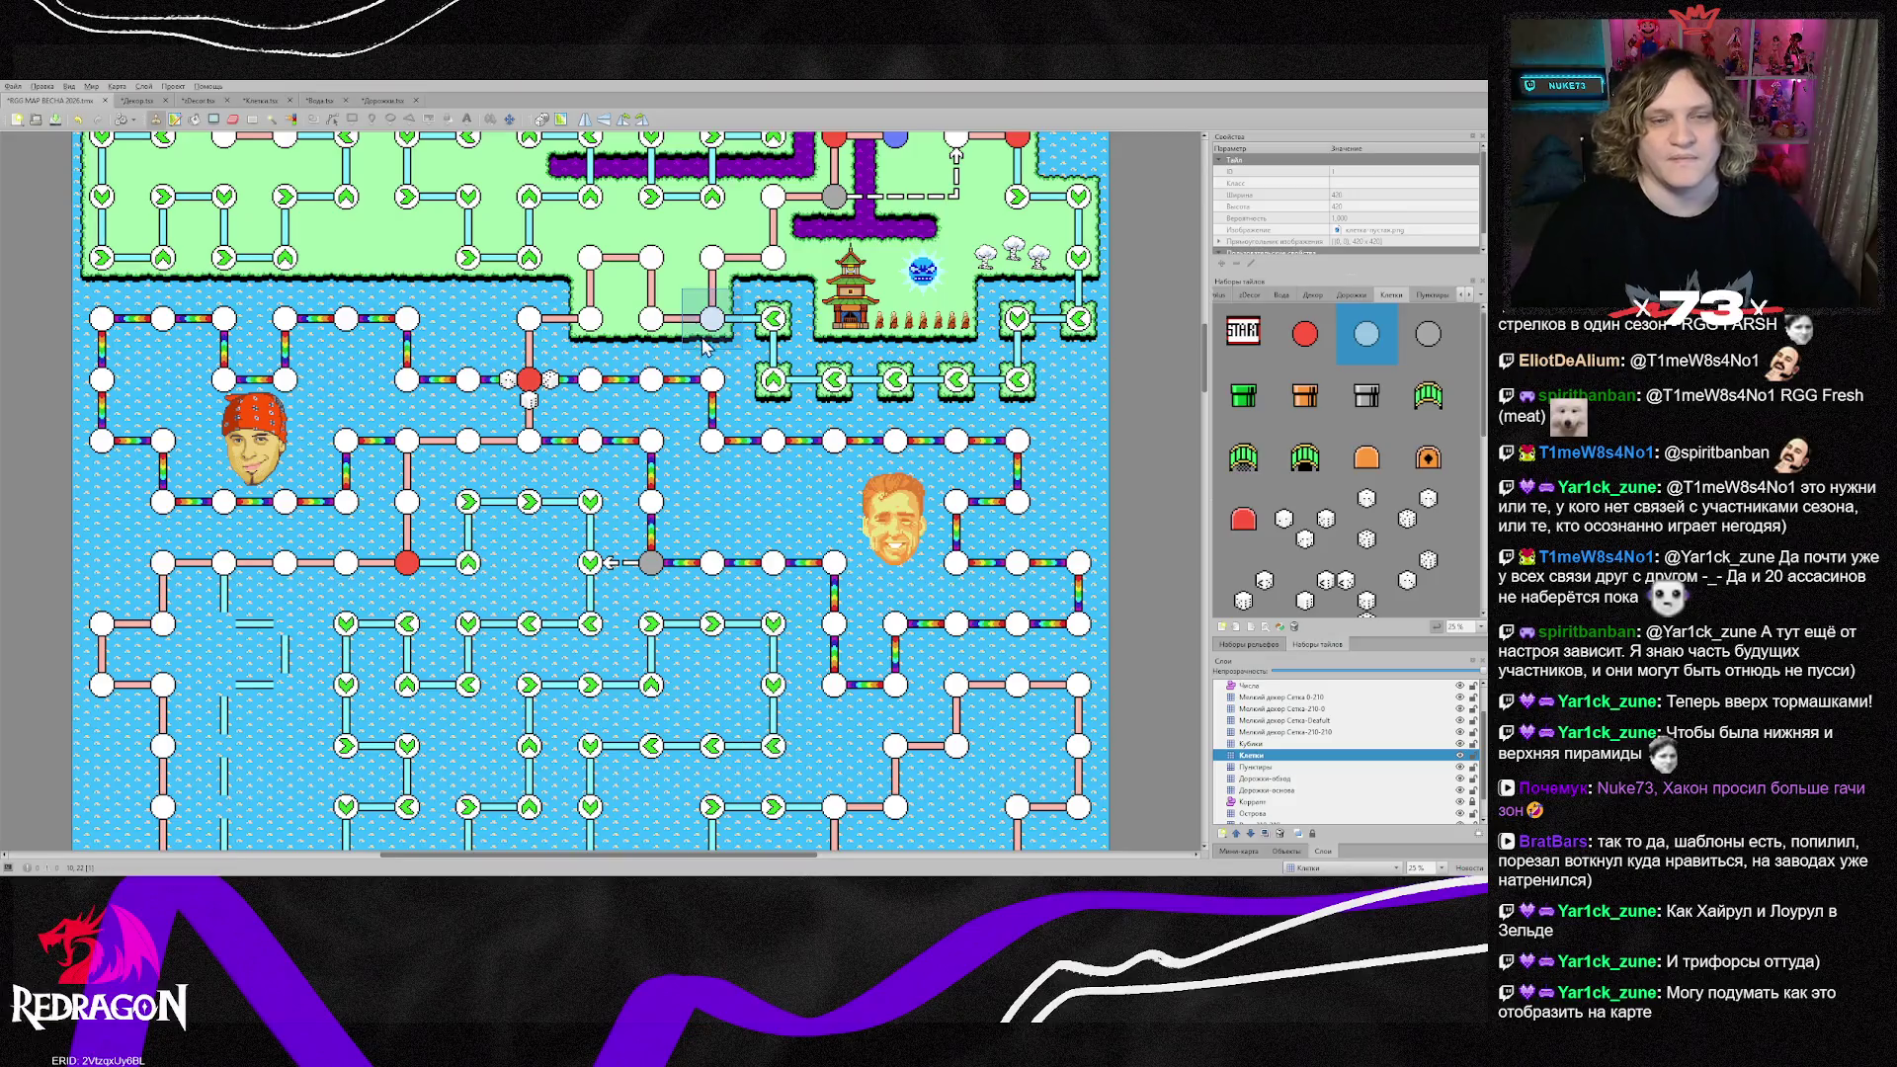
# Step: With Дорожки-основа also selected, cut the bottom row of nodes and roads and paste it one row lower
pyautogui.scroll(-4, 541, 504)
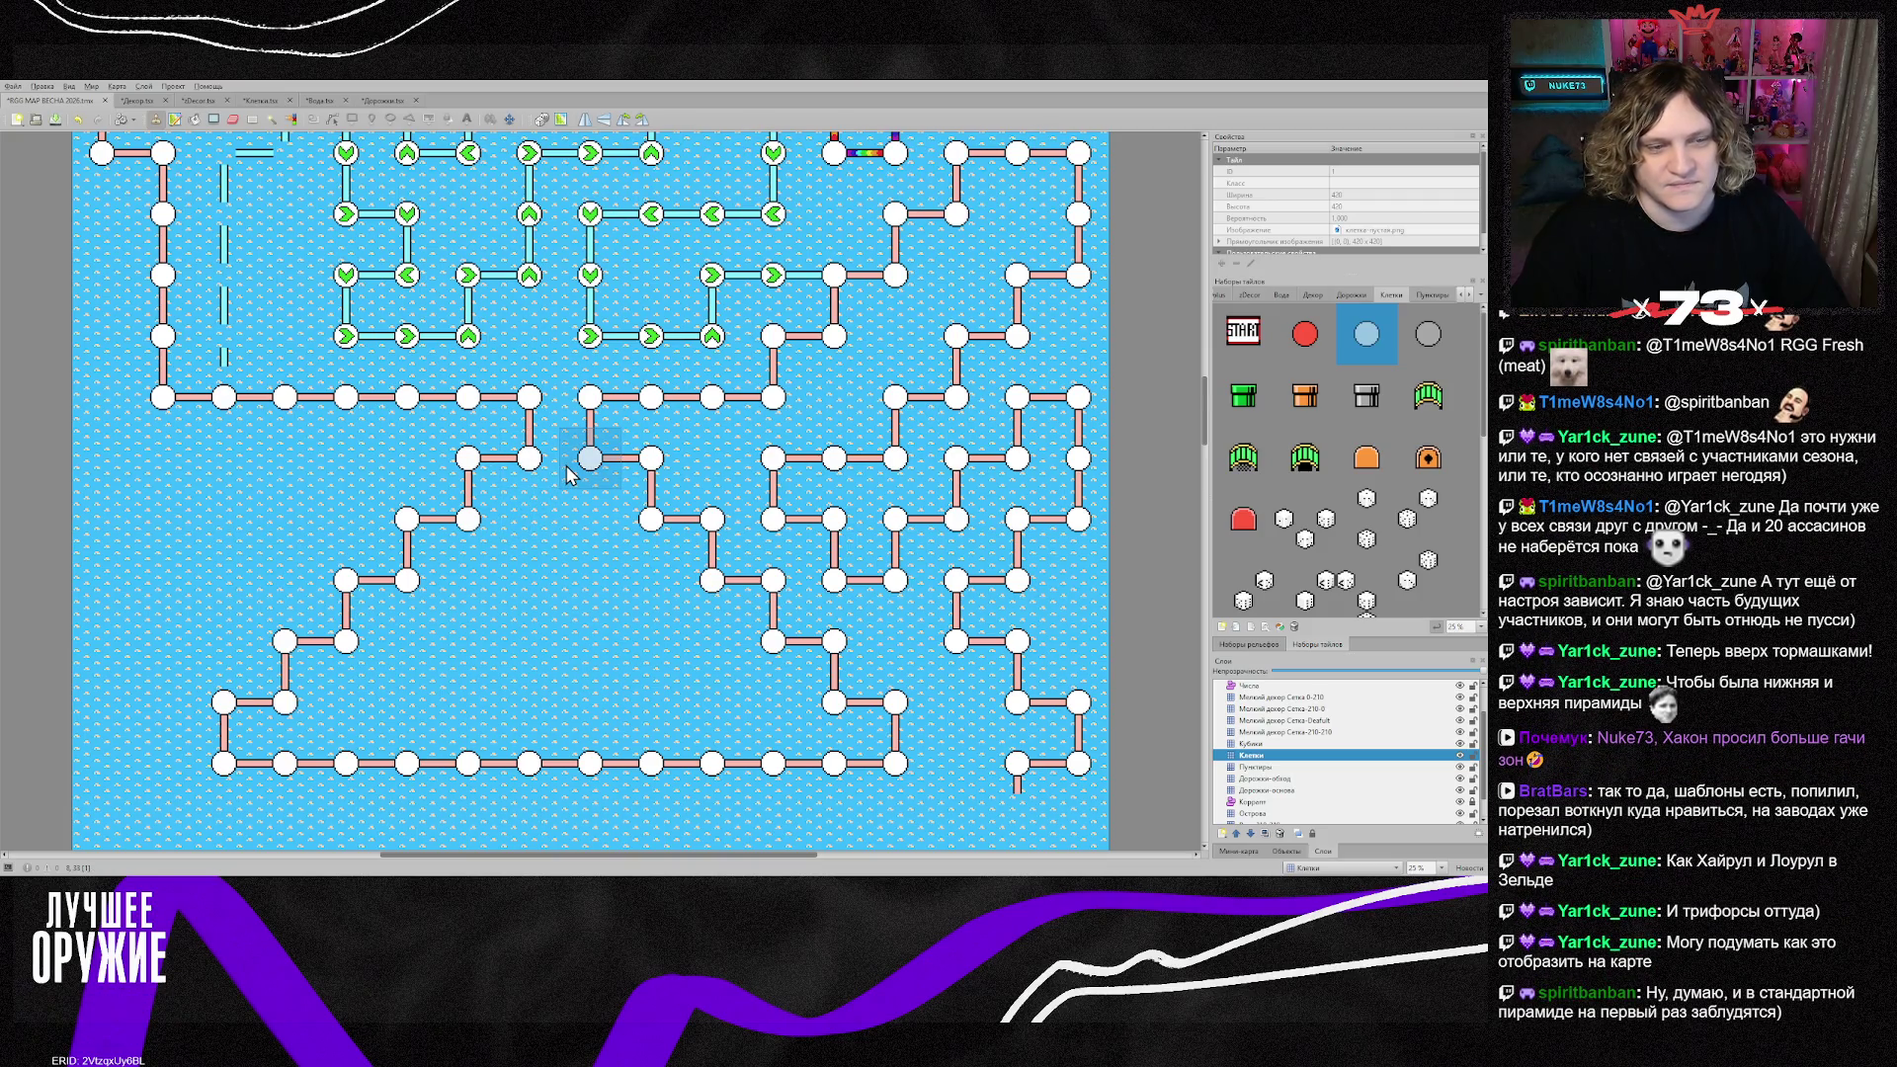
pyautogui.scroll(-2, 647, 494)
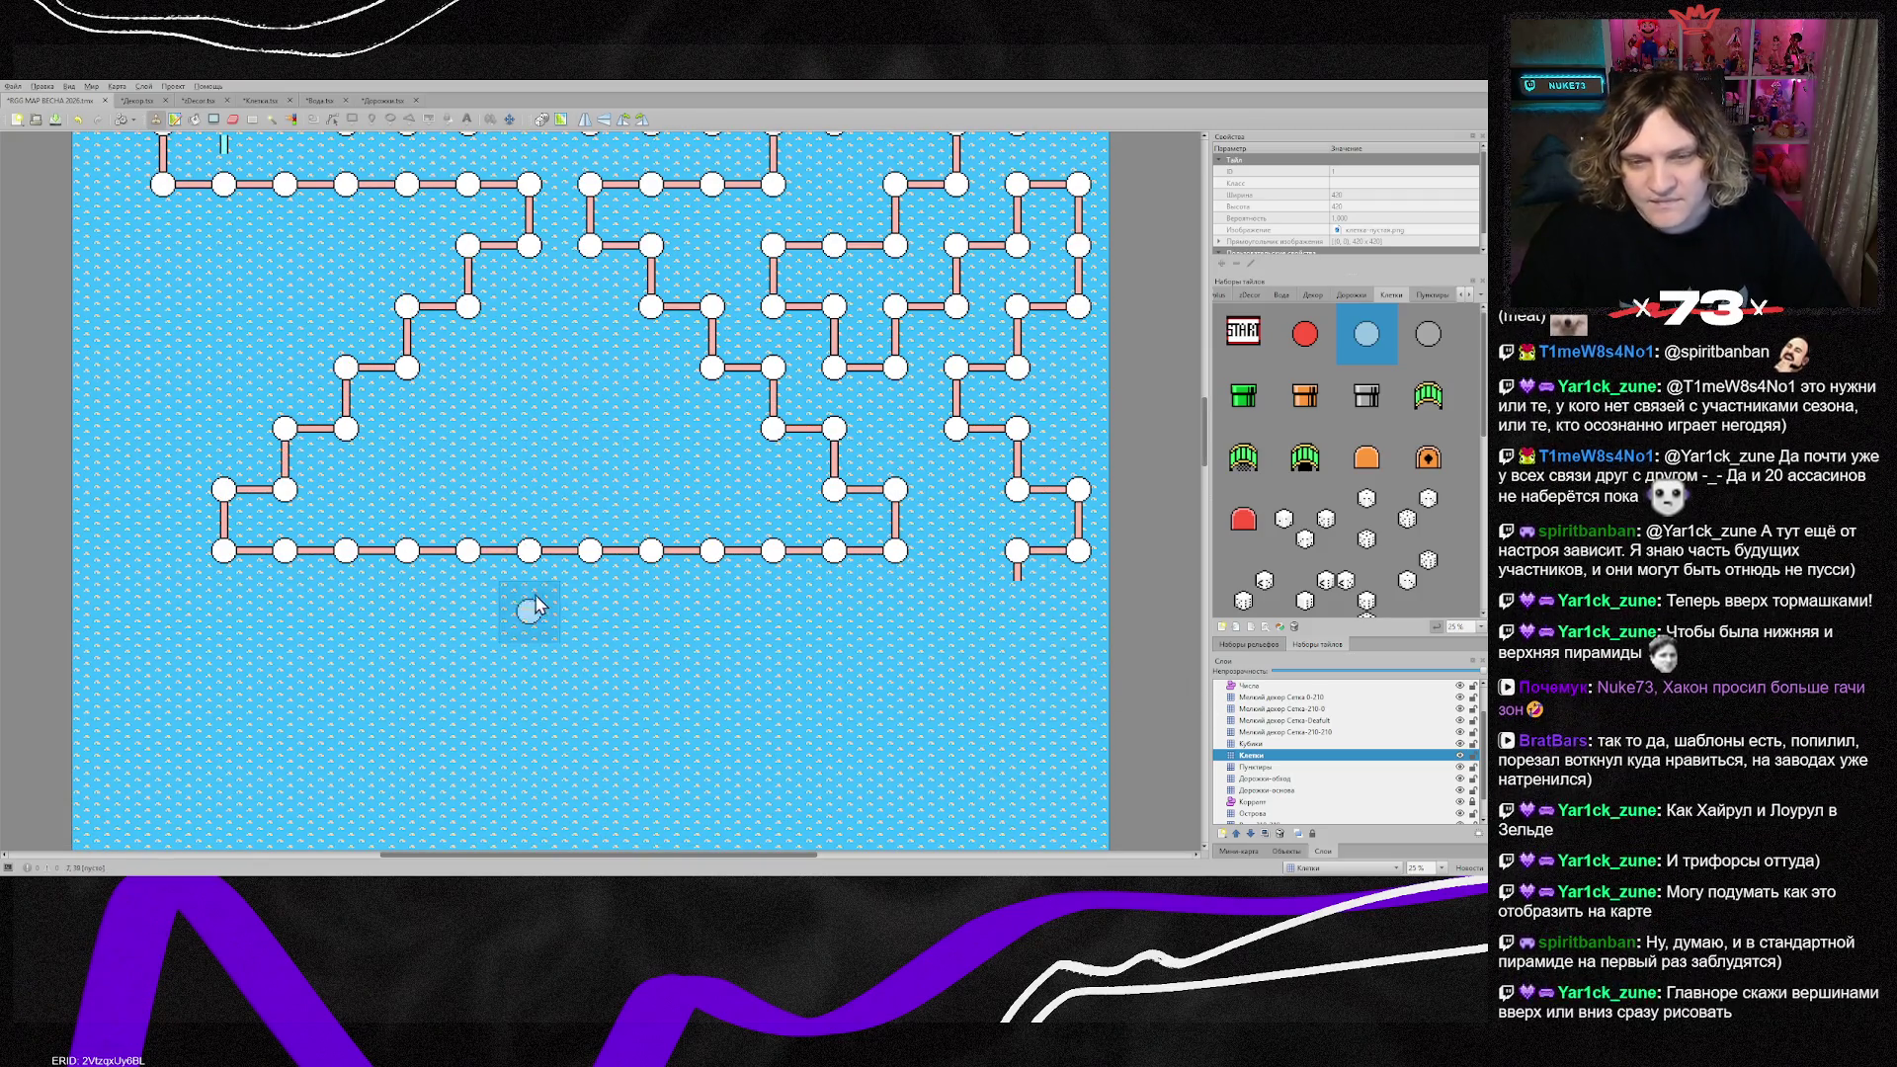
pyautogui.scroll(-1, 1381, 796)
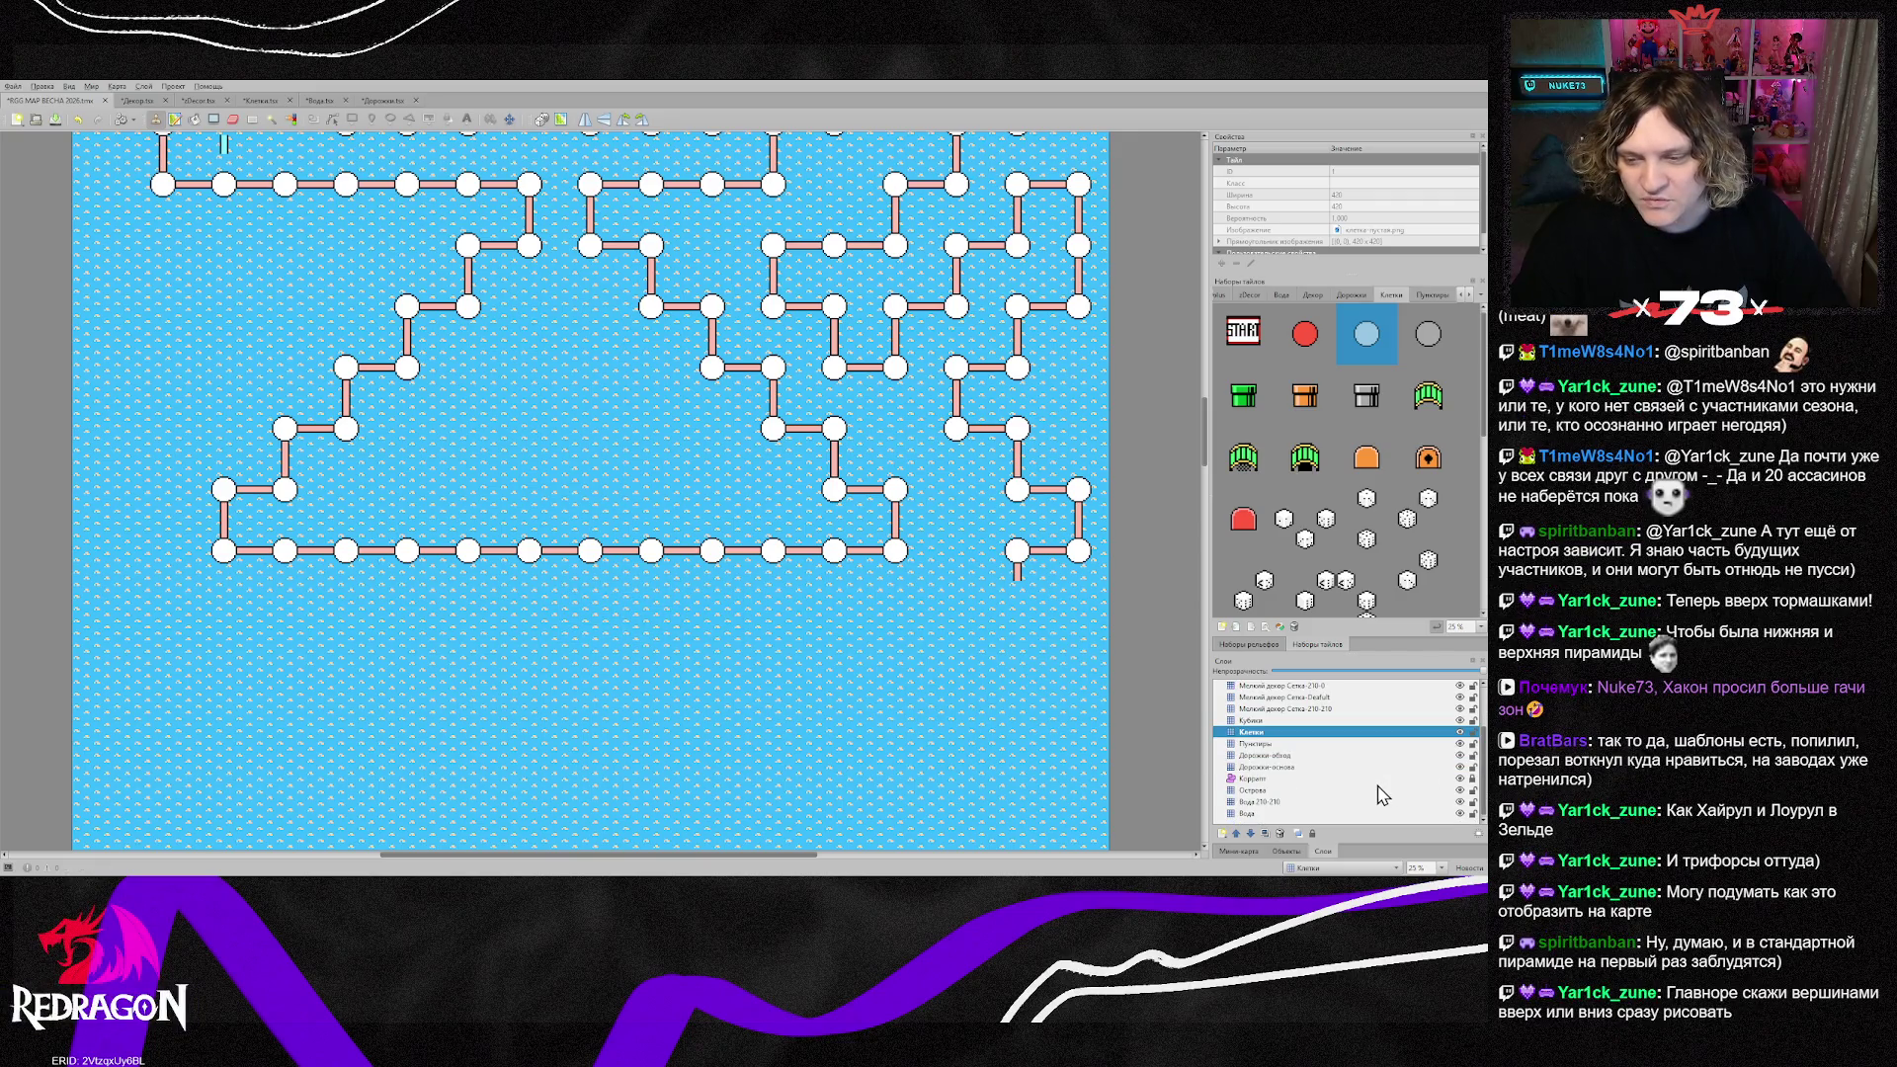
pyautogui.keyDown('ctrl'); pyautogui.click(1279, 769); pyautogui.keyUp('ctrl')
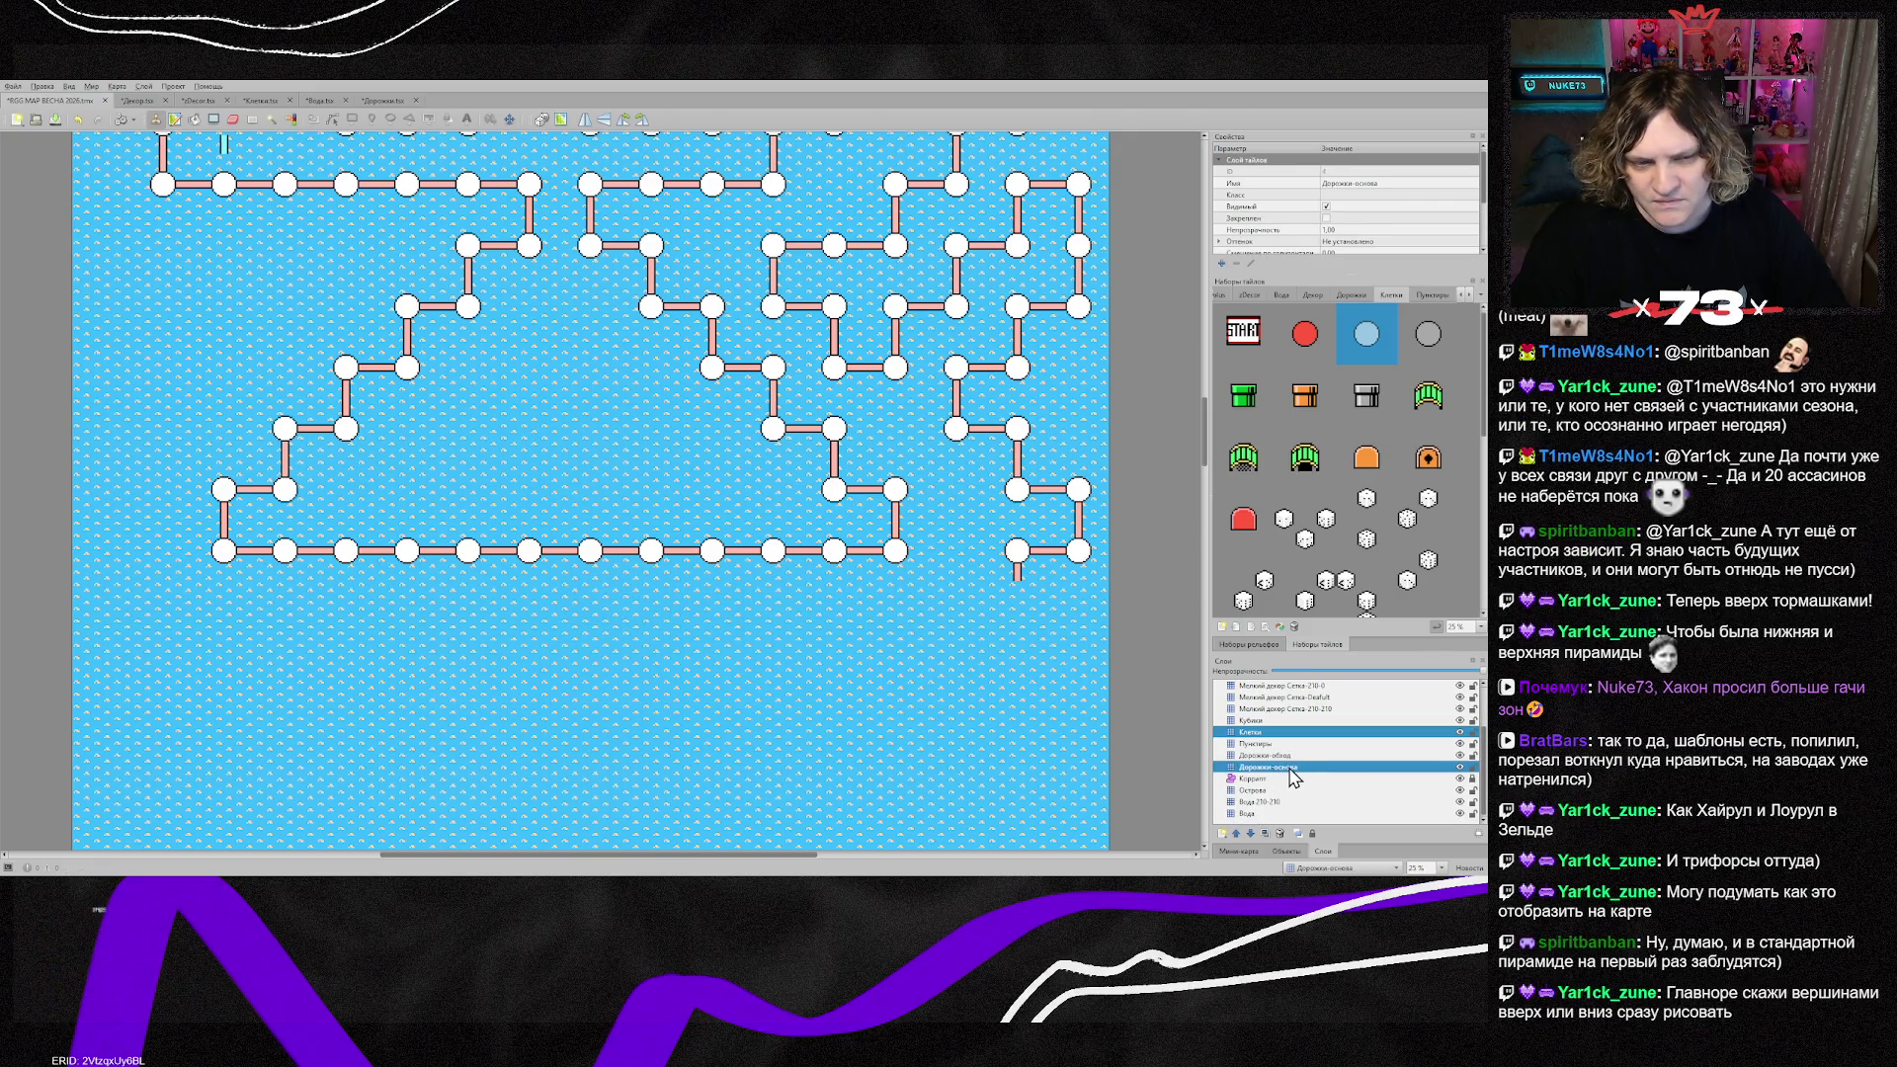
pyautogui.press('r')
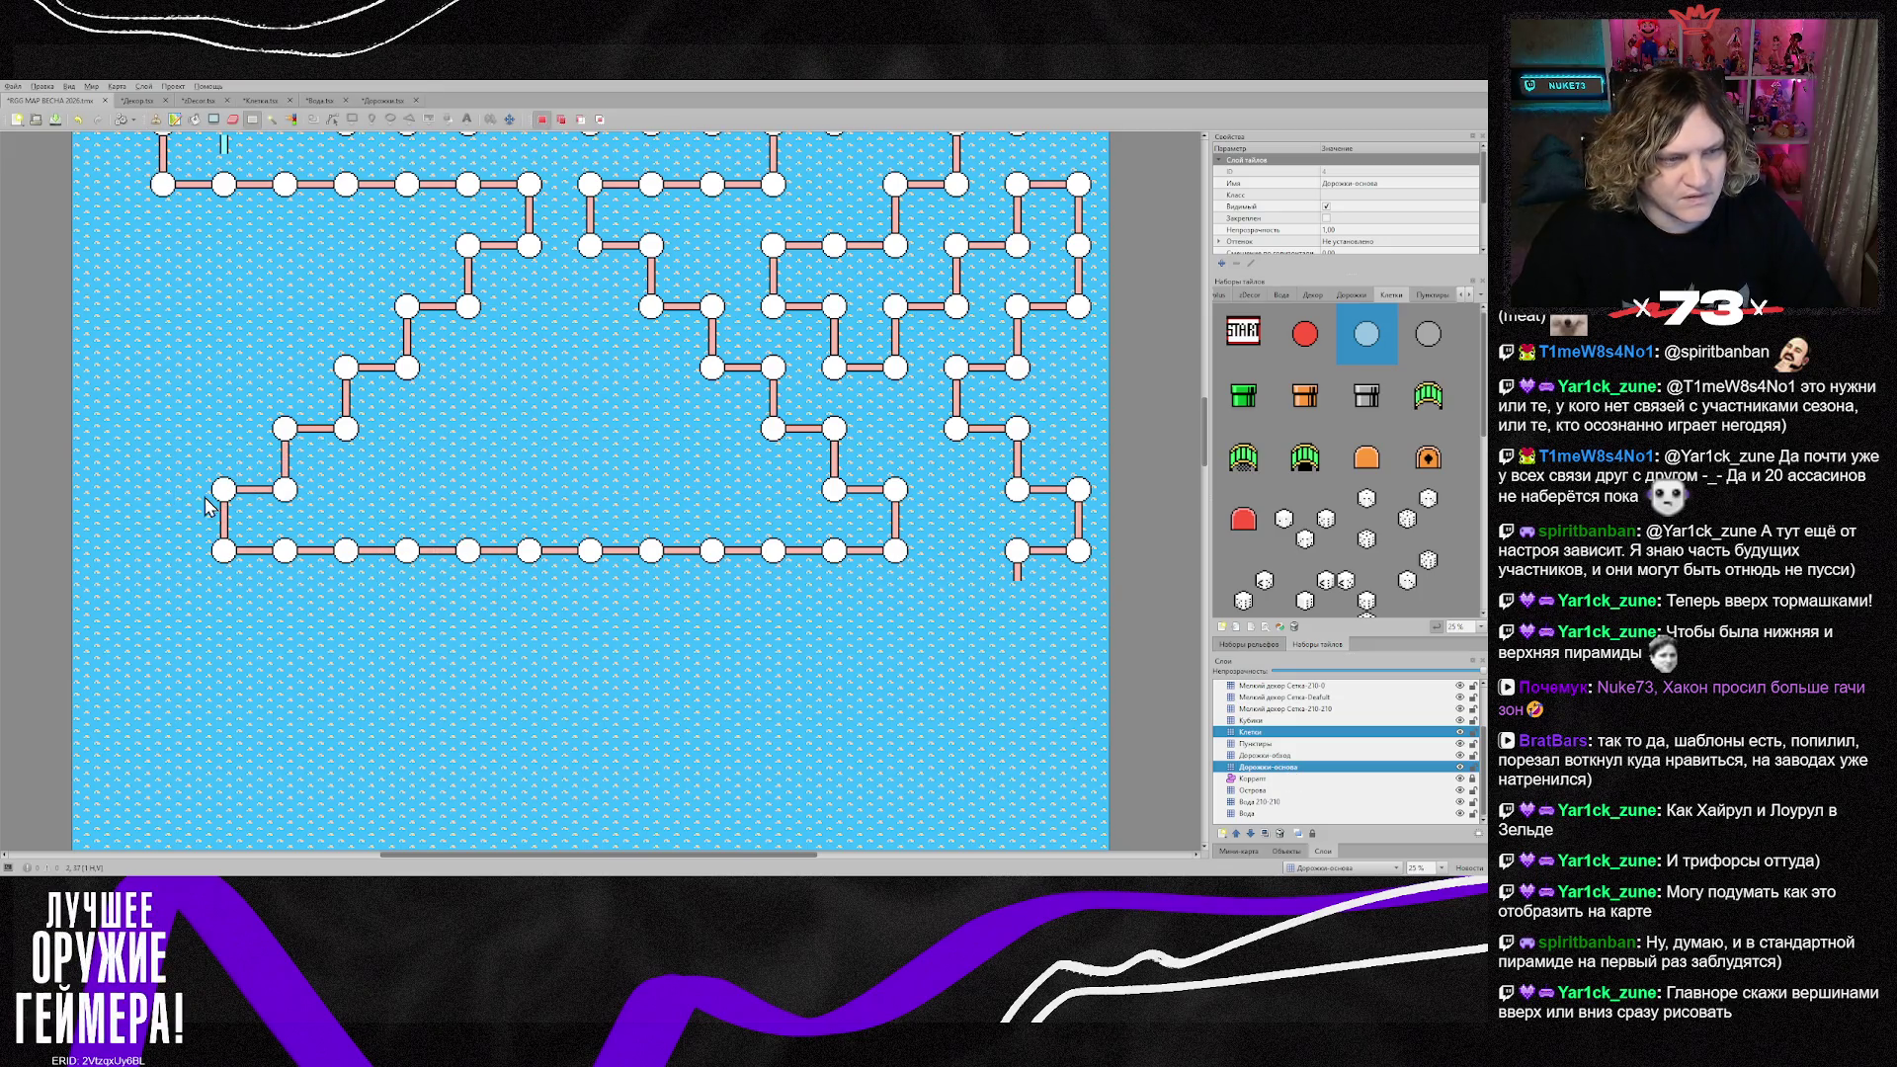
pyautogui.moveTo(206, 530)
pyautogui.mouseDown()
pyautogui.moveTo(962, 589)
pyautogui.moveTo(913, 581)
pyautogui.mouseUp()
pyautogui.hotkey('ctrl', 'x')
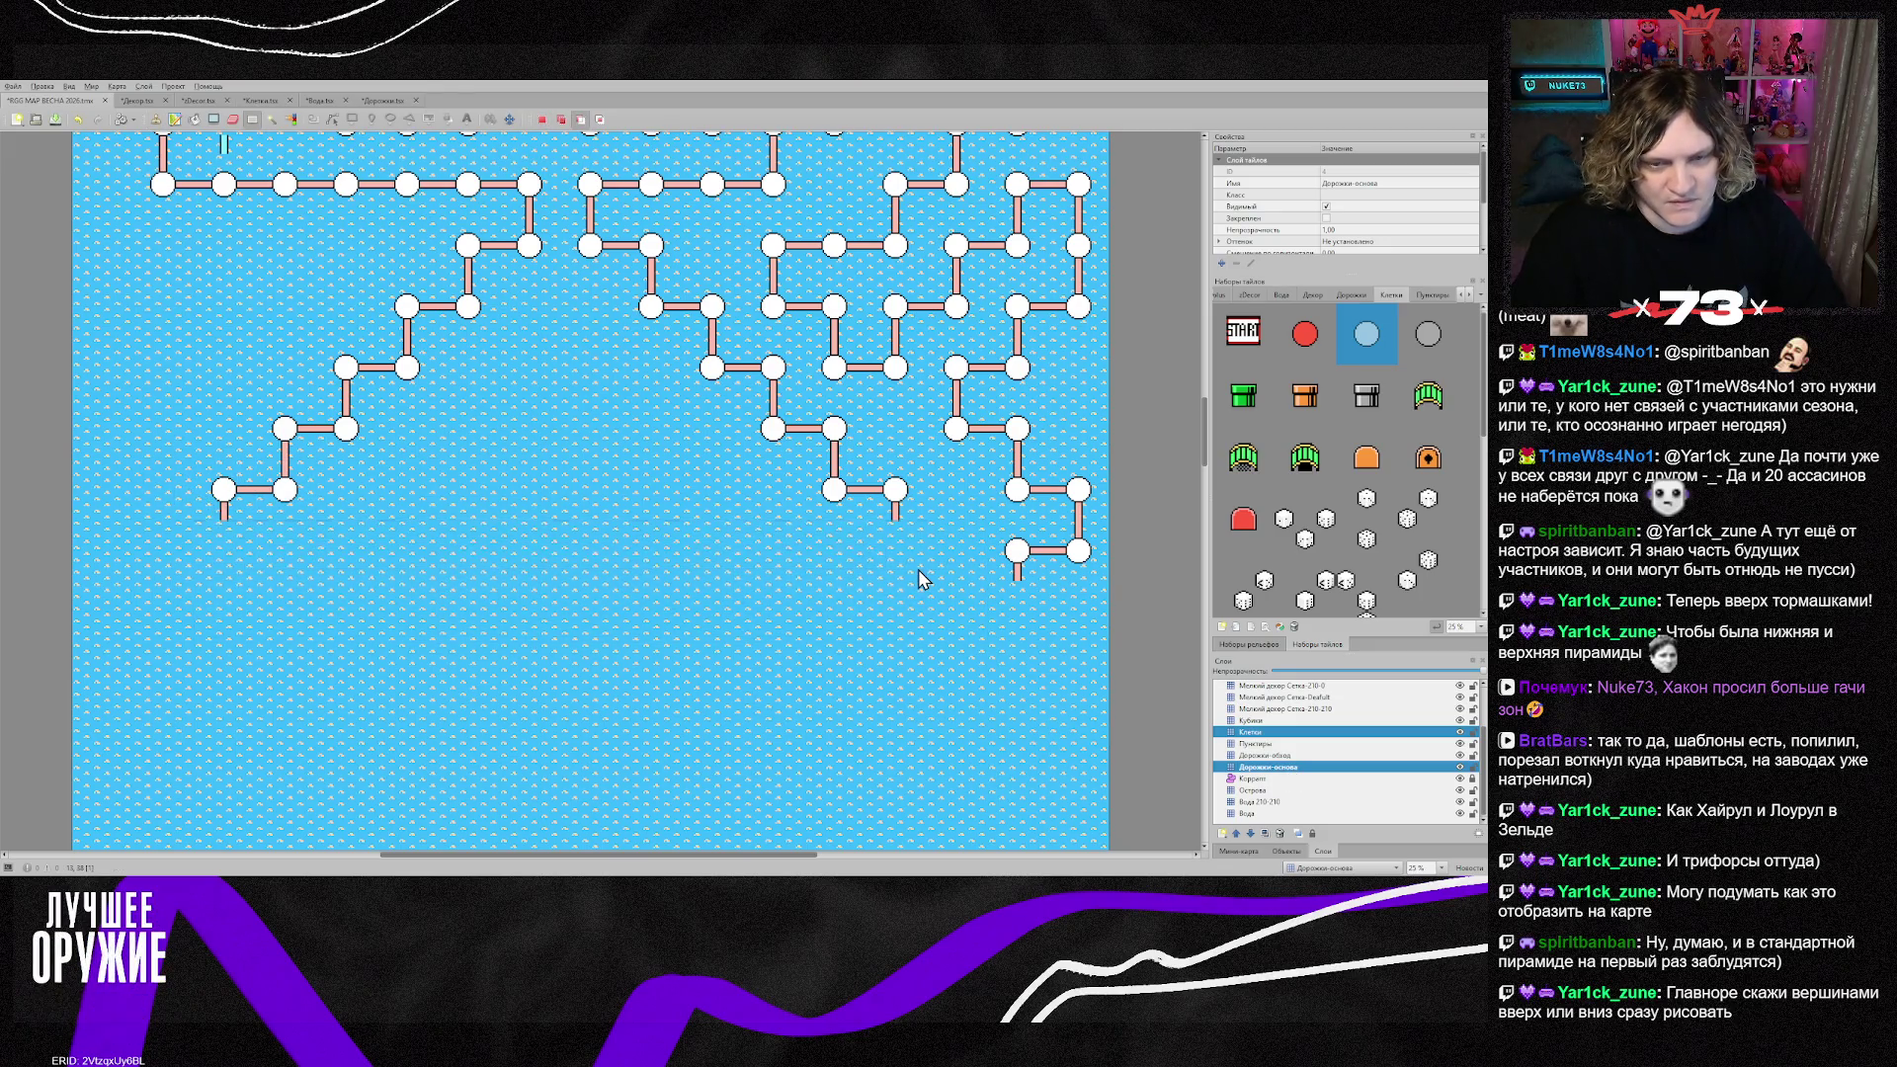
pyautogui.hotkey('ctrl', 'v')
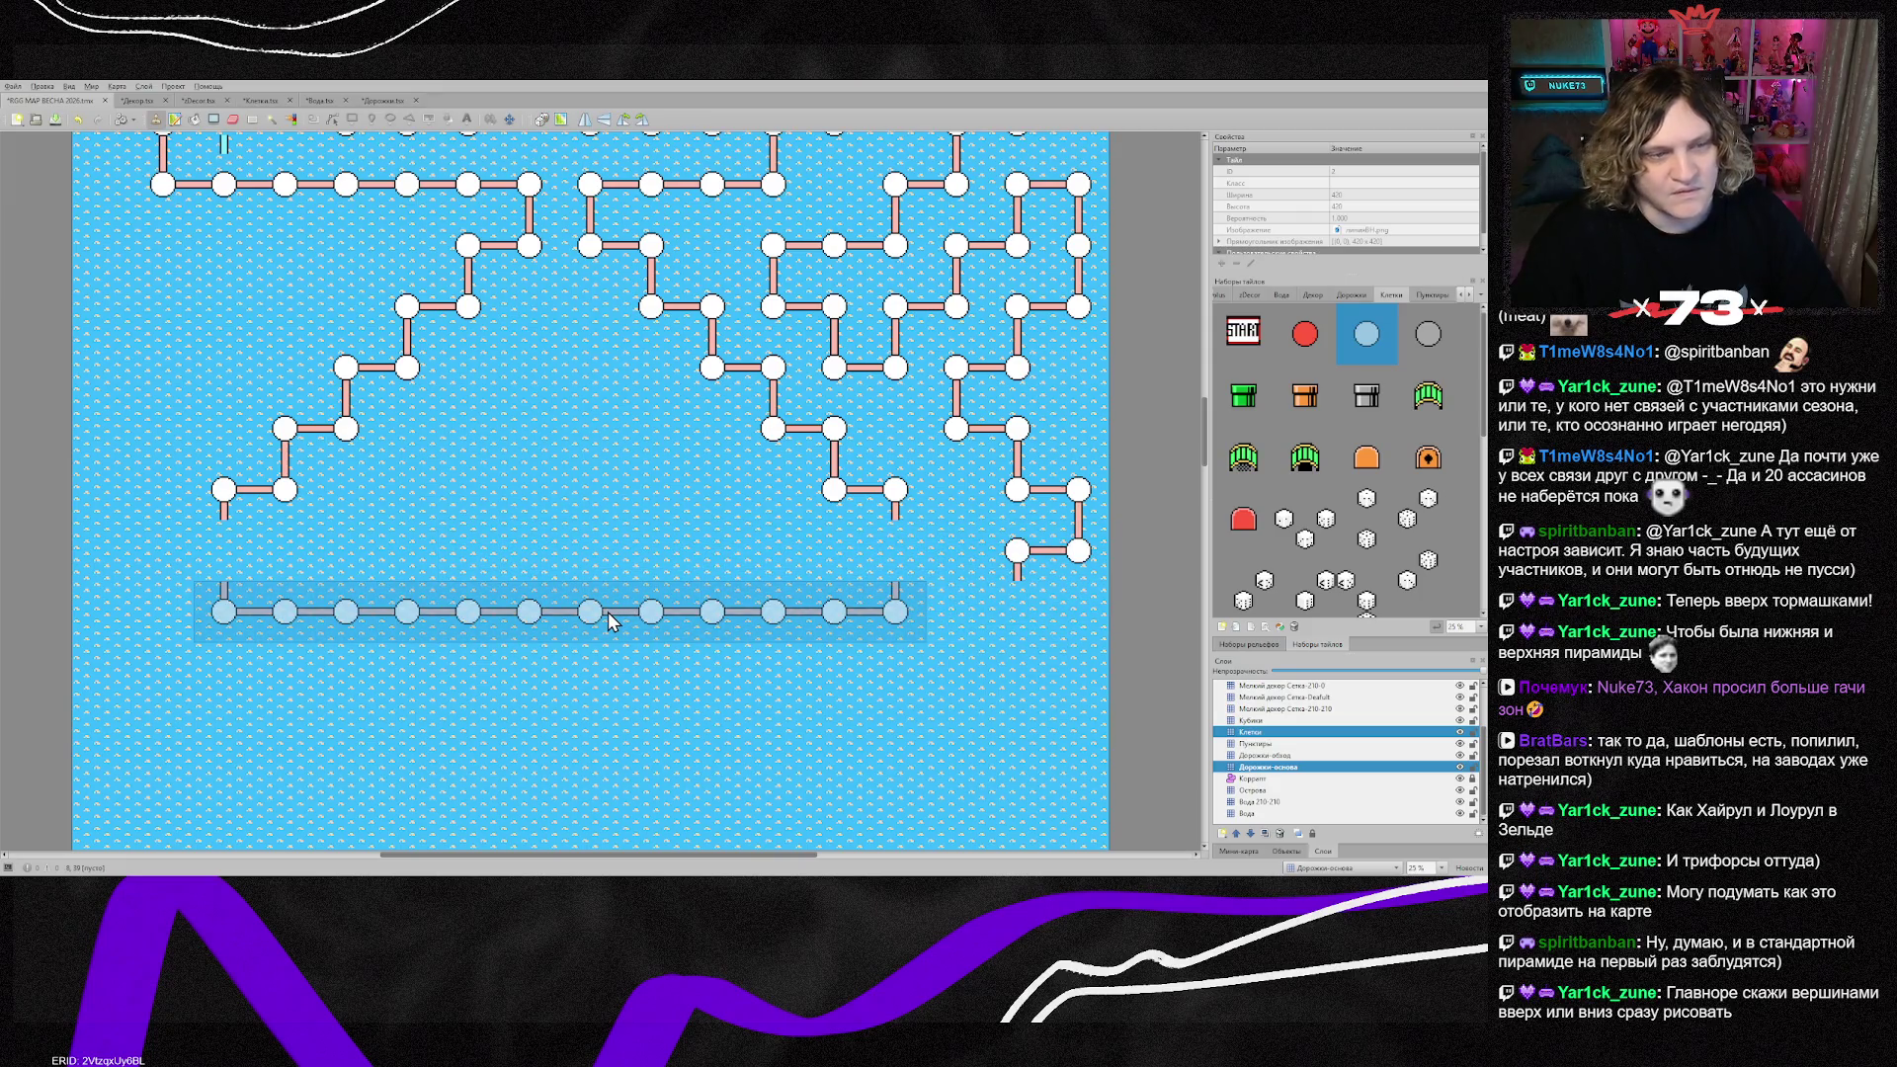
pyautogui.click(610, 621)
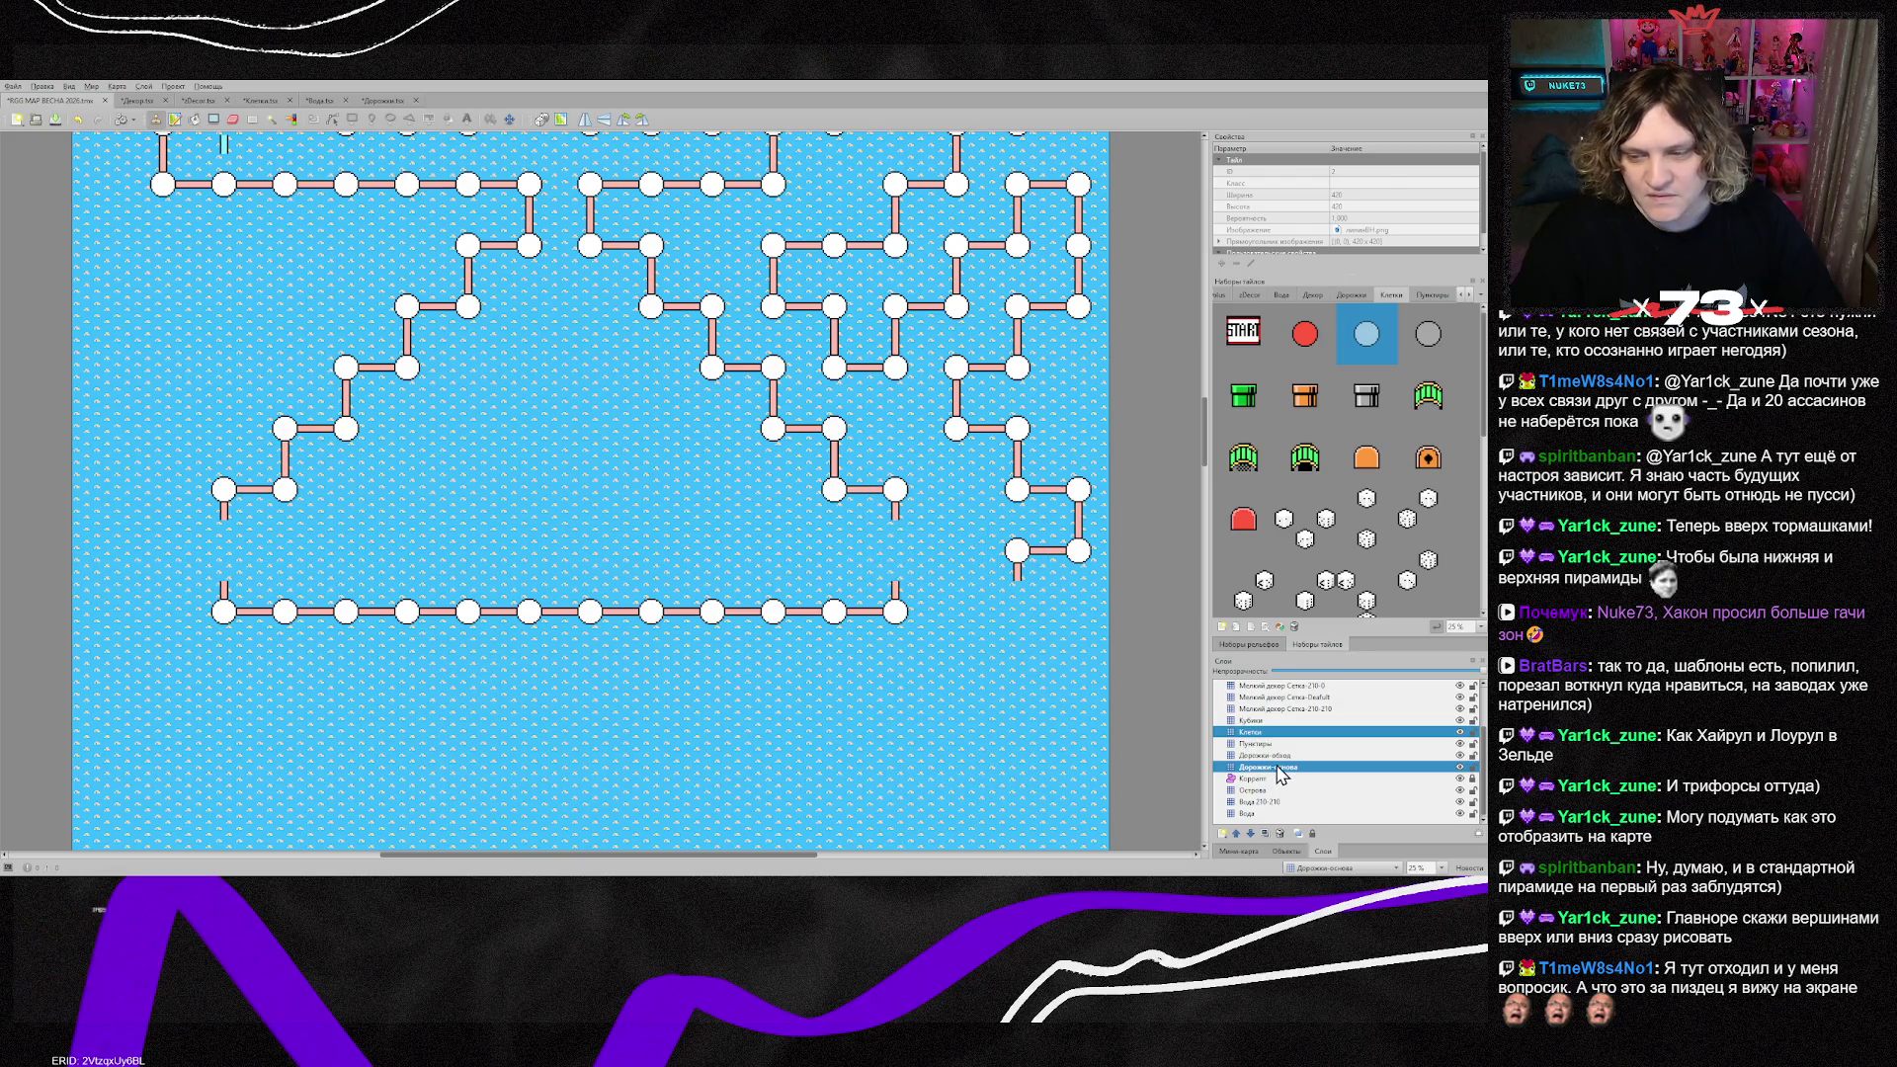
# Step: Repair the moved row's road pieces with corner pieces at both ends and horizontal joins
pyautogui.rightClick(894, 494)
pyautogui.click(917, 544)
pyautogui.click(951, 613)
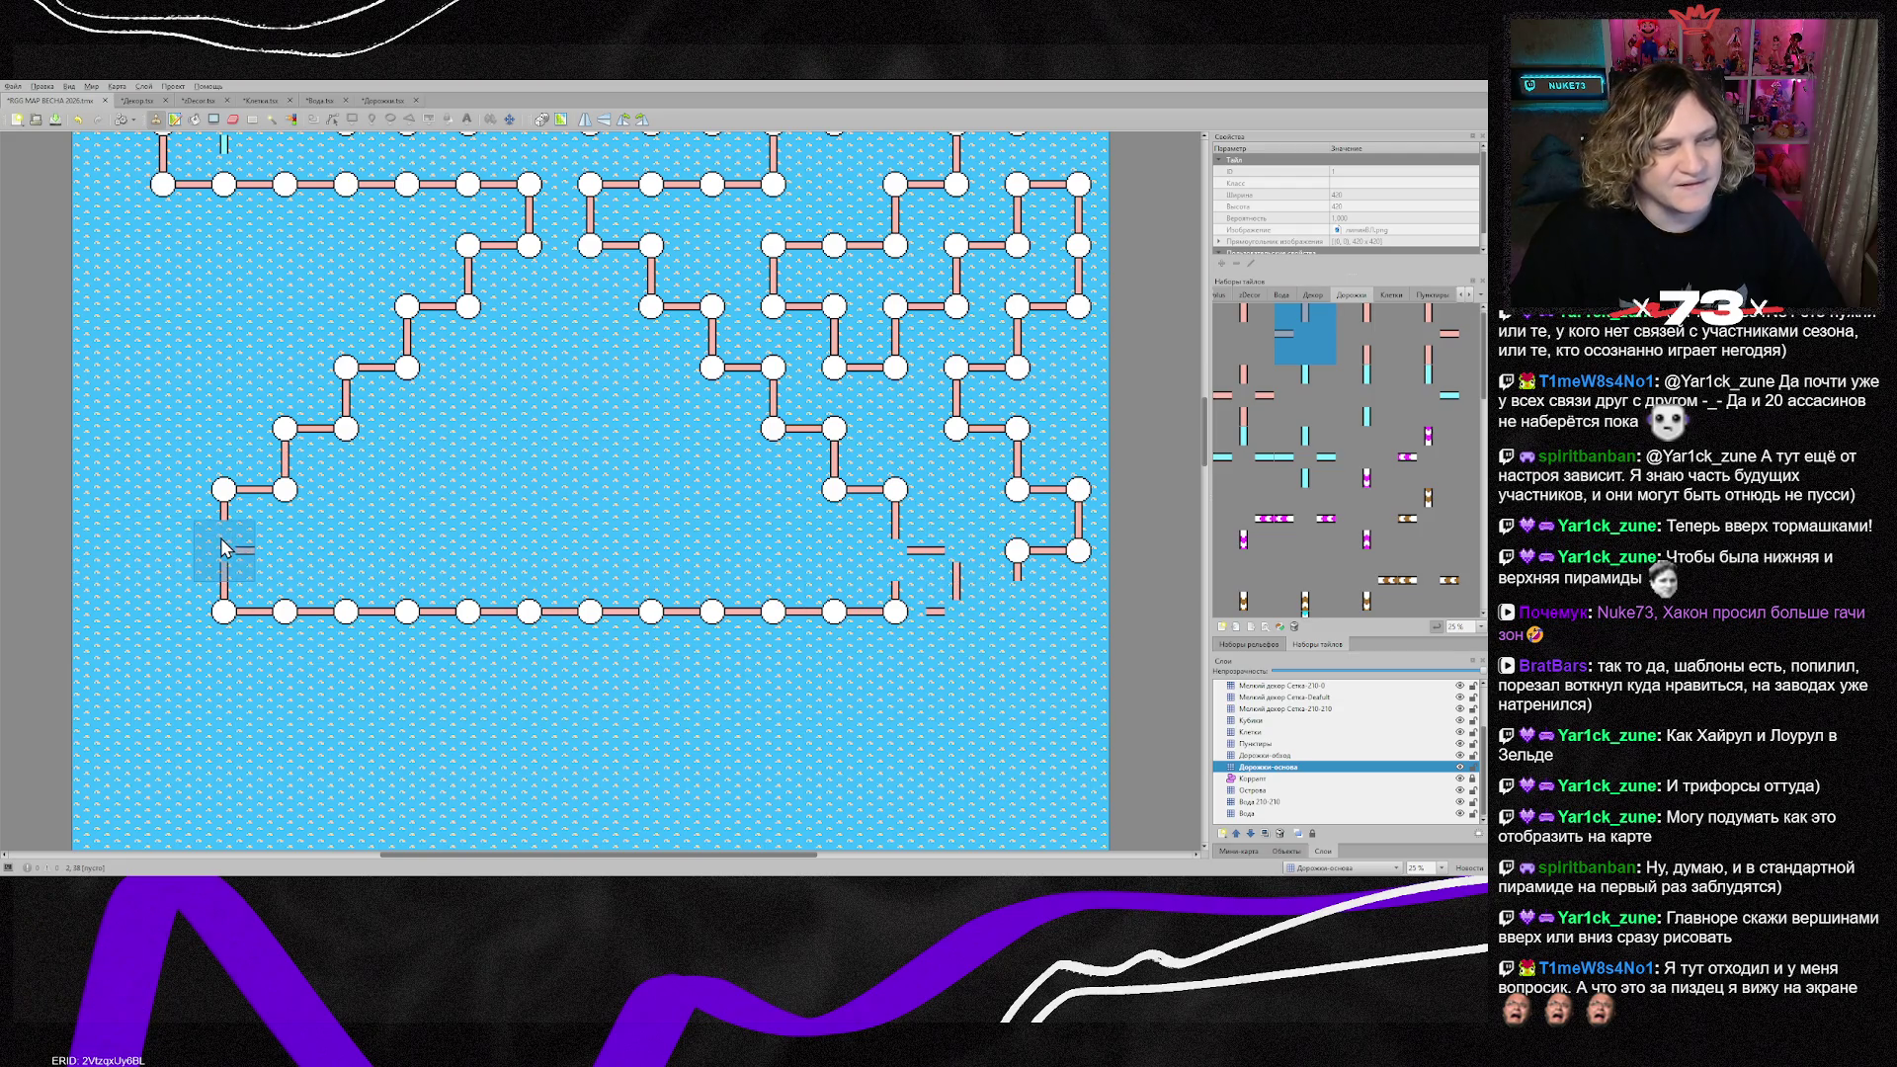
pyautogui.click(163, 550)
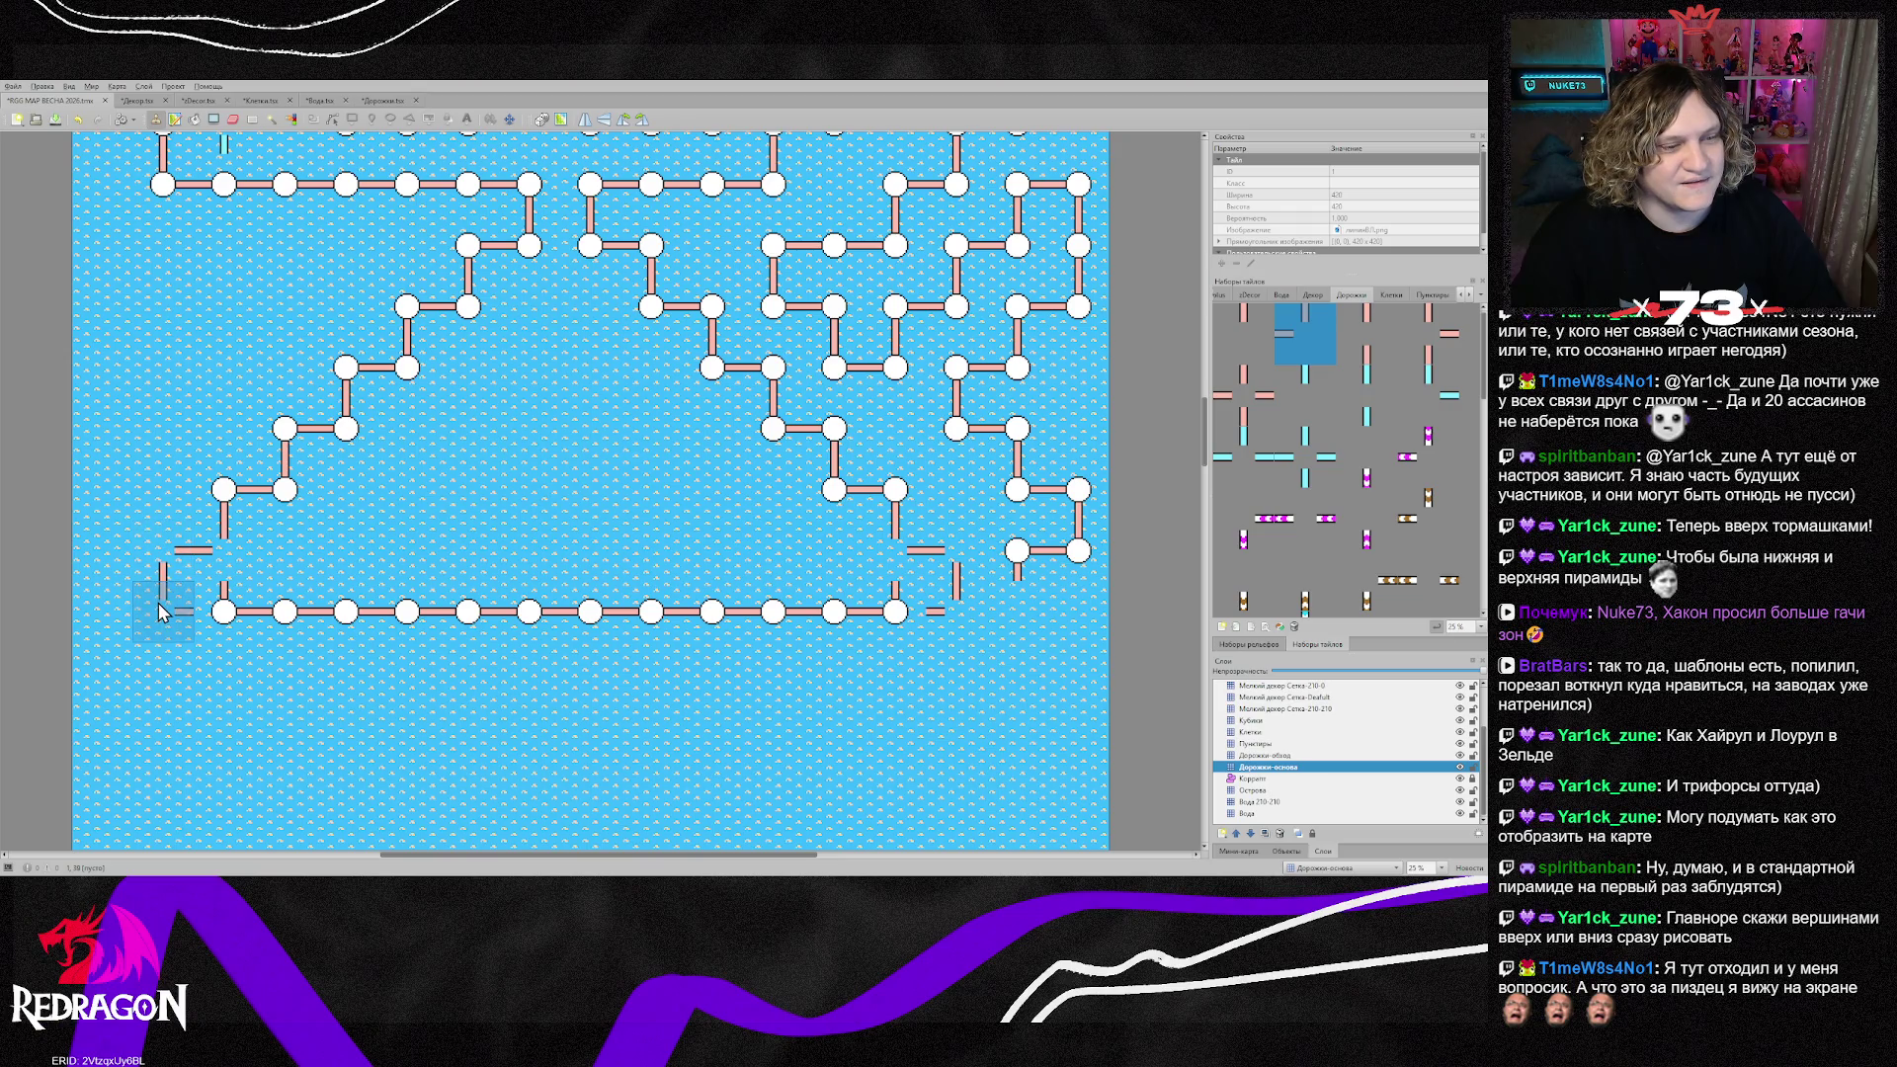
pyautogui.rightClick(285, 612)
pyautogui.click(224, 611)
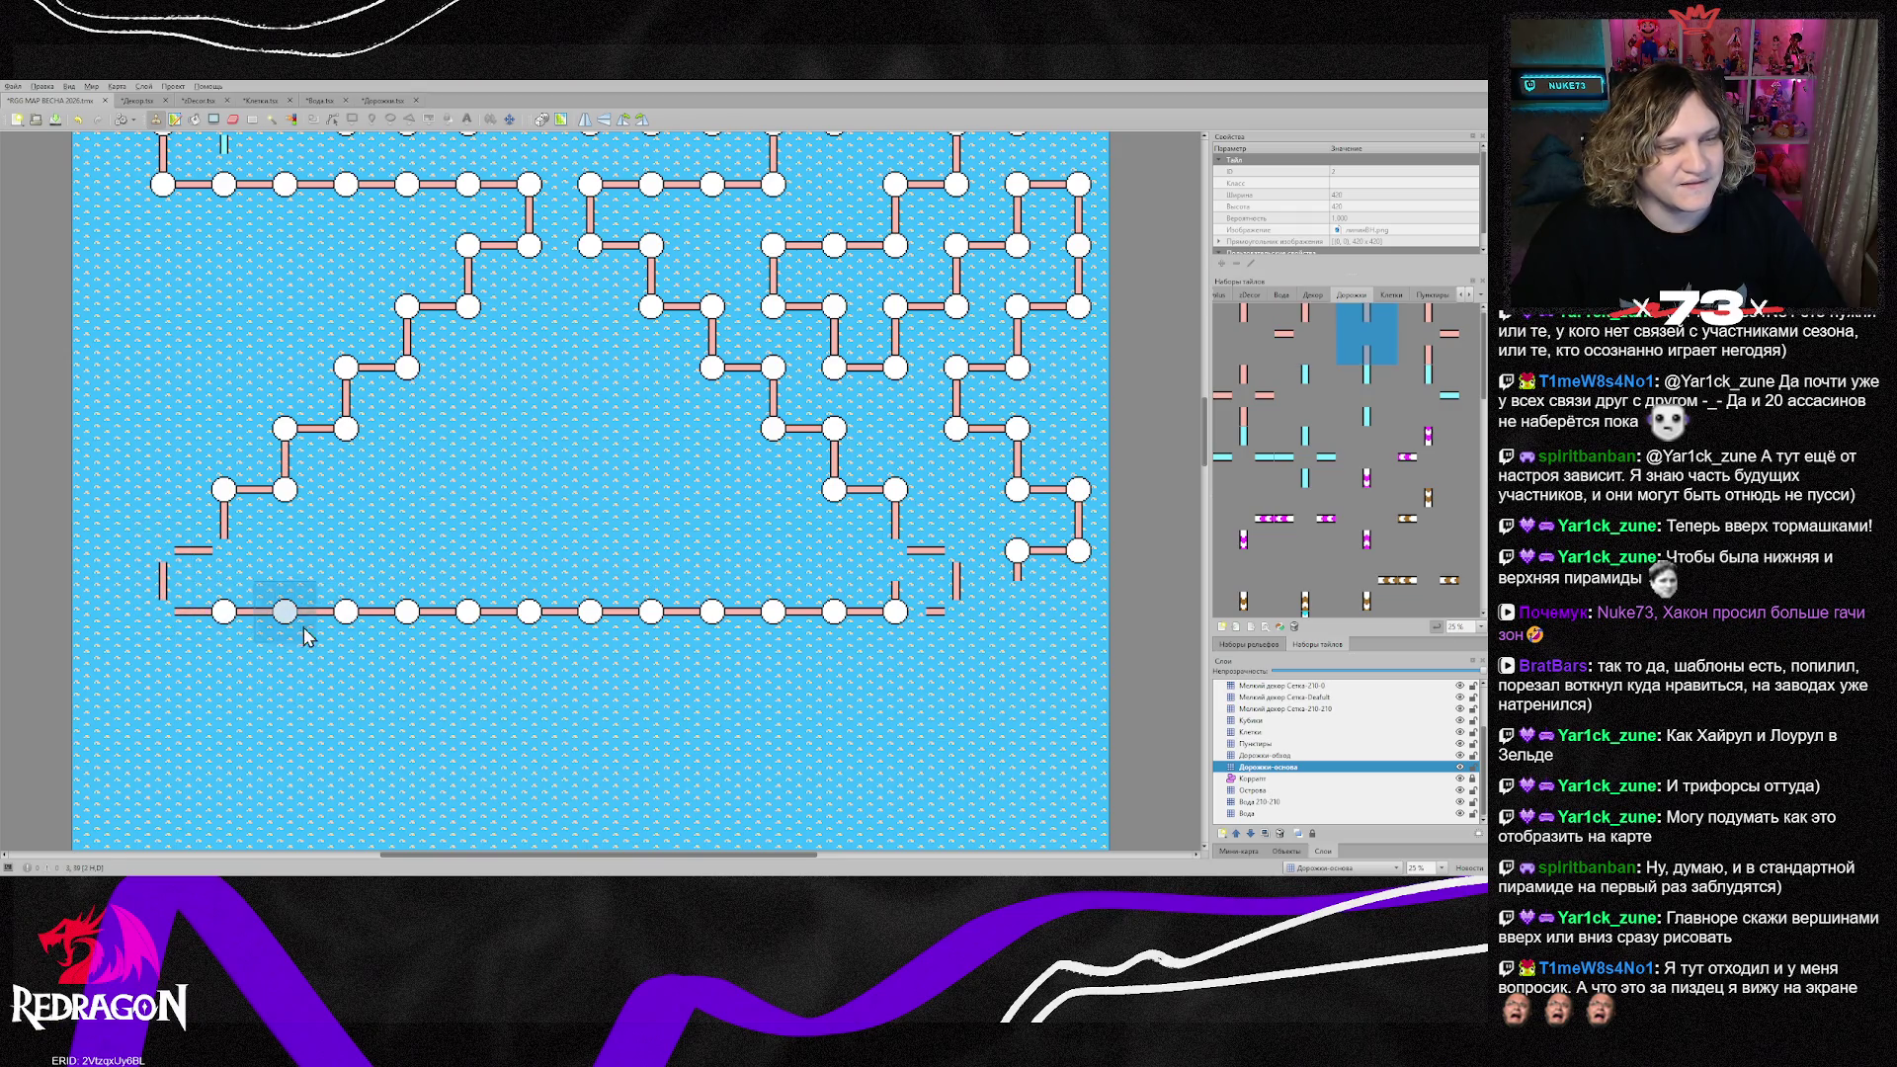
pyautogui.click(889, 640)
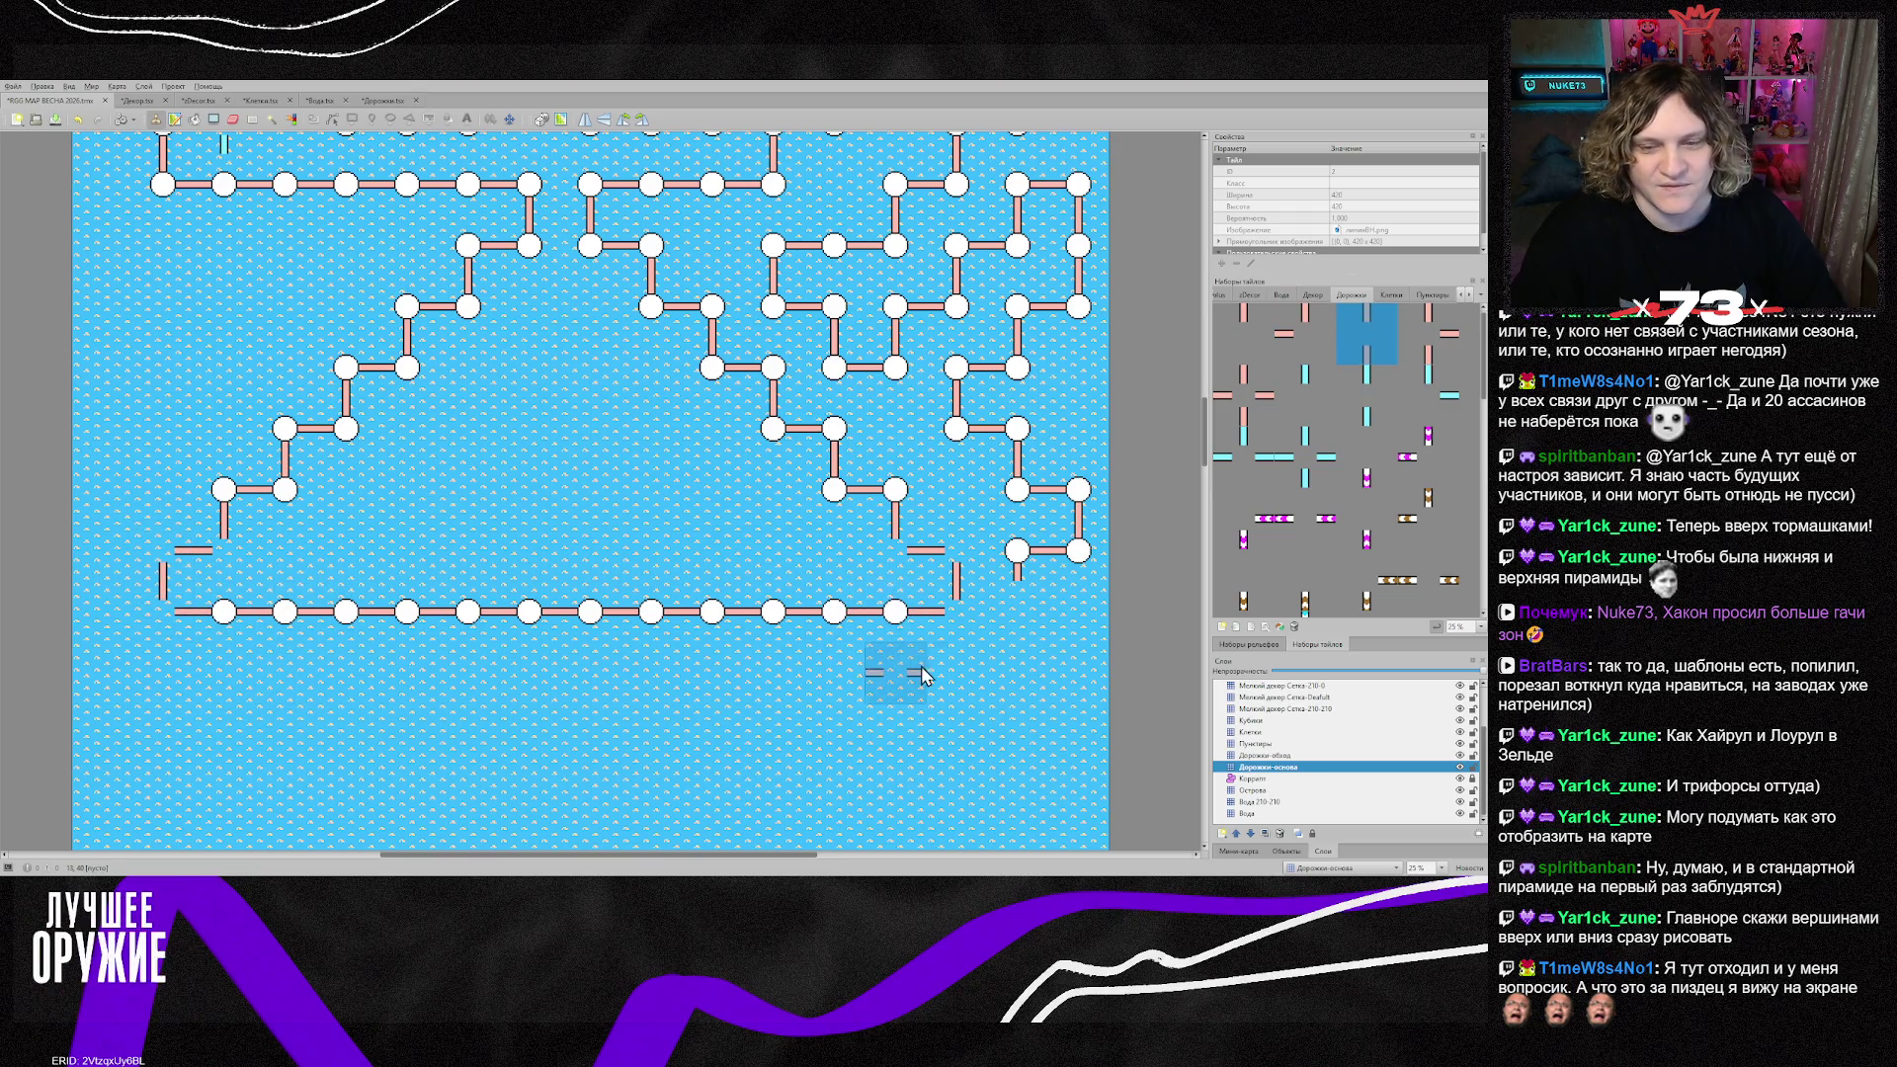
# Step: On the Клетки layer, add nodes along the left connection and the lower-right gap
pyautogui.click(1268, 732)
pyautogui.moveTo(229, 509)
pyautogui.mouseDown()
pyautogui.moveTo(222, 549)
pyautogui.moveTo(166, 552)
pyautogui.moveTo(222, 613)
pyautogui.mouseUp()
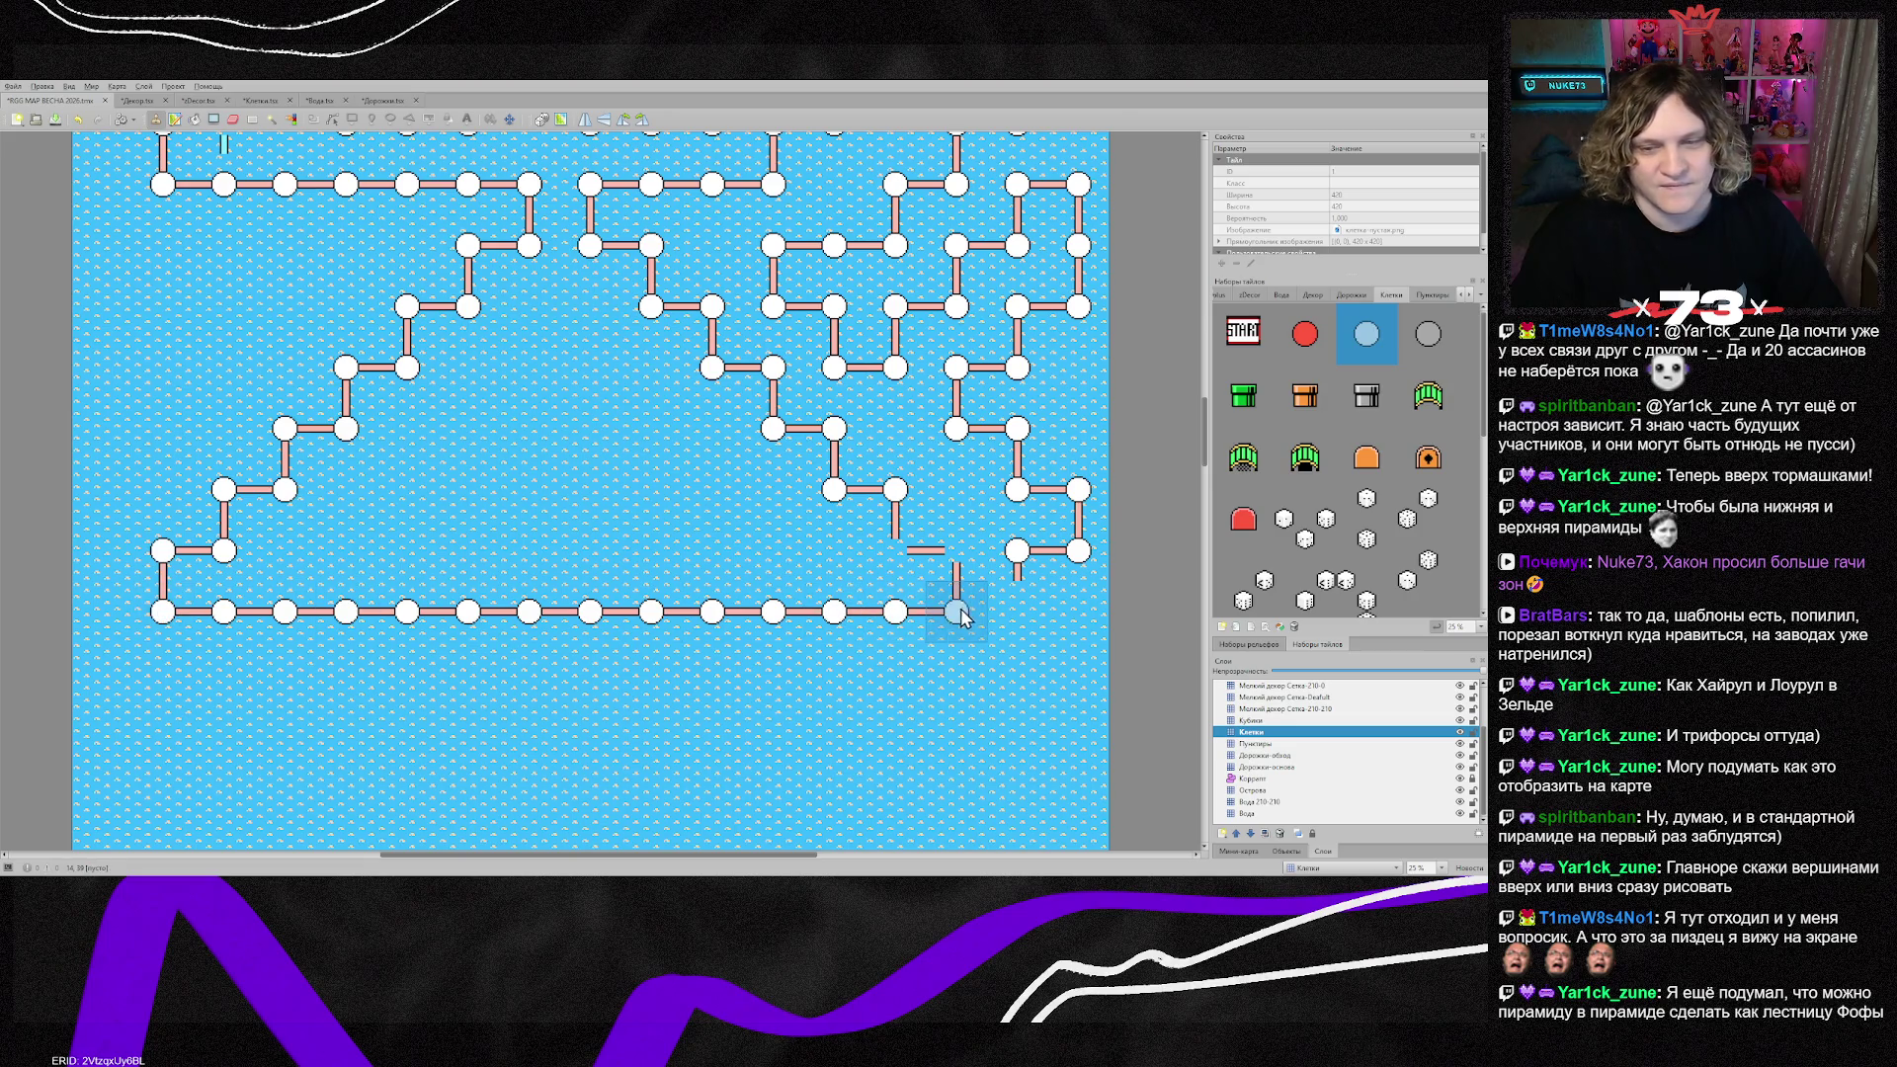
pyautogui.moveTo(960, 615); pyautogui.dragTo(902, 551)
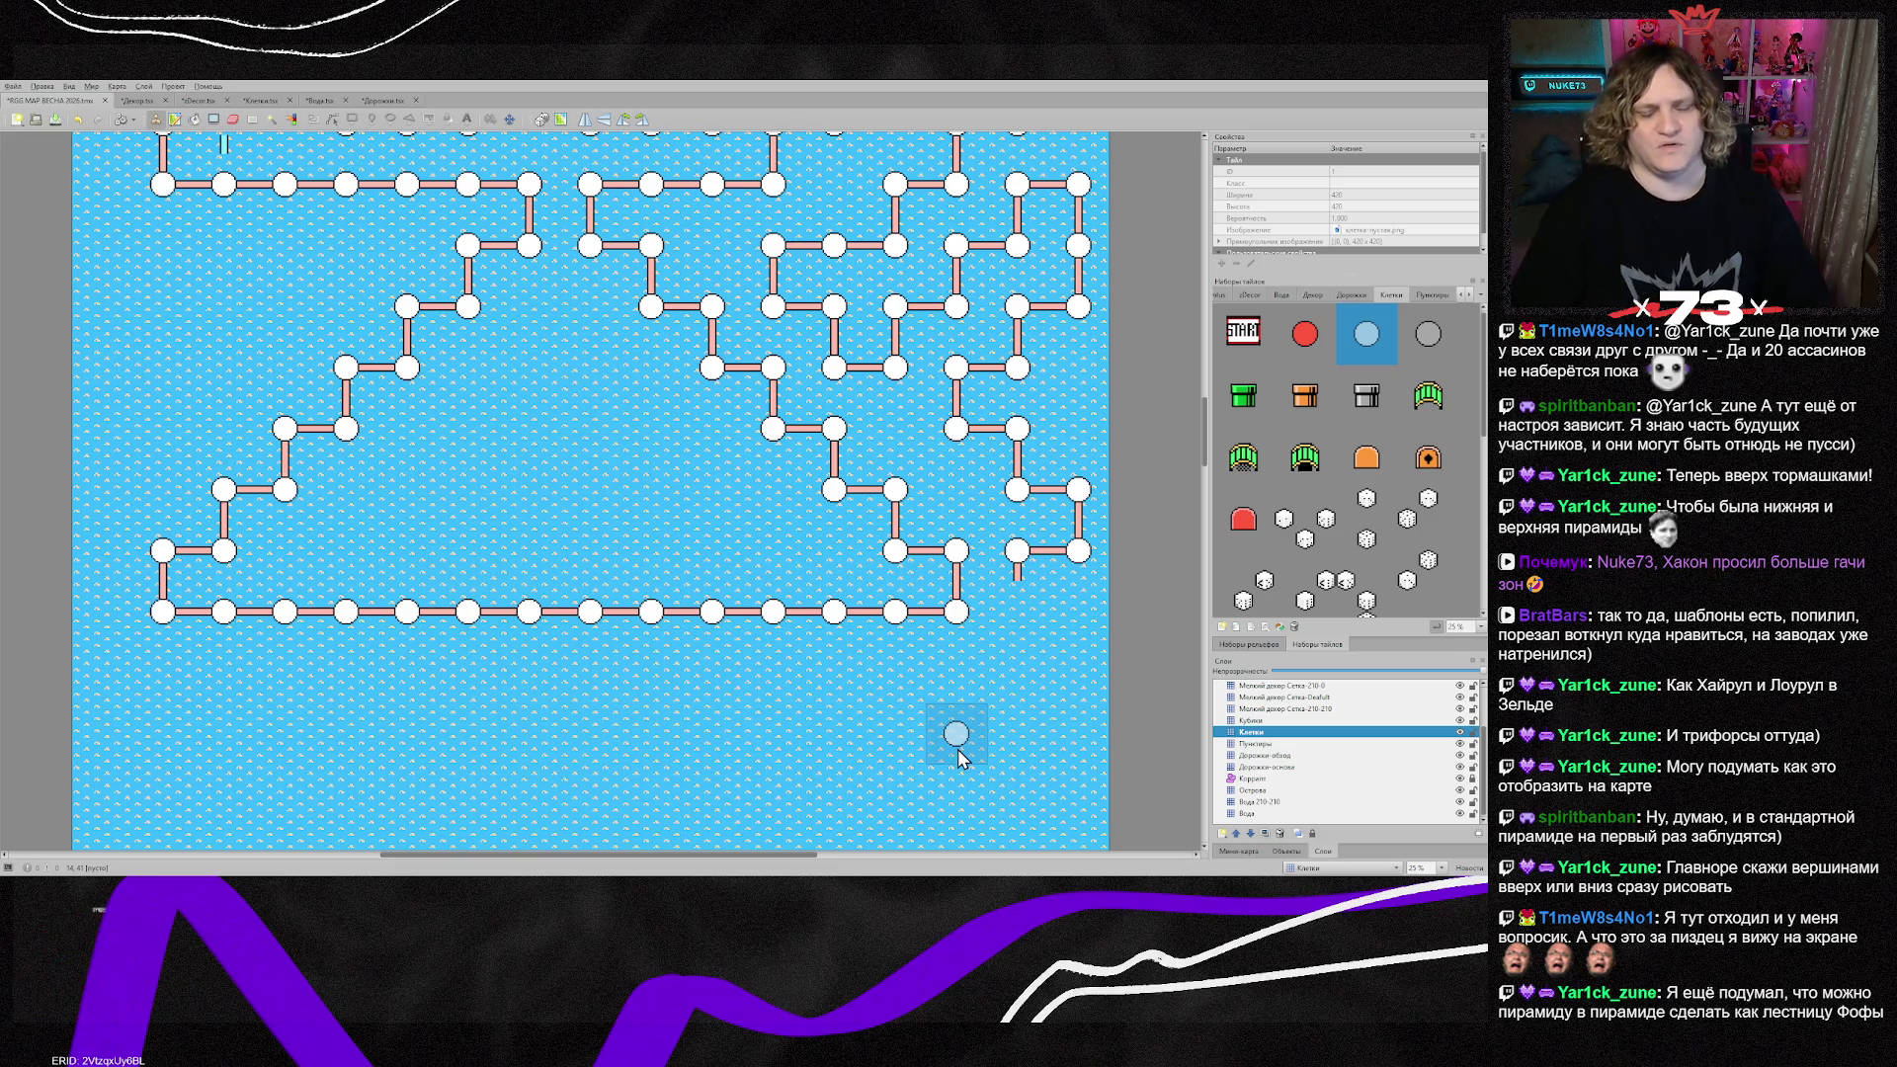
pyautogui.scroll(2, 835, 740)
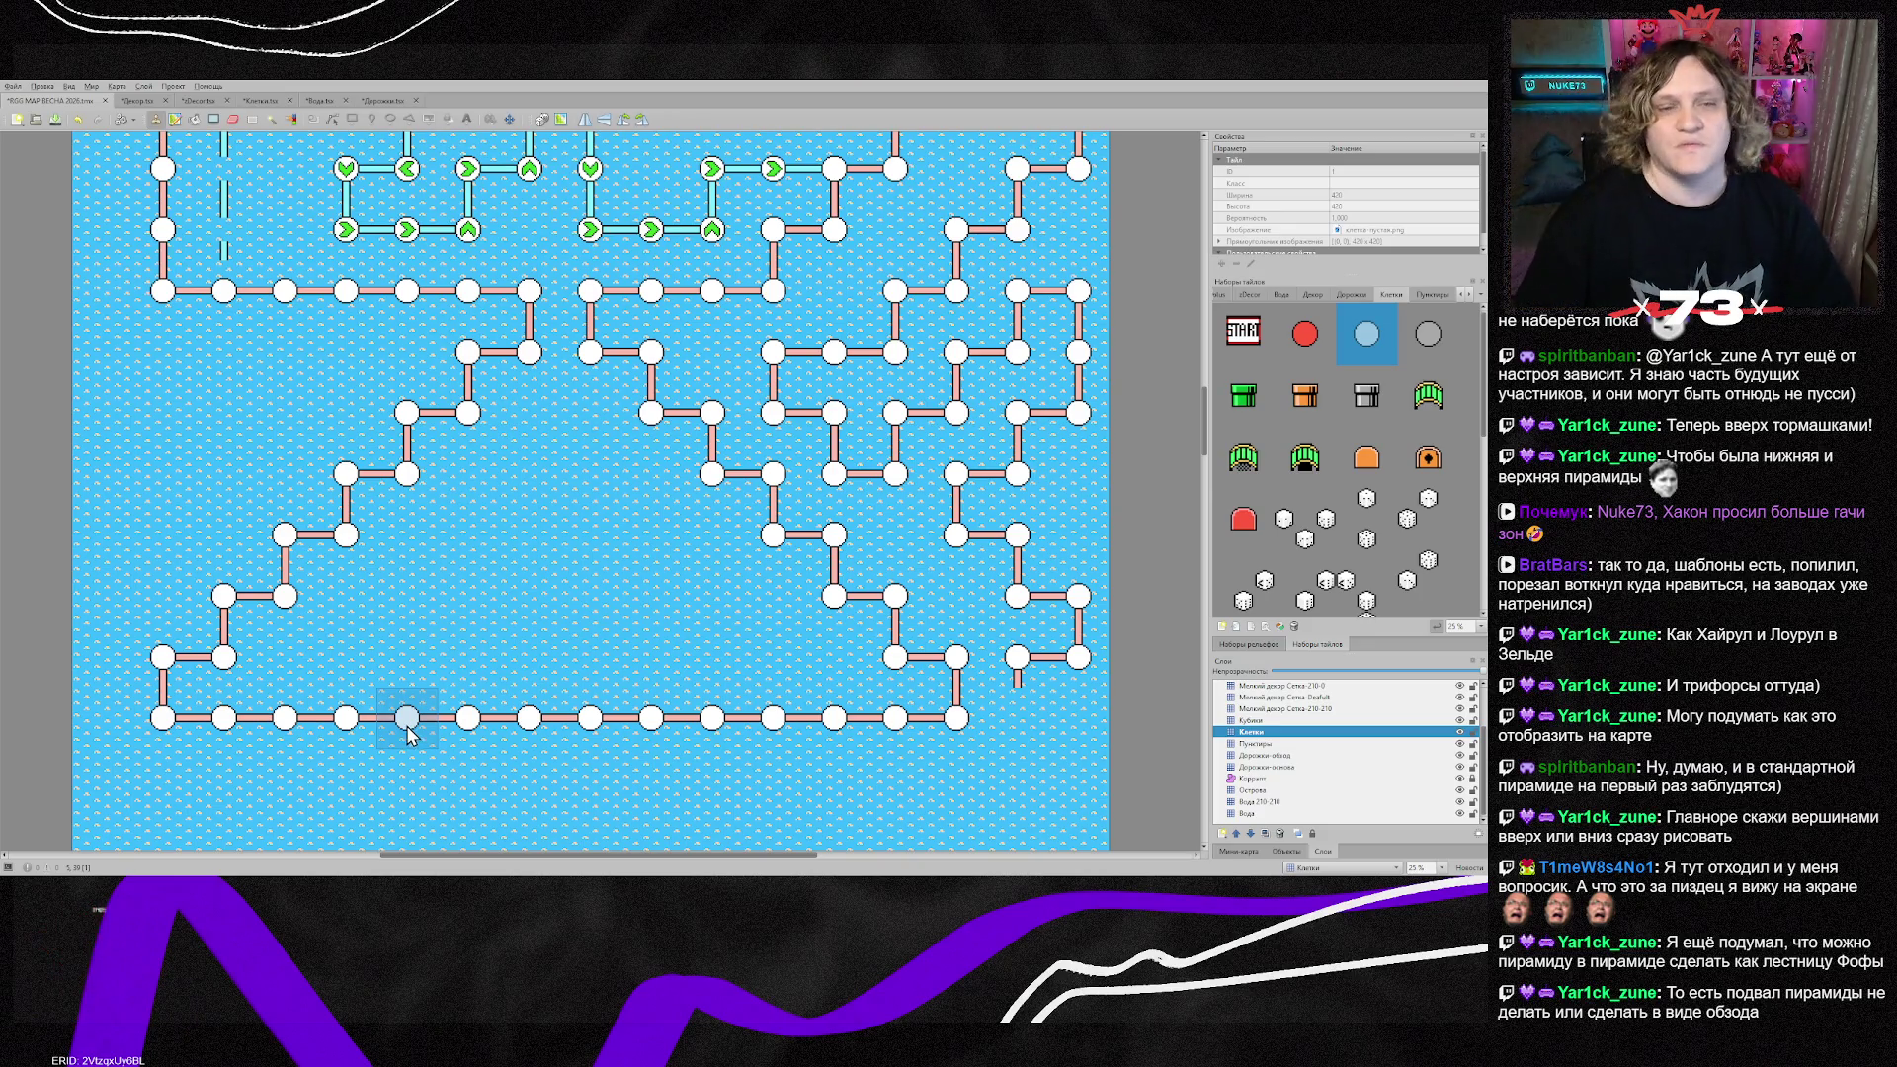
# Step: Scroll up and down to inspect the lower node and pink-road network below the green-arrow section
pyautogui.scroll(-1, 776, 642)
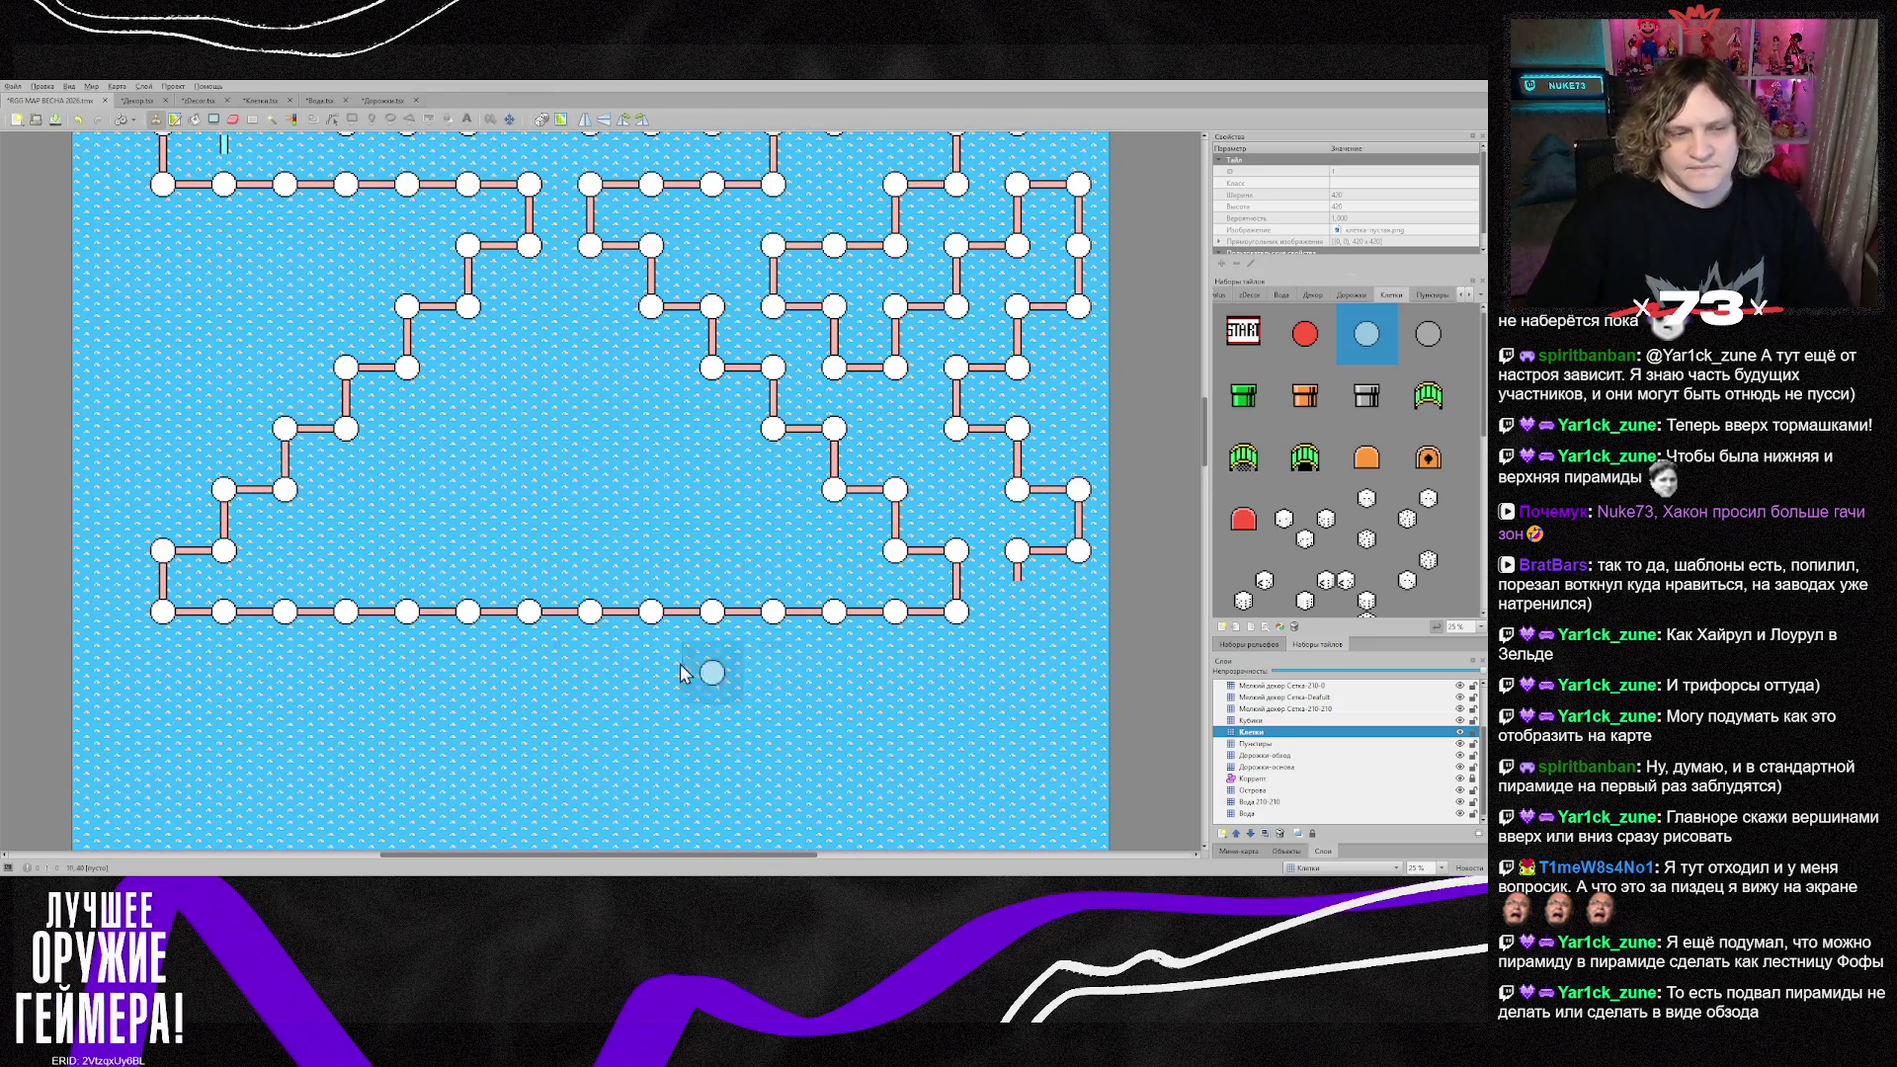
pyautogui.scroll(-3, 227, 604)
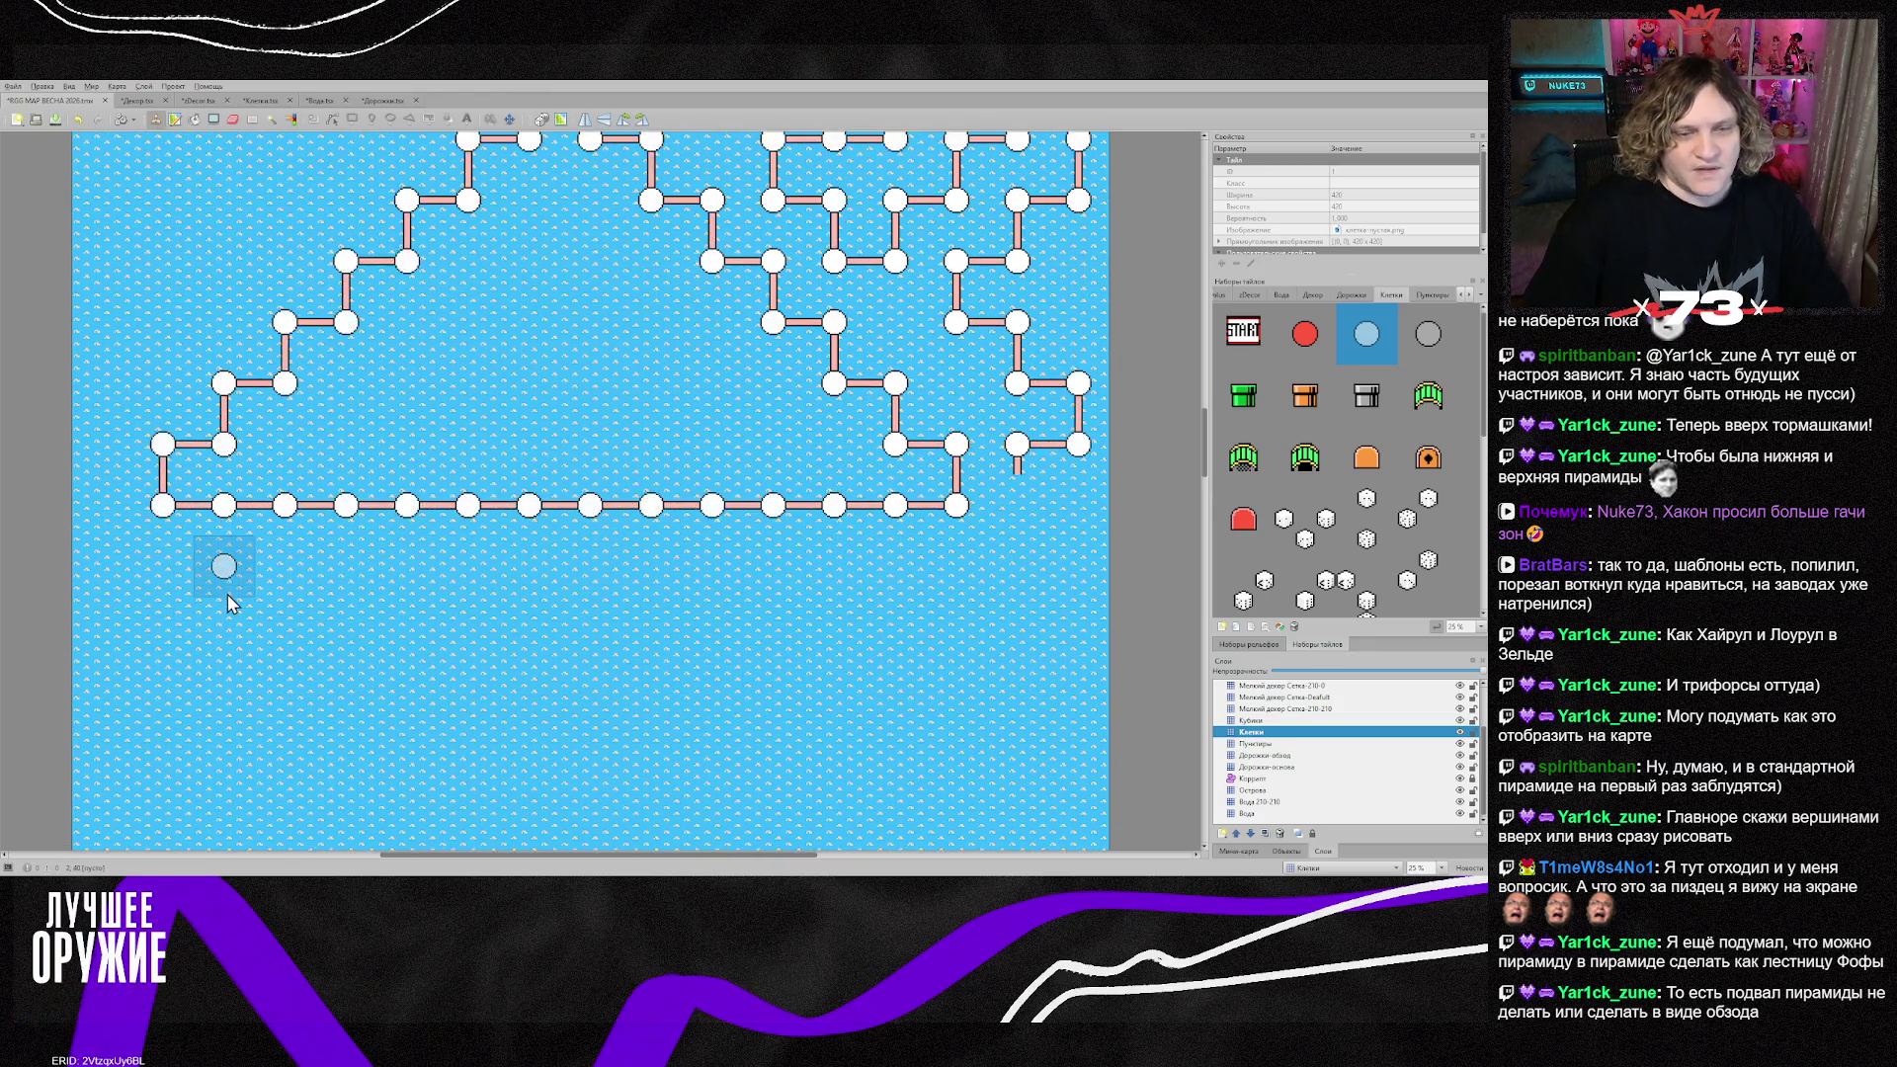
pyautogui.scroll(5, 225, 599)
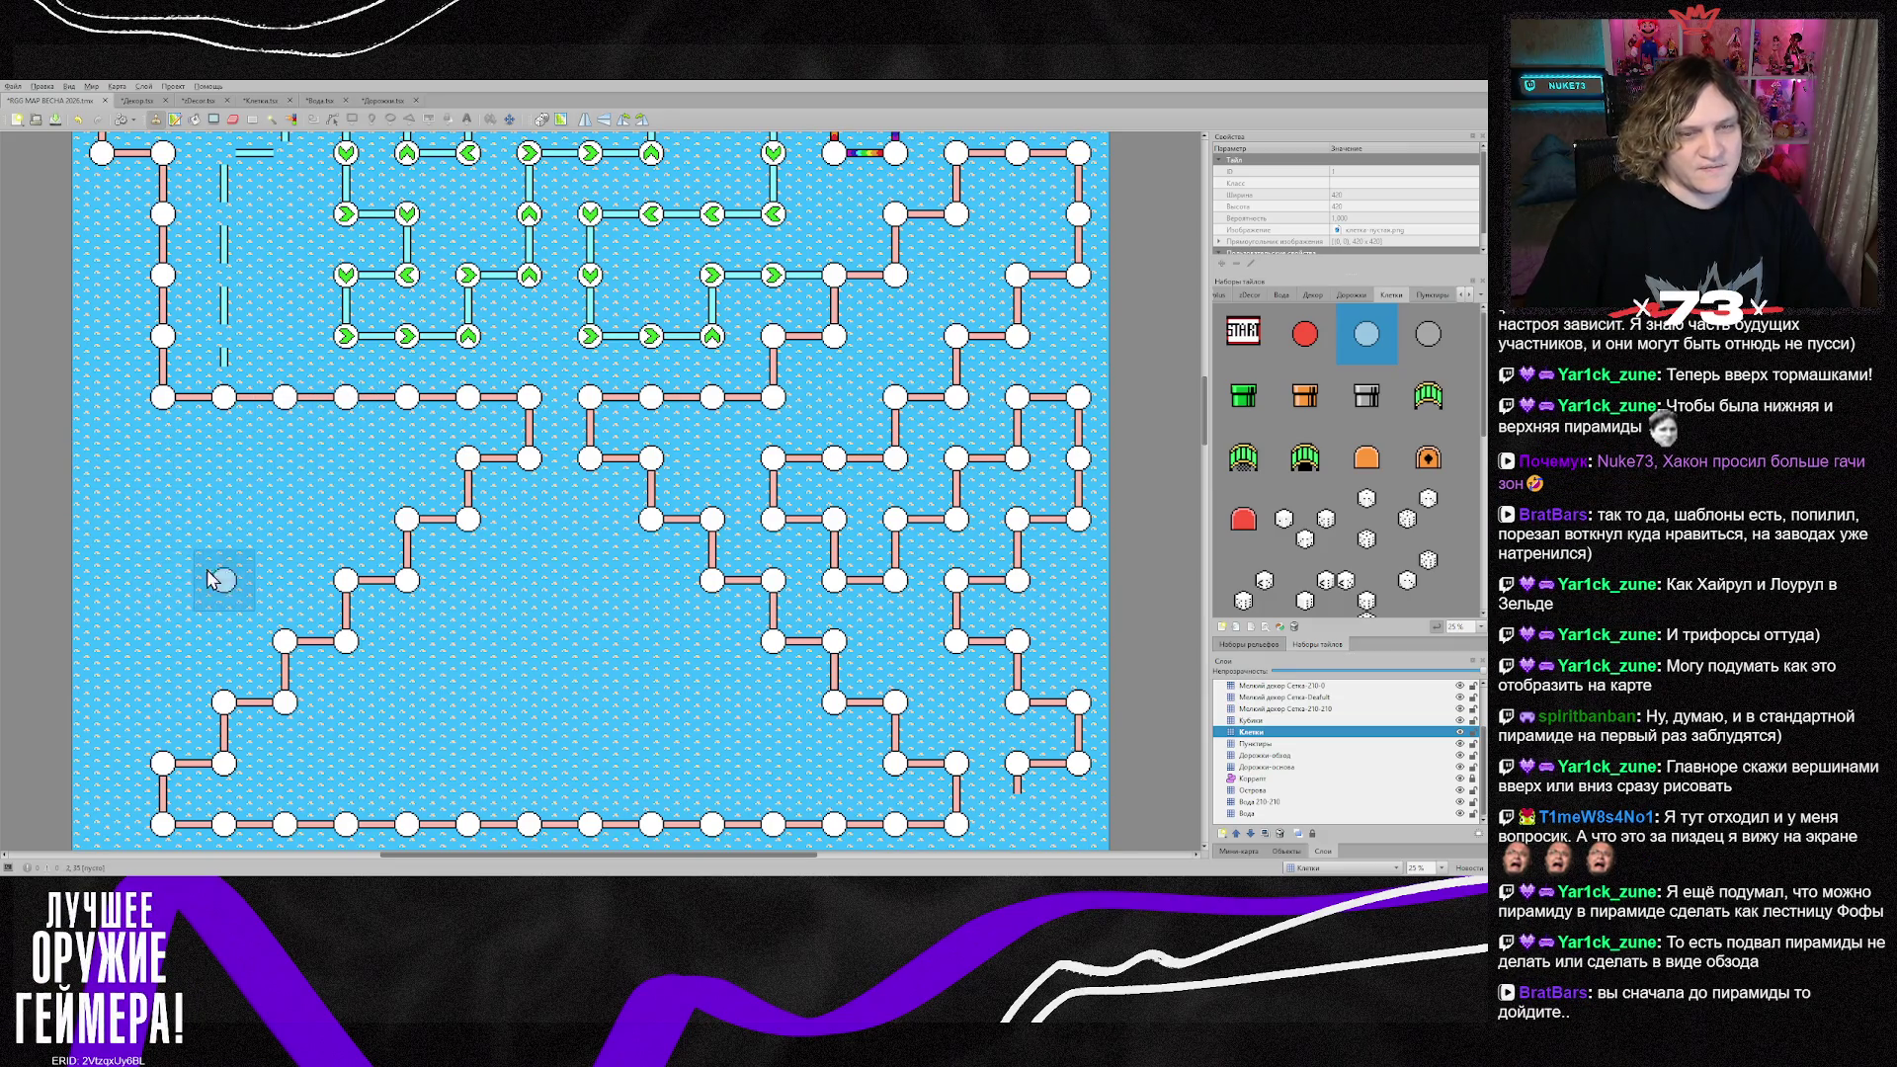
pyautogui.scroll(1, 524, 556)
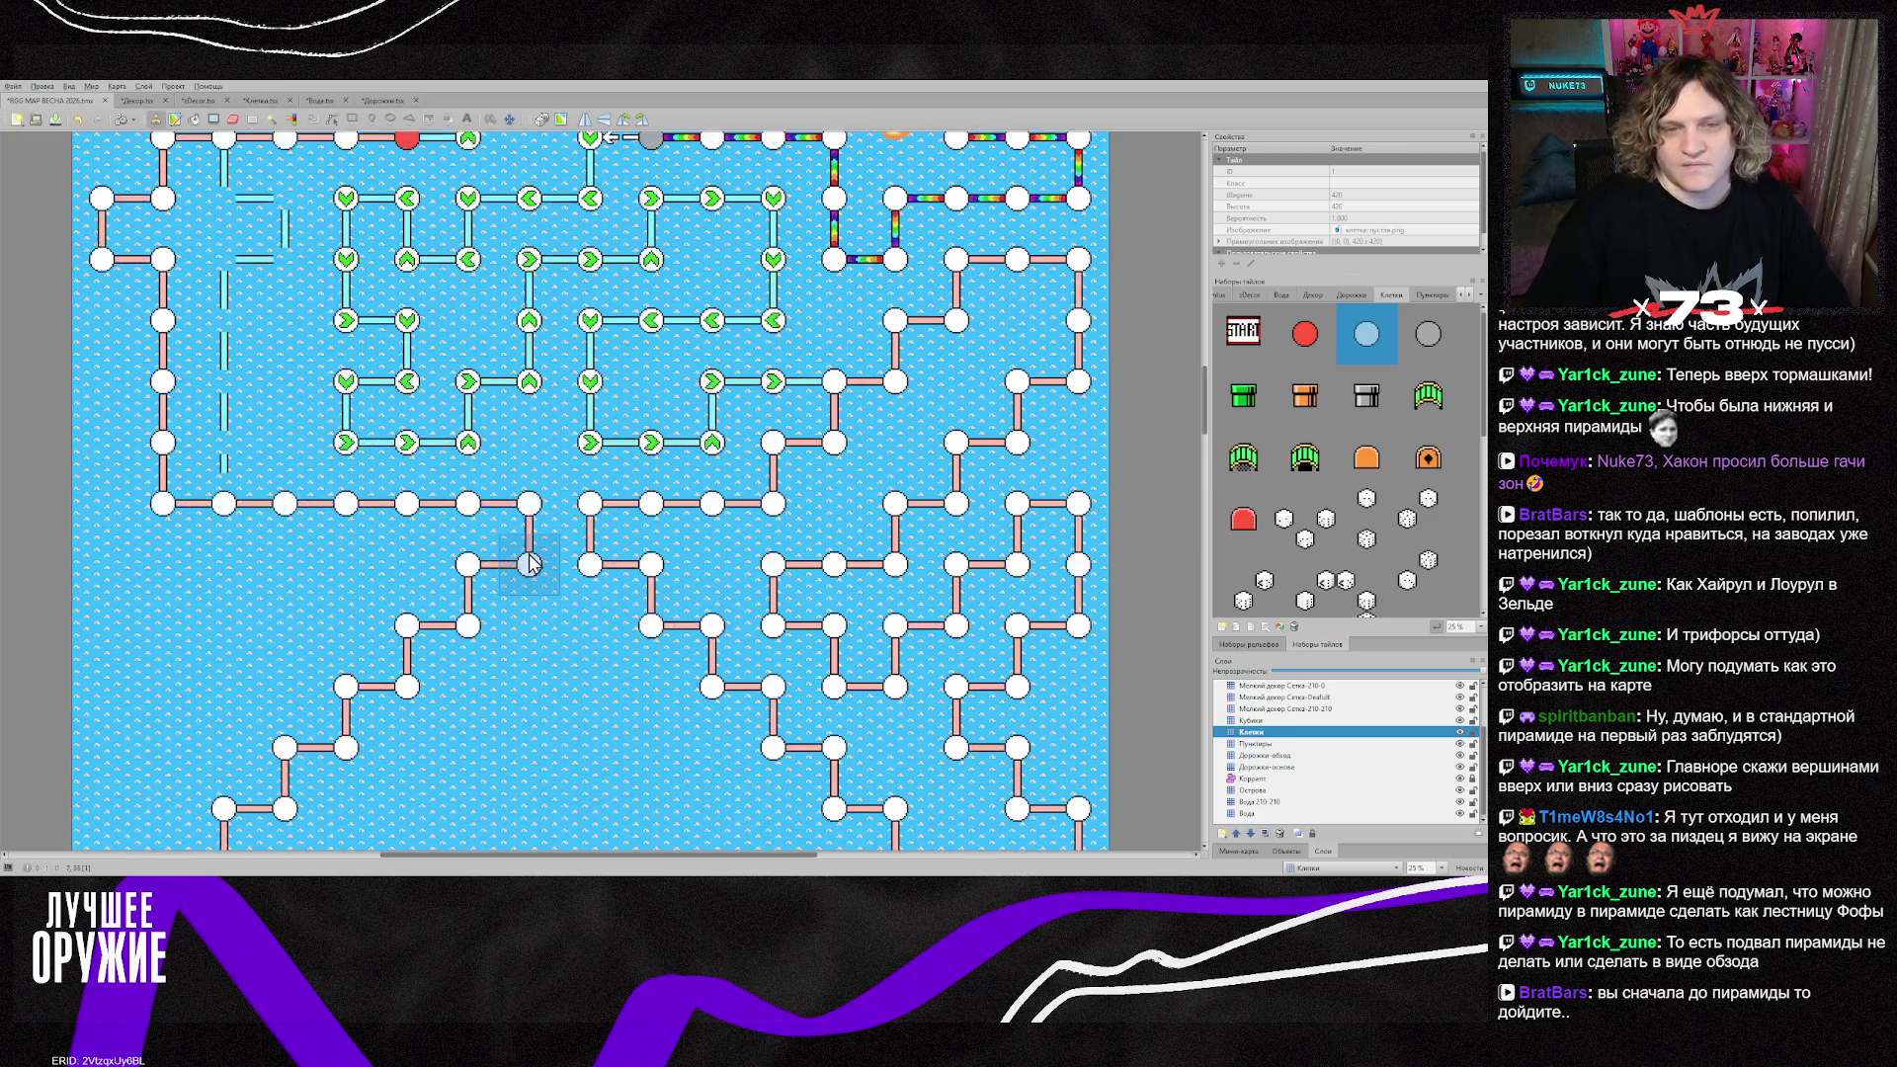
pyautogui.scroll(1, 531, 555)
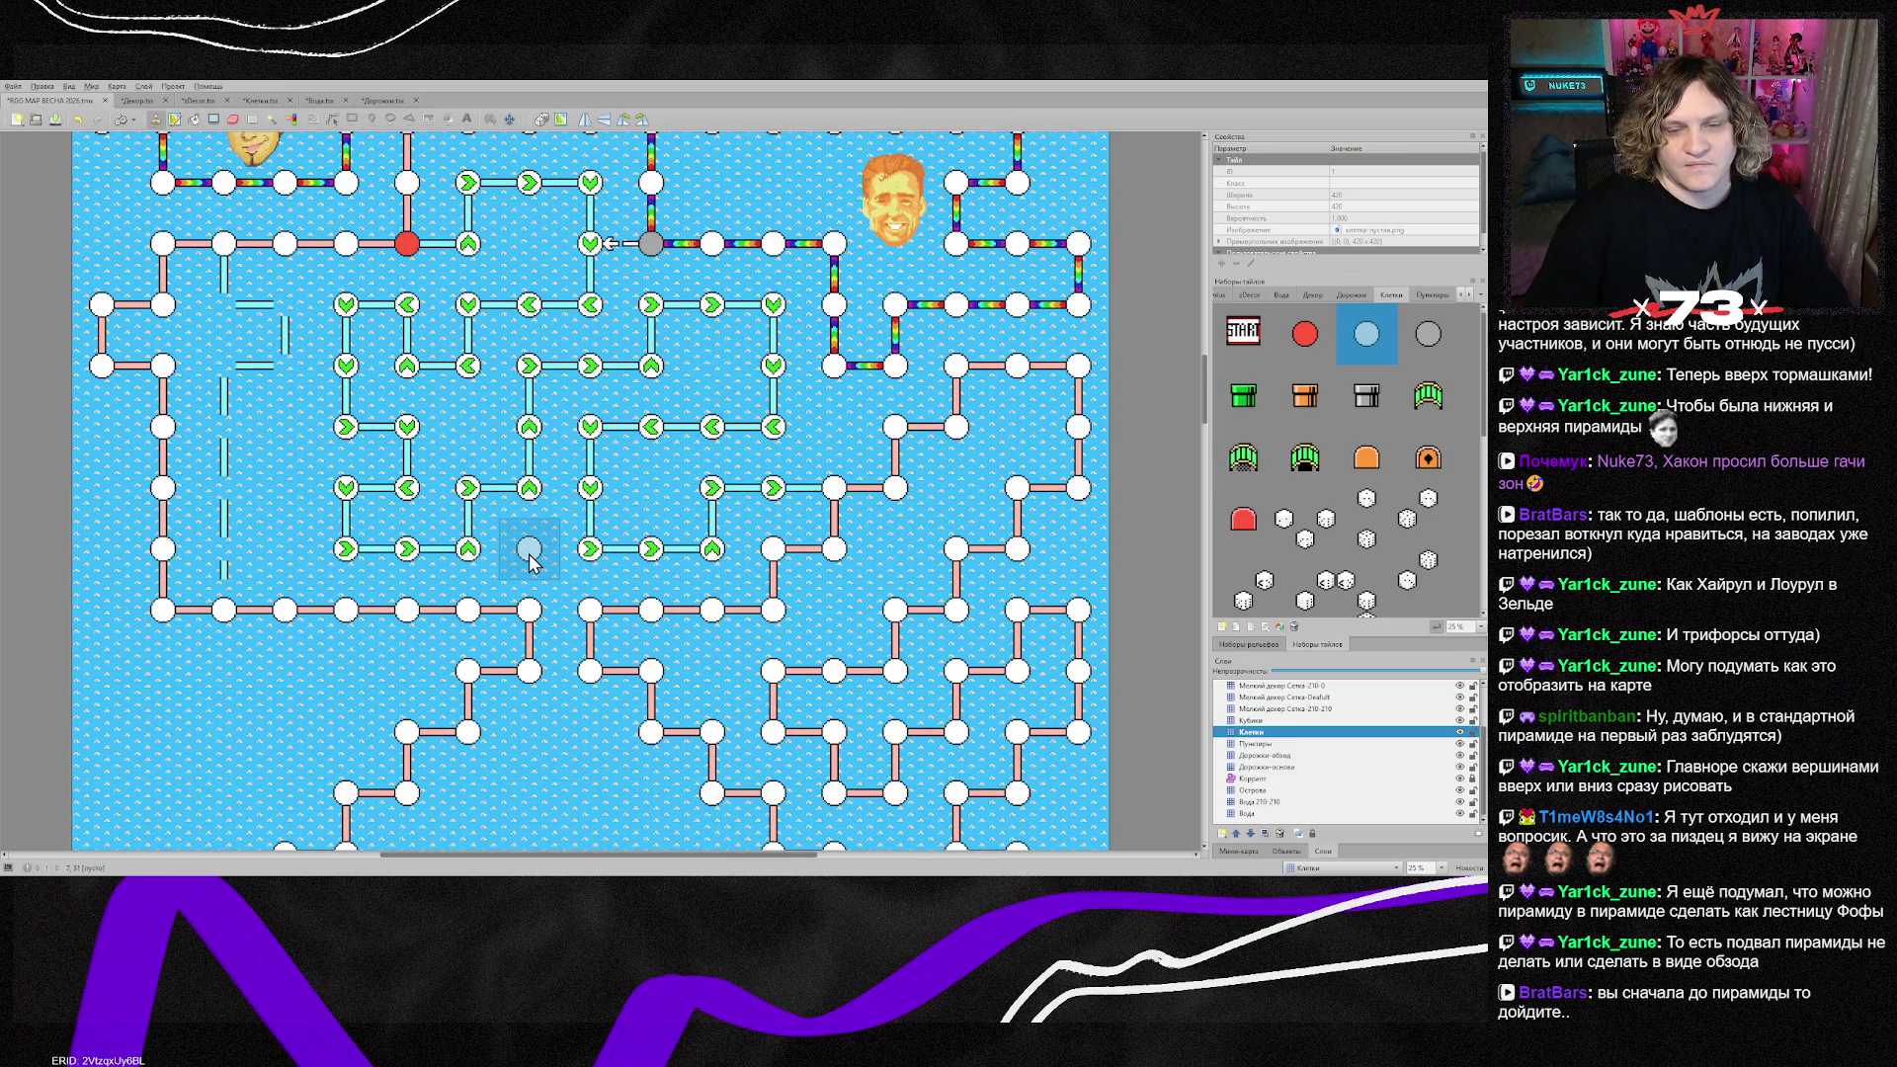
pyautogui.scroll(-4, 528, 558)
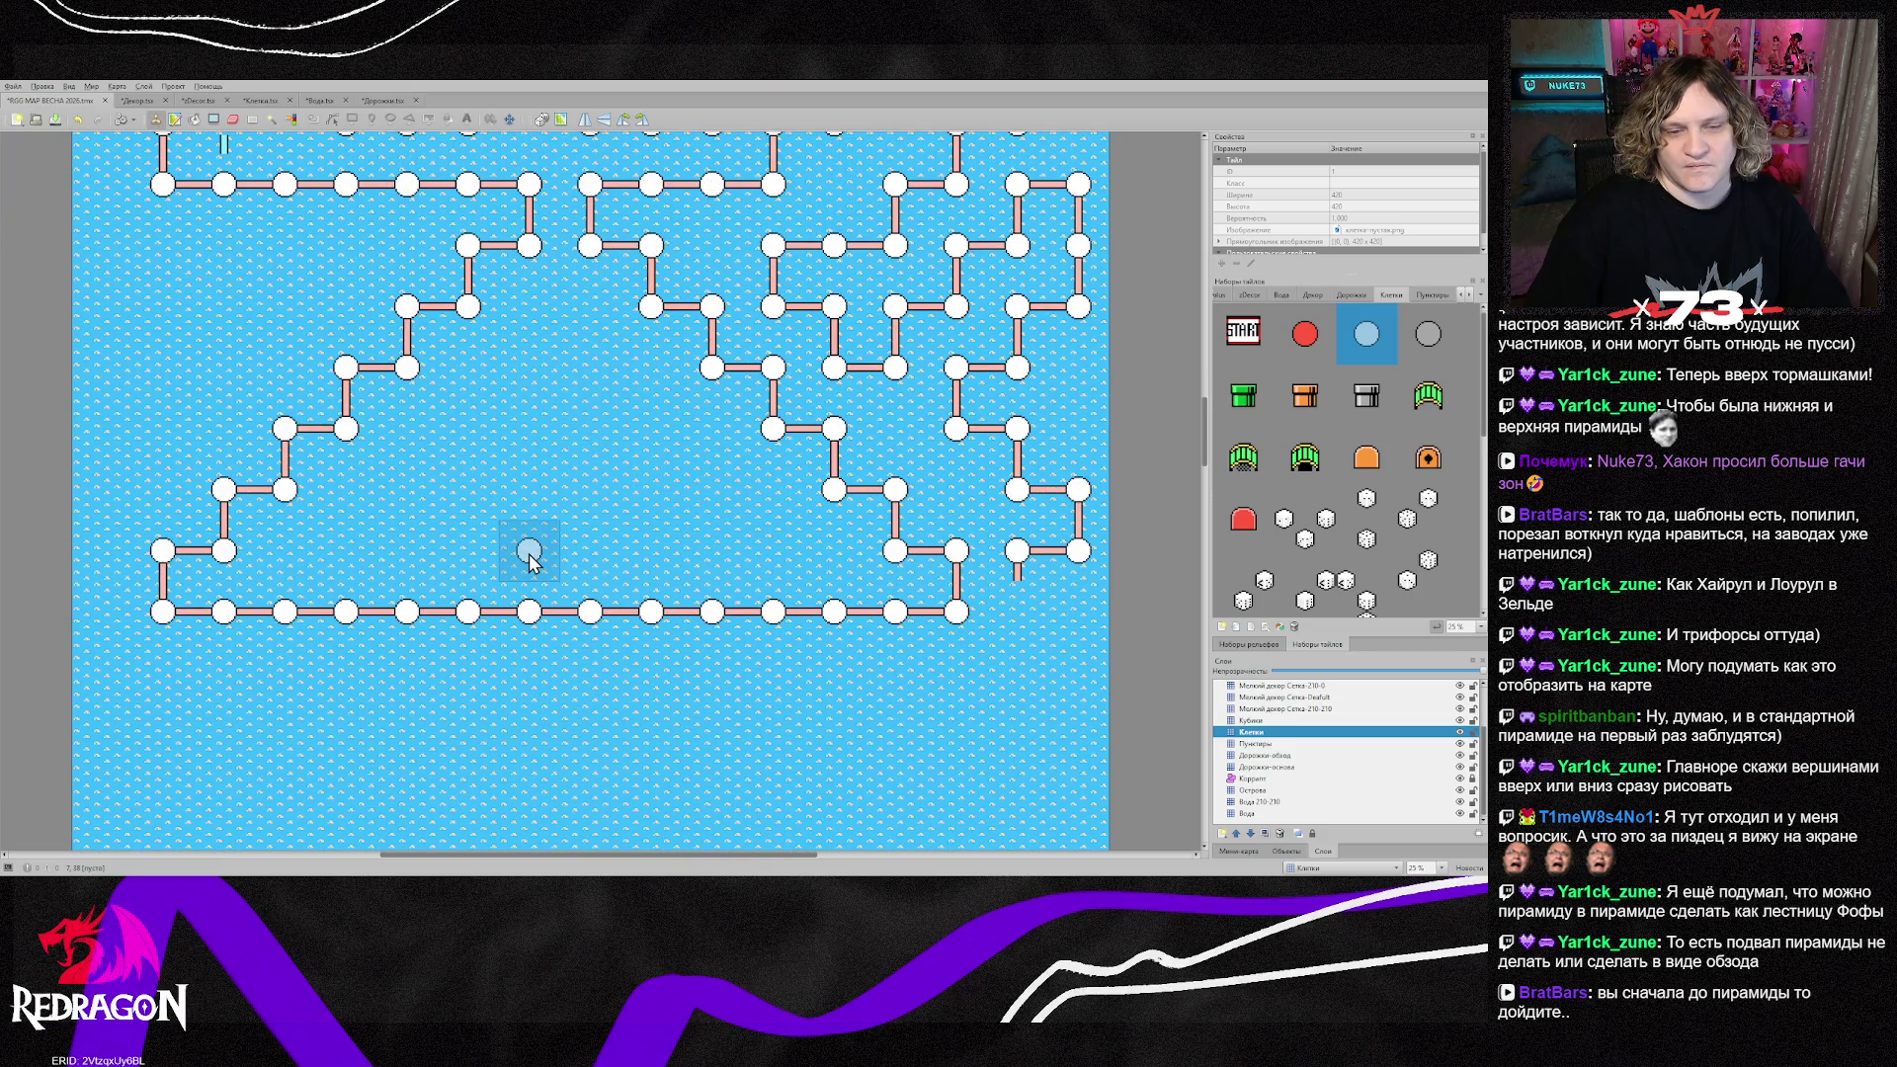
pyautogui.scroll(4, 529, 558)
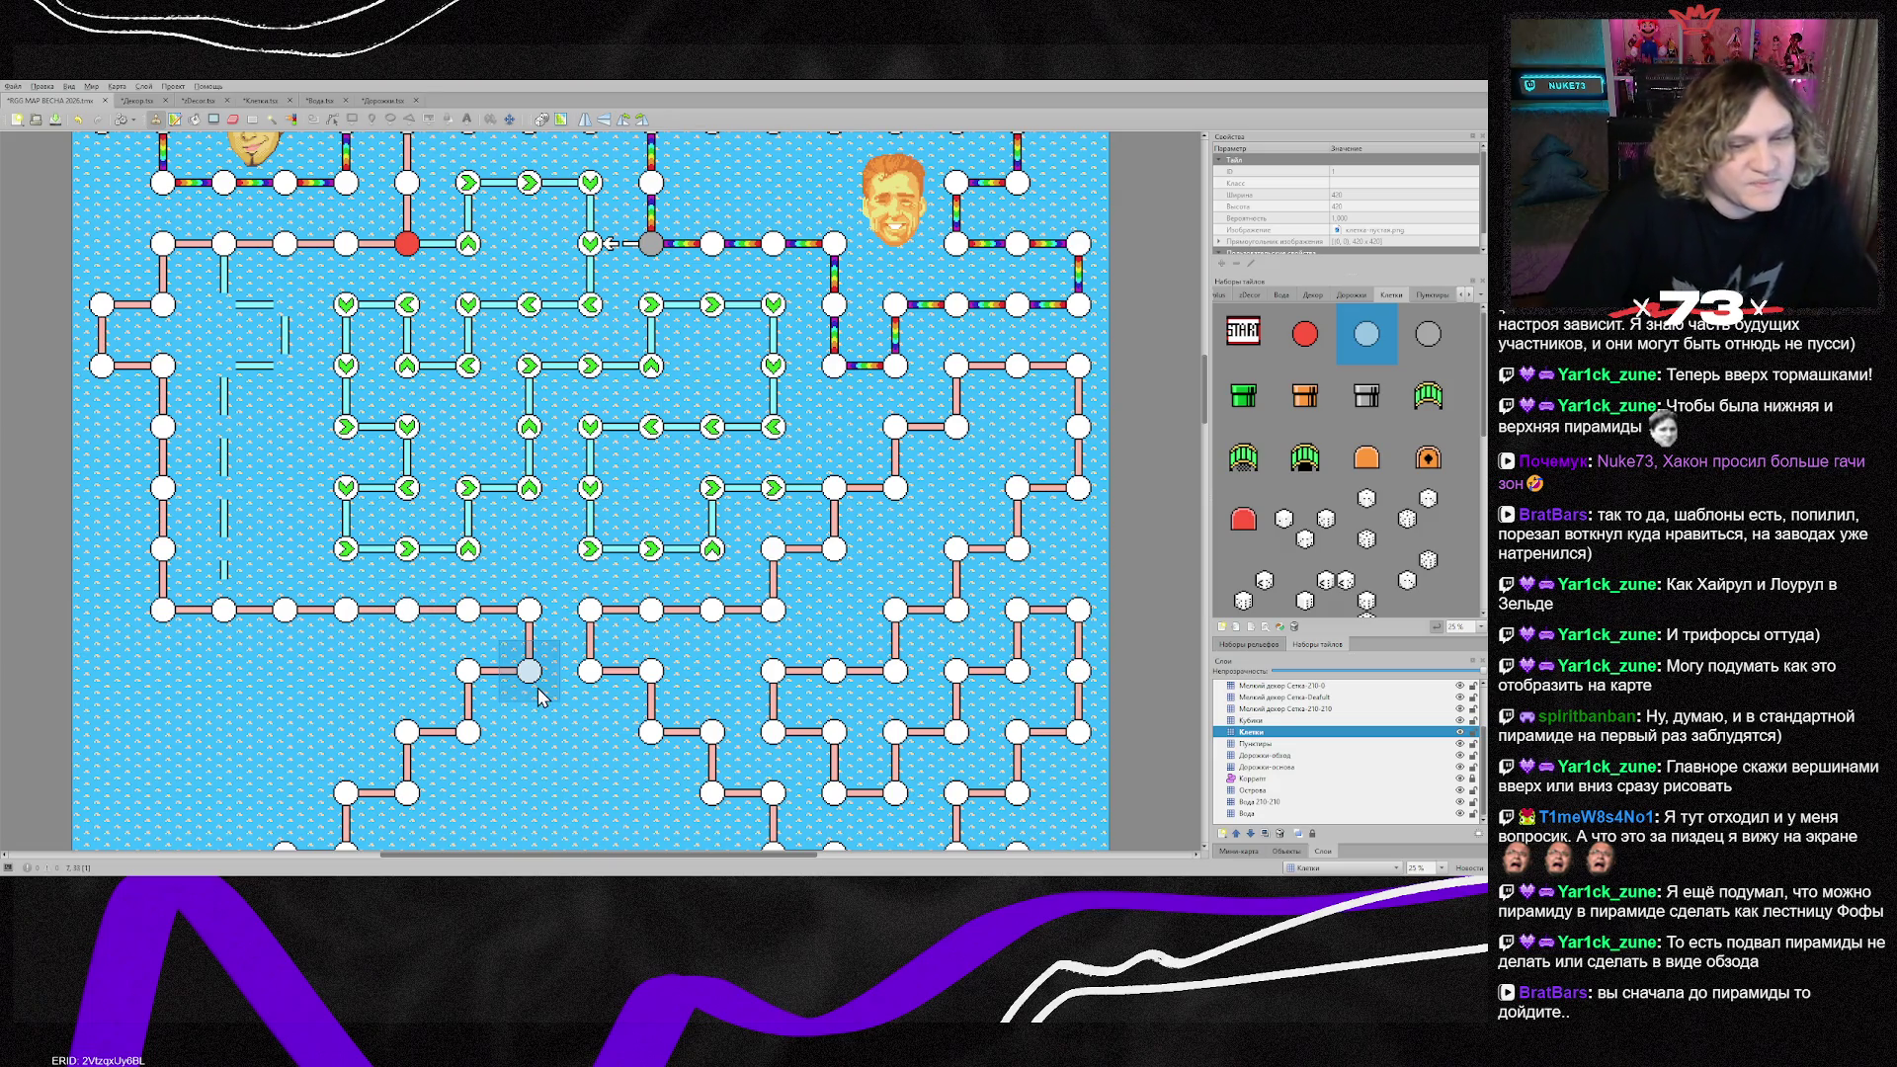
pyautogui.scroll(-2, 529, 732)
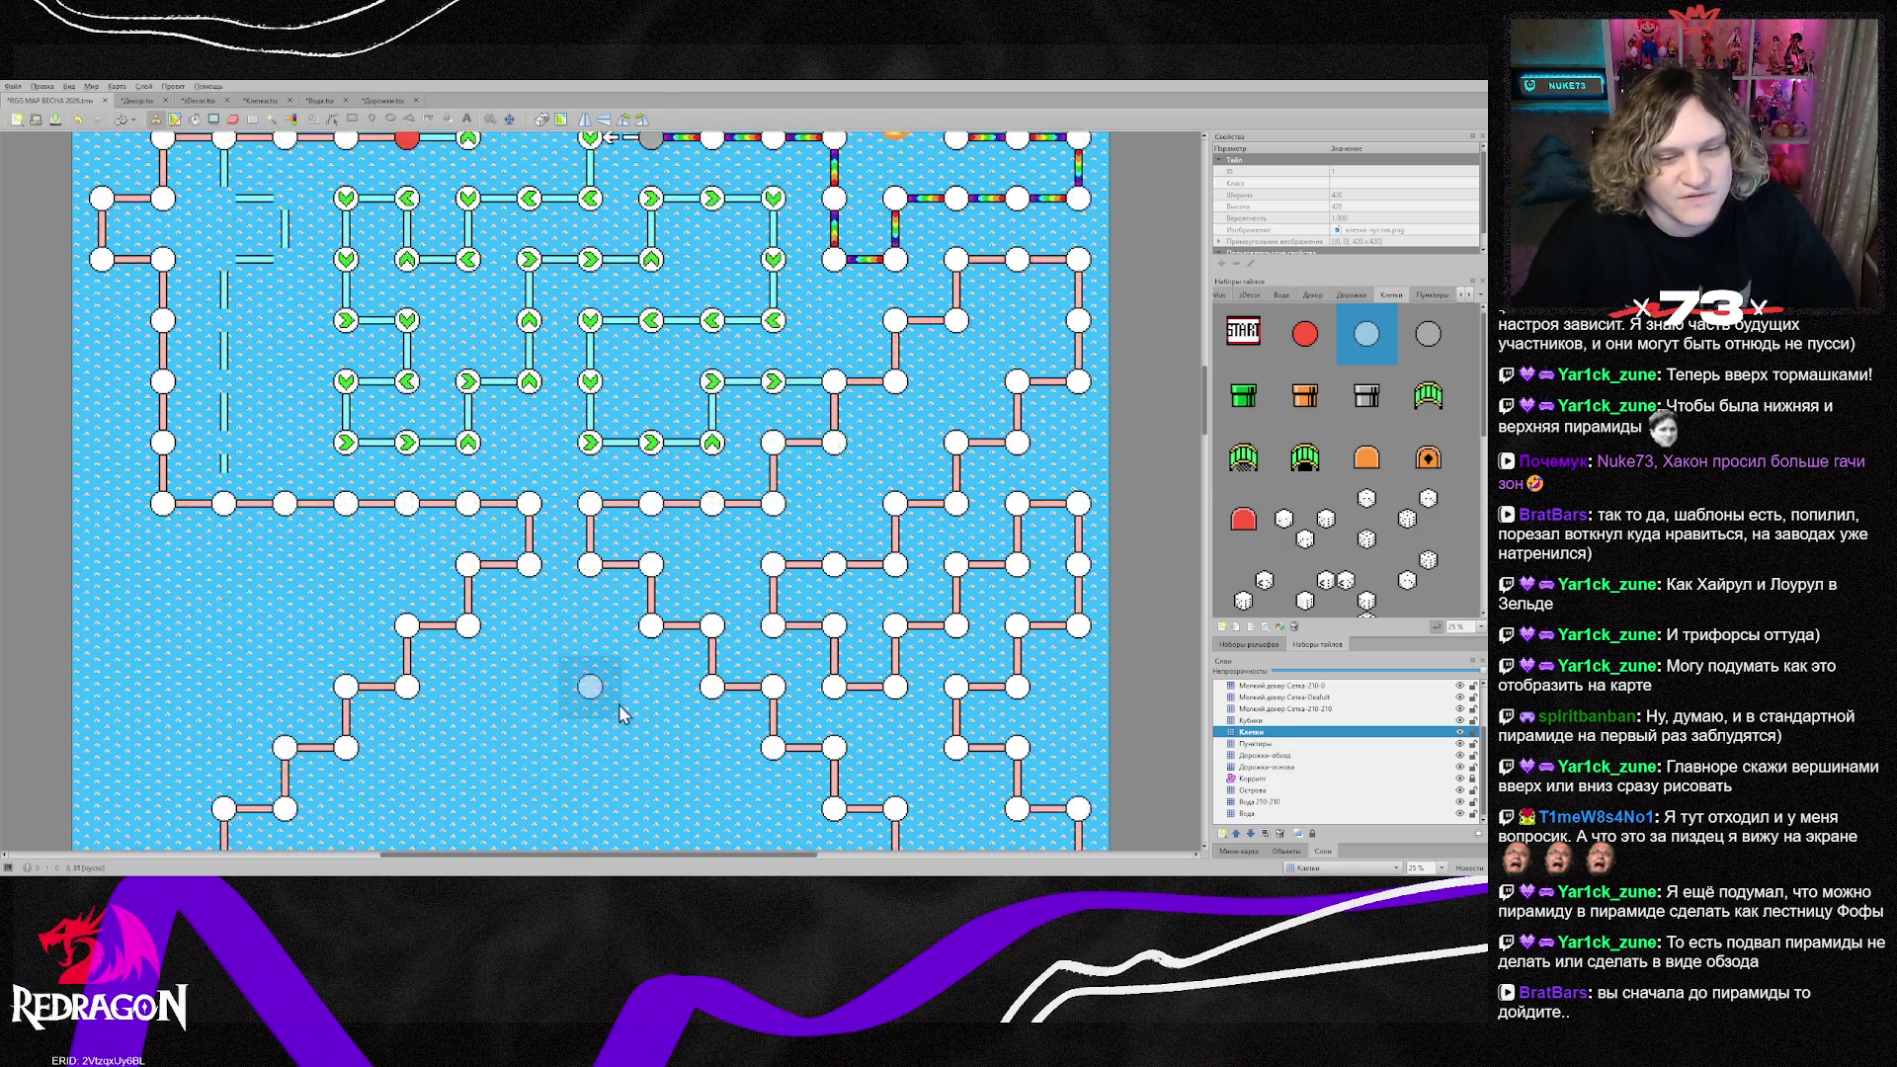
# Step: On the Дорожки-обход layer, place a first cyan path tile below the node row and save
pyautogui.click(1284, 755)
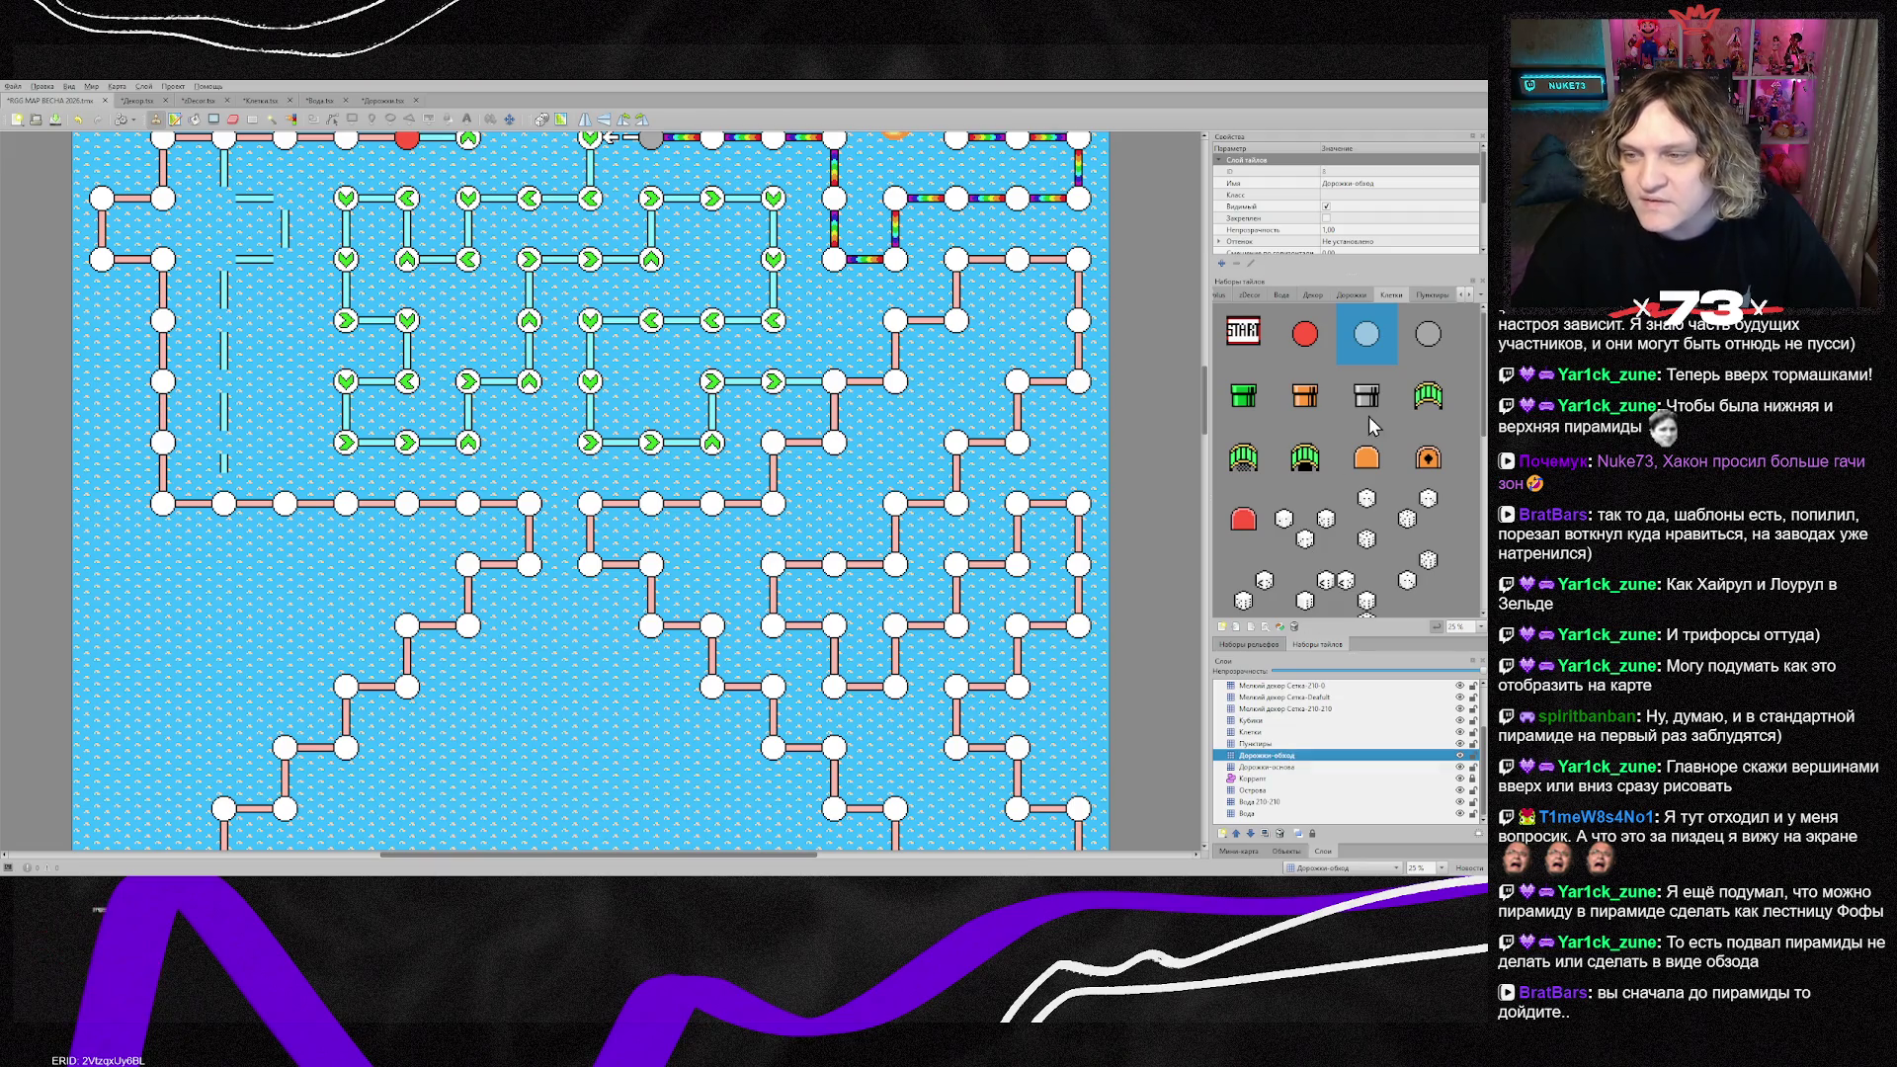
pyautogui.click(1352, 295)
pyautogui.click(1329, 393)
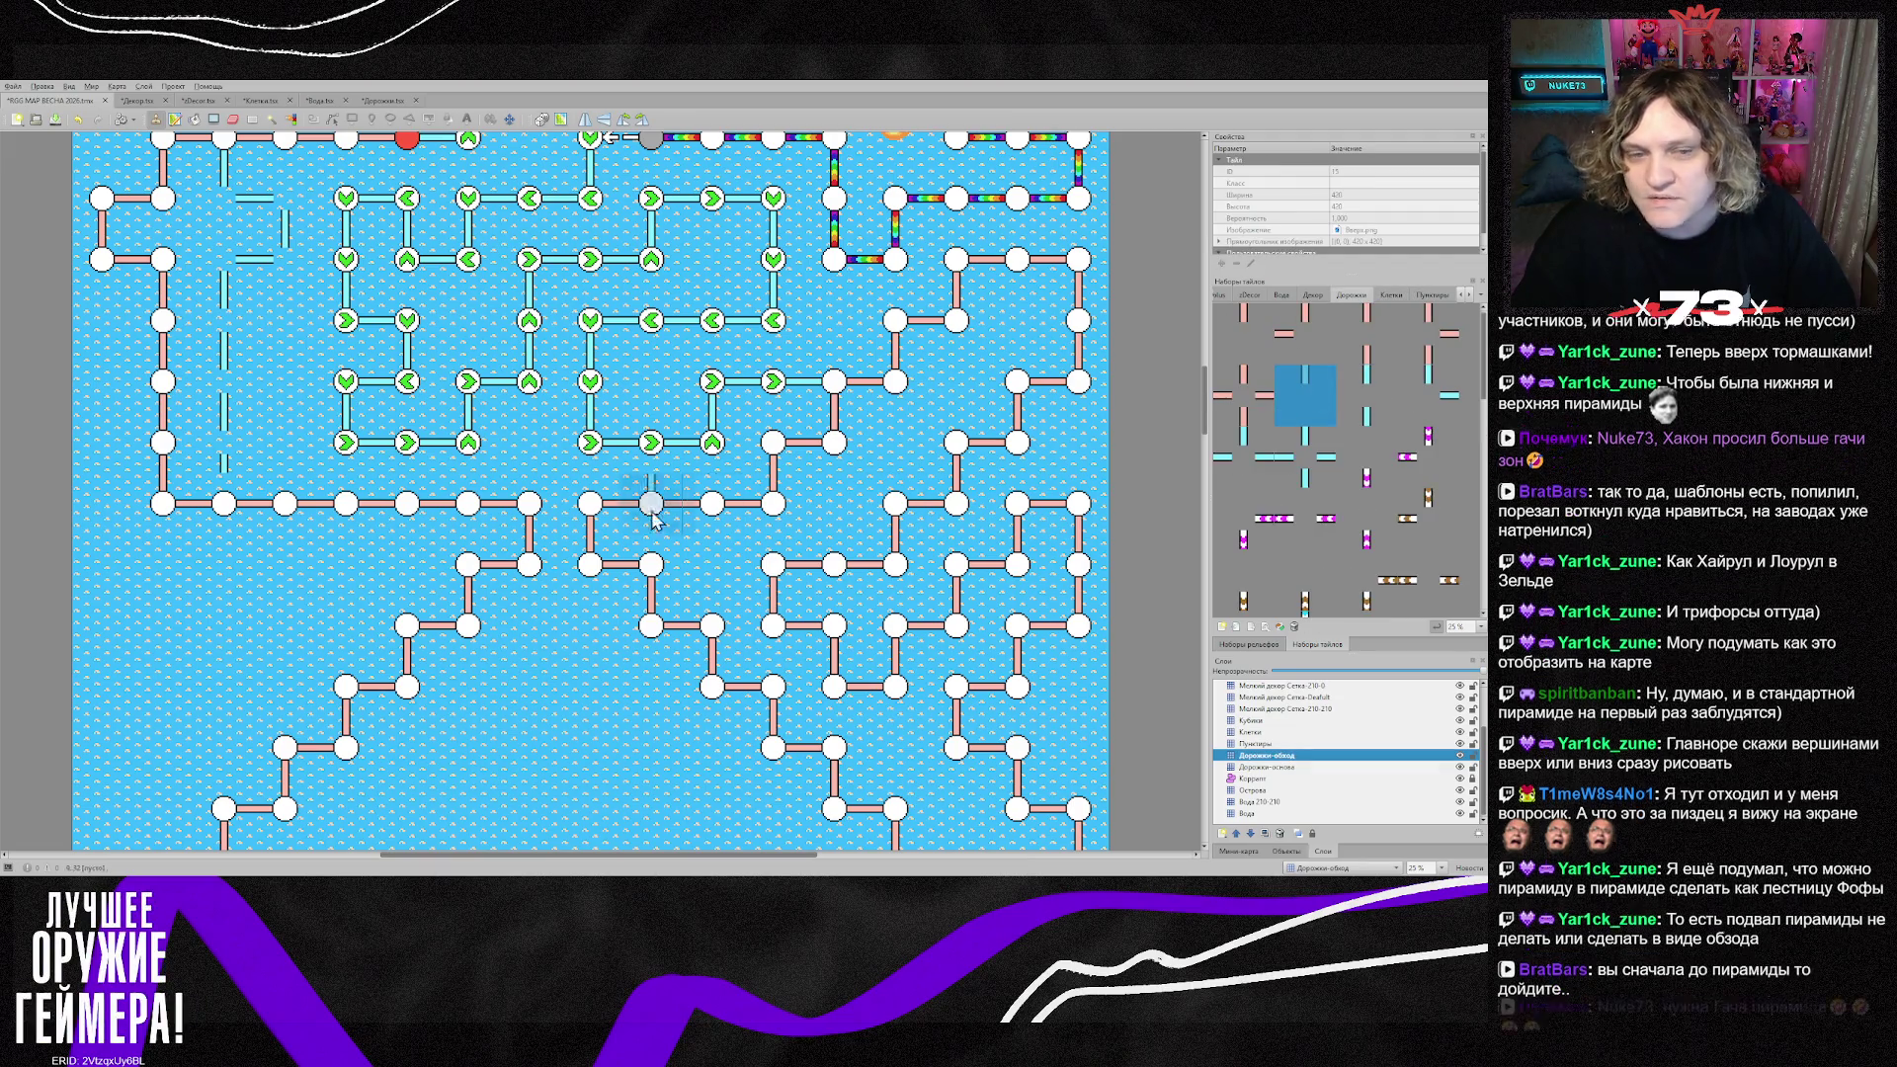
pyautogui.click(540, 662)
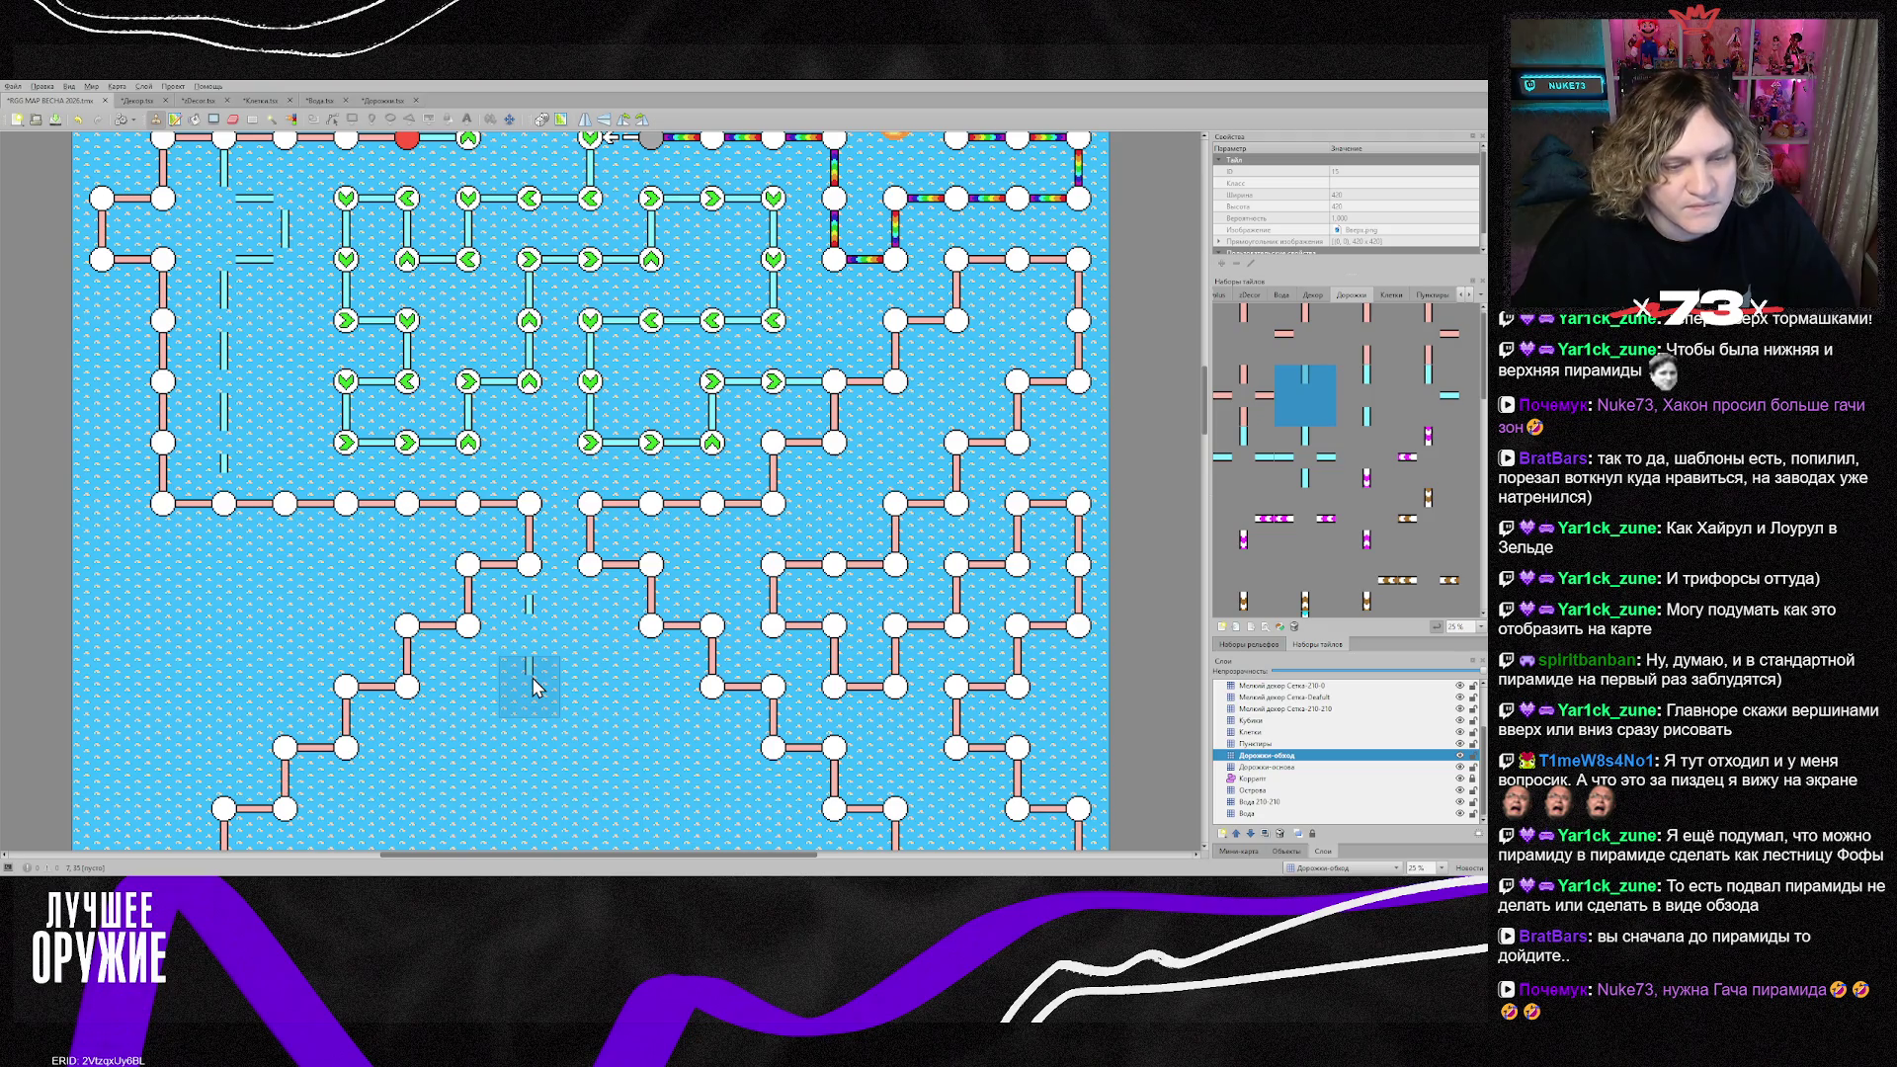
pyautogui.hotkey('ctrl', 's')
# Step: Stamp vertical cyan path pieces beneath the node
pyautogui.click(1369, 400)
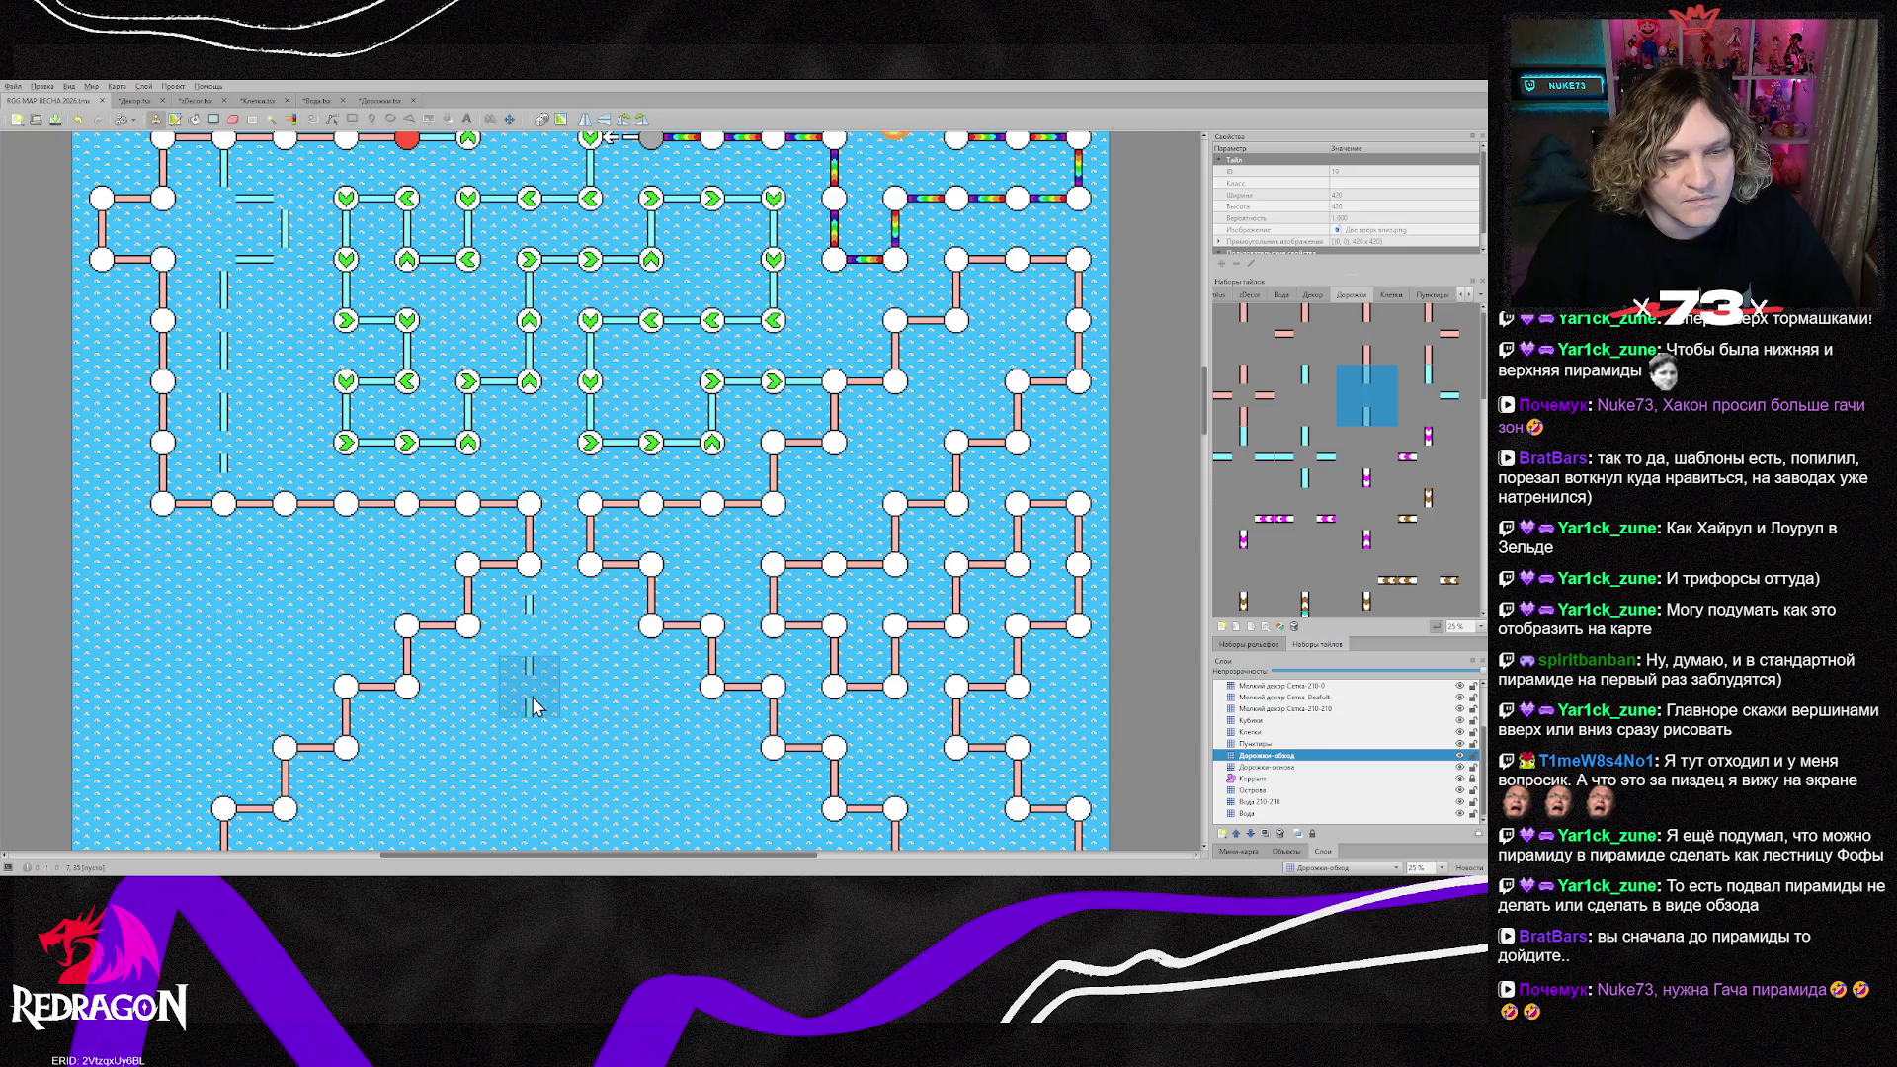
pyautogui.click(1305, 395)
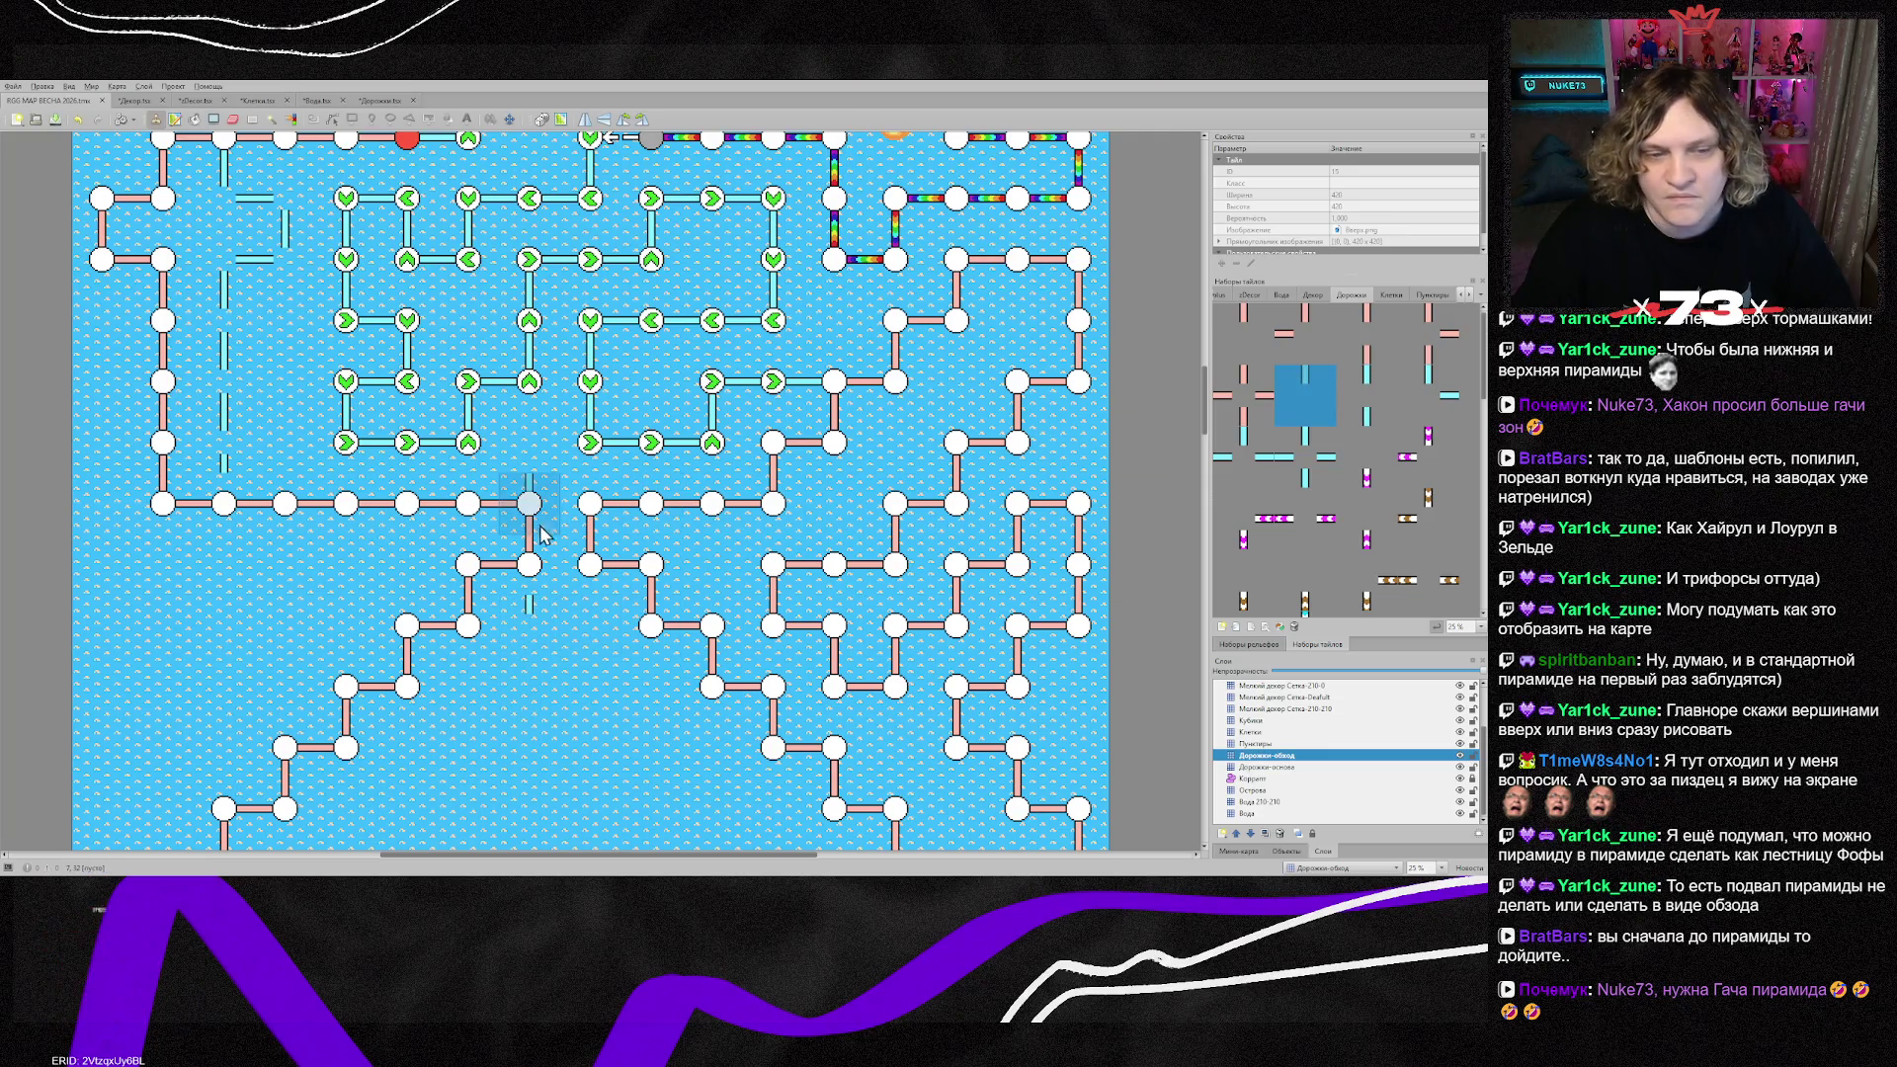
pyautogui.click(538, 593)
pyautogui.click(1368, 401)
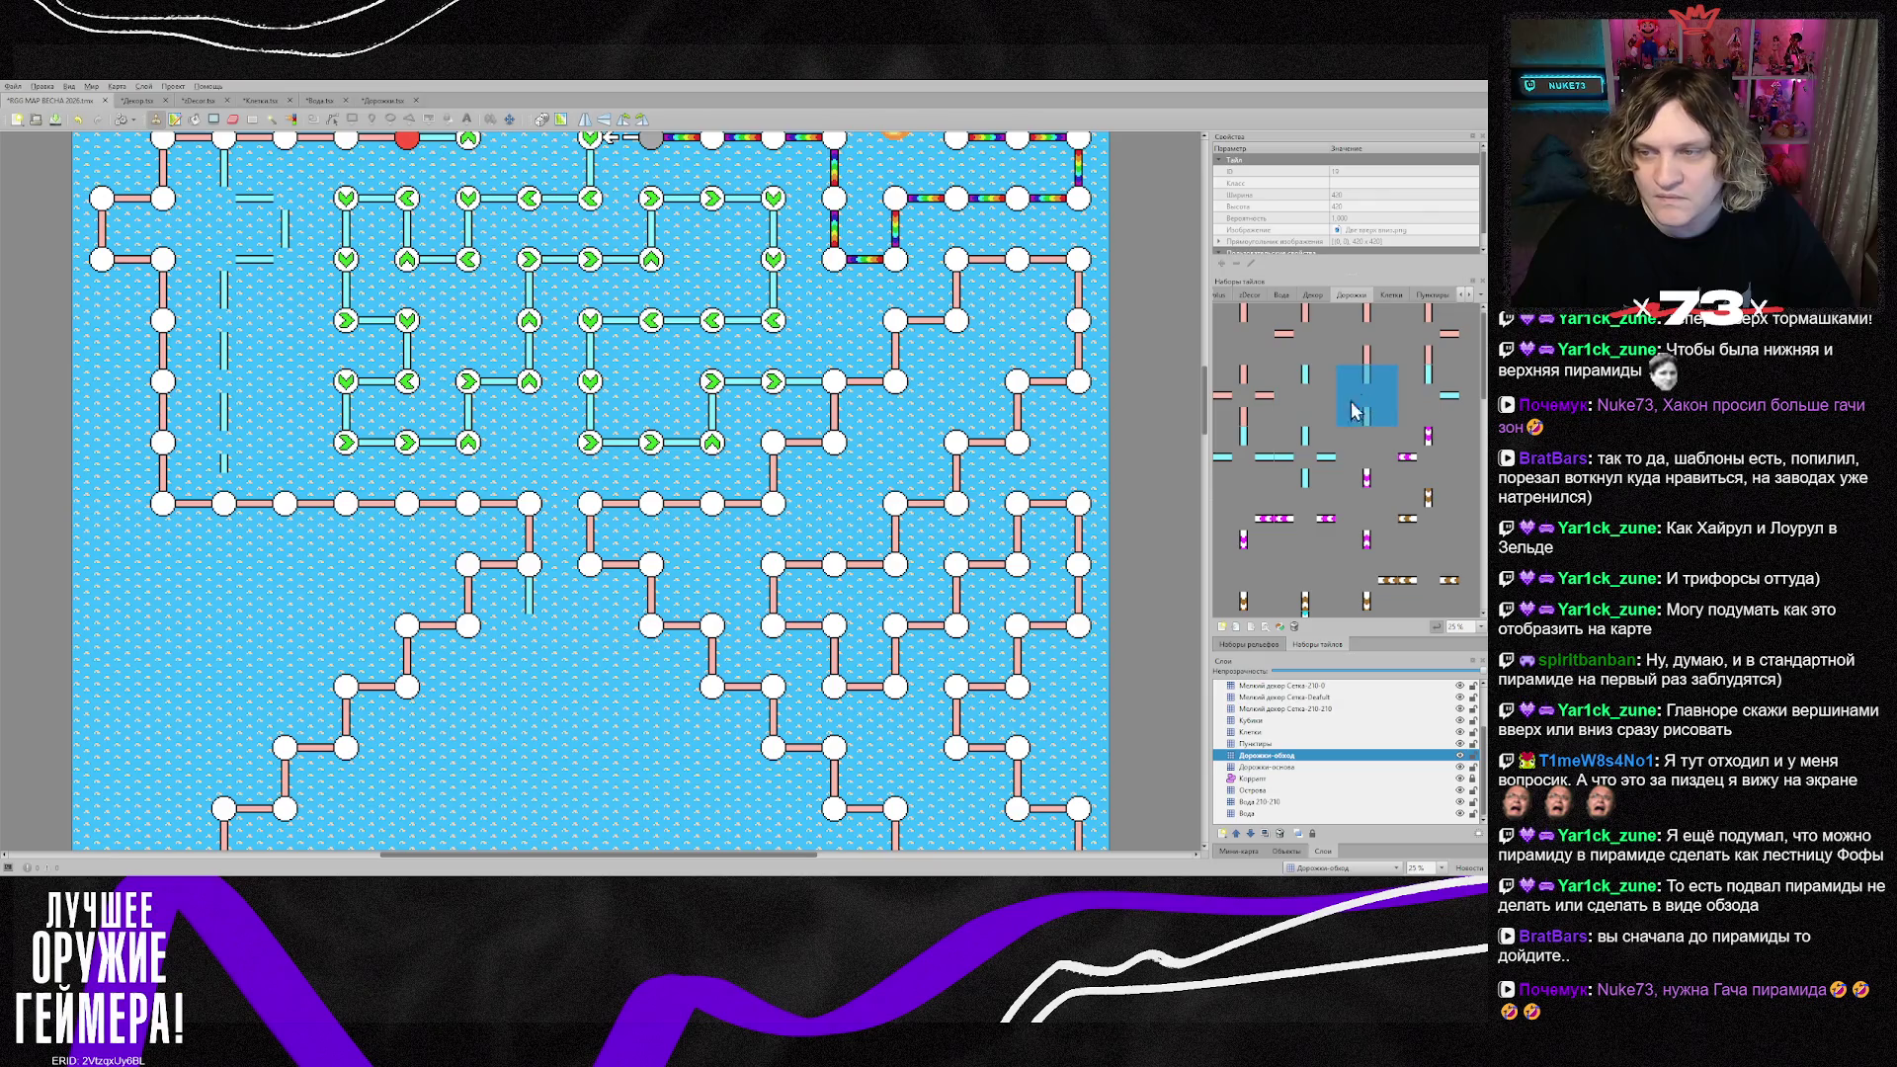
pyautogui.click(533, 632)
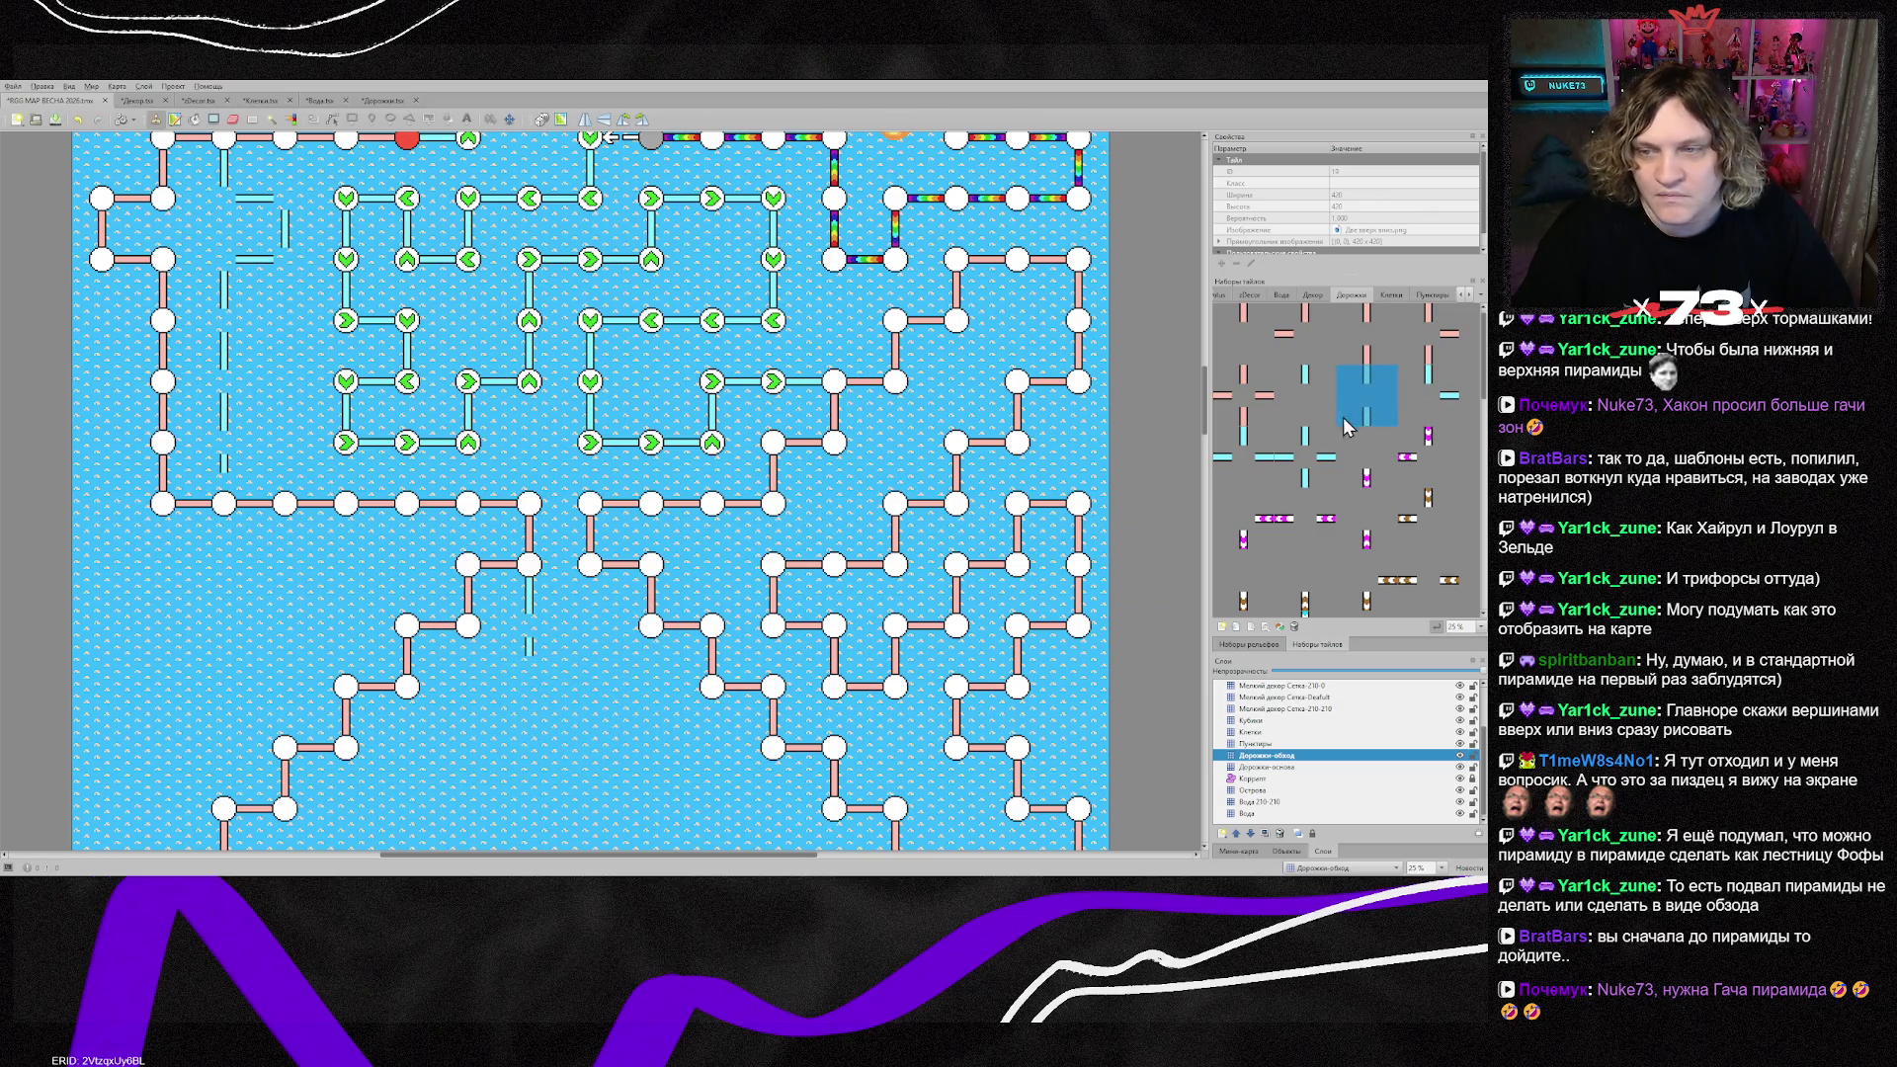
# Step: Add a horizontal cyan piece and extend the path in stair steps down to the left
pyautogui.press('z')
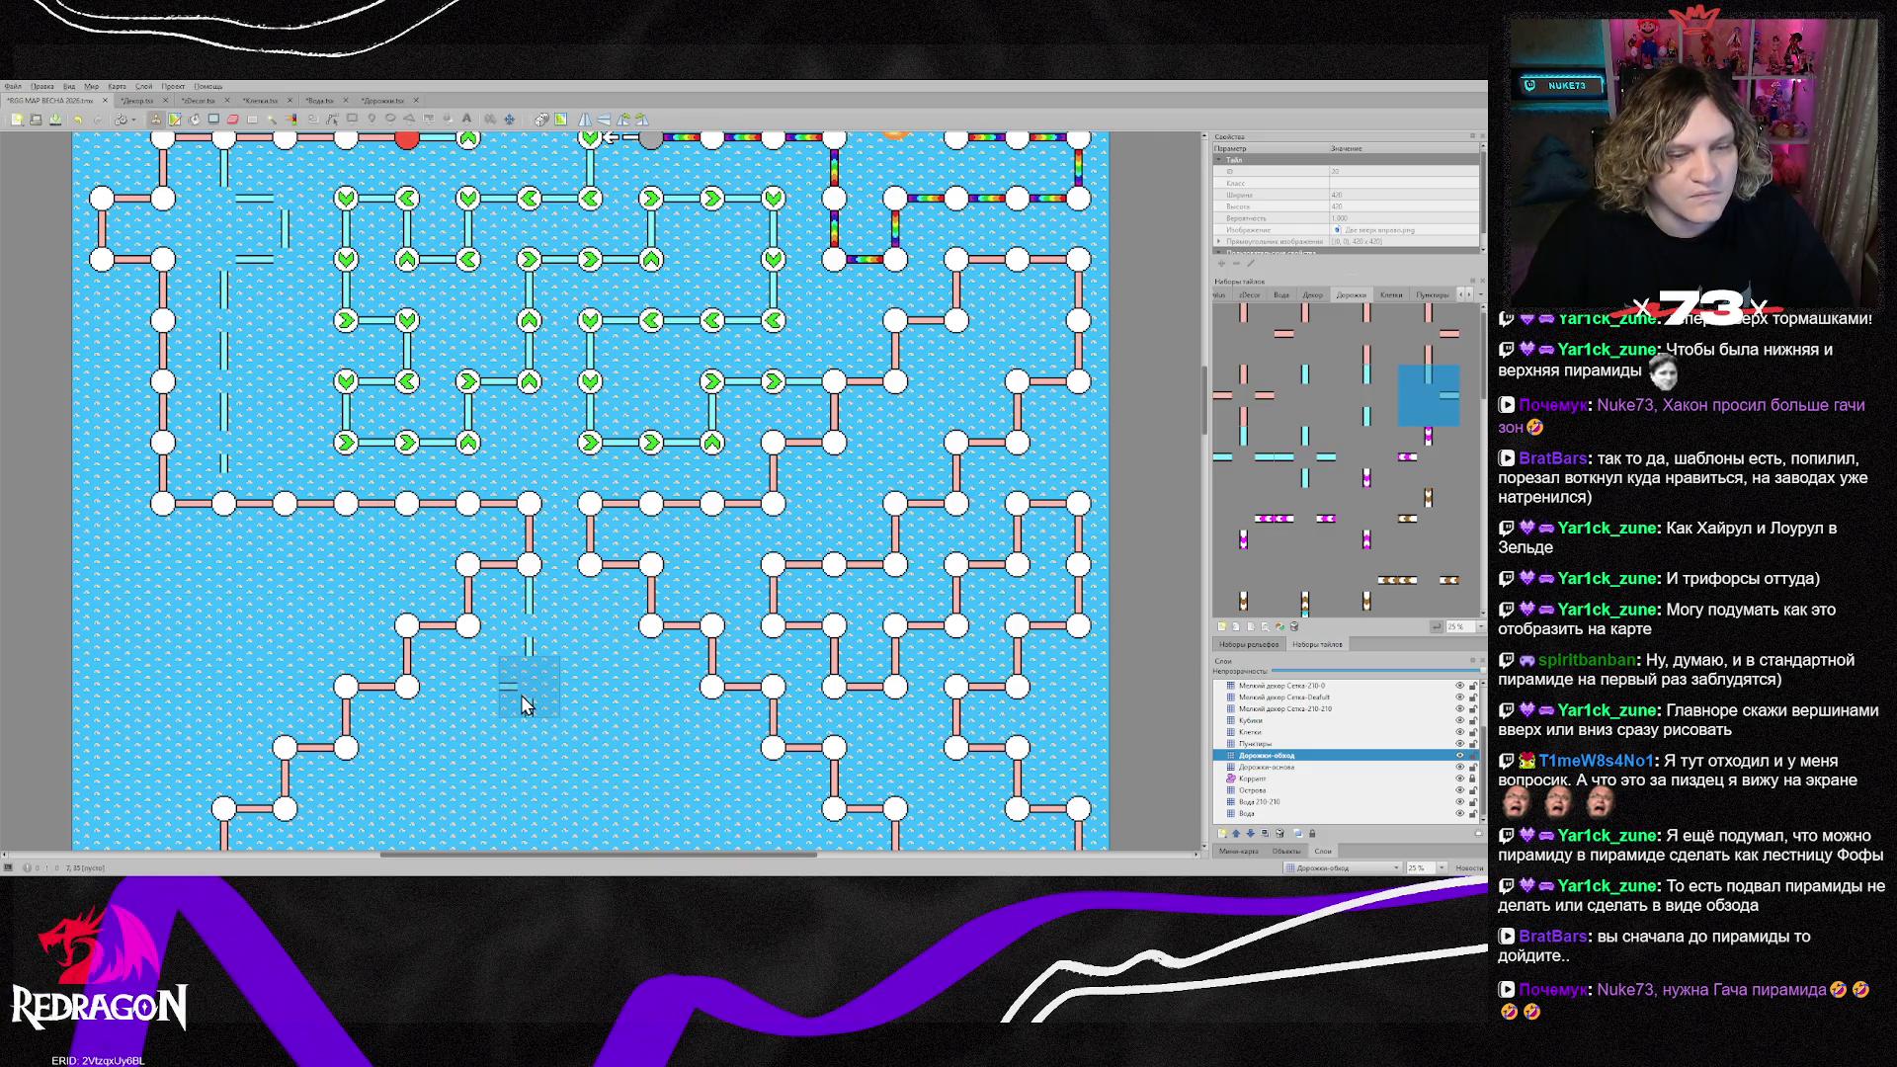
pyautogui.scroll(-3, 524, 704)
pyautogui.click(494, 474)
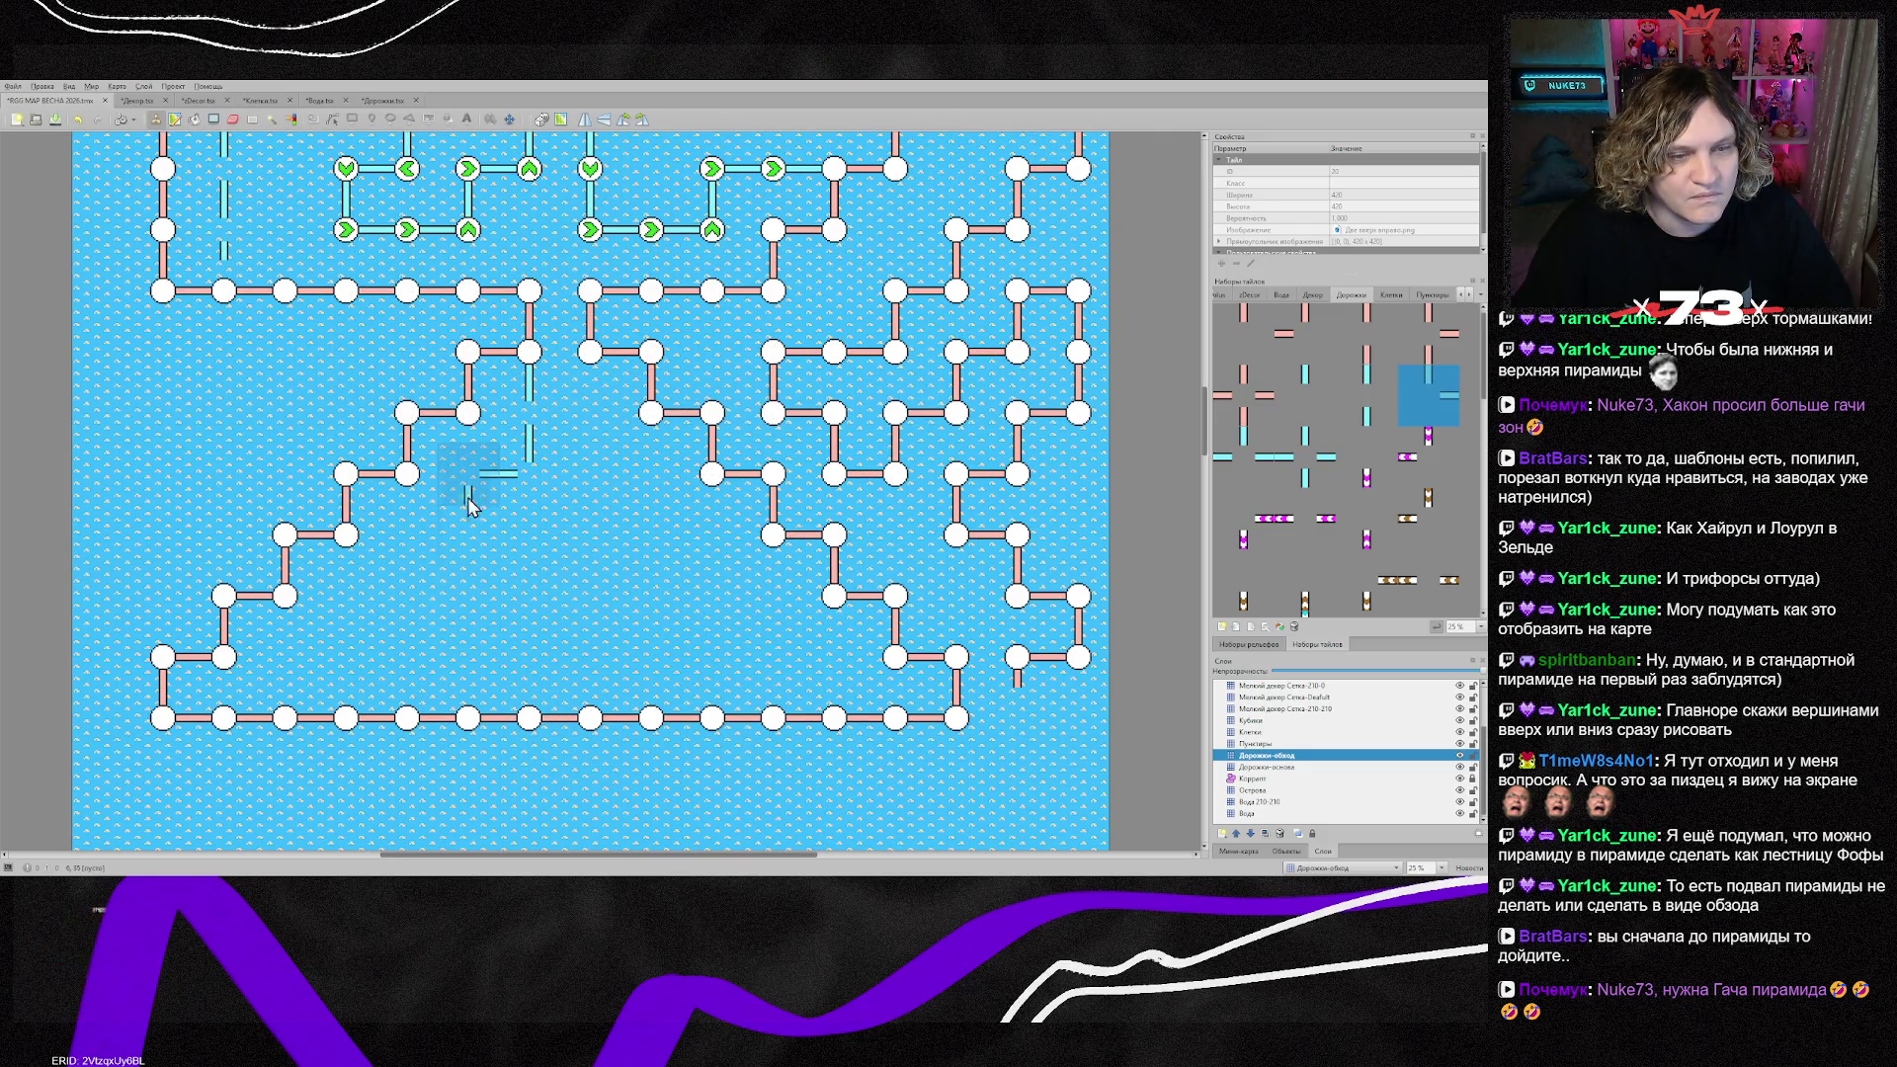
pyautogui.click(448, 539)
pyautogui.click(407, 553)
pyautogui.click(366, 608)
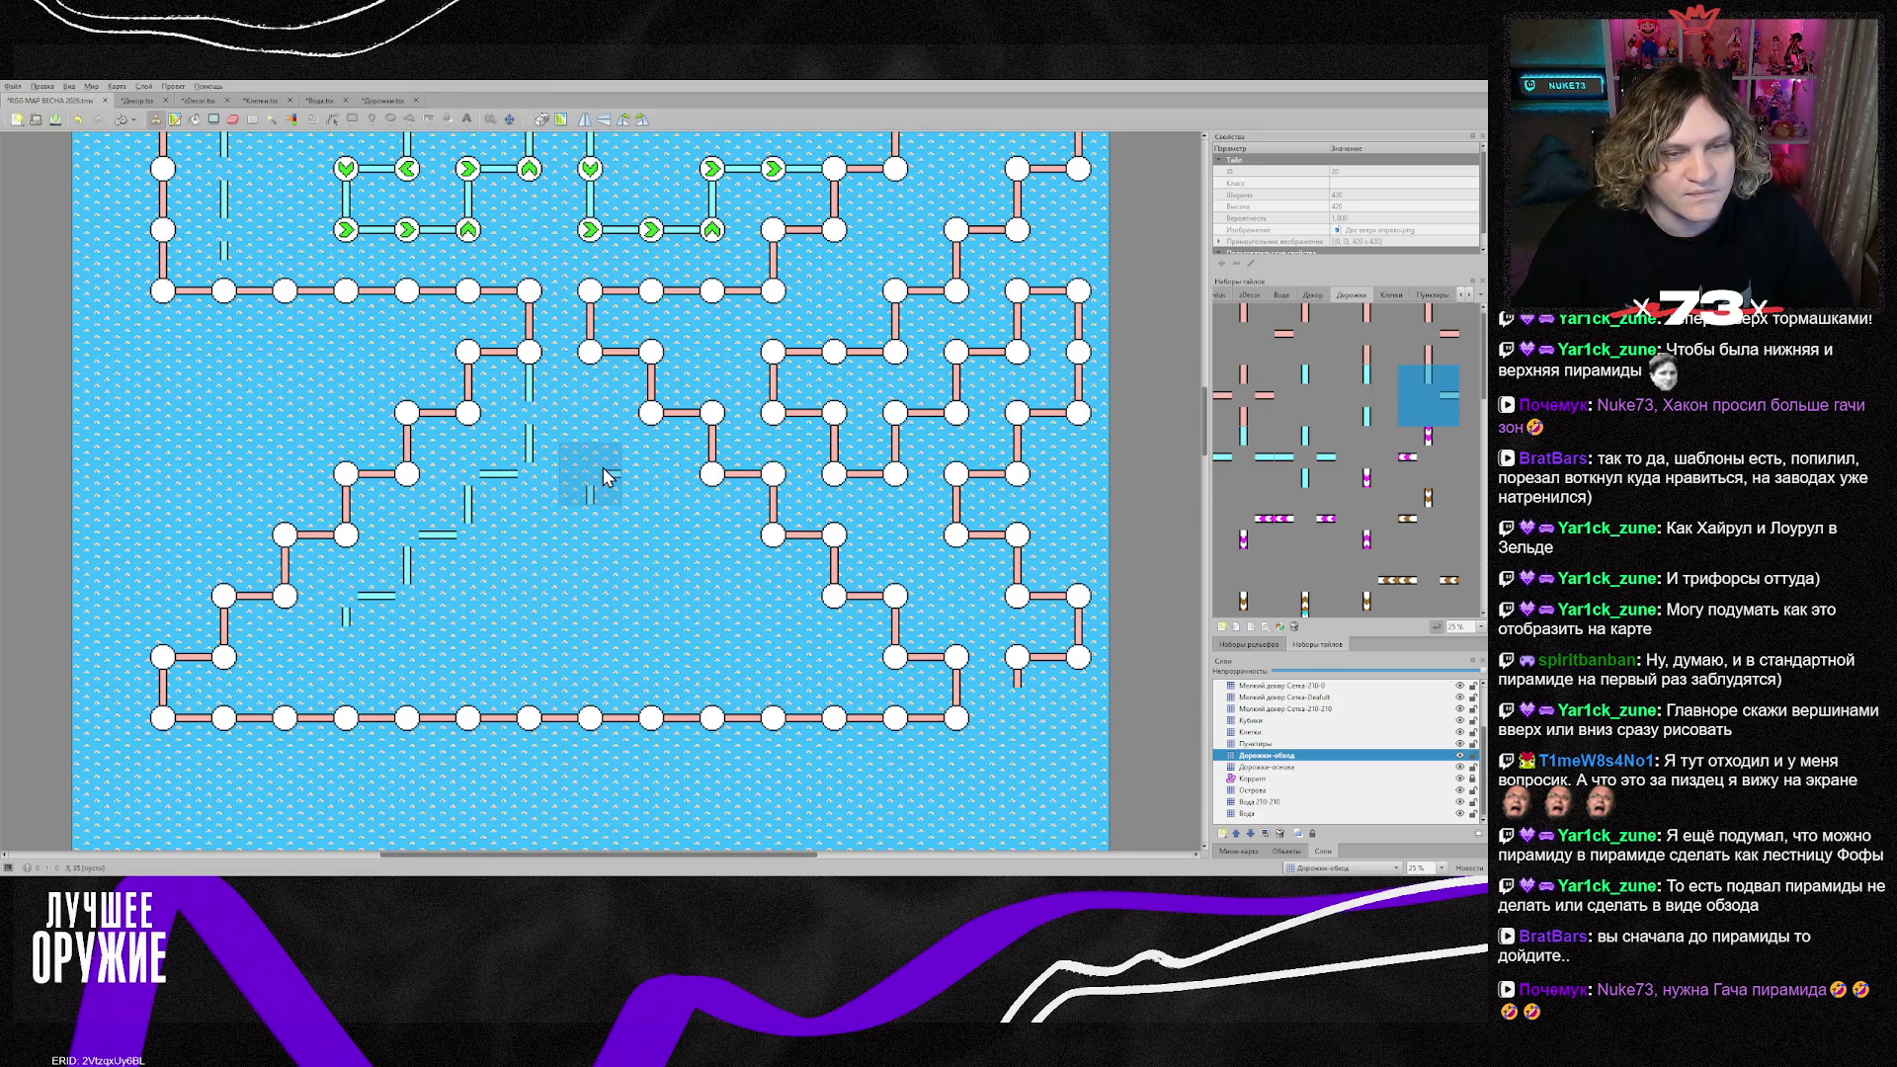
pyautogui.click(351, 660)
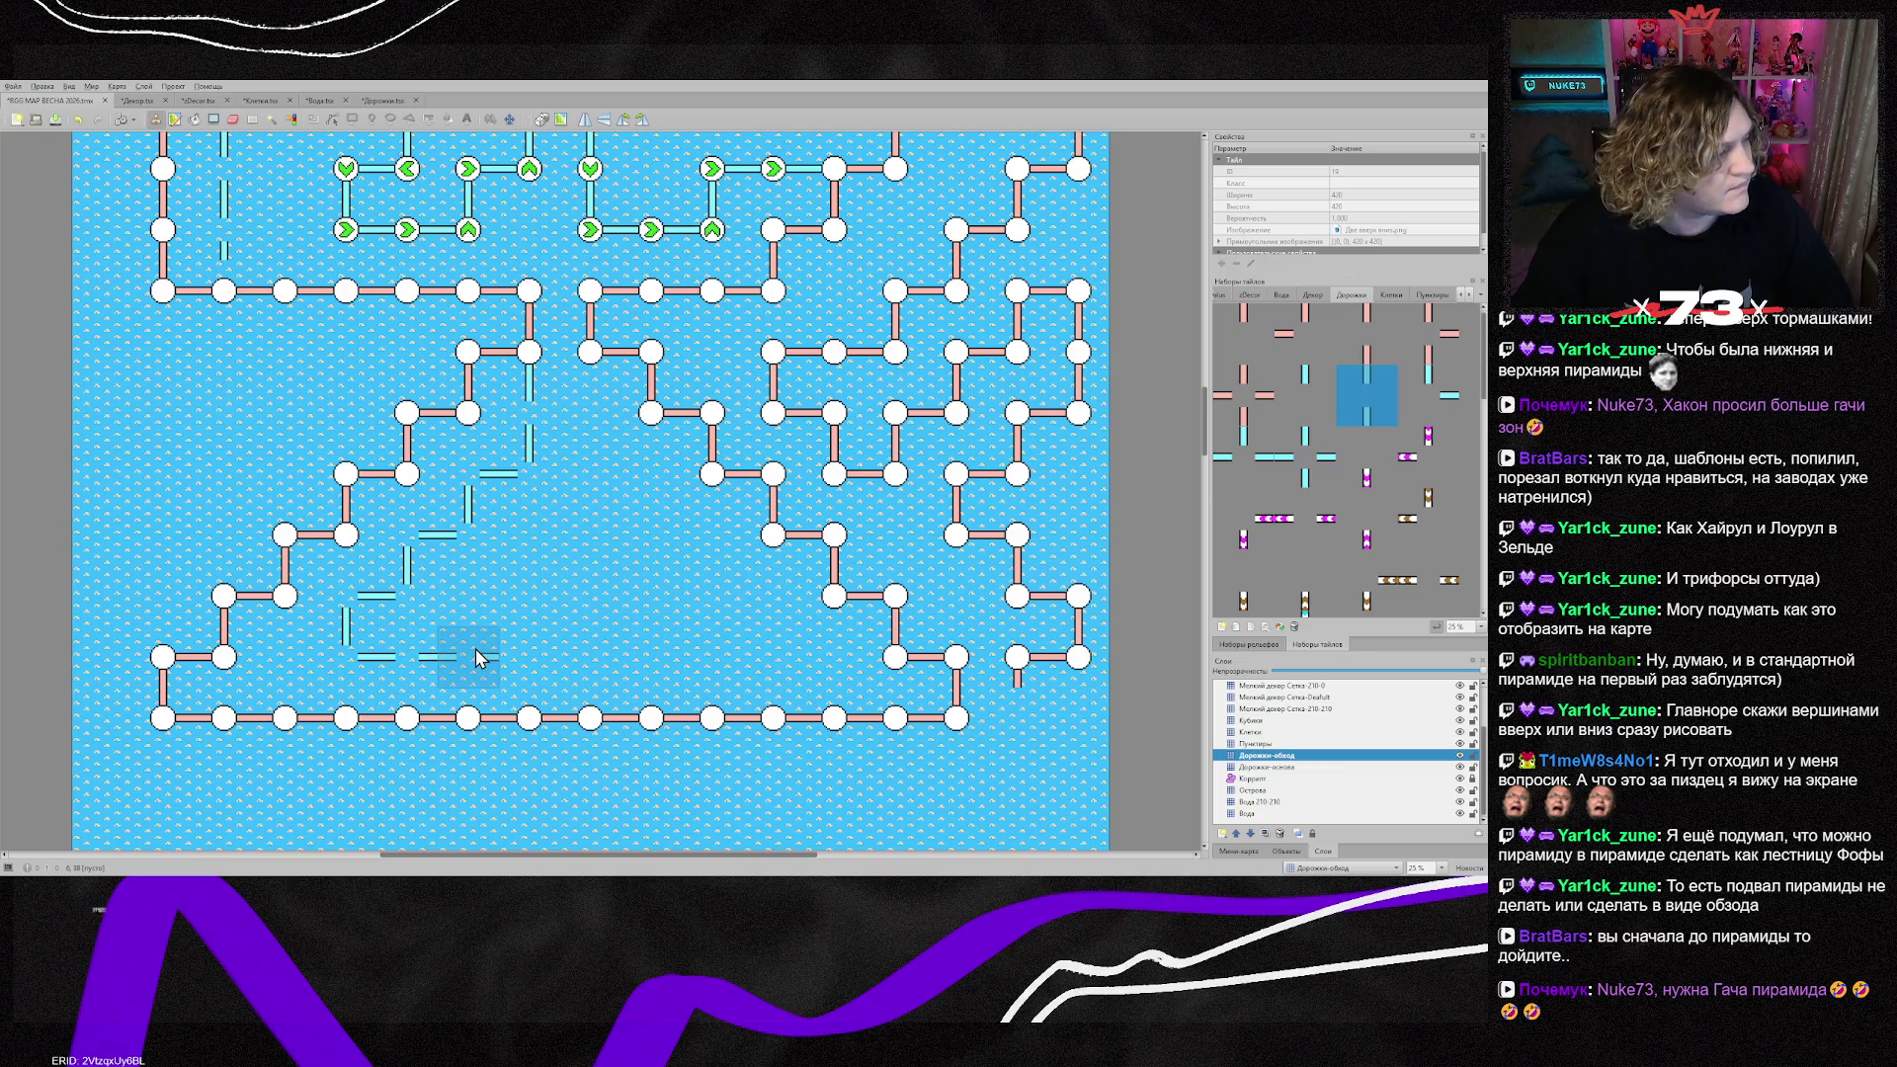
# Step: Paint a long cyan row along the bottom with stair-step connectors rising up-left from its right end
pyautogui.moveTo(476, 657); pyautogui.dragTo(769, 661)
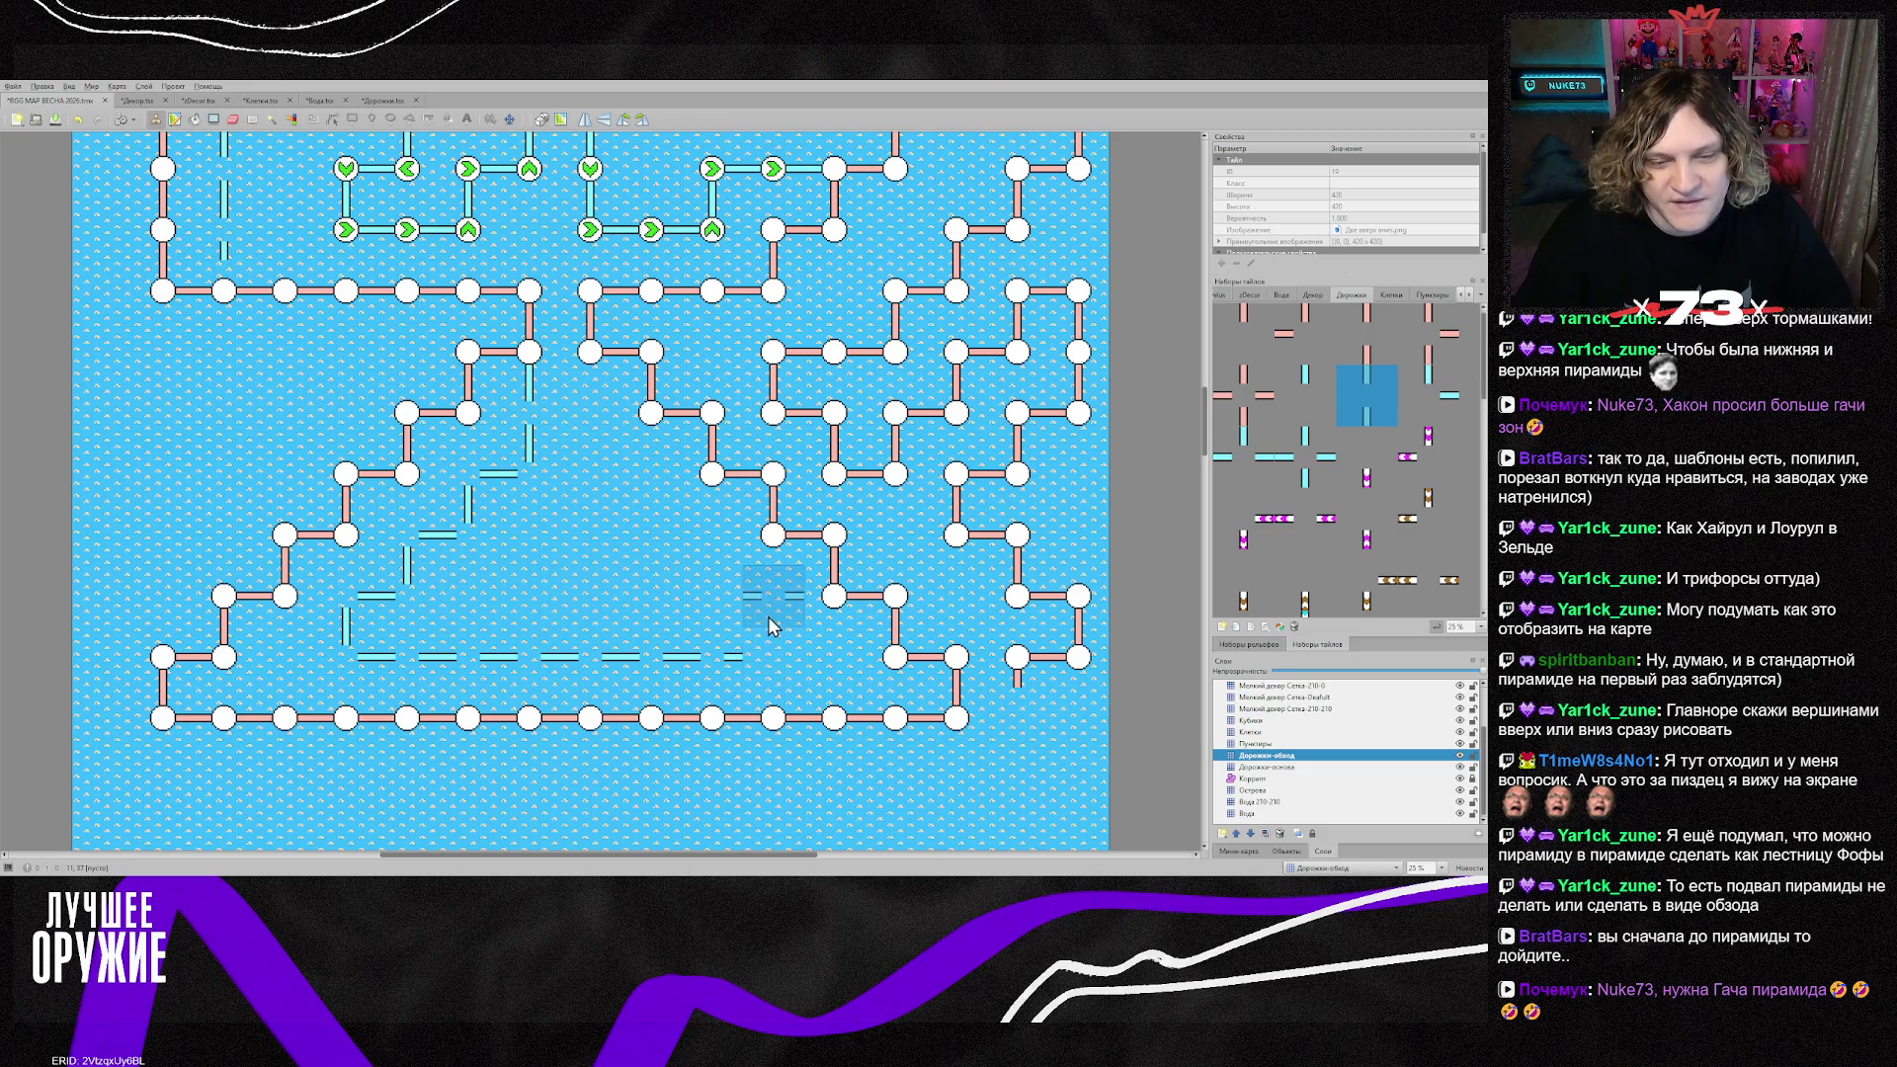
pyautogui.rightClick(368, 614)
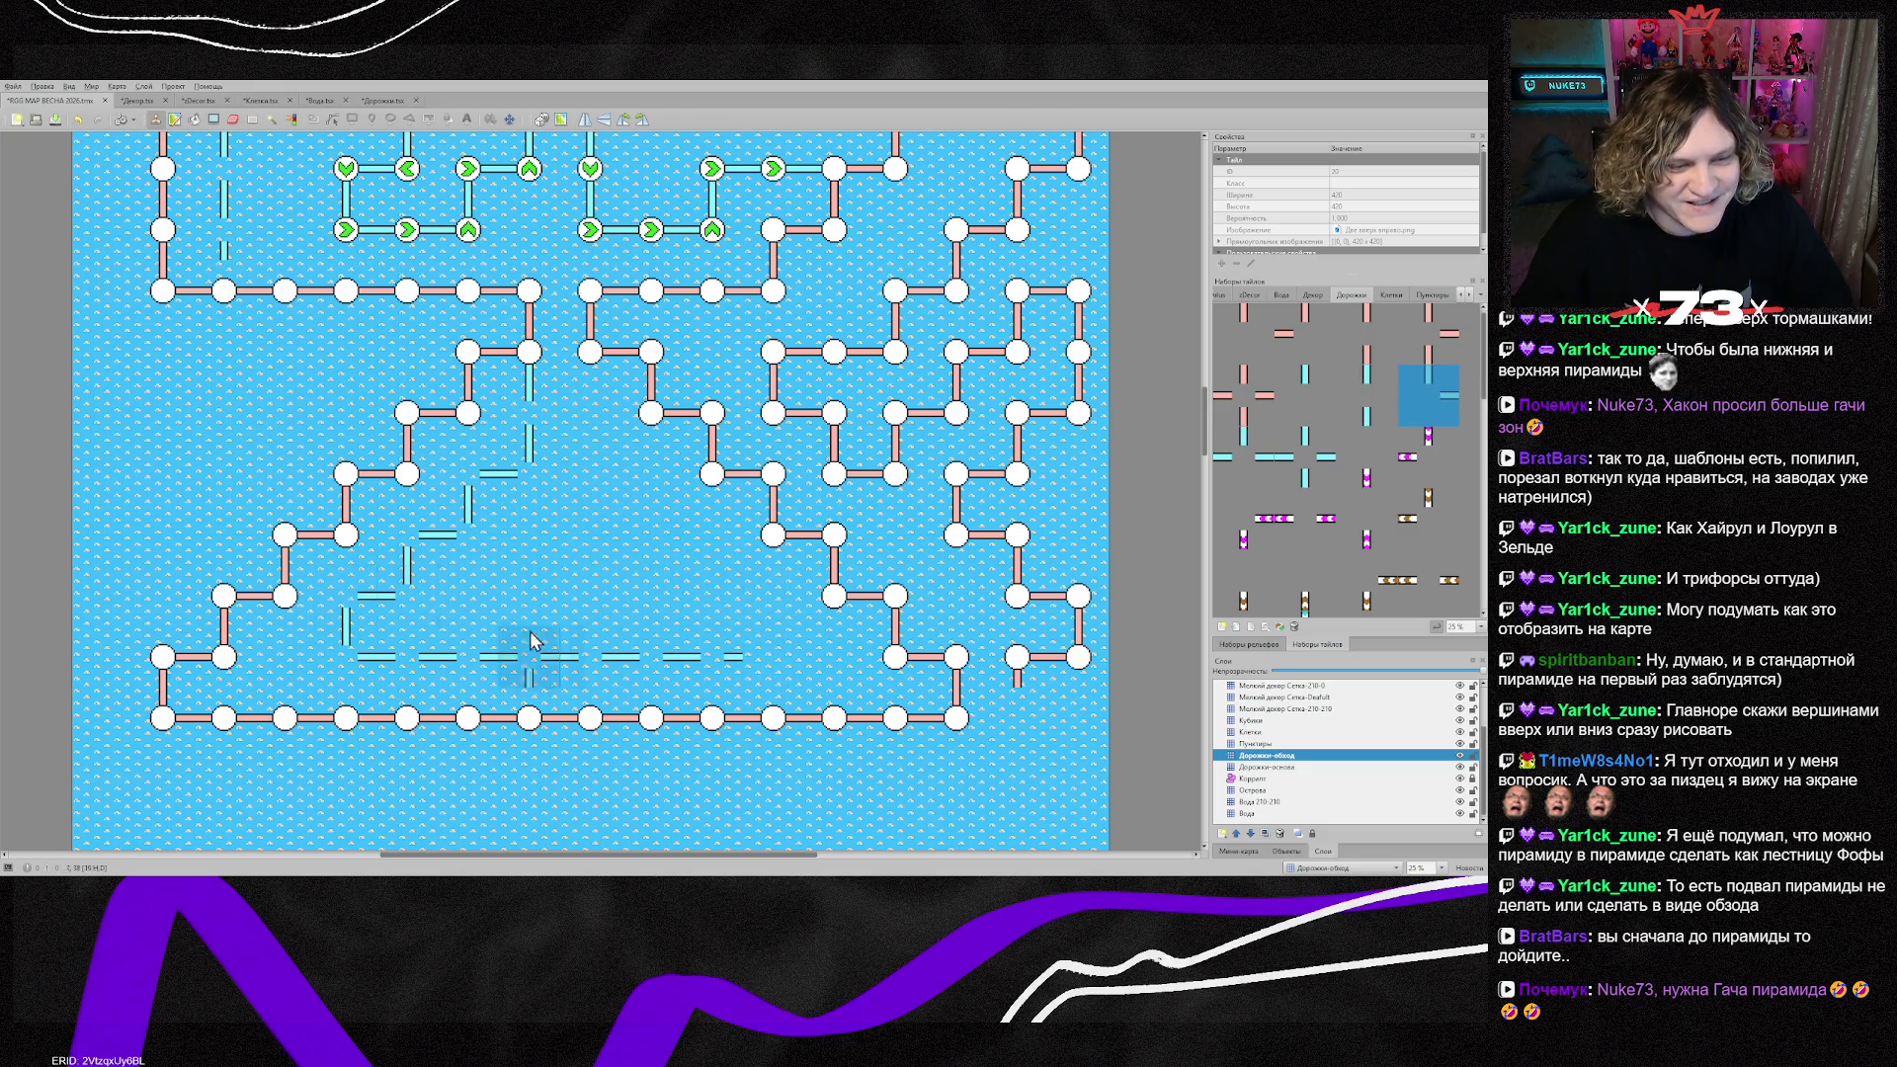
pyautogui.click(762, 648)
pyautogui.click(713, 593)
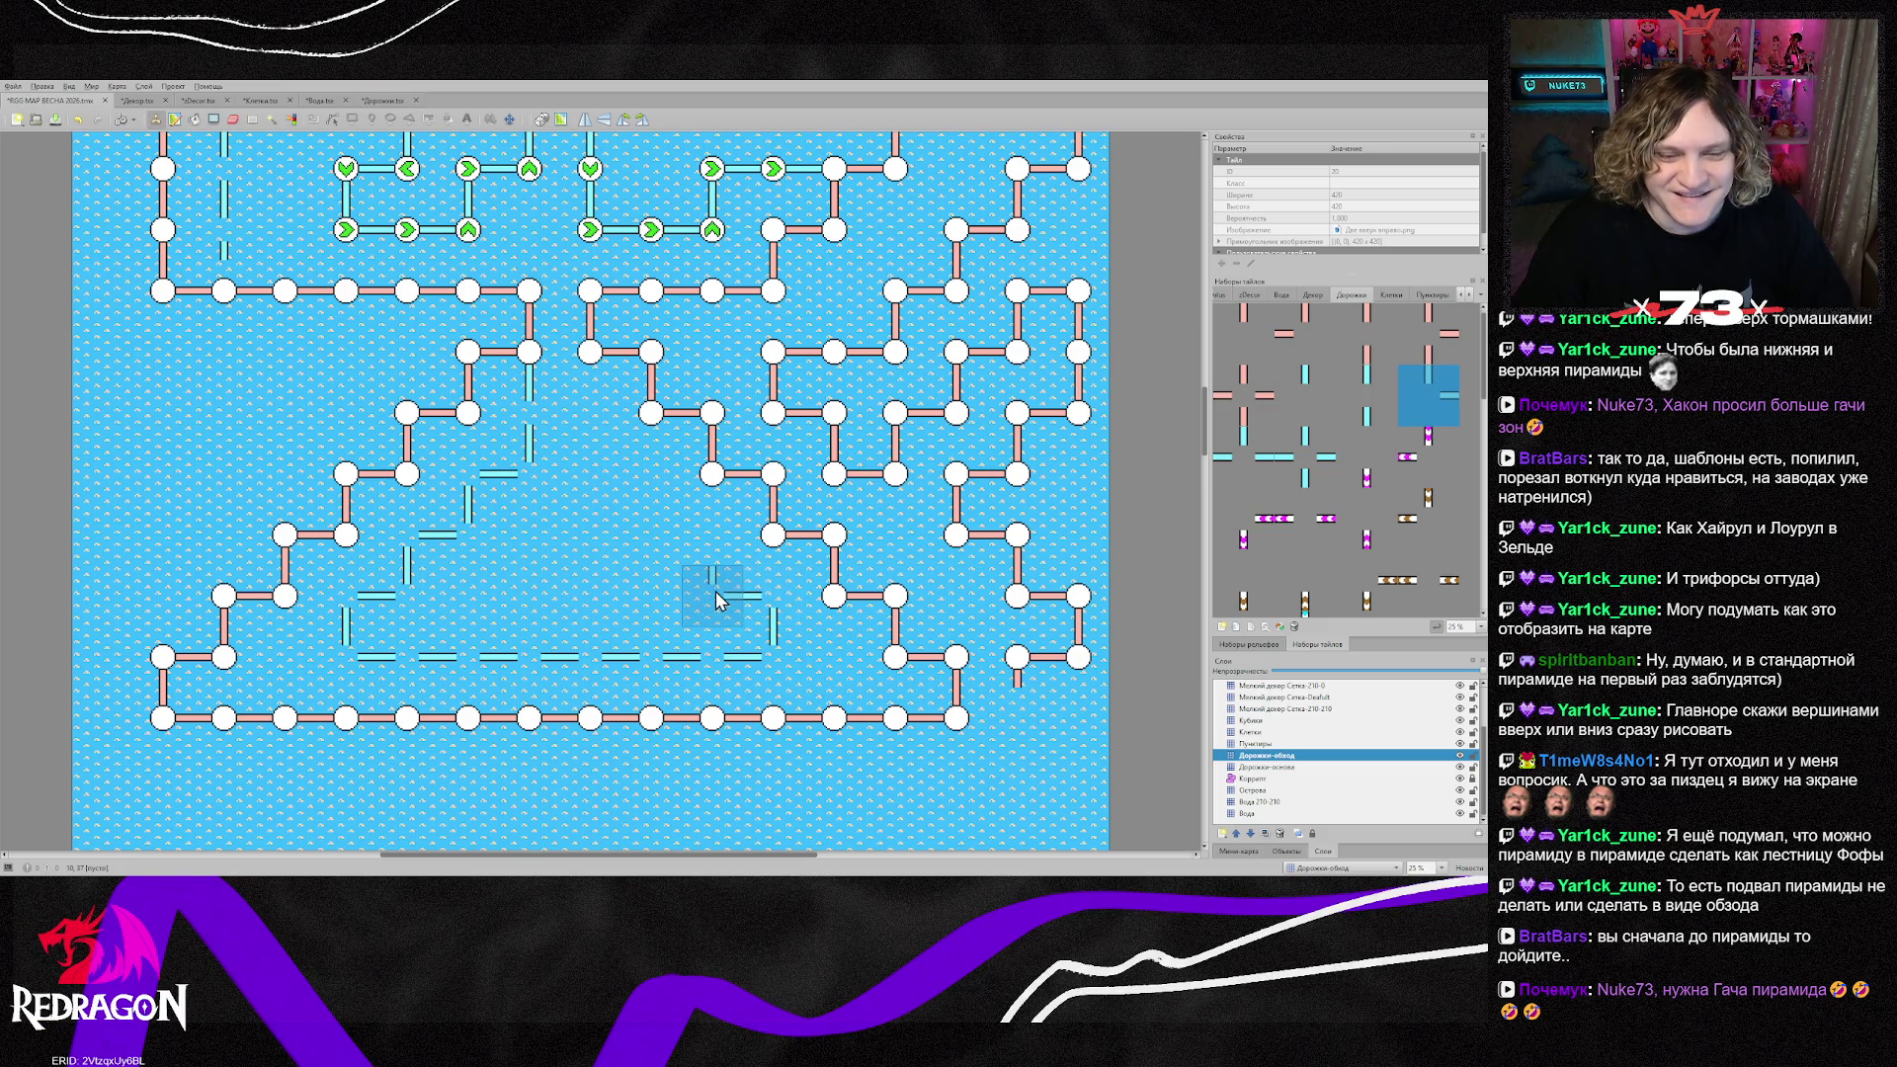
pyautogui.click(697, 559)
pyautogui.click(637, 504)
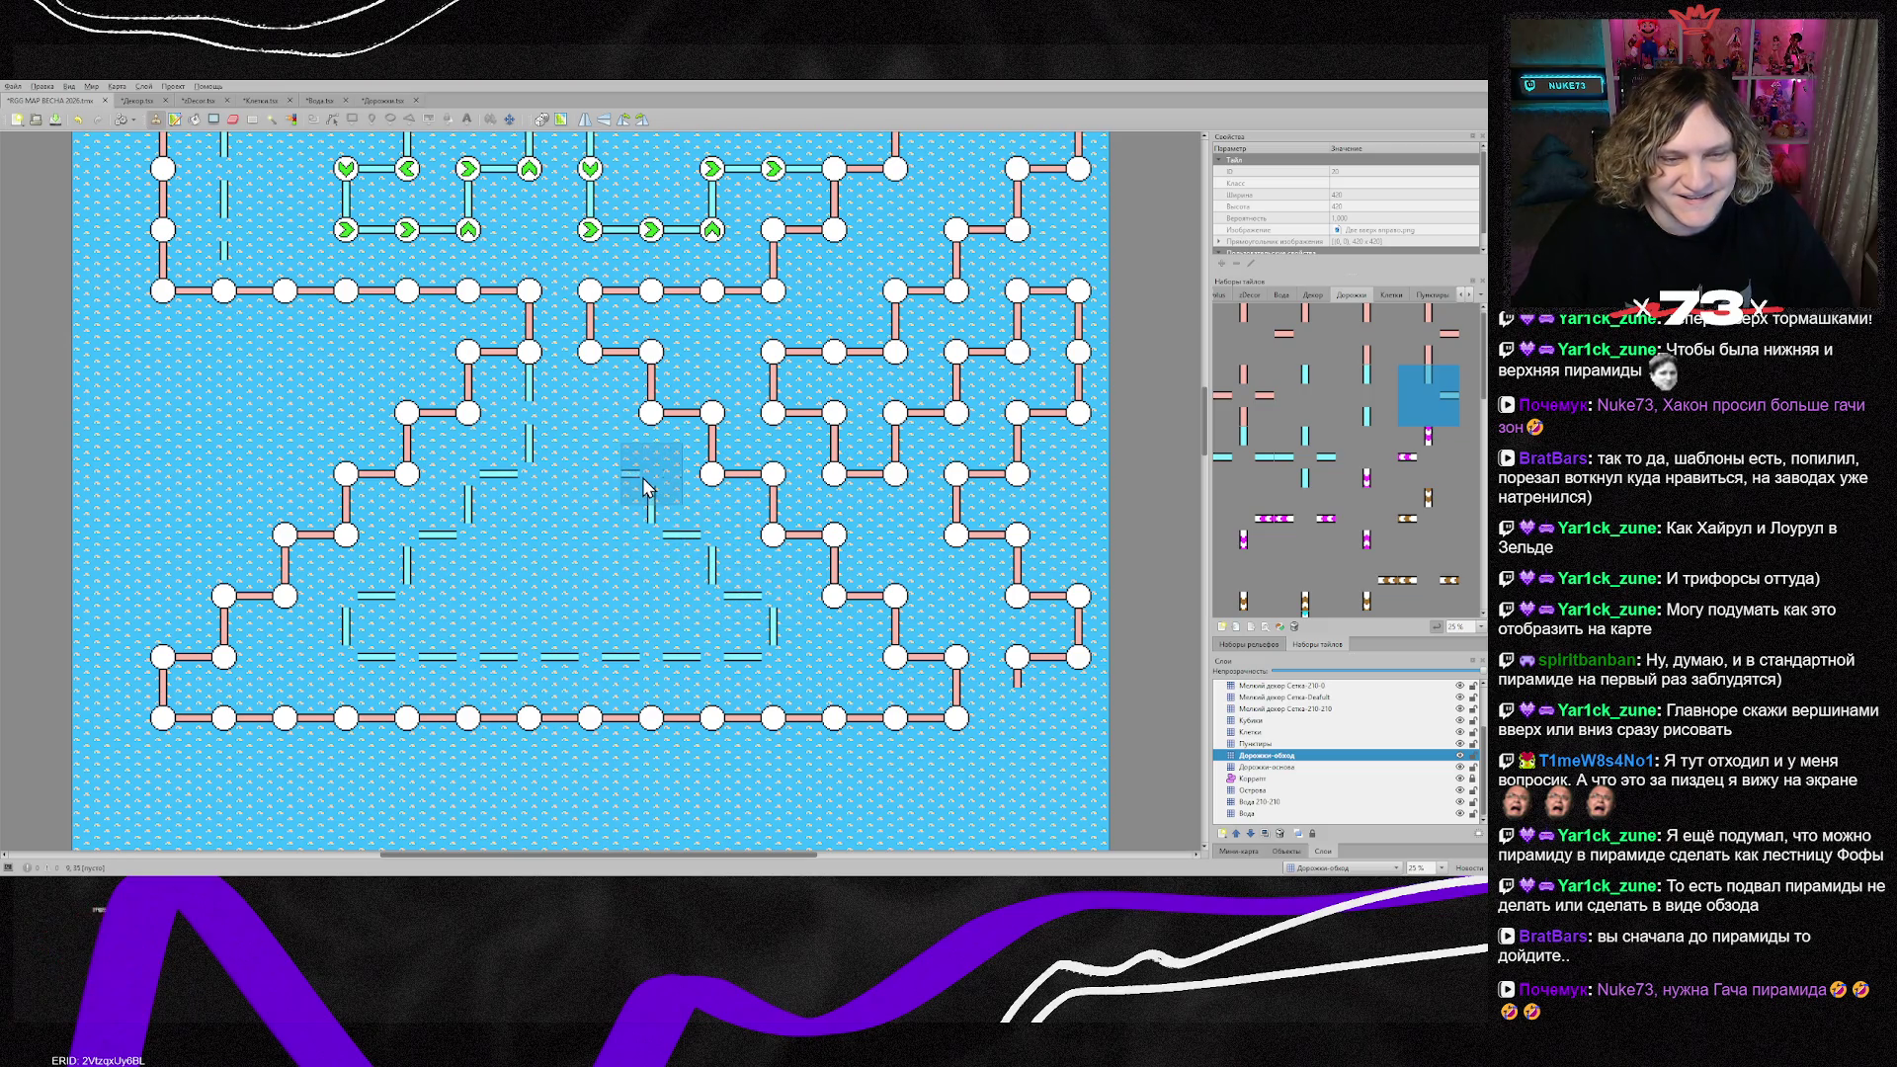
# Step: Stamp vertical cyan connectors higher up the path and a short segment below an upper node
pyautogui.rightClick(528, 400)
pyautogui.click(593, 413)
pyautogui.click(1305, 385)
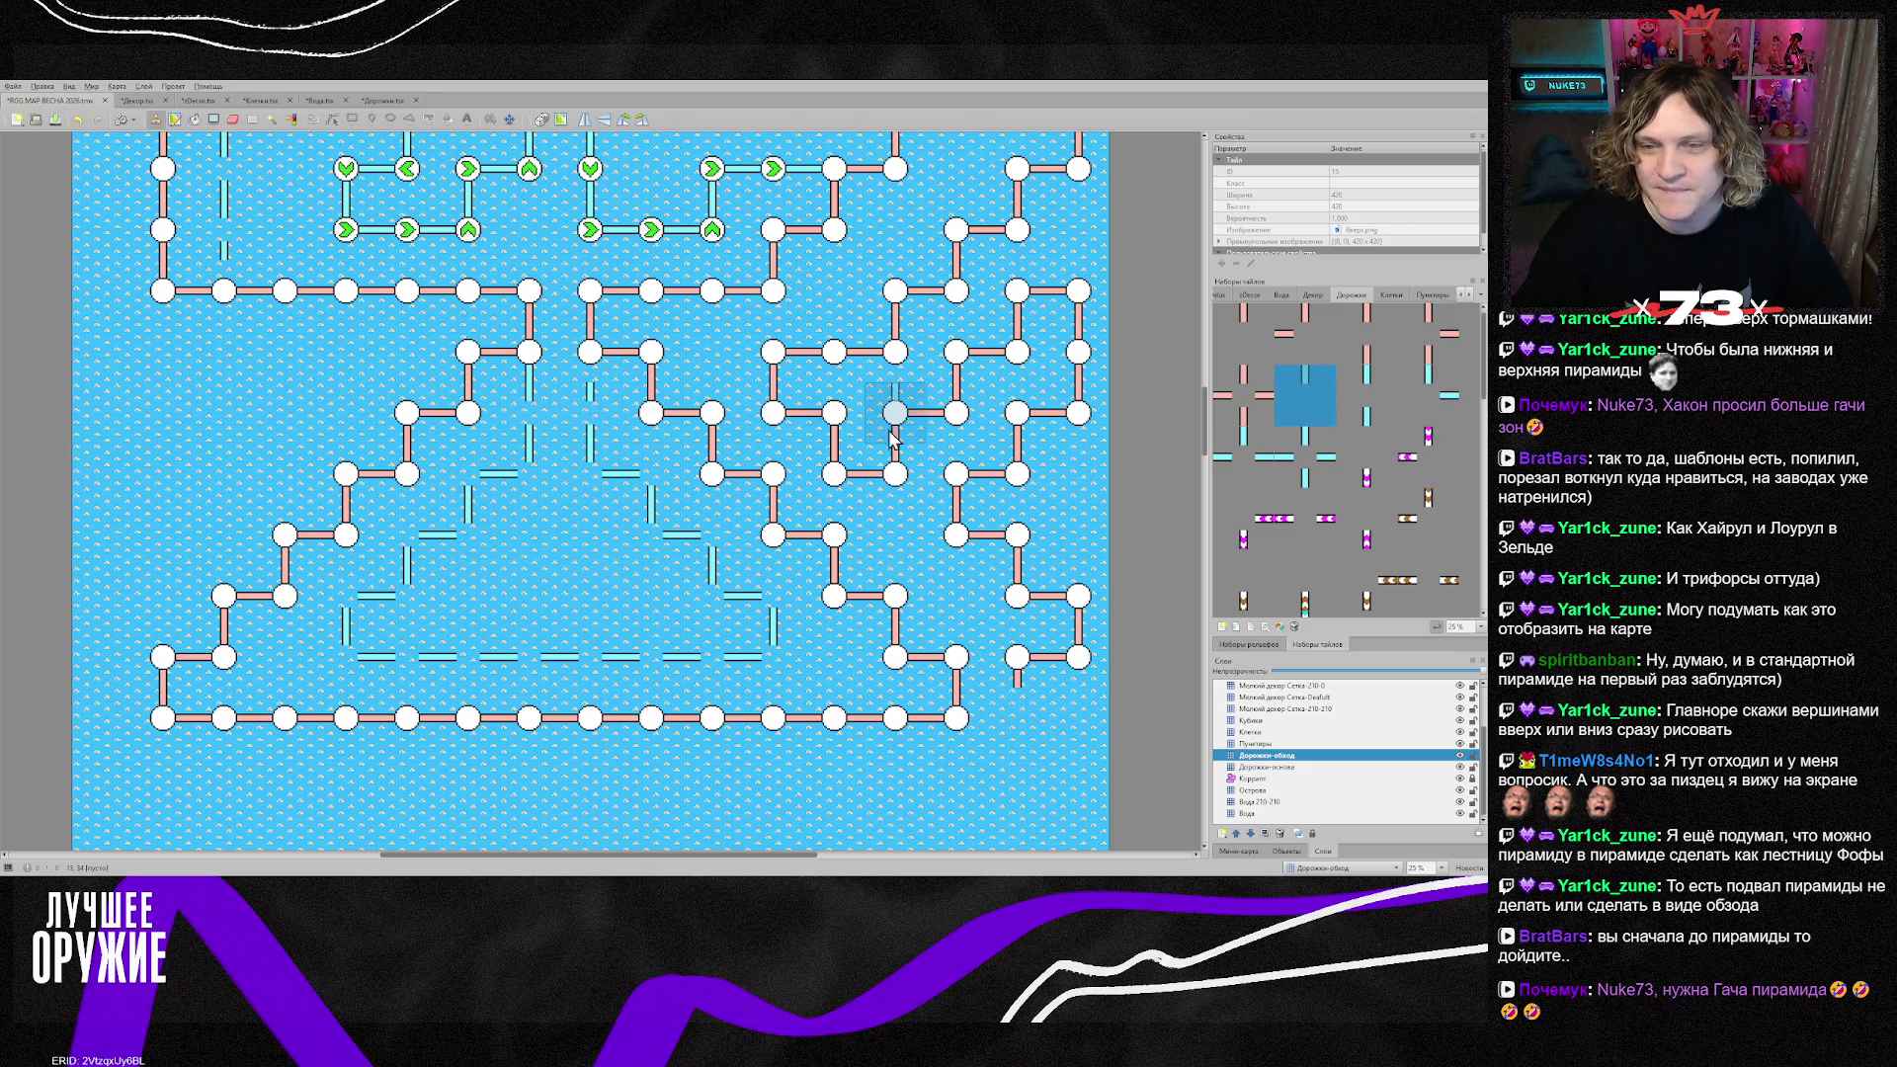
pyautogui.click(593, 370)
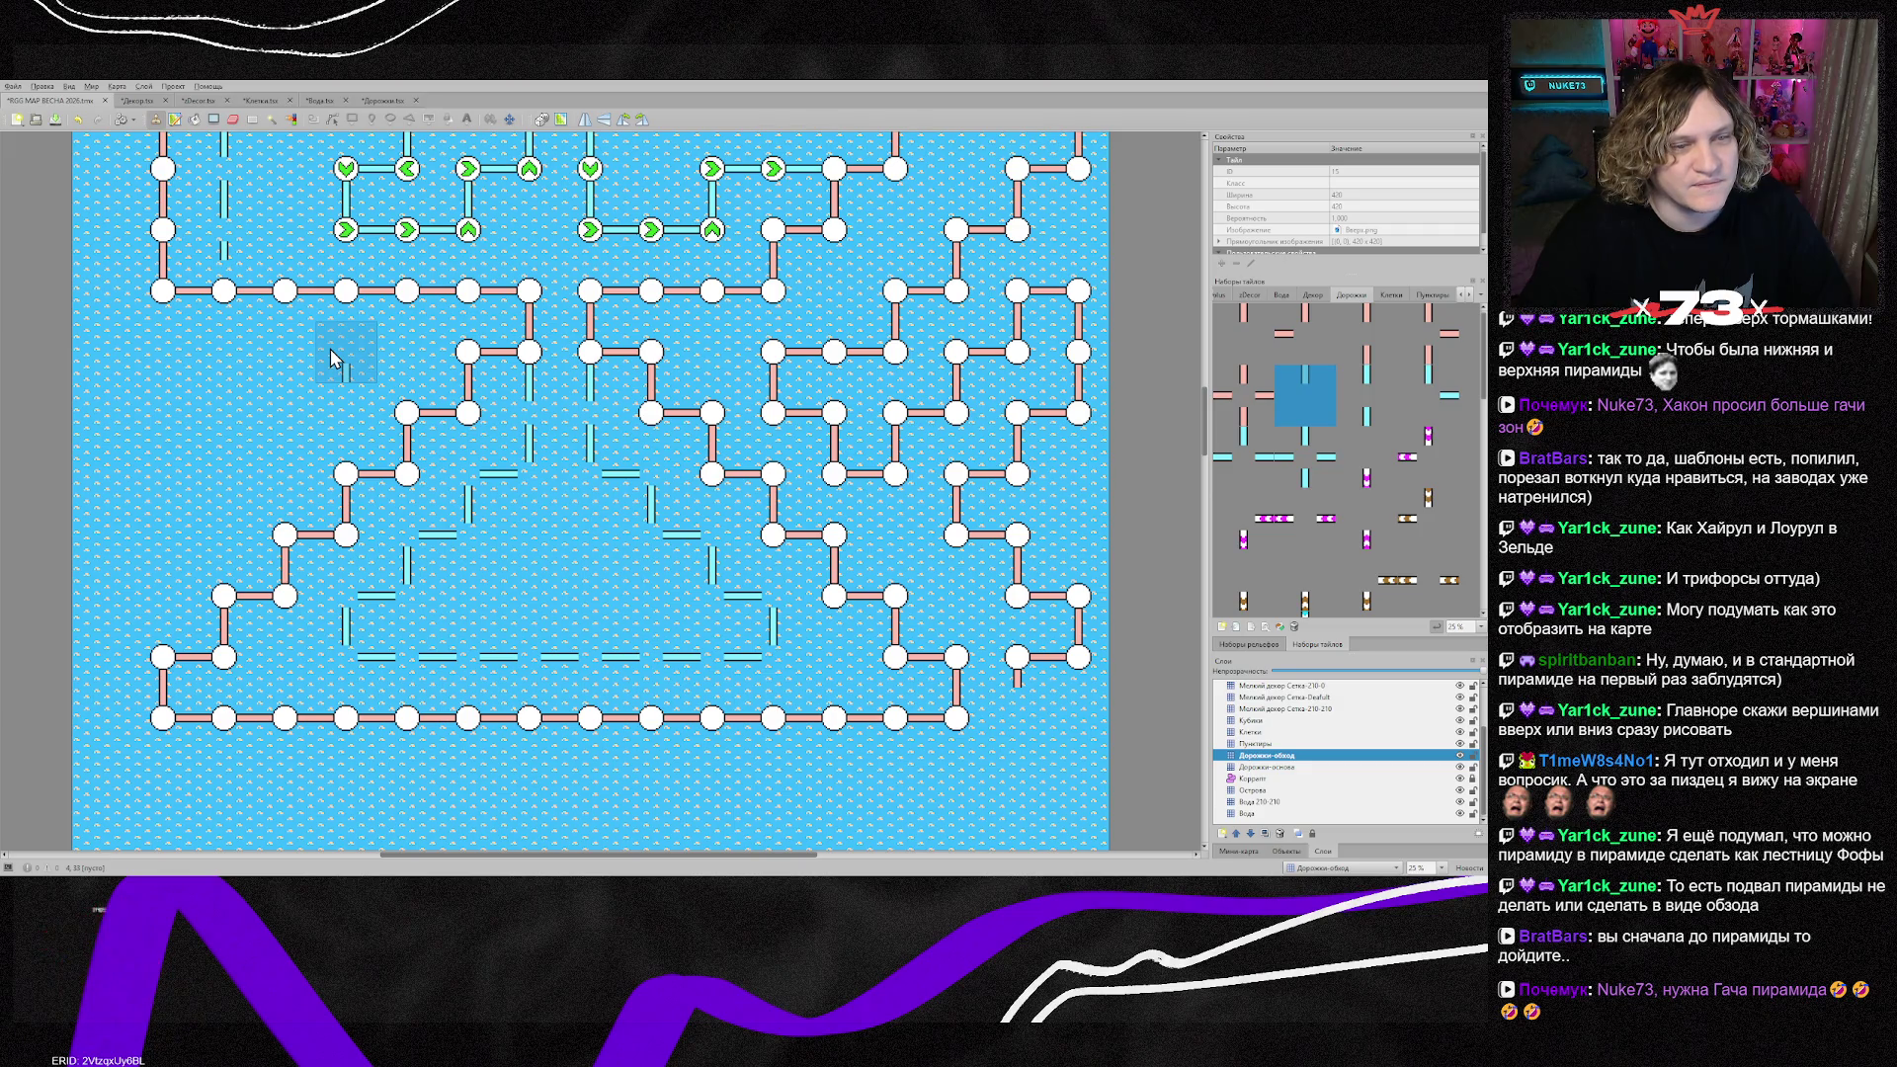
pyautogui.click(405, 321)
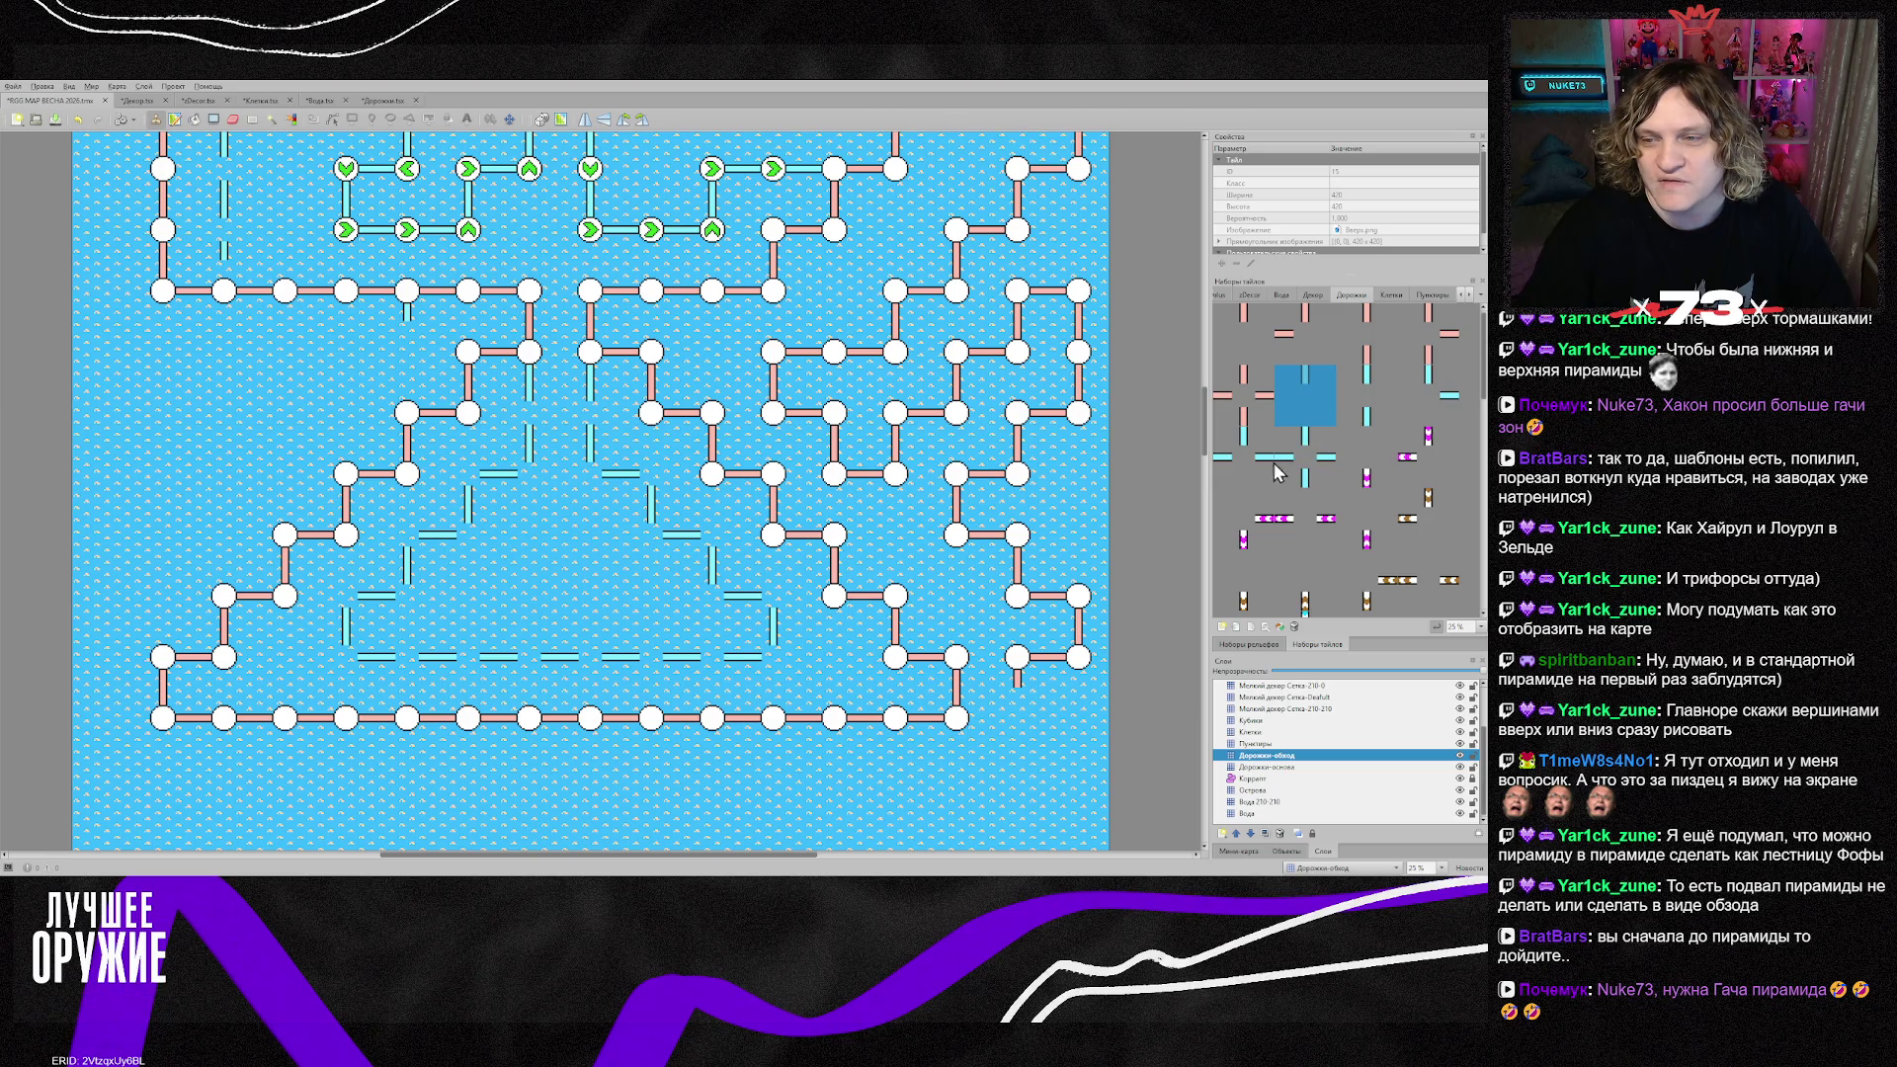
pyautogui.press('z')
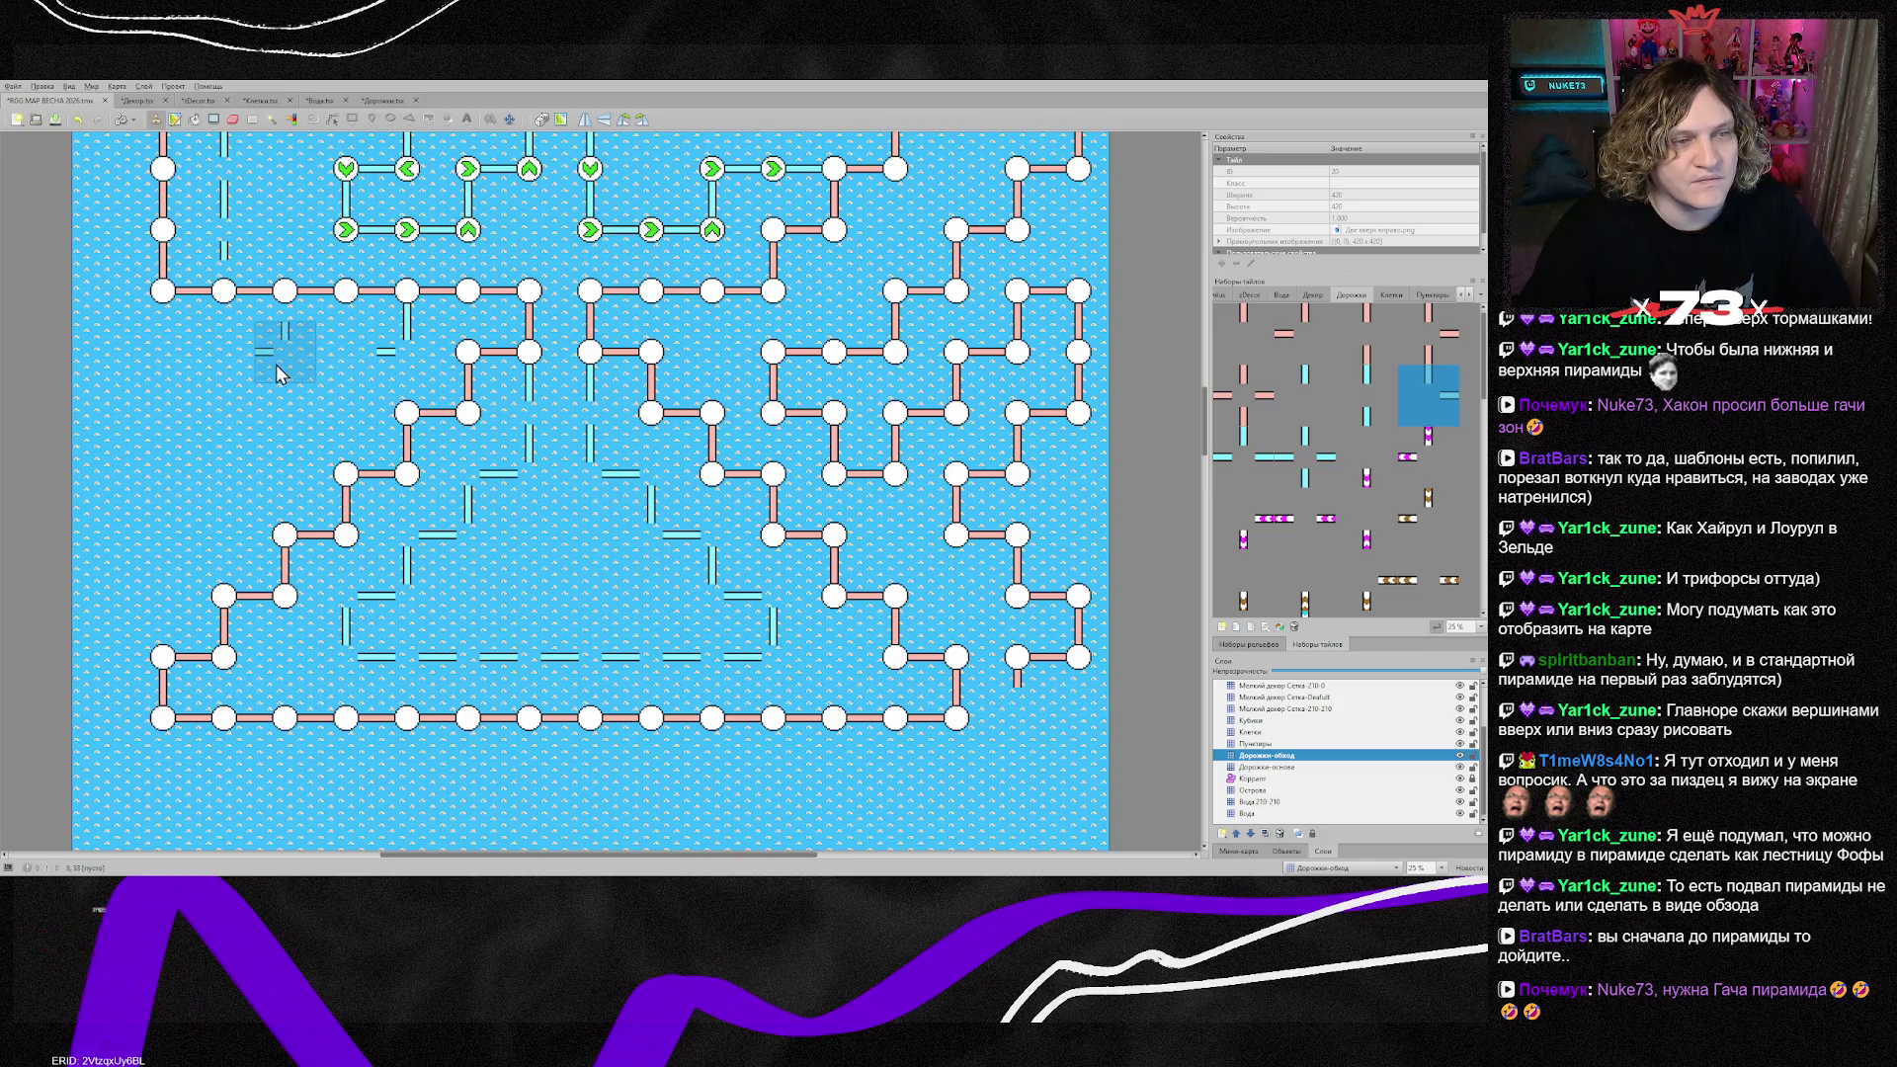
# Step: Stamp single path tiles at three spots along the cyan path on the left side
pyautogui.scroll(2, 168, 380)
pyautogui.scroll(2, 168, 390)
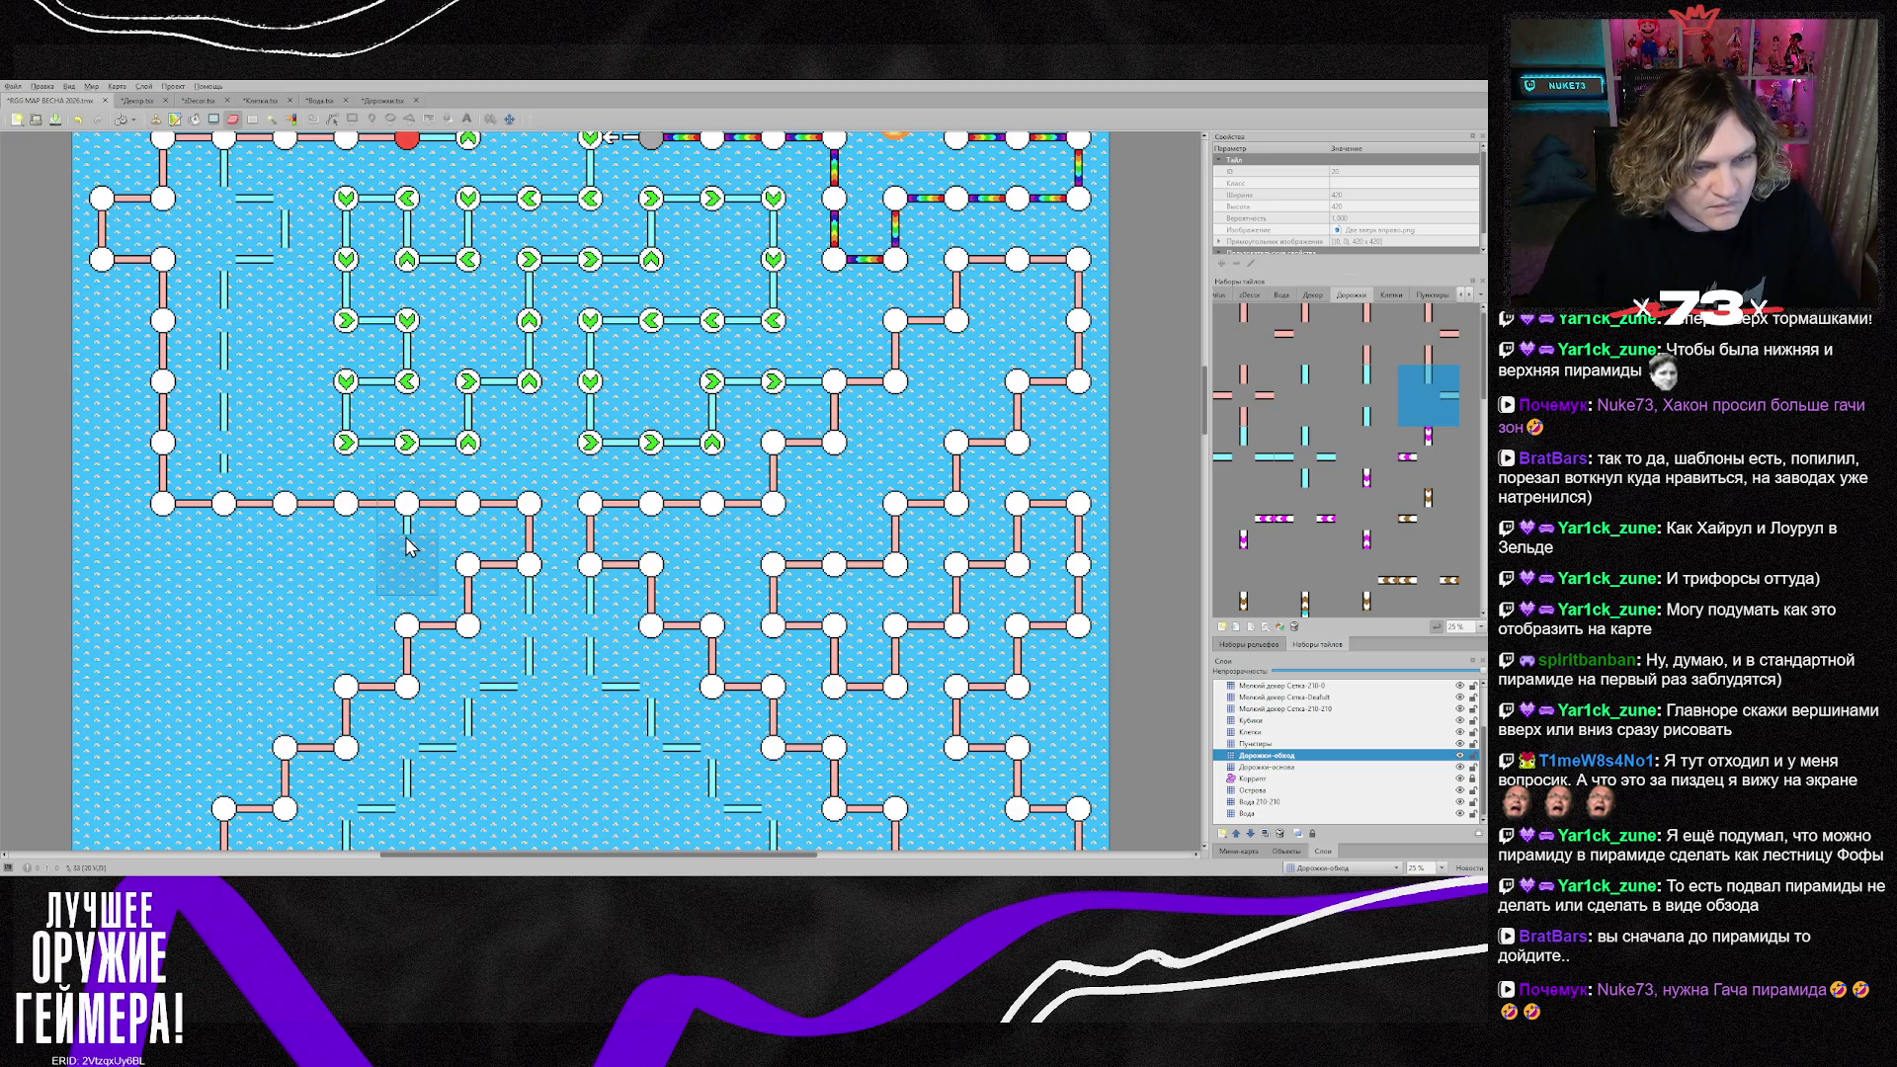
pyautogui.press('b')
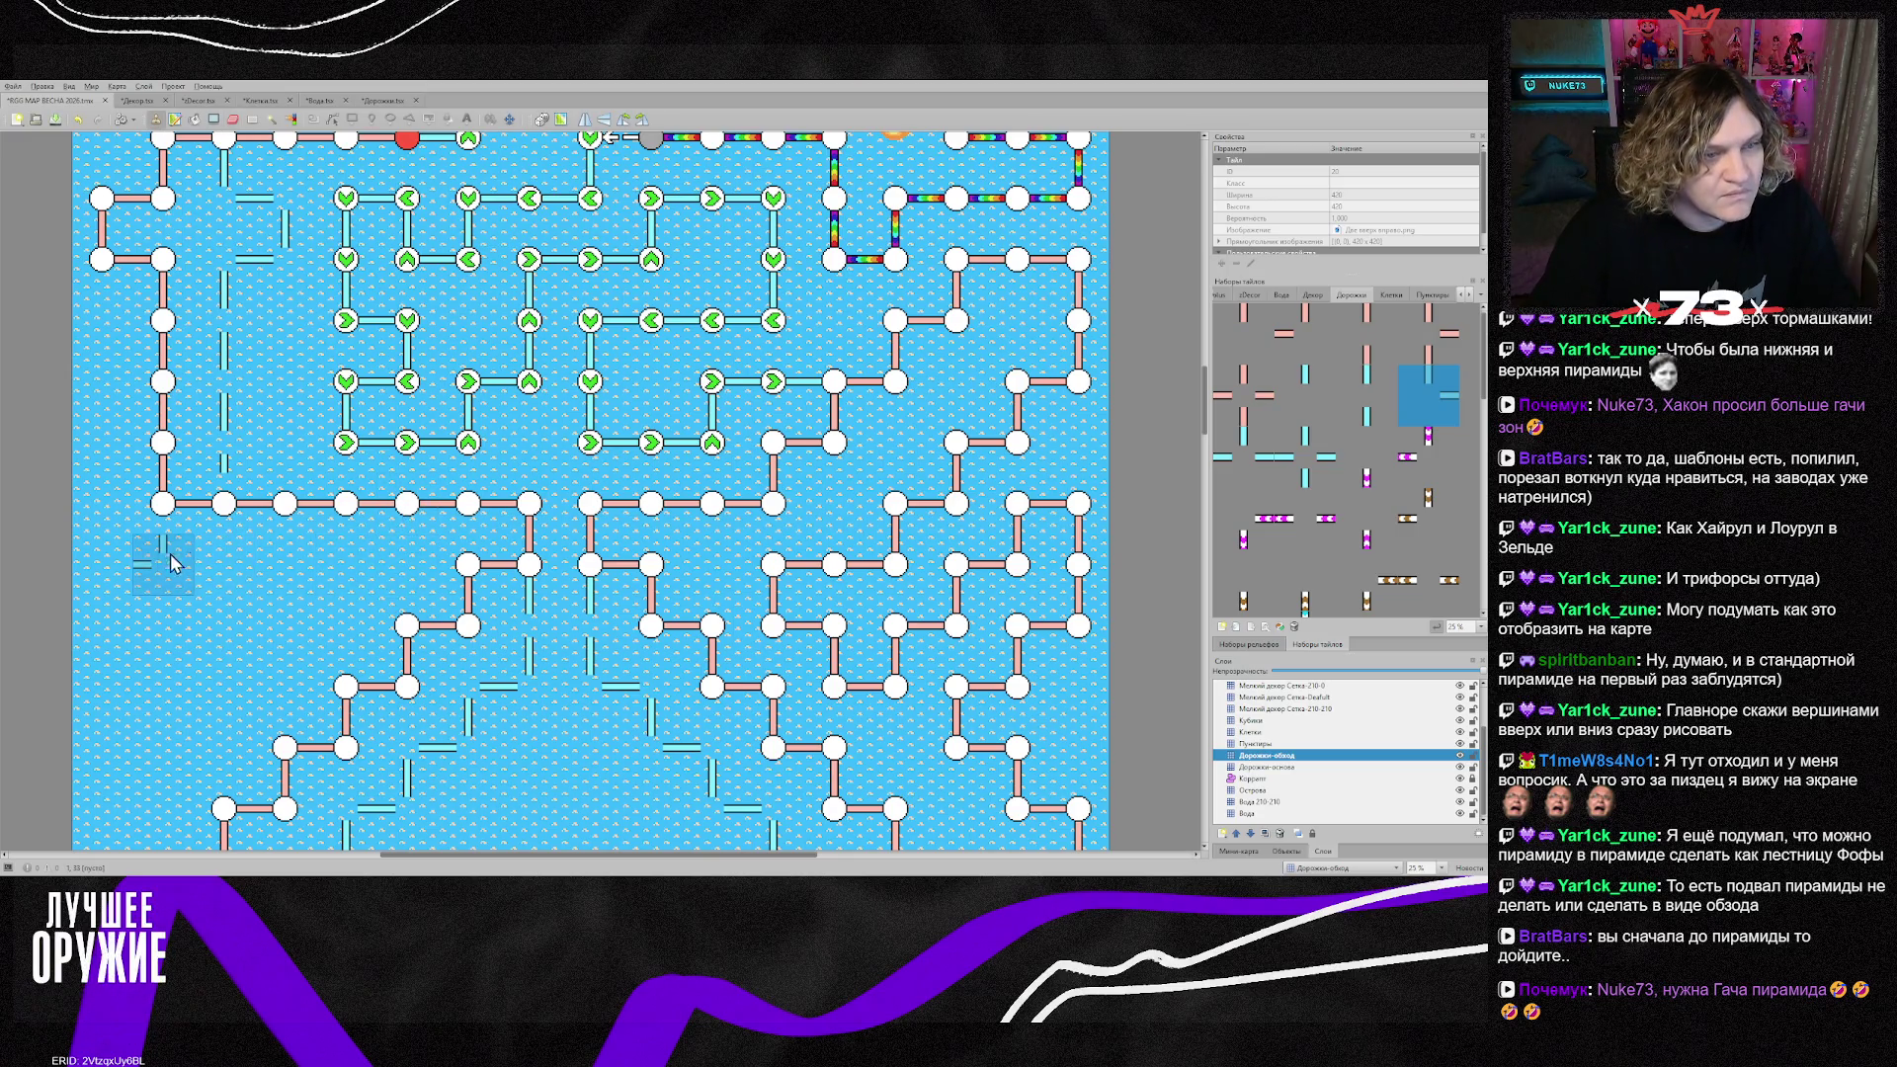
pyautogui.click(226, 507)
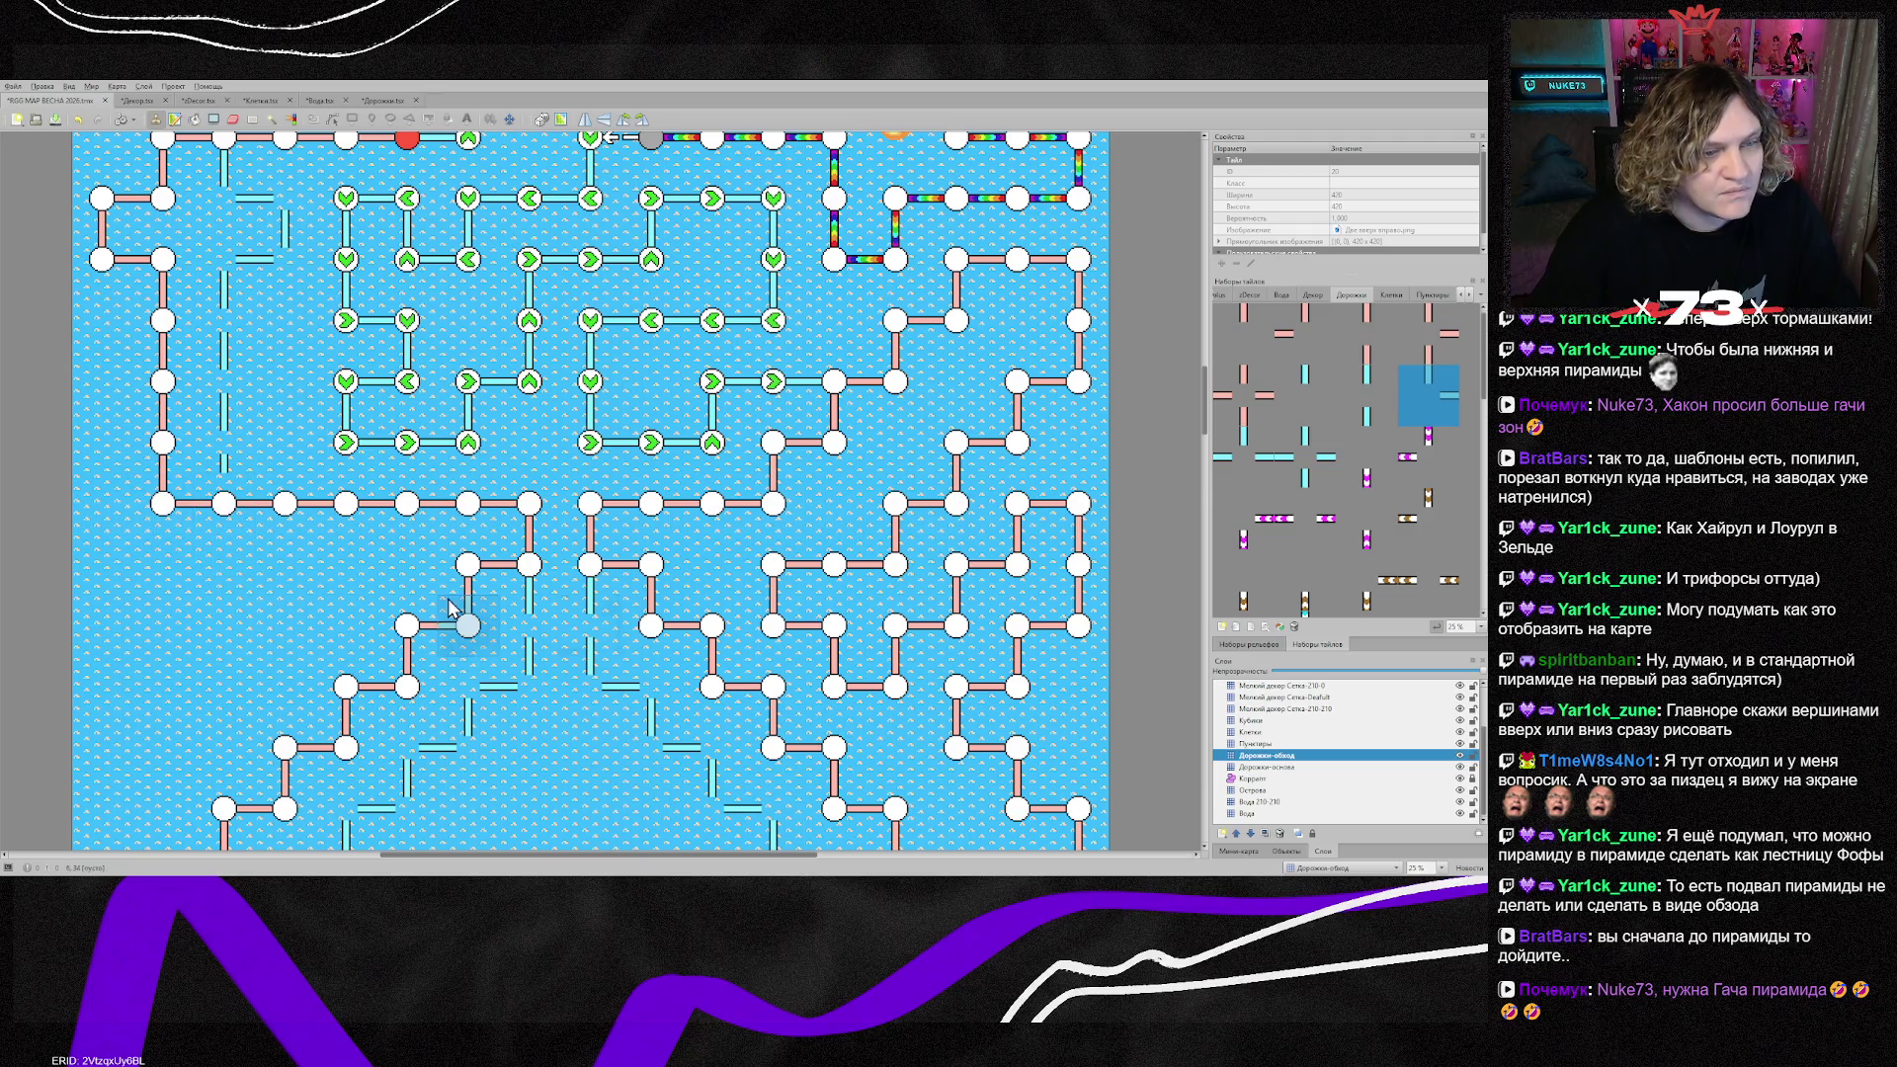
pyautogui.click(1306, 395)
pyautogui.click(497, 622)
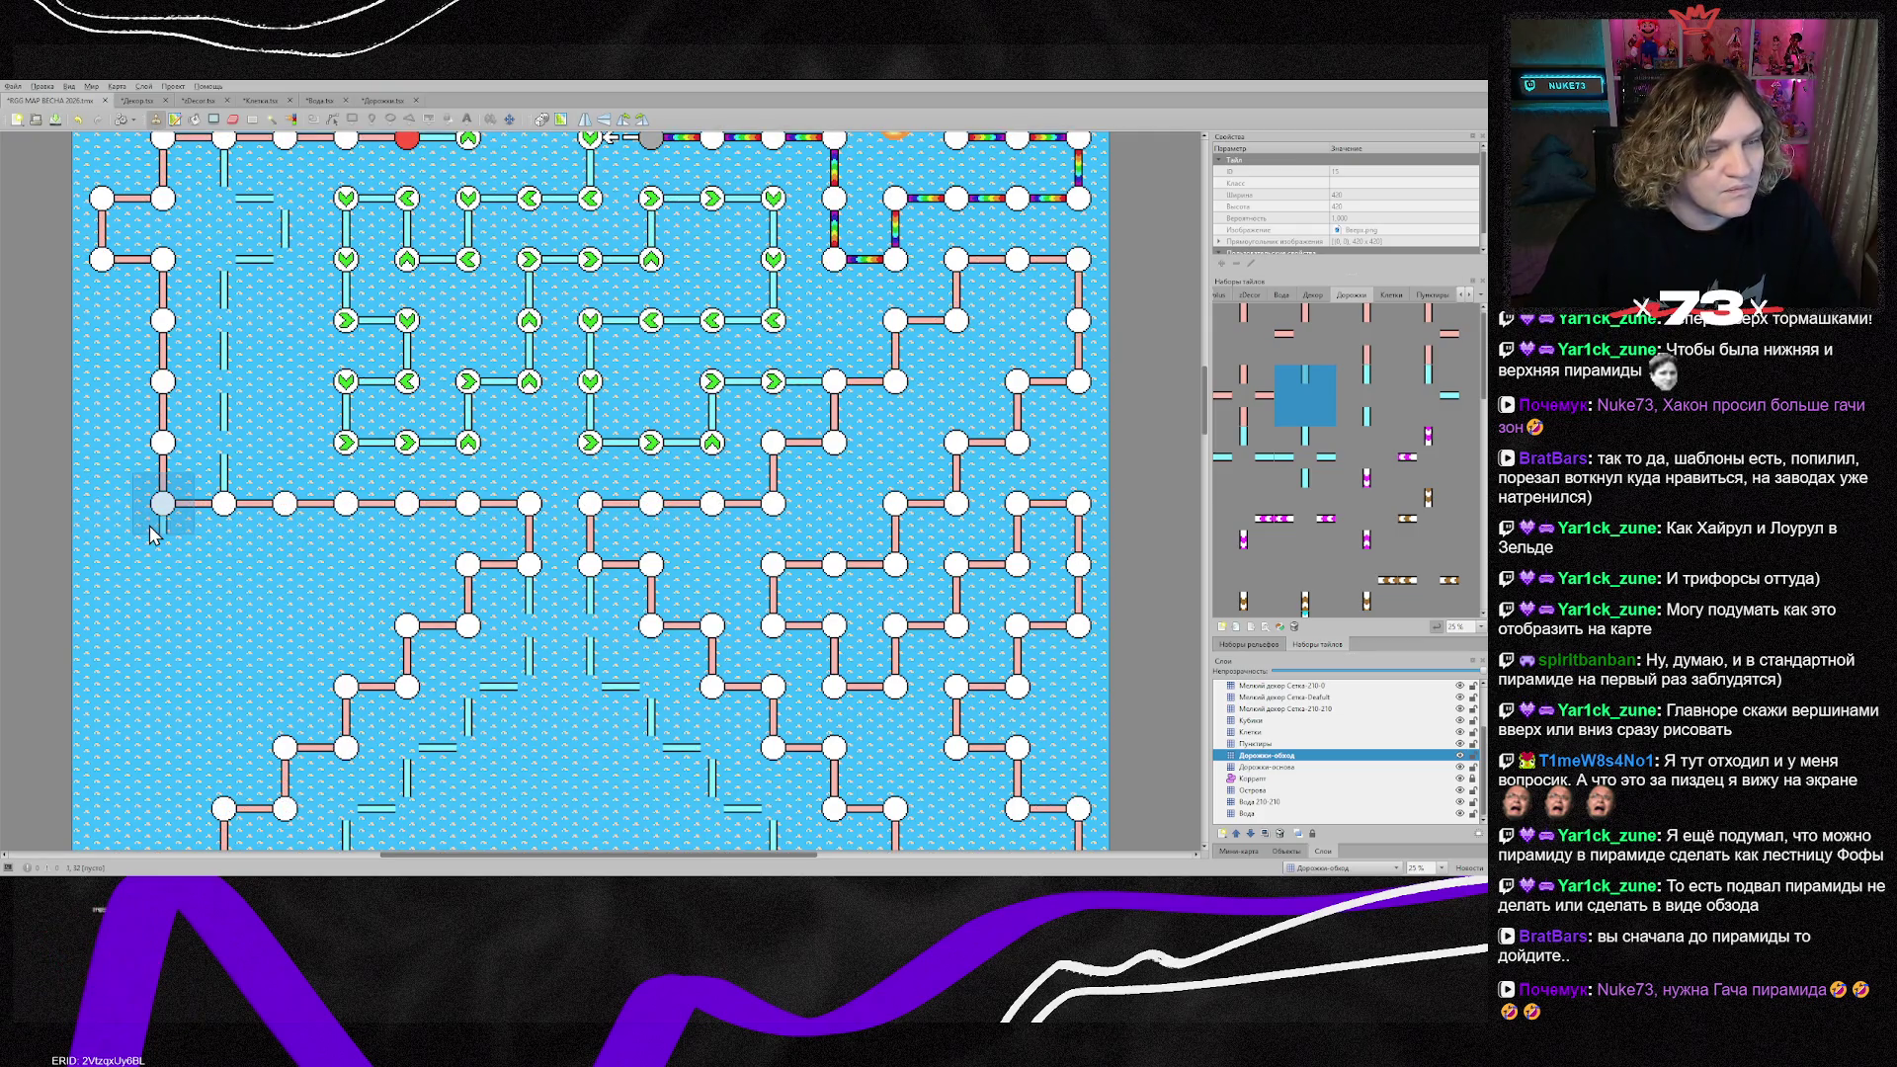
pyautogui.scroll(-3, 156, 656)
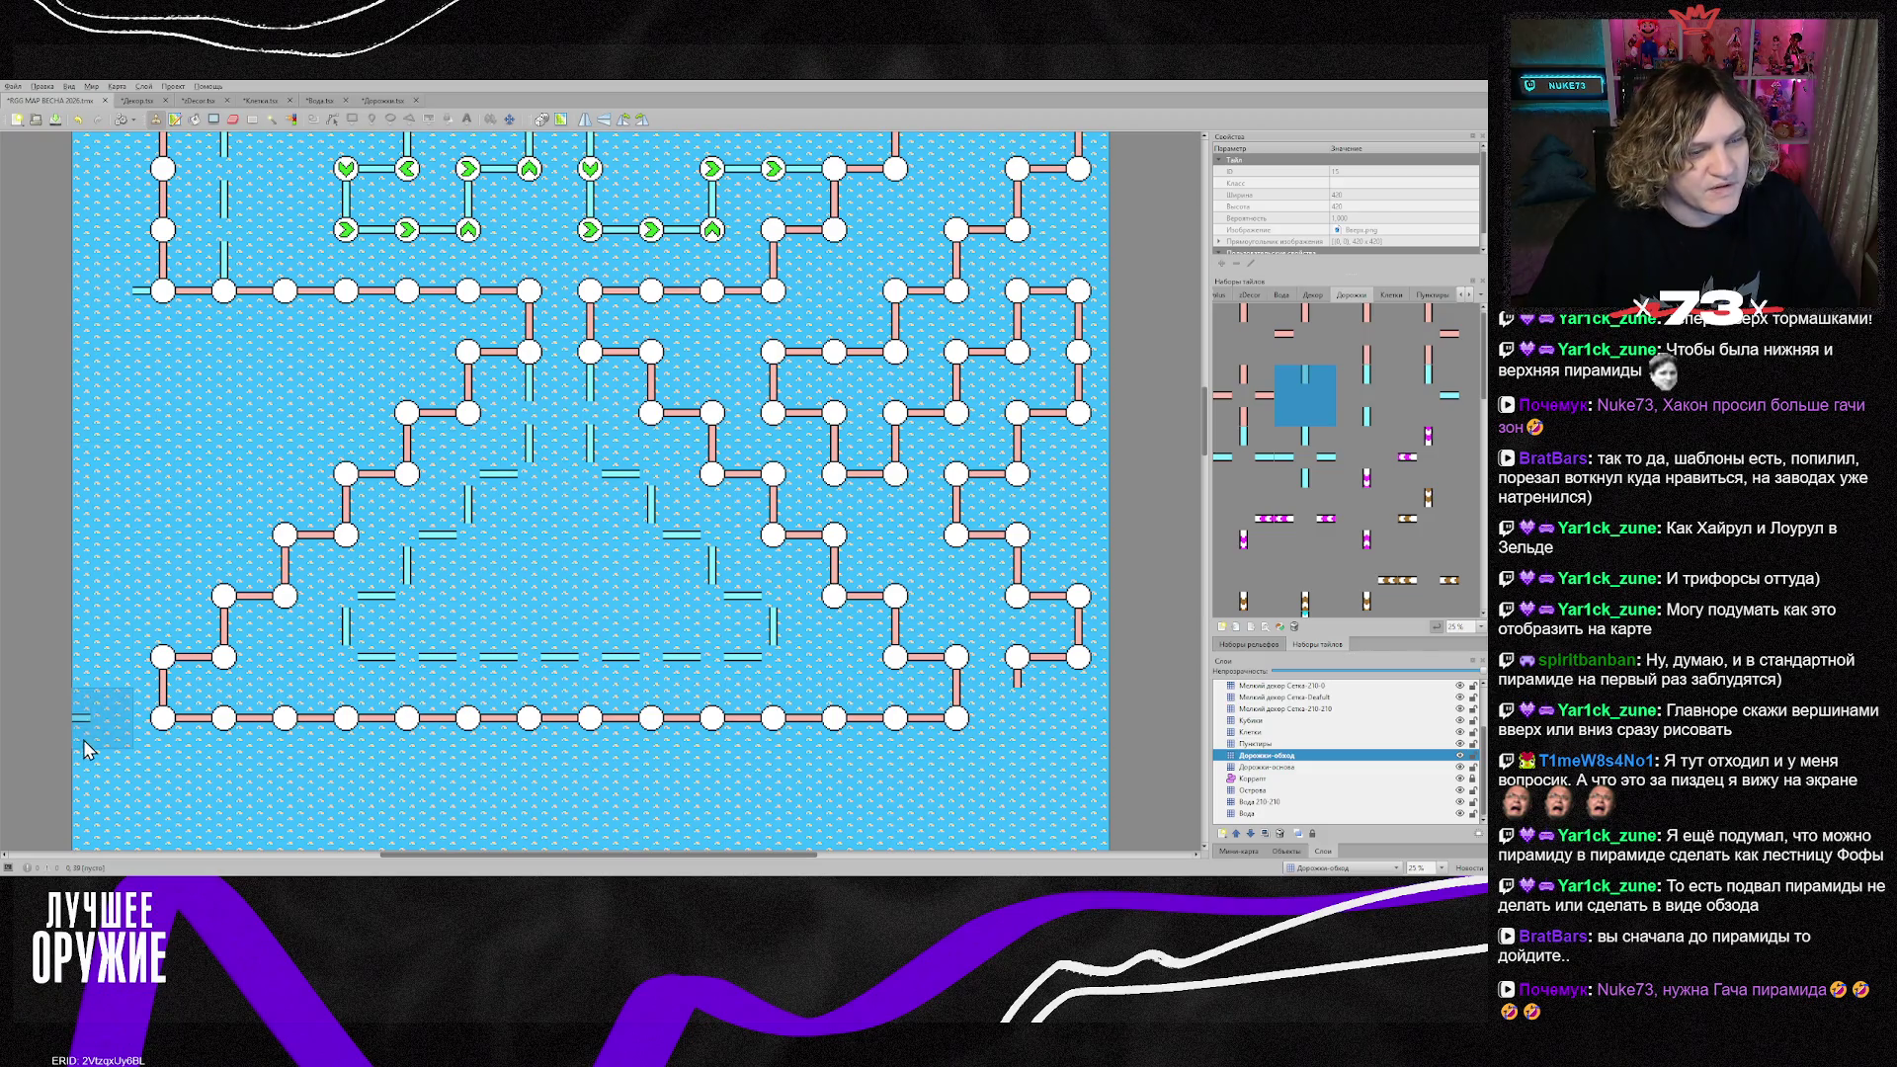
pyautogui.click(282, 559)
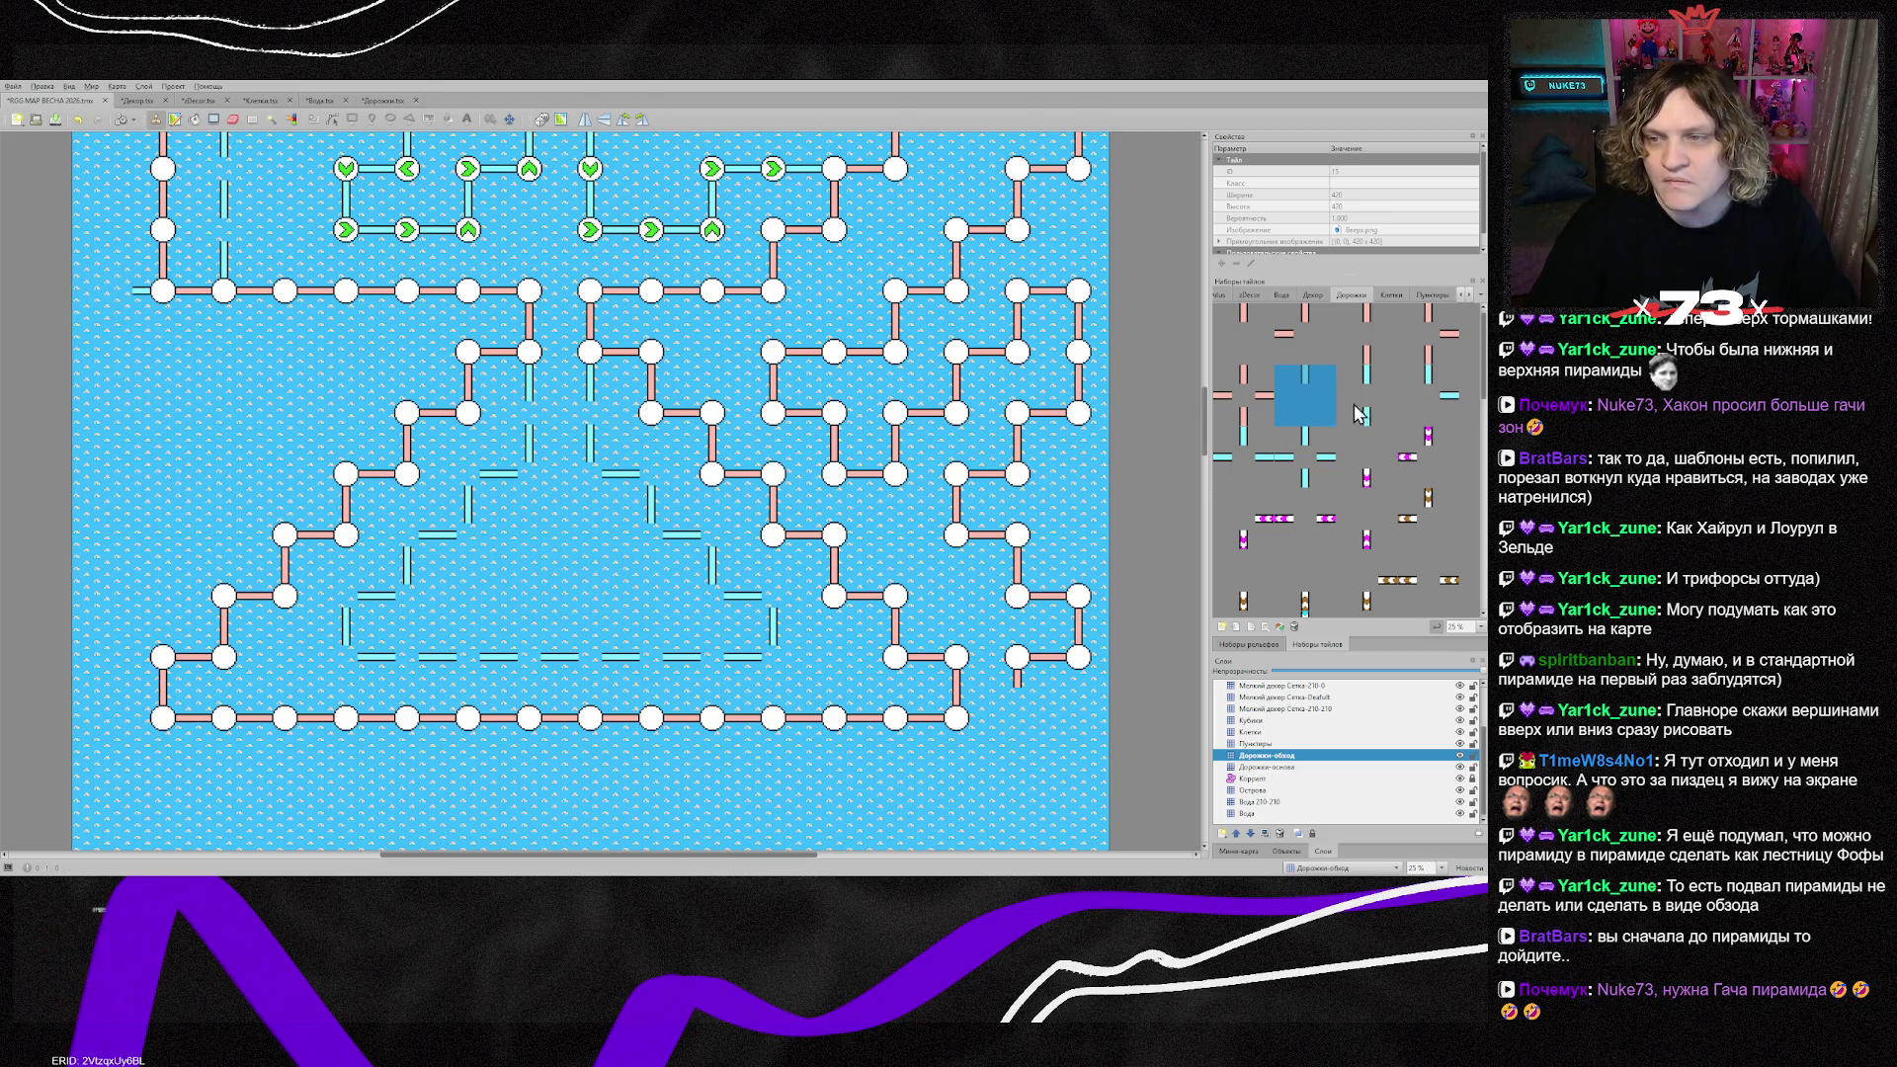
# Step: Paint a row of horizontal double-line tiles near the left edge, capped with a vertical piece
pyautogui.click(1428, 396)
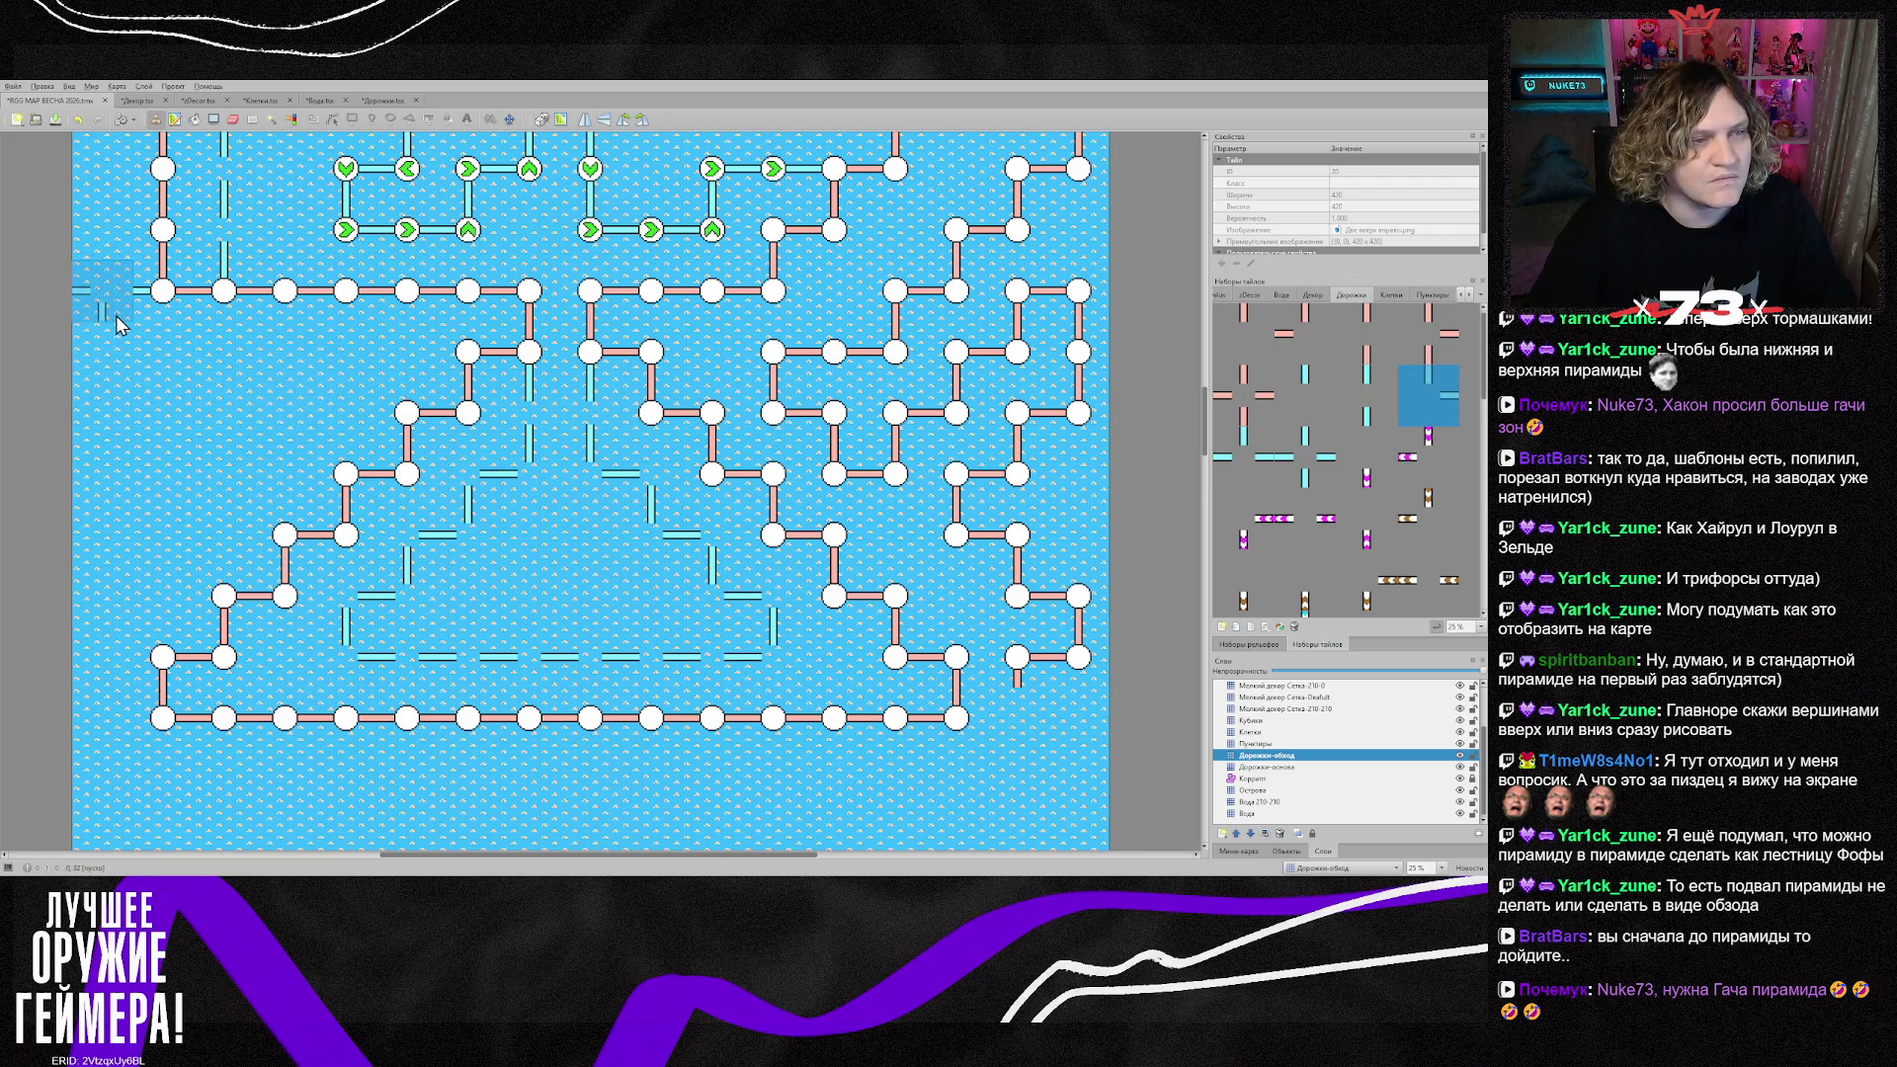
pyautogui.click(112, 381)
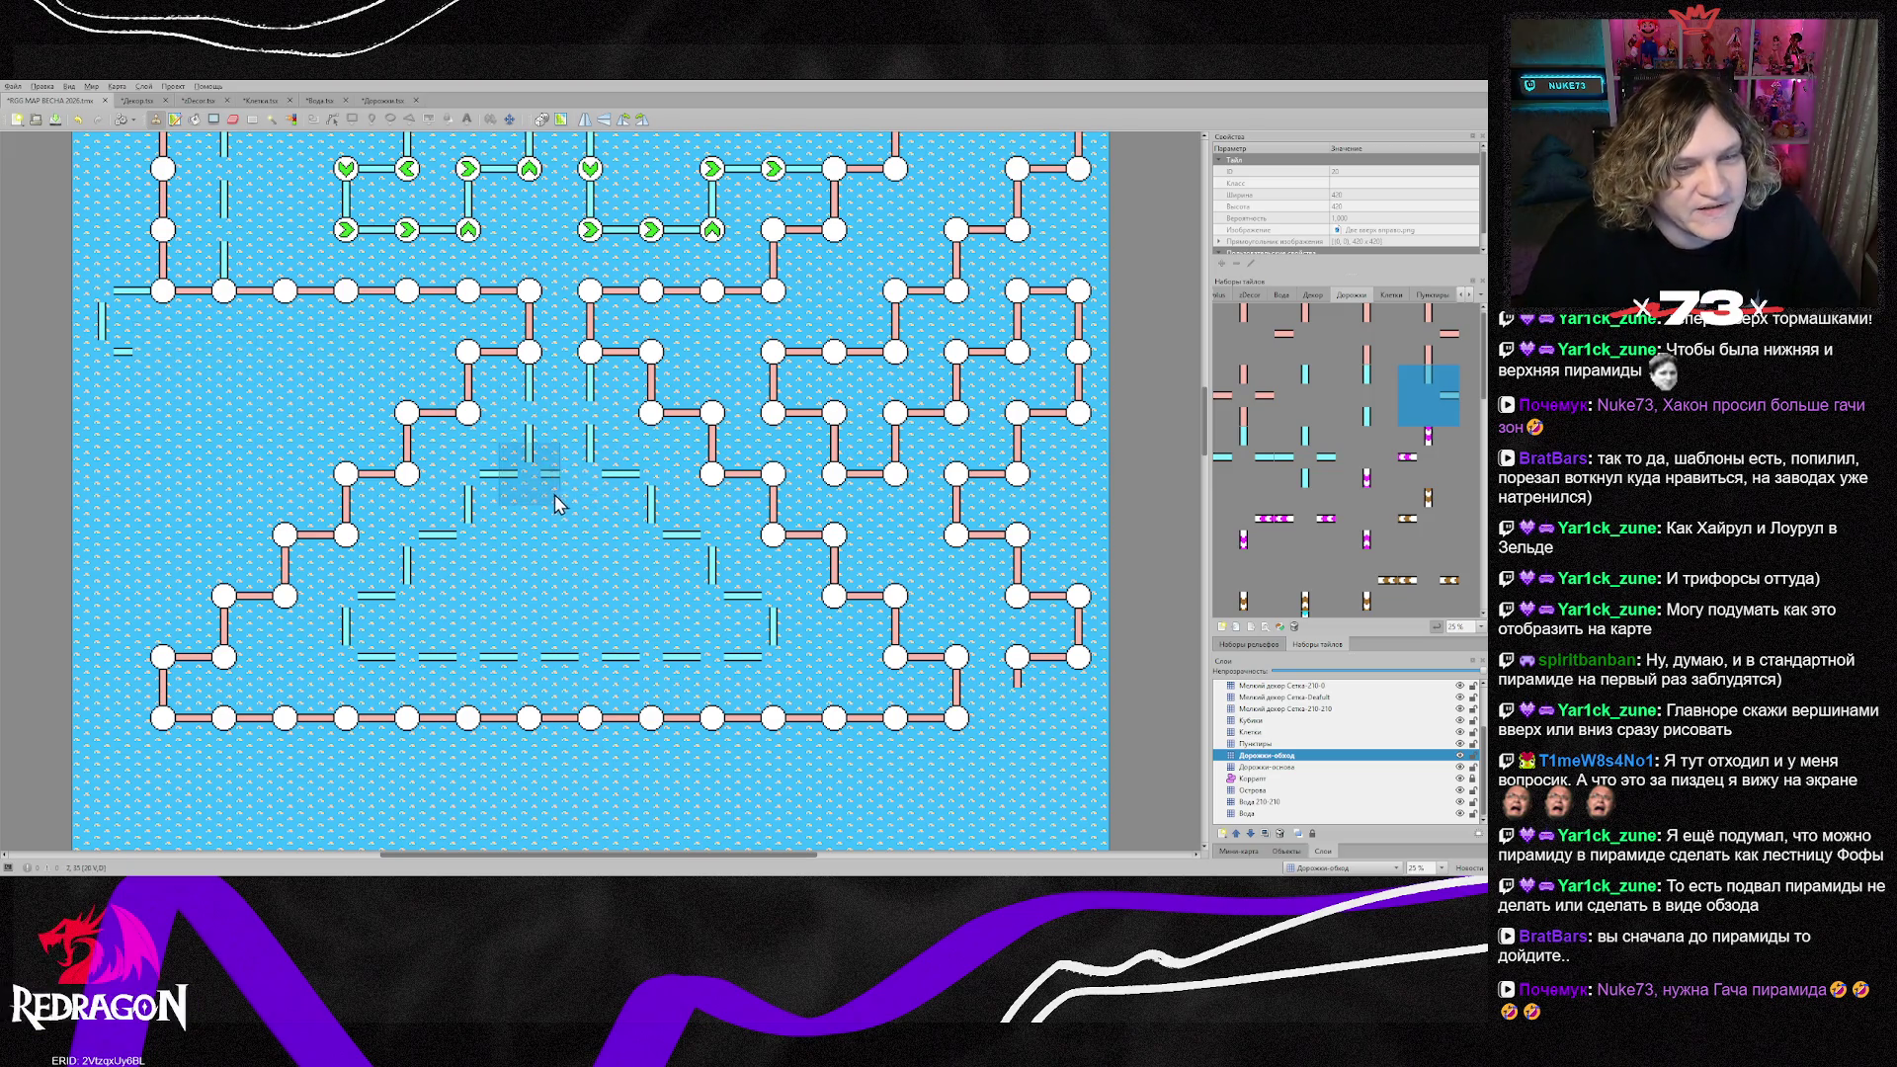
pyautogui.press('z')
pyautogui.moveTo(180, 379); pyautogui.dragTo(319, 365)
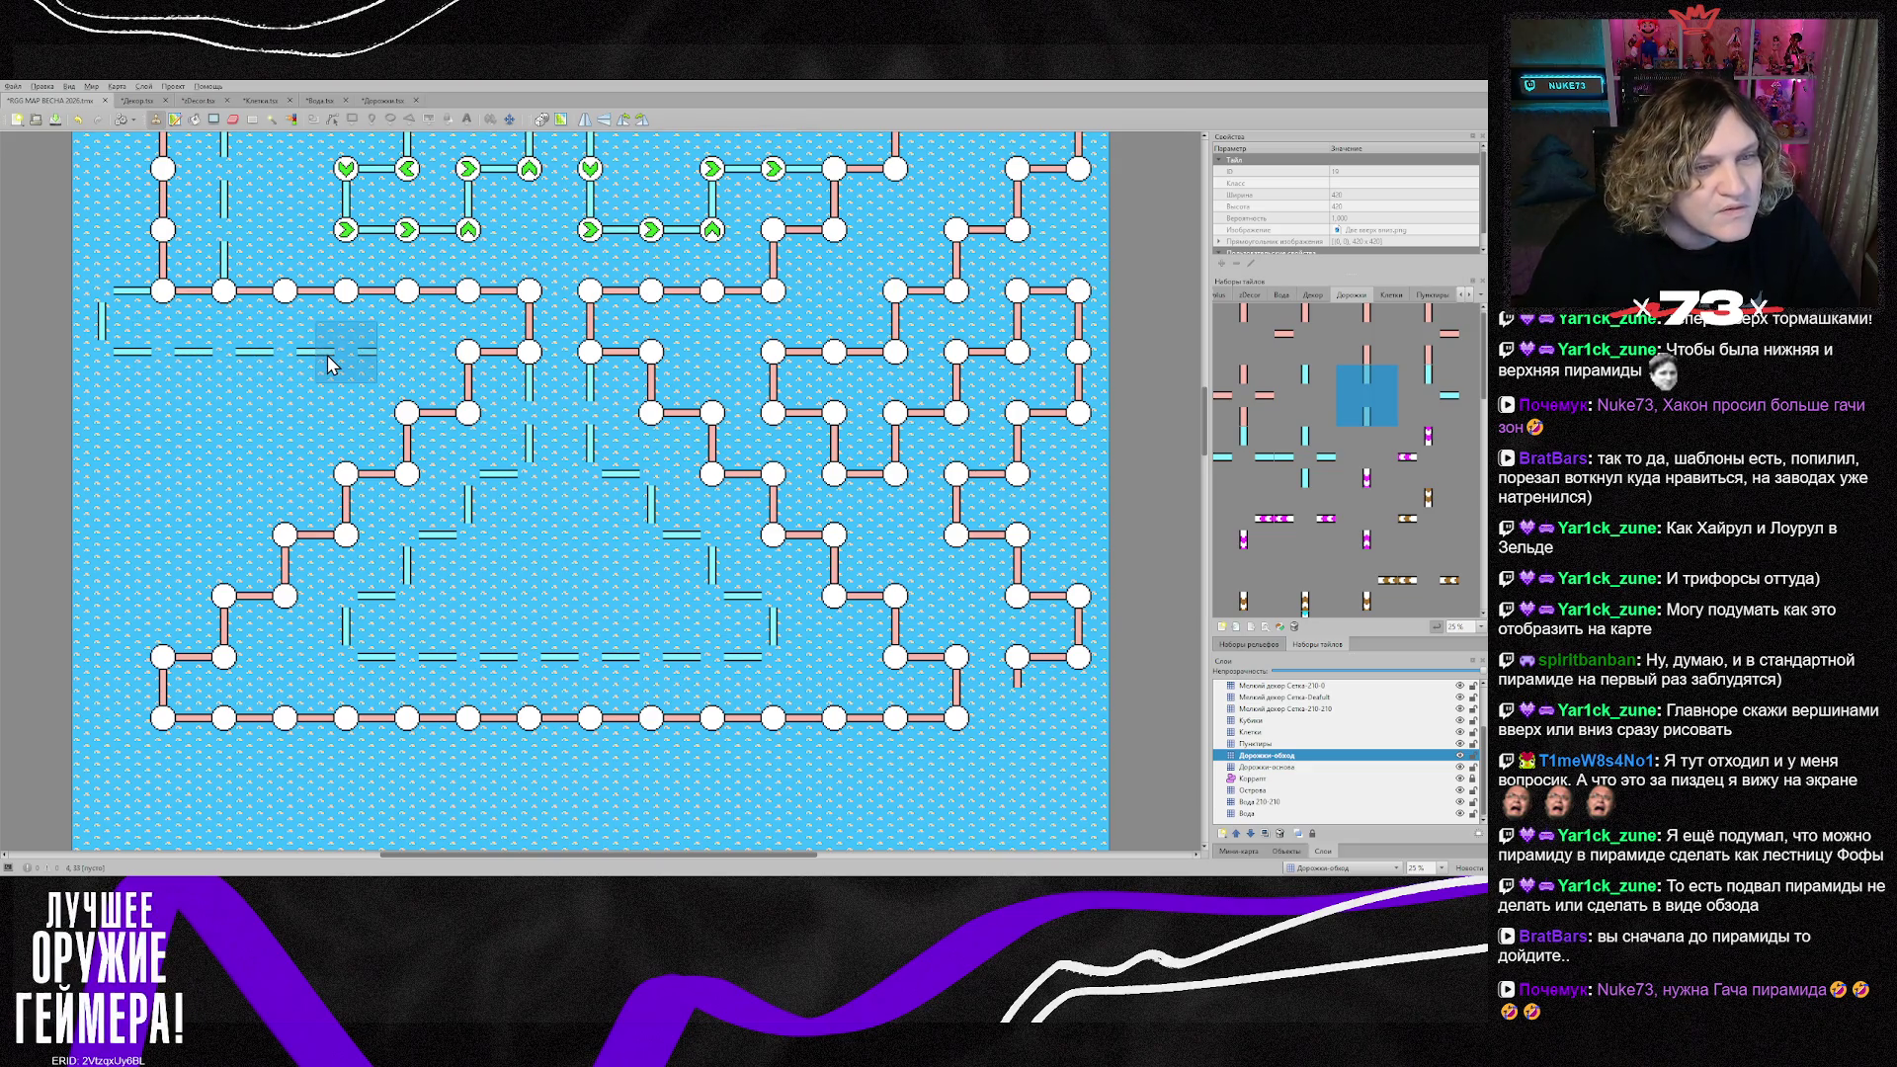
pyautogui.press('z')
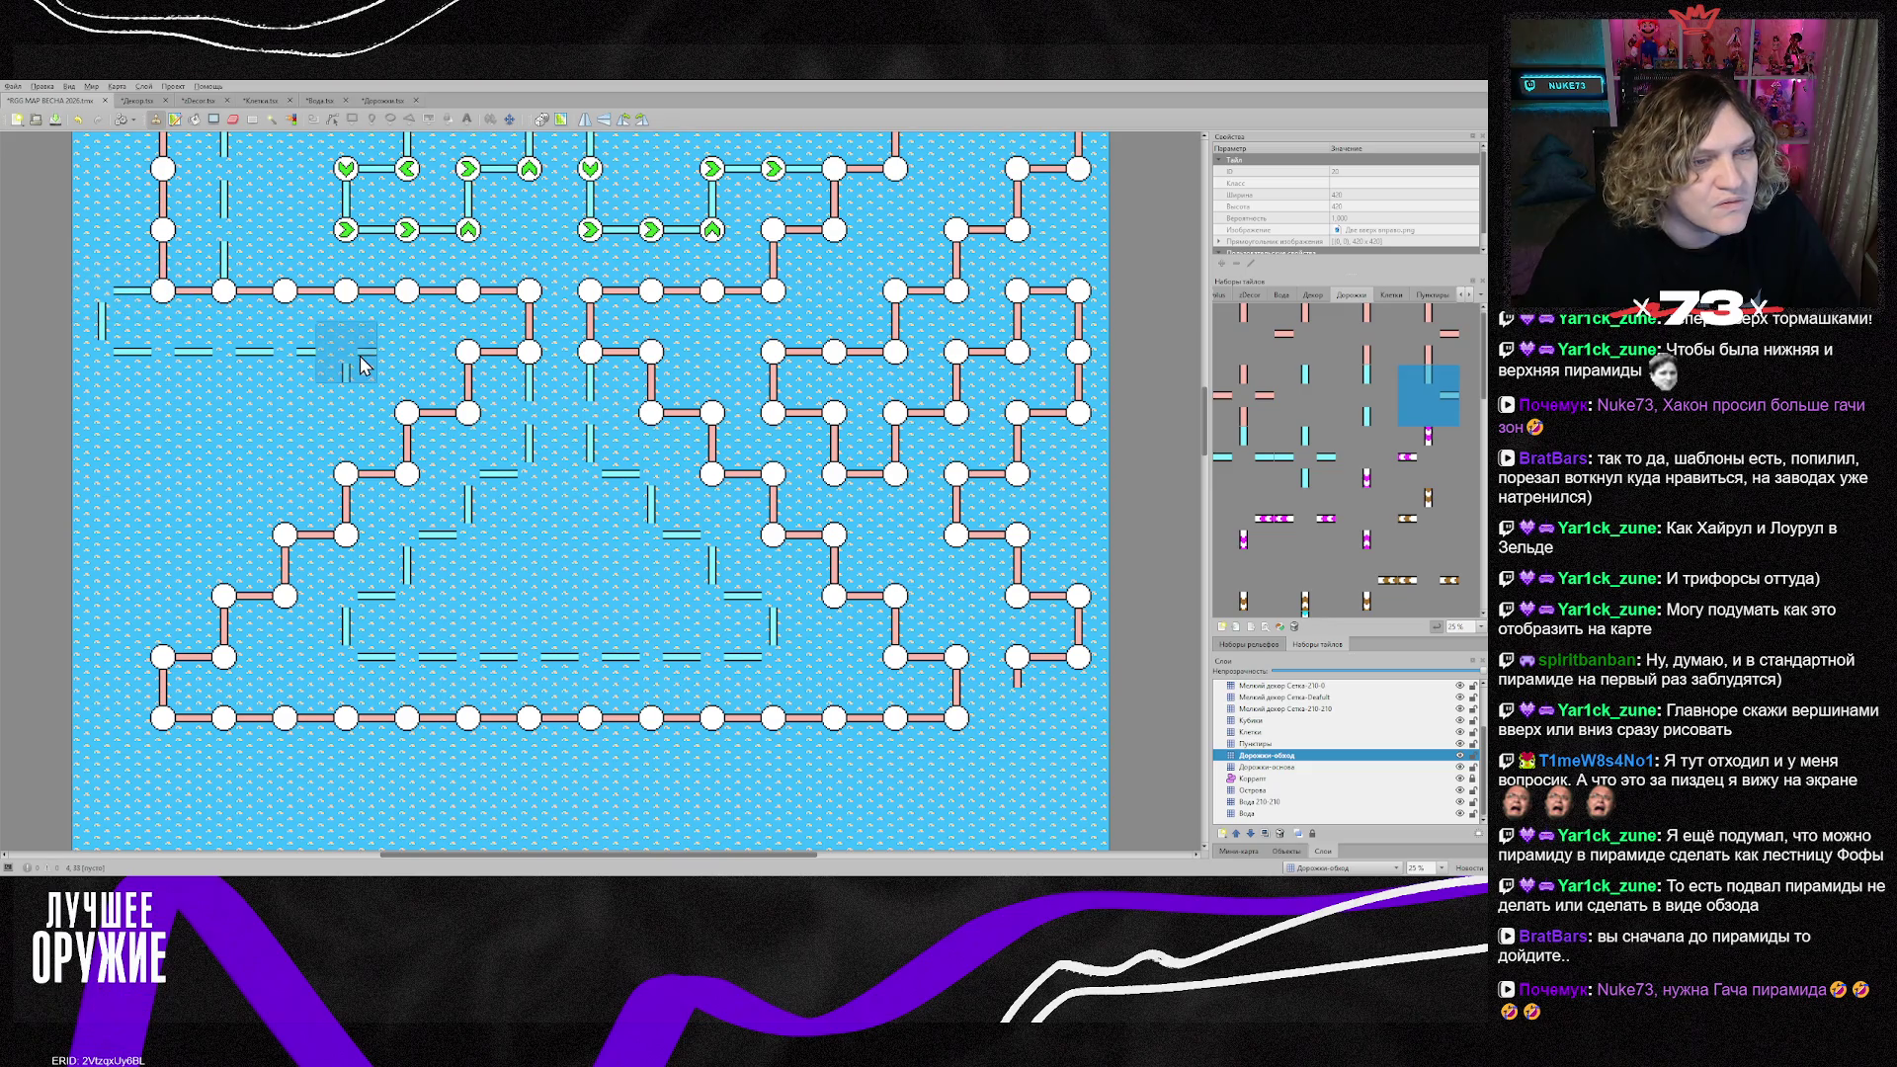
pyautogui.click(319, 364)
pyautogui.press('z')
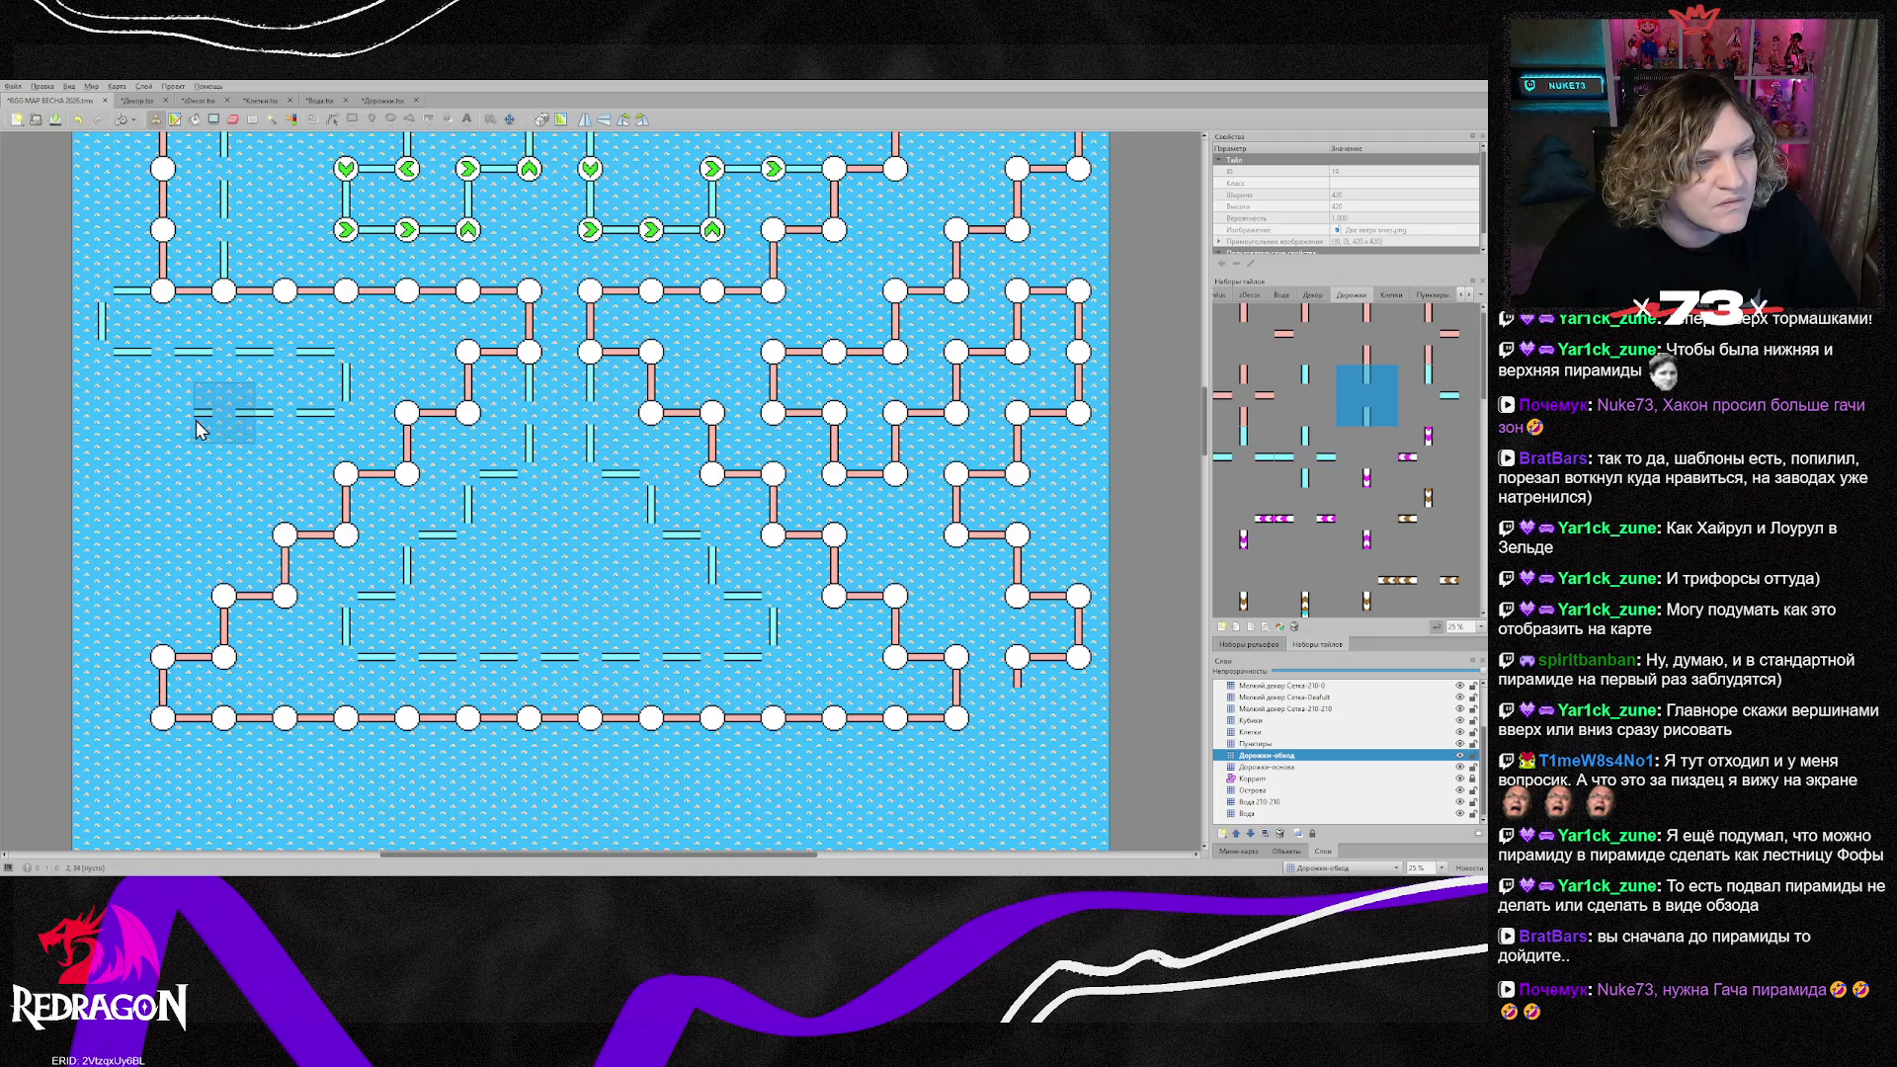
# Step: Add cyan dashed road along the lower-left row and a horizontal piece at the lower left
pyautogui.press('z')
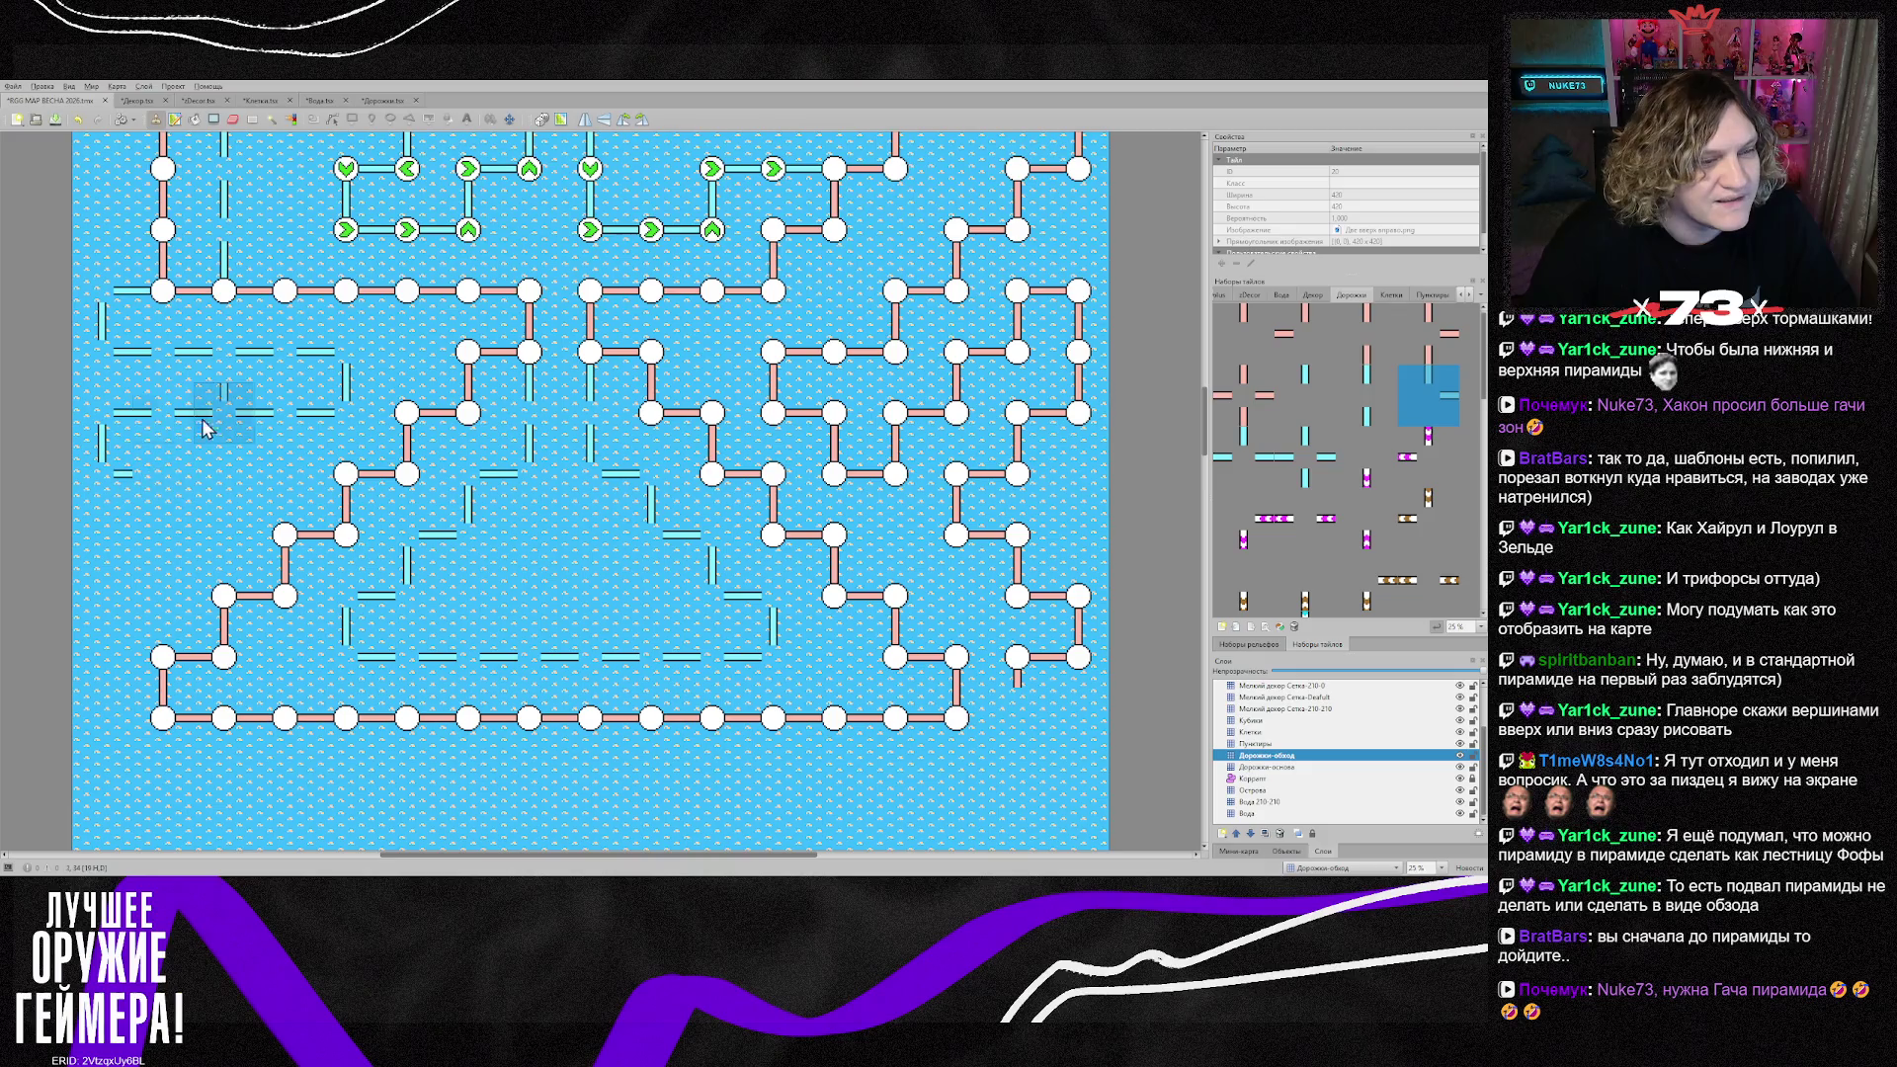
pyautogui.click(223, 470)
pyautogui.press('z')
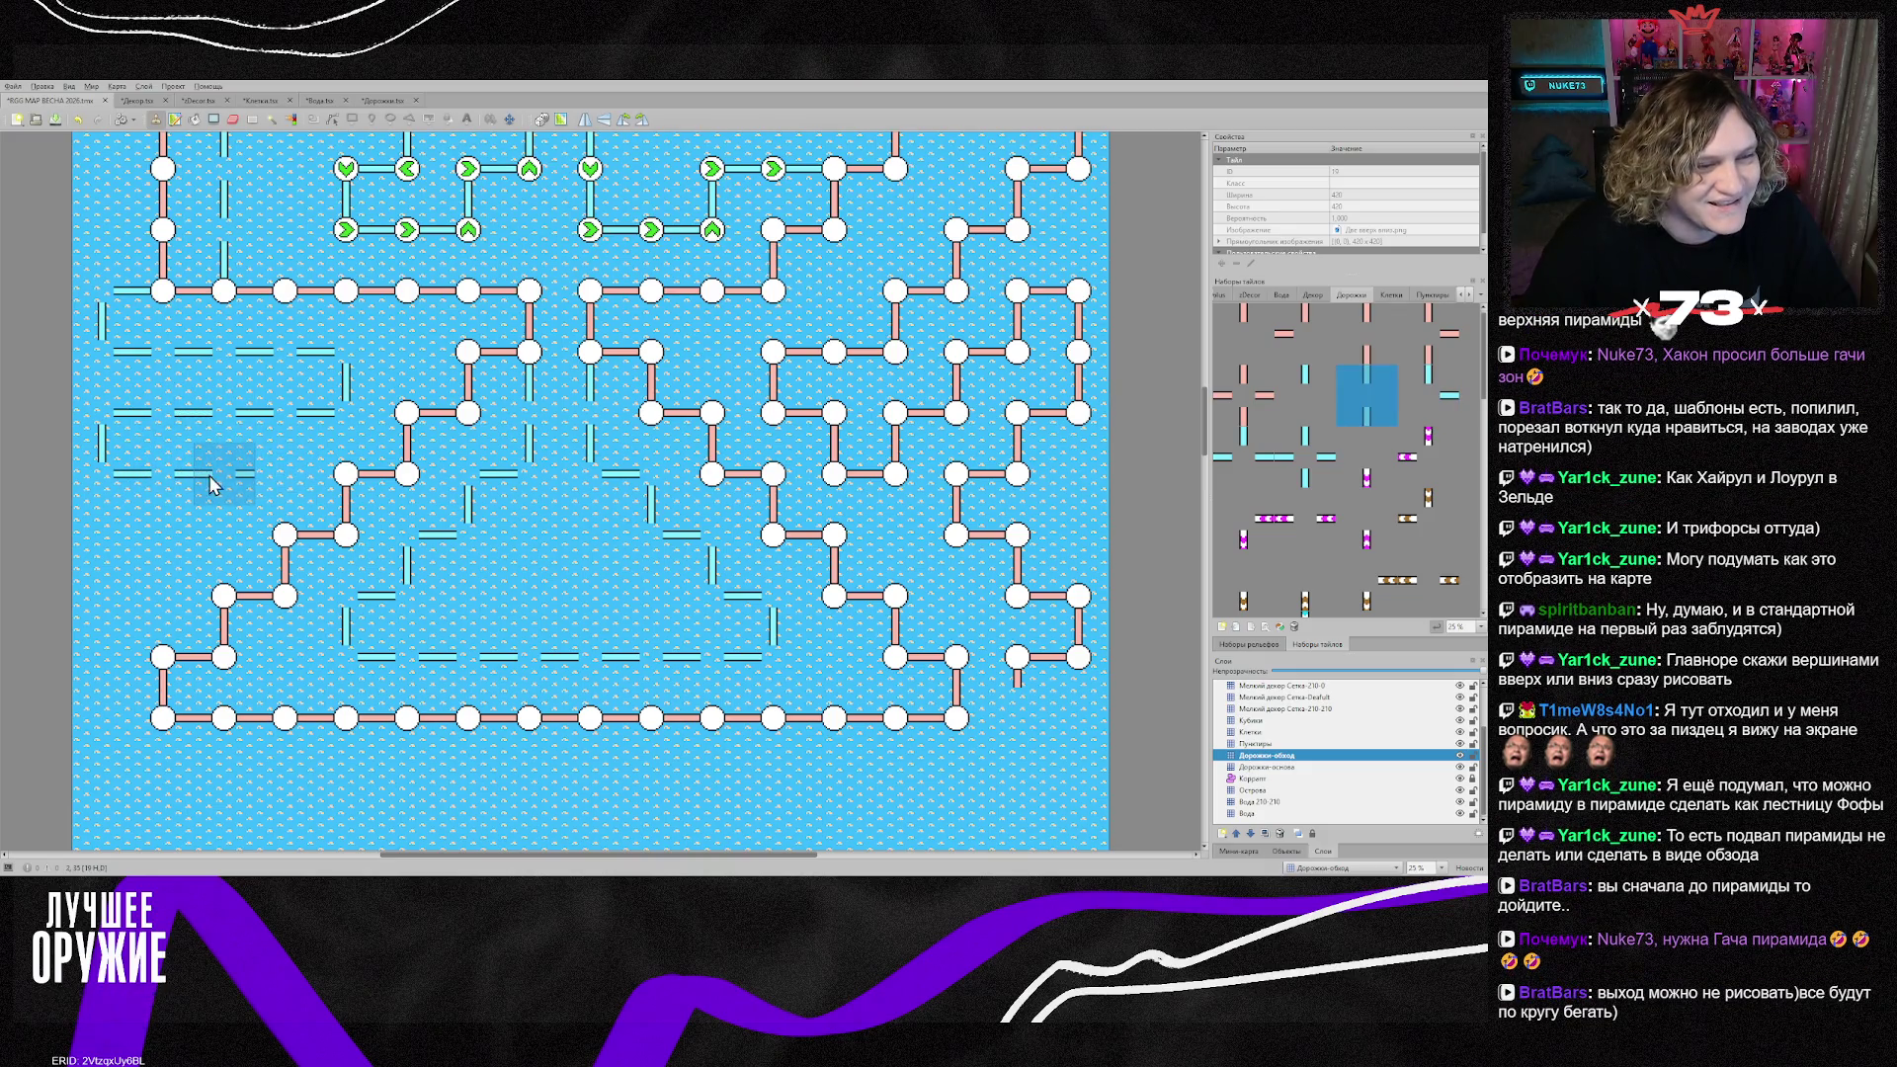
pyautogui.press('z')
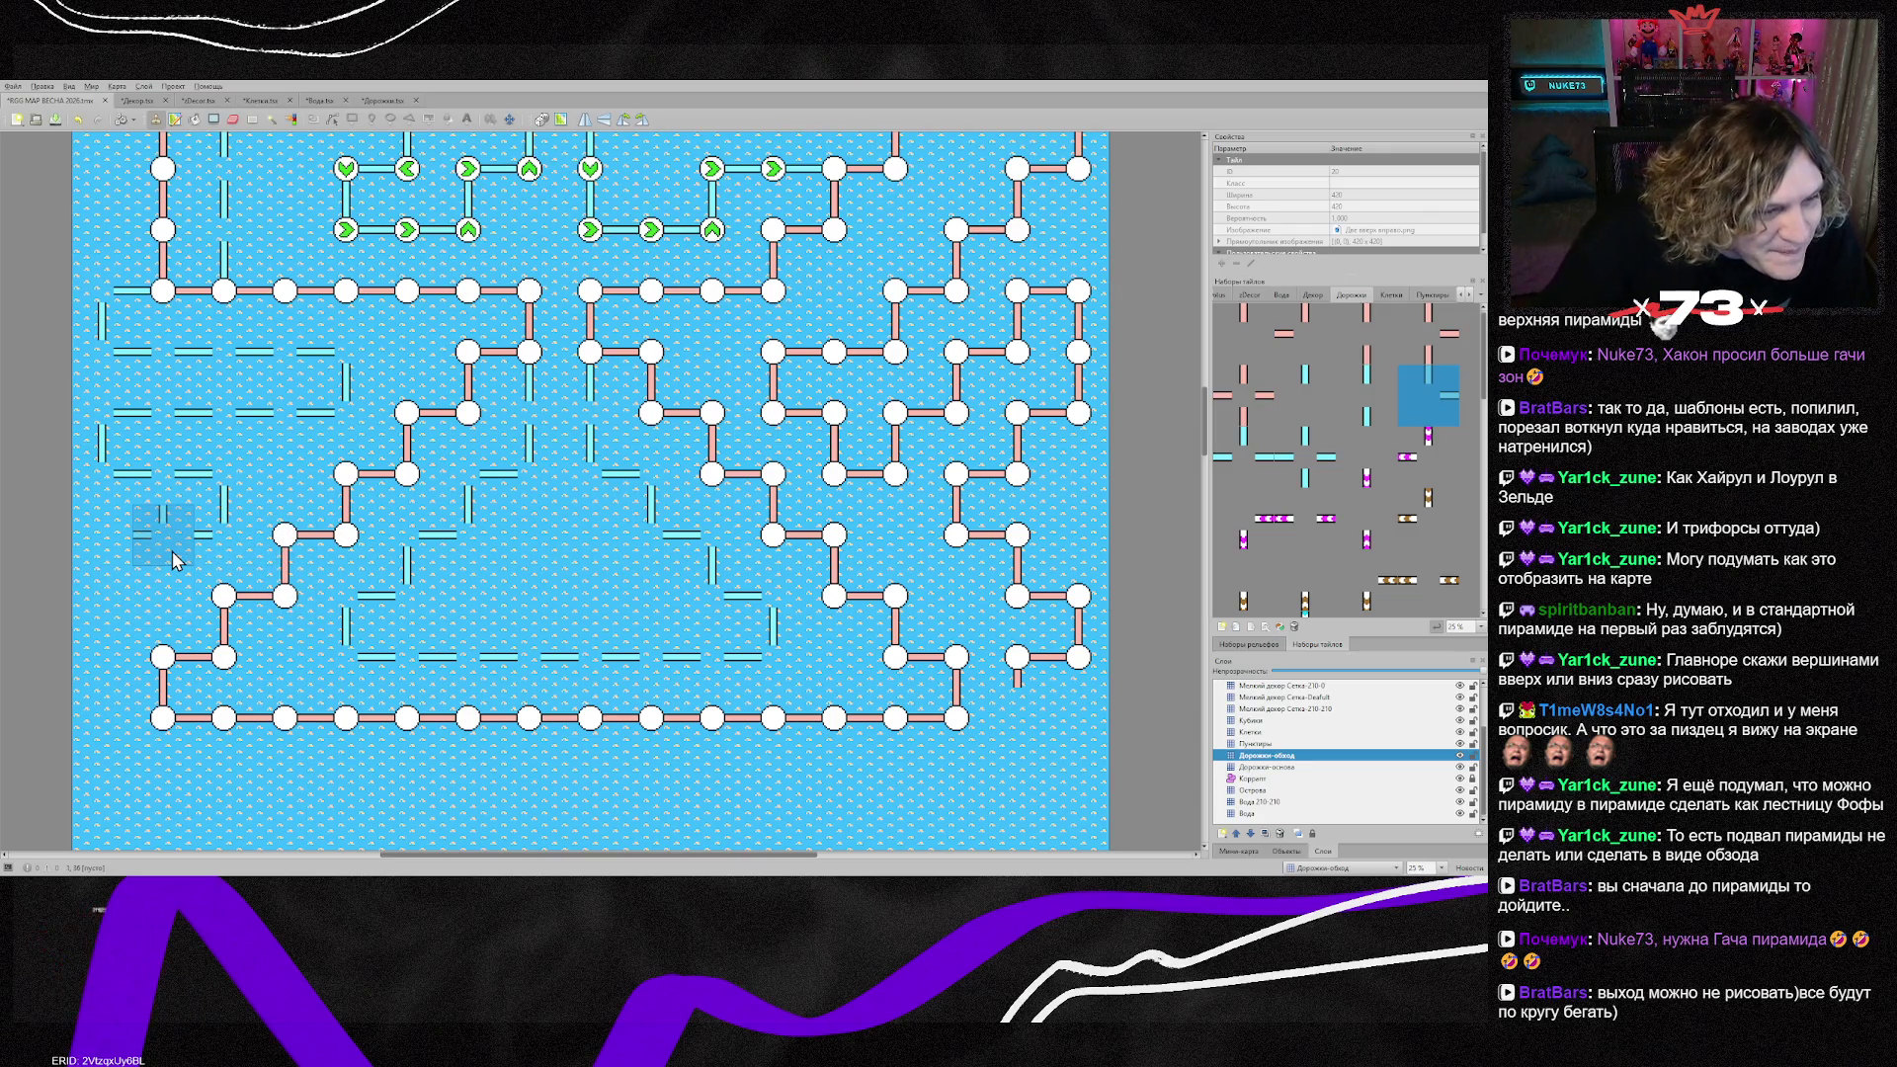
pyautogui.rightClick(155, 501)
pyautogui.click(153, 529)
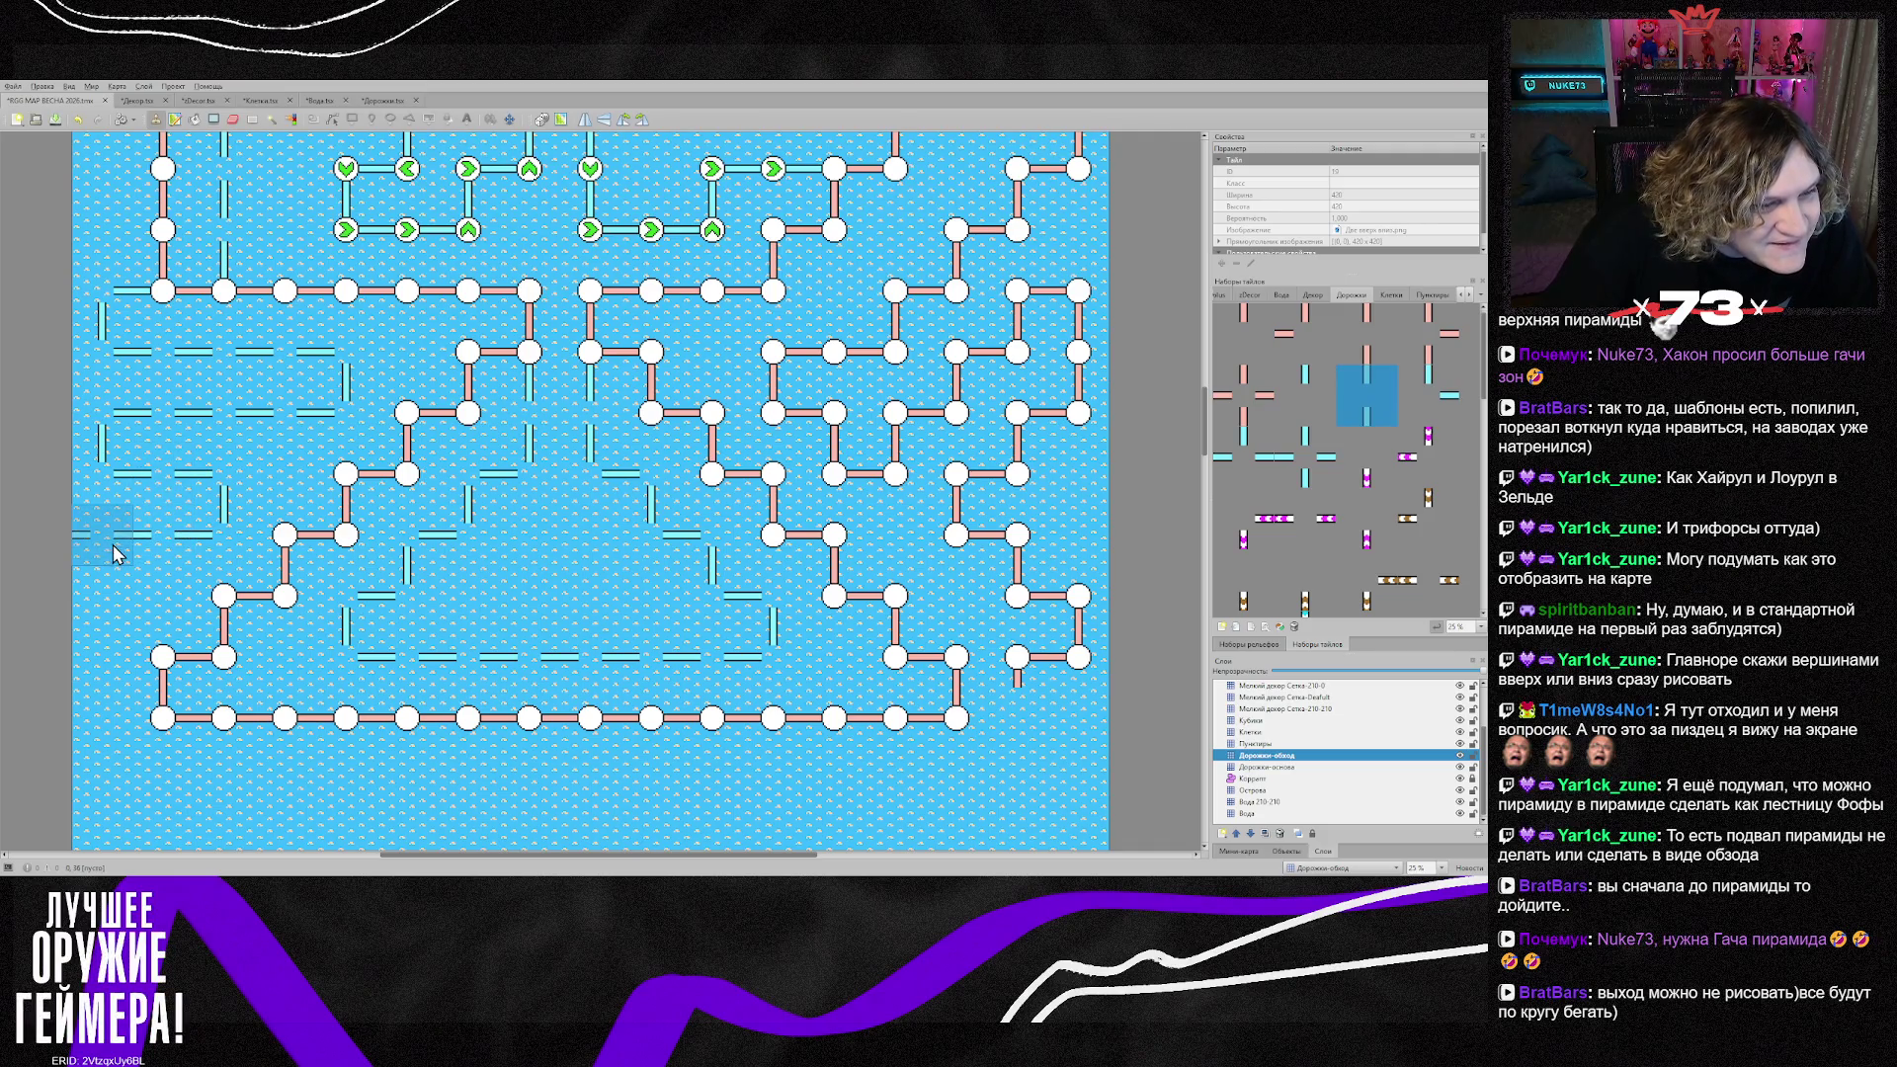
# Step: Pick vertical dash pieces from the map and extend the road down the map's left edge
pyautogui.rightClick(102, 475)
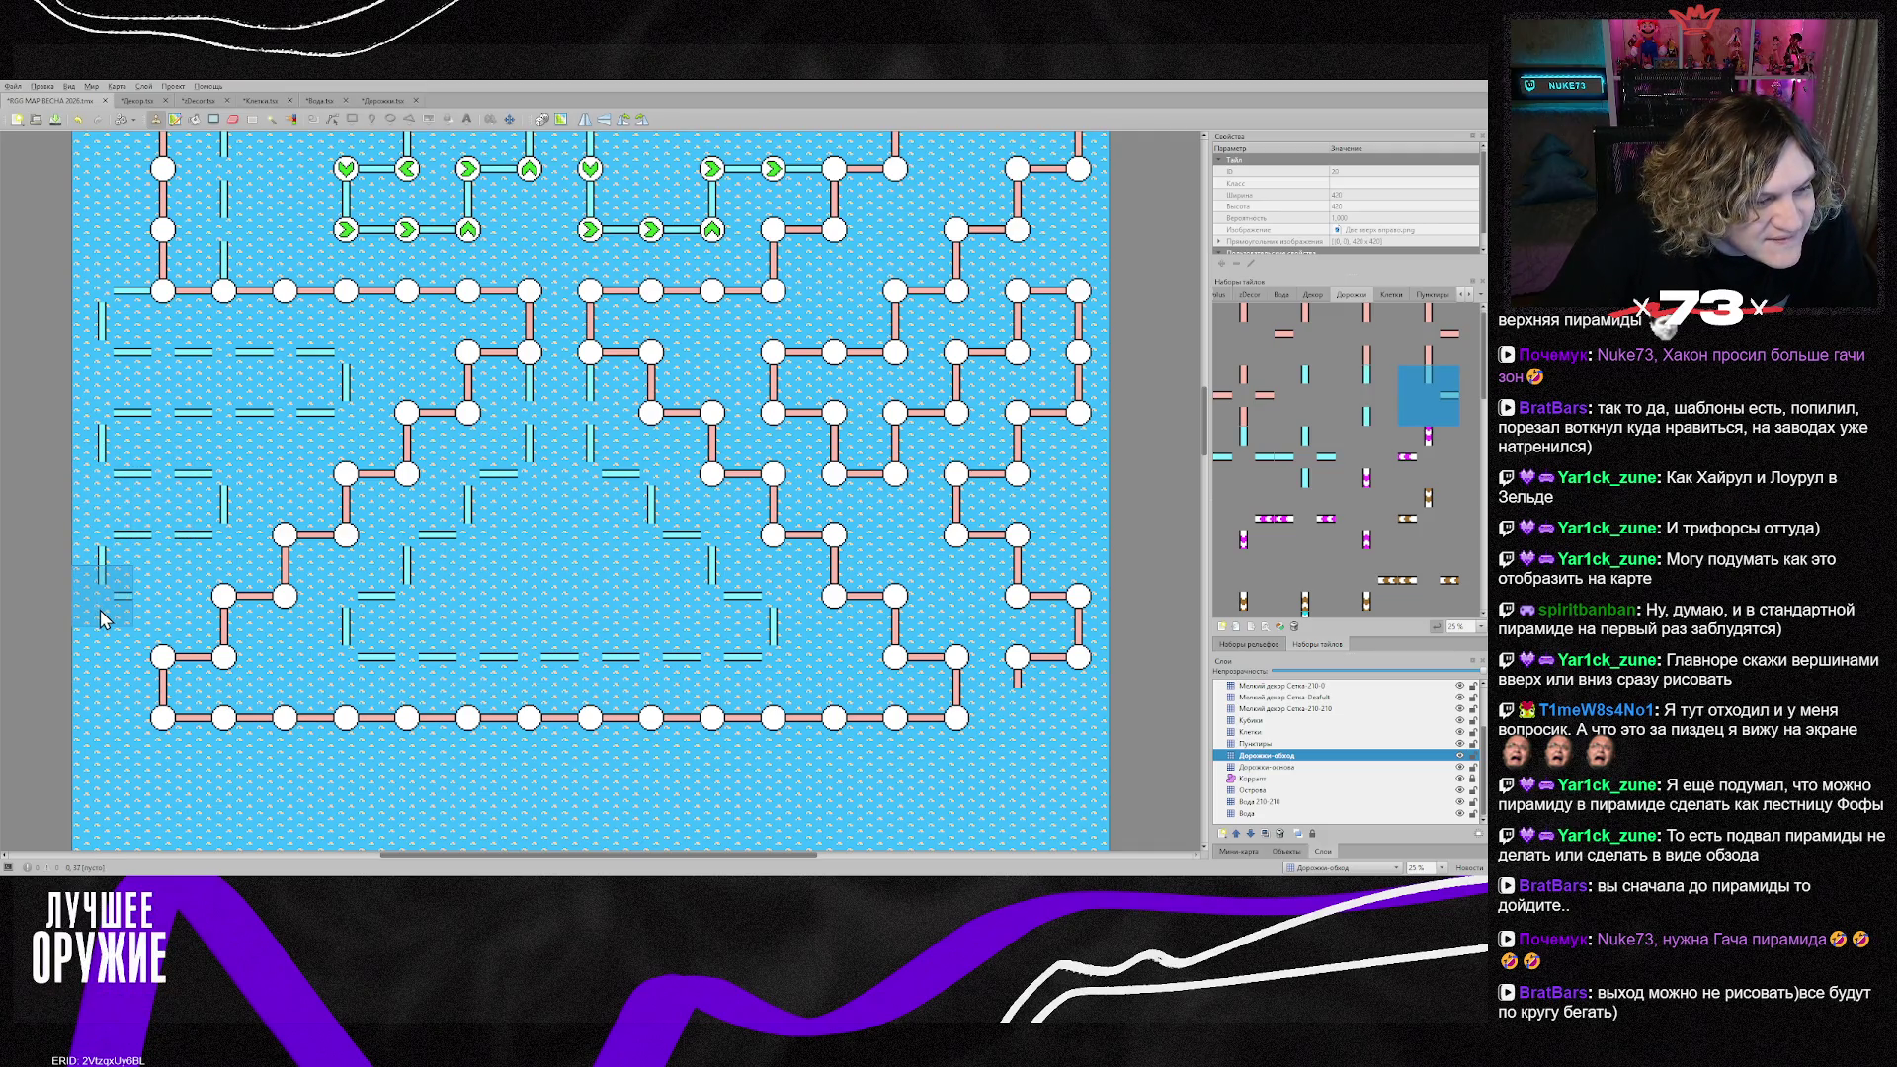
pyautogui.rightClick(163, 484)
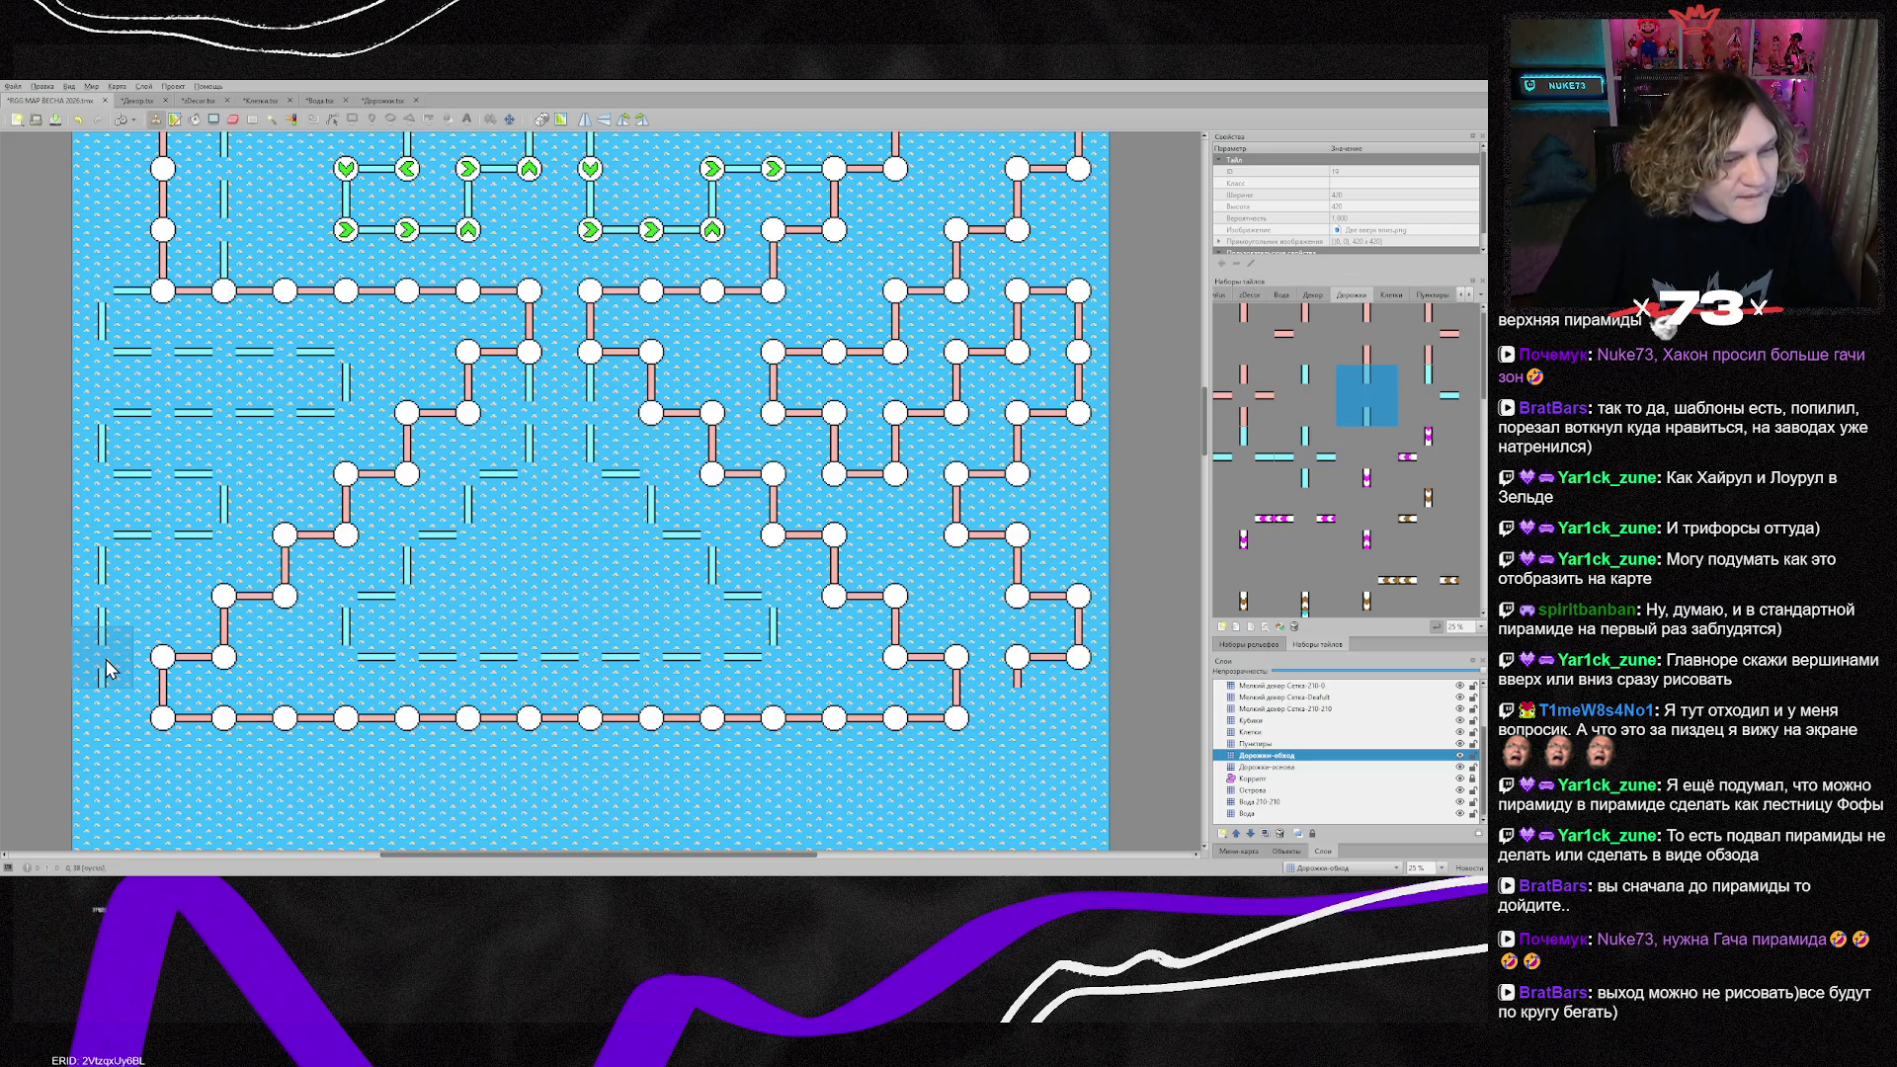
pyautogui.rightClick(113, 577)
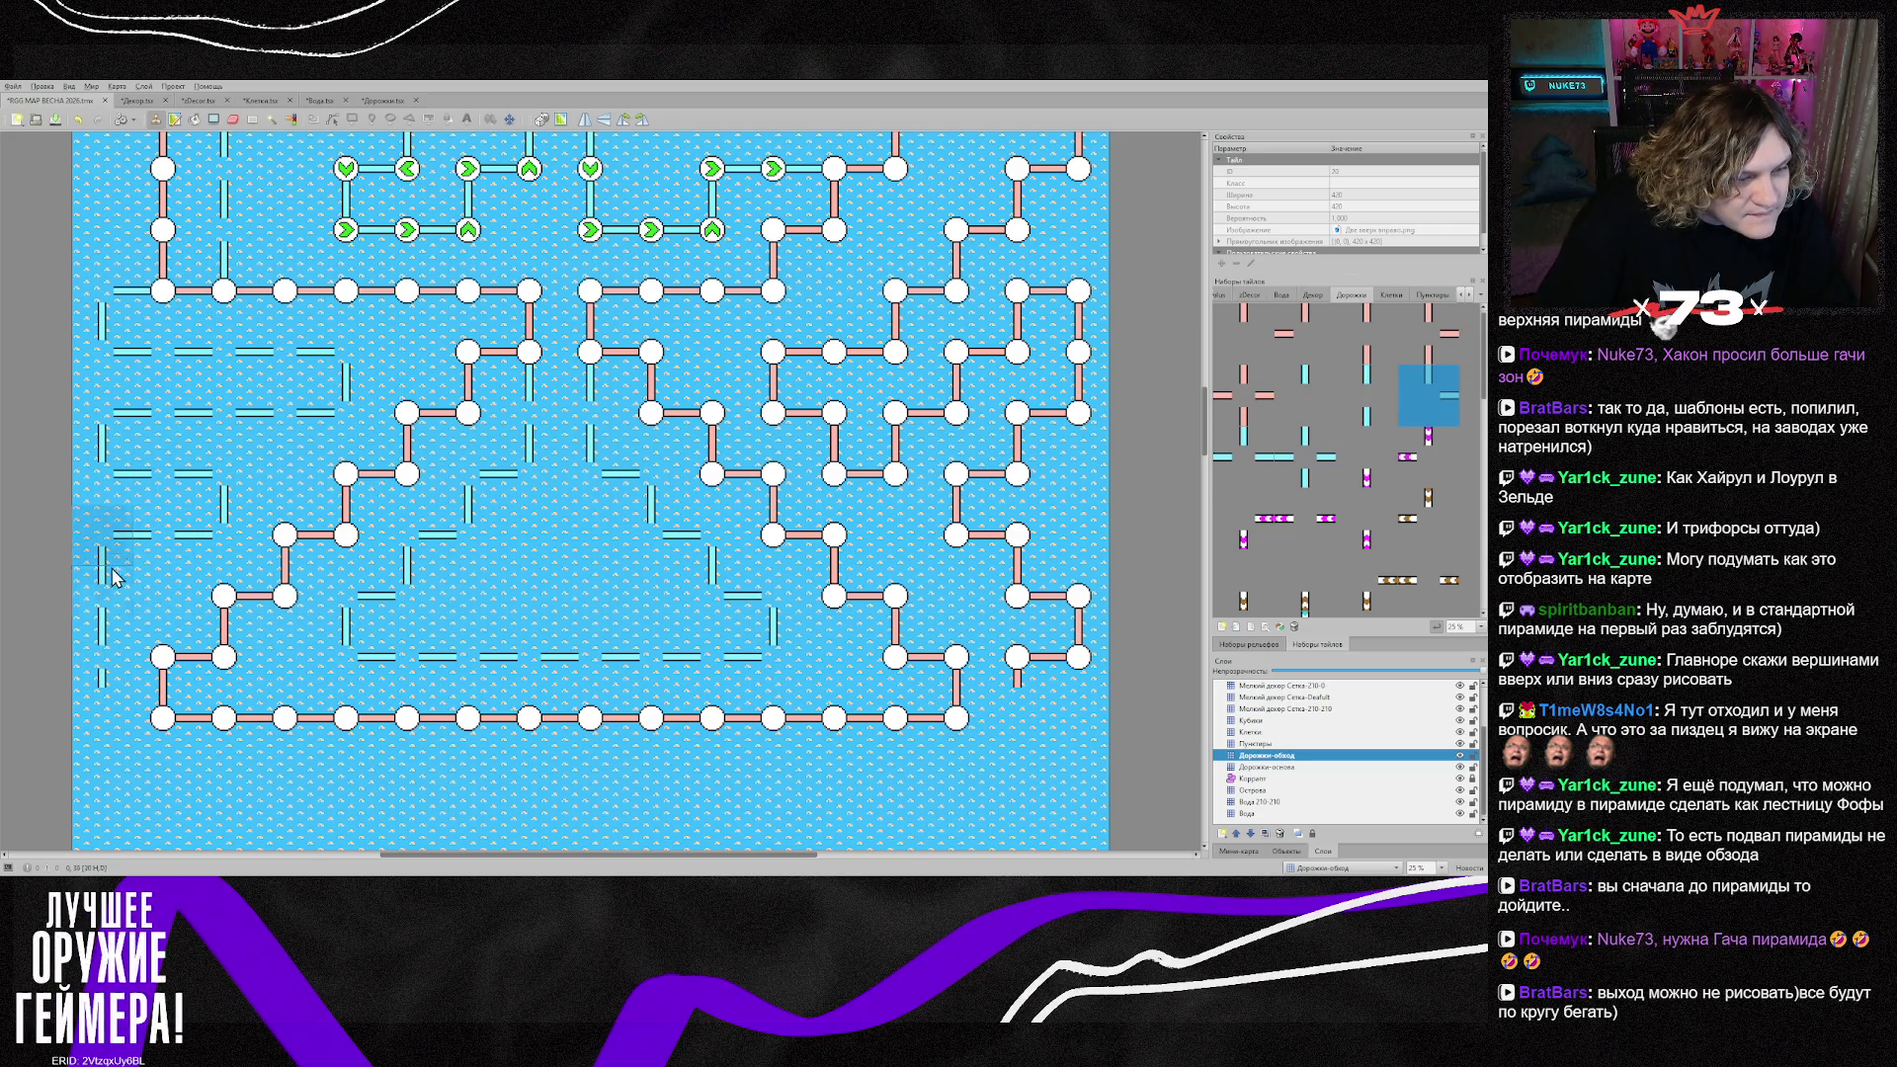
pyautogui.click(122, 713)
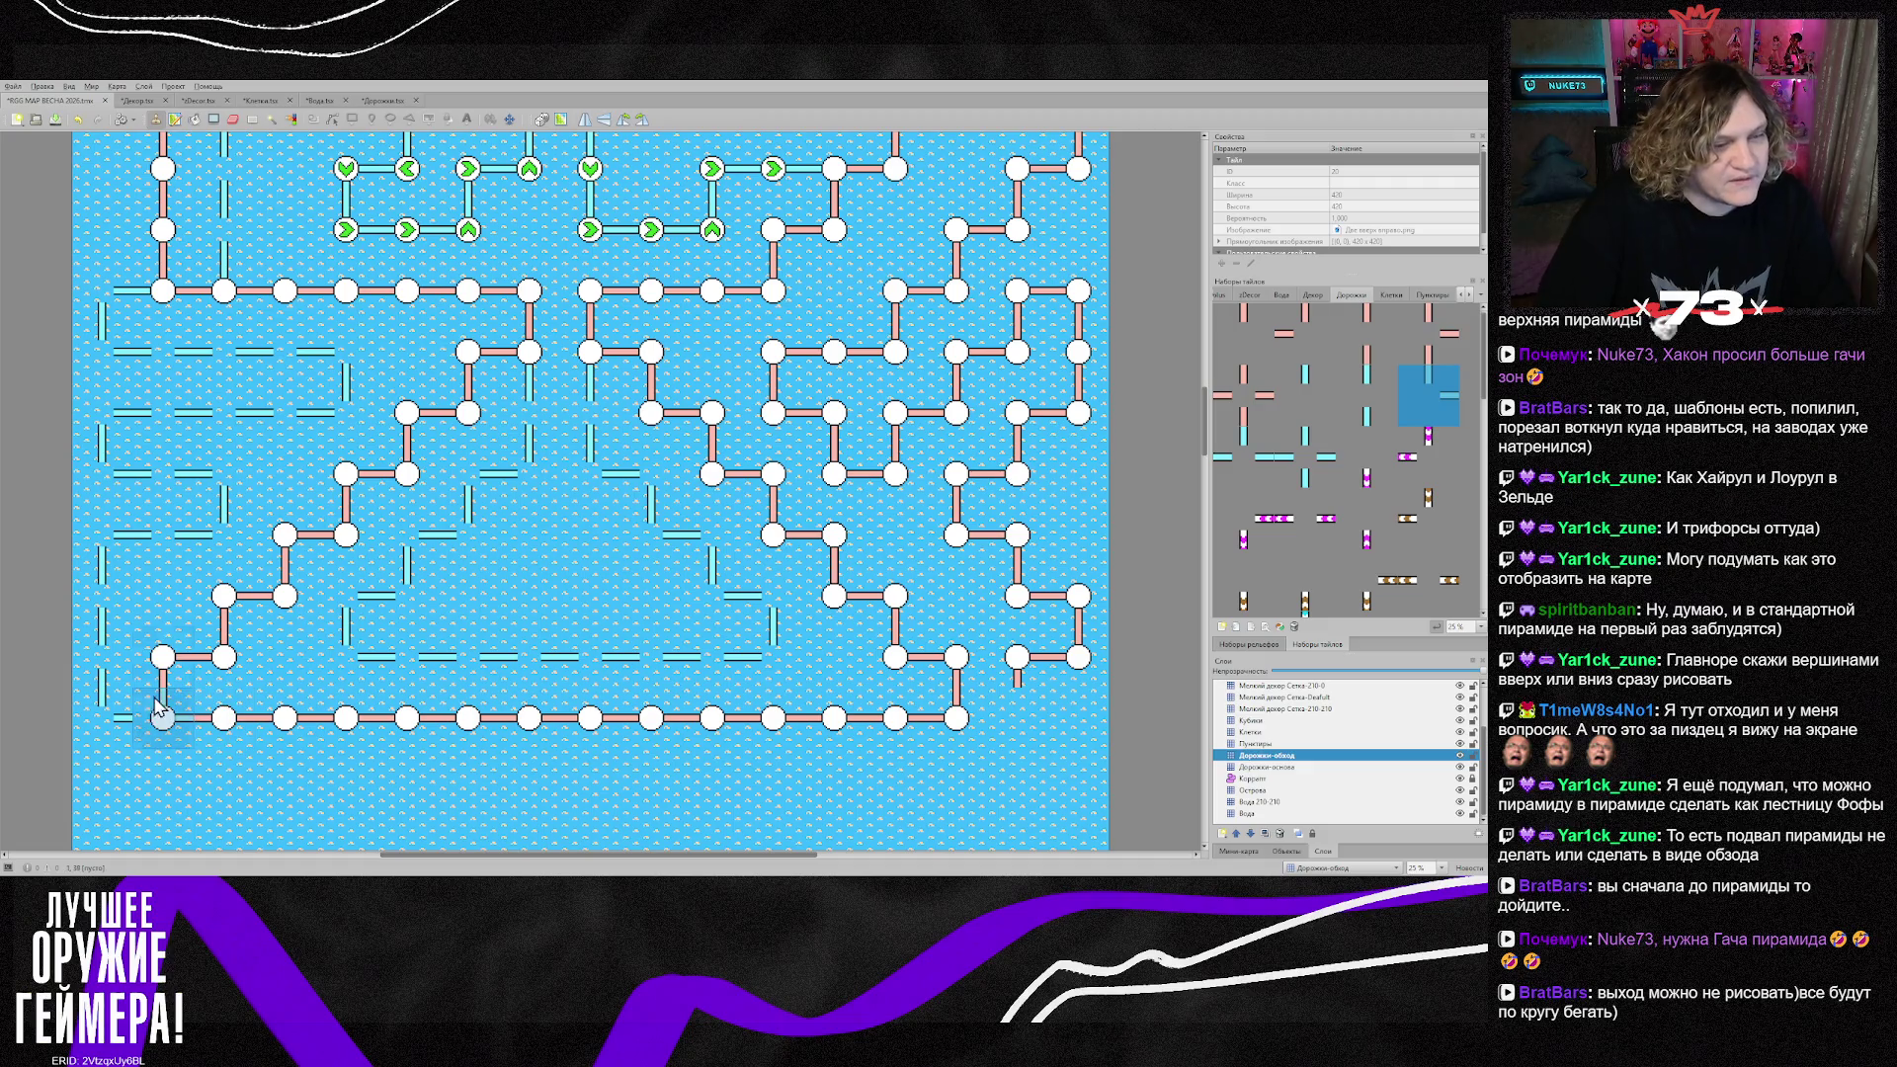
pyautogui.rightClick(158, 293)
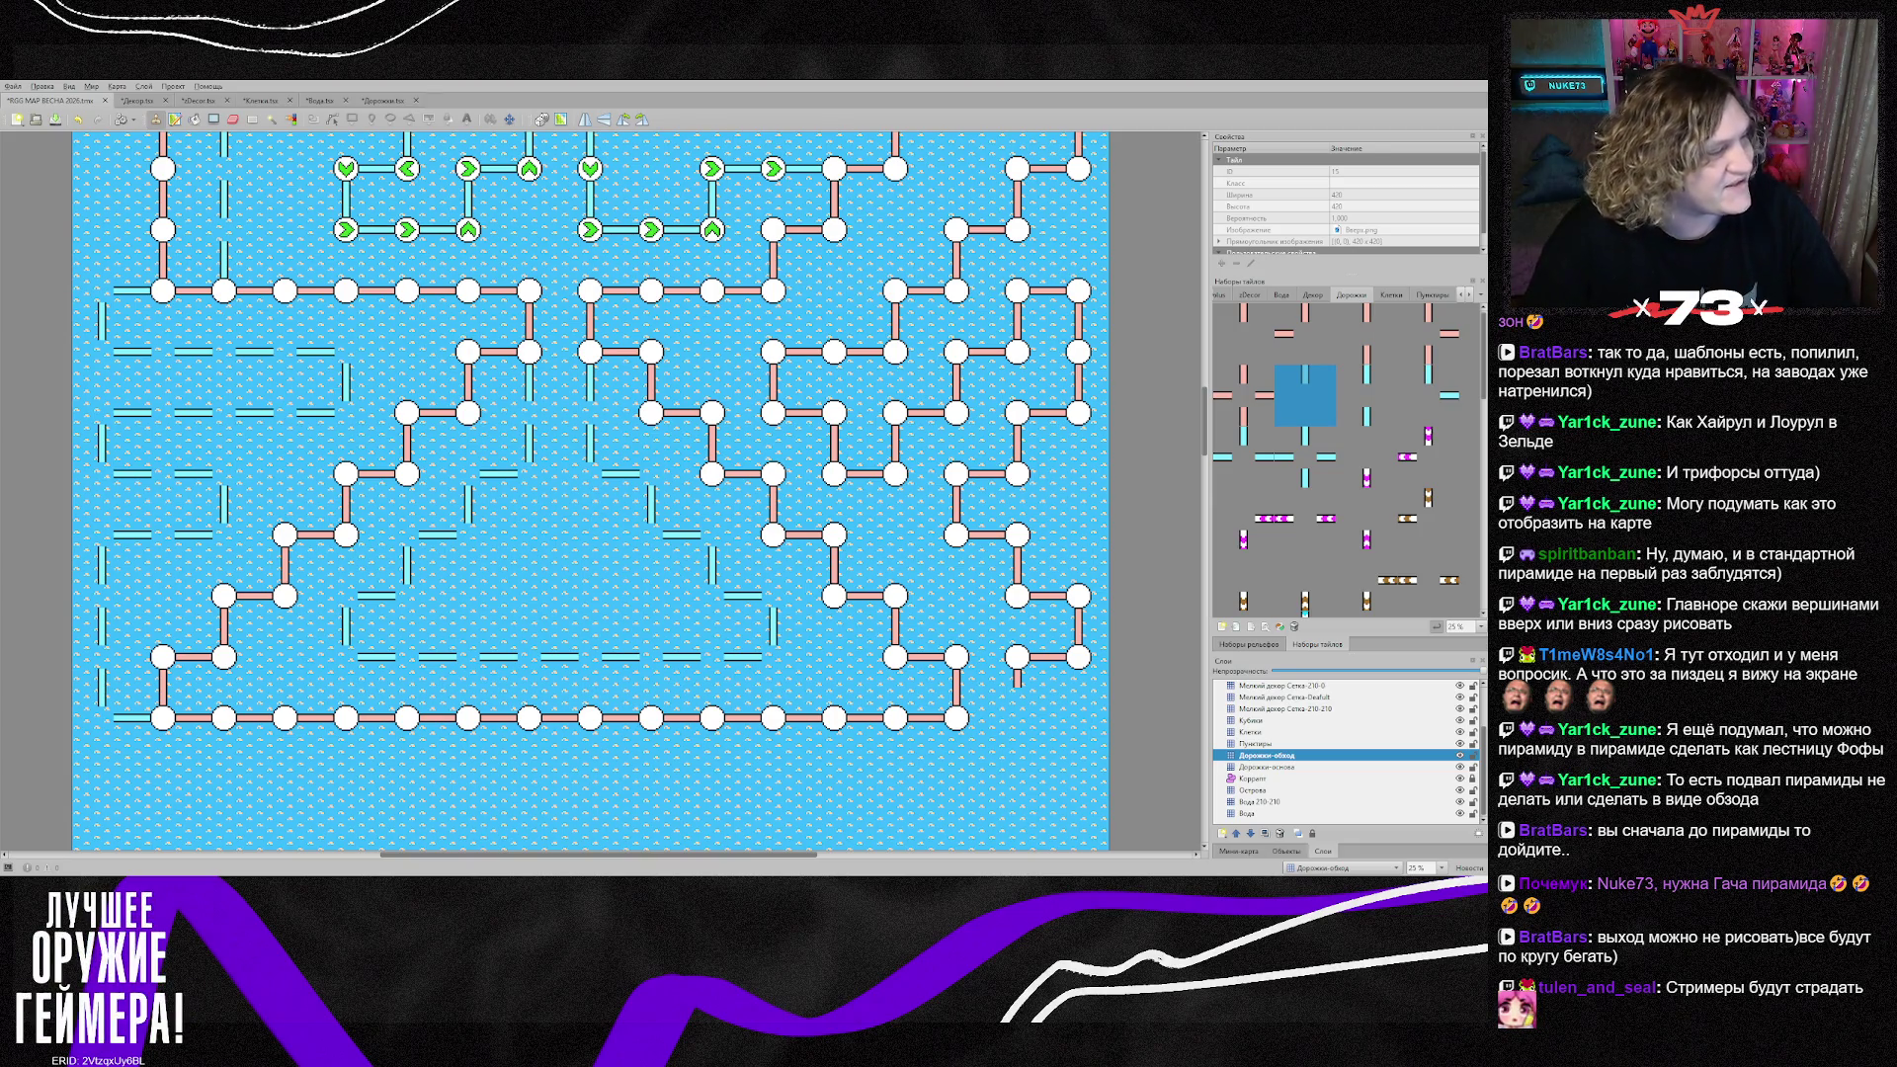
pyautogui.scroll(5, 539, 480)
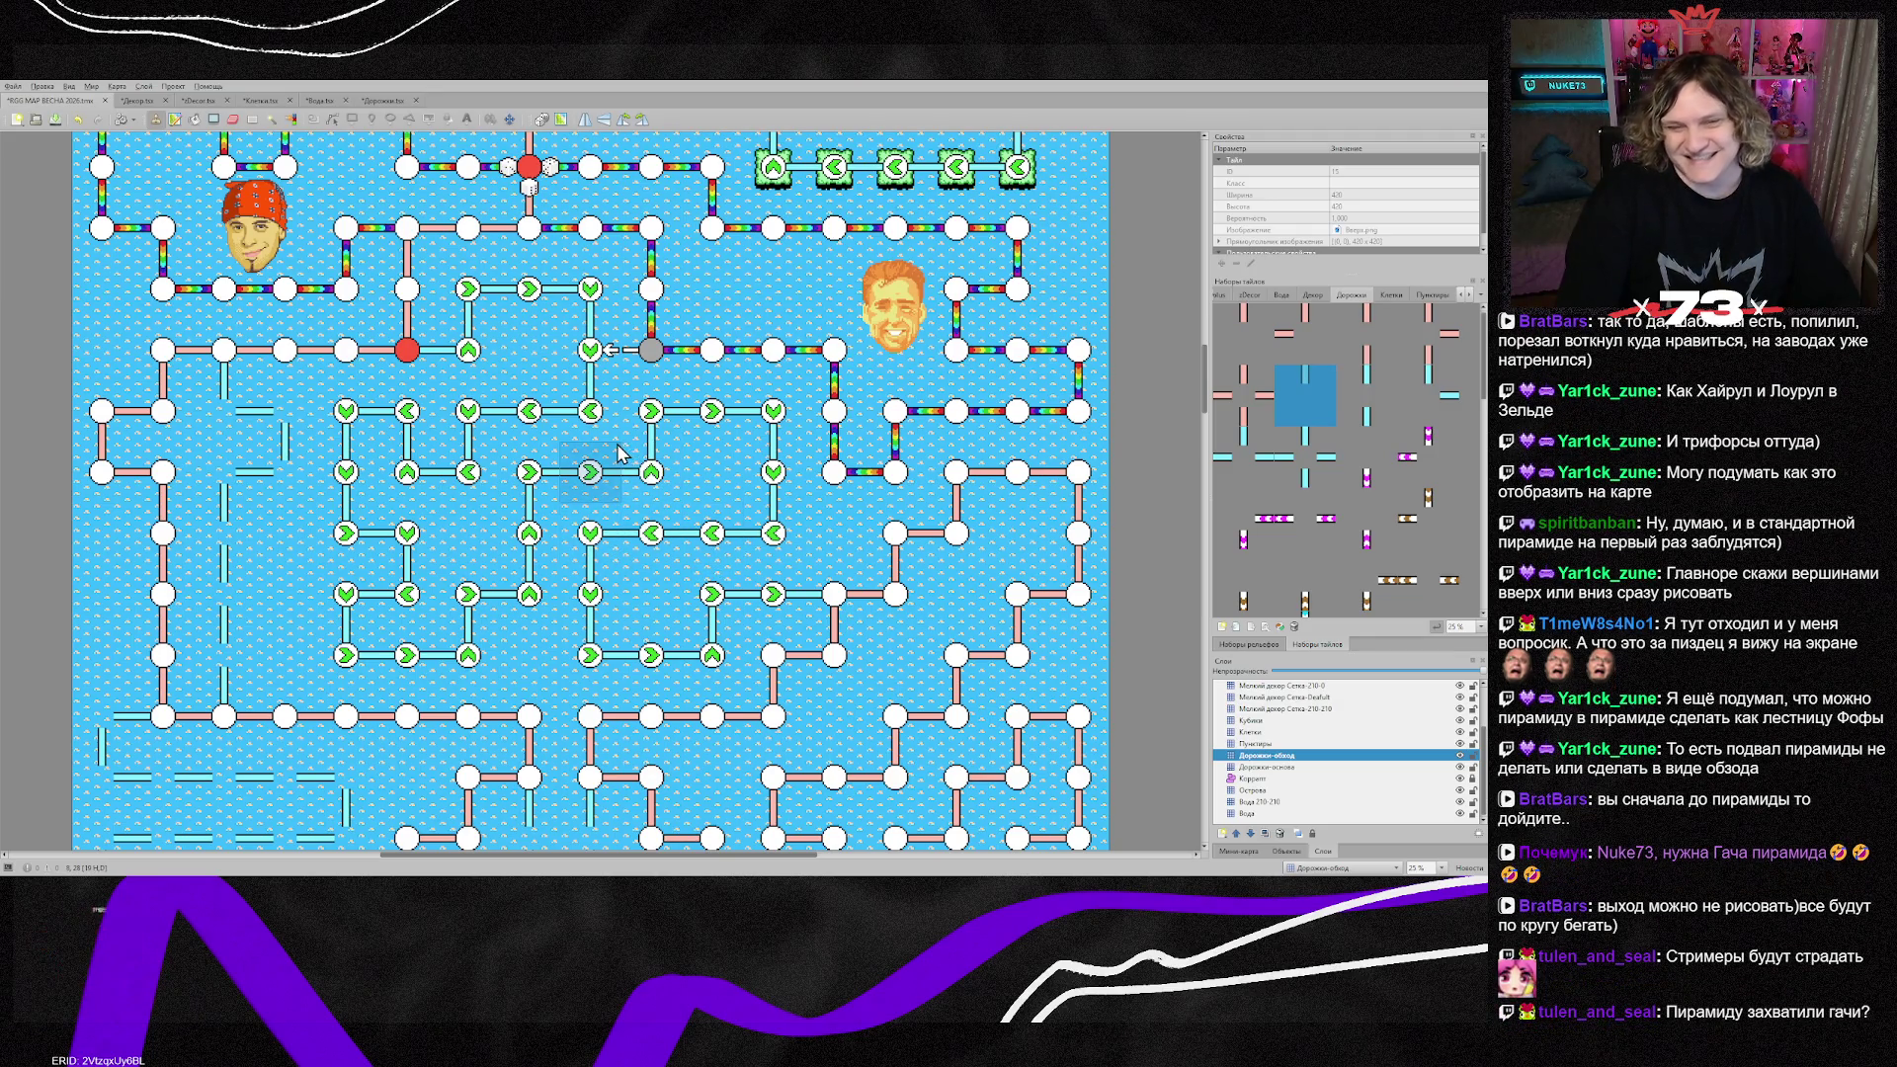
pyautogui.scroll(2, 583, 474)
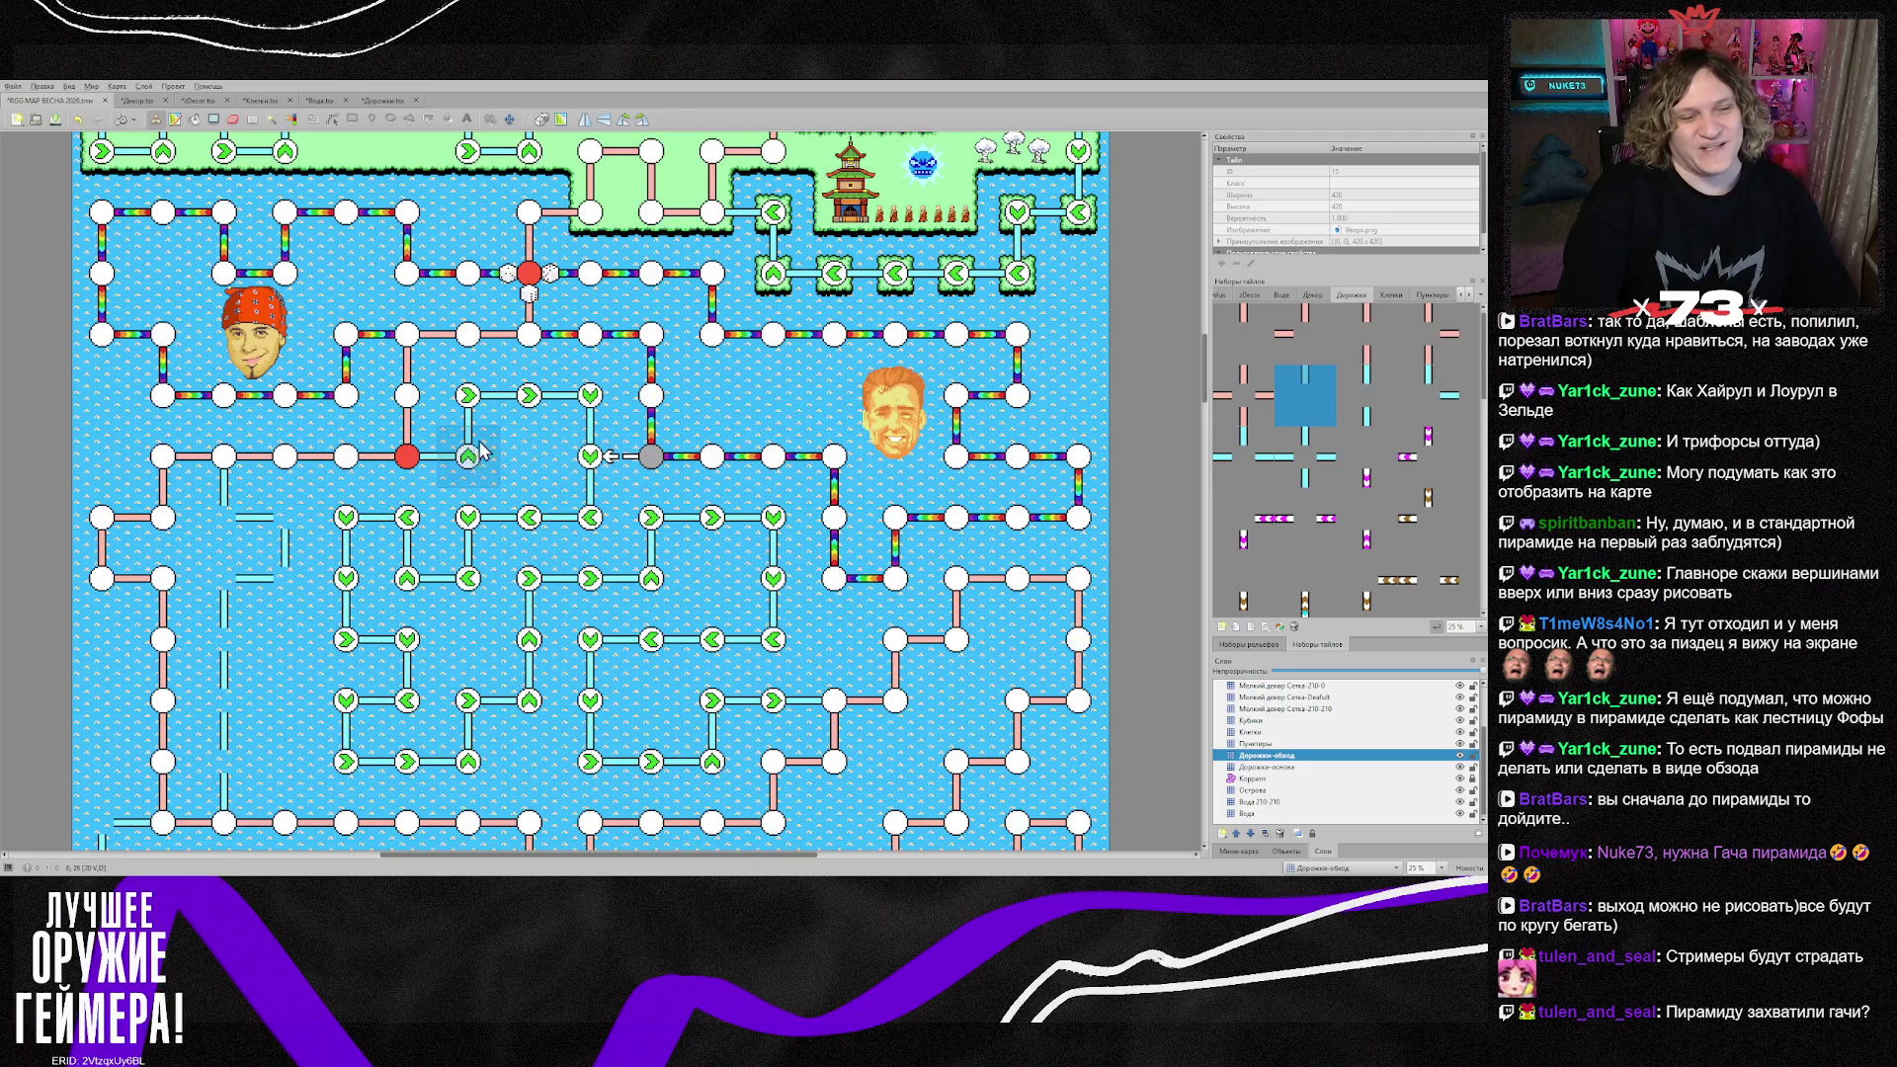
pyautogui.scroll(-2, 477, 453)
pyautogui.scroll(-6, 286, 593)
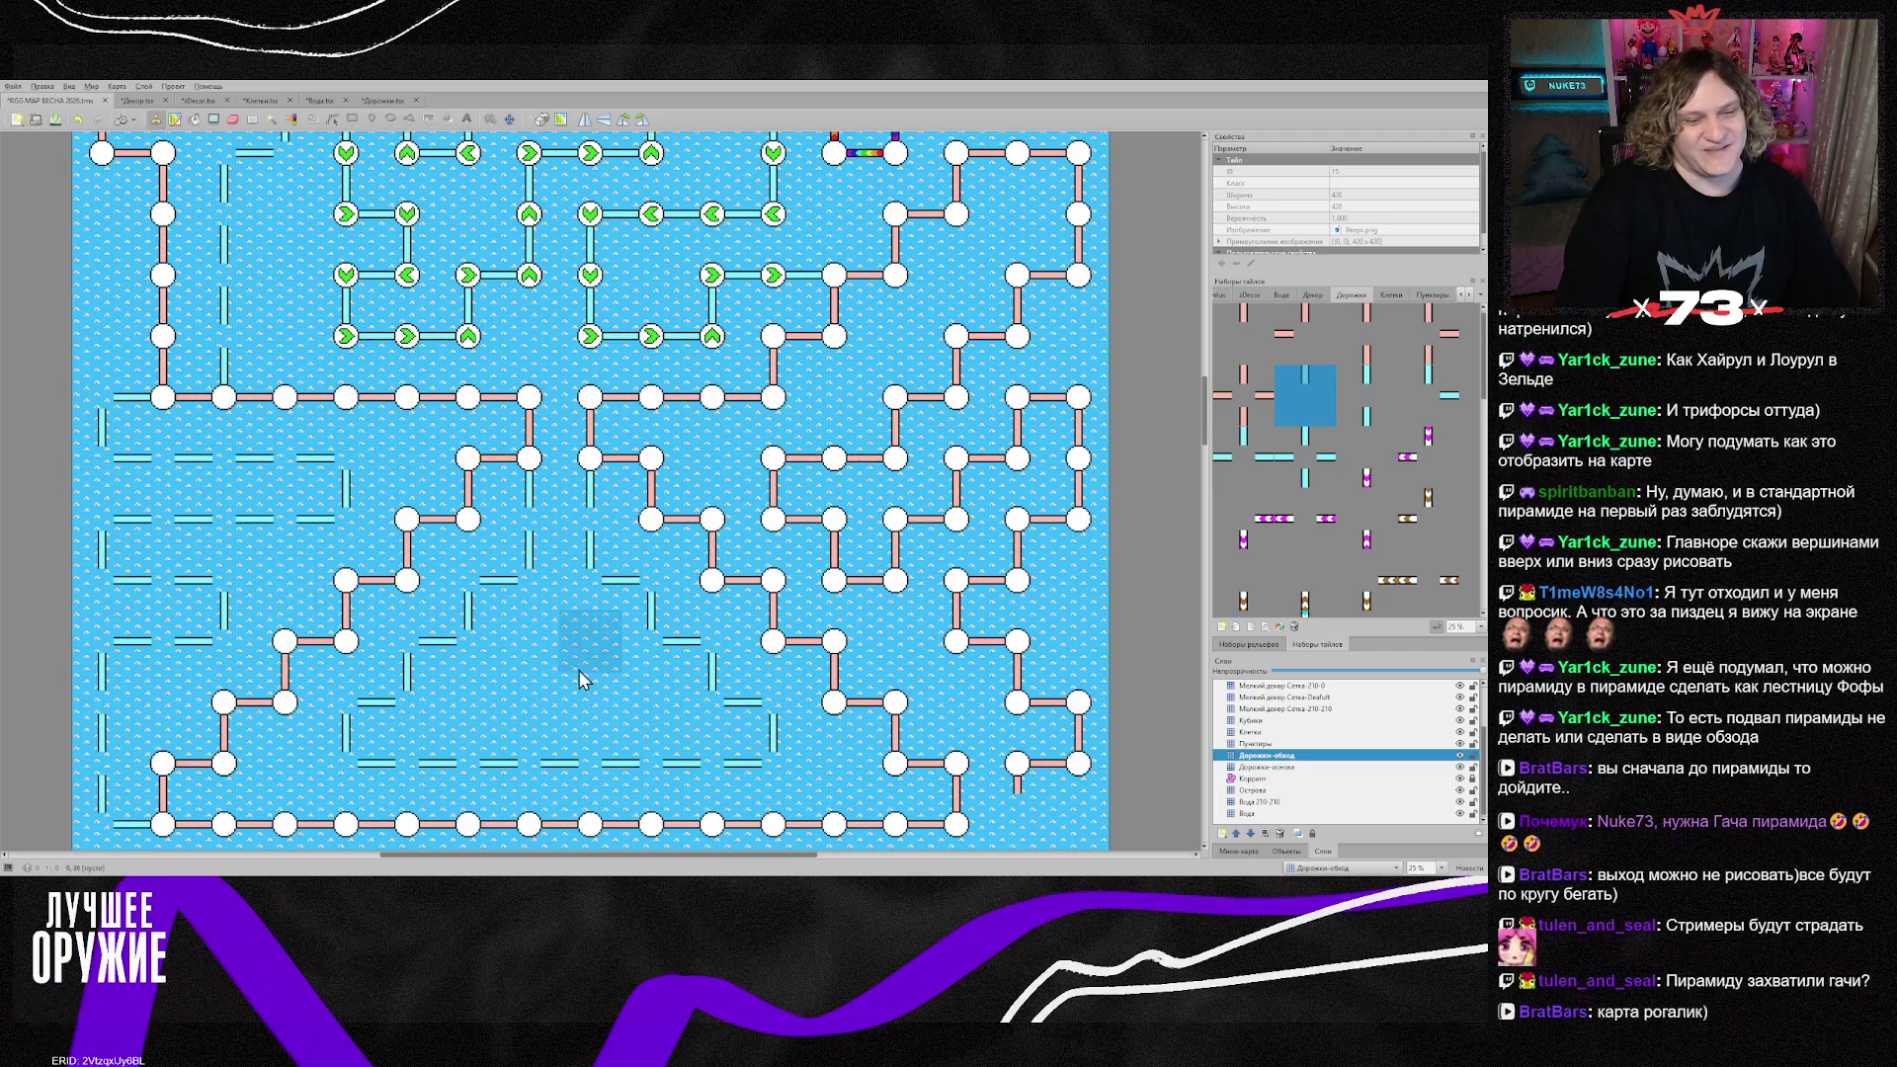
pyautogui.scroll(6, 651, 675)
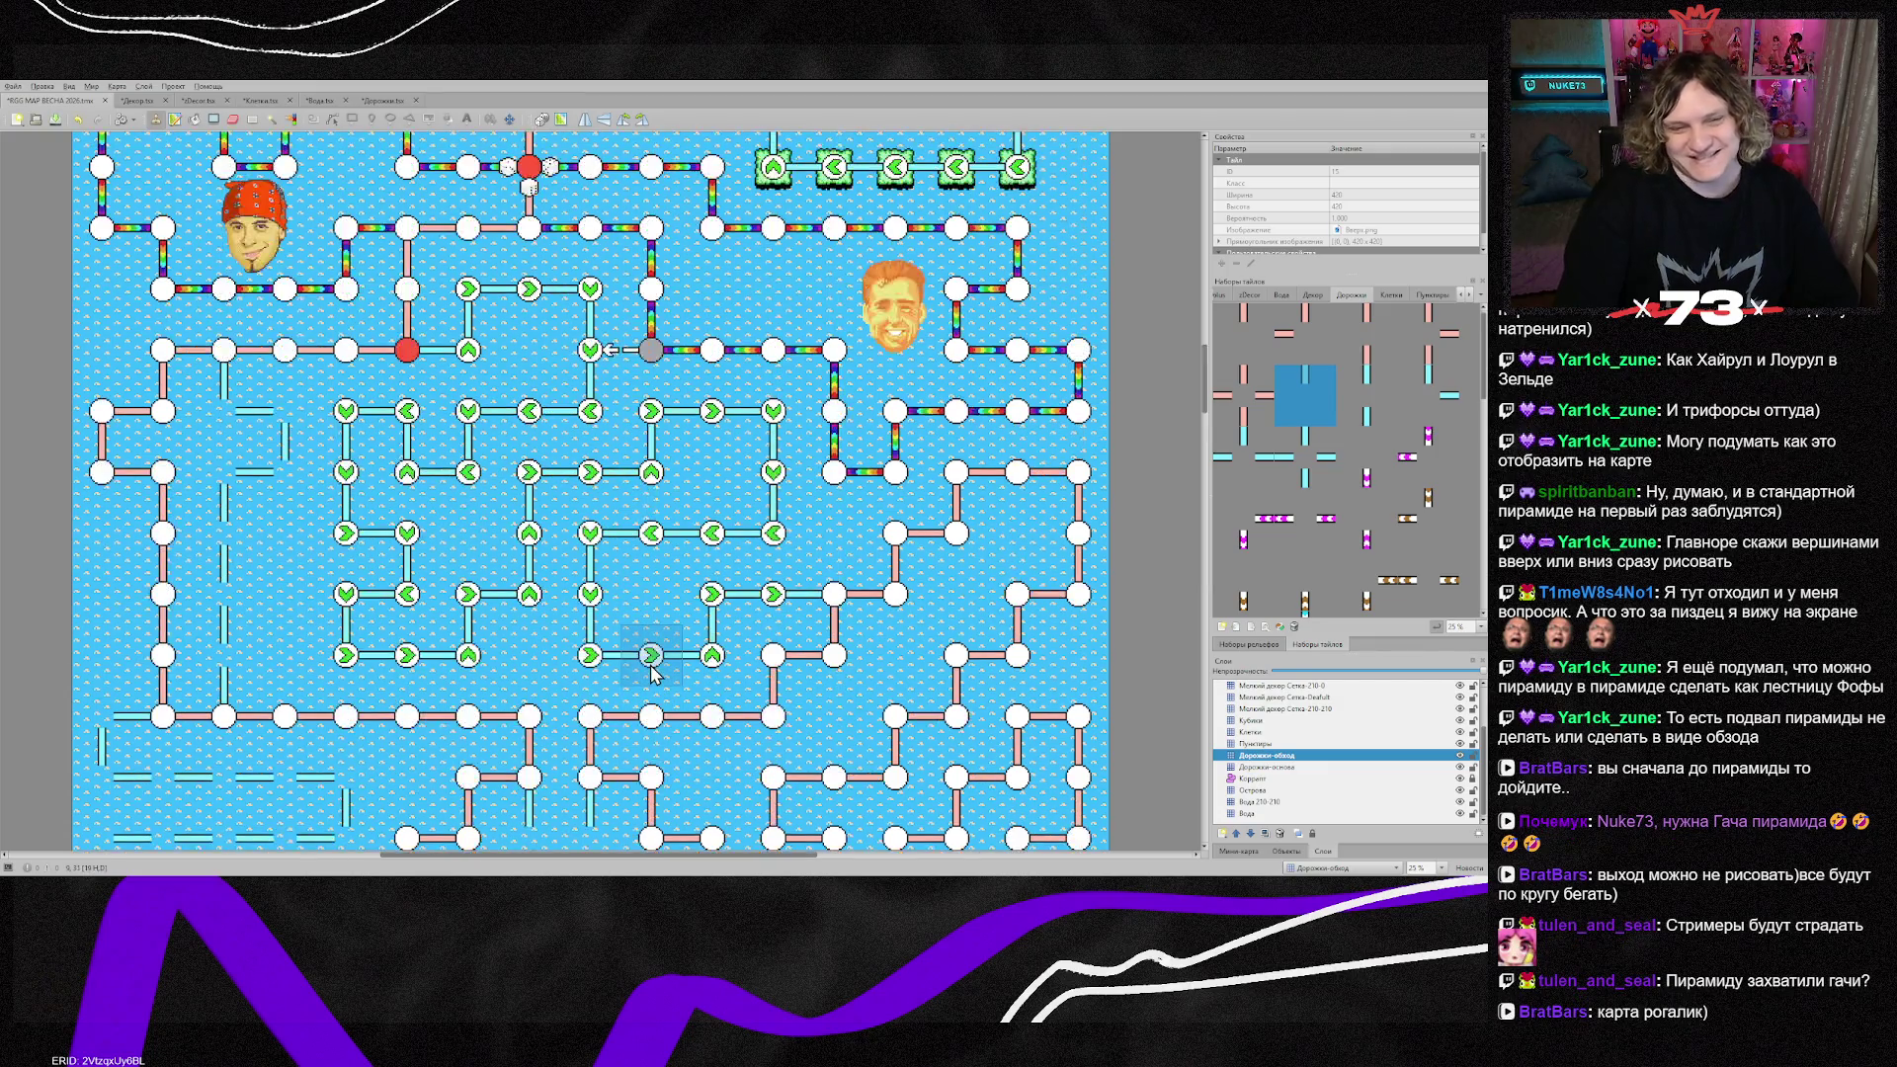
pyautogui.scroll(-2, 651, 675)
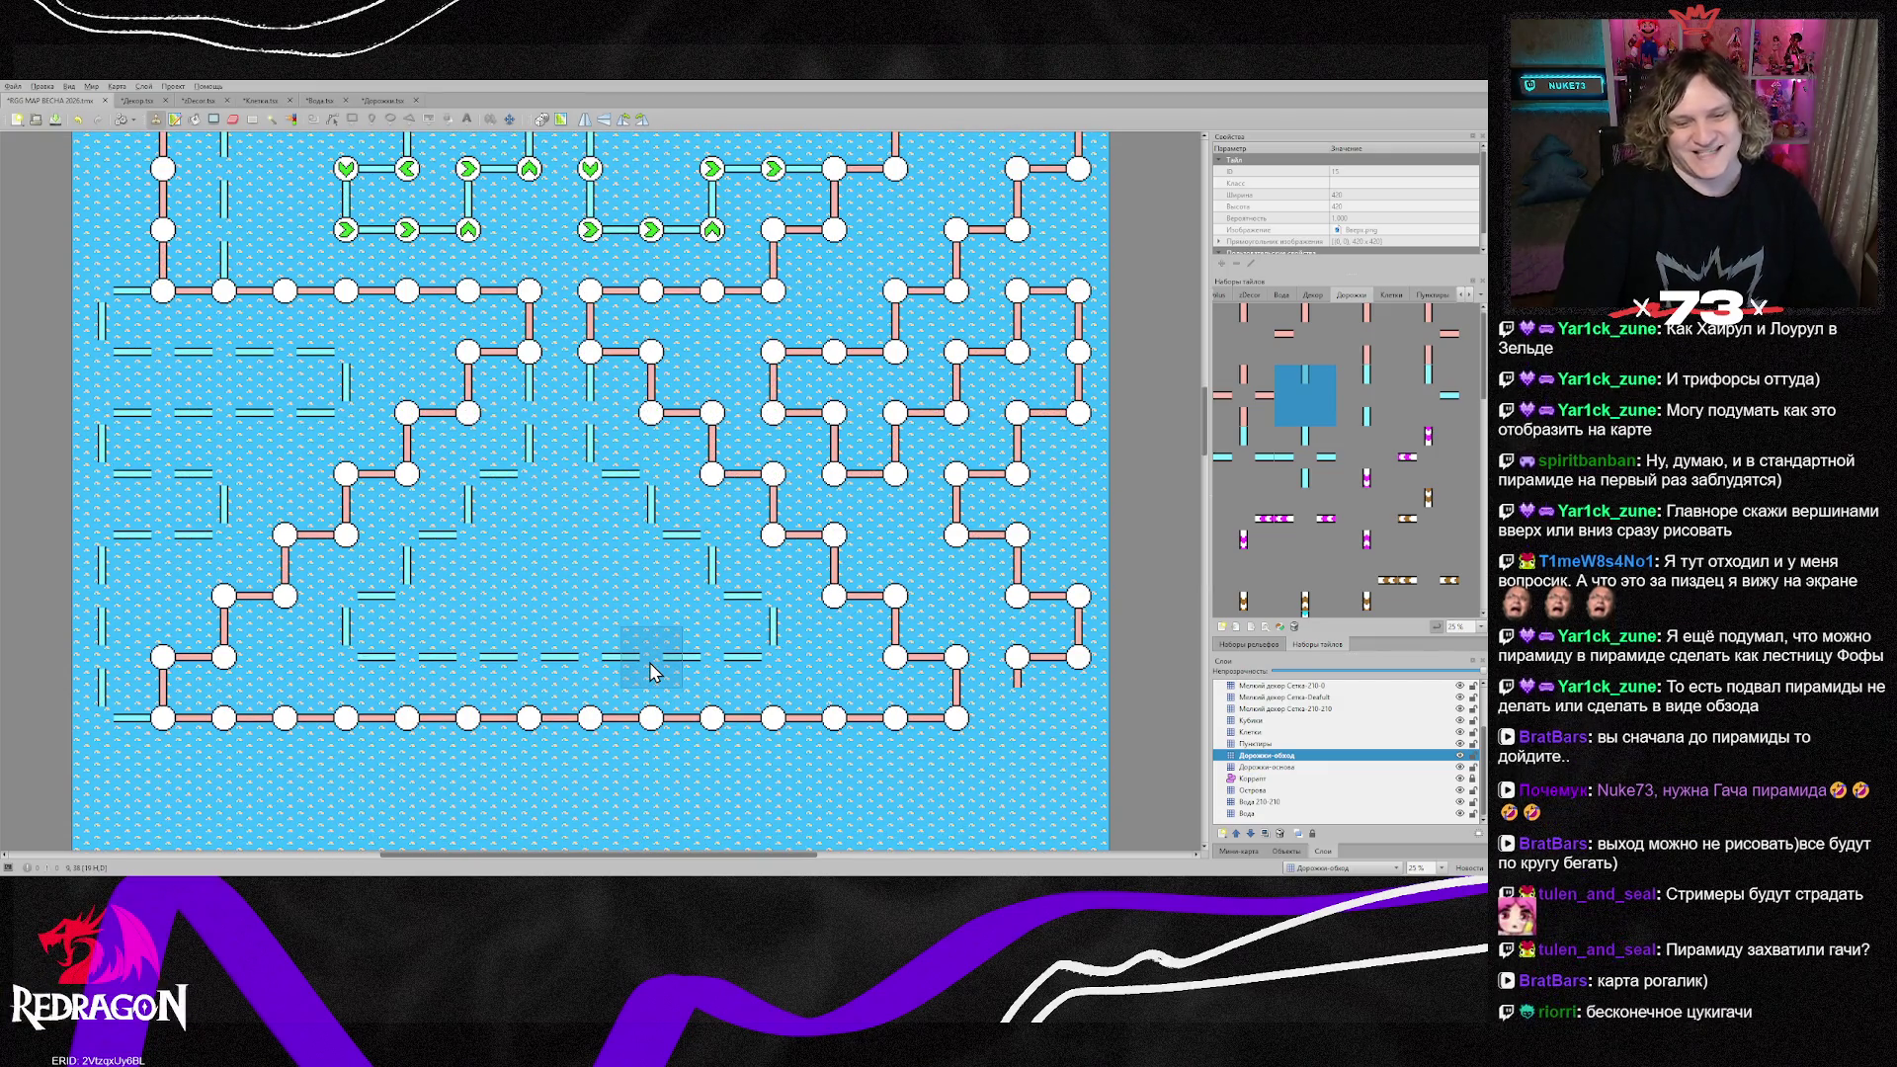
pyautogui.scroll(-8, 651, 675)
pyautogui.scroll(9, 651, 675)
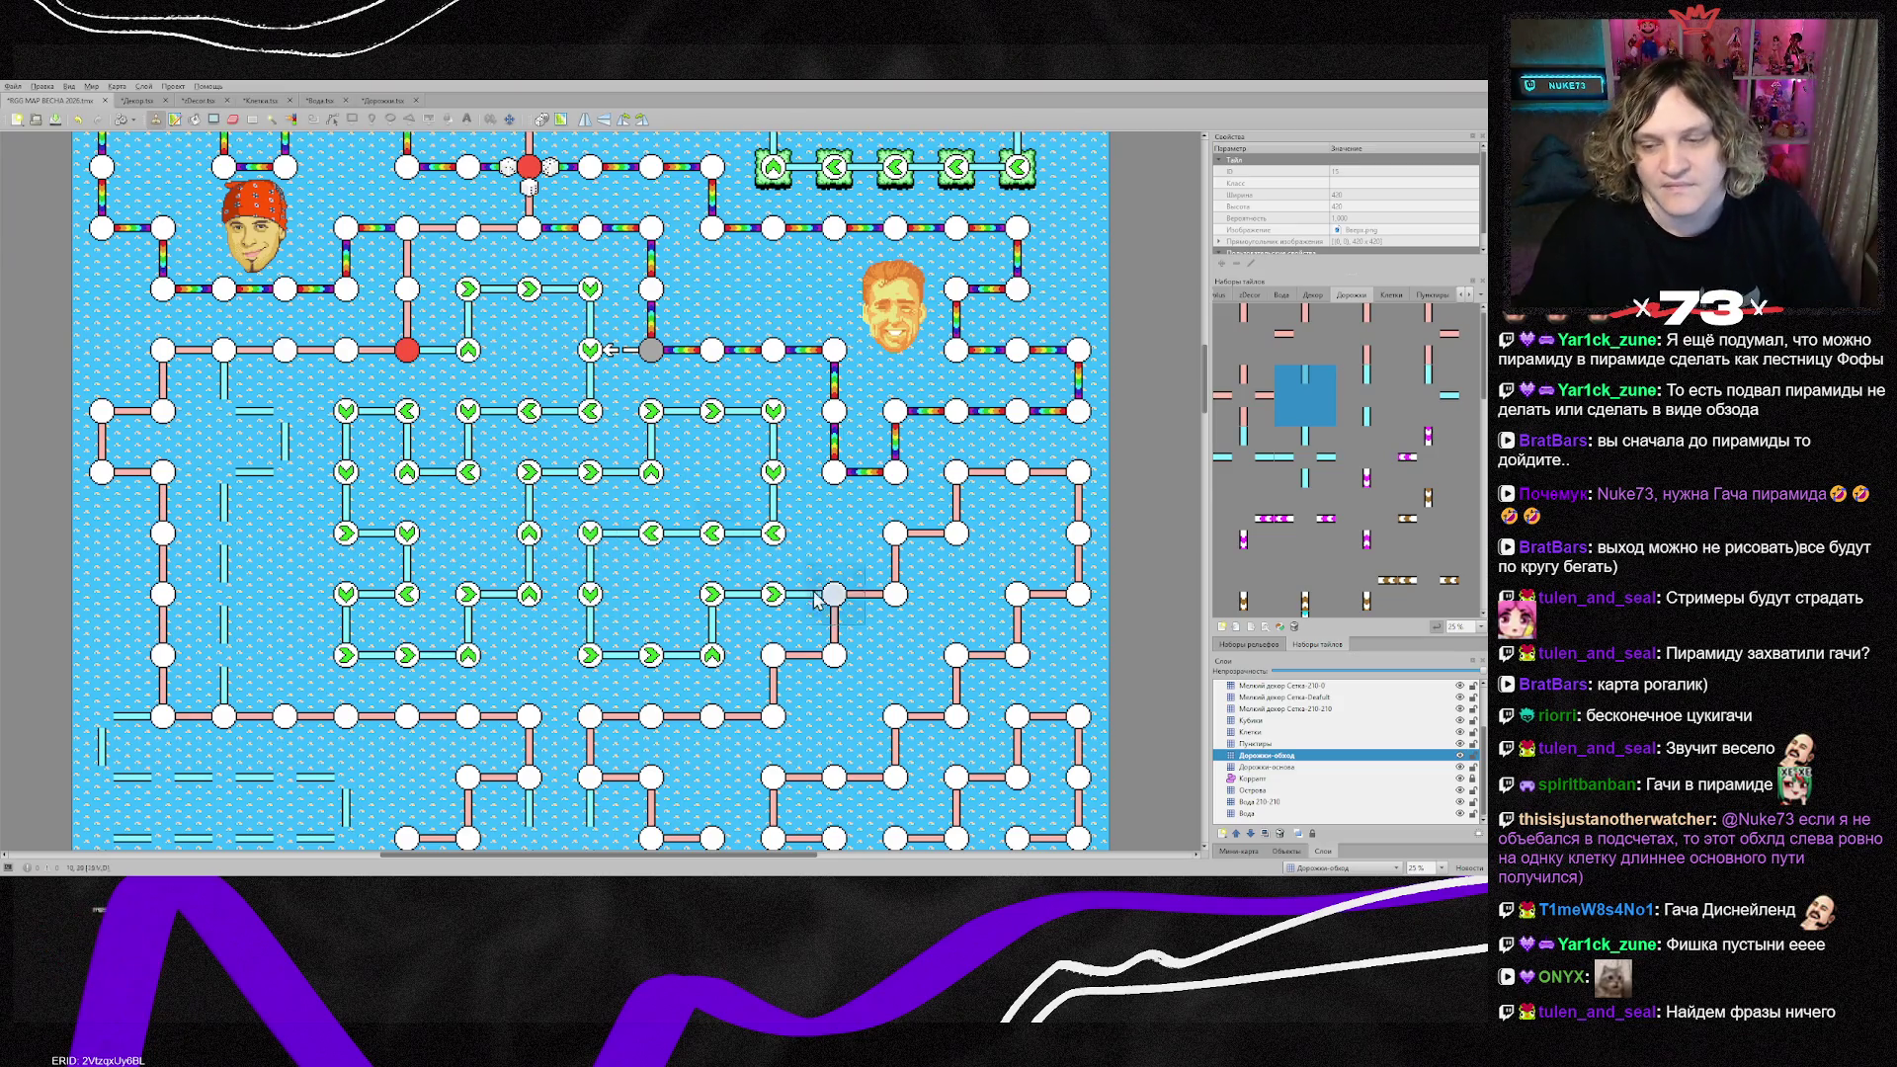
pyautogui.hotkey('ctrl', 'pageup')
pyautogui.hotkey('ctrl', 'pageup')
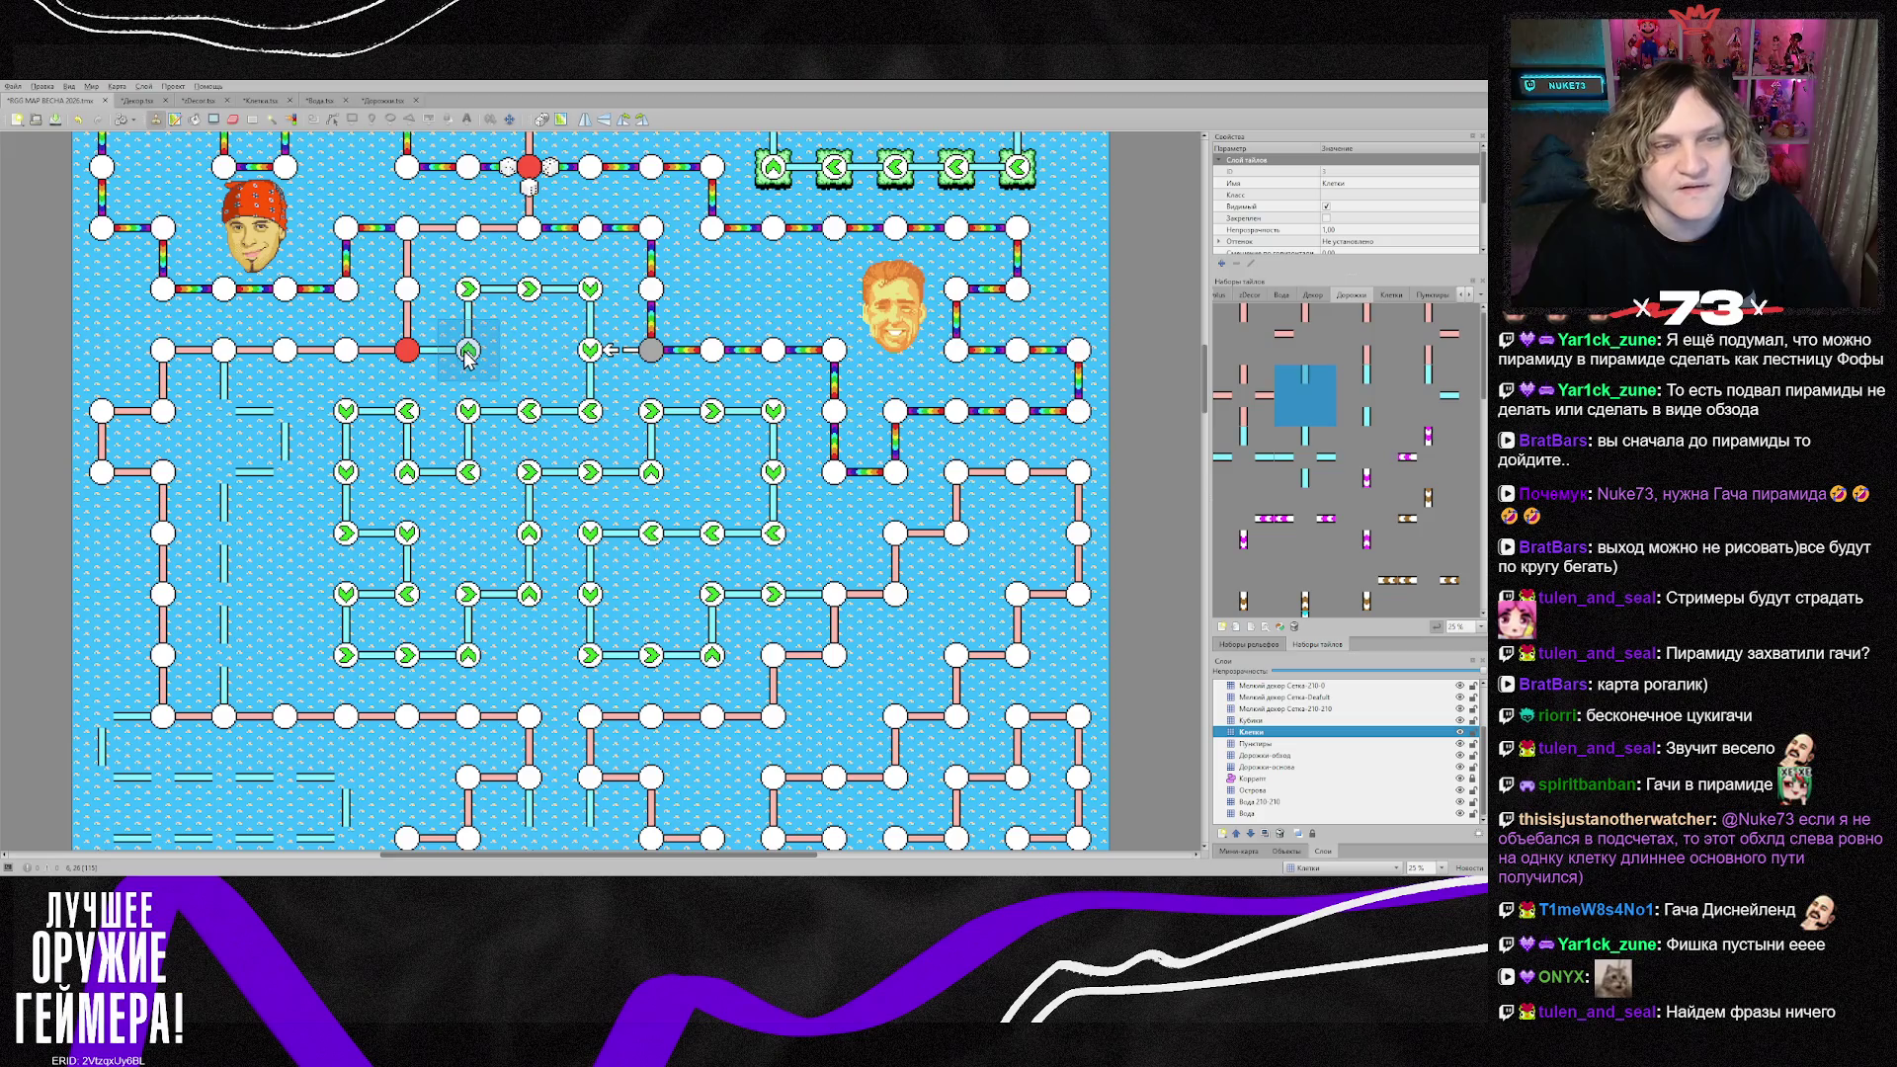
# Step: Paint over the upper and lower green arrow nodes with the plain circle node tile
pyautogui.rightClick(360, 365)
pyautogui.moveTo(468, 346)
pyautogui.mouseDown()
pyautogui.moveTo(593, 291)
pyautogui.moveTo(593, 413)
pyautogui.moveTo(476, 420)
pyautogui.moveTo(413, 475)
pyautogui.moveTo(366, 469)
pyautogui.mouseUp()
pyautogui.moveTo(368, 539)
pyautogui.mouseDown()
pyautogui.moveTo(348, 595)
pyautogui.moveTo(395, 657)
pyautogui.moveTo(534, 556)
pyautogui.moveTo(653, 416)
pyautogui.moveTo(716, 413)
pyautogui.moveTo(768, 502)
pyautogui.moveTo(652, 539)
pyautogui.moveTo(593, 598)
pyautogui.moveTo(716, 660)
pyautogui.moveTo(718, 615)
pyautogui.moveTo(773, 596)
pyautogui.mouseUp()
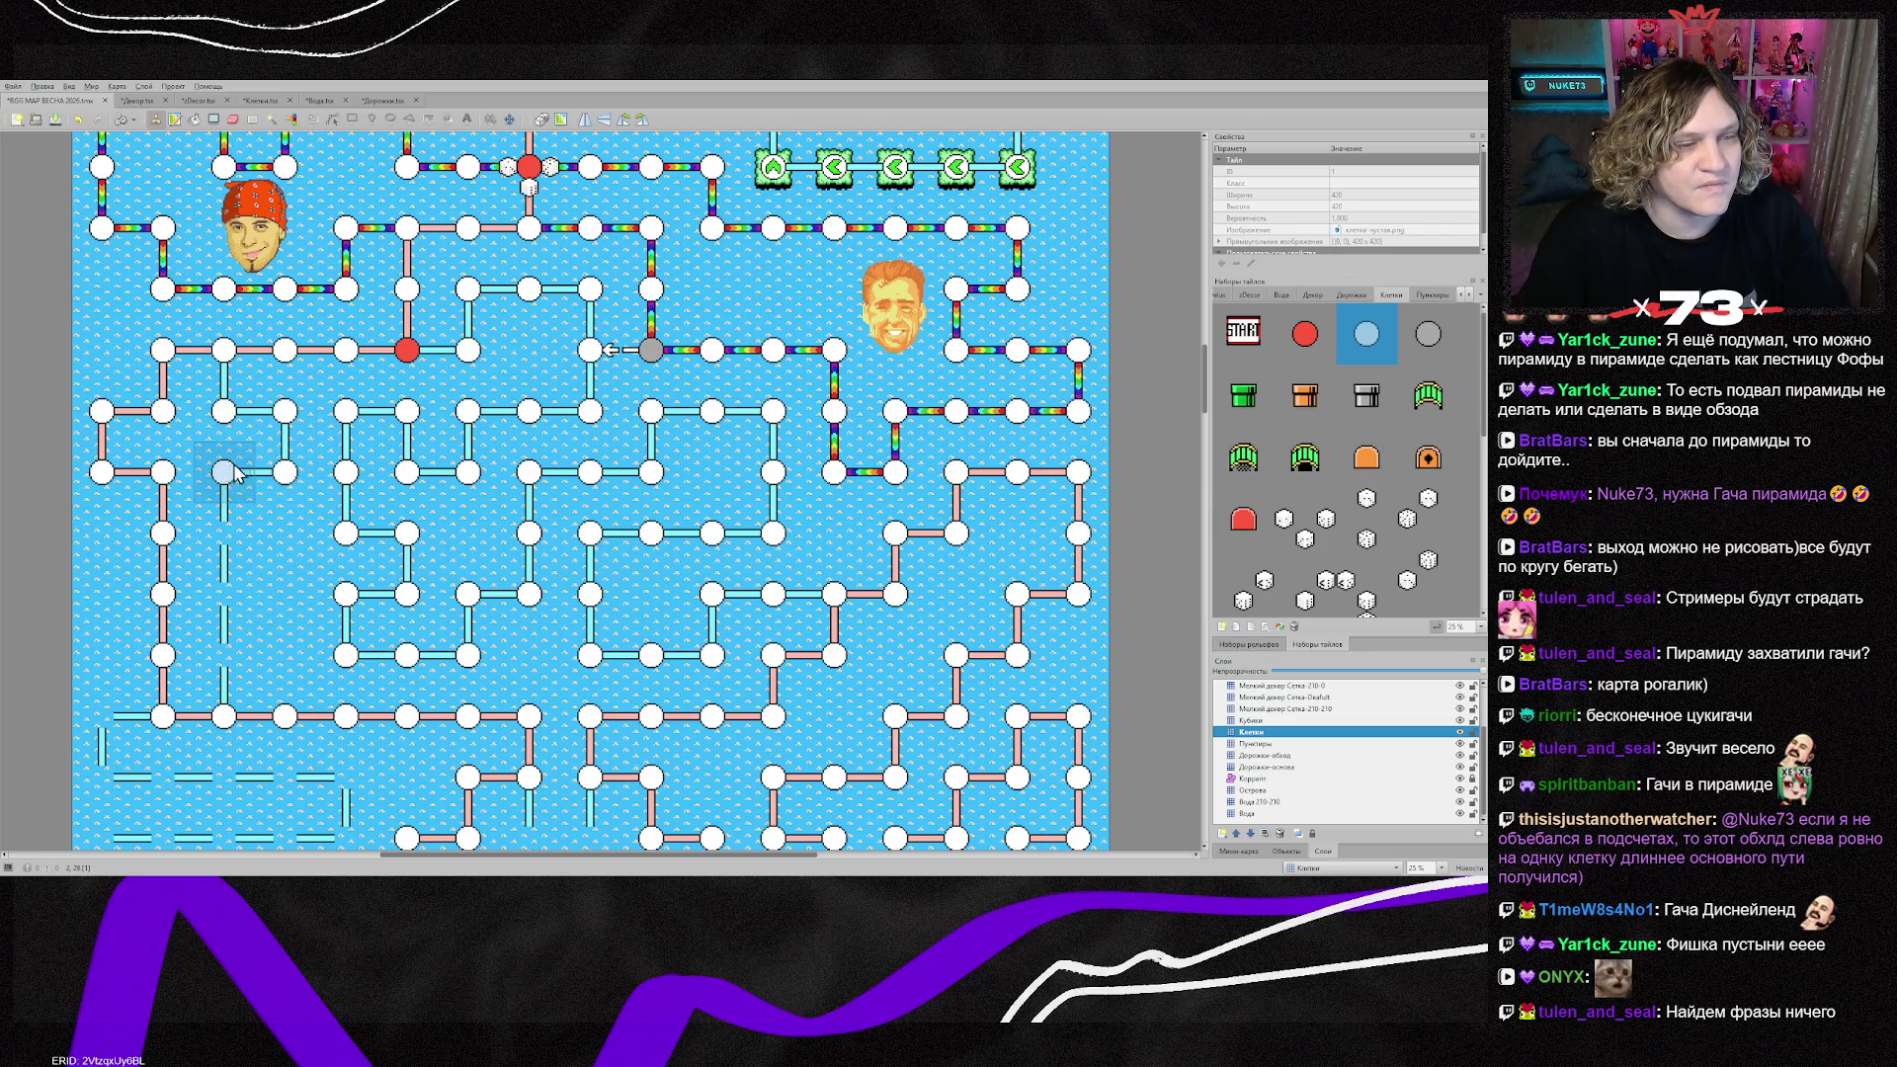
# Step: Add new circle nodes down the left area and across the lower maze
pyautogui.scroll(-3, 227, 643)
pyautogui.moveTo(102, 397)
pyautogui.mouseDown()
pyautogui.moveTo(346, 509)
pyautogui.moveTo(163, 514)
pyautogui.moveTo(102, 573)
pyautogui.moveTo(224, 583)
pyautogui.moveTo(140, 647)
pyautogui.moveTo(102, 824)
pyautogui.mouseUp()
pyautogui.scroll(5, 379, 591)
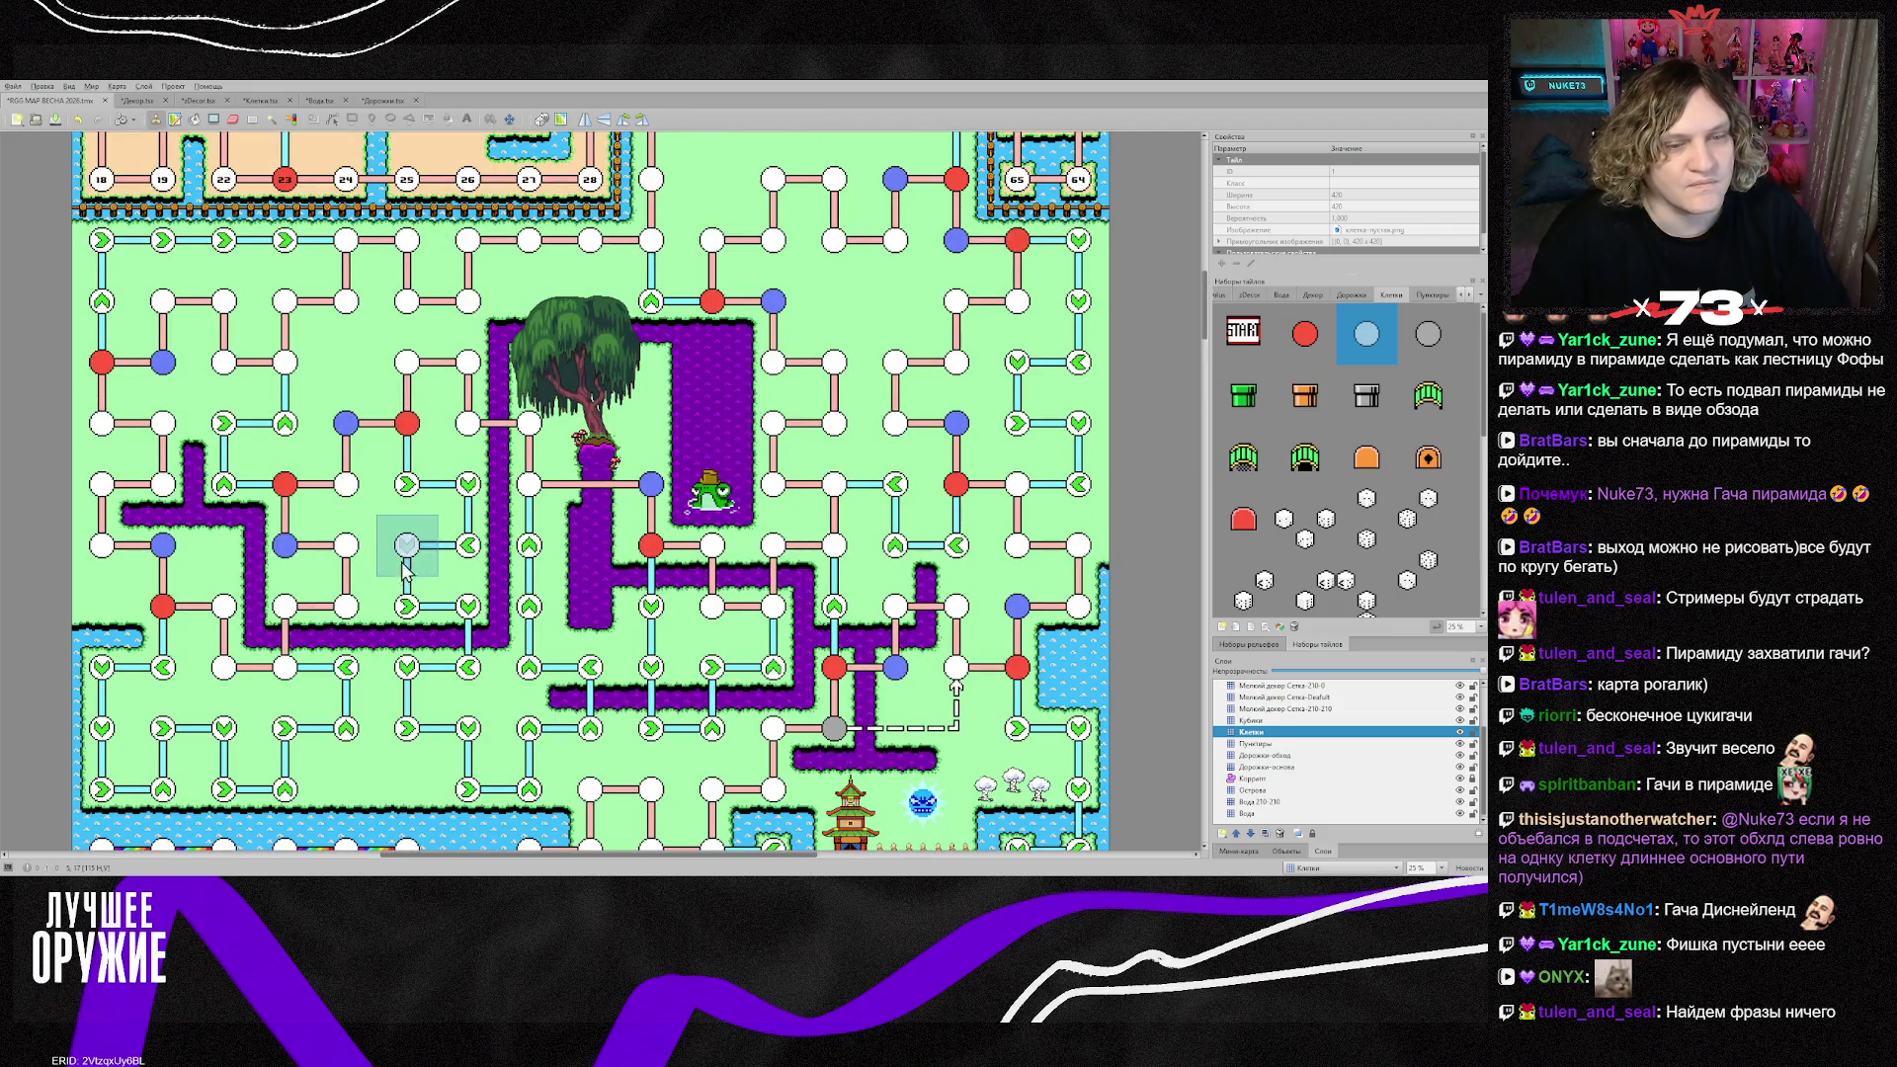
pyautogui.scroll(3, 509, 539)
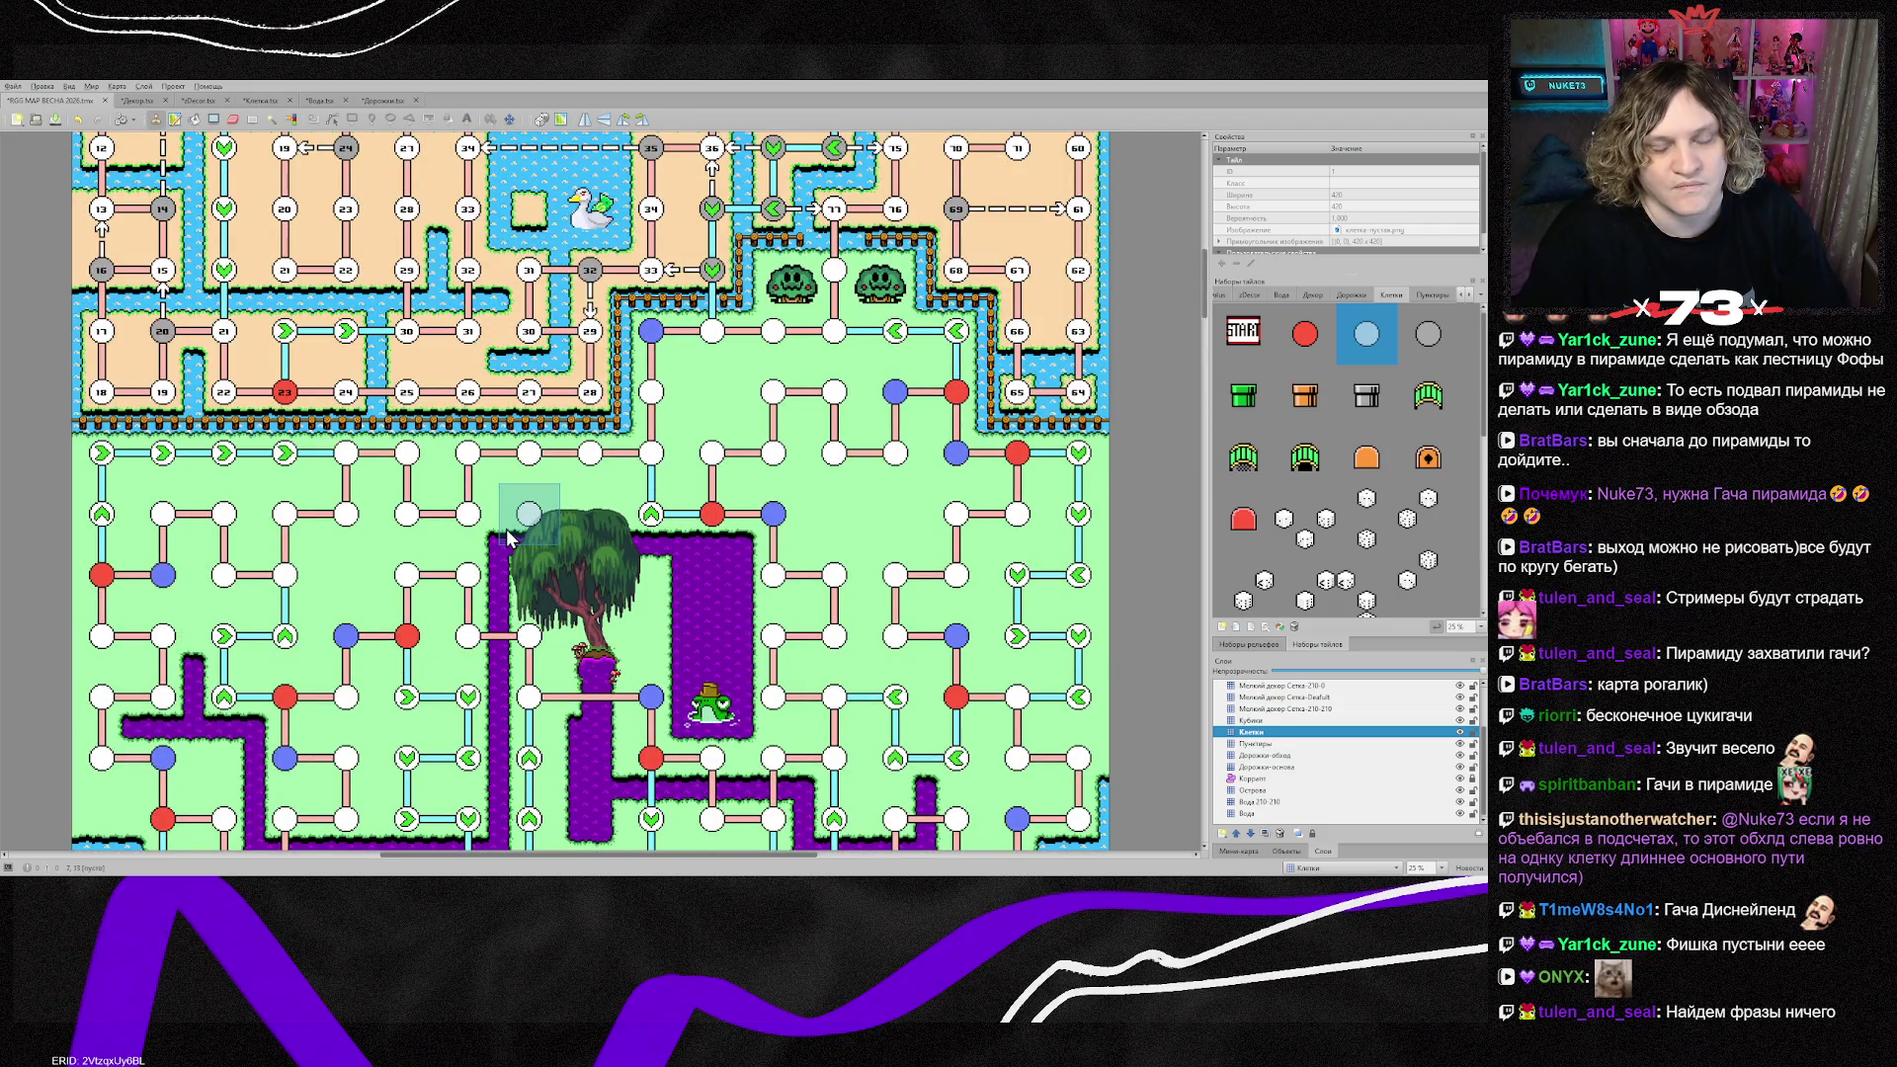
pyautogui.scroll(-10, 507, 537)
pyautogui.scroll(5, 507, 534)
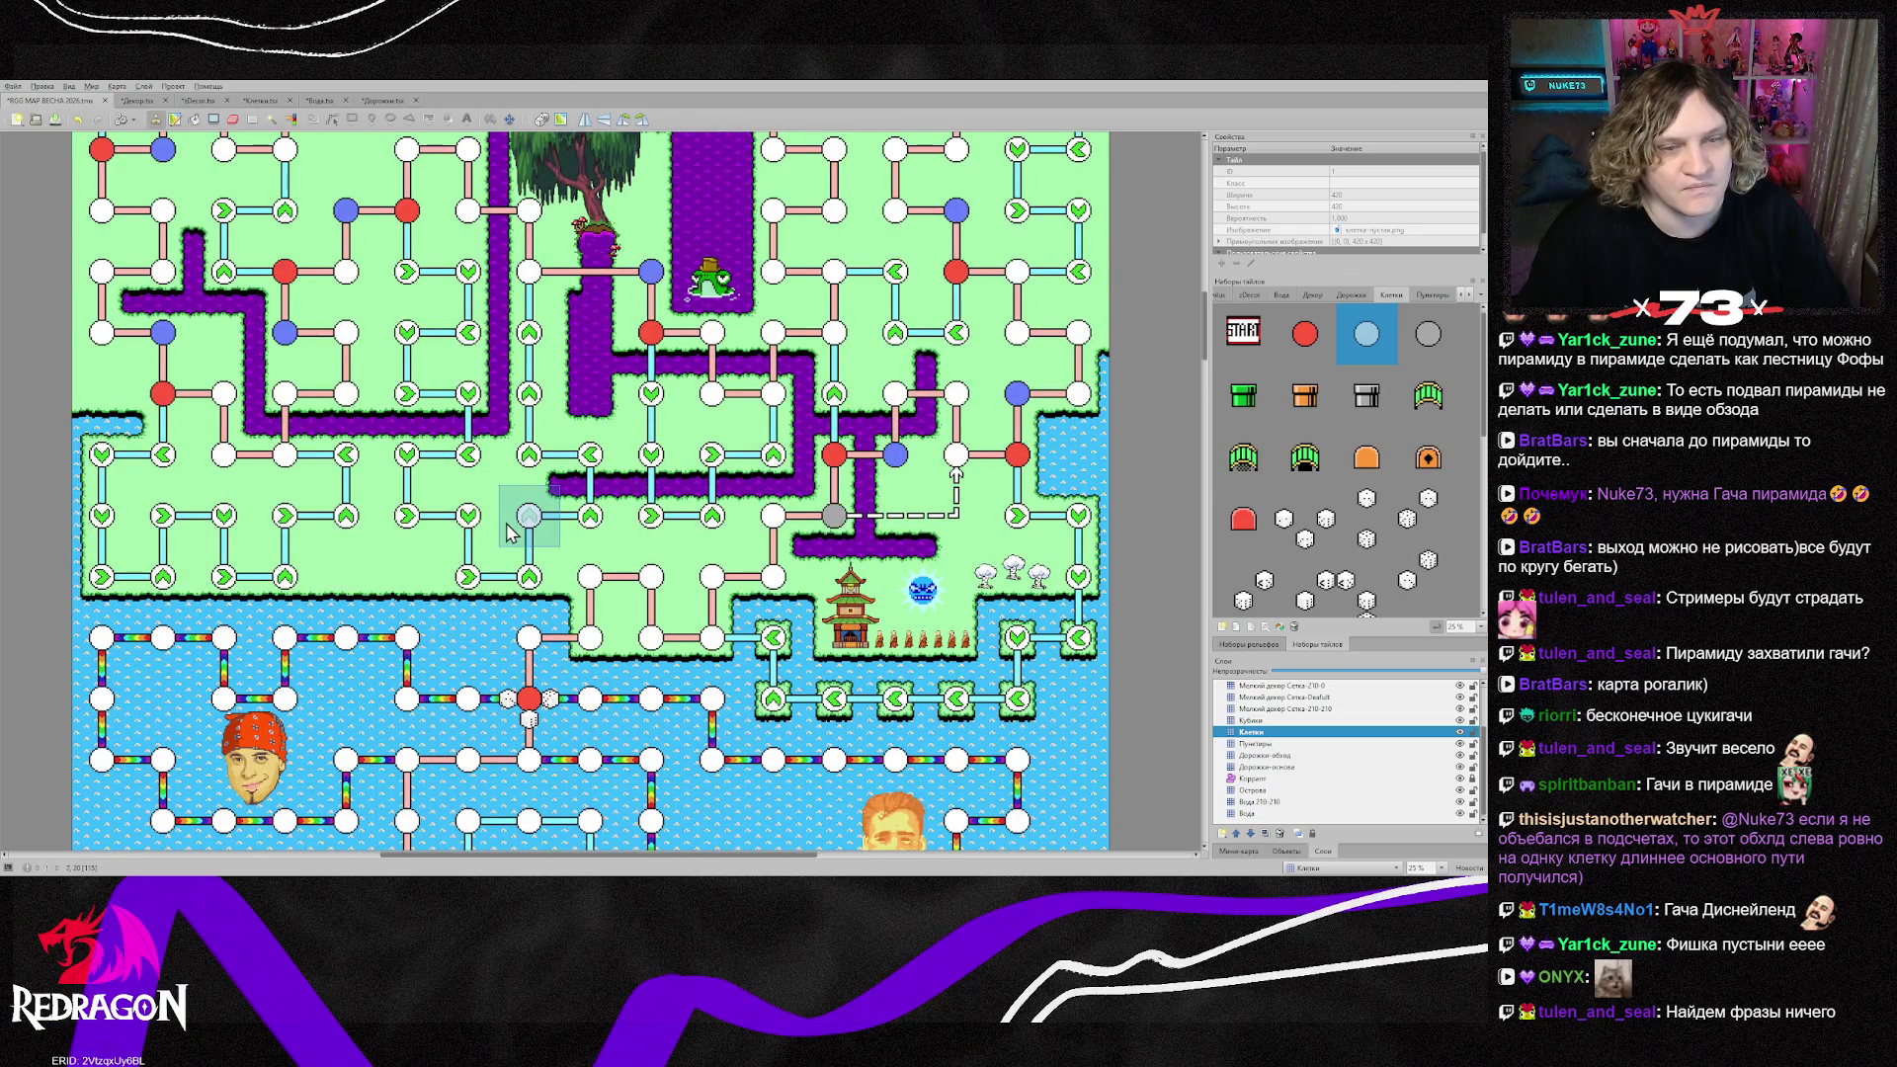
pyautogui.scroll(-7, 689, 534)
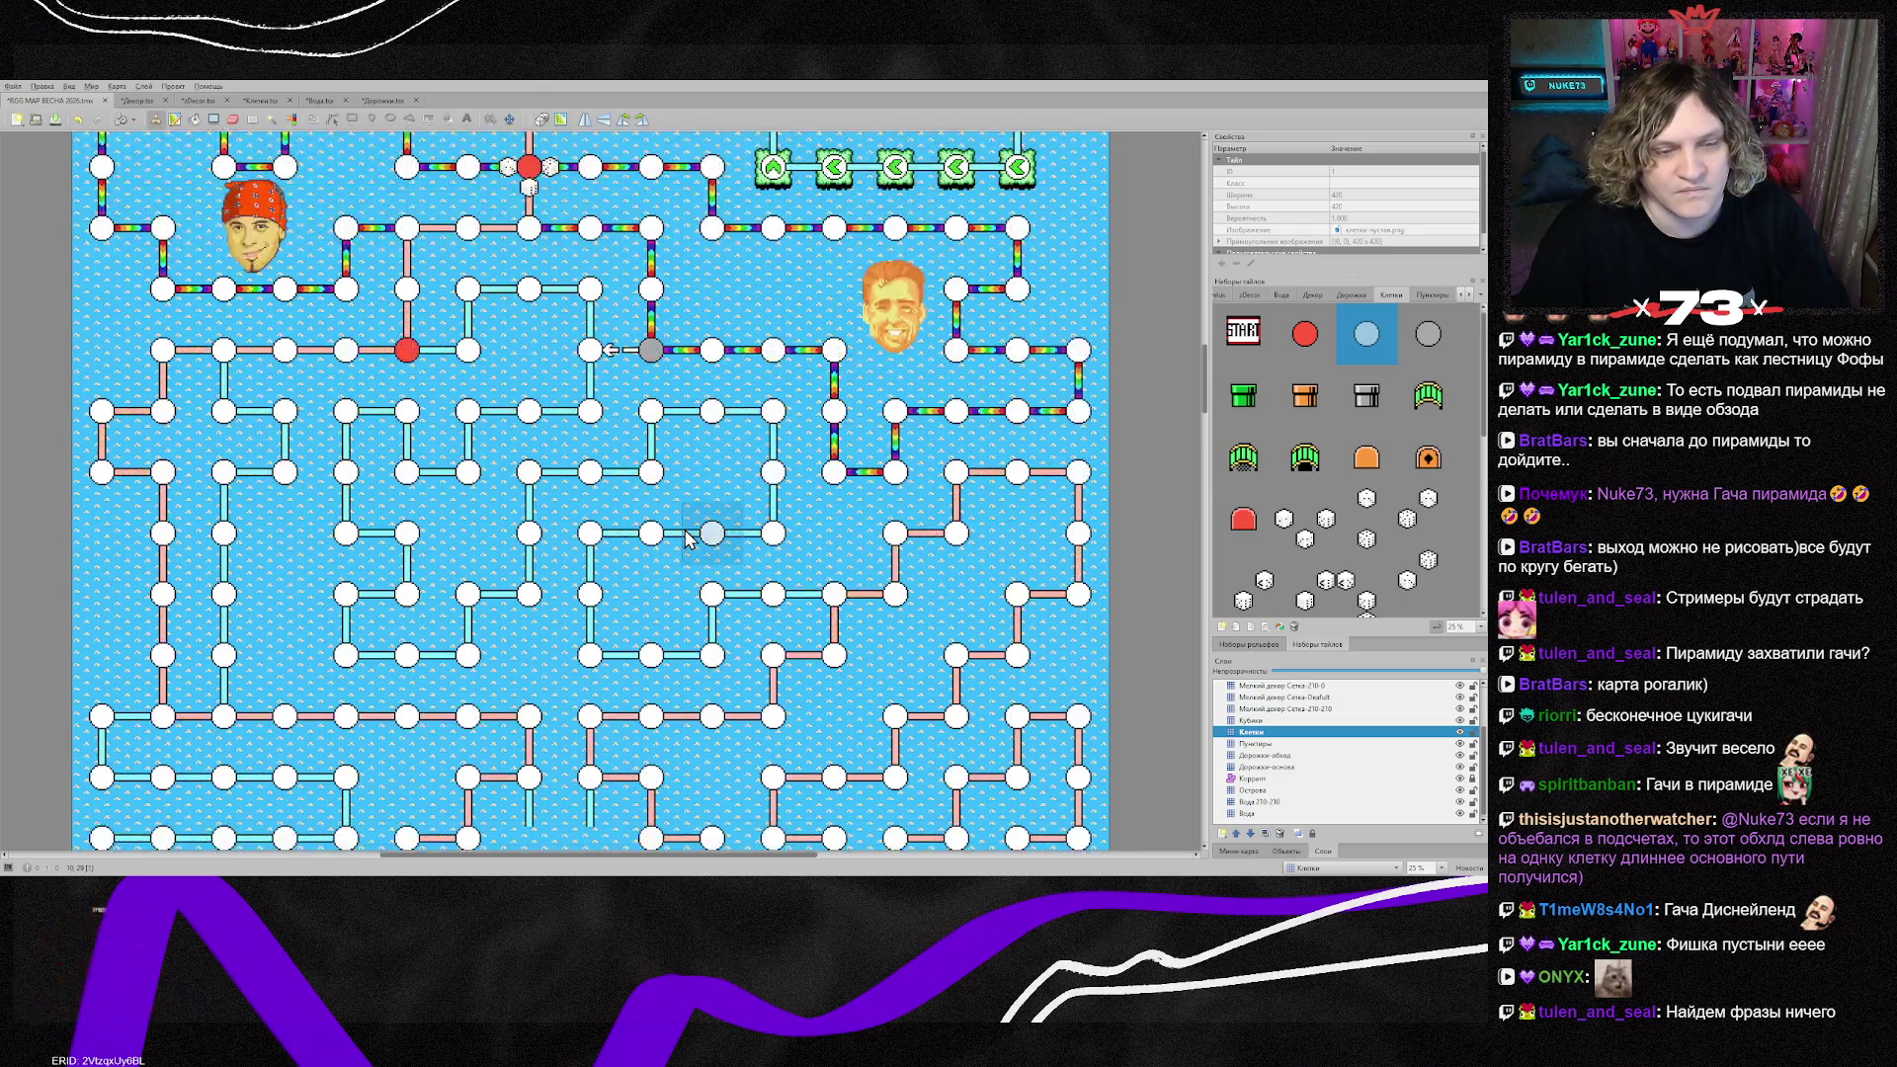
pyautogui.scroll(-4, 689, 533)
pyautogui.moveTo(407, 641)
pyautogui.mouseDown()
pyautogui.moveTo(407, 703)
pyautogui.moveTo(346, 763)
pyautogui.moveTo(762, 765)
pyautogui.moveTo(654, 642)
pyautogui.moveTo(649, 583)
pyautogui.moveTo(603, 557)
pyautogui.mouseUp()
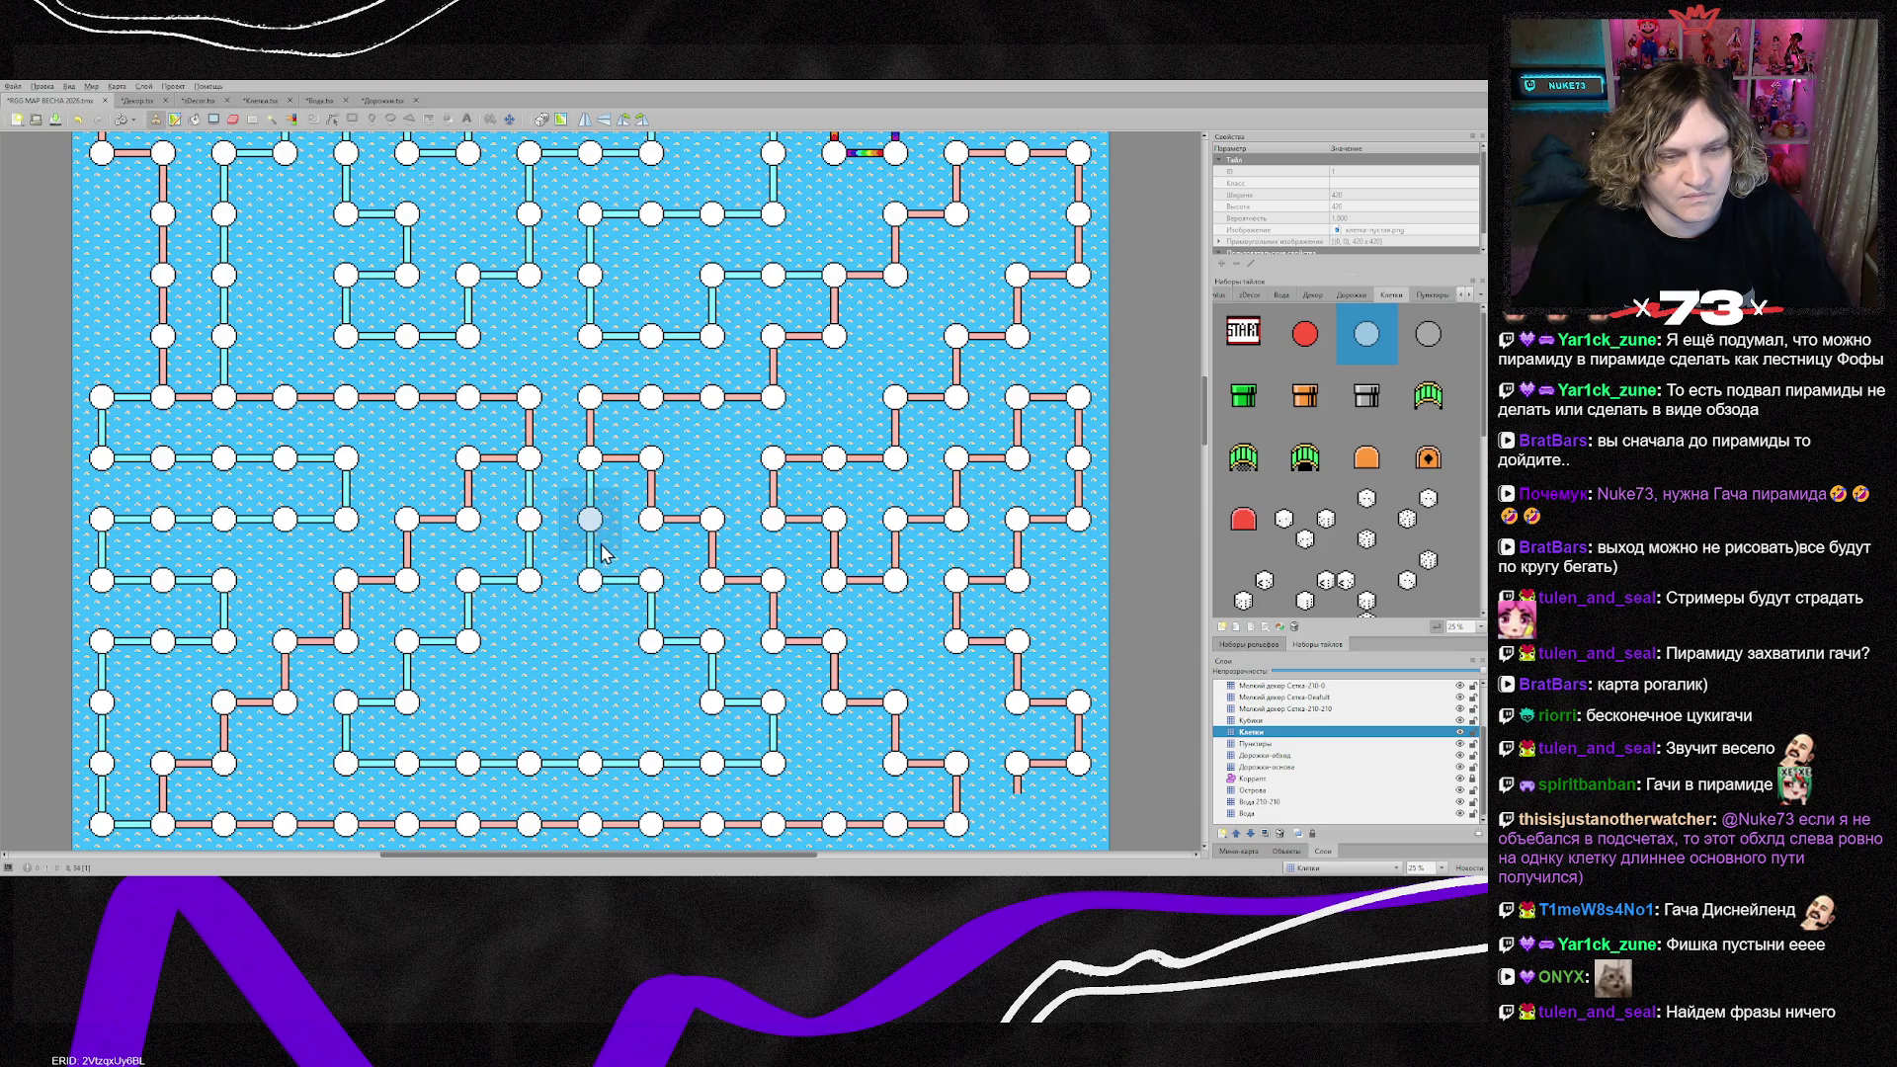
# Step: Return to the Дорожки-обход layer for road editing
pyautogui.scroll(-3, 786, 529)
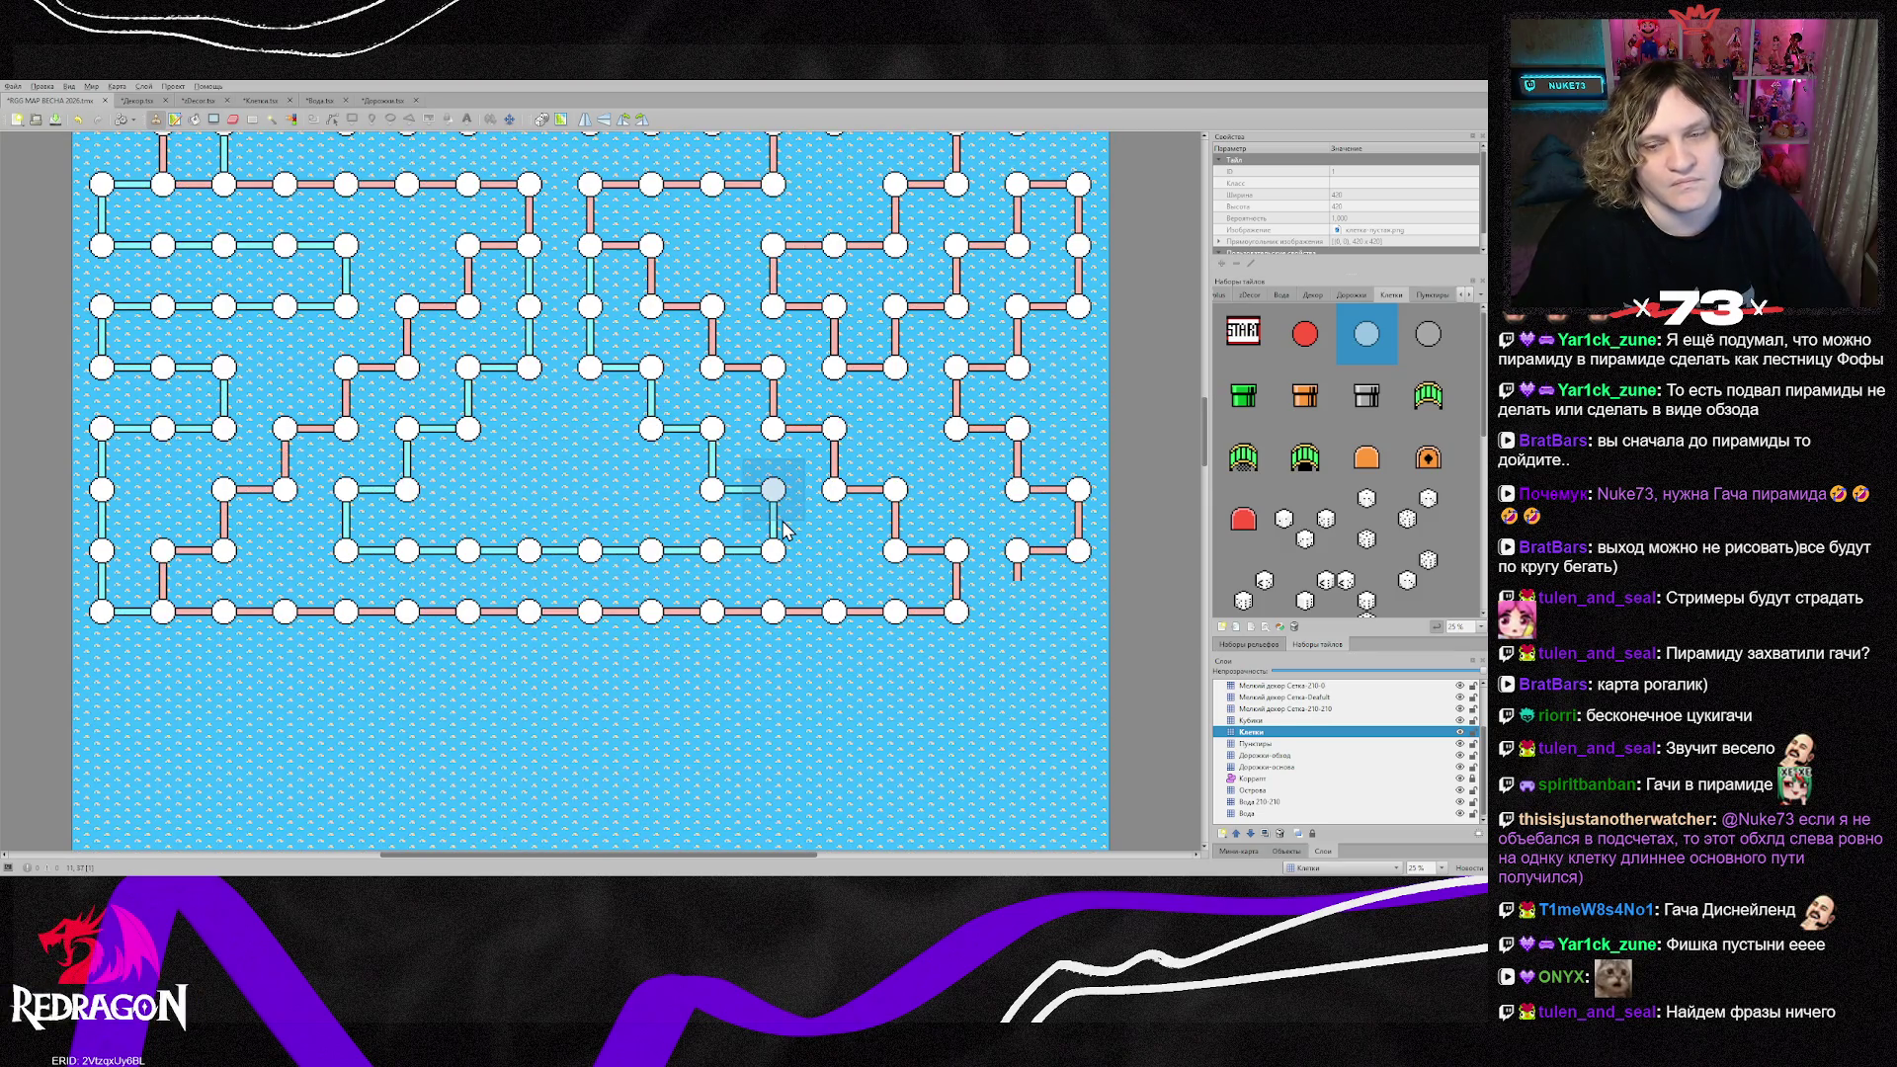
pyautogui.scroll(5, 785, 529)
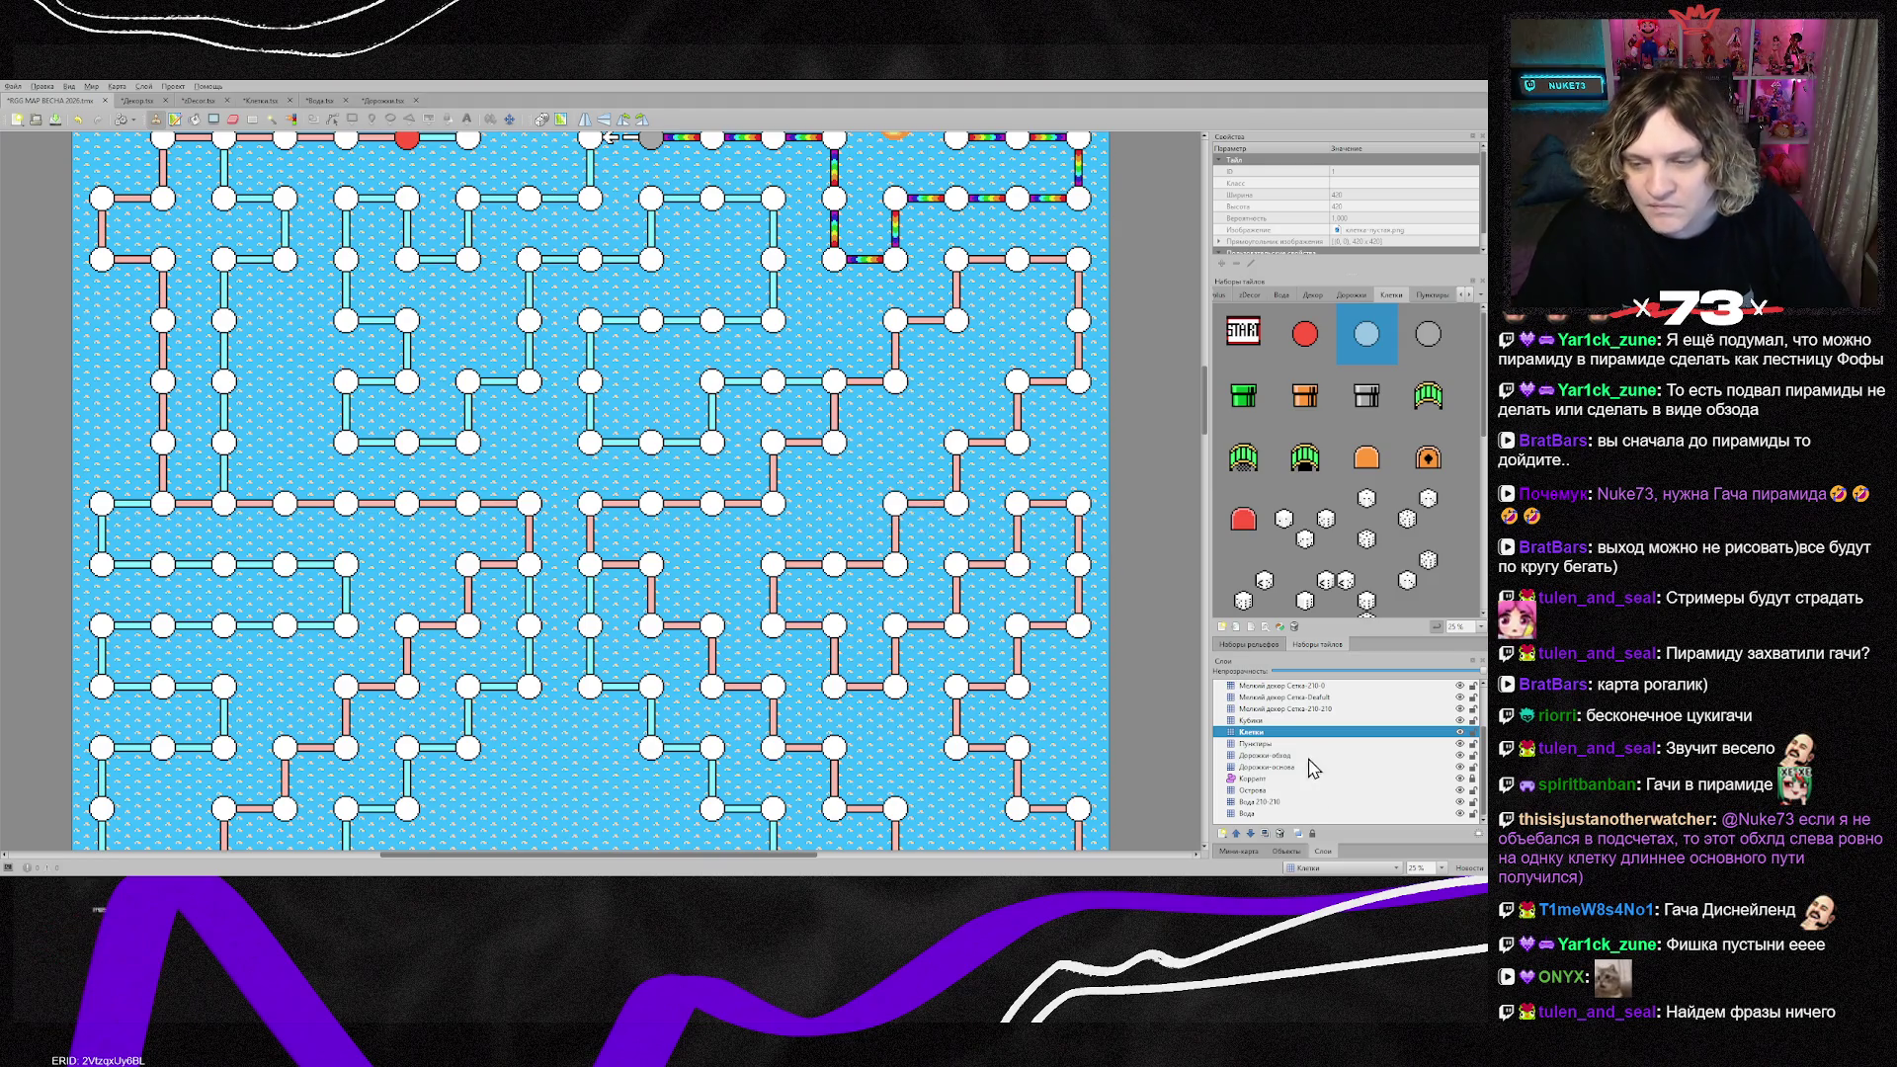
pyautogui.click(1275, 755)
pyautogui.scroll(5, 599, 361)
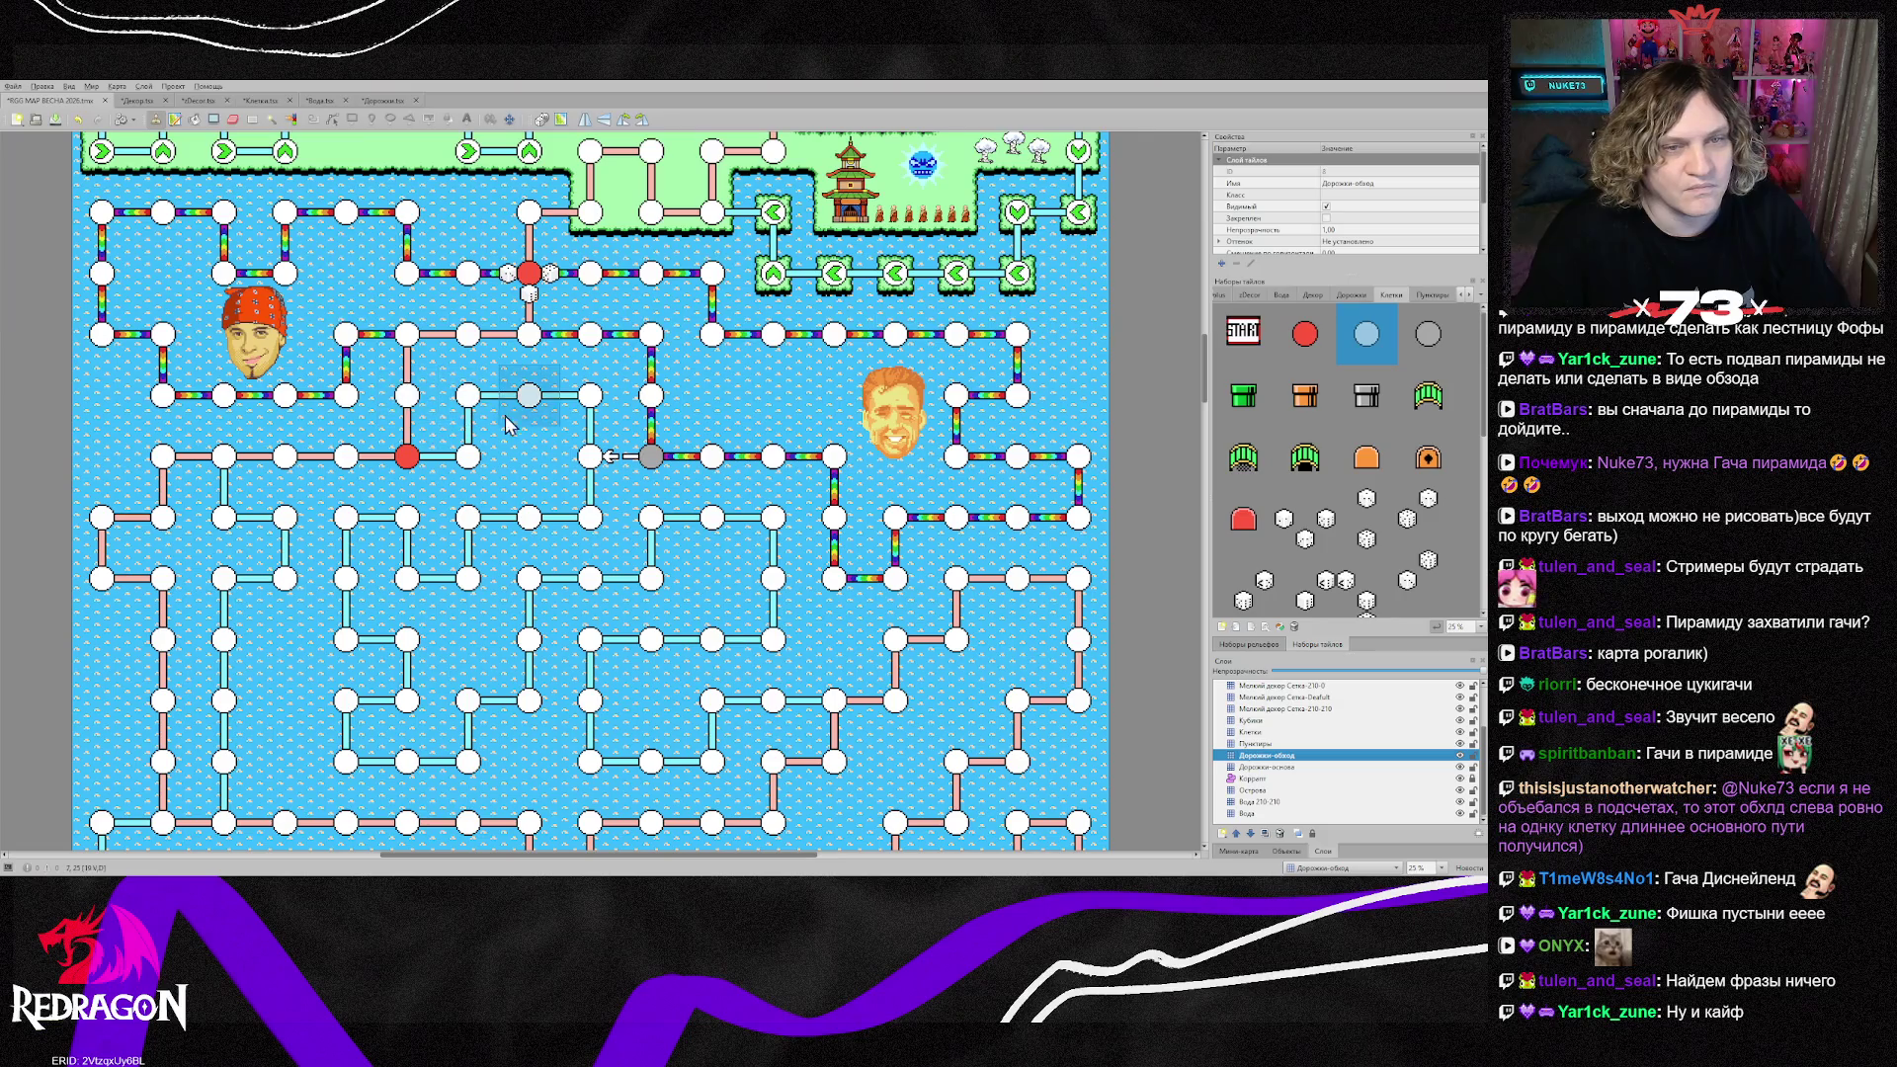
# Step: Paint rainbow road from the right node down to the lower-right node
pyautogui.click(1351, 294)
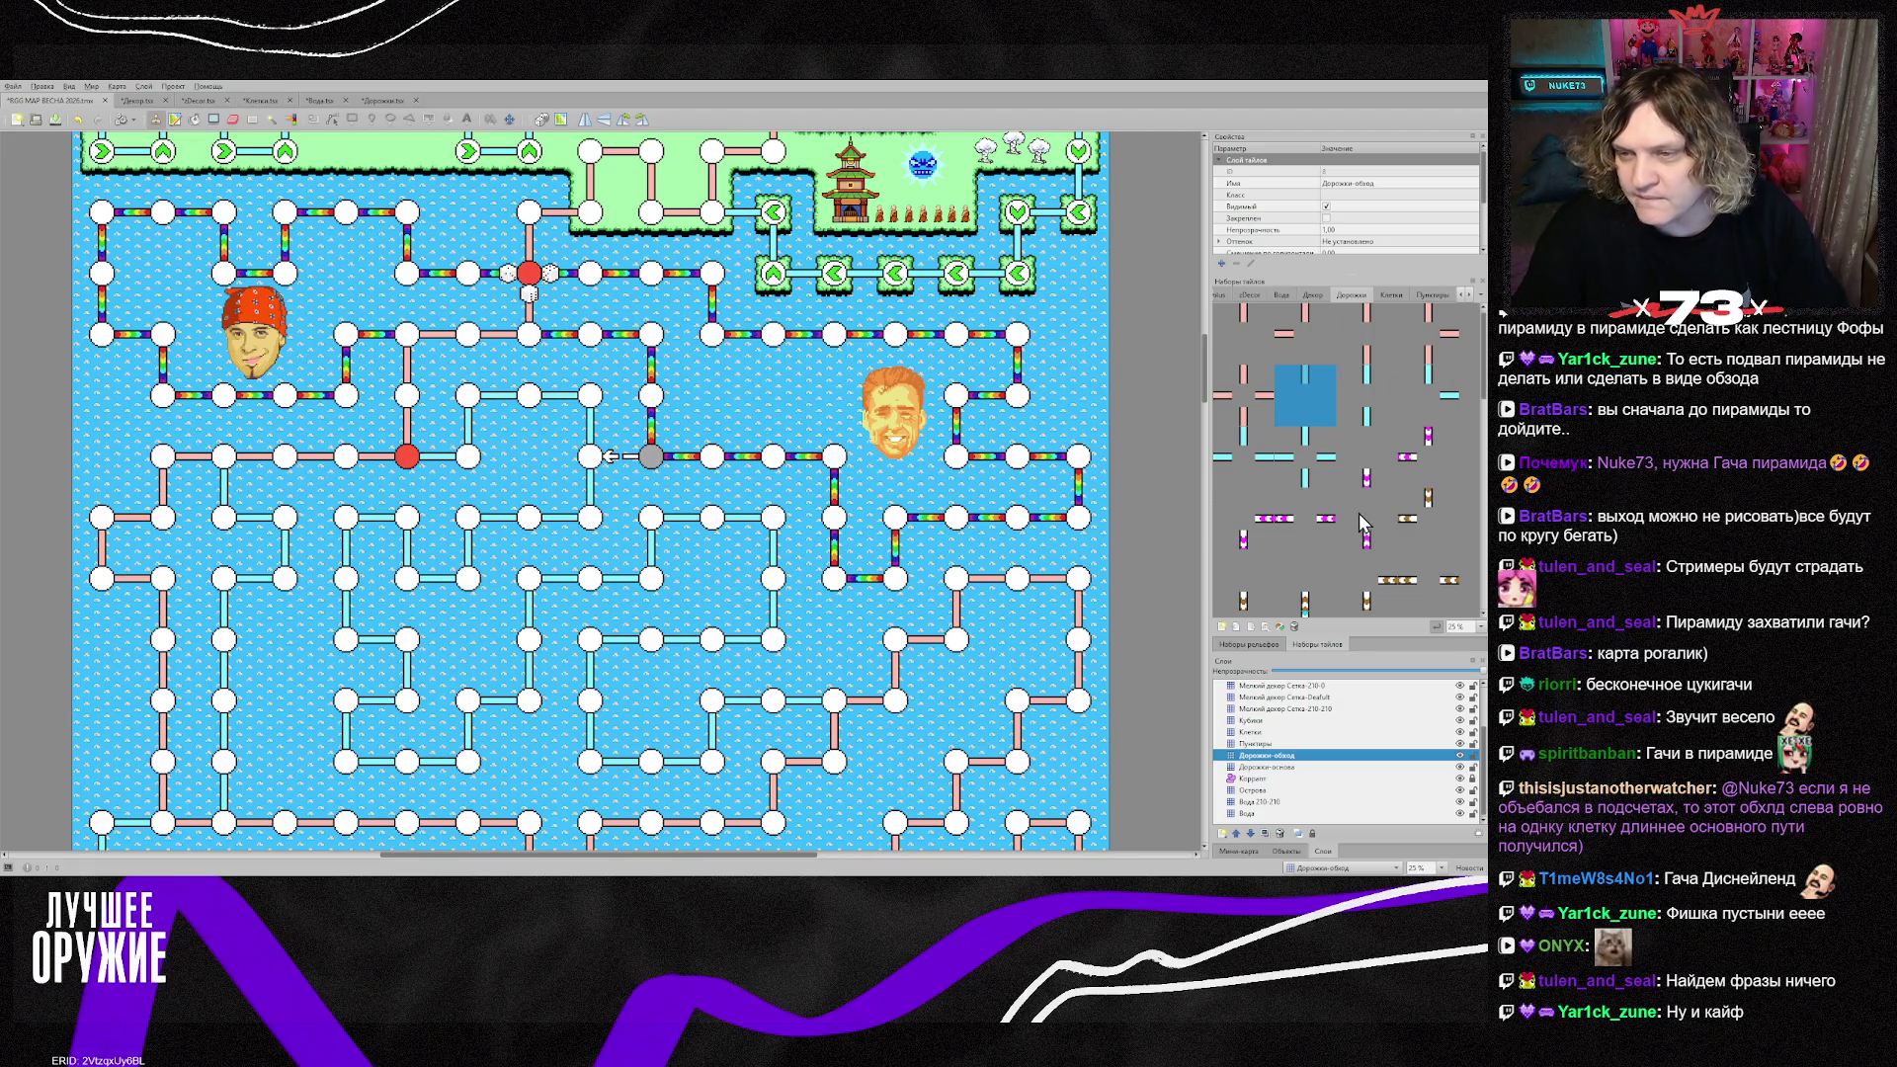
pyautogui.scroll(-3, 1360, 514)
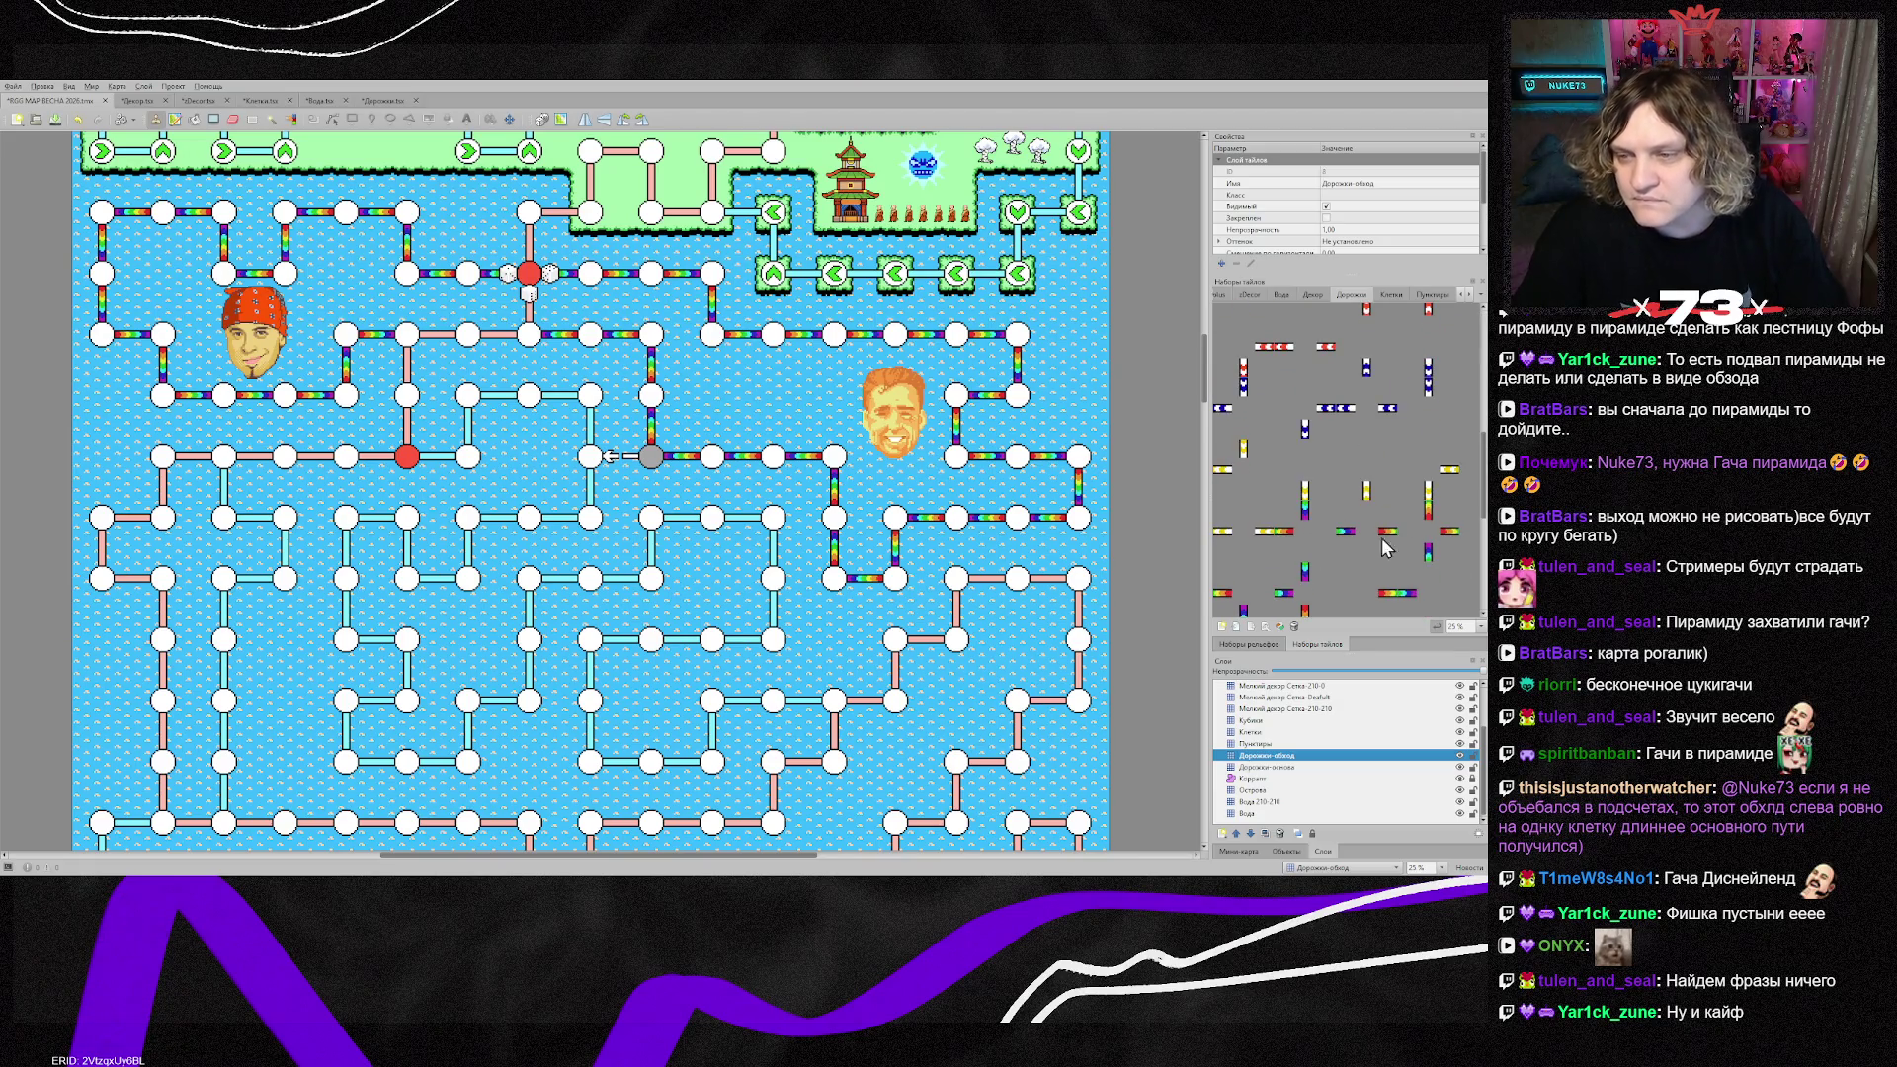
pyautogui.scroll(-3, 1334, 539)
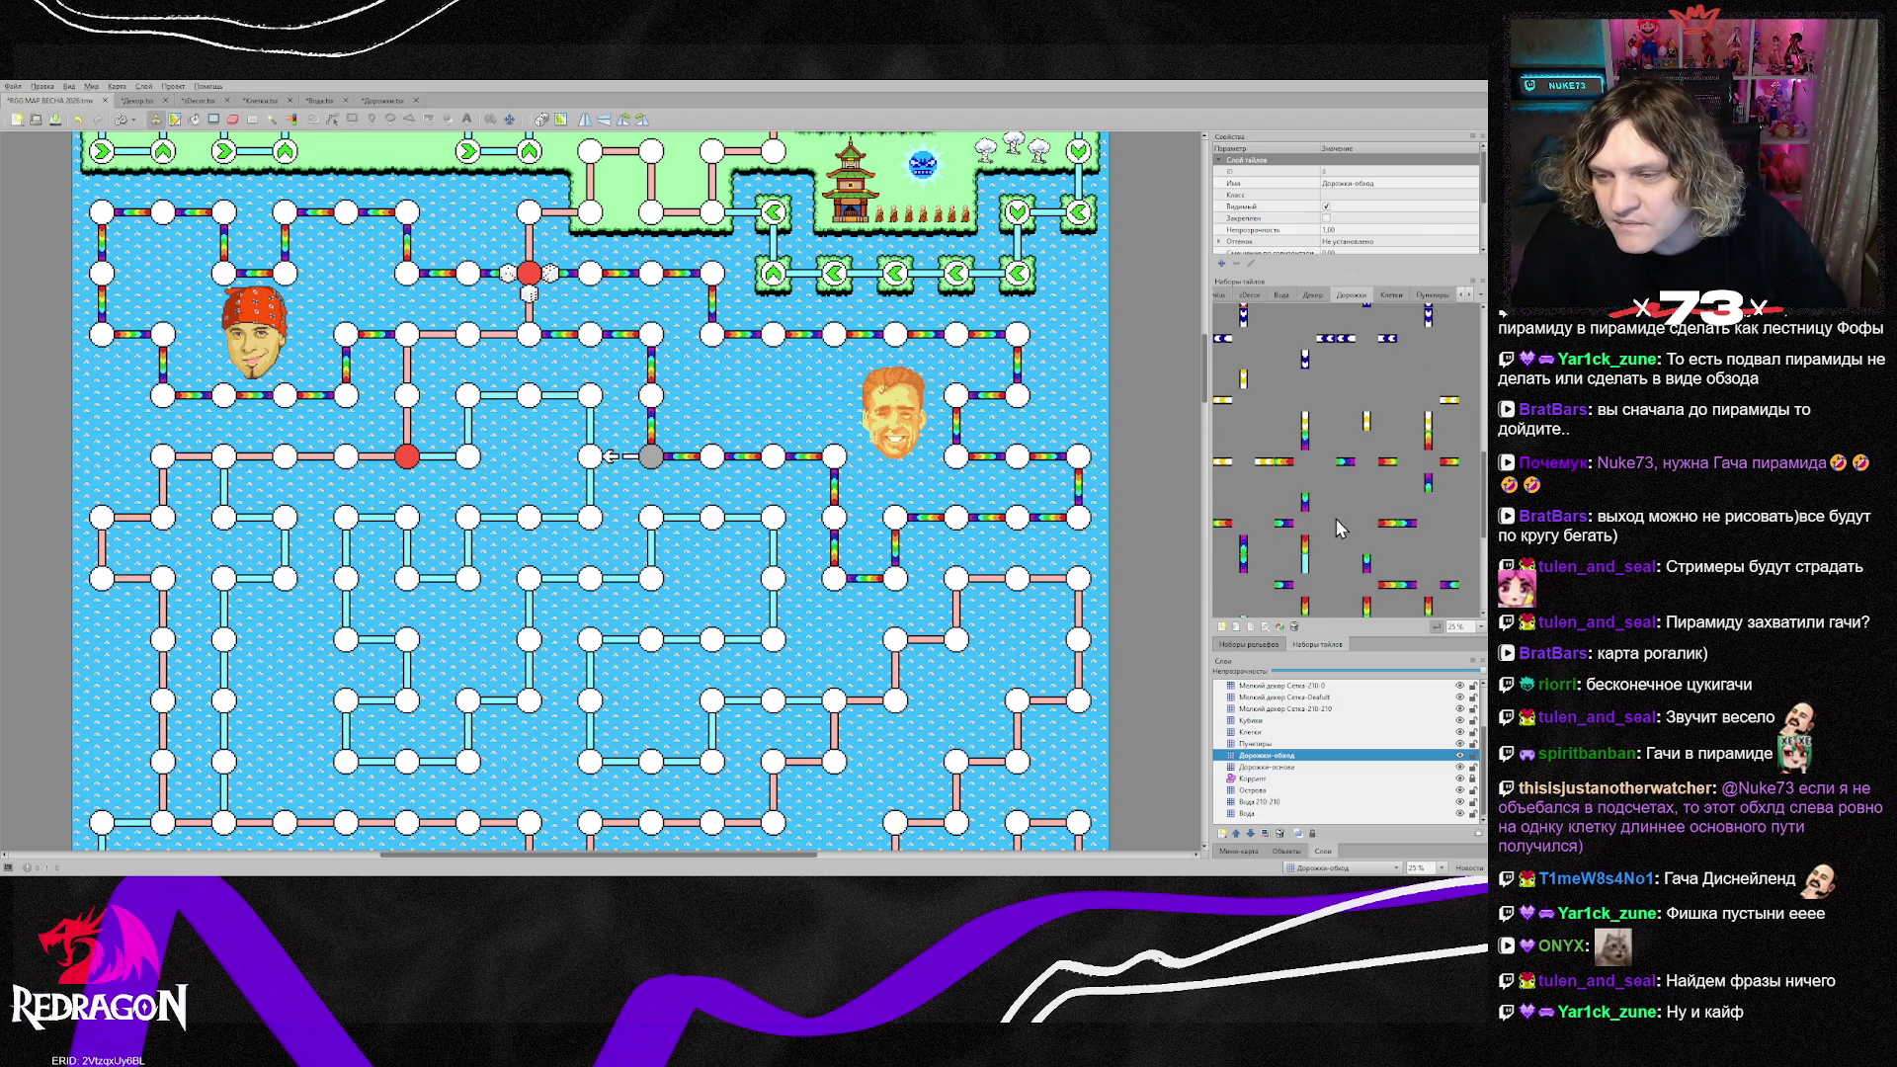
pyautogui.click(1361, 524)
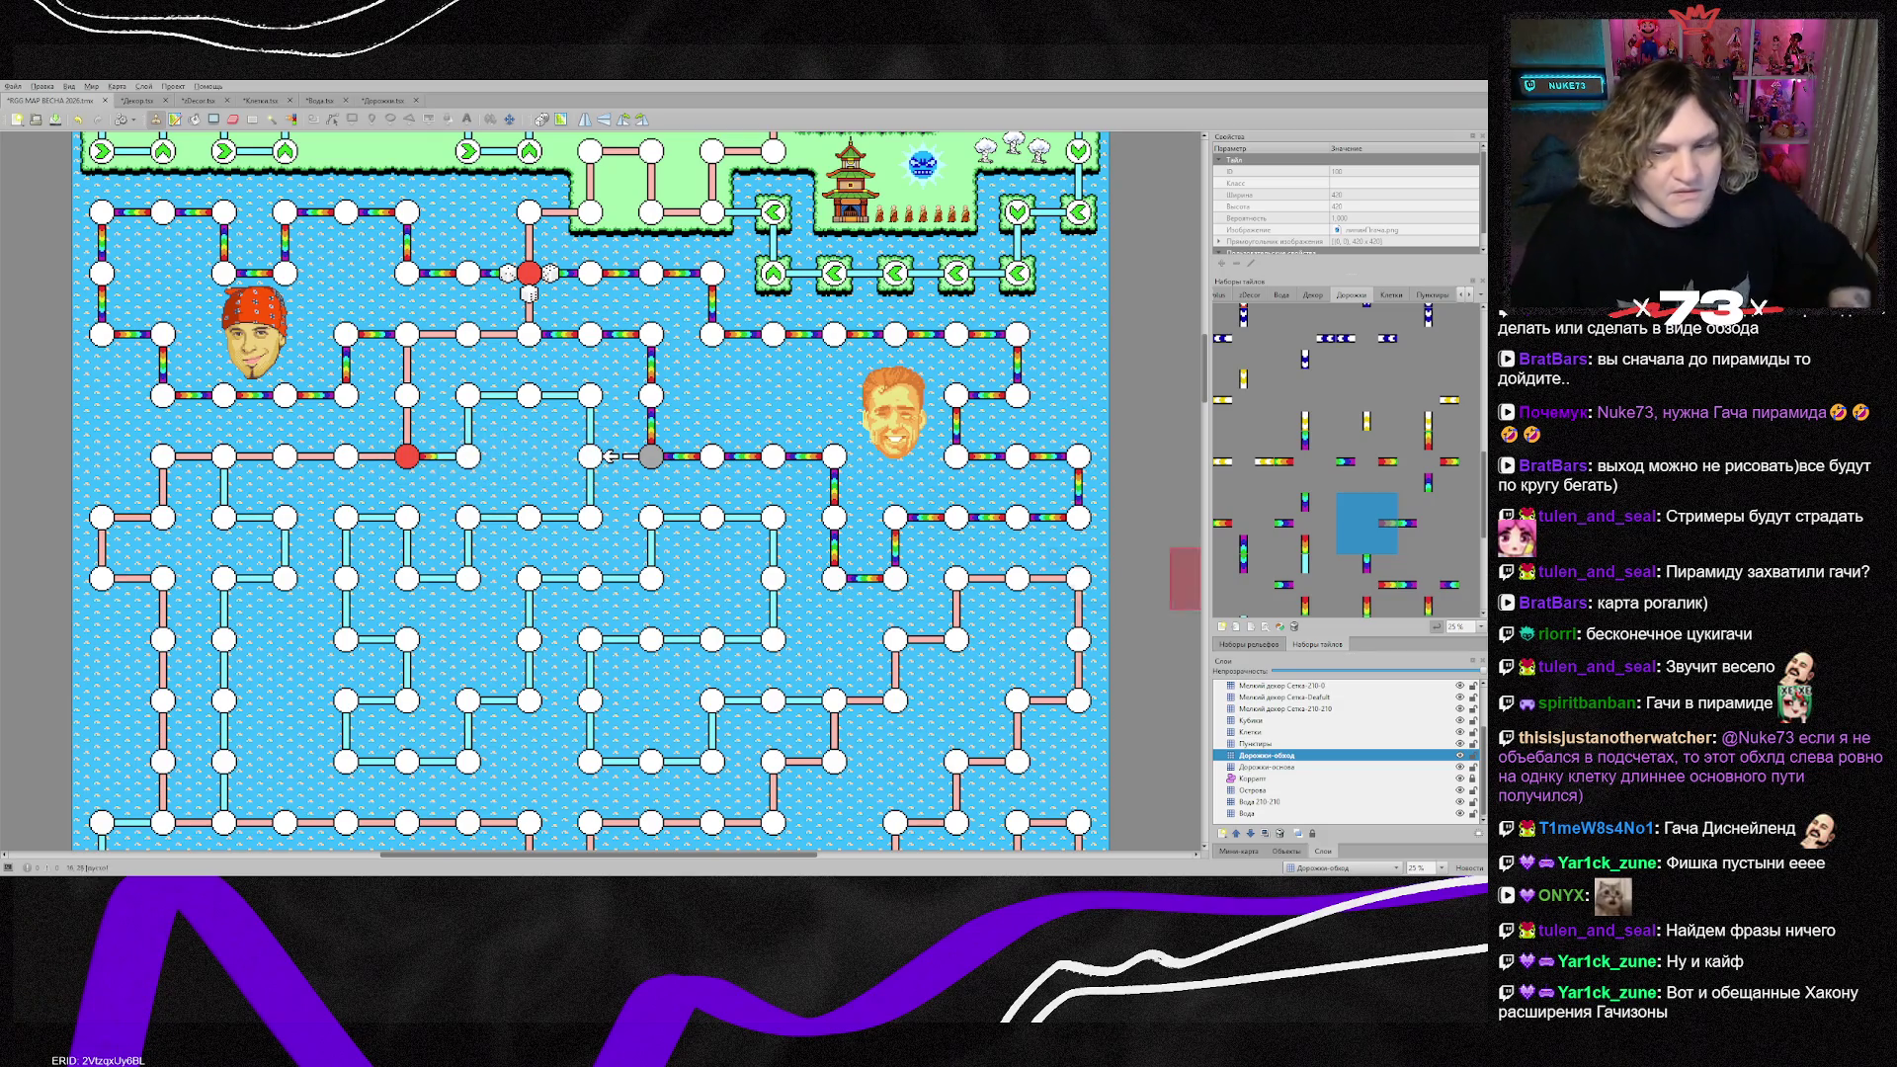
pyautogui.rightClick(651, 335)
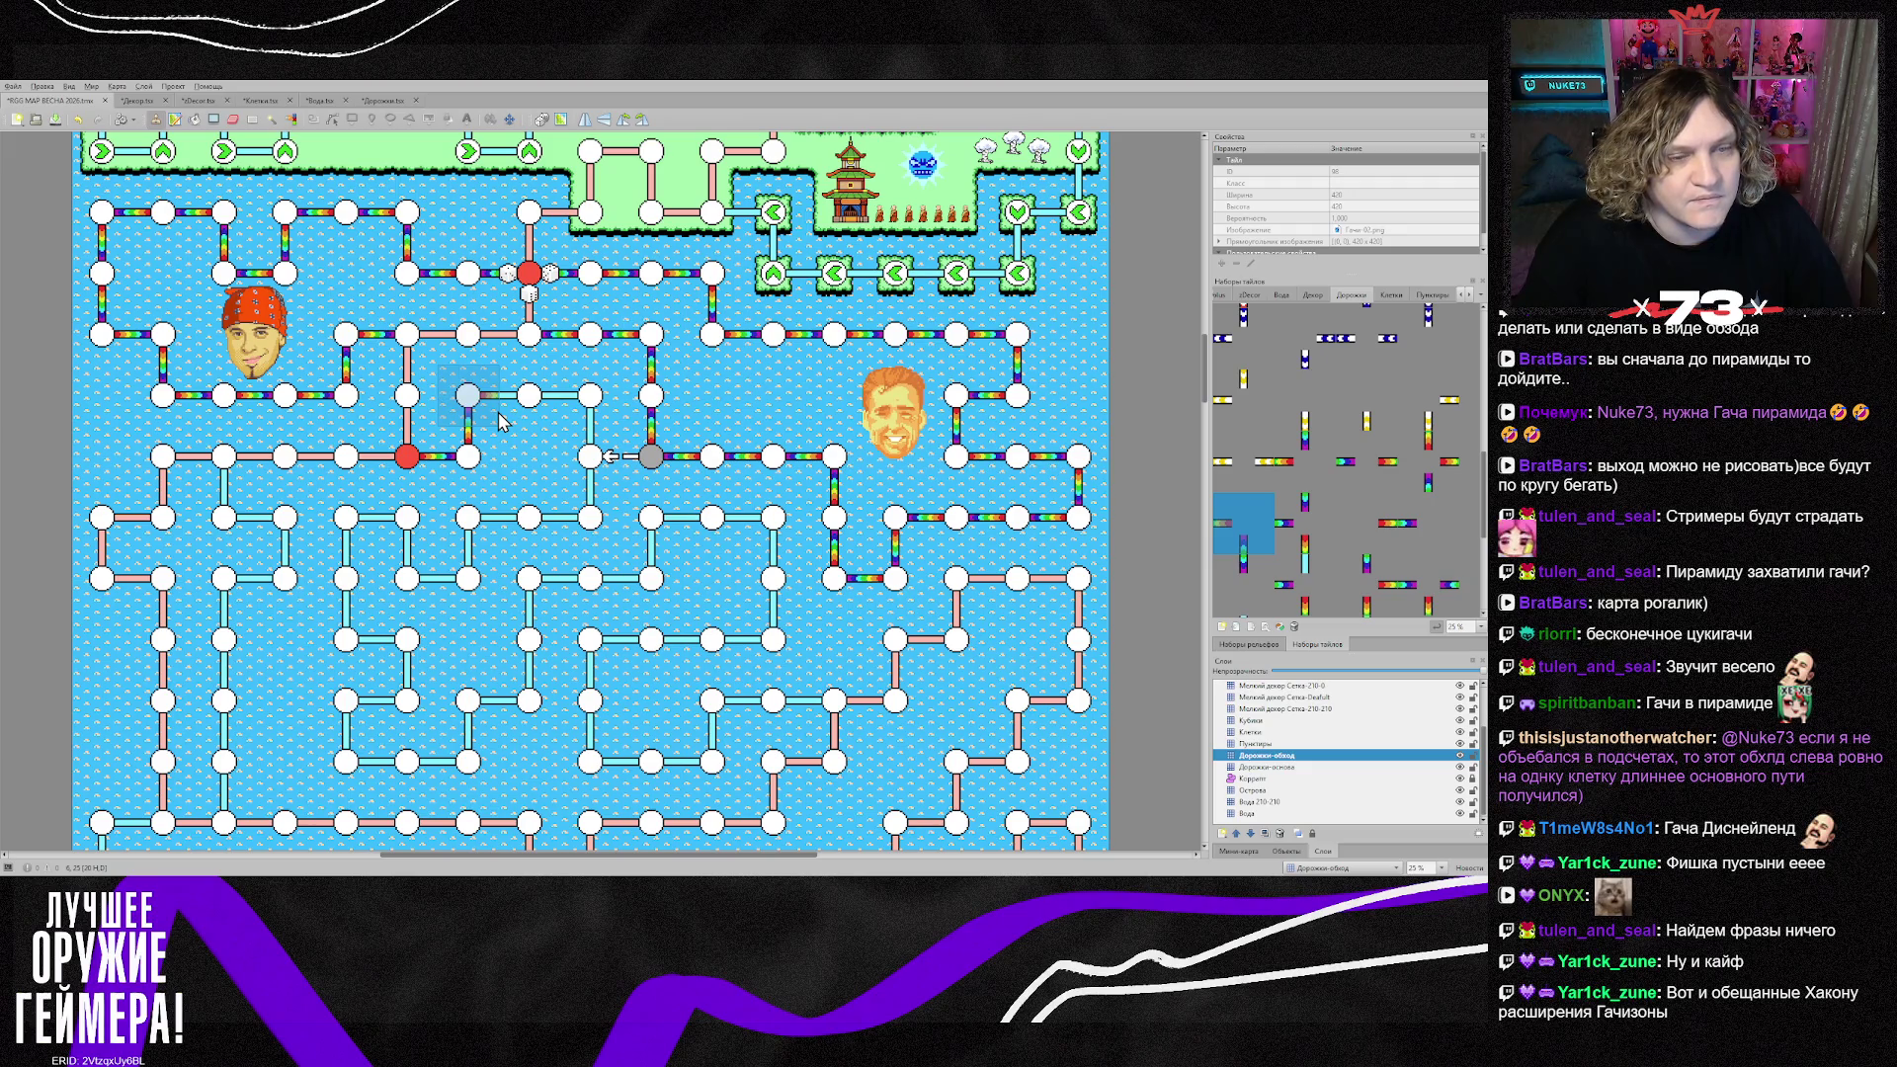
pyautogui.click(578, 421)
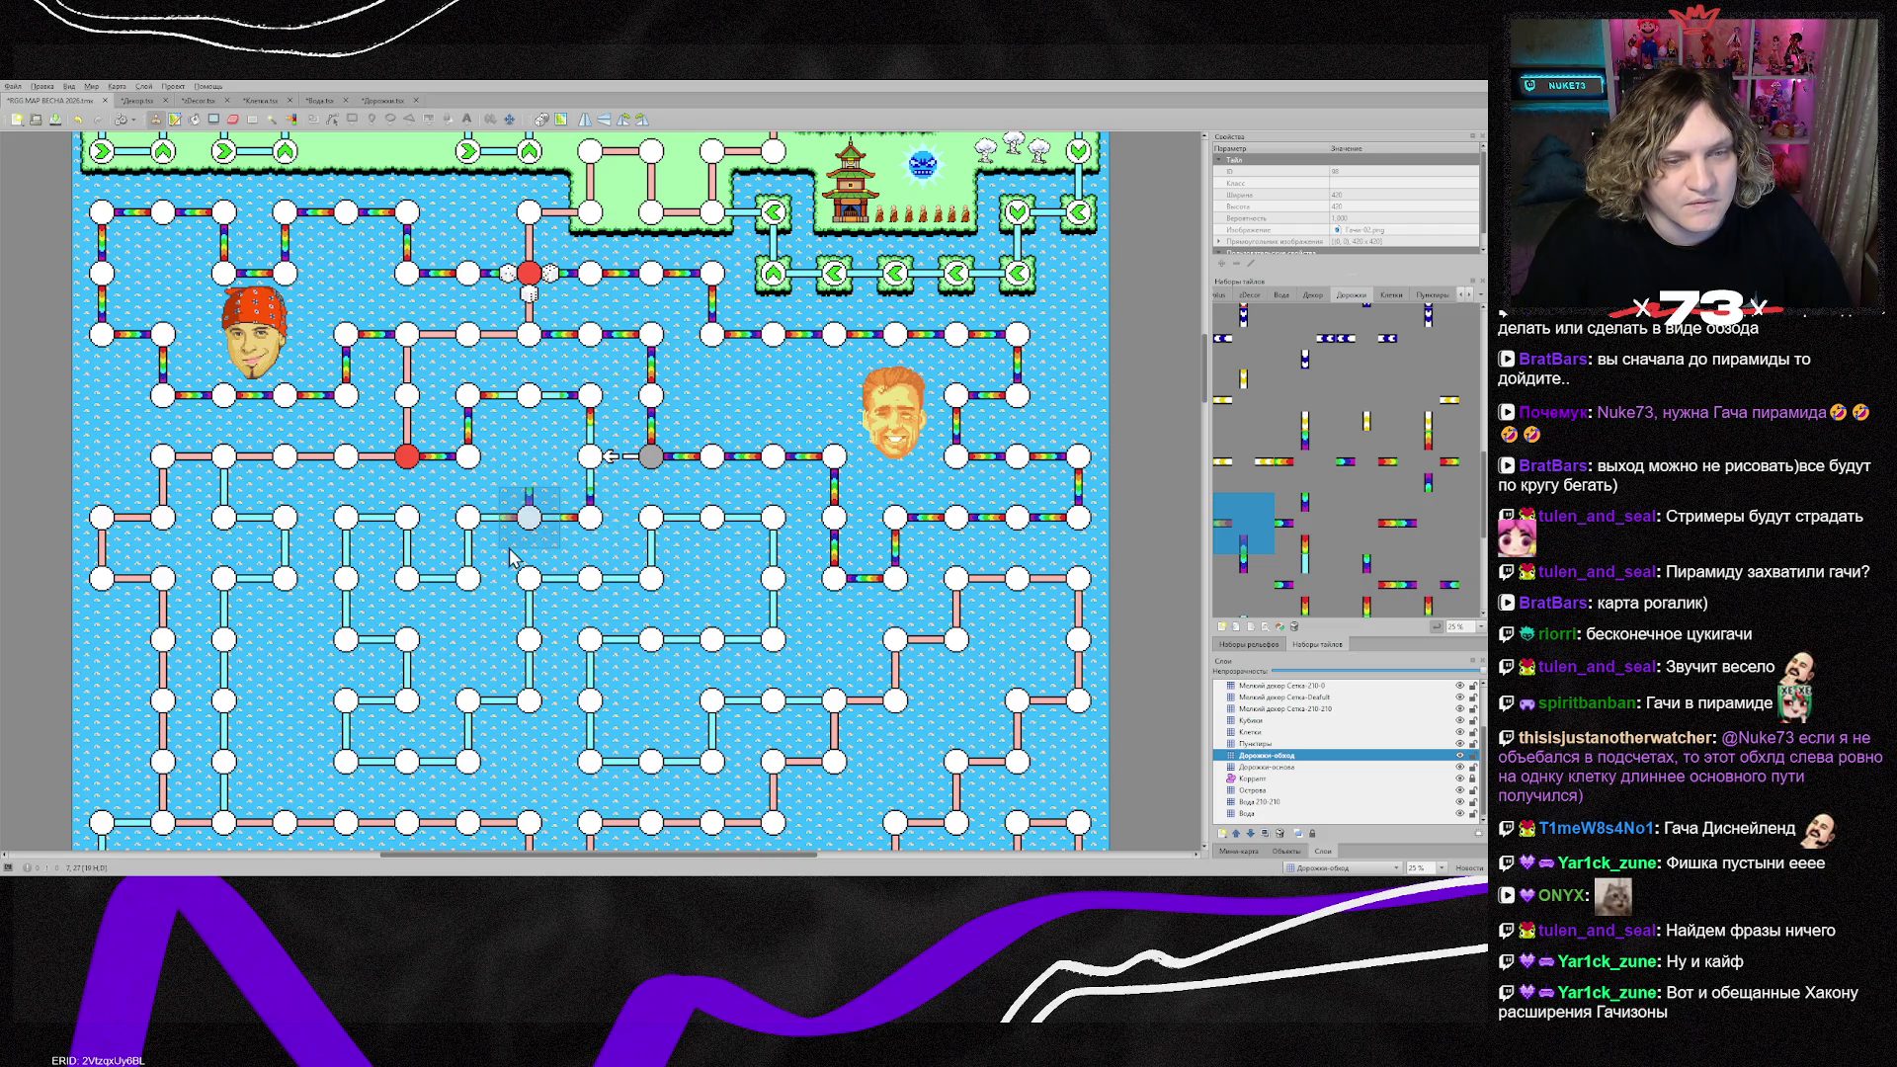
pyautogui.click(593, 522)
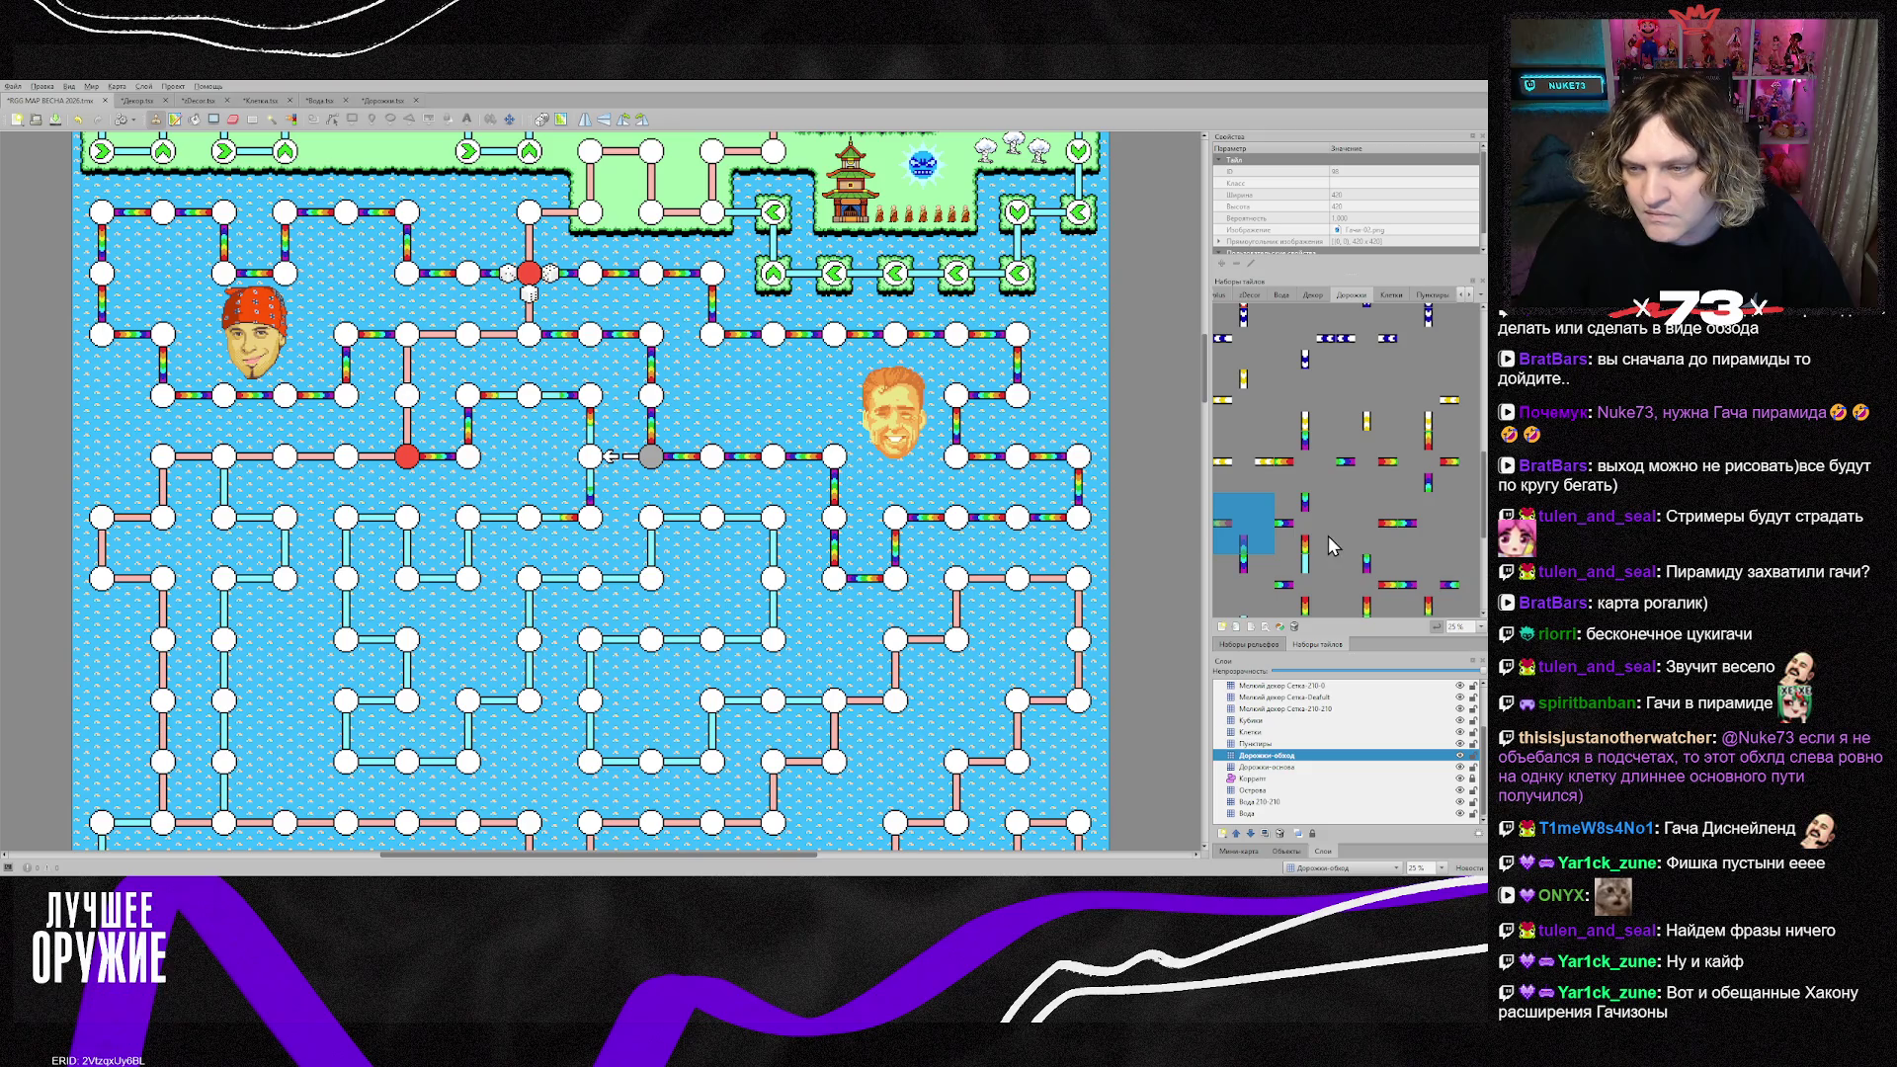
# Step: Place the rainbow corner piece at the lower node and pick further road pieces
pyautogui.click(1428, 461)
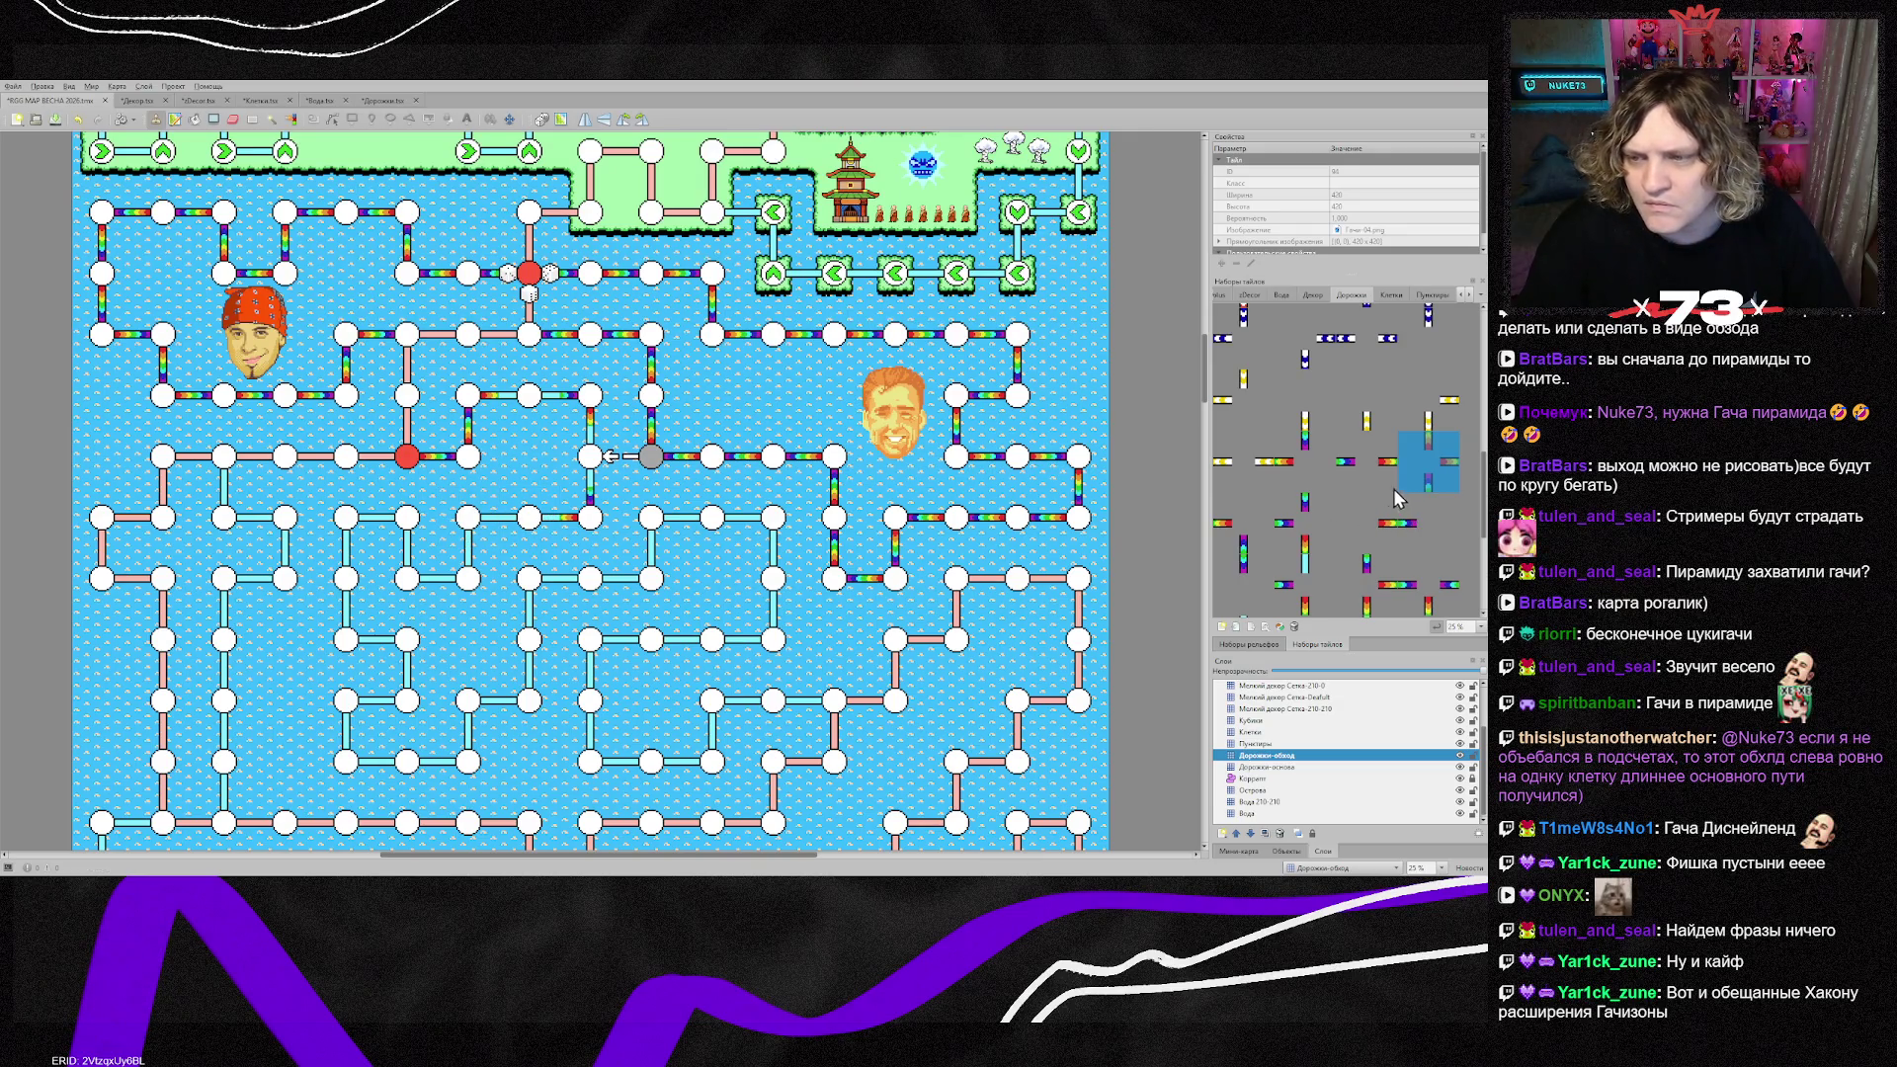
pyautogui.click(583, 541)
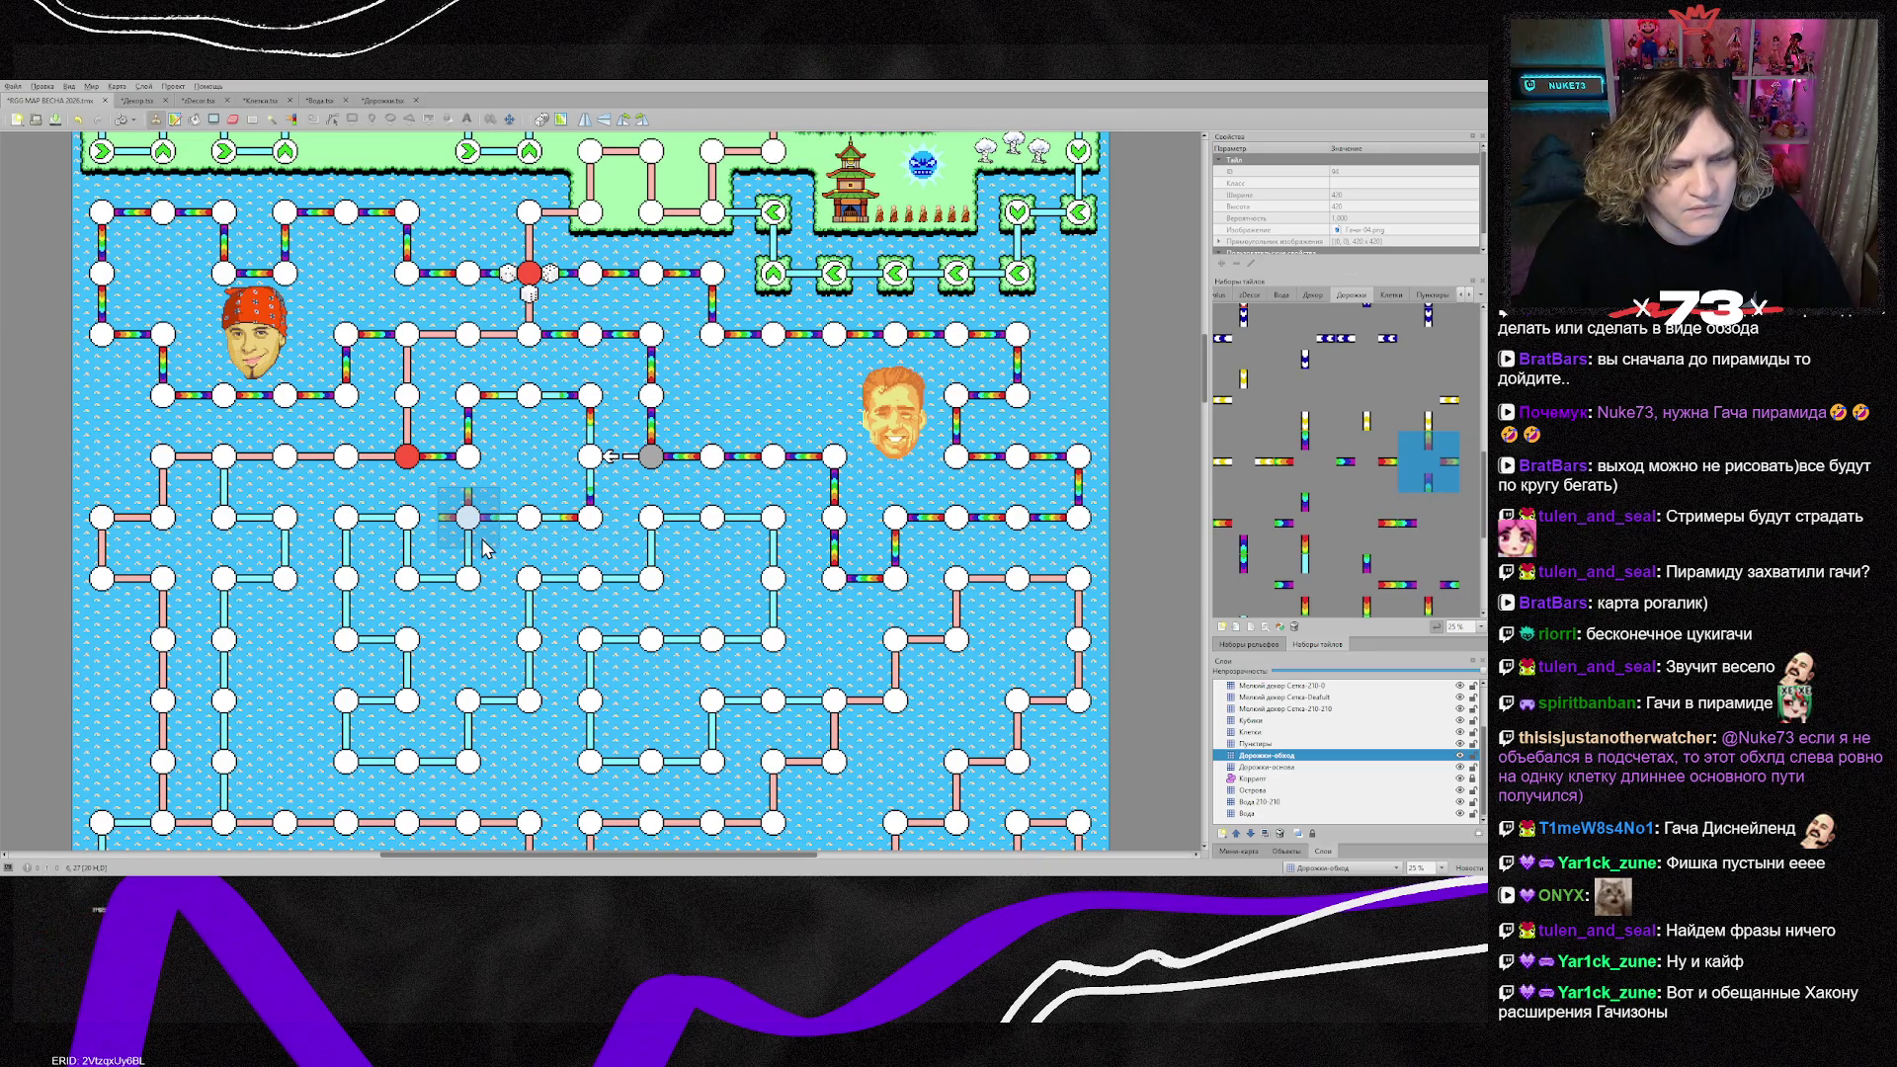
pyautogui.click(1327, 538)
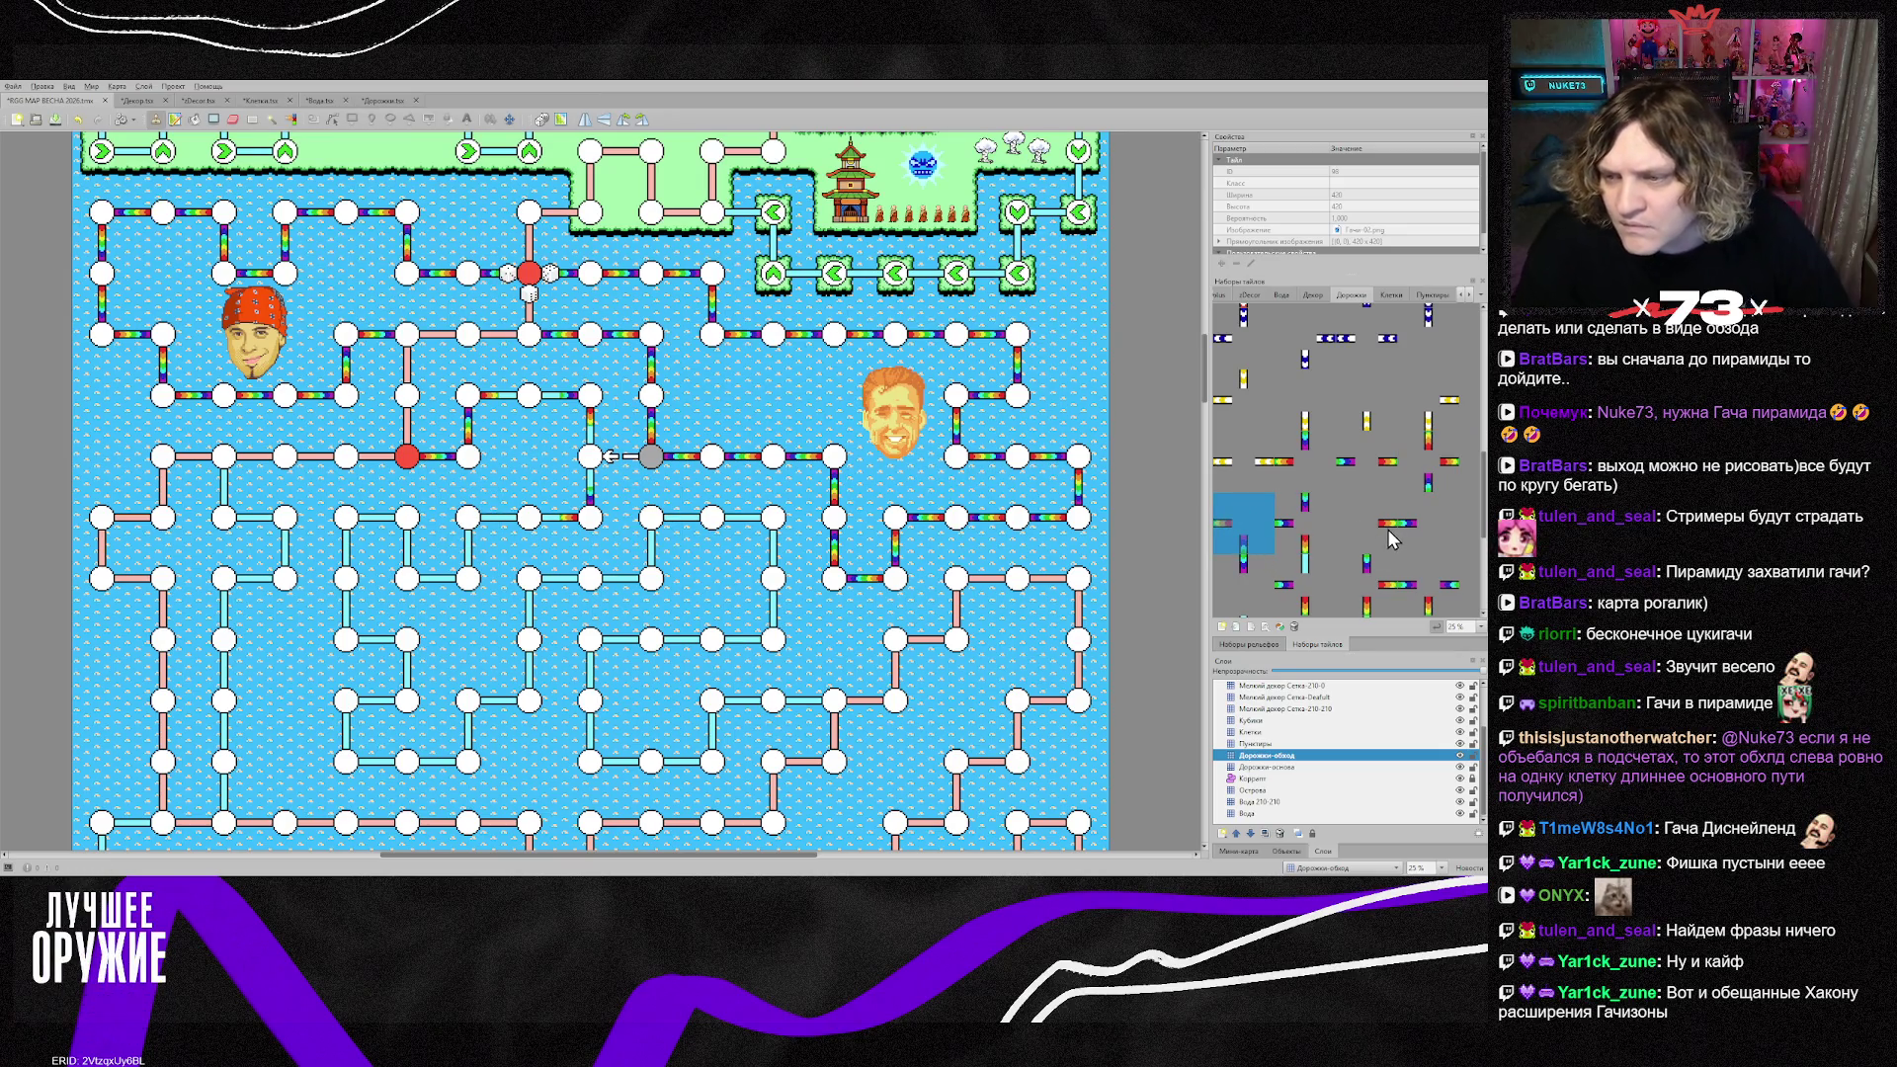
pyautogui.scroll(-1, 1371, 572)
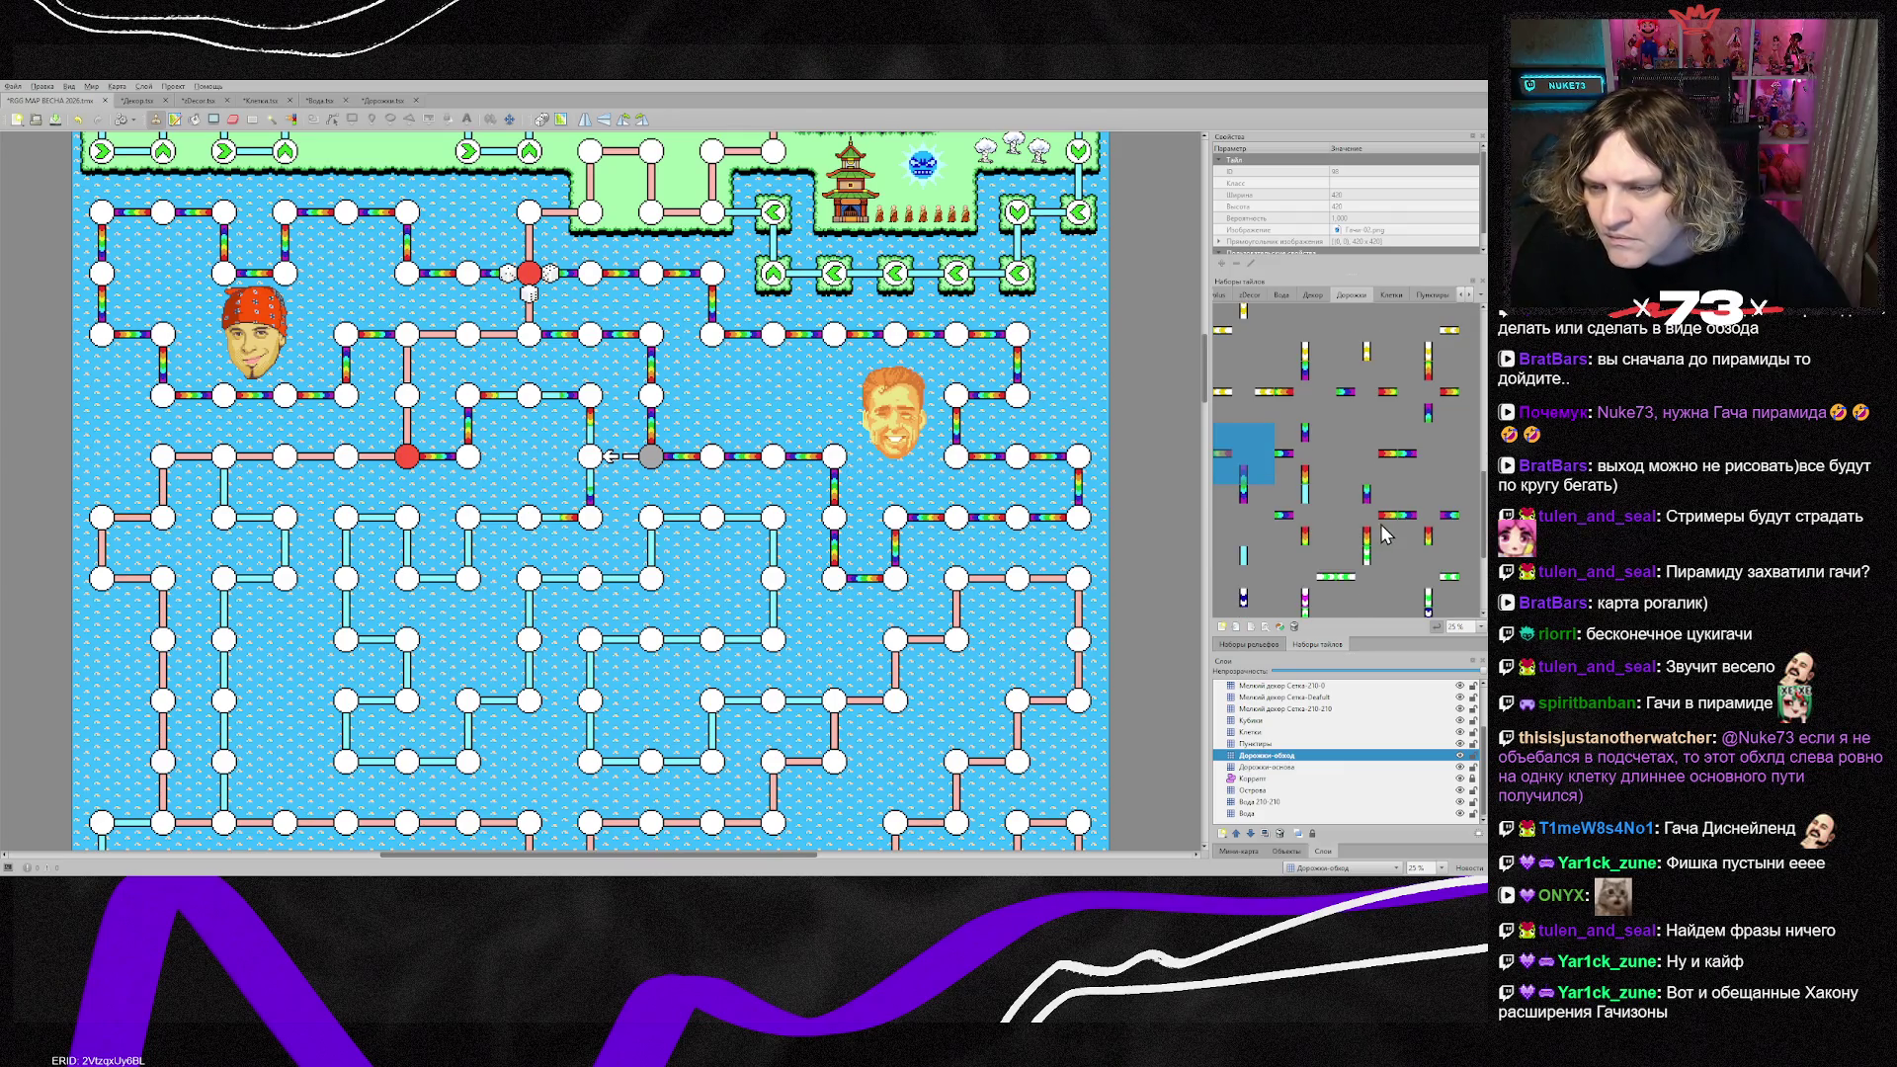
pyautogui.click(1383, 534)
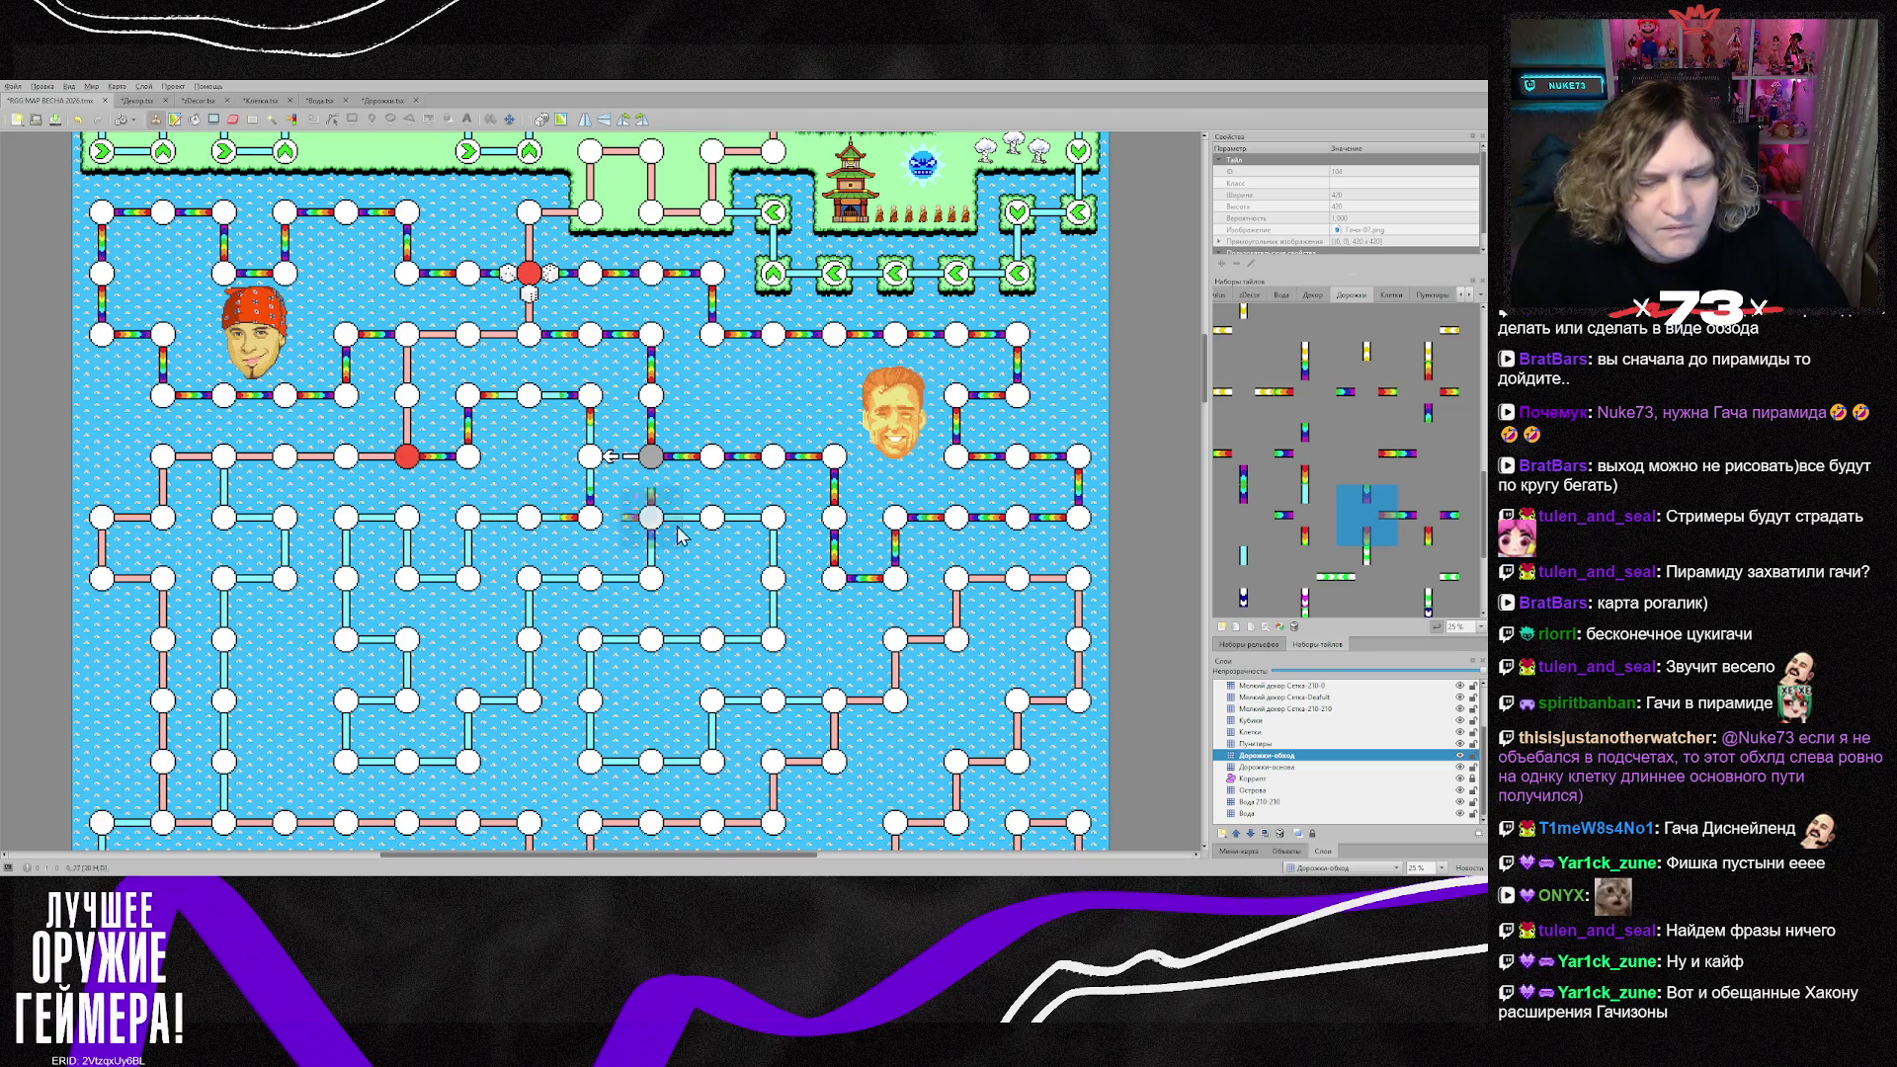
pyautogui.scroll(-2, 1446, 502)
pyautogui.scroll(-3, 1428, 504)
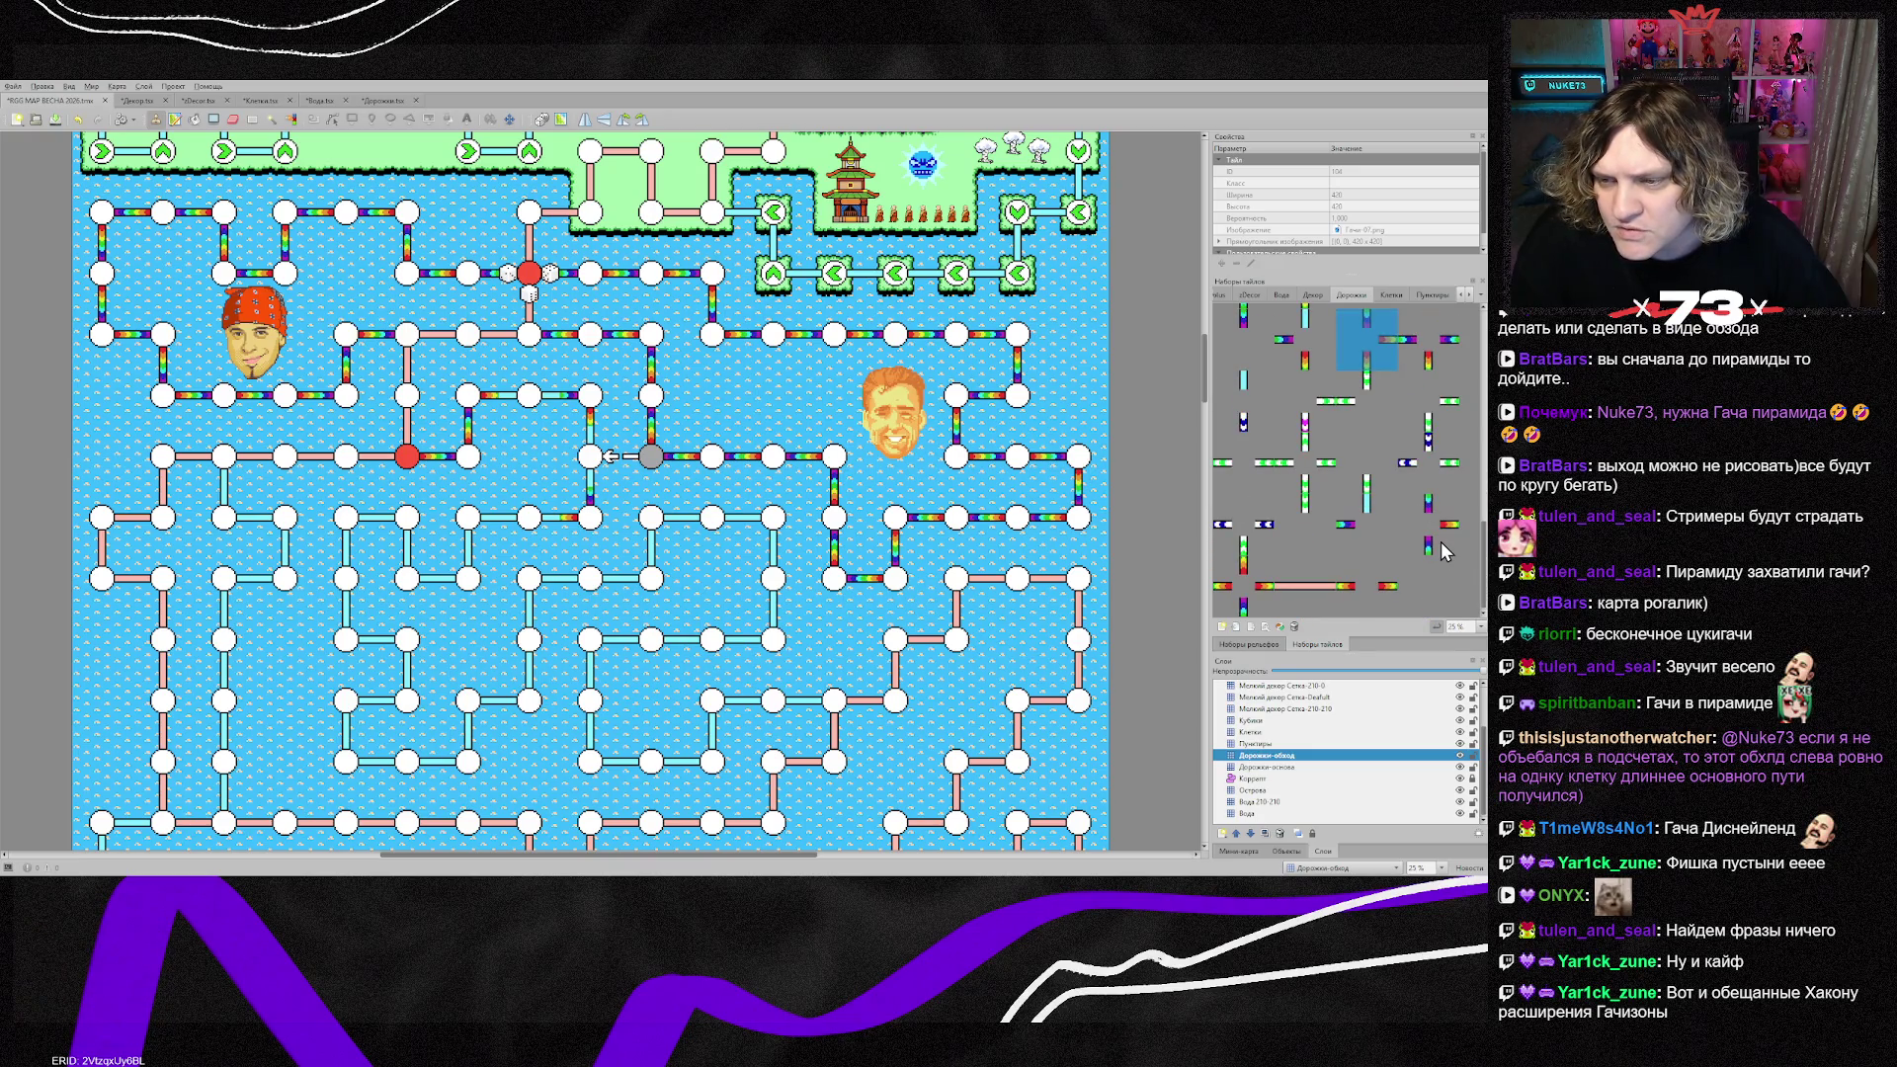
pyautogui.scroll(6, 1445, 551)
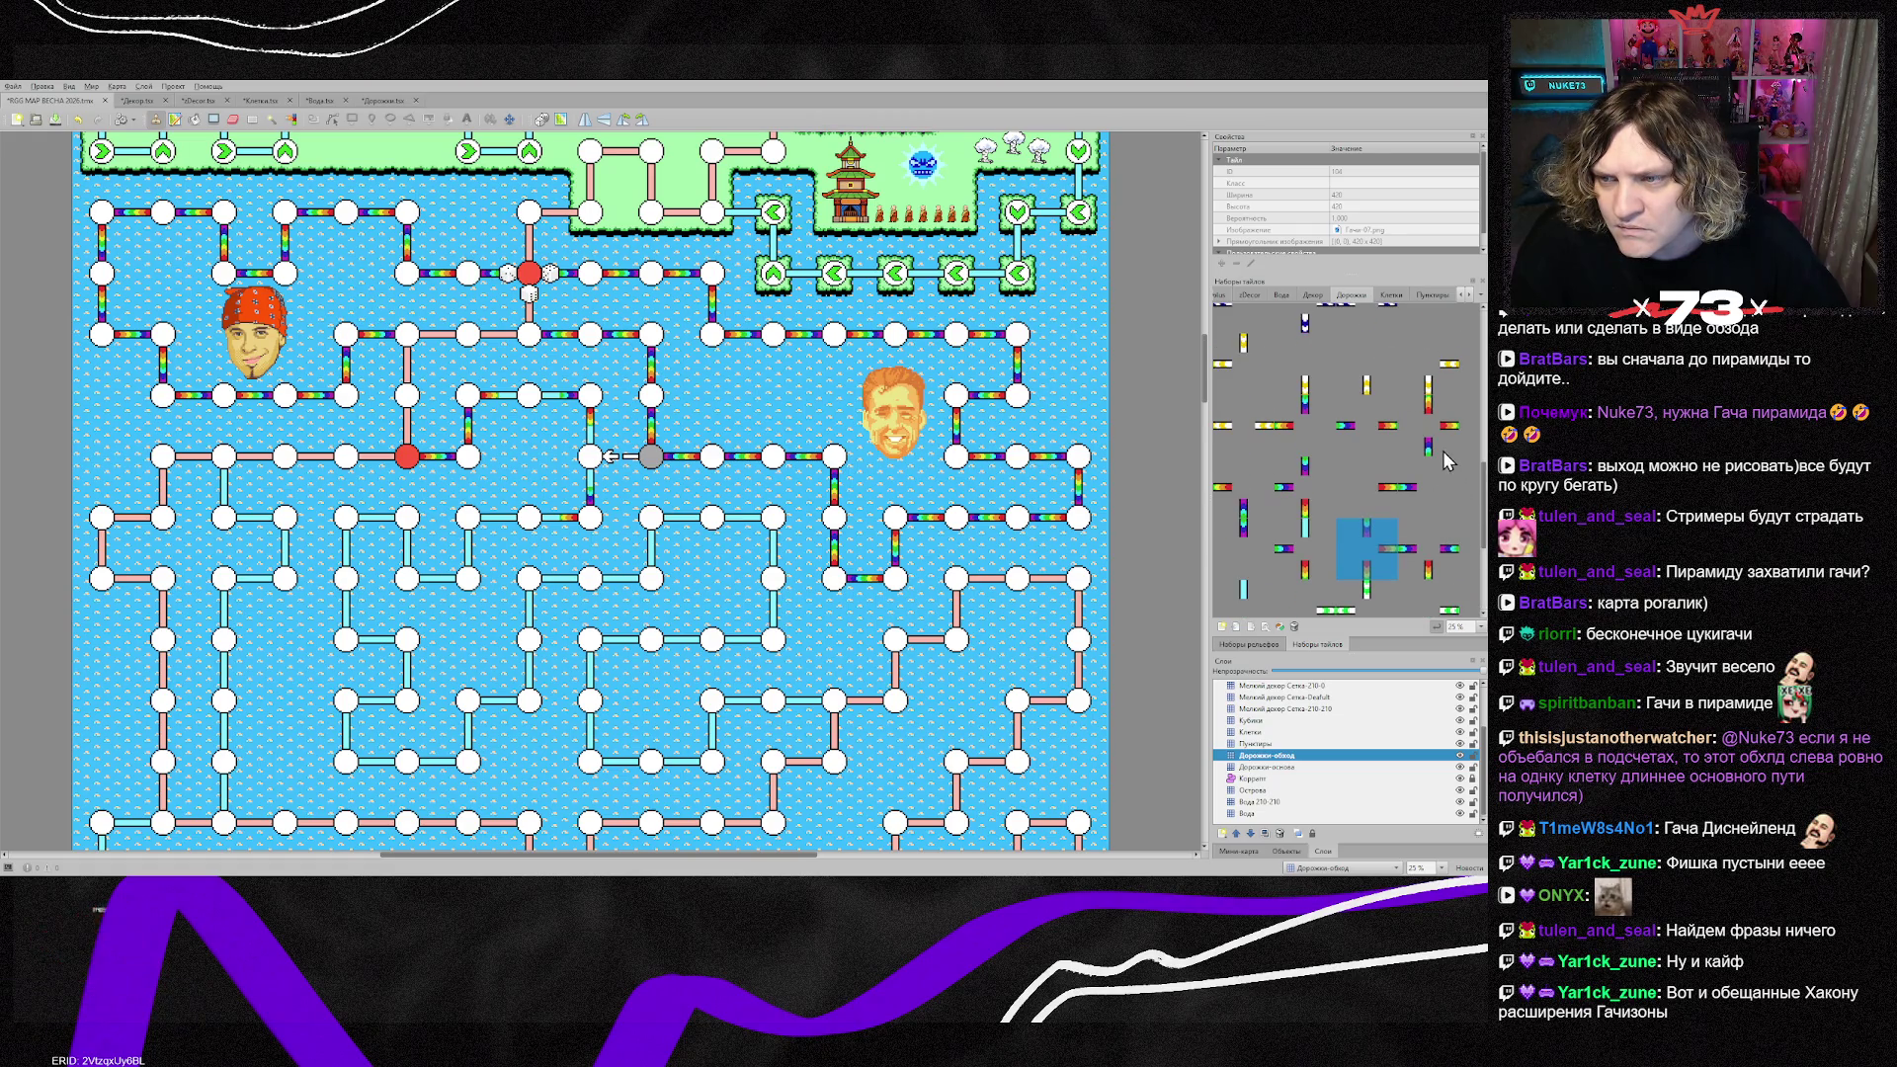
pyautogui.scroll(2, 1301, 507)
pyautogui.click(1301, 507)
pyautogui.click(1362, 508)
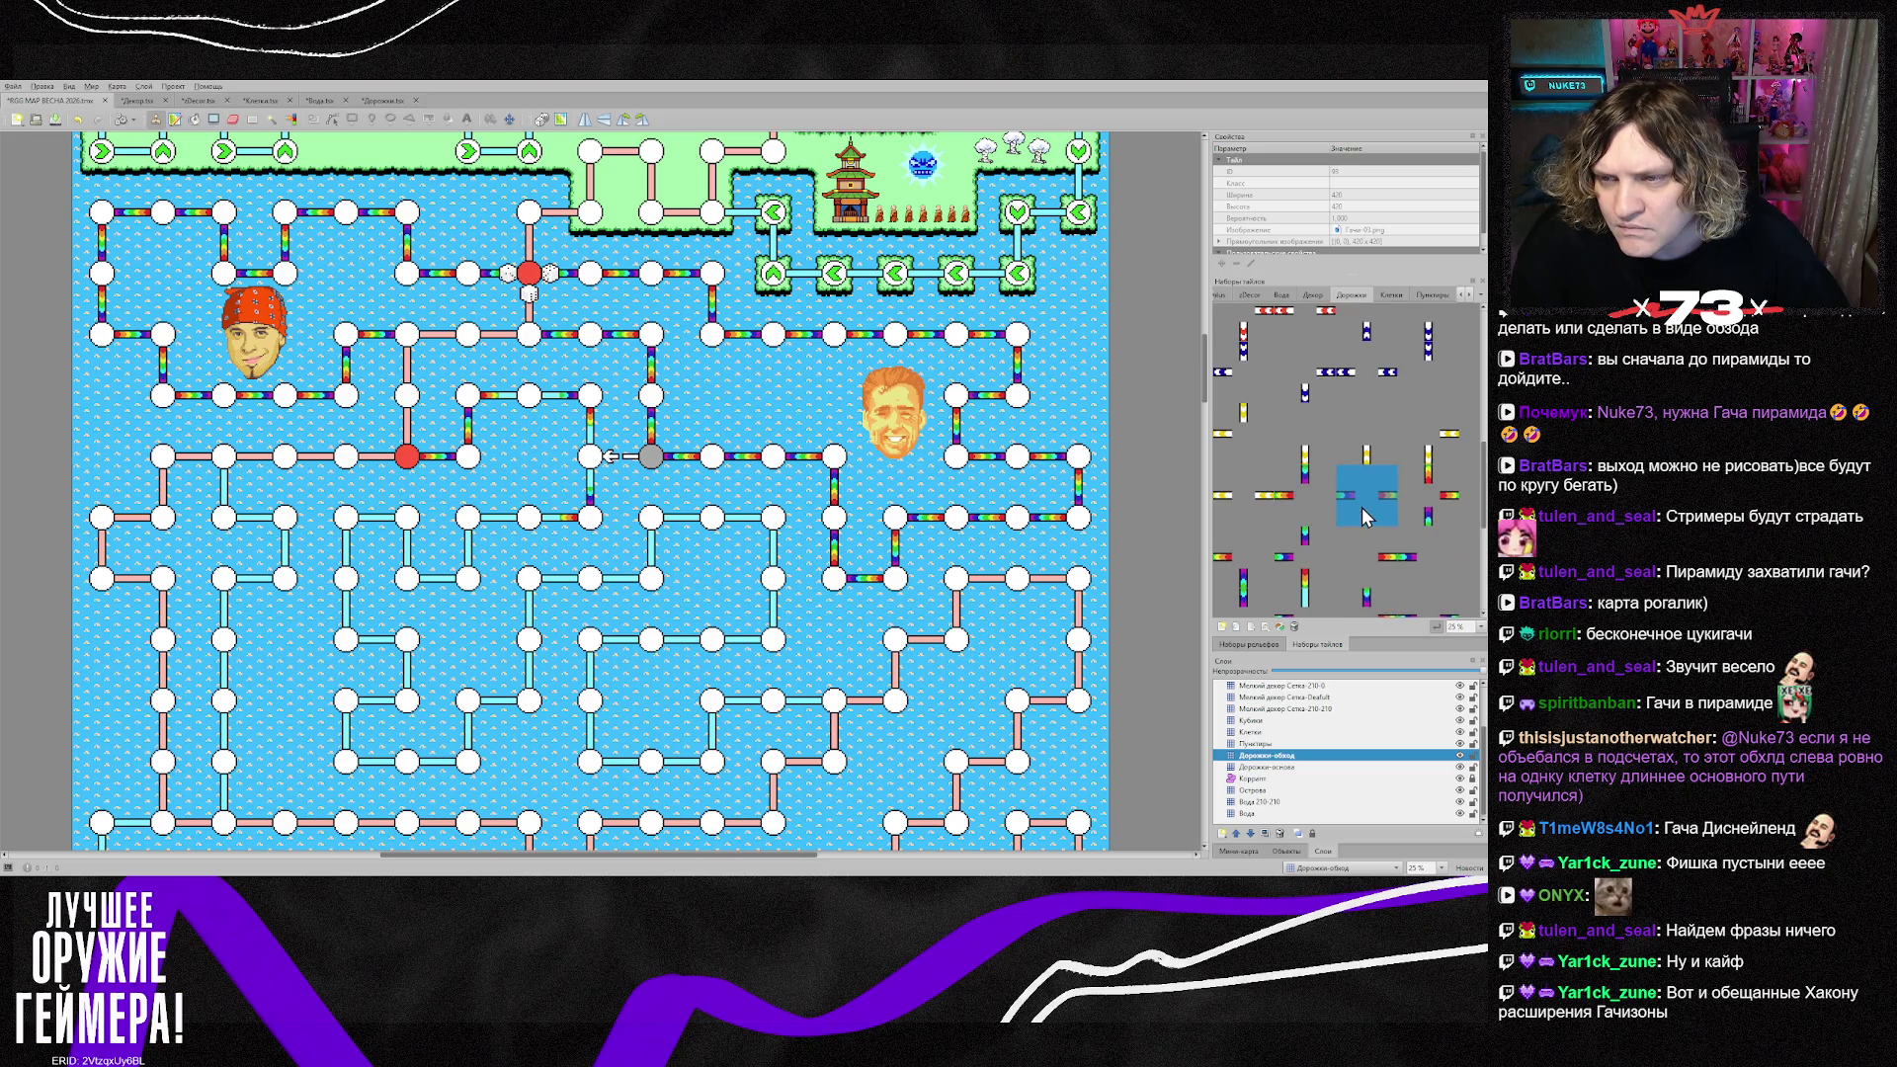
pyautogui.click(1444, 516)
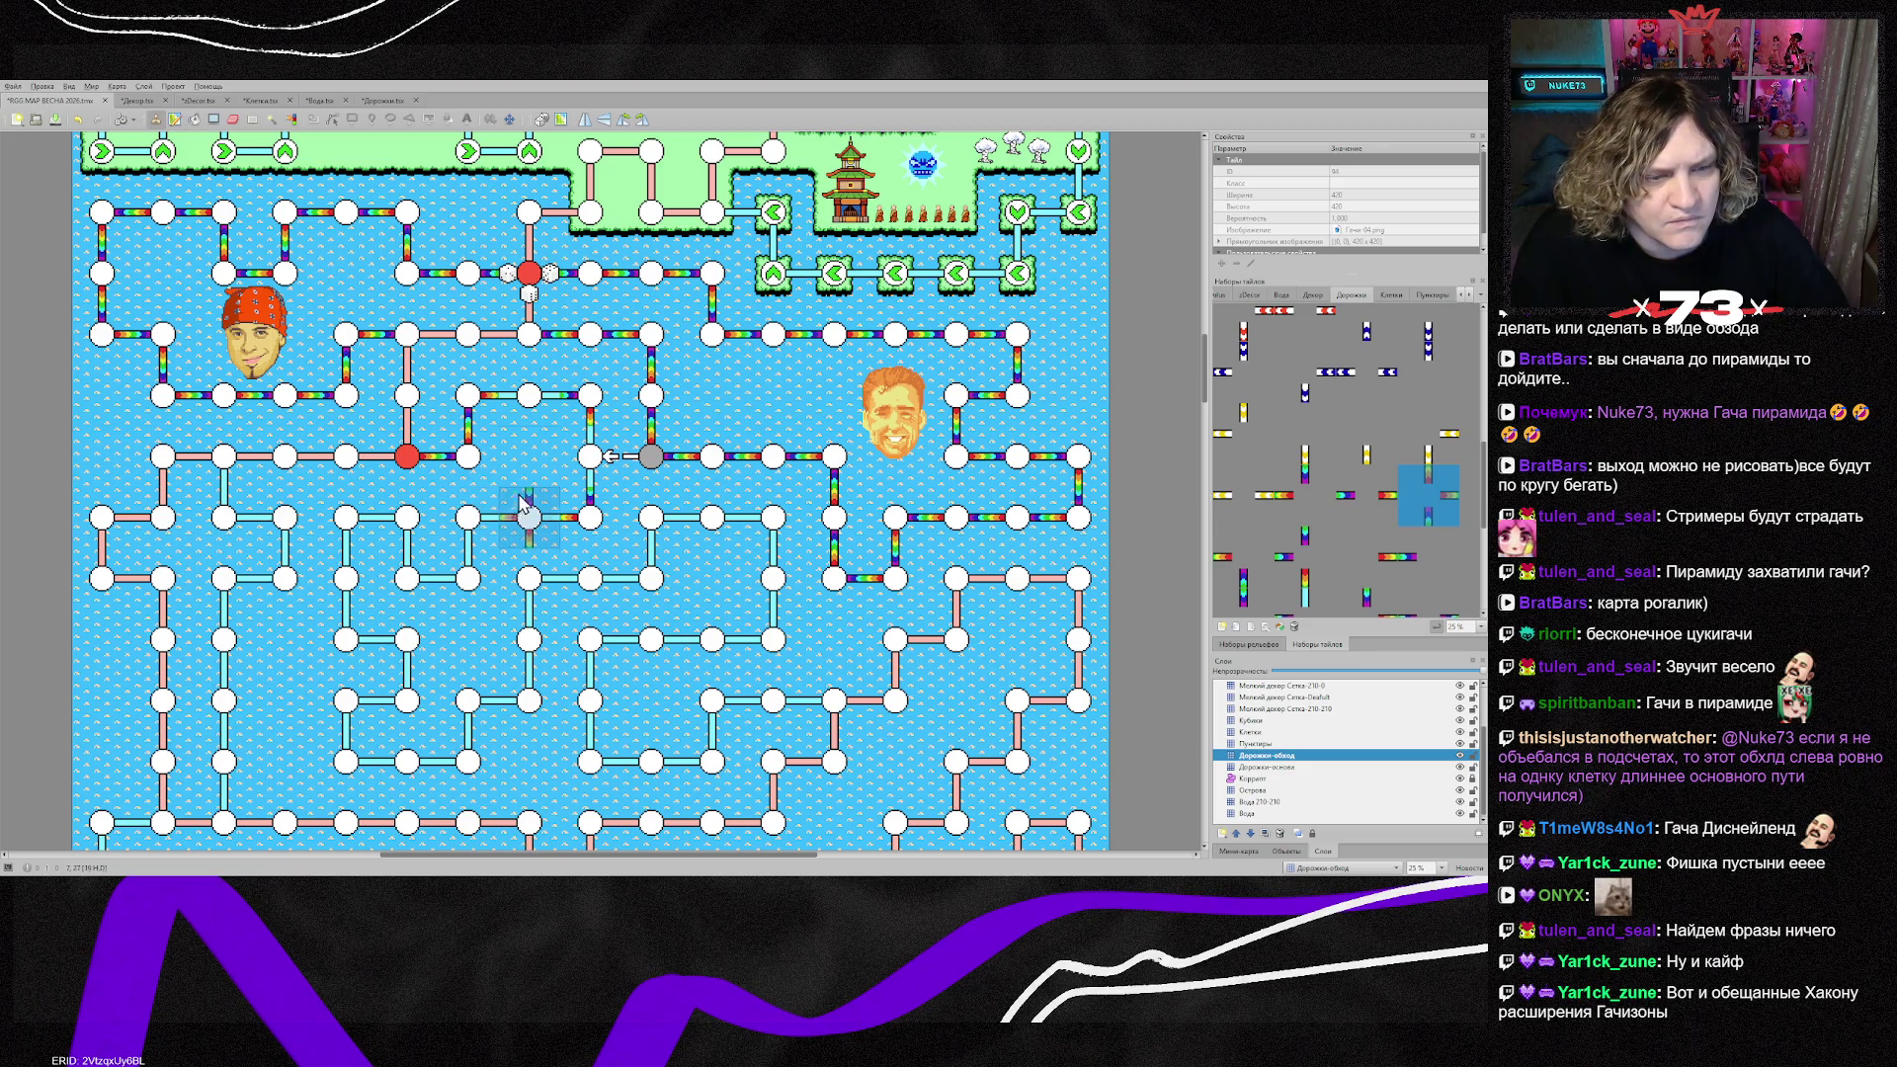
pyautogui.rightClick(473, 553)
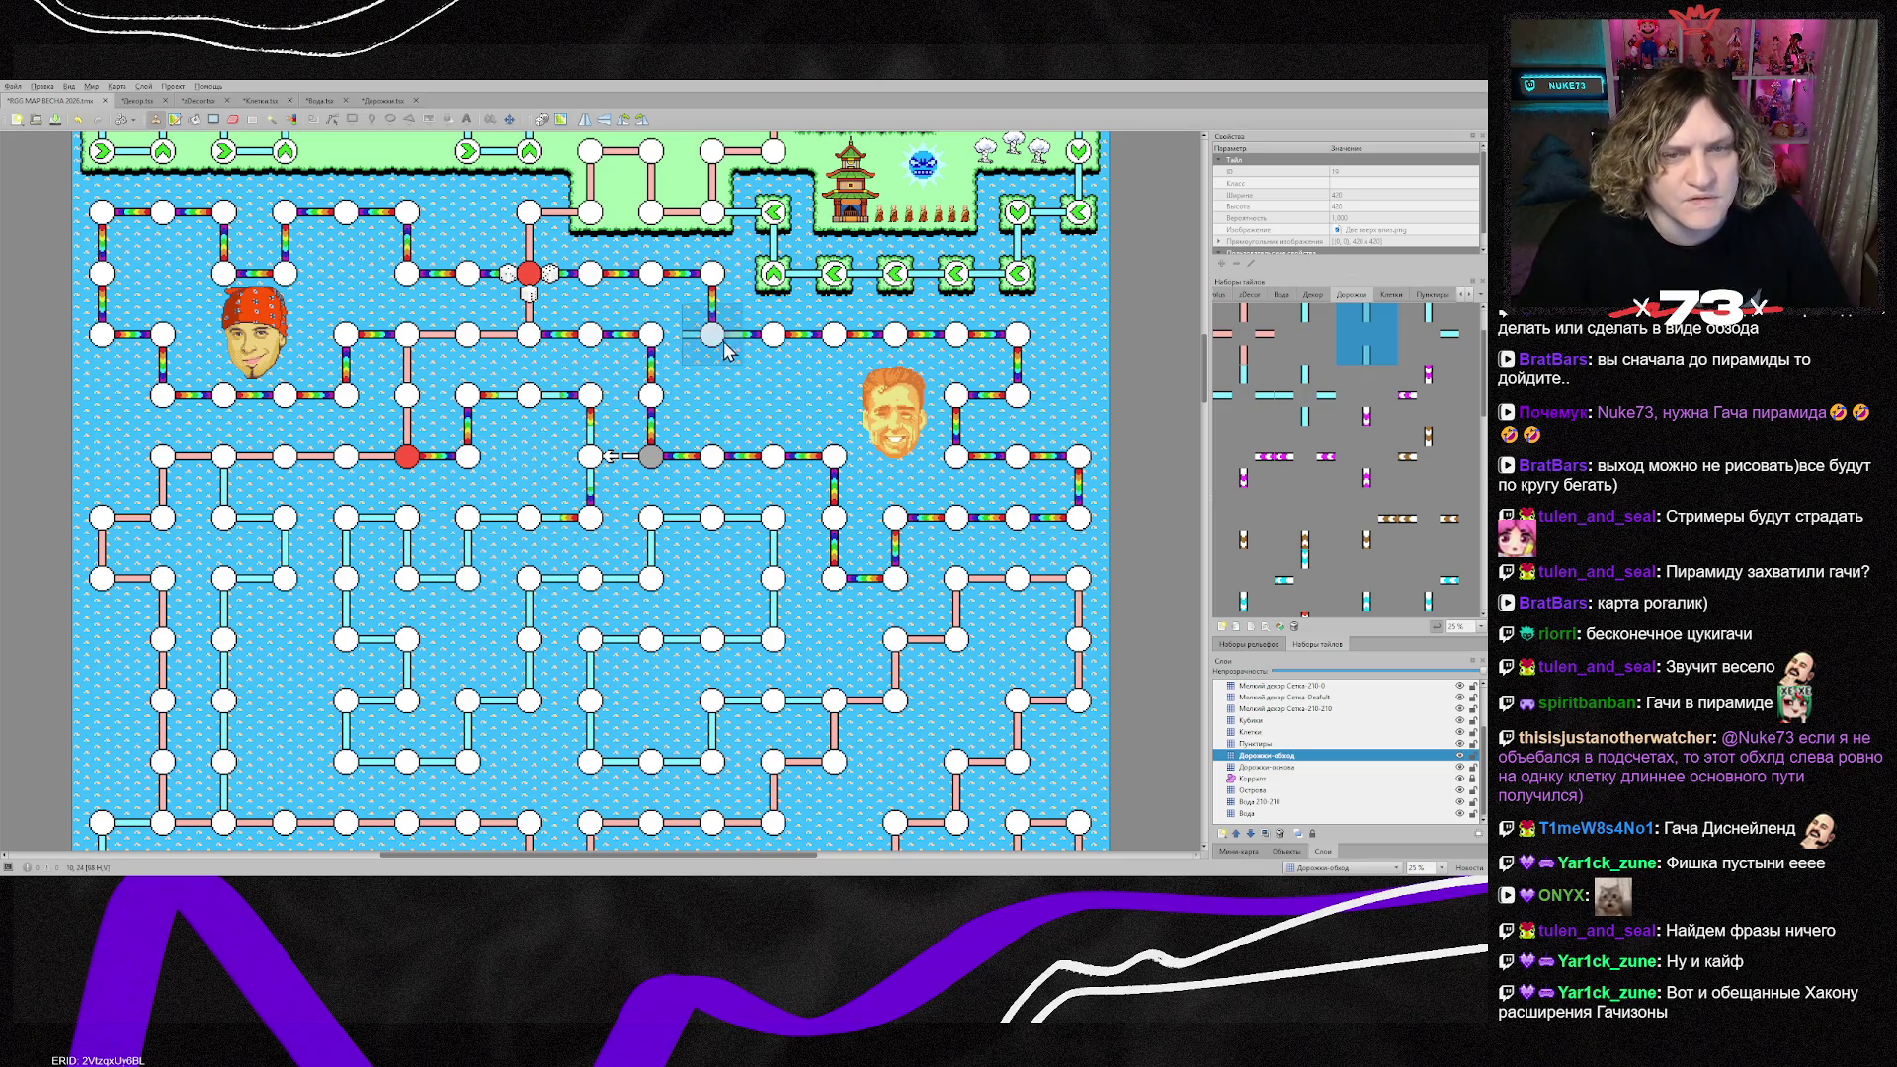
pyautogui.rightClick(660, 420)
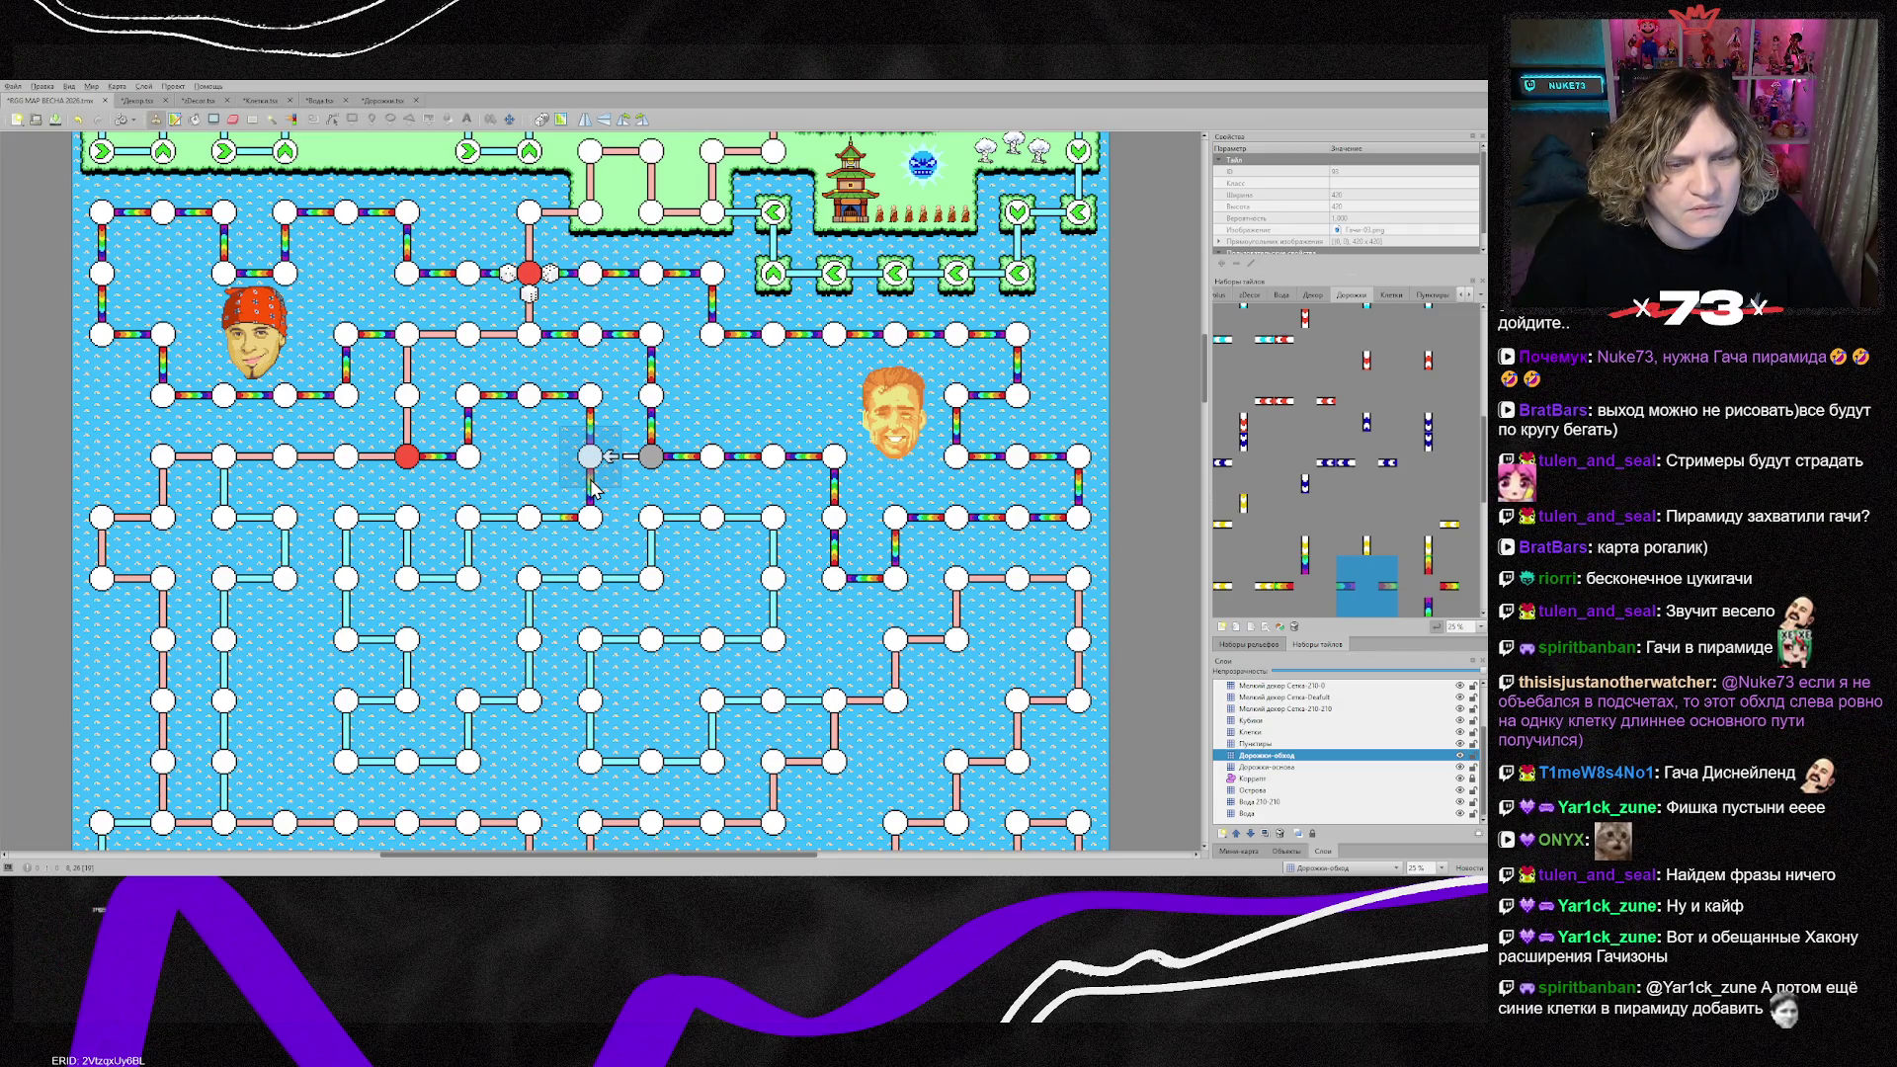
pyautogui.rightClick(526, 593)
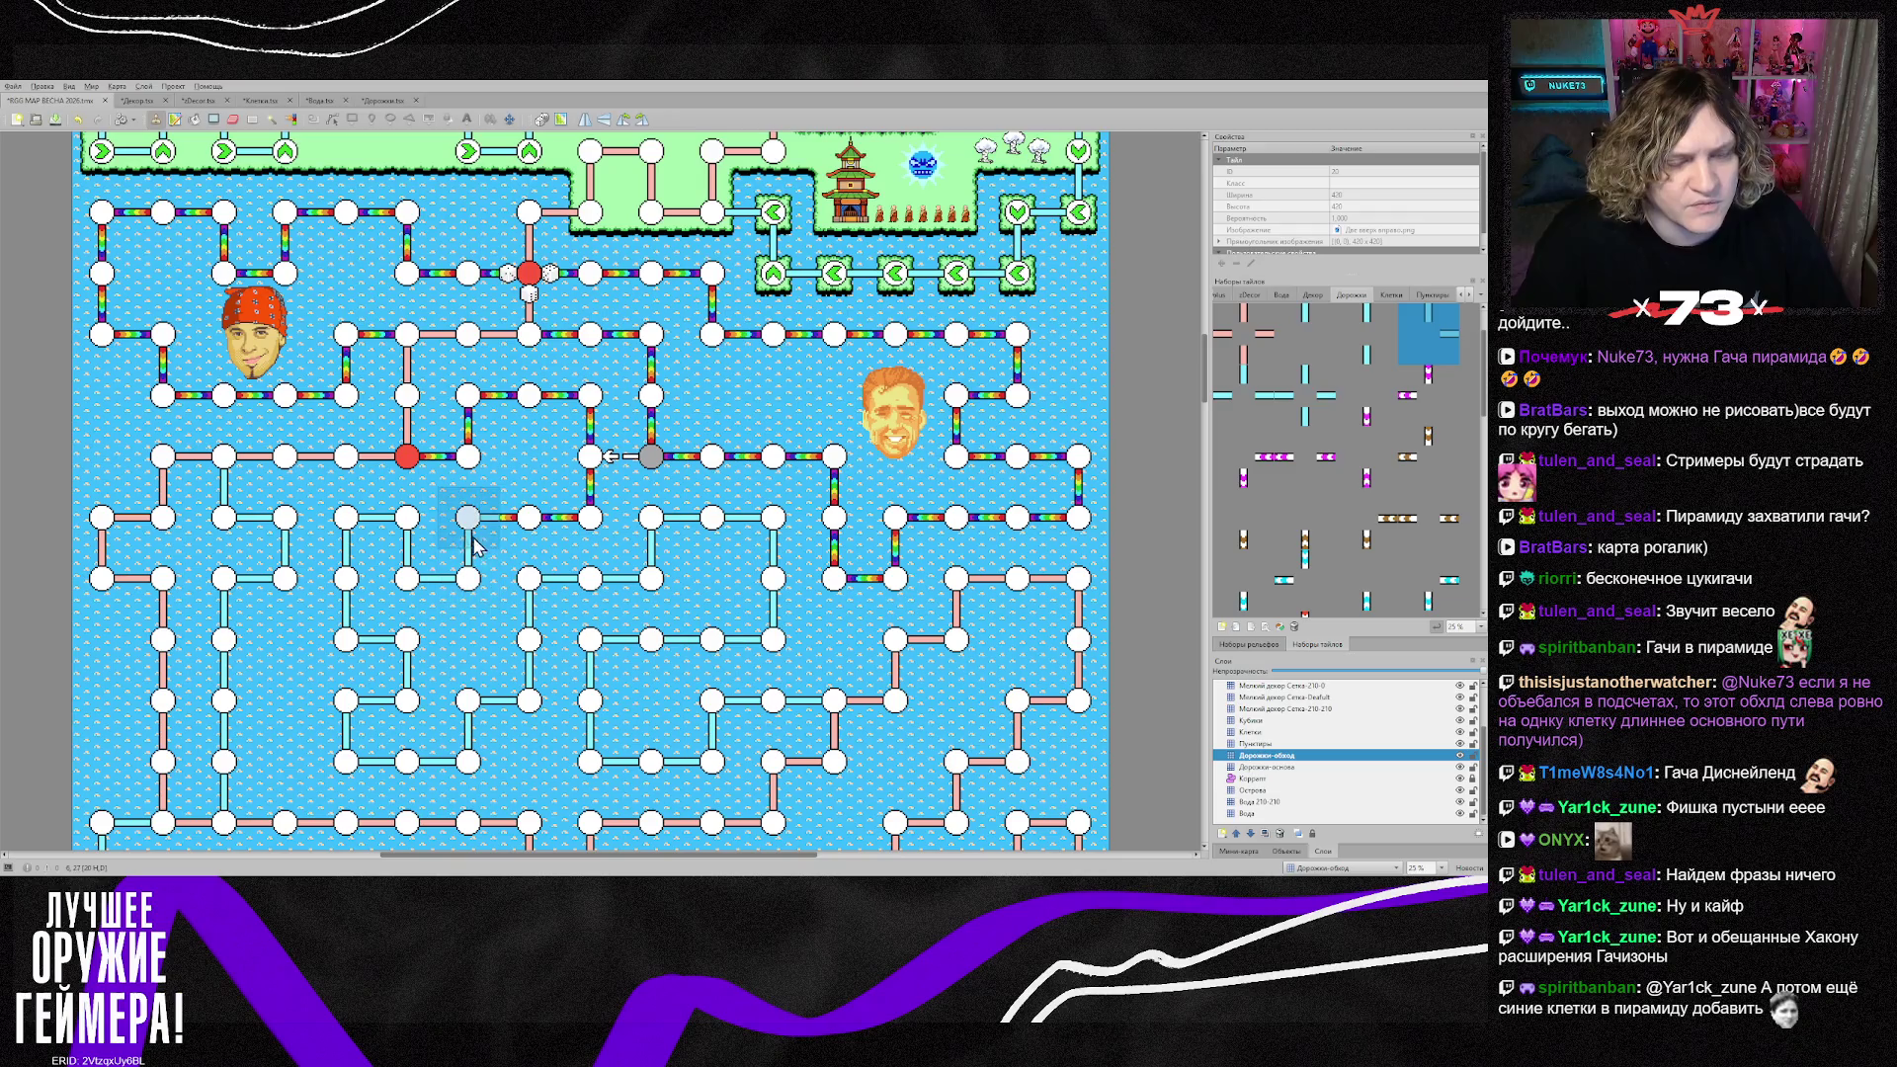
pyautogui.rightClick(739, 474)
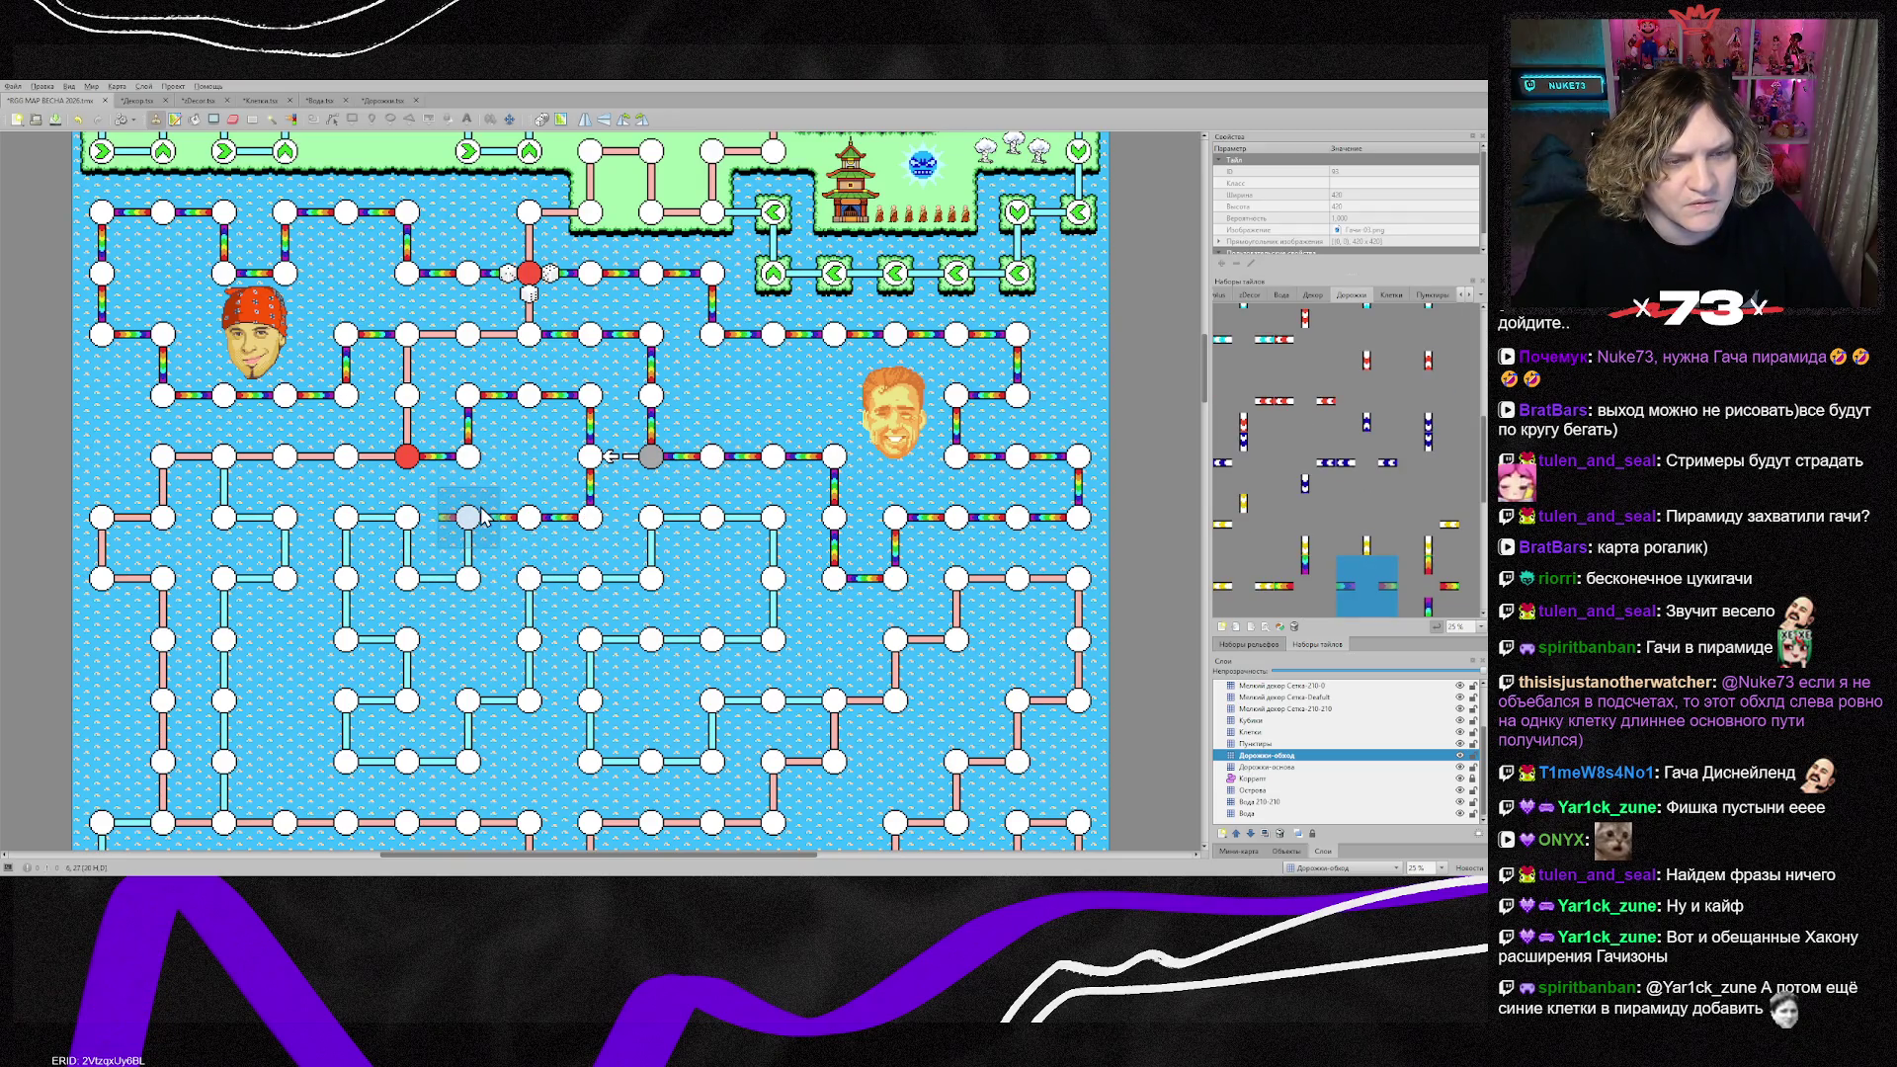
# Step: On the Кубики layer, take two stacked dice tiles from the Клетки tileset as the stamp
pyautogui.click(1255, 720)
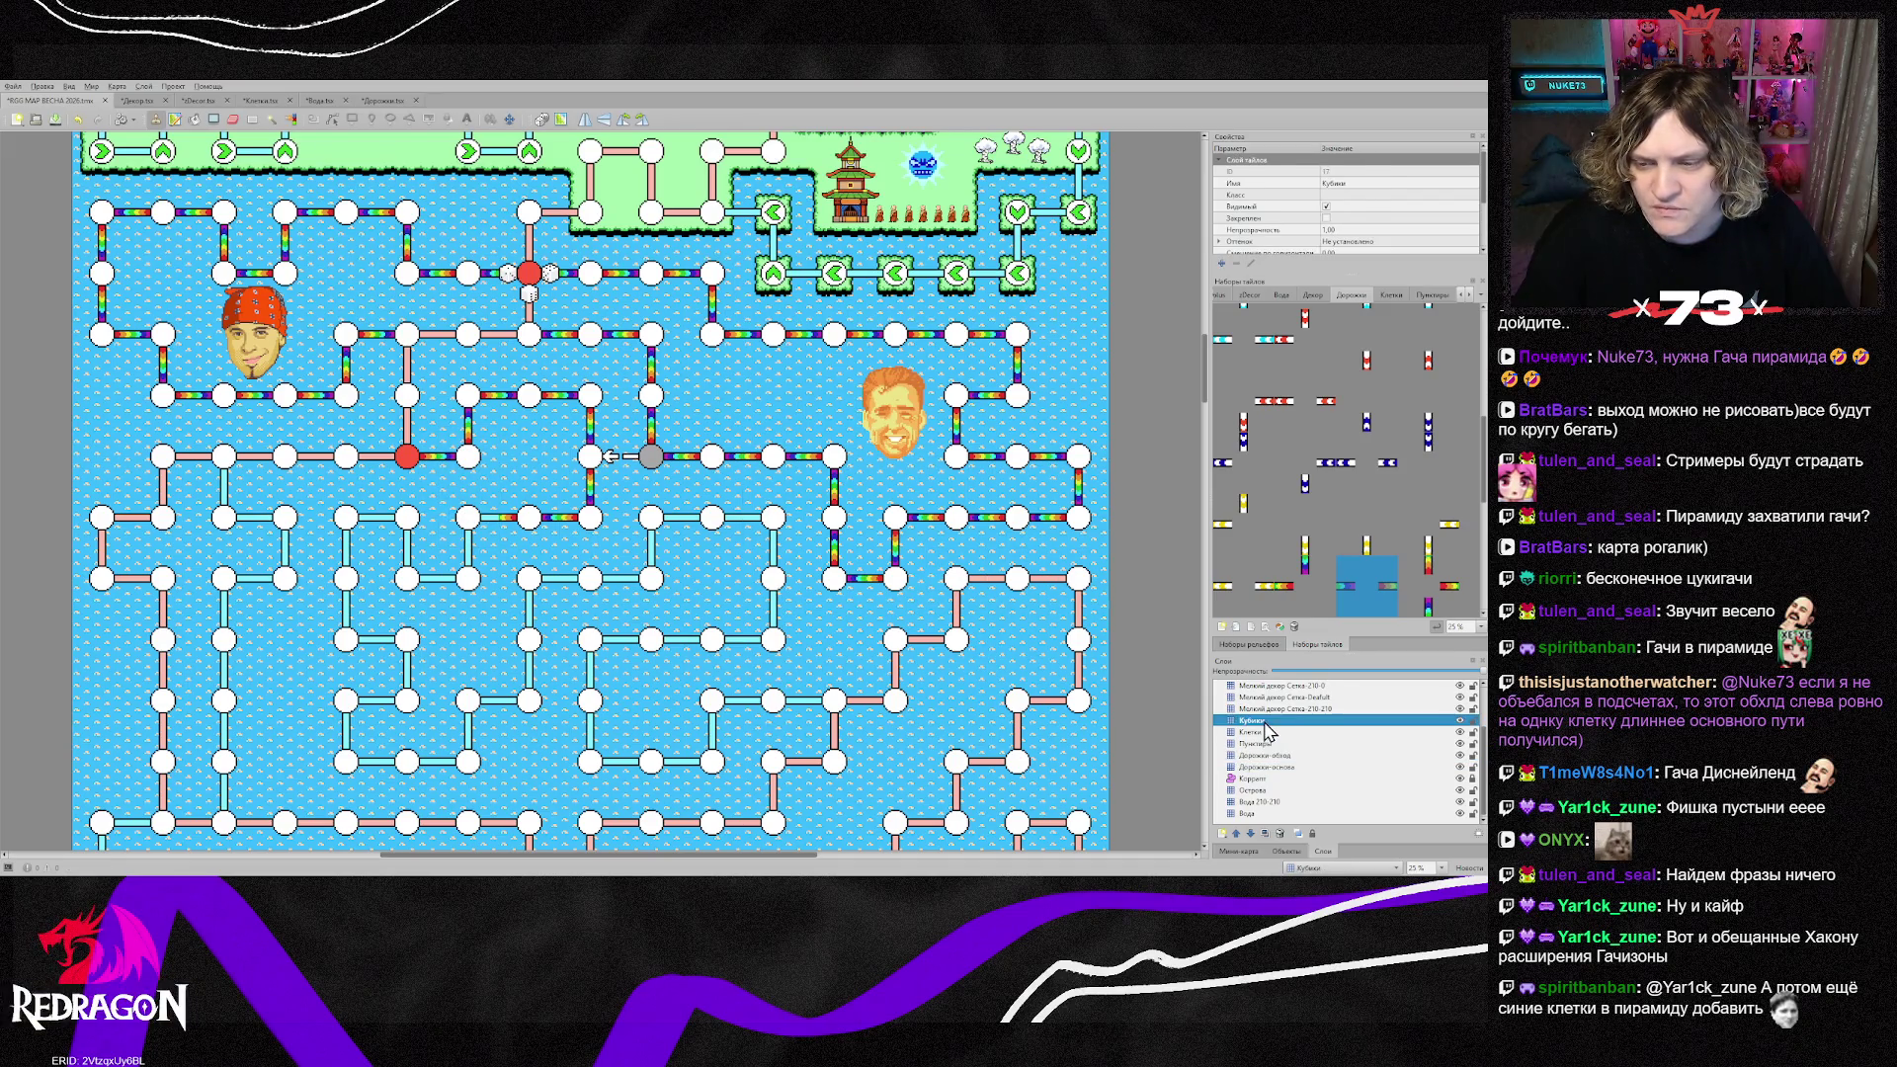
pyautogui.click(1468, 295)
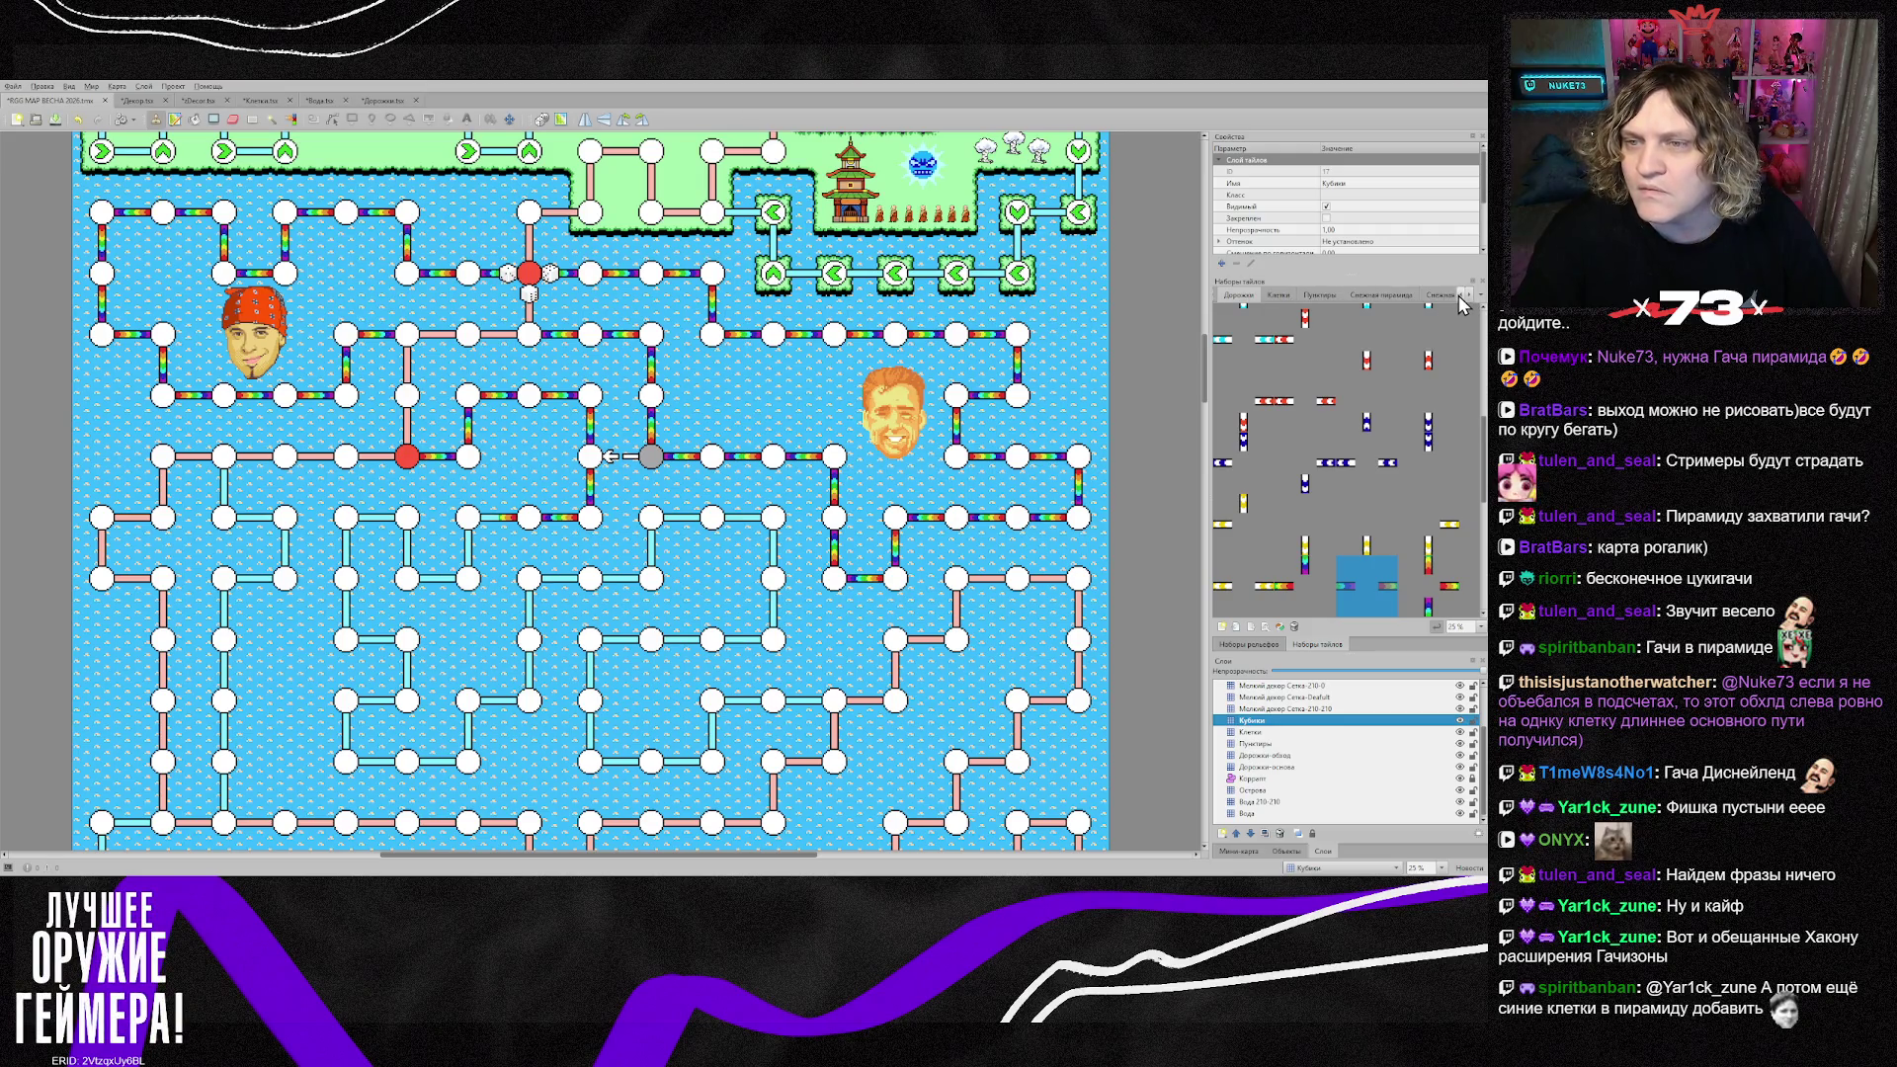
pyautogui.click(1341, 295)
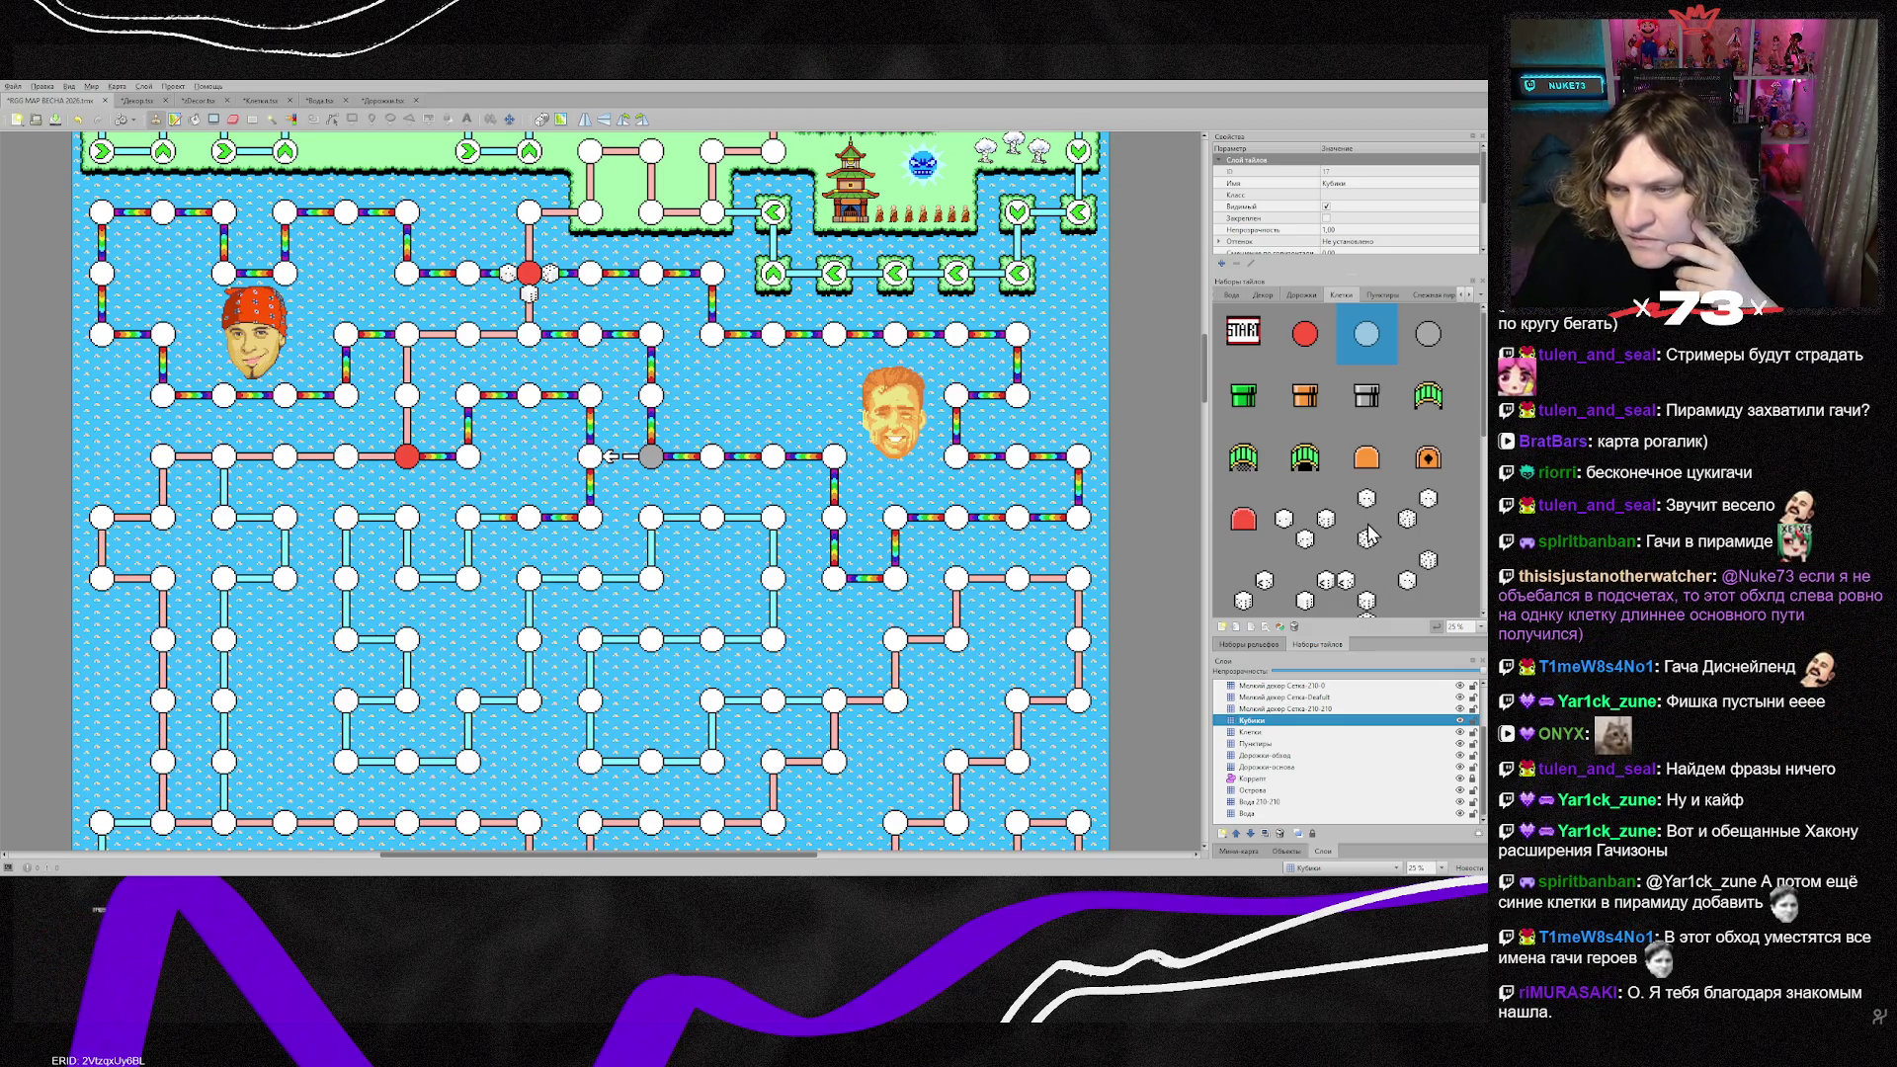
pyautogui.moveTo(1366, 539); pyautogui.dragTo(1367, 499)
# Step: Stamp dice above and below three nodes left of the map centre
pyautogui.click(483, 521)
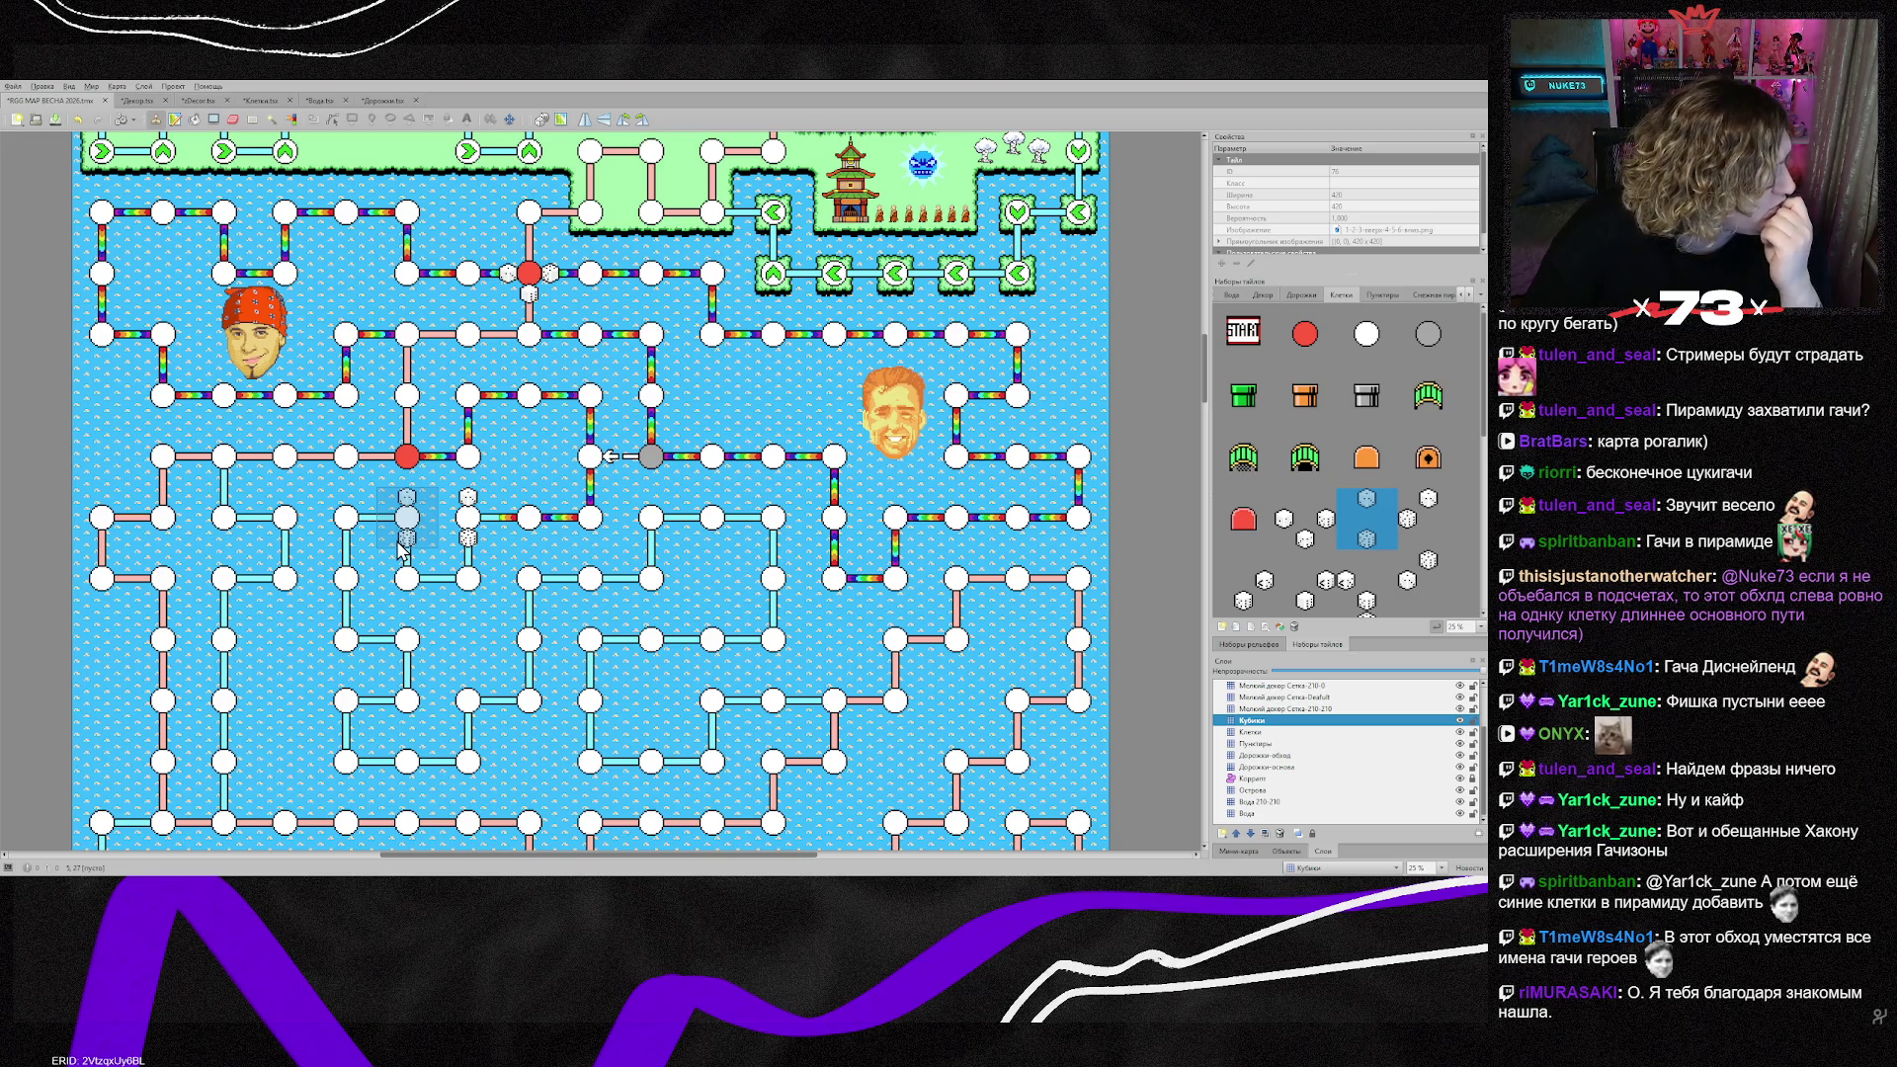
pyautogui.click(449, 544)
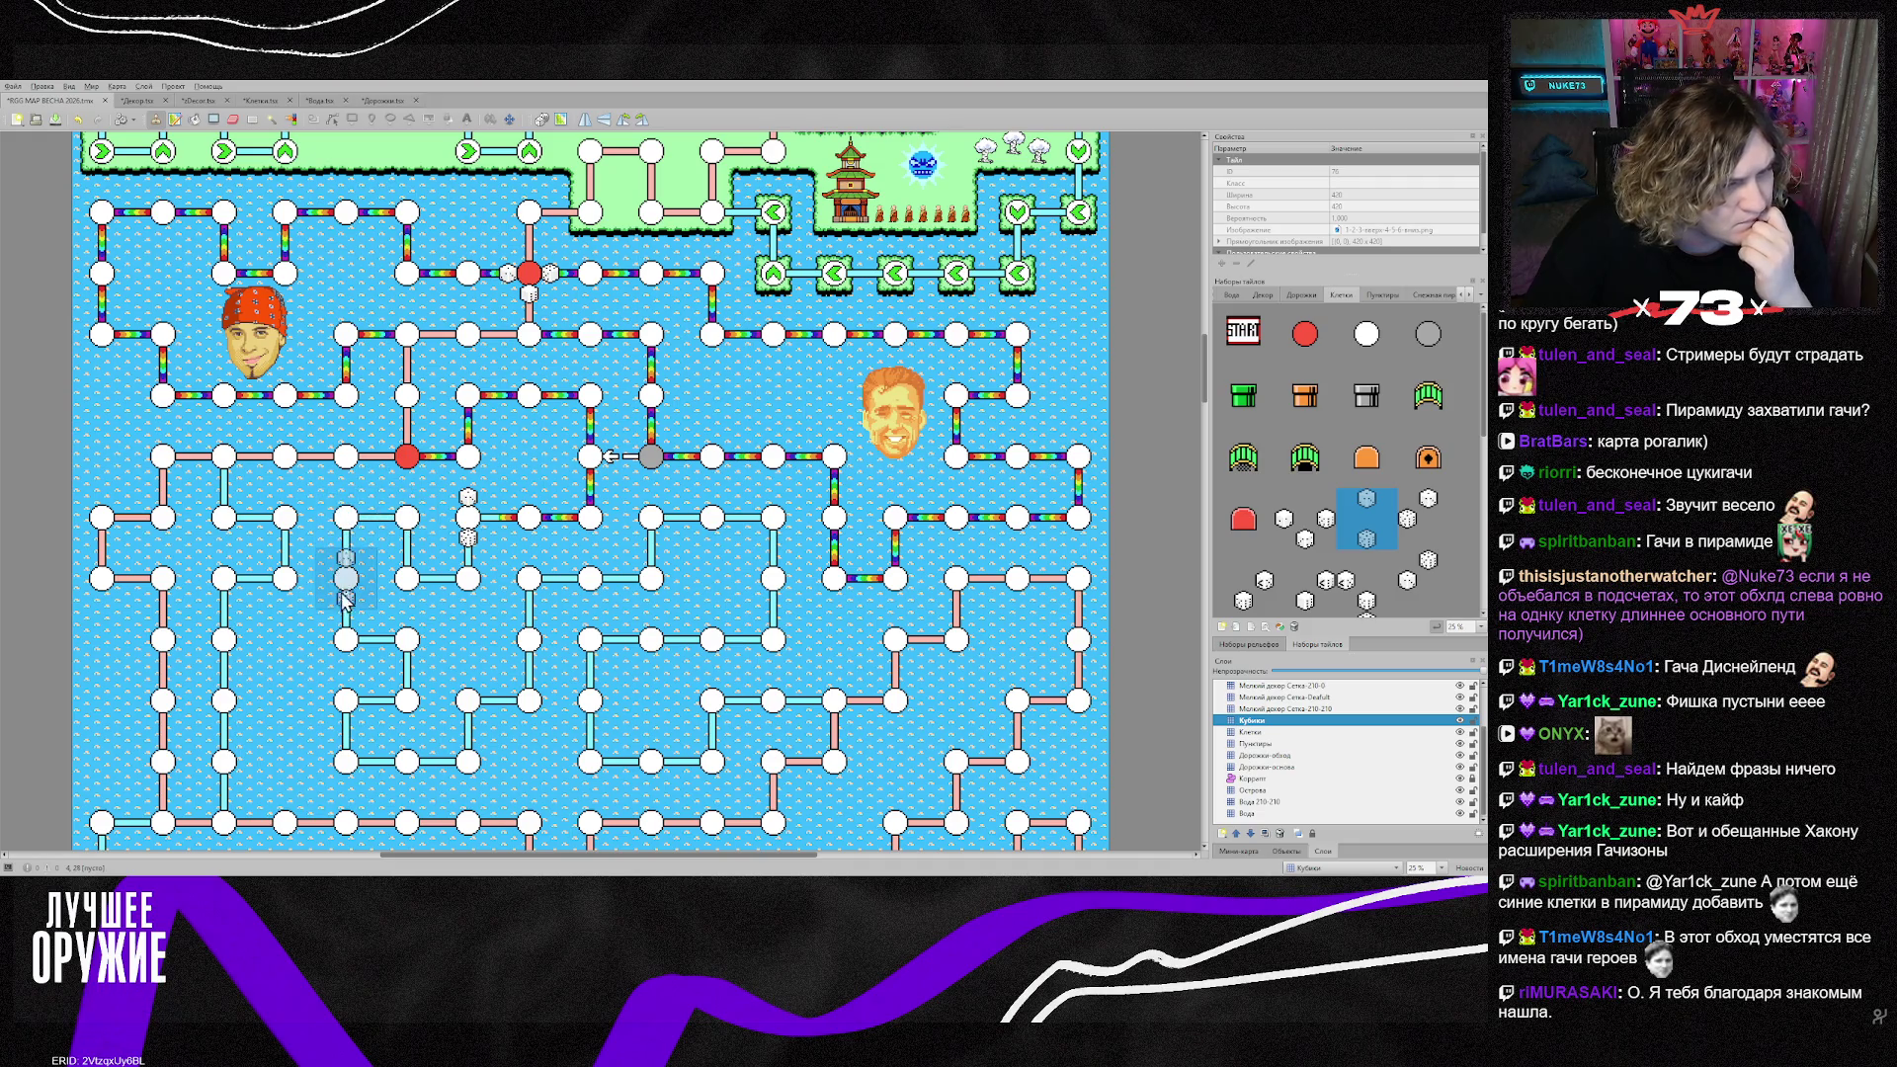
pyautogui.click(420, 633)
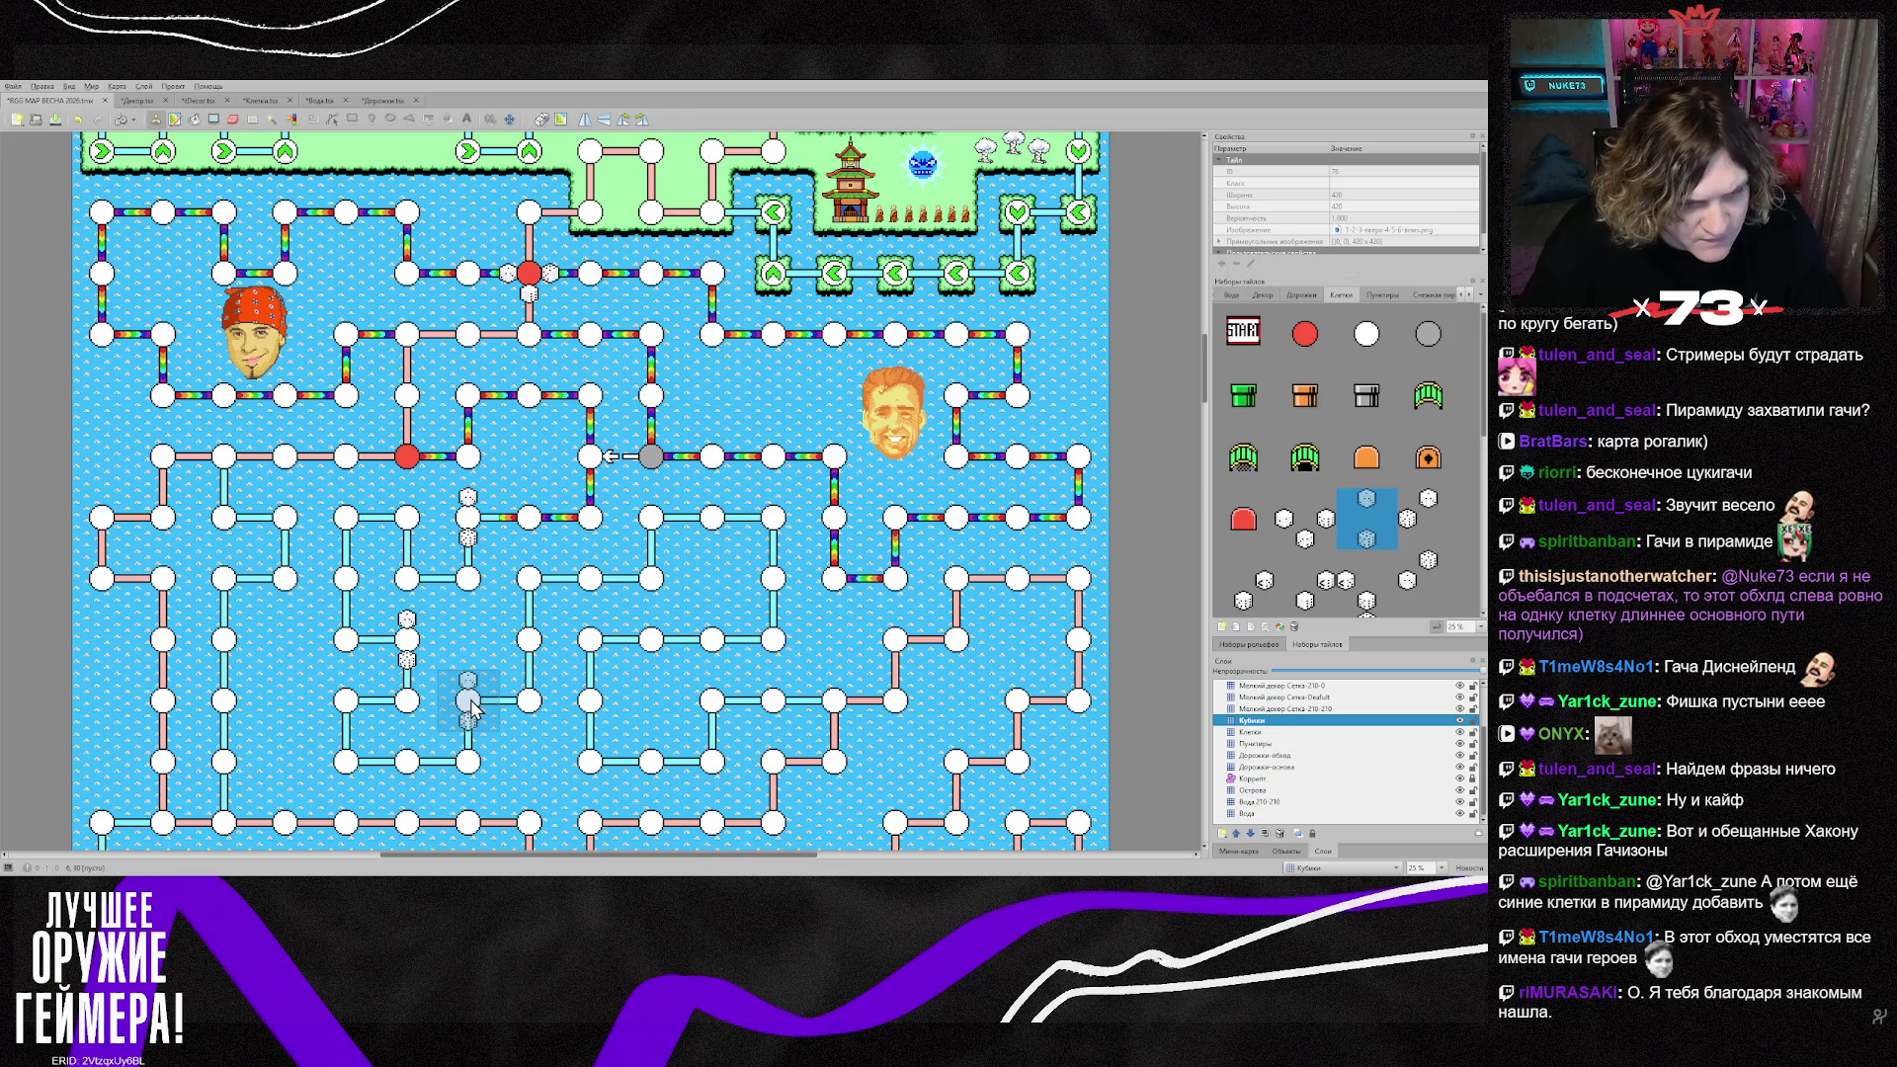
pyautogui.press('r')
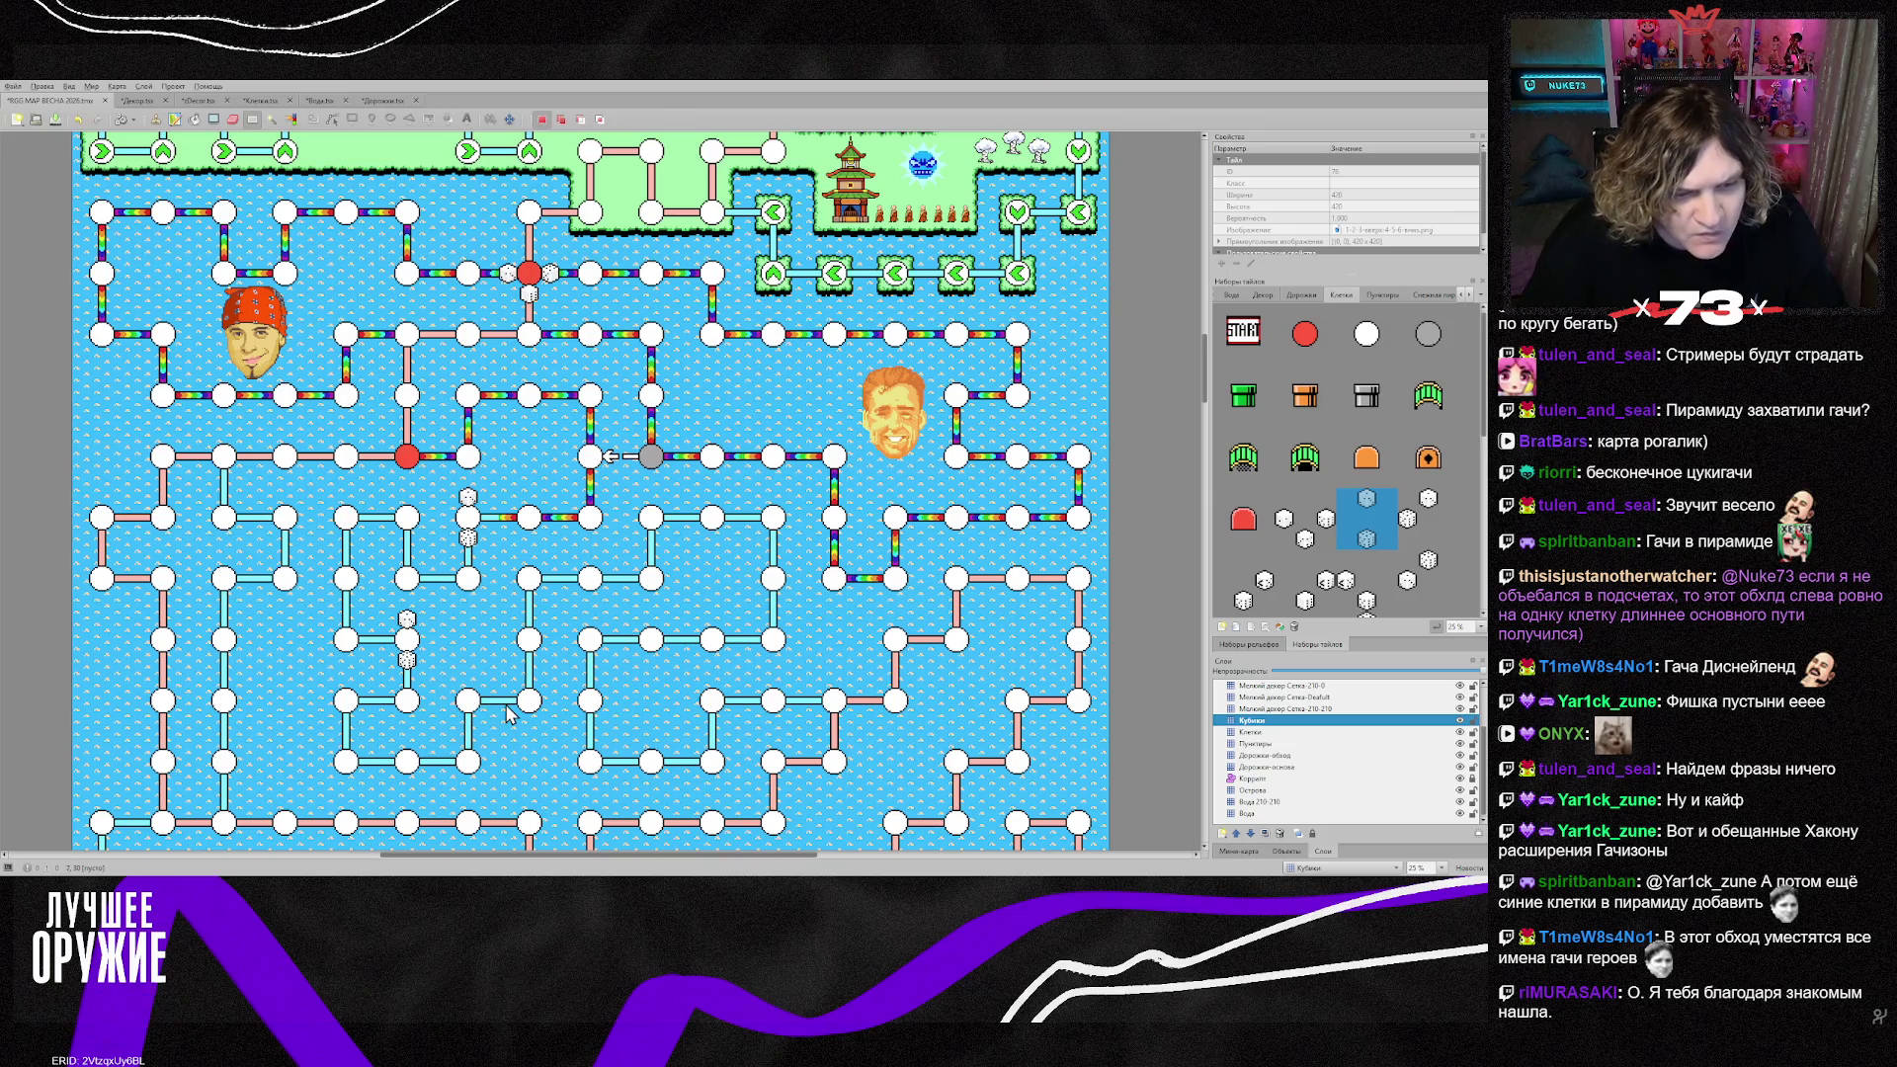
pyautogui.click(1253, 721)
pyautogui.press('b')
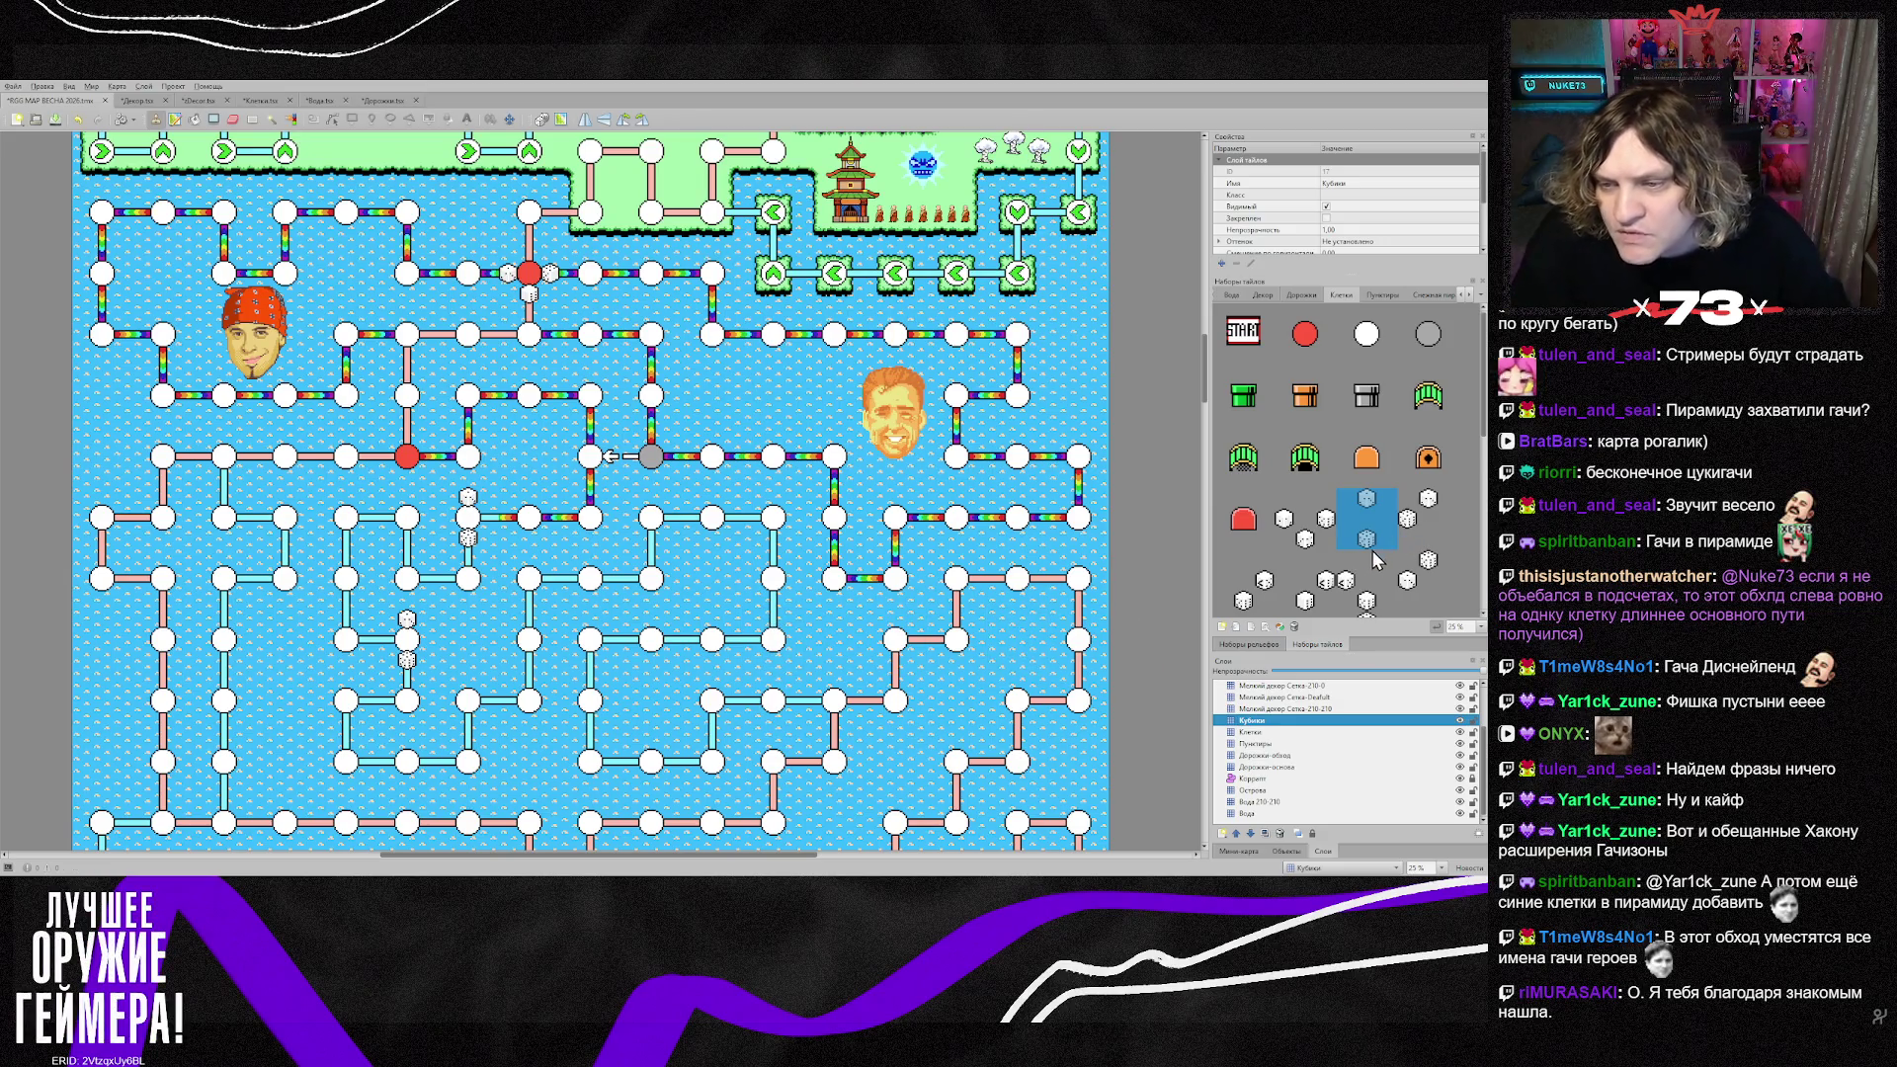
# Step: Stamp a different pair of dice tiles beside a lower-left node
pyautogui.scroll(-1, 1377, 560)
pyautogui.scroll(-1, 1433, 532)
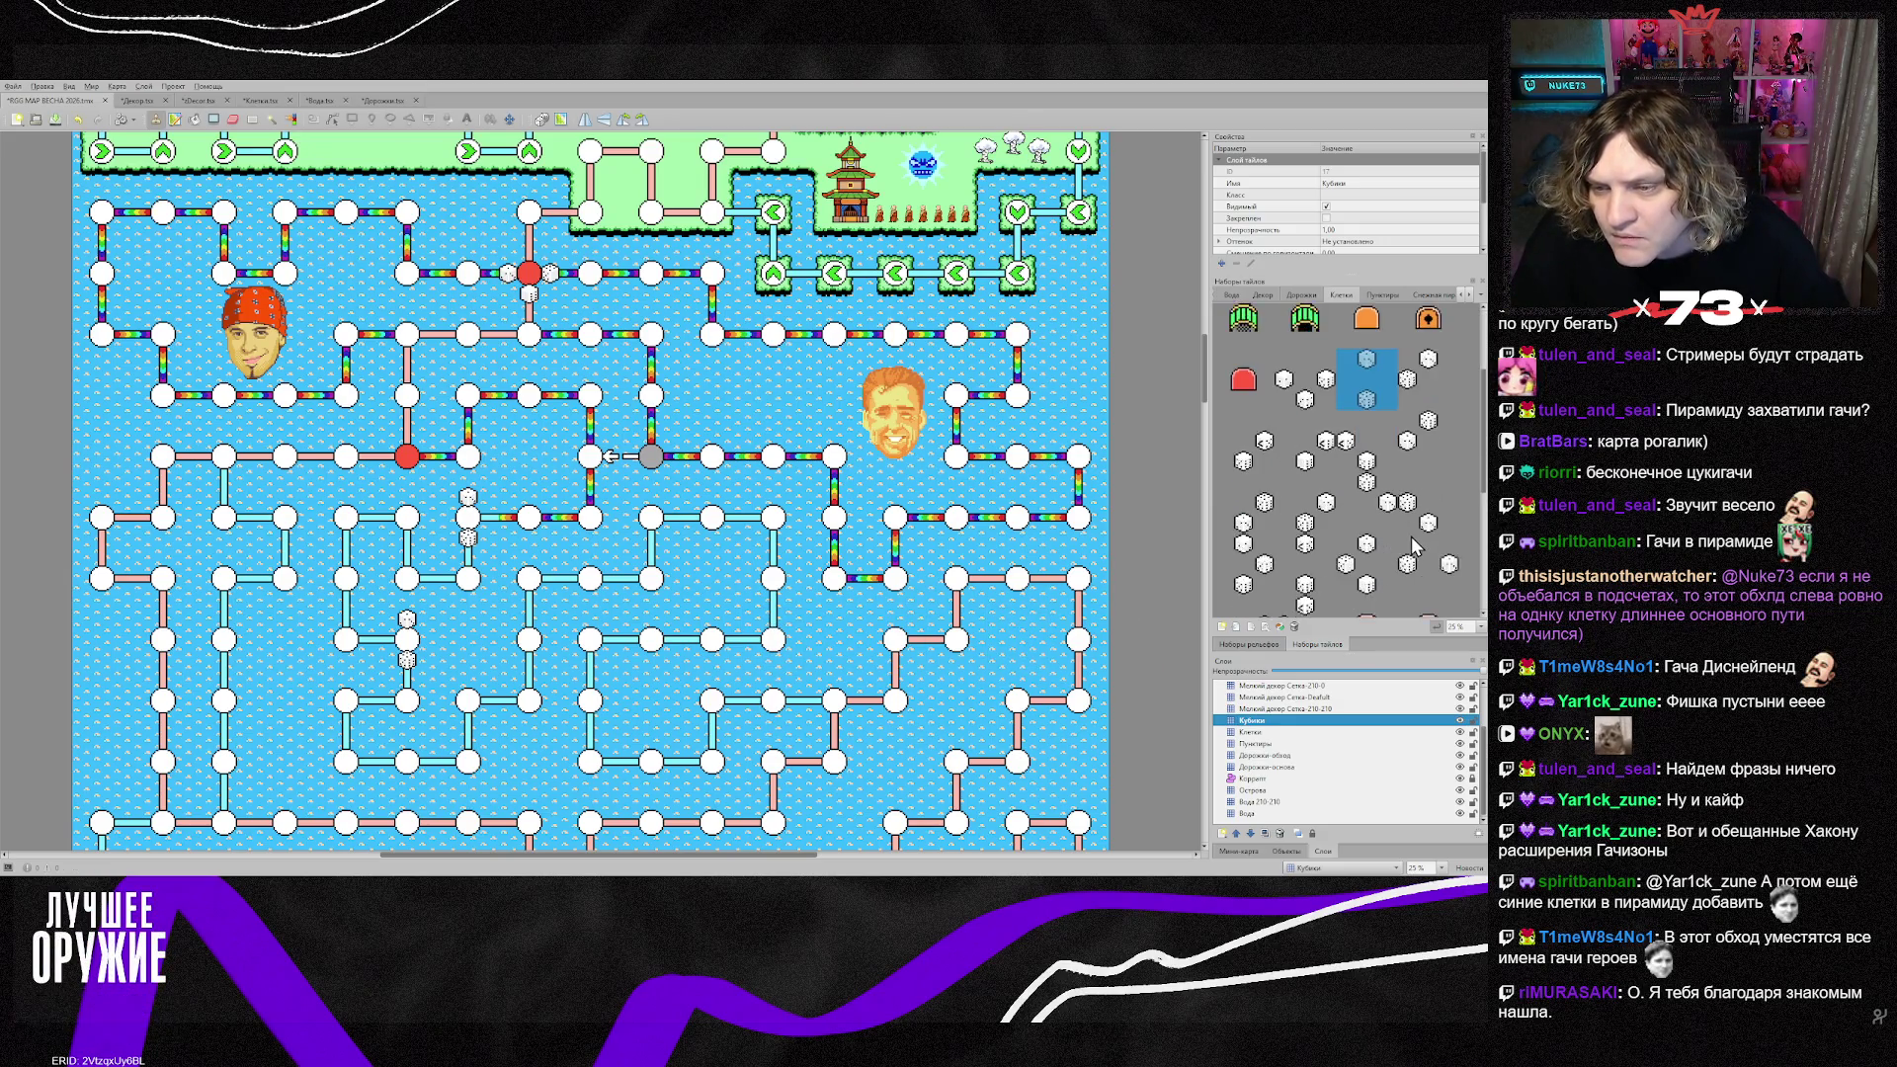
pyautogui.scroll(-3, 1333, 583)
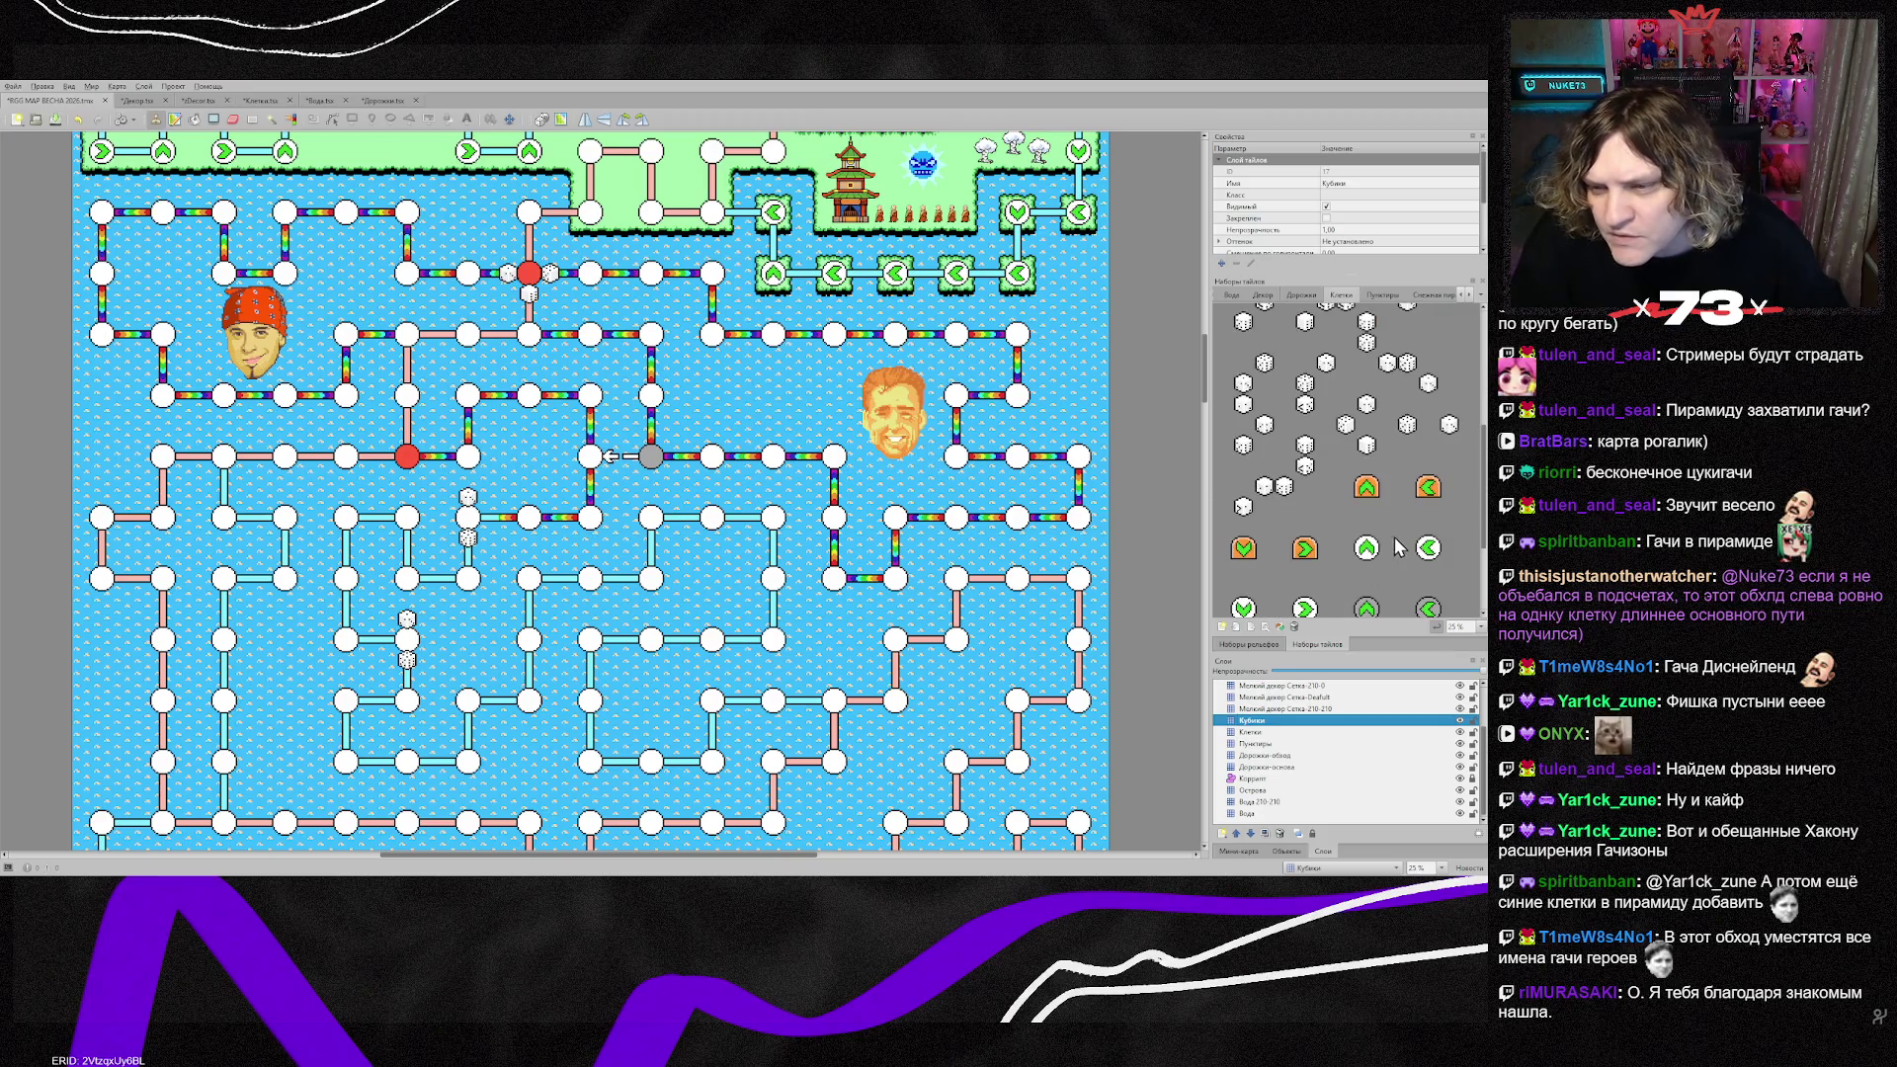
pyautogui.moveTo(1416, 446); pyautogui.dragTo(1445, 440)
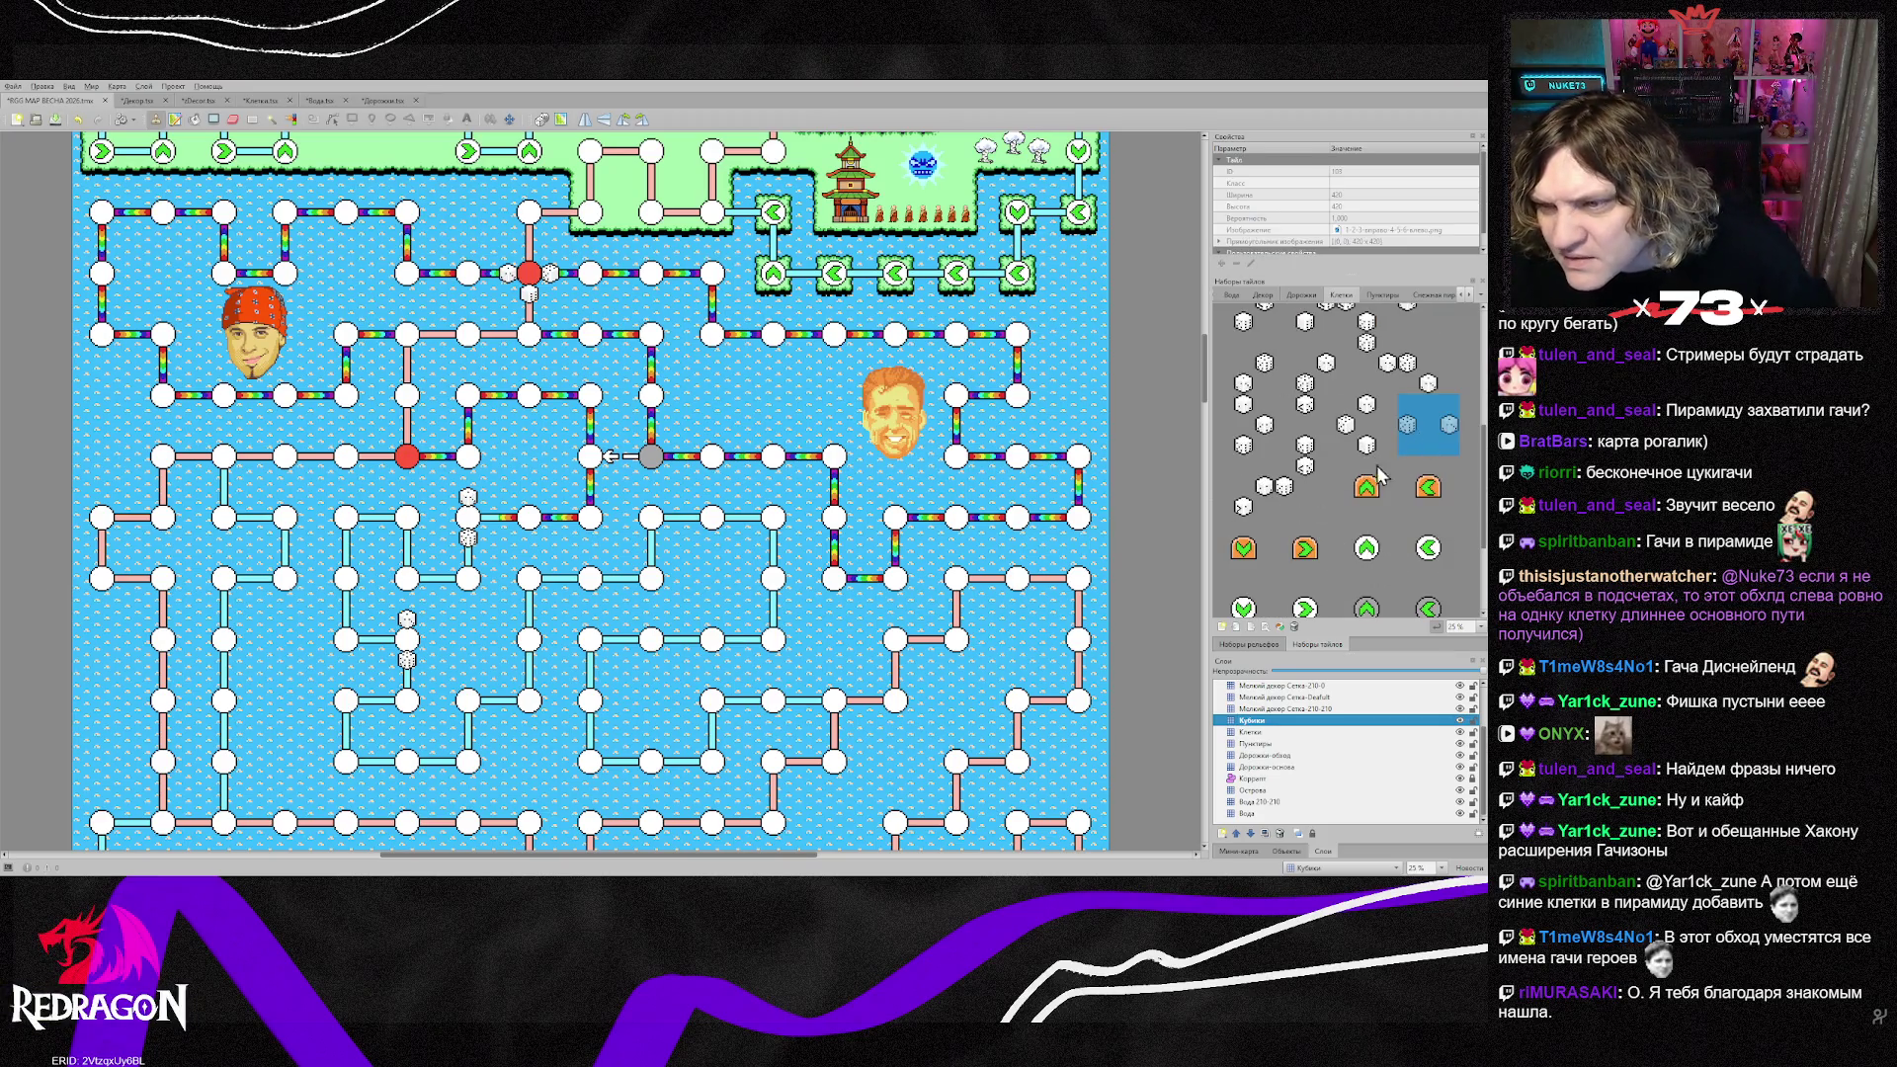
pyautogui.click(469, 703)
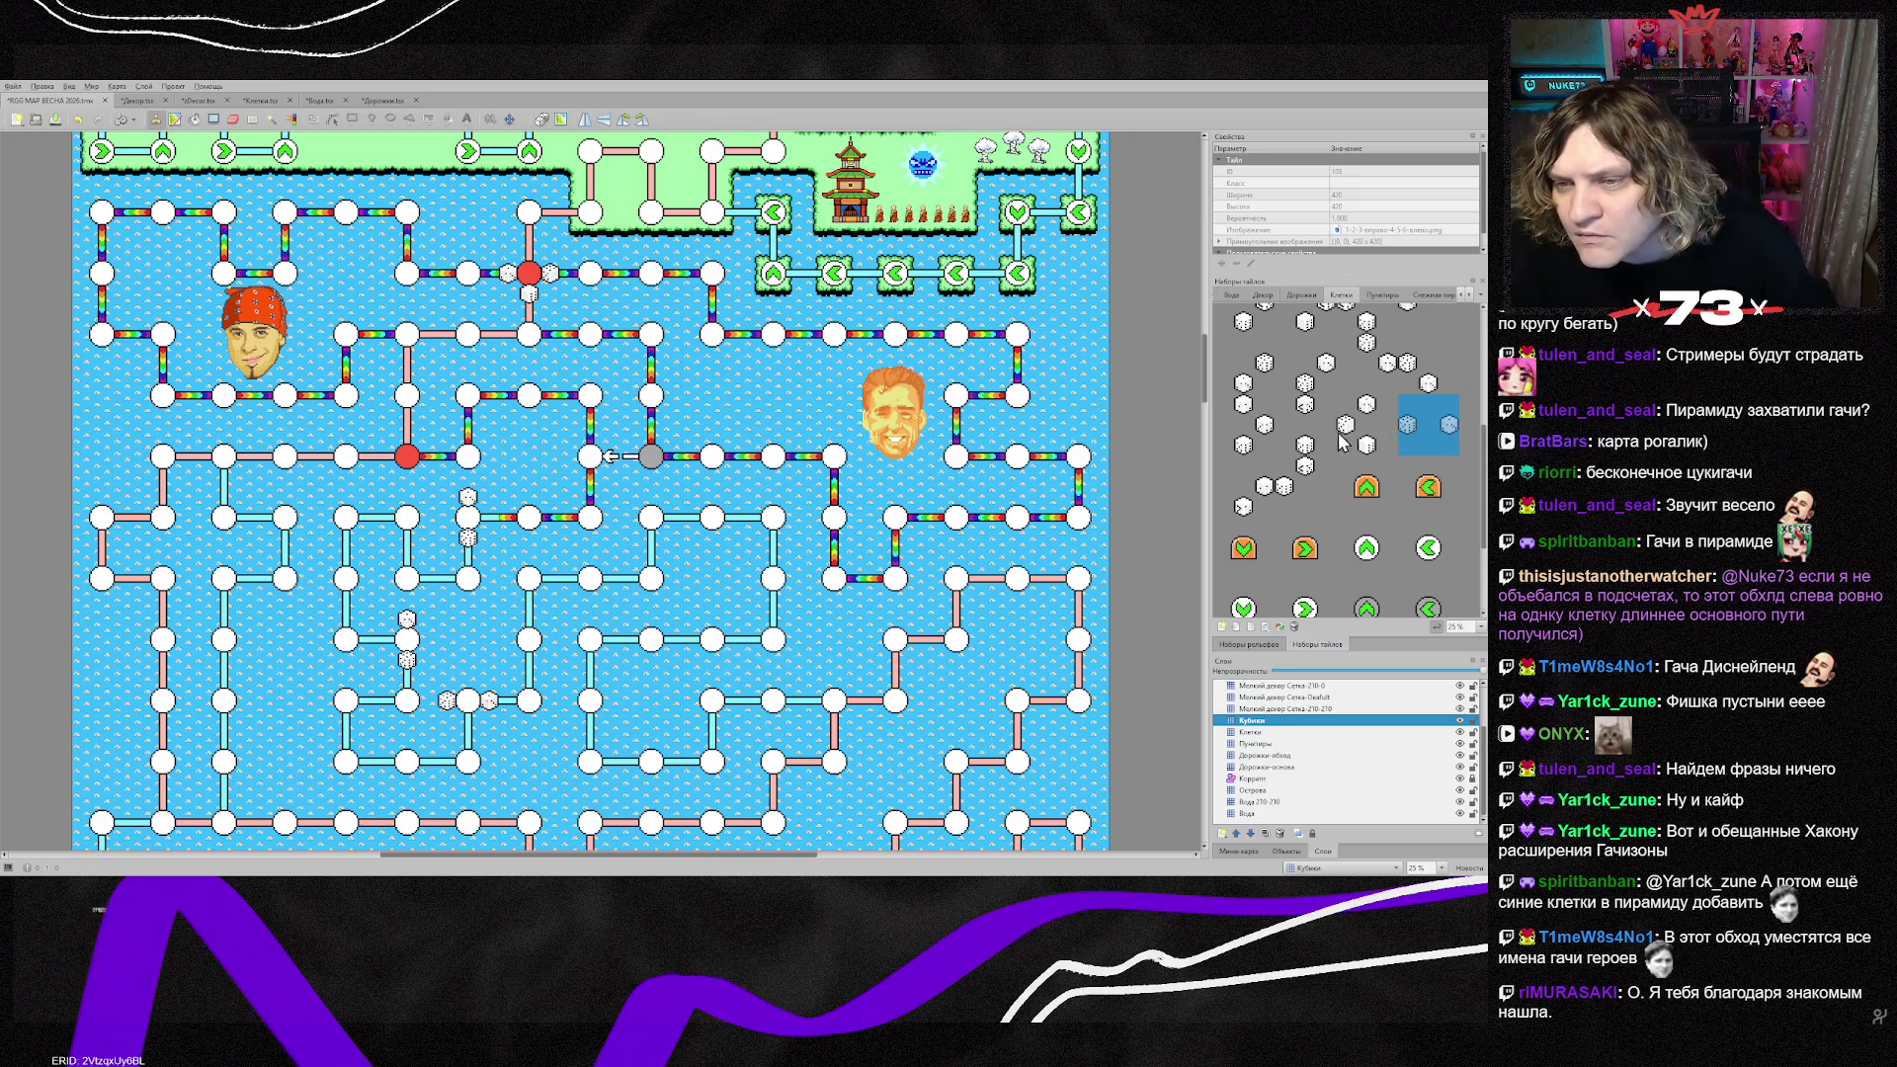
# Step: Stamp a 2x2 dice block onto two nodes and a vertical dice pair onto a third
pyautogui.scroll(2, 1347, 441)
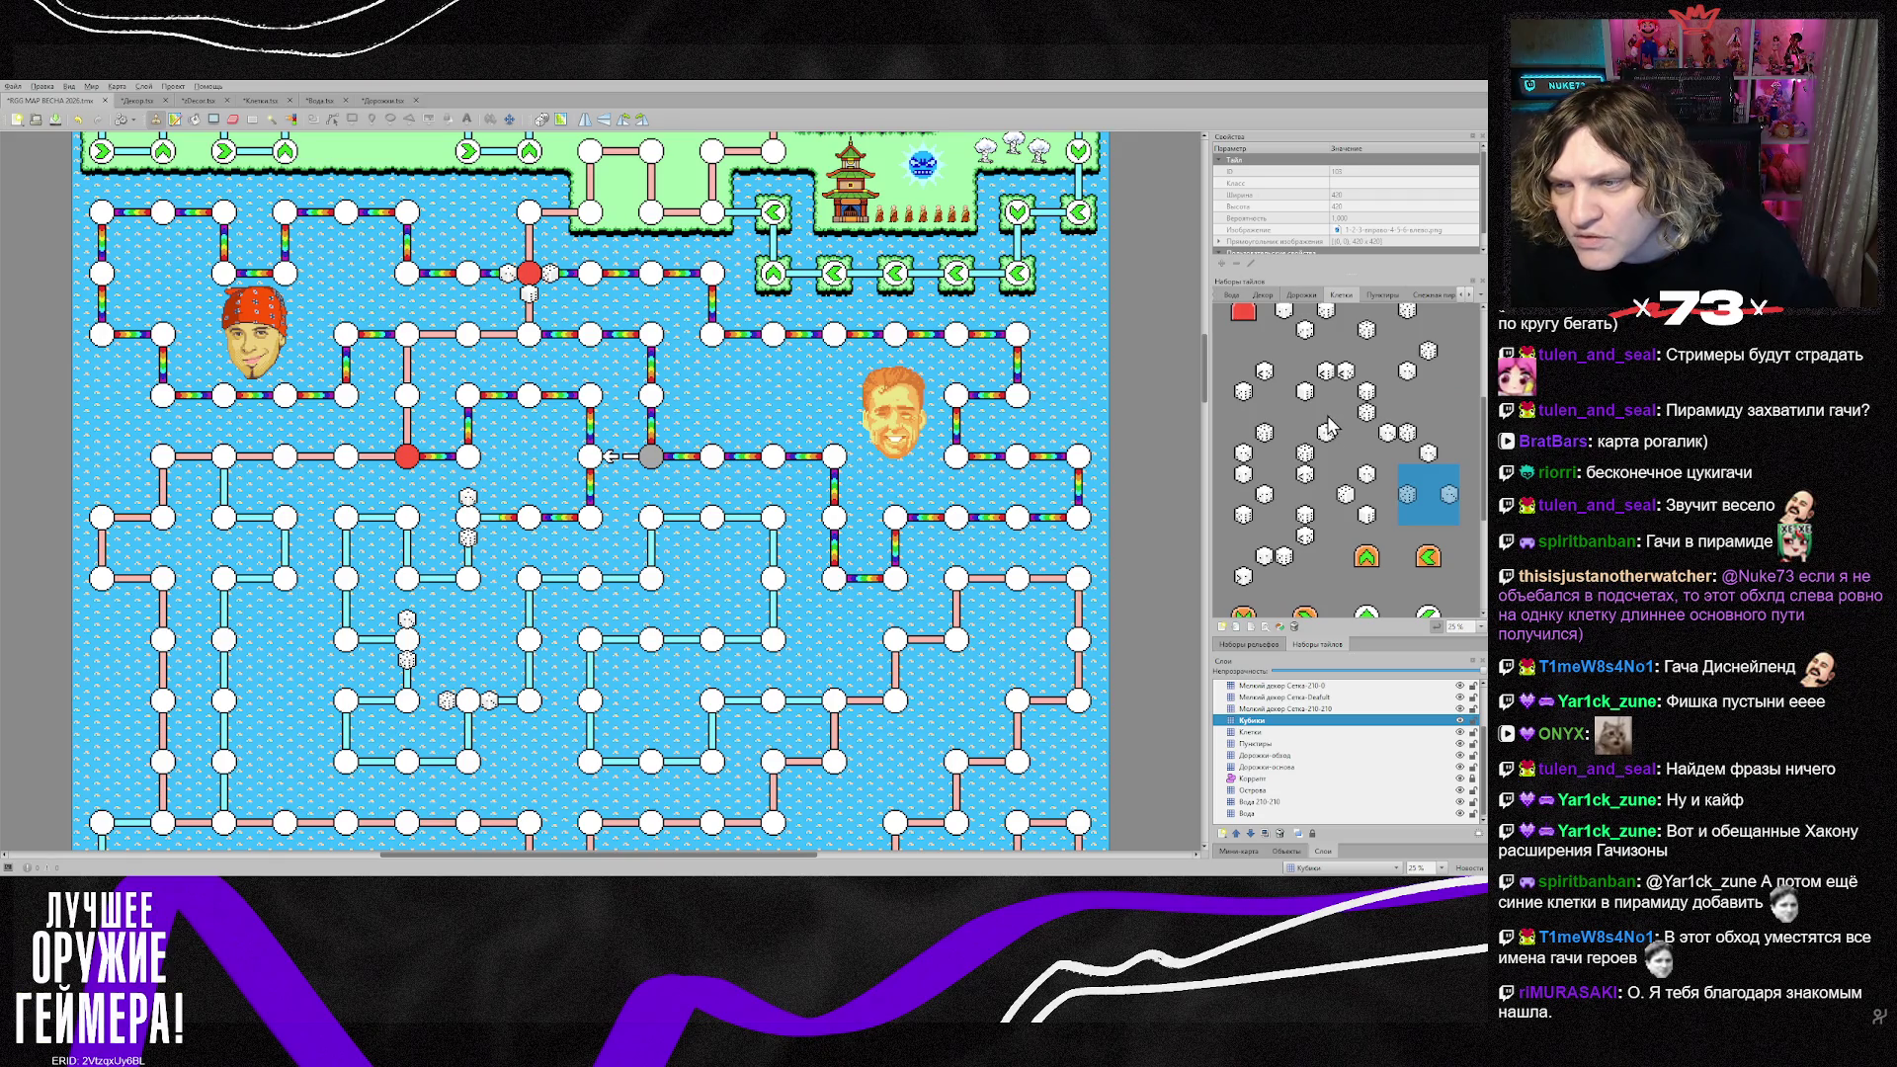
pyautogui.scroll(2, 1344, 430)
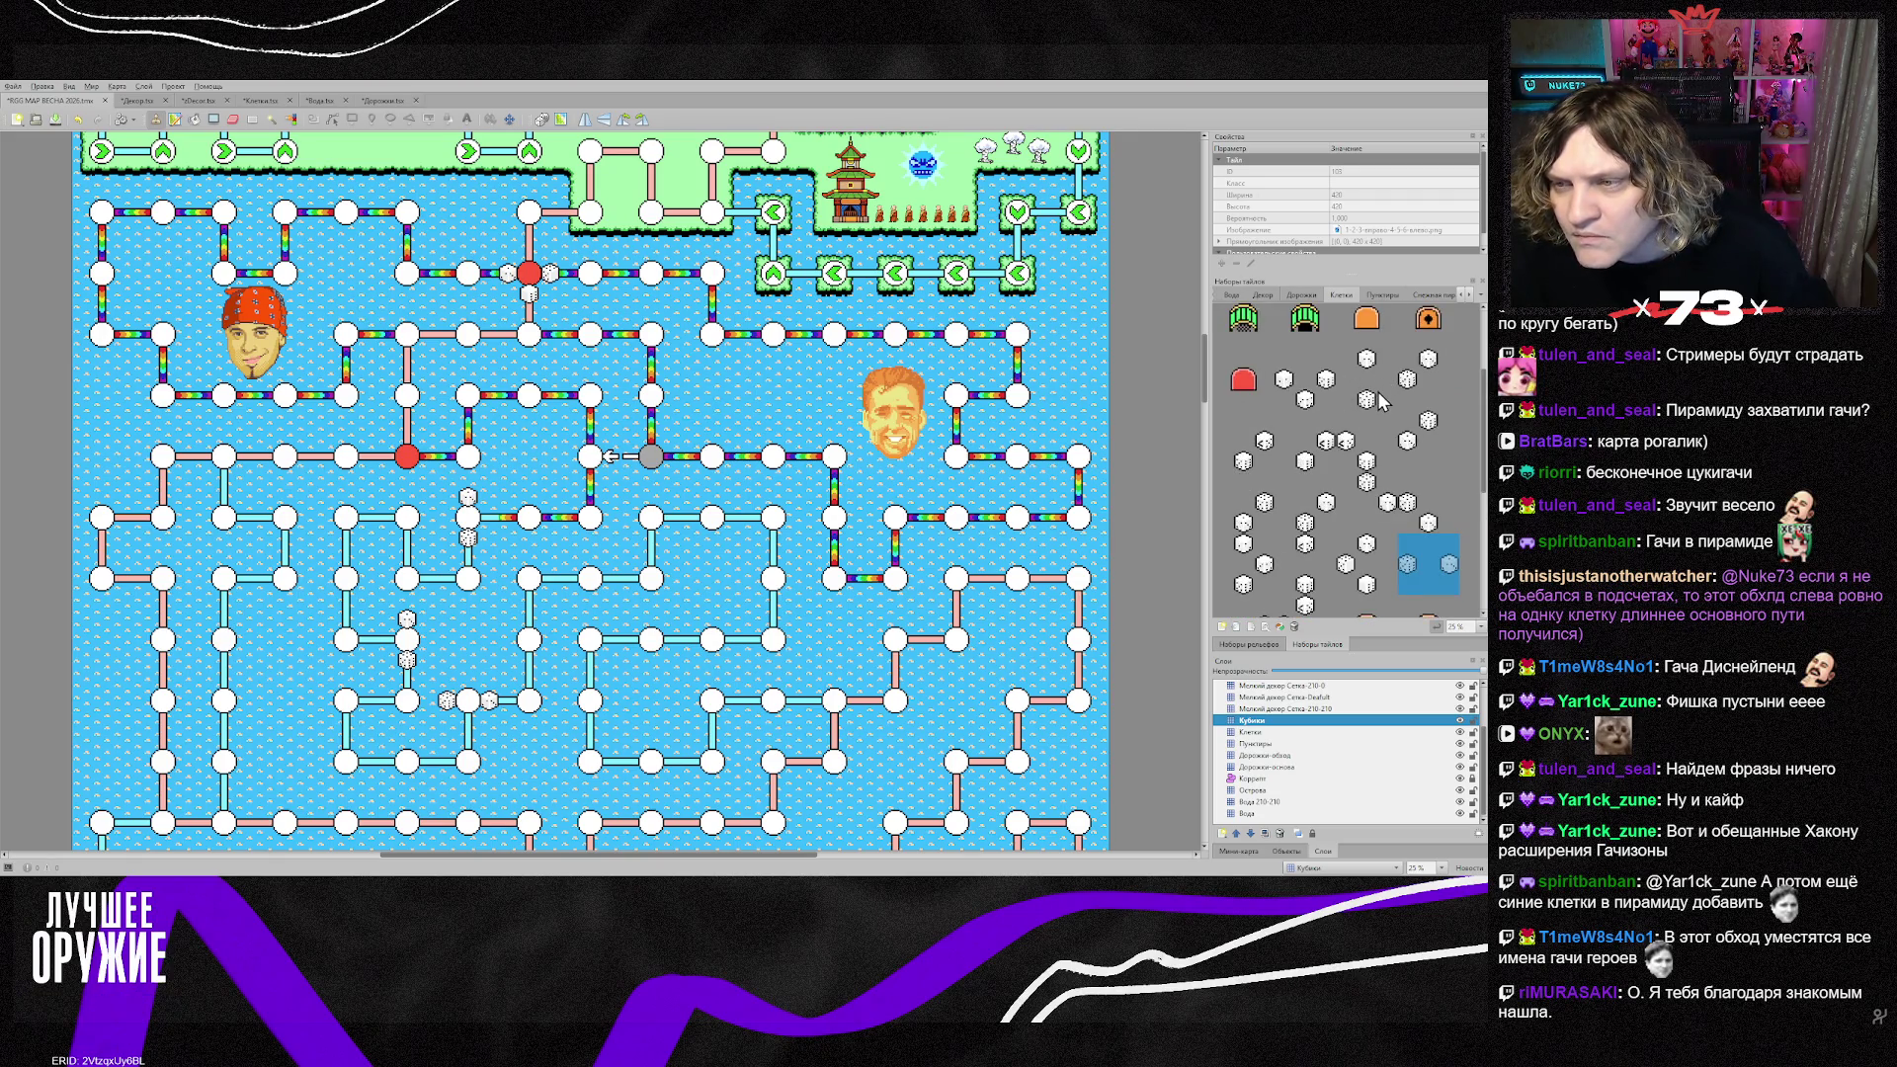
pyautogui.scroll(-2, 1394, 494)
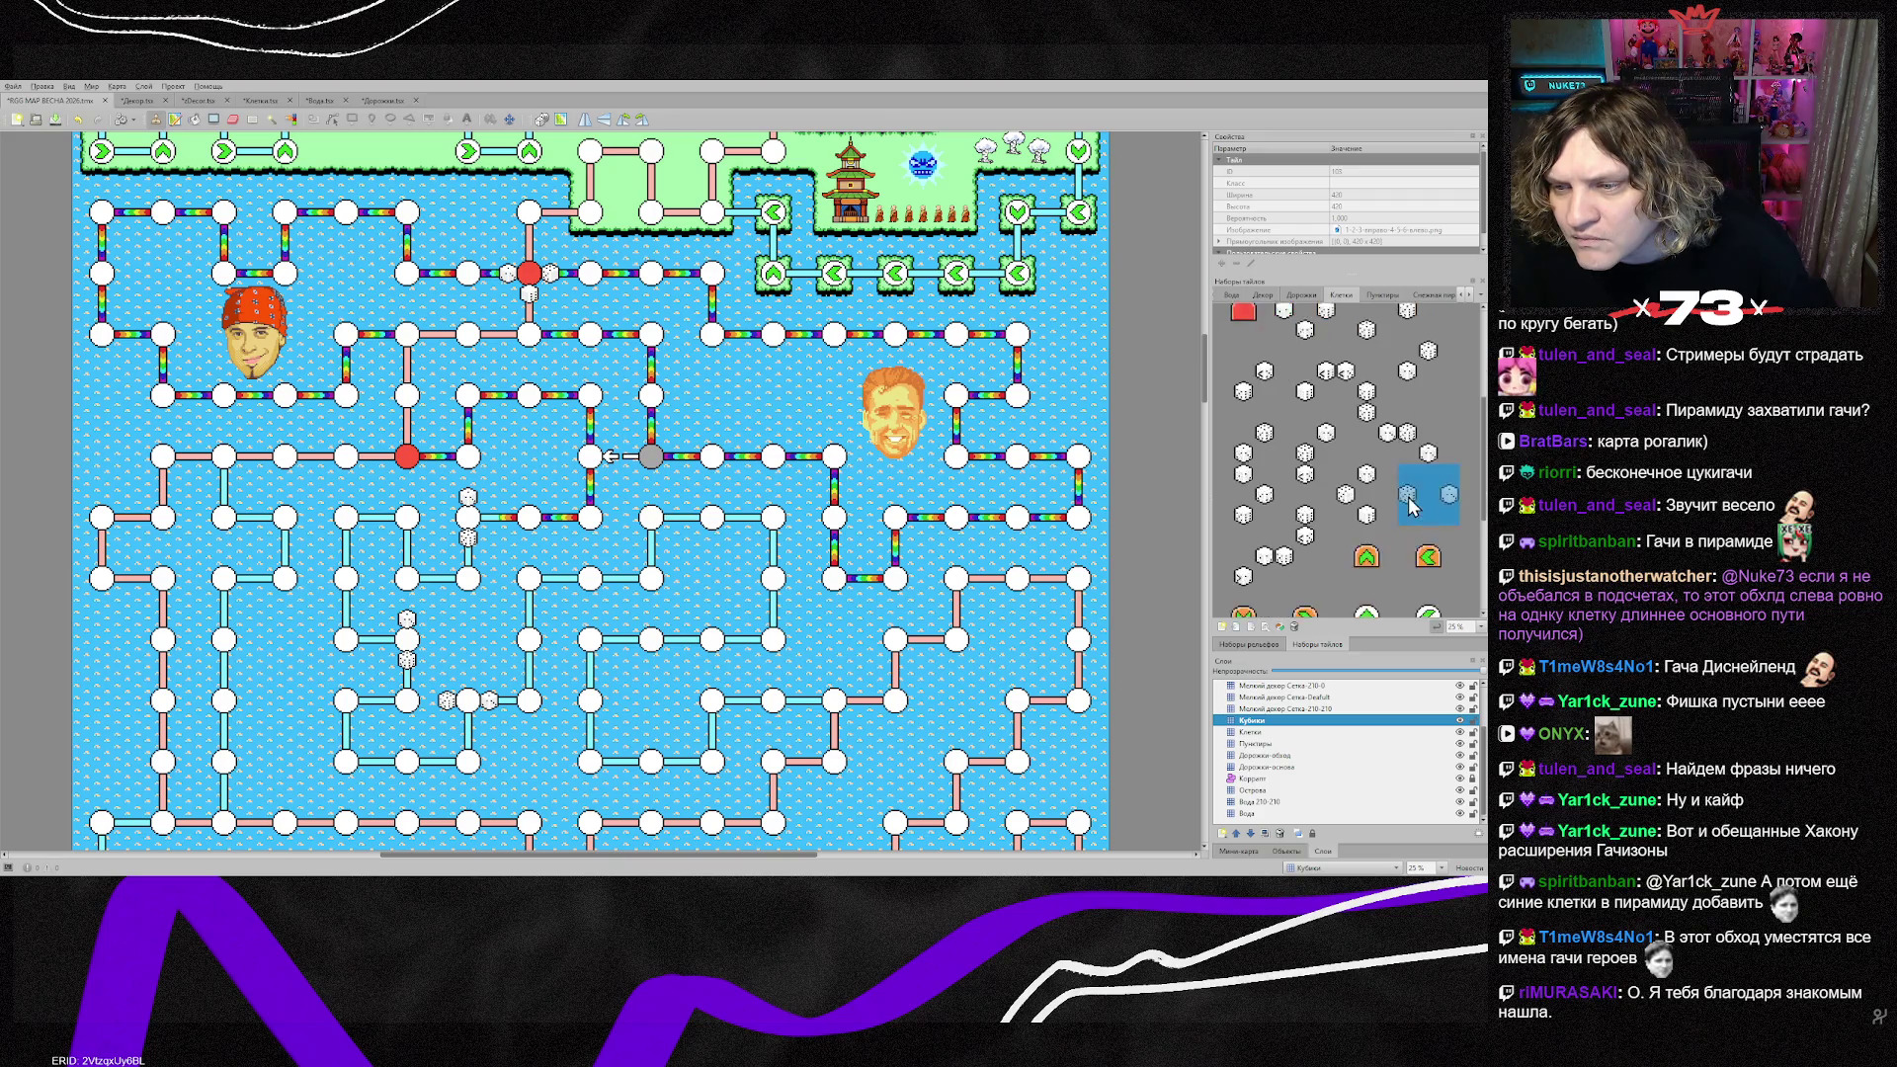
pyautogui.moveTo(1223, 472); pyautogui.dragTo(1262, 519)
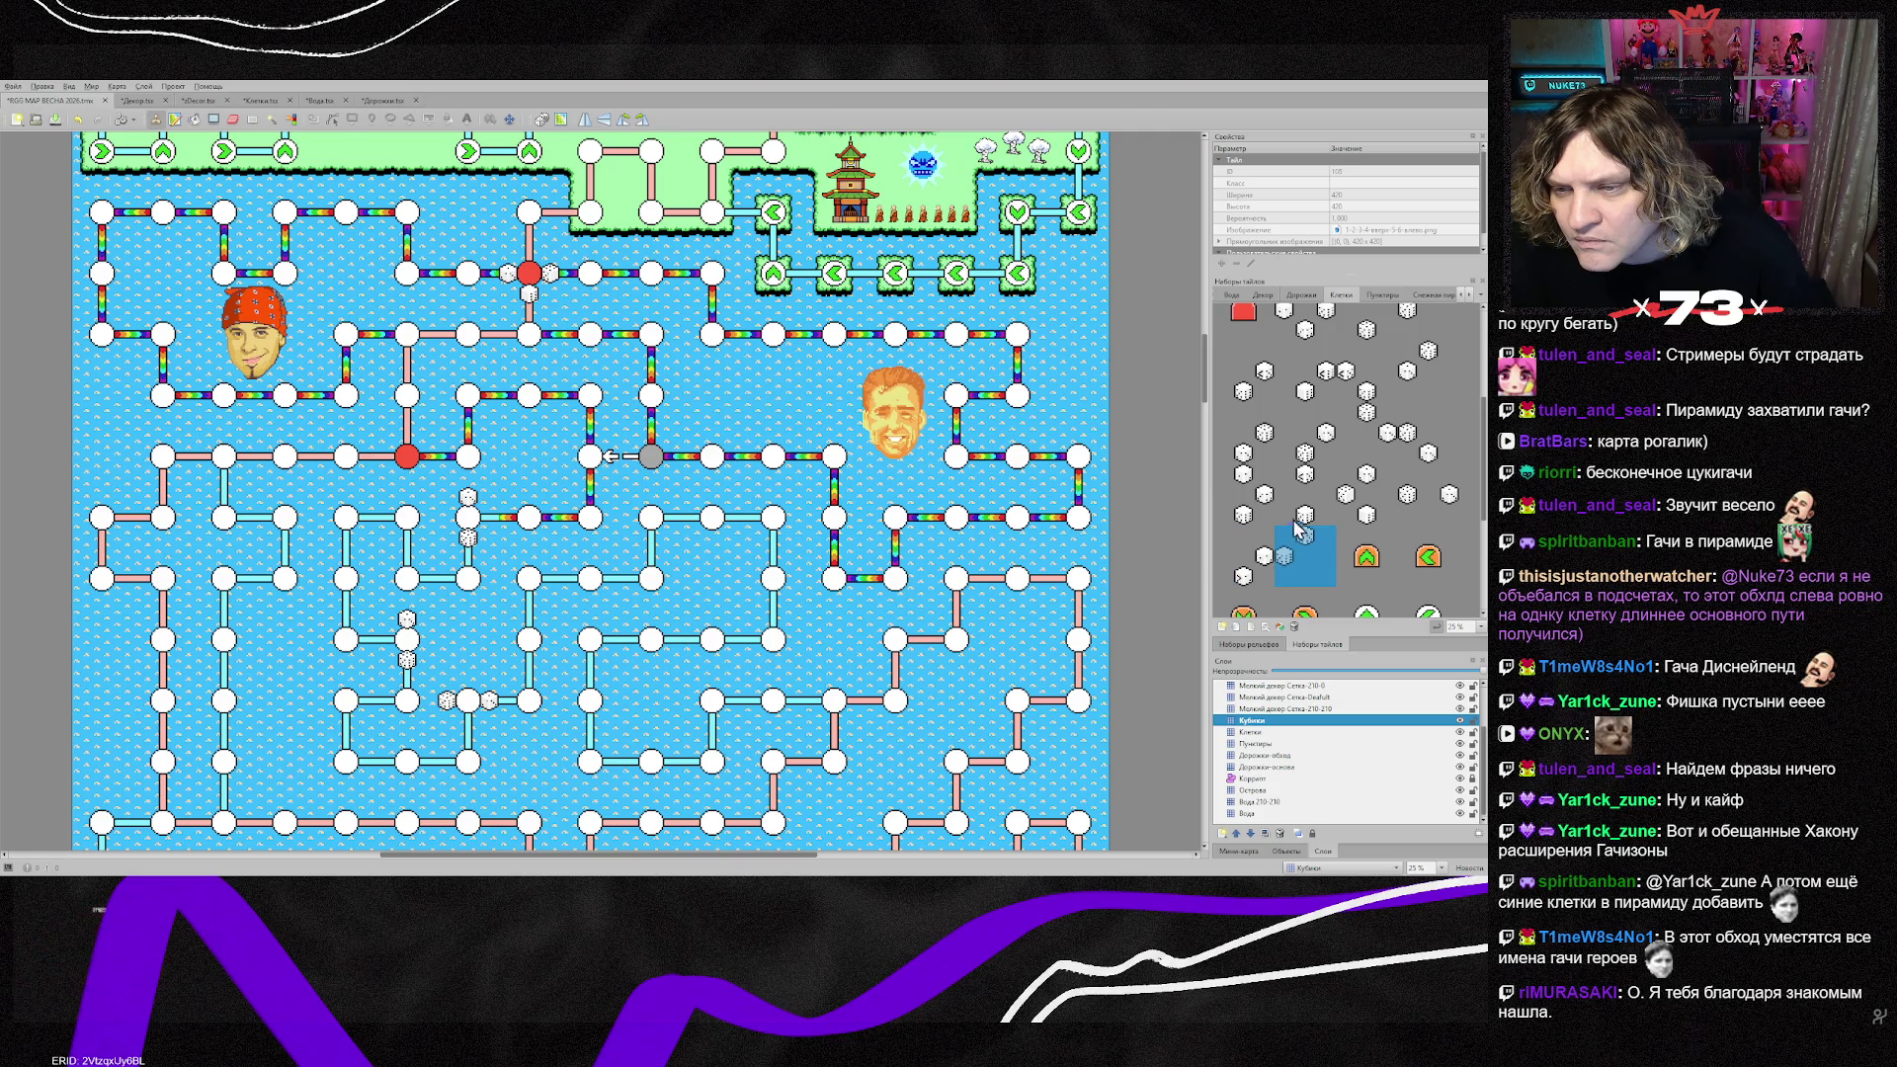
pyautogui.moveTo(1285, 410)
pyautogui.mouseDown()
pyautogui.moveTo(1341, 456)
pyautogui.moveTo(1445, 455)
pyautogui.moveTo(1423, 514)
pyautogui.mouseUp()
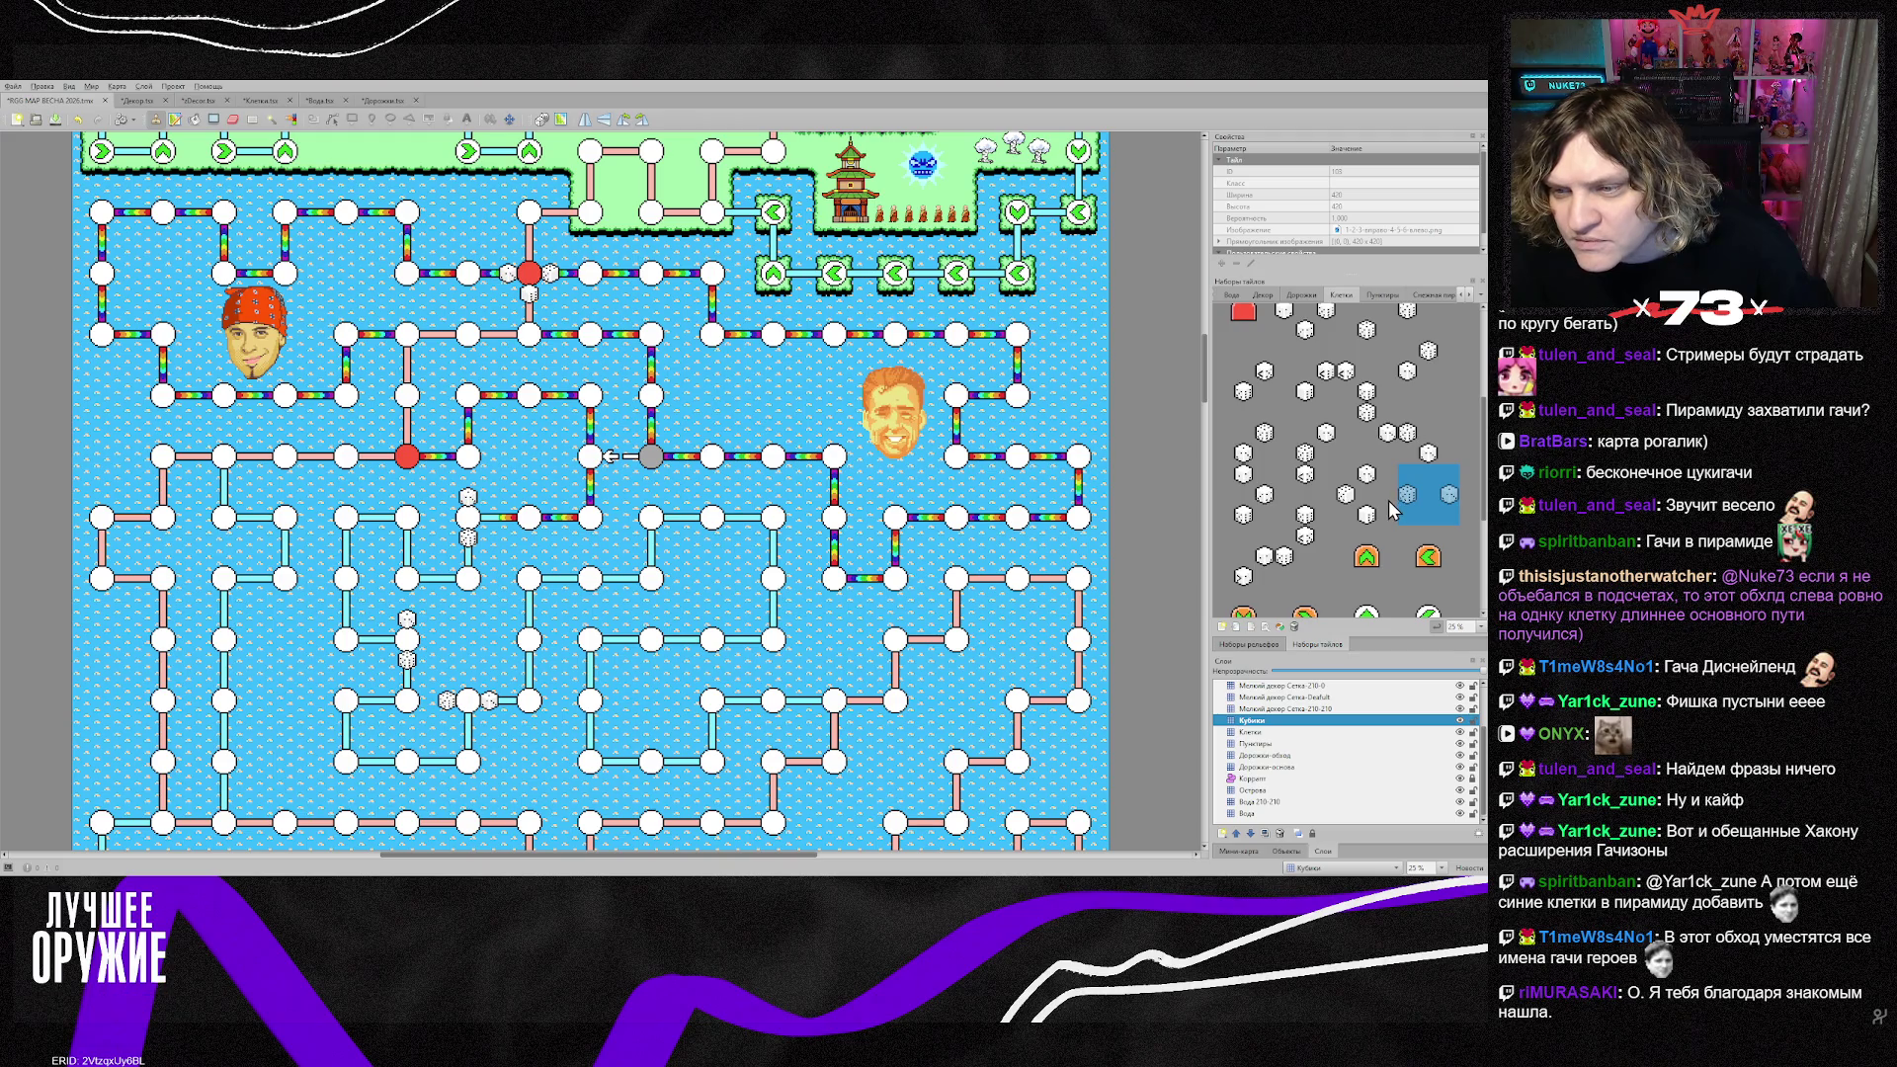
pyautogui.click(534, 593)
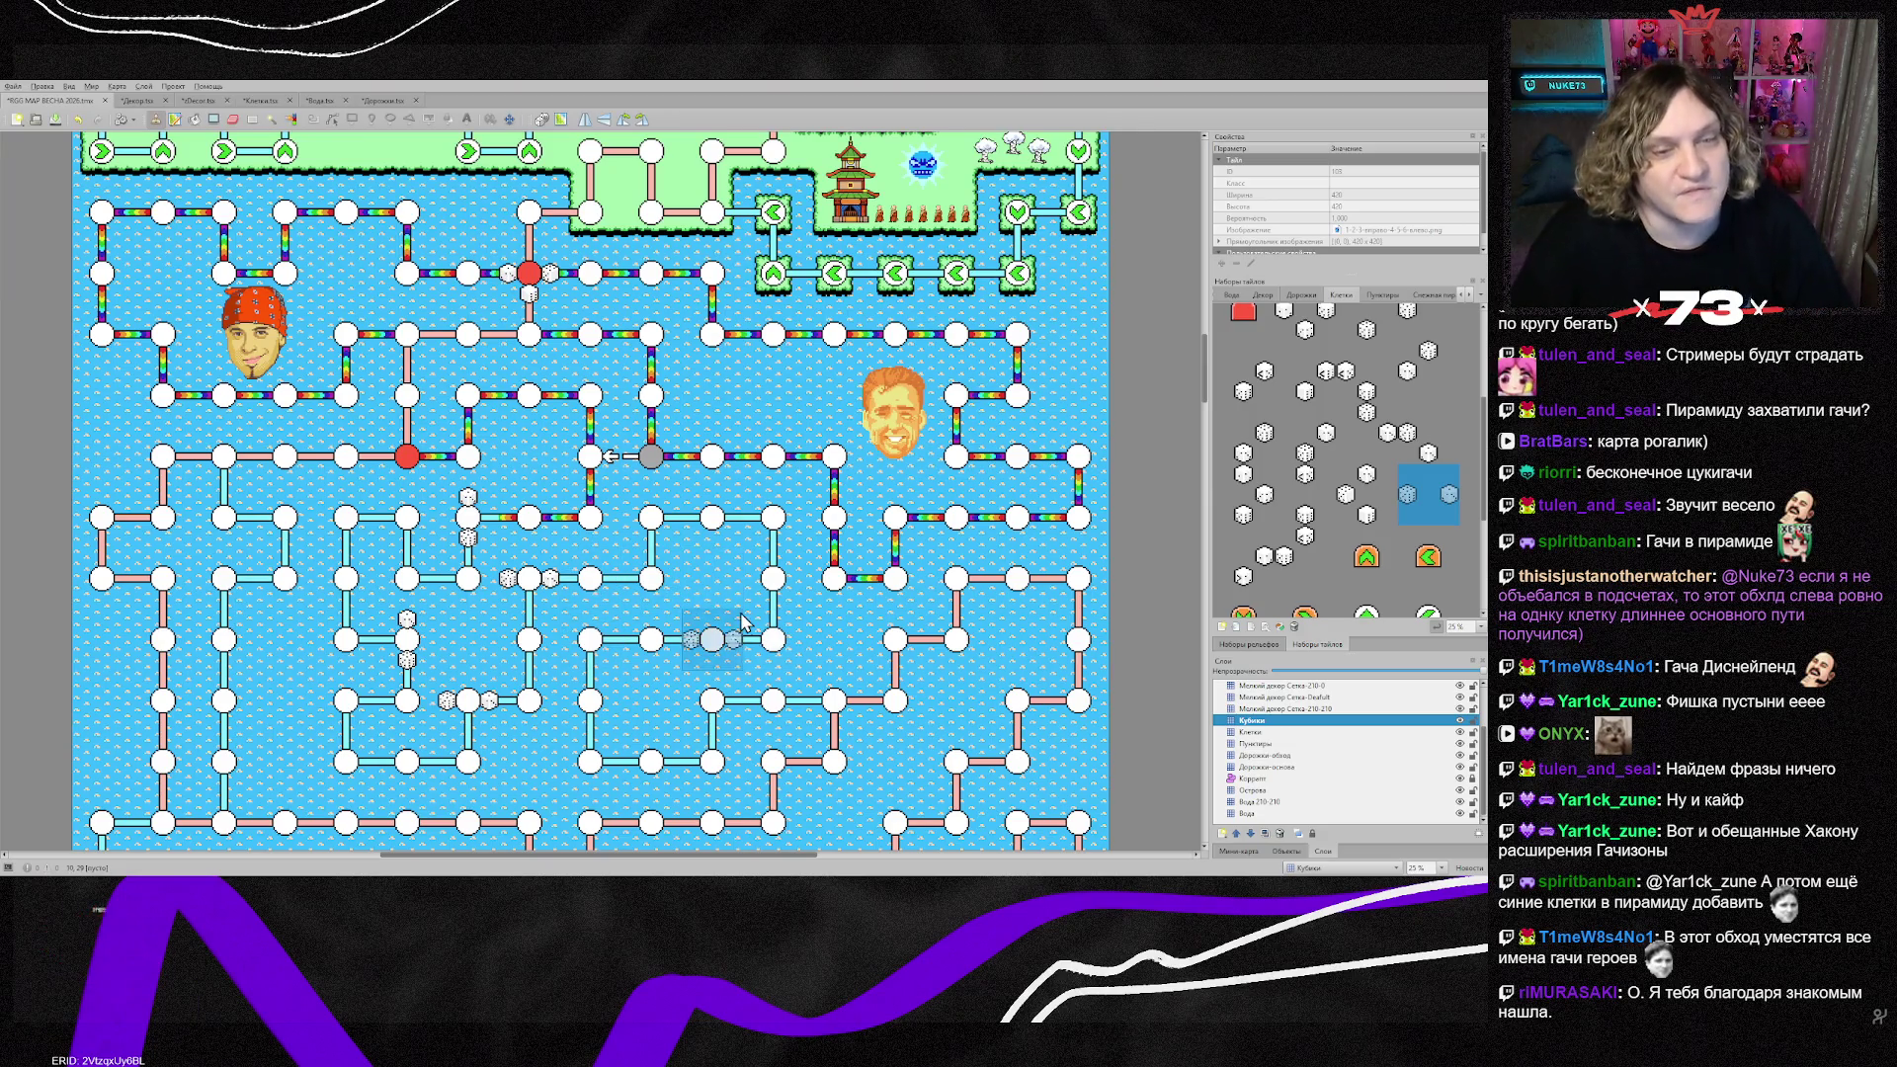
pyautogui.click(657, 534)
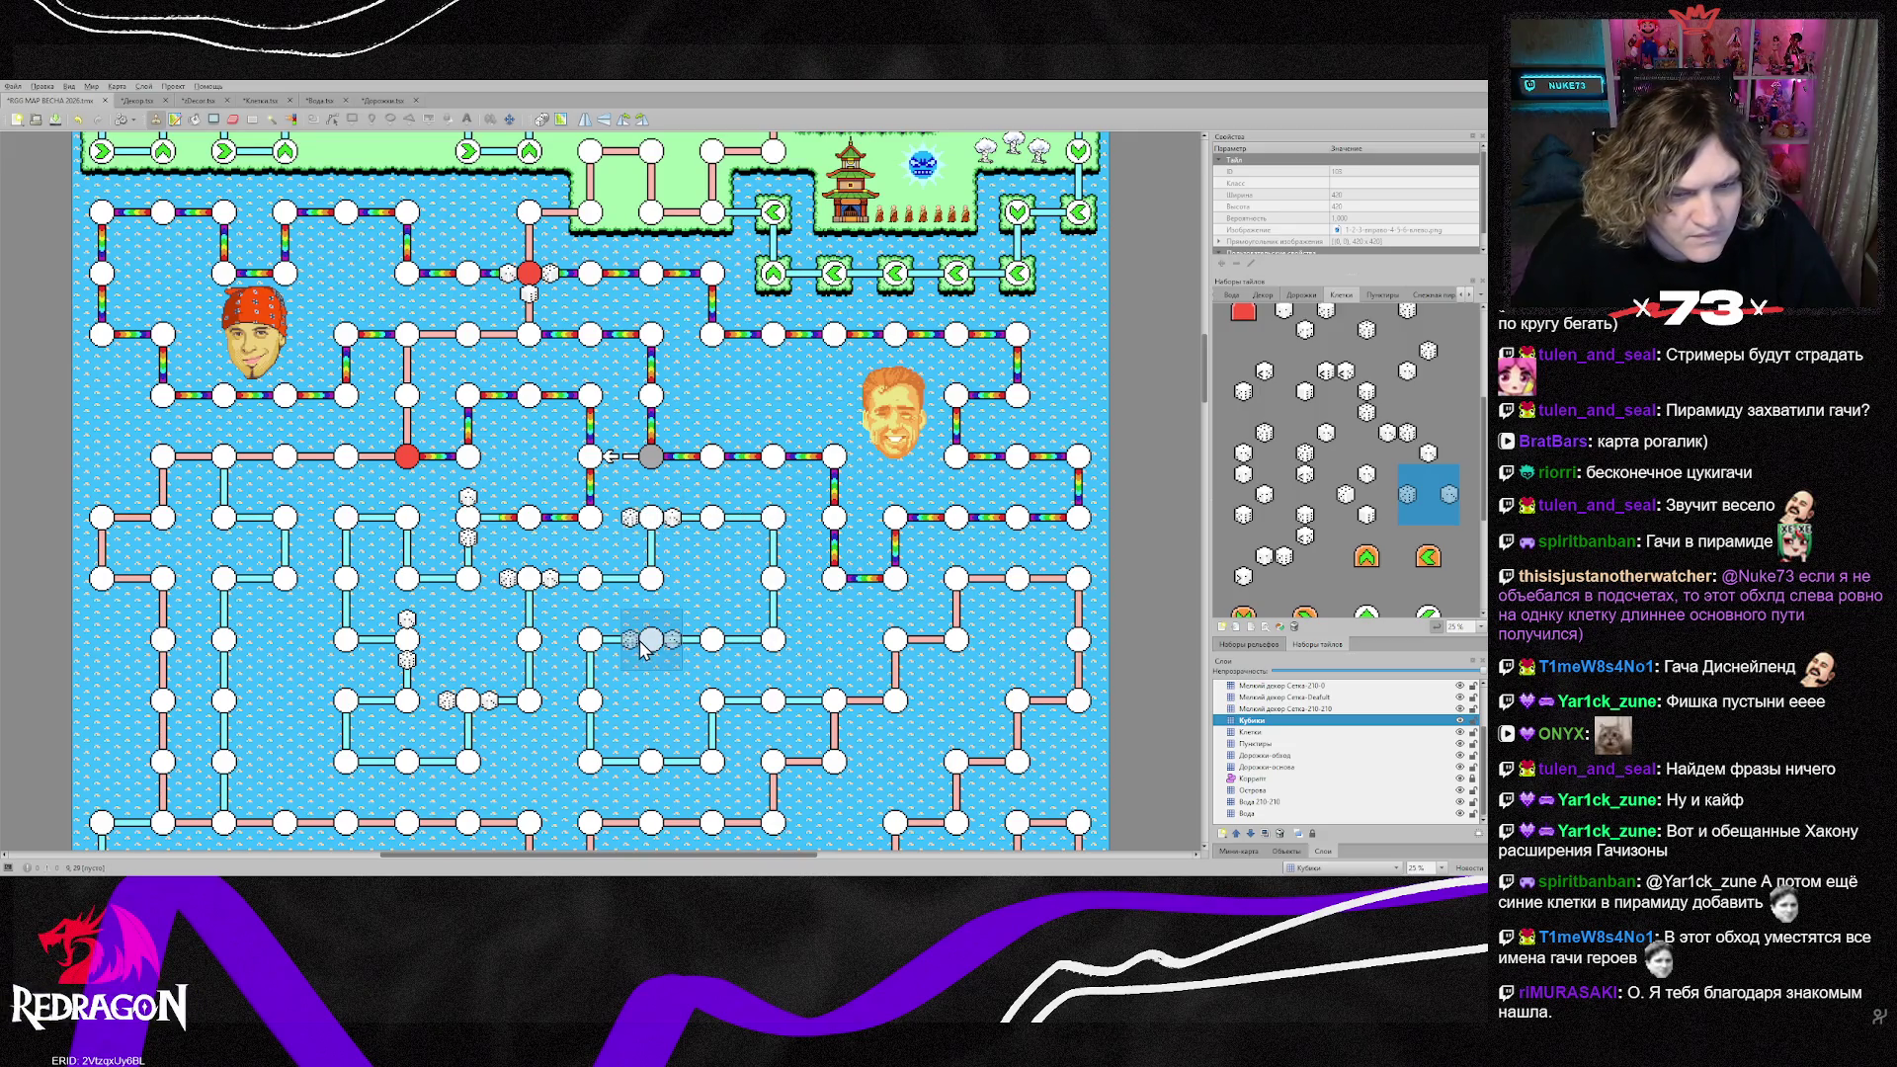
pyautogui.press('z')
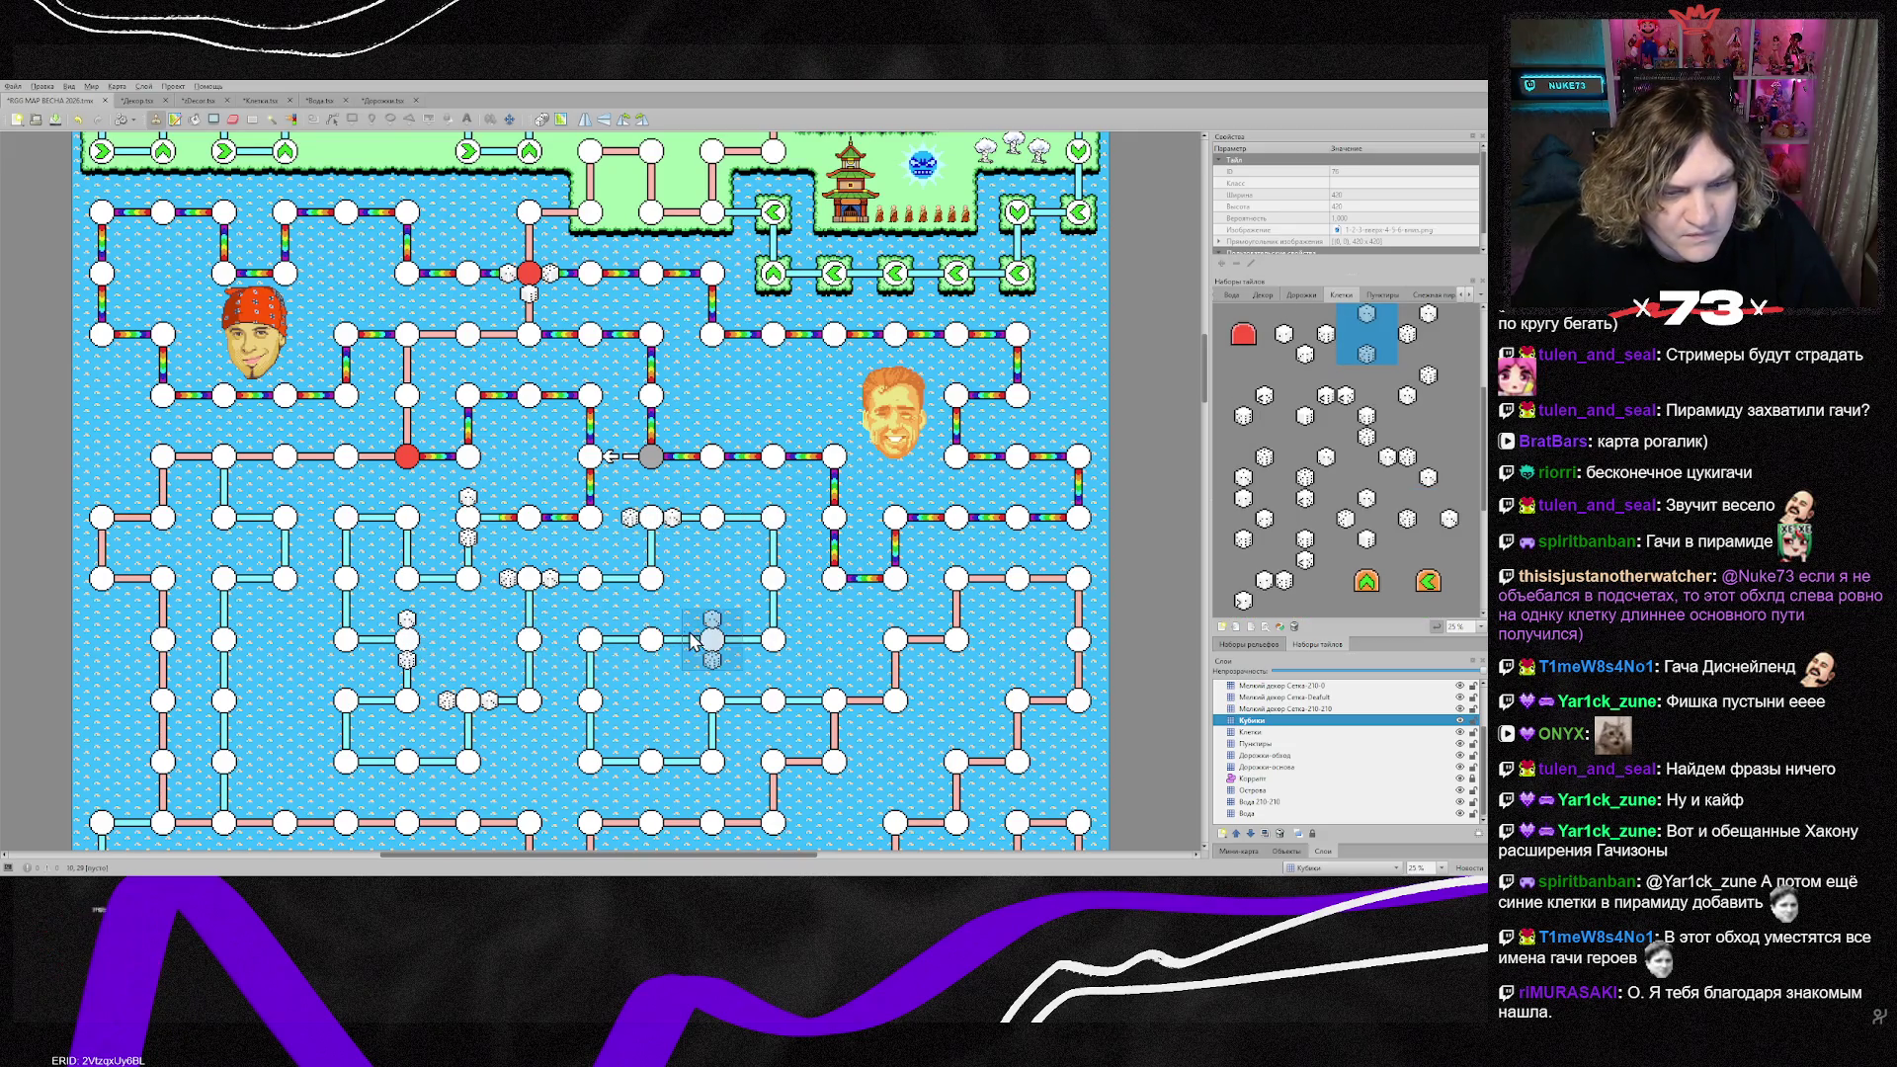
pyautogui.click(656, 637)
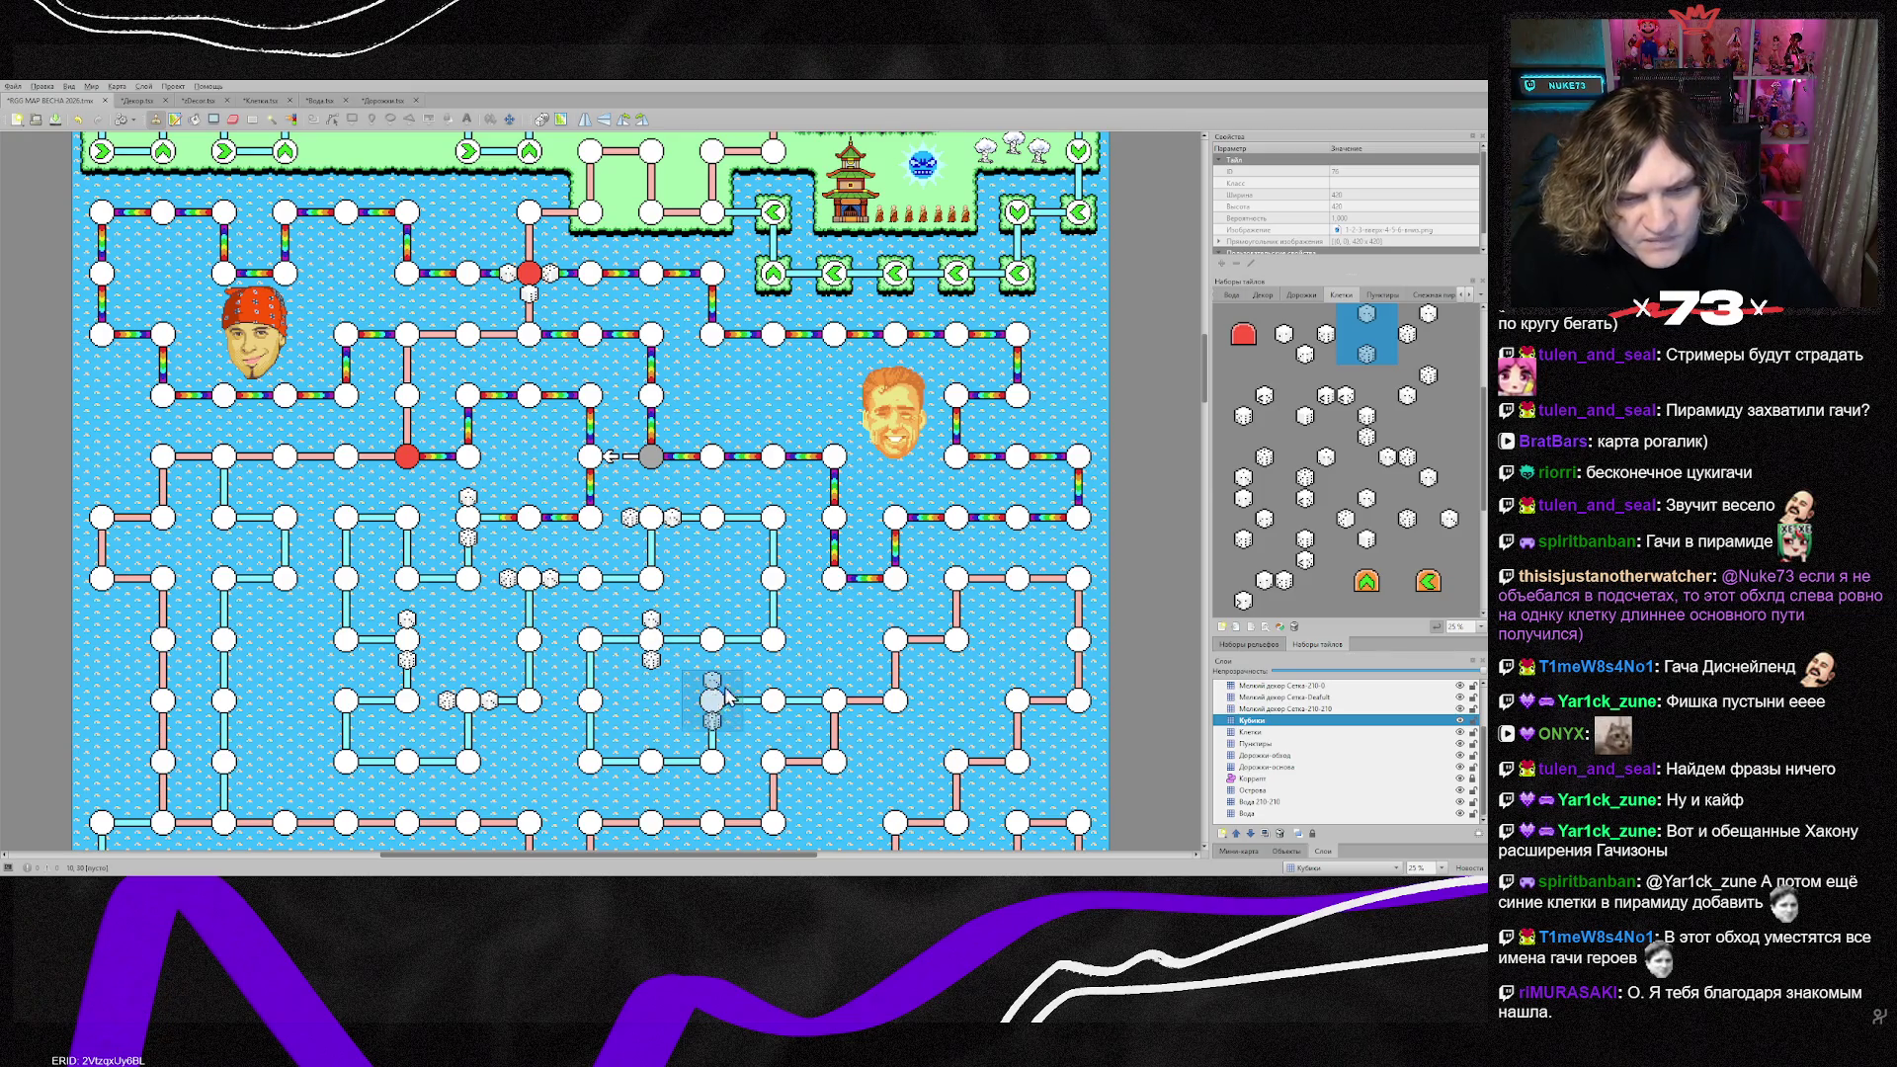
# Step: Try out several different dice tiles in the Tilesets panel
pyautogui.click(1263, 519)
pyautogui.click(1332, 484)
pyautogui.click(1330, 535)
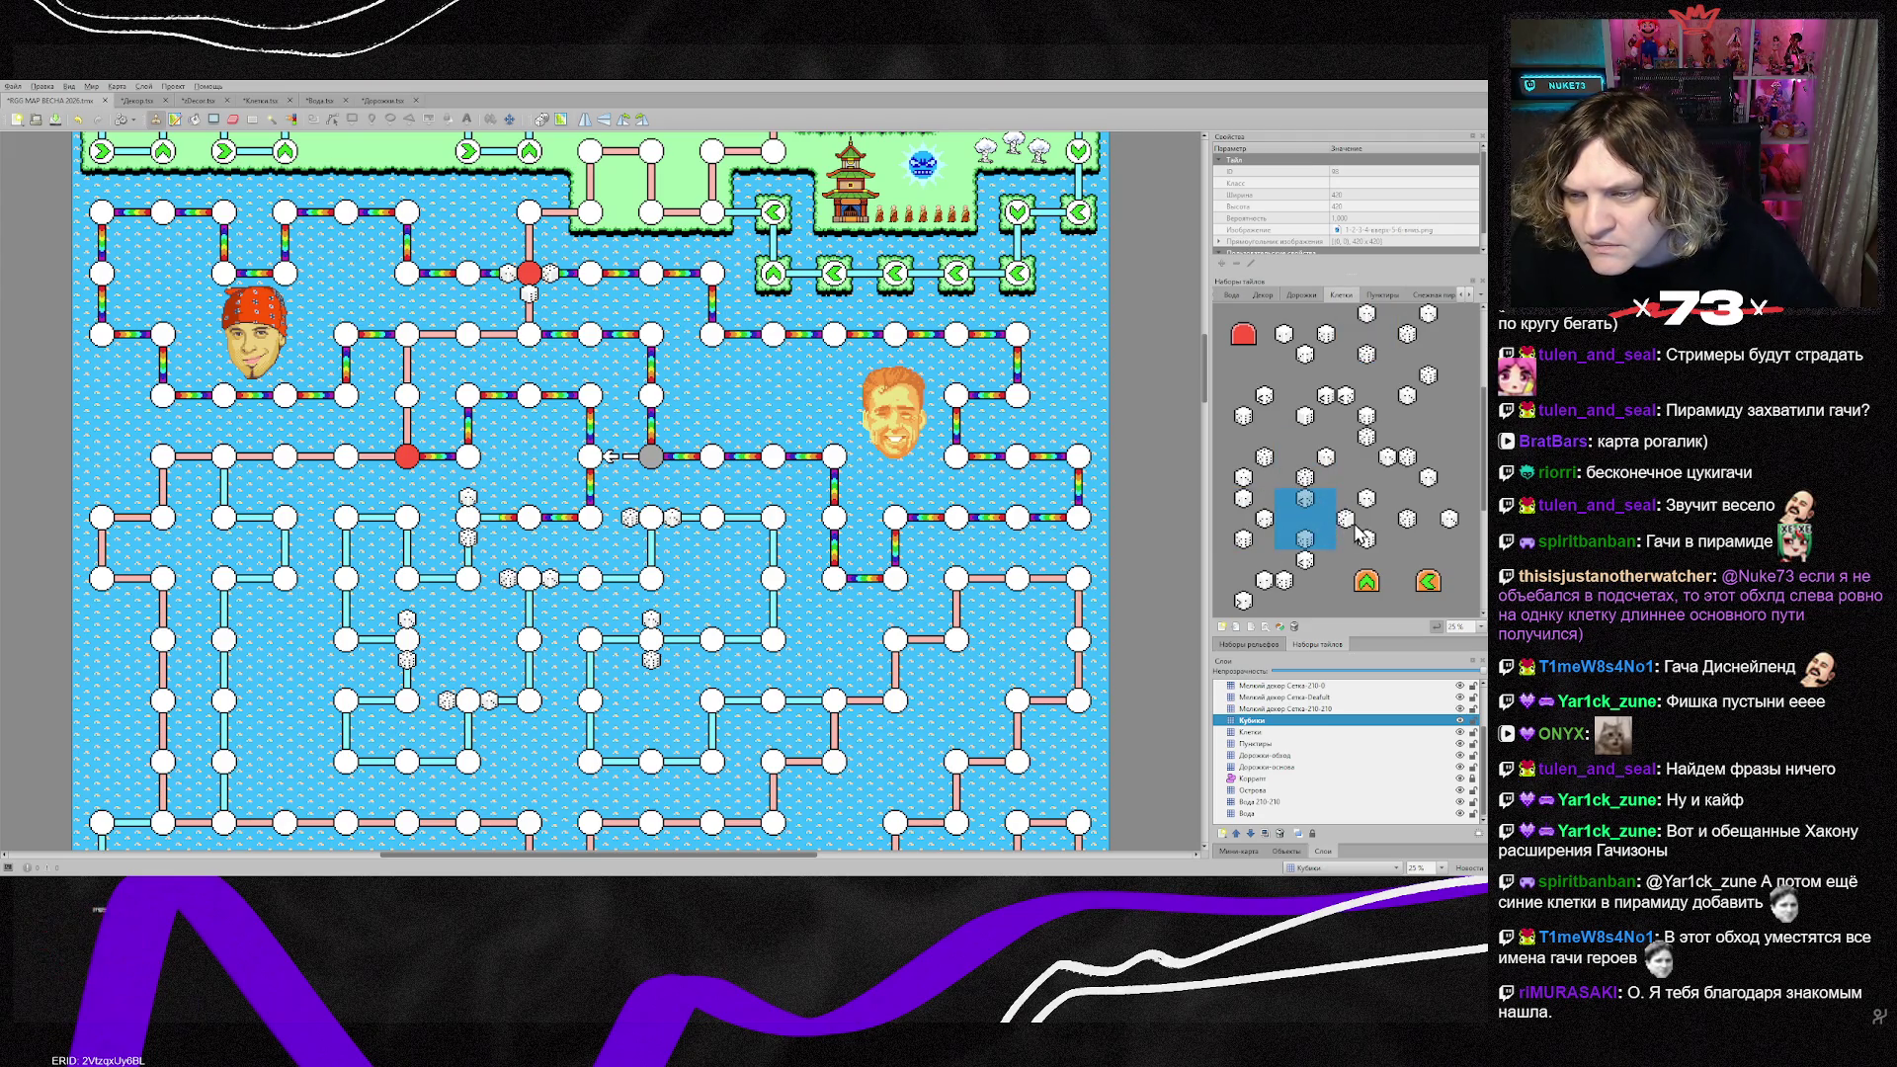
pyautogui.click(1324, 425)
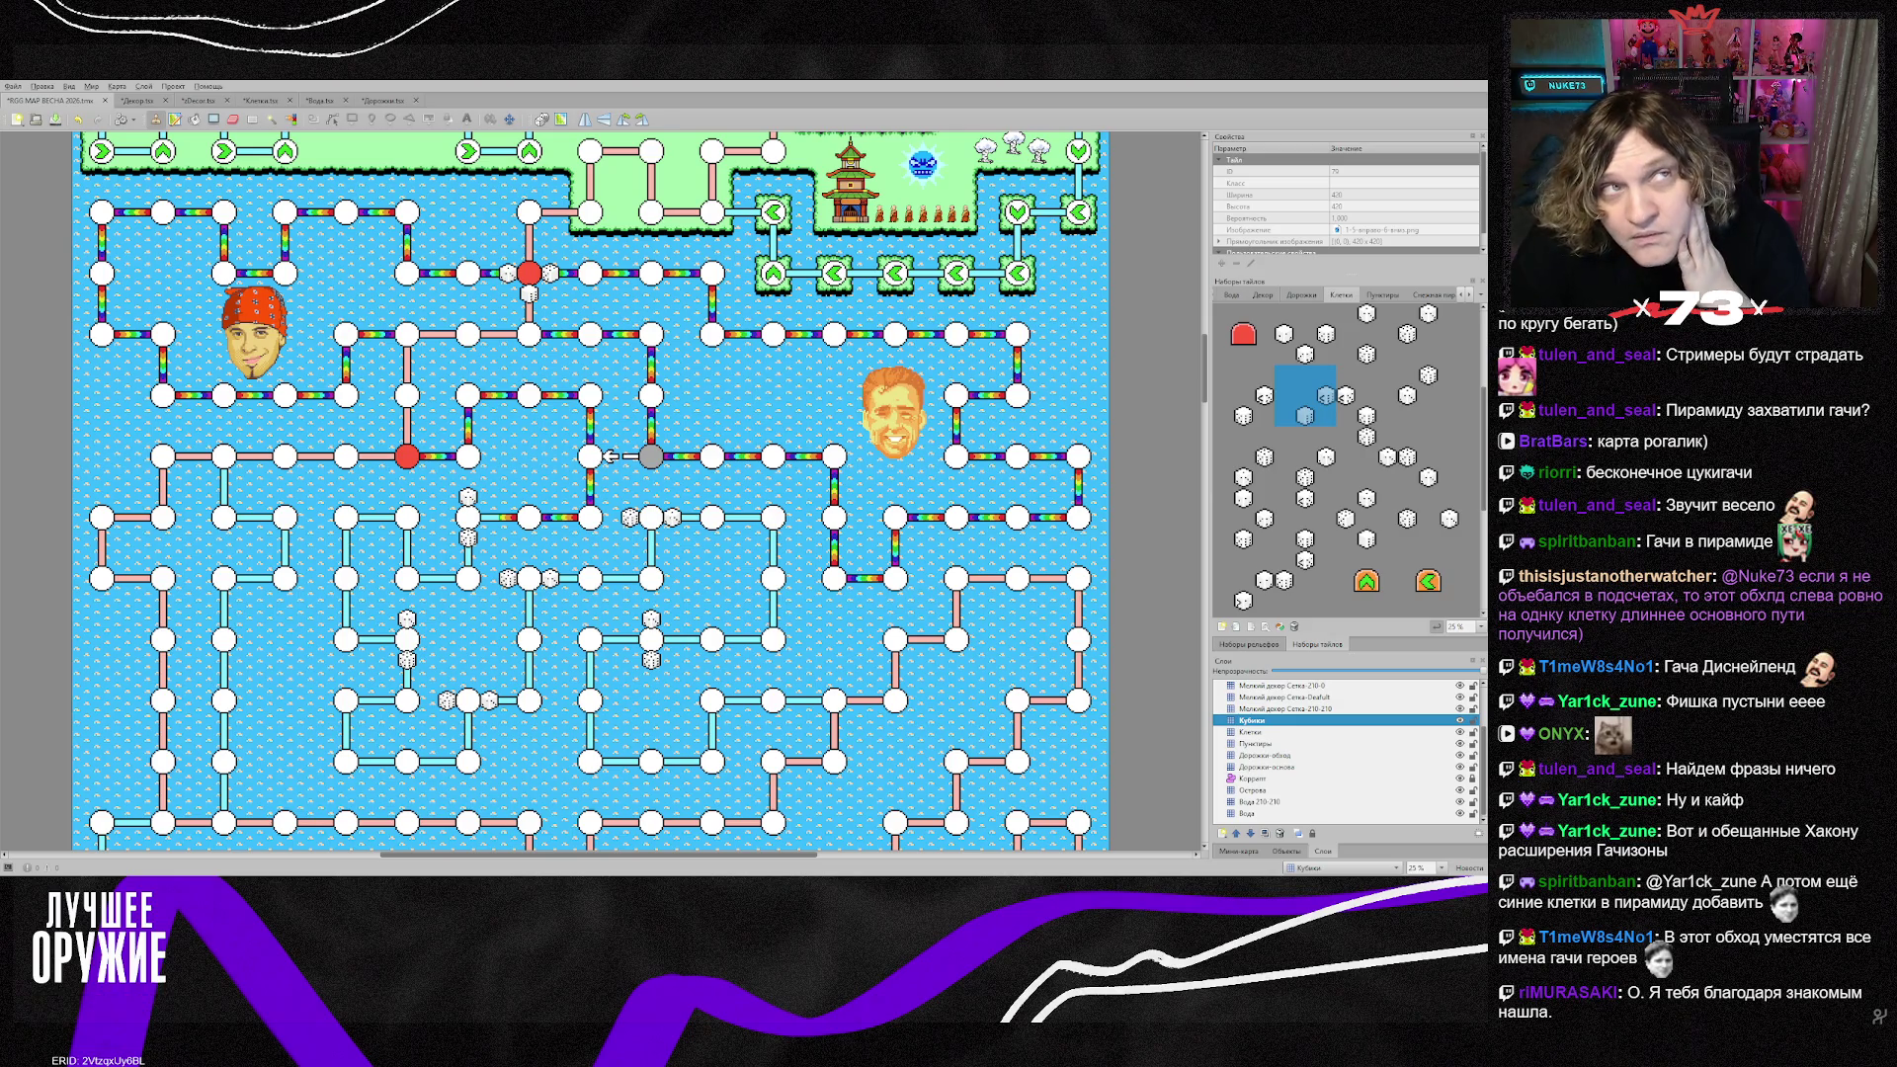
pyautogui.click(1304, 583)
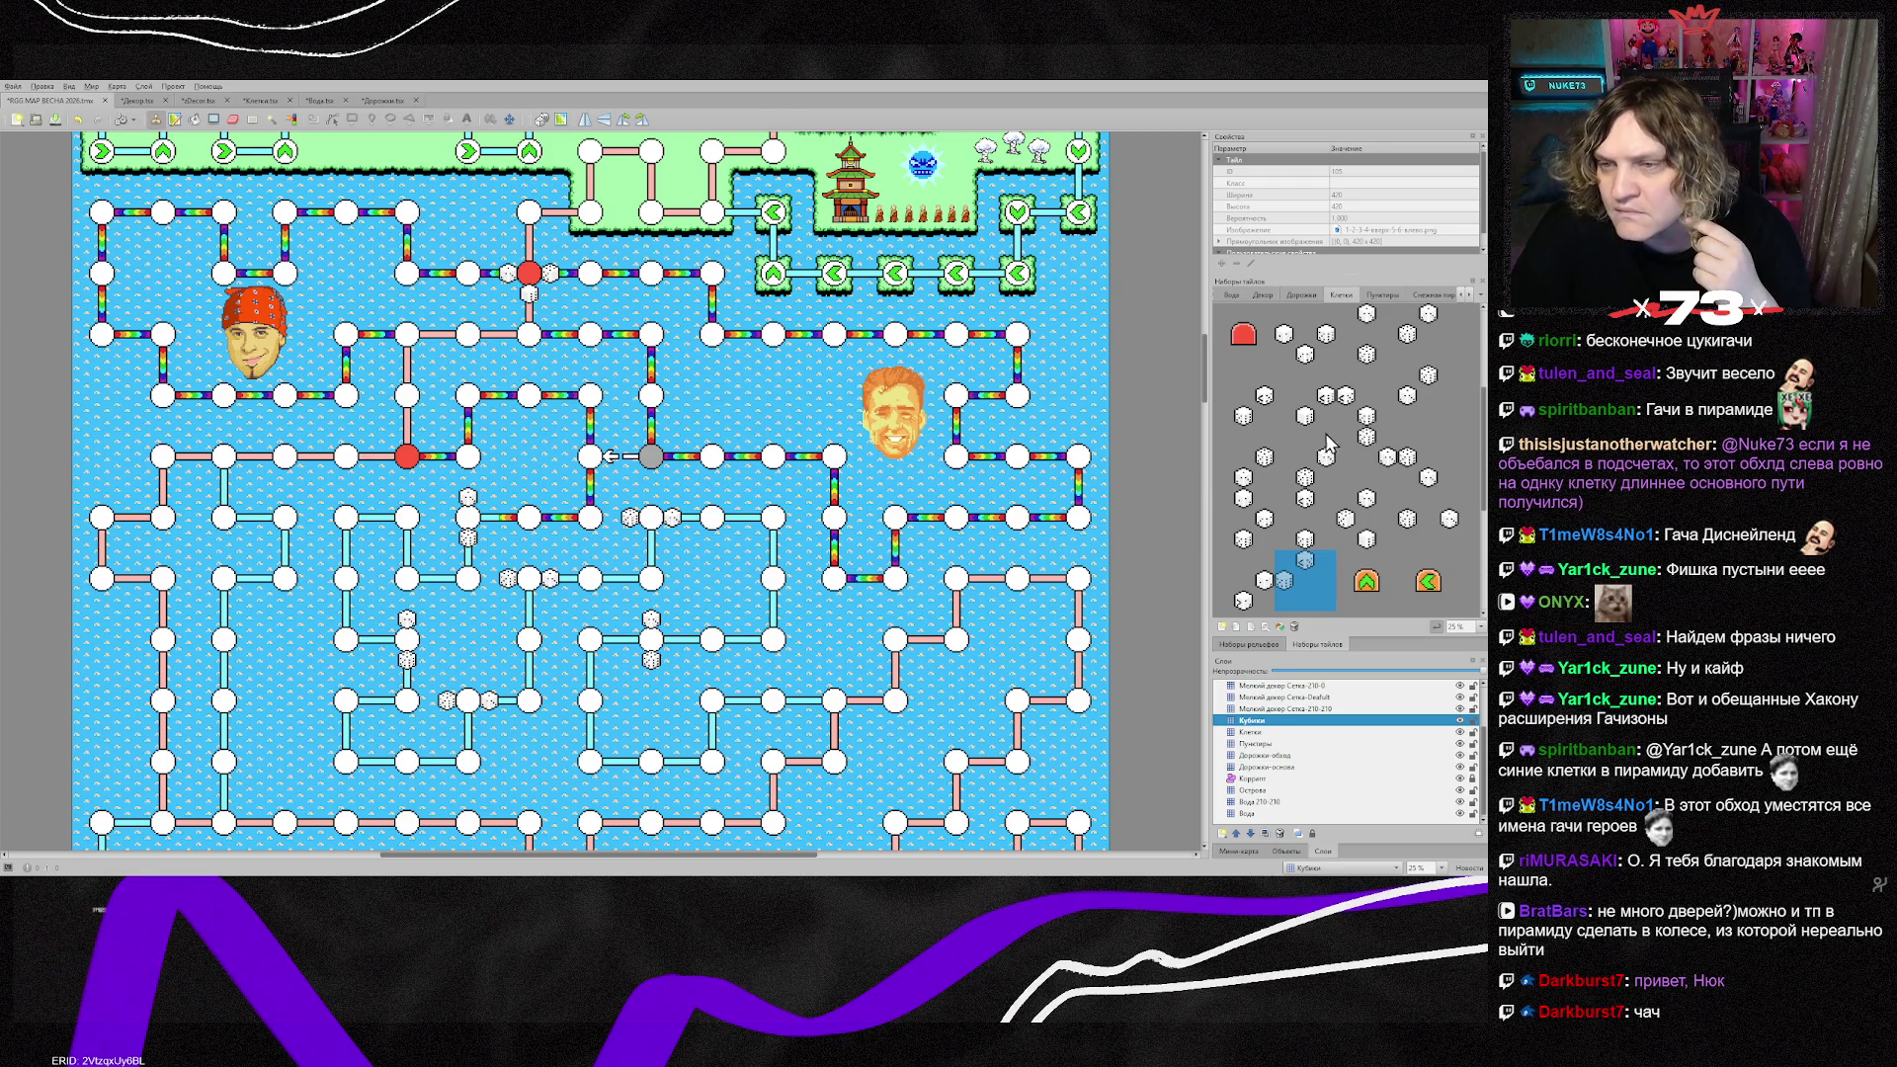
# Step: Select another dice tile in the tileset, then switch over to Photoshop
pyautogui.click(1369, 484)
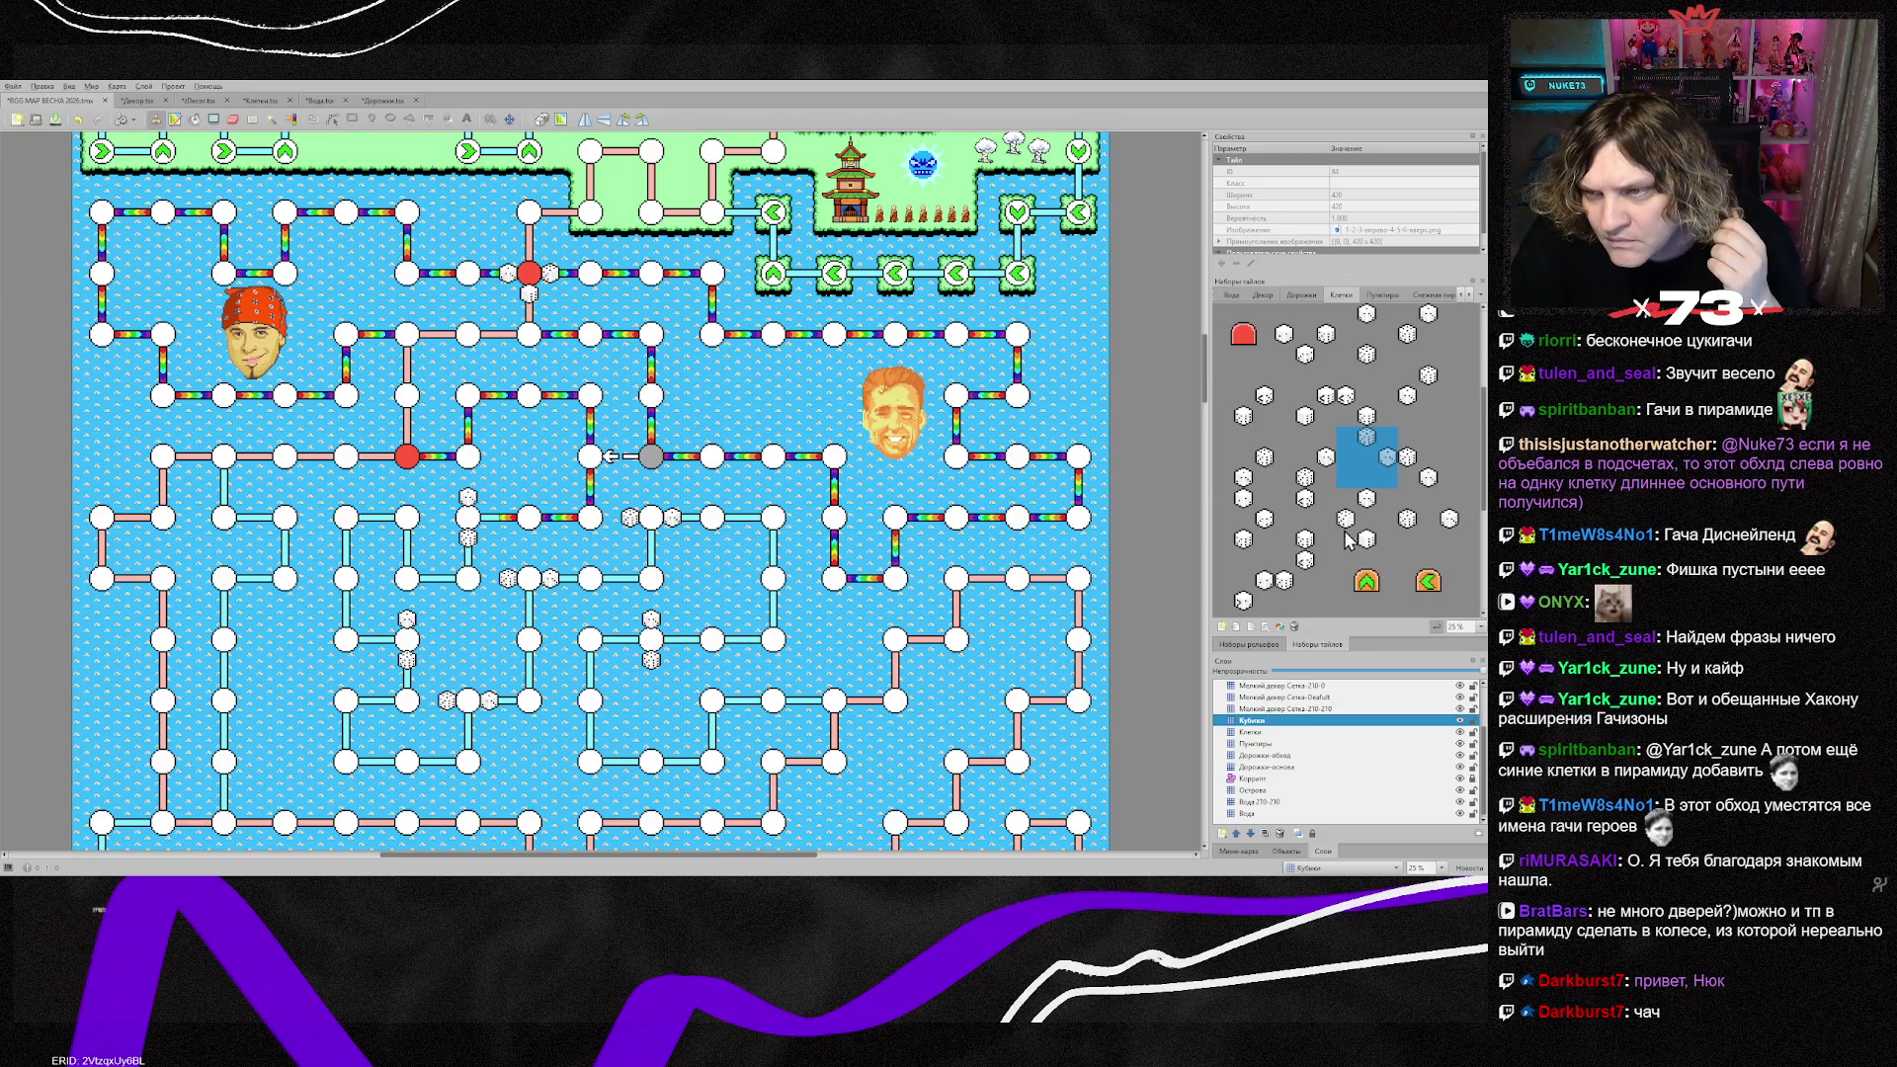
pyautogui.scroll(1, 1324, 539)
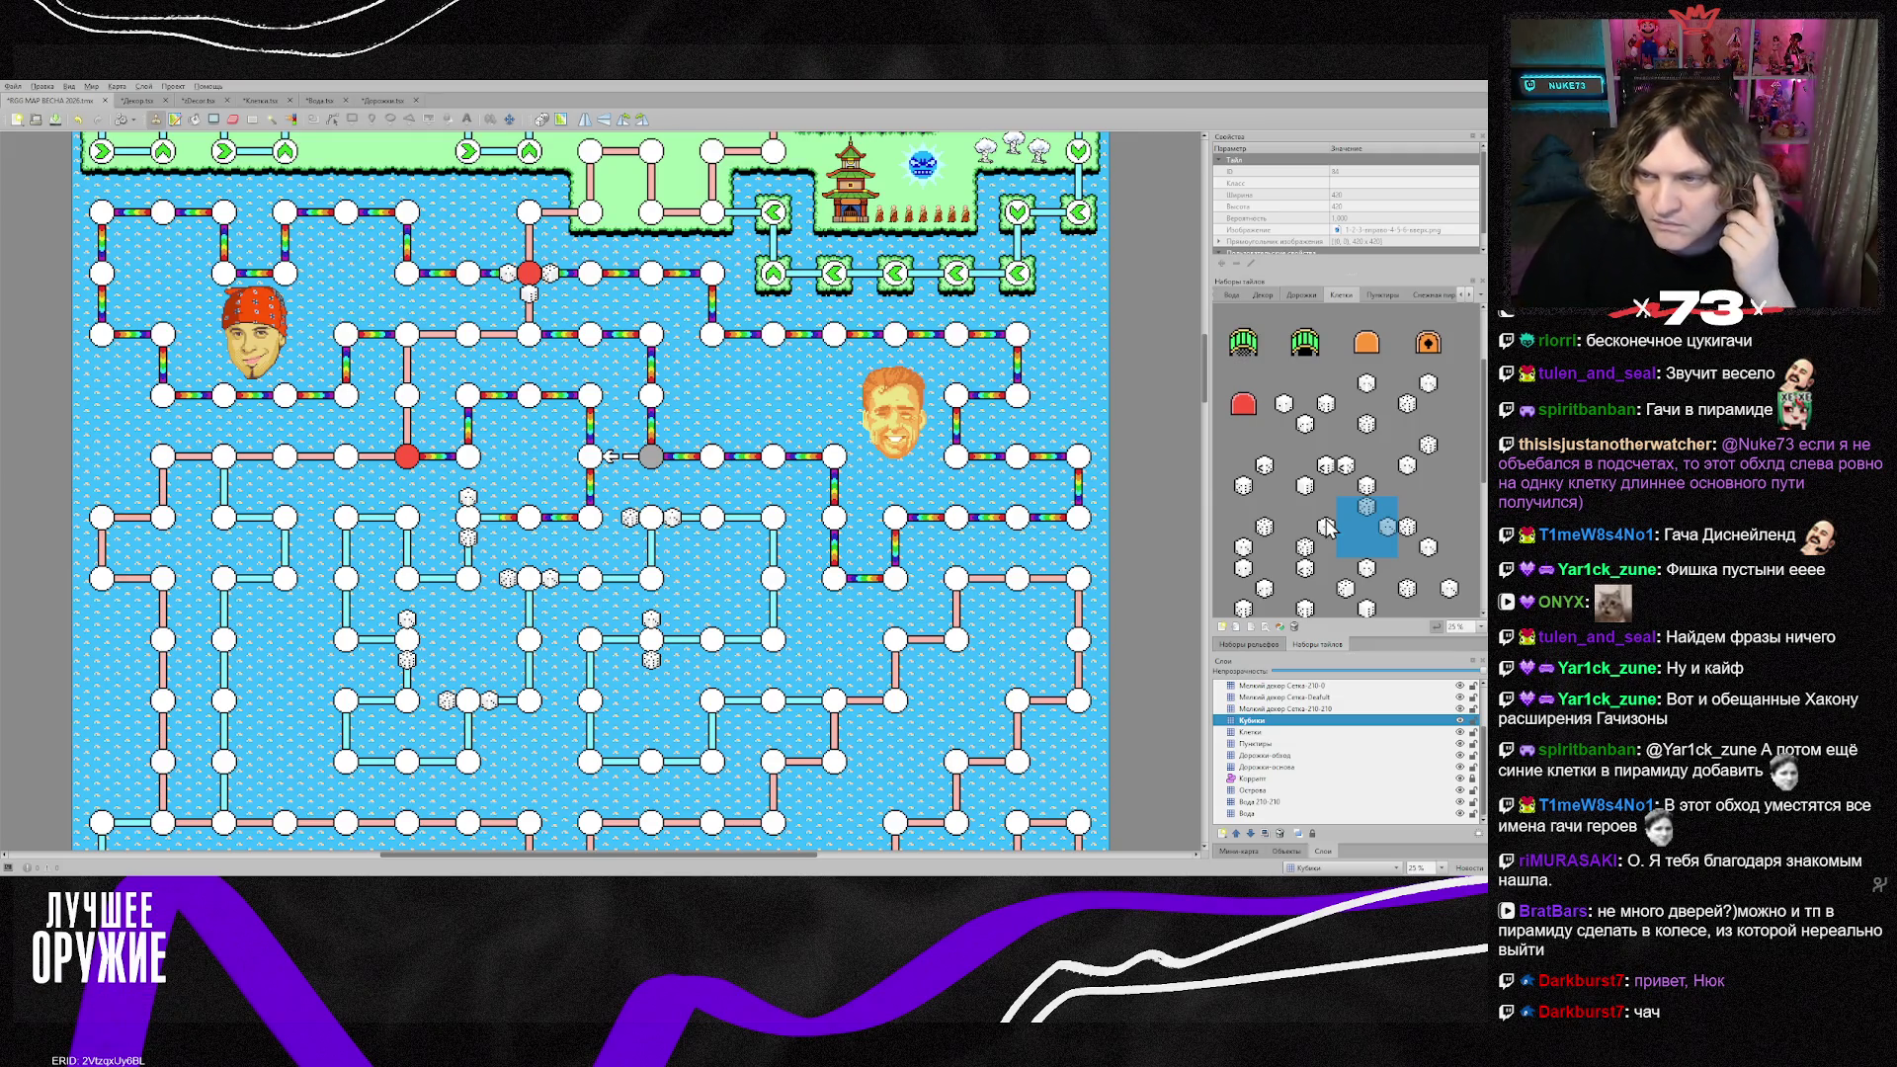
pyautogui.scroll(-4, 1344, 554)
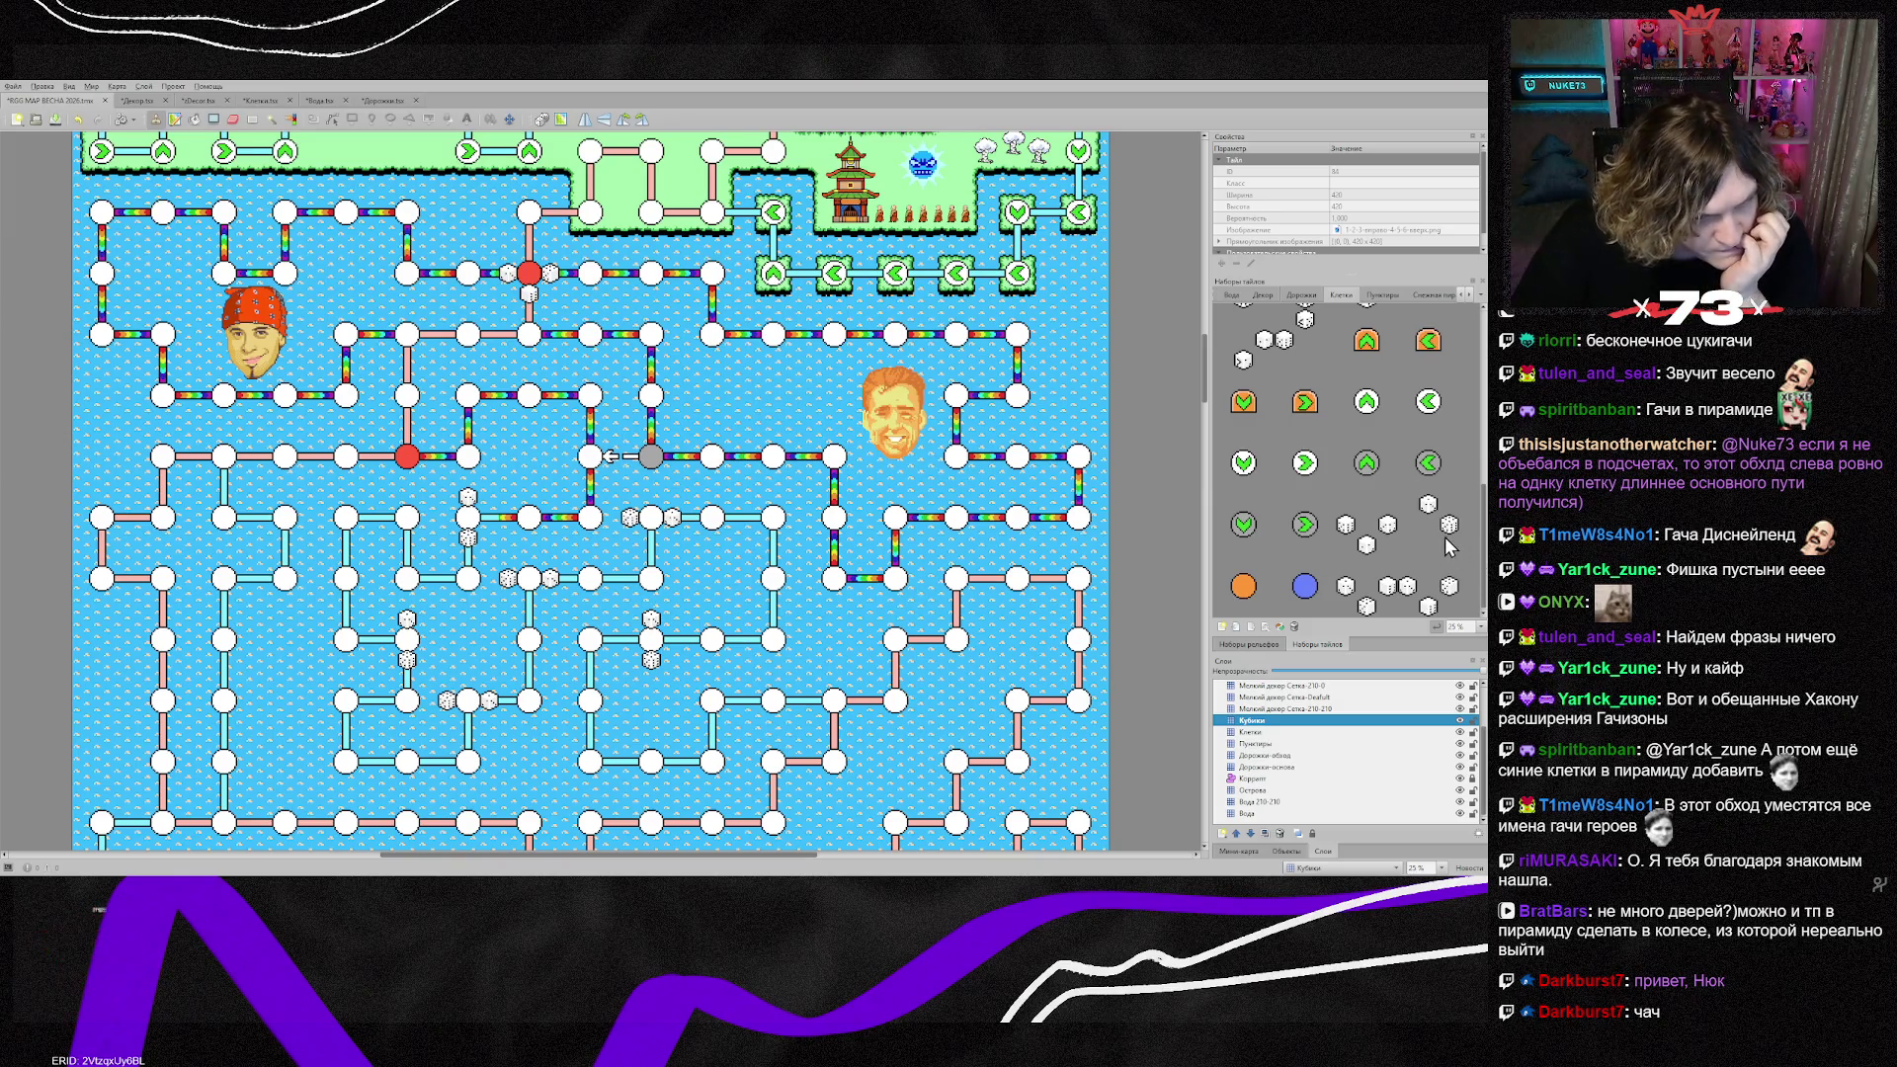
pyautogui.scroll(6, 1433, 552)
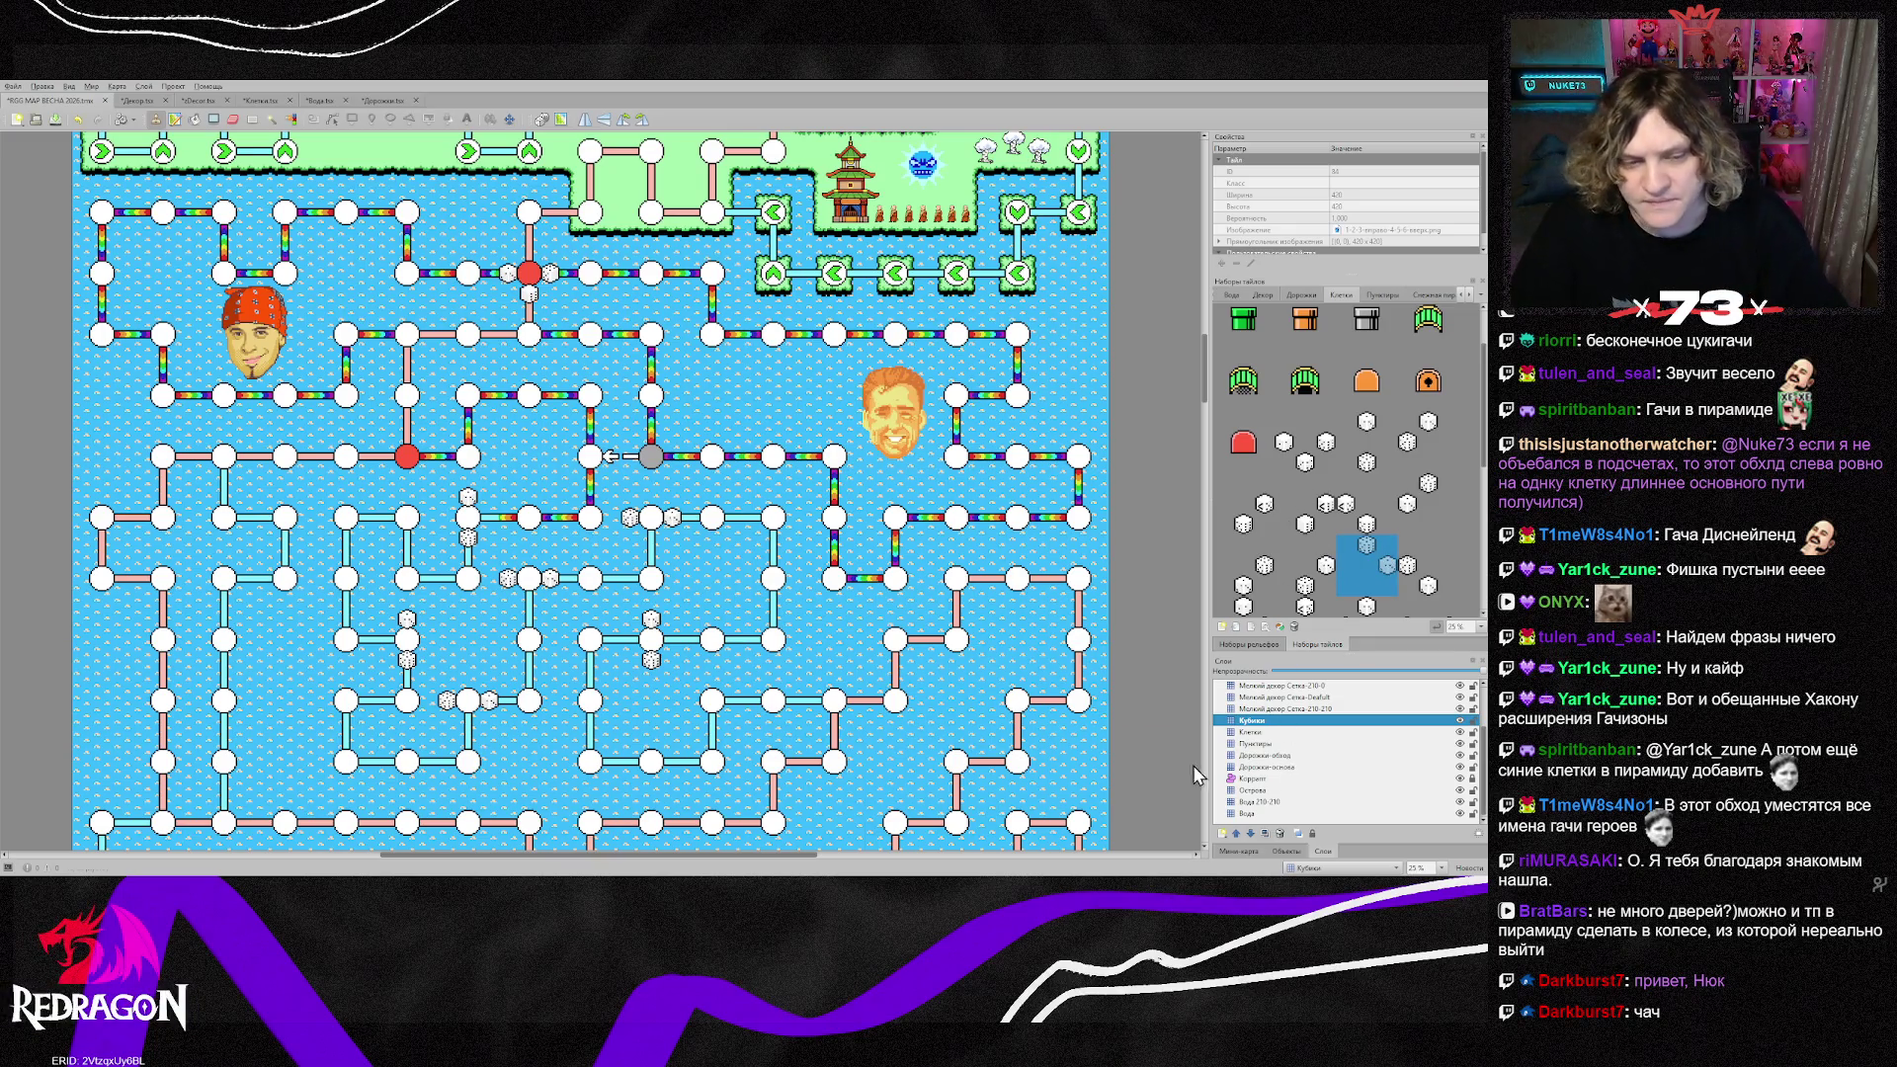
pyautogui.hotkey('alt', 'Tab')
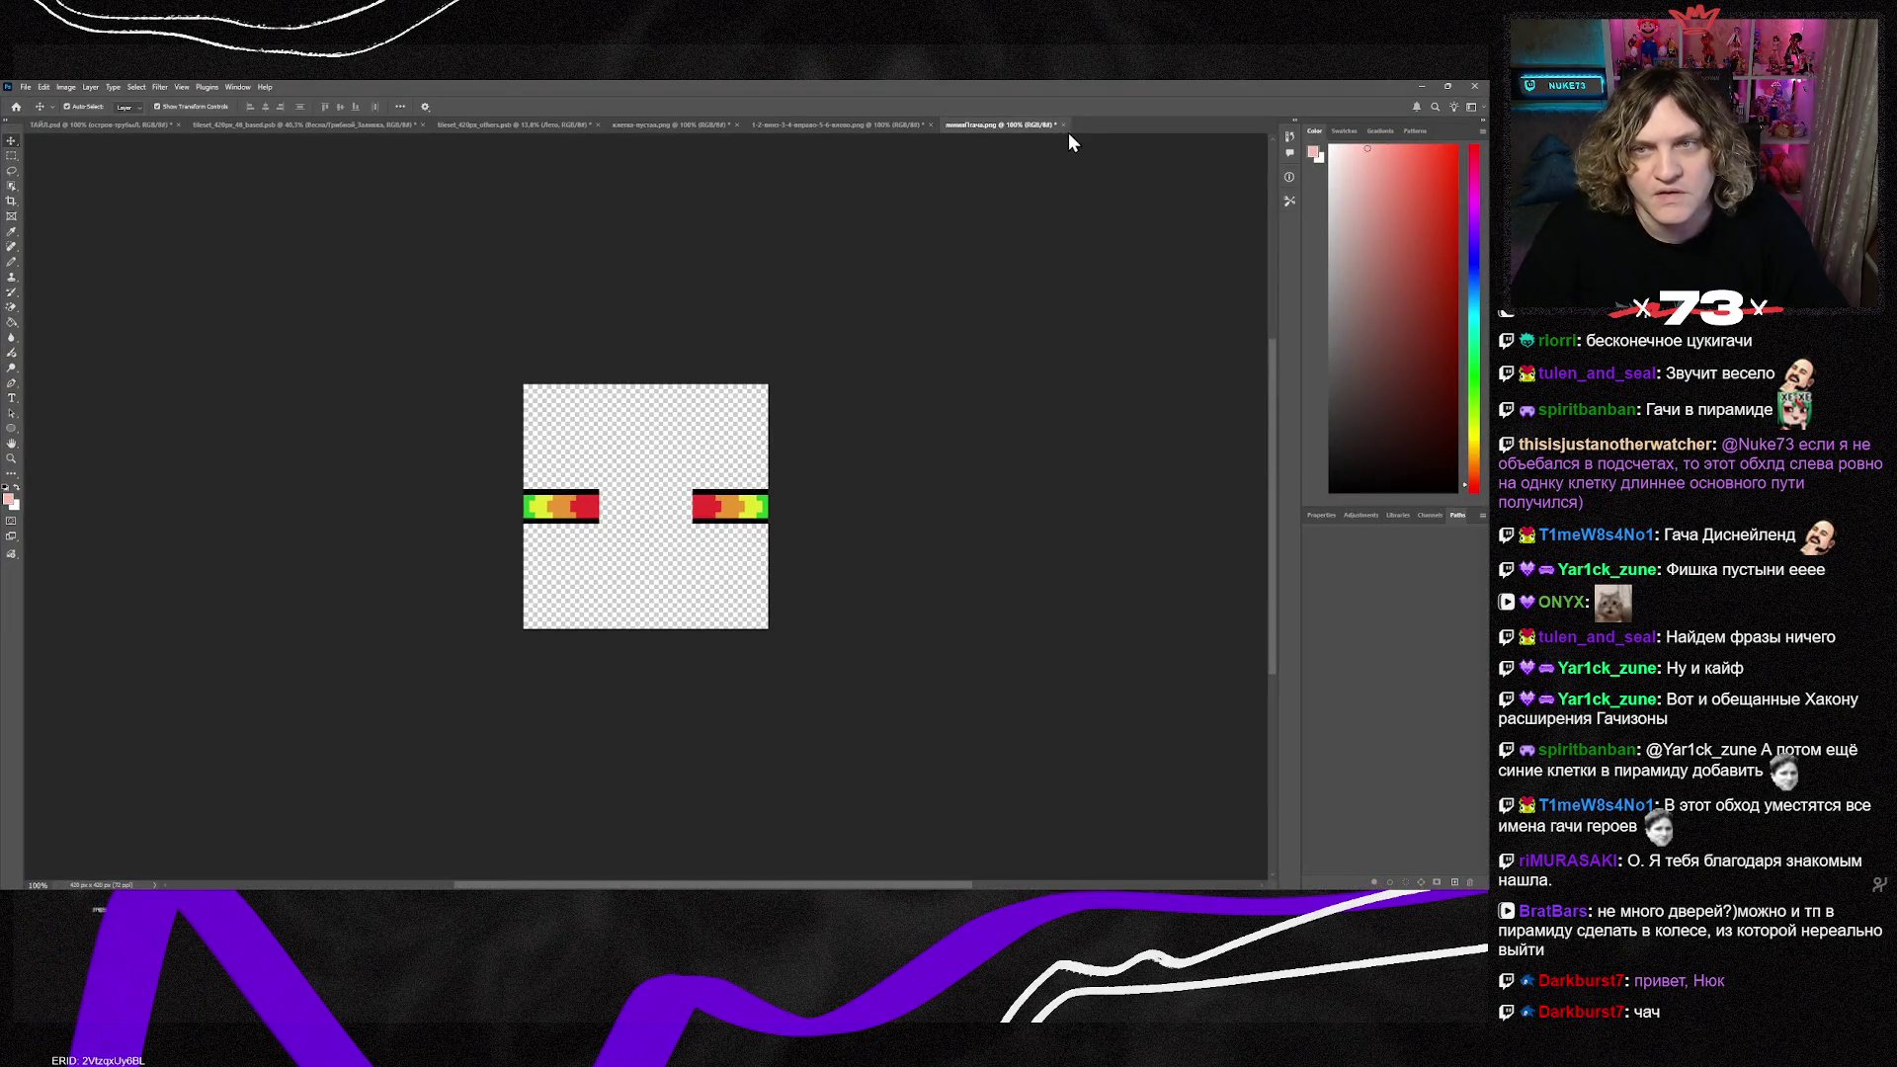
# Step: Bring up the dice tile image and select the layer holding the dice
pyautogui.click(879, 126)
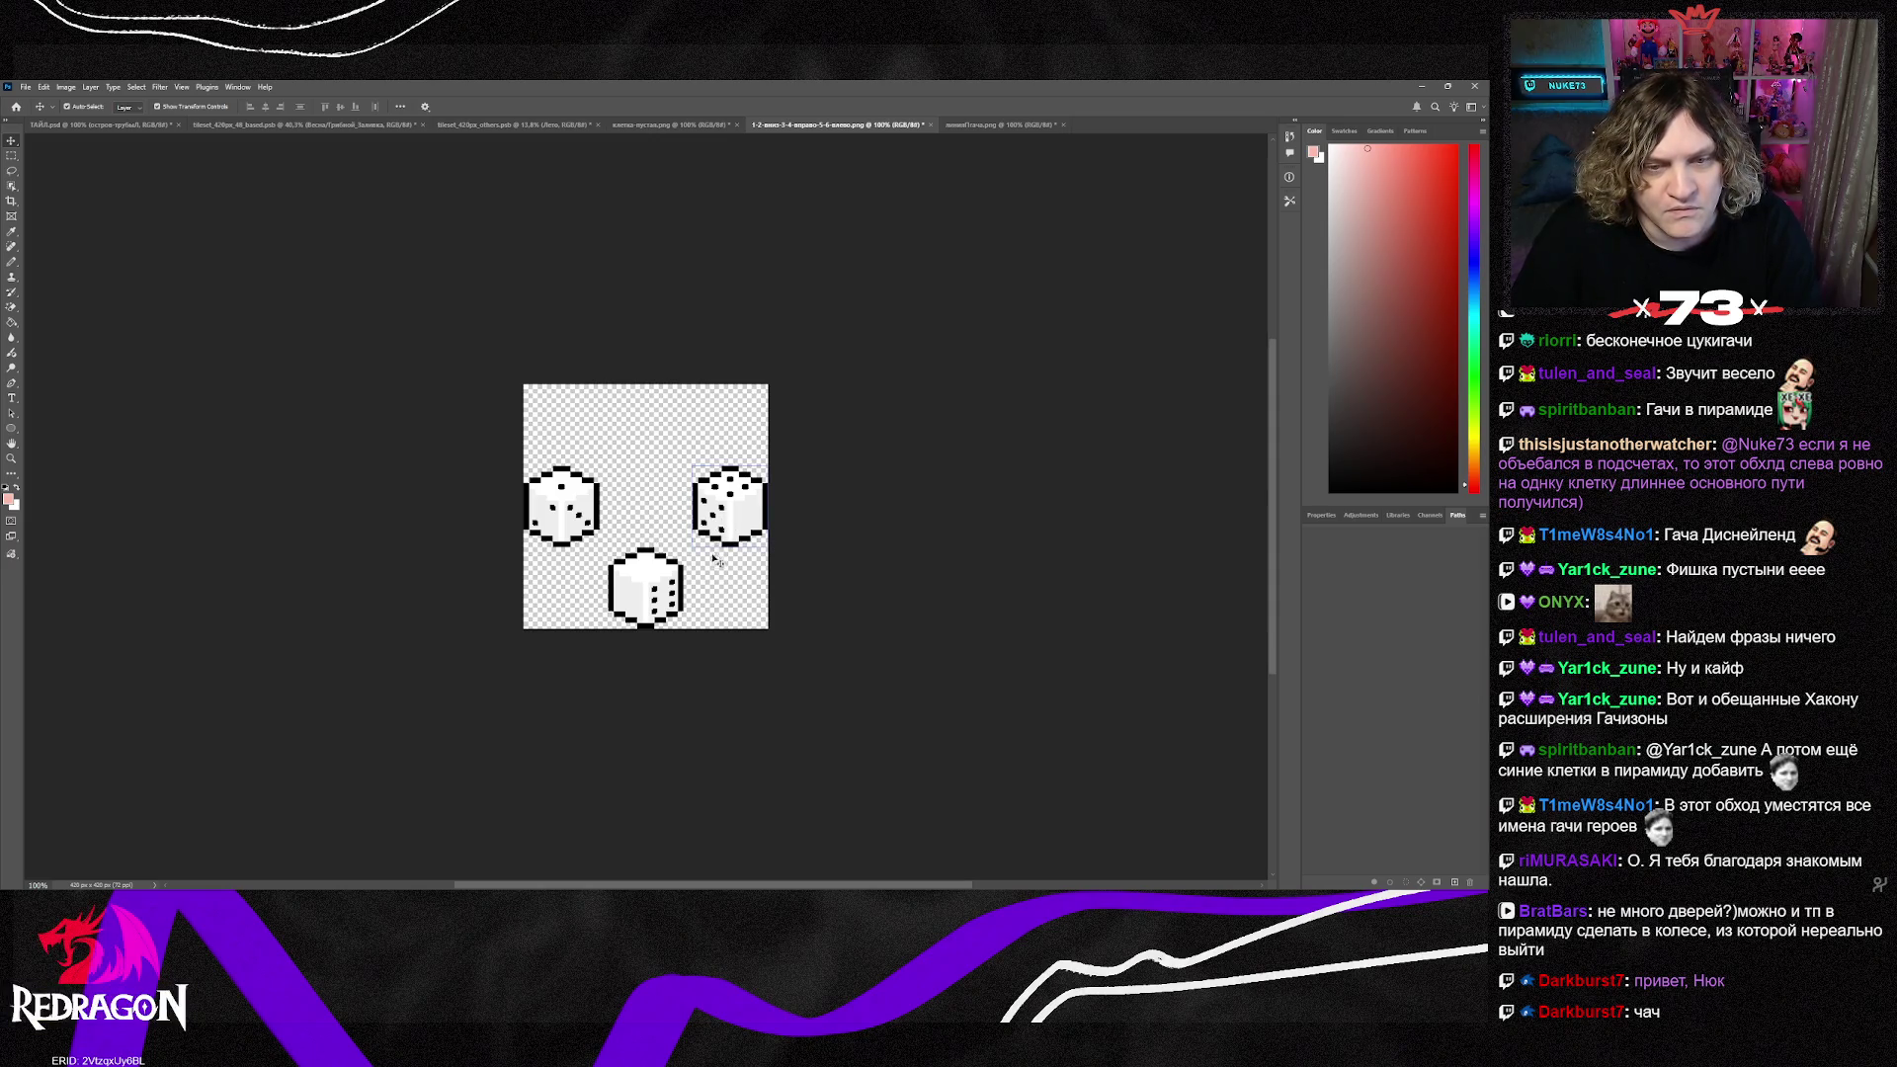
pyautogui.click(672, 598)
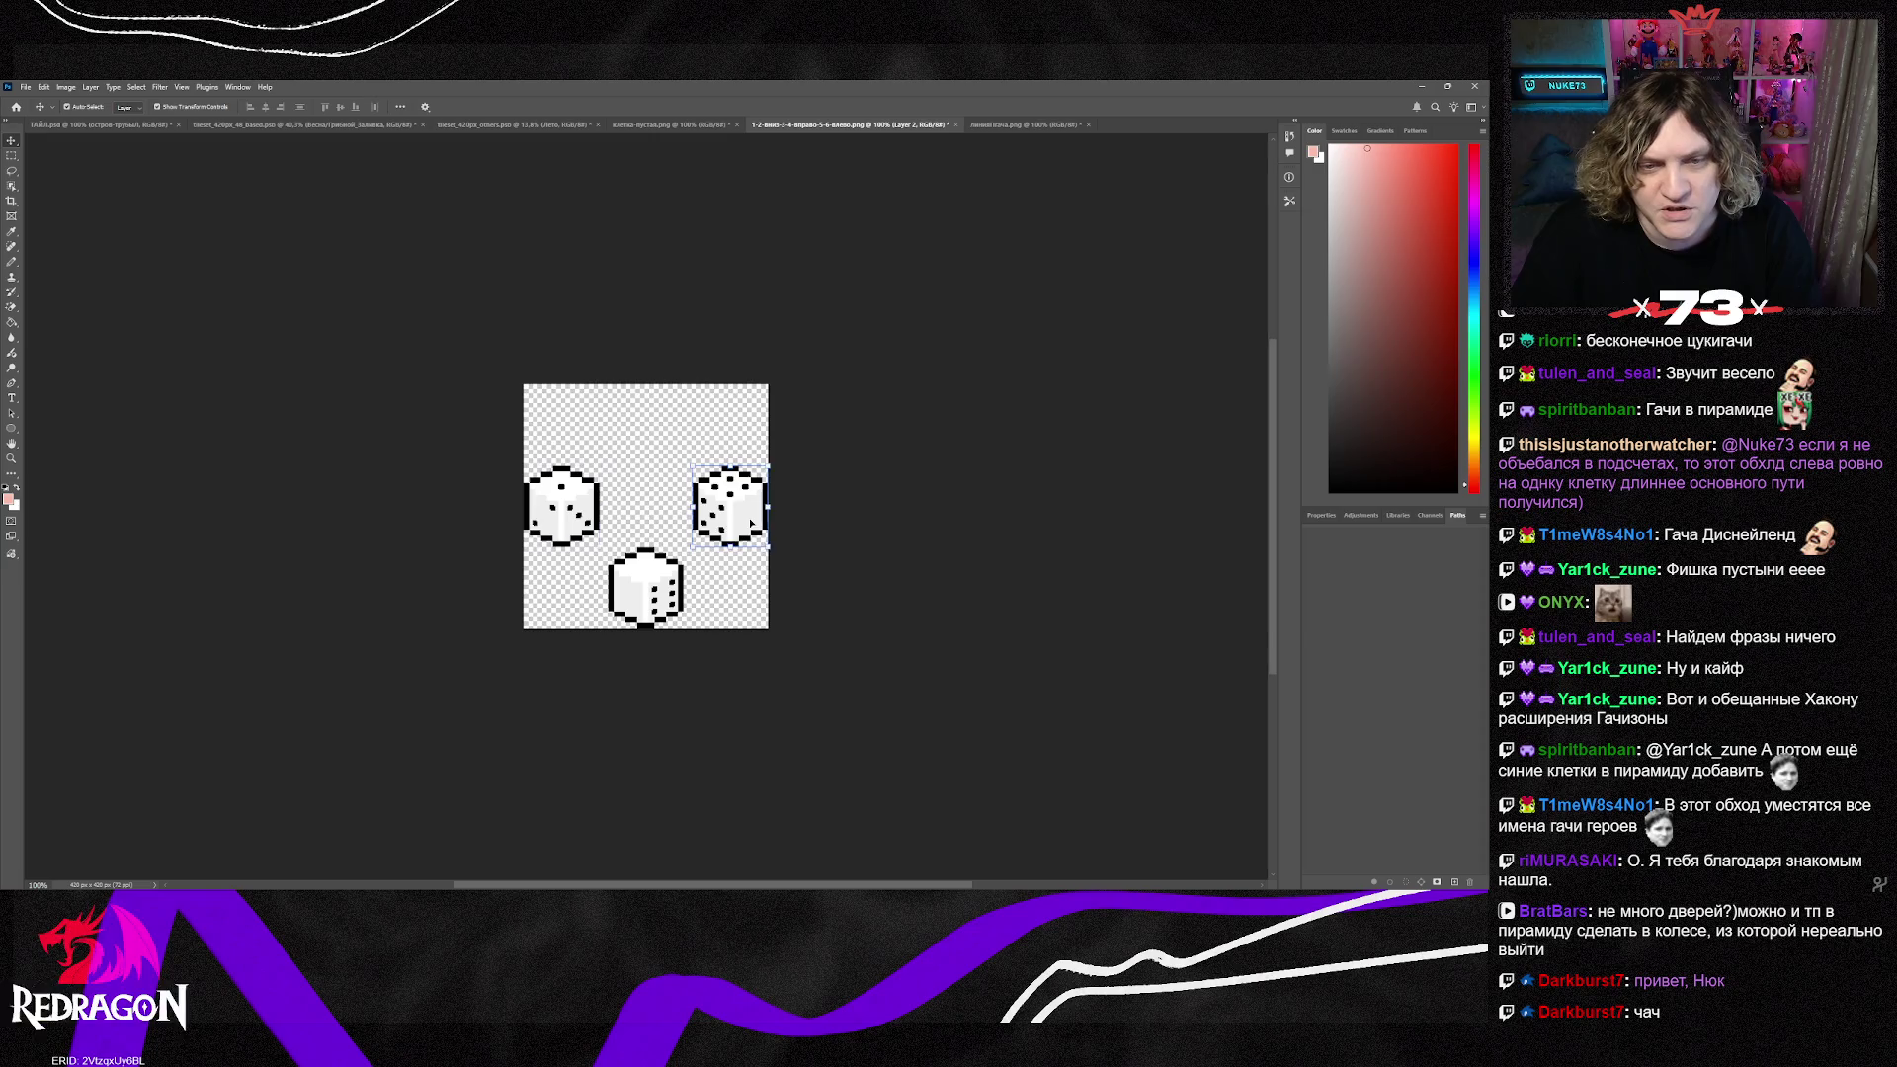
pyautogui.click(672, 598)
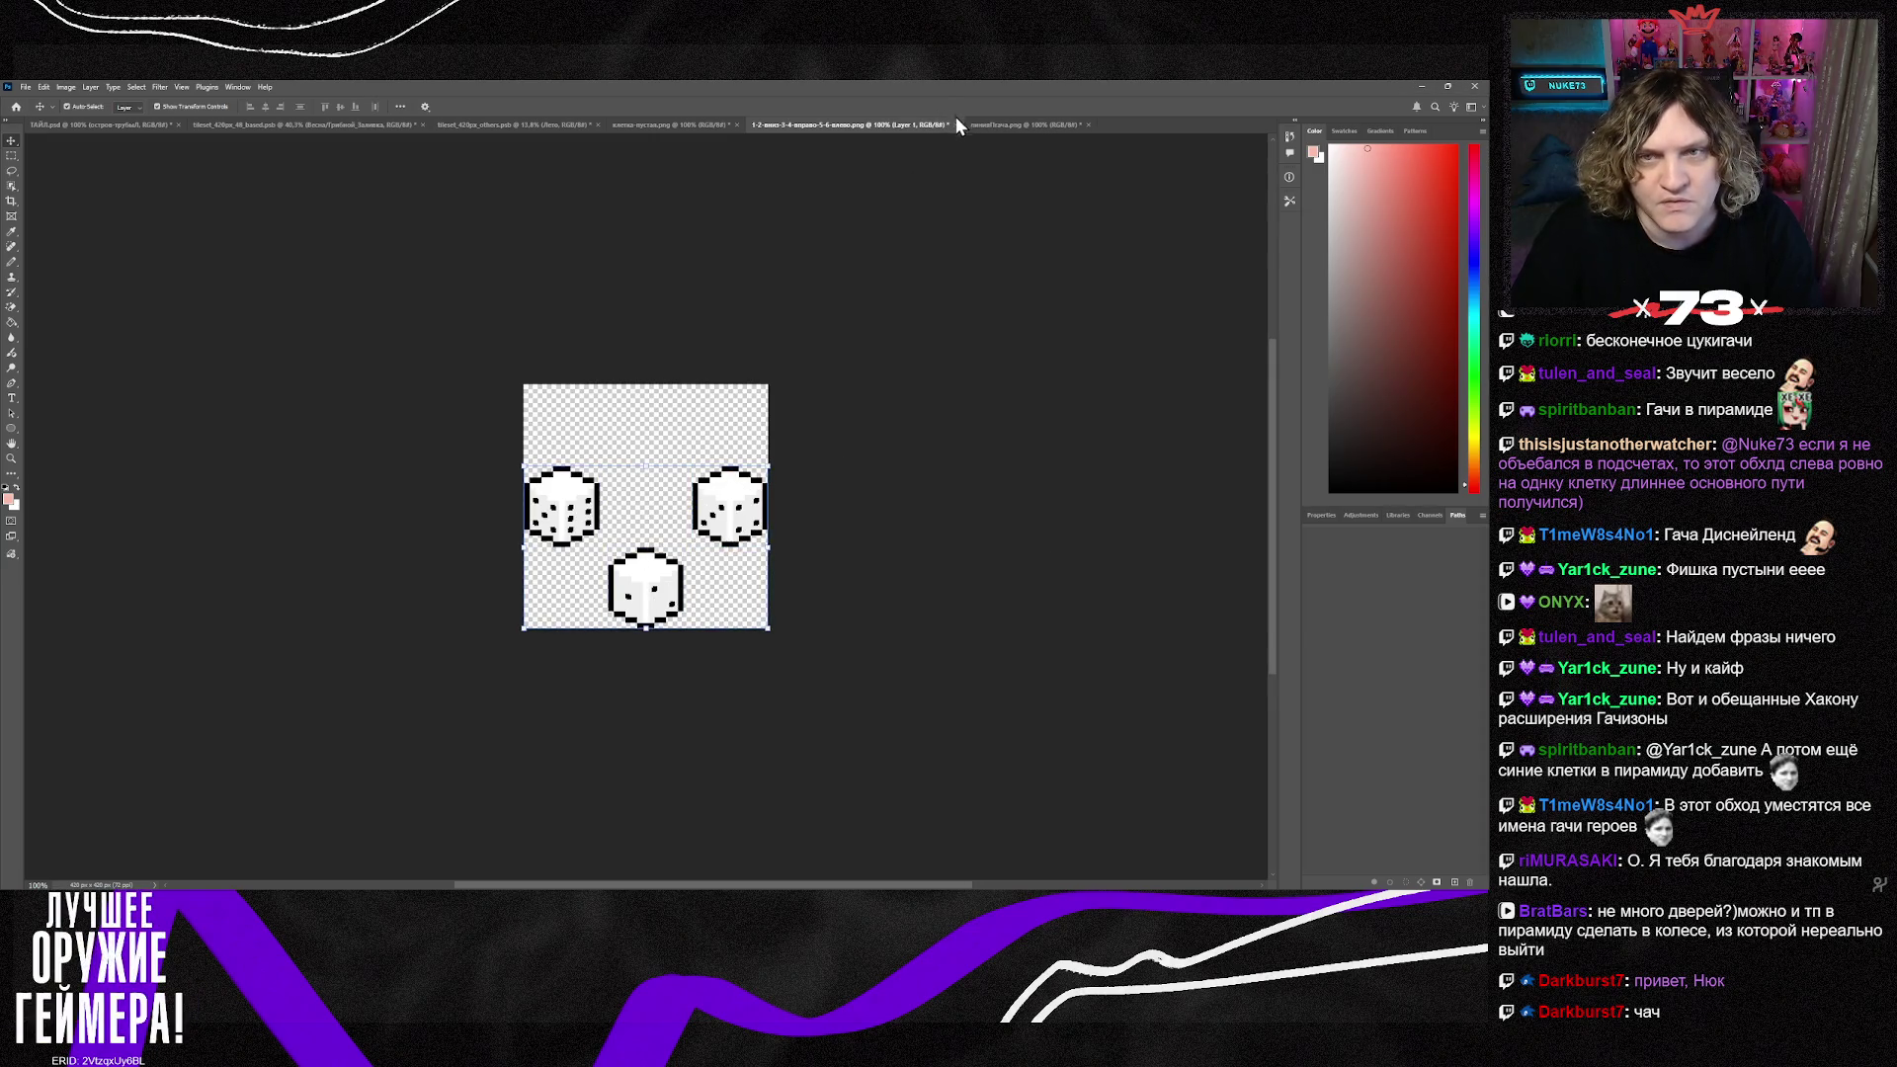
pyautogui.hotkey('ctrl', 'w')
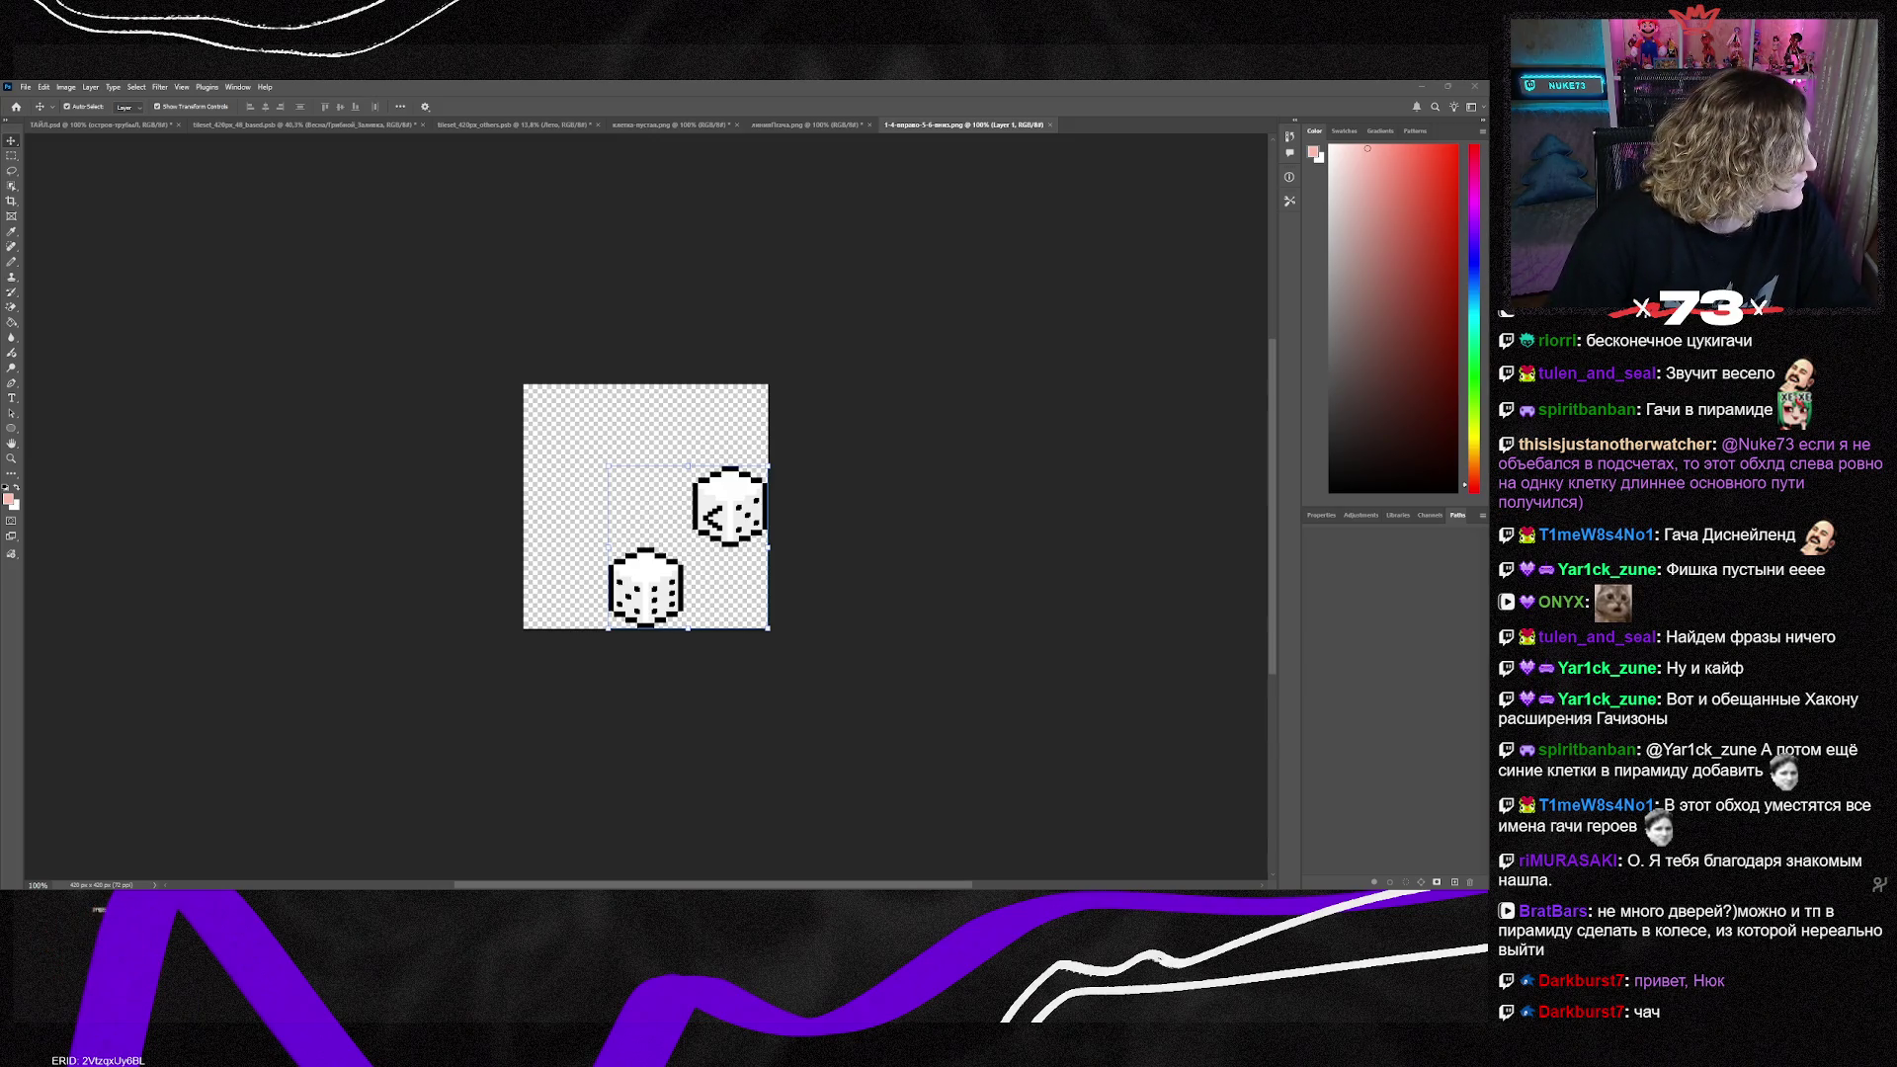
# Step: Place a copied die into position and delete the bottom die, then return to Tiled
pyautogui.hotkey('ctrl', 'v')
pyautogui.hotkey('ctrl', 't')
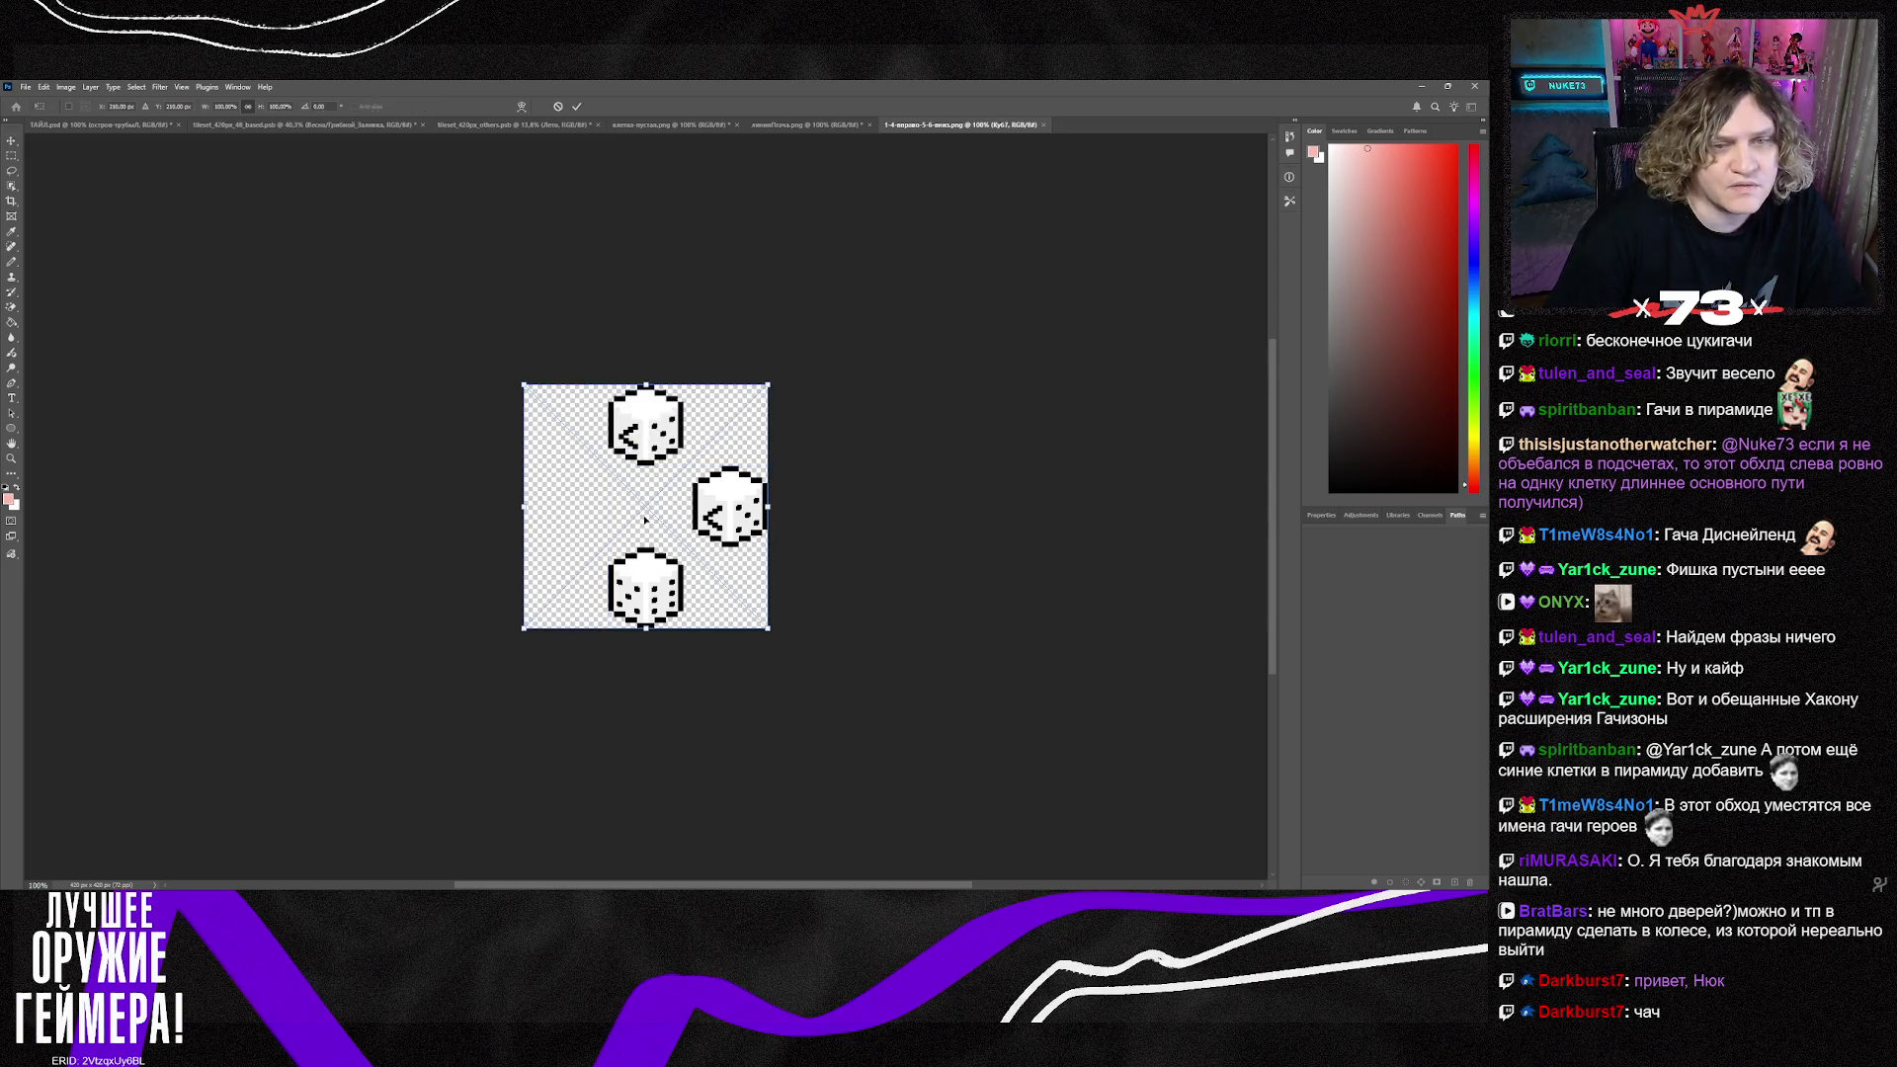
pyautogui.press('Return')
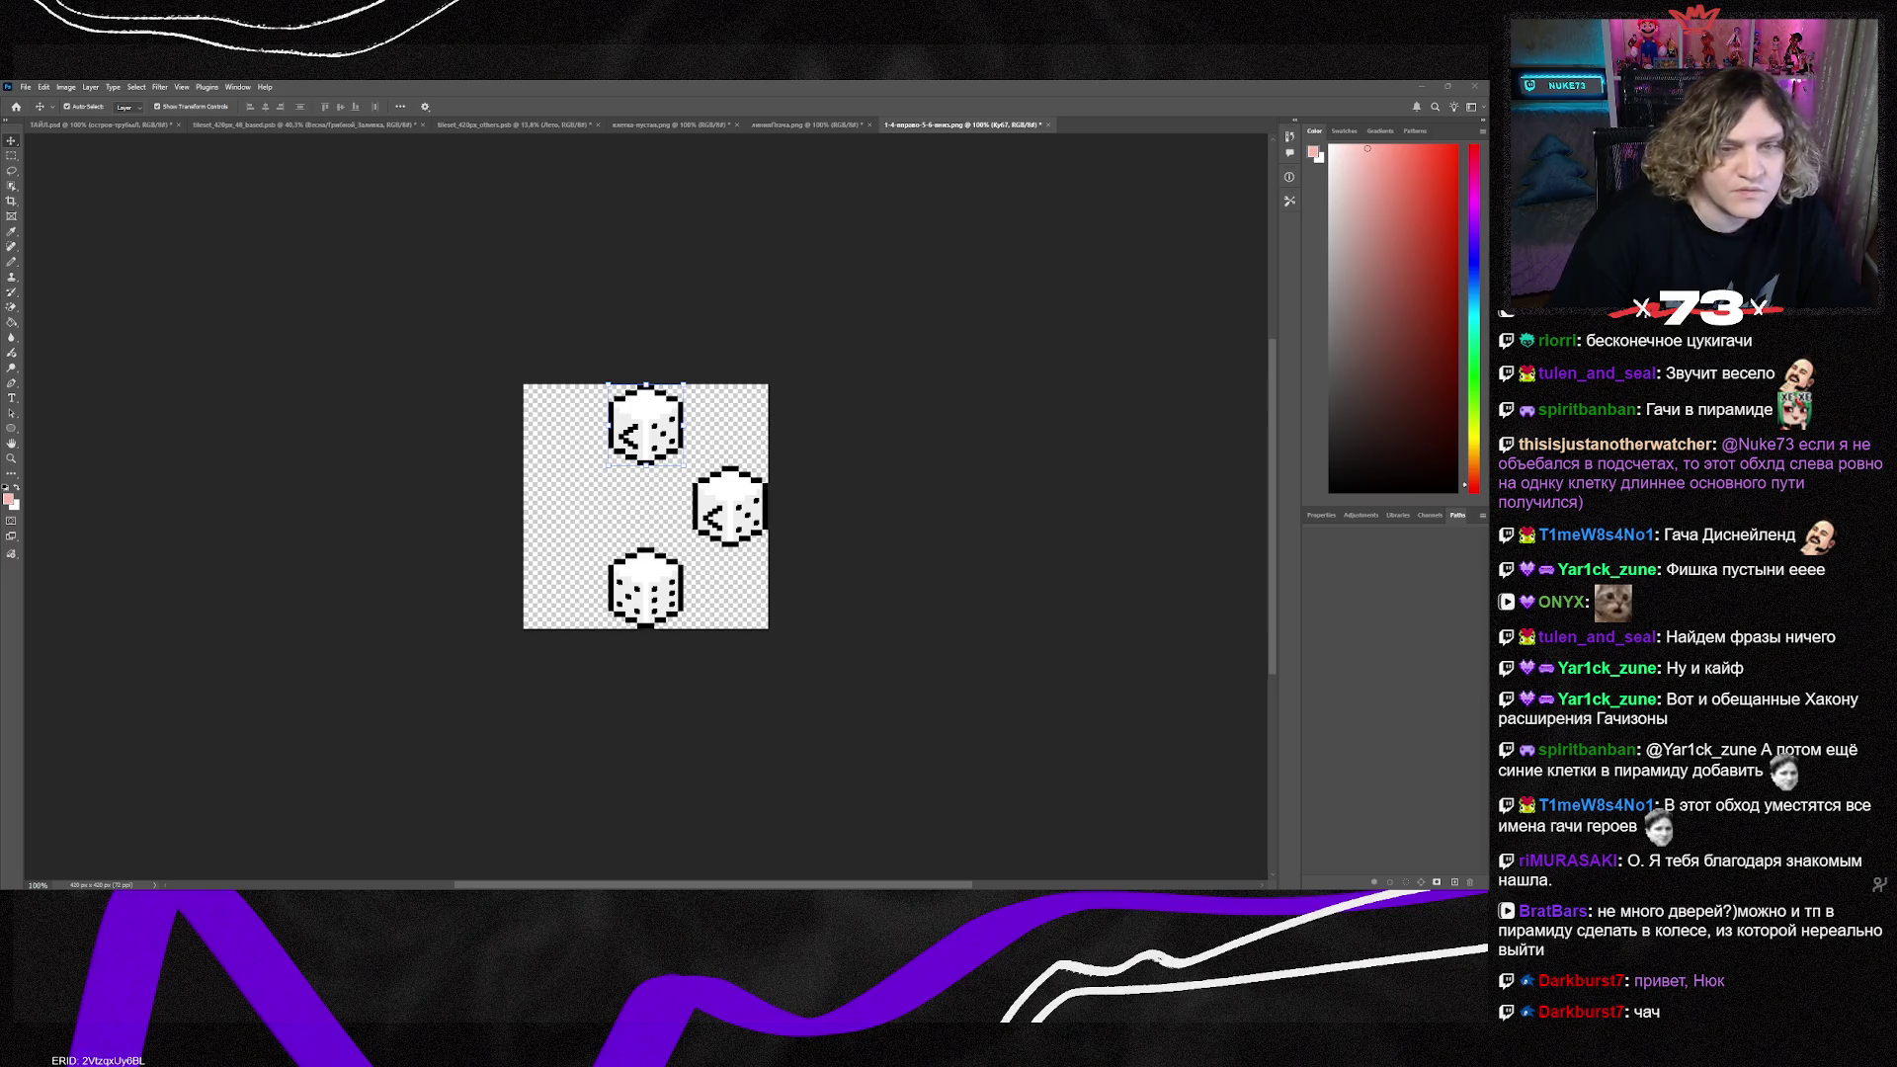
pyautogui.hotkey('ctrl', 'd')
pyautogui.hotkey('ctrl', 't')
pyautogui.press('Escape')
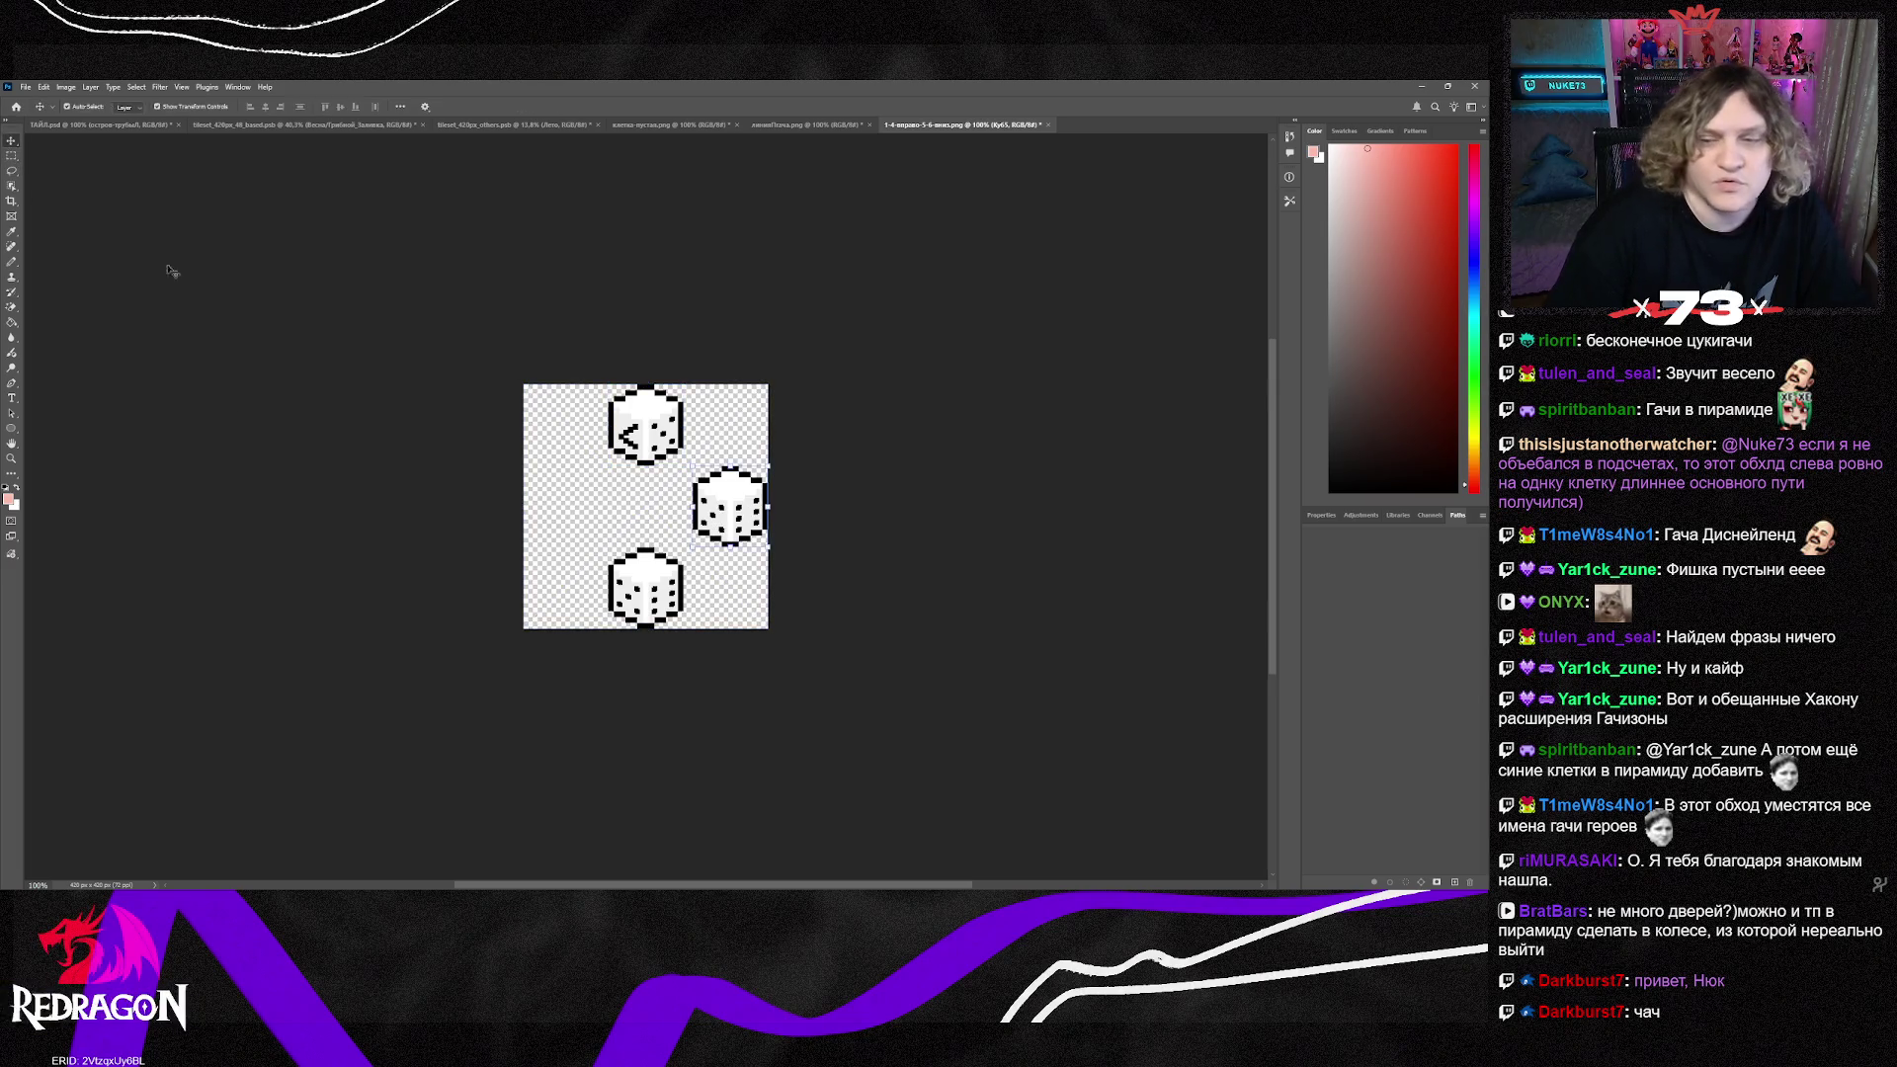
pyautogui.press('Delete')
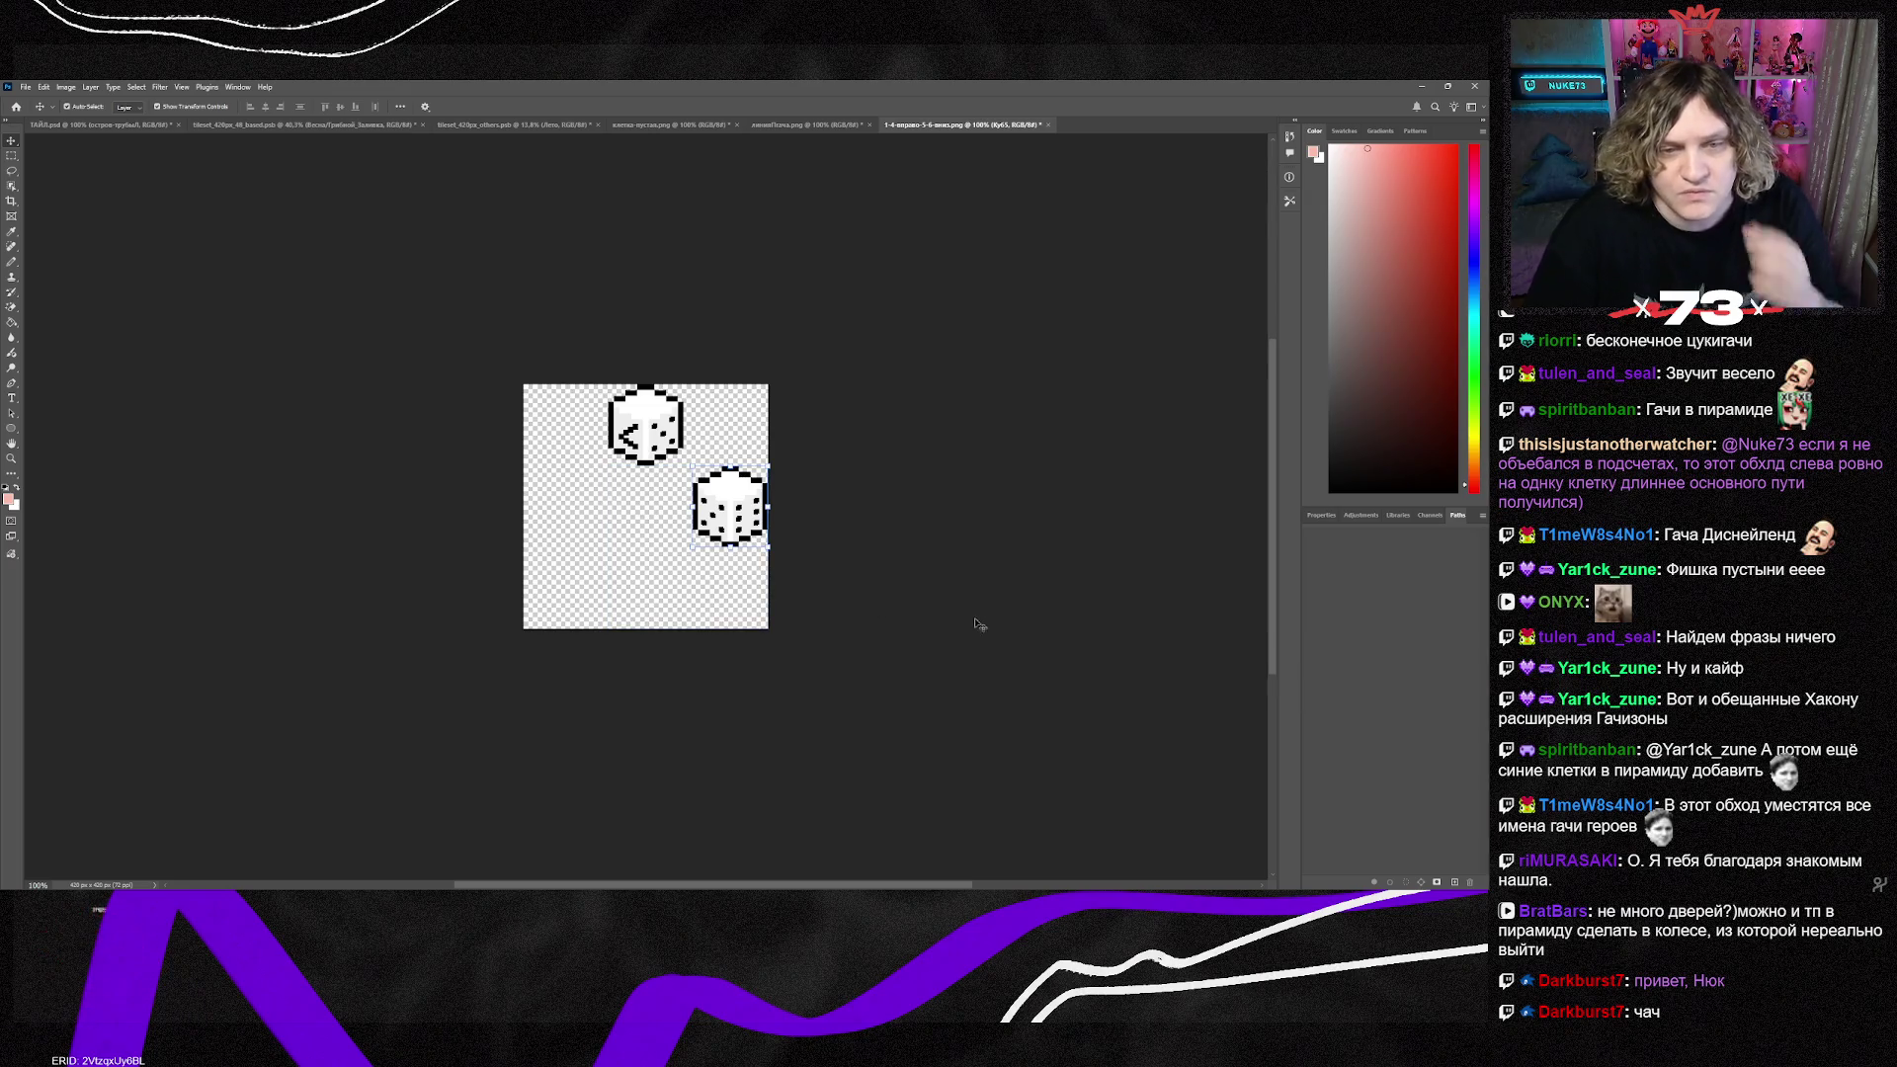
pyautogui.click(241, 270)
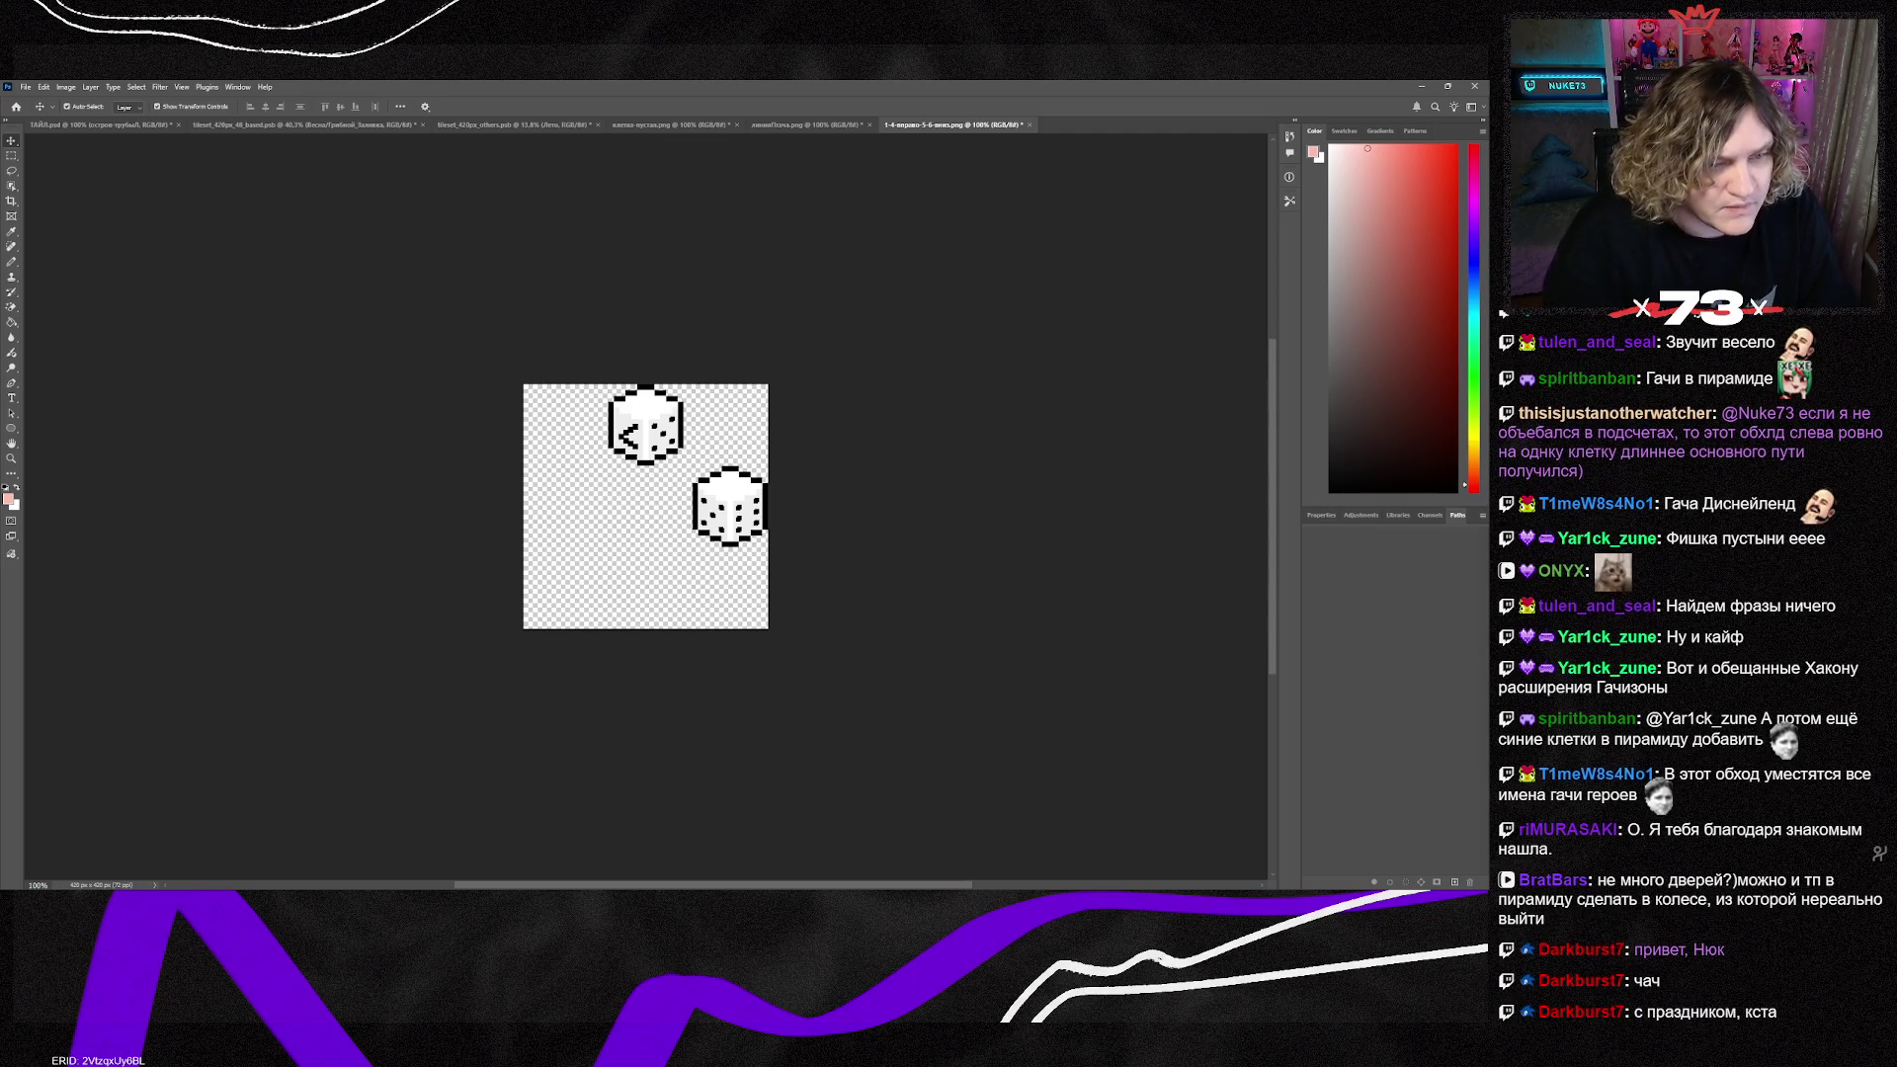
pyautogui.hotkey('alt', 'Tab')
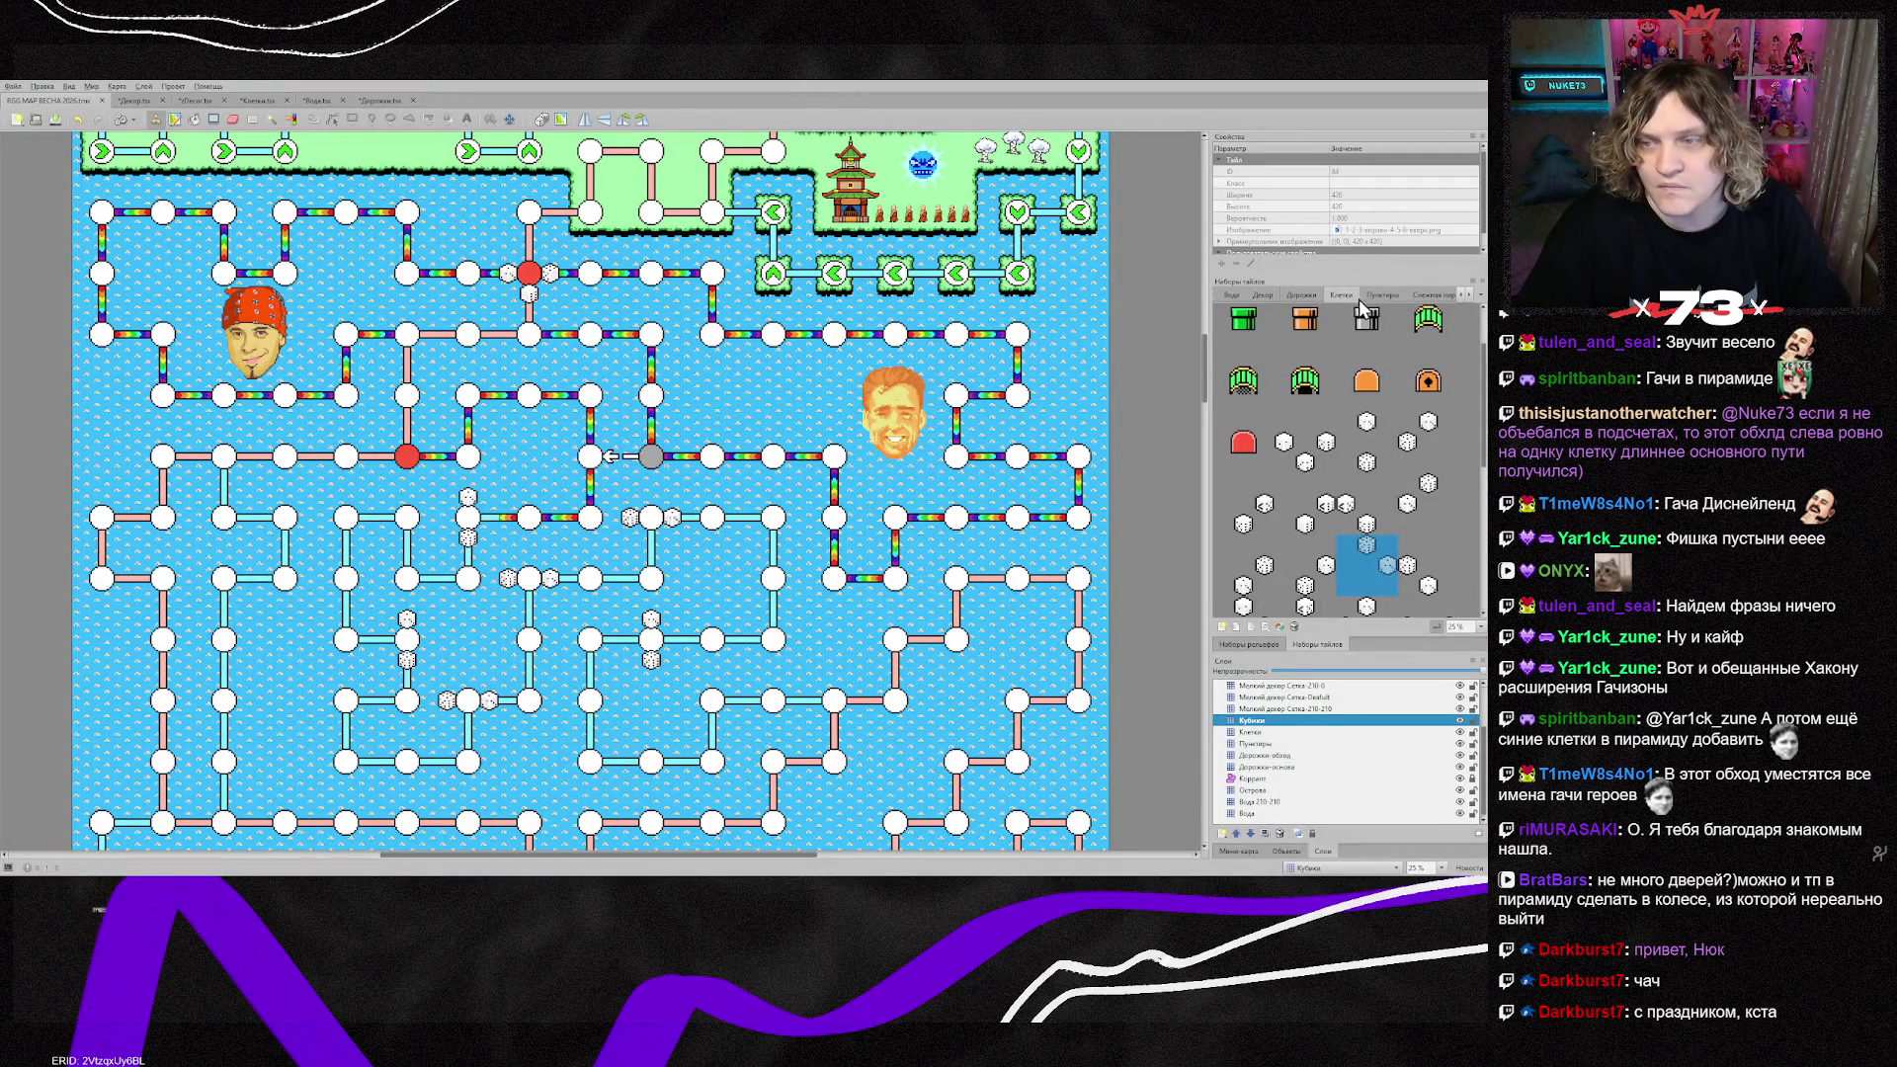
# Step: Reload the updated dice tileset and stamp the two-dice tile onto a lower-middle node
pyautogui.click(256, 102)
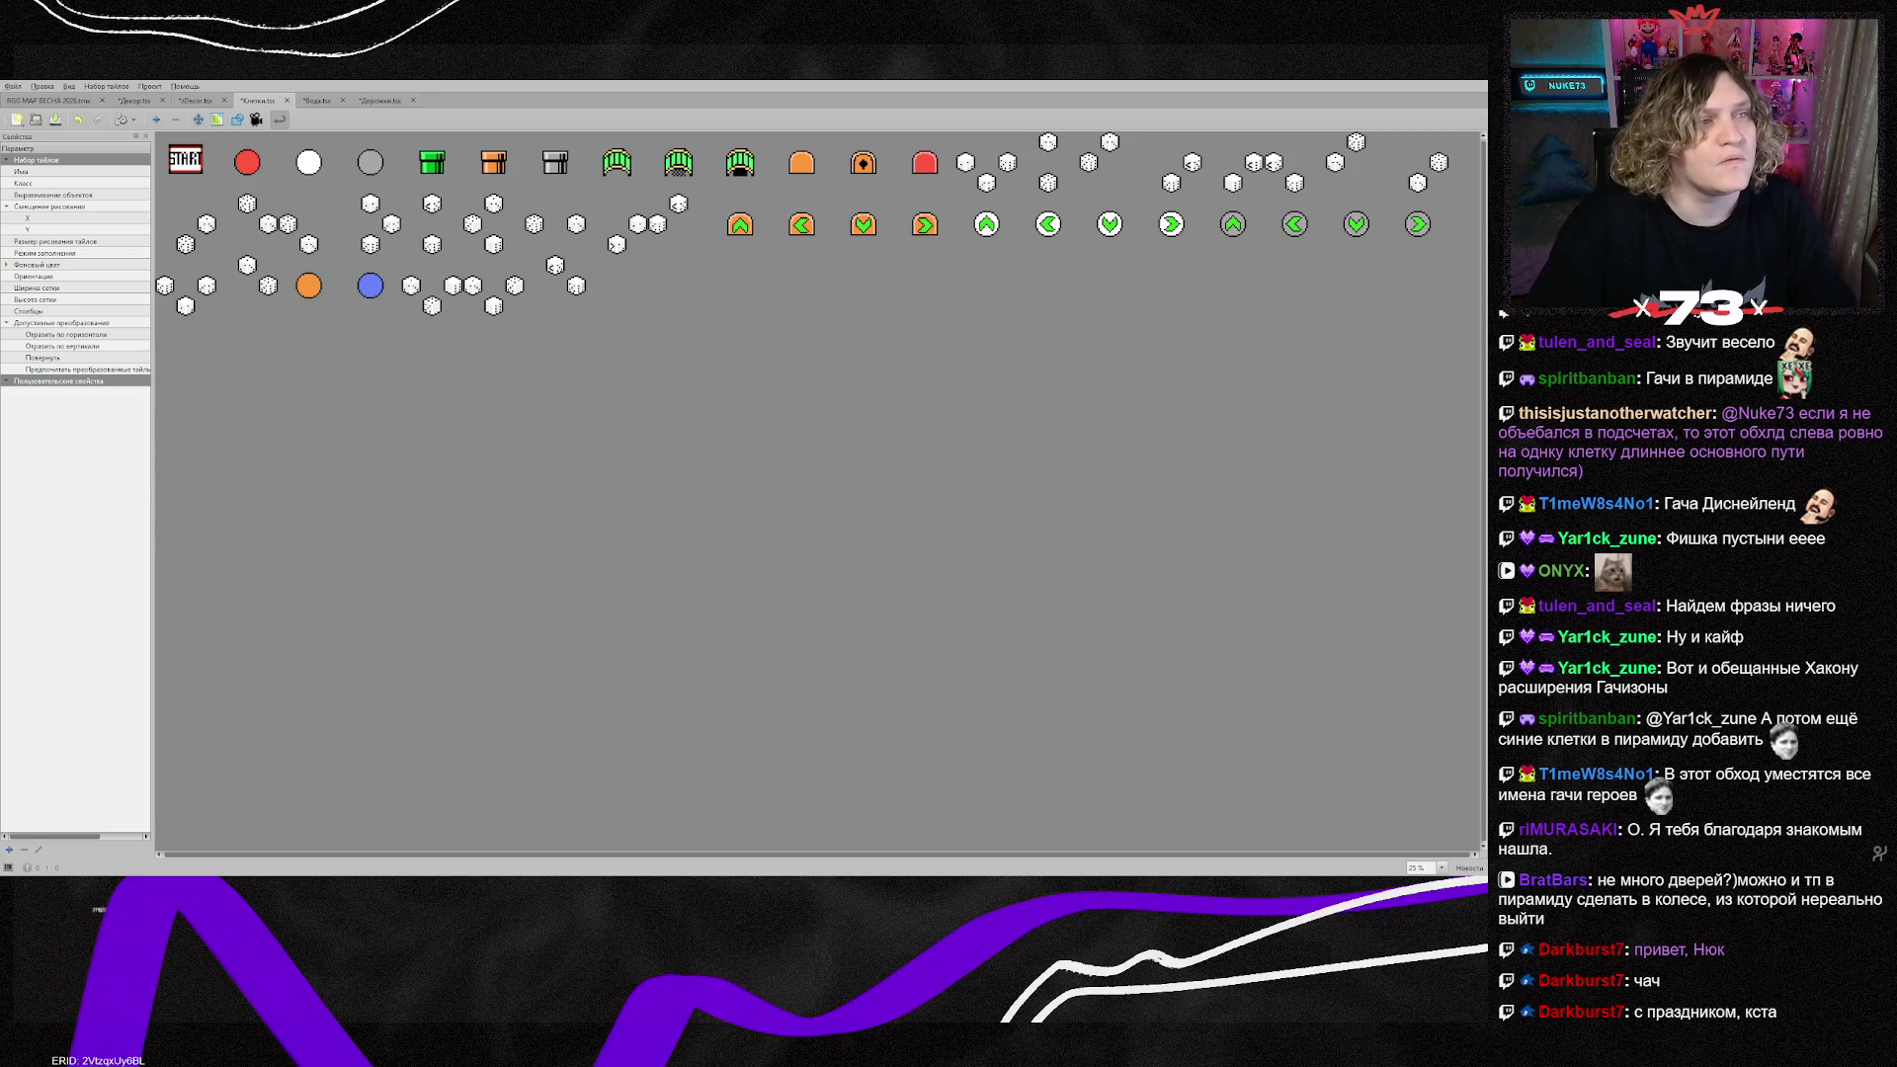
pyautogui.click(48, 101)
pyautogui.scroll(3, 1365, 581)
pyautogui.click(1244, 585)
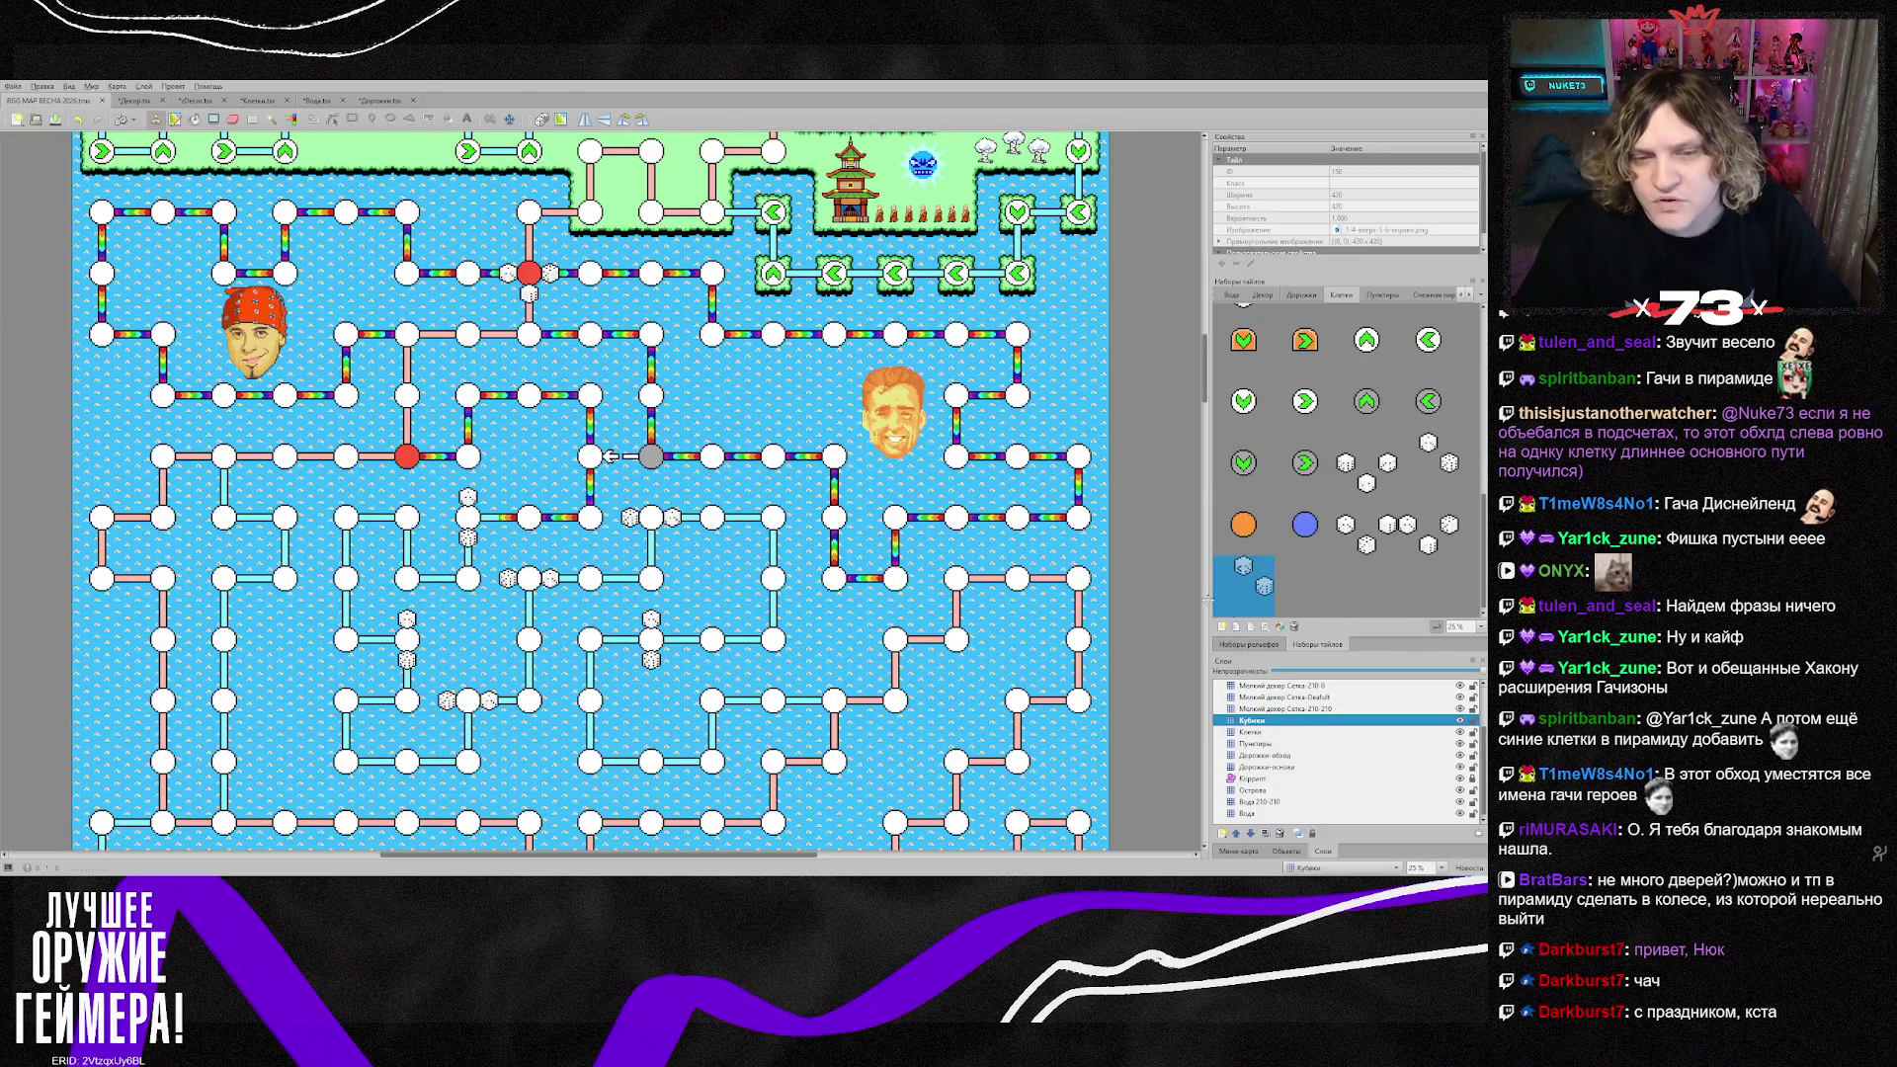
pyautogui.click(713, 701)
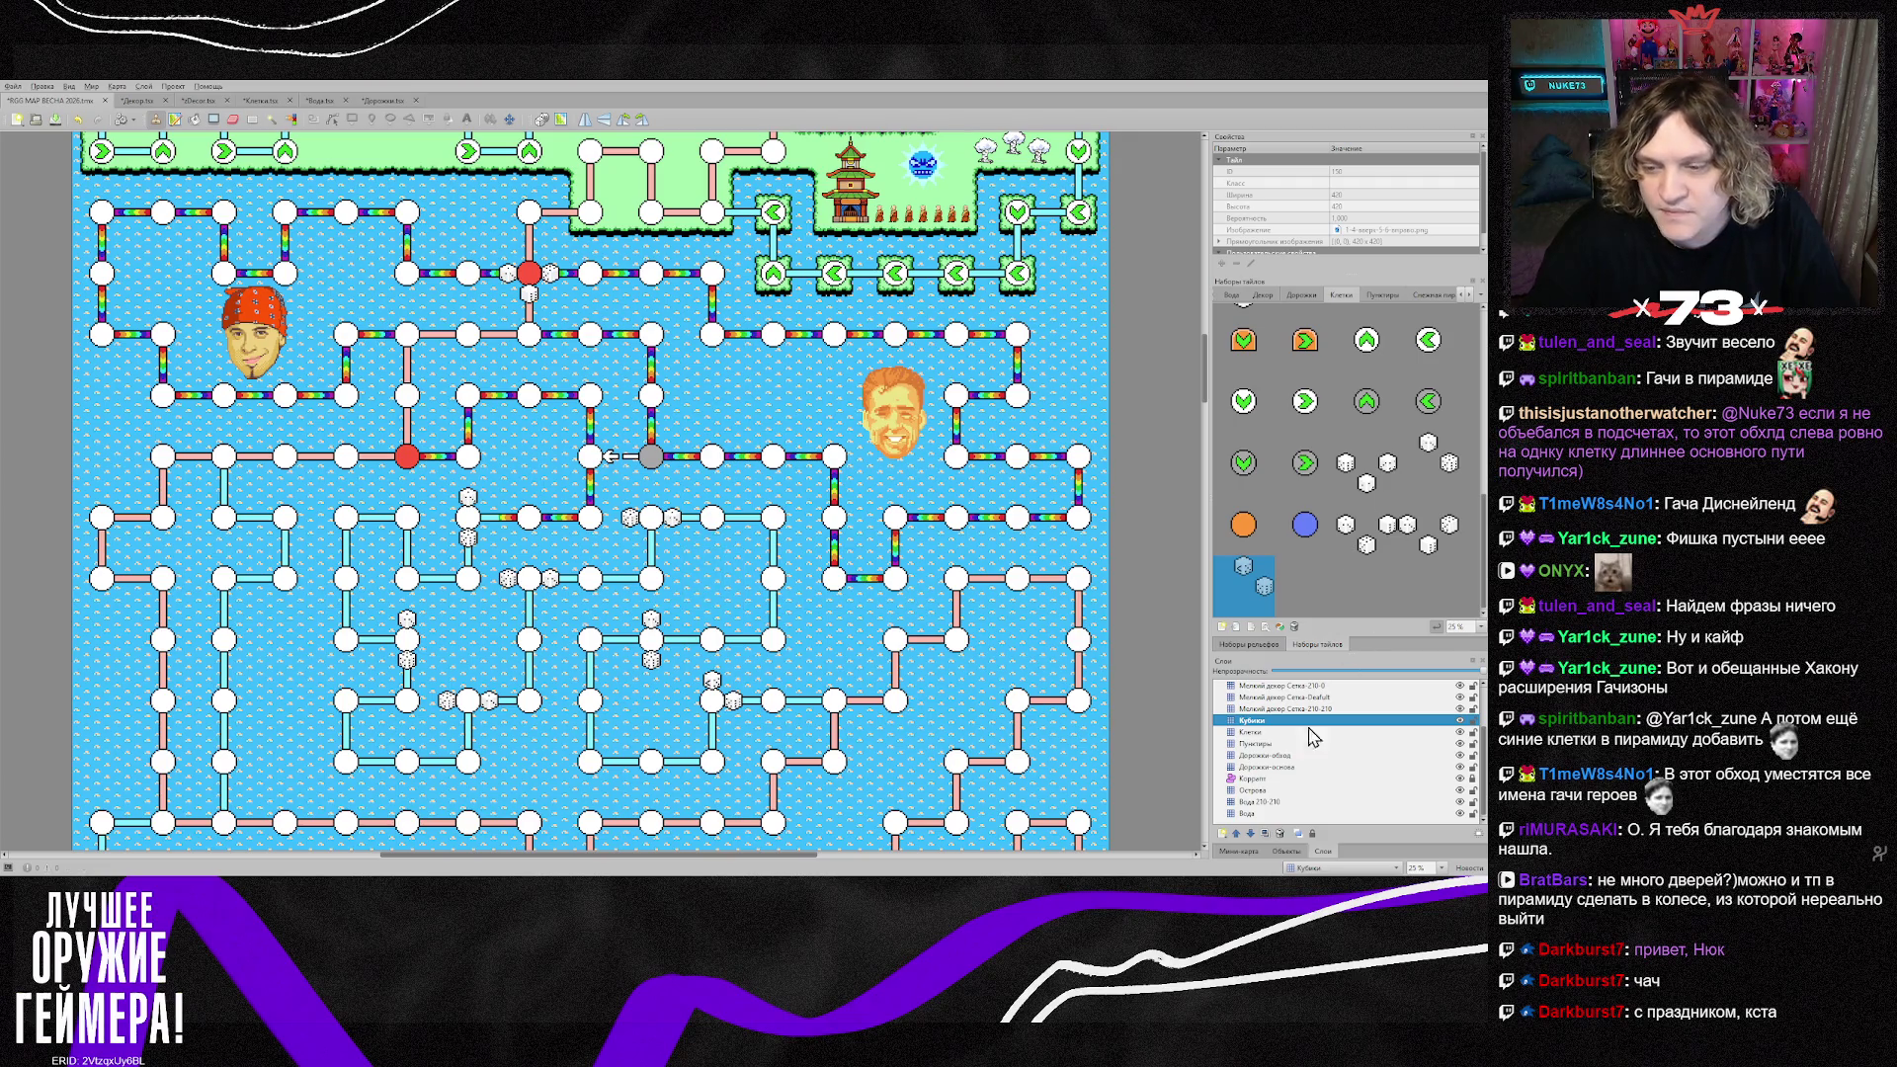
# Step: On the Дорожки-обход layer, paint rainbow road and corner tiles around a loop of nodes left of centre
pyautogui.click(1288, 756)
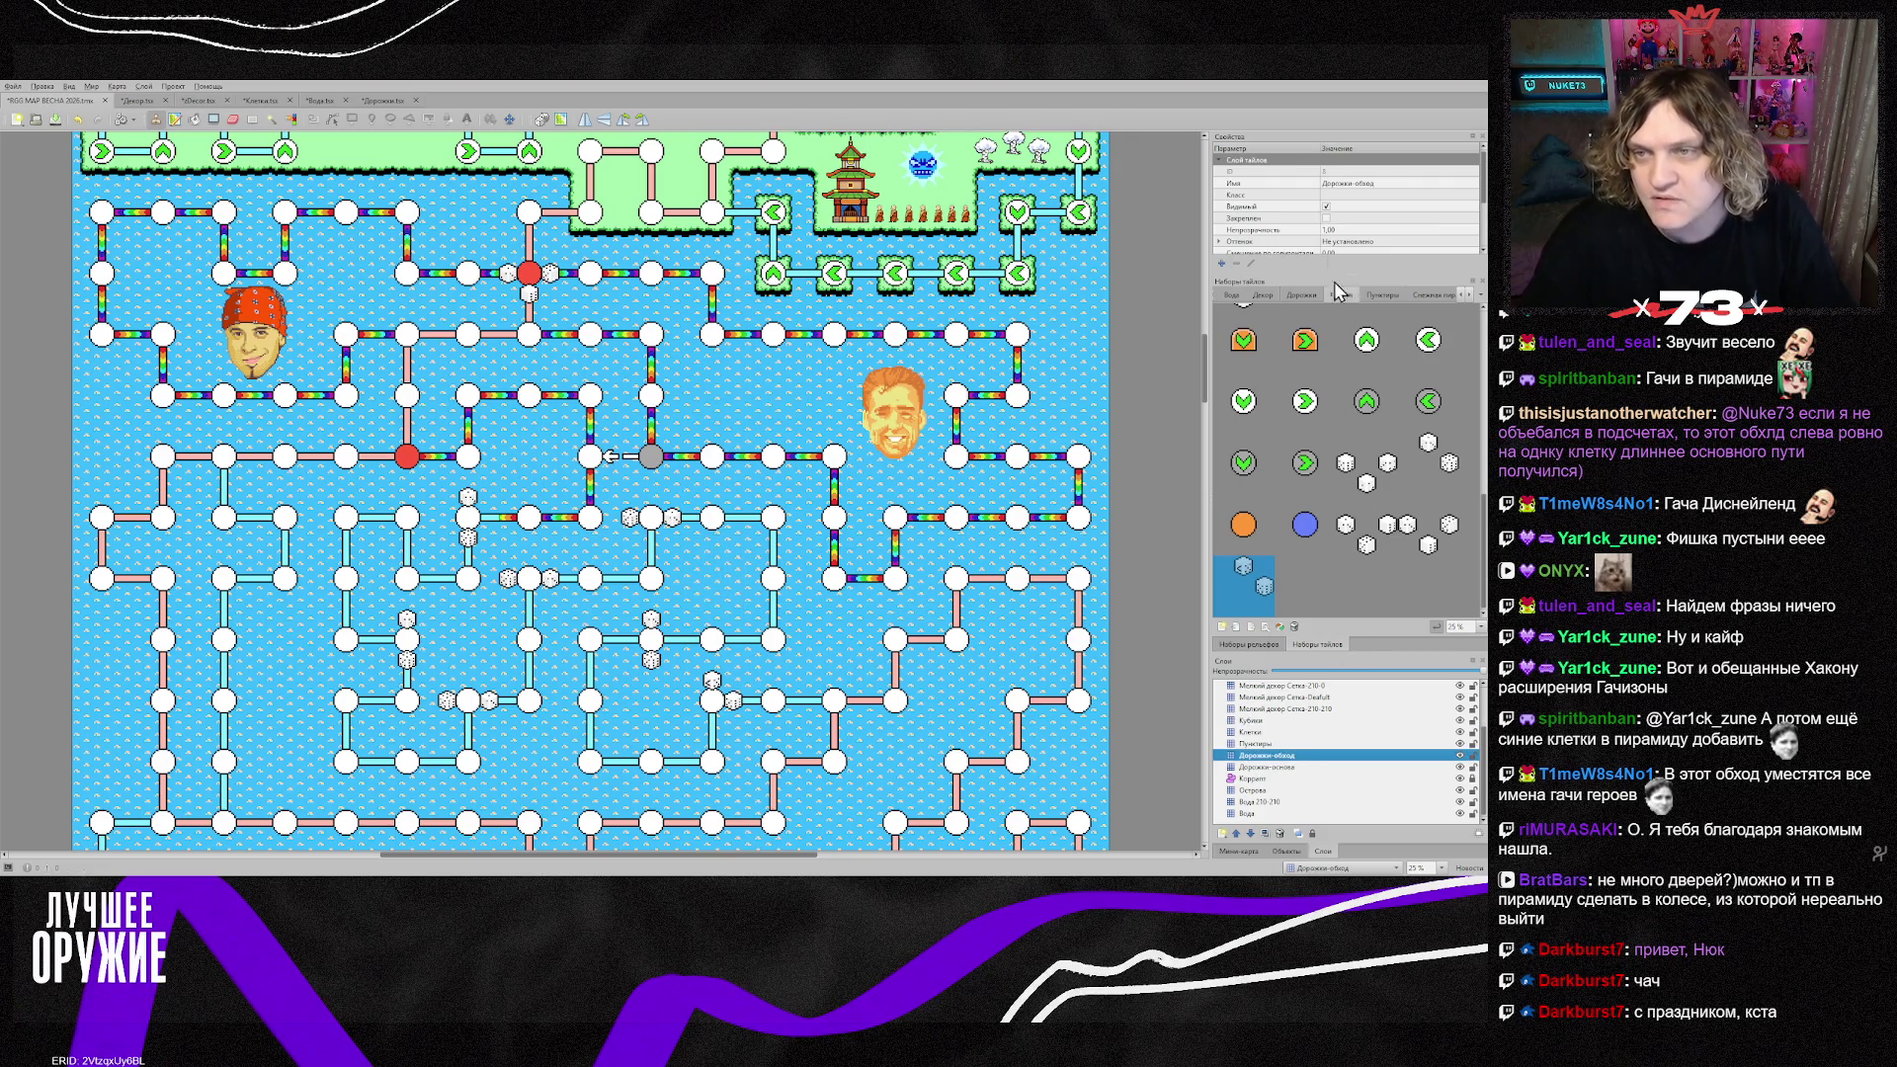
pyautogui.click(1294, 294)
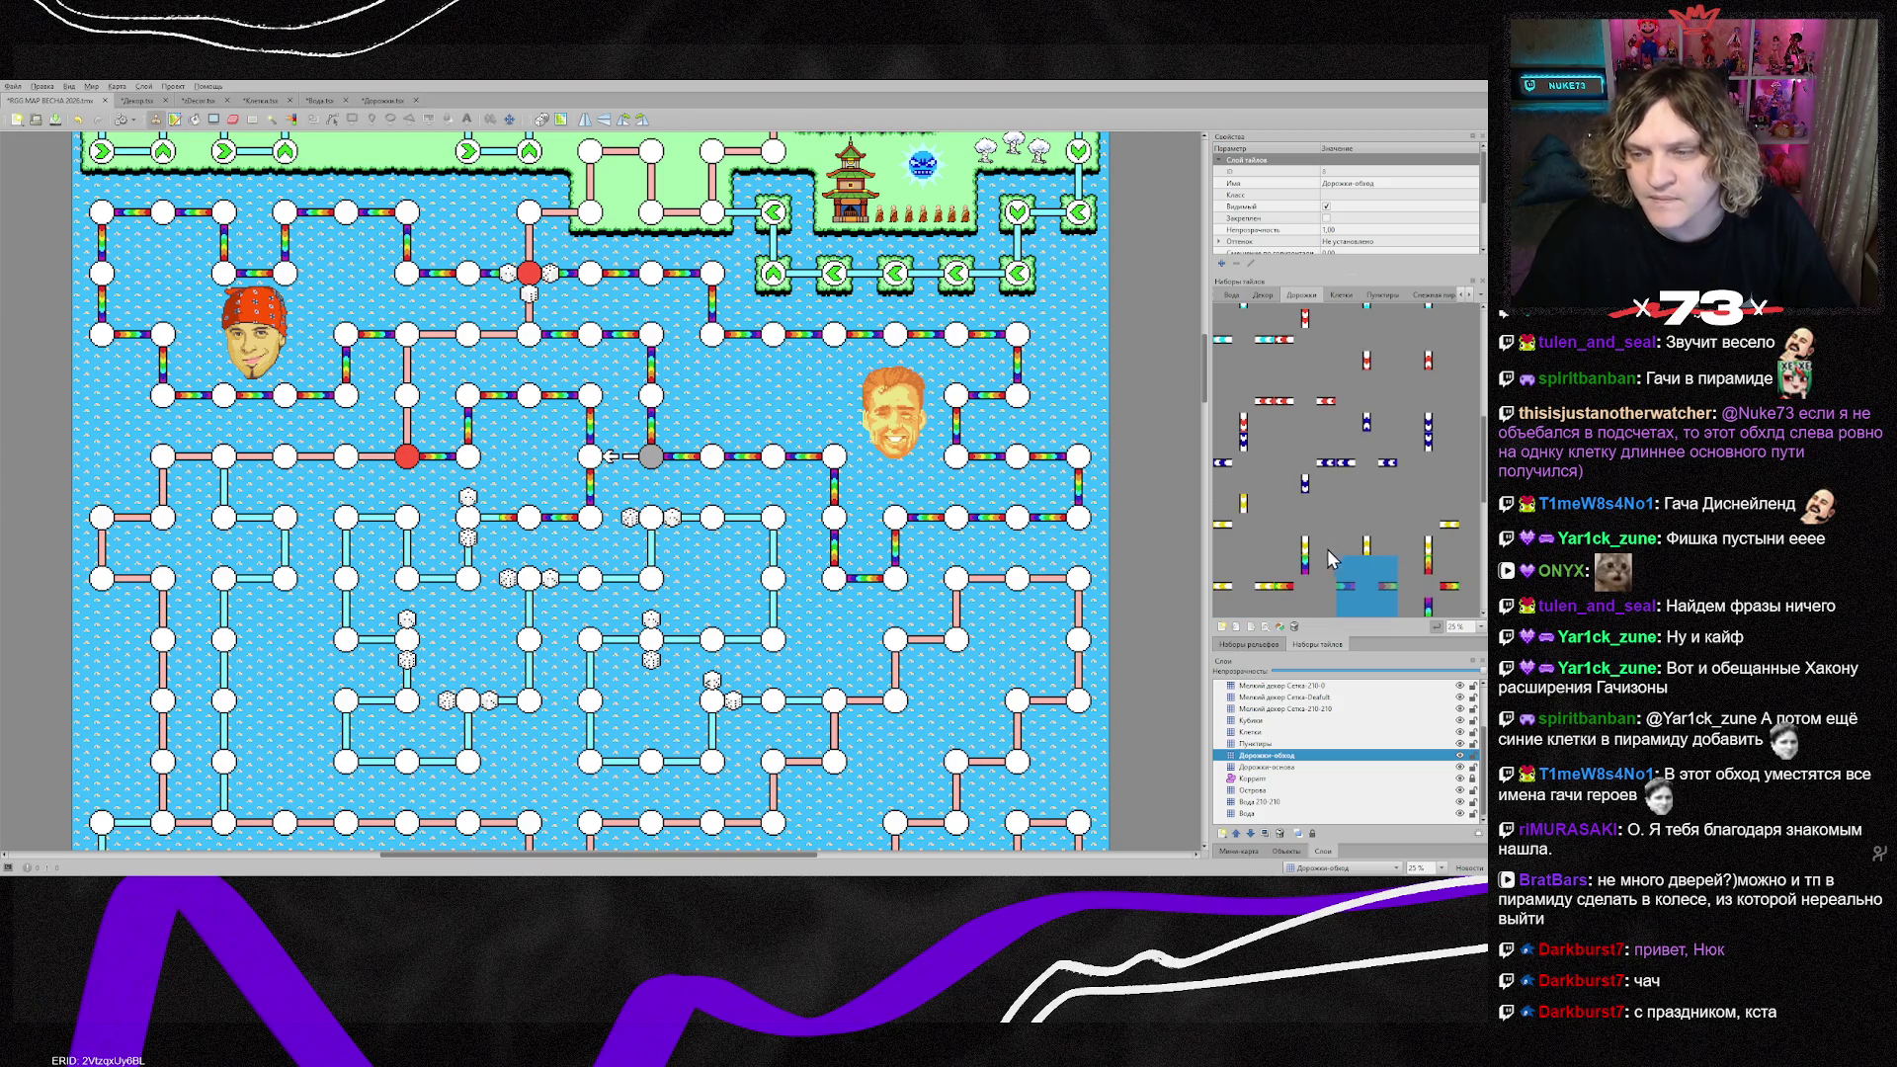
pyautogui.rightClick(587, 534)
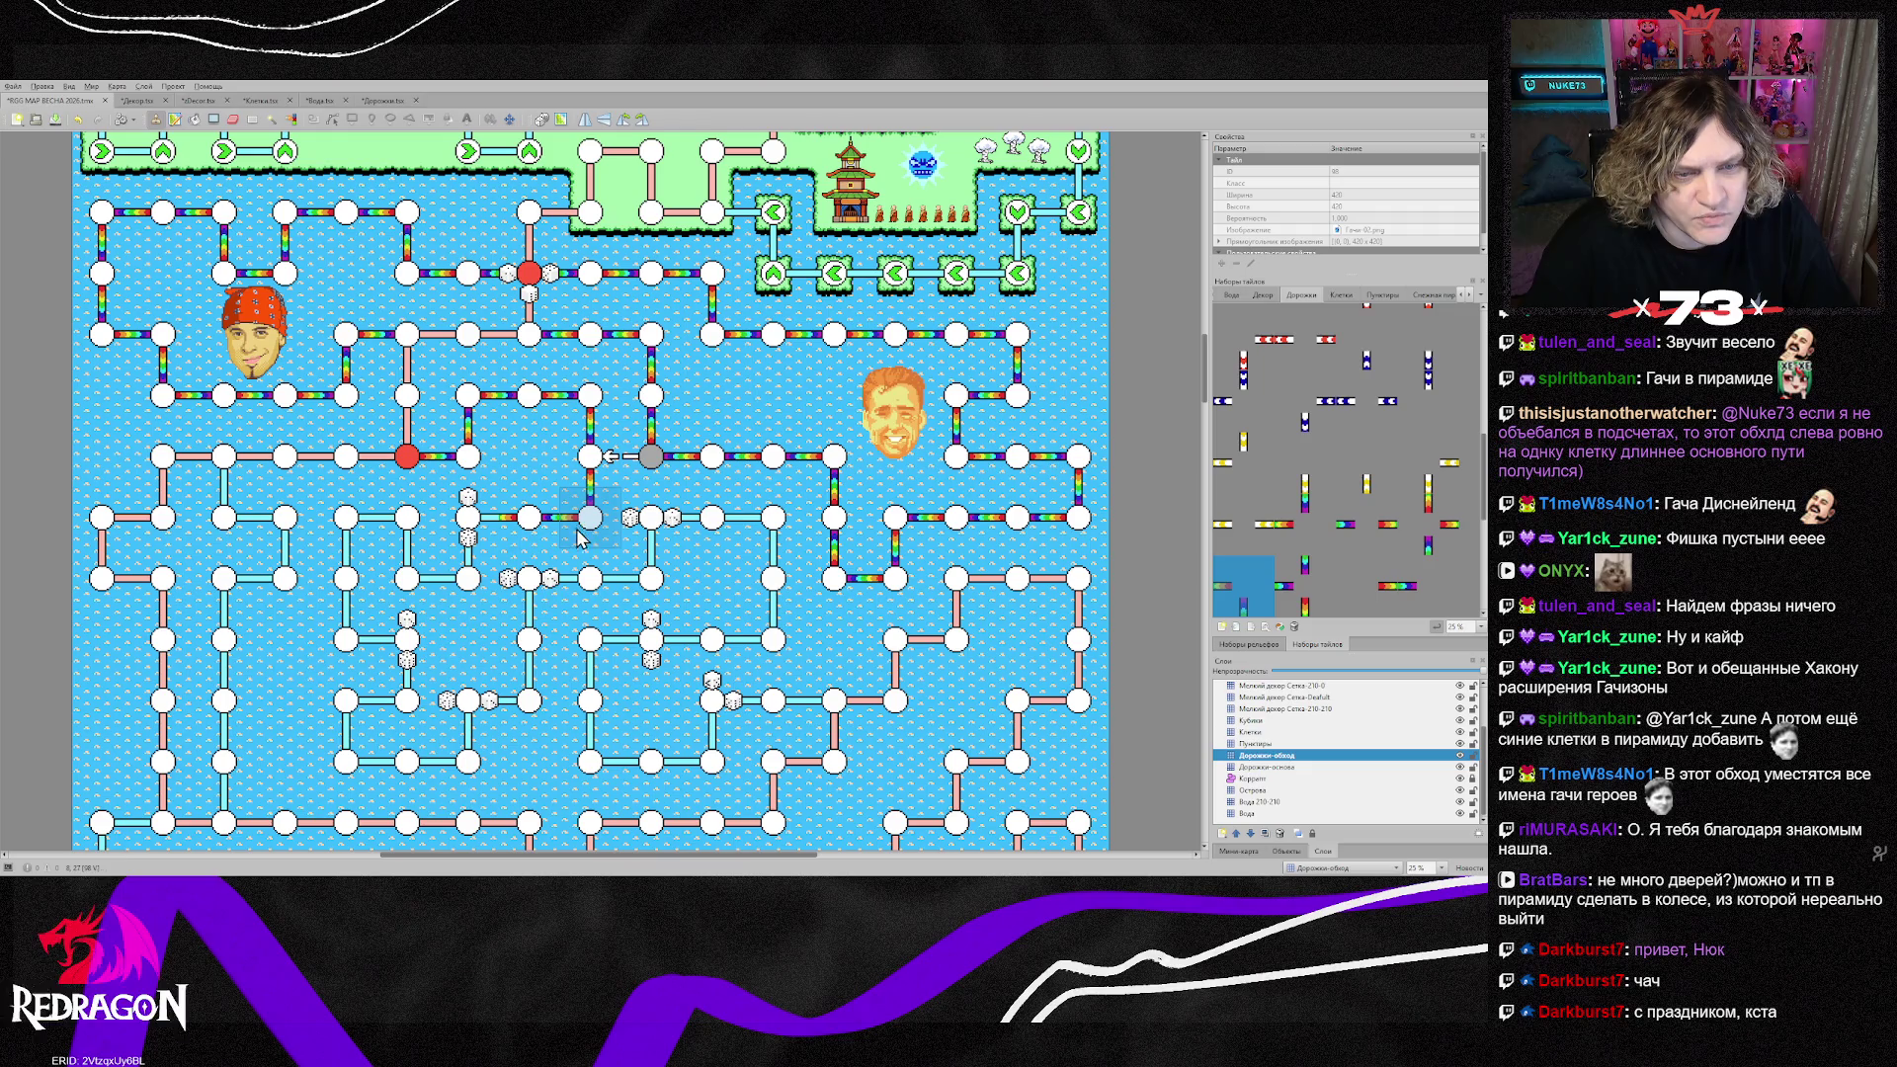
pyautogui.click(468, 591)
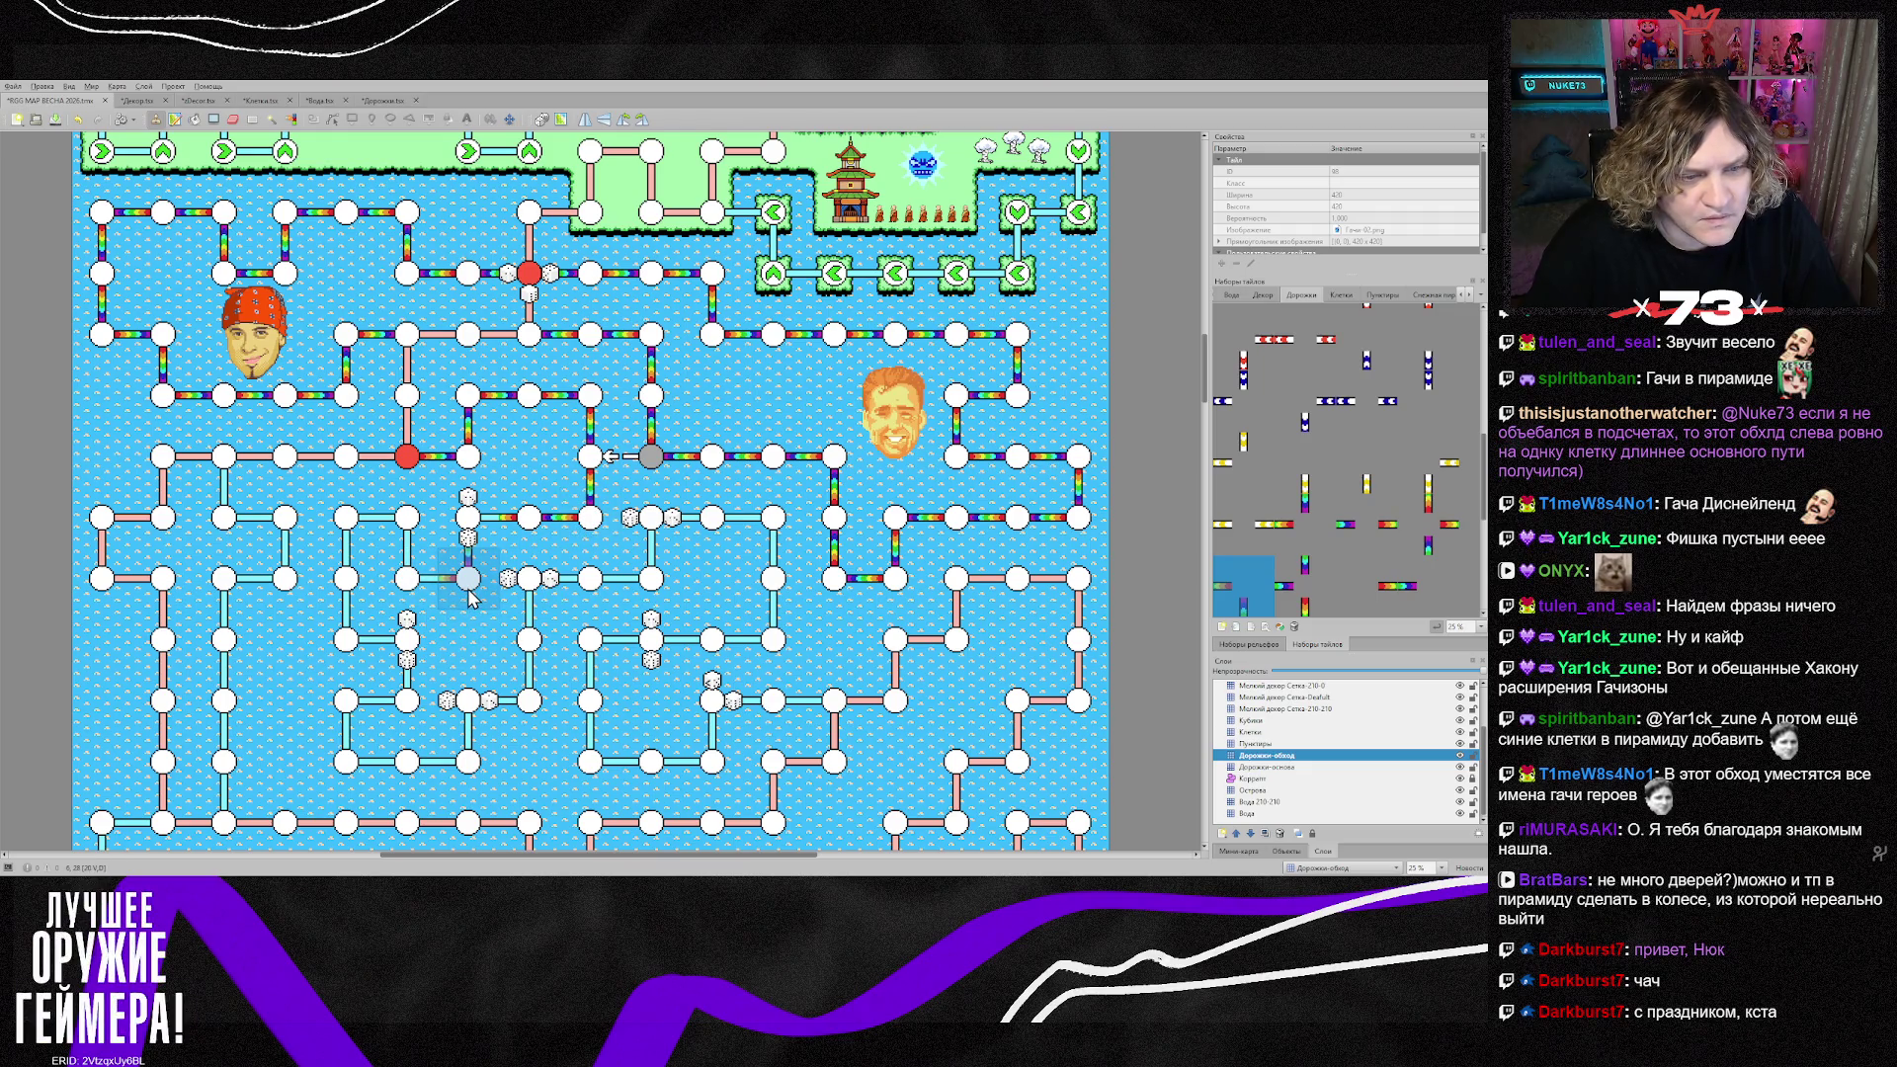
pyautogui.click(408, 550)
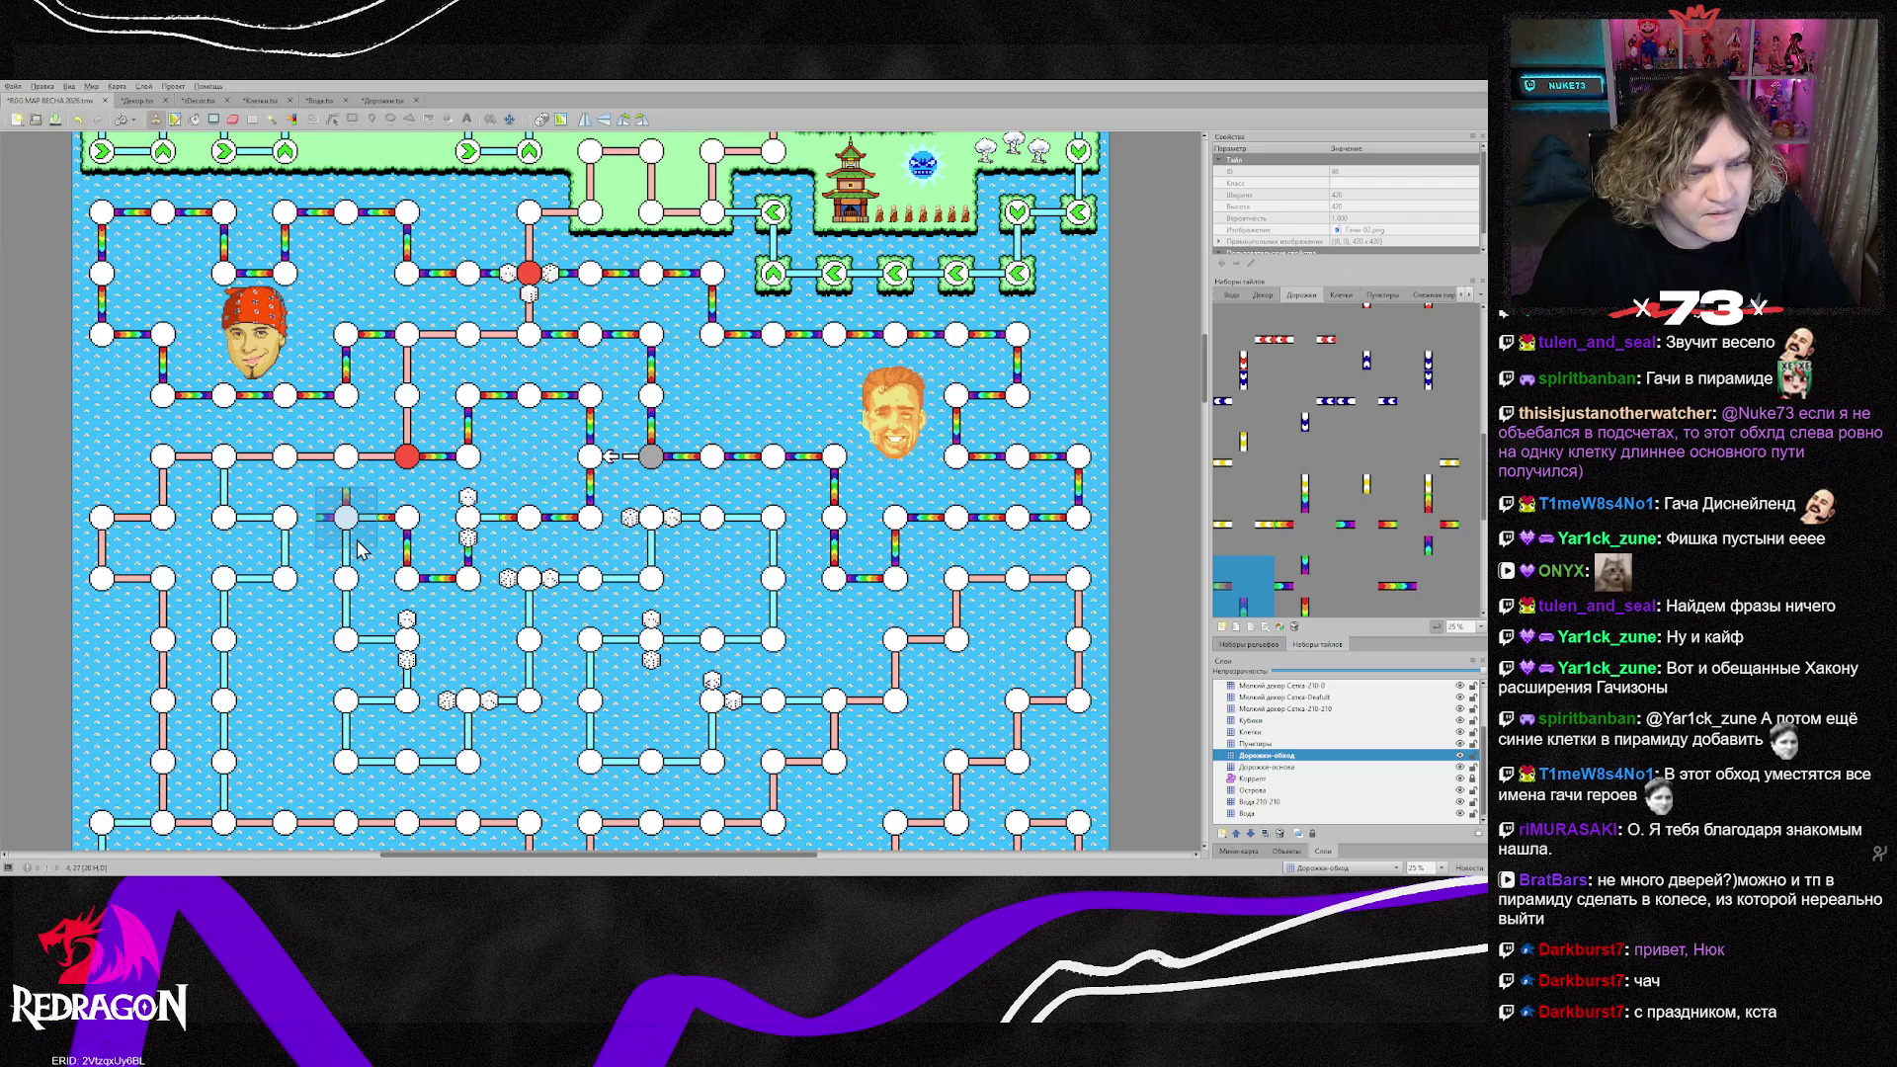
pyautogui.click(361, 550)
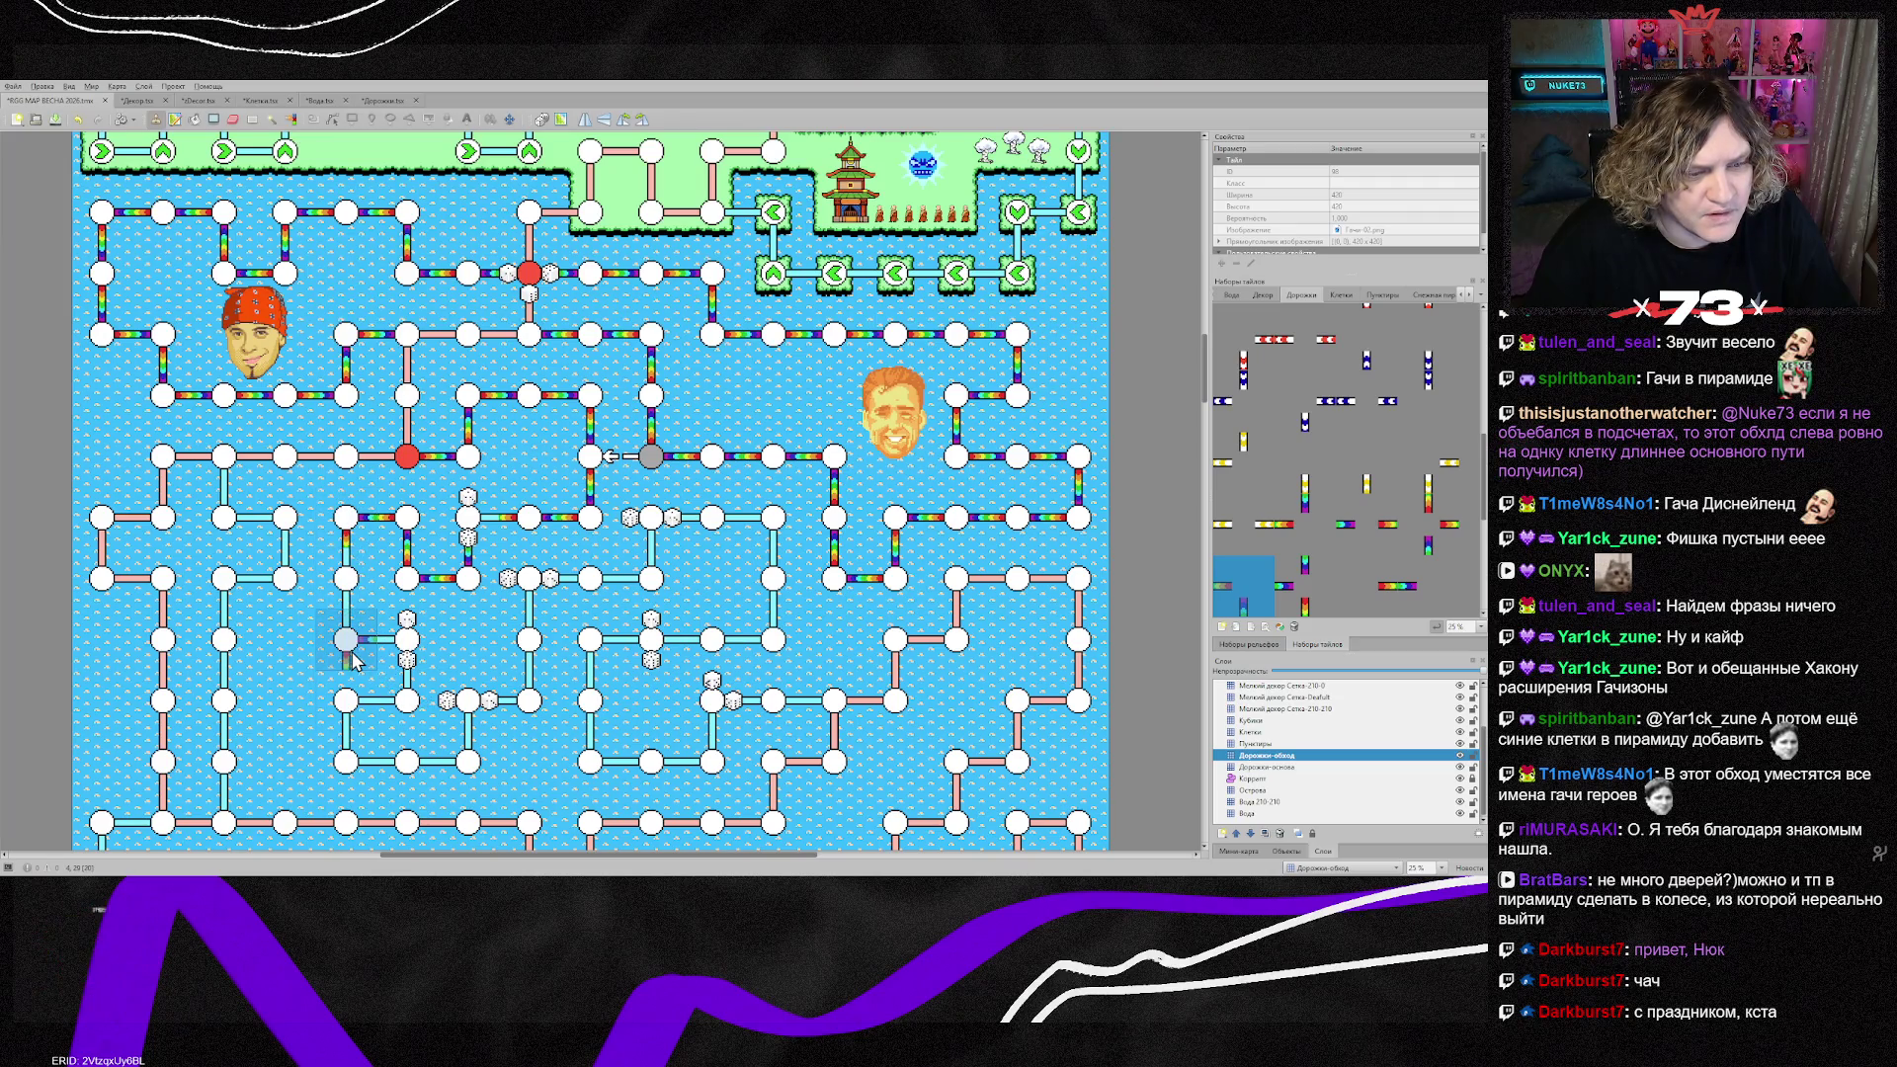
pyautogui.click(354, 662)
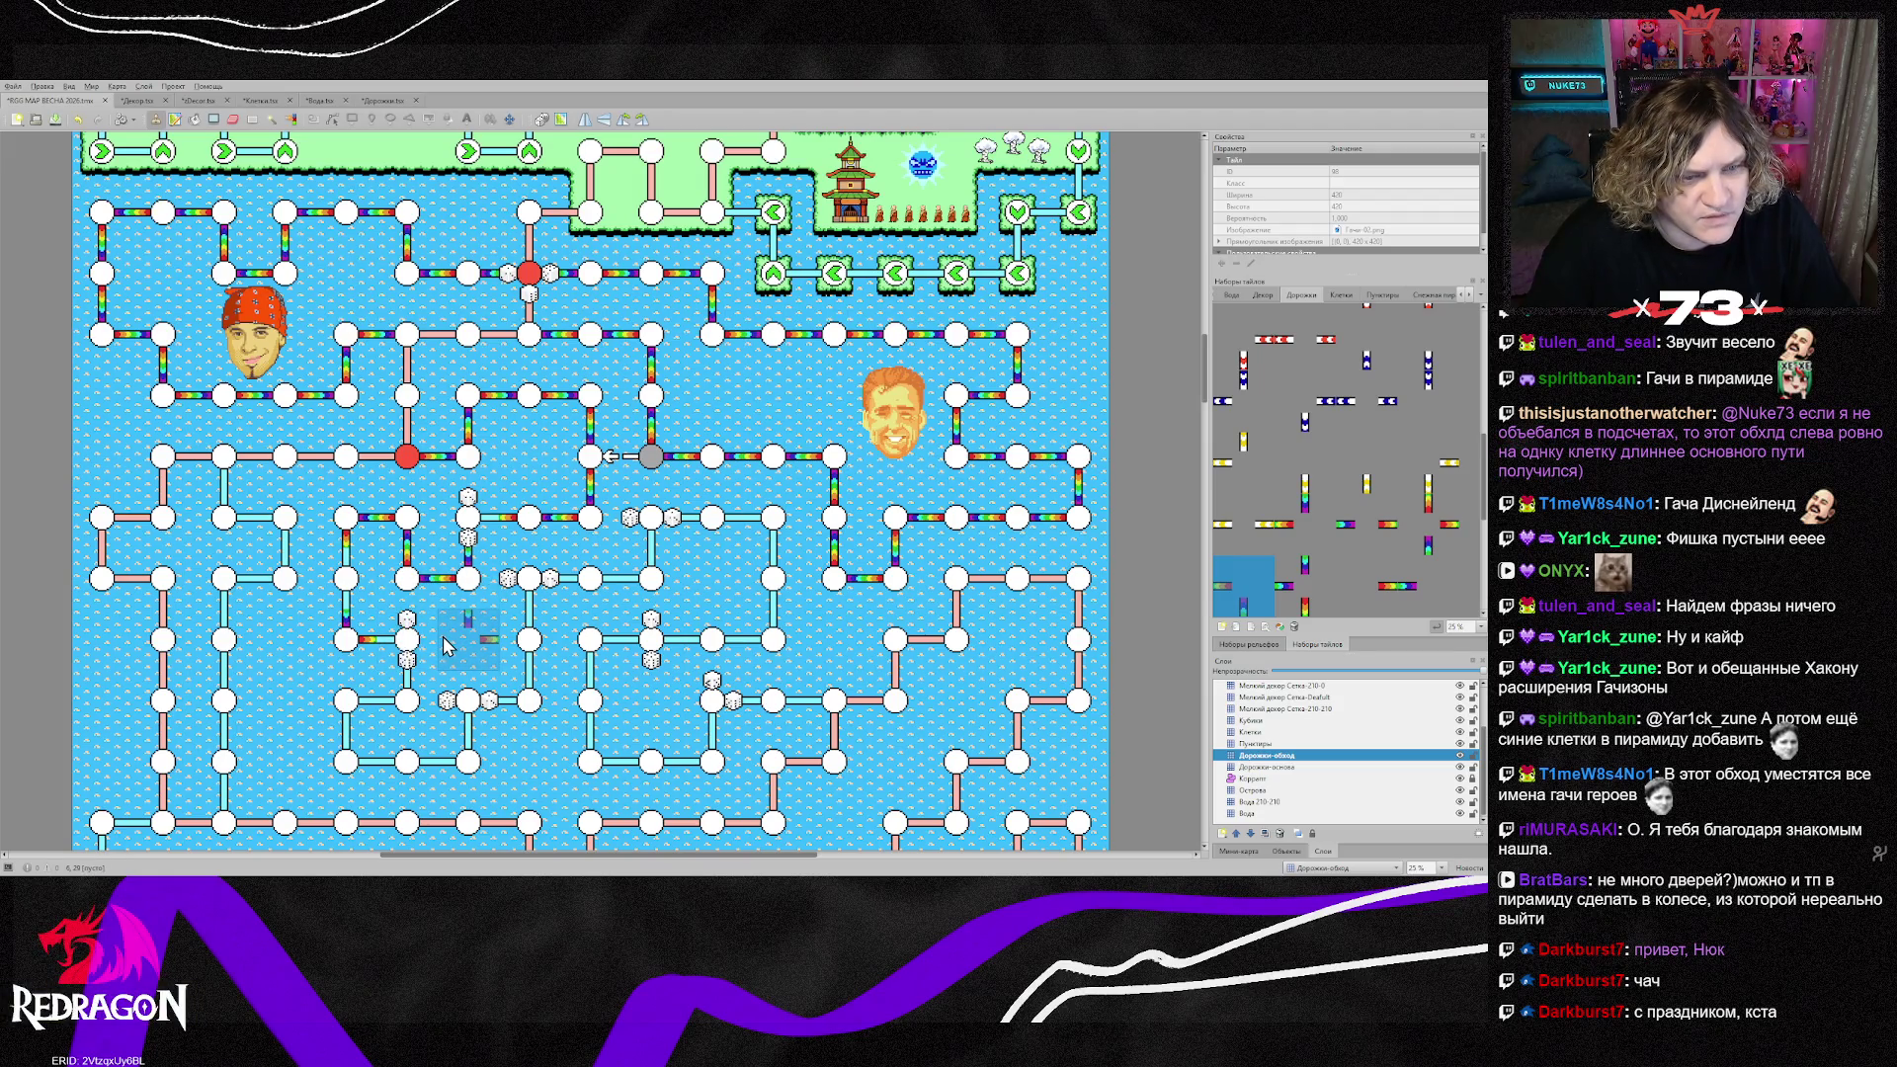
pyautogui.hotkey('alt', 'Tab')
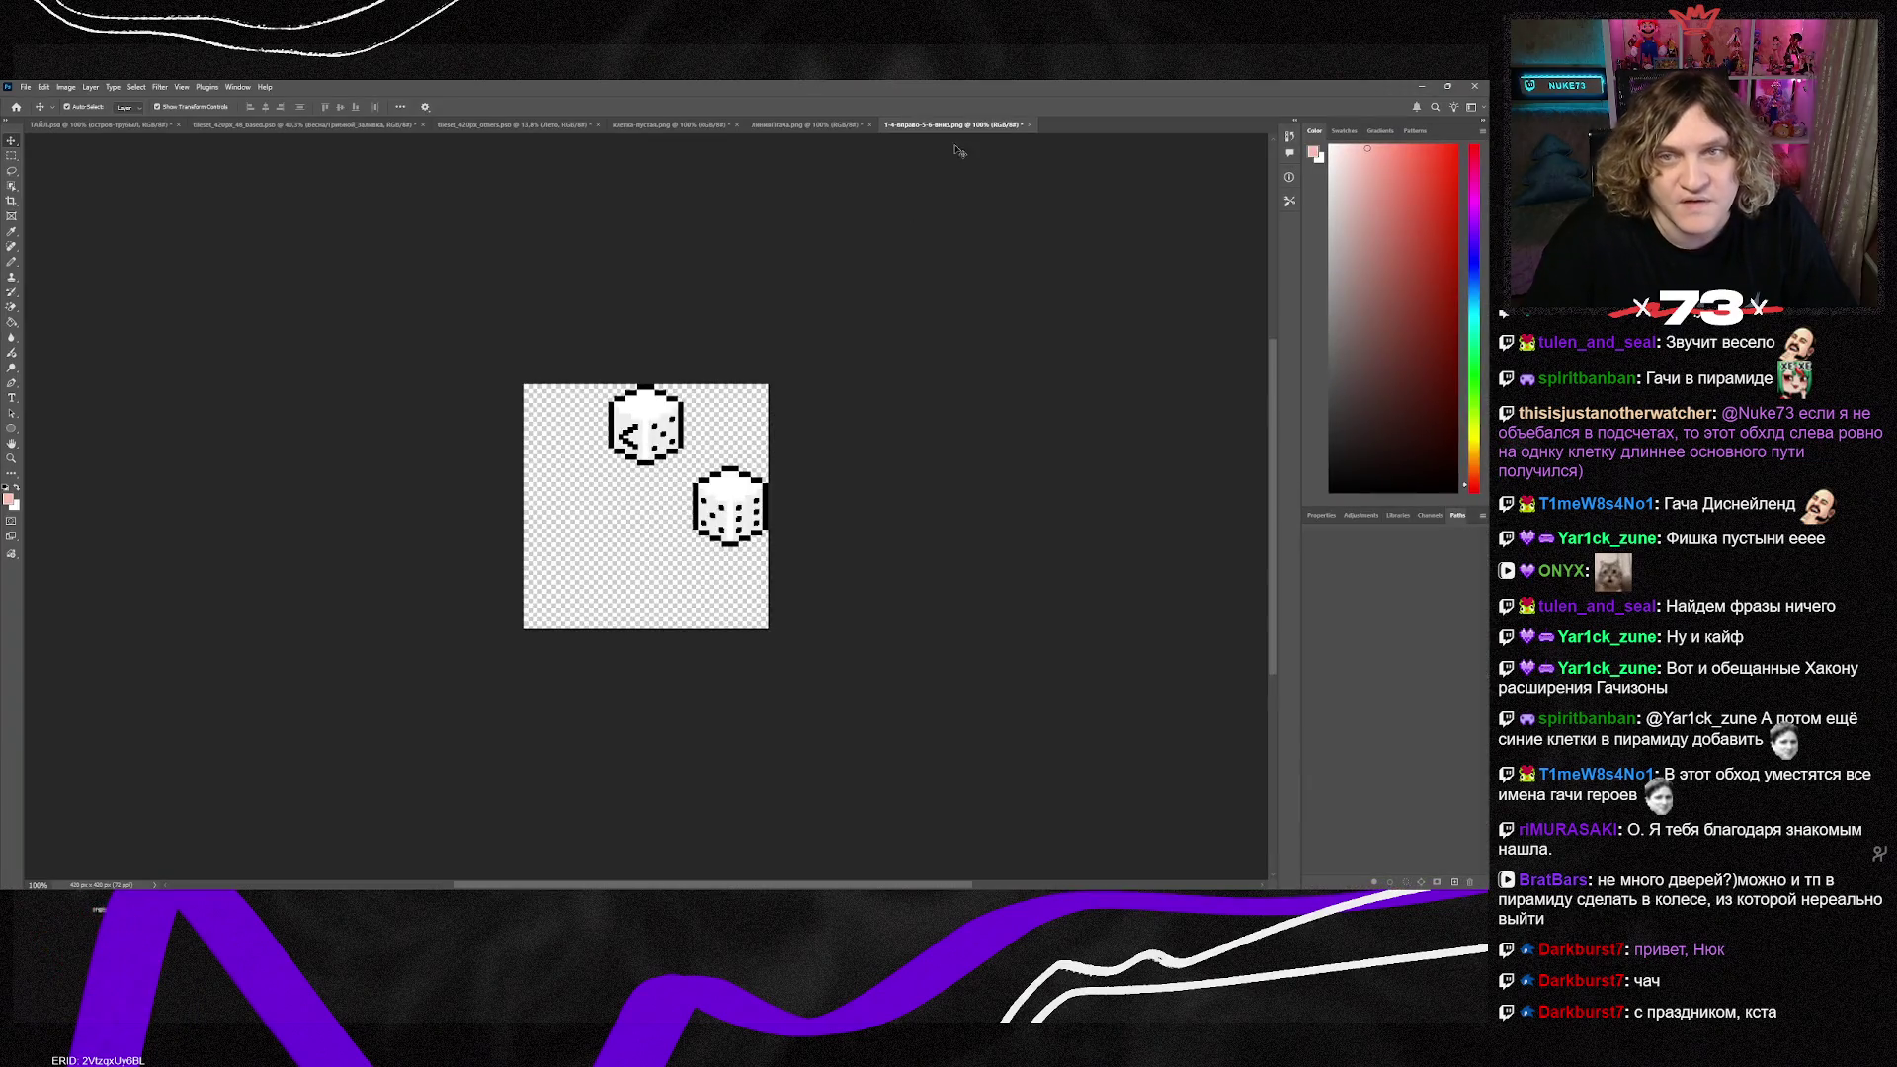
# Step: Add a vertical rainbow bar at the bottom and a flipped copy at the top of the road tile
pyautogui.click(805, 125)
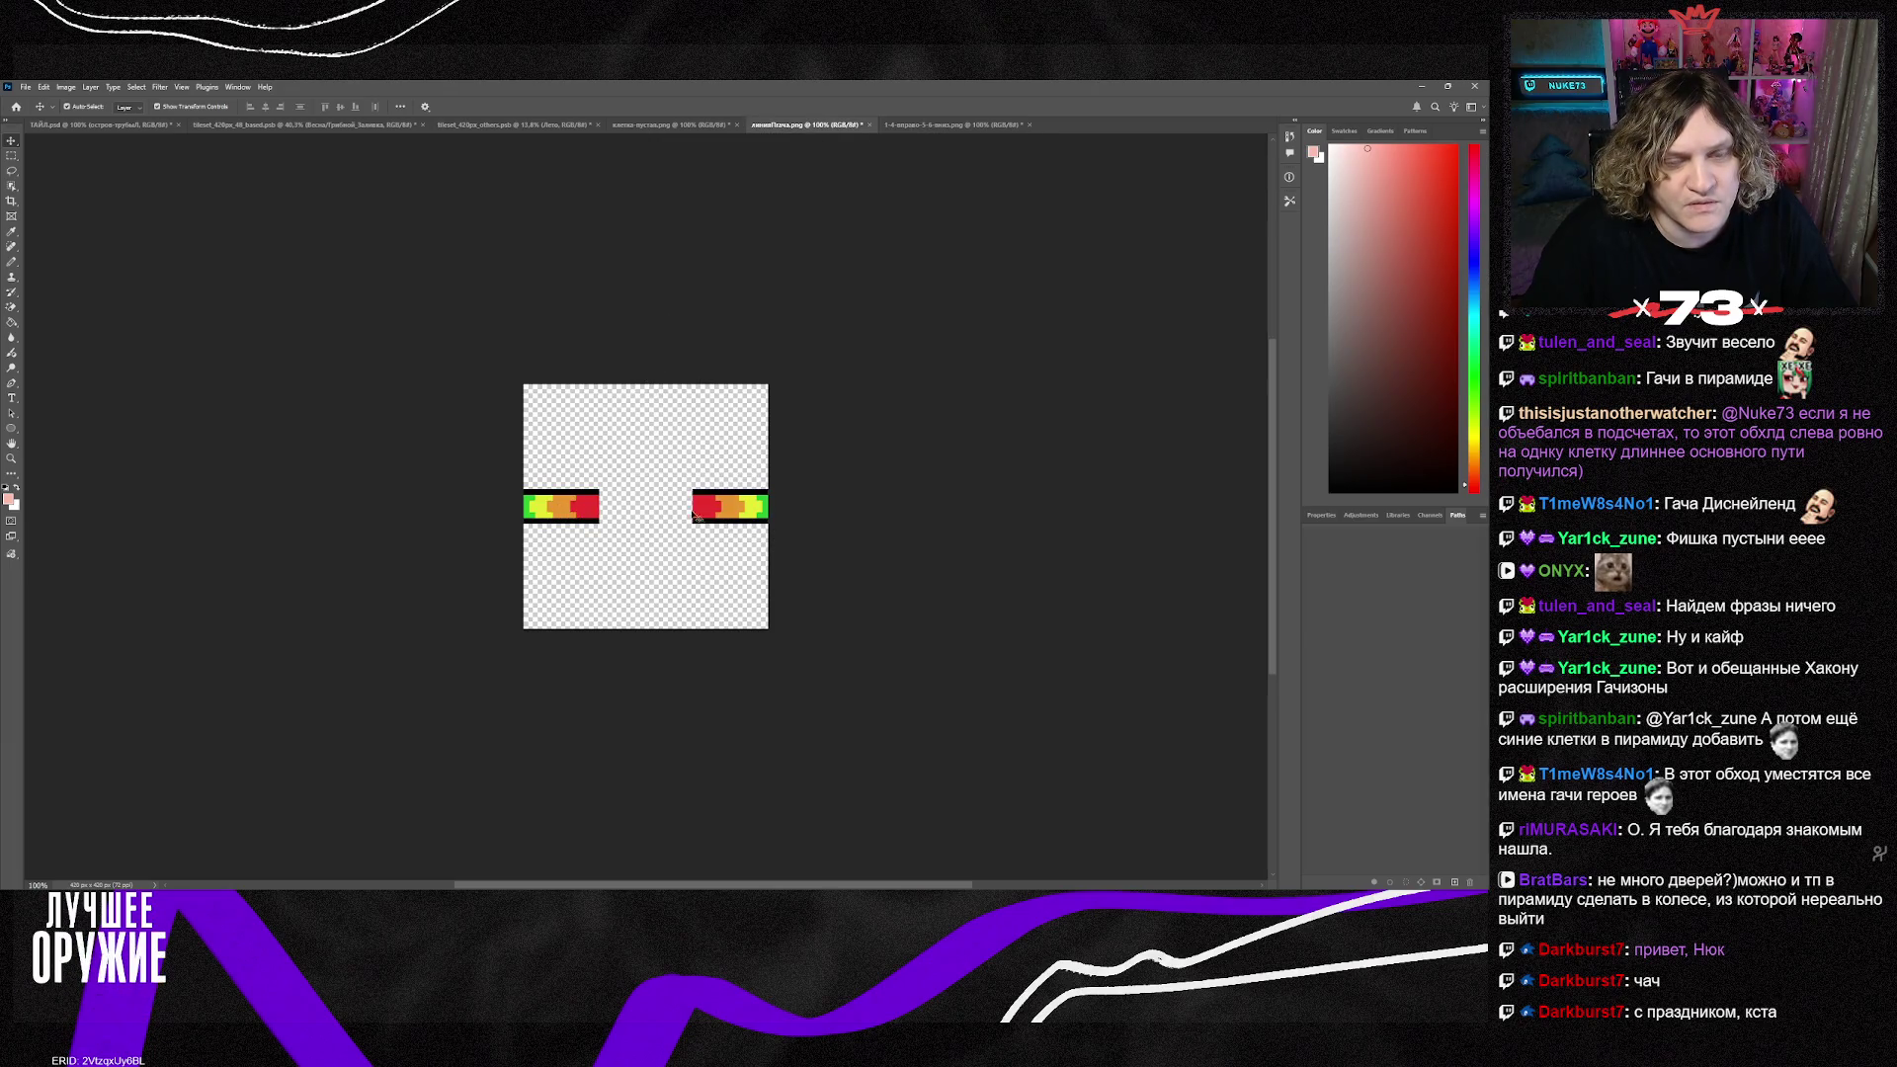
pyautogui.hotkey('ctrl', 'z')
pyautogui.hotkey('ctrl', 'z')
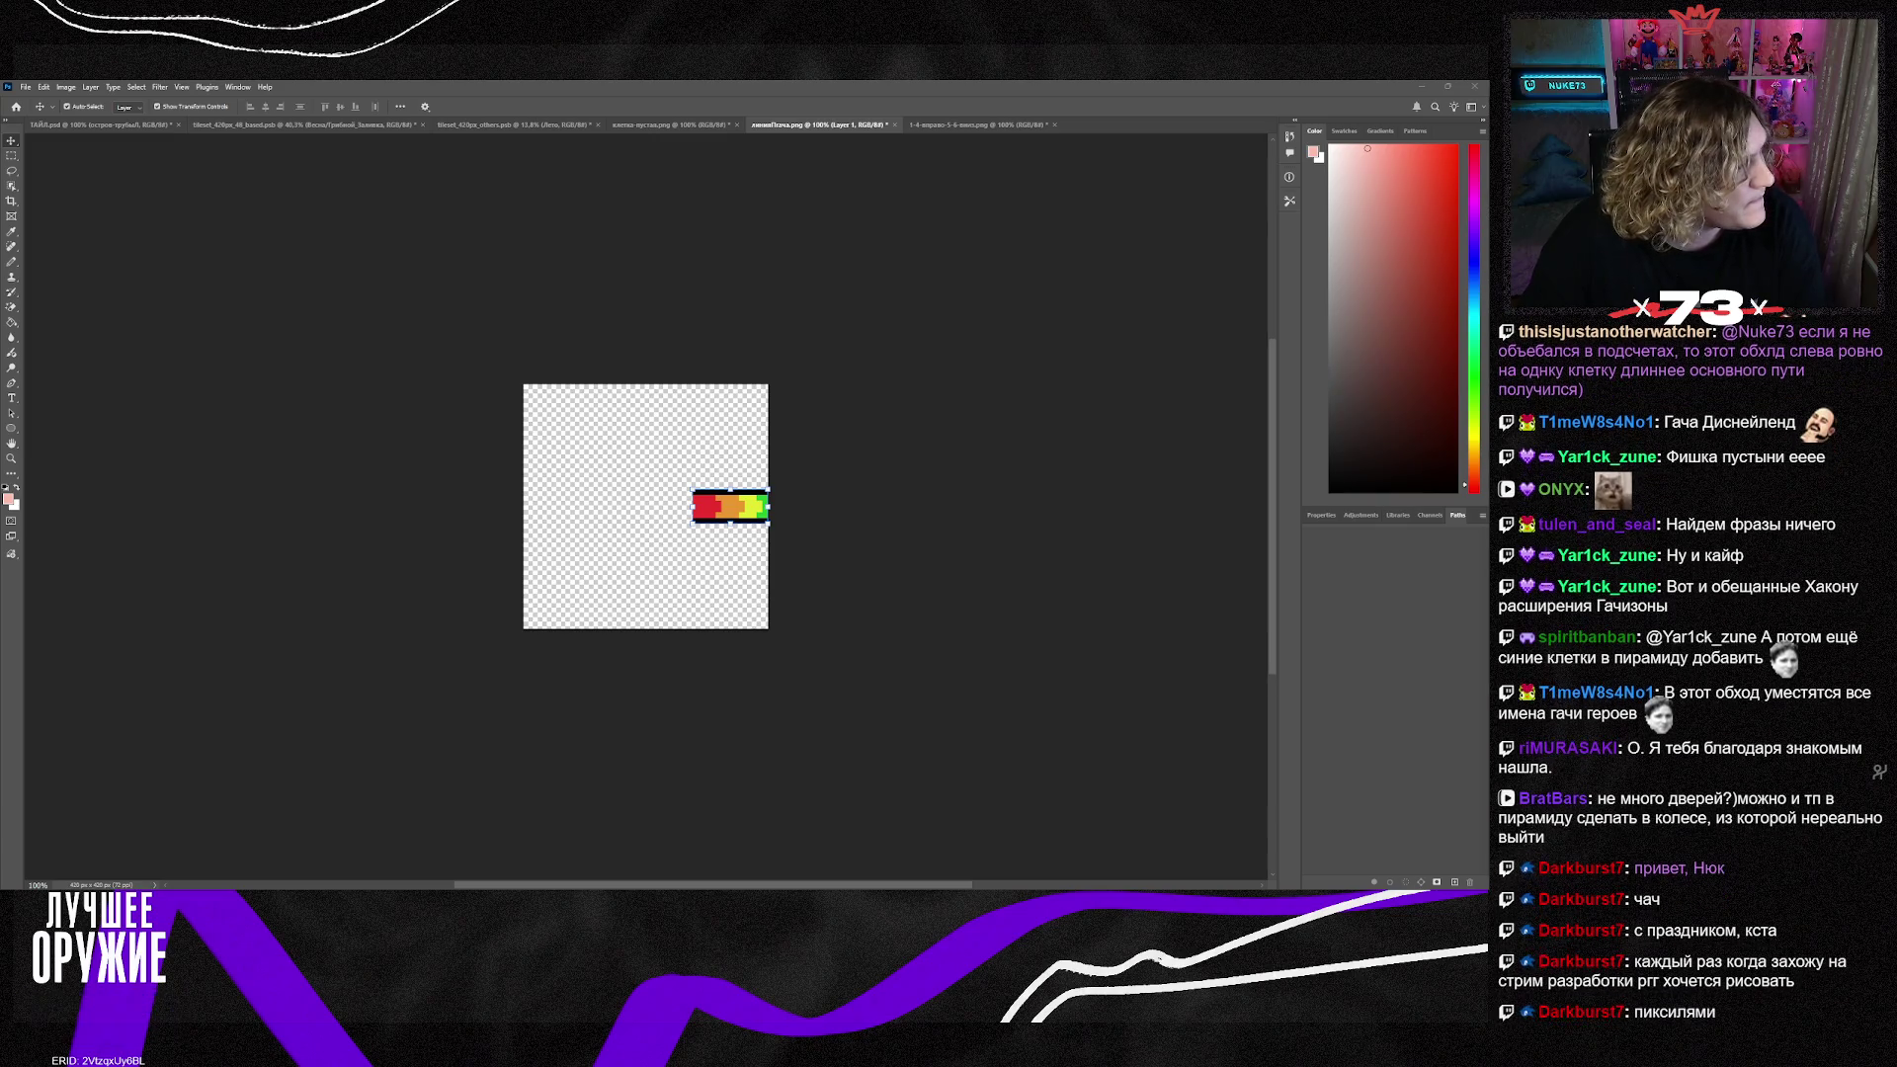
pyautogui.hotkey('ctrl', 'v')
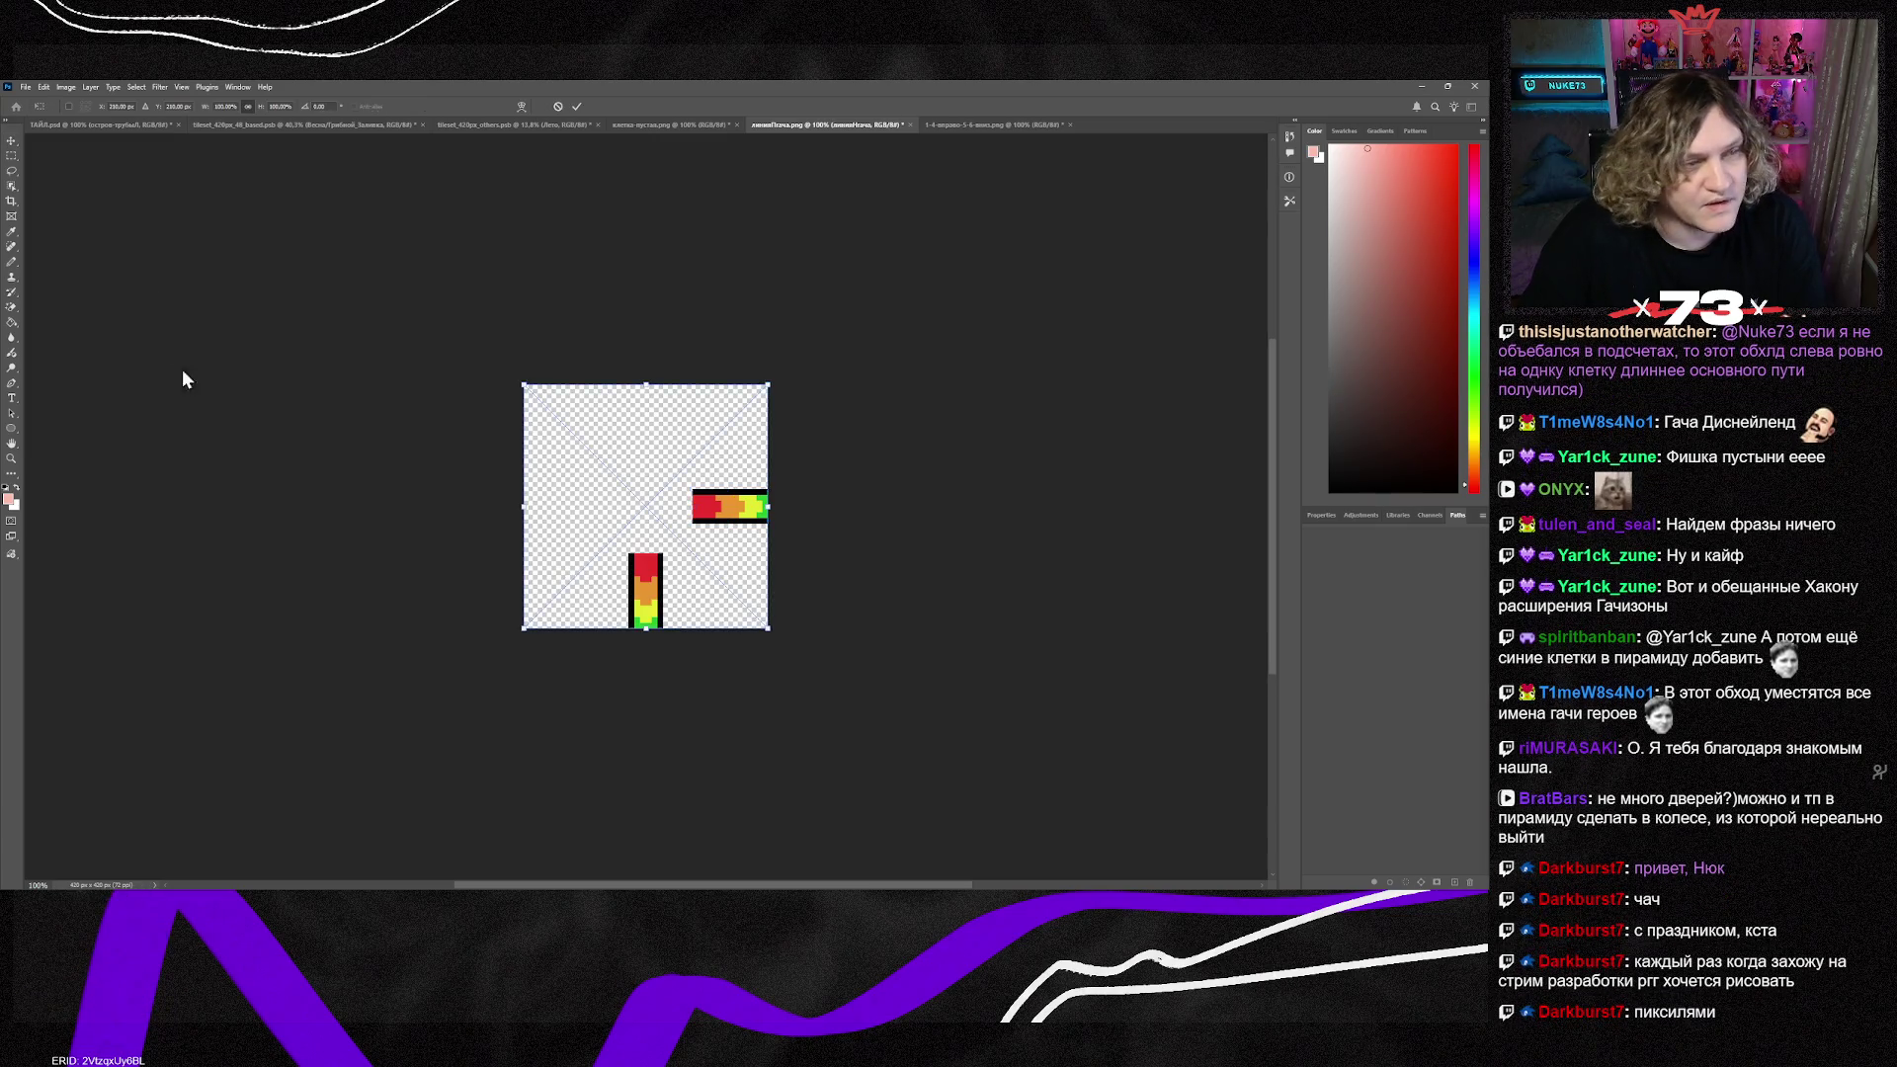
pyautogui.press('Return')
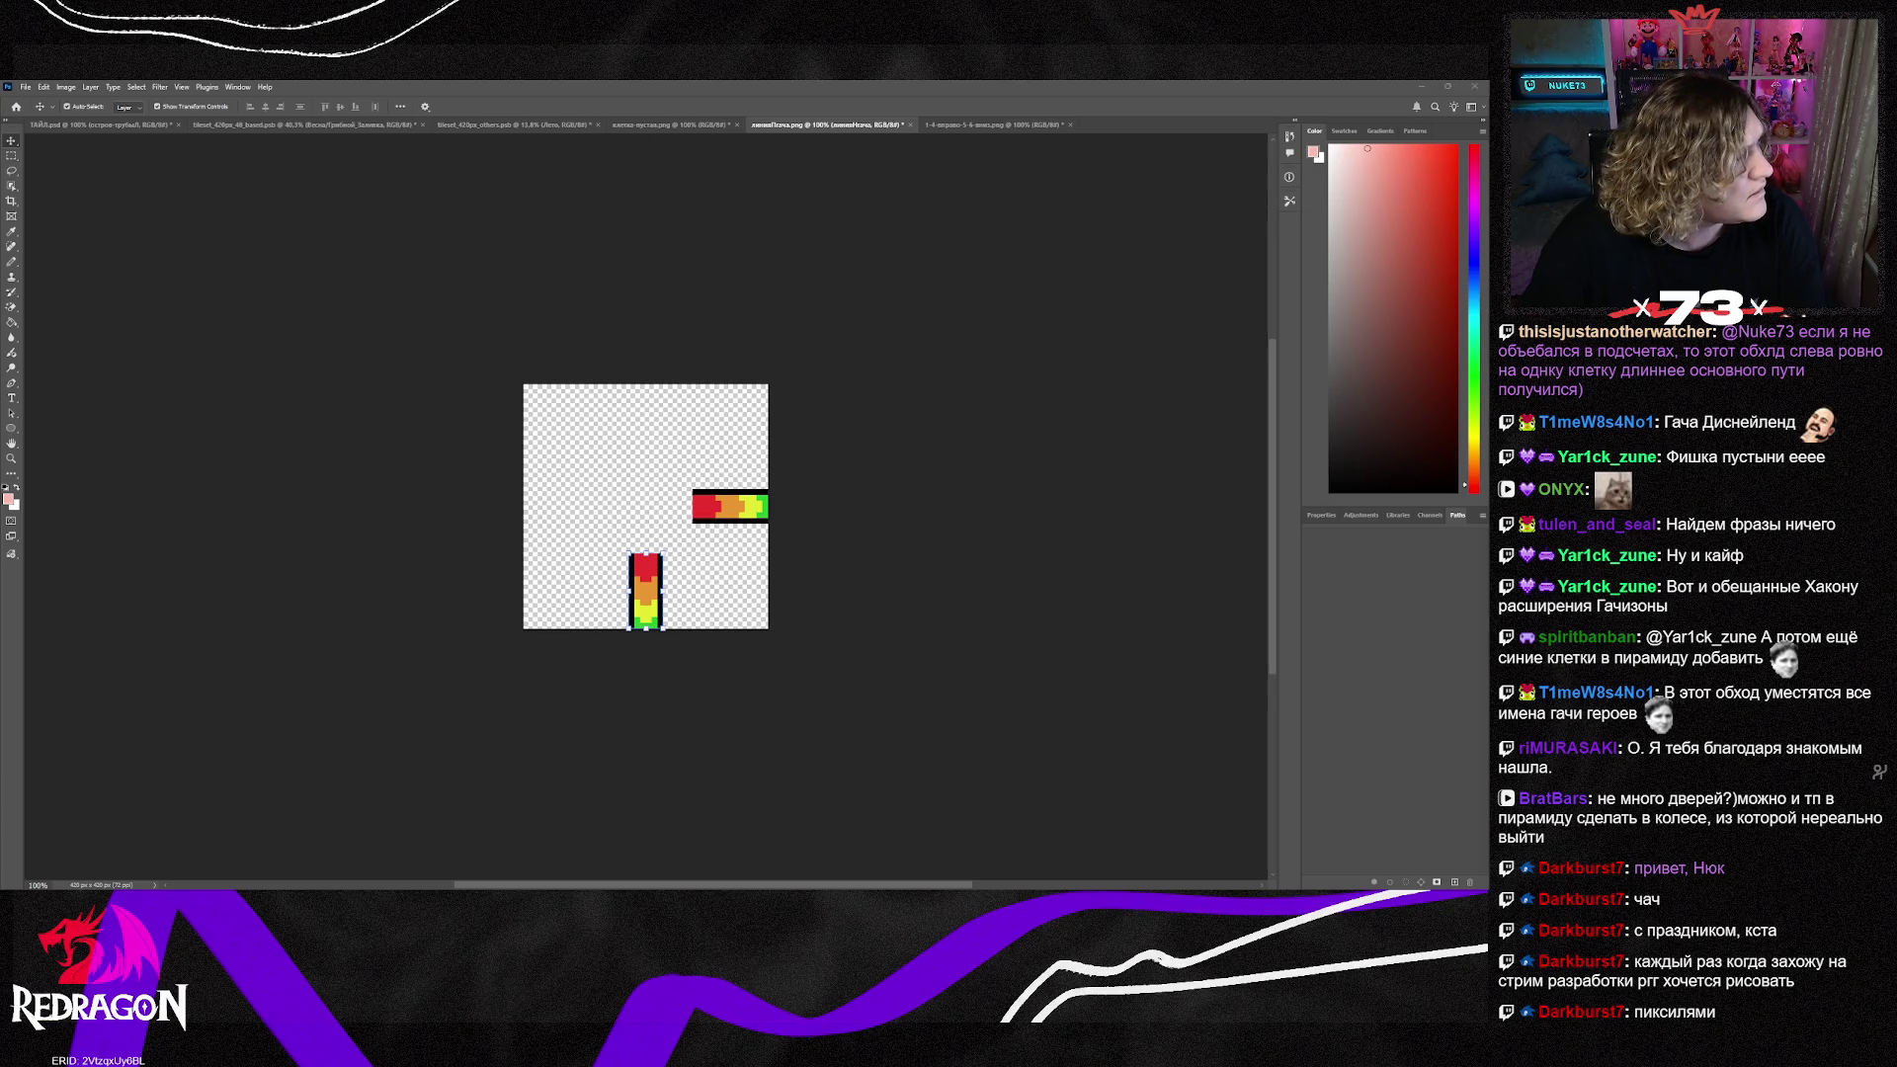
pyautogui.hotkey('ctrl', 'v')
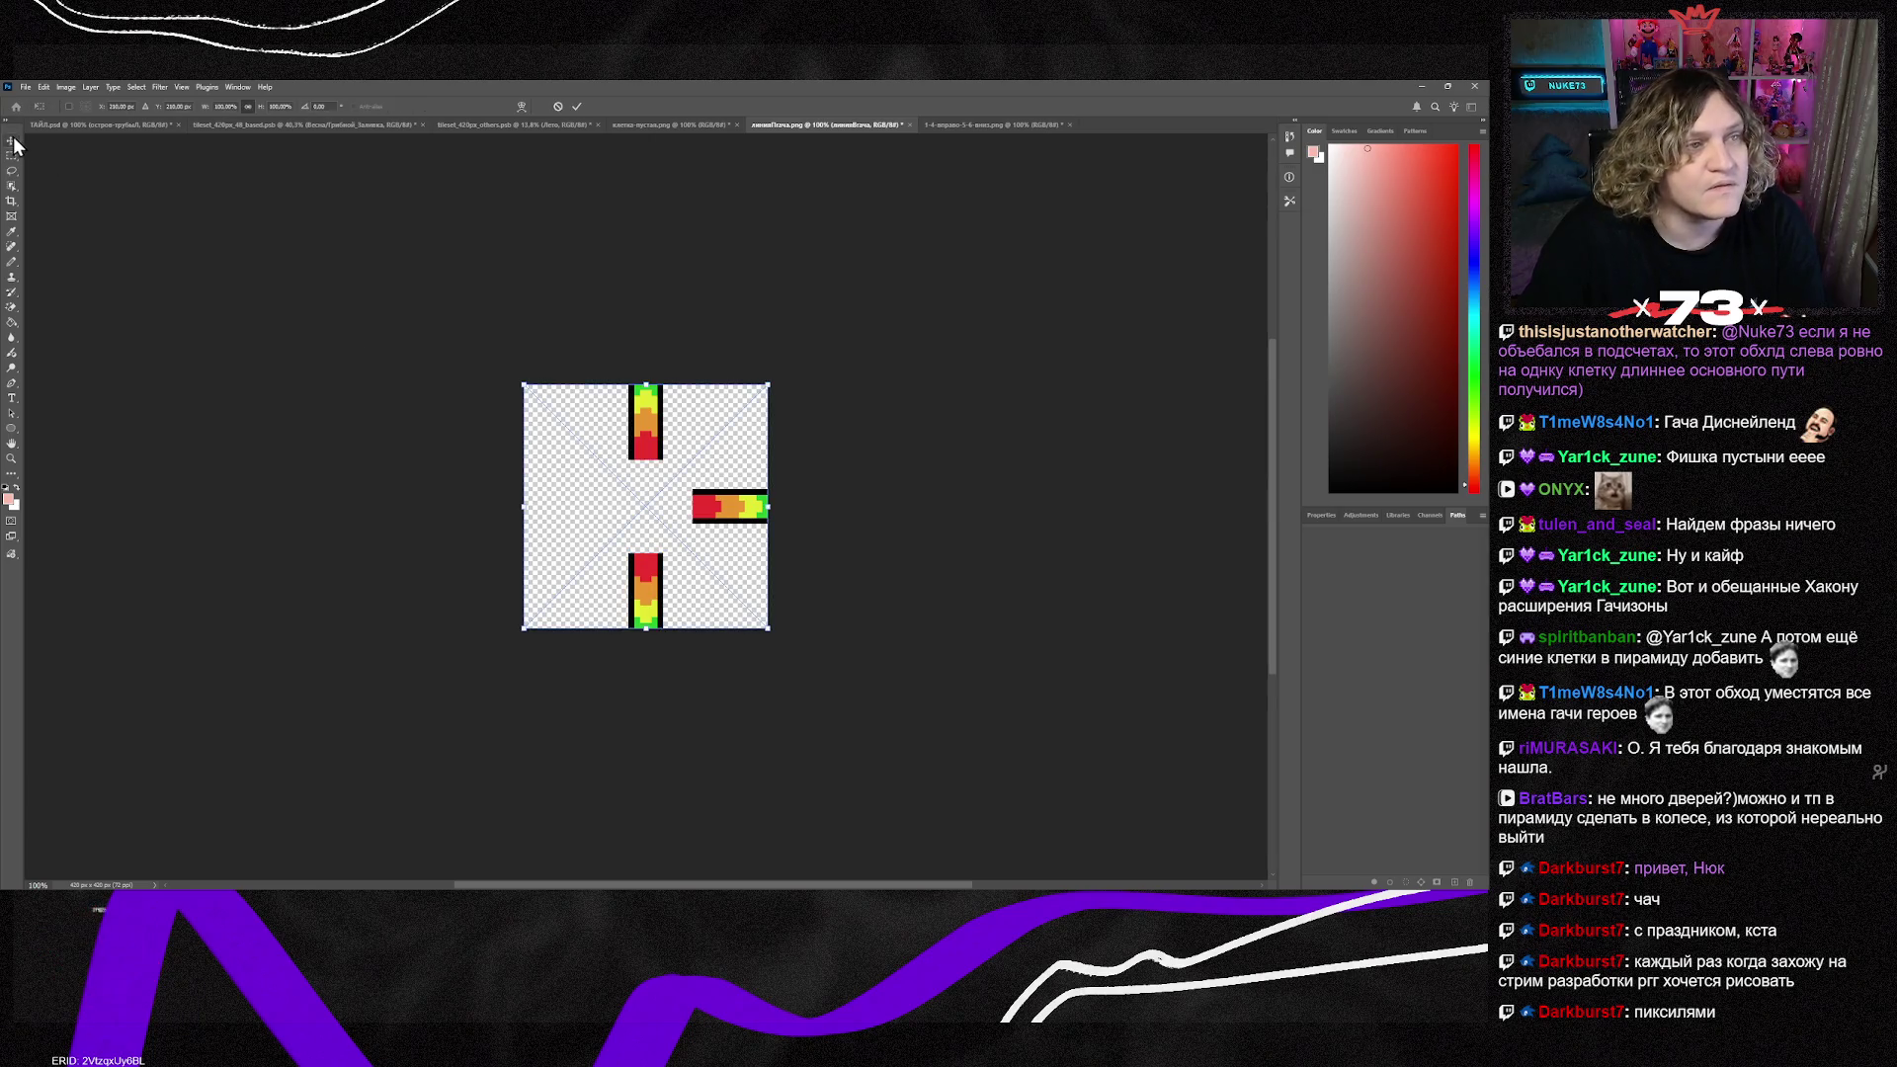
pyautogui.press('Return')
# Step: Remove the right rainbow bar and place the cyan-magenta exit bar at the left edge
pyautogui.press('Delete')
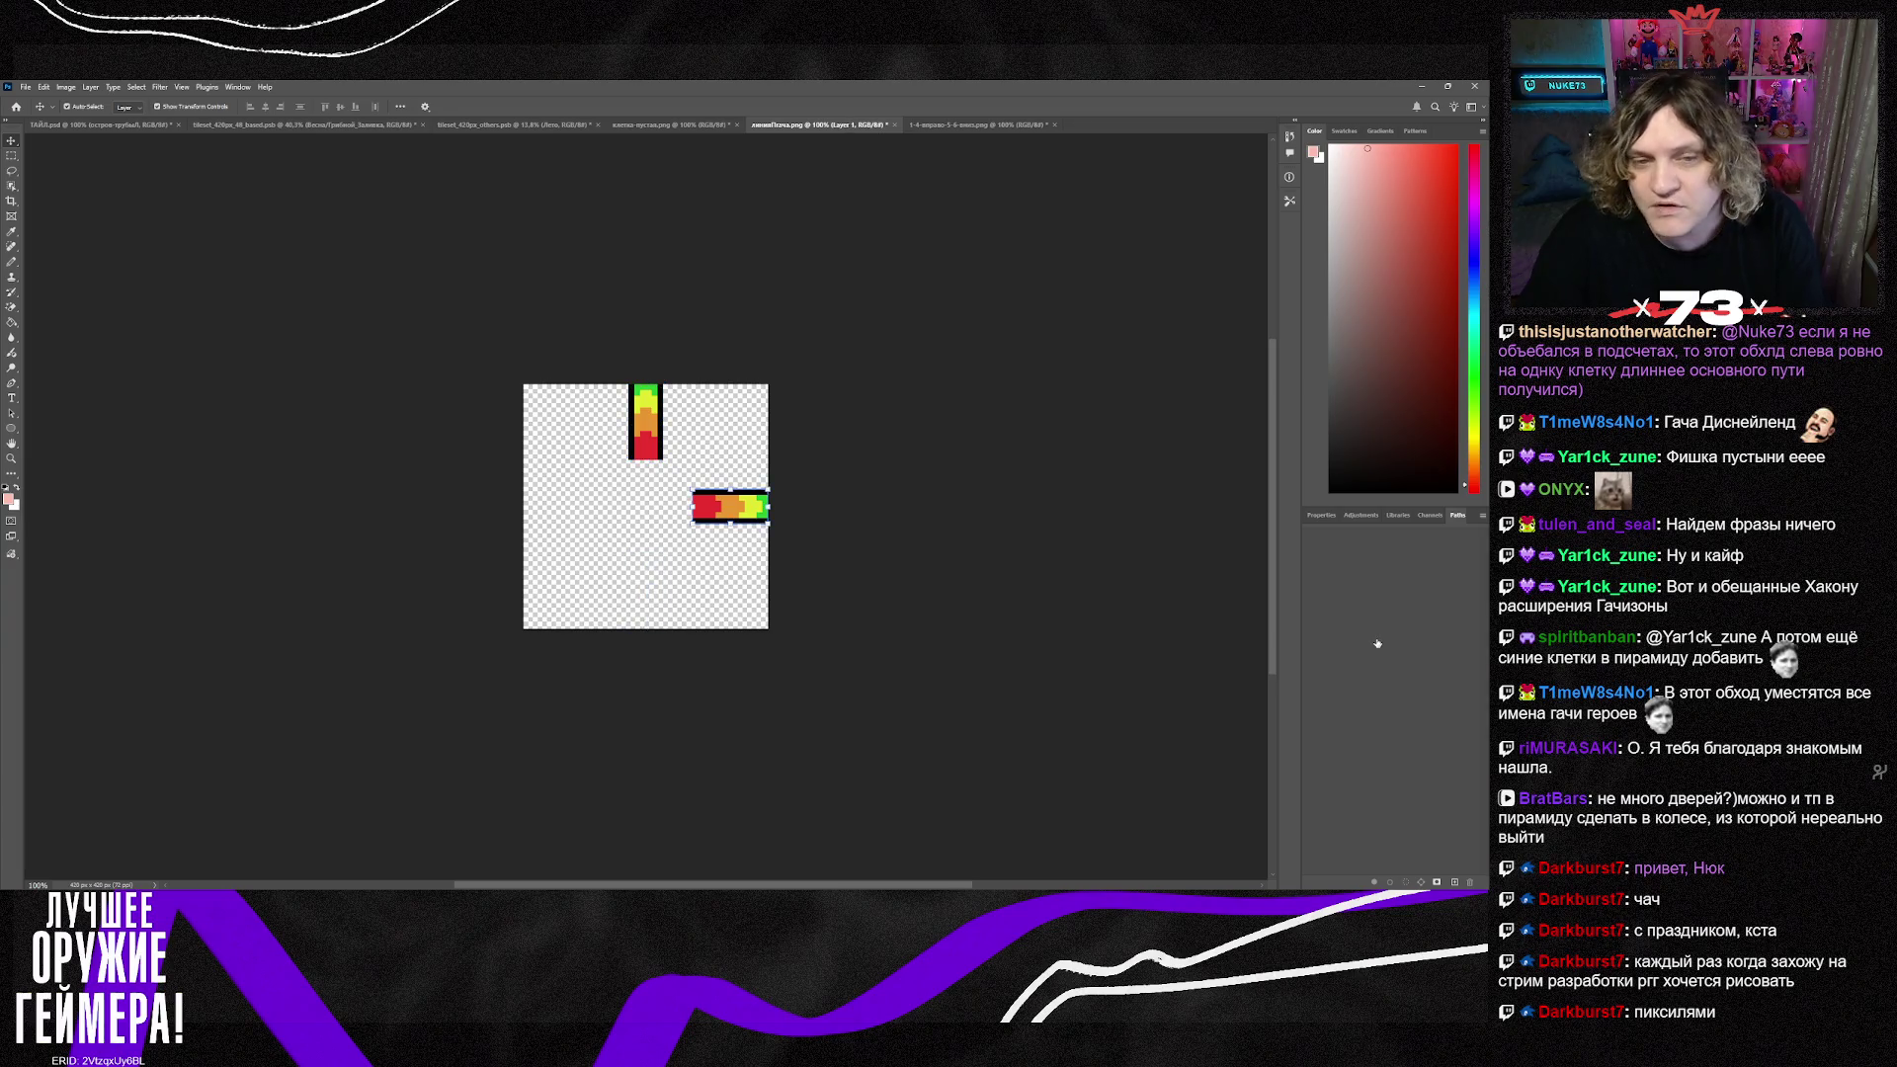
pyautogui.hotkey('ctrl', 'z')
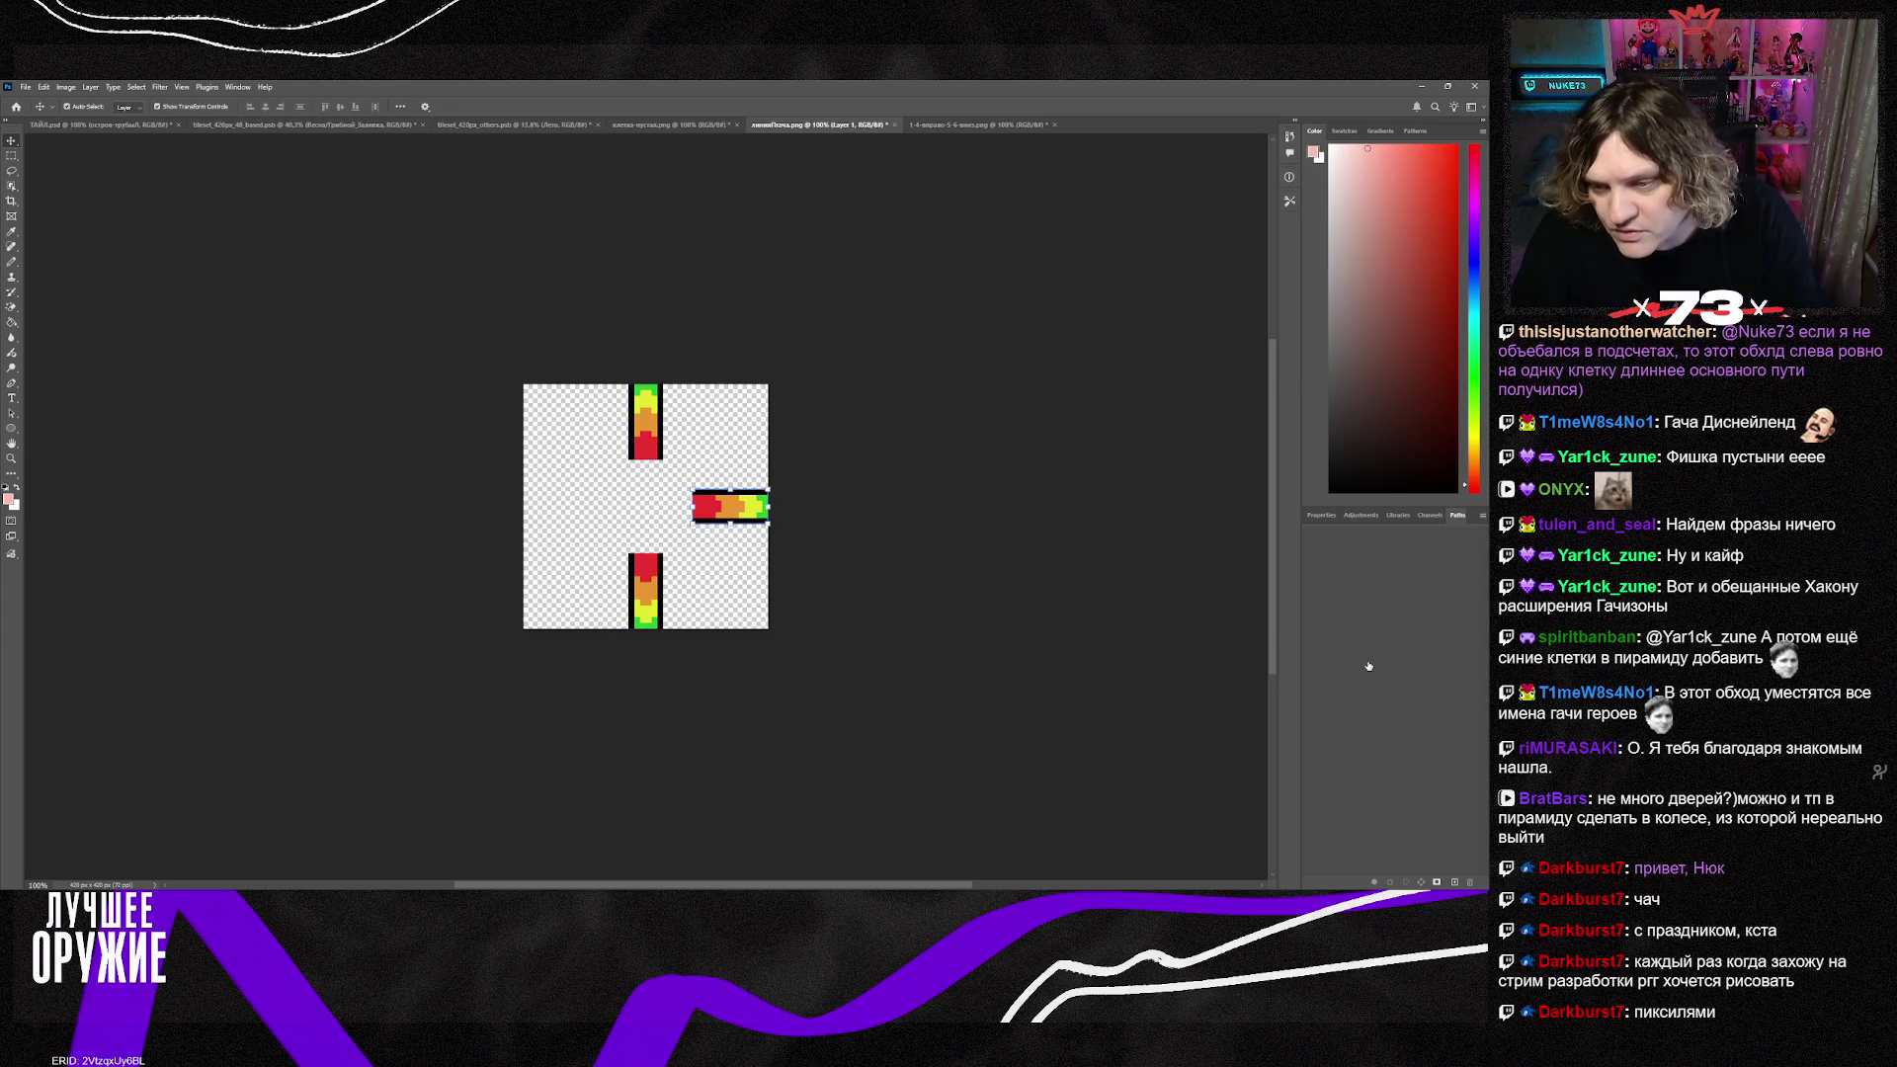
pyautogui.hotkey('ctrl', 'z')
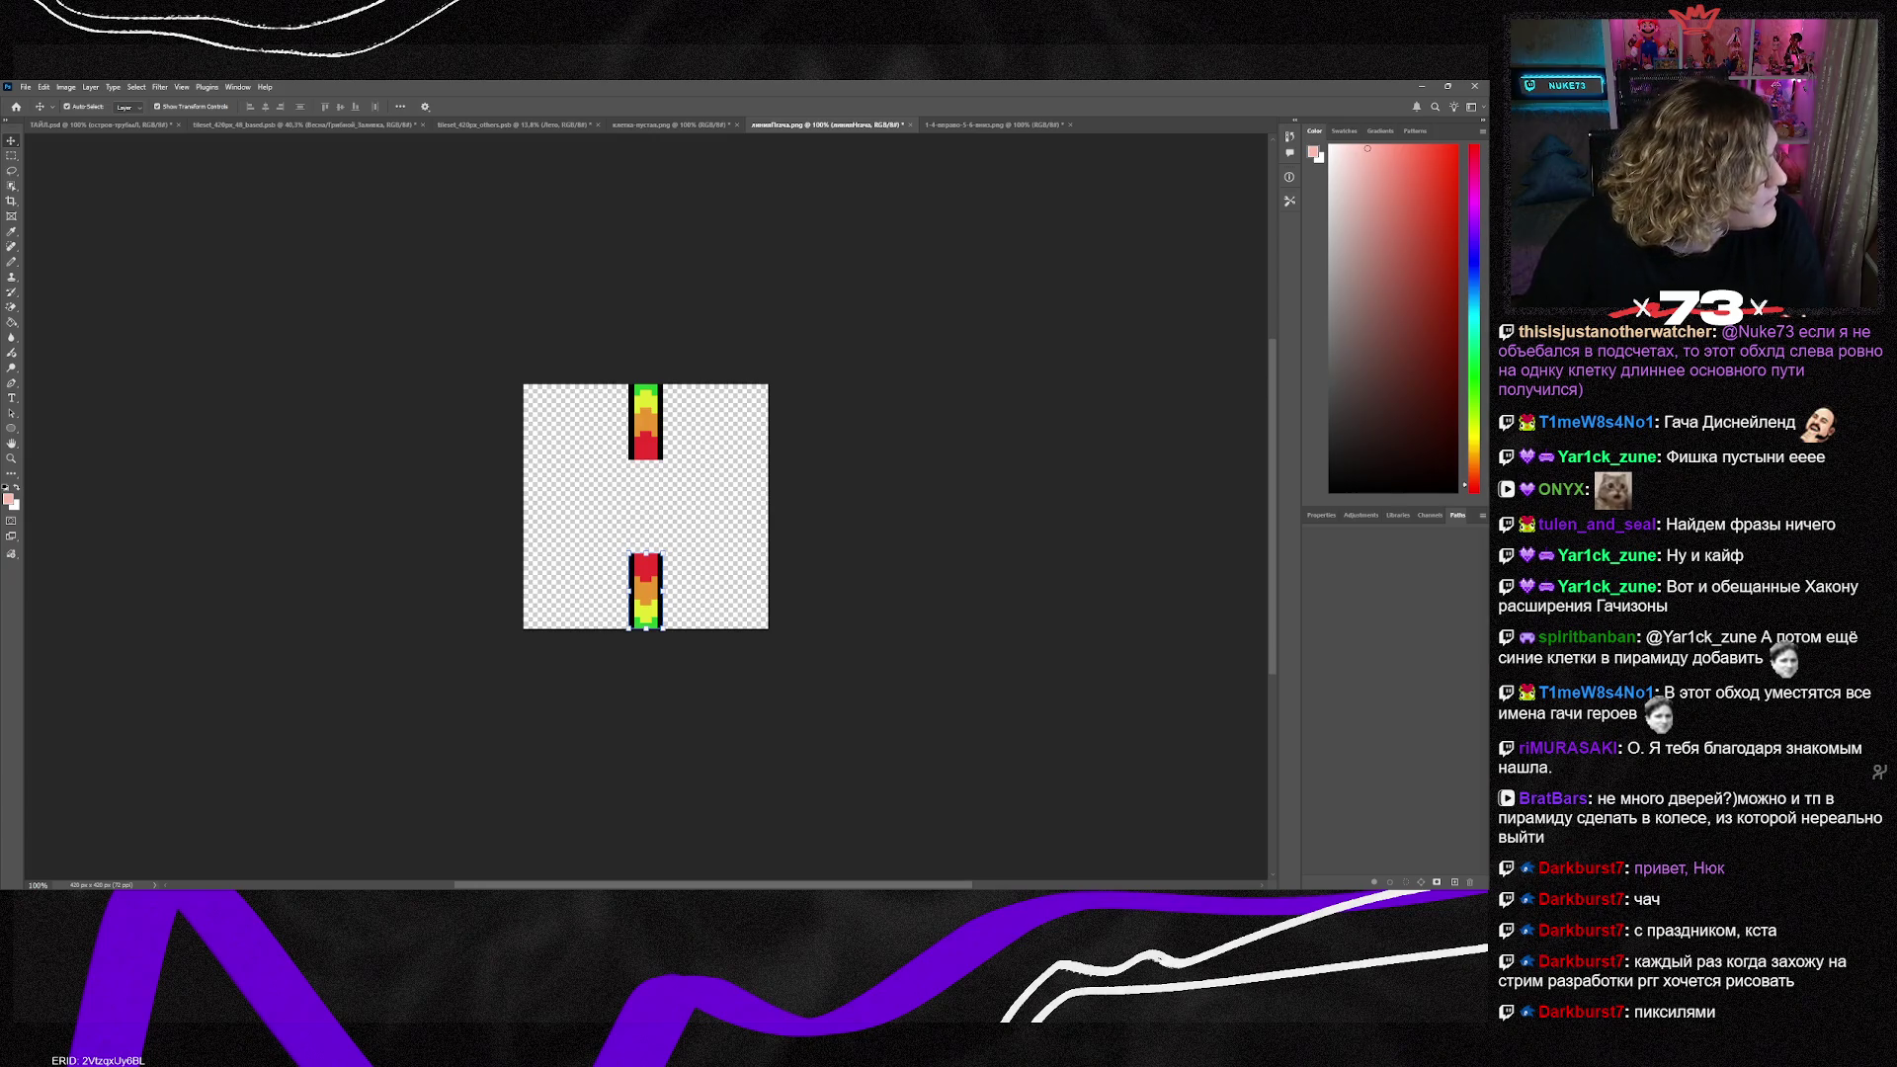
pyautogui.moveTo(1487, 542); pyautogui.dragTo(668, 542)
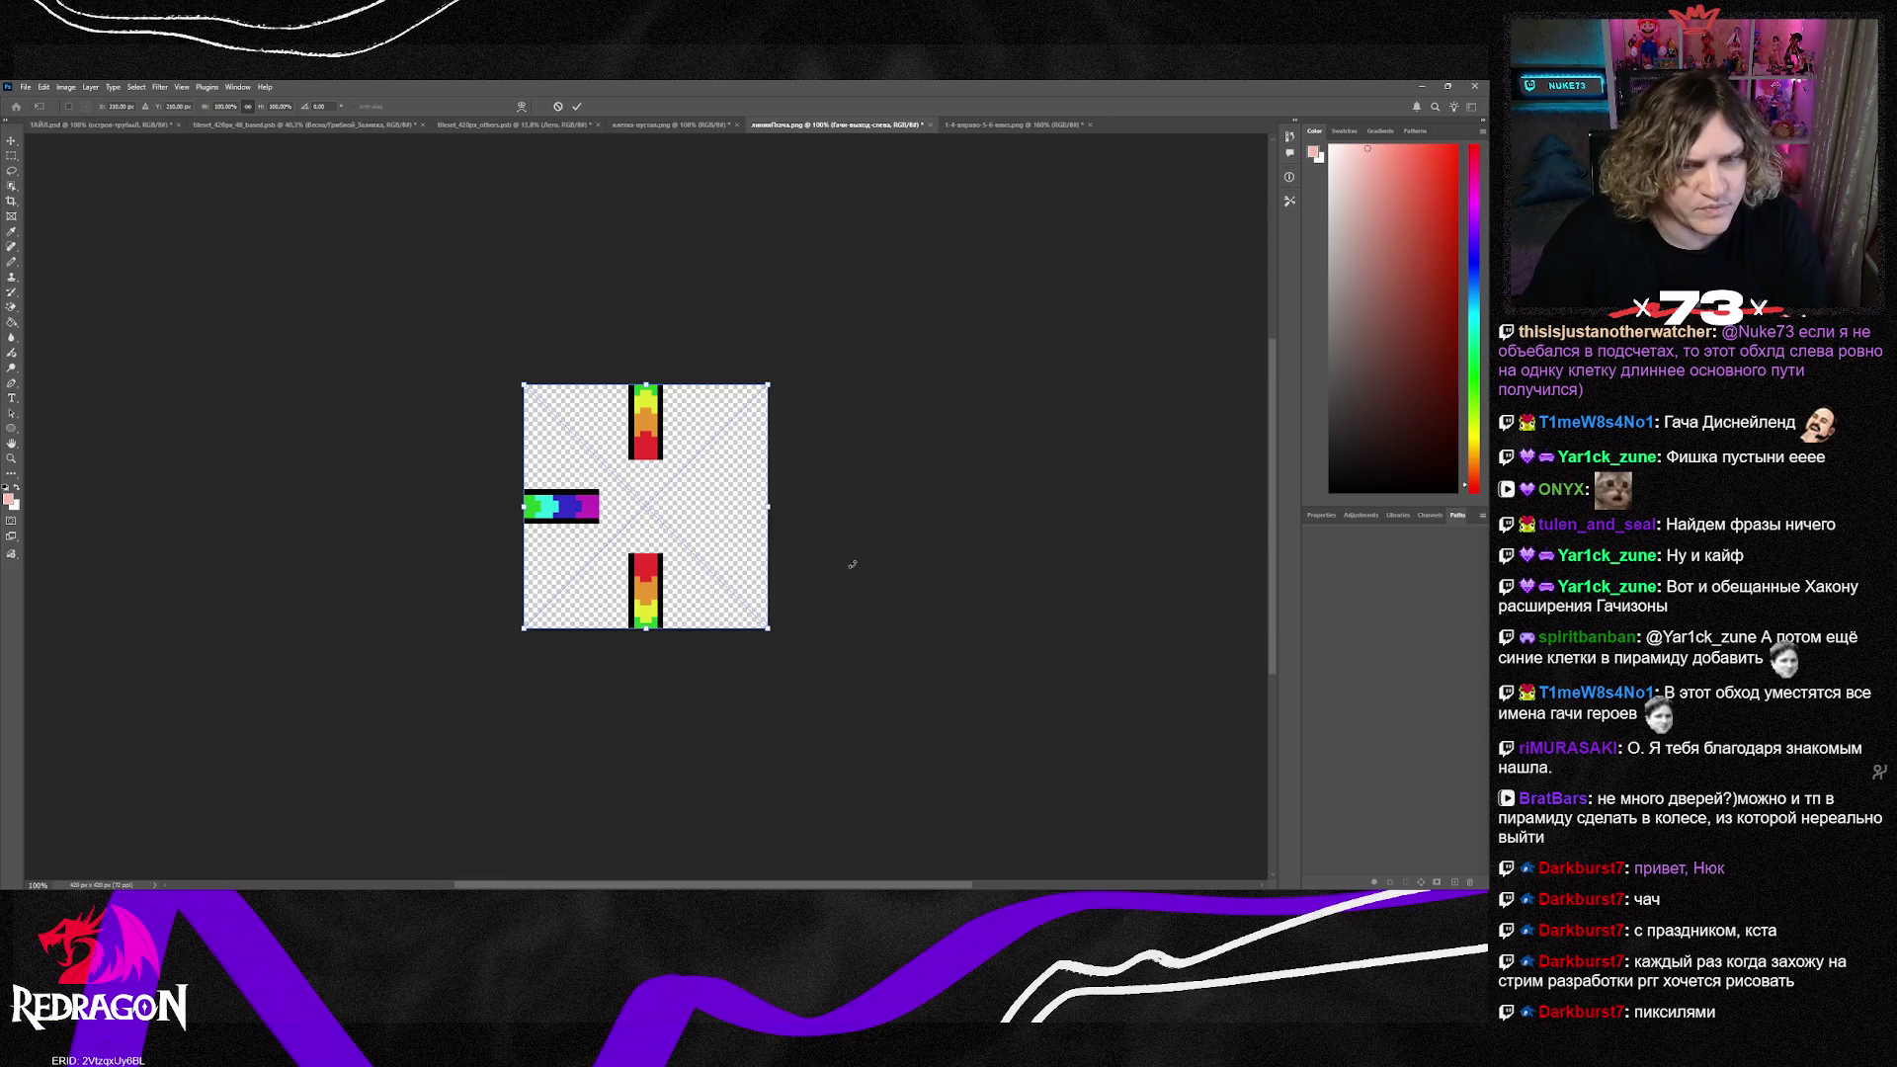
pyautogui.press('Return')
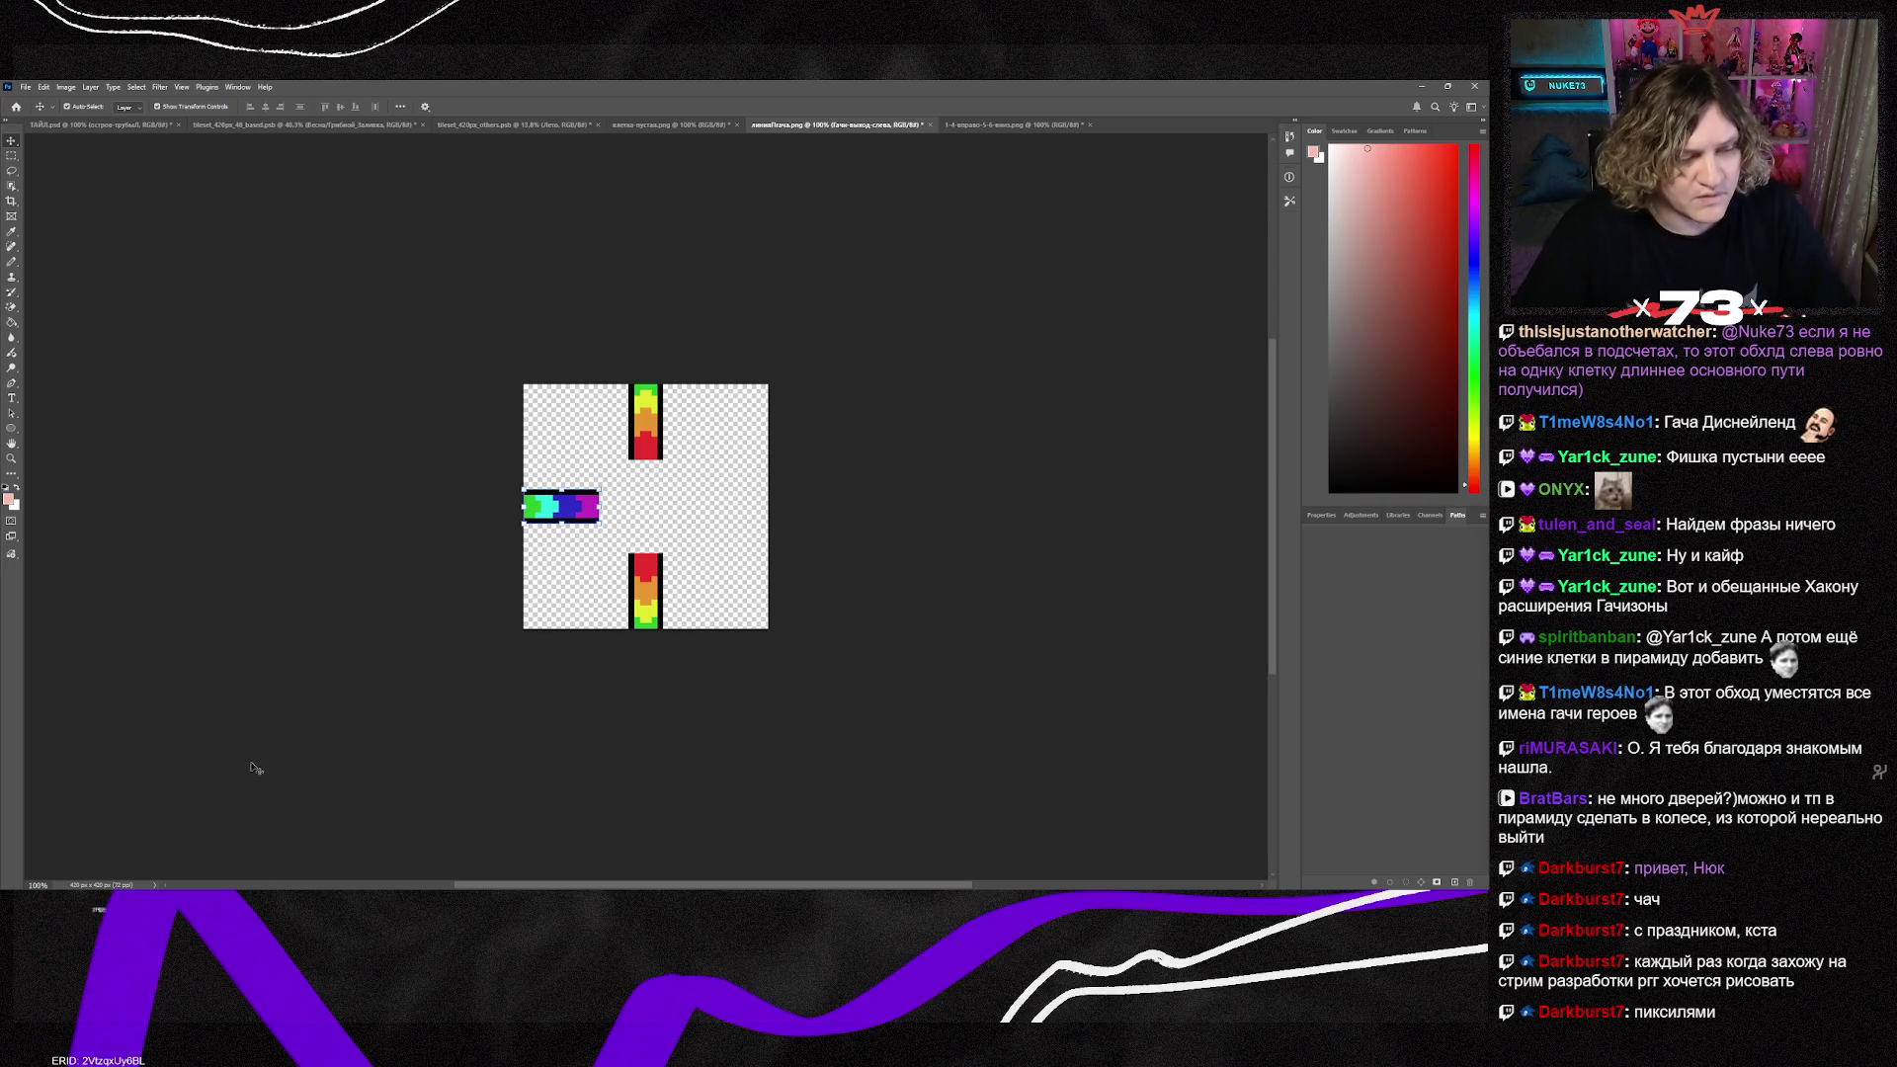
pyautogui.hotkey('alt', 'Tab')
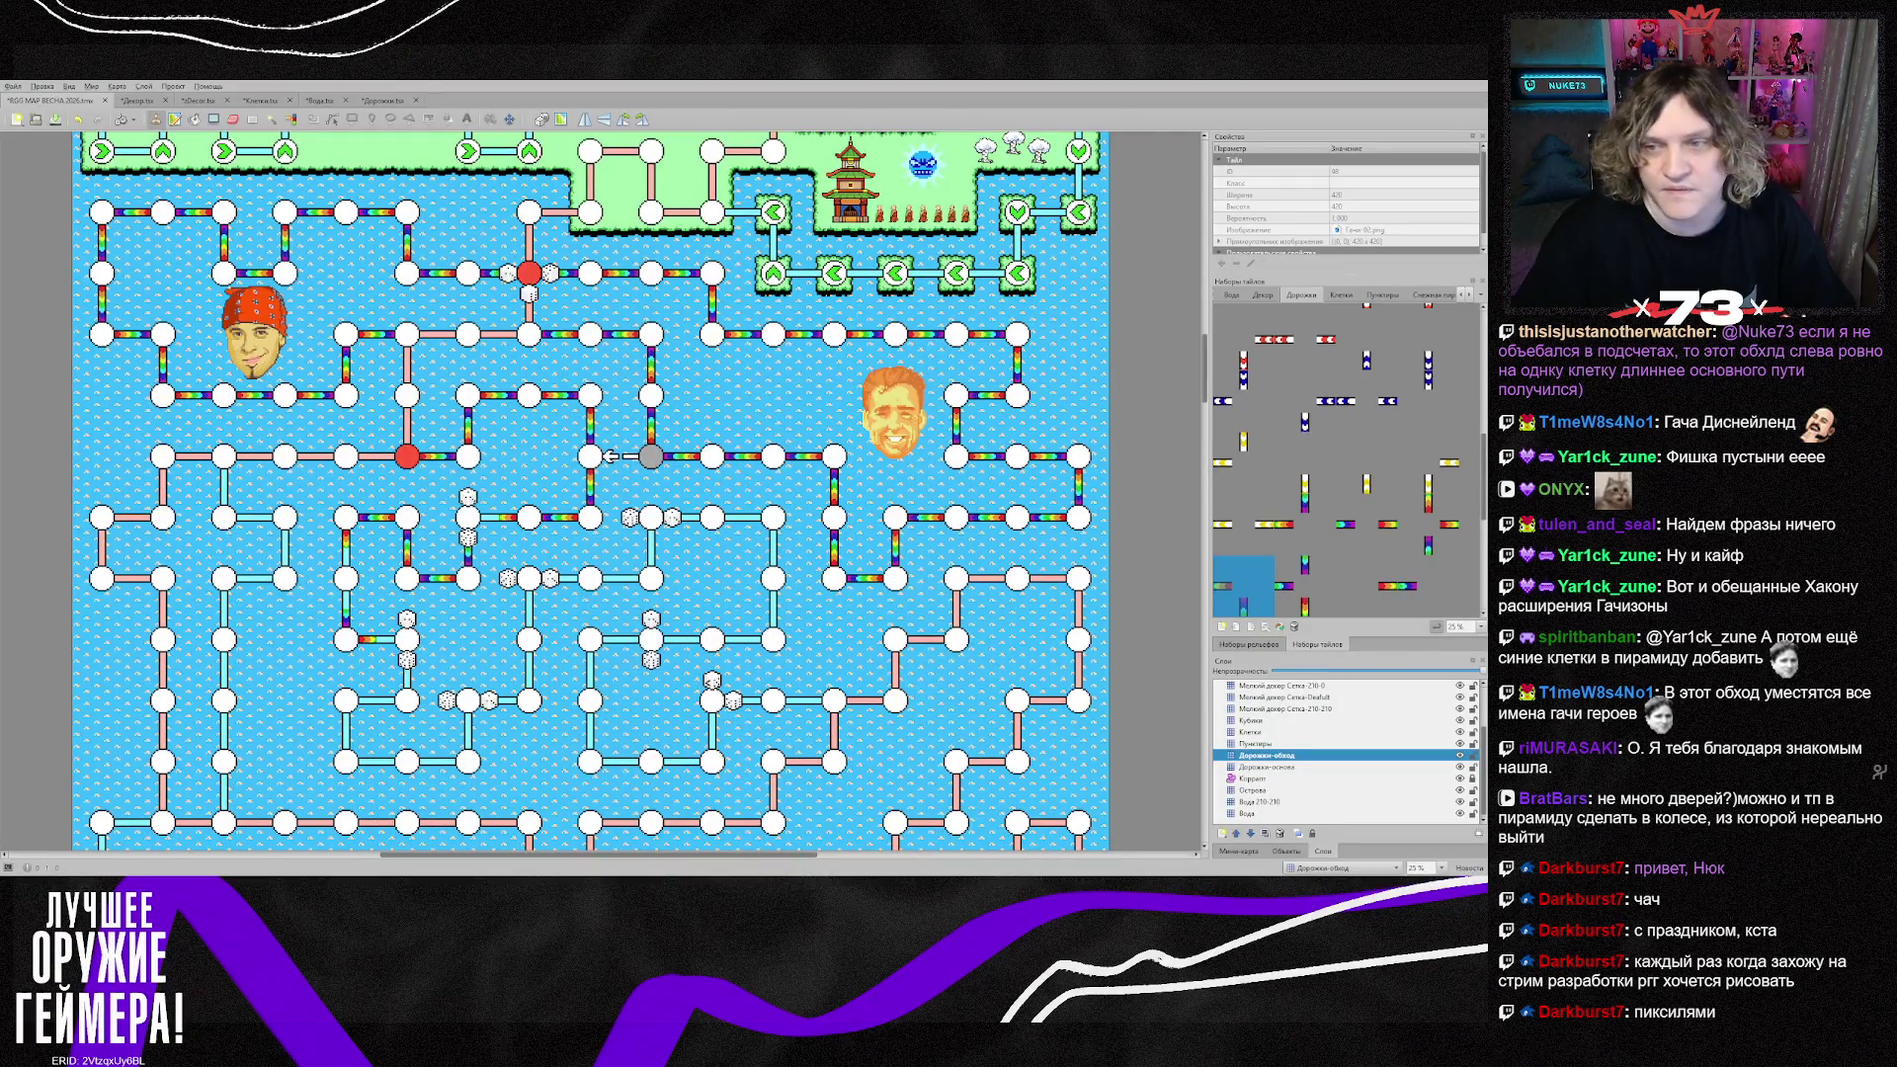
pyautogui.scroll(3, 1350, 461)
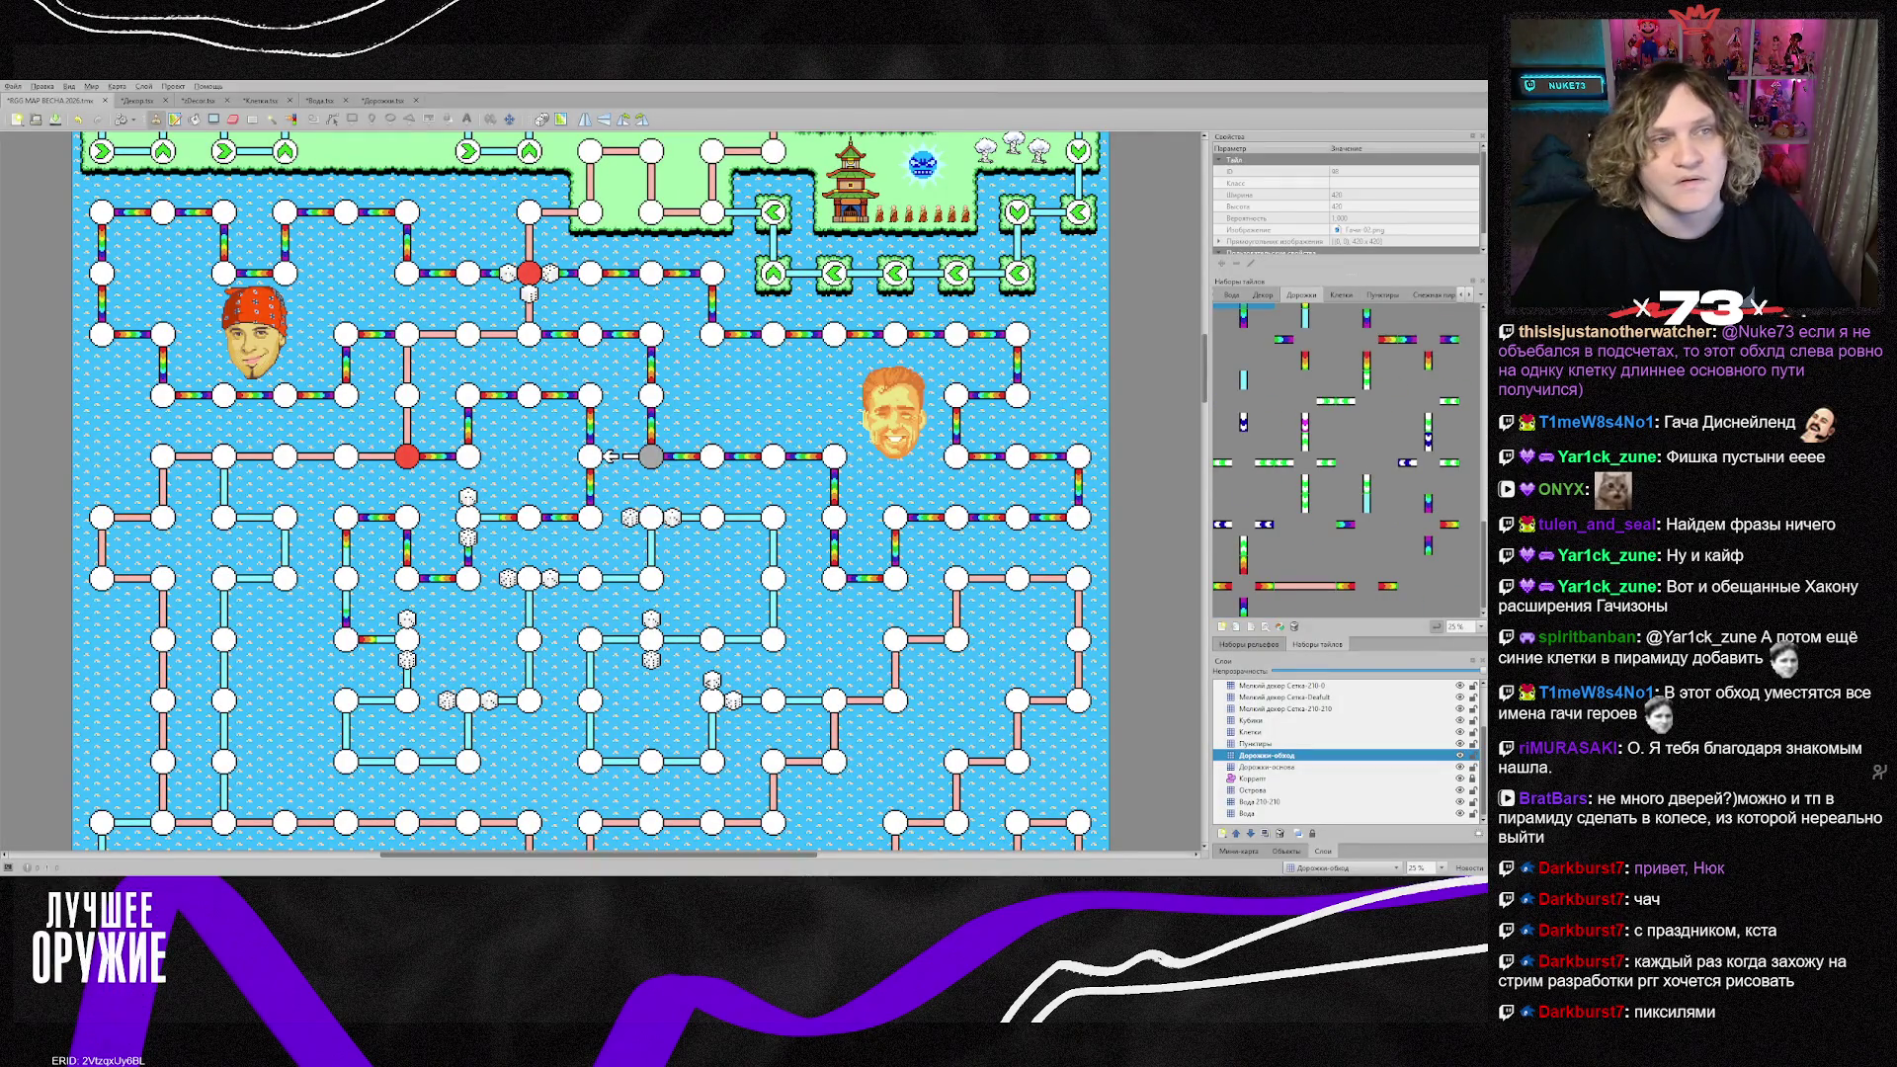
pyautogui.hotkey('ctrl', 'shift', 'Tab')
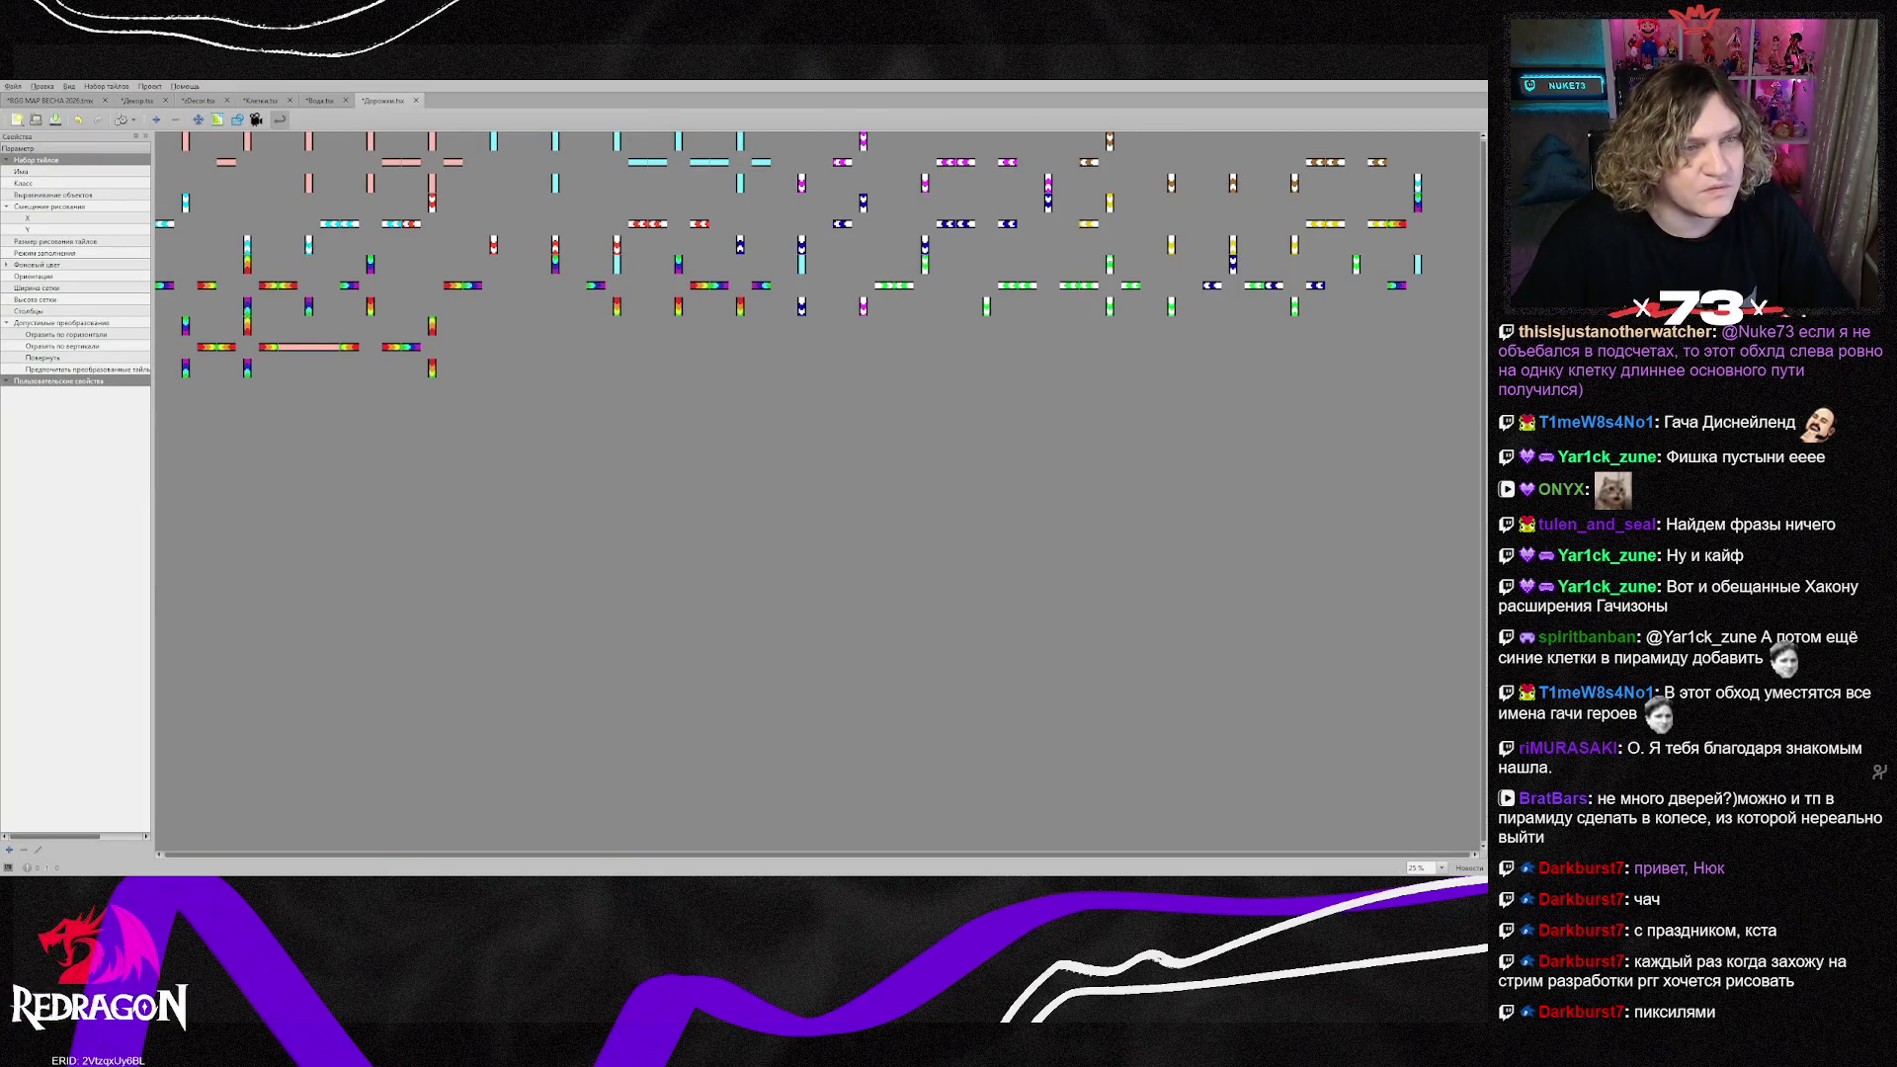
pyautogui.hotkey('ctrl', 'Tab')
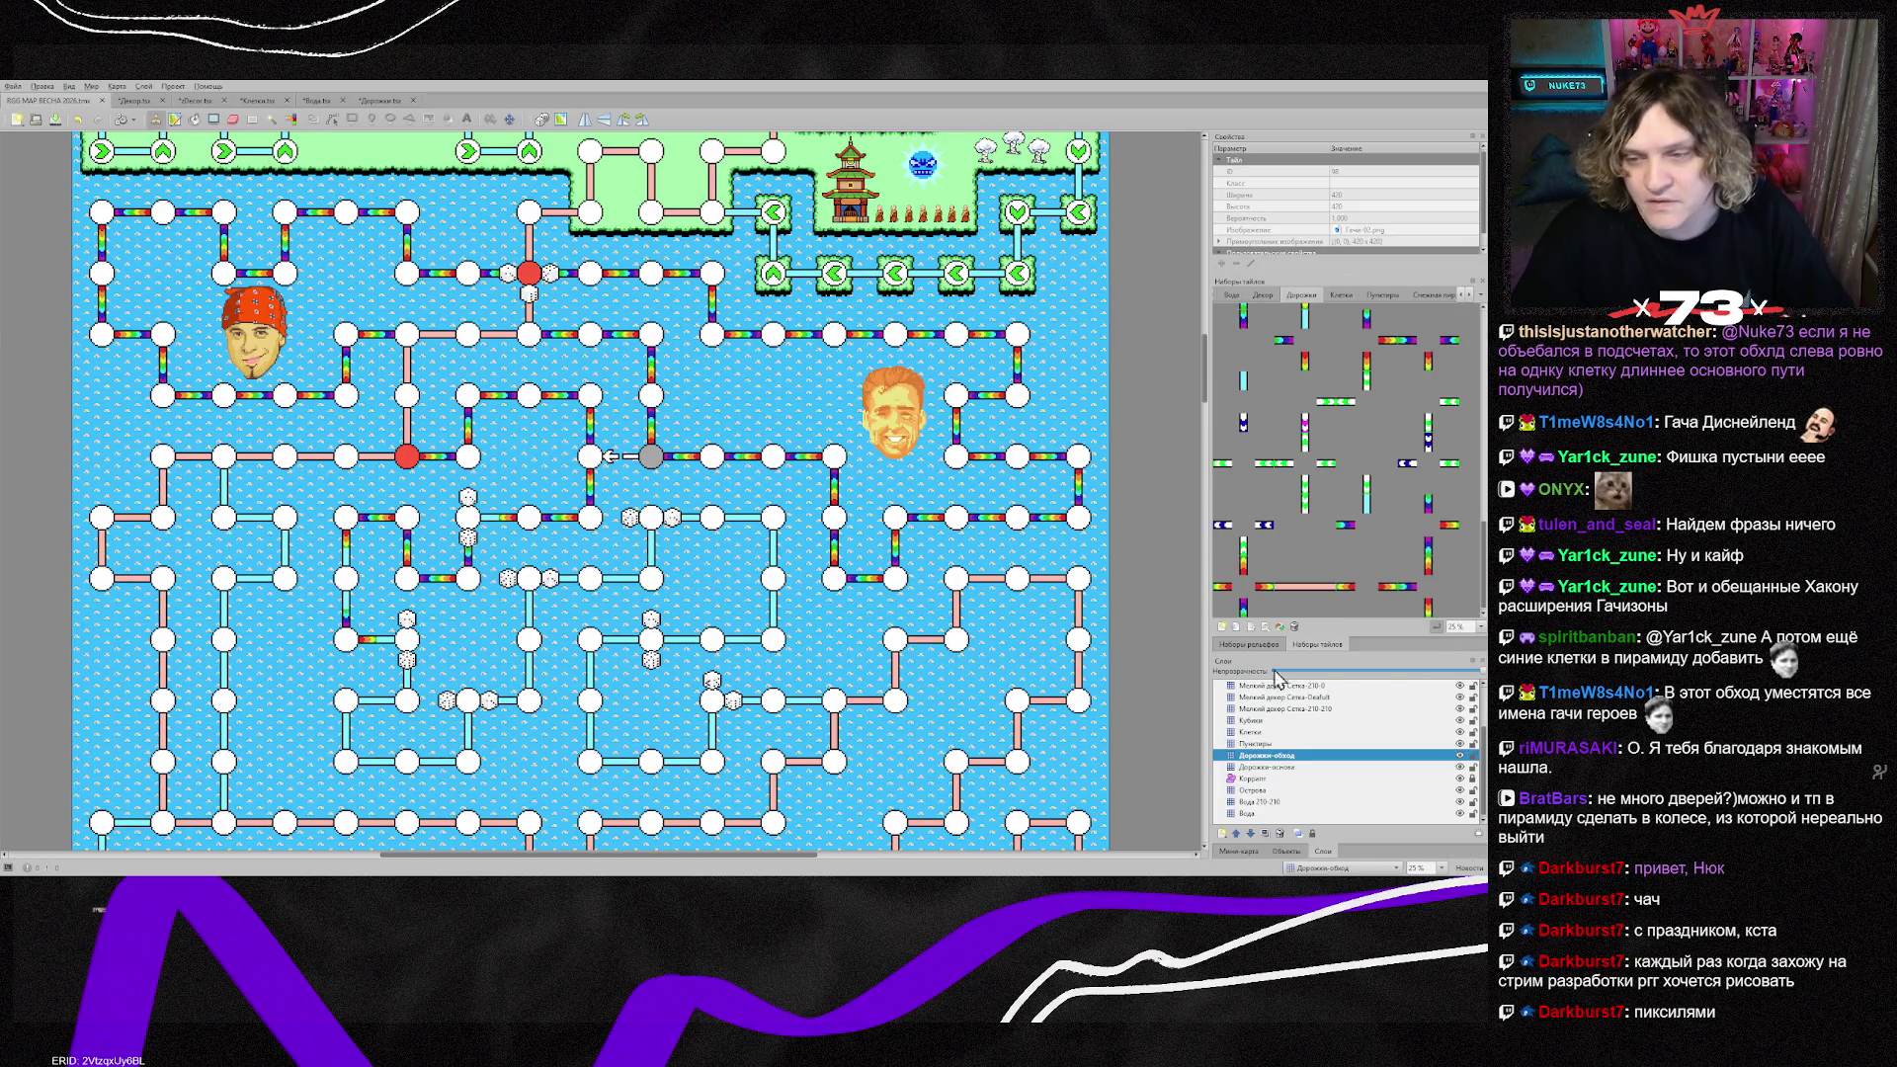
pyautogui.click(1428, 585)
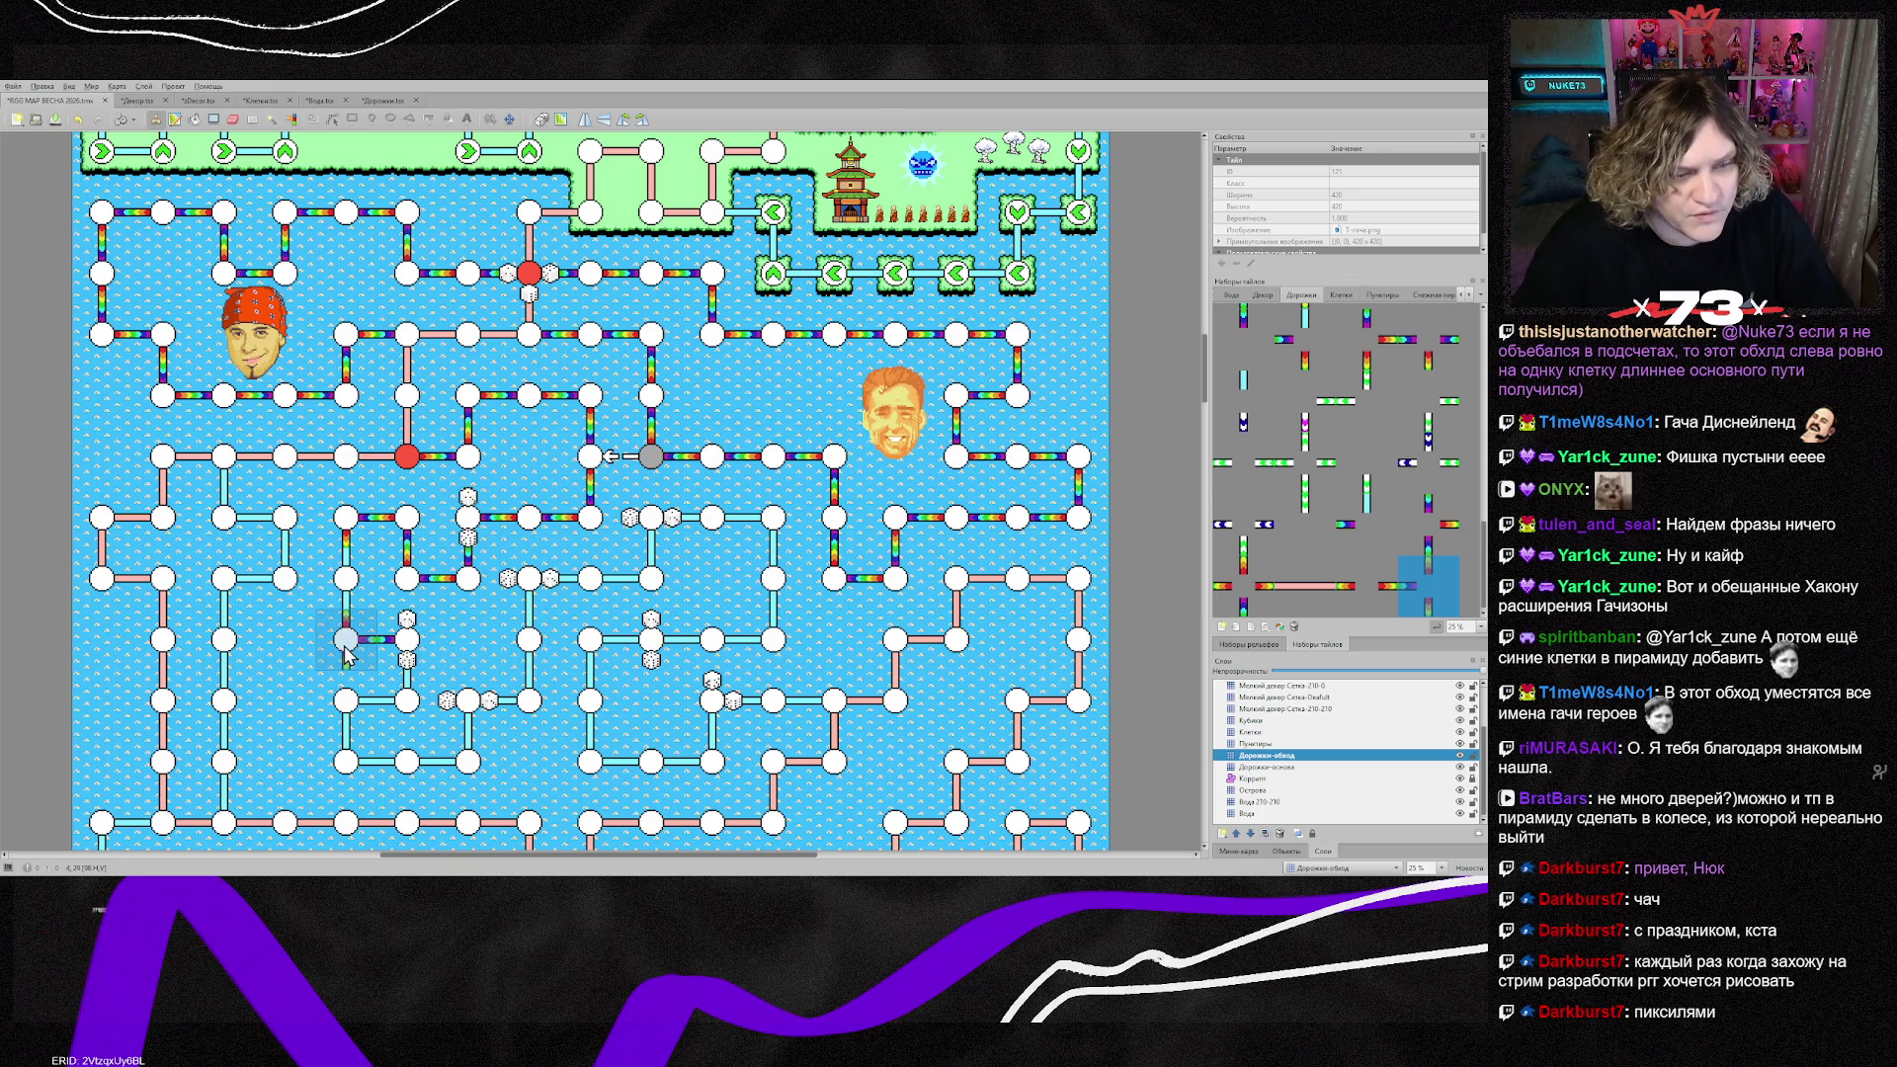
# Step: Stamp rotated rainbow corner tiles at three lower-left nodes, one between the dice
pyautogui.rightClick(465, 652)
pyautogui.press('z')
pyautogui.press('z')
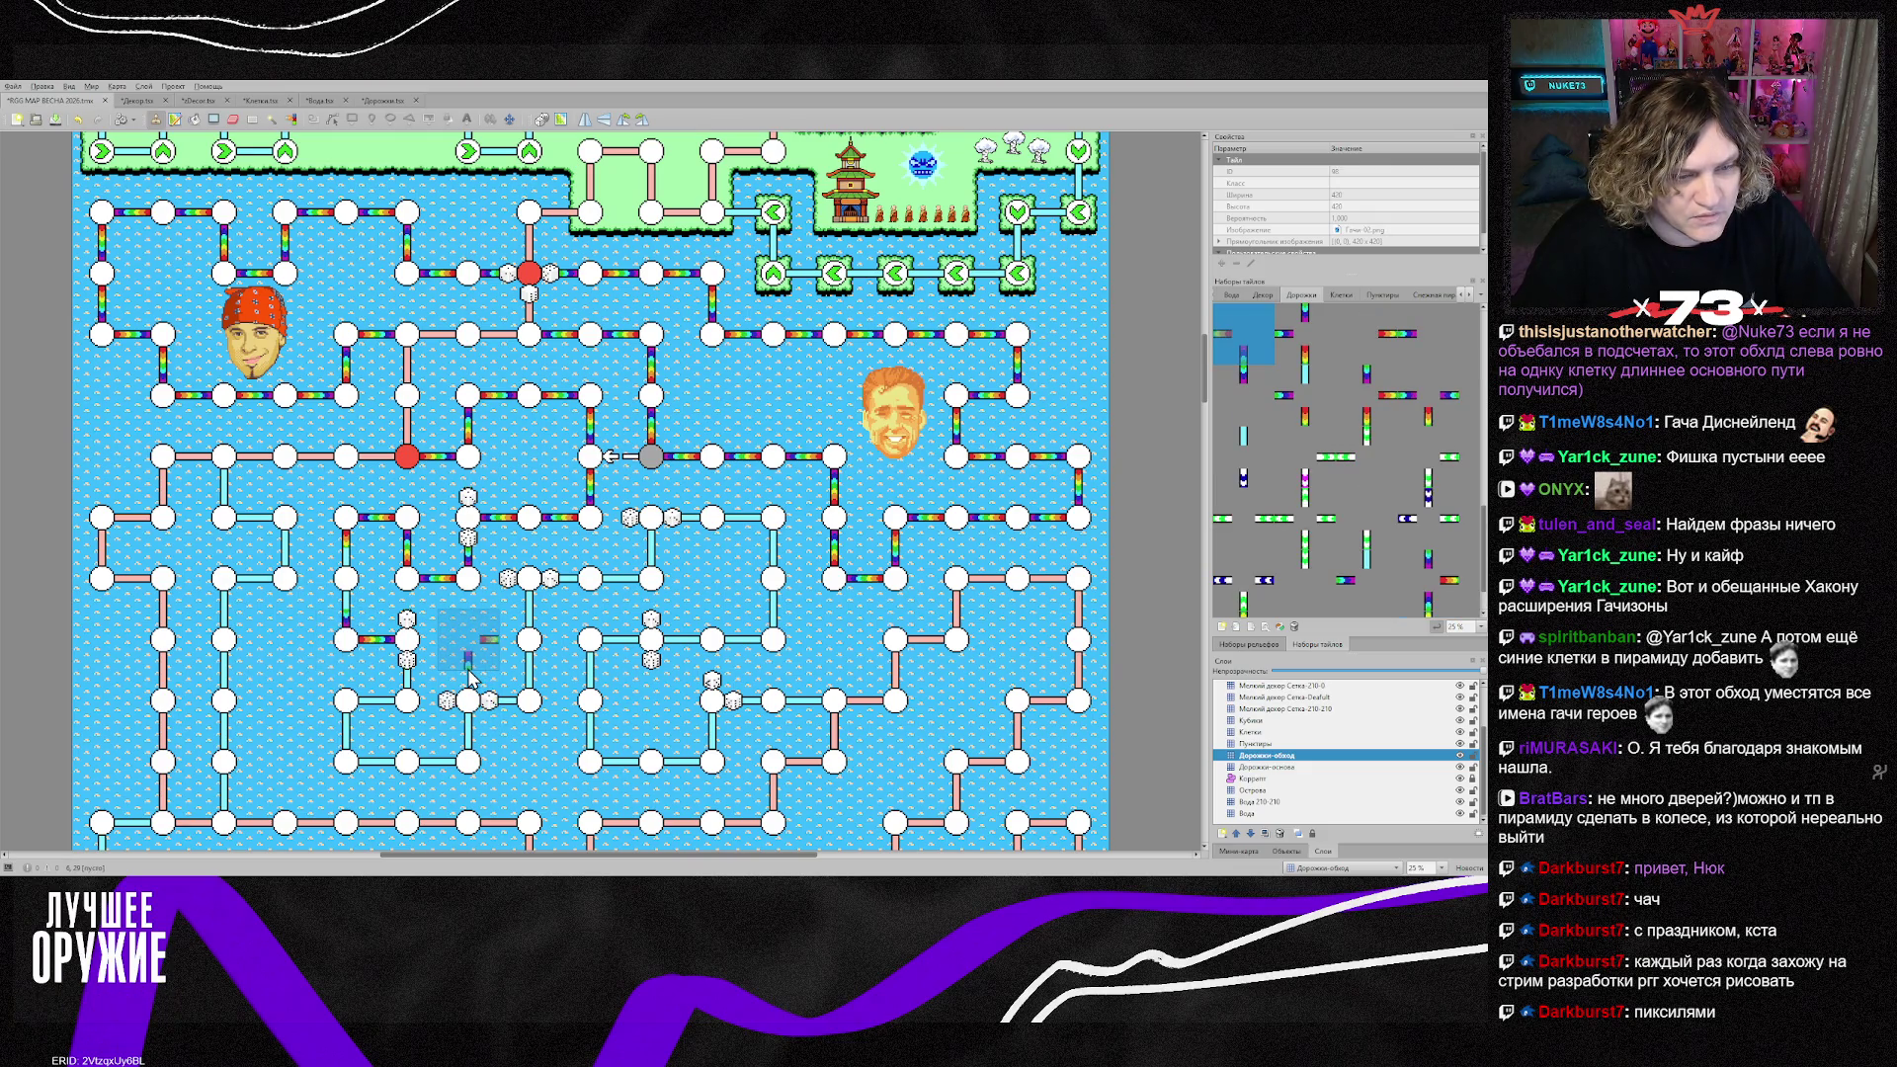
pyautogui.click(415, 713)
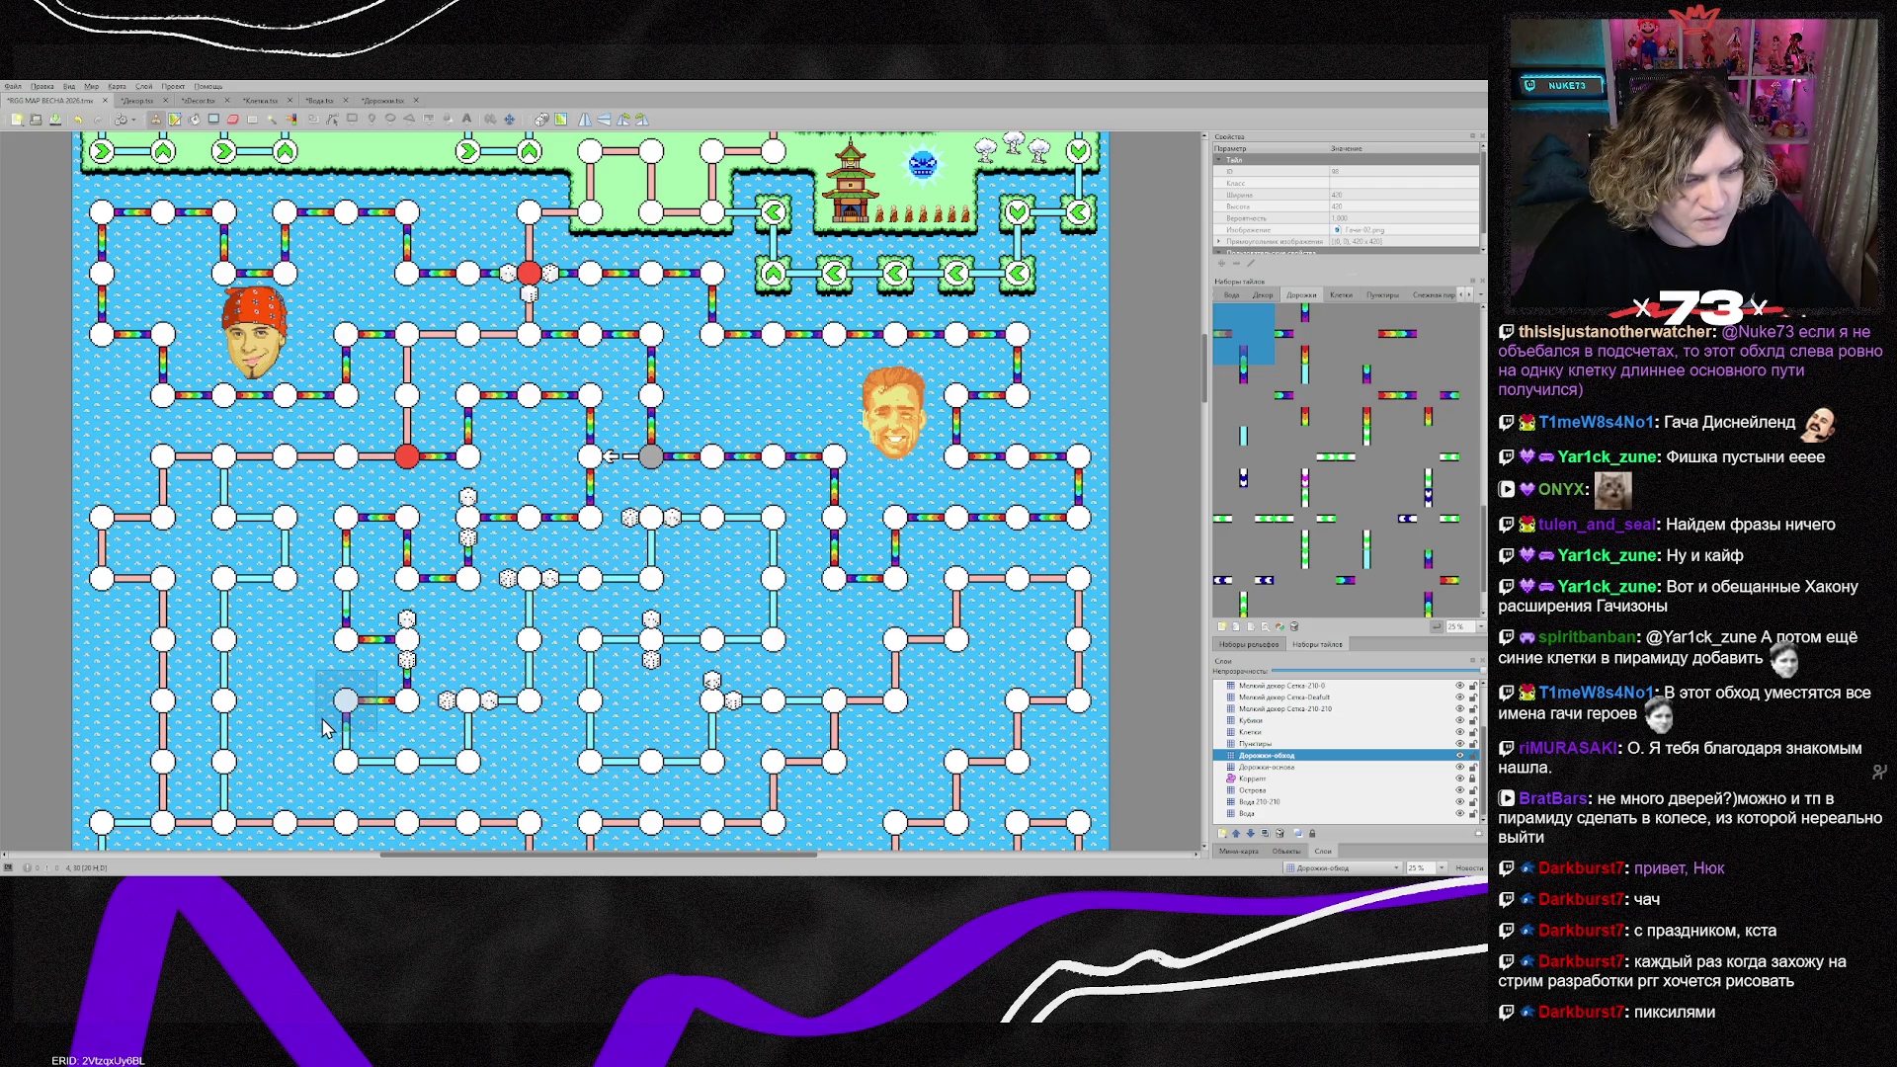
pyautogui.click(328, 769)
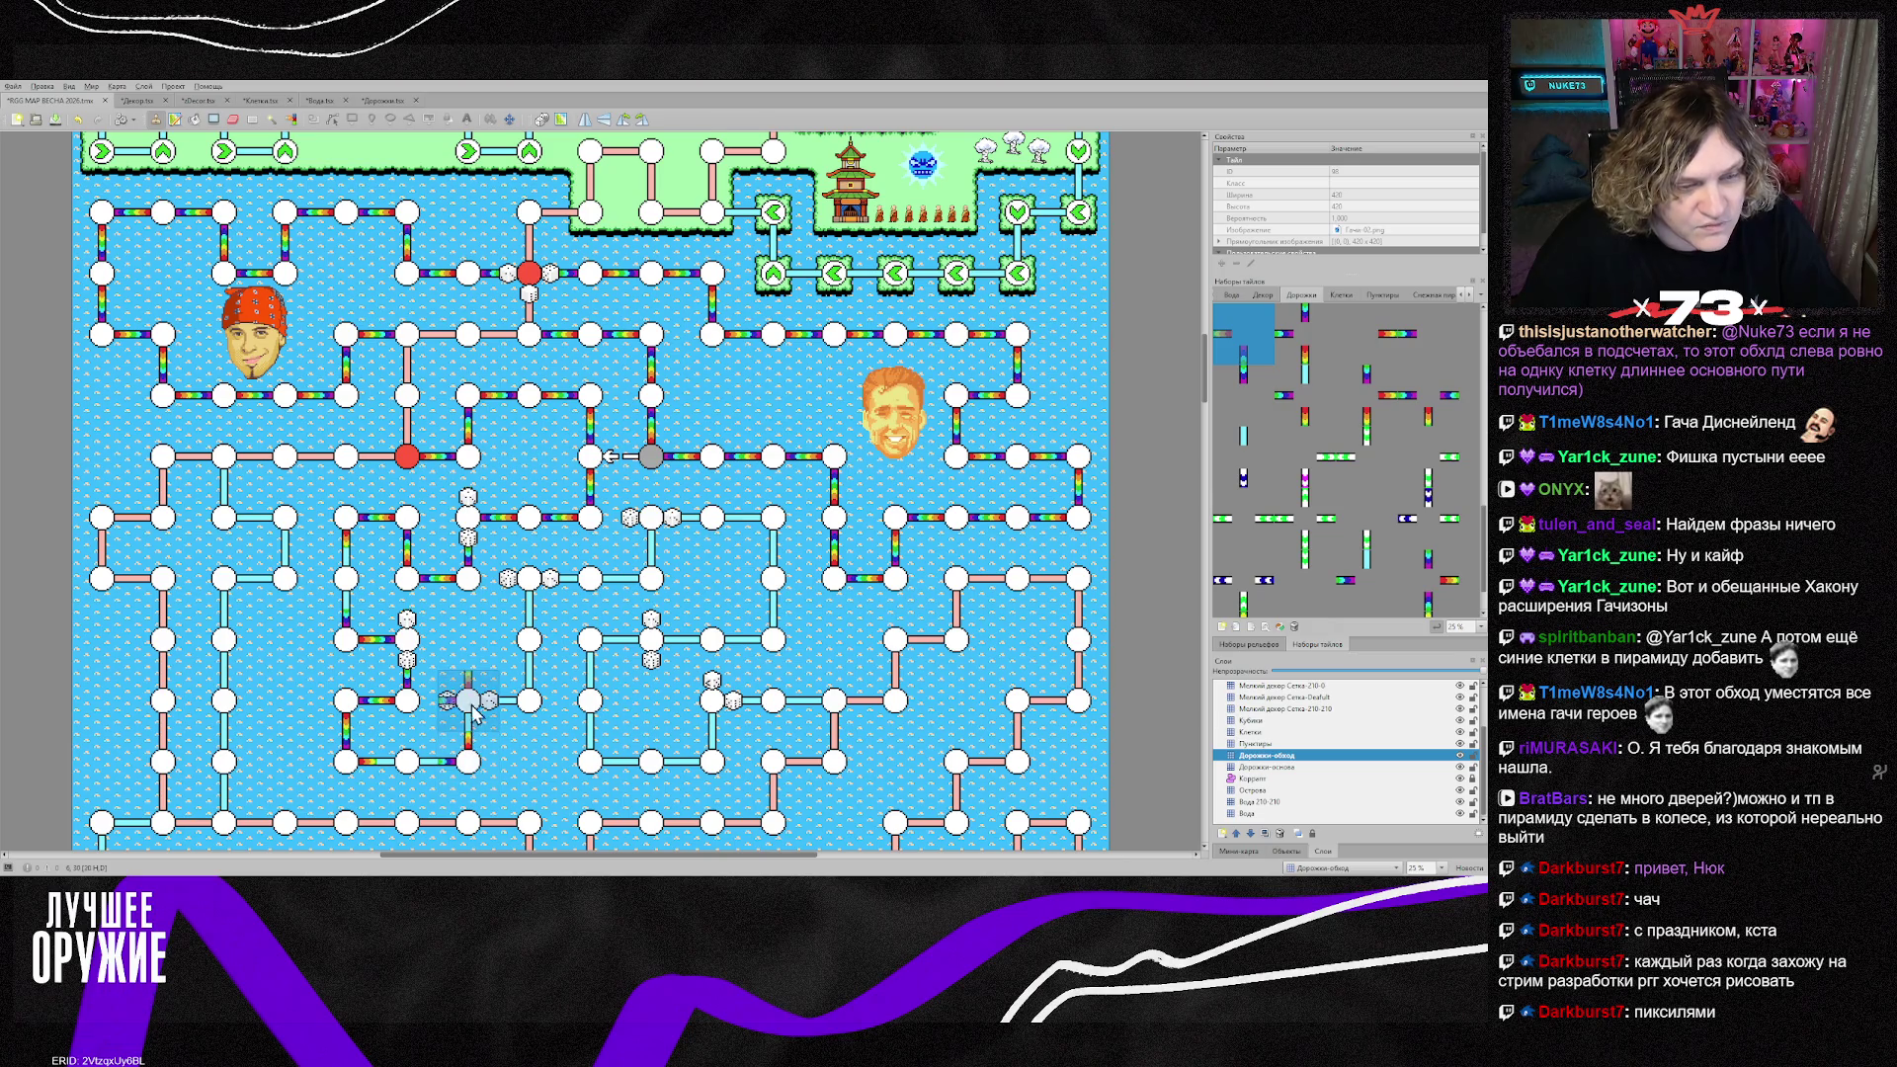
pyautogui.scroll(-1, 1446, 595)
pyautogui.click(1446, 595)
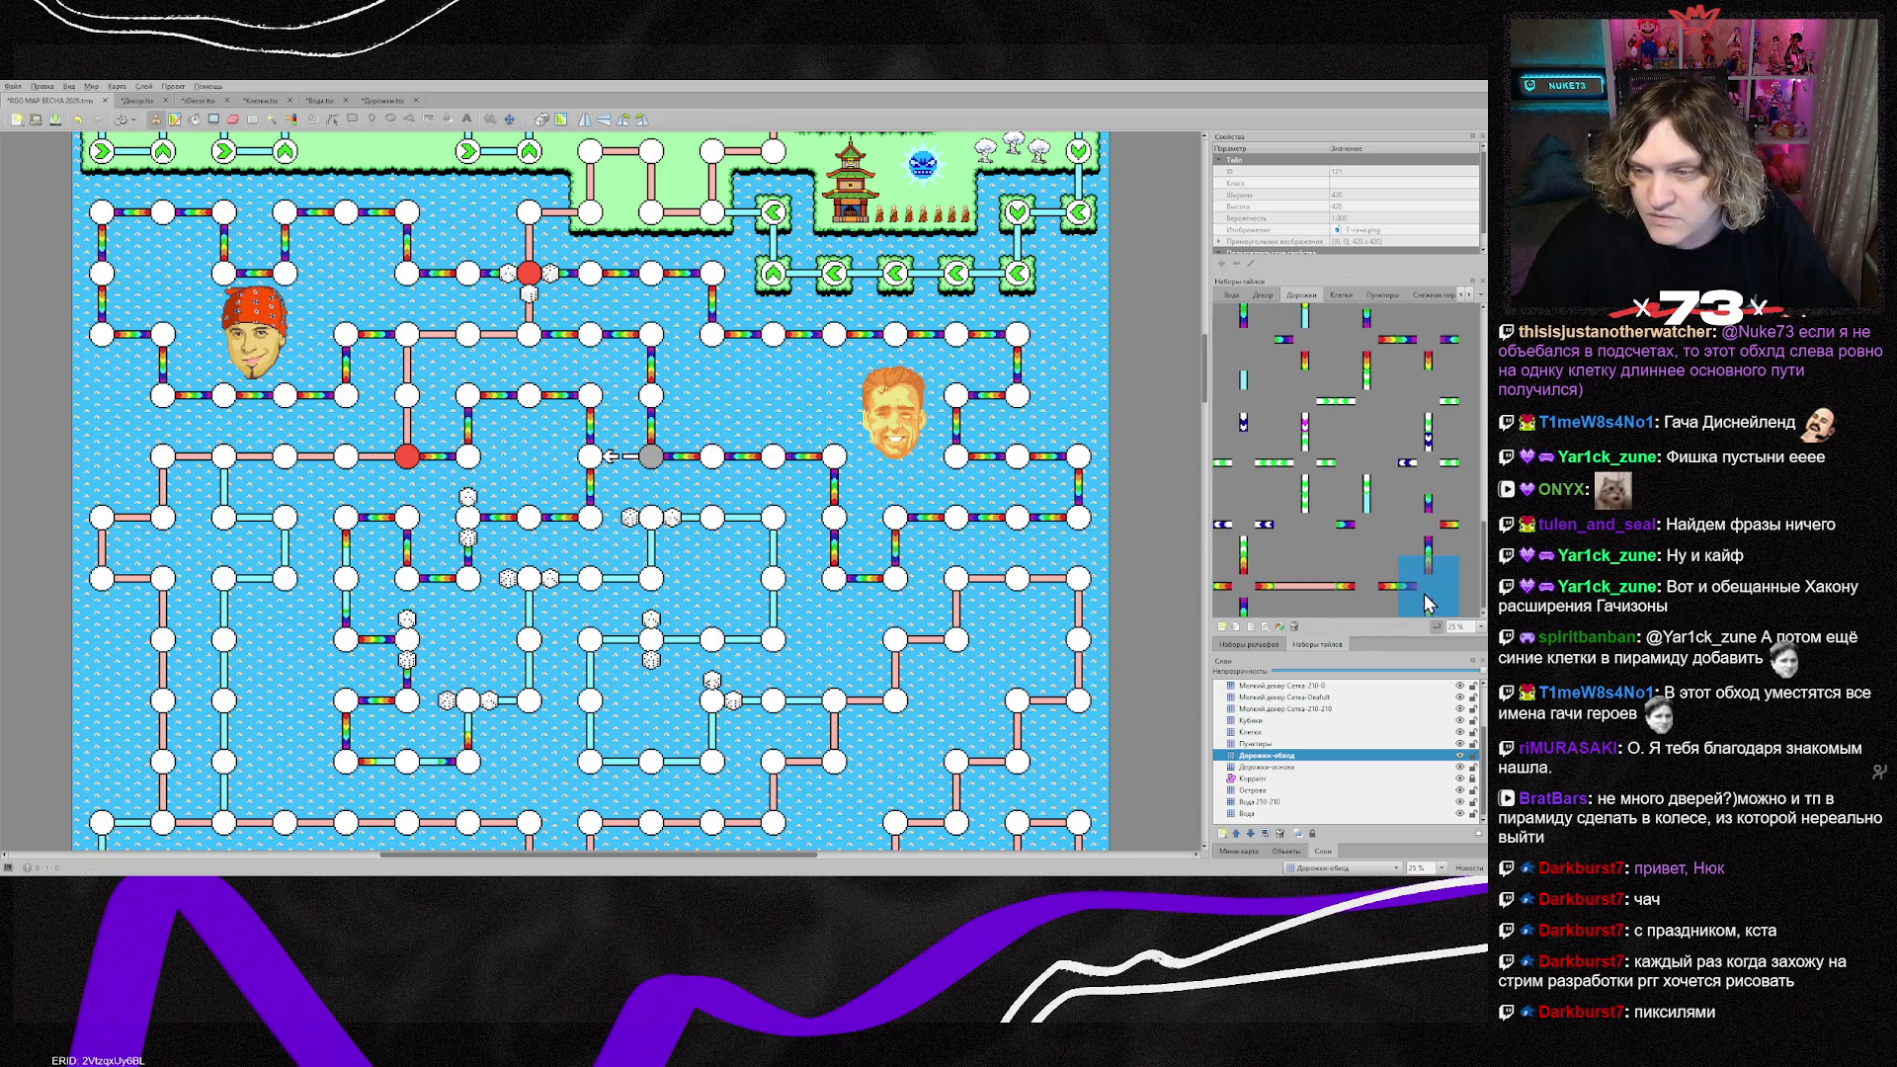
pyautogui.press('z')
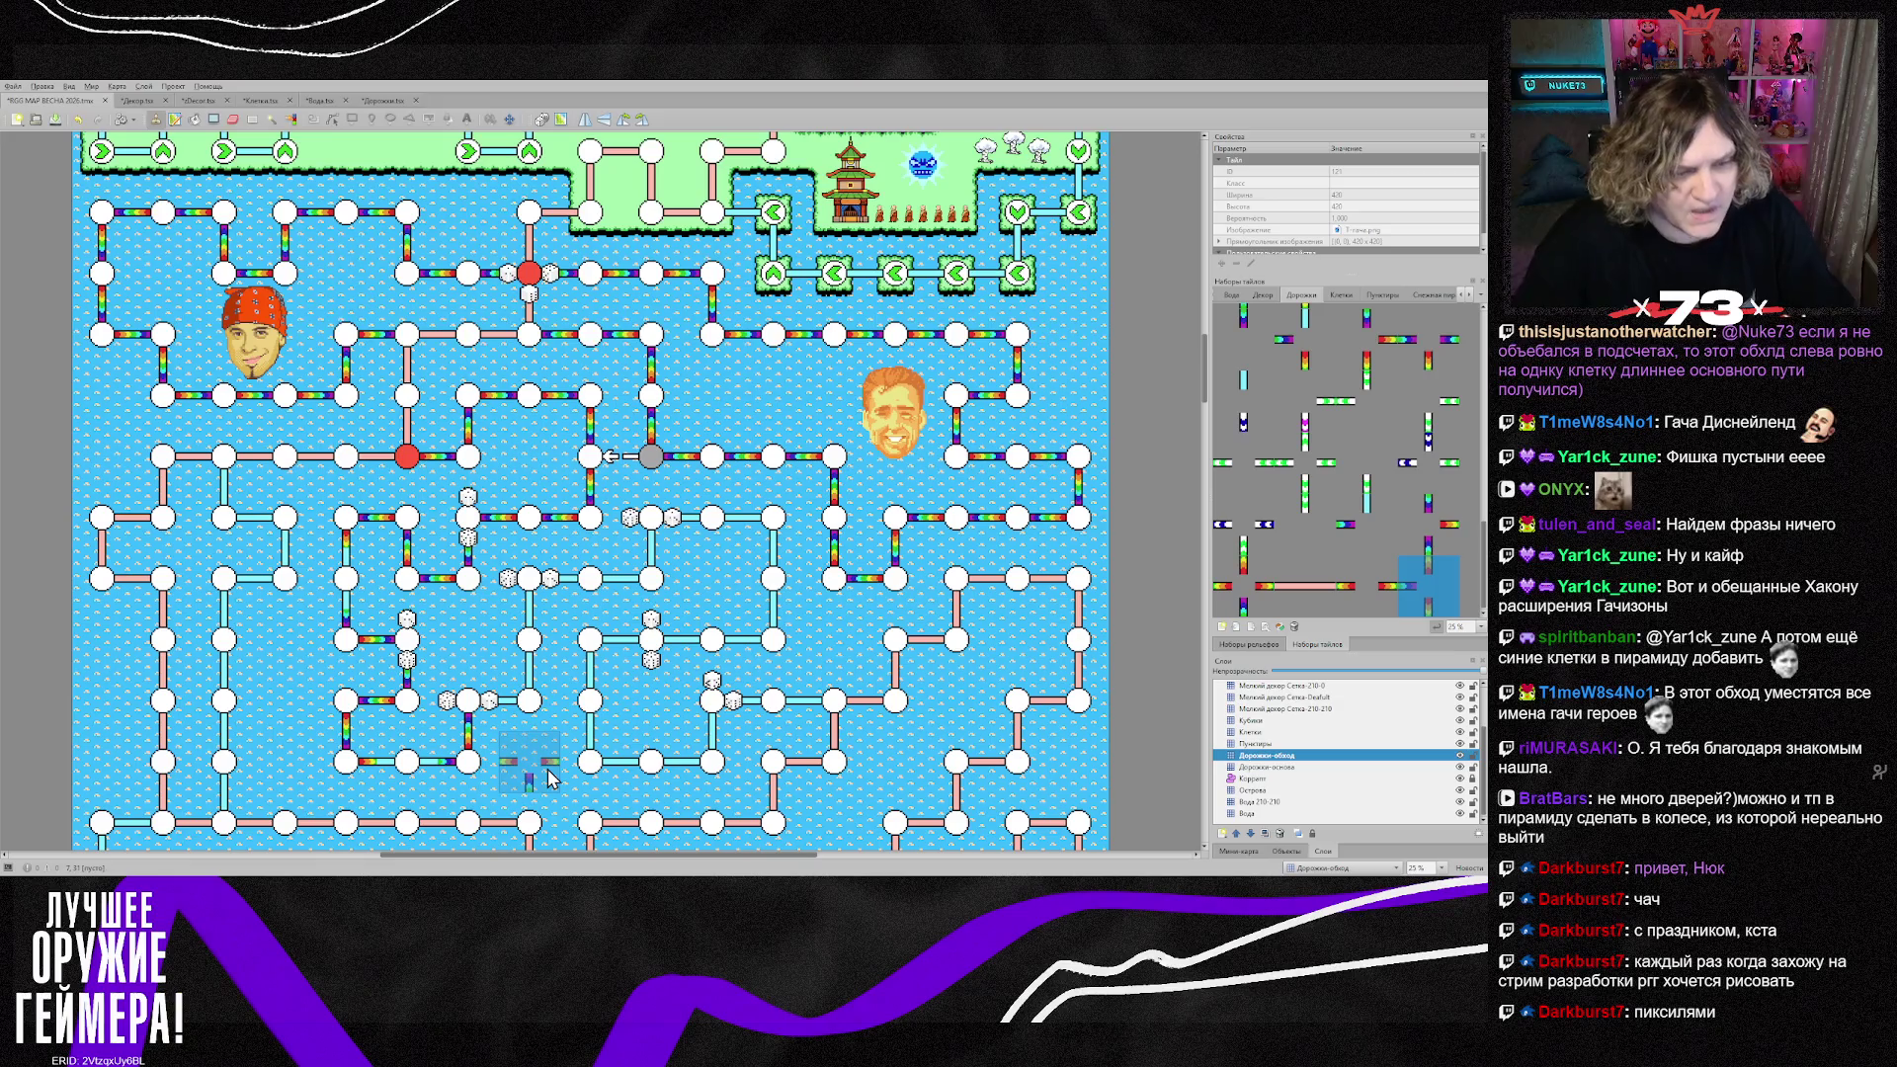
pyautogui.click(463, 693)
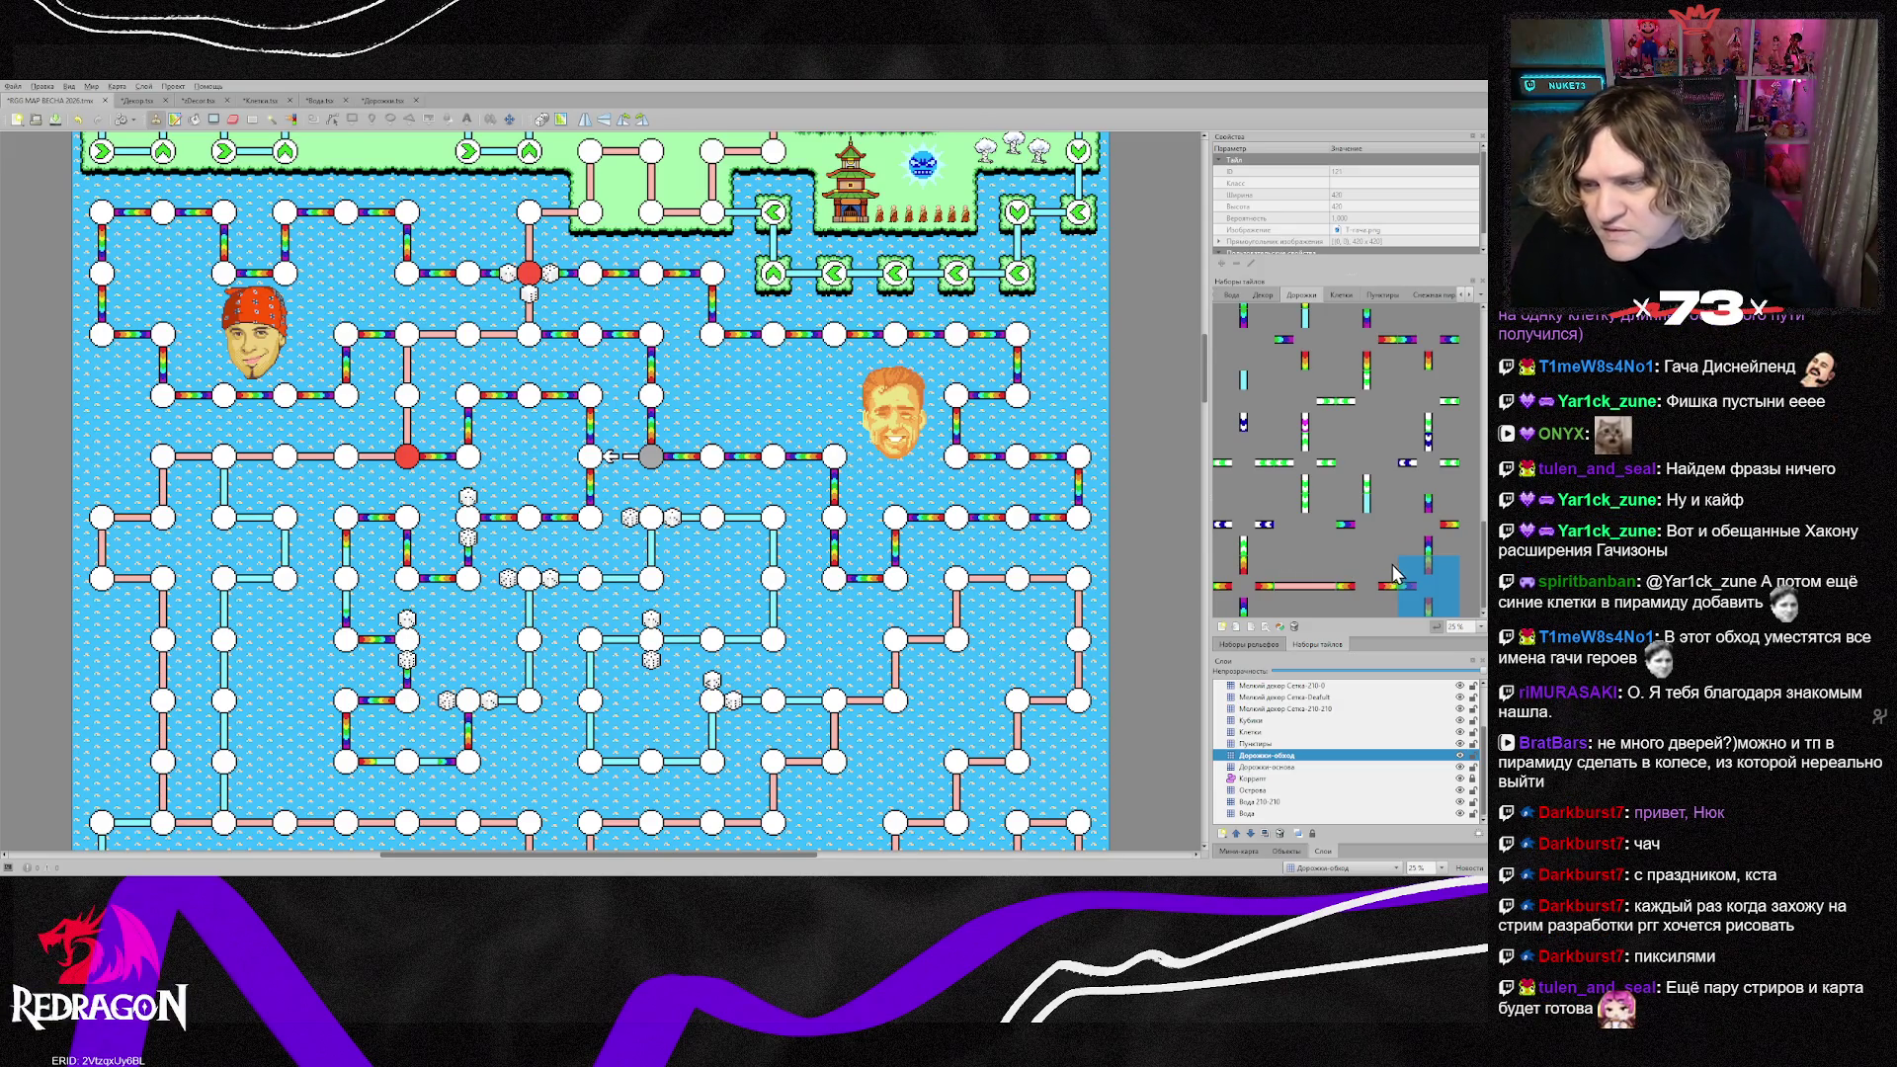
# Step: Compare several road tiles in the tileset and pick one for single-tile stamping
pyautogui.click(1428, 523)
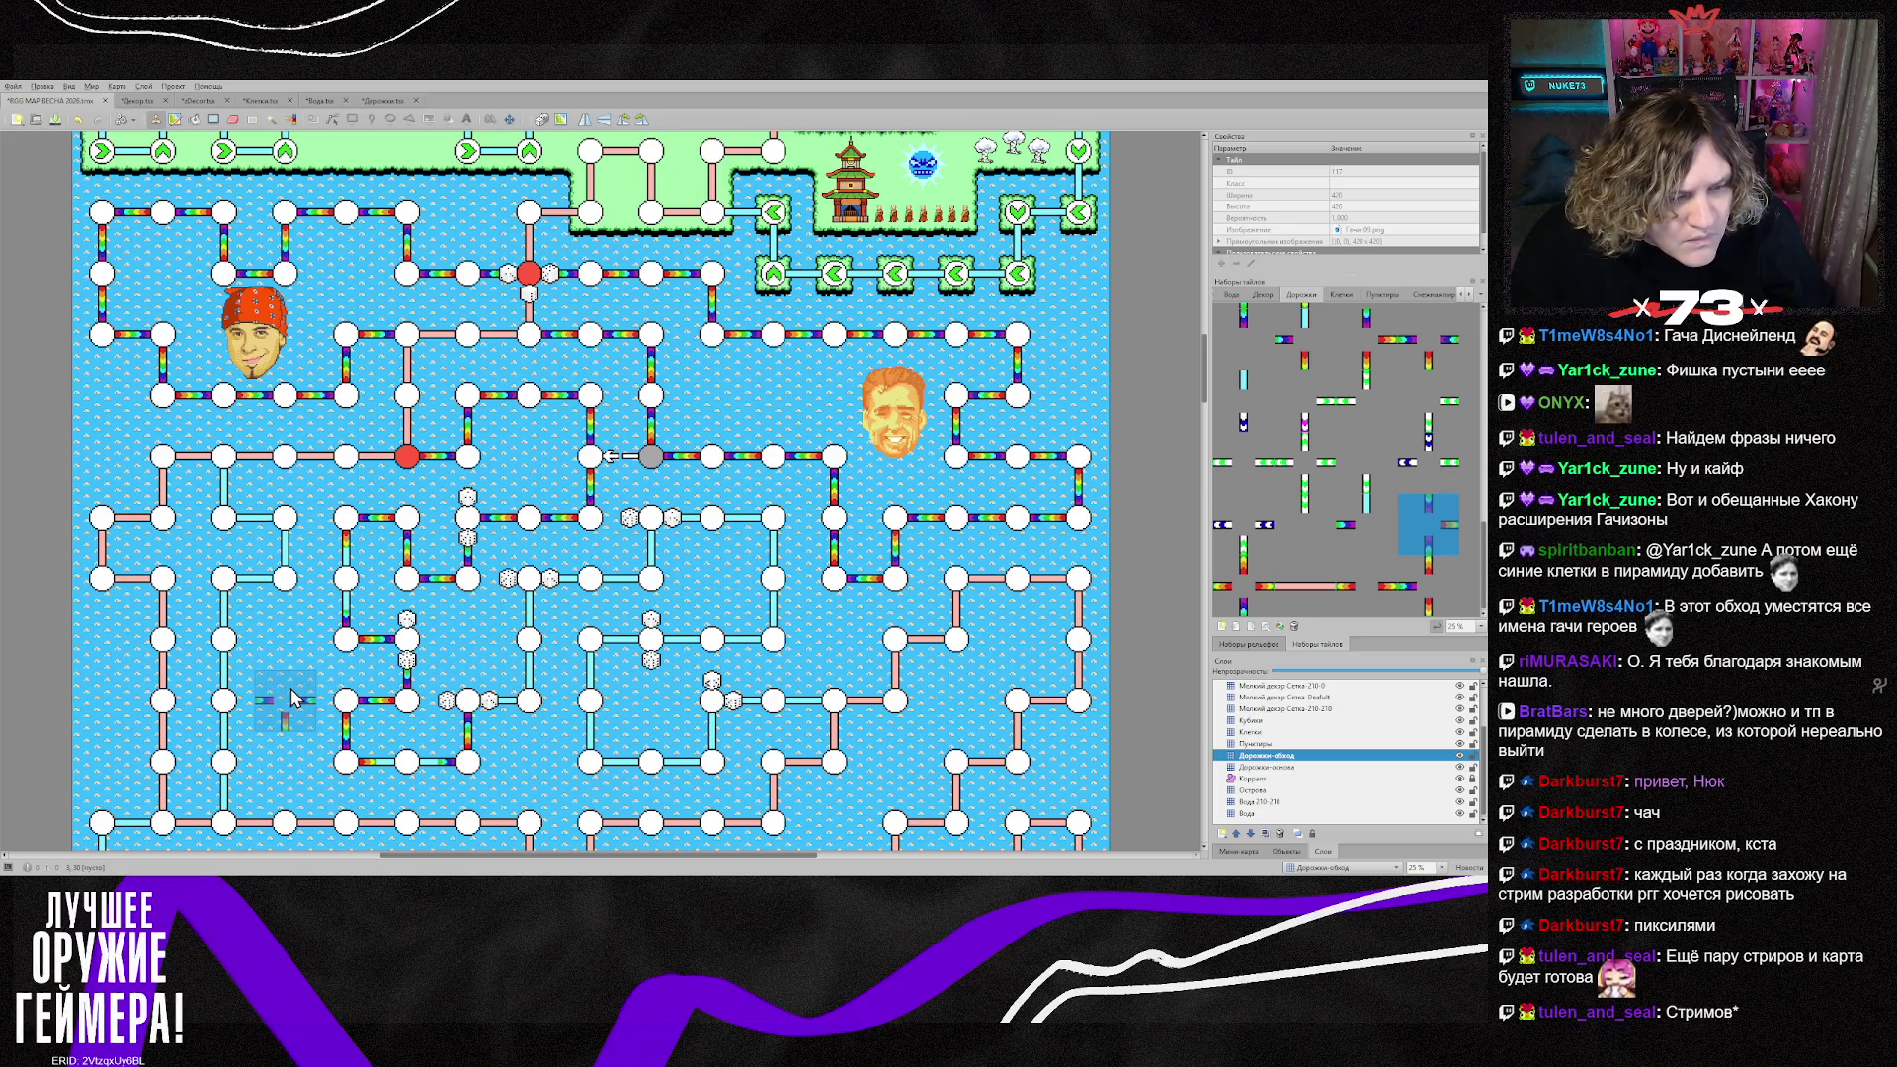
pyautogui.click(1423, 601)
pyautogui.click(1428, 524)
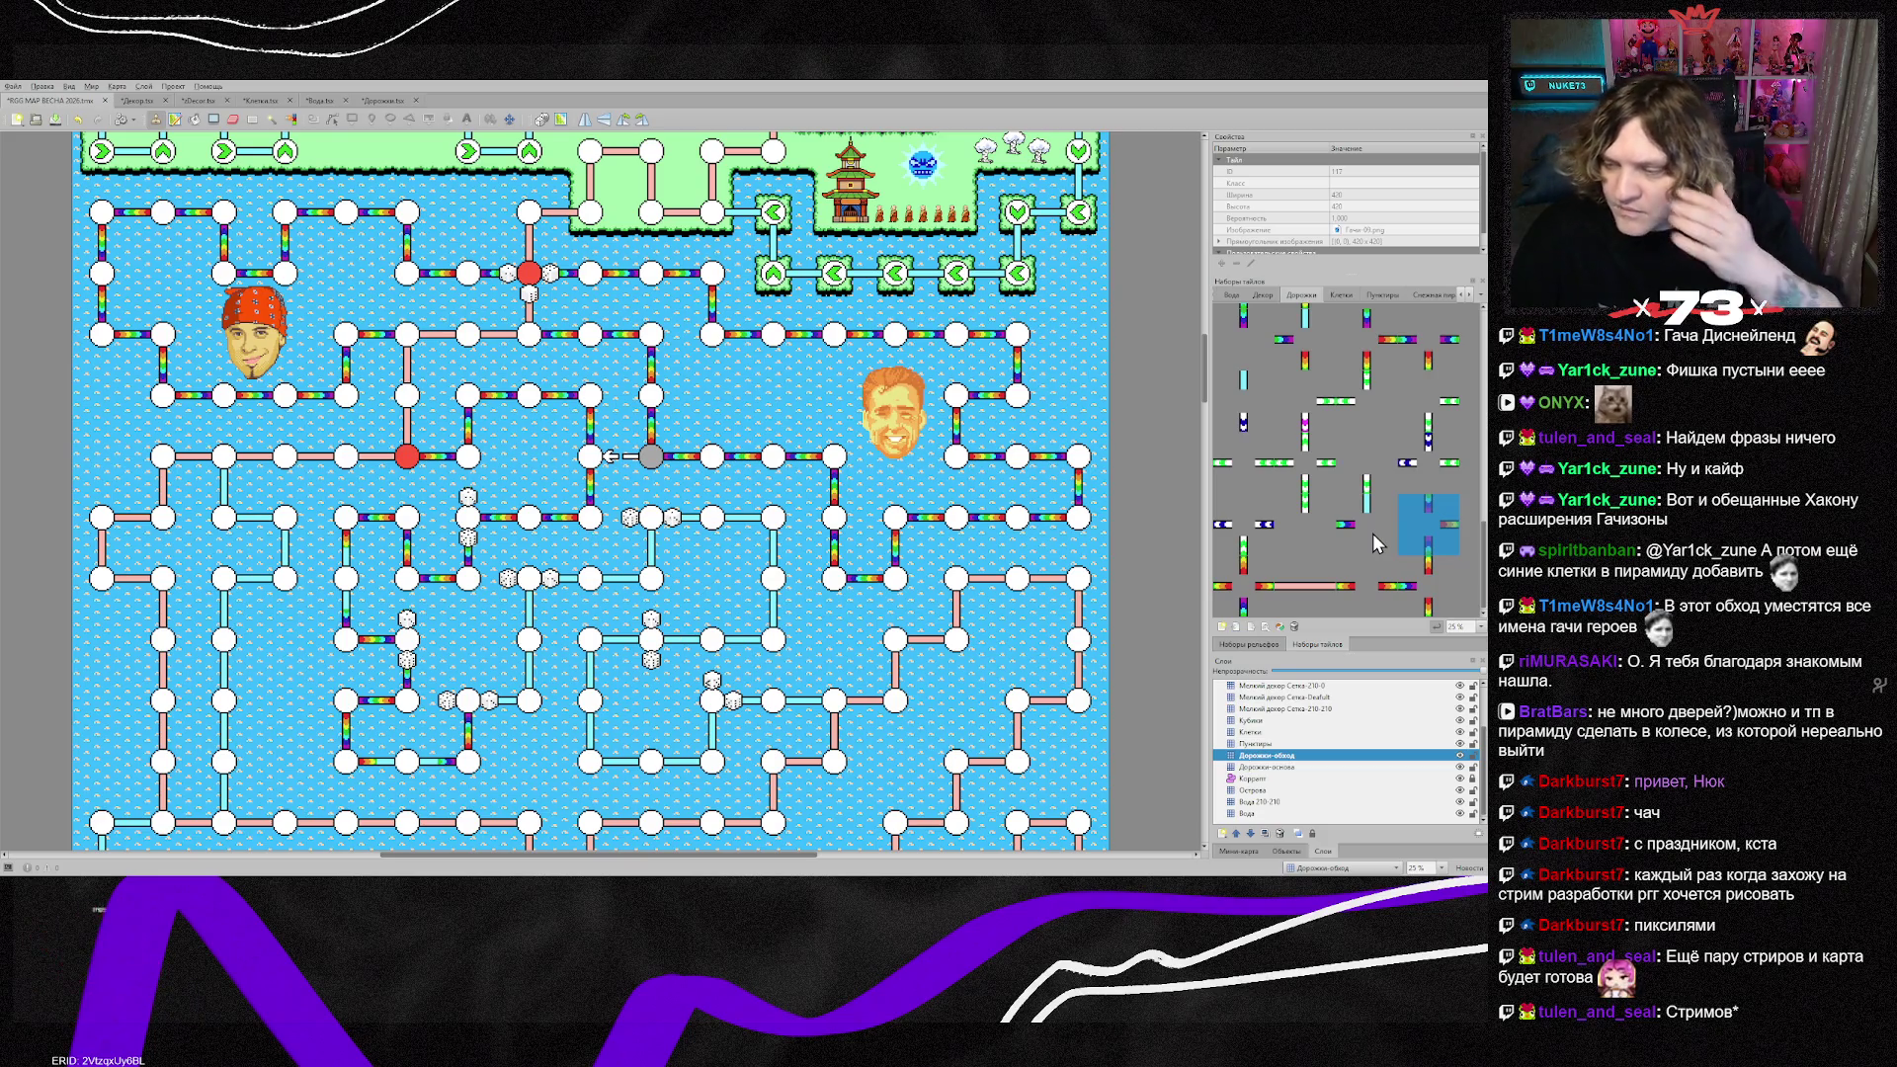
pyautogui.scroll(2, 1344, 542)
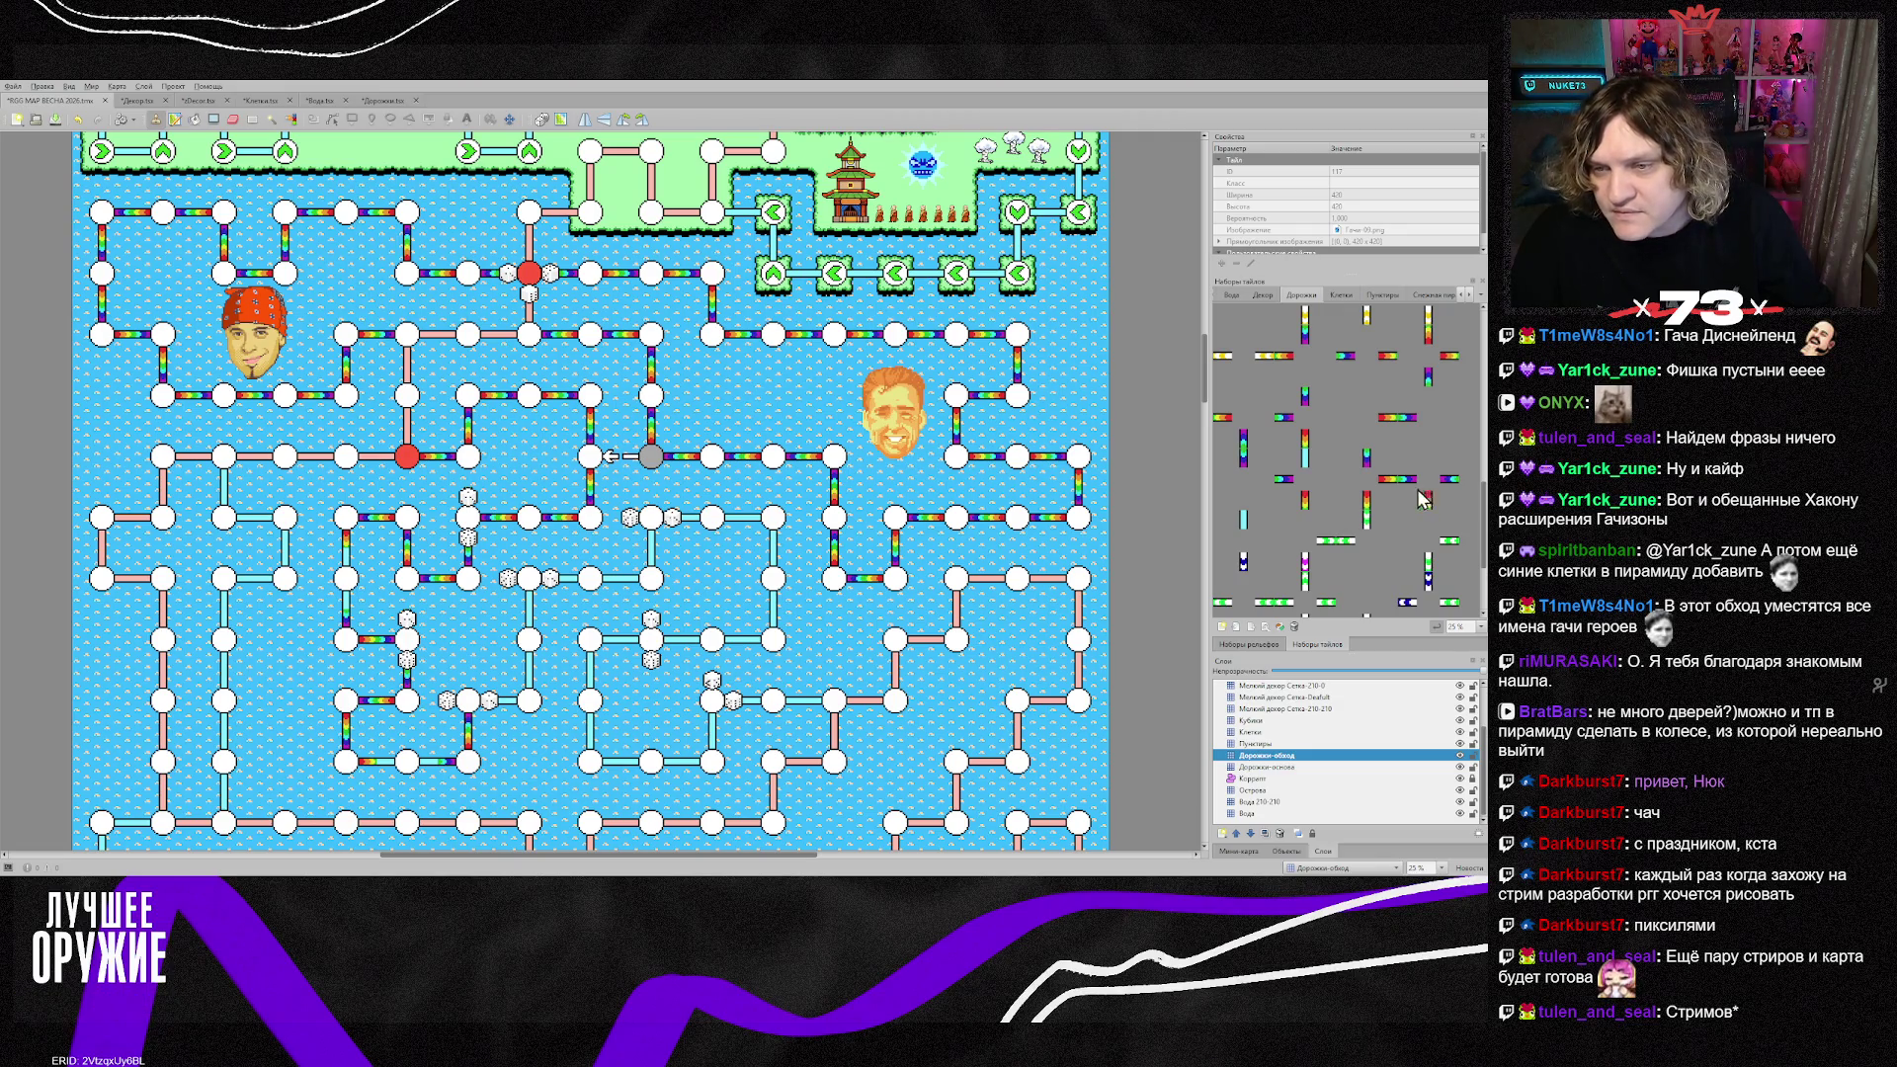
pyautogui.click(1307, 438)
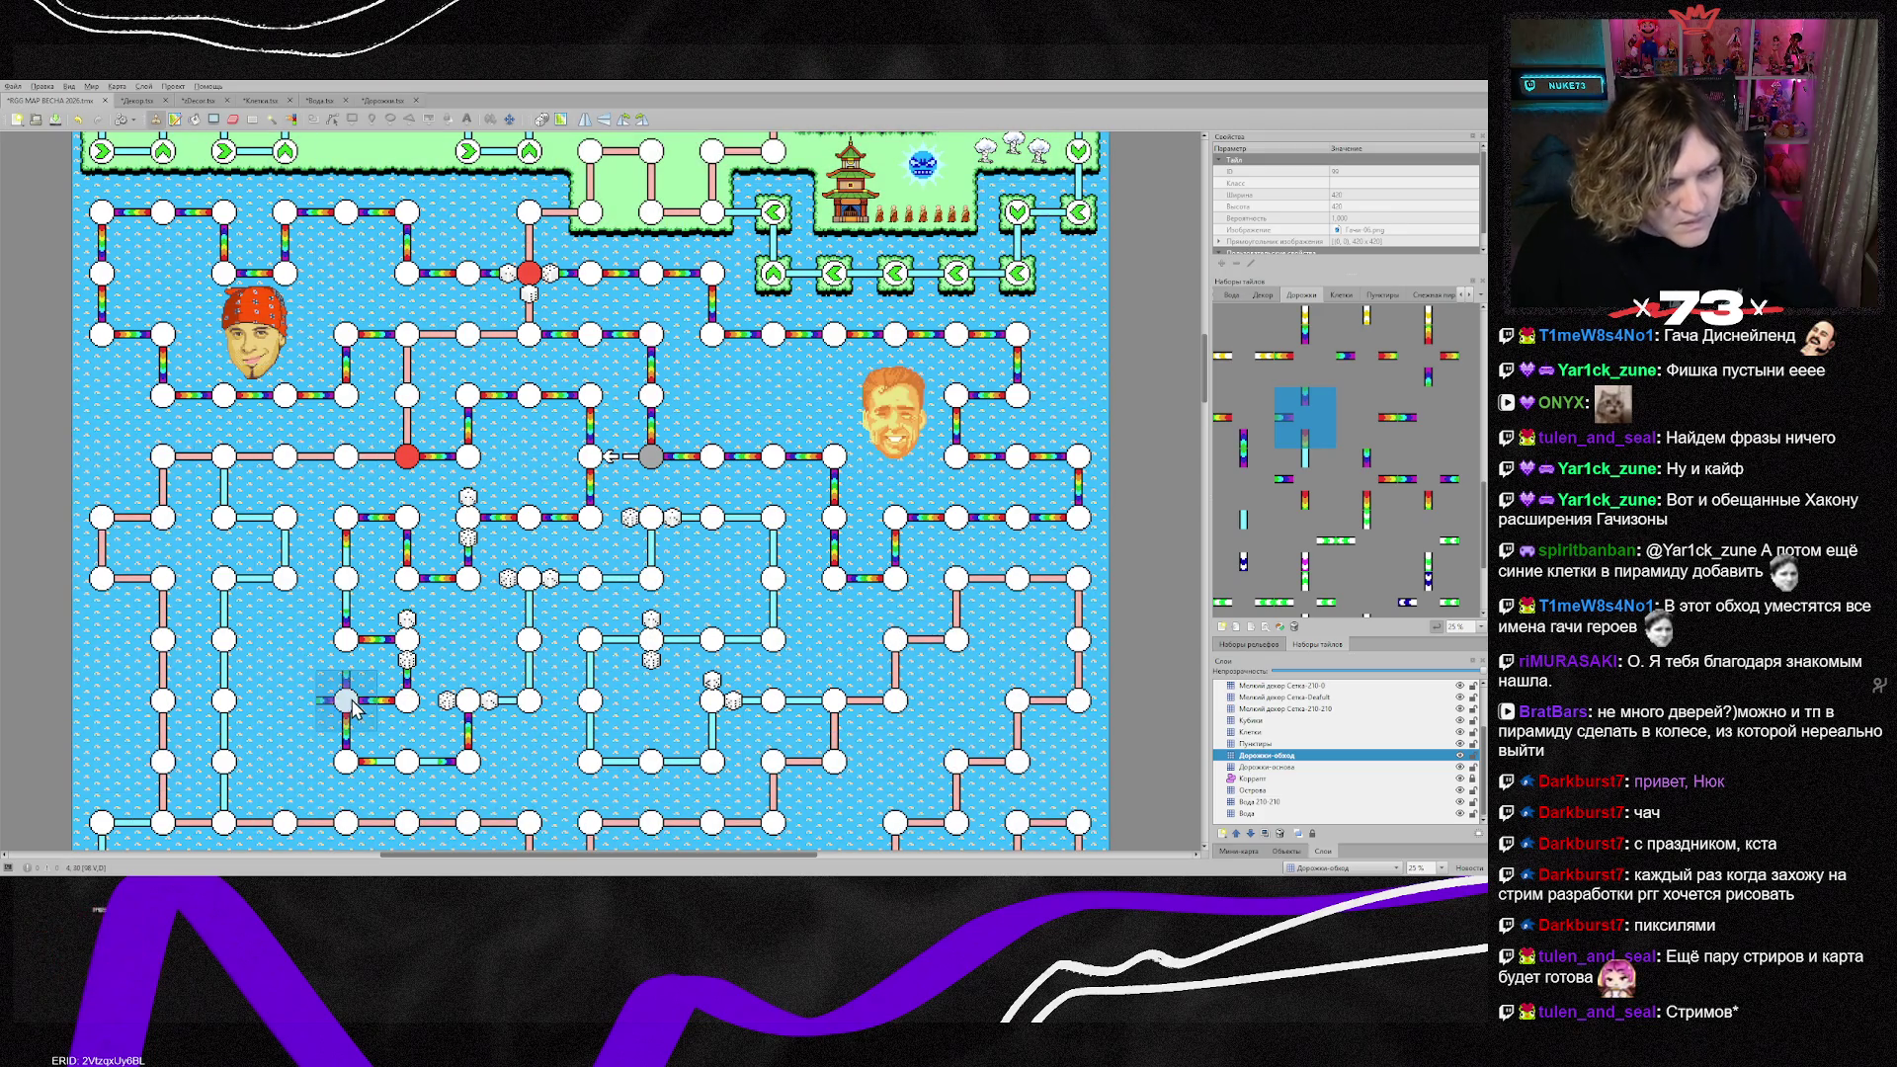
pyautogui.press('b')
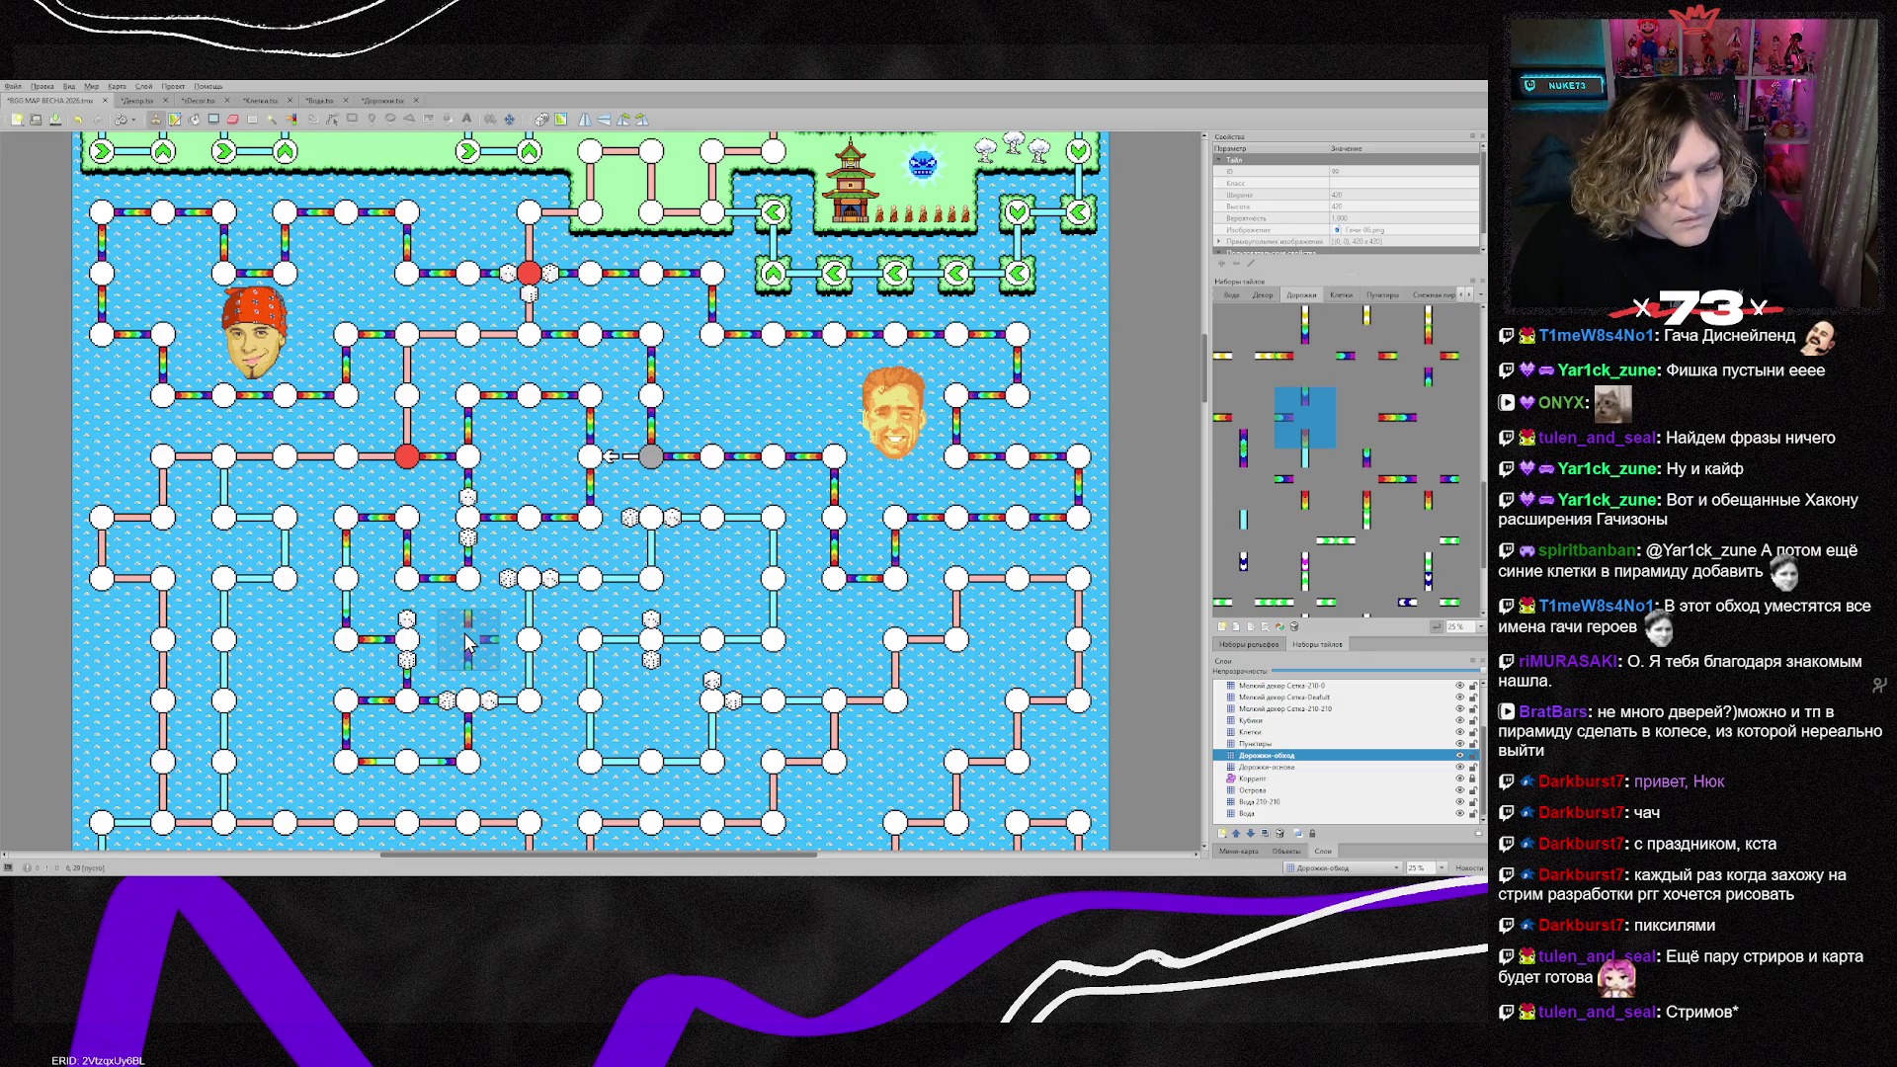
# Step: Stamp a sampled dice-and-node tile and a rotated road tile at a lower node
pyautogui.press('z')
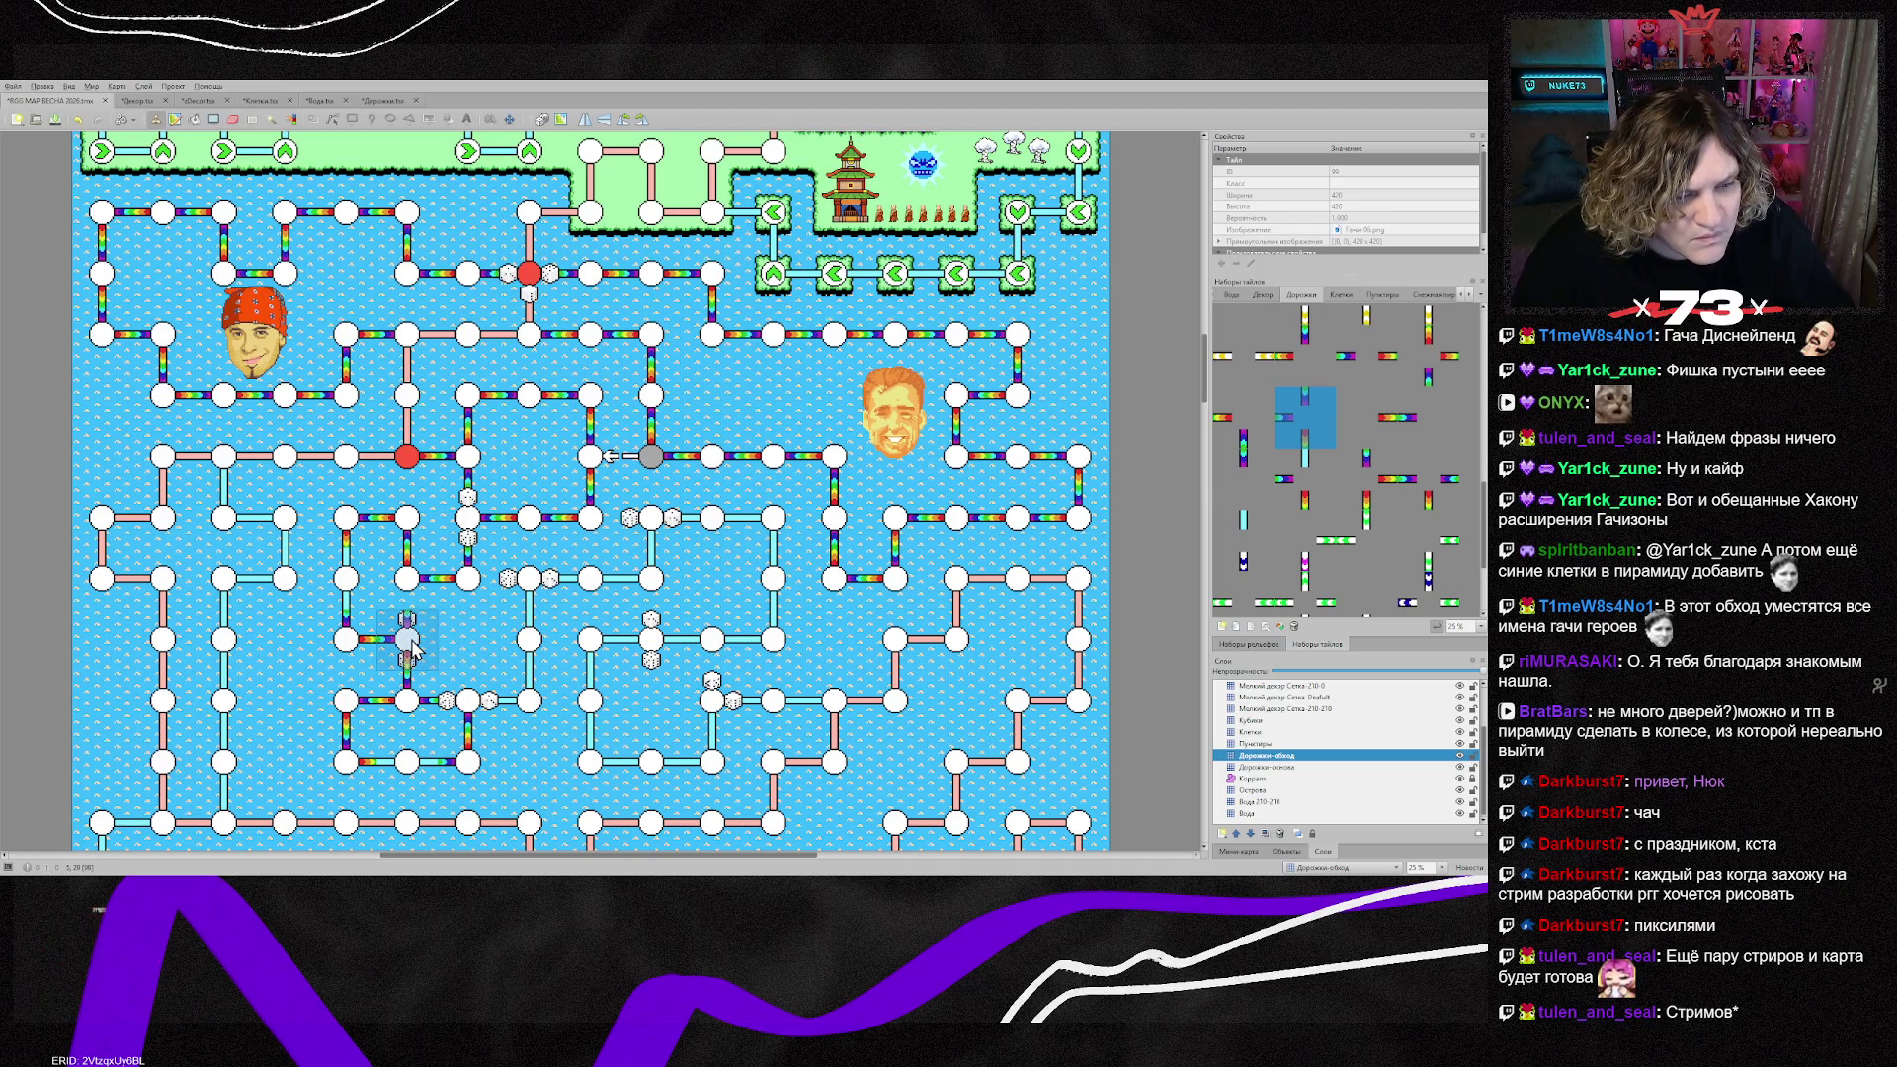
pyautogui.scroll(-2, 1285, 593)
pyautogui.click(1428, 585)
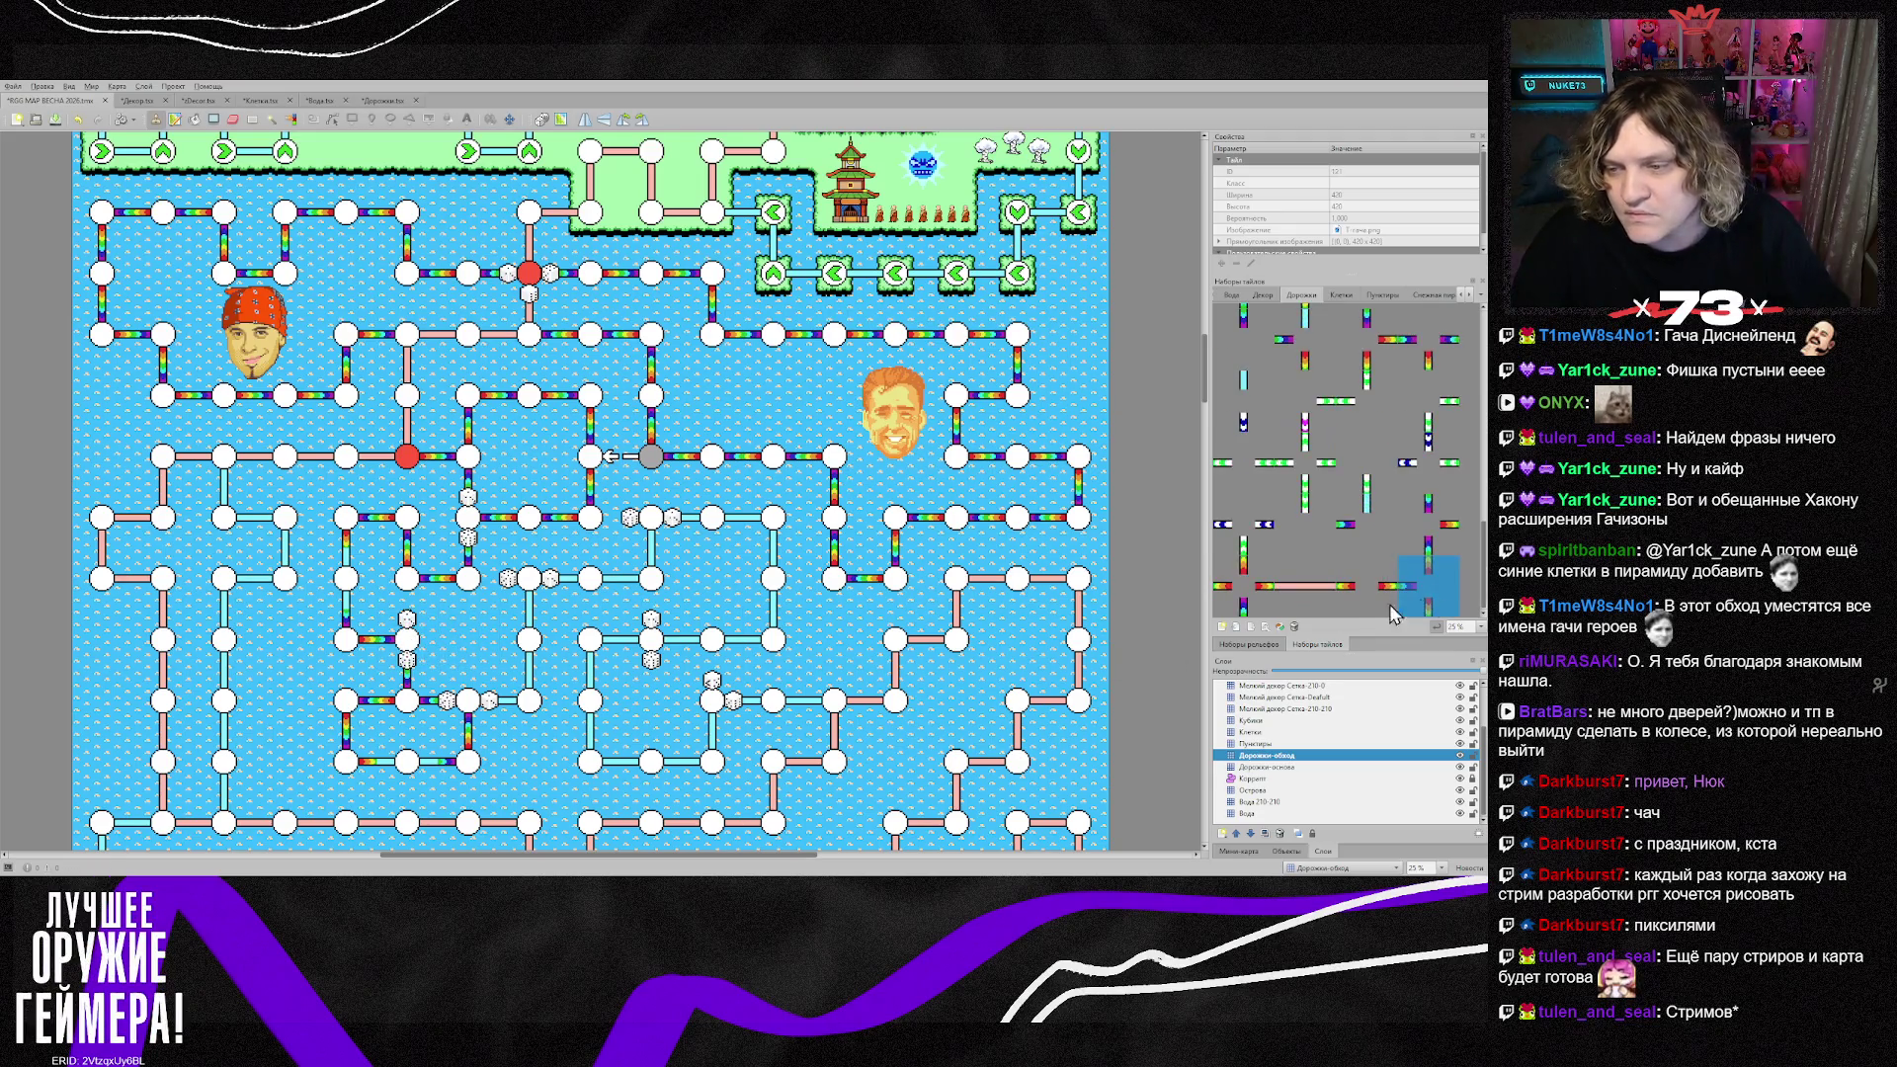
pyautogui.rightClick(484, 504)
pyautogui.click(427, 625)
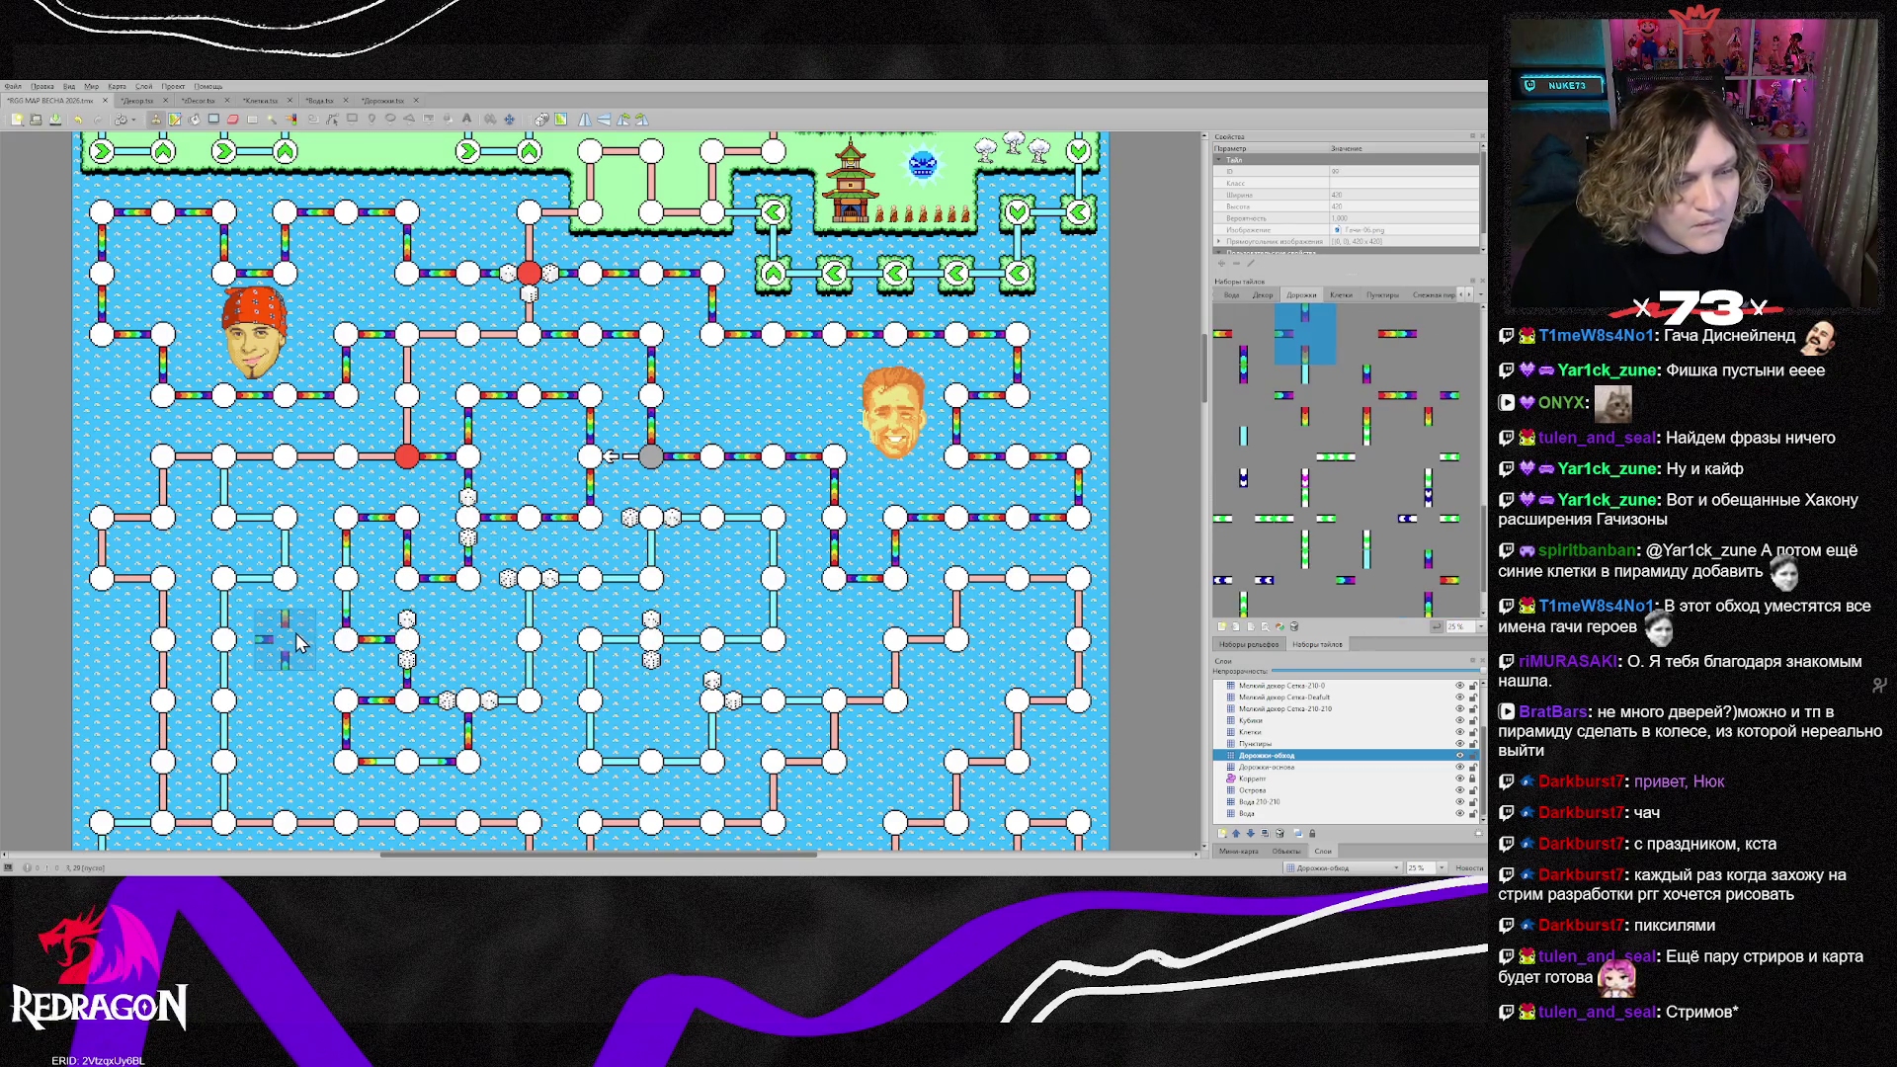
pyautogui.hotkey('shift', 'z')
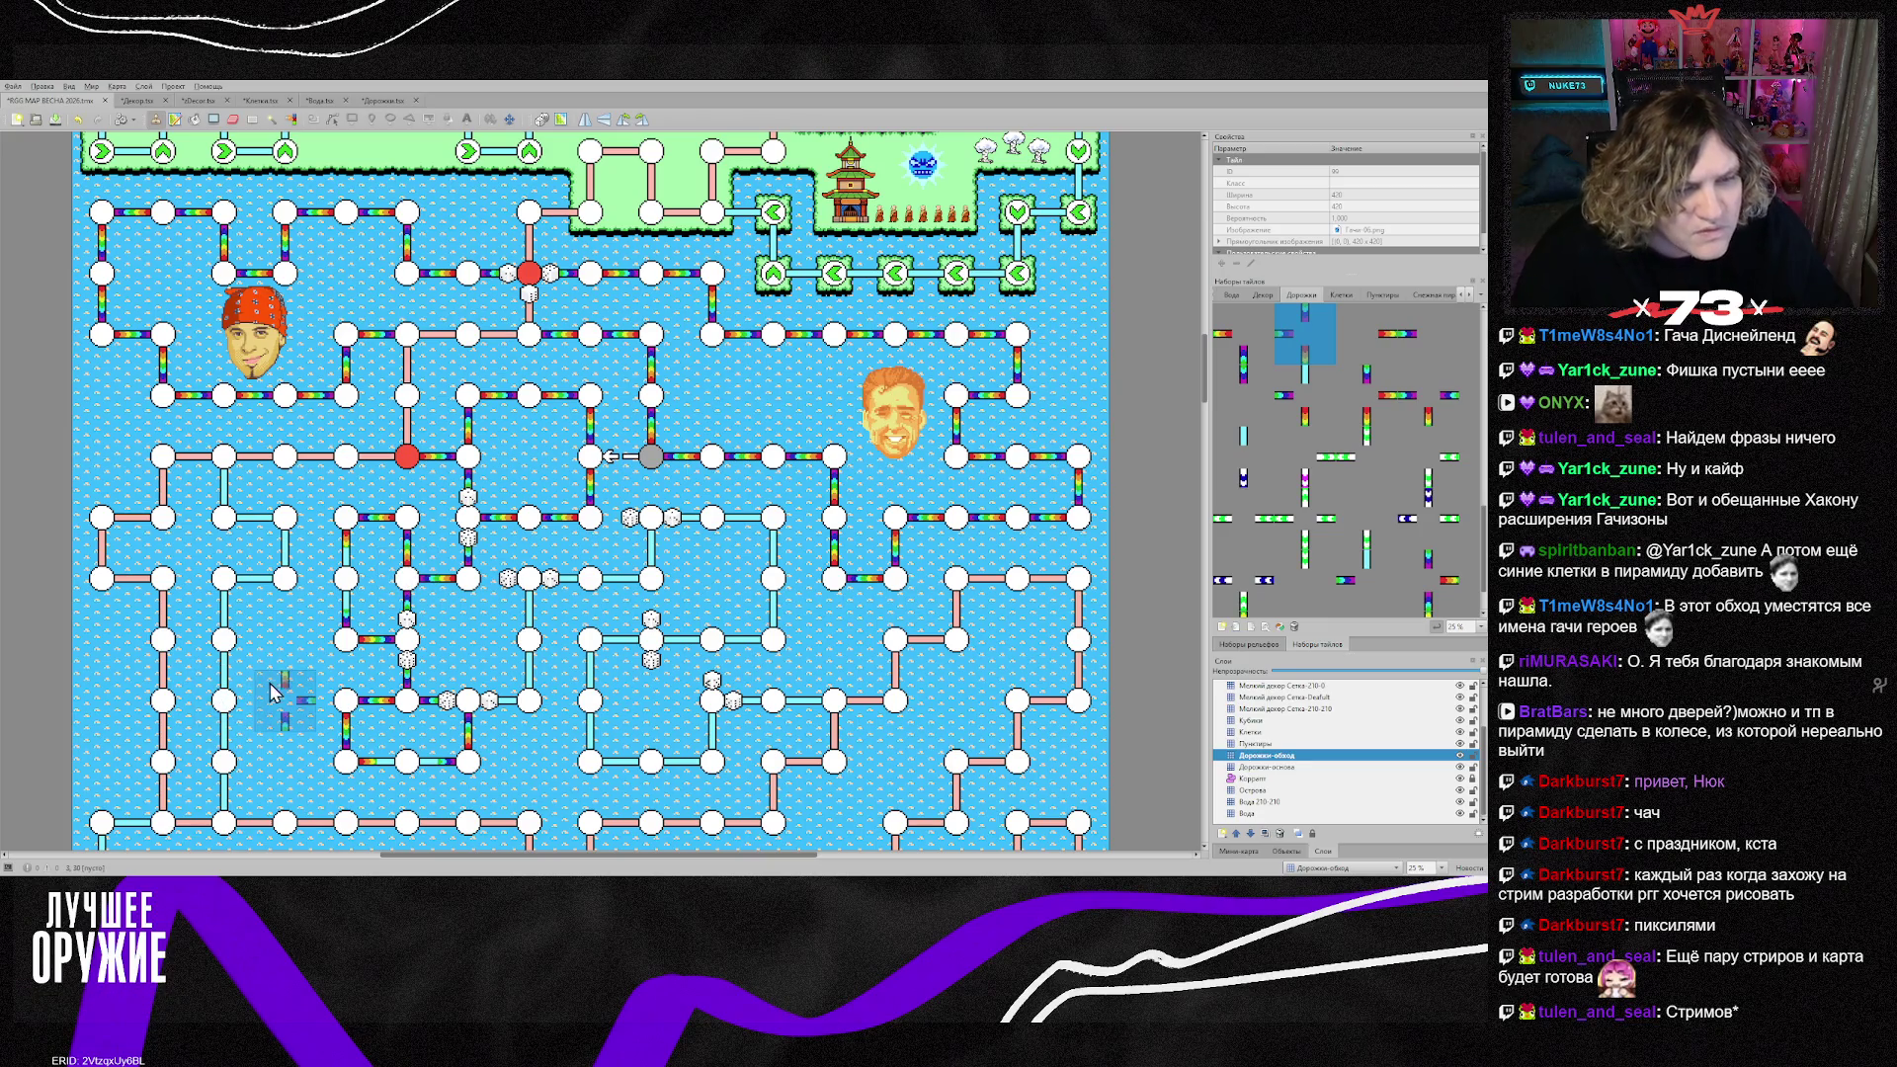
pyautogui.rightClick(543, 413)
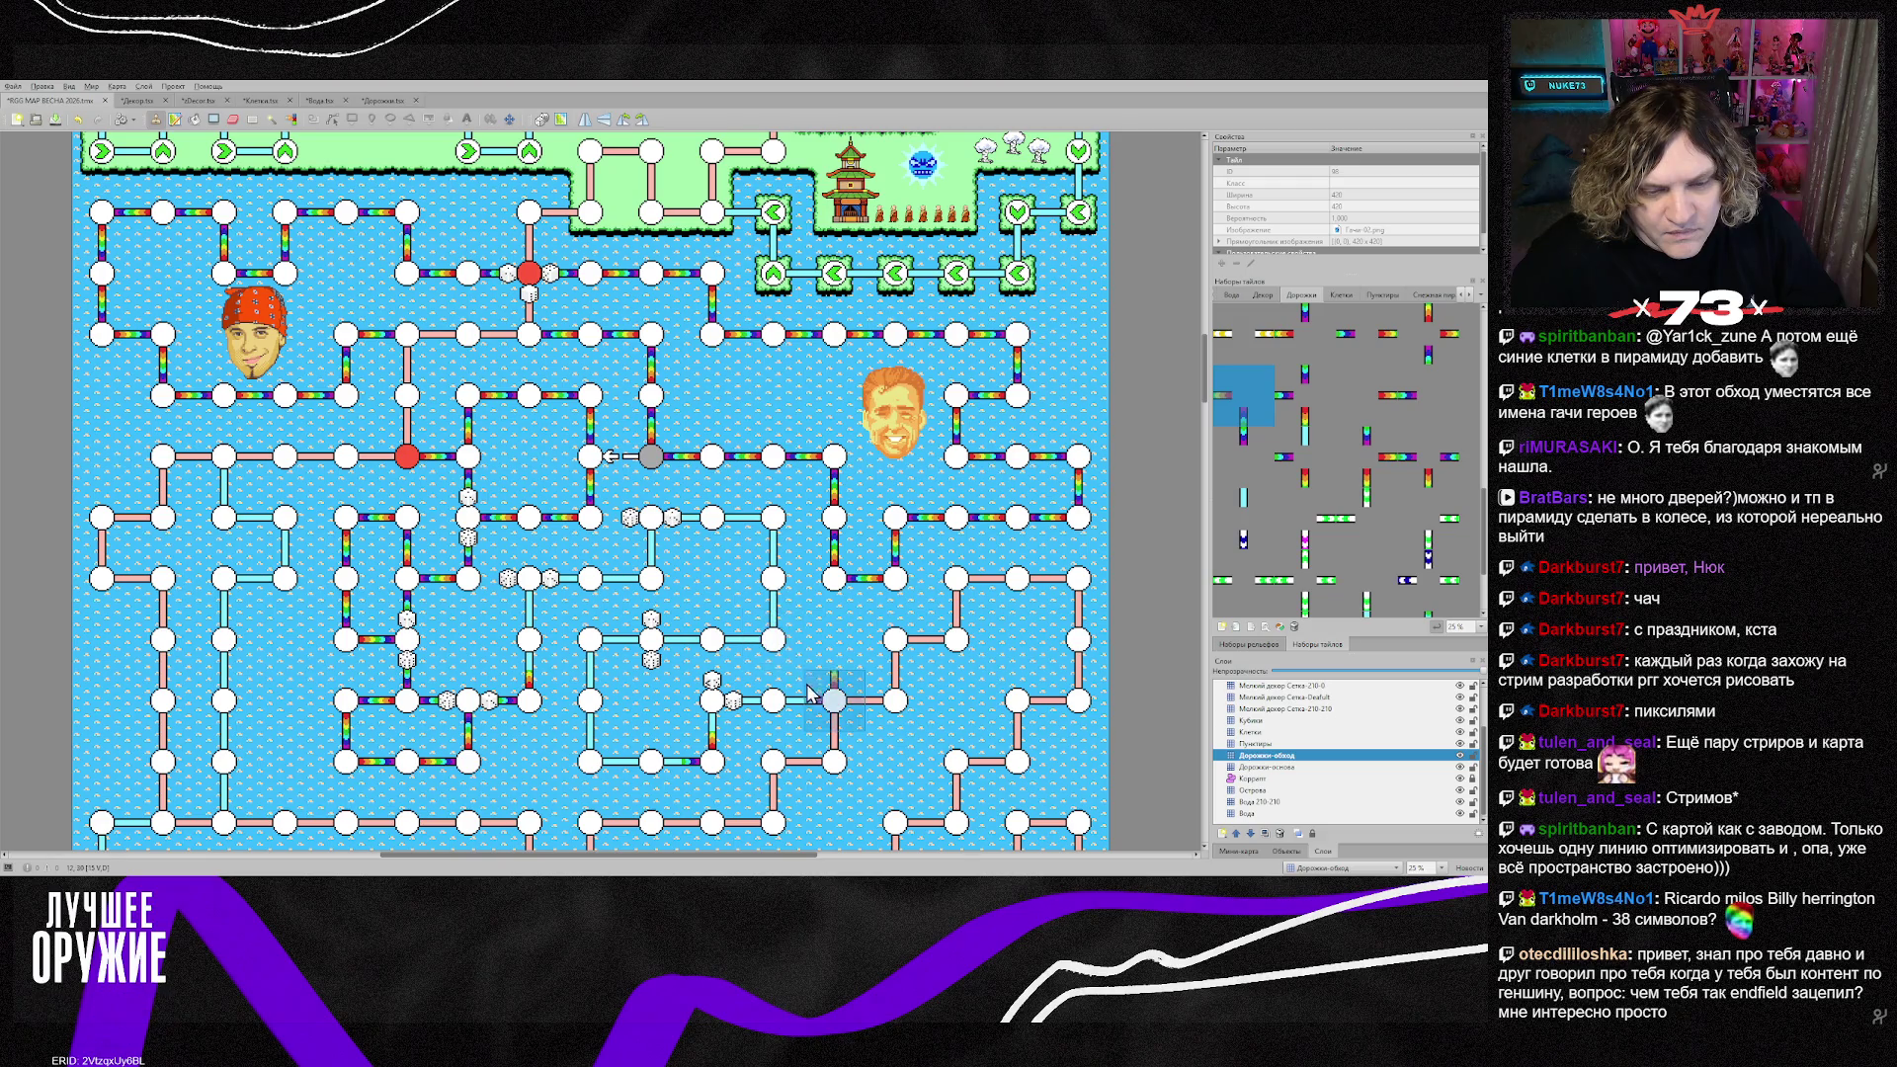
pyautogui.click(743, 768)
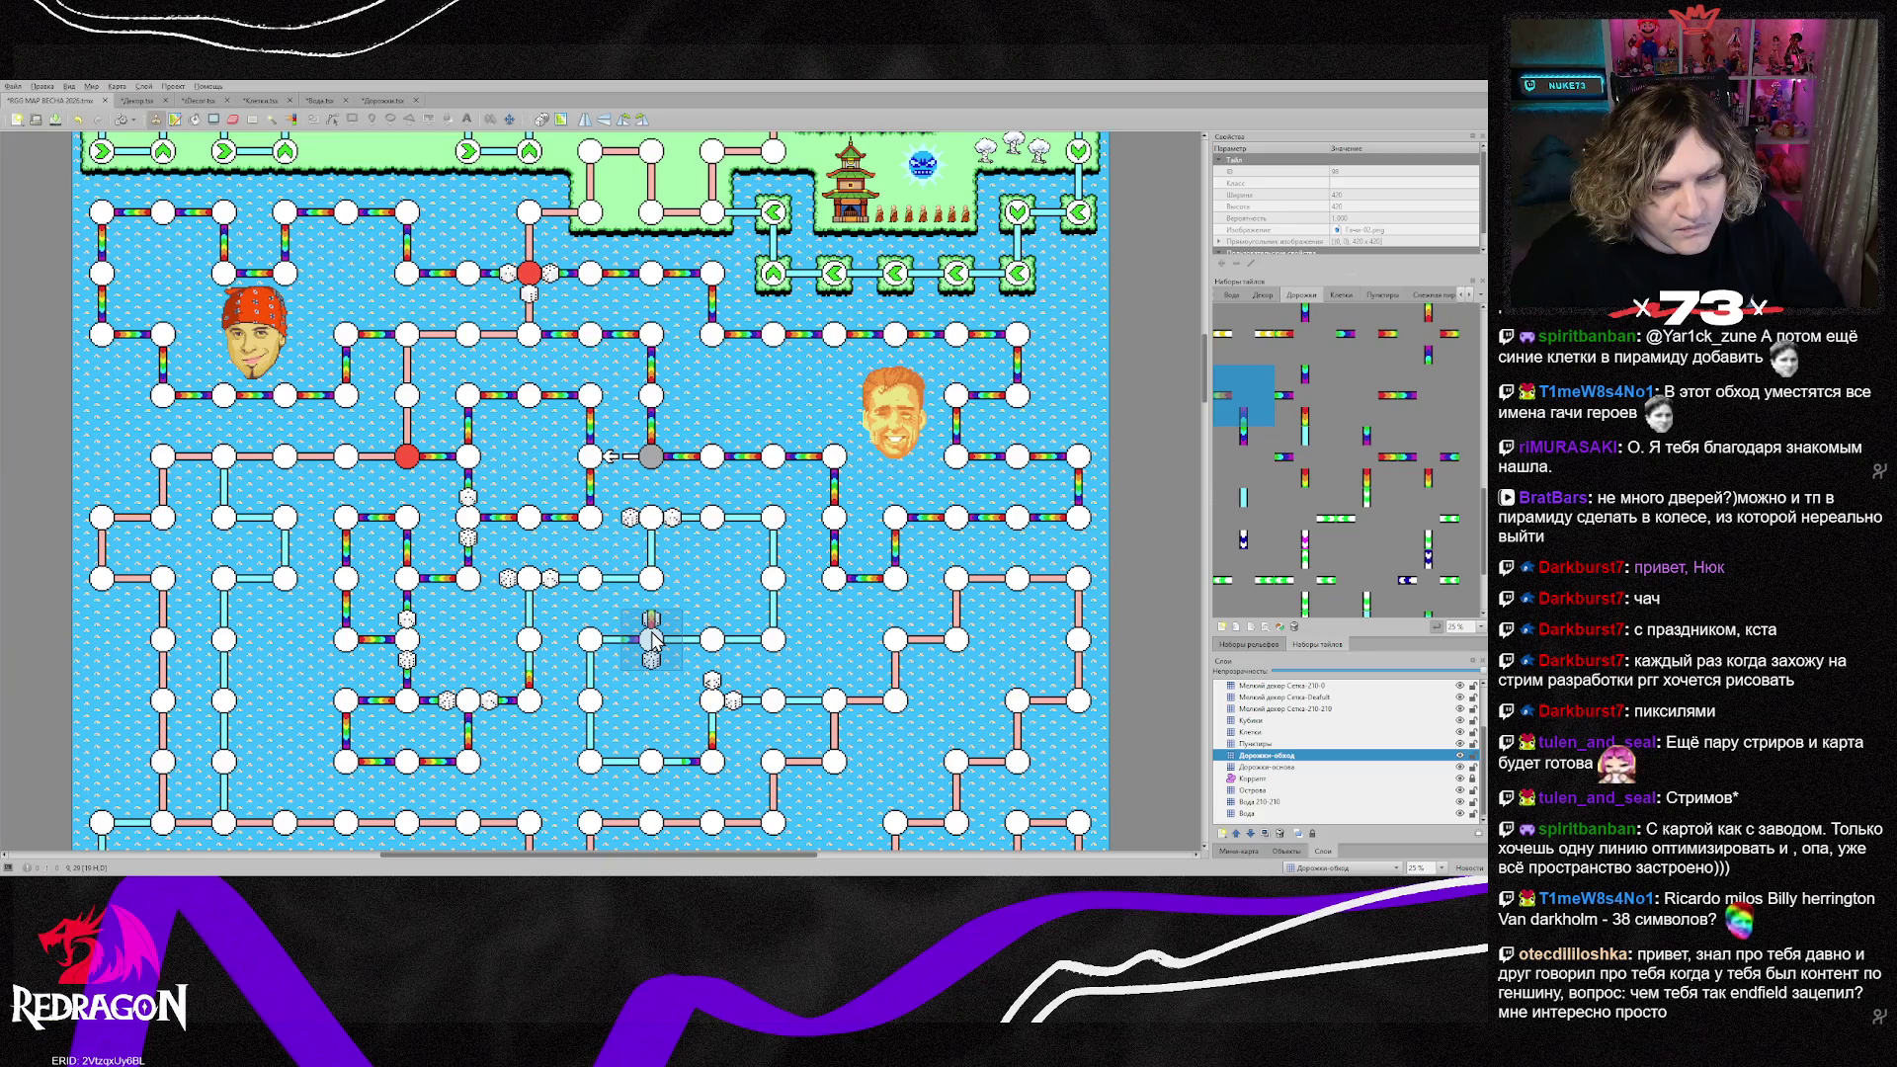
# Step: Place dice on both sides of a node and make another vertical road rainbow
pyautogui.rightClick(499, 746)
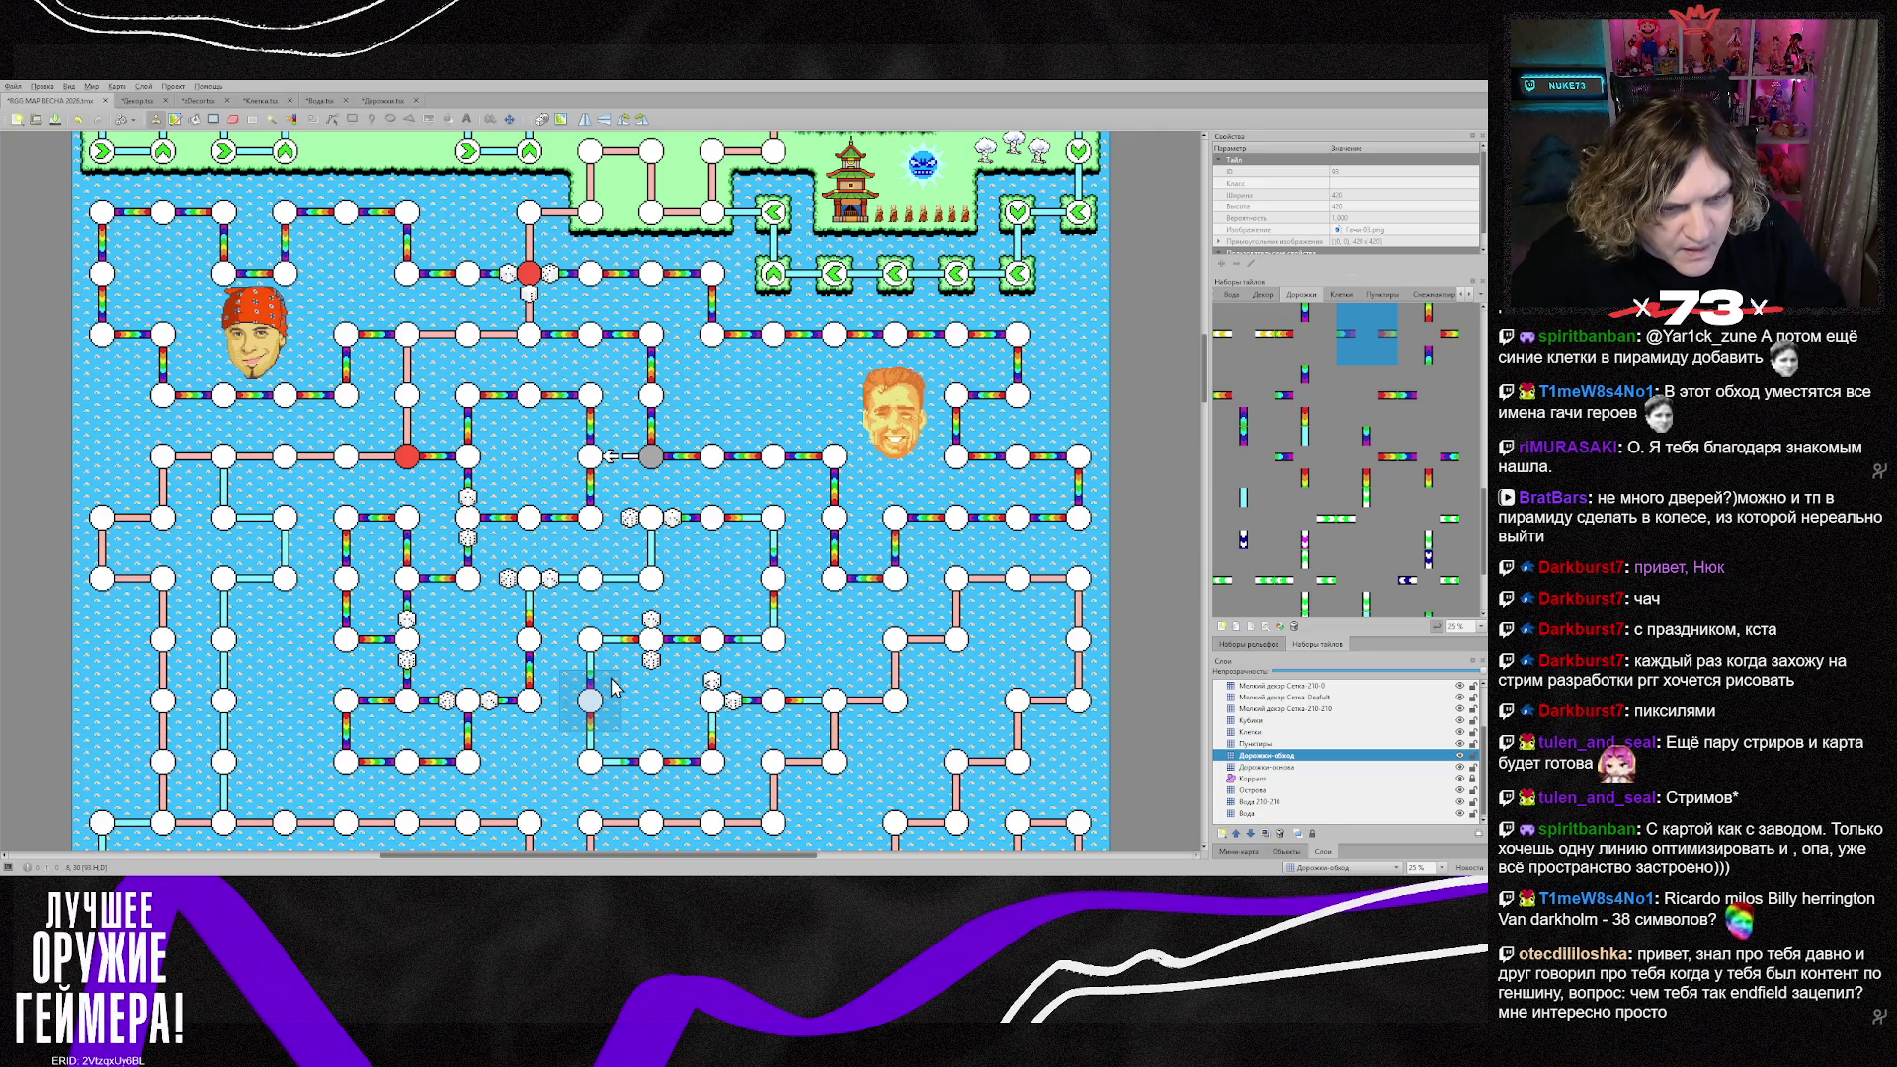
pyautogui.rightClick(407, 640)
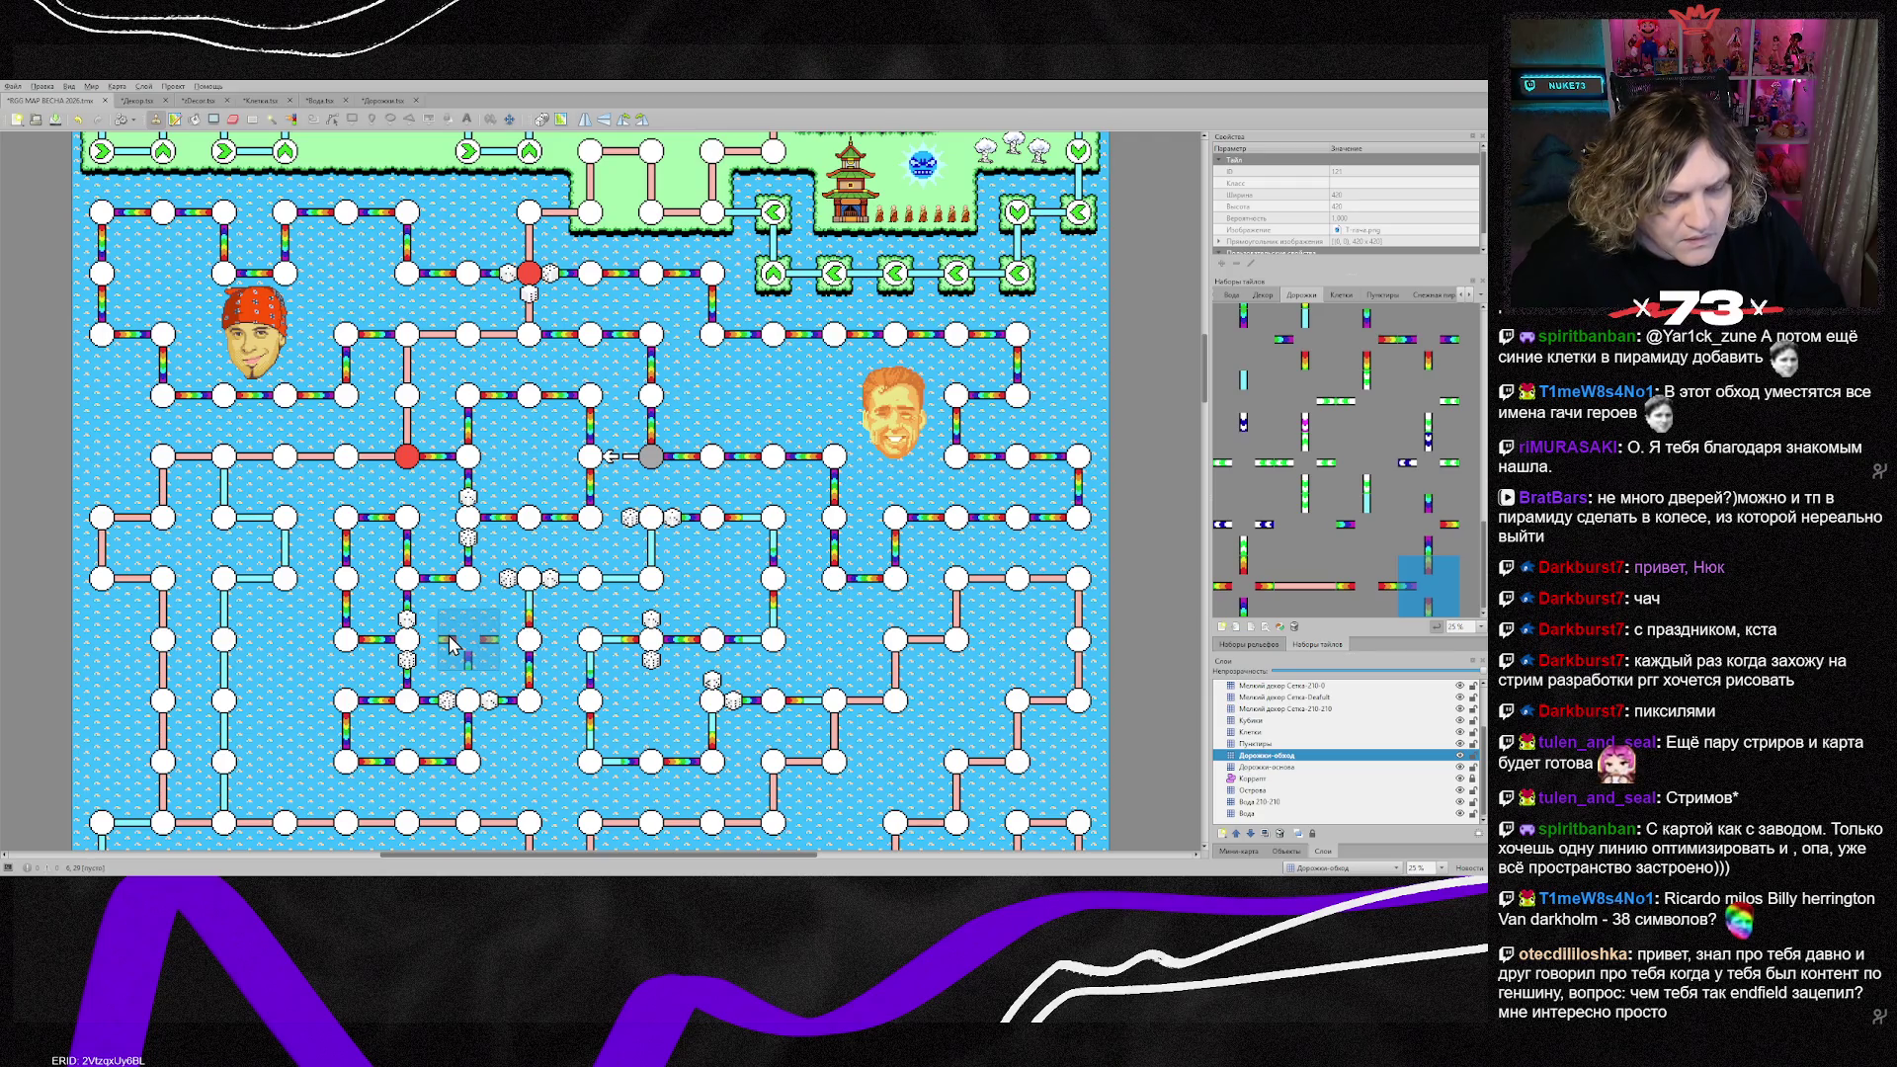
pyautogui.click(531, 593)
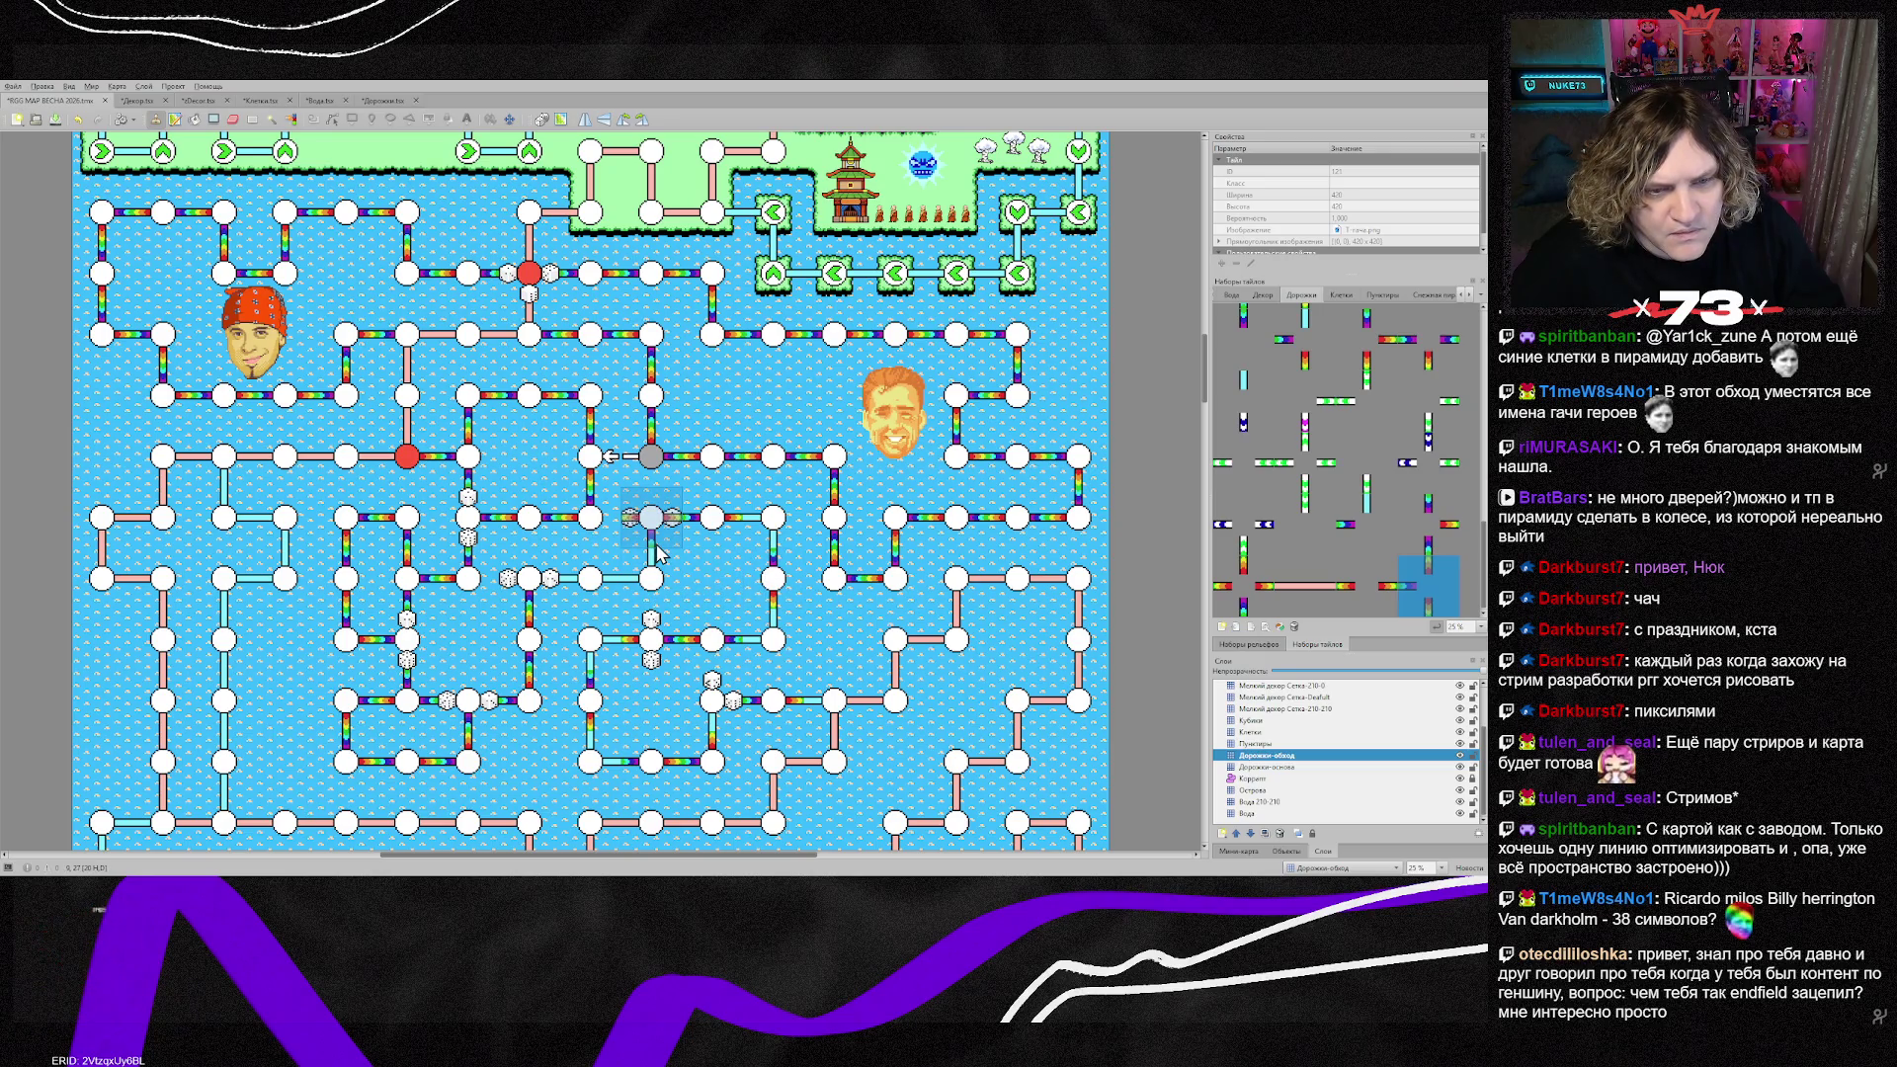
pyautogui.click(746, 603)
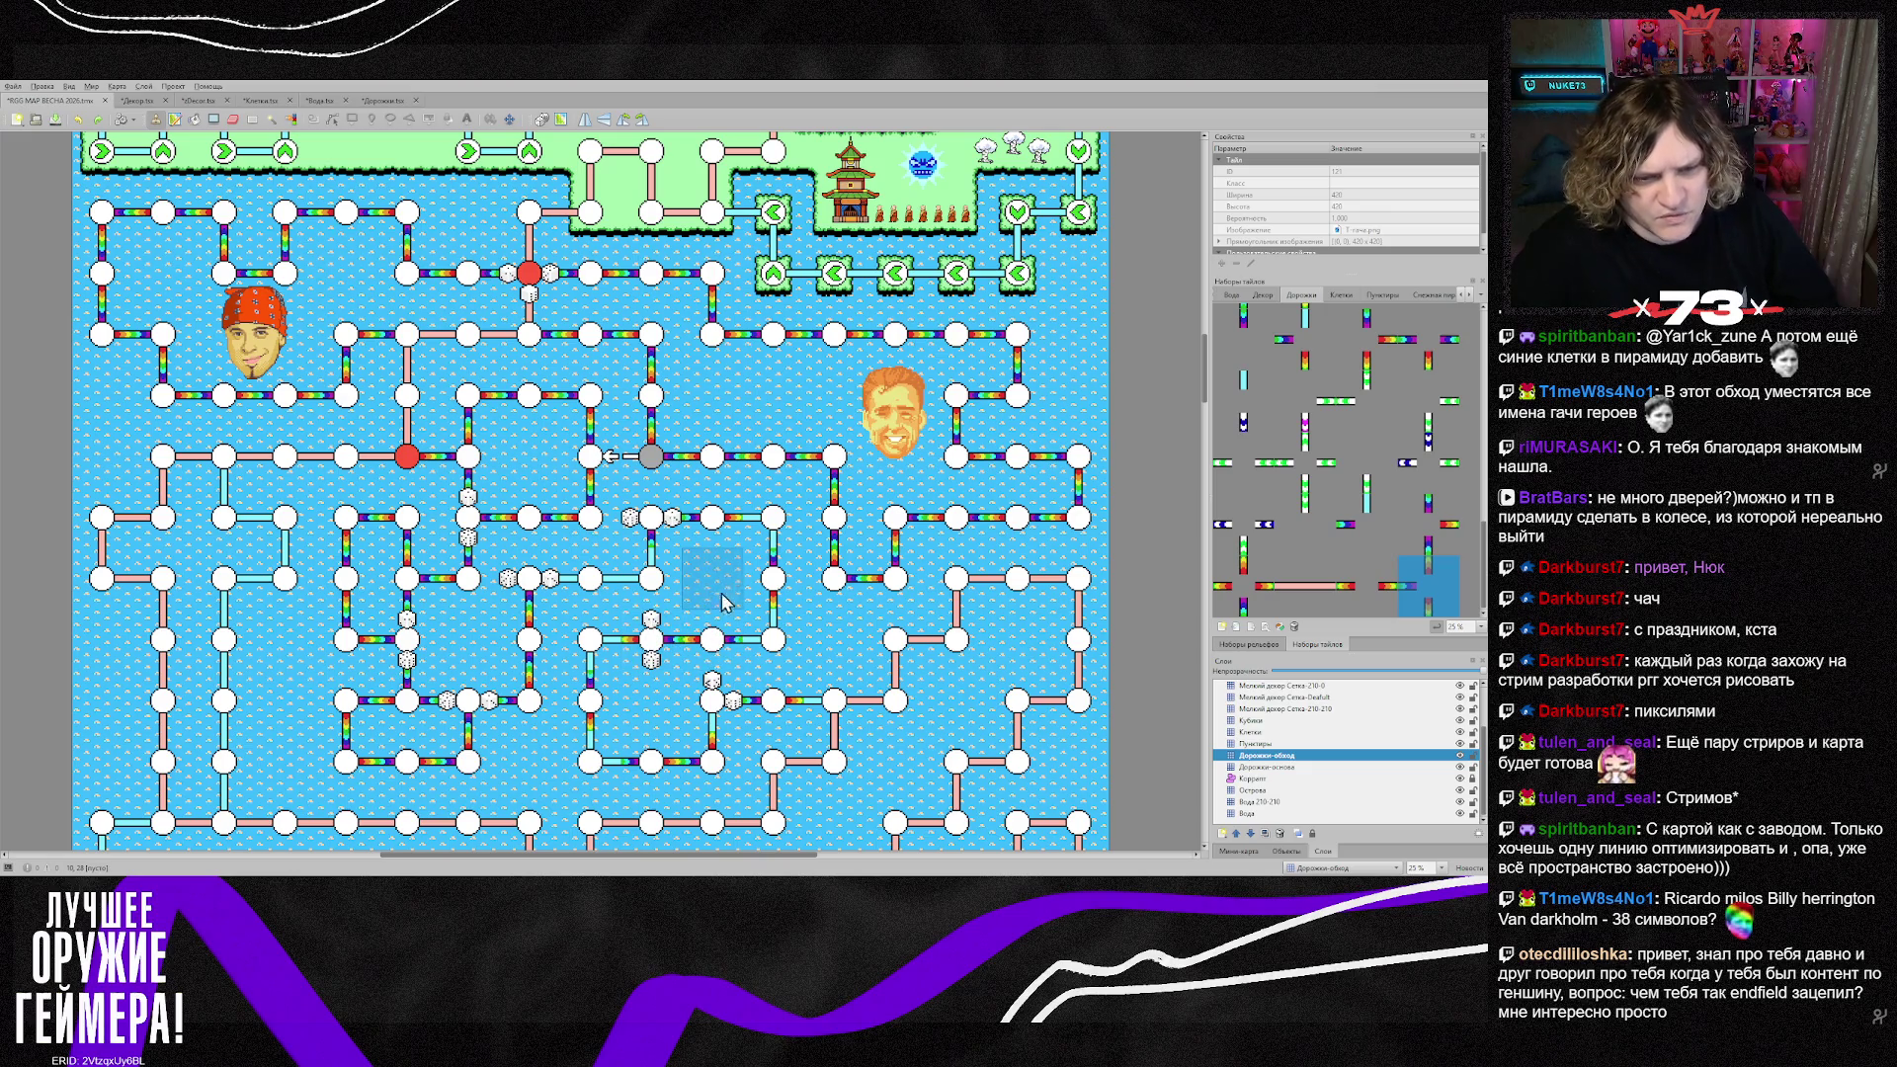
# Step: Clear the dice beside a node on Кубики, then sample a crossing tile on Дорожки-обход
pyautogui.hotkey('ctrl', 'pageup')
pyautogui.hotkey('ctrl', 'pageup')
pyautogui.hotkey('ctrl', 'pageup')
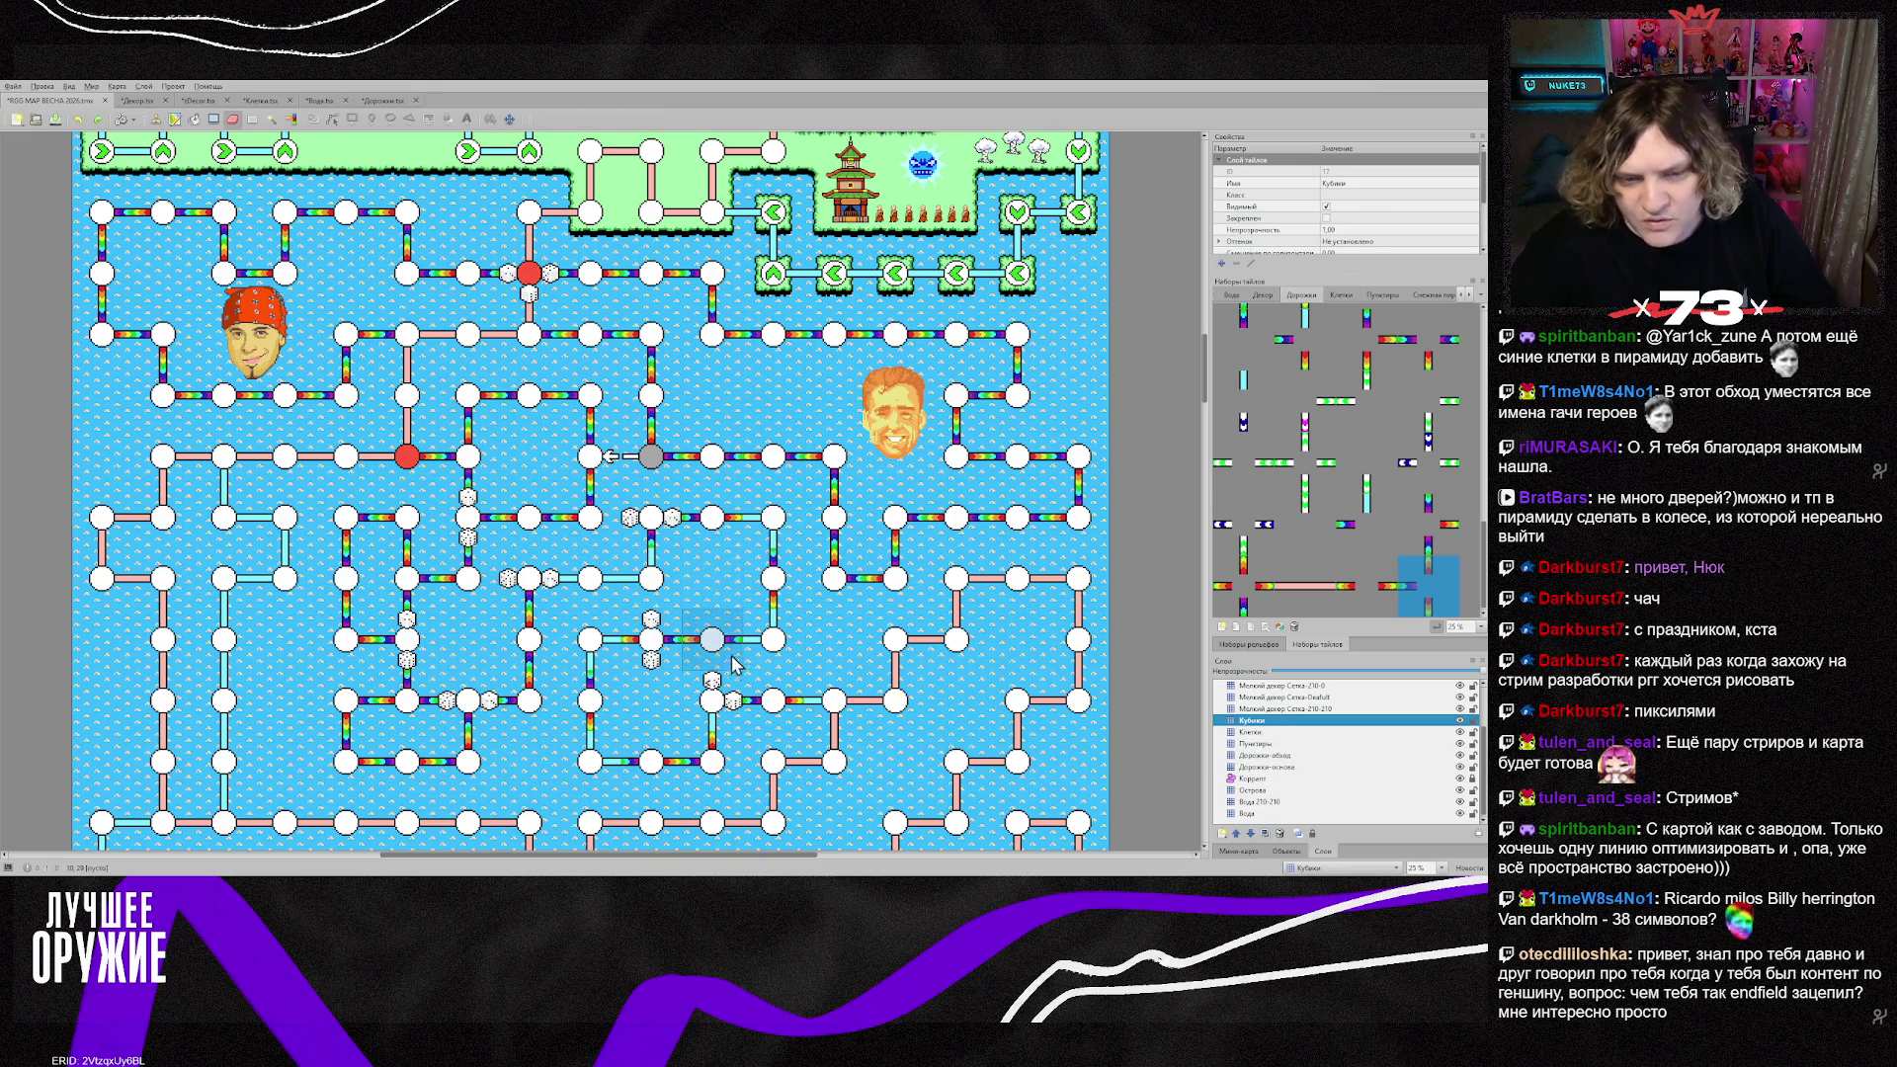
pyautogui.hotkey('ctrl', 'z')
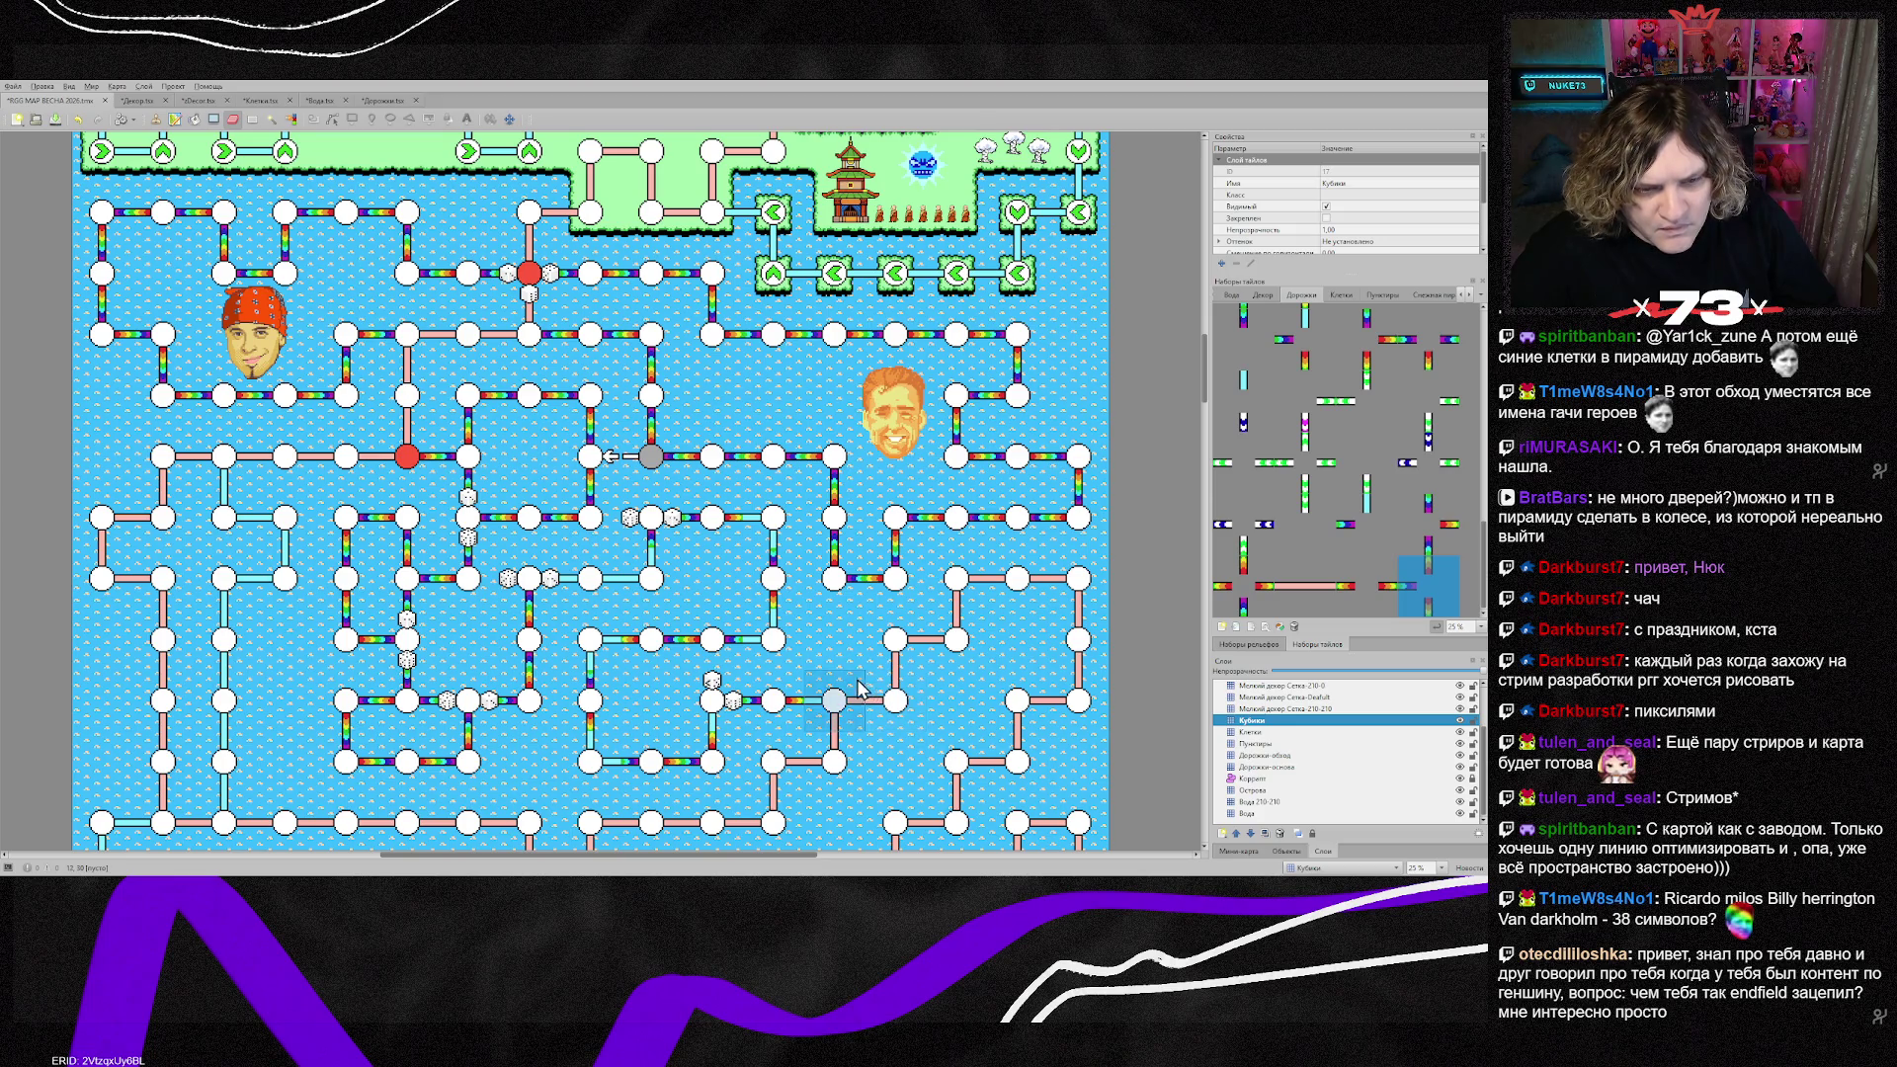
pyautogui.rightClick(649, 644)
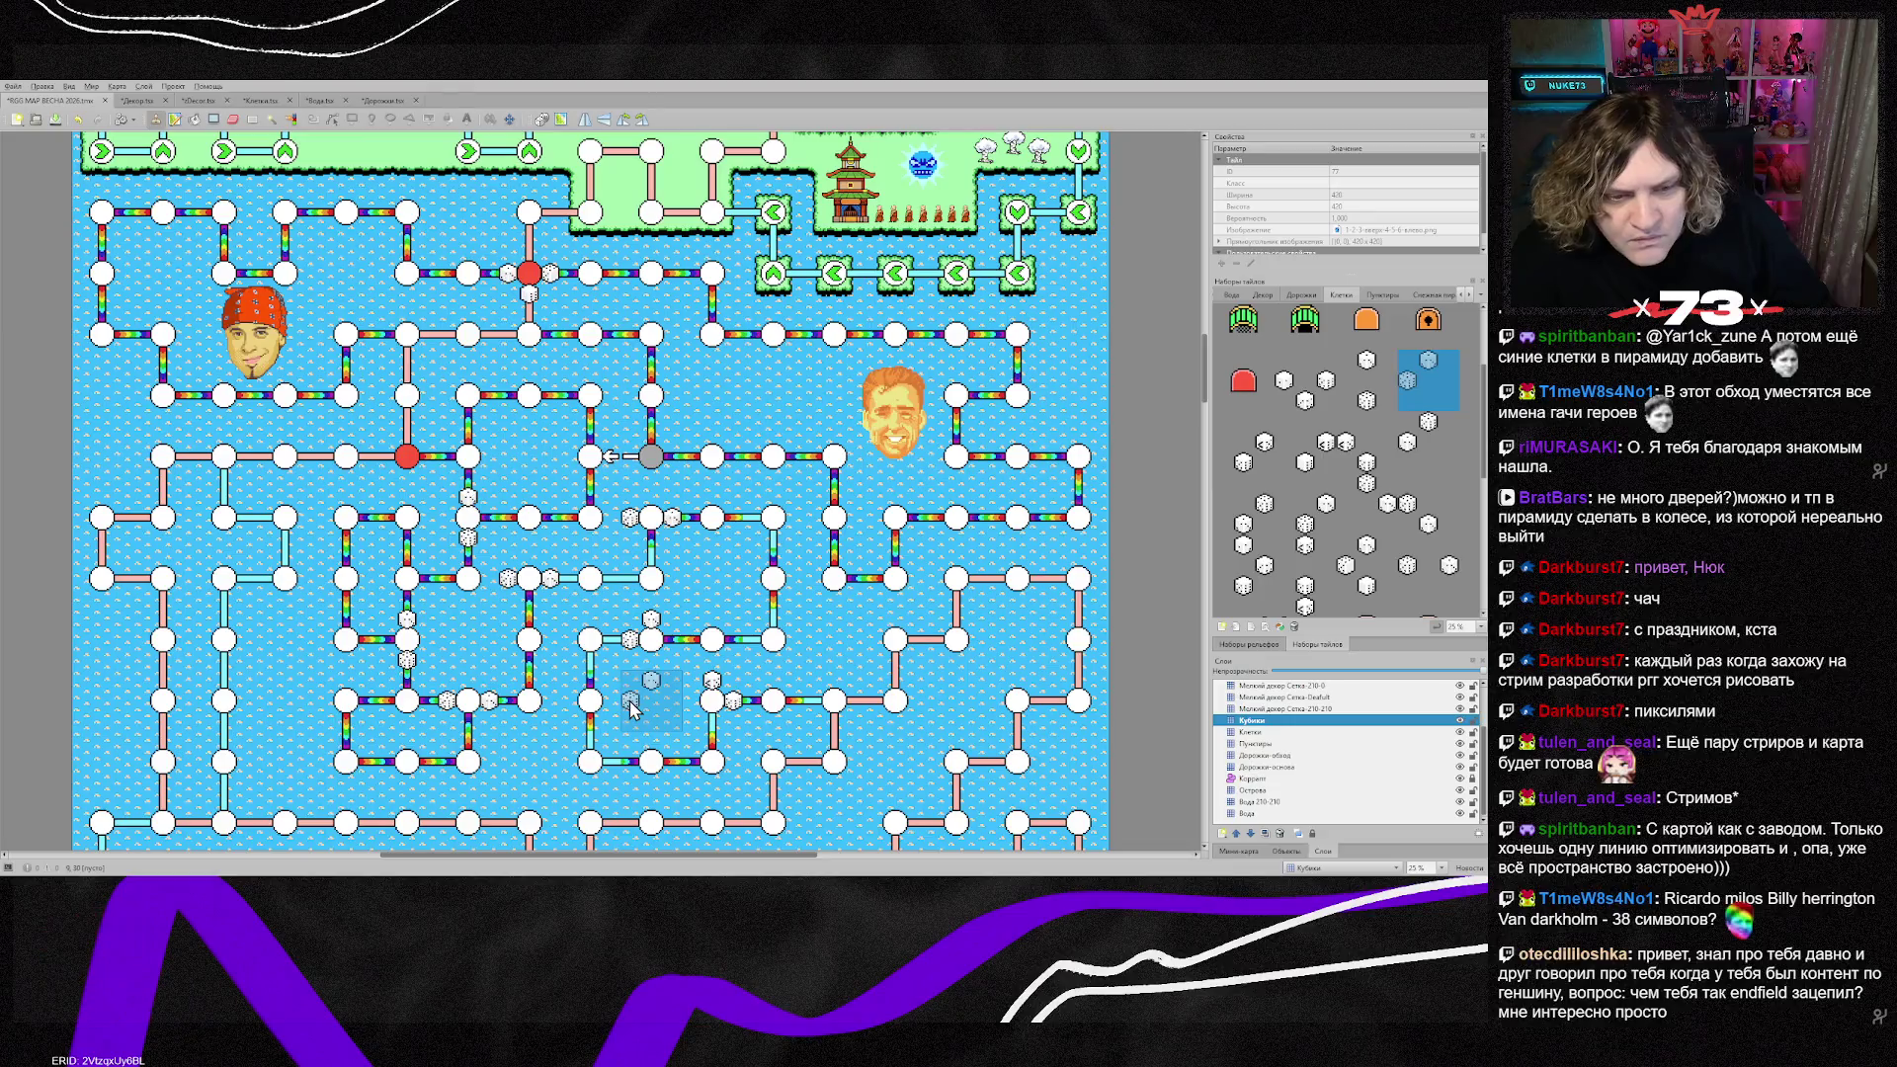
pyautogui.click(1269, 756)
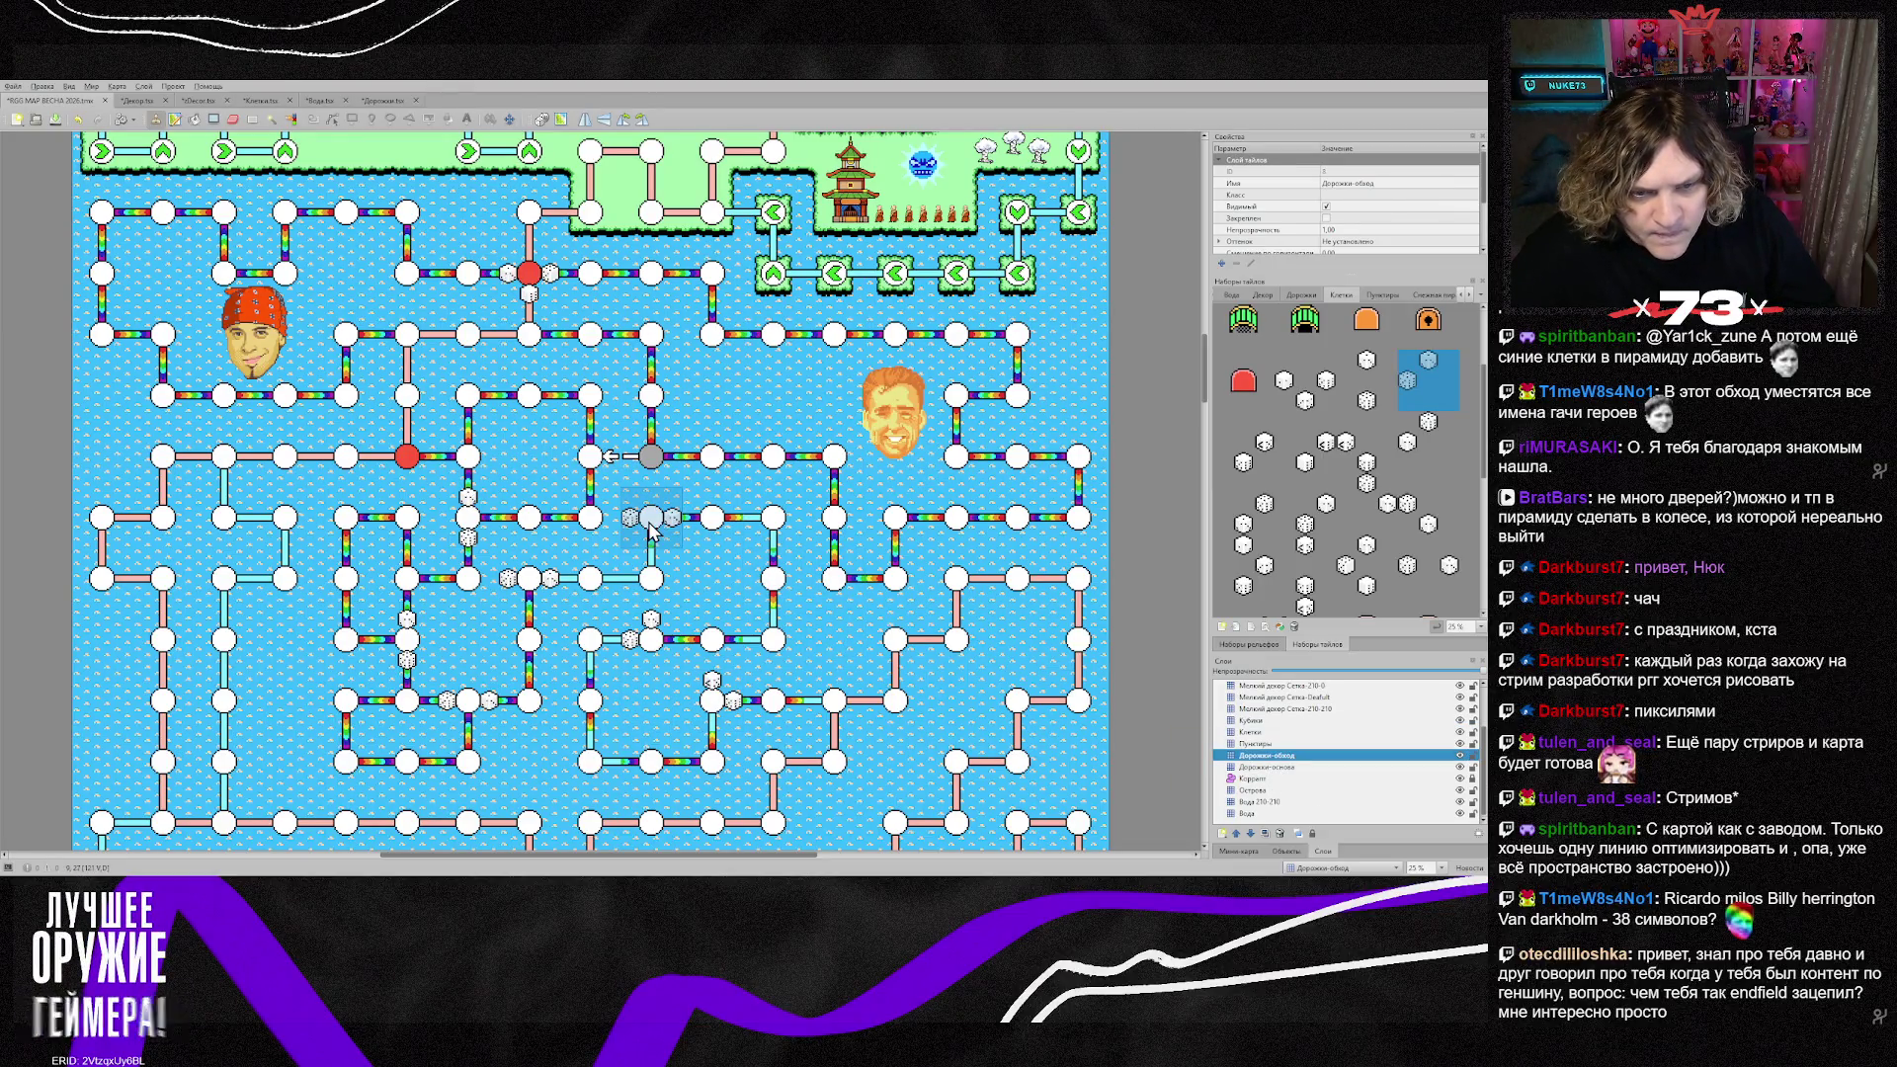
pyautogui.rightClick(712, 598)
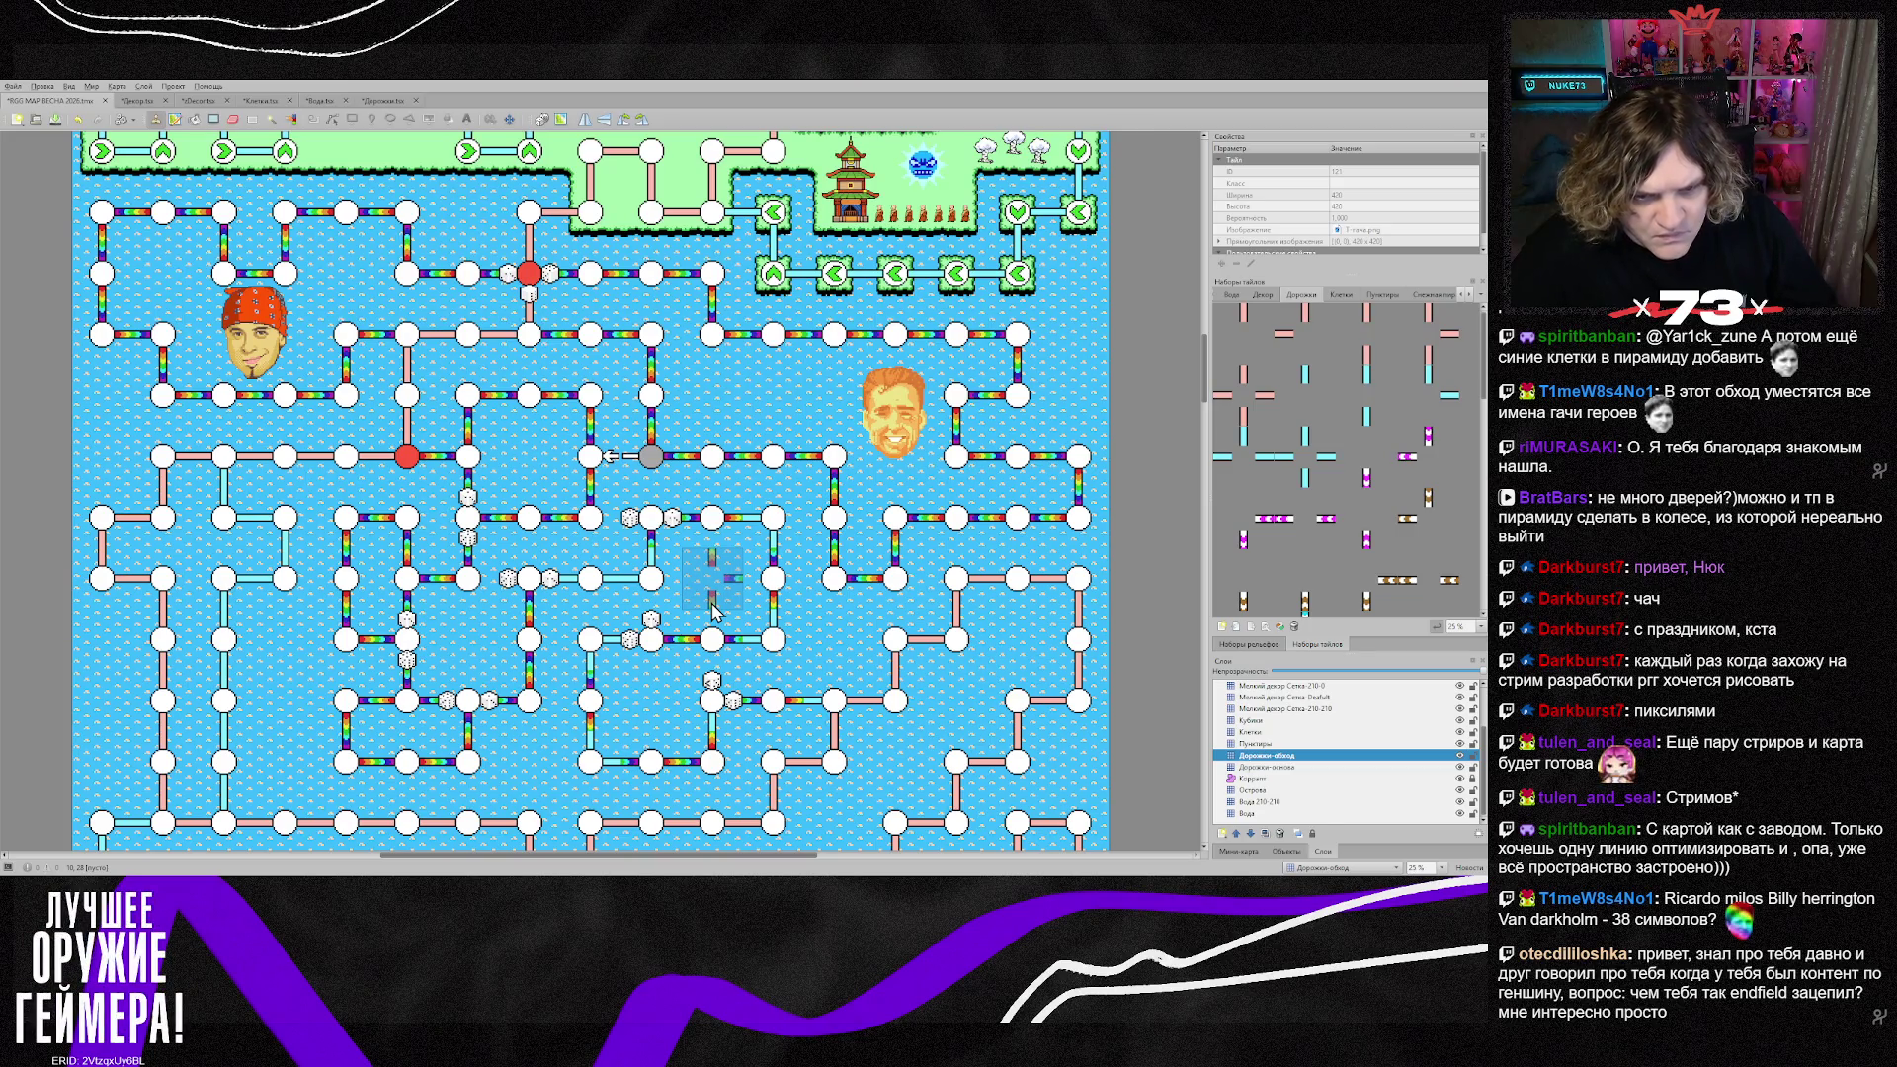
# Step: Select a 2x2 rainbow road block, sample crossing tiles from the map, and flip the stamp vertically
pyautogui.scroll(-5, 1413, 548)
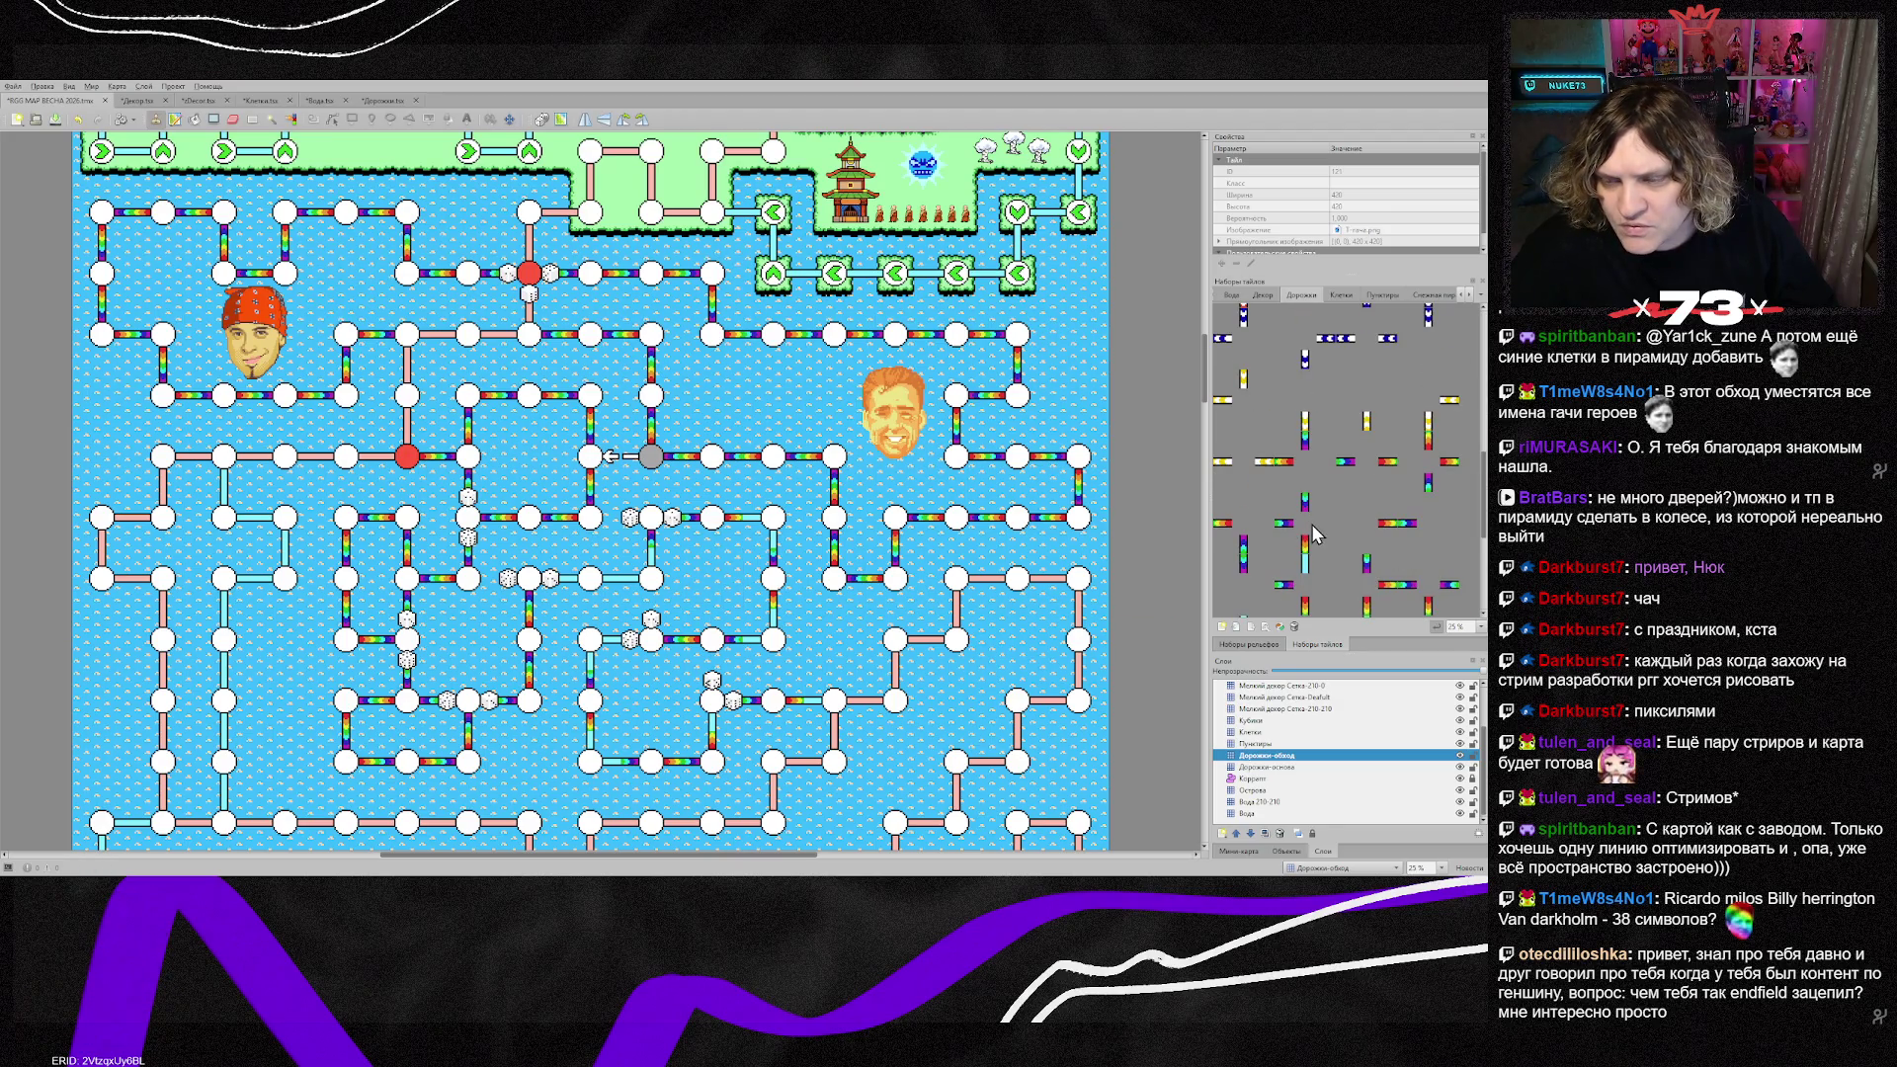
pyautogui.moveTo(1449, 481); pyautogui.dragTo(1412, 442)
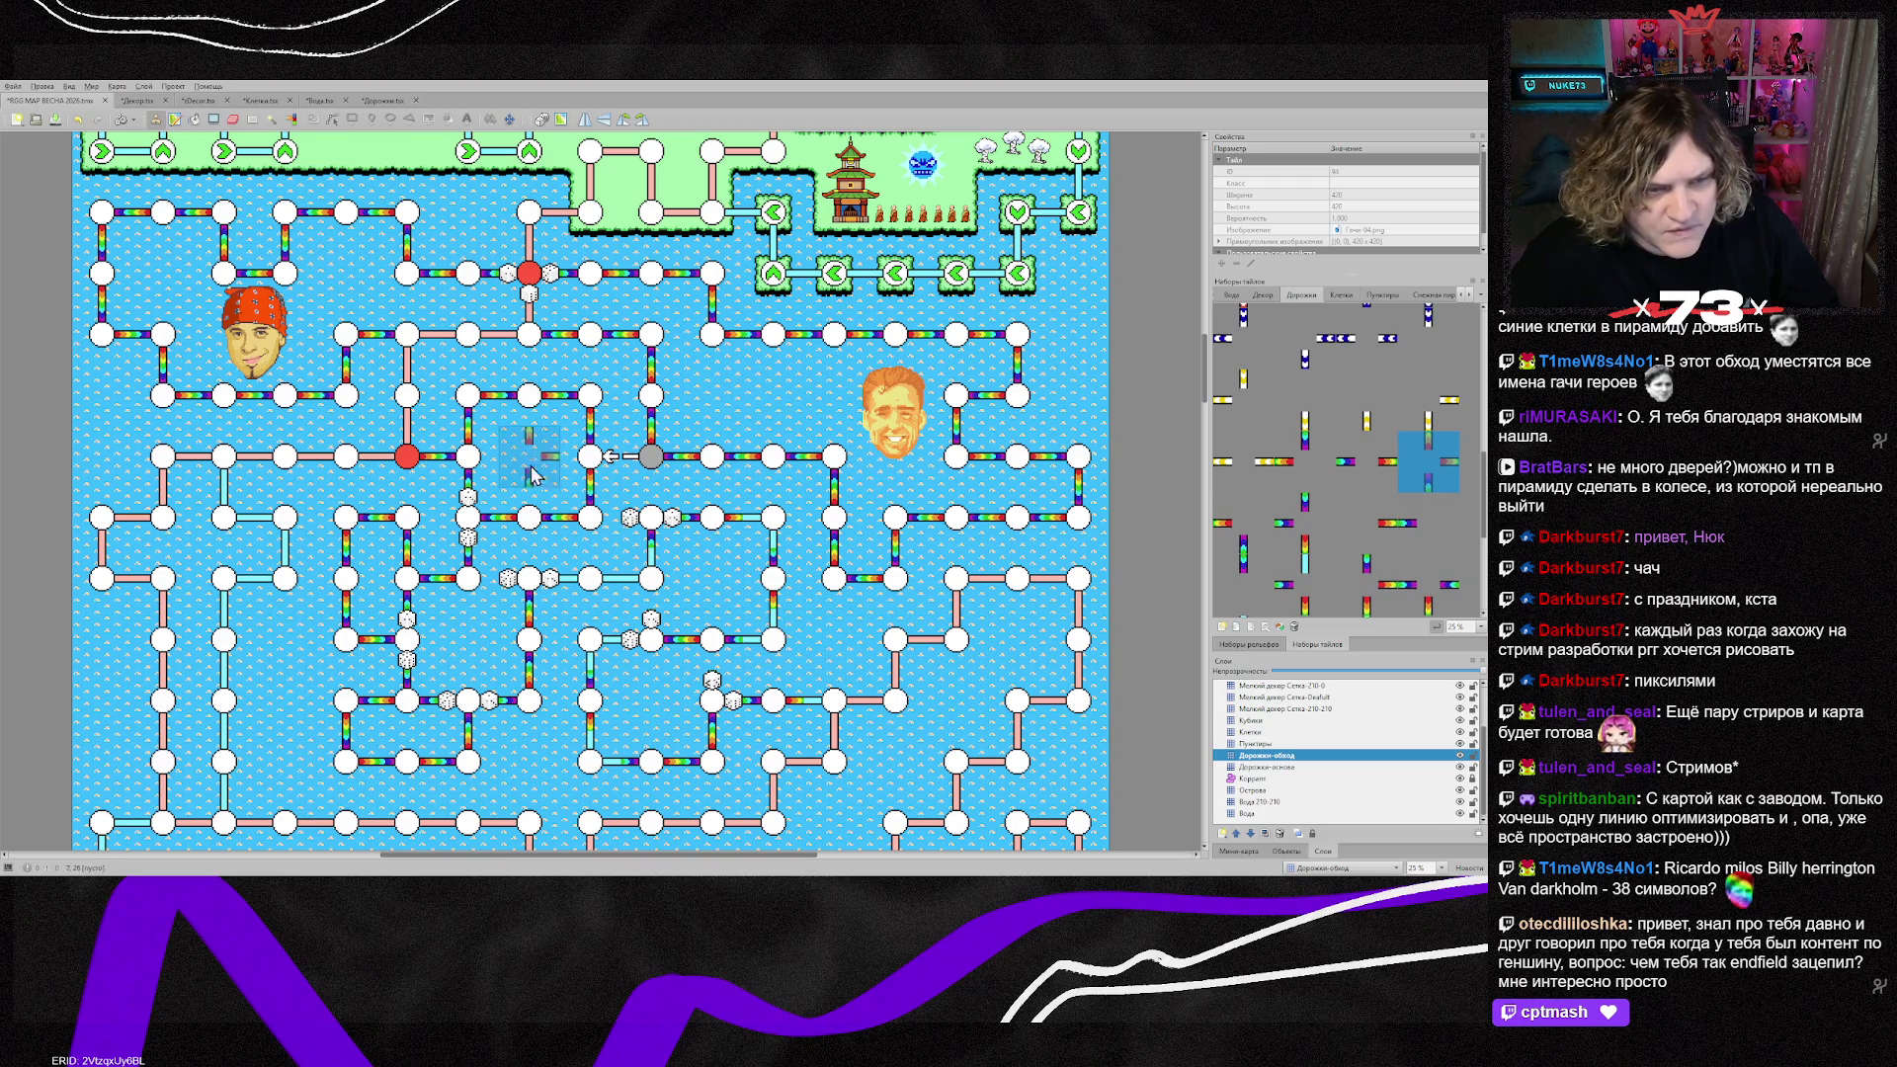
pyautogui.rightClick(650, 456)
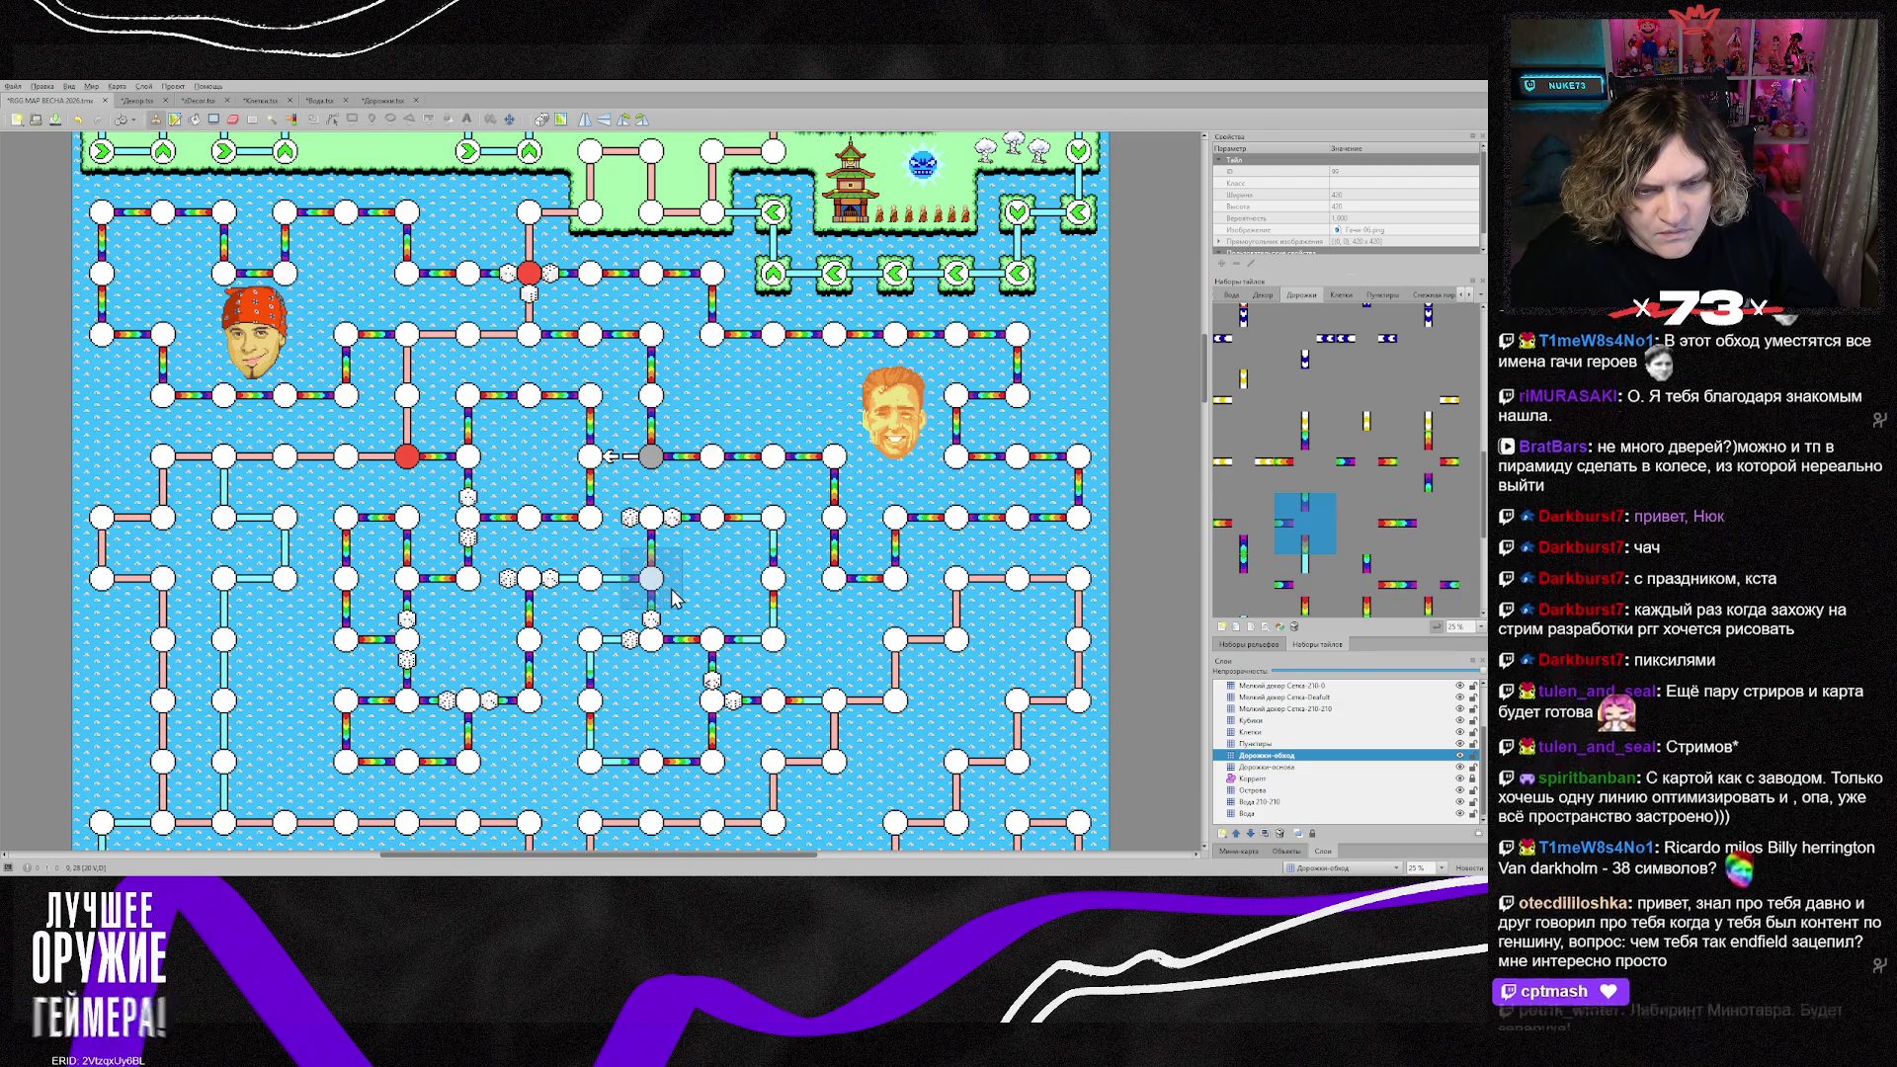
pyautogui.press('y')
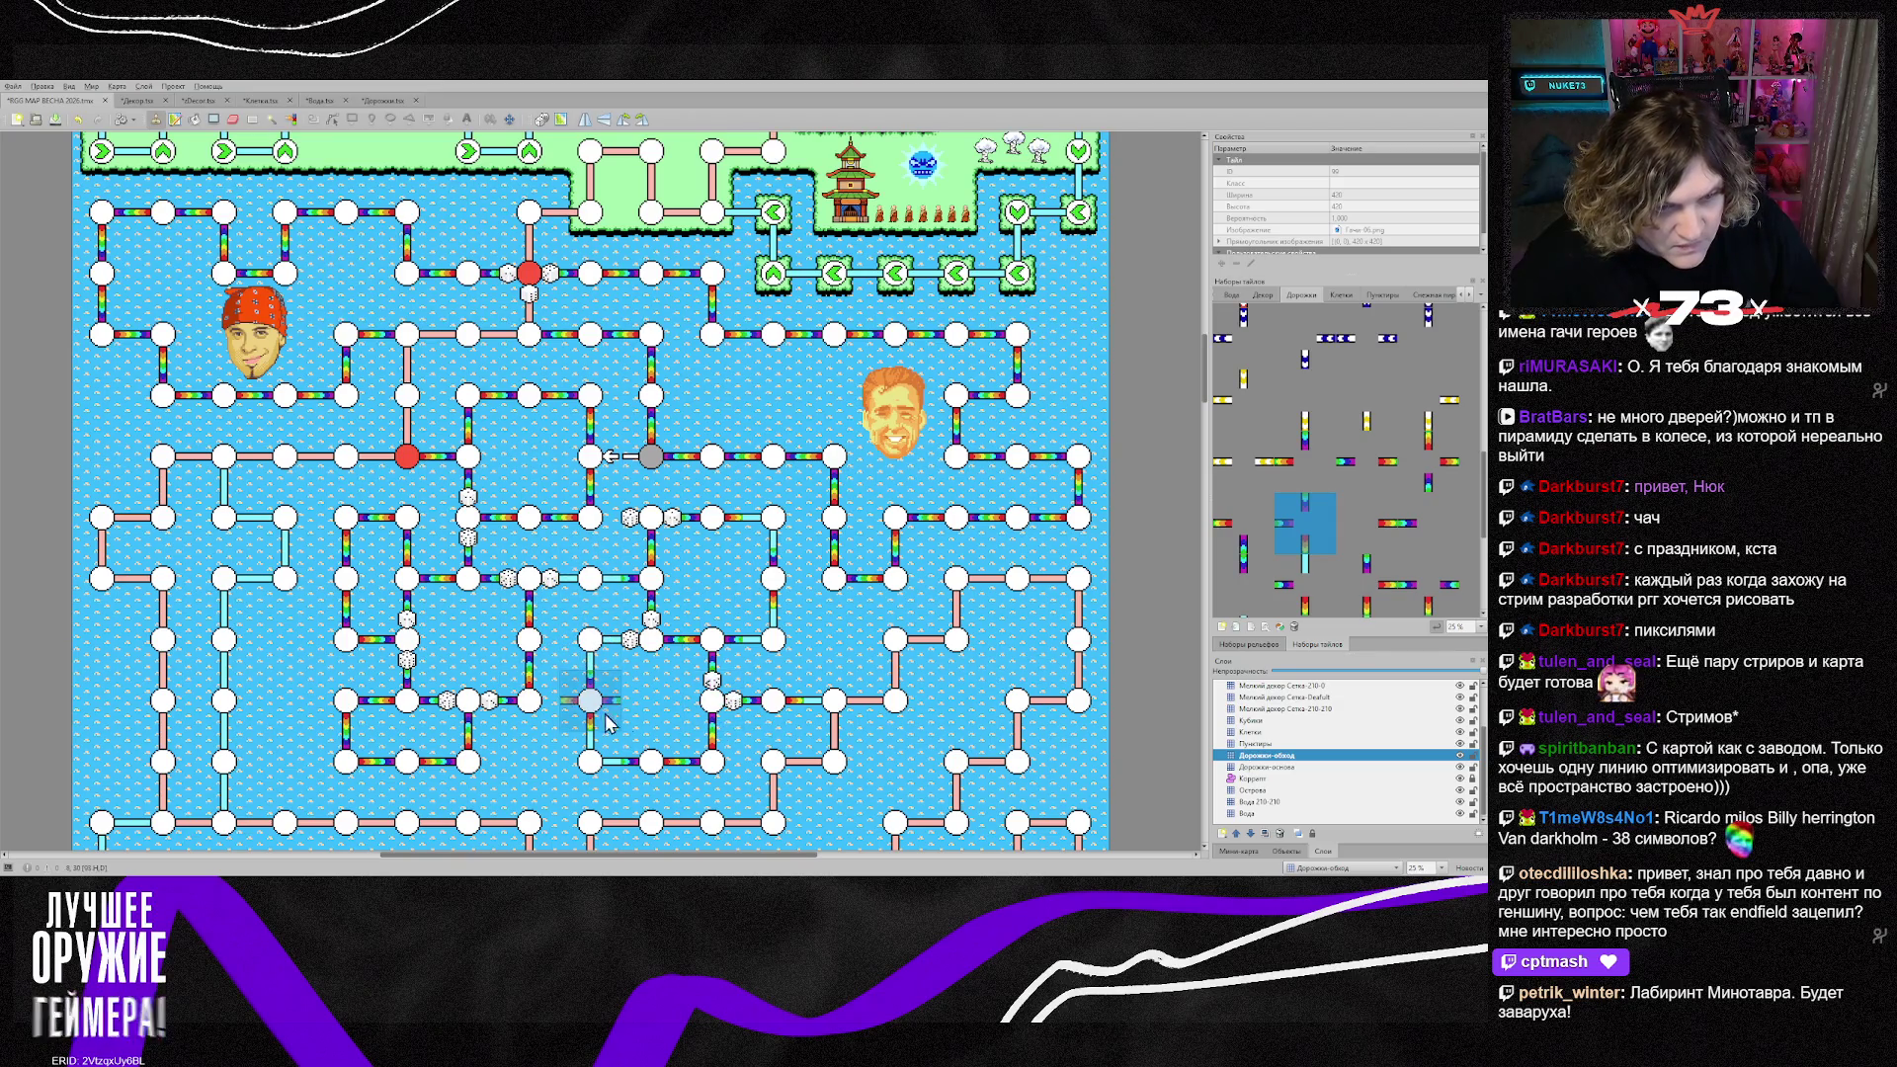
pyautogui.rightClick(529, 642)
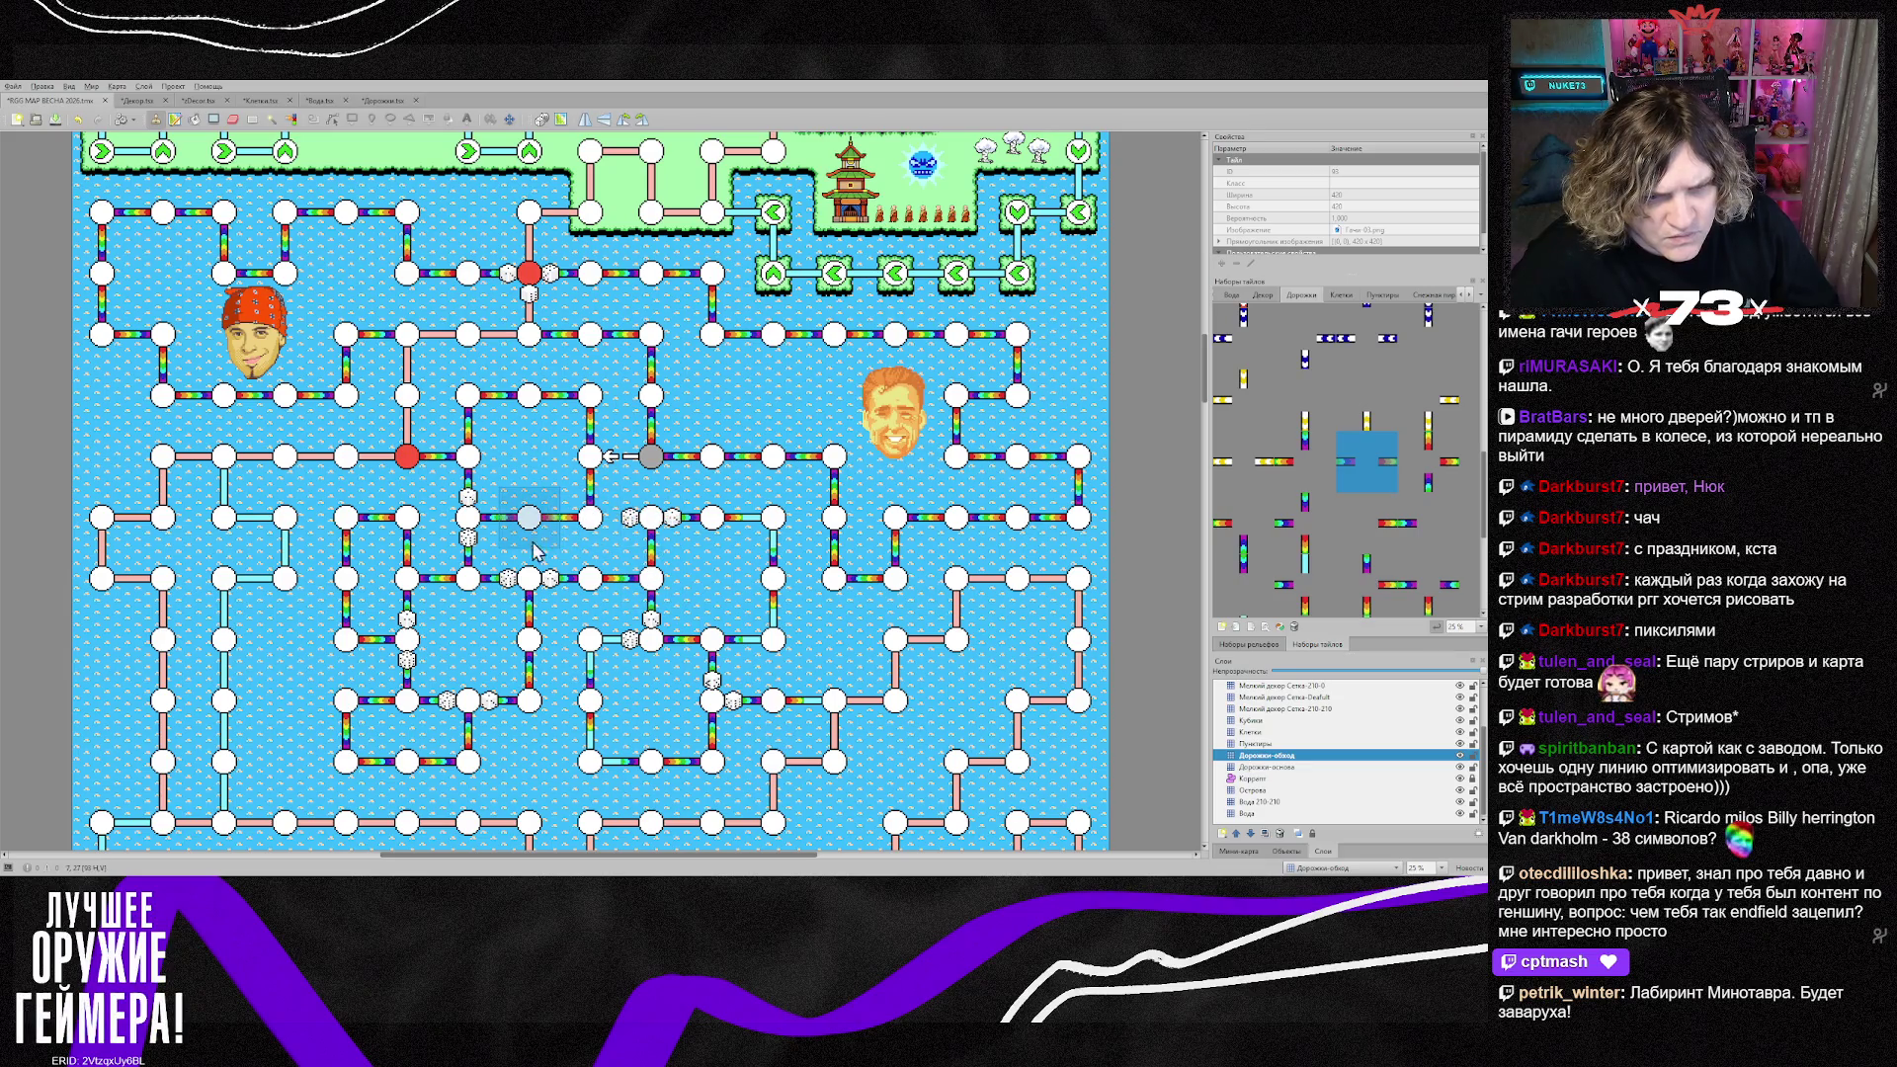
pyautogui.rightClick(468, 516)
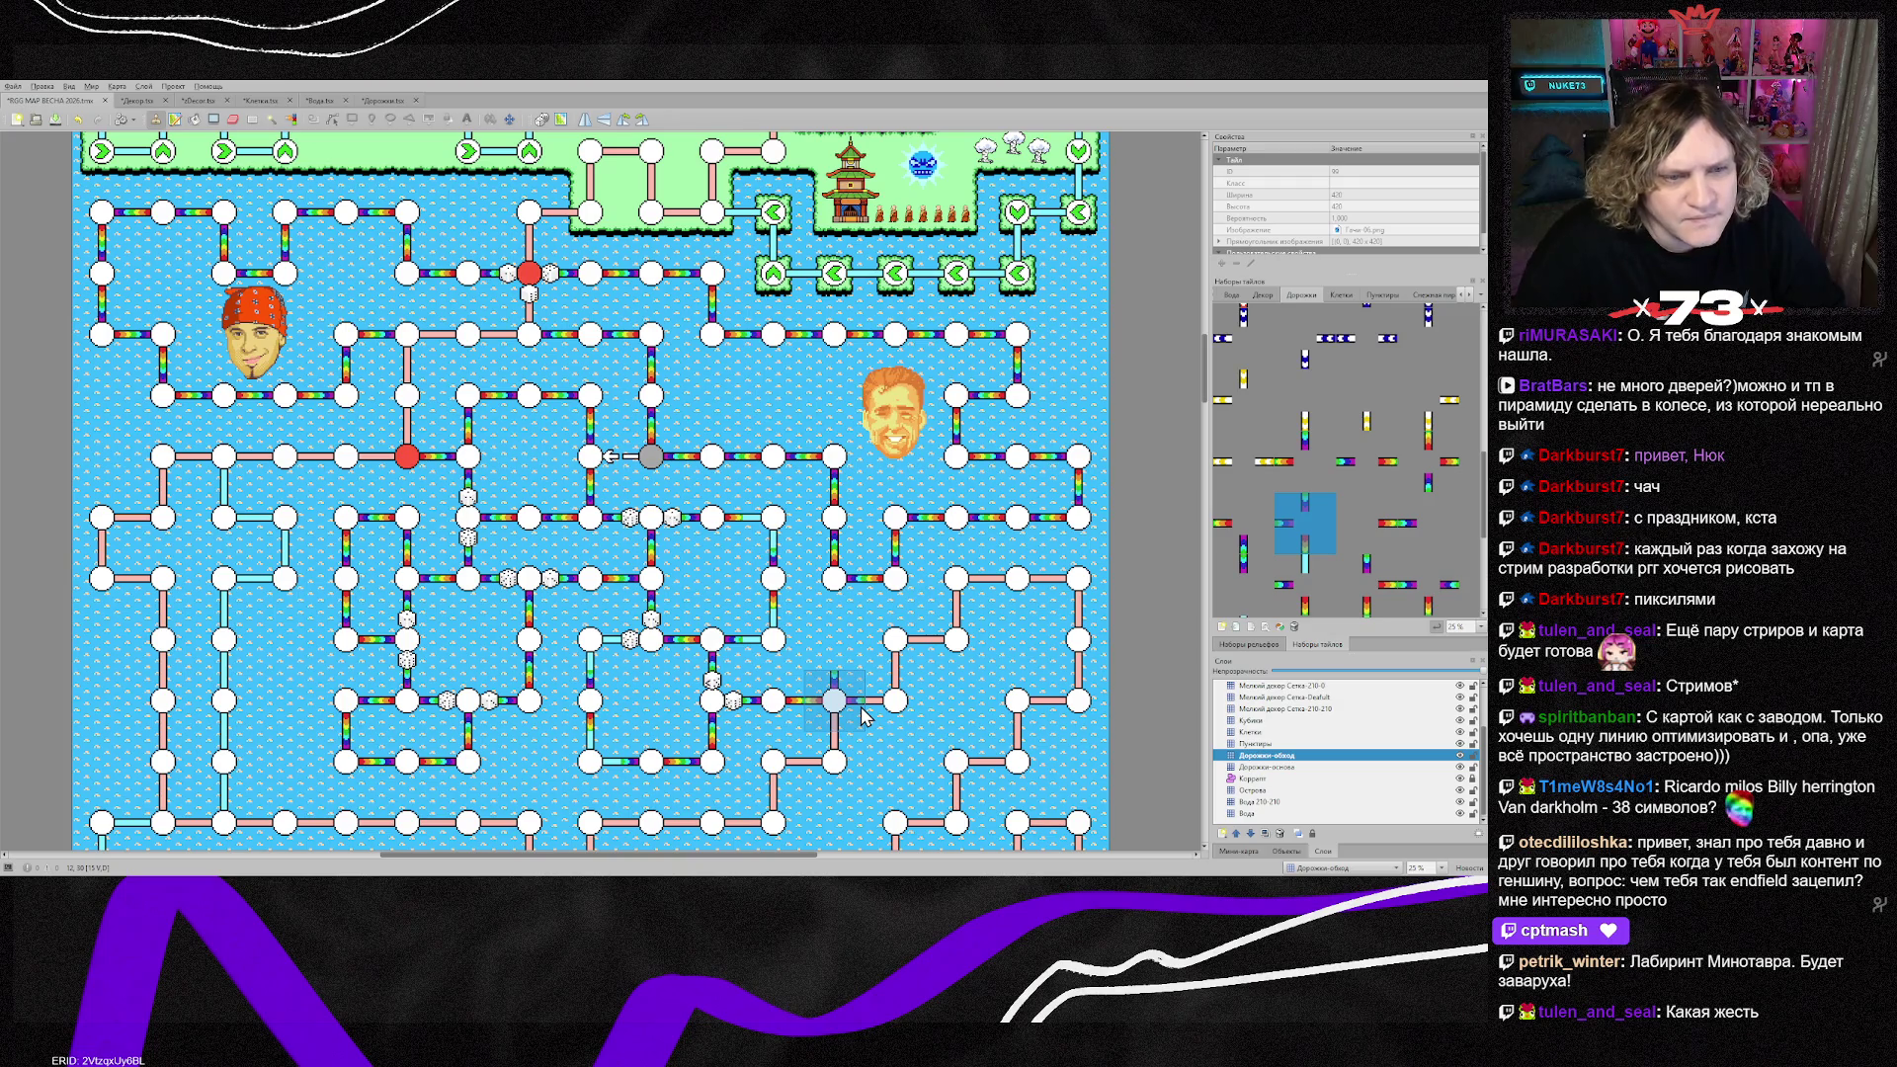
# Step: Stamp a copied straight road tile over the central node and flip the corner piece vertically
pyautogui.rightClick(593, 394)
pyautogui.click(785, 586)
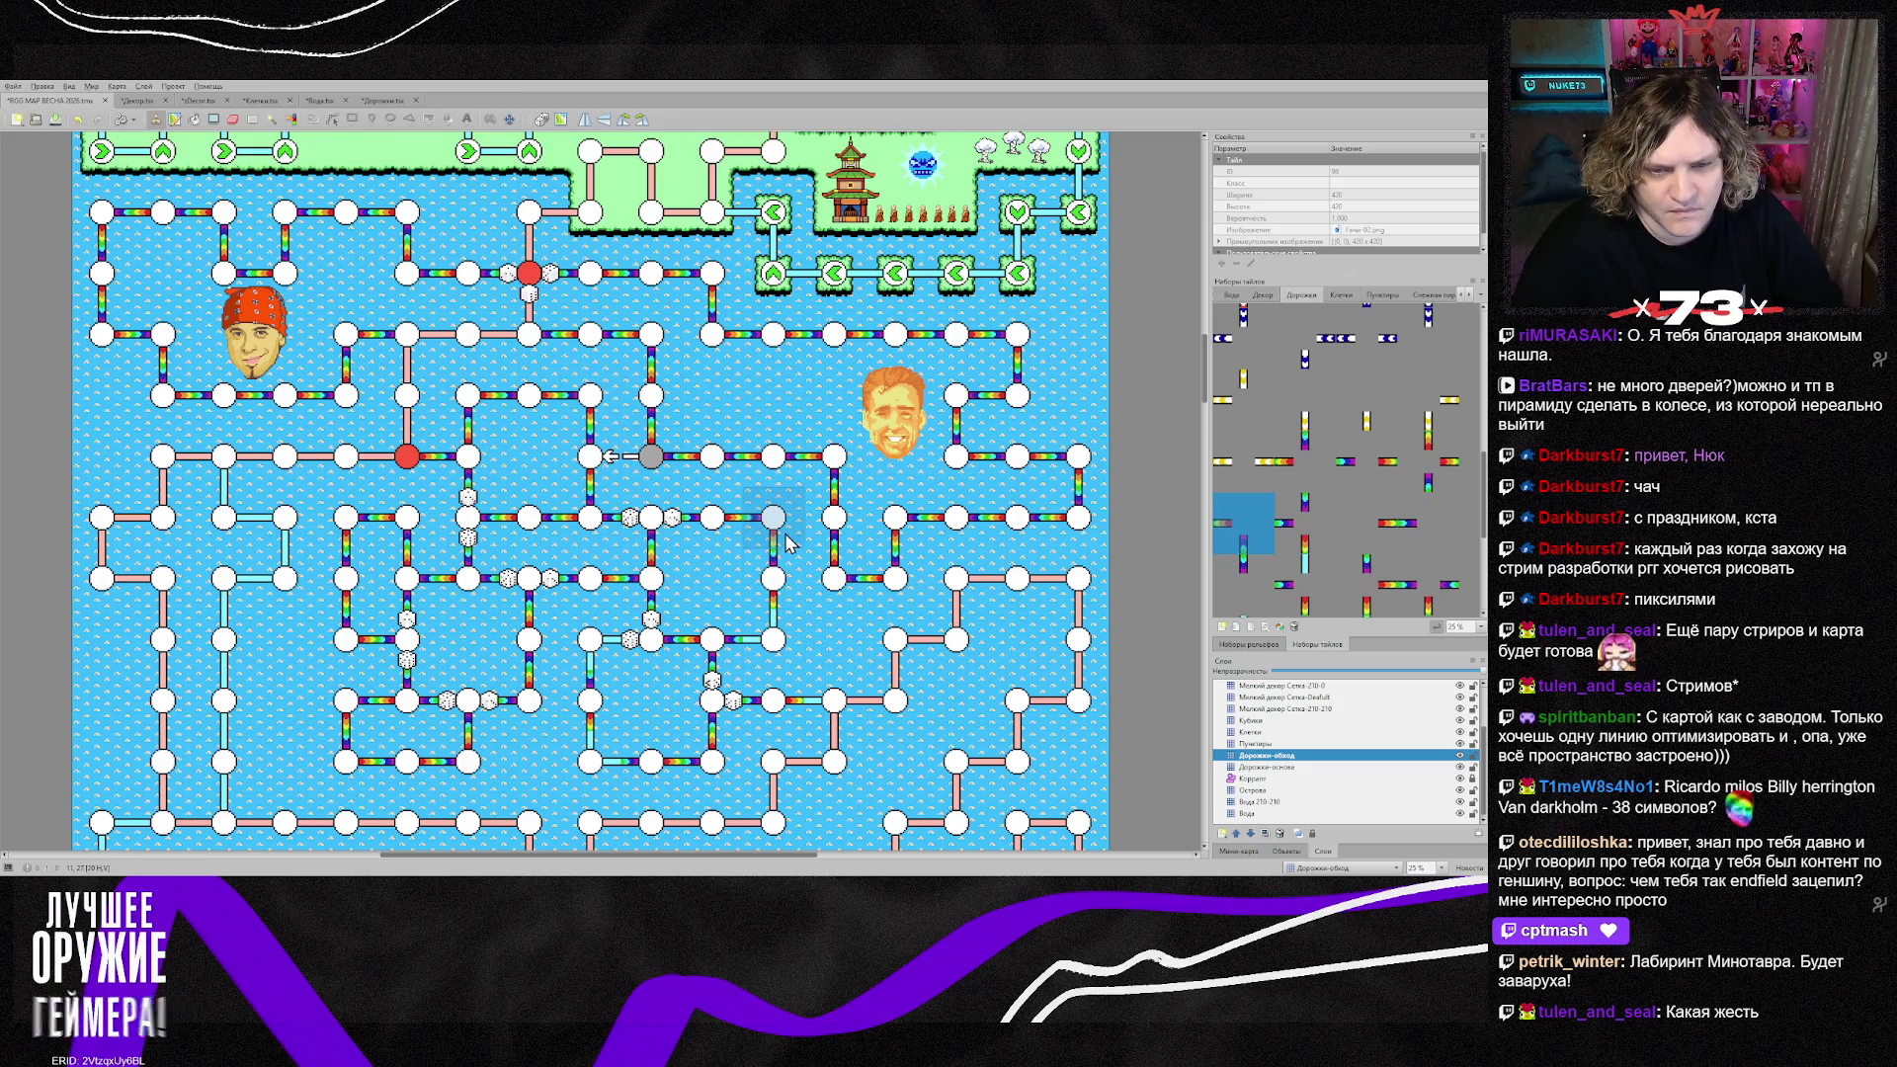
pyautogui.press('y')
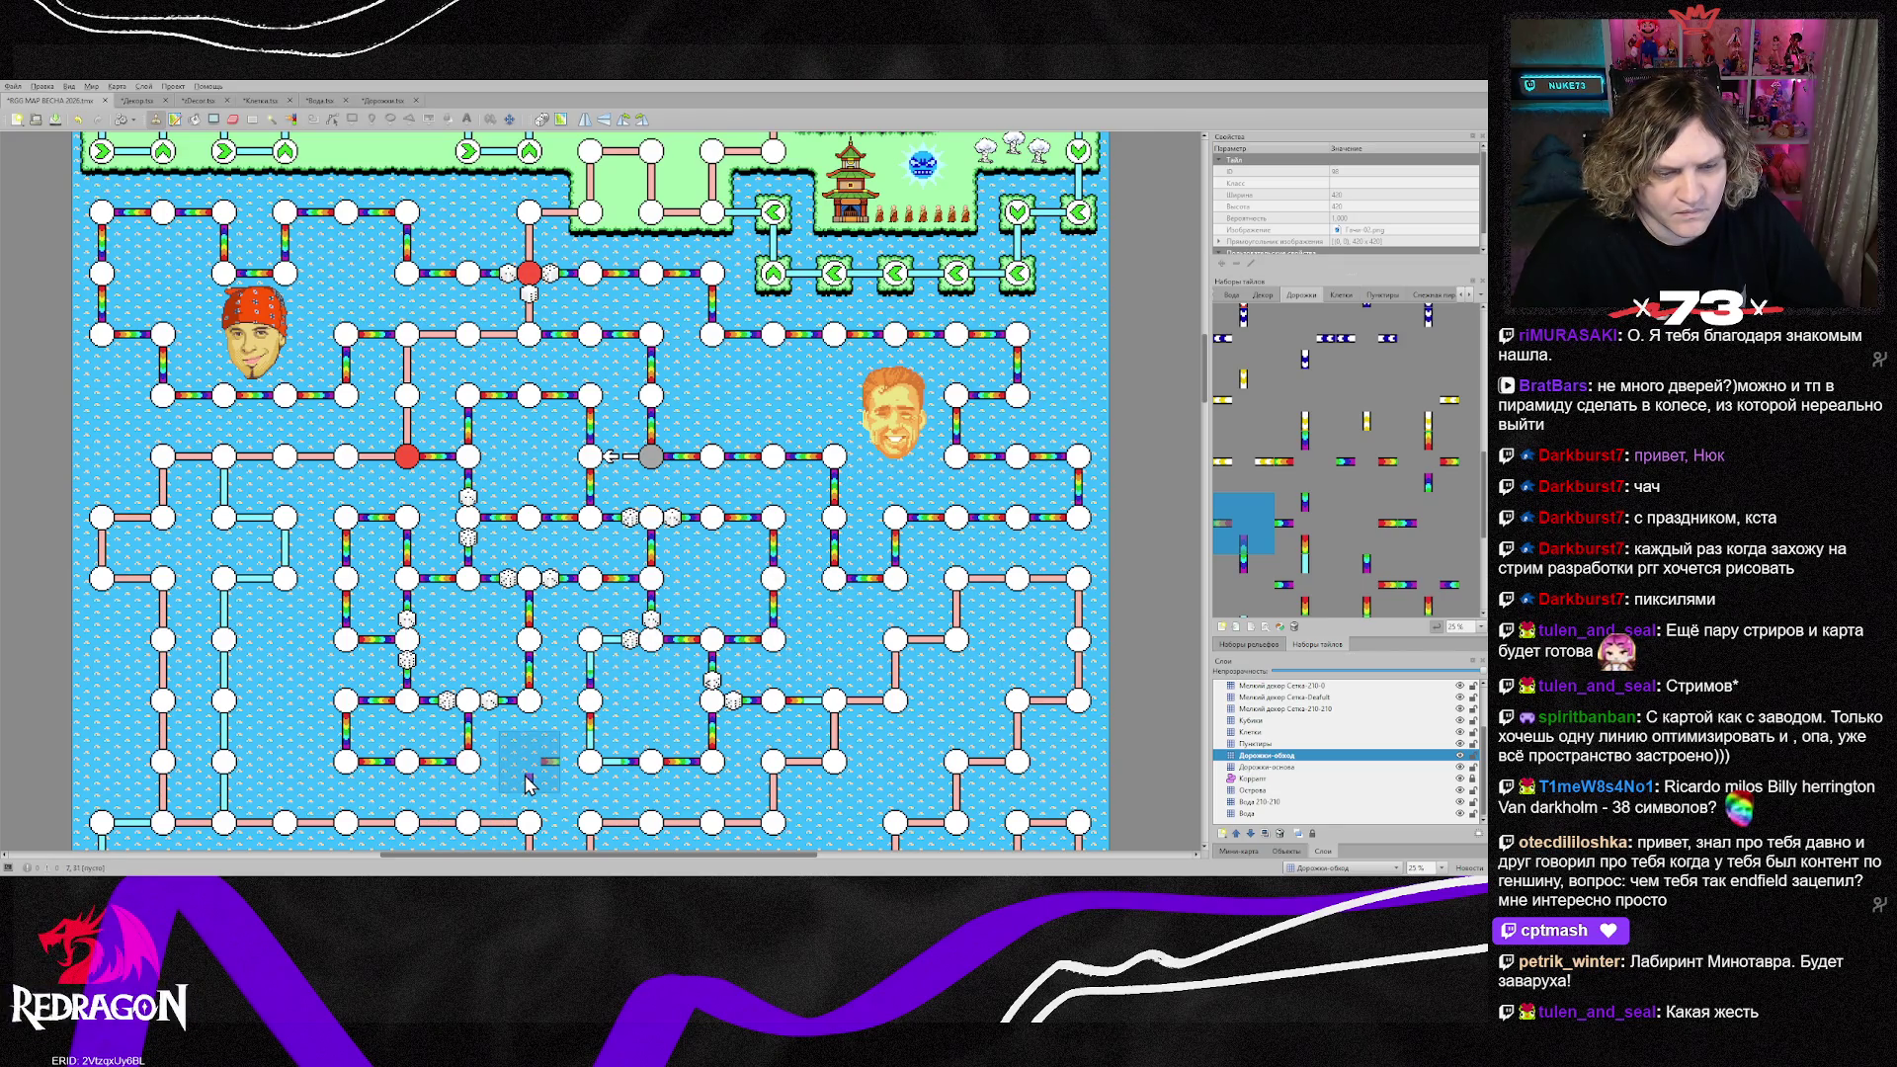
pyautogui.press('y')
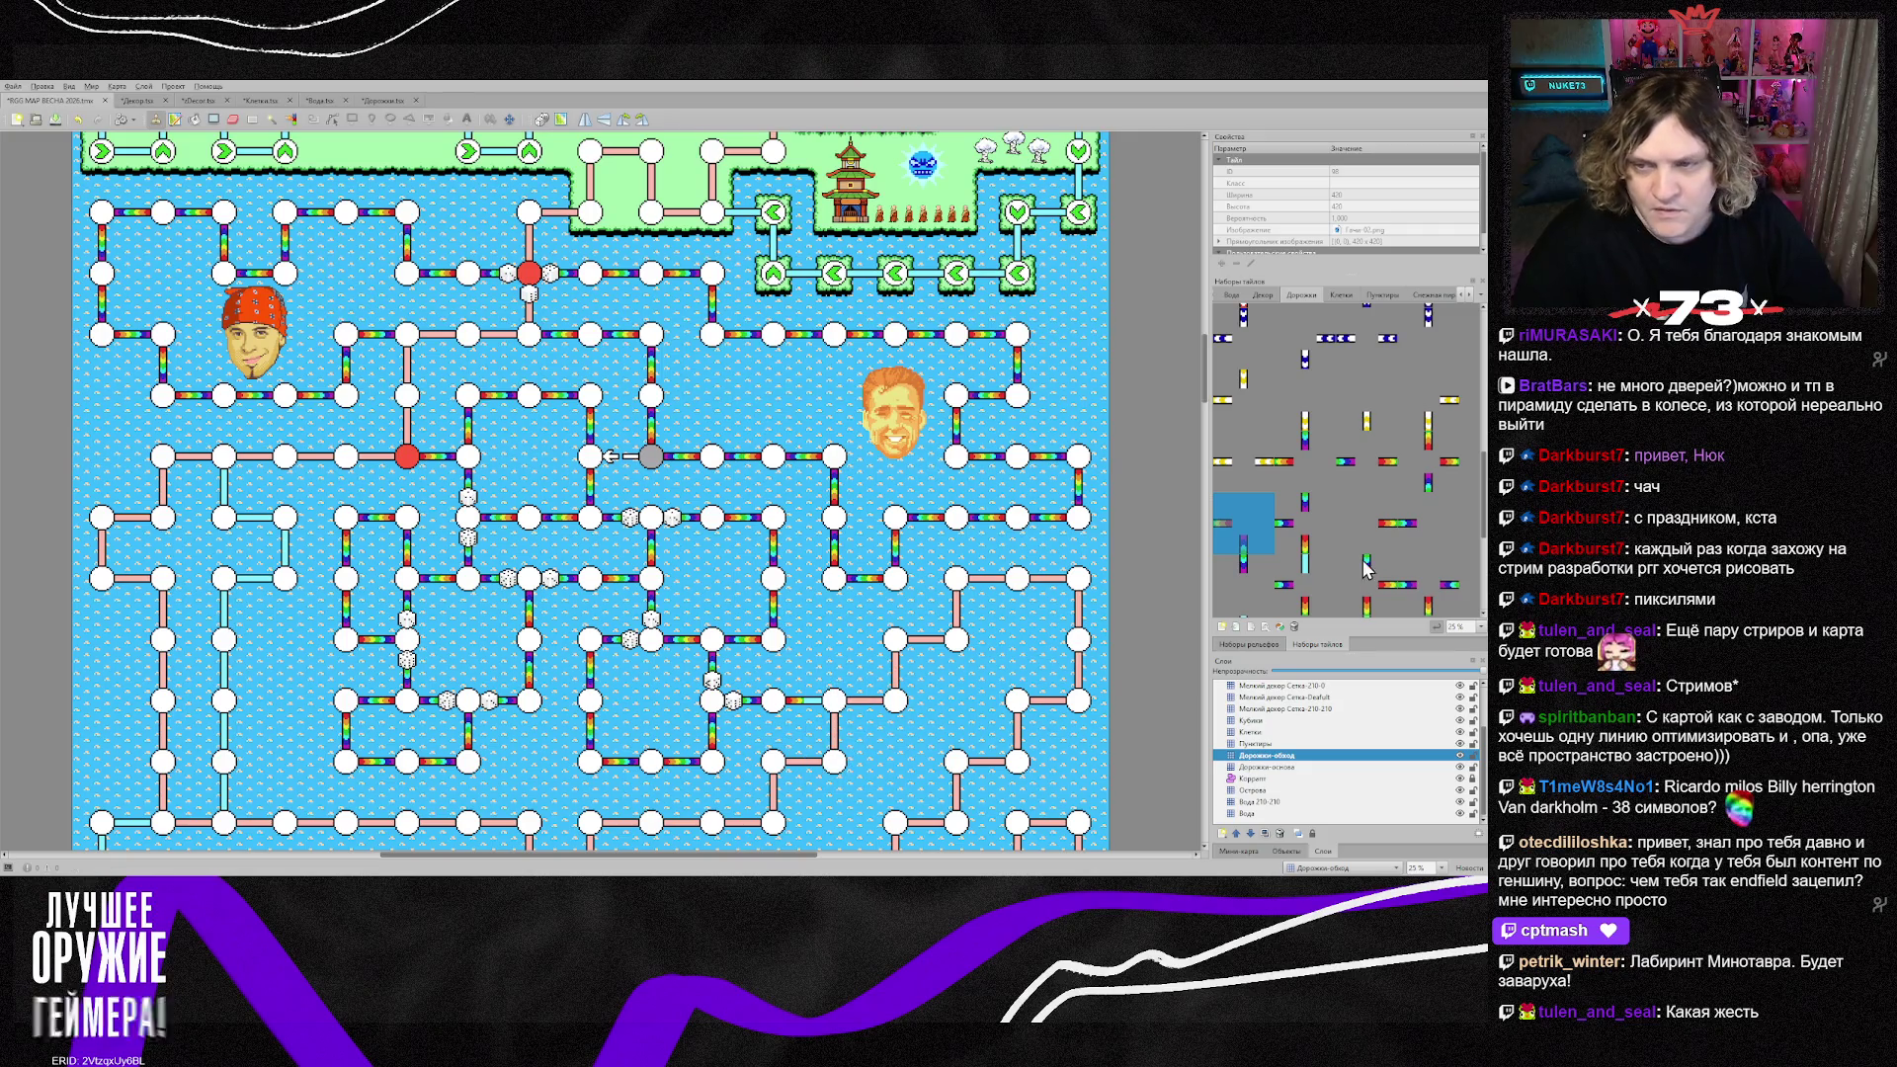
pyautogui.scroll(2, 1317, 504)
pyautogui.click(1317, 504)
pyautogui.scroll(-2, 1317, 504)
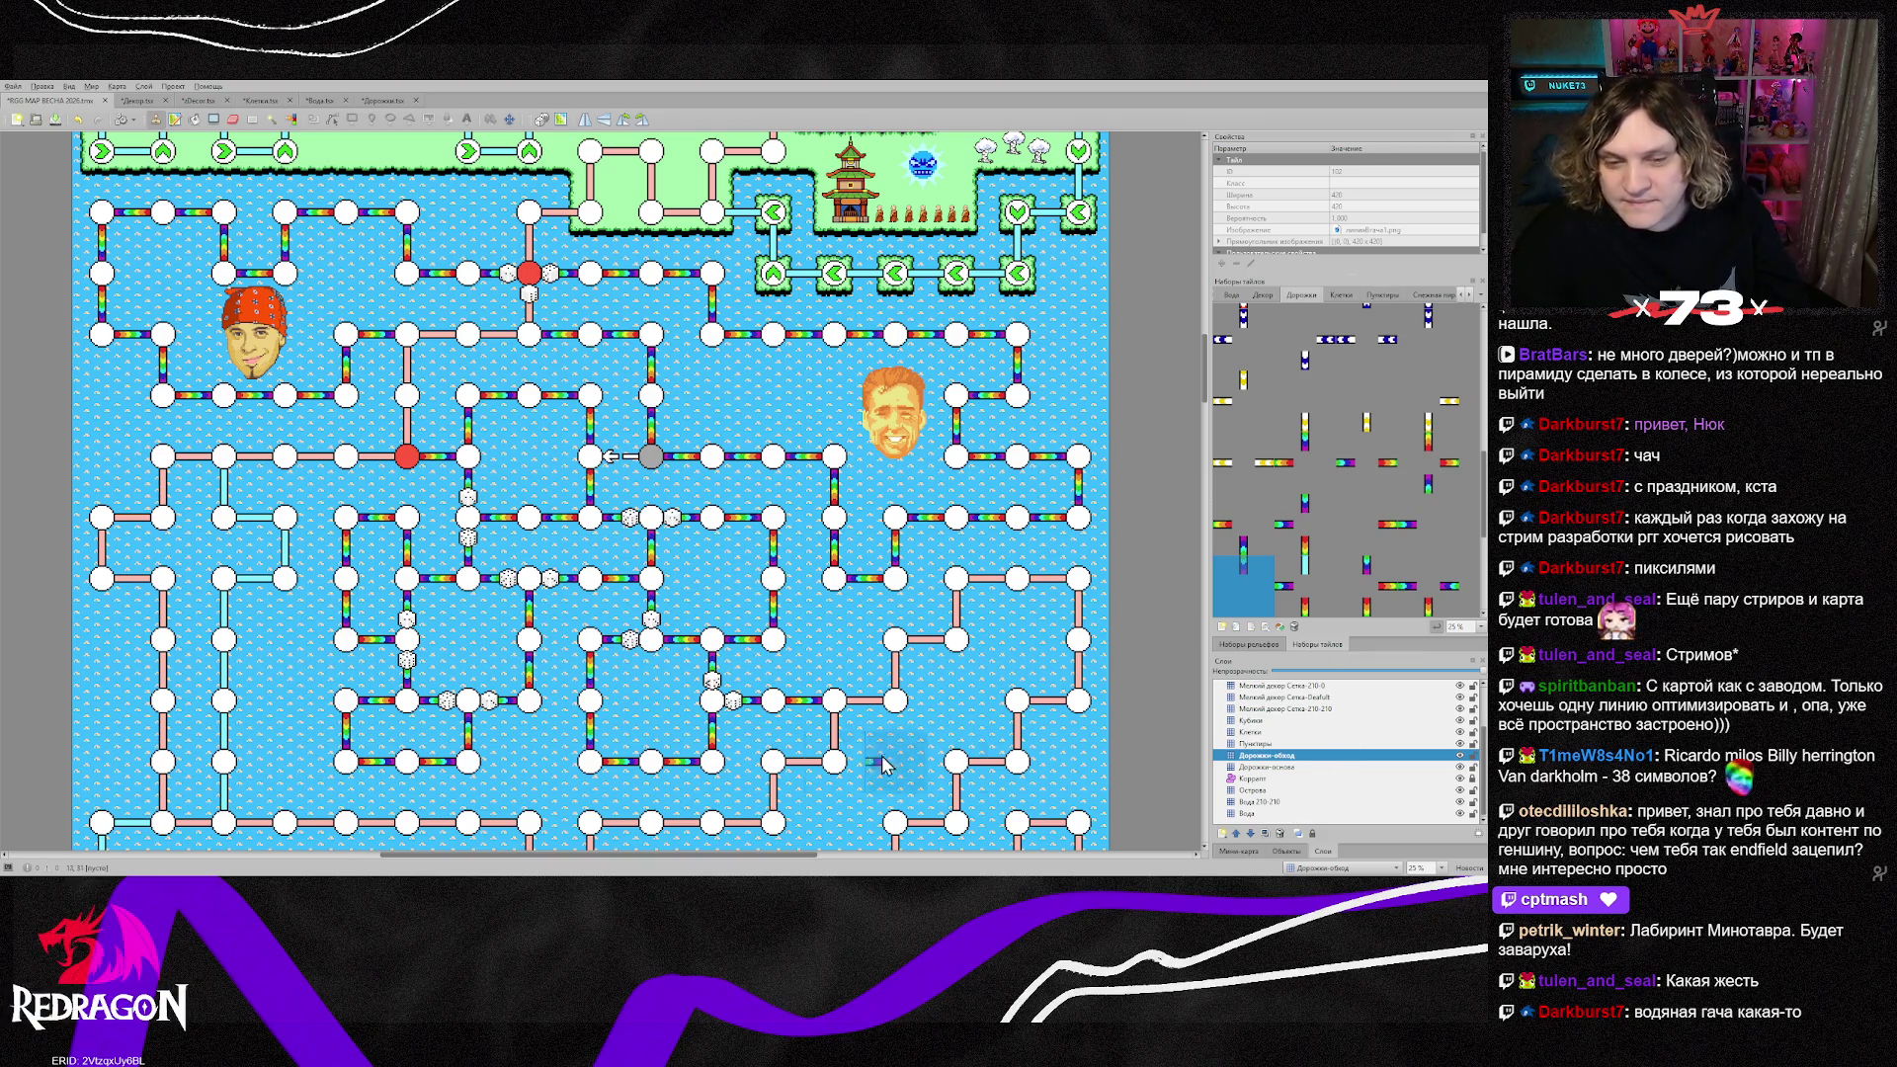
# Step: On the Острова islands layer, stamp a Fresh-desert sand tile at the map's top-left
pyautogui.scroll(-2, 870, 751)
pyautogui.scroll(2, 858, 744)
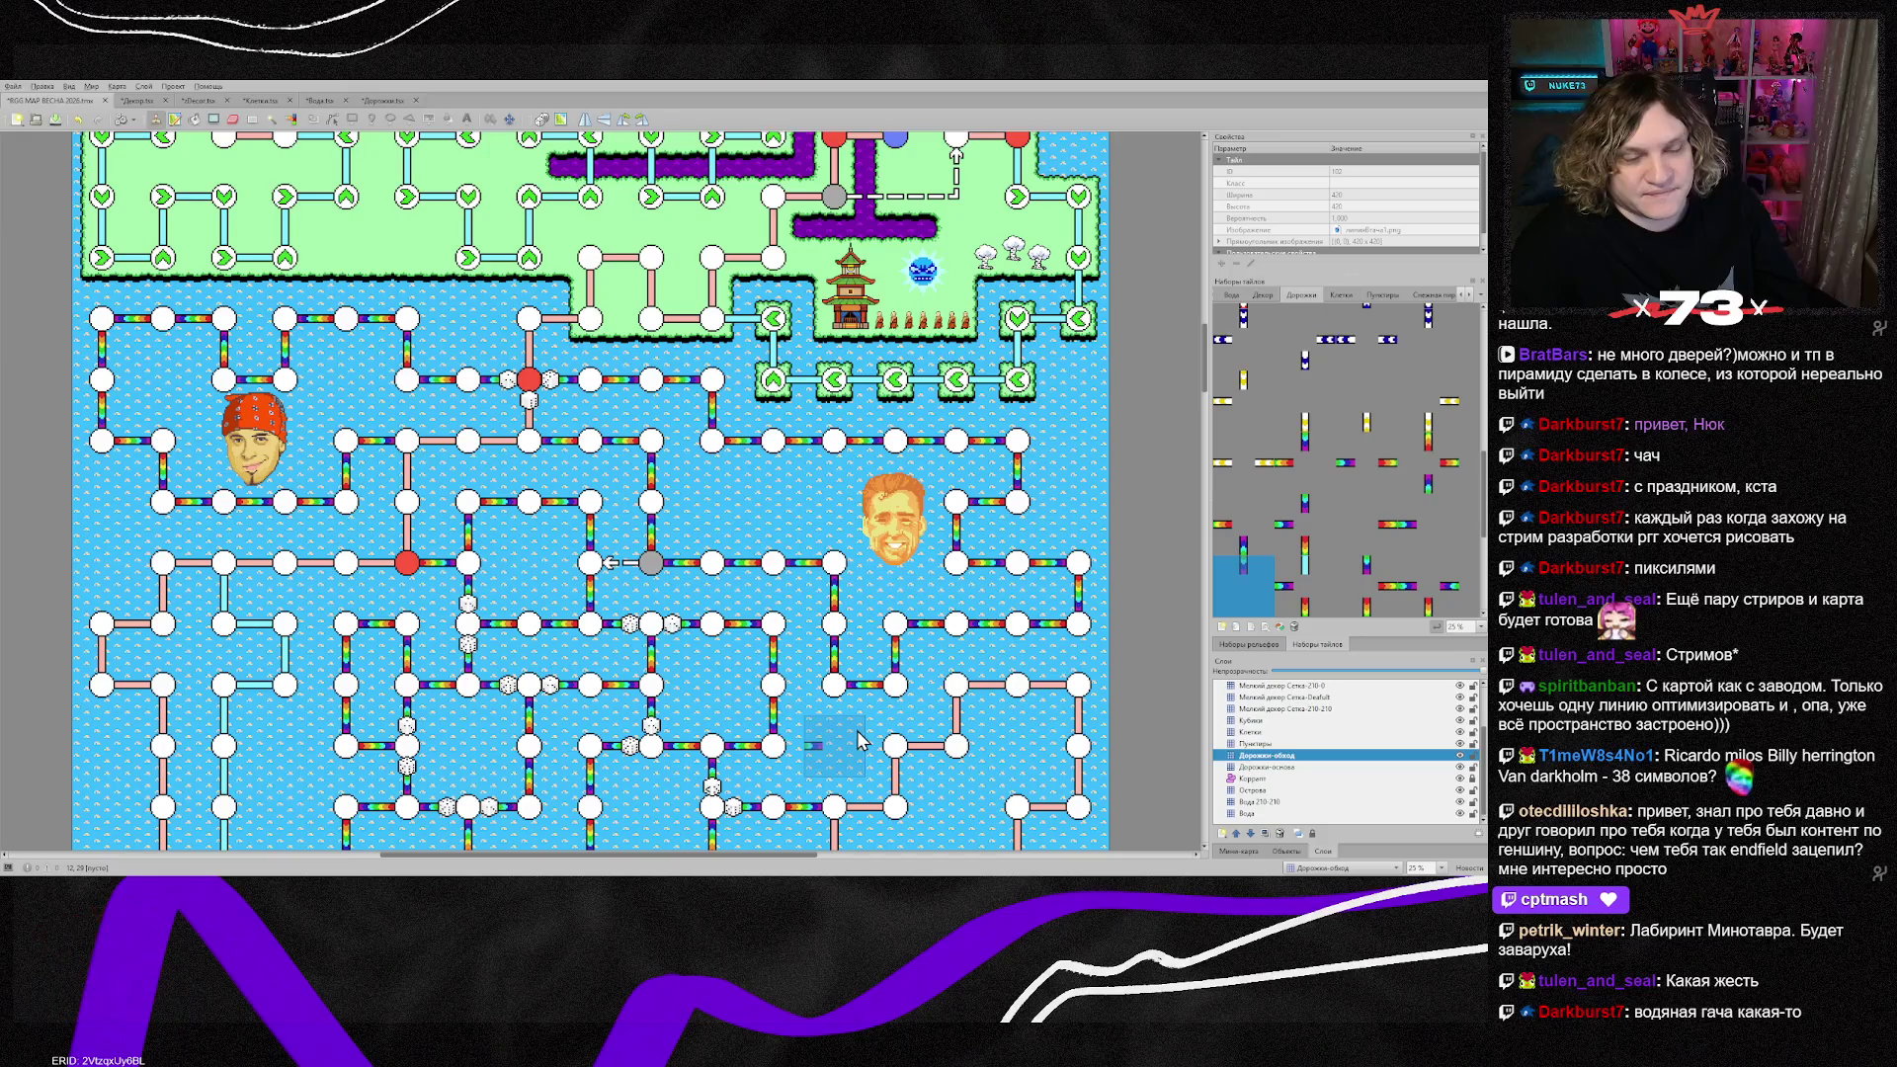
pyautogui.click(1281, 791)
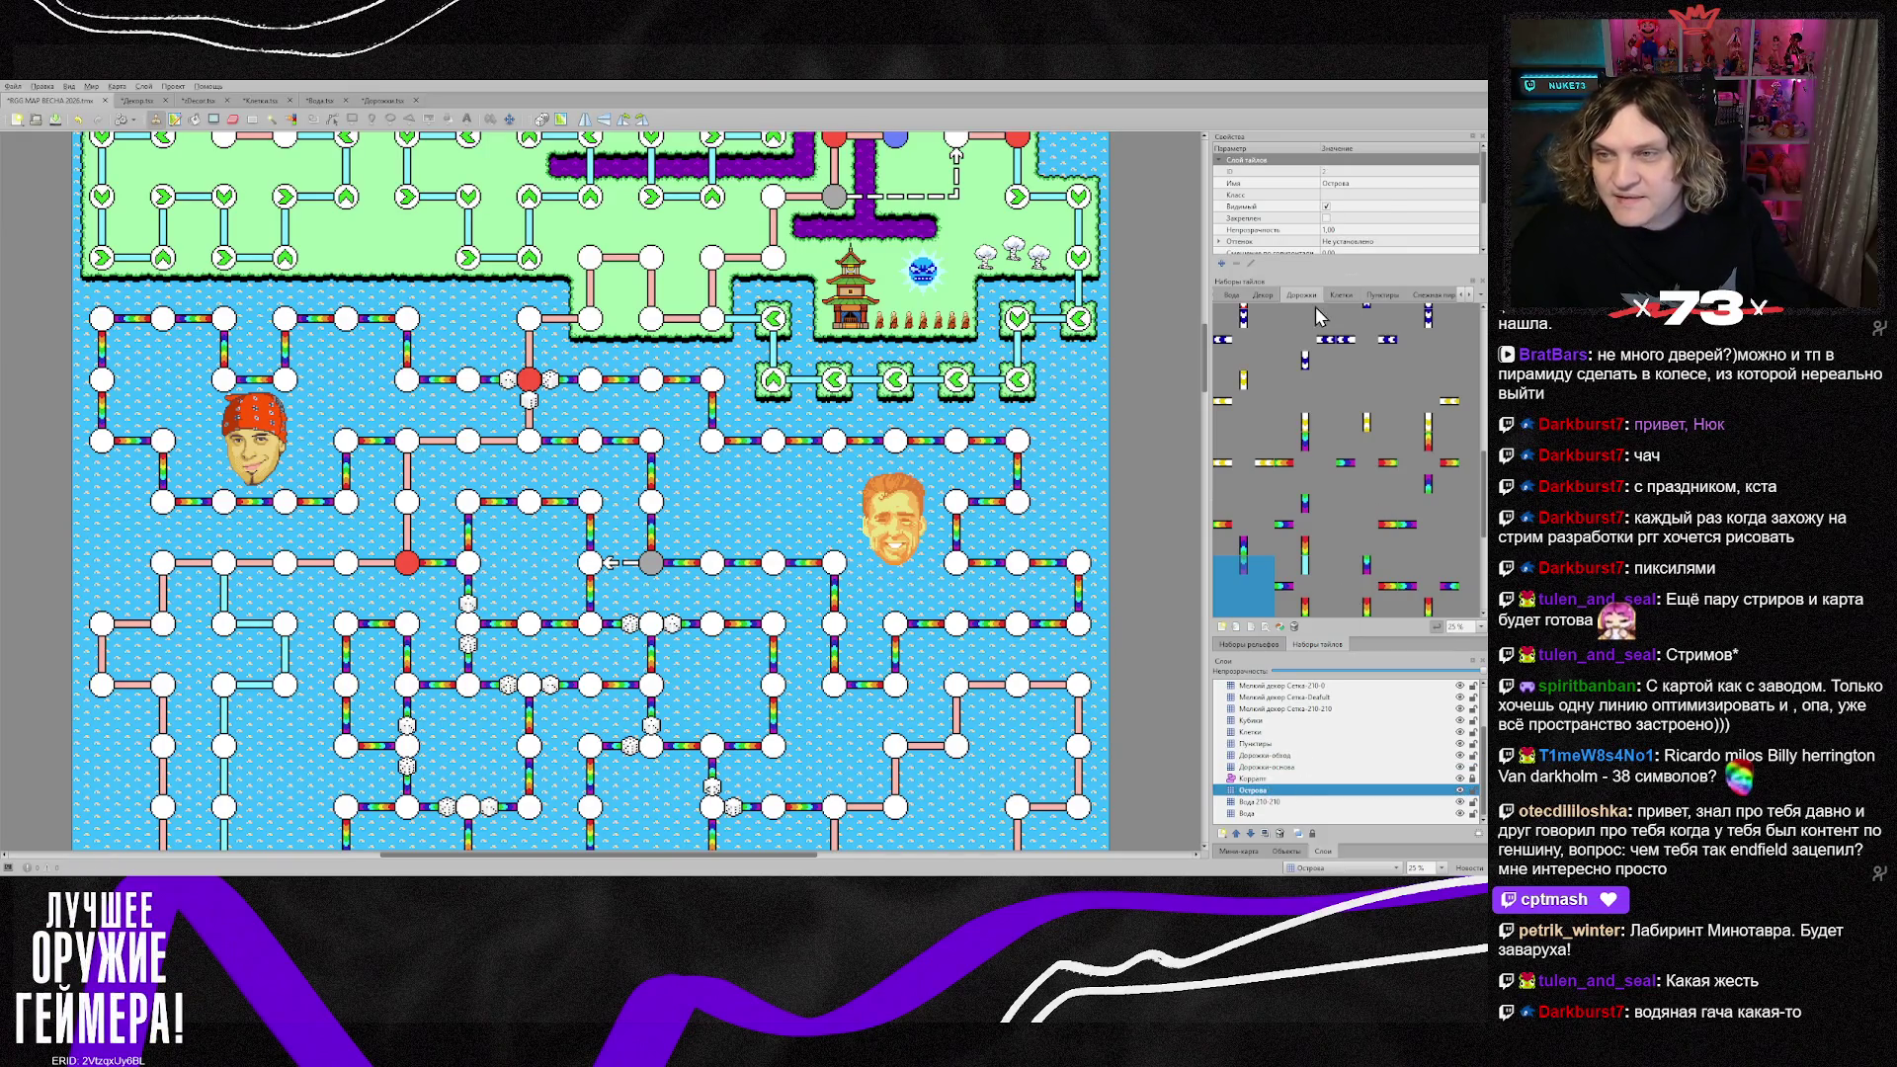
pyautogui.click(1461, 296)
pyautogui.click(1462, 296)
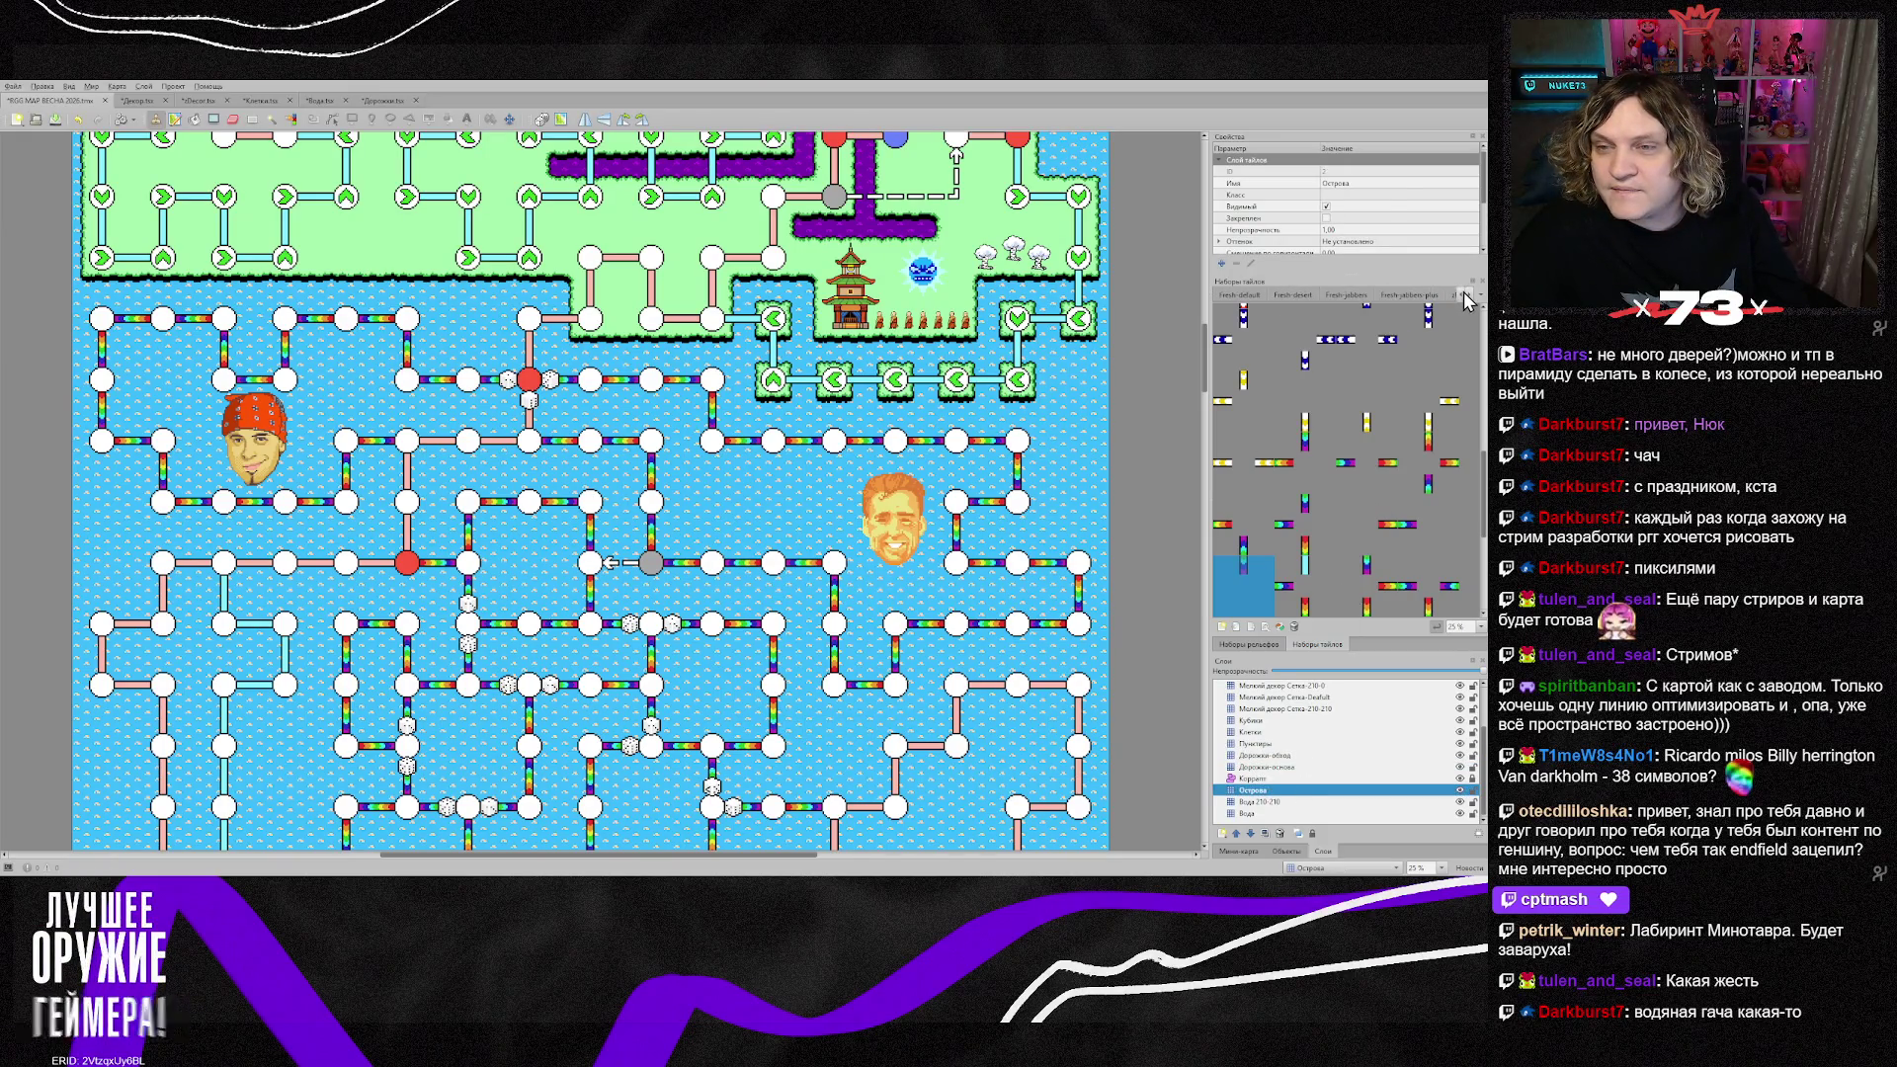
pyautogui.click(1281, 294)
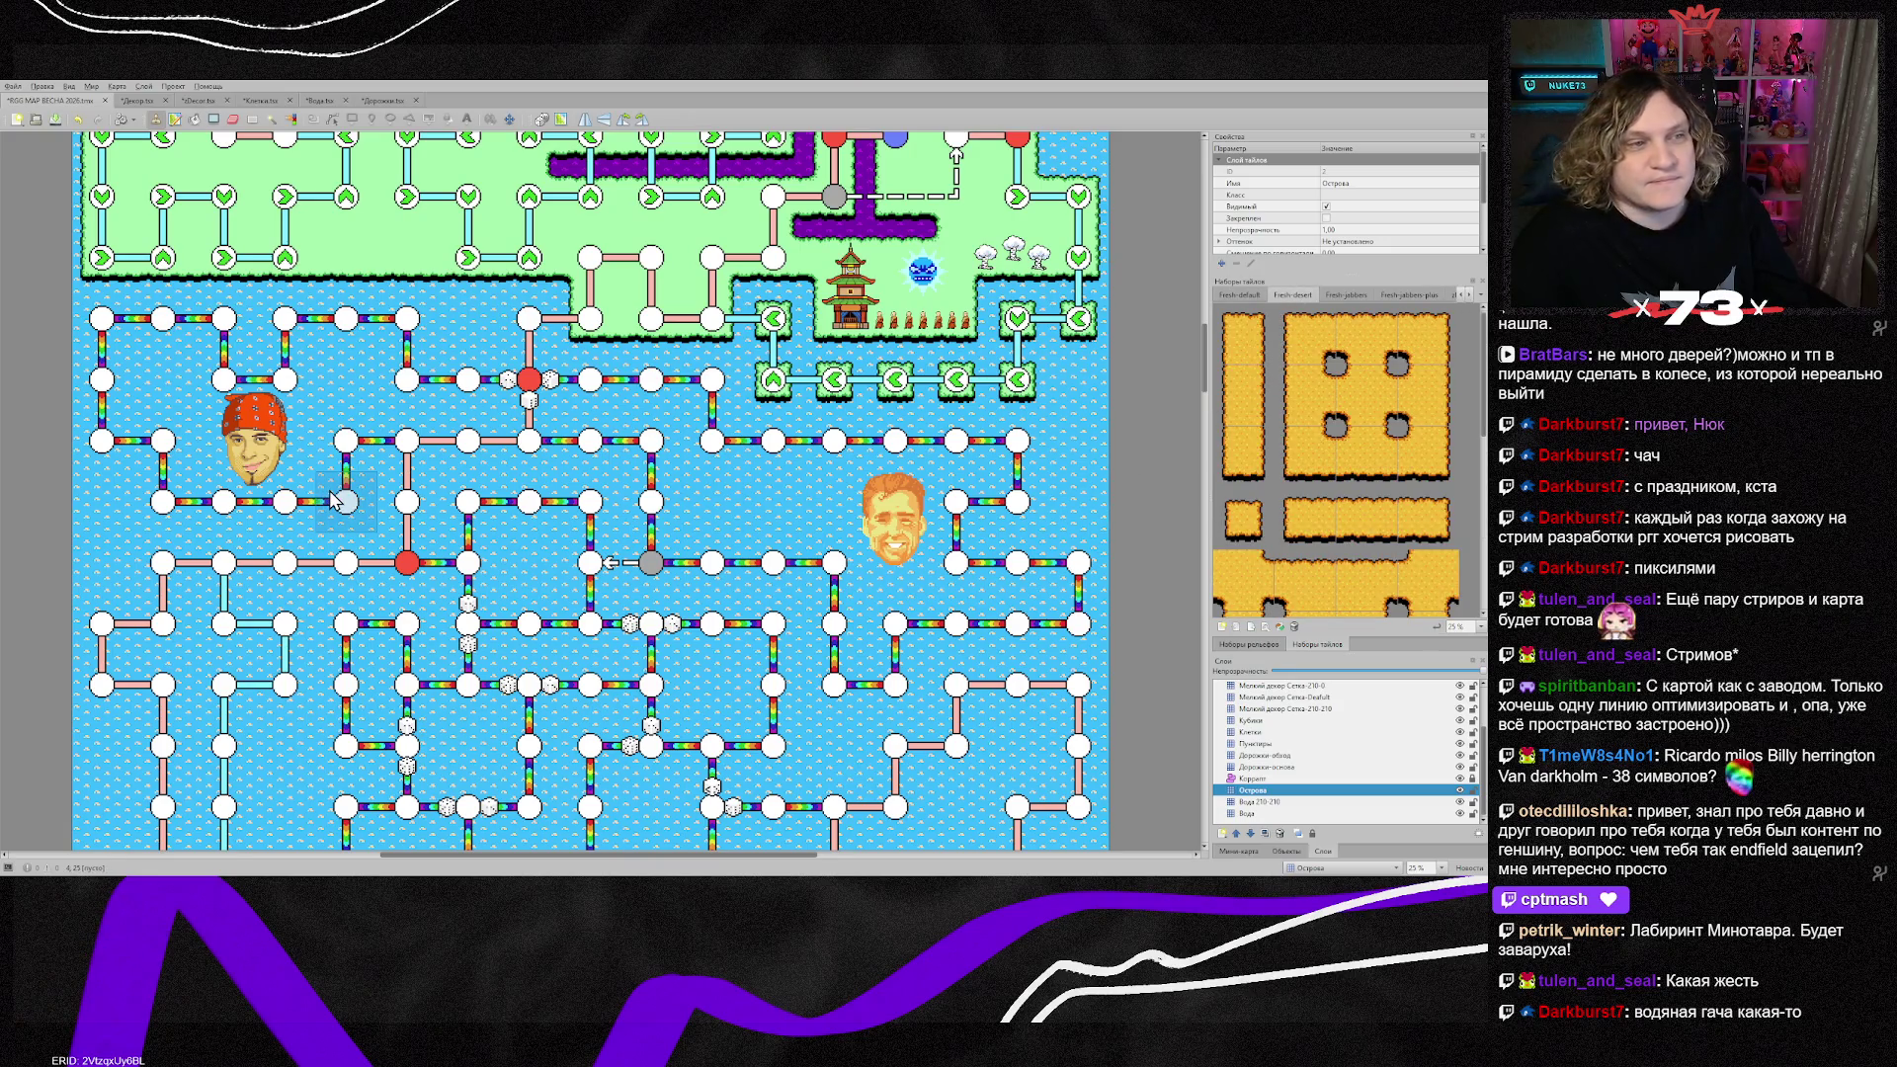
pyautogui.scroll(1, 1300, 546)
pyautogui.scroll(-1, 1300, 538)
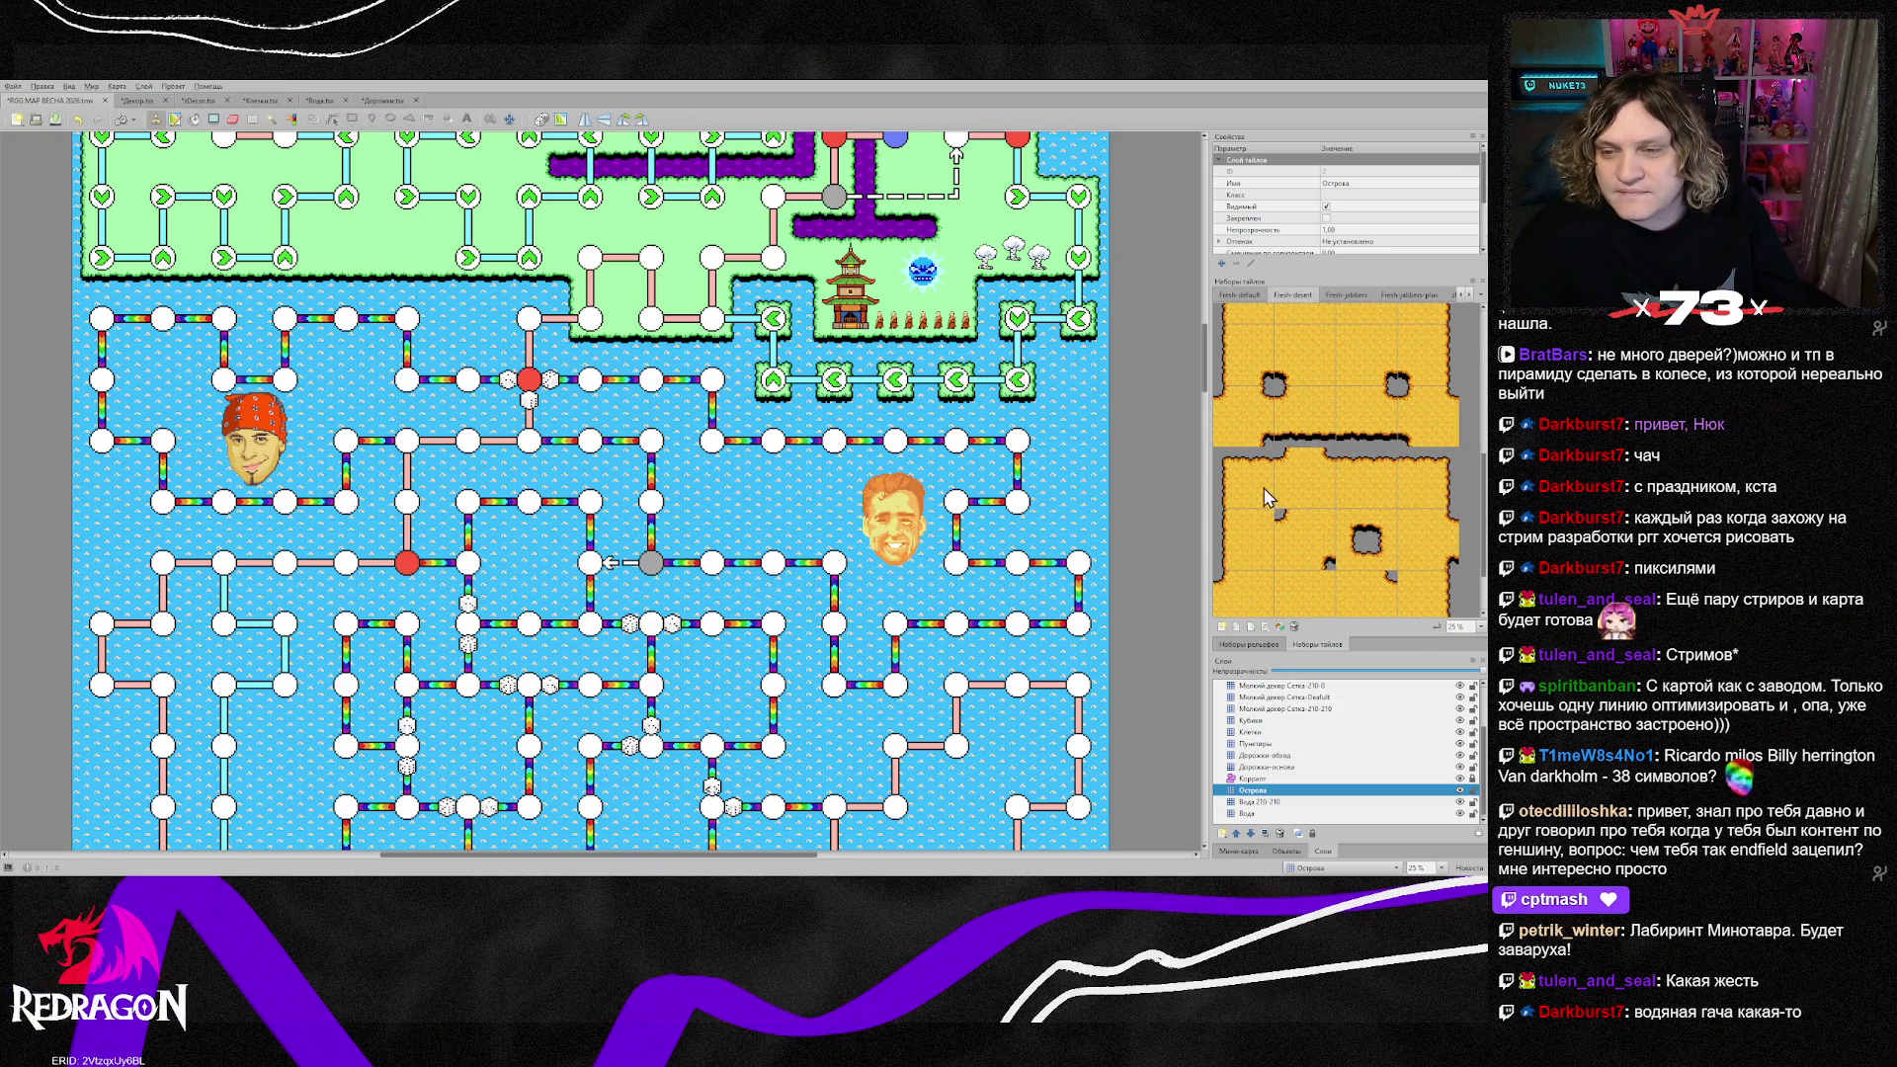
pyautogui.click(1245, 479)
pyautogui.click(106, 324)
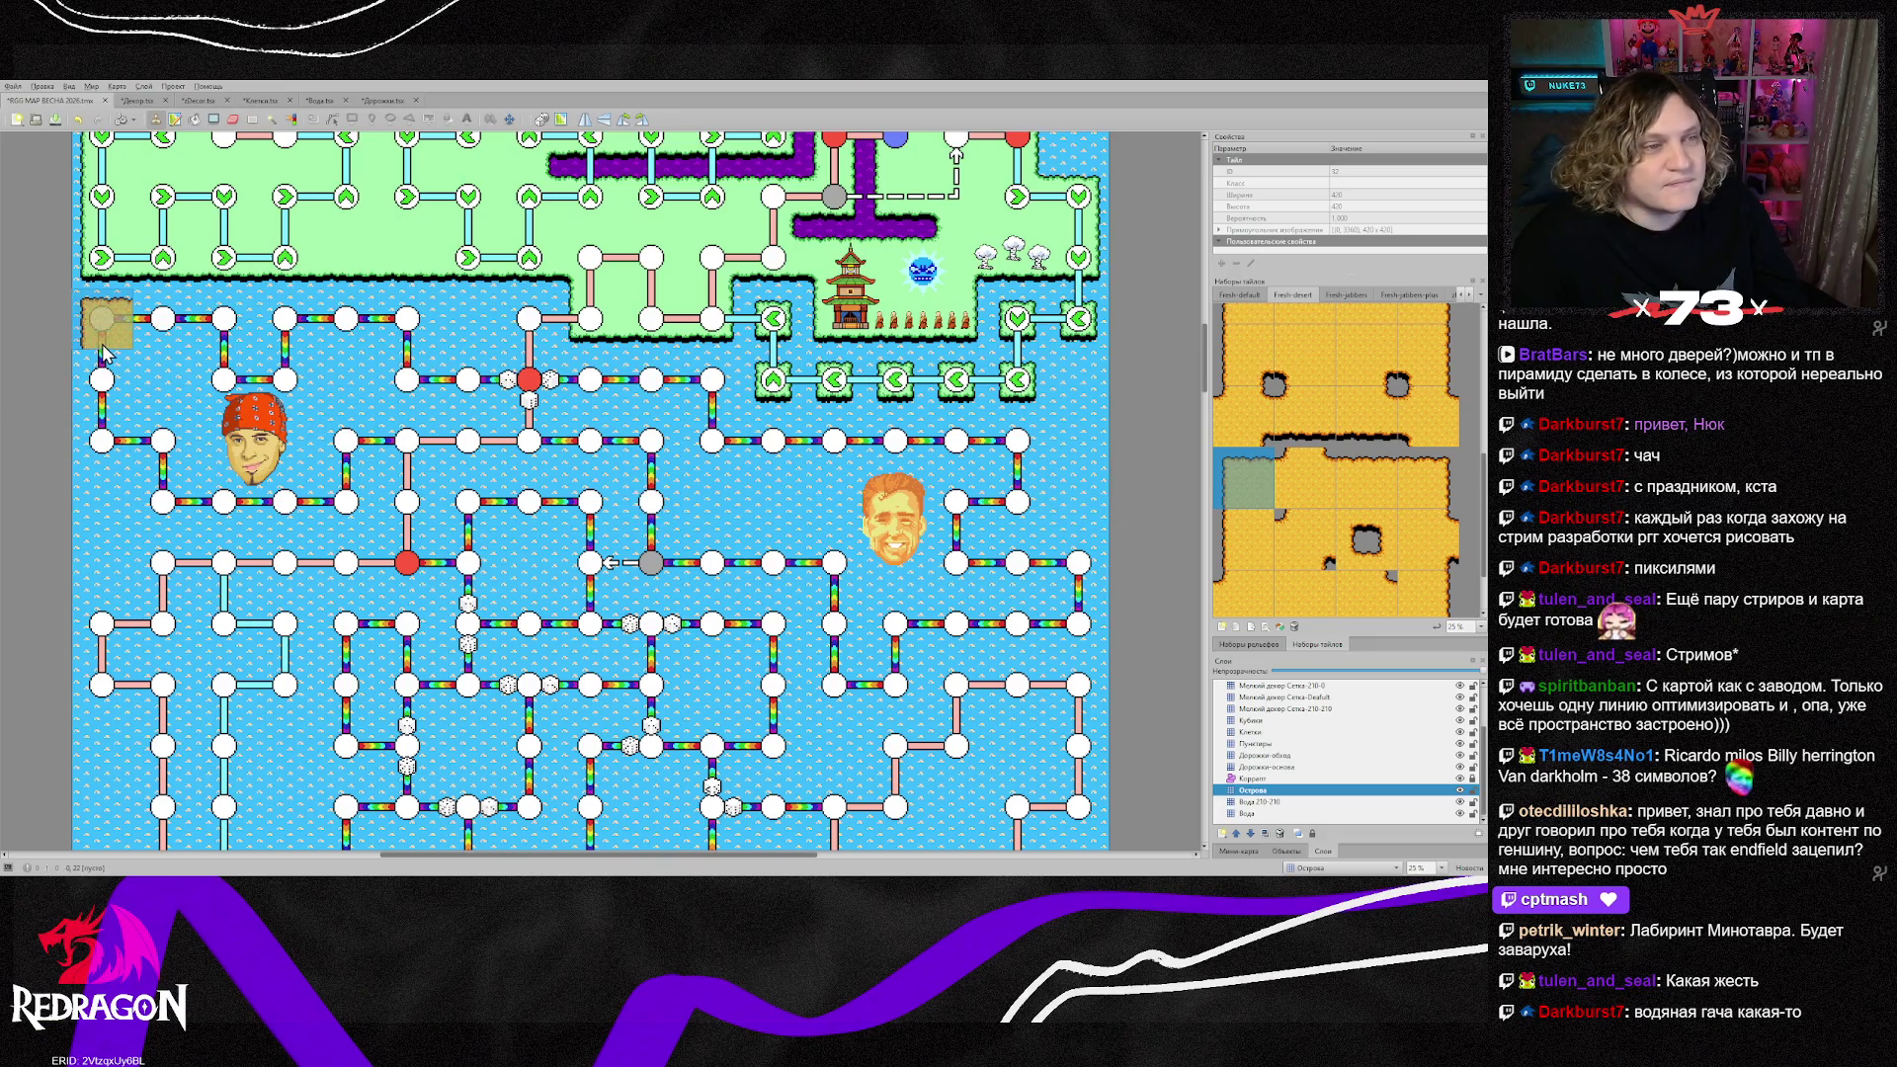
# Step: Lay sandy shore tiles behind the top-row nodes and fill the gaps with middle strip tiles
pyautogui.scroll(1, 1301, 495)
pyautogui.click(1244, 519)
pyautogui.click(529, 318)
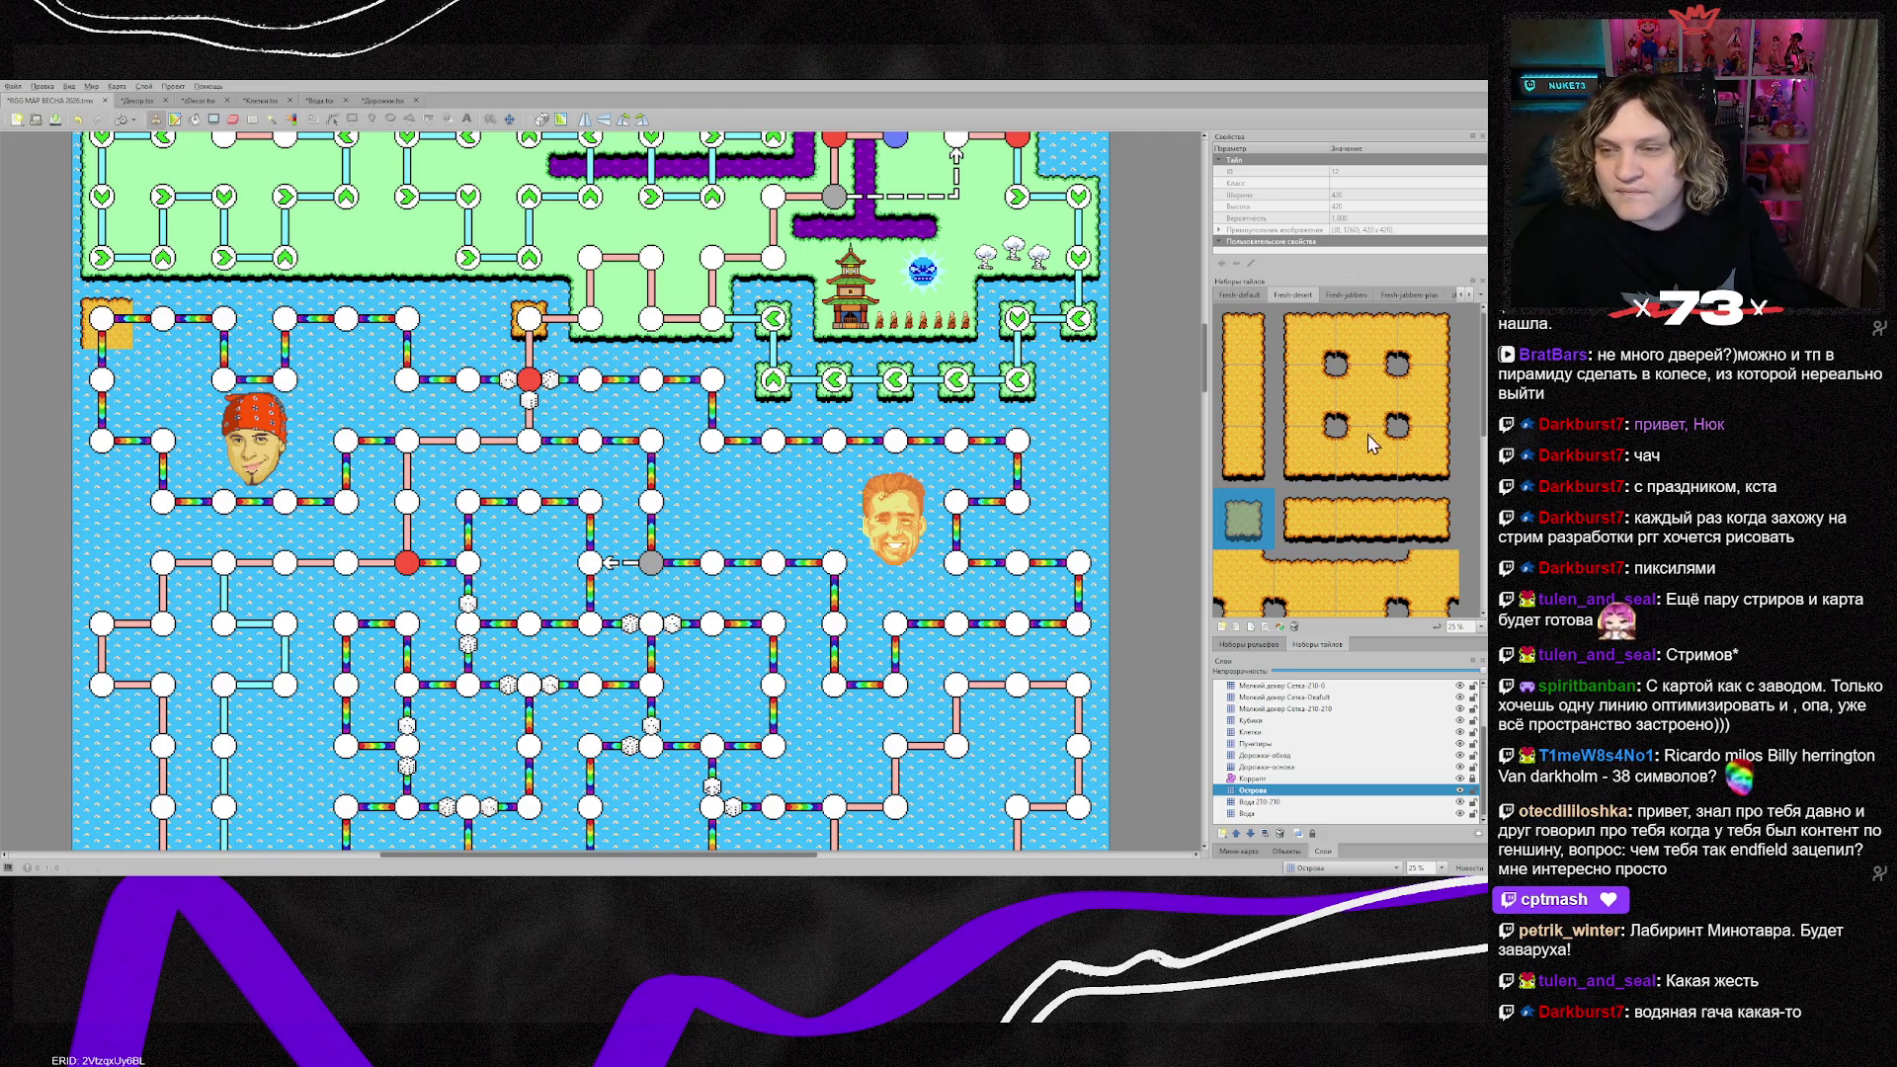
pyautogui.scroll(-3, 1368, 444)
pyautogui.click(1427, 402)
pyautogui.click(201, 339)
pyautogui.click(1229, 406)
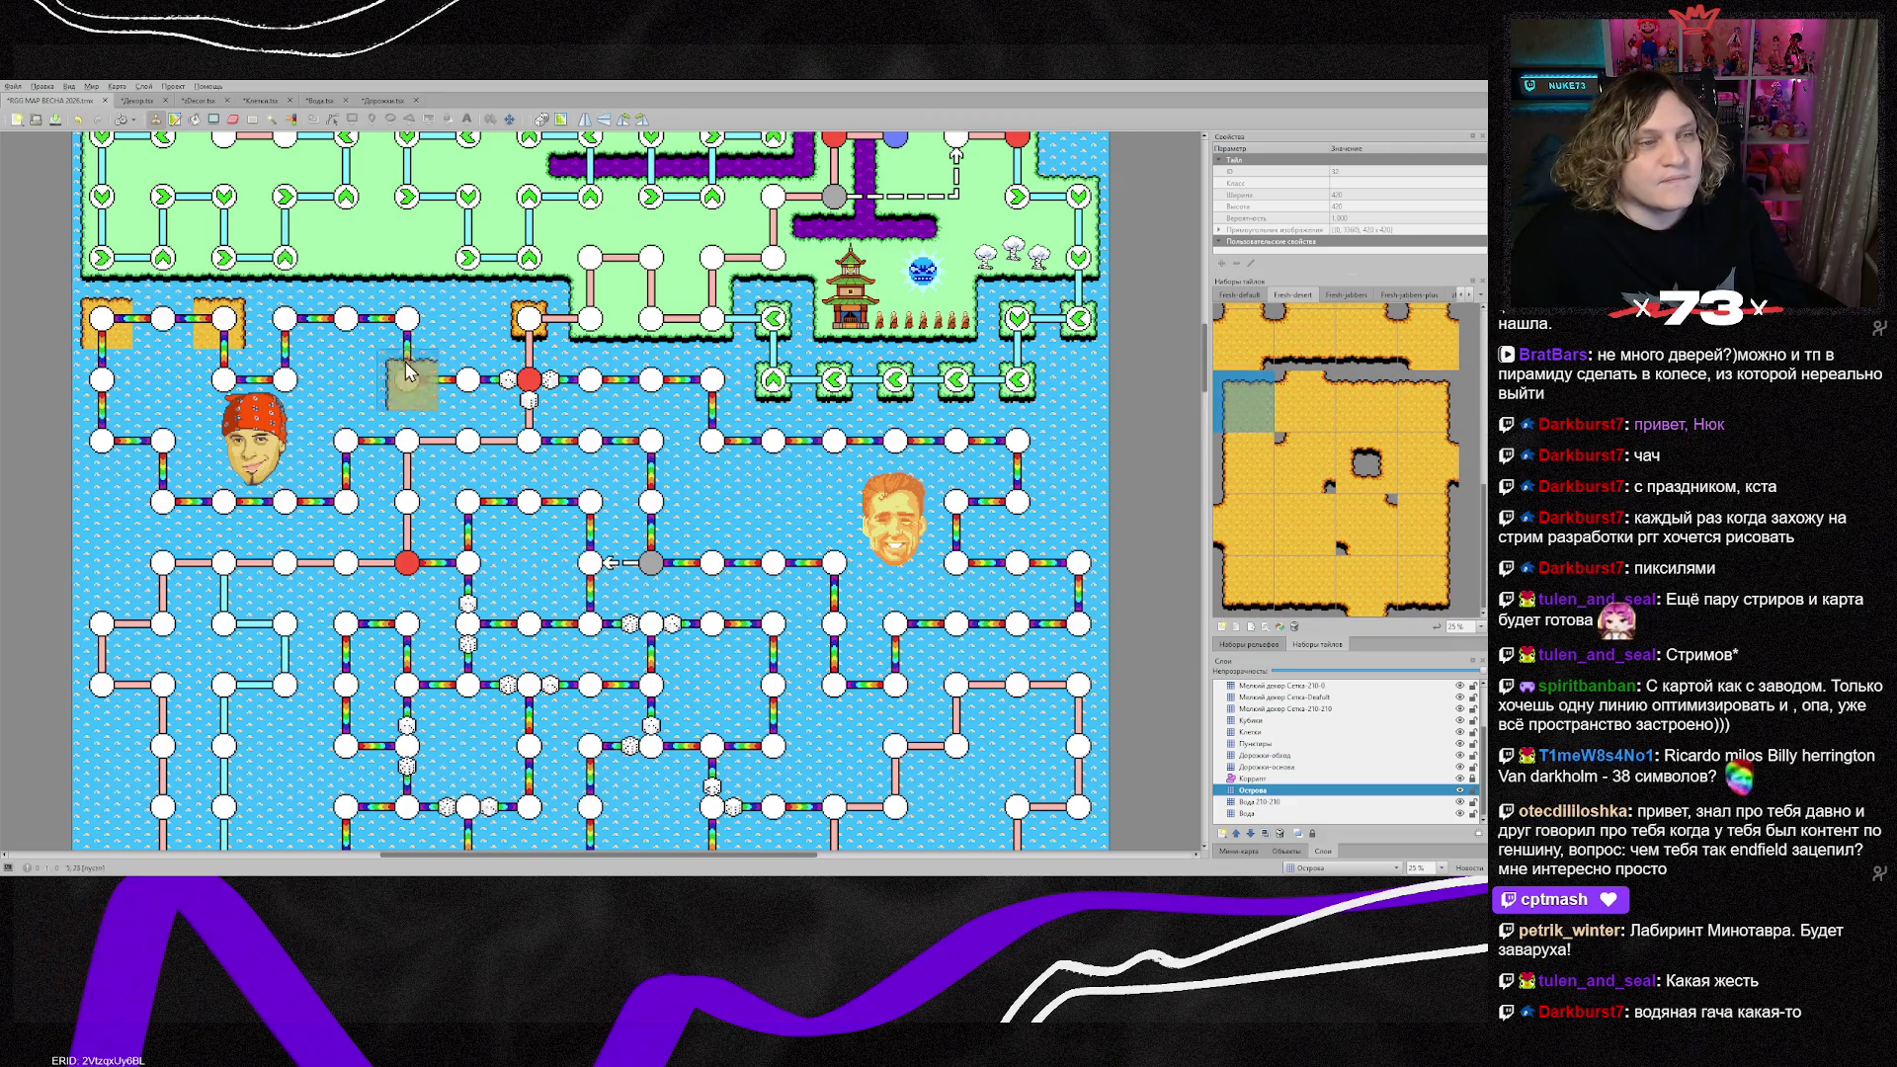
pyautogui.click(276, 331)
pyautogui.click(1427, 401)
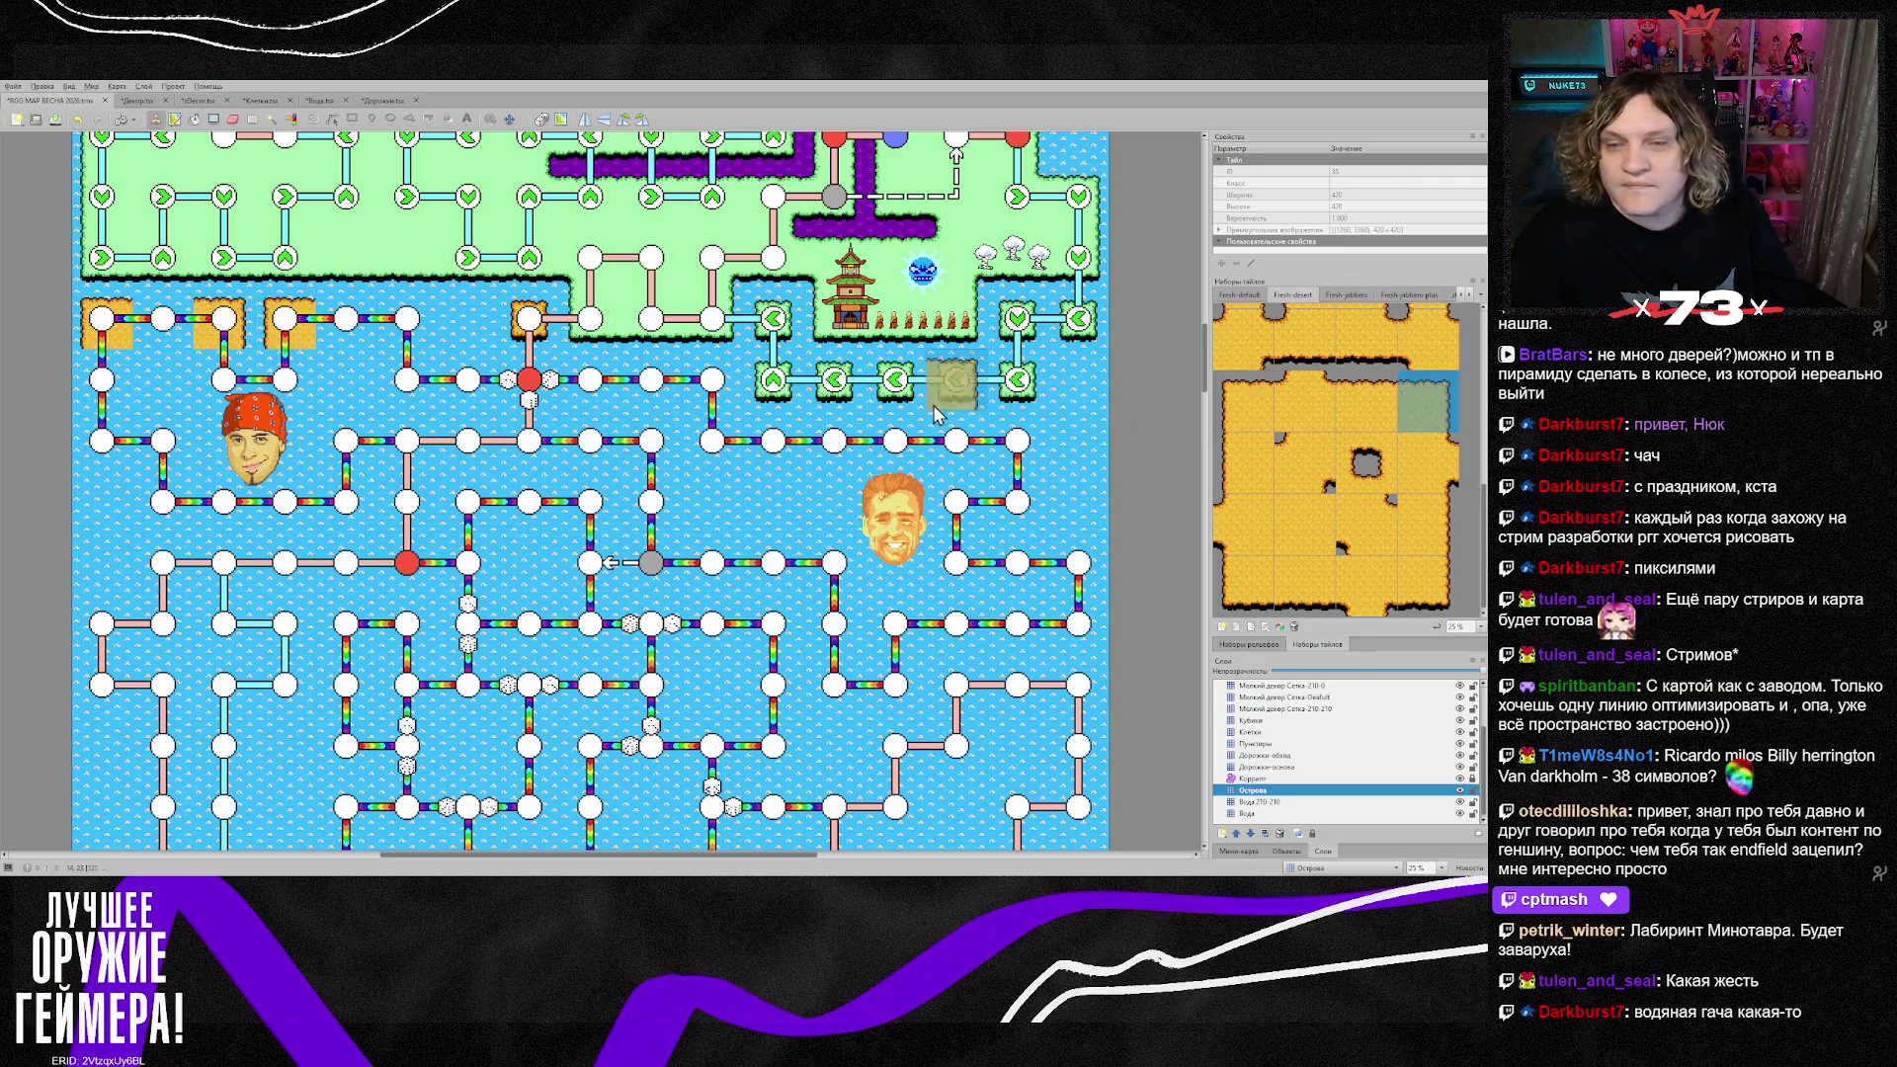
pyautogui.click(405, 336)
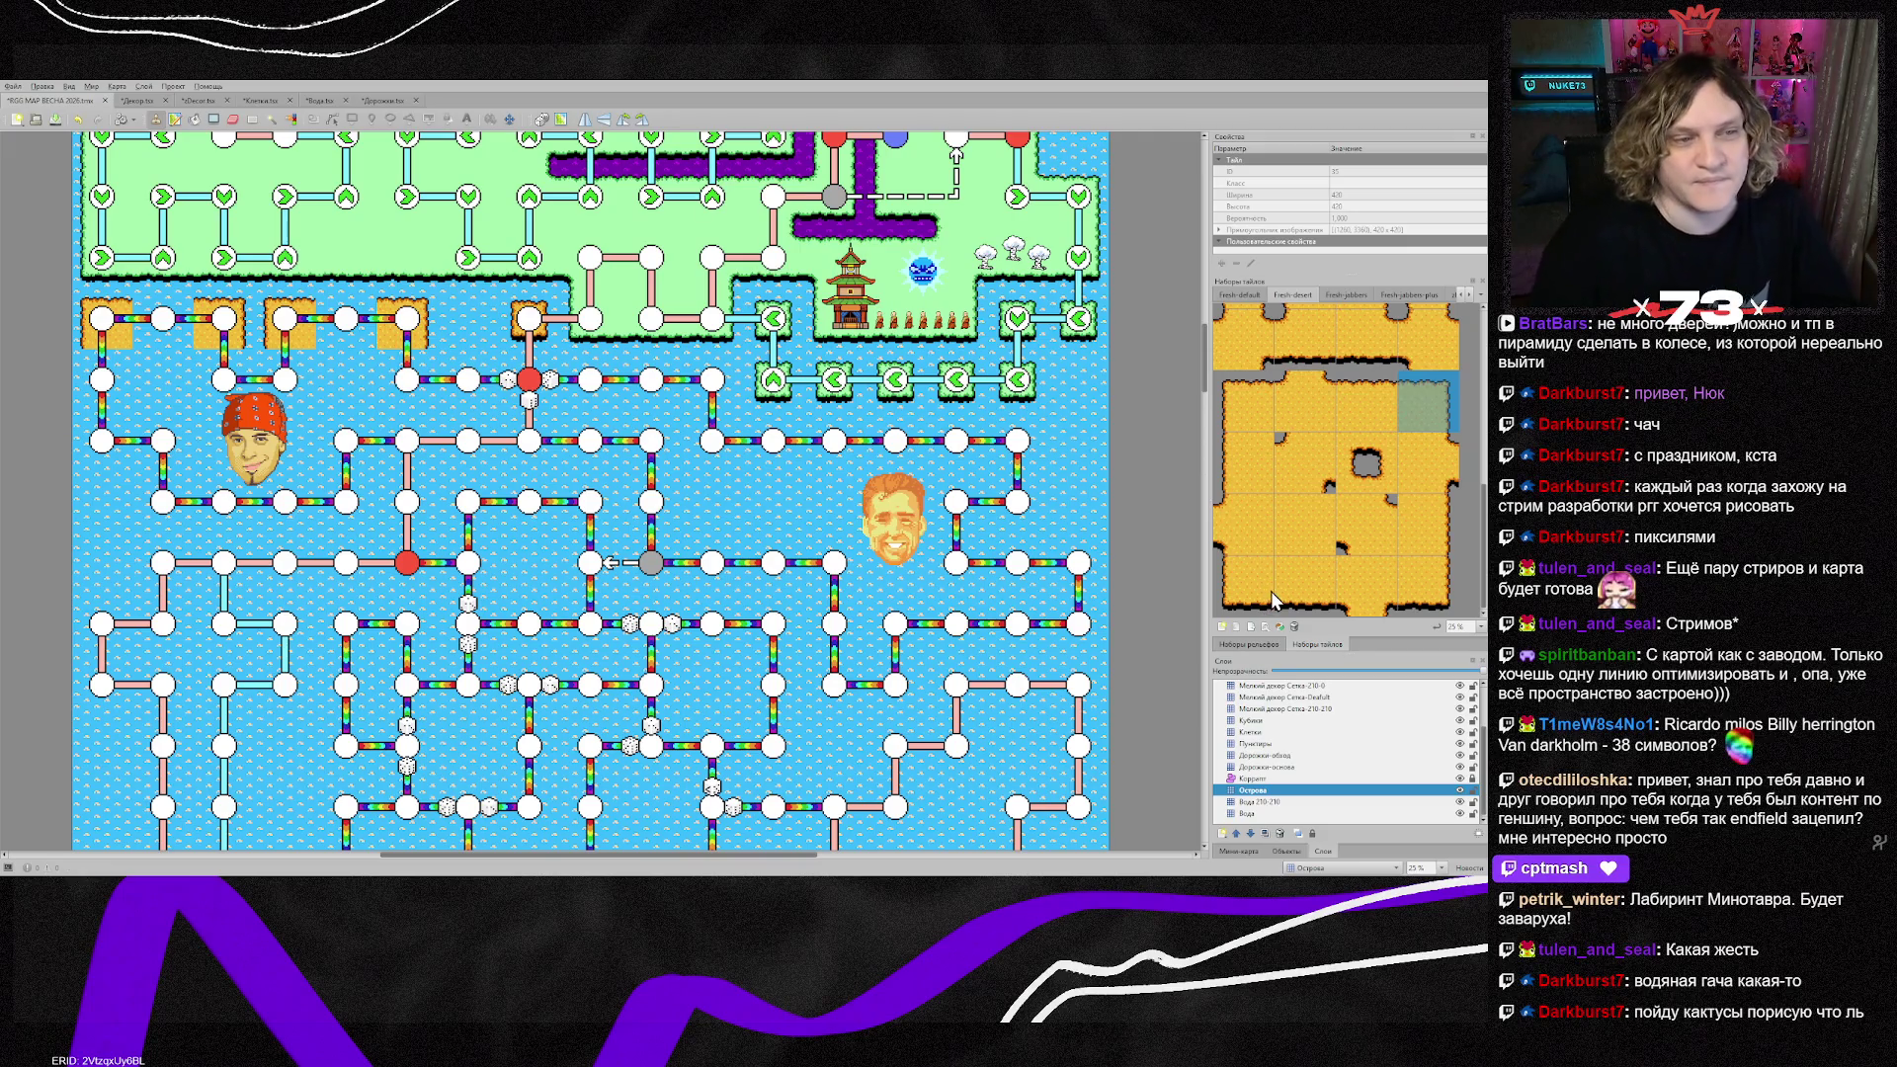
pyautogui.click(1378, 415)
pyautogui.moveTo(158, 348); pyautogui.dragTo(348, 338)
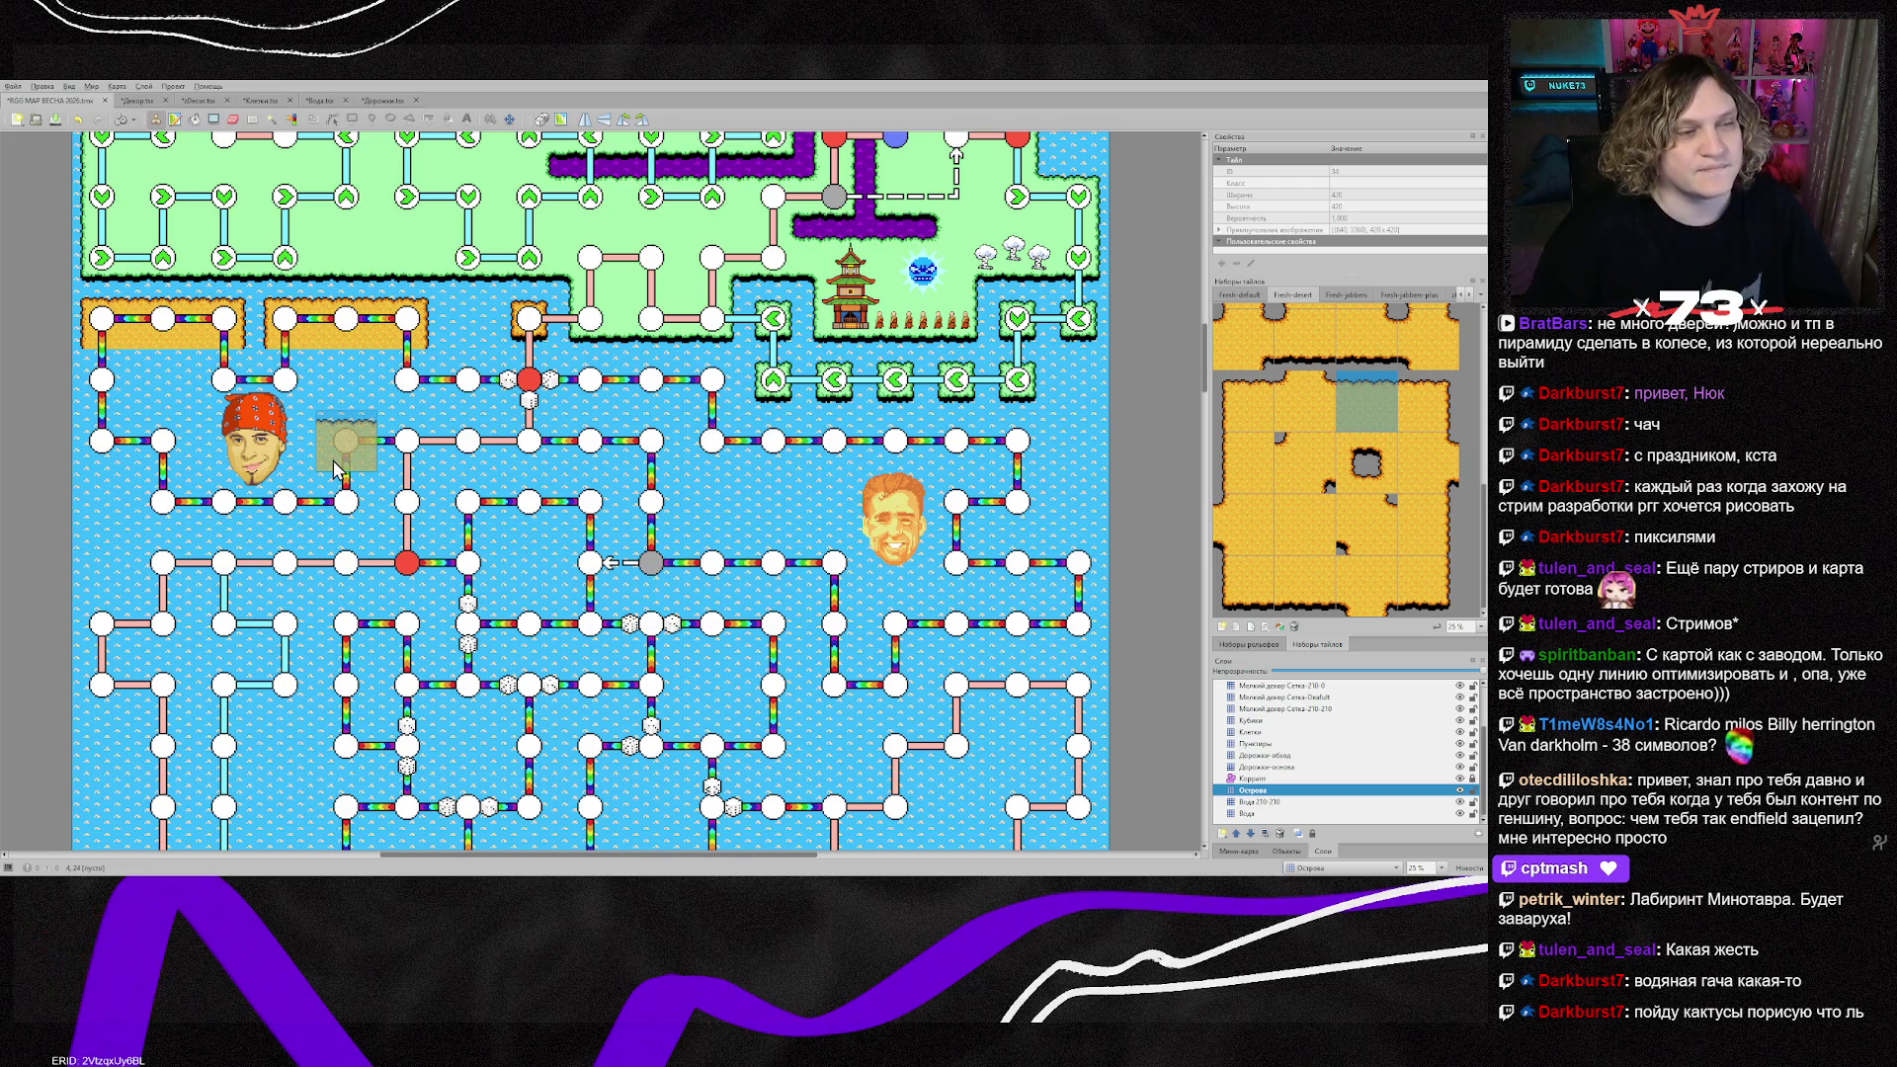
# Step: Extend sand edge tiles down the board's left edge, filling the water gap
pyautogui.click(1253, 481)
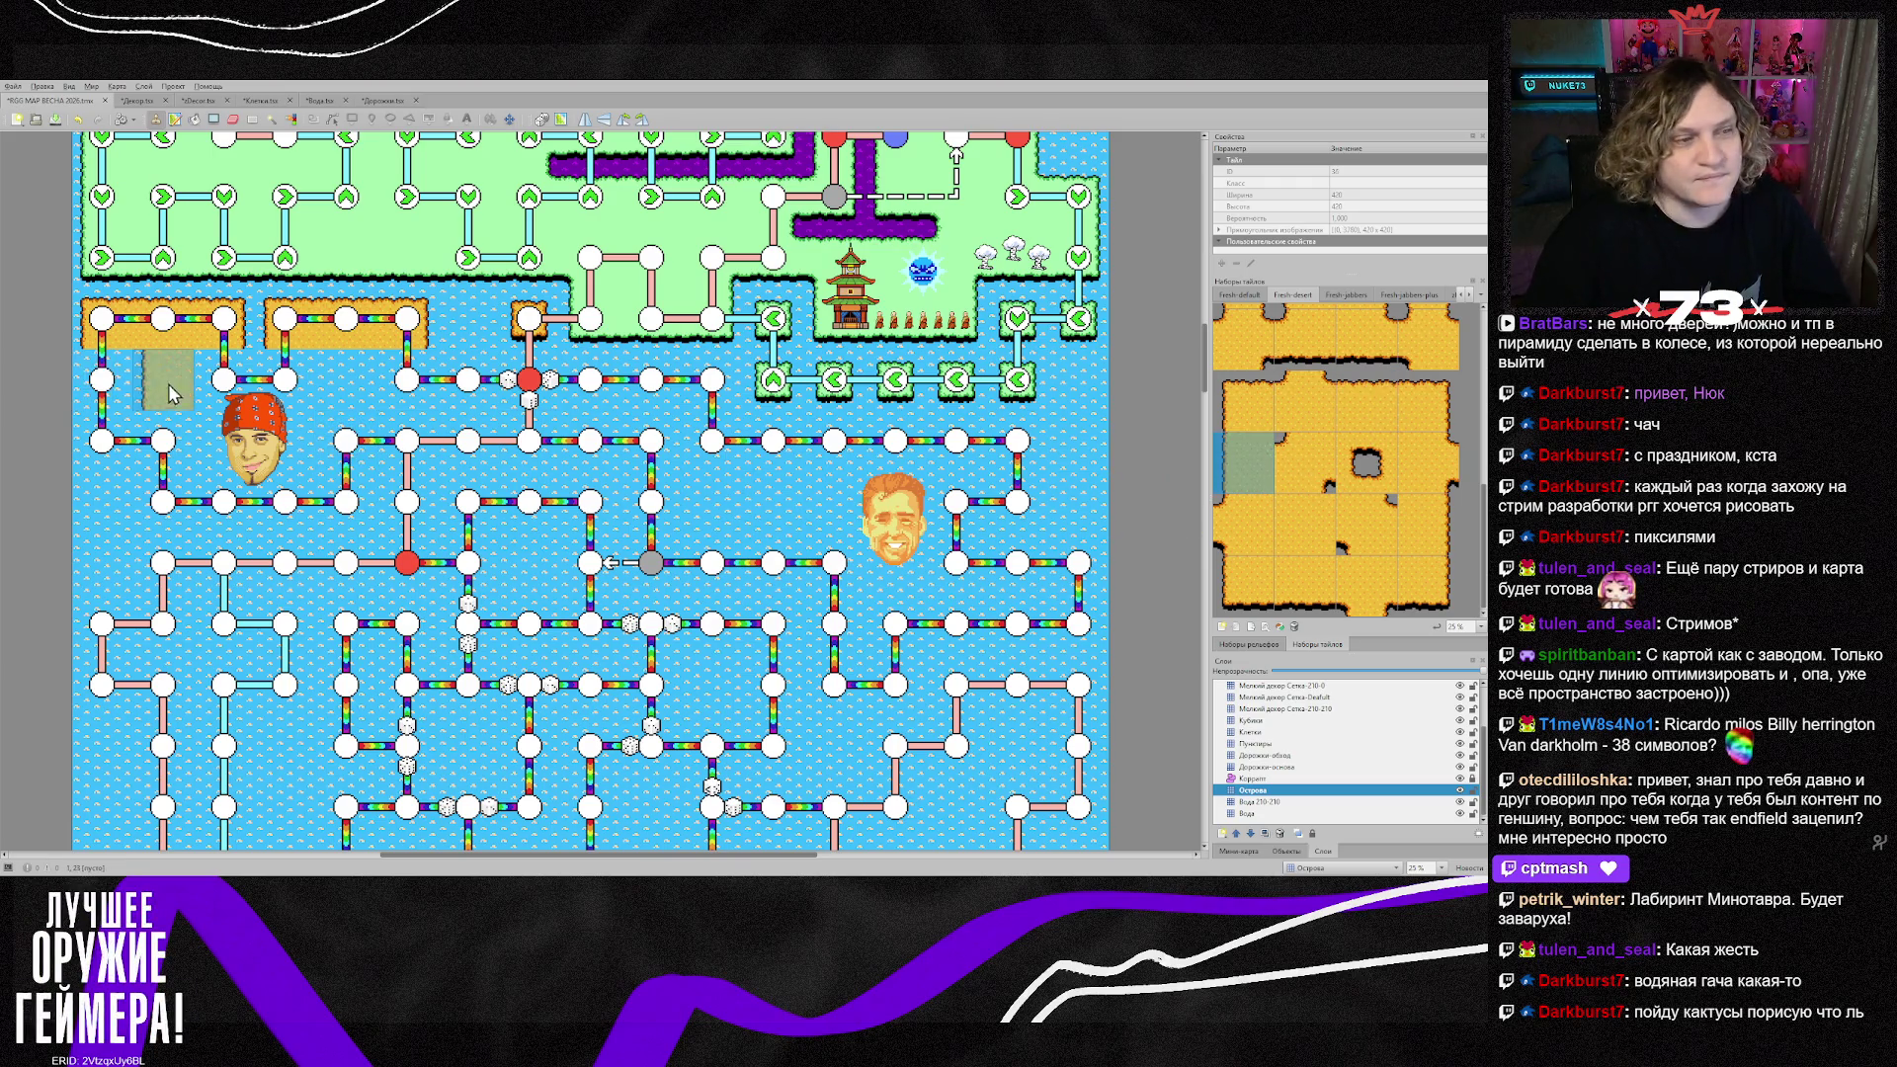
pyautogui.click(107, 441)
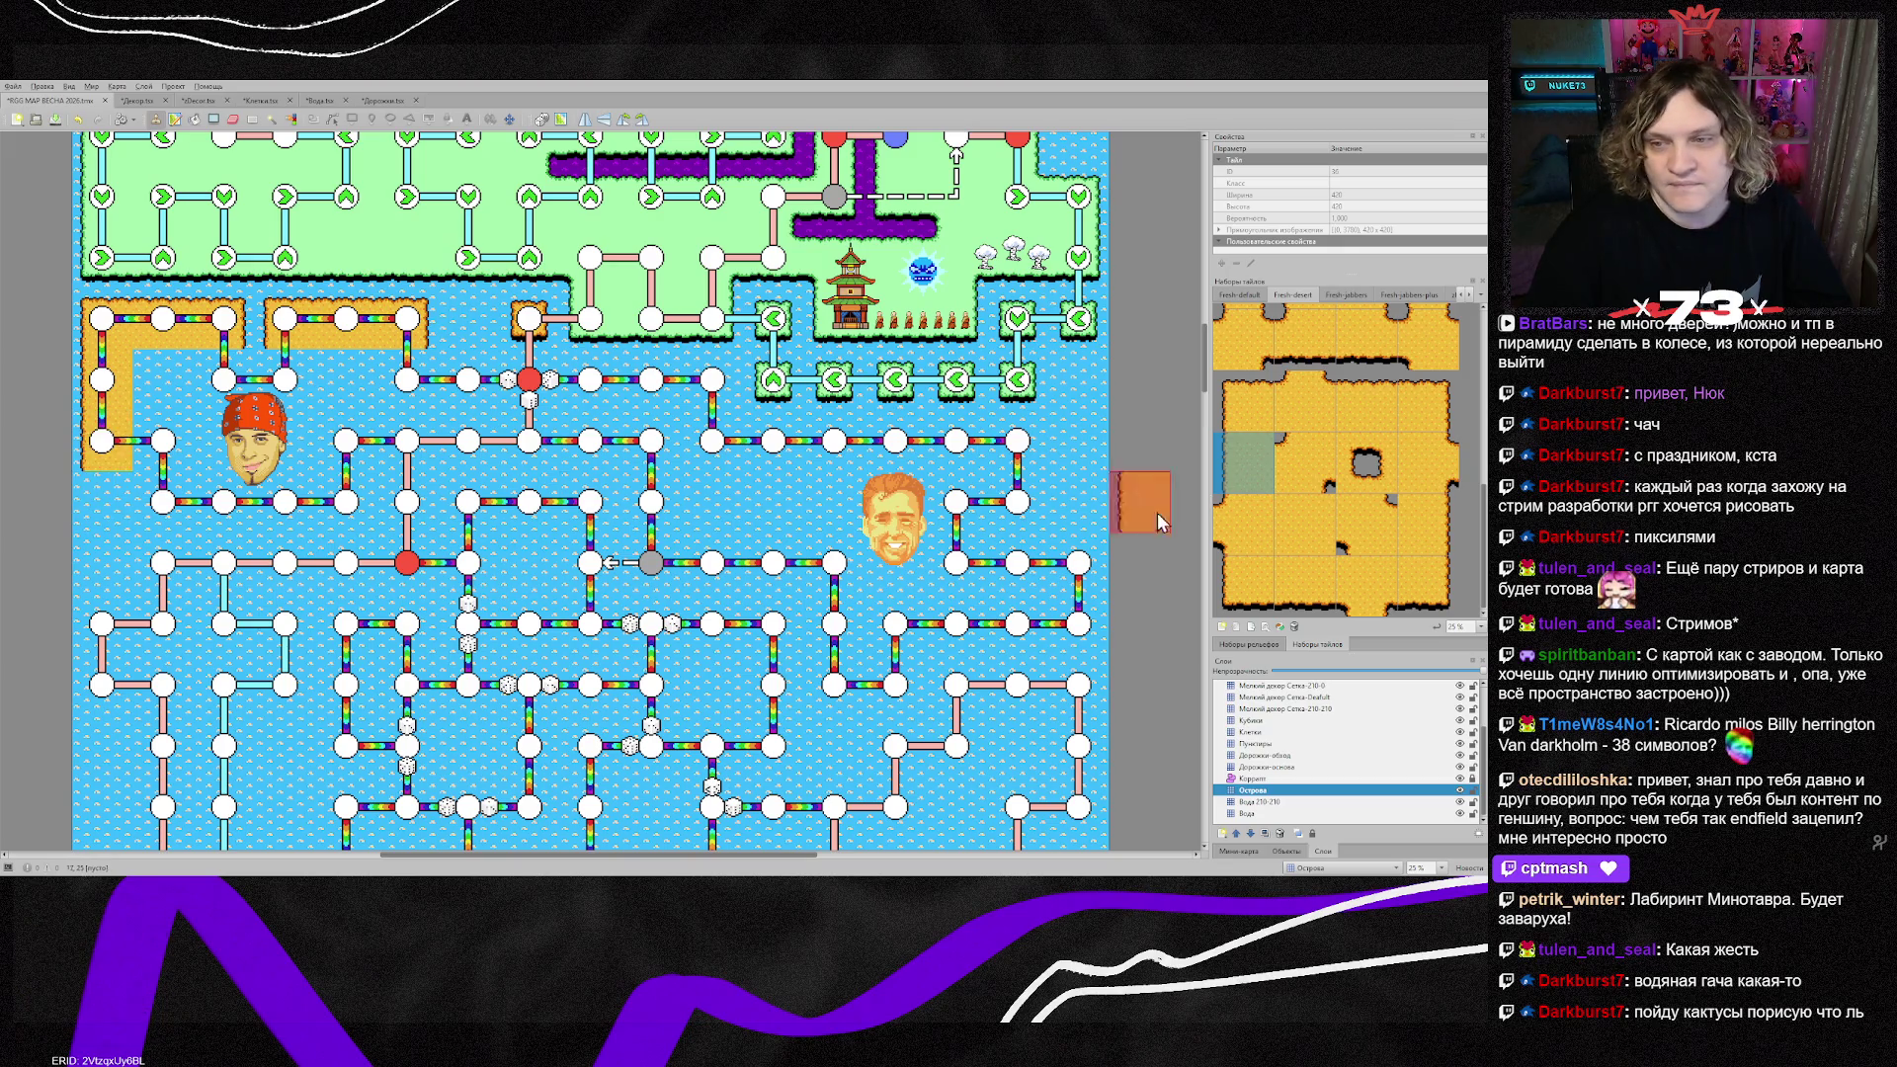
pyautogui.scroll(2, 1339, 505)
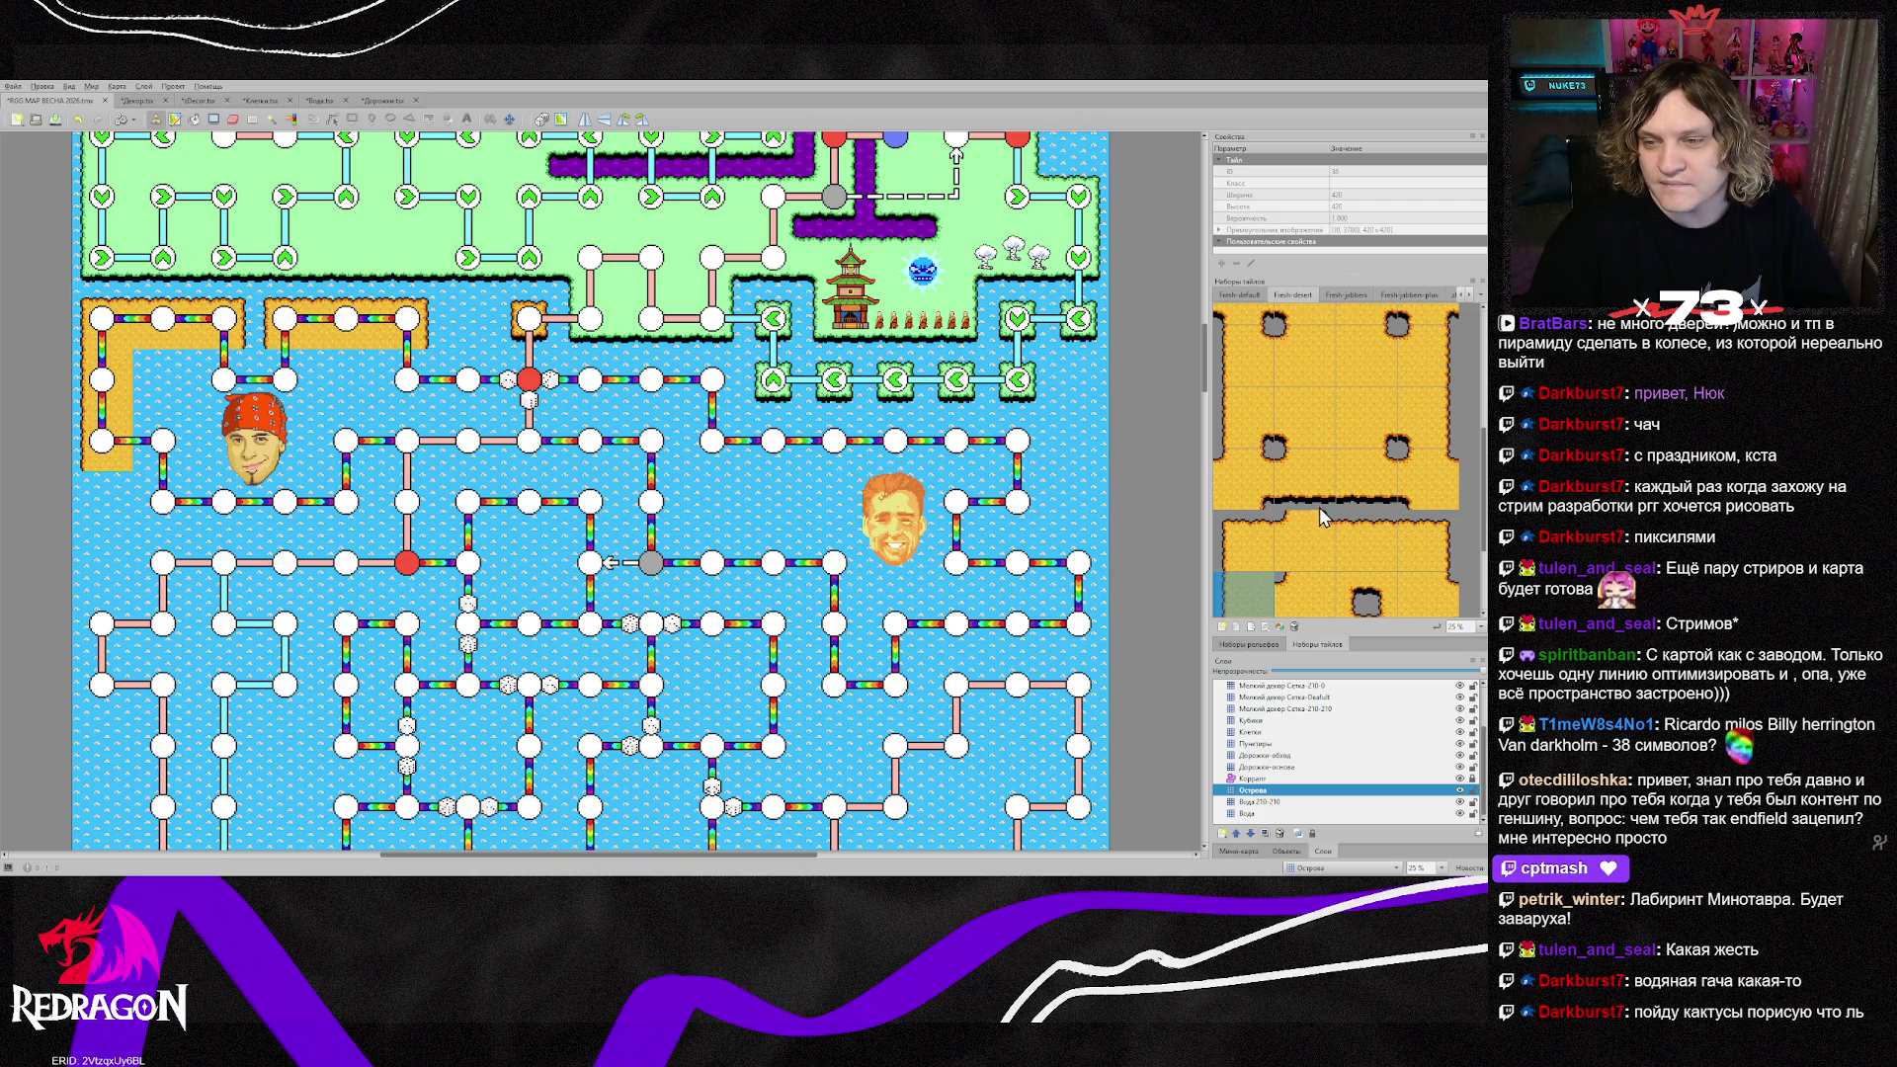
pyautogui.scroll(1, 1319, 506)
pyautogui.click(1305, 438)
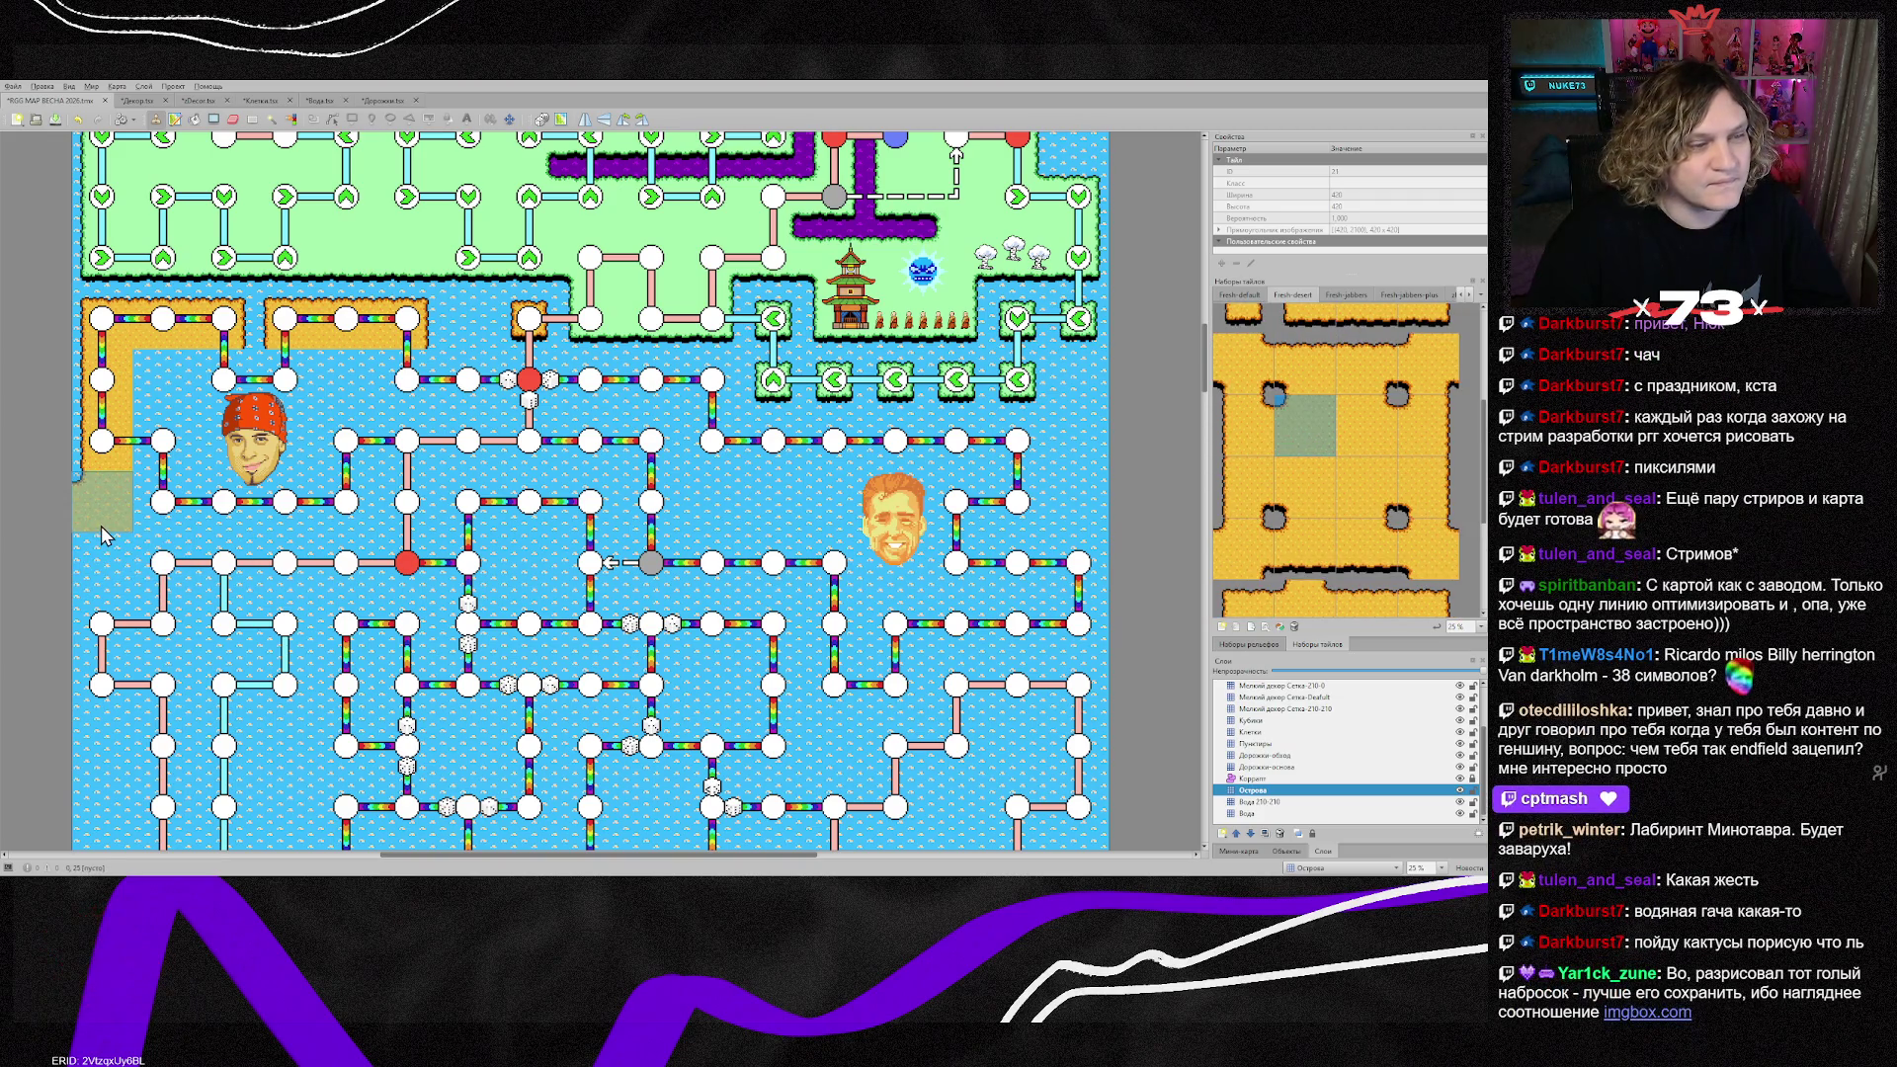
pyautogui.click(109, 585)
pyautogui.scroll(-3, 1268, 527)
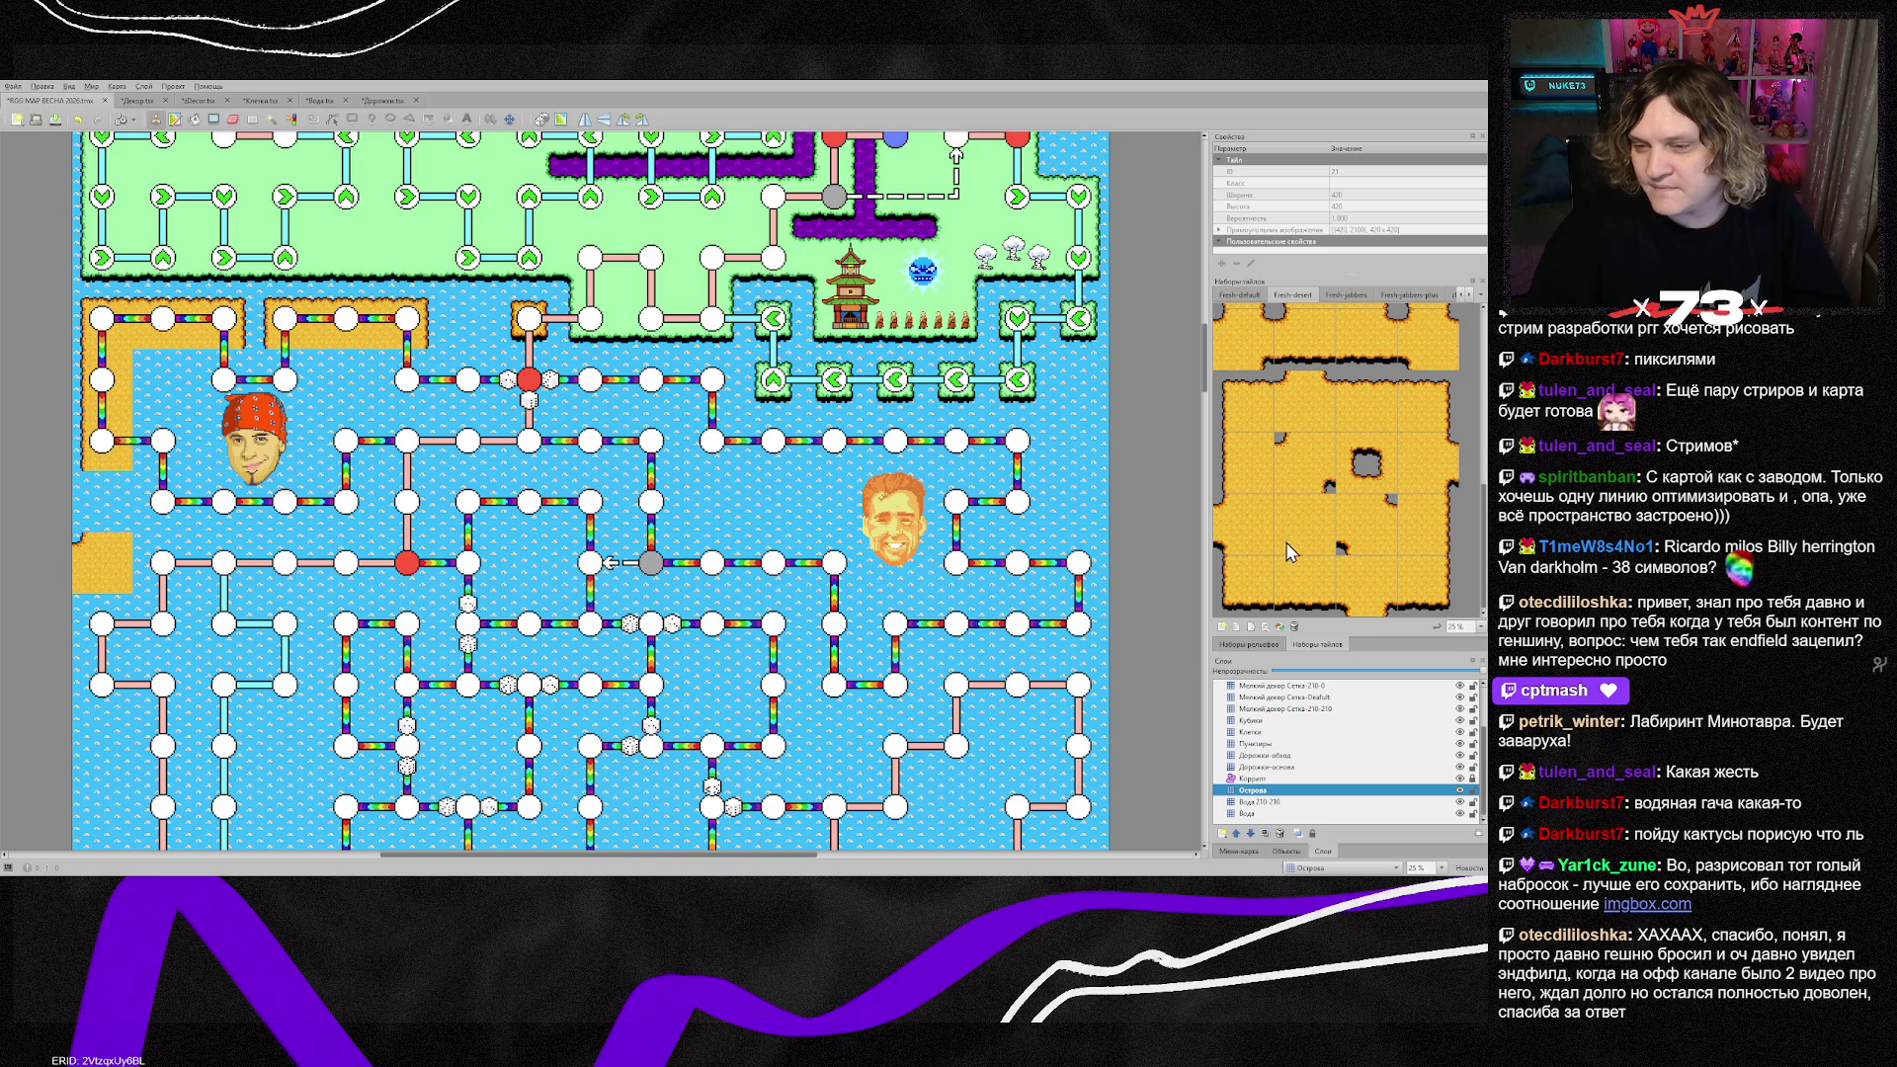
pyautogui.click(1244, 469)
pyautogui.click(102, 502)
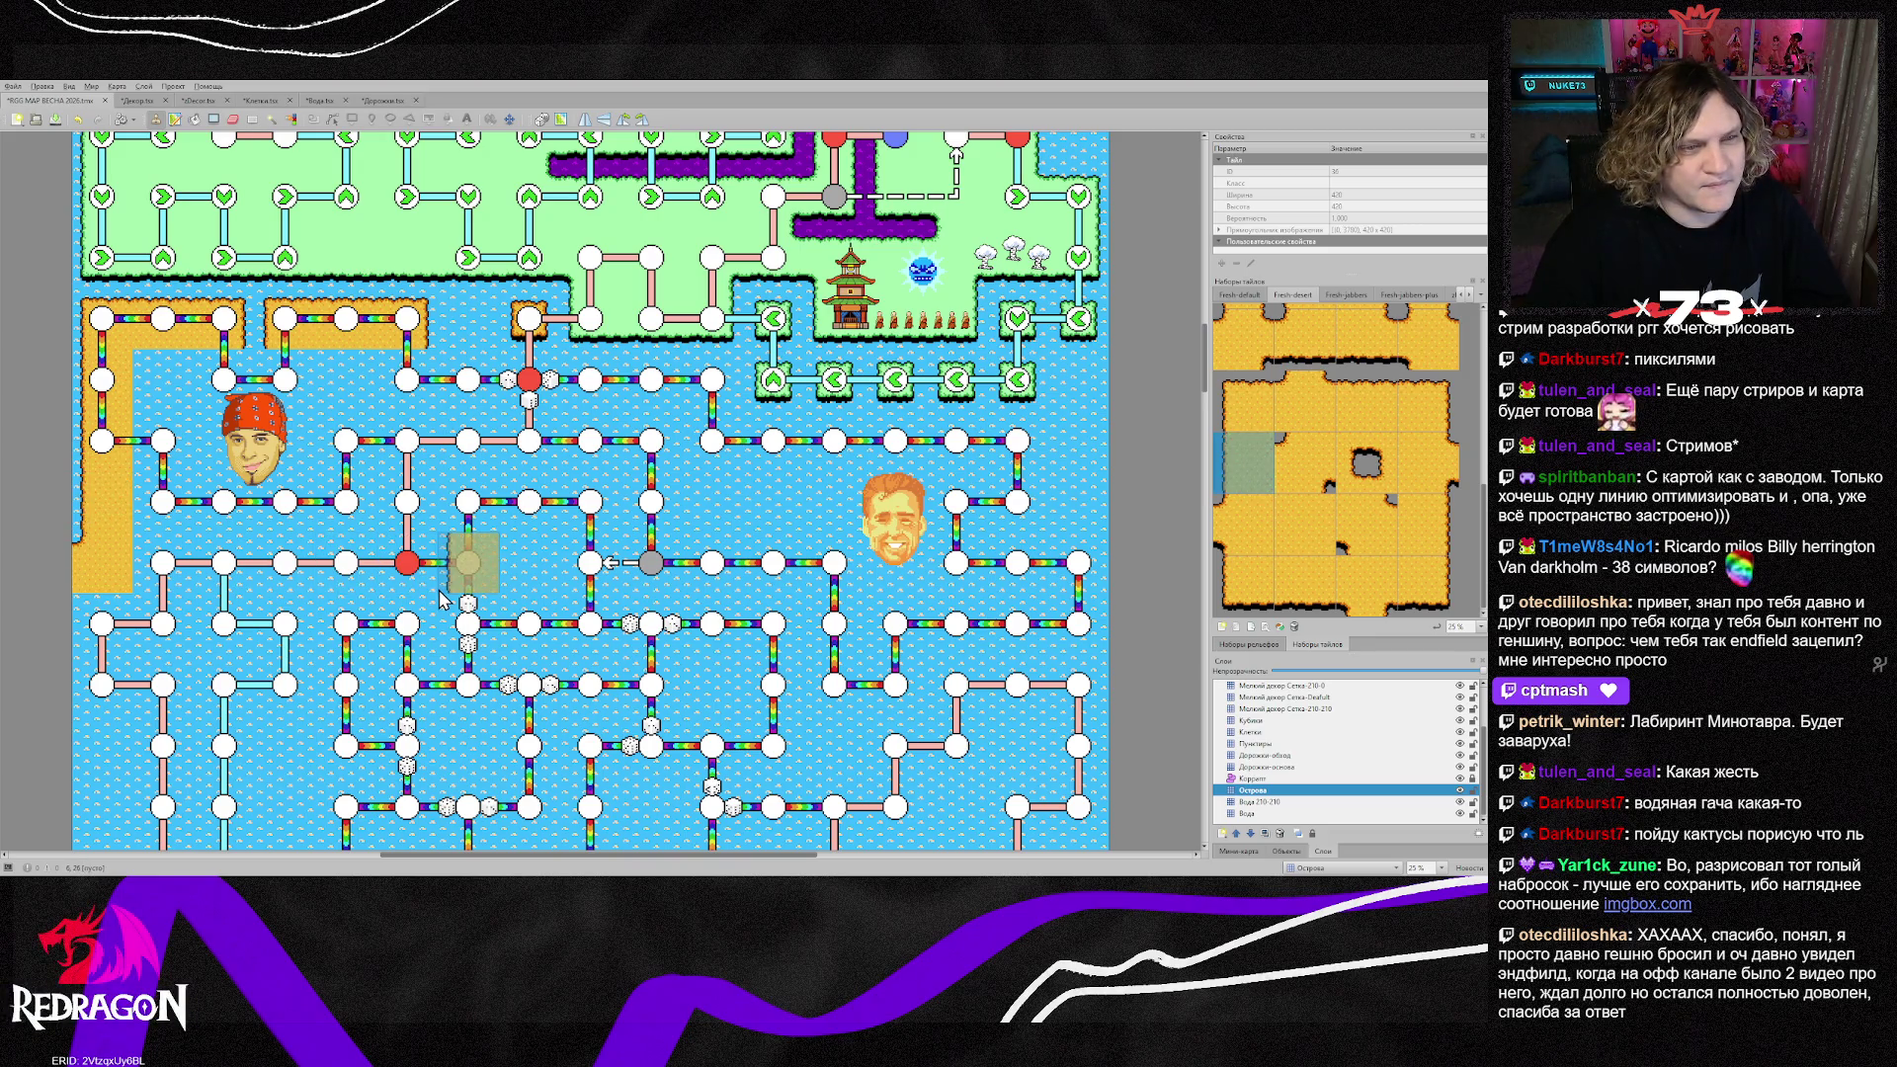
# Step: Wrap sand shore tiles around the bandana face and near the top strip
pyautogui.scroll(-4, 1362, 512)
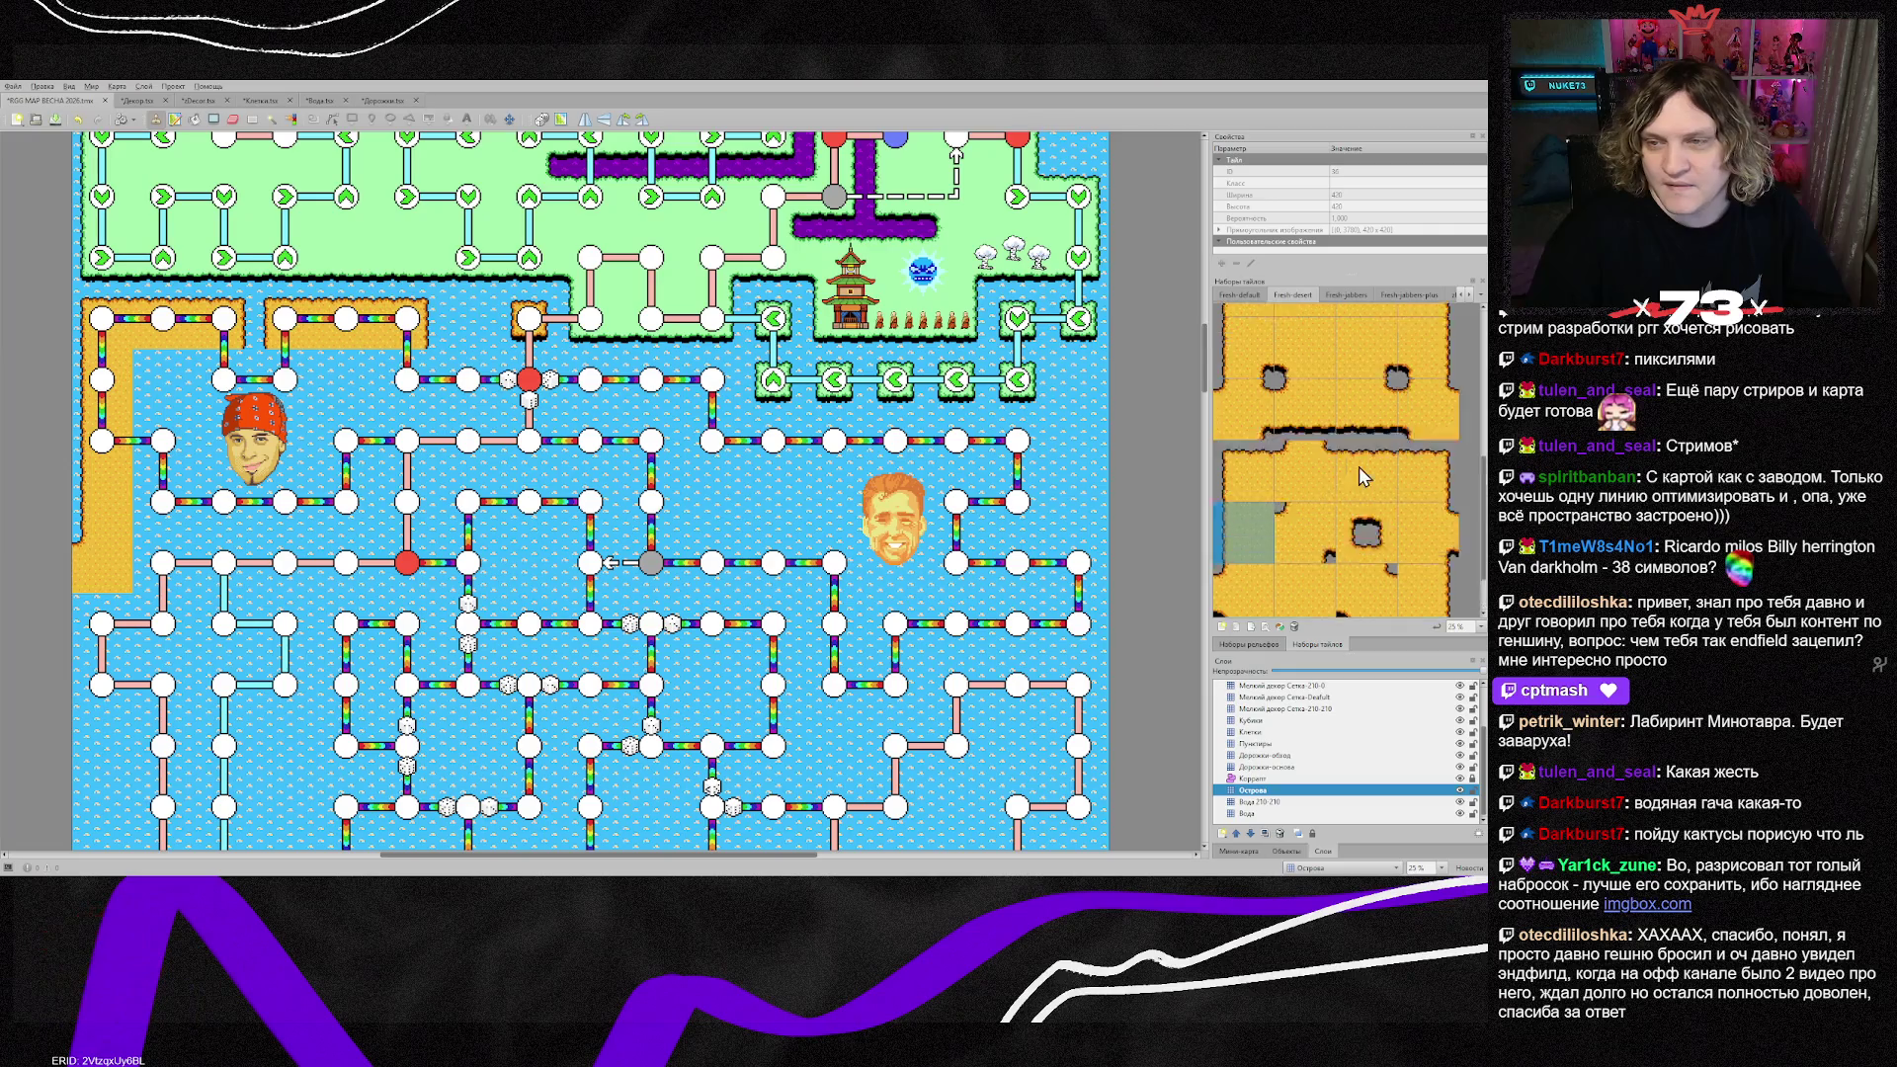
pyautogui.click(1309, 441)
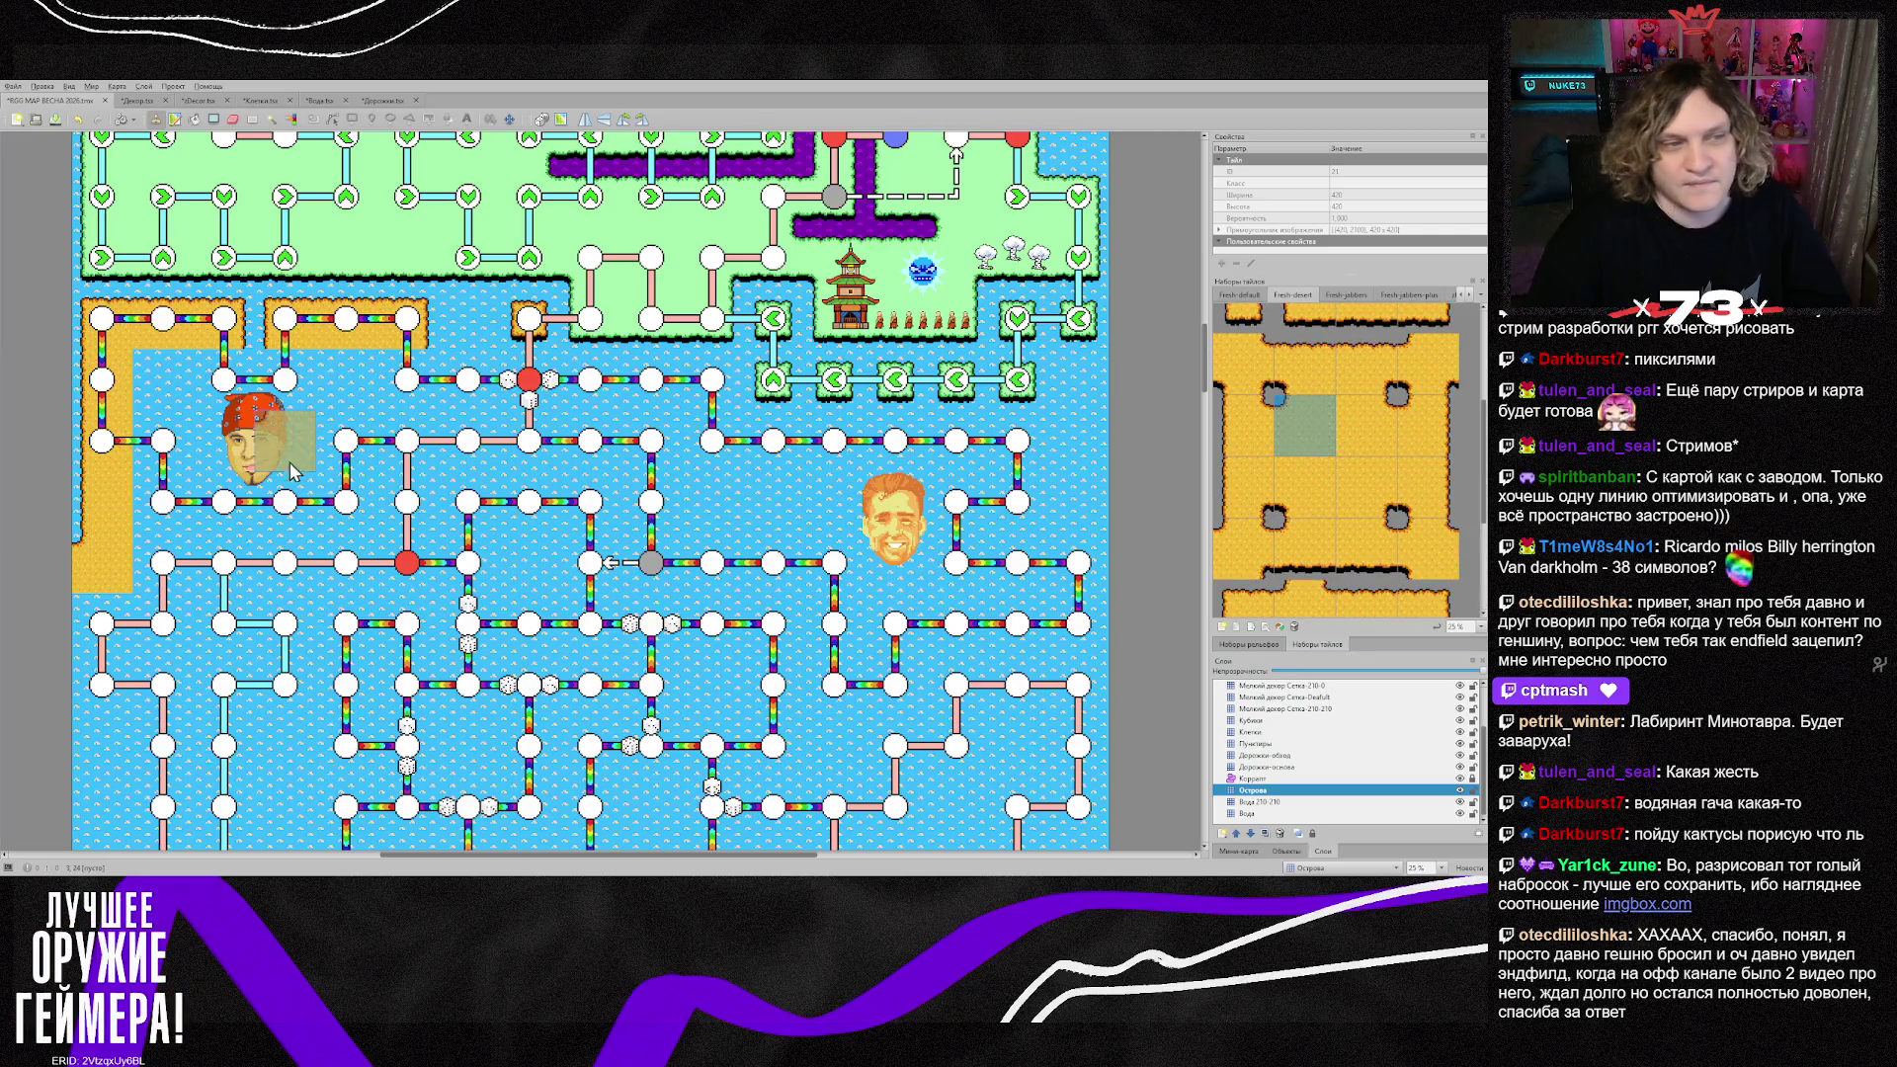
pyautogui.click(286, 406)
pyautogui.click(1367, 425)
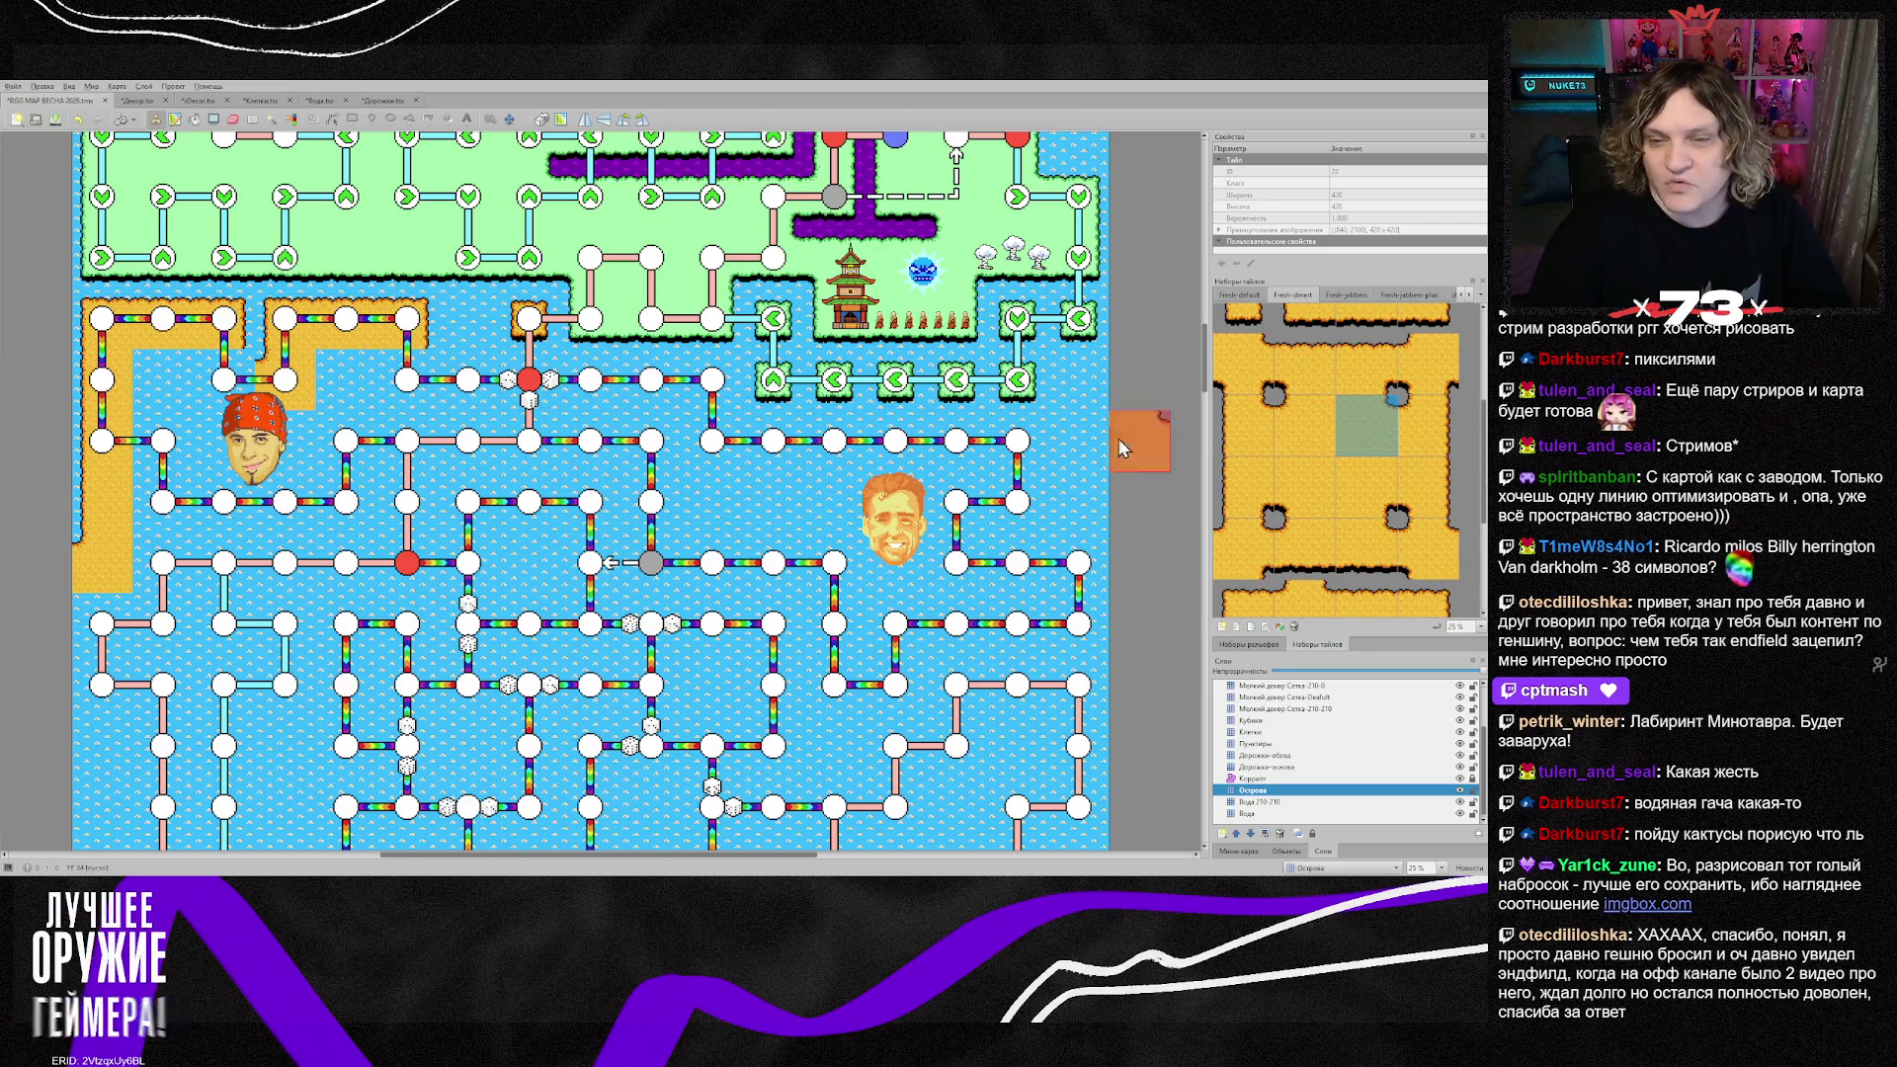
pyautogui.click(225, 380)
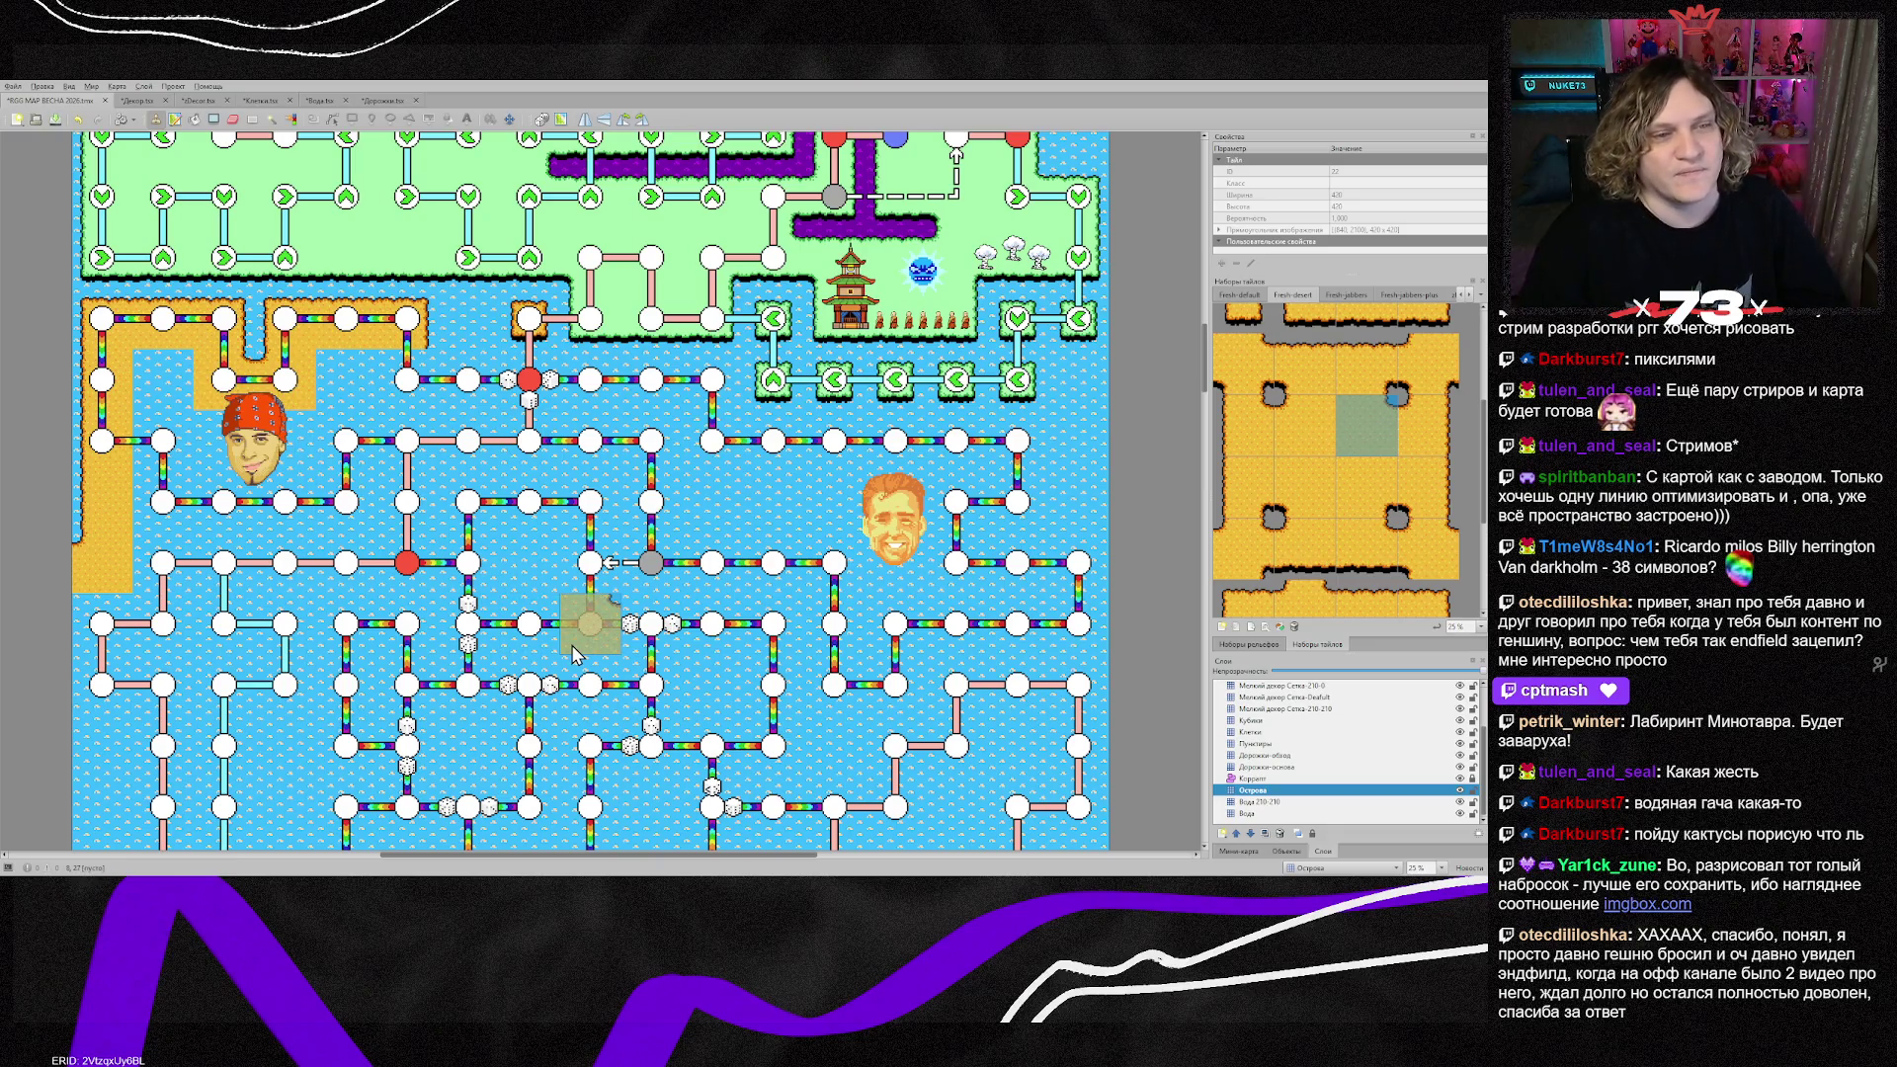
pyautogui.click(413, 383)
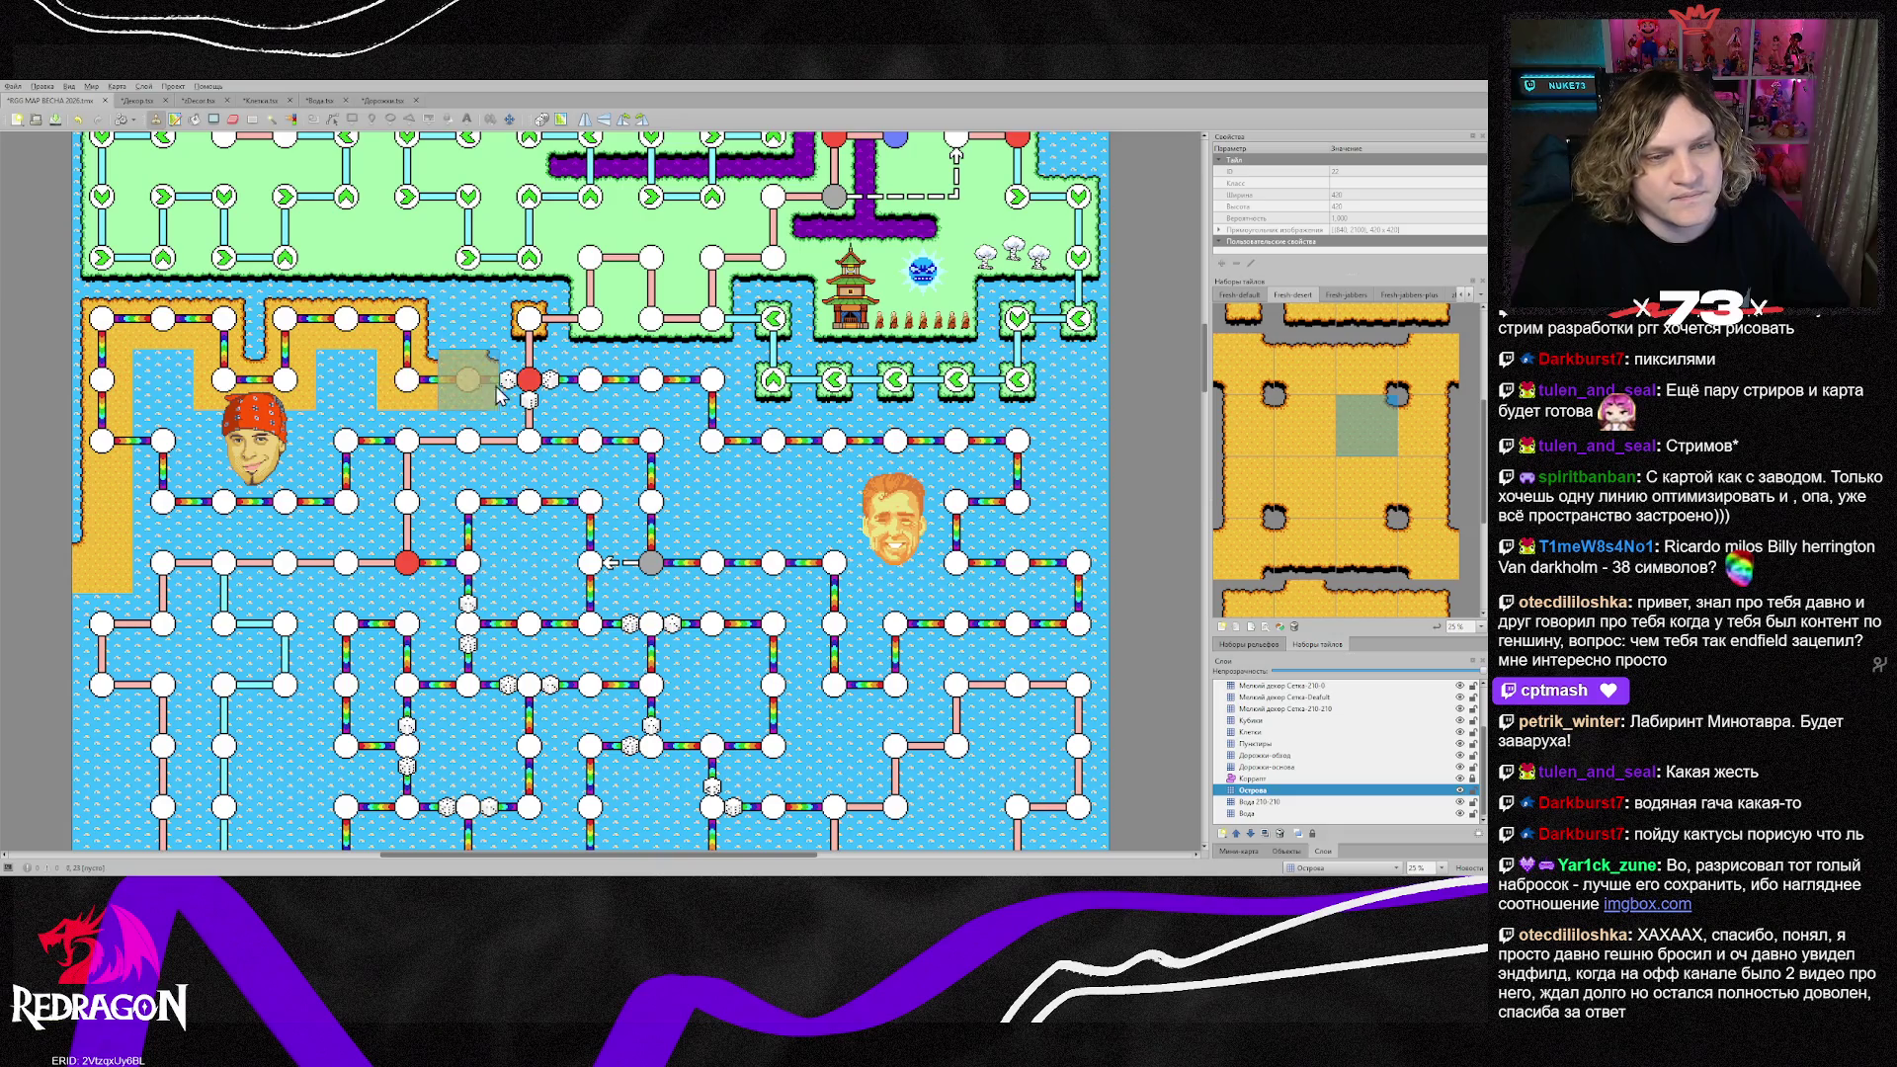
# Step: Paint a straight sand shore strip below the green area, capped with an edge tile
pyautogui.scroll(-3, 1354, 420)
pyautogui.click(1367, 401)
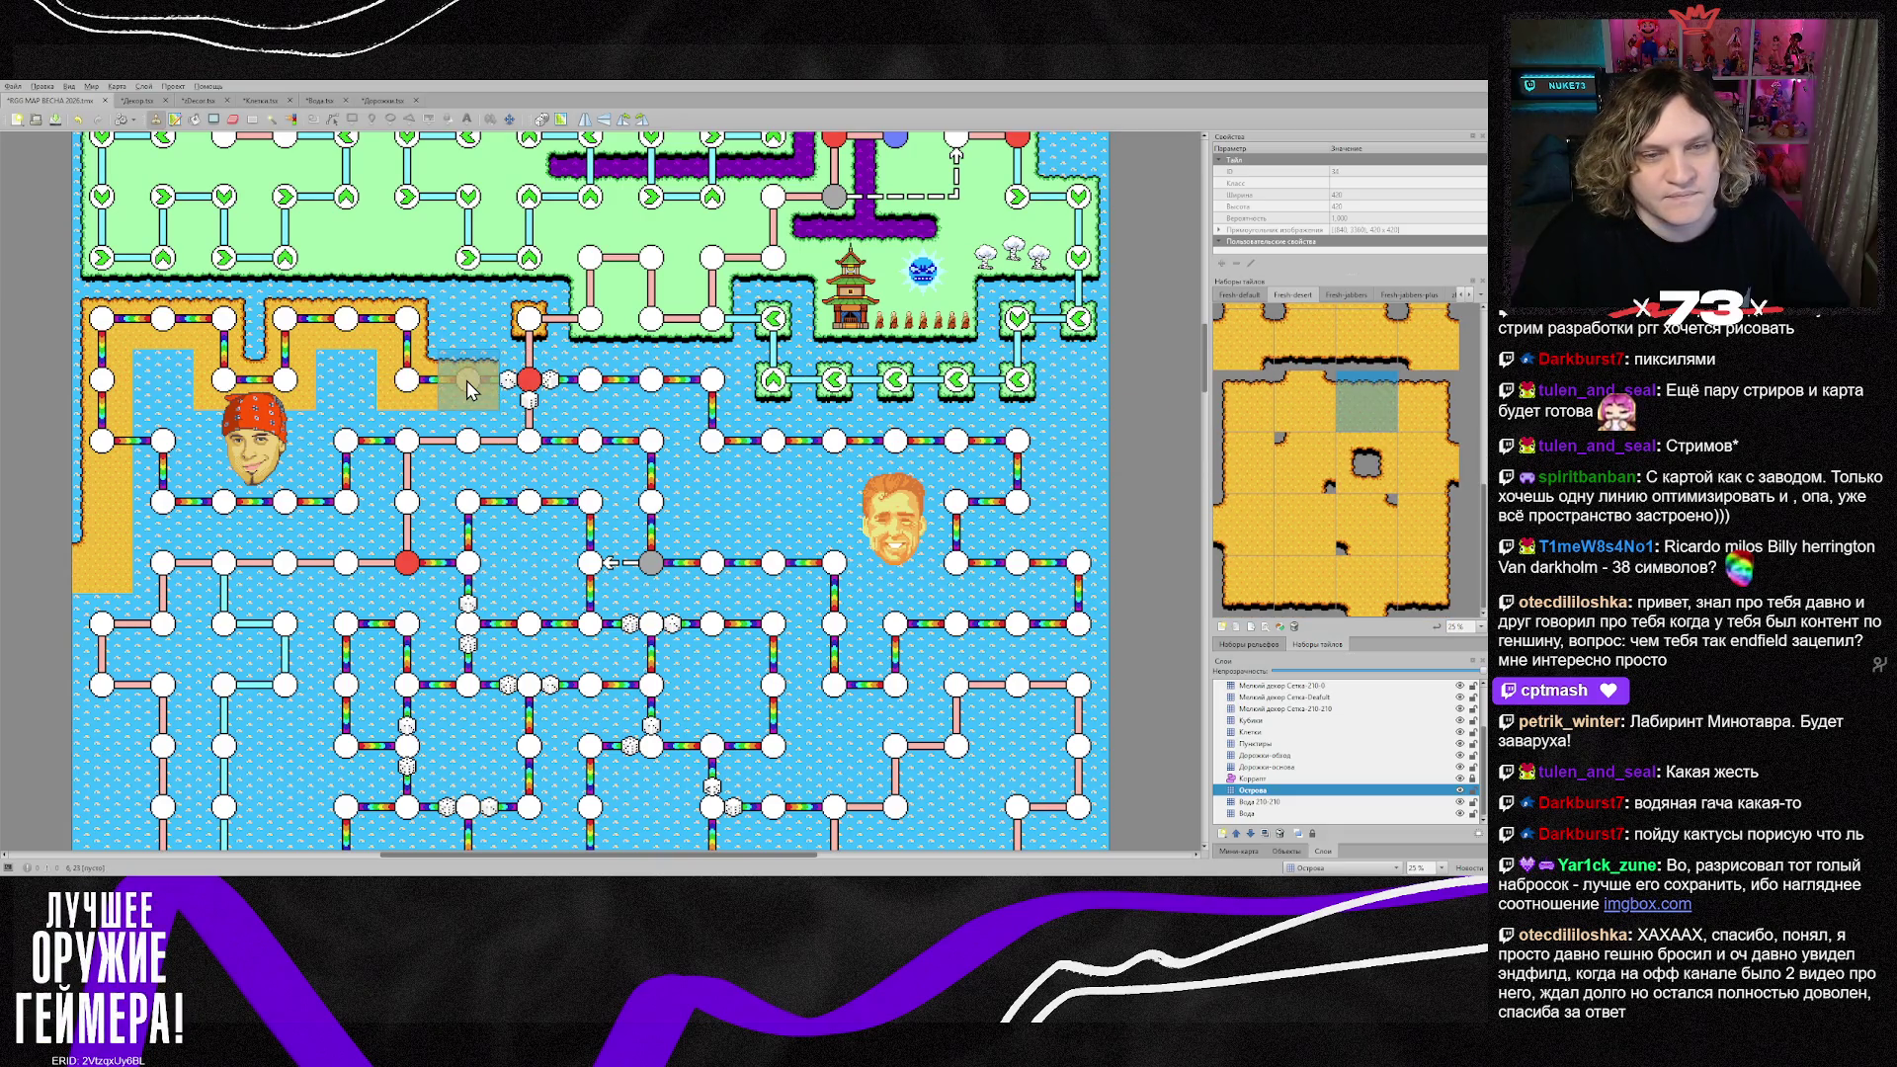
pyautogui.moveTo(467, 381); pyautogui.dragTo(532, 382)
pyautogui.click(645, 384)
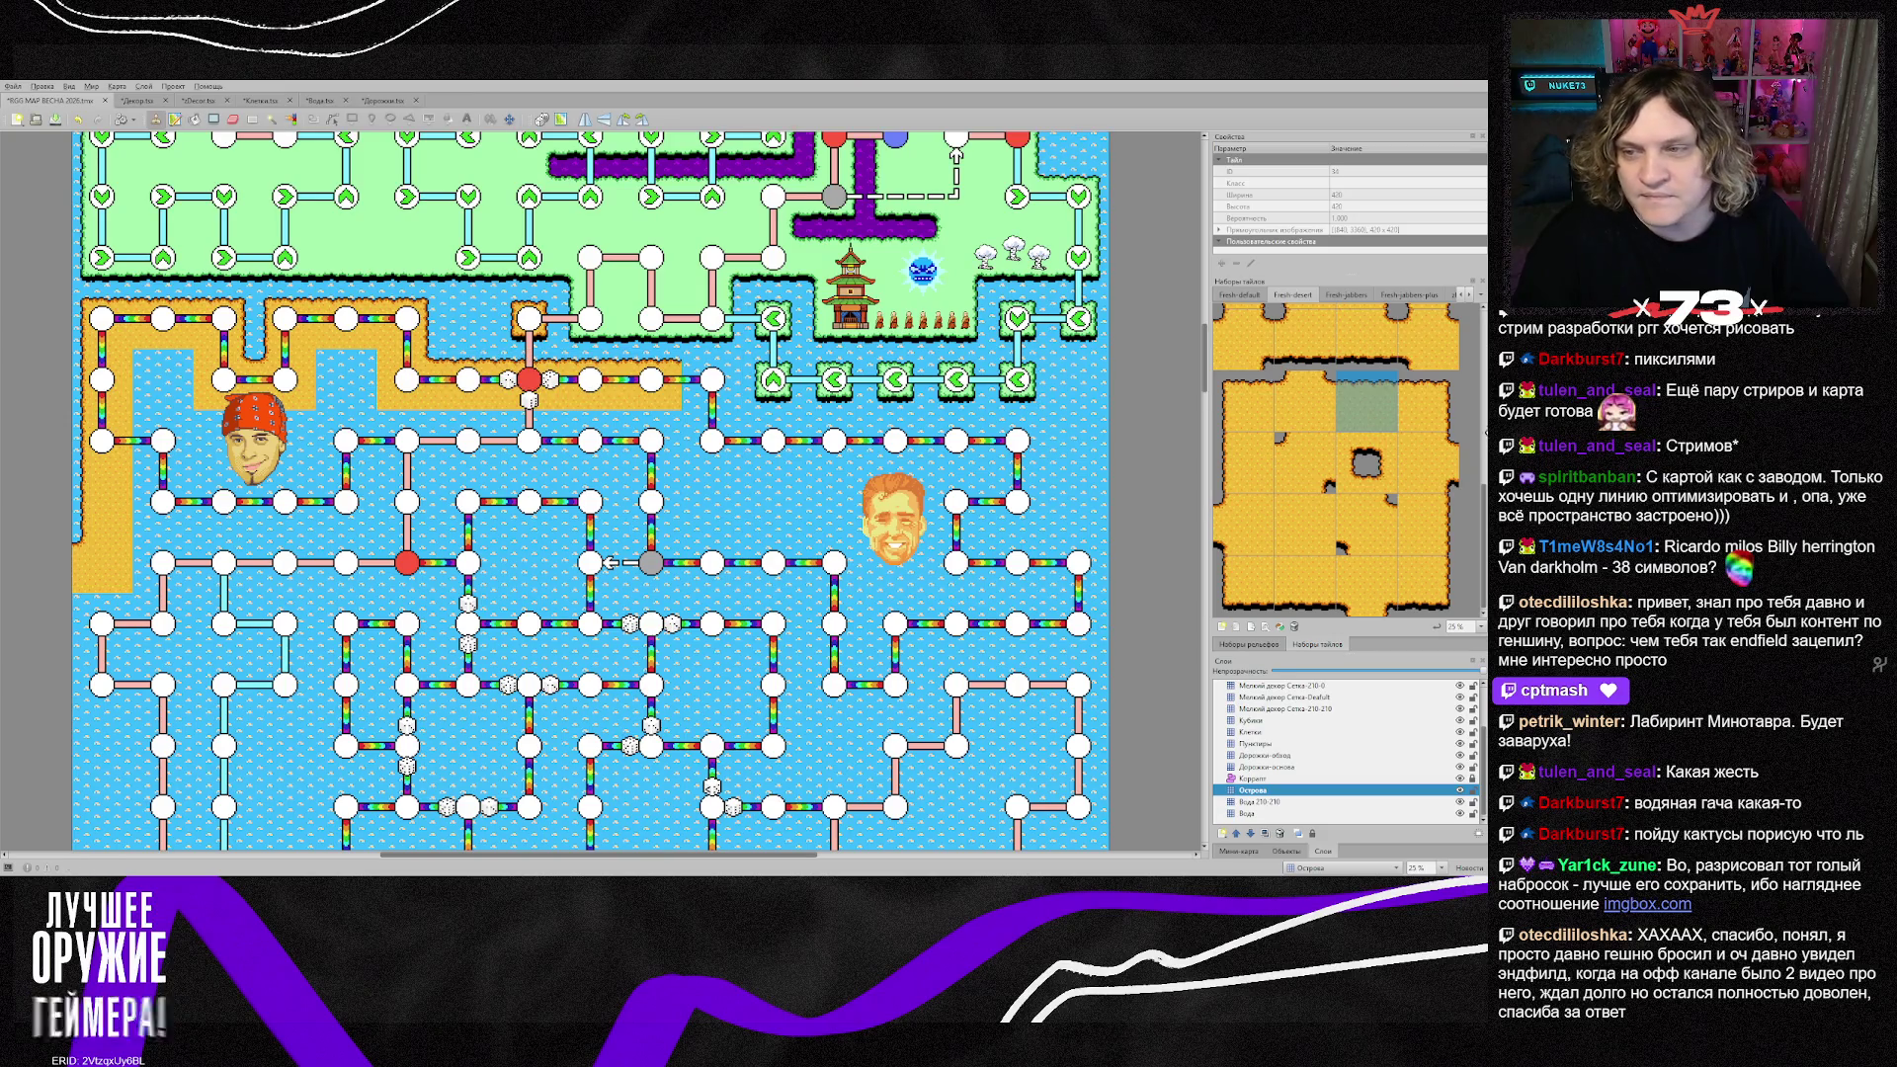
pyautogui.click(1423, 402)
pyautogui.click(712, 384)
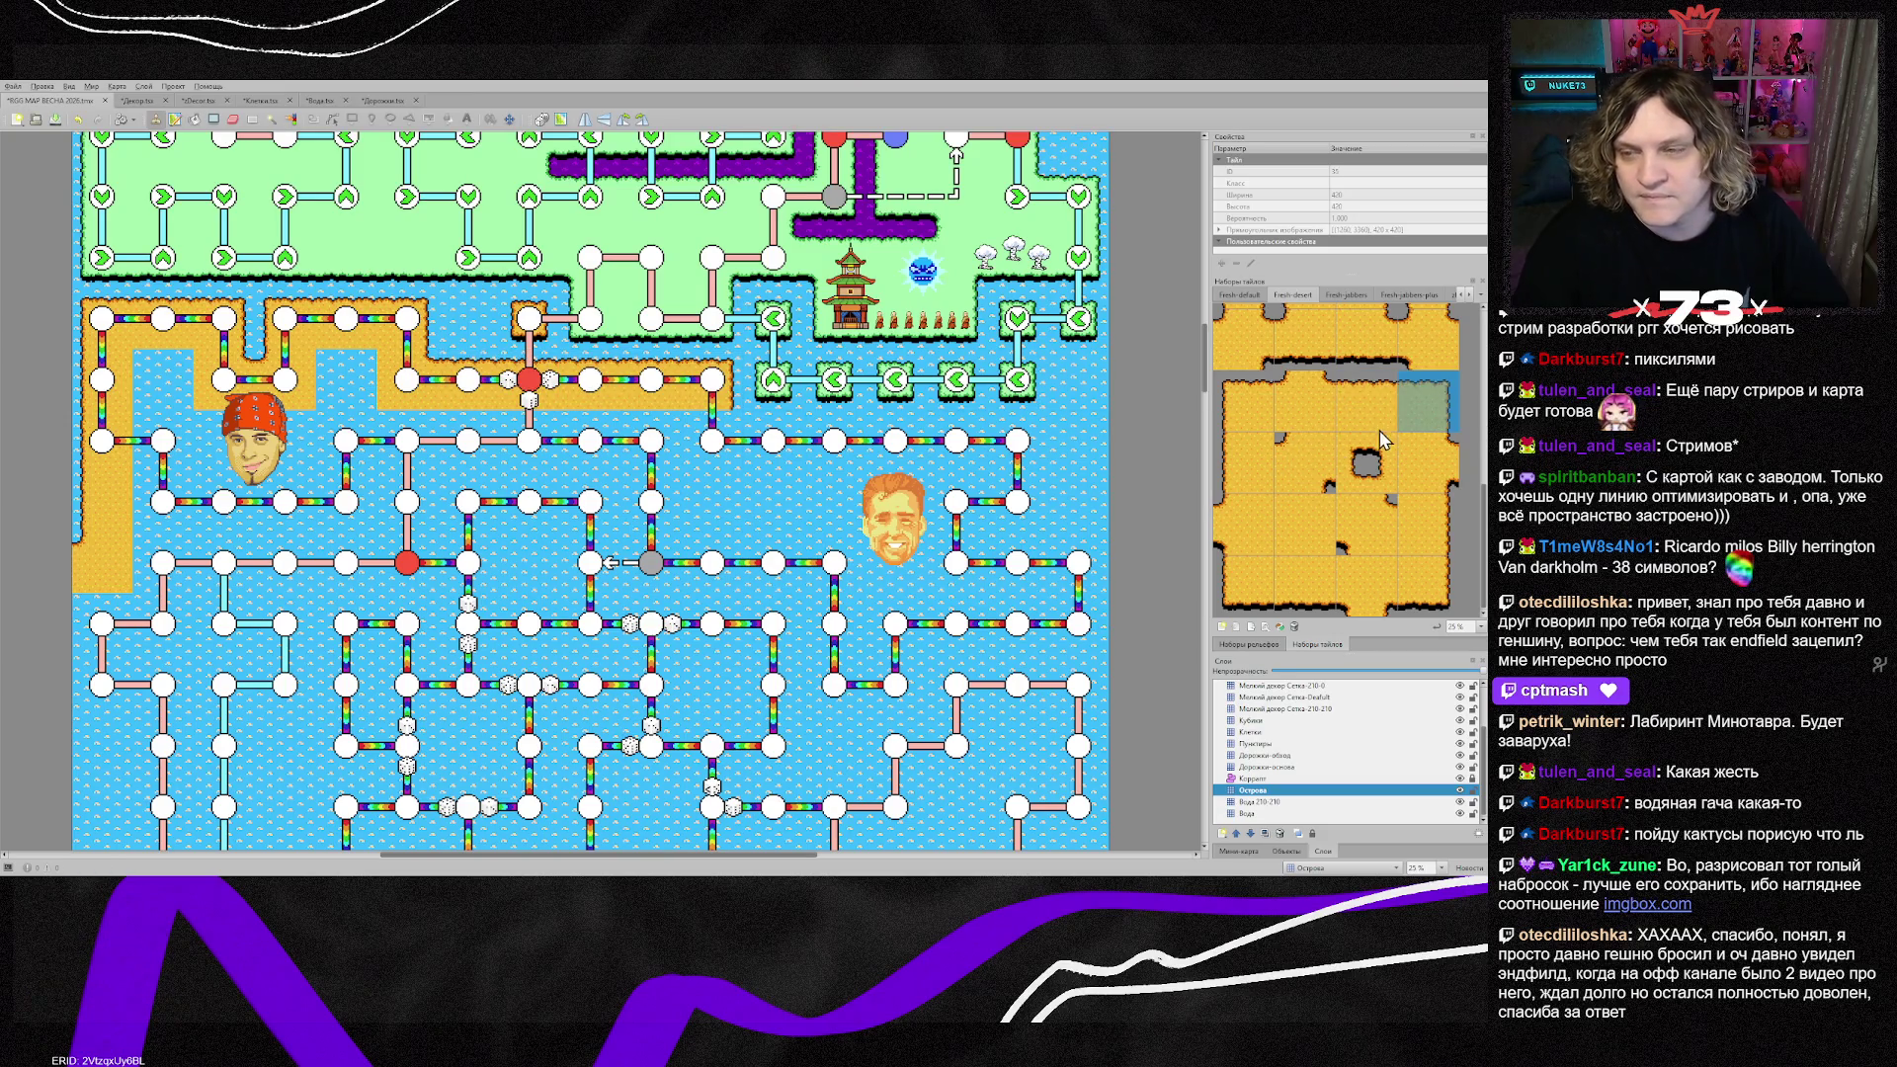
# Step: Extend the sand strip rightward with the plain sand tile to its right end
pyautogui.rightClick(529, 381)
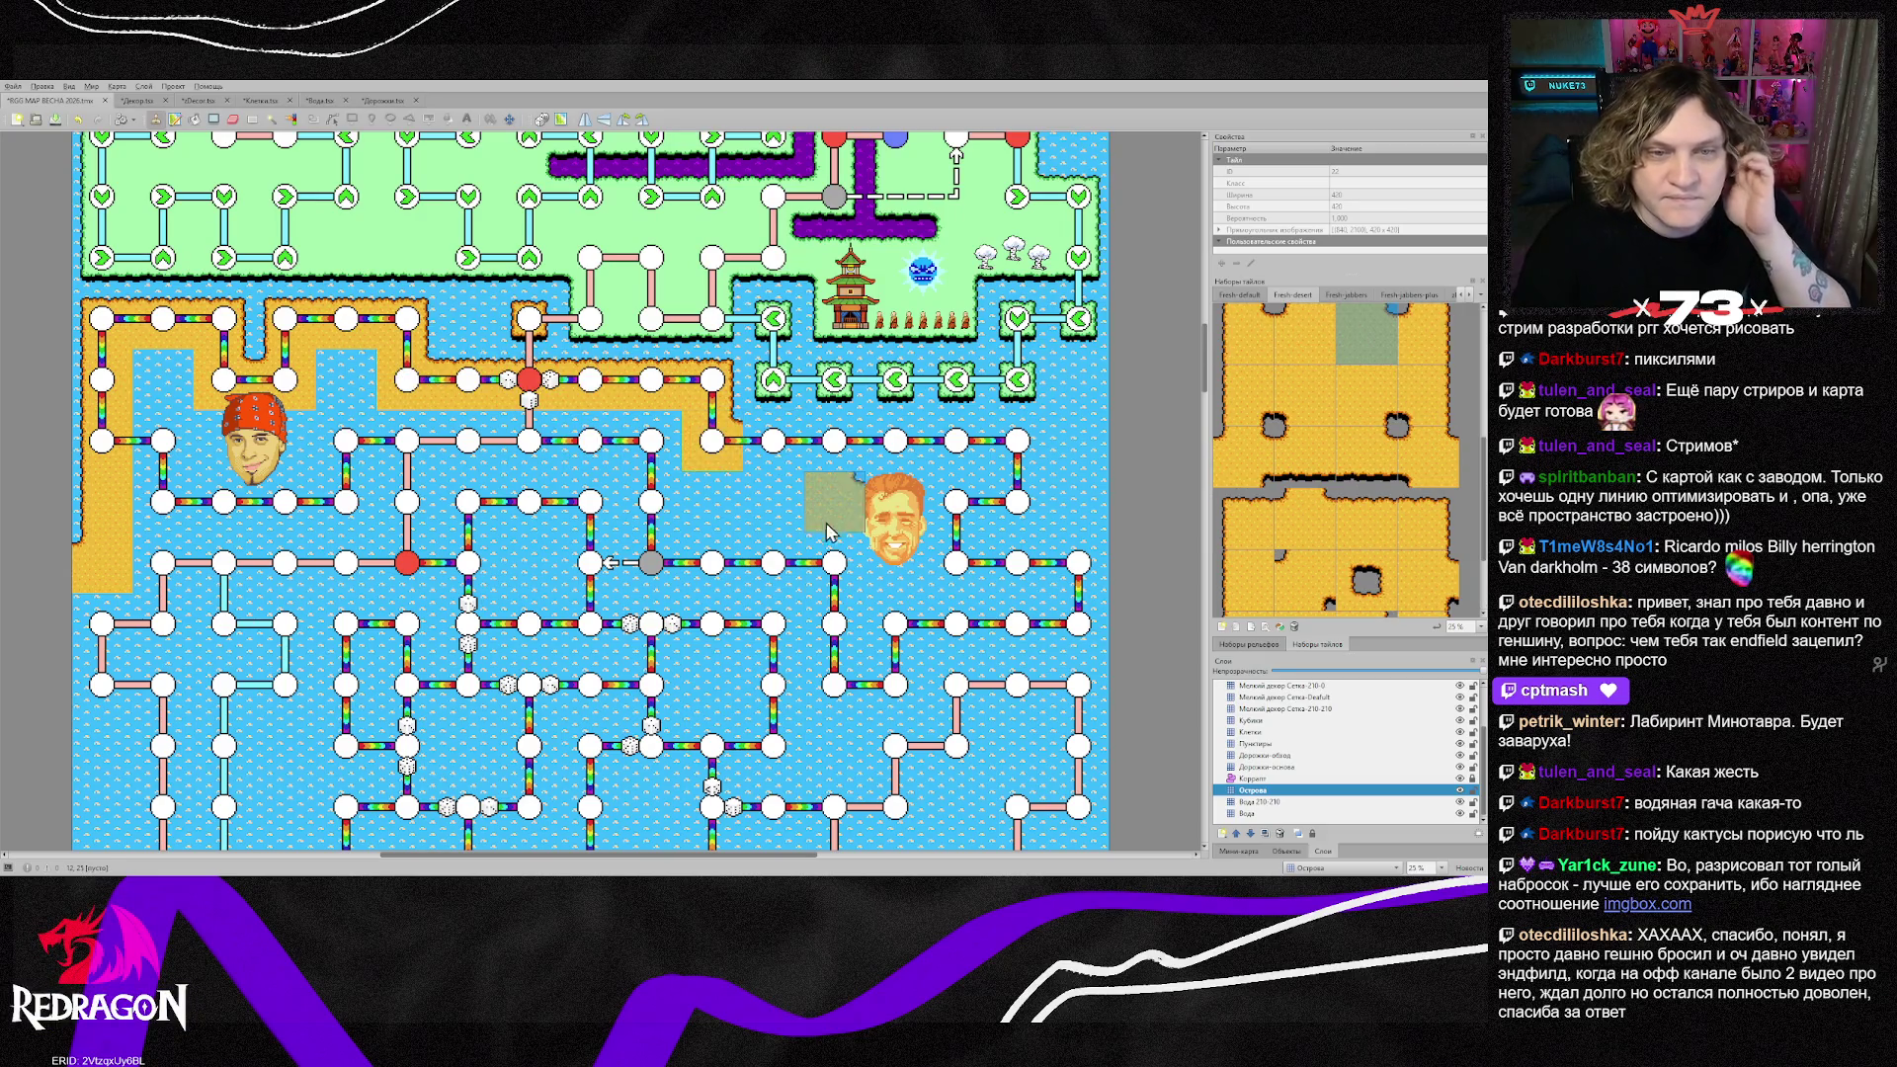
pyautogui.click(1378, 514)
pyautogui.moveTo(771, 445); pyautogui.dragTo(900, 449)
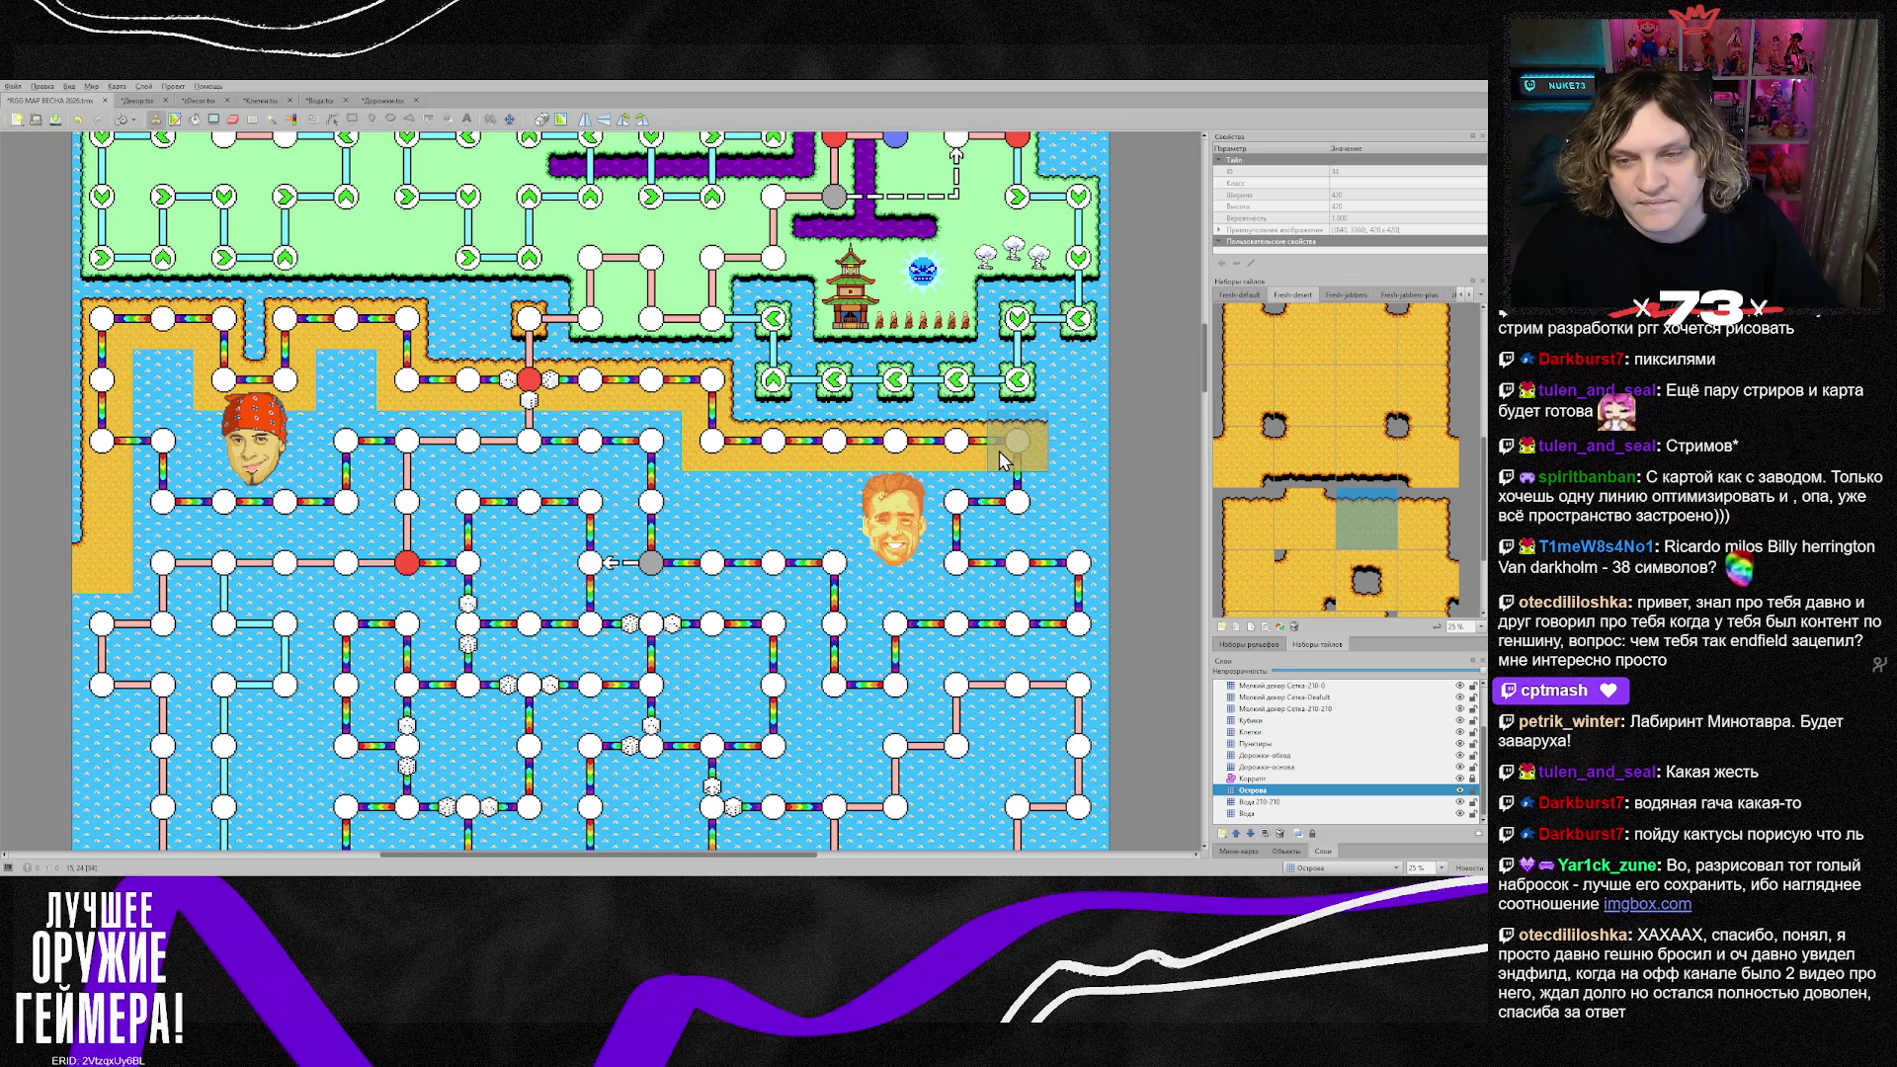
pyautogui.click(1000, 460)
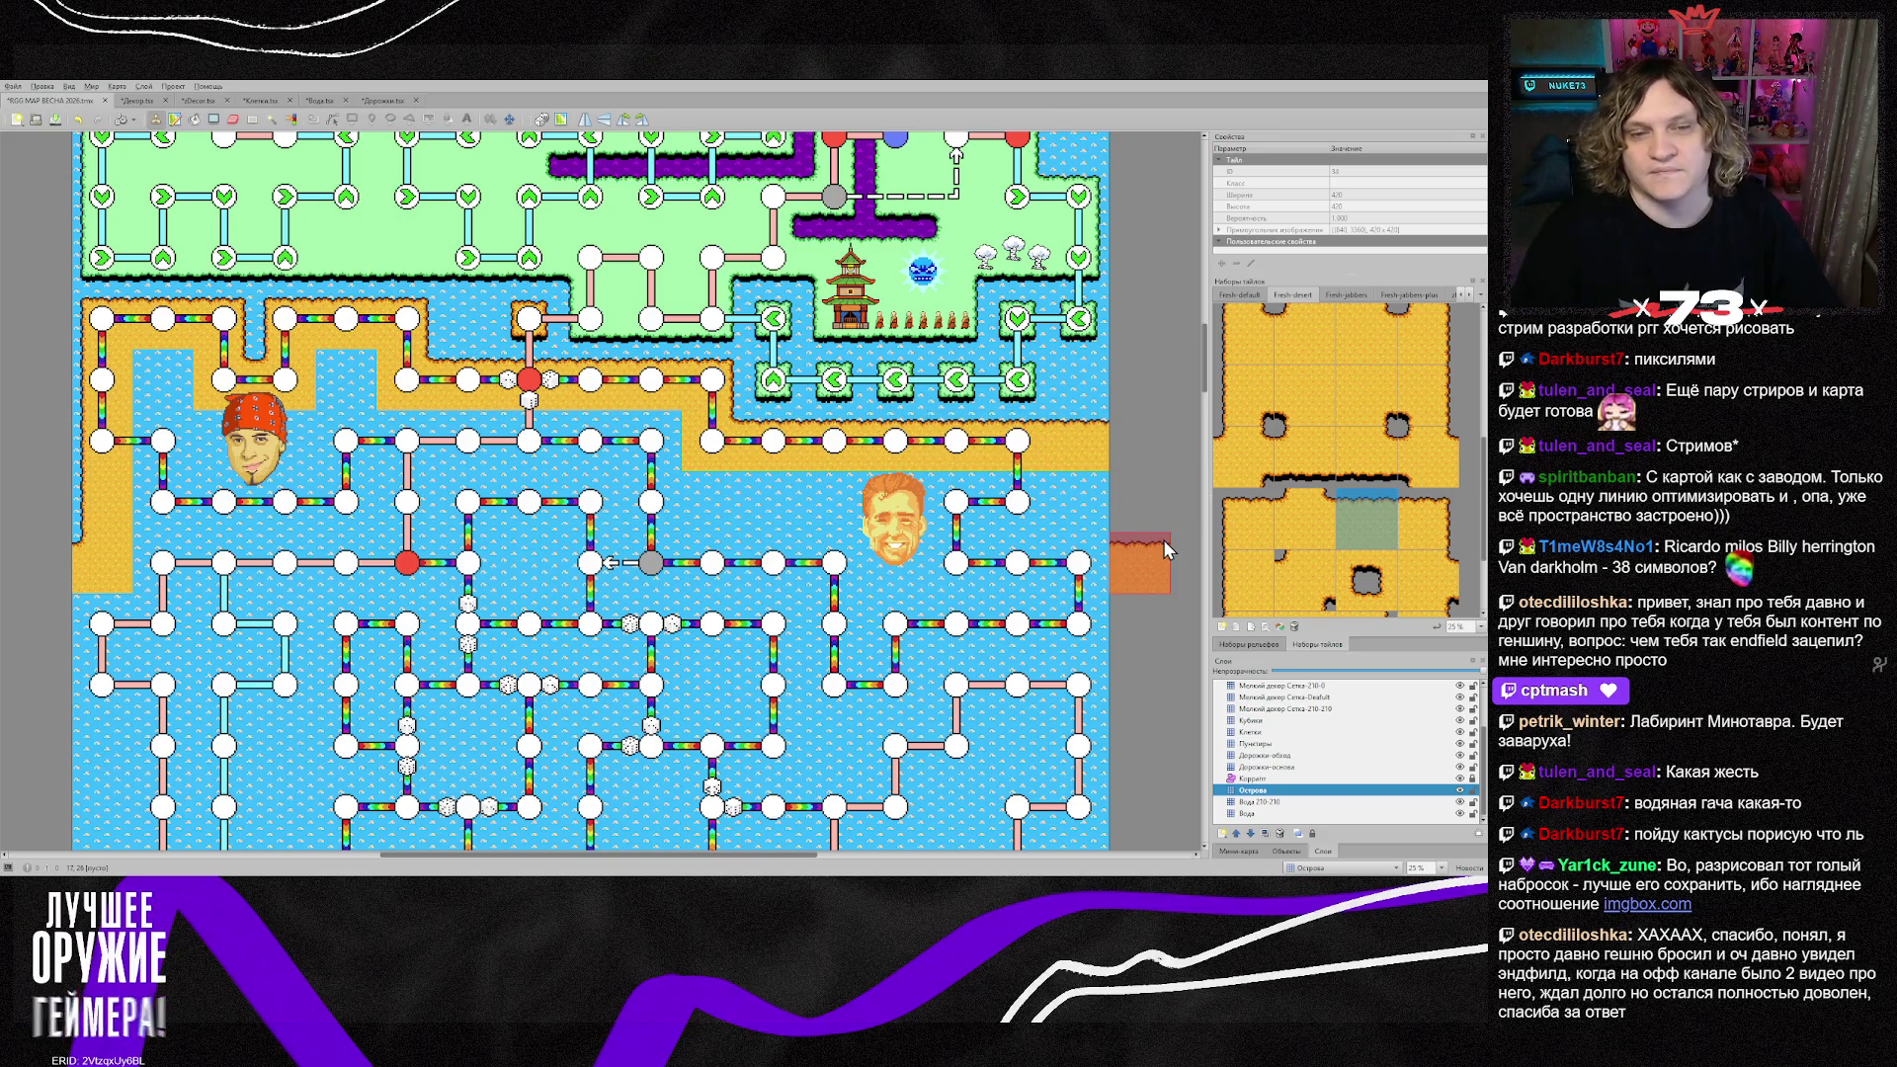
# Step: Paint plain sand down the left column over the water near the face
pyautogui.scroll(-5, 1165, 540)
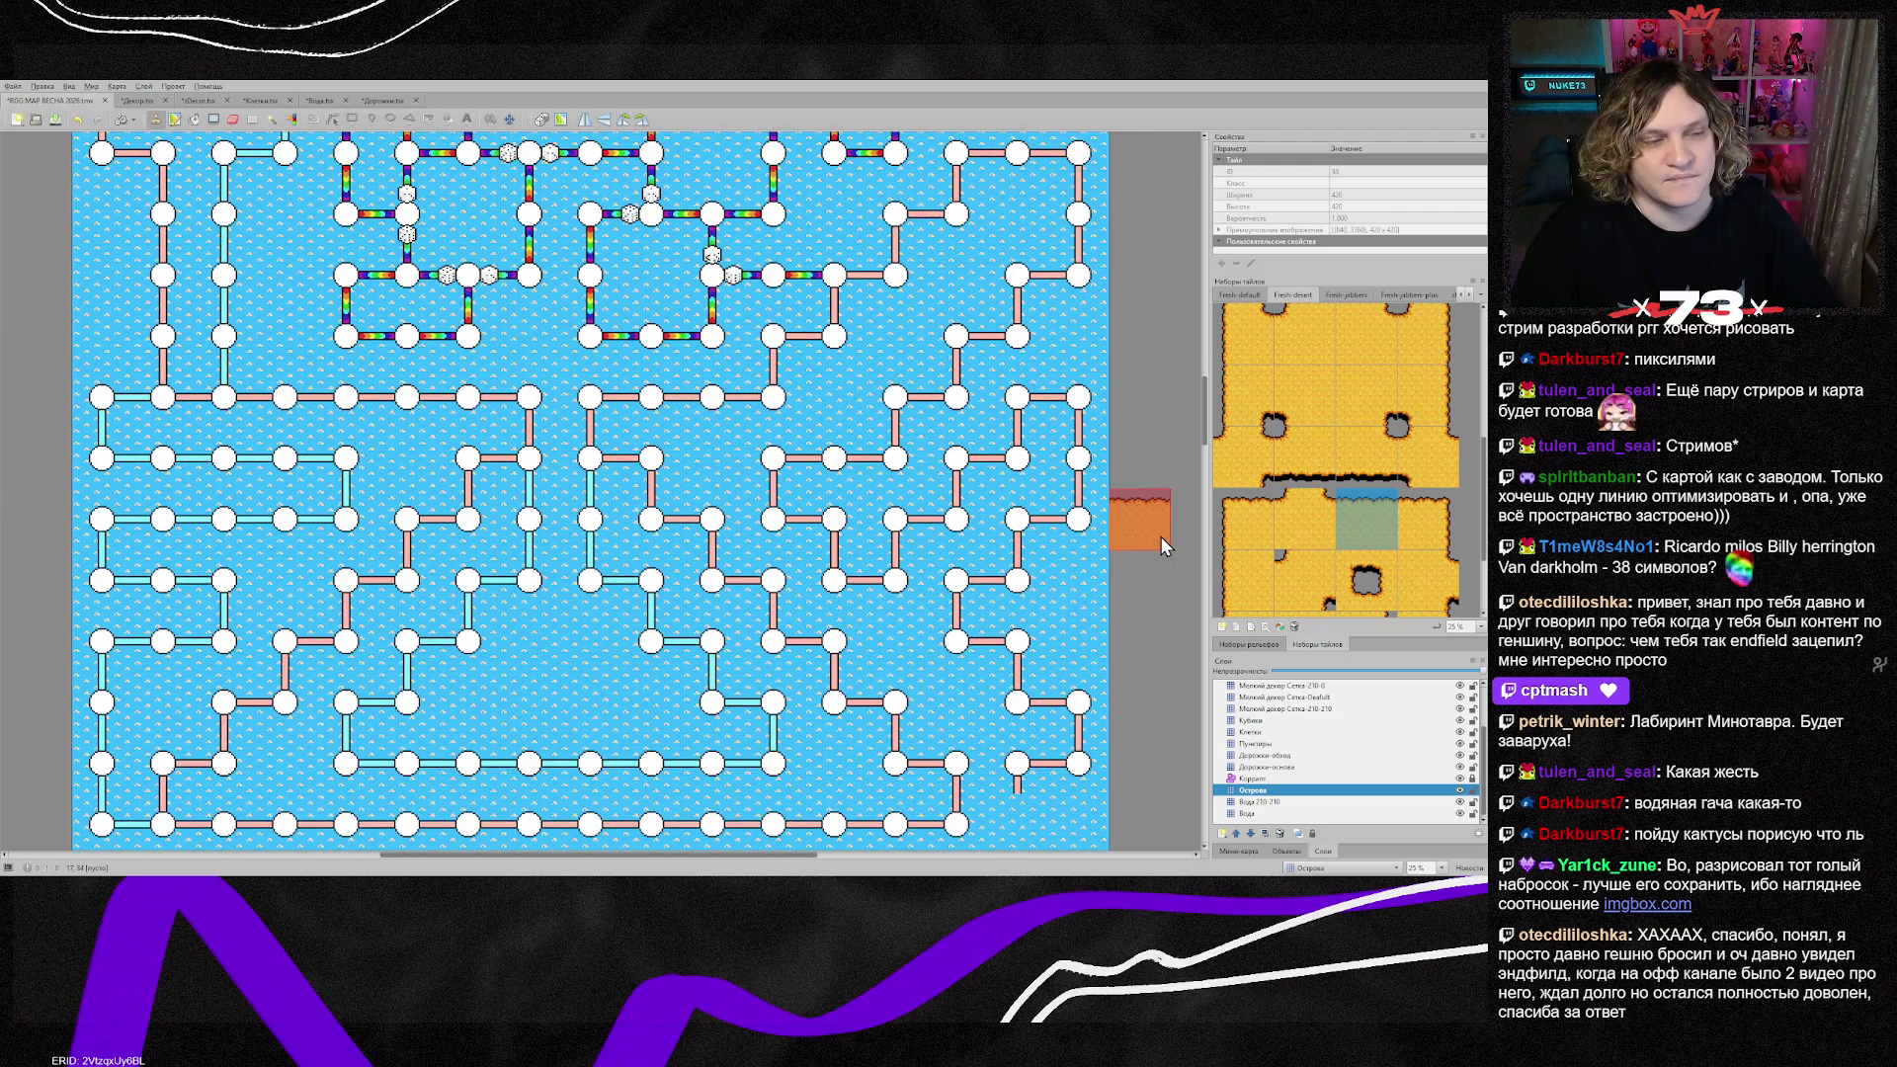
pyautogui.scroll(3, 1160, 537)
pyautogui.scroll(2, 1160, 536)
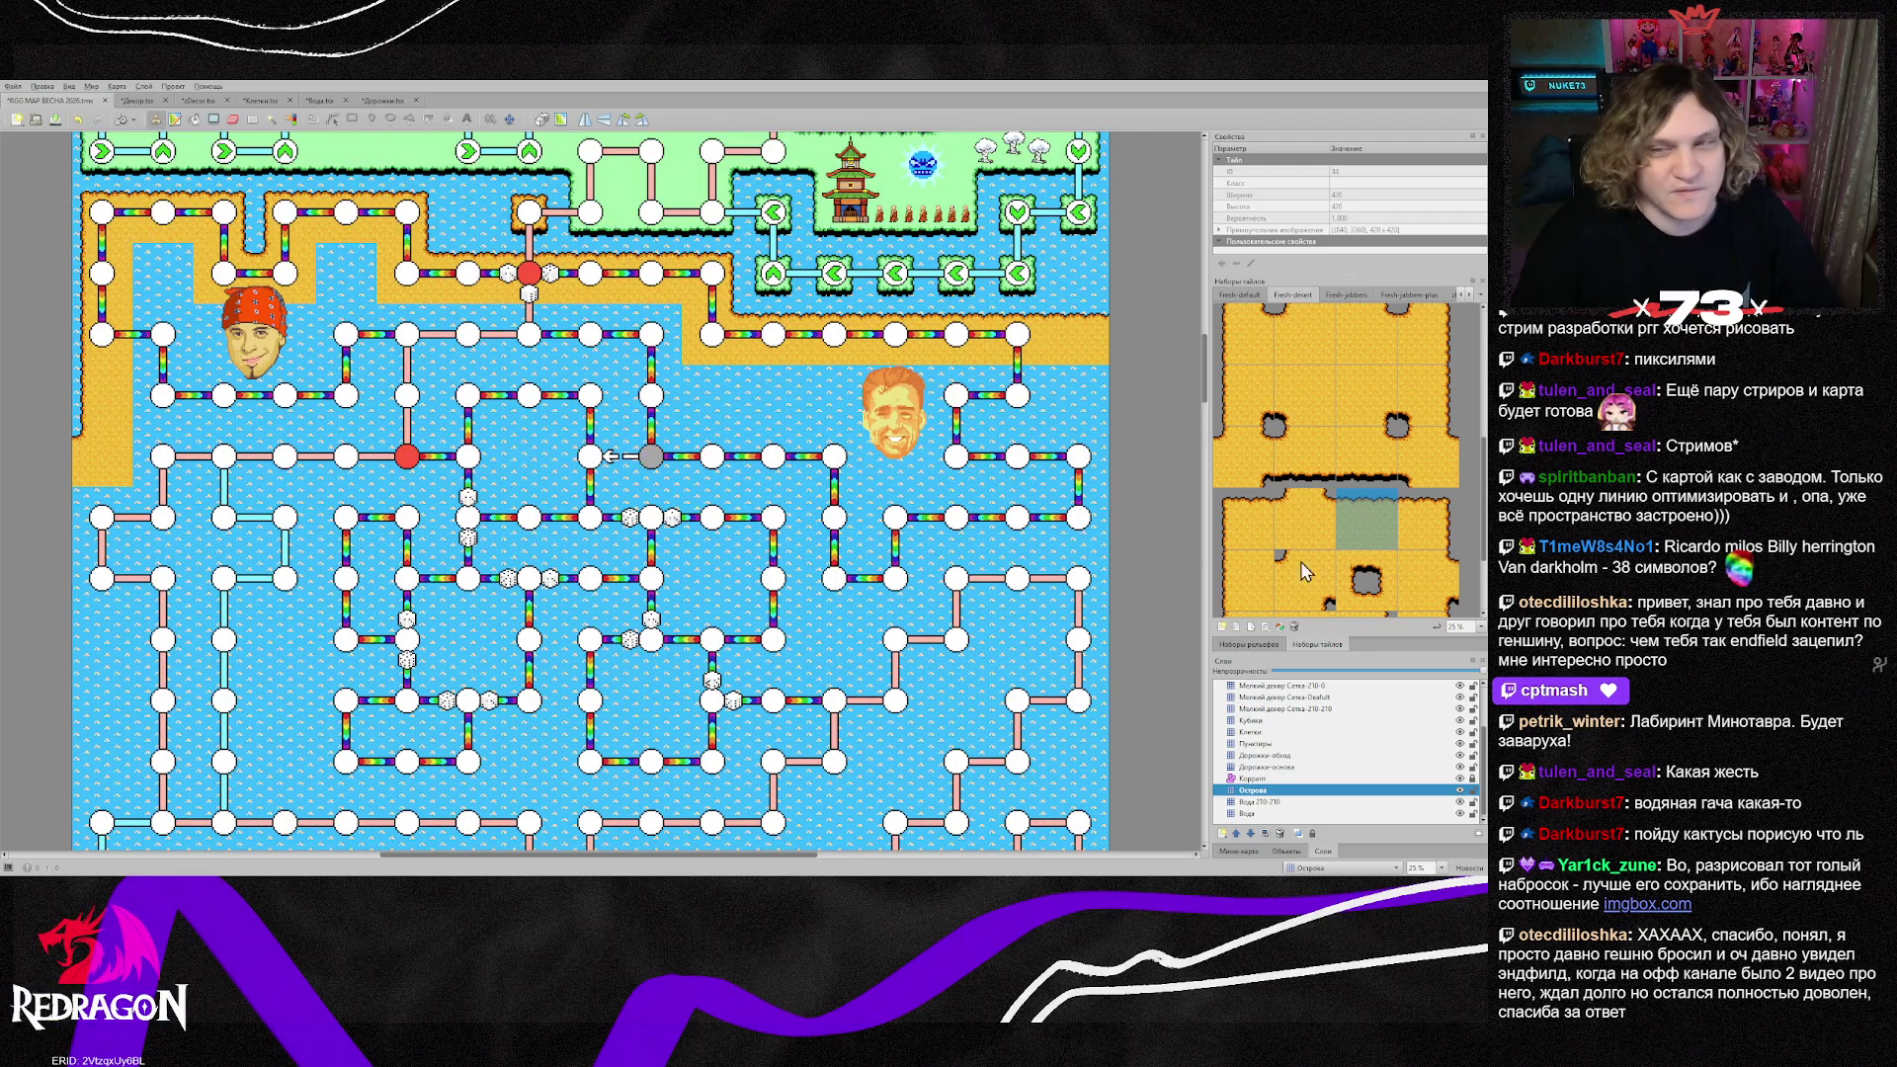
pyautogui.scroll(-2, 861, 630)
pyautogui.scroll(2, 862, 630)
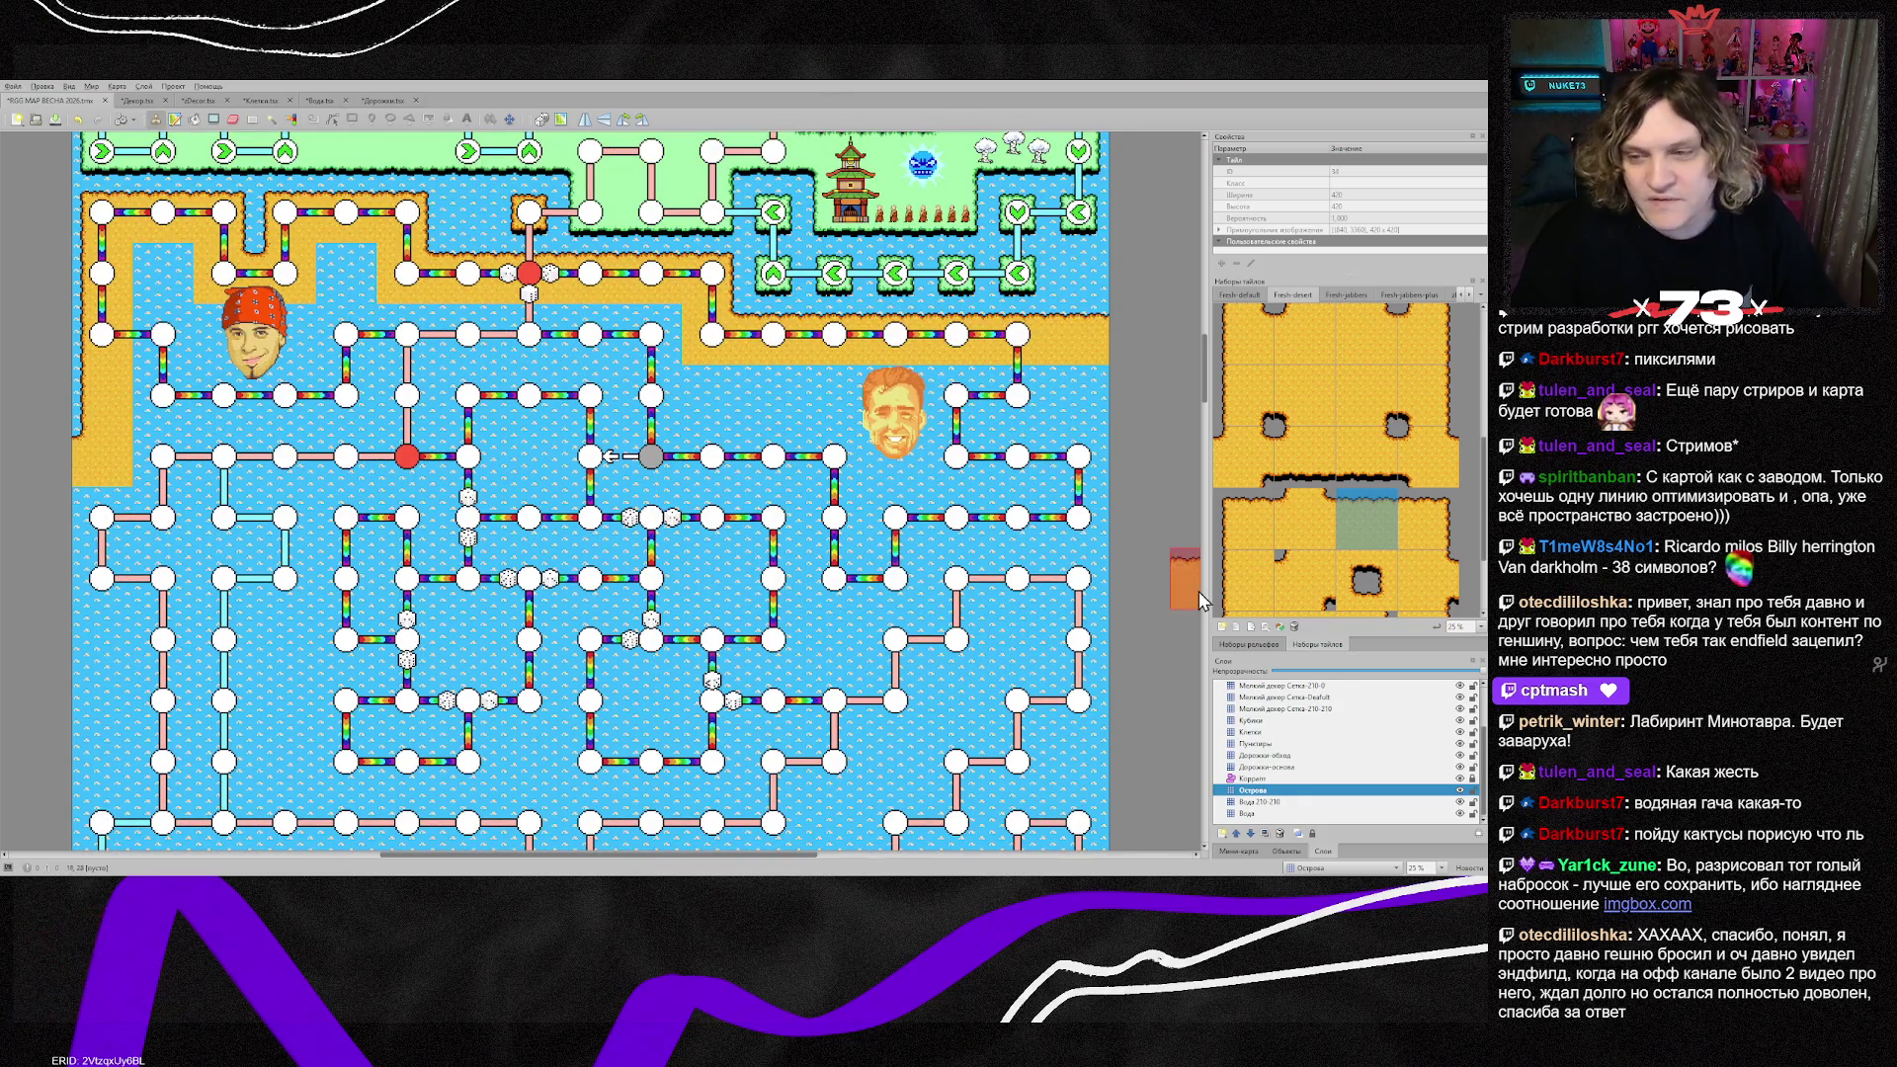
pyautogui.scroll(-1, 1367, 512)
pyautogui.click(1305, 524)
pyautogui.moveTo(109, 276)
pyautogui.mouseDown()
pyautogui.moveTo(282, 336)
pyautogui.moveTo(370, 295)
pyautogui.moveTo(652, 395)
pyautogui.moveTo(219, 418)
pyautogui.moveTo(1027, 396)
pyautogui.moveTo(1048, 455)
pyautogui.moveTo(257, 454)
pyautogui.moveTo(65, 524)
pyautogui.moveTo(1136, 514)
pyautogui.moveTo(770, 578)
pyautogui.moveTo(44, 583)
pyautogui.moveTo(884, 635)
pyautogui.moveTo(1087, 702)
pyautogui.moveTo(237, 702)
pyautogui.moveTo(207, 761)
pyautogui.moveTo(1095, 781)
pyautogui.moveTo(988, 821)
pyautogui.moveTo(89, 820)
pyautogui.mouseUp()
# Step: Cover the remaining lower water rows with plain sand across the board
pyautogui.scroll(-5, 326, 583)
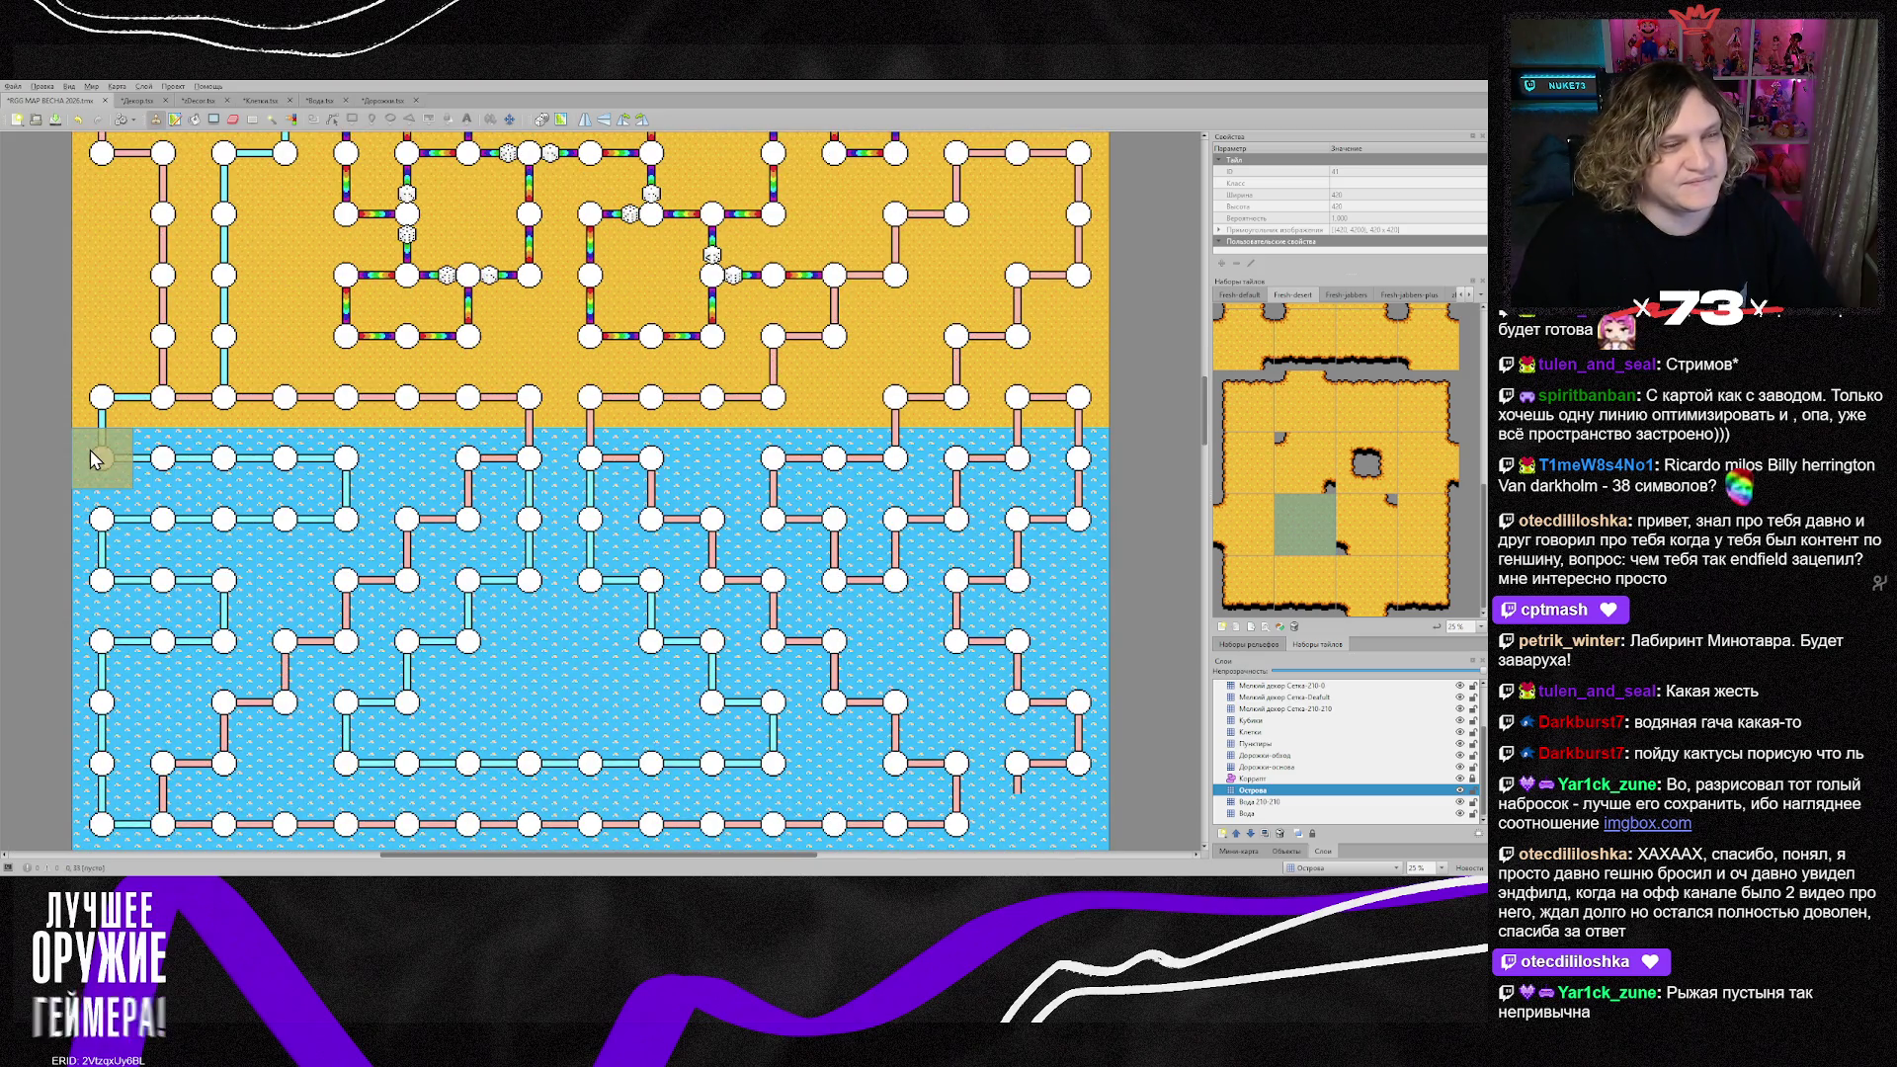
pyautogui.moveTo(91, 452)
pyautogui.mouseDown()
pyautogui.moveTo(1087, 464)
pyautogui.moveTo(99, 588)
pyautogui.moveTo(1038, 625)
pyautogui.moveTo(810, 583)
pyautogui.moveTo(99, 681)
pyautogui.moveTo(1047, 702)
pyautogui.moveTo(715, 787)
pyautogui.moveTo(109, 825)
pyautogui.moveTo(212, 781)
pyautogui.moveTo(603, 820)
pyautogui.moveTo(1067, 821)
pyautogui.mouseUp()
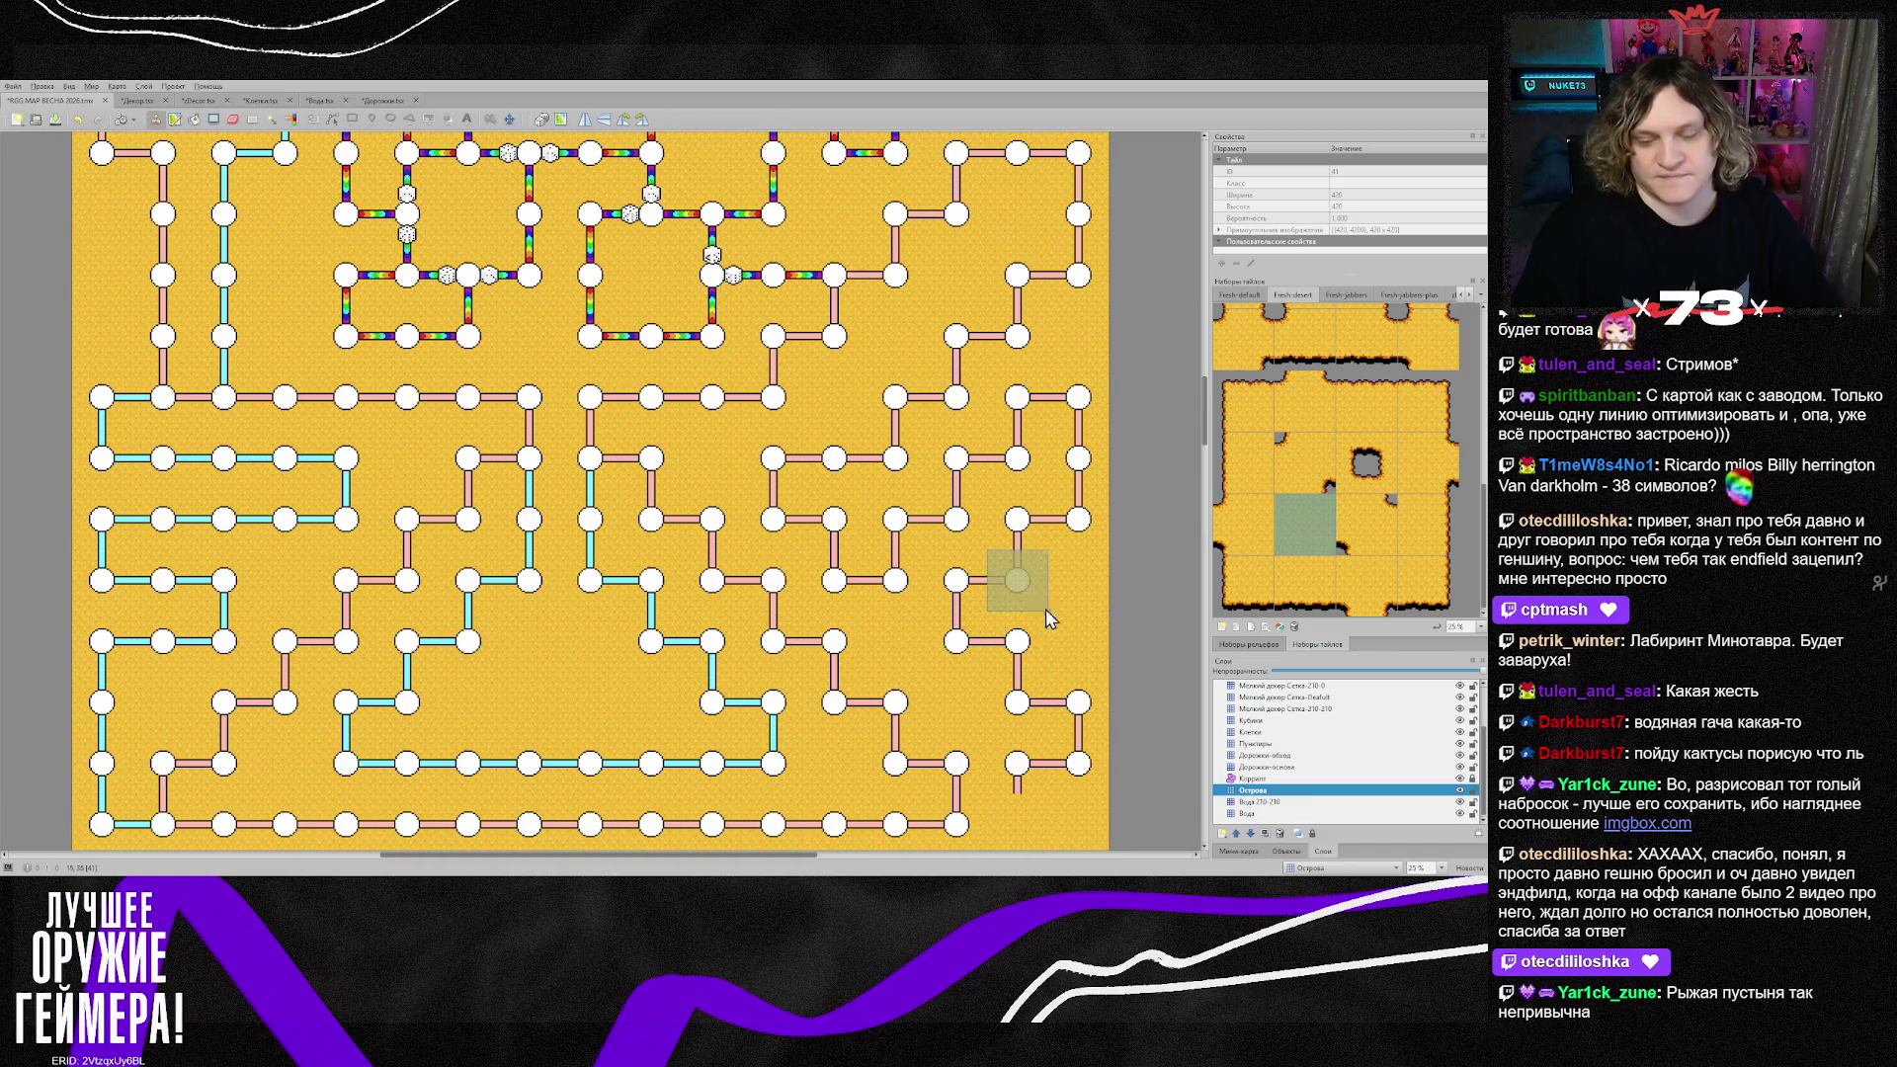
pyautogui.scroll(-5, 484, 571)
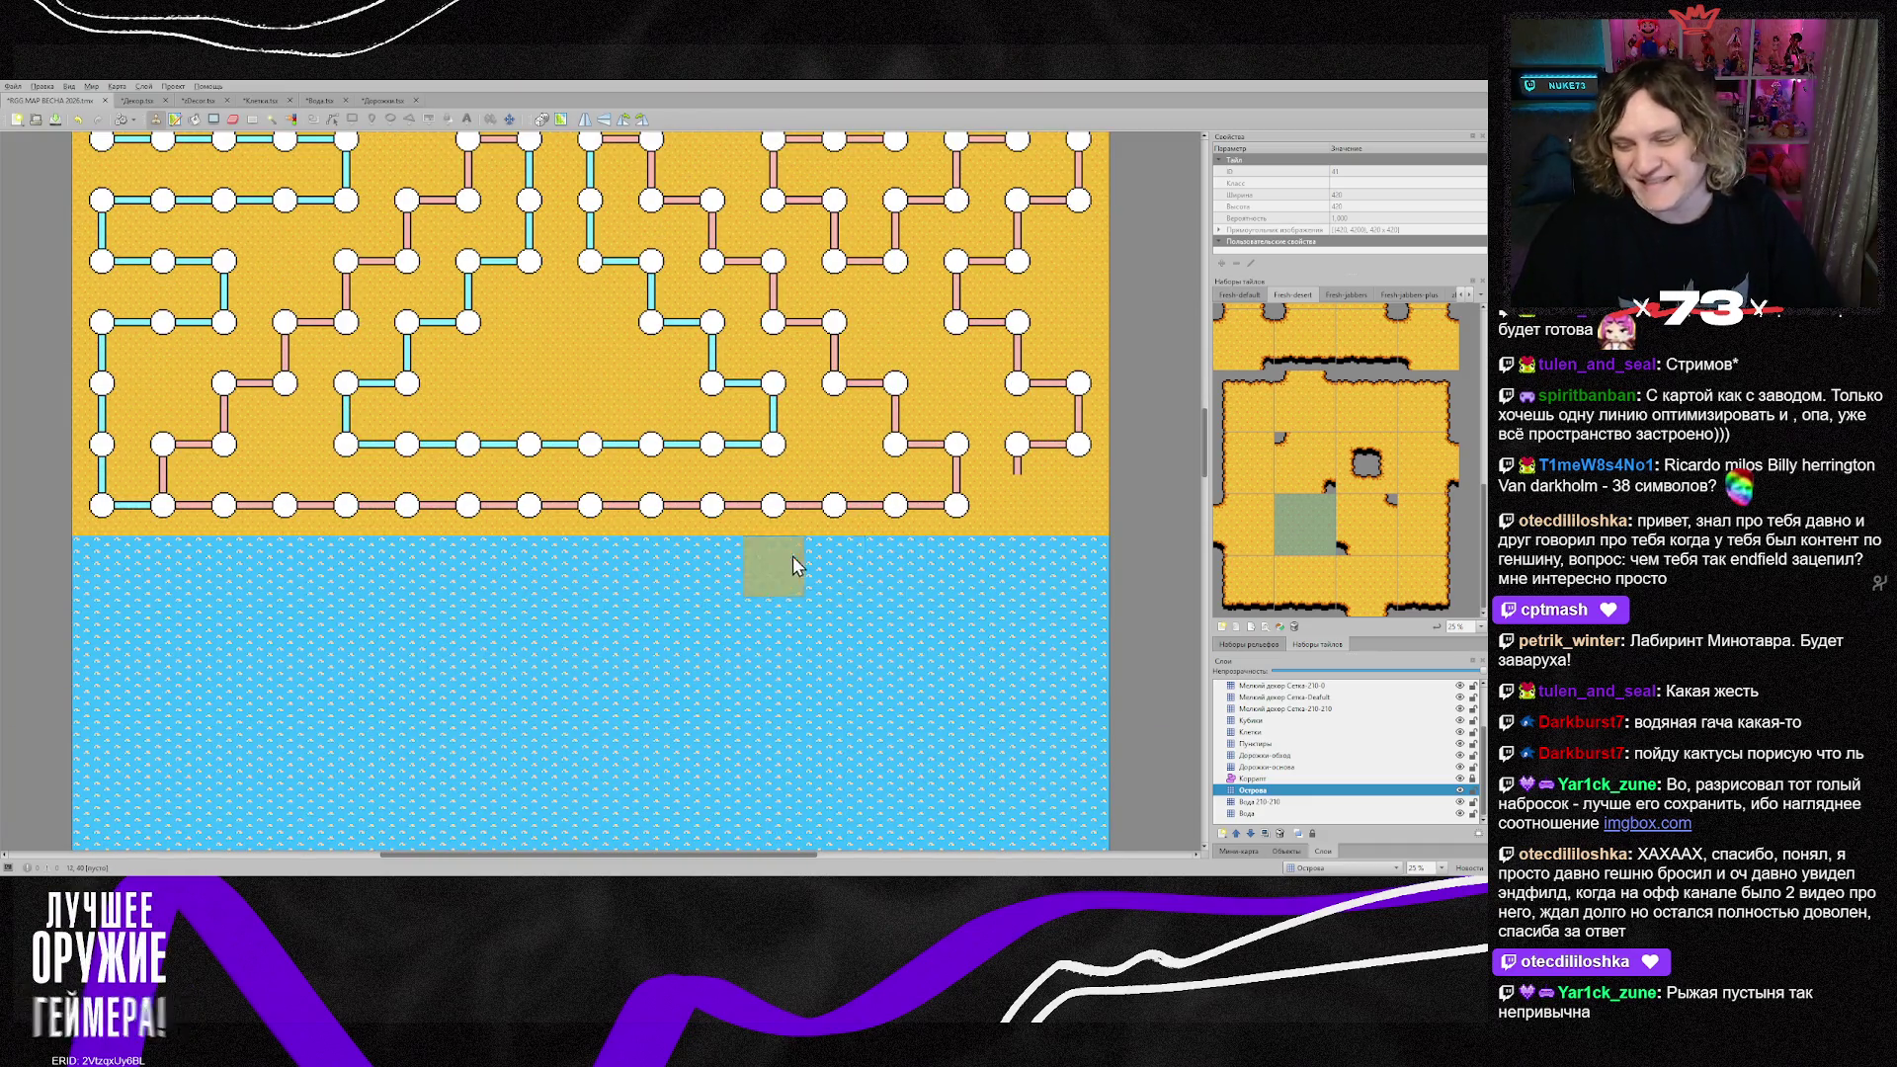
pyautogui.scroll(15, 687, 581)
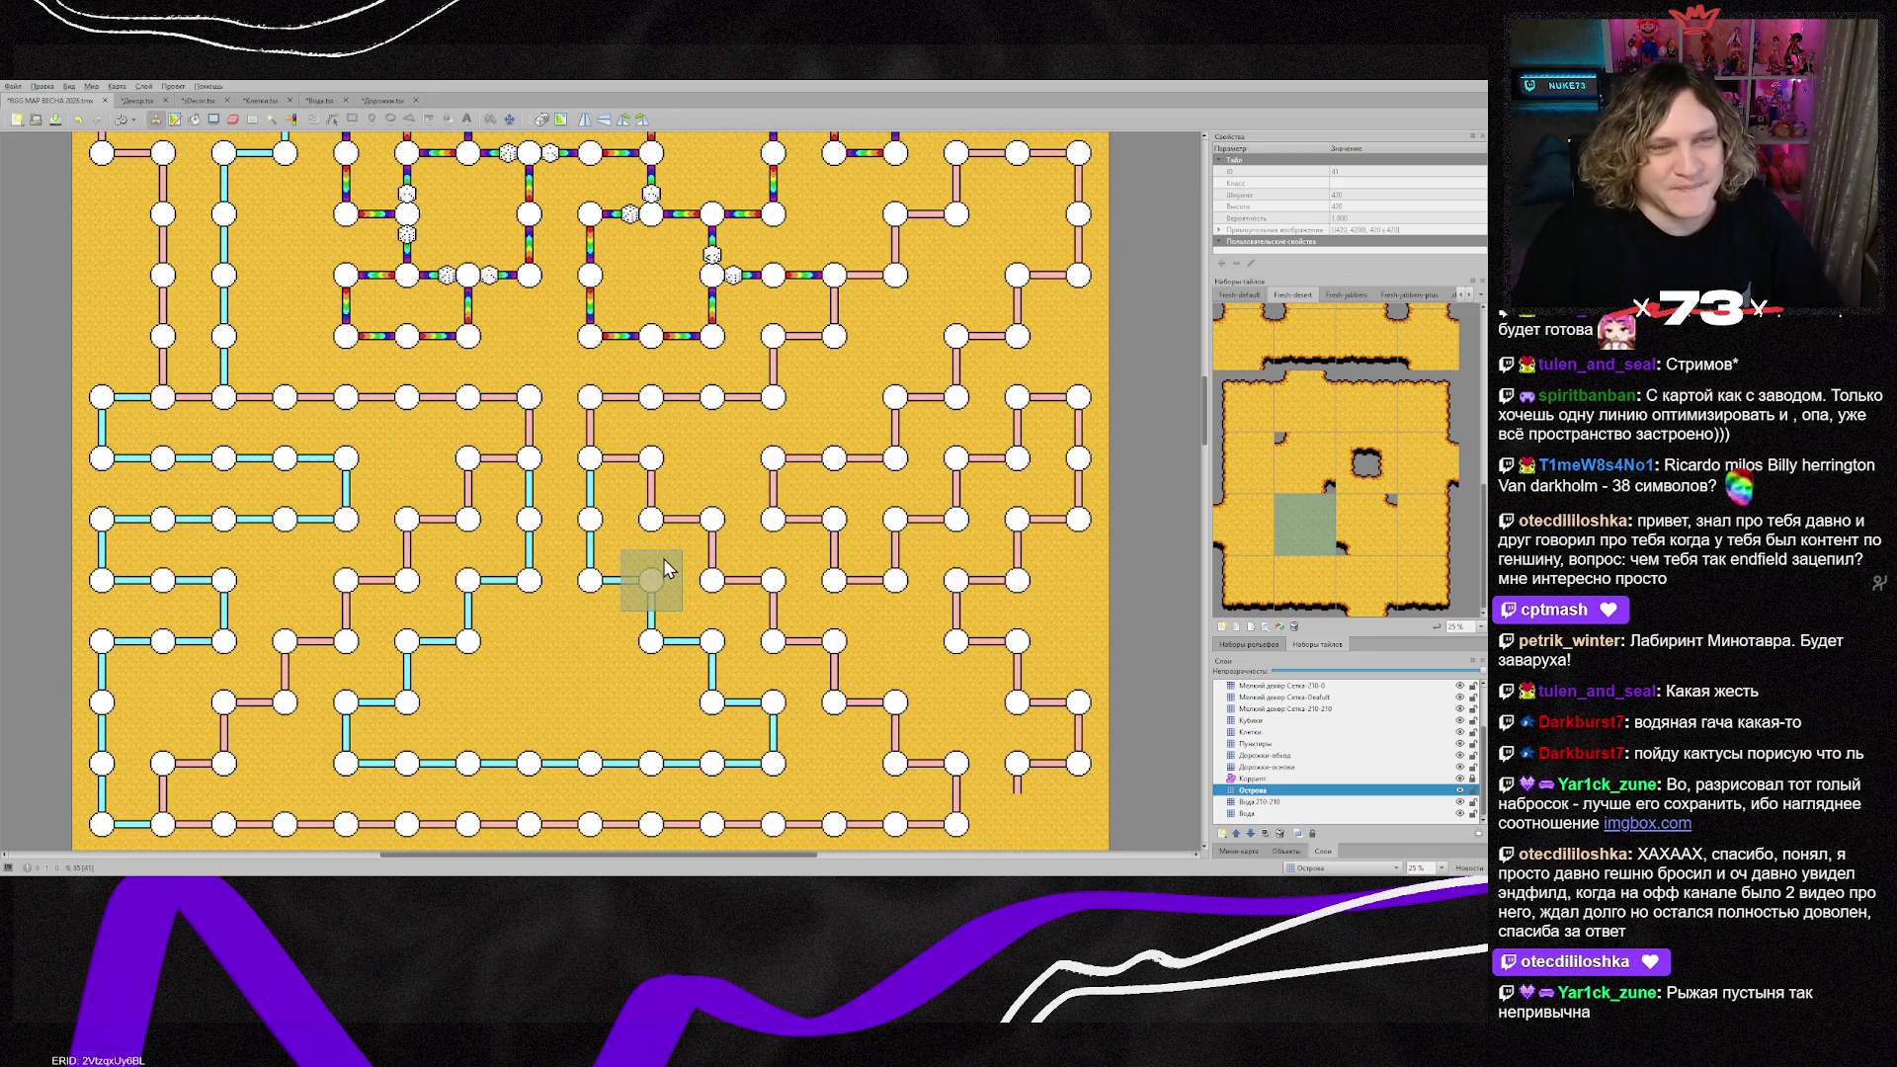
pyautogui.scroll(1, 681, 583)
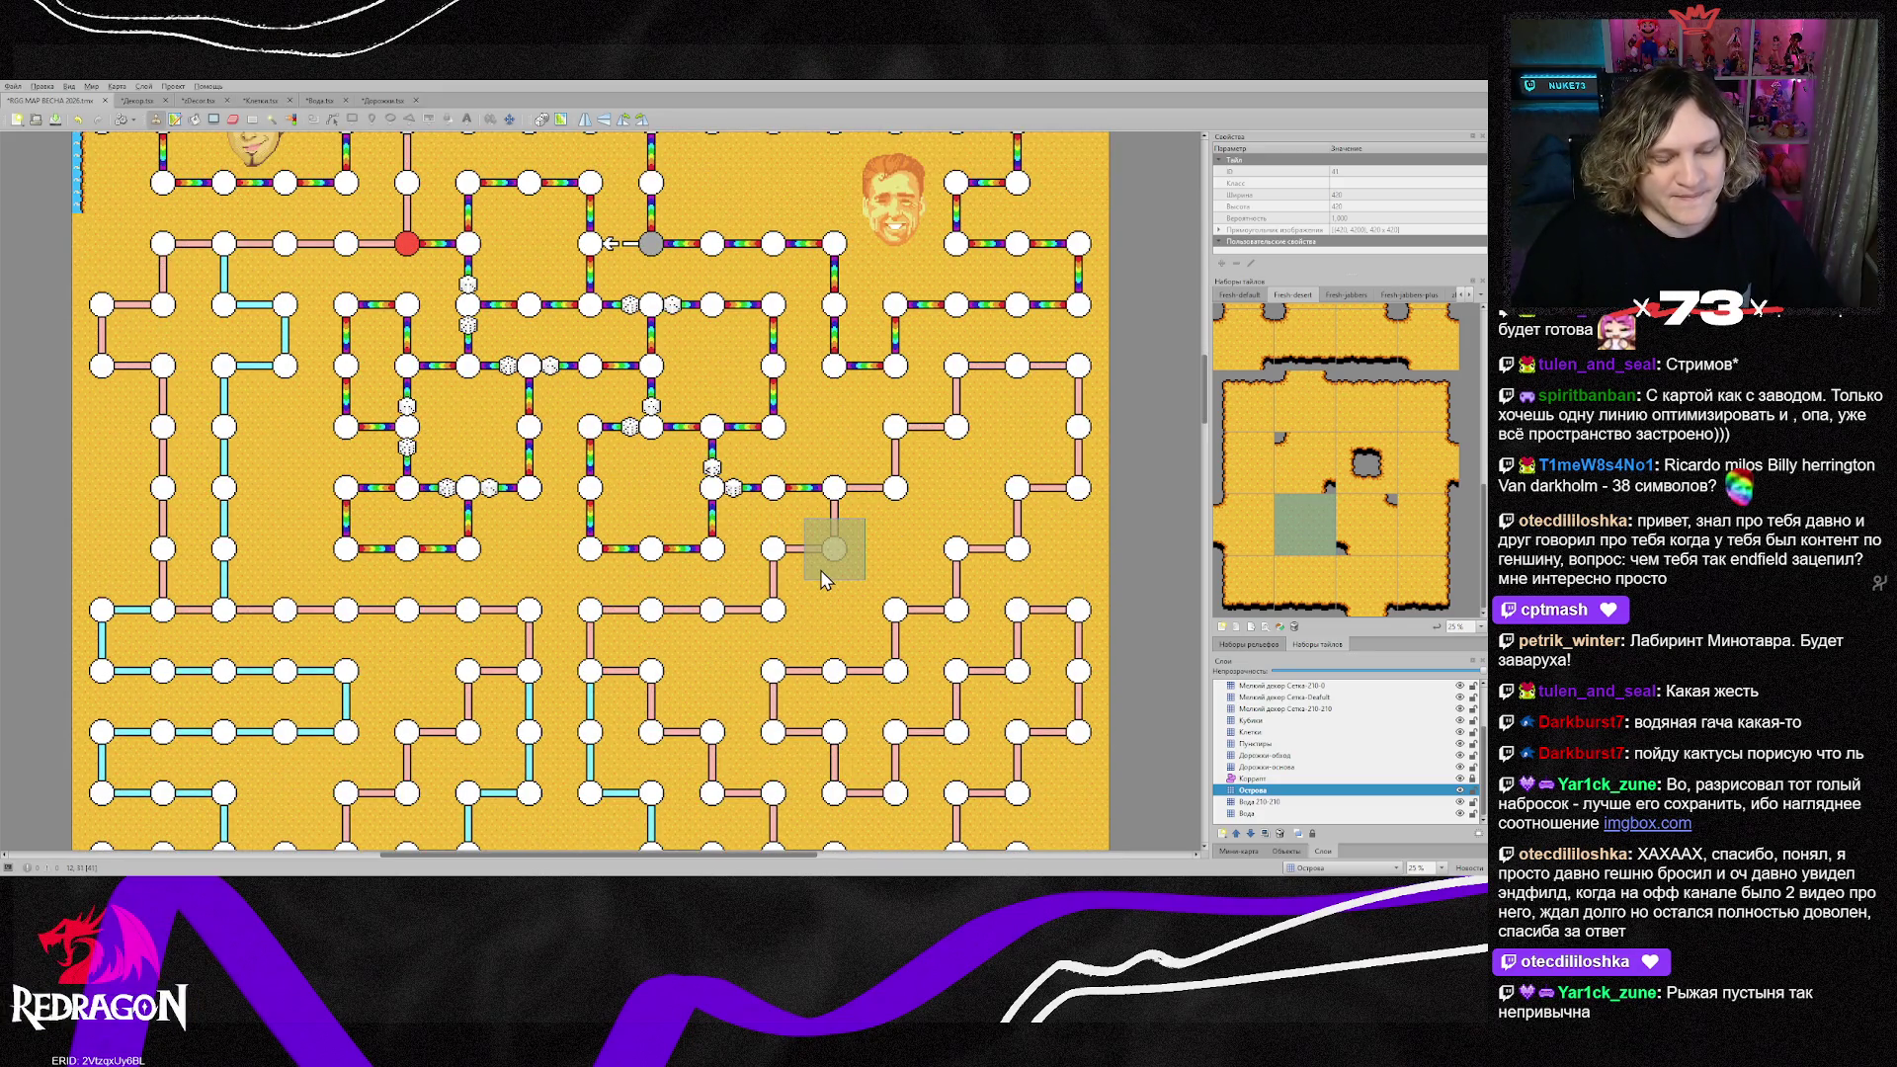
pyautogui.scroll(1, 825, 575)
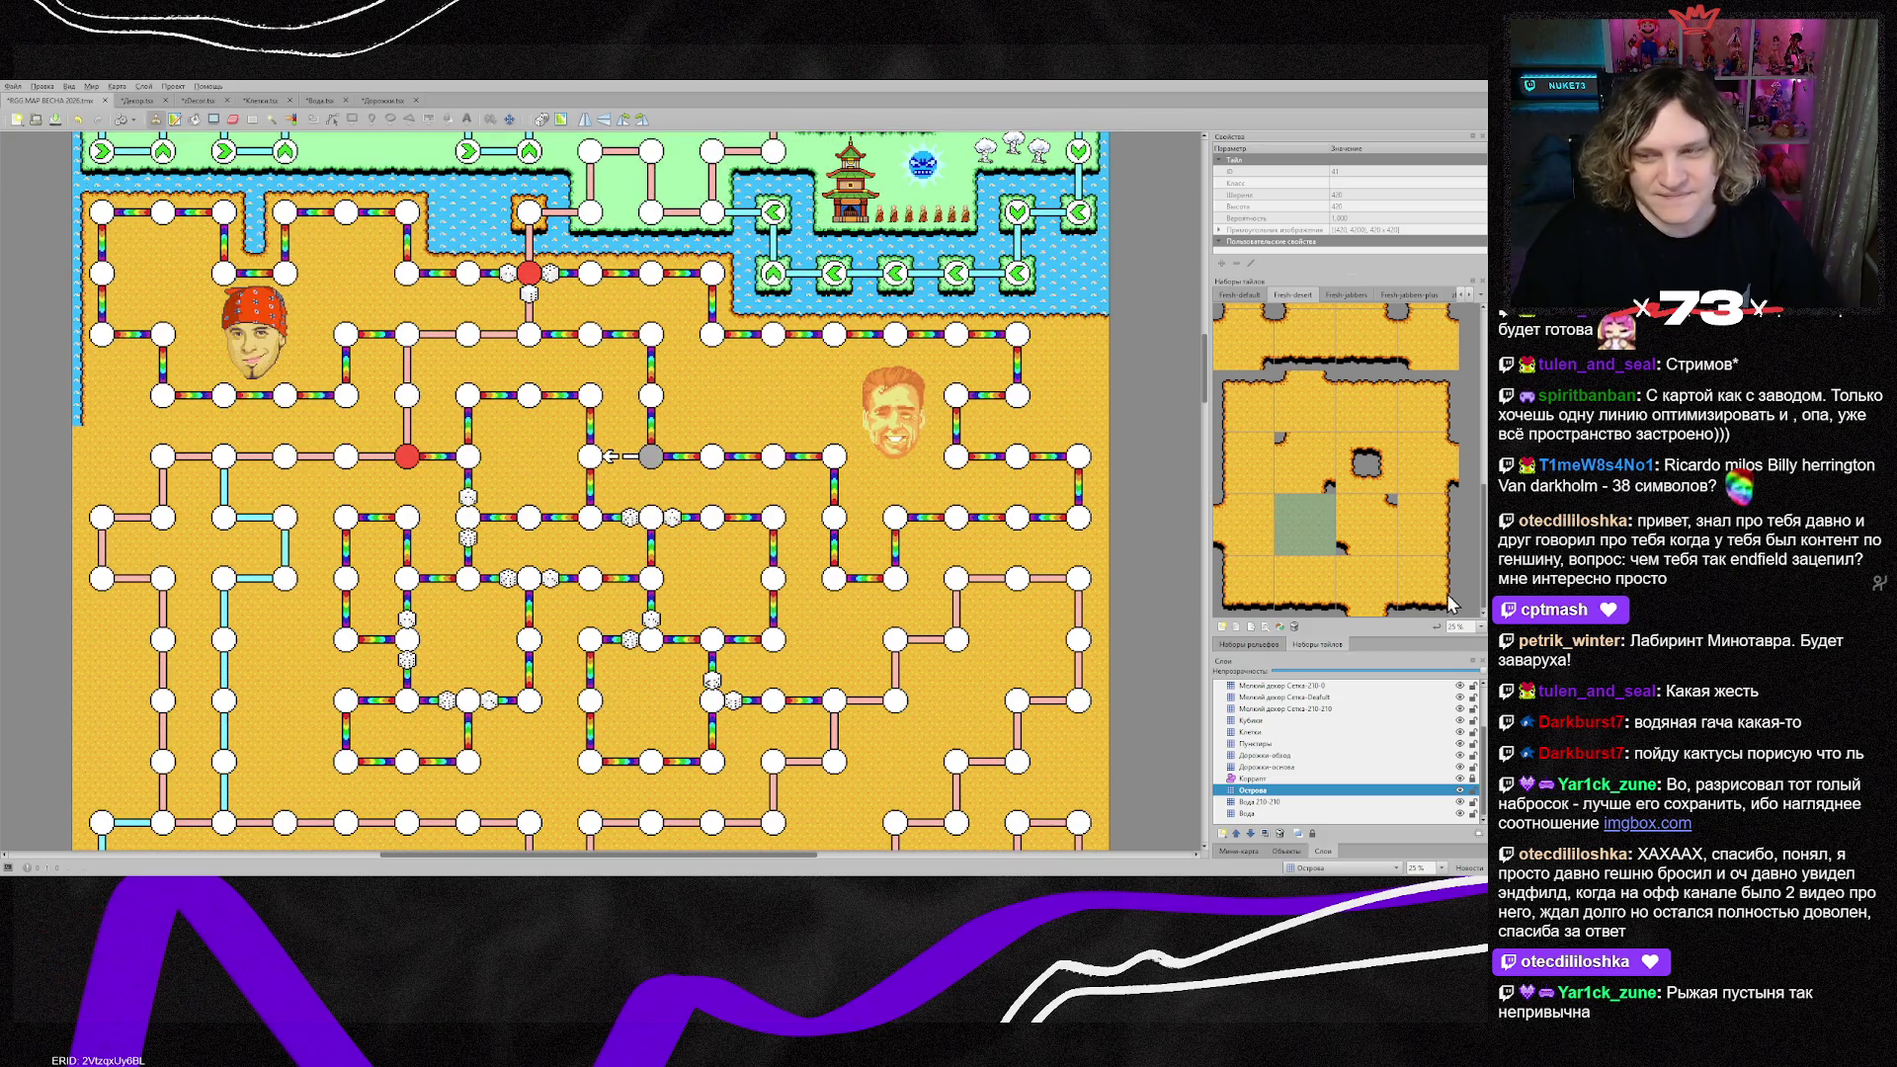
pyautogui.scroll(-4, 705, 599)
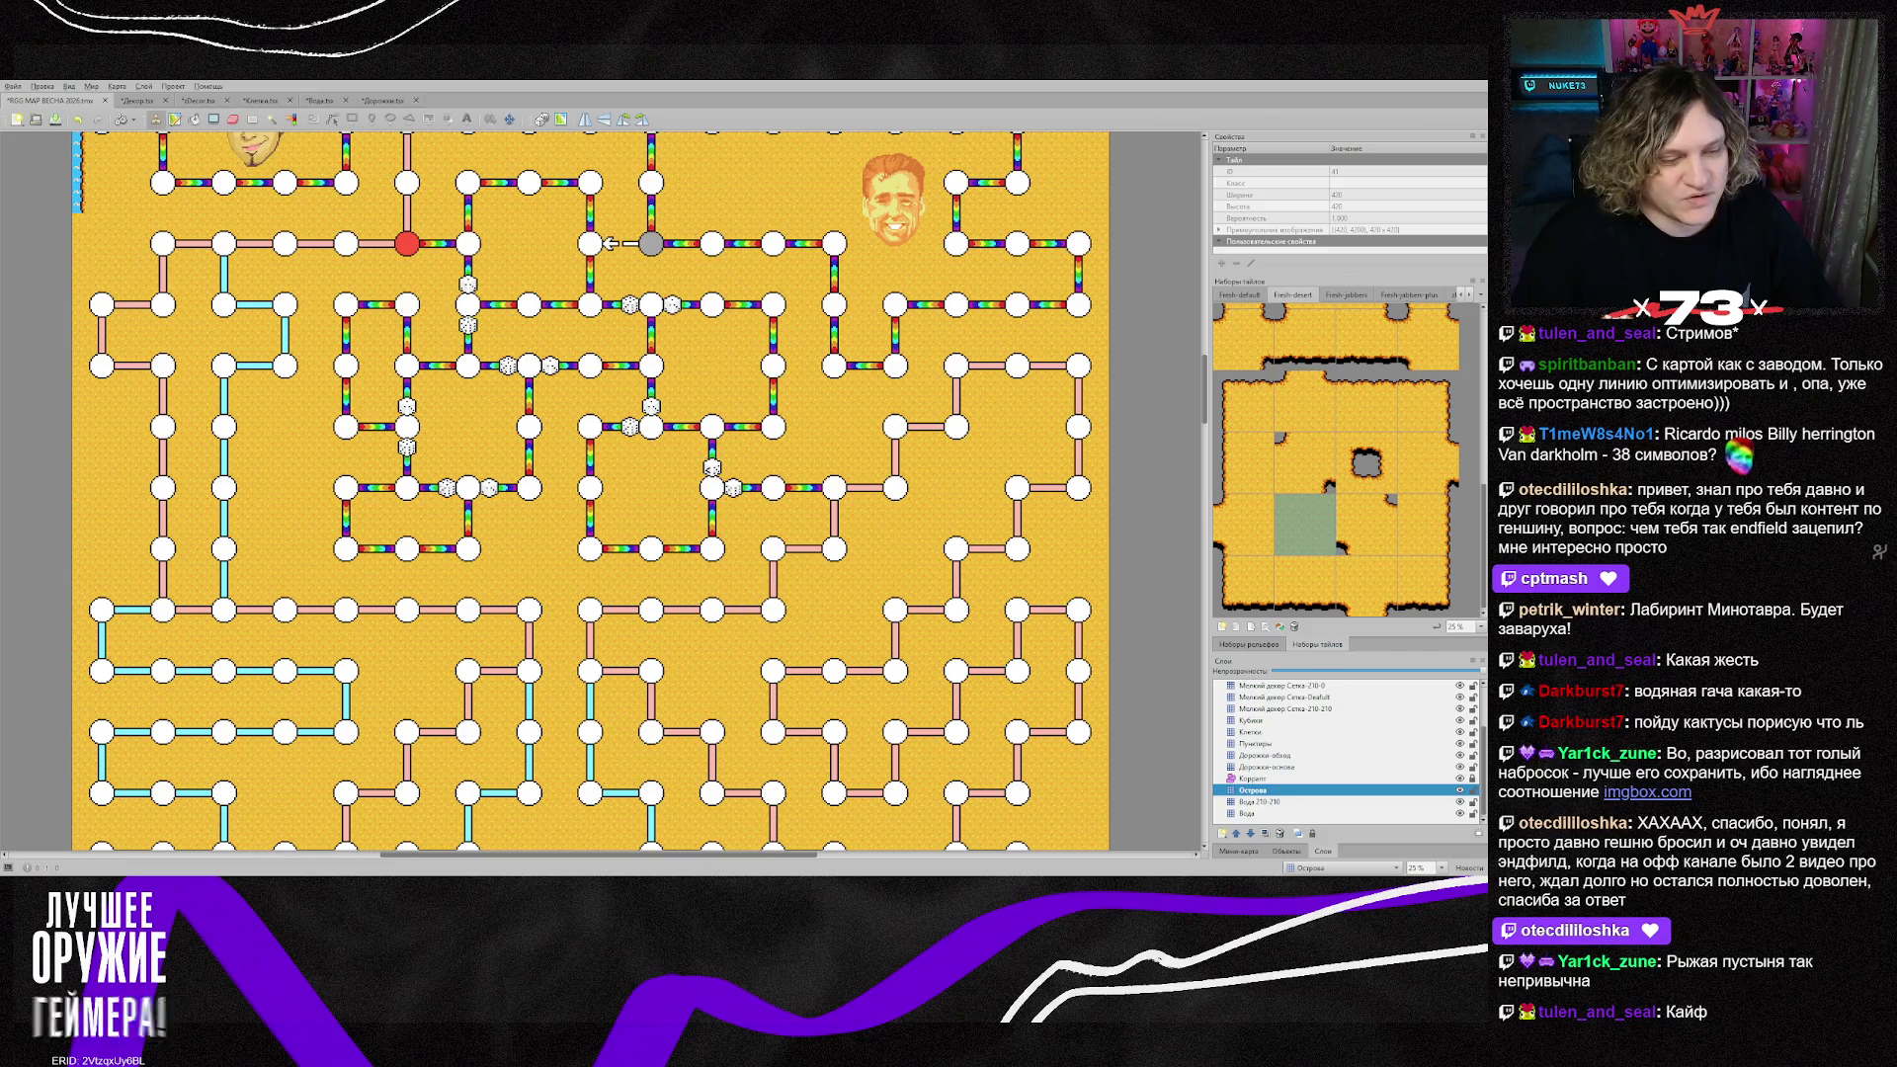
pyautogui.hotkey('alt', 'Tab')
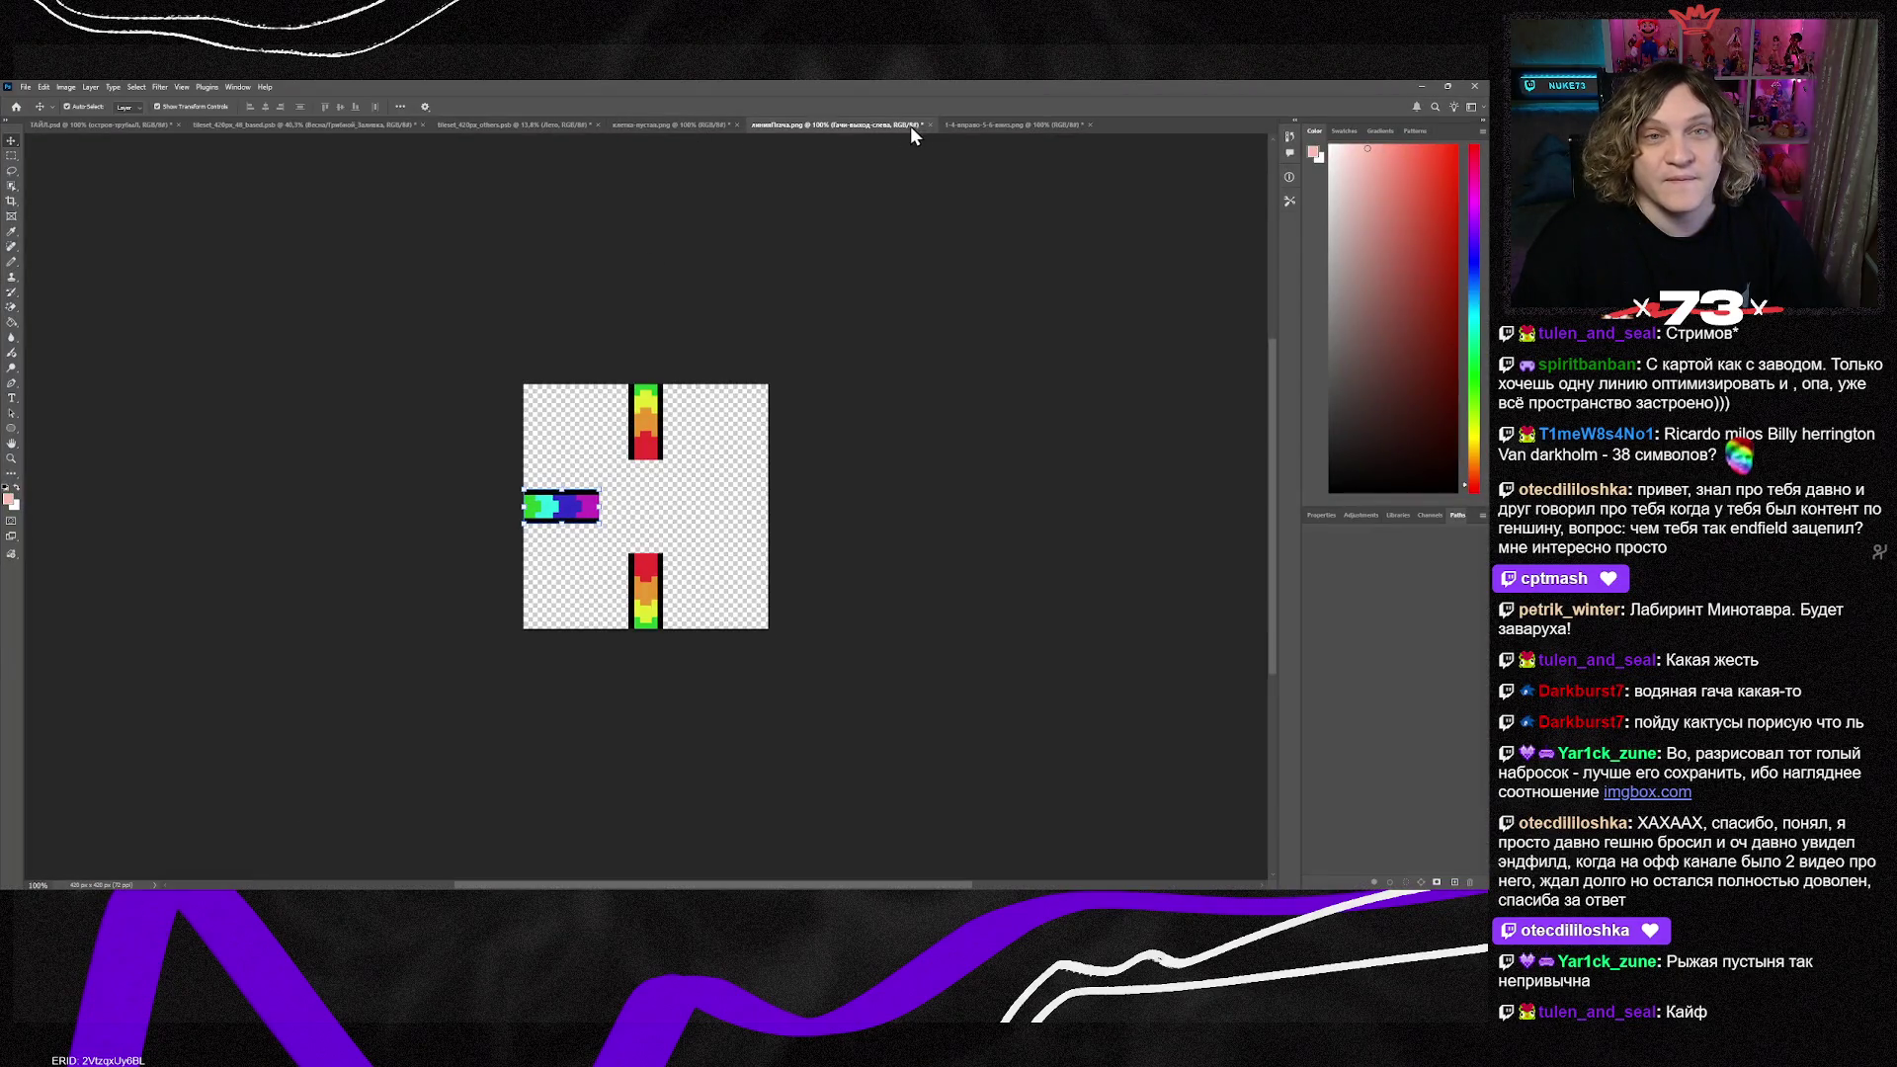
# Step: In Photoshop, review the yellow tileset_420px_48_based.psb document, then return to Tiled
pyautogui.click(642, 124)
pyautogui.click(546, 124)
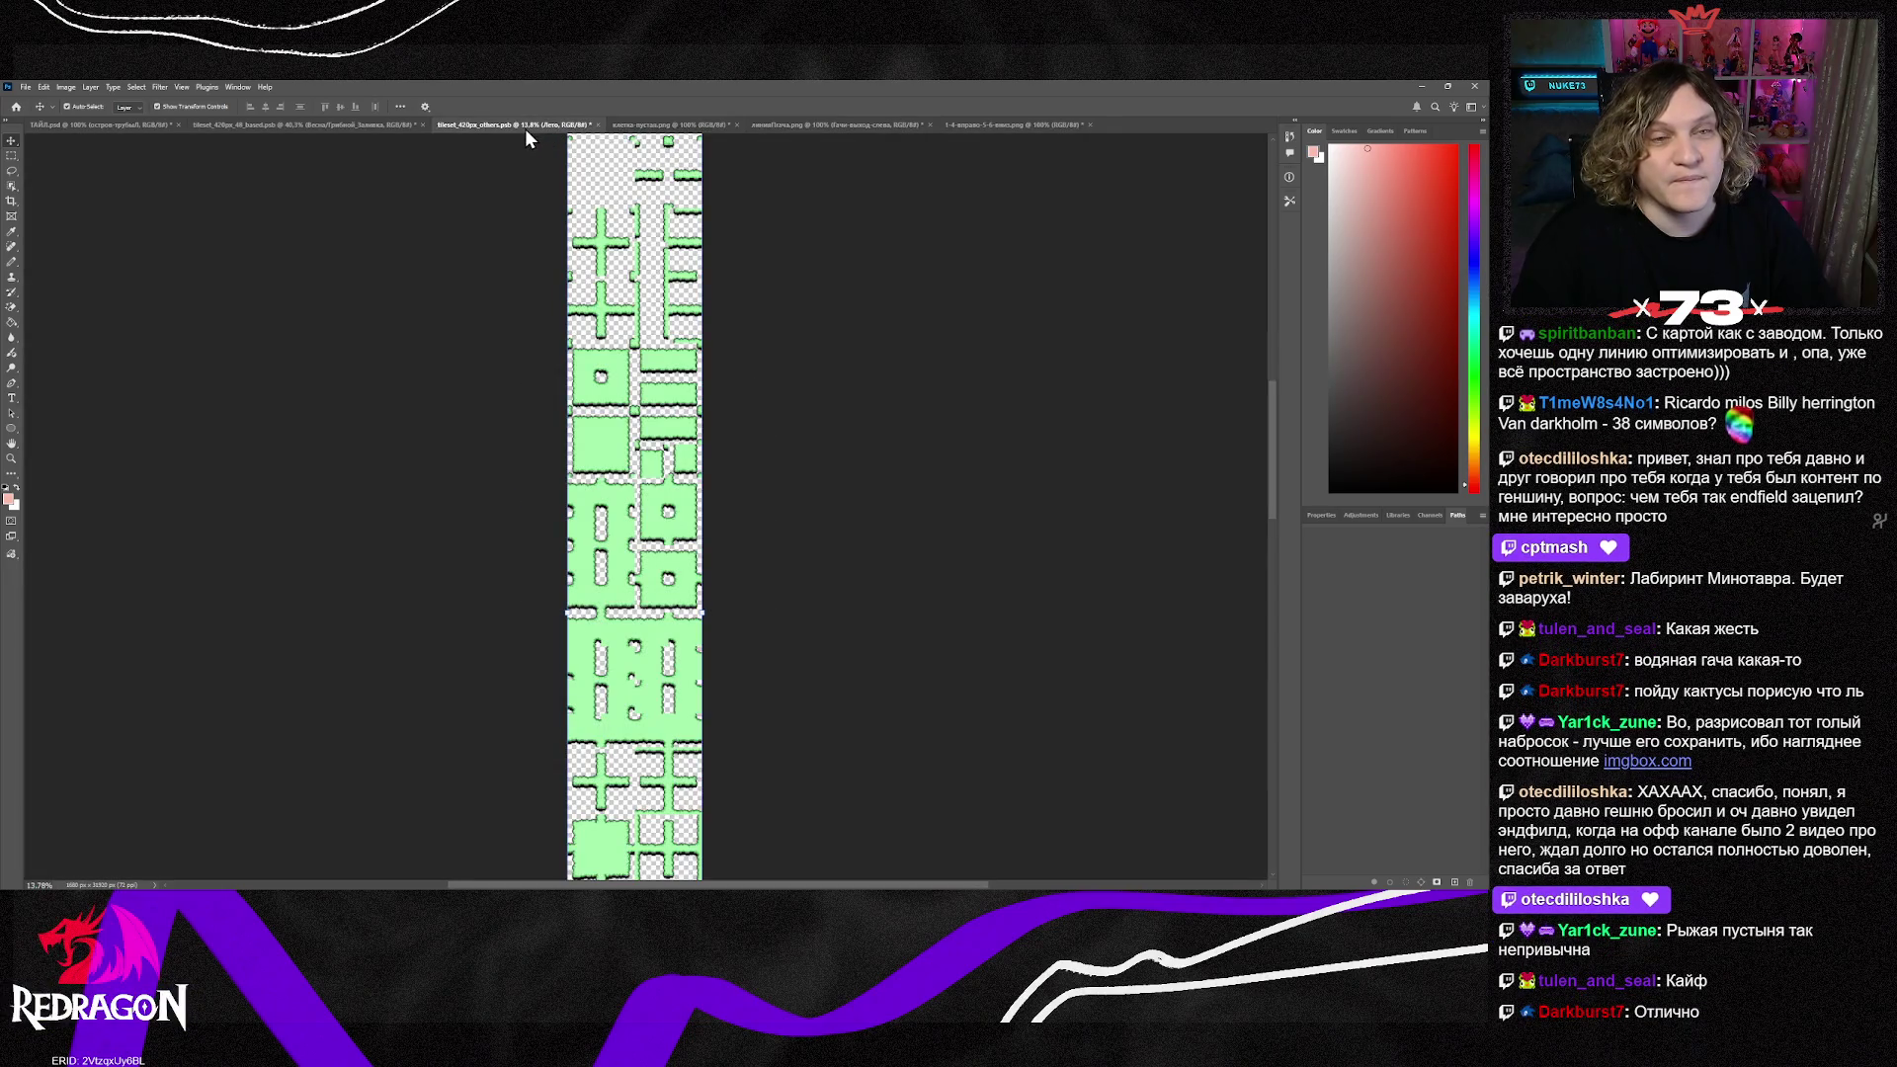
pyautogui.click(365, 126)
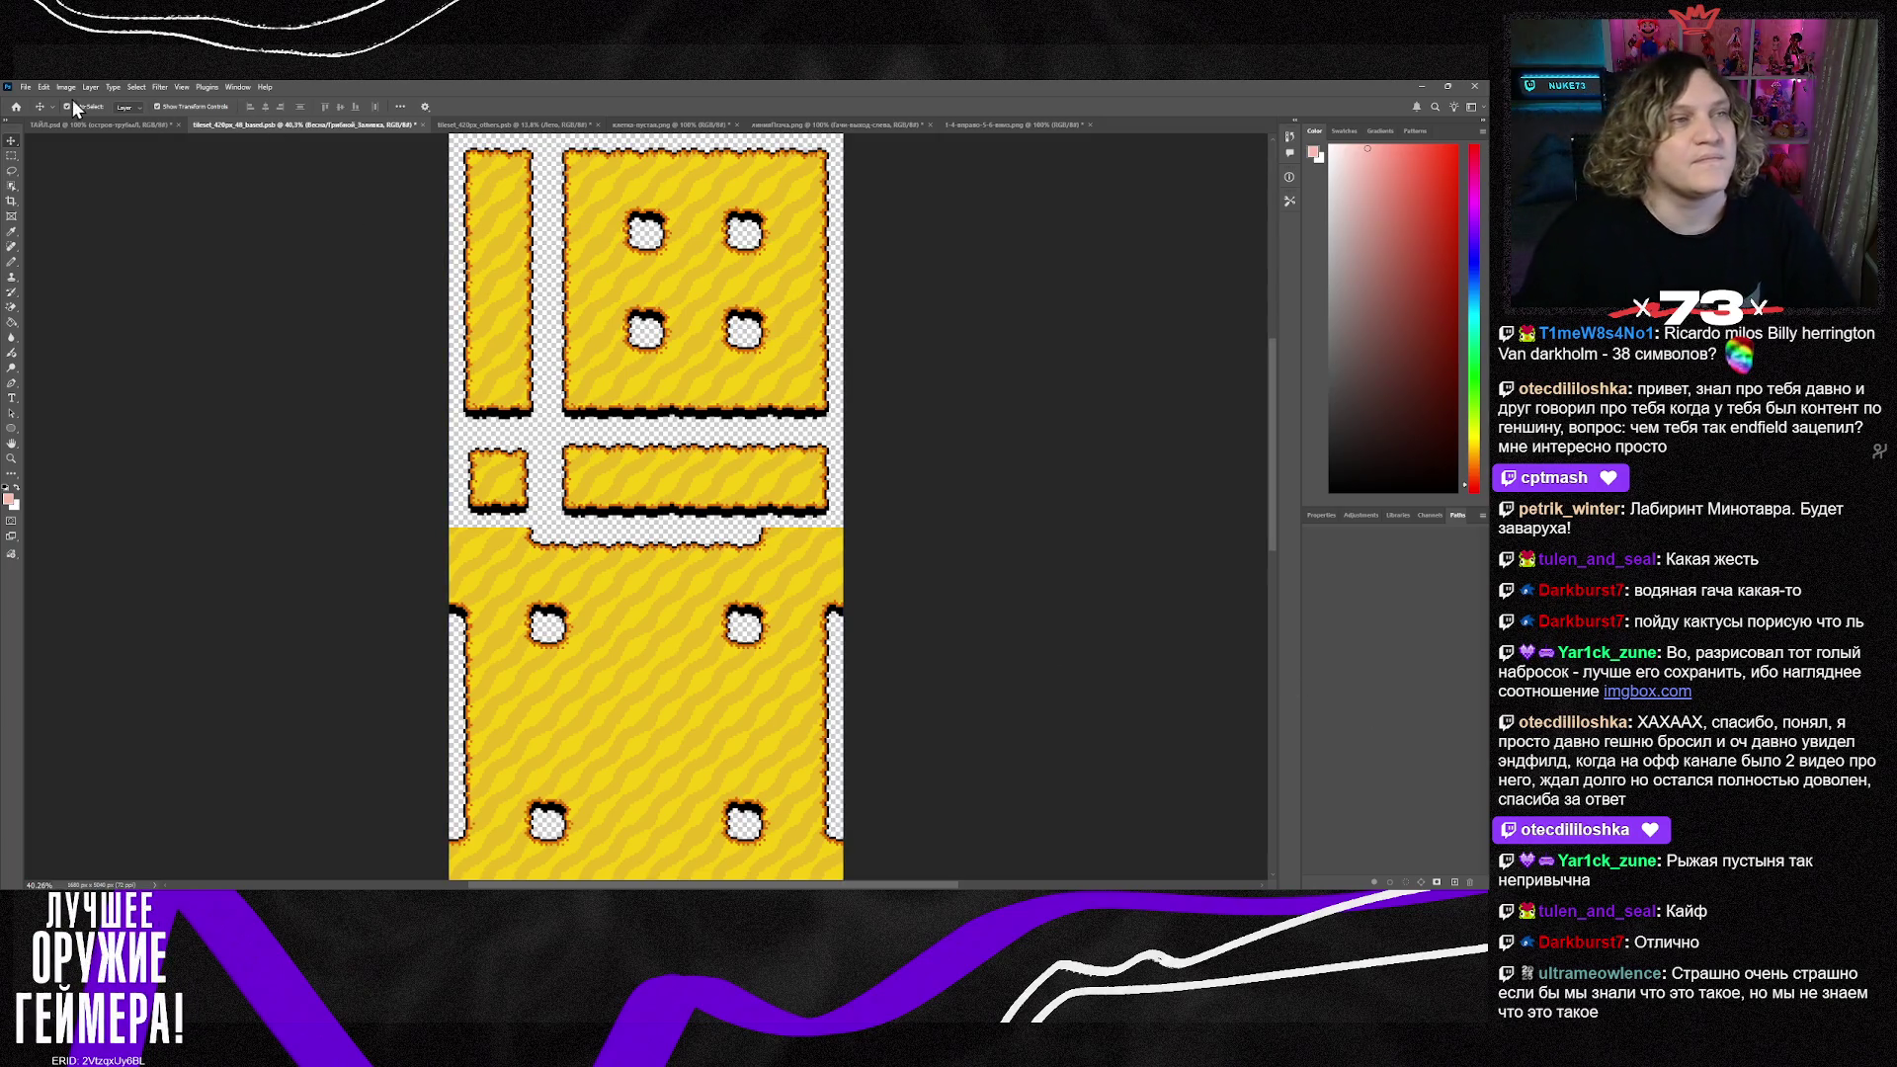
pyautogui.click(30, 86)
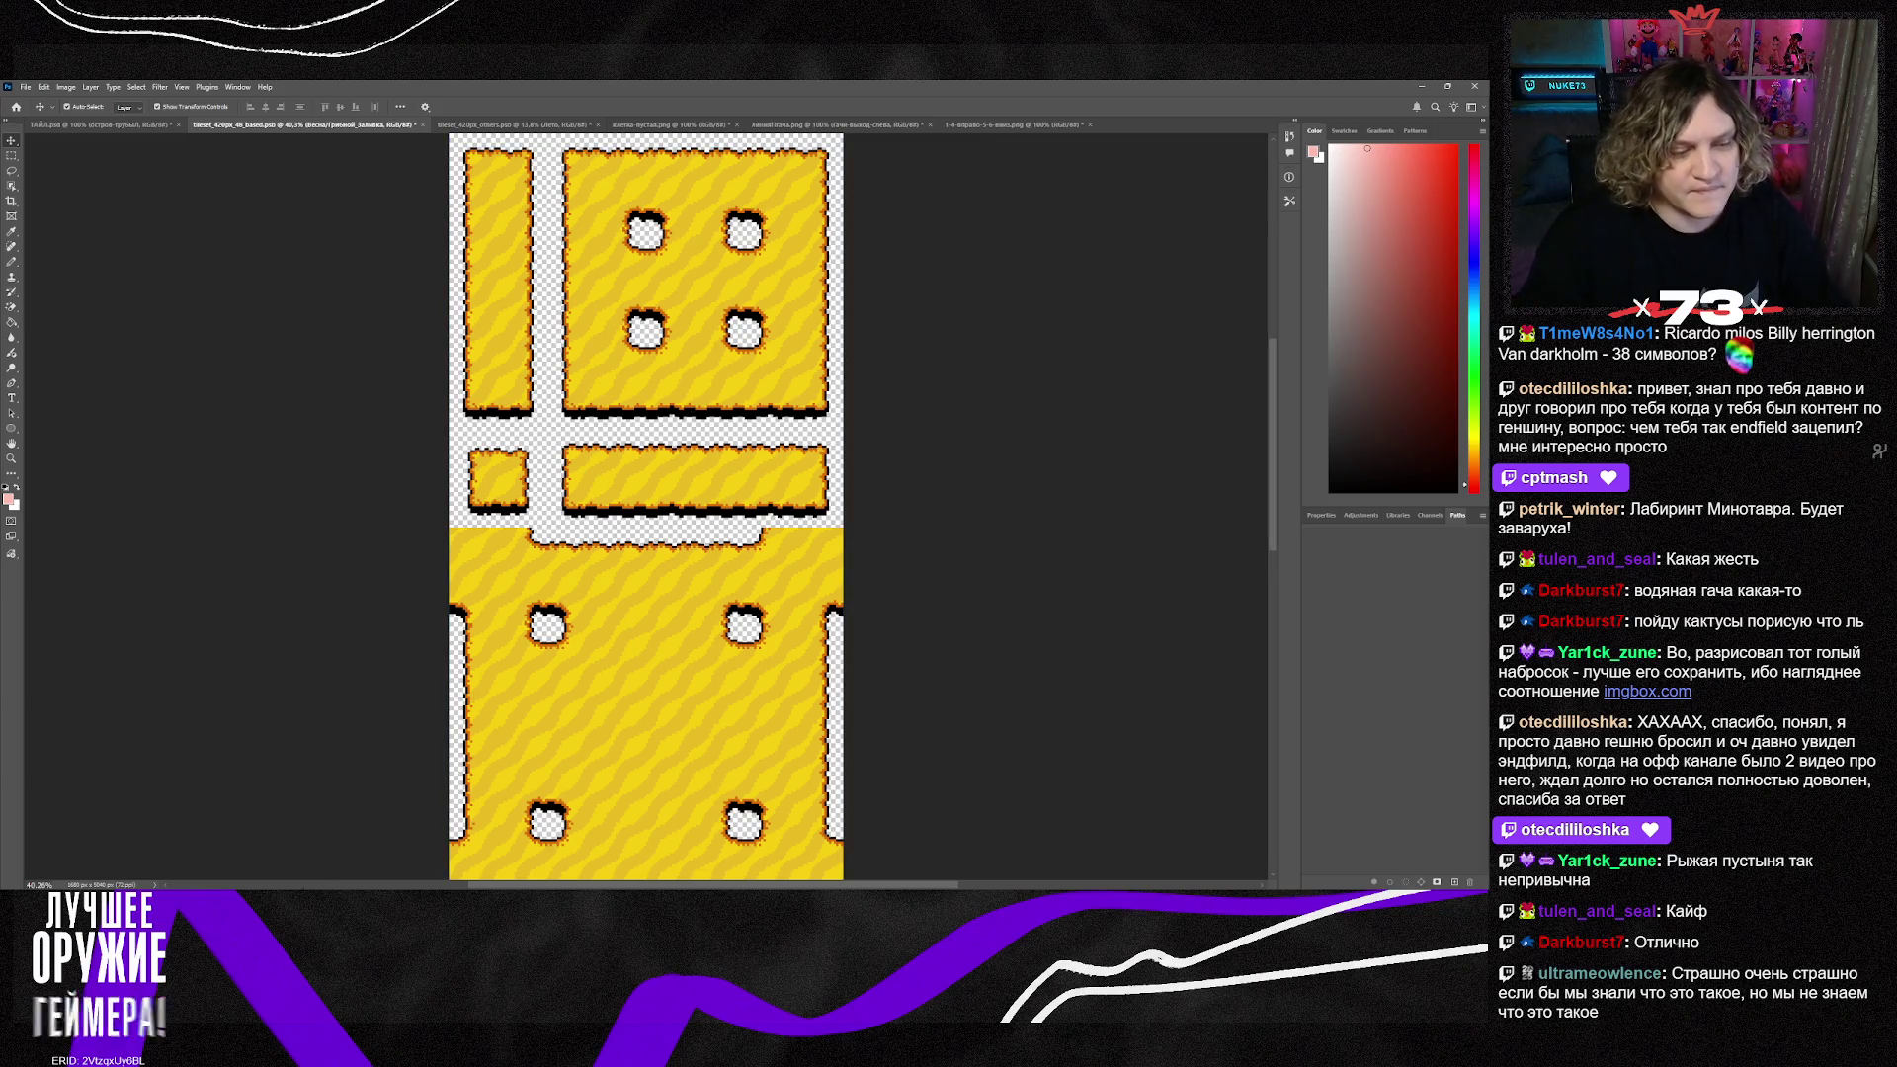
pyautogui.hotkey('alt', 'Tab')
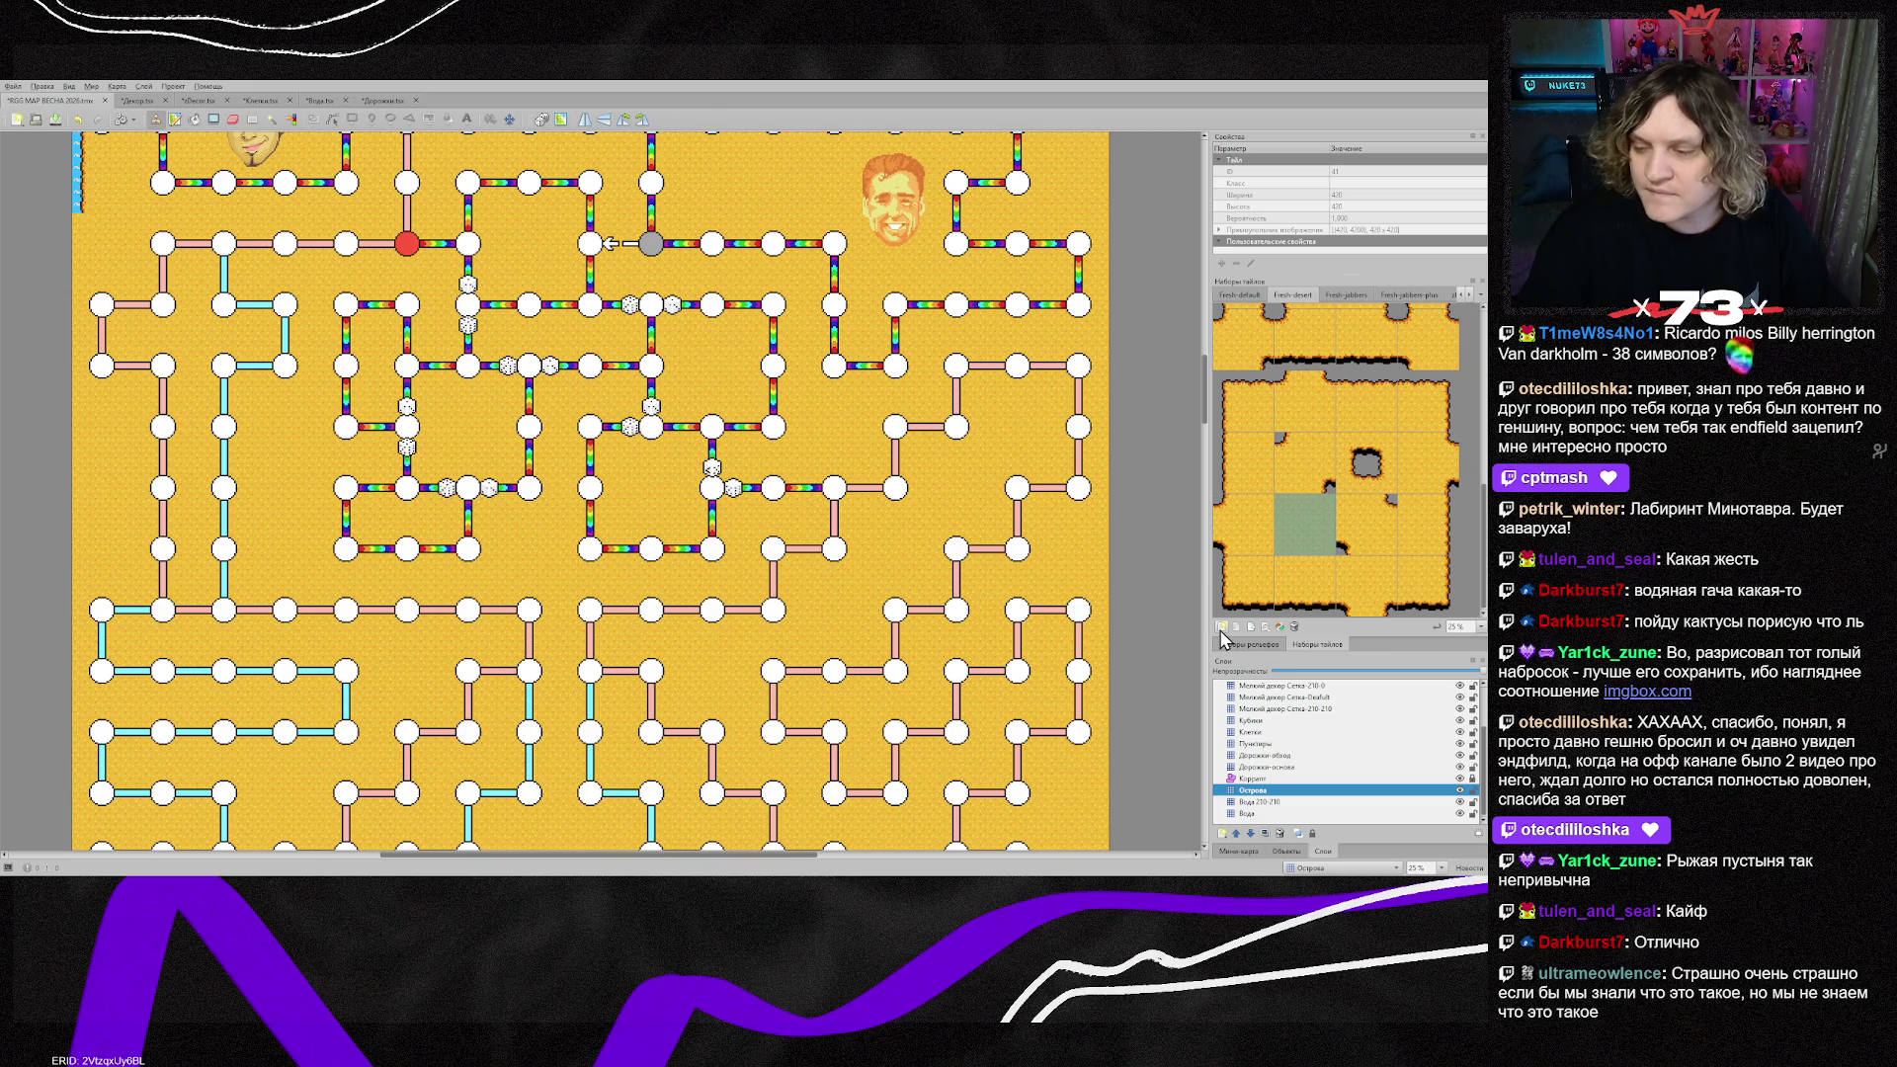
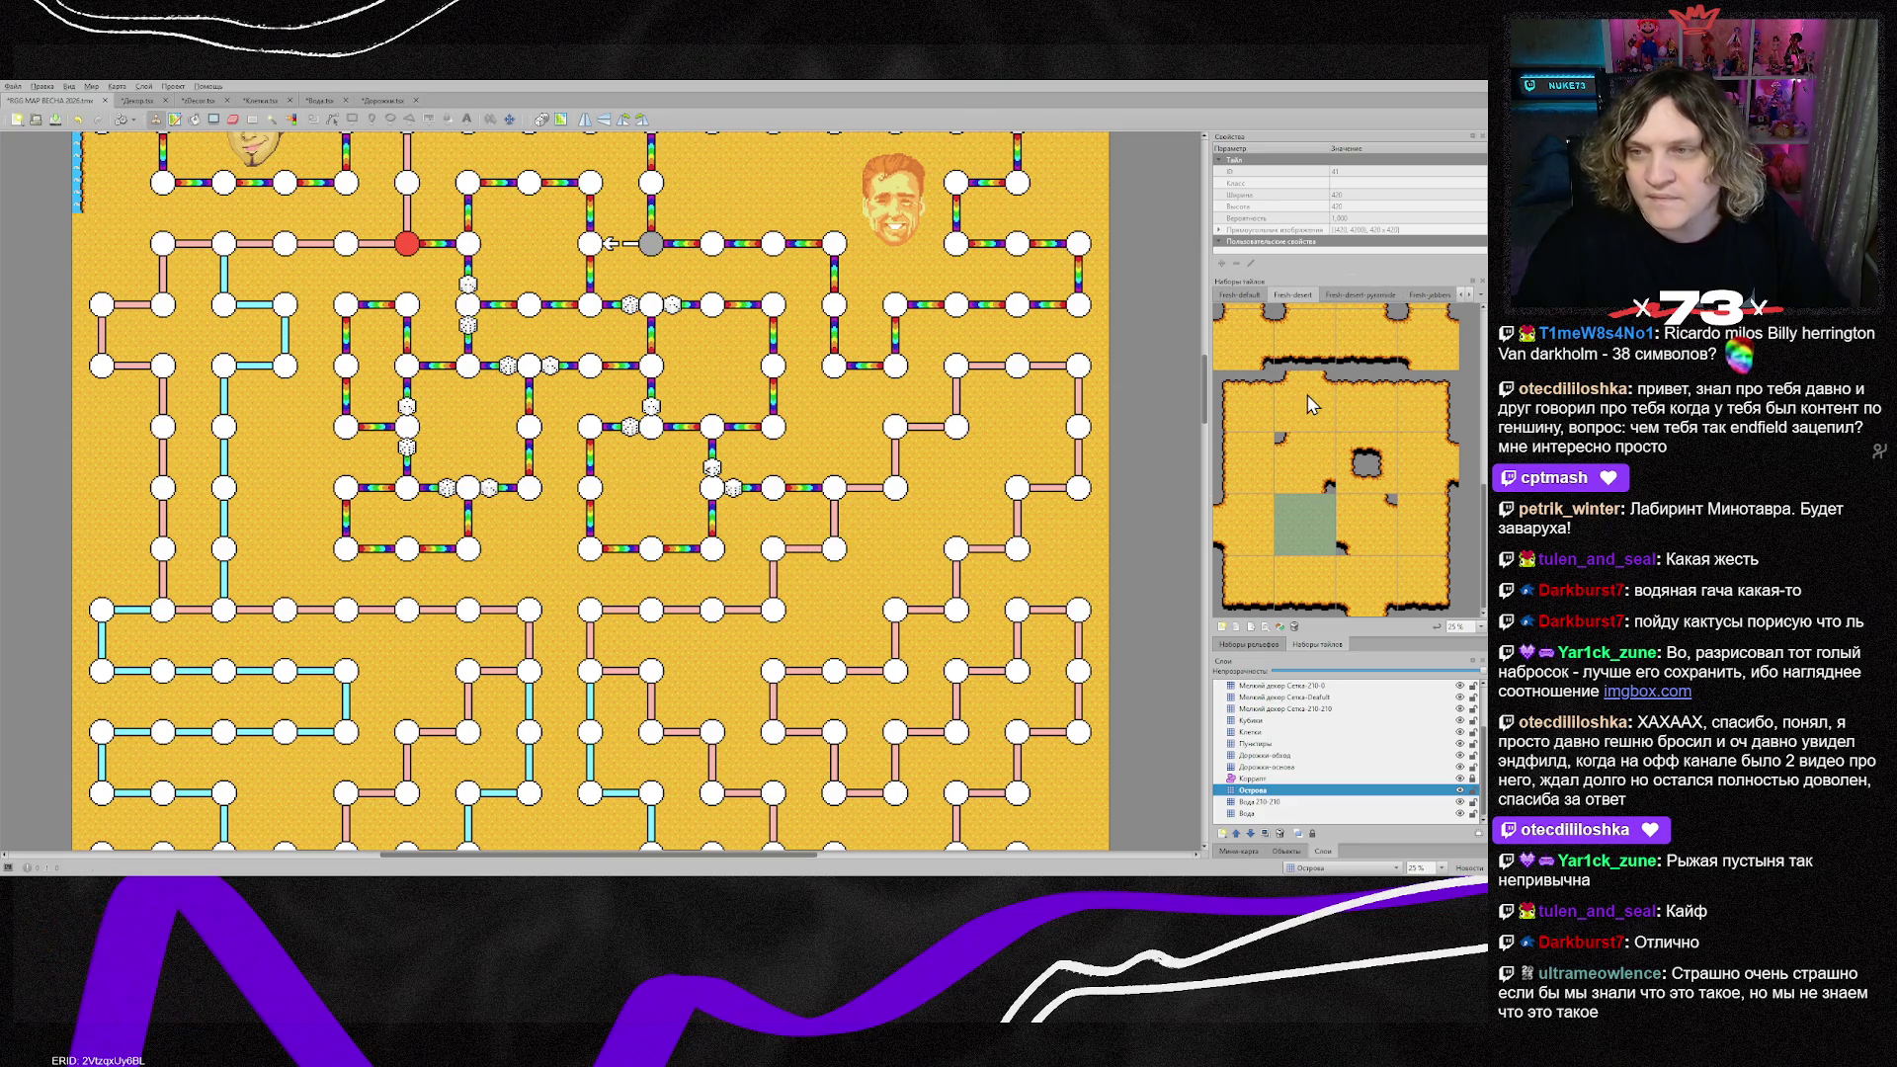
# Step: Show the full Fresh-desert-pyramide tileset at 25% zoom and select an island corner tile
pyautogui.click(1346, 294)
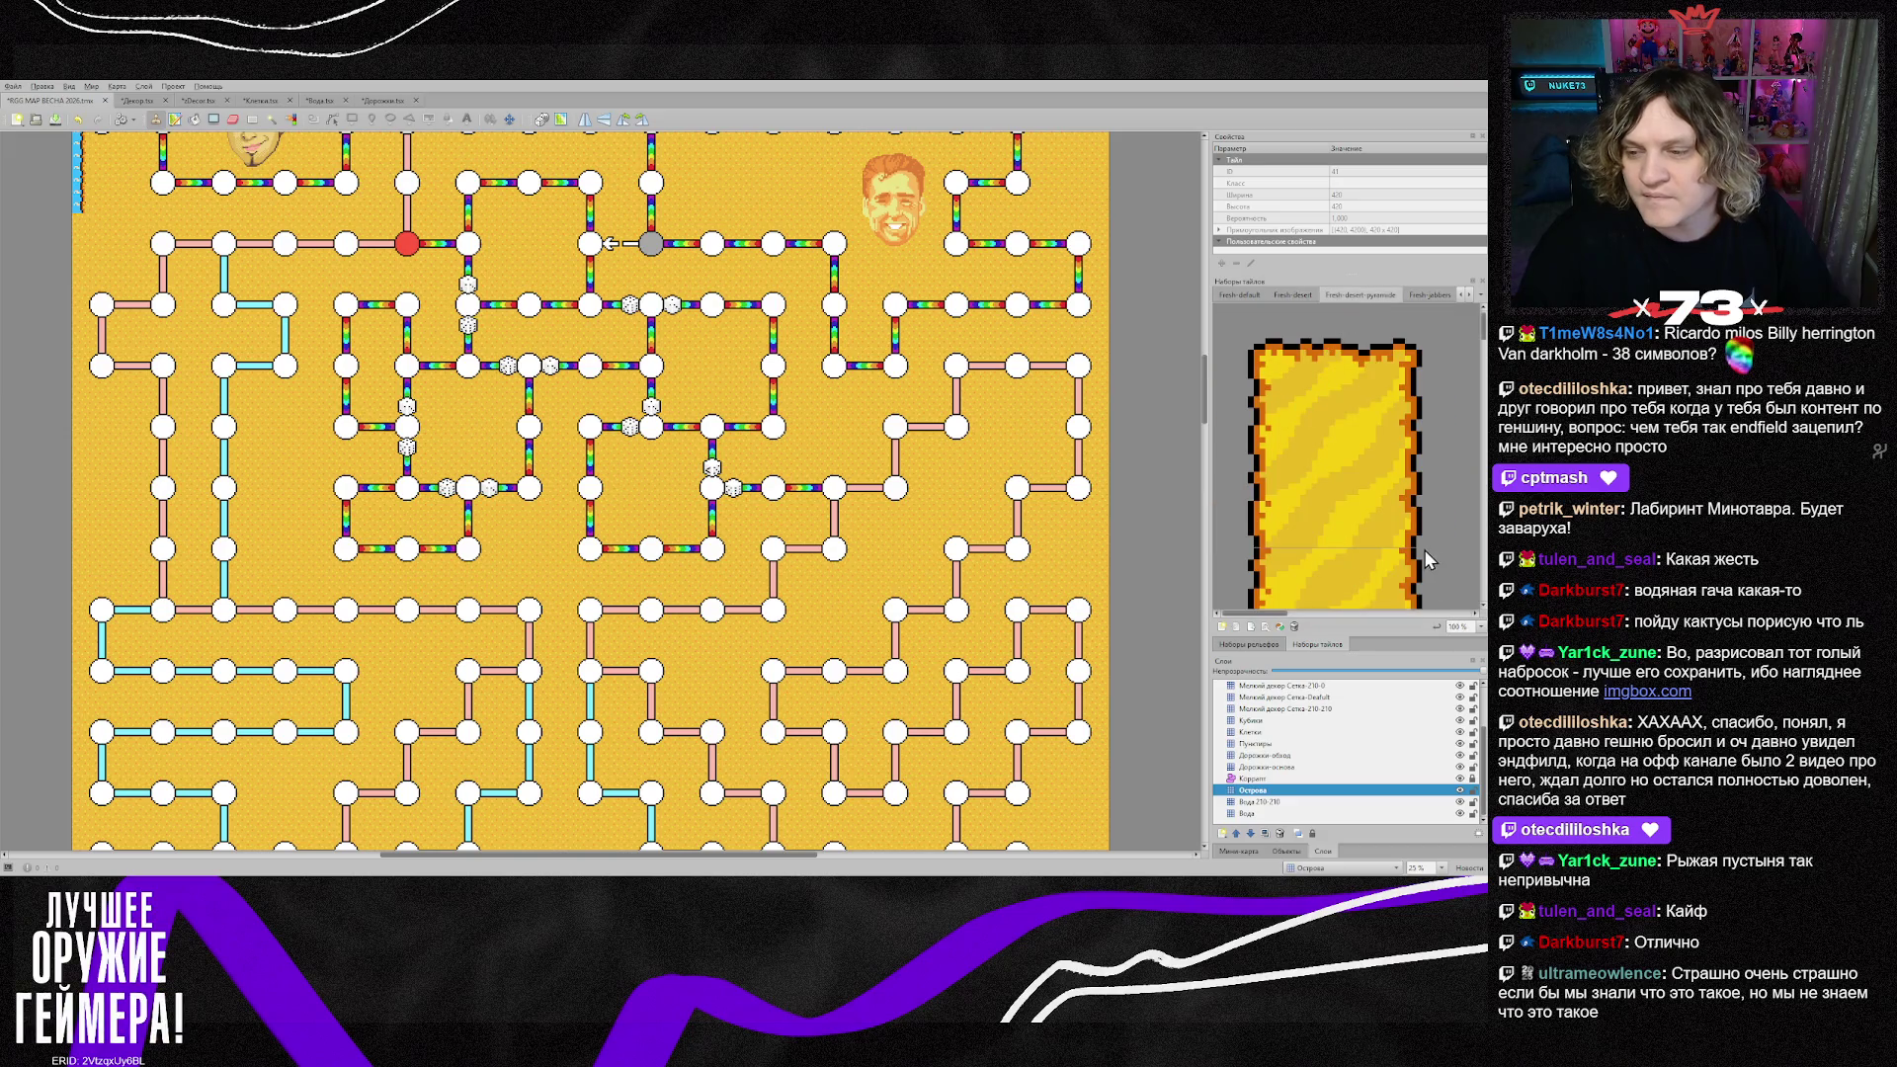
pyautogui.scroll(-4, 1421, 549)
pyautogui.scroll(-5, 708, 566)
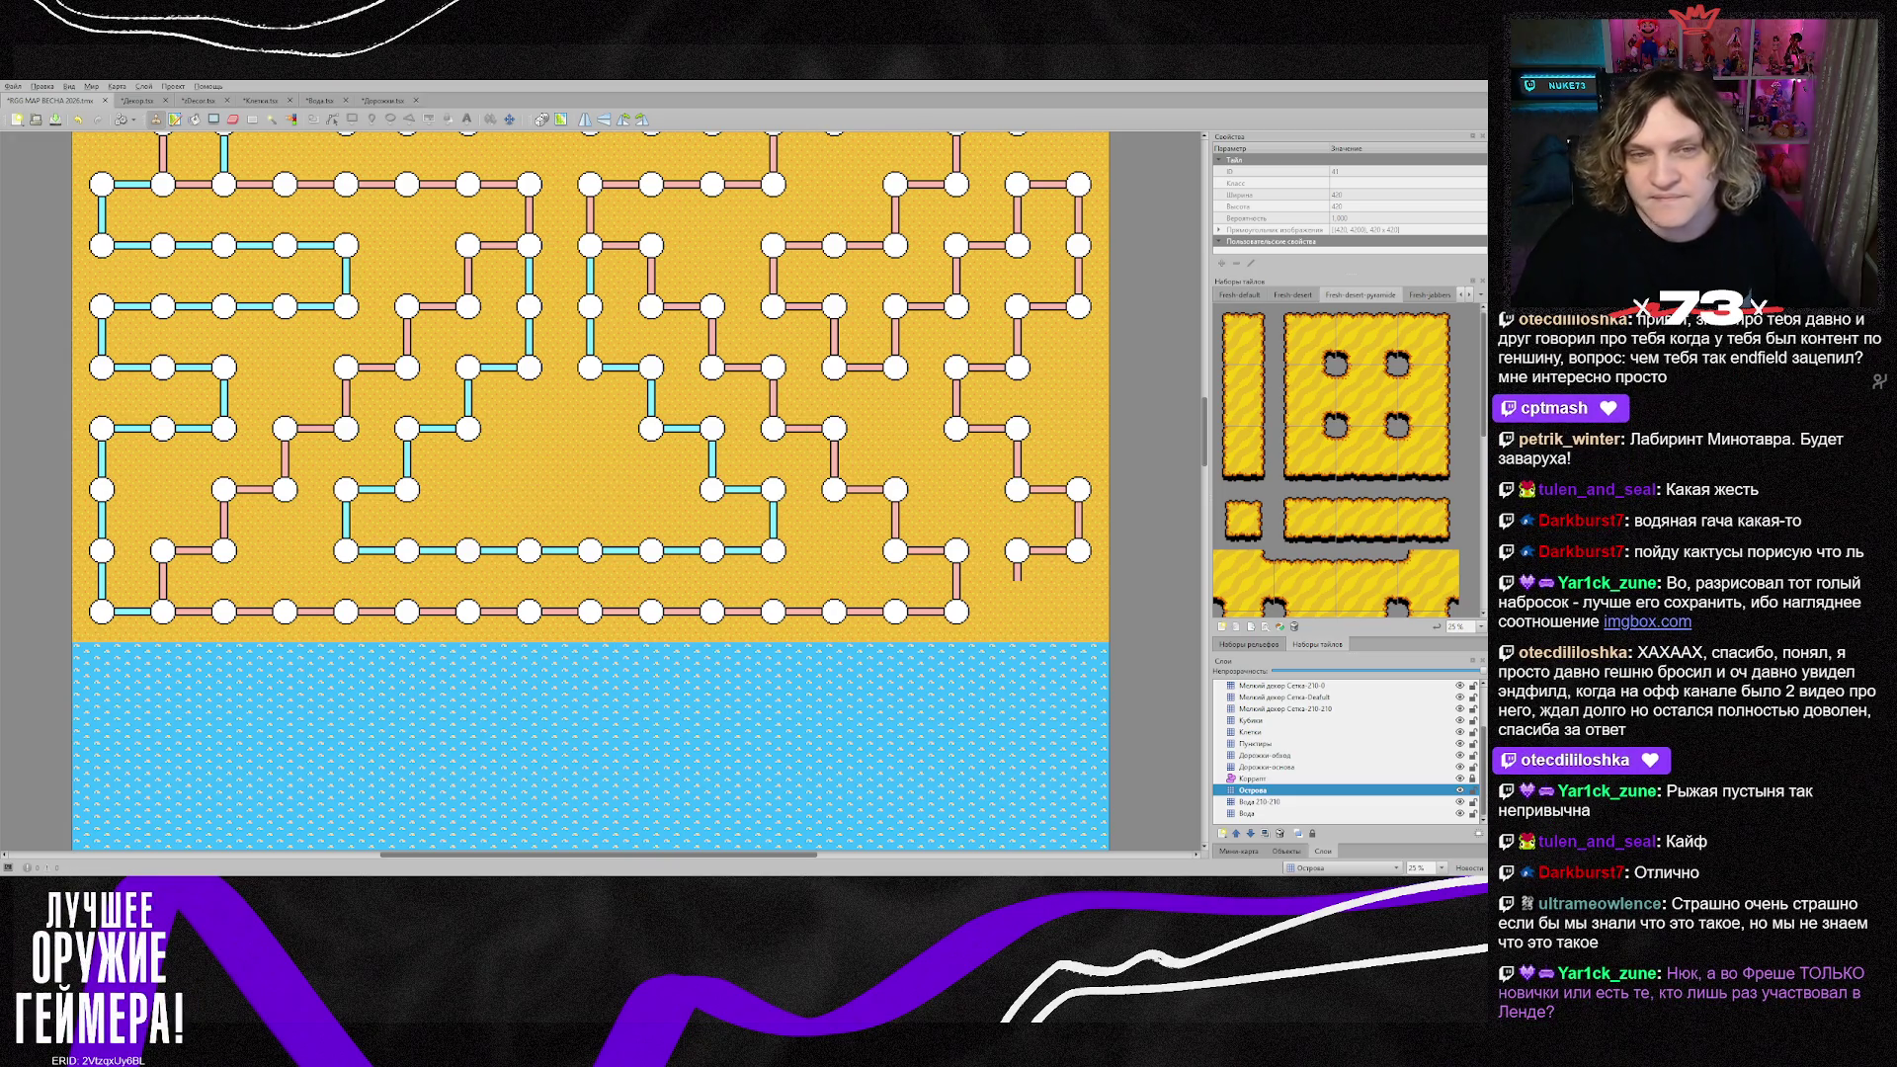
pyautogui.scroll(-3, 1336, 461)
pyautogui.click(1247, 411)
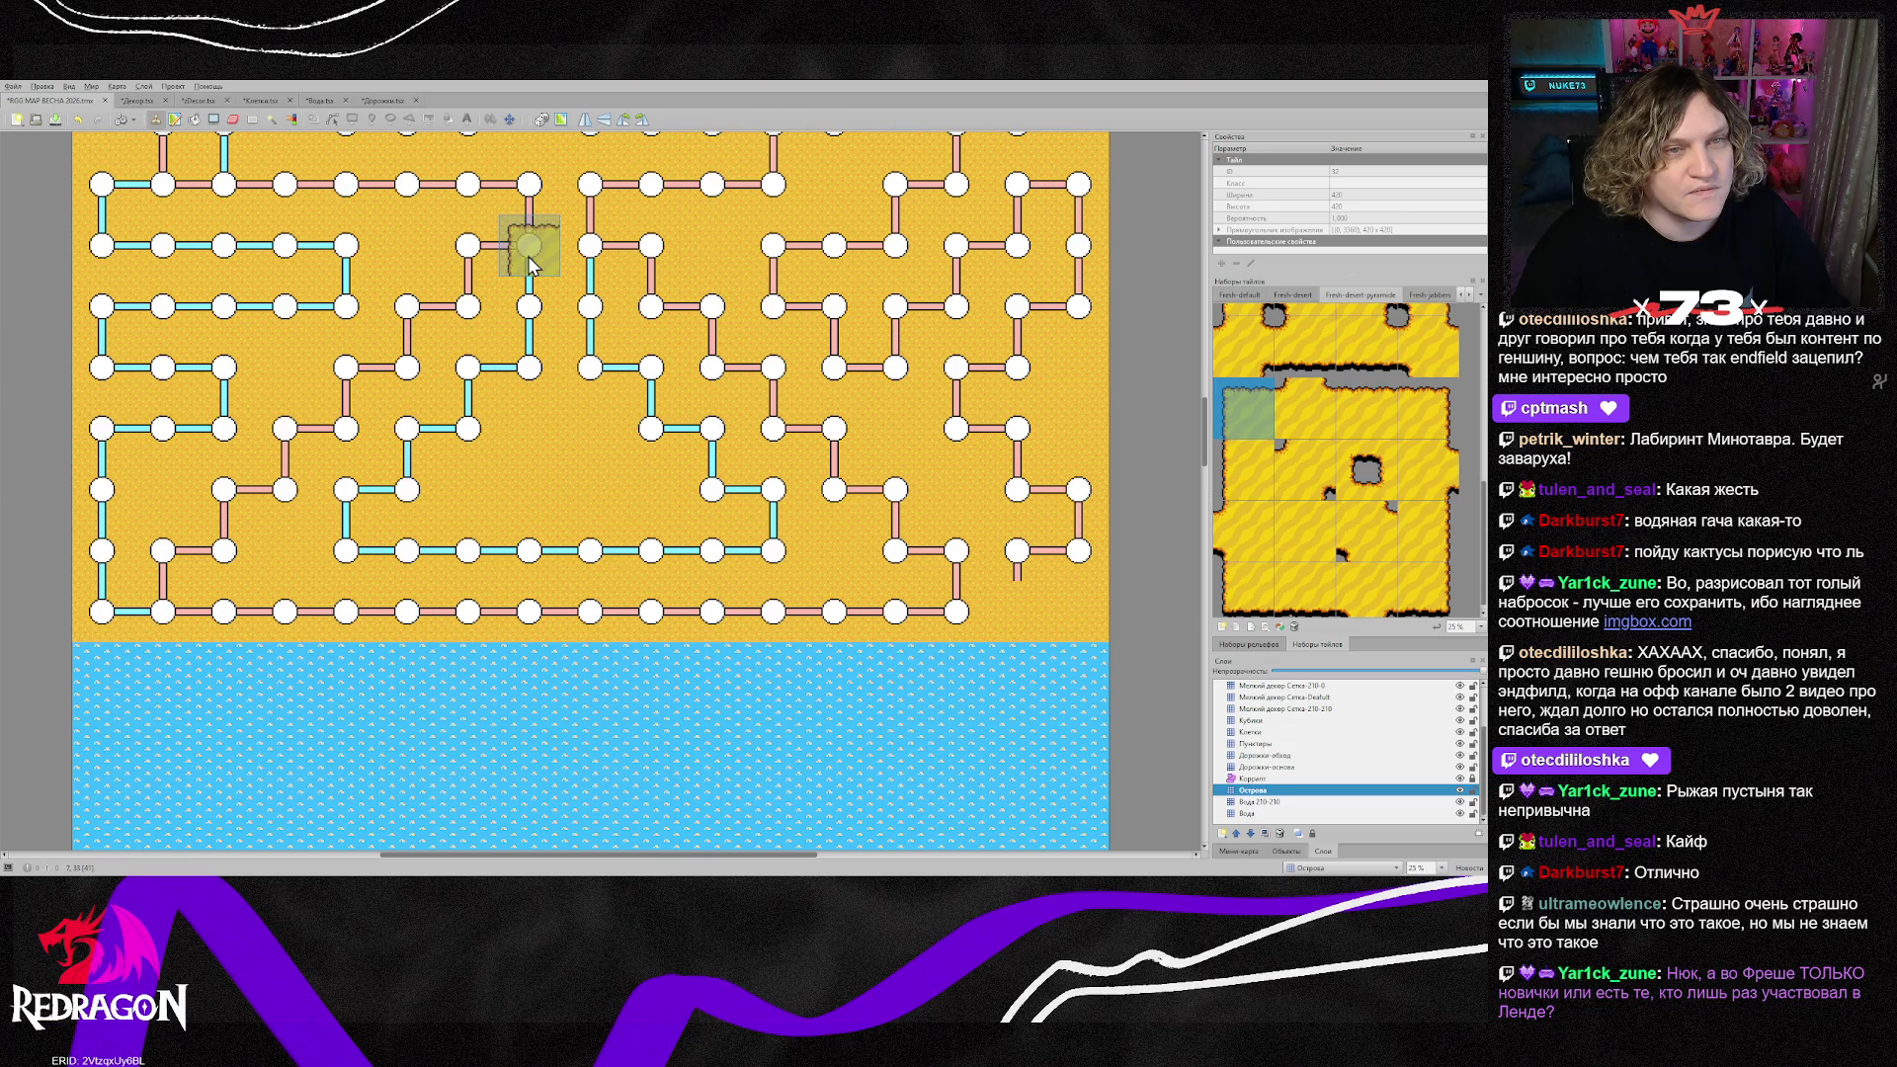
pyautogui.scroll(2, 527, 257)
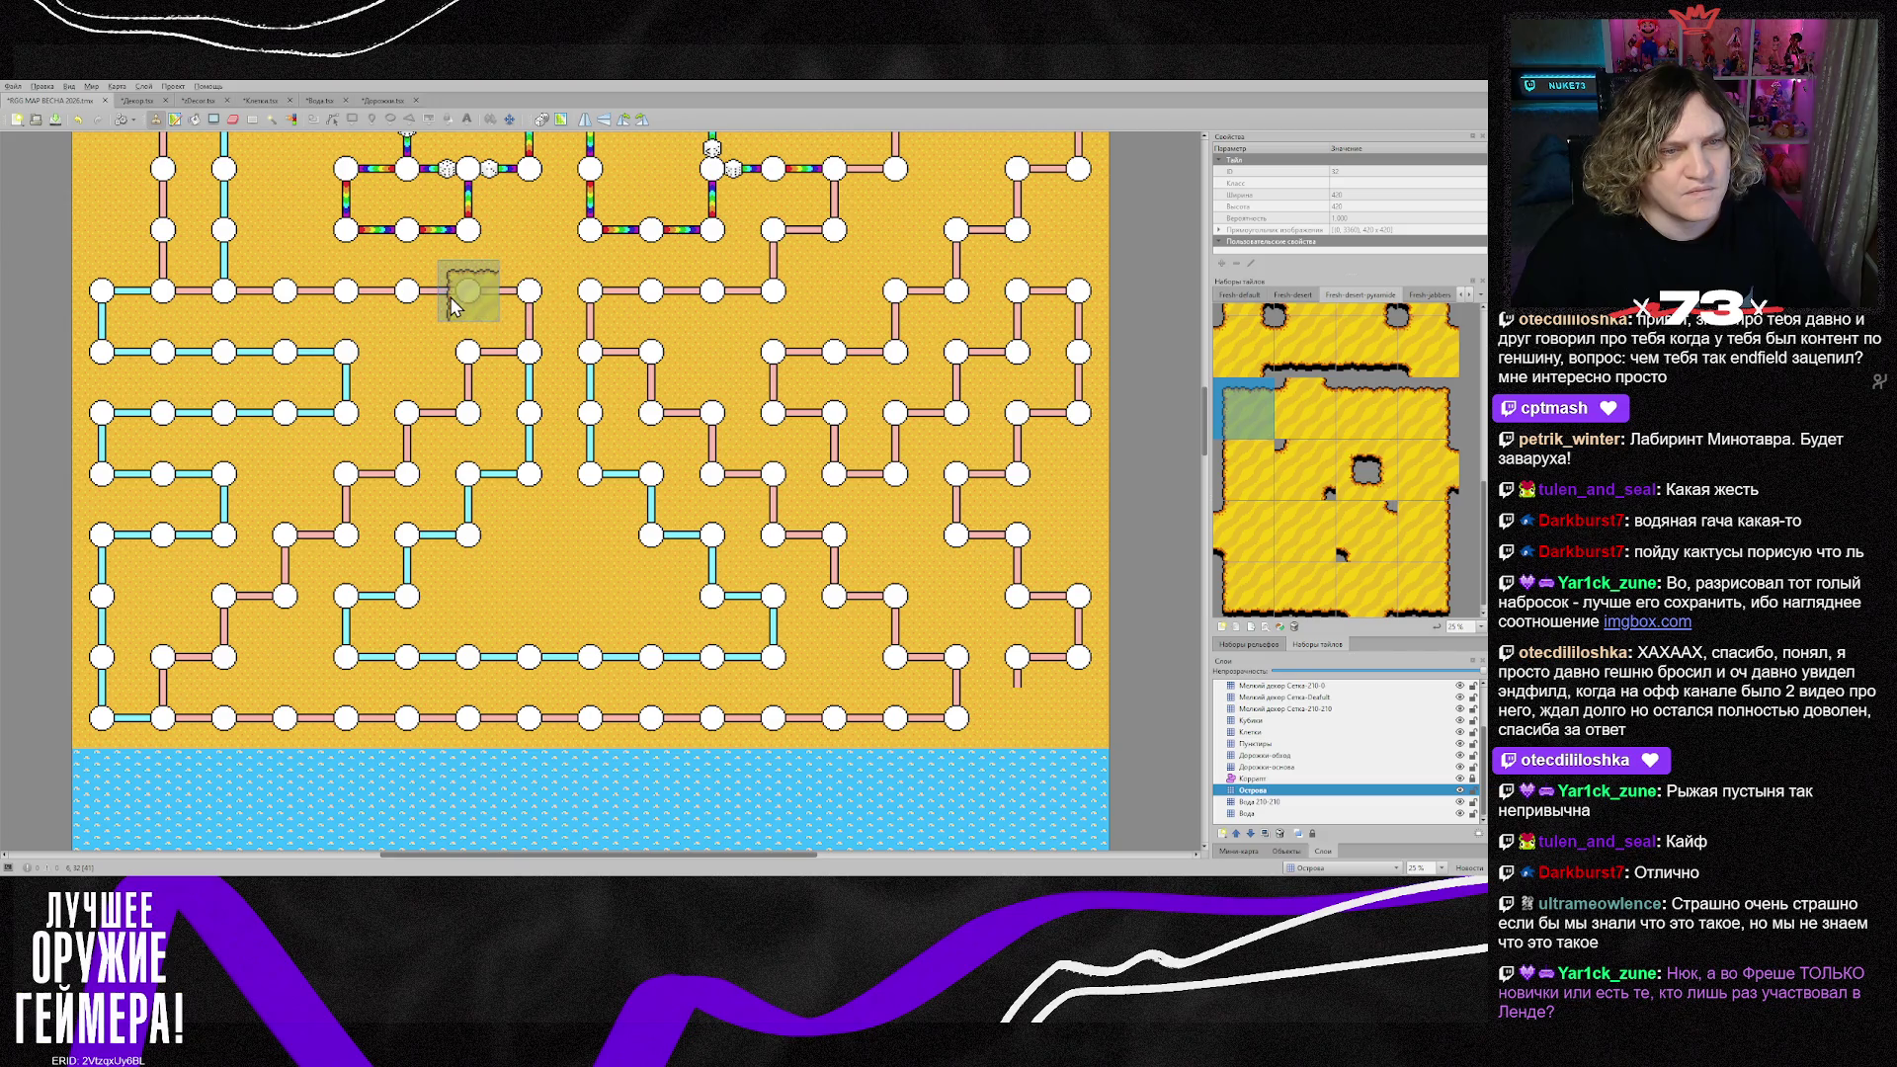
# Step: Stamp a matching pair of island corner tiles at the pyramid peak
pyautogui.click(512, 303)
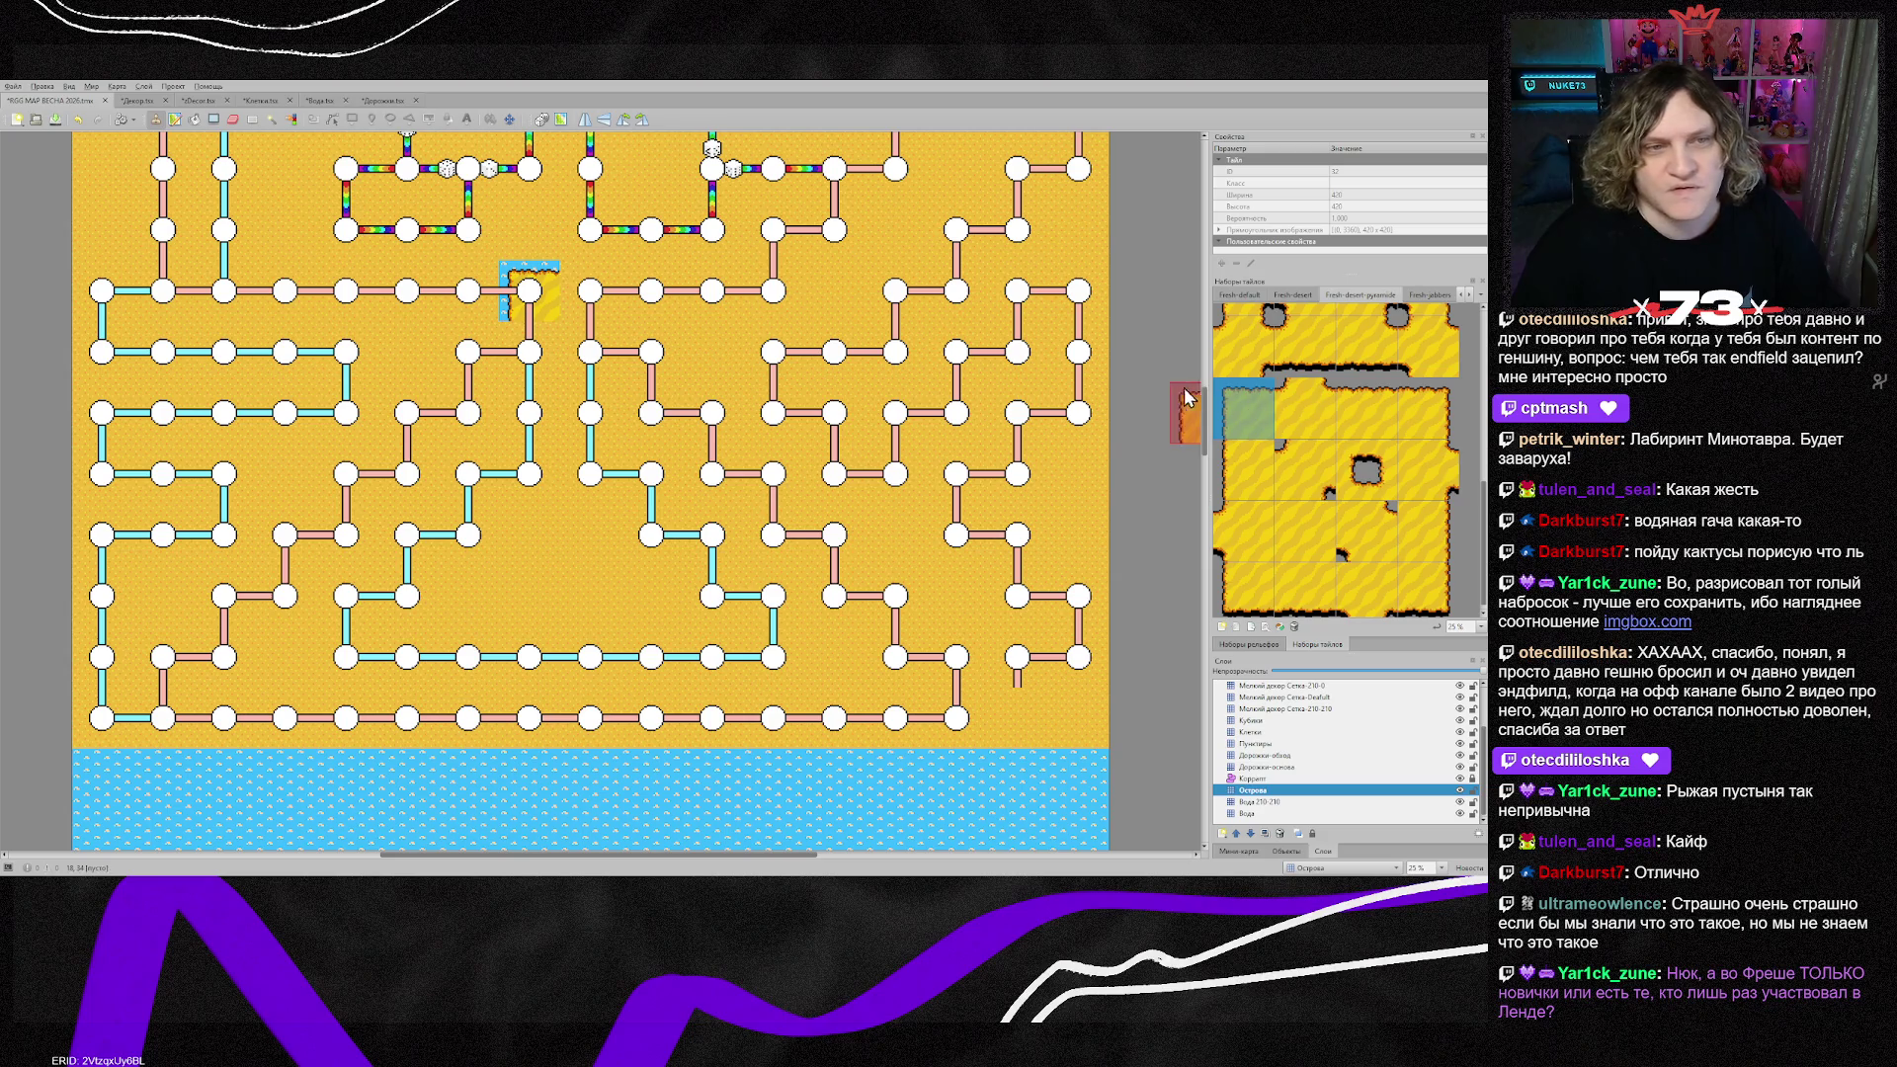
pyautogui.click(1423, 411)
pyautogui.click(593, 290)
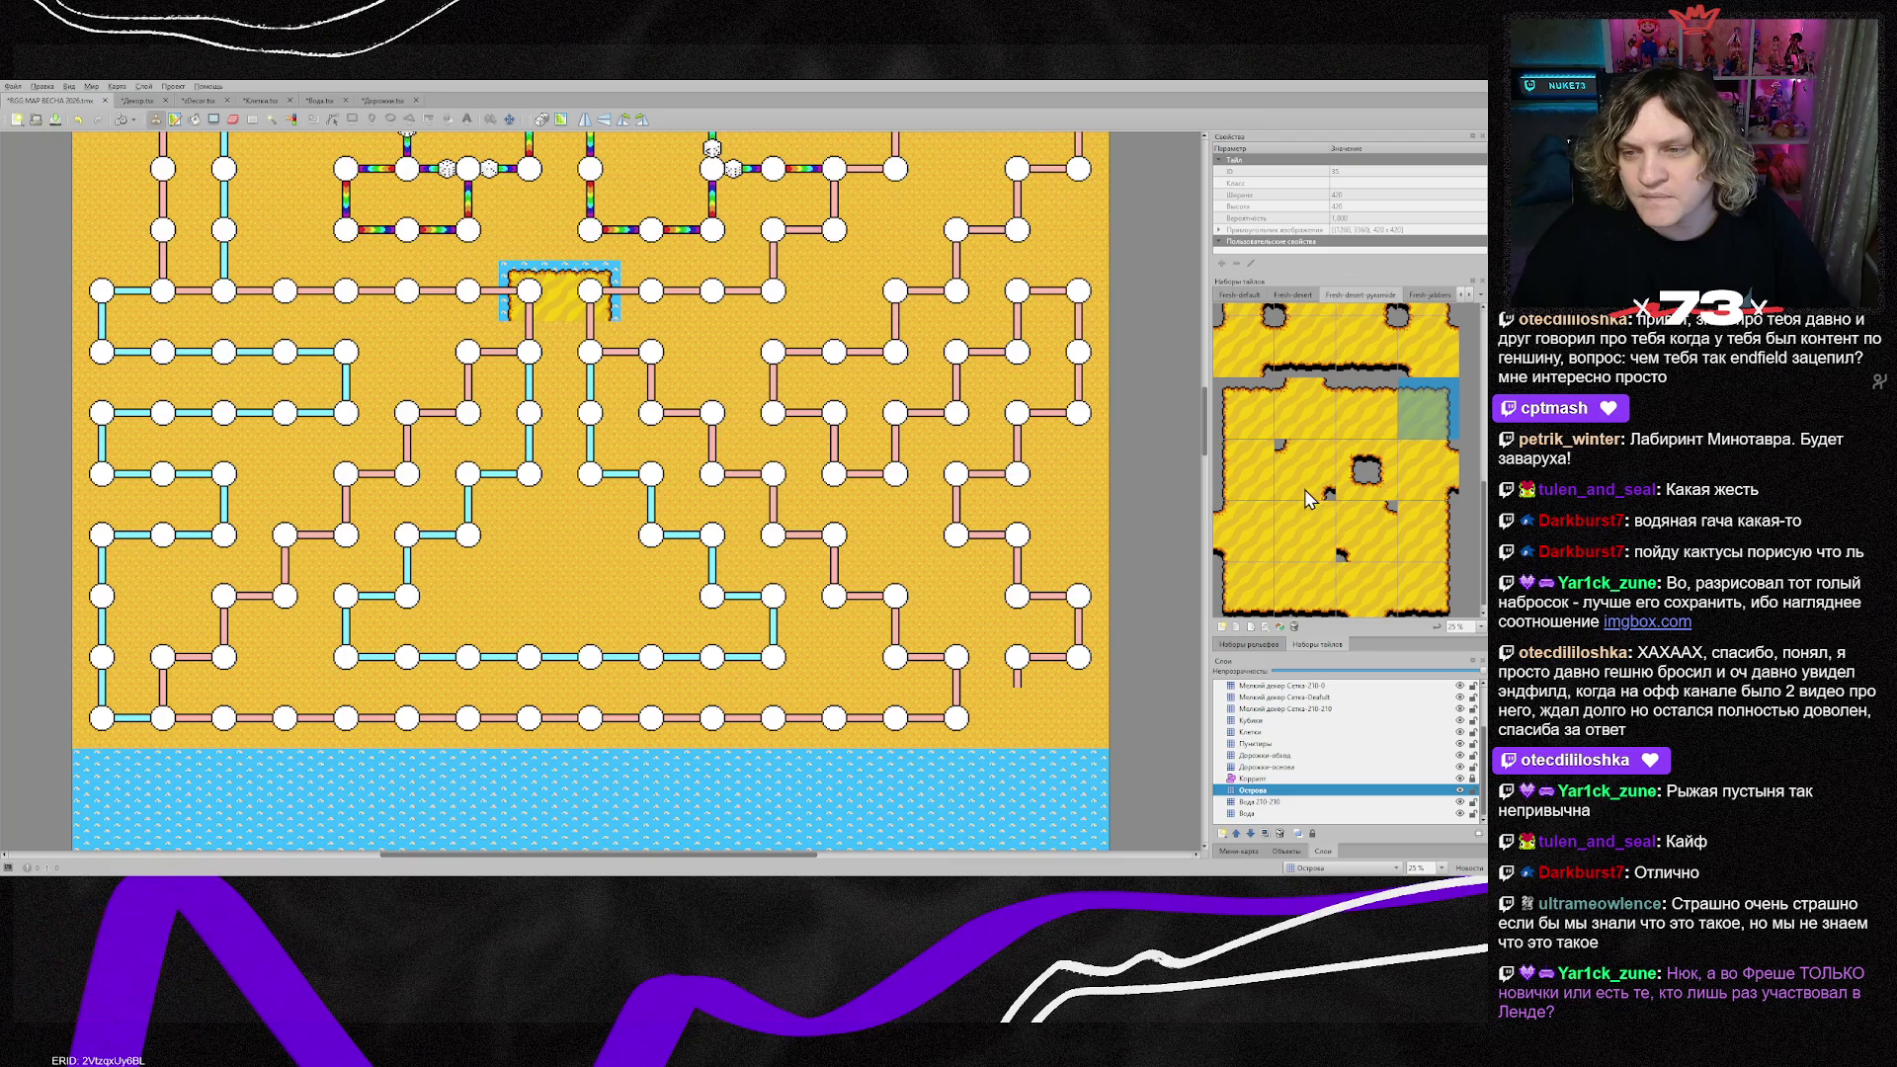
# Step: Paint a plain desert sand strip running down-left from the peak
pyautogui.scroll(3, 1309, 494)
pyautogui.click(1306, 390)
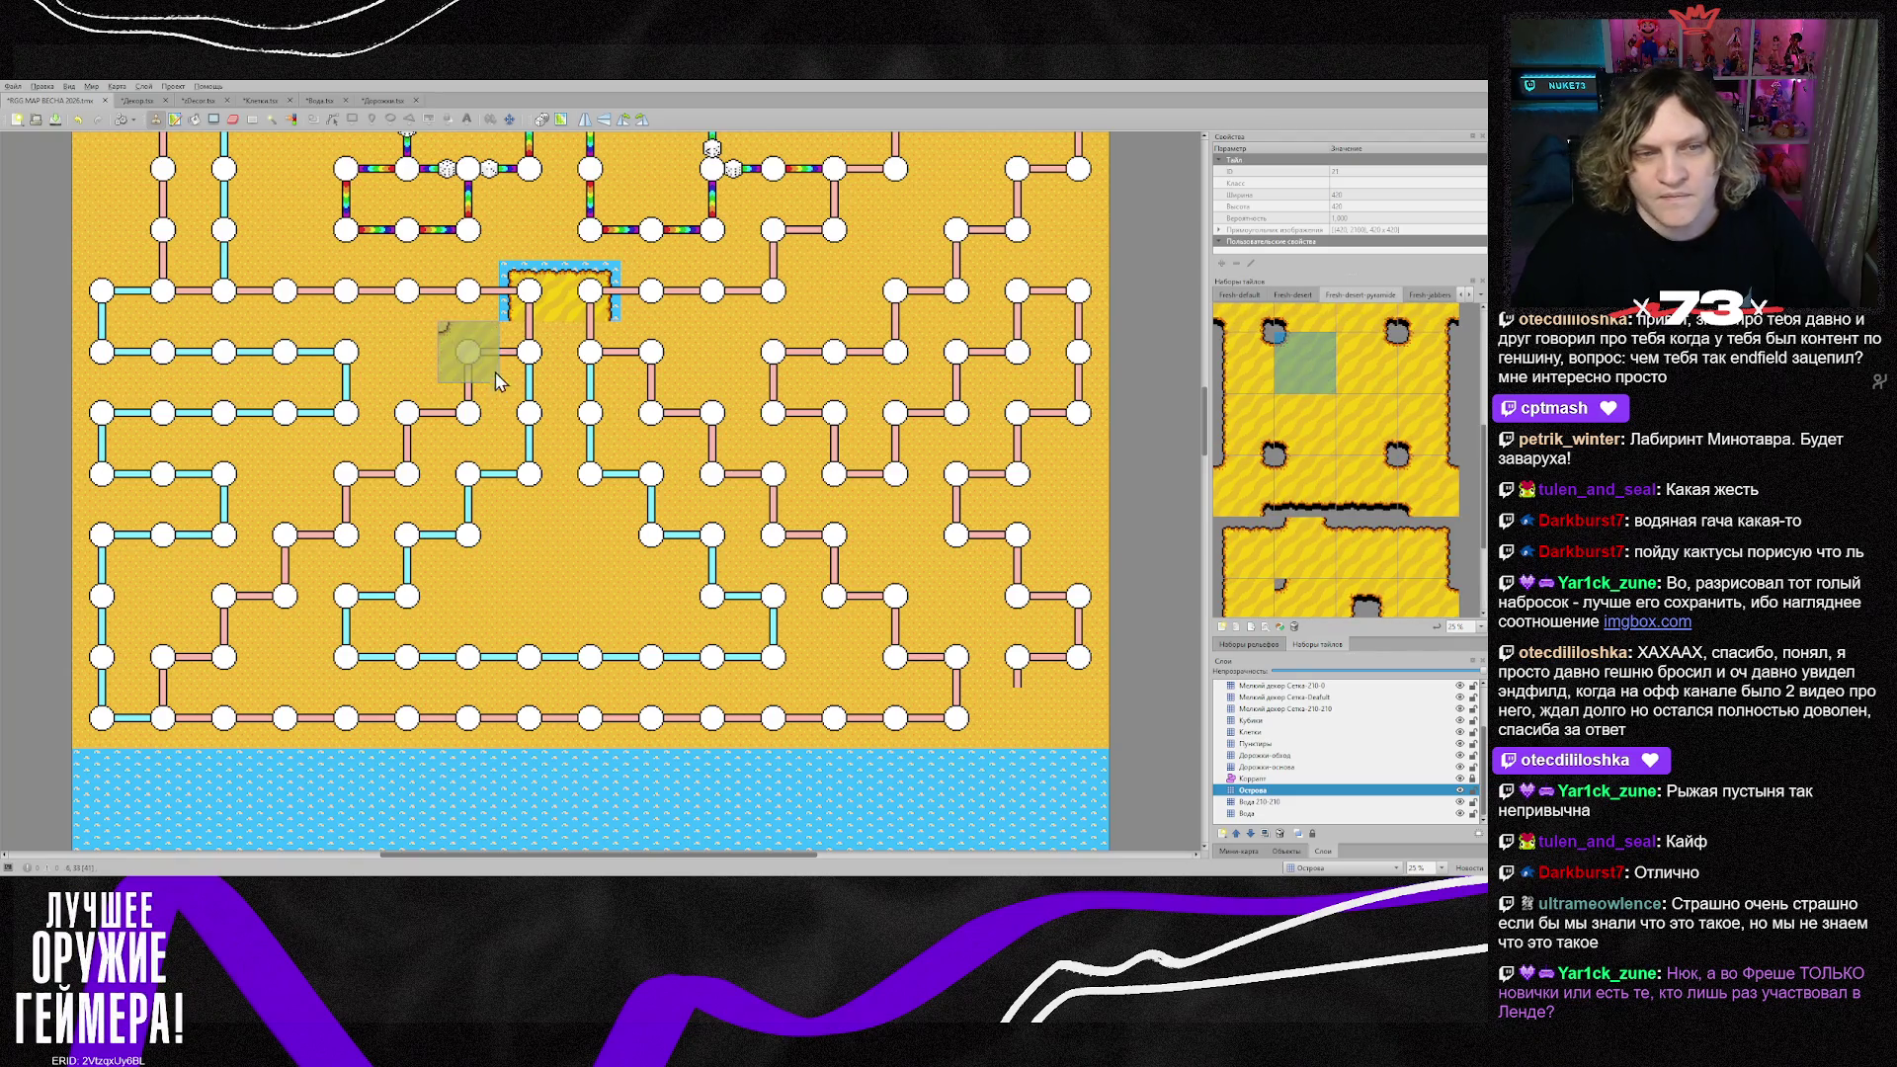
pyautogui.moveTo(525, 348); pyautogui.dragTo(483, 459)
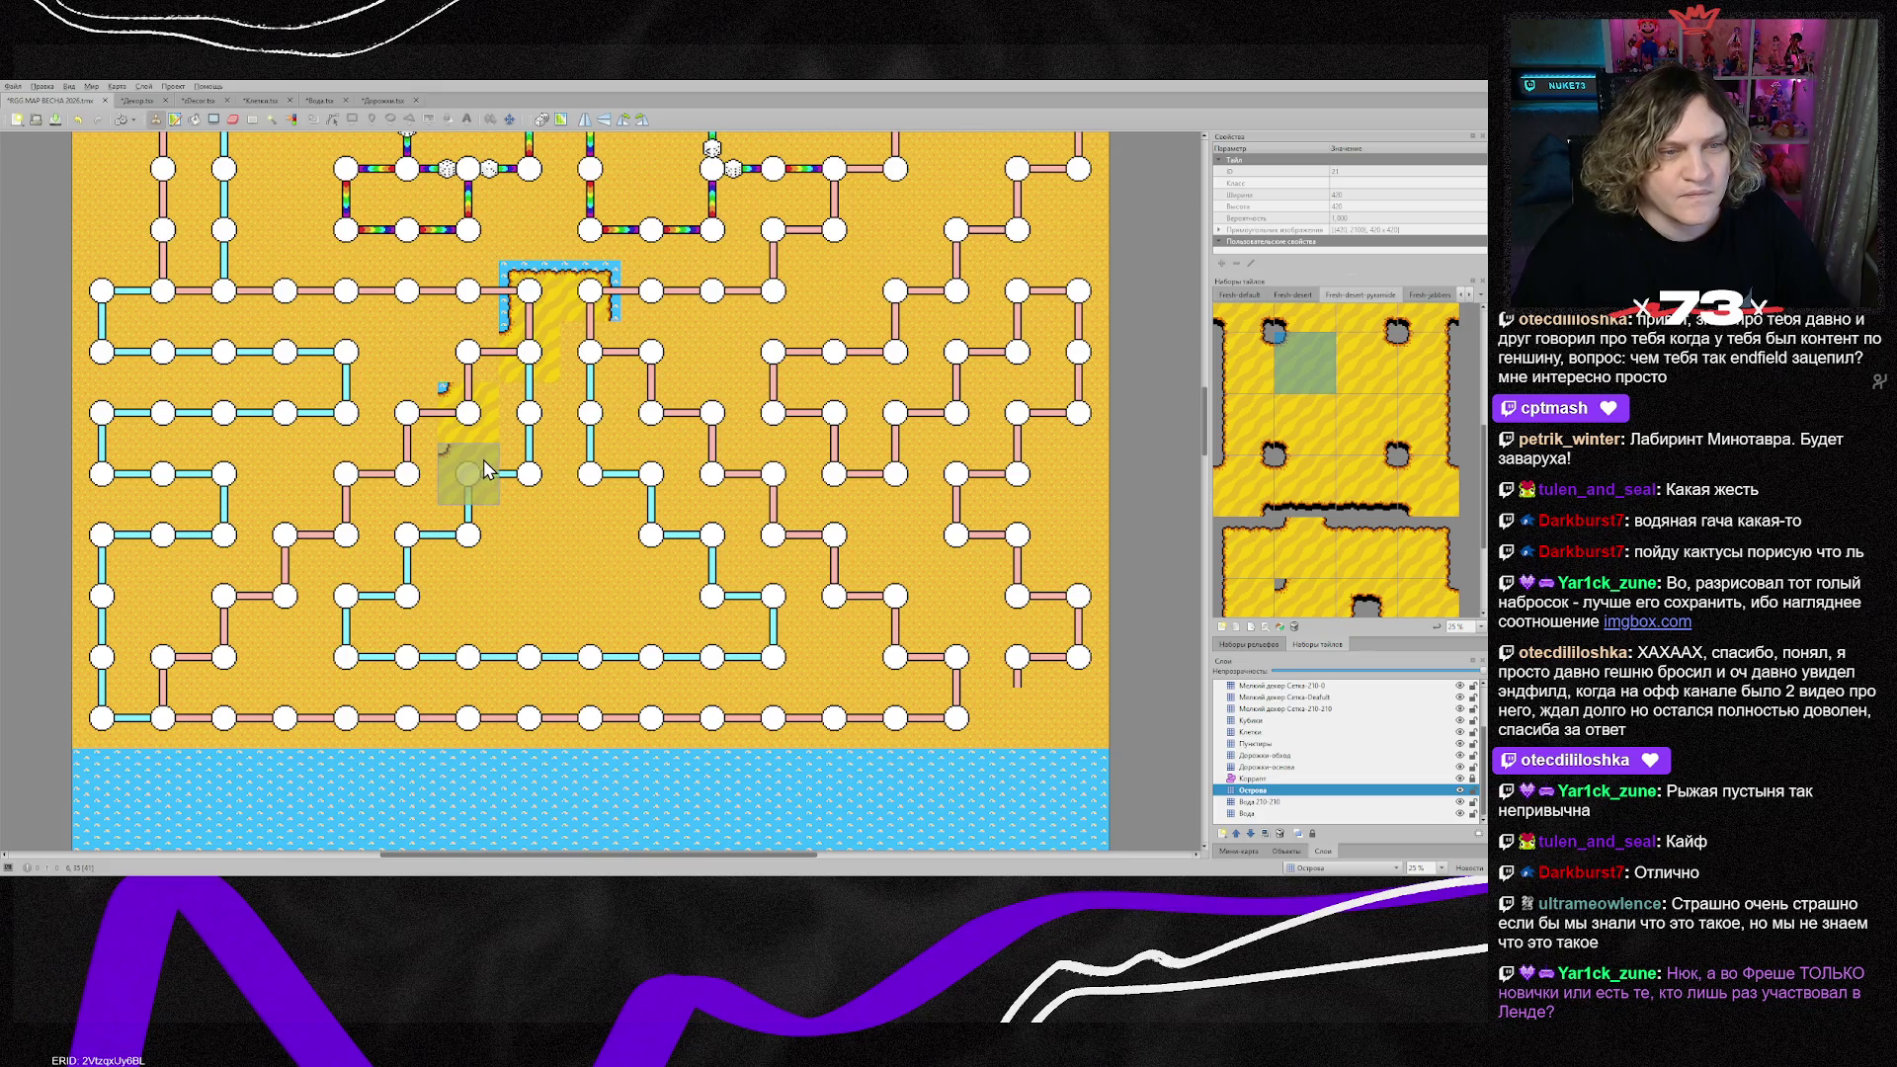
pyautogui.click(431, 471)
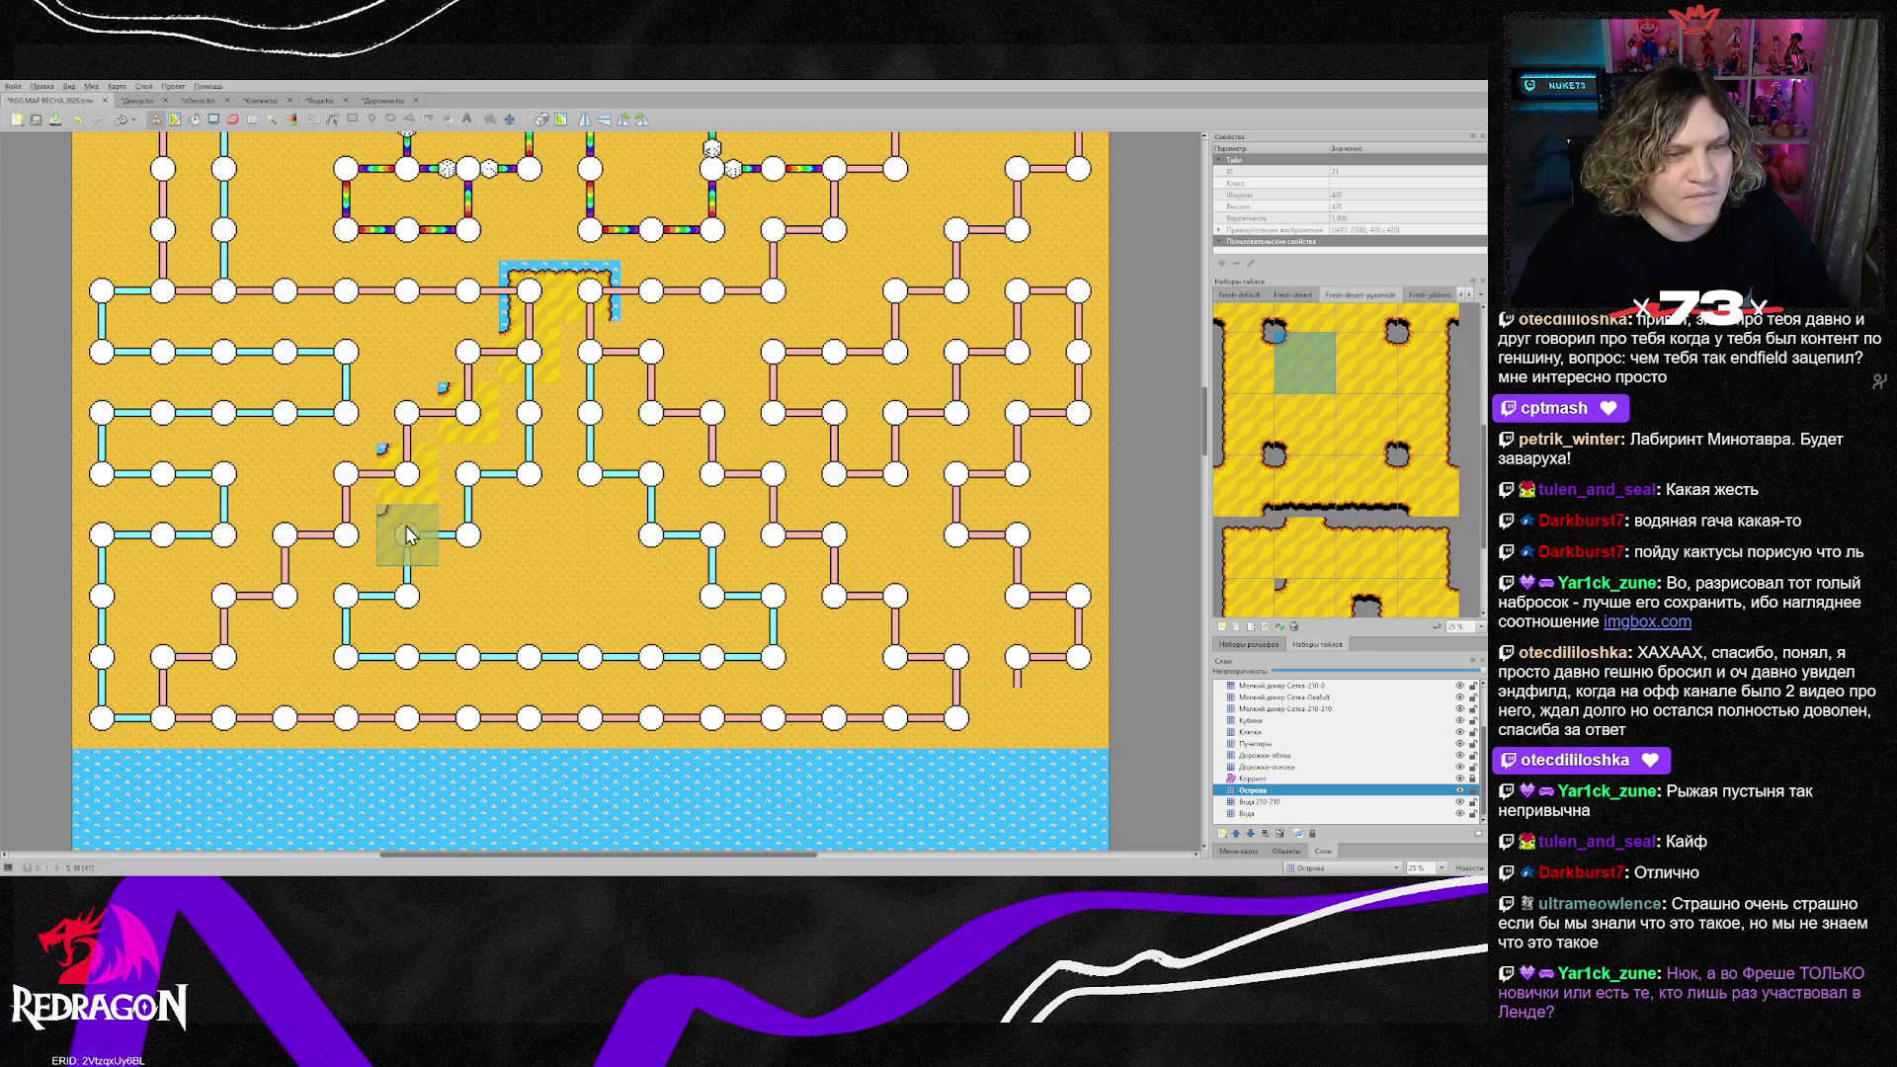
pyautogui.click(225, 658)
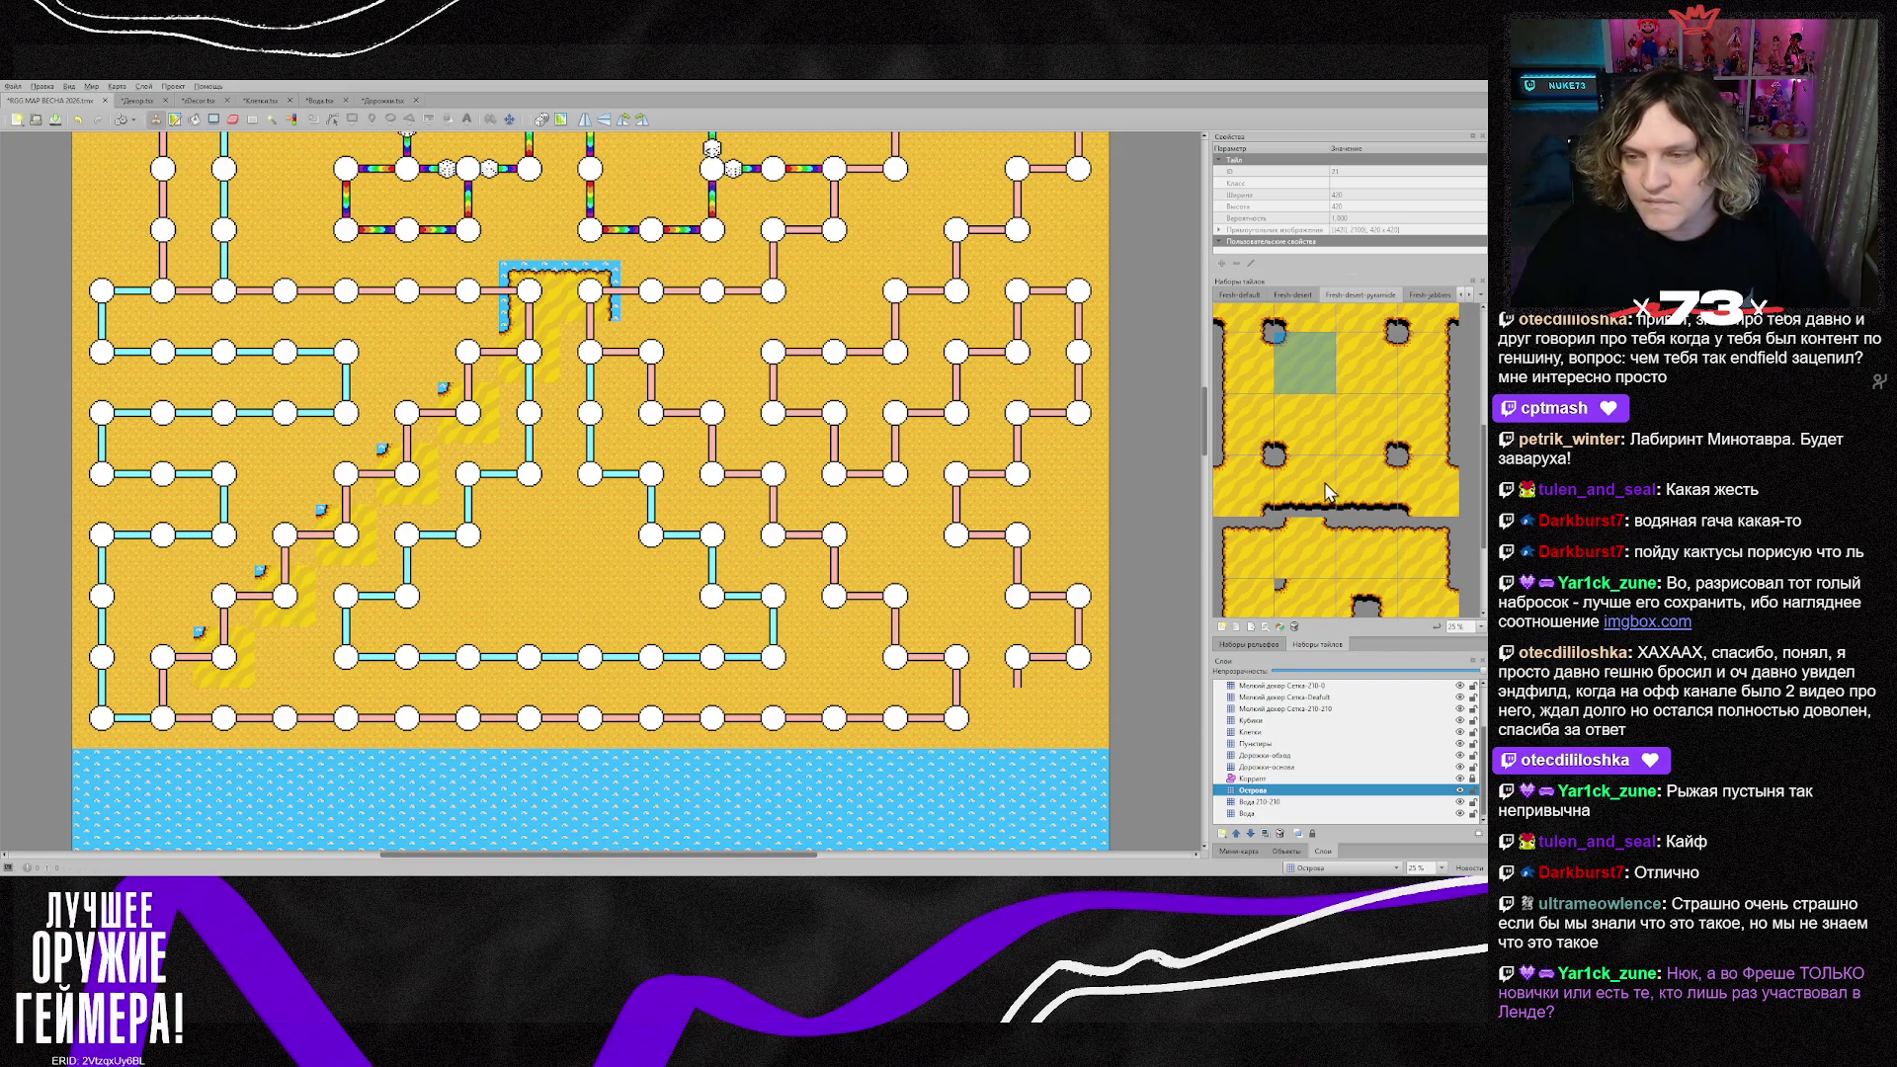
# Step: Add bottom-left and bottom-right shore corners joined by a straight shore edge along the sand
pyautogui.scroll(-2, 1327, 491)
pyautogui.click(1247, 591)
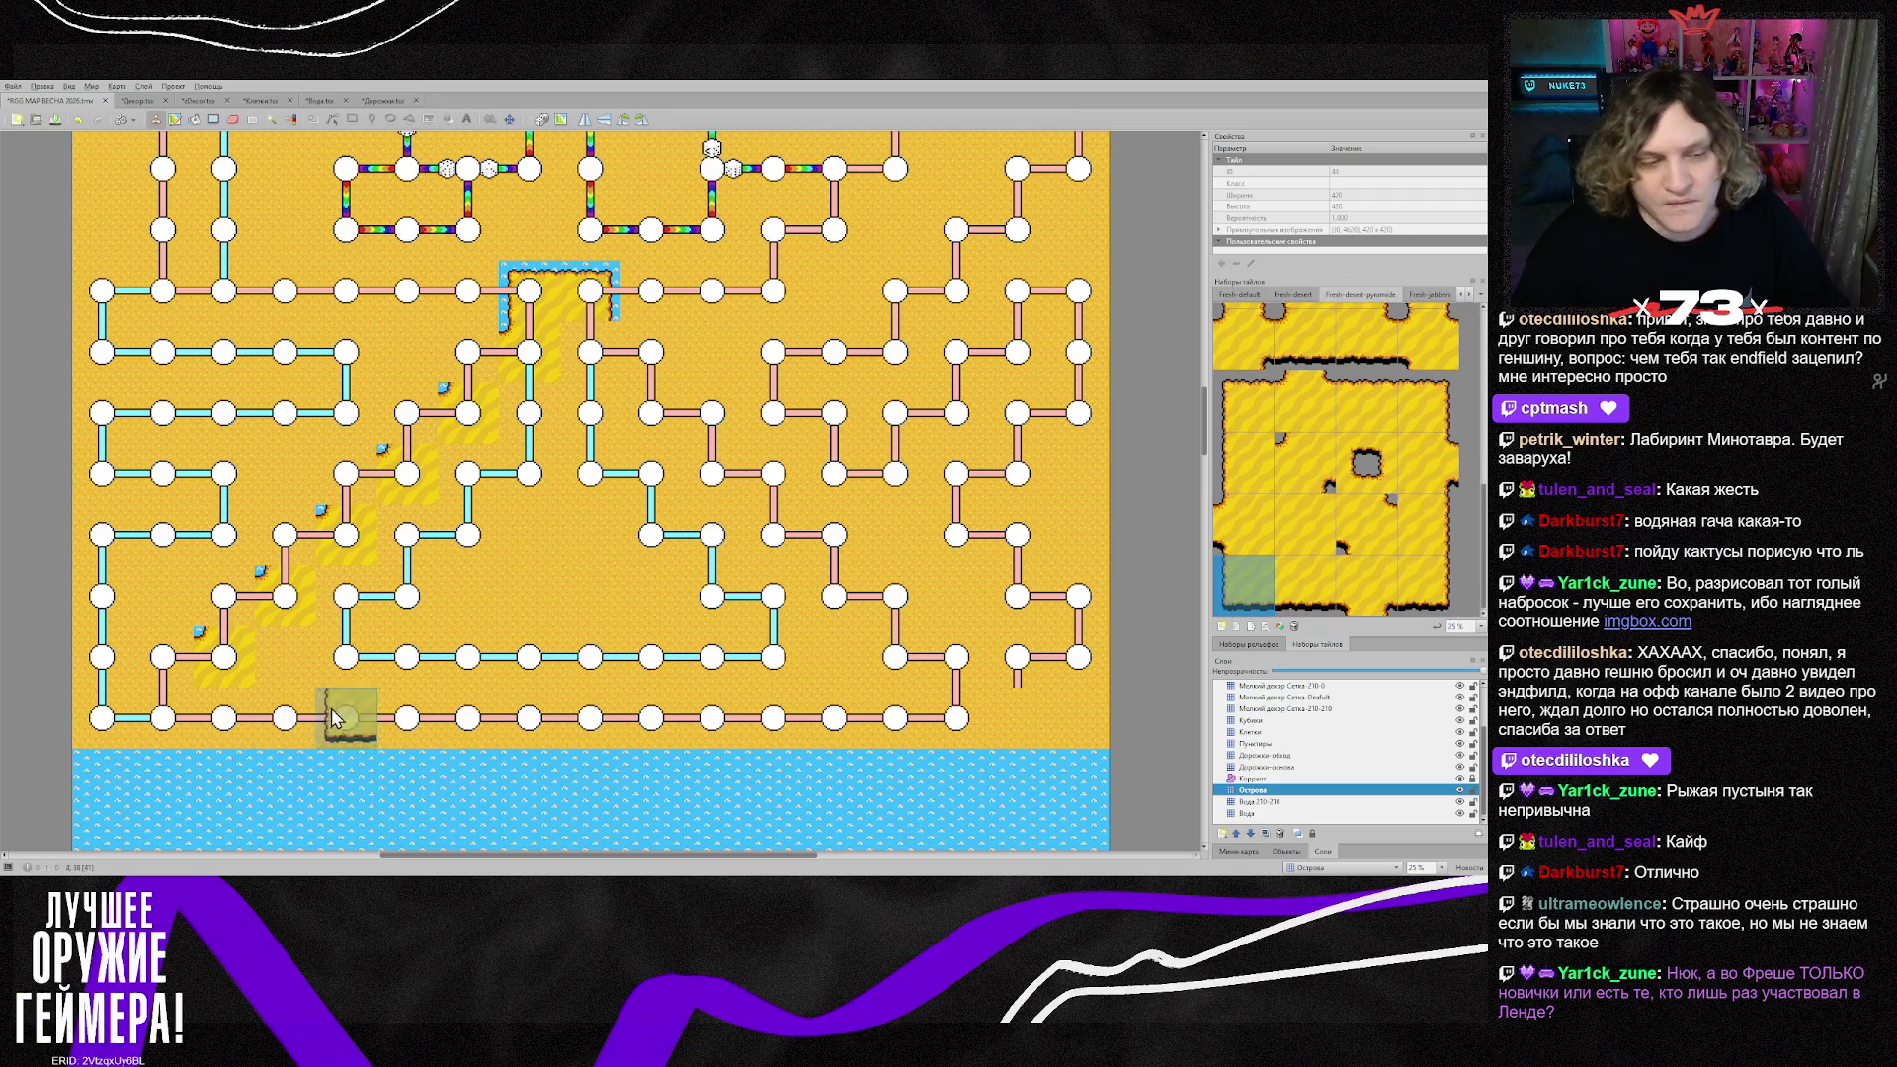
pyautogui.click(184, 736)
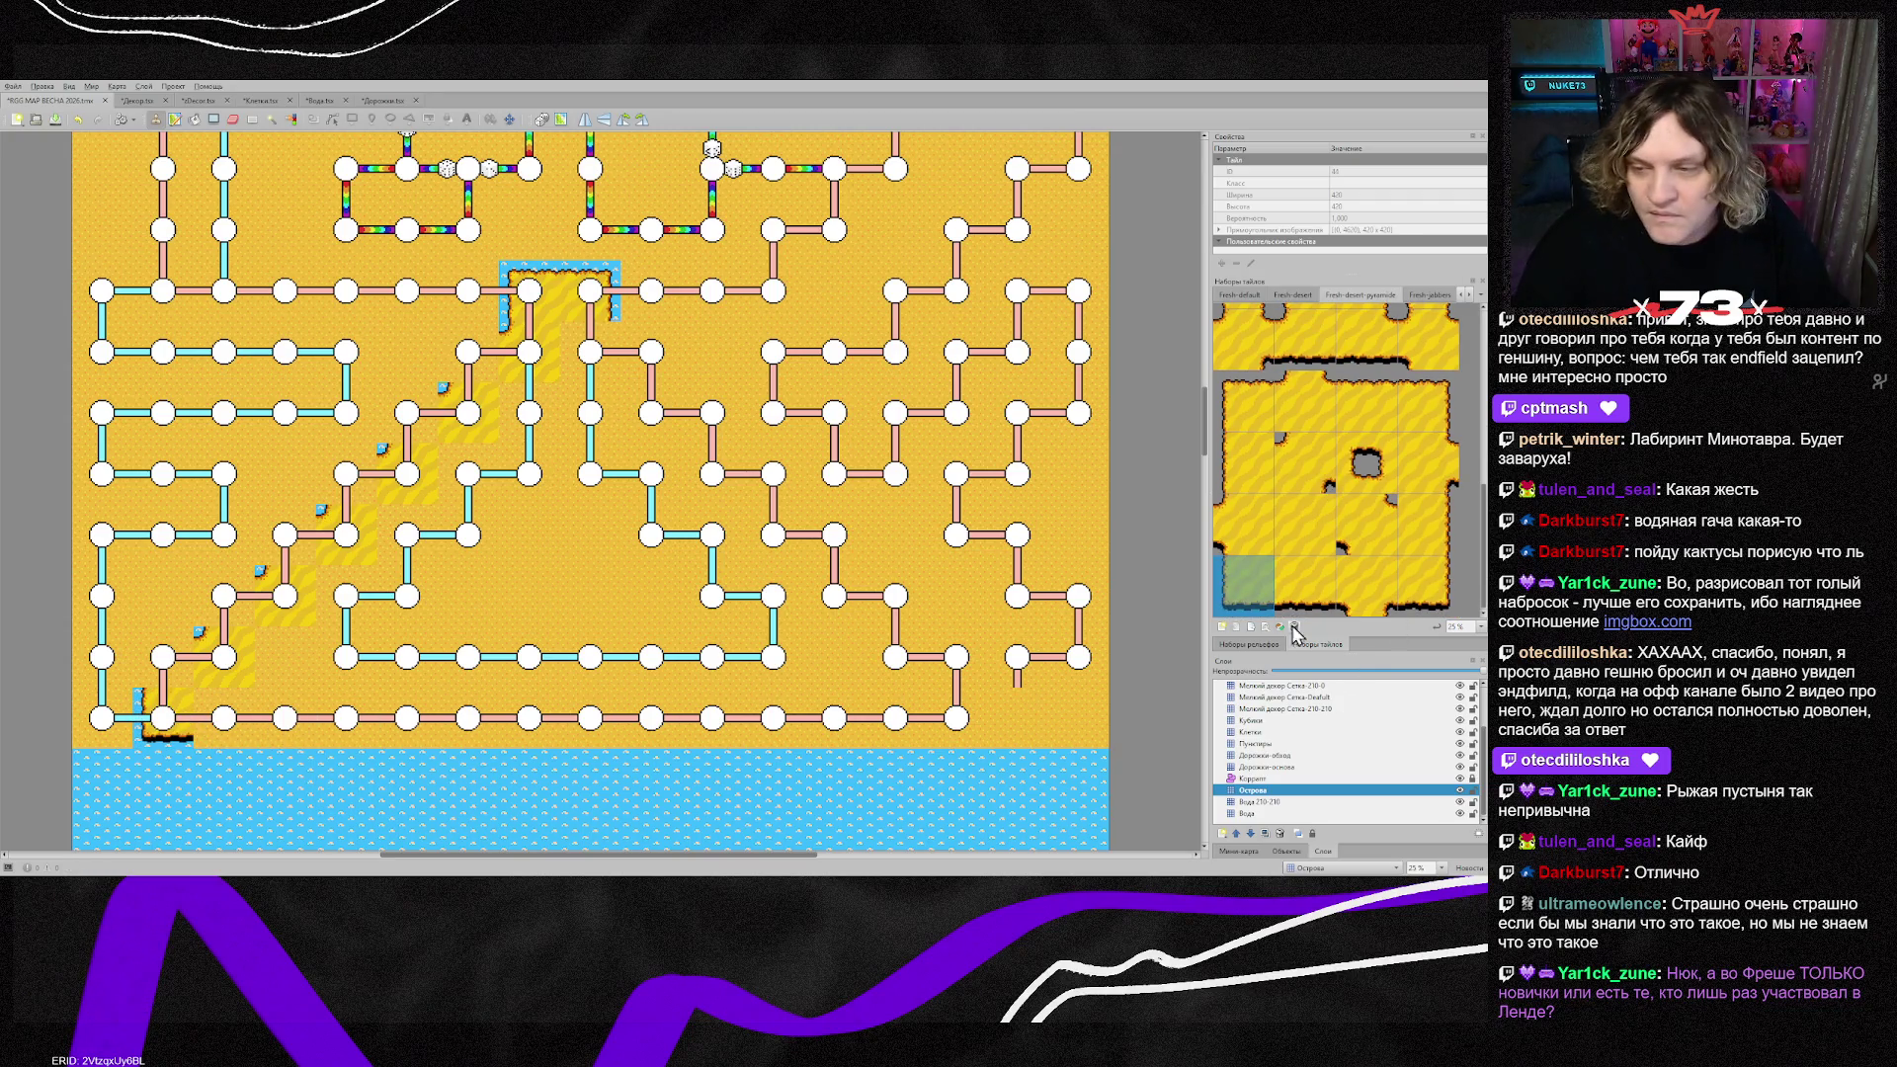
pyautogui.click(1428, 586)
pyautogui.click(957, 719)
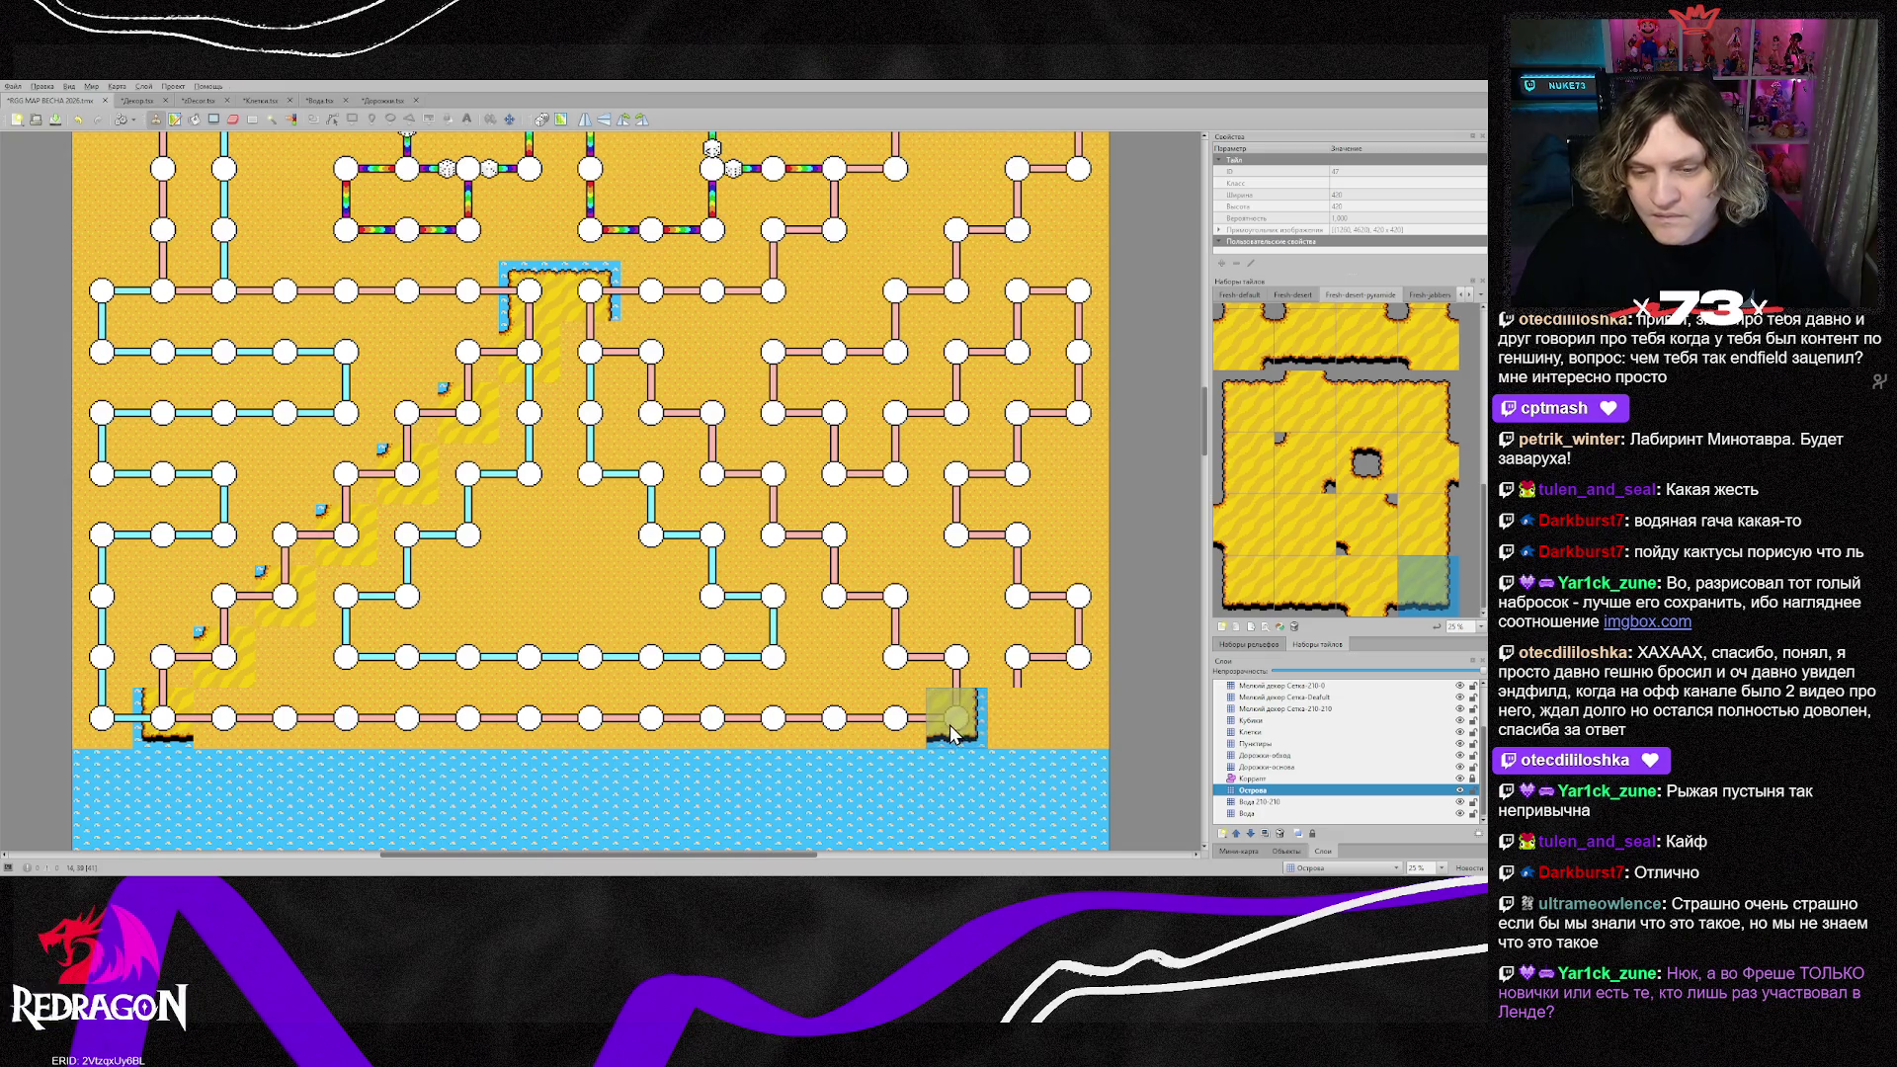
pyautogui.click(1297, 593)
pyautogui.moveTo(896, 719); pyautogui.dragTo(222, 720)
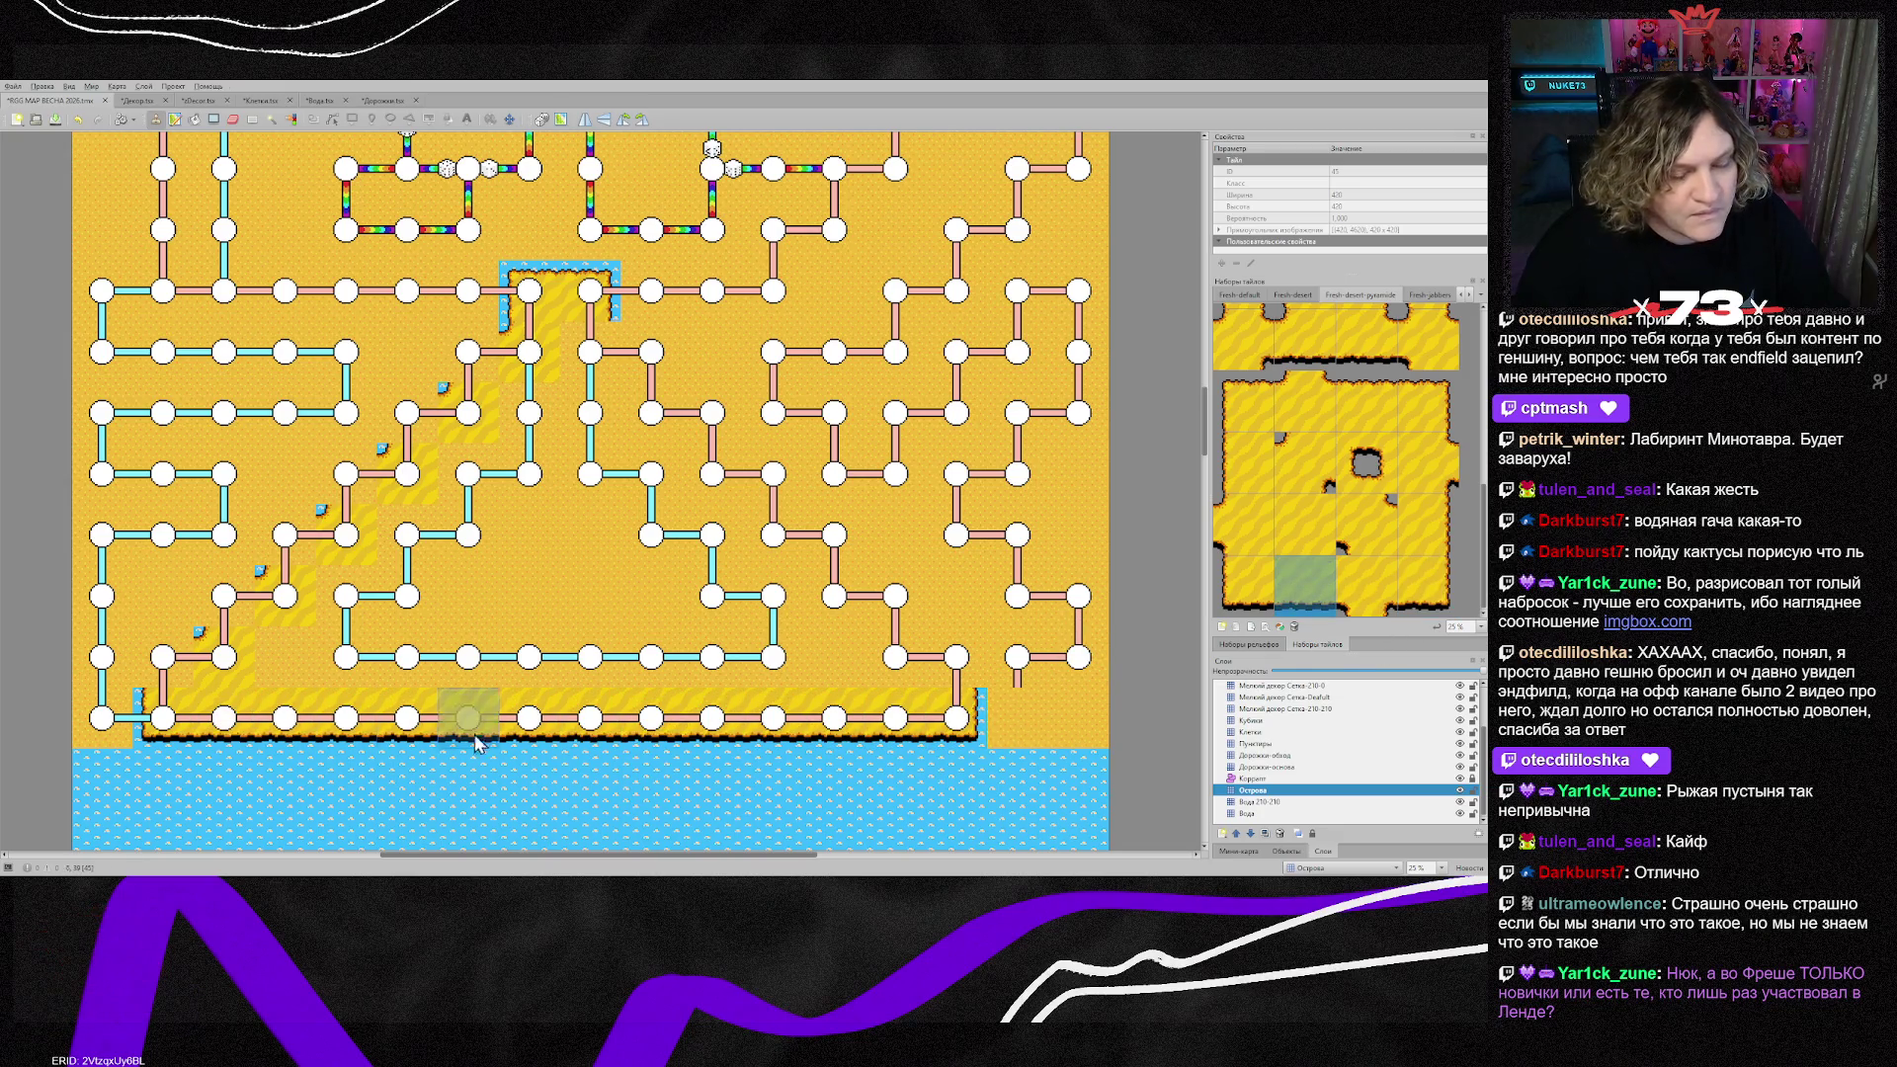
pyautogui.scroll(-3, 950, 718)
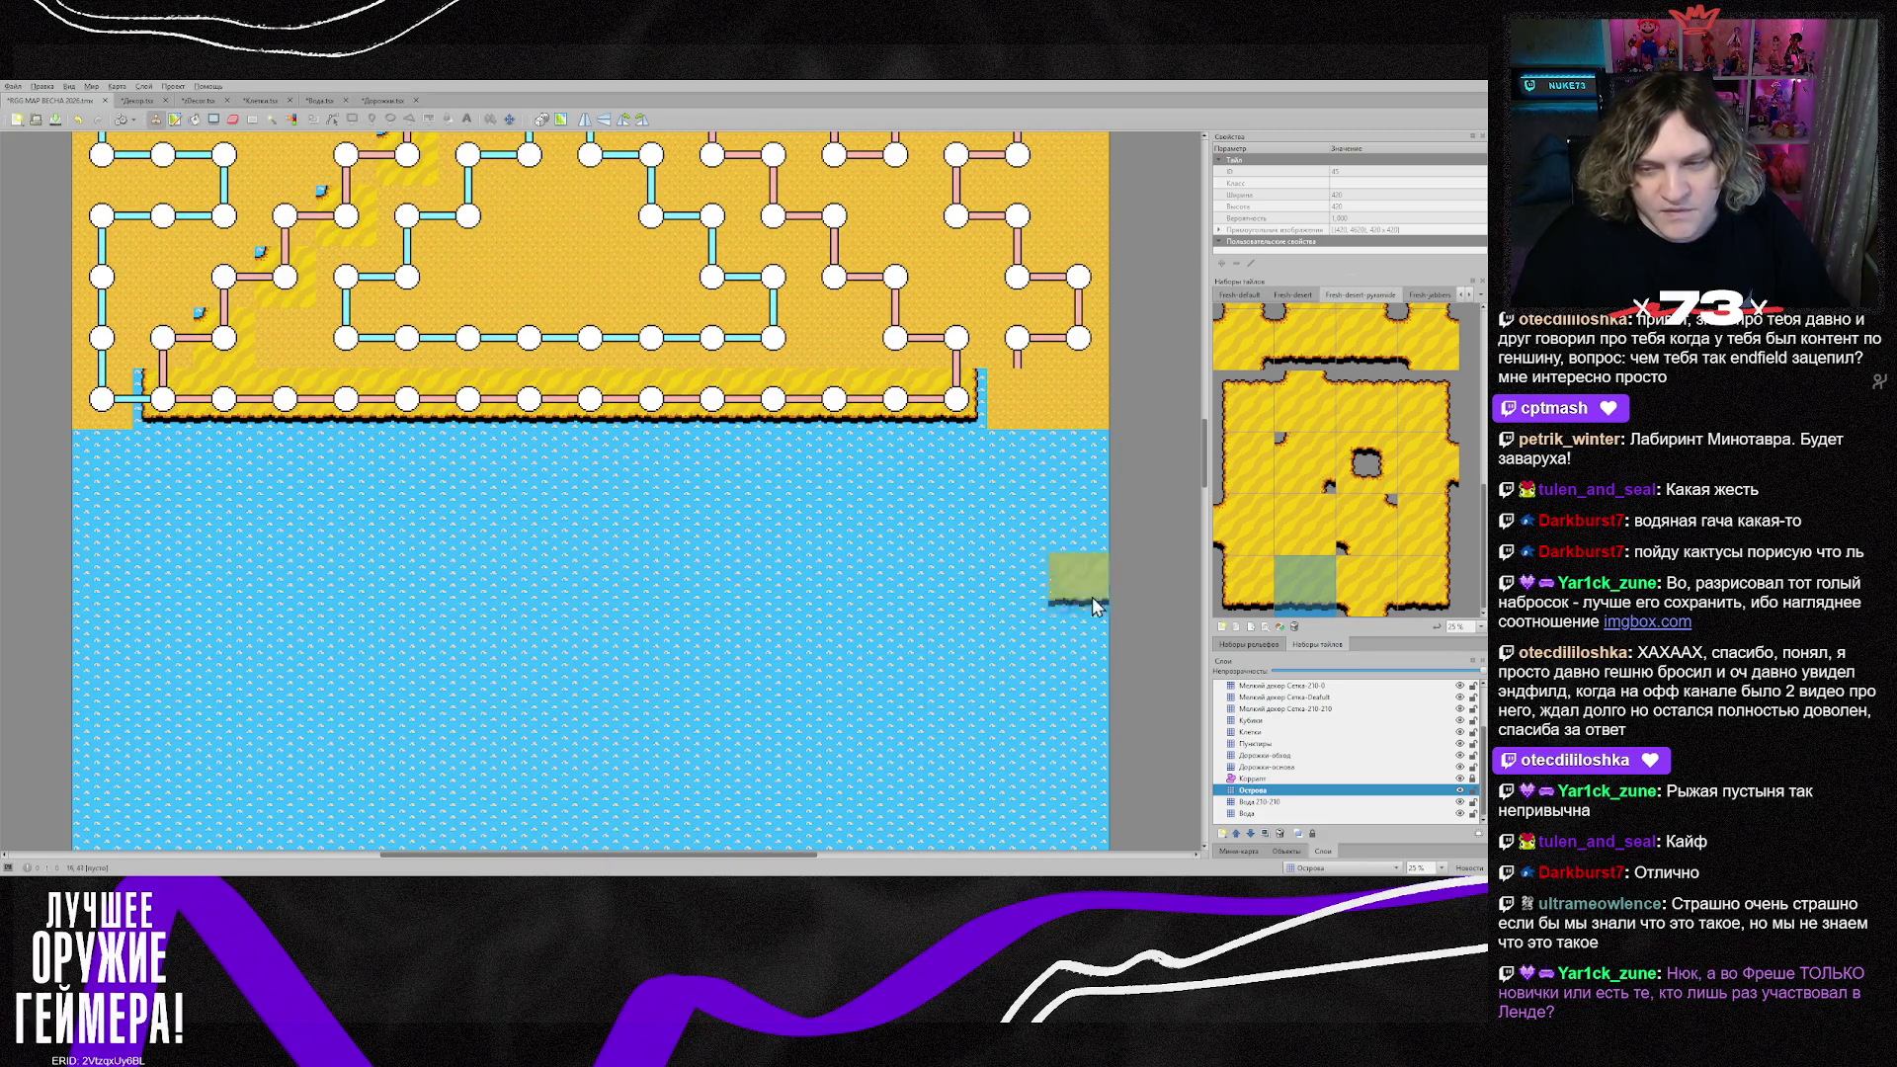
pyautogui.scroll(1, 1018, 549)
pyautogui.scroll(1, 1120, 549)
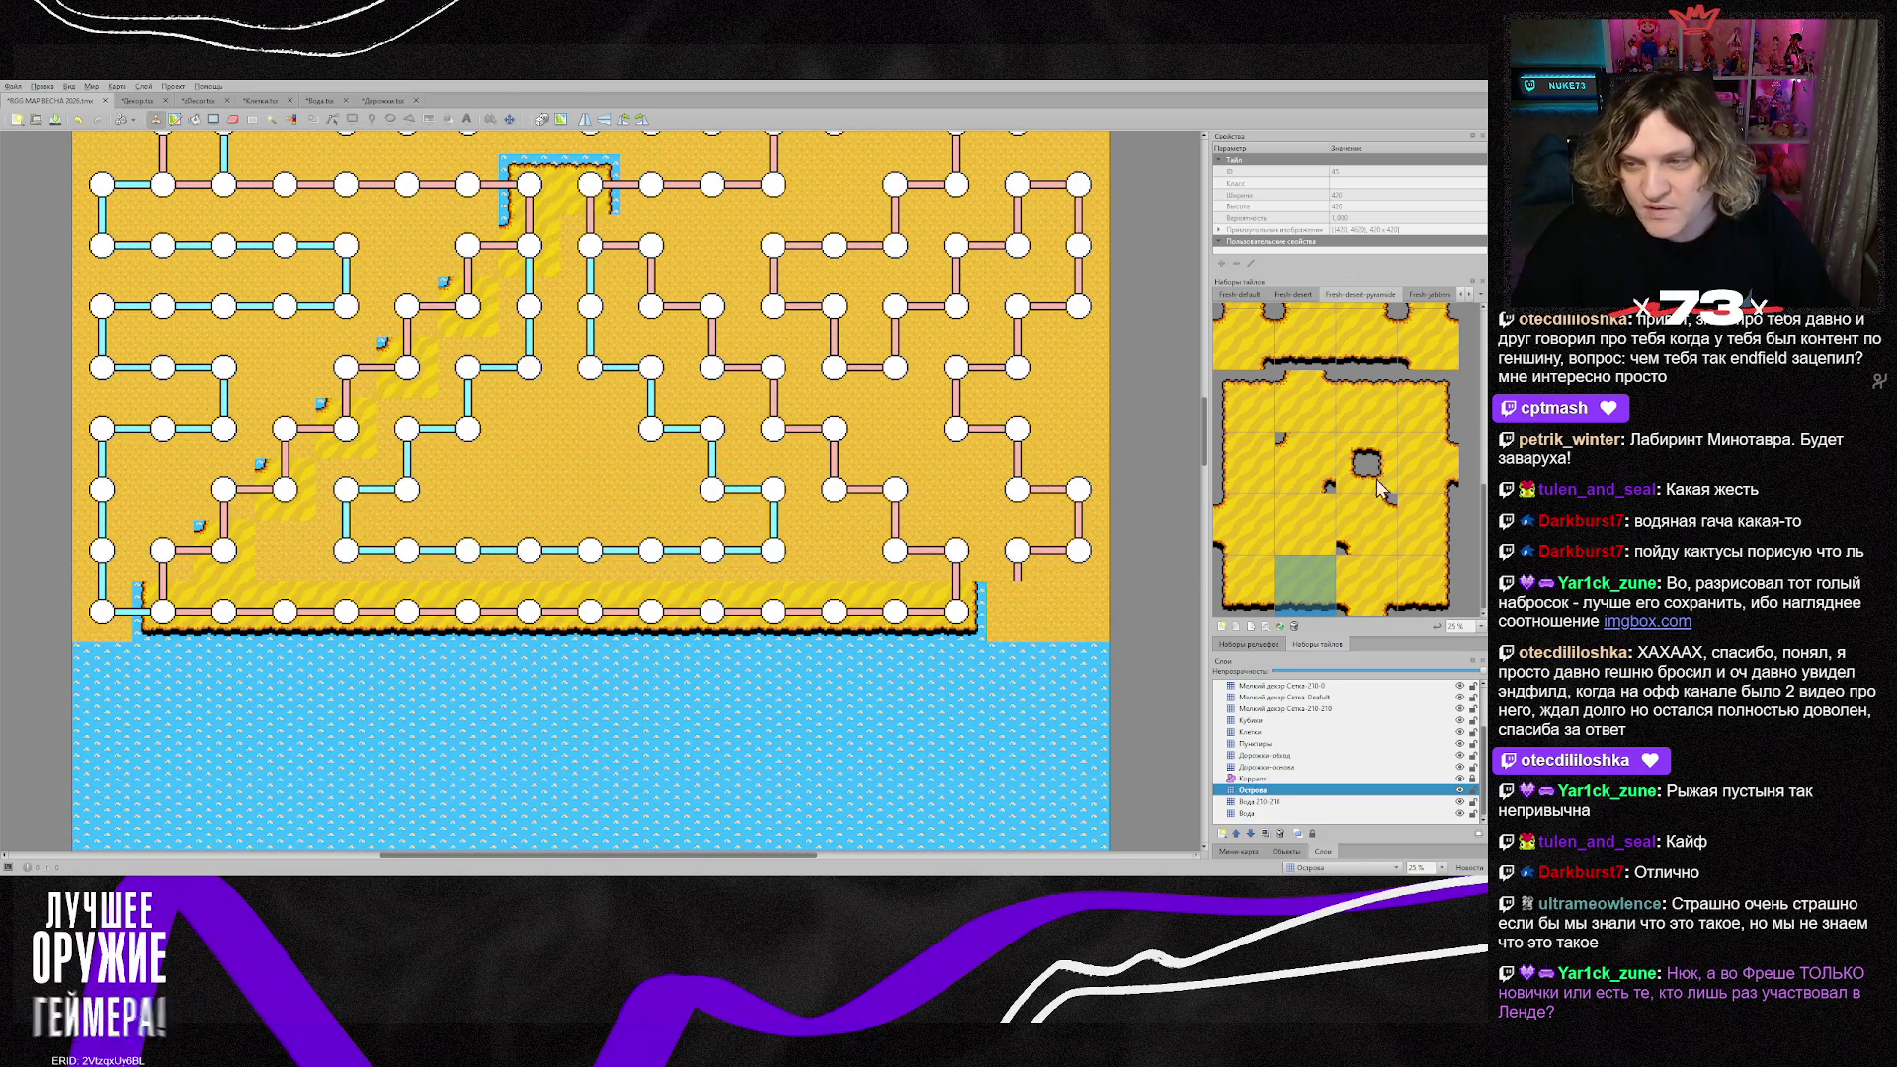
pyautogui.moveTo(988, 551)
pyautogui.mouseDown()
pyautogui.moveTo(895, 548)
pyautogui.moveTo(835, 425)
pyautogui.moveTo(672, 281)
pyautogui.mouseUp()
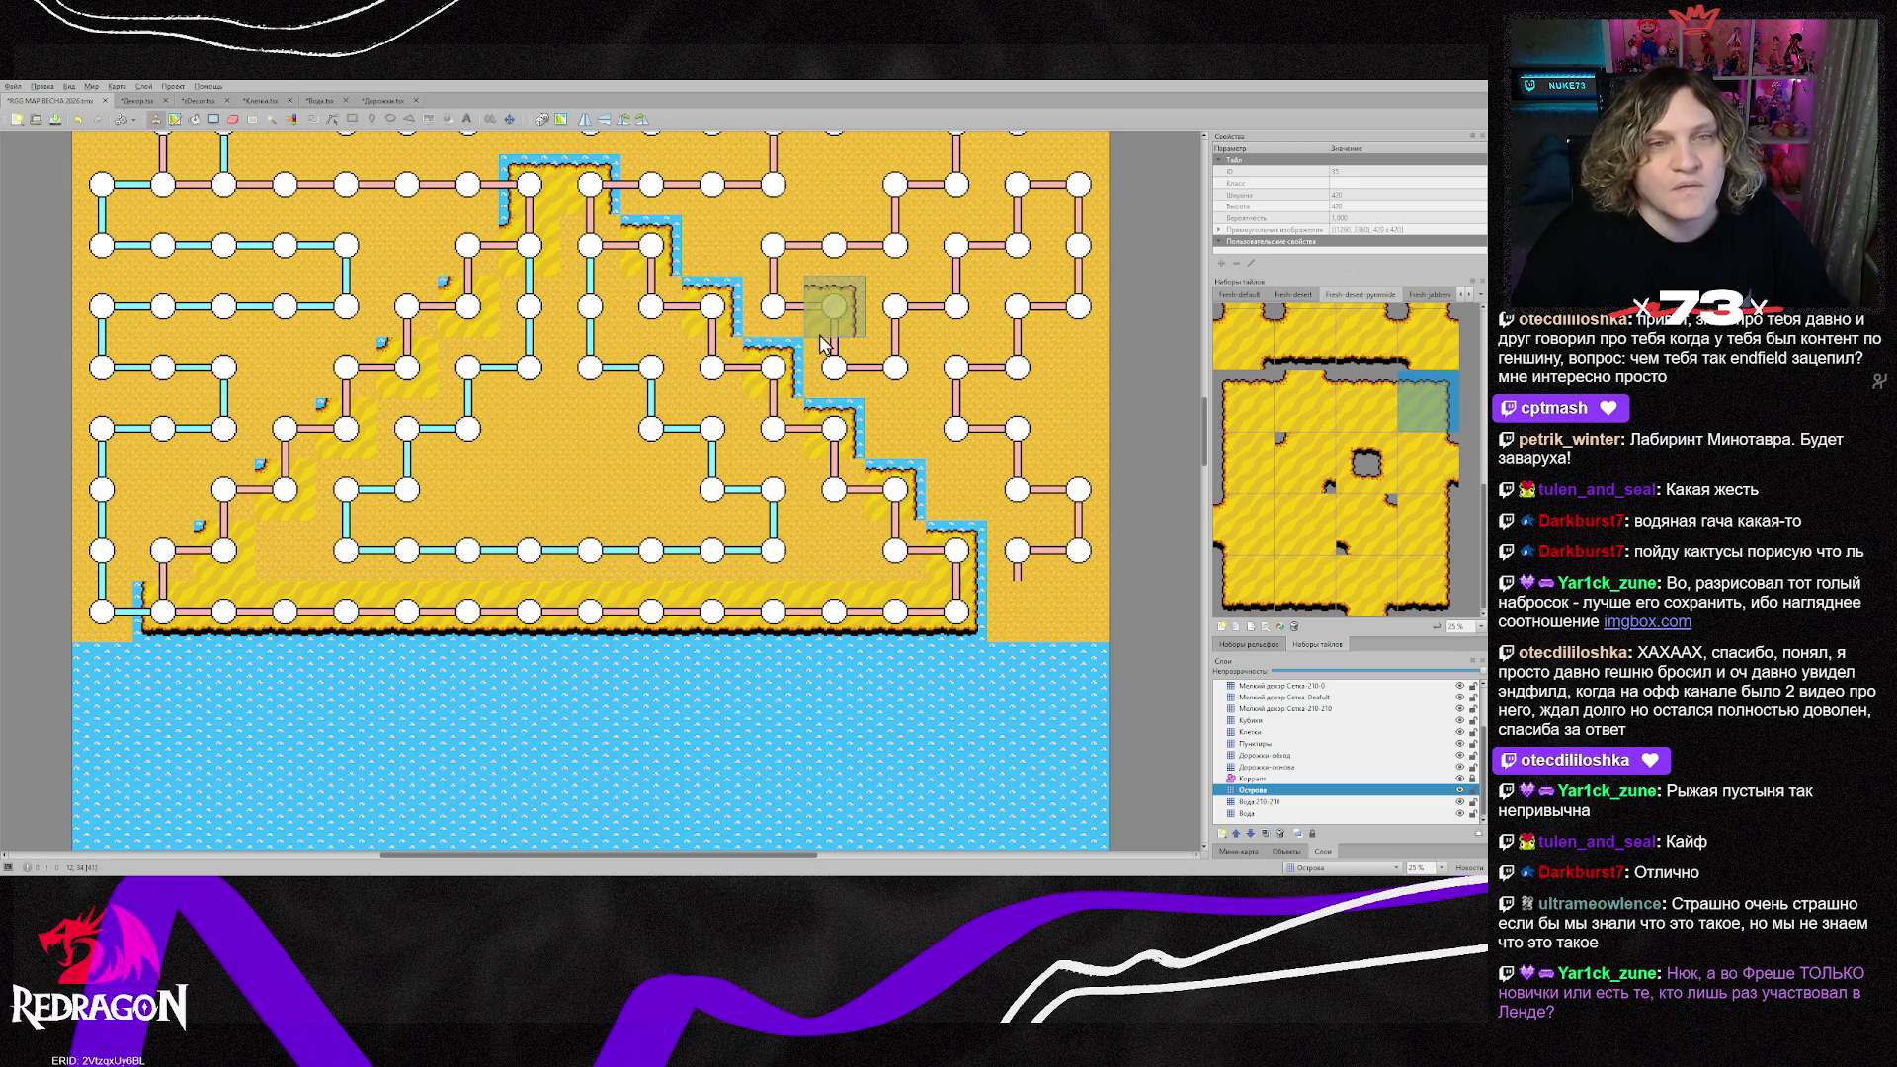
# Step: Fill the right staircase with striped desert sand
pyautogui.scroll(1, 1389, 373)
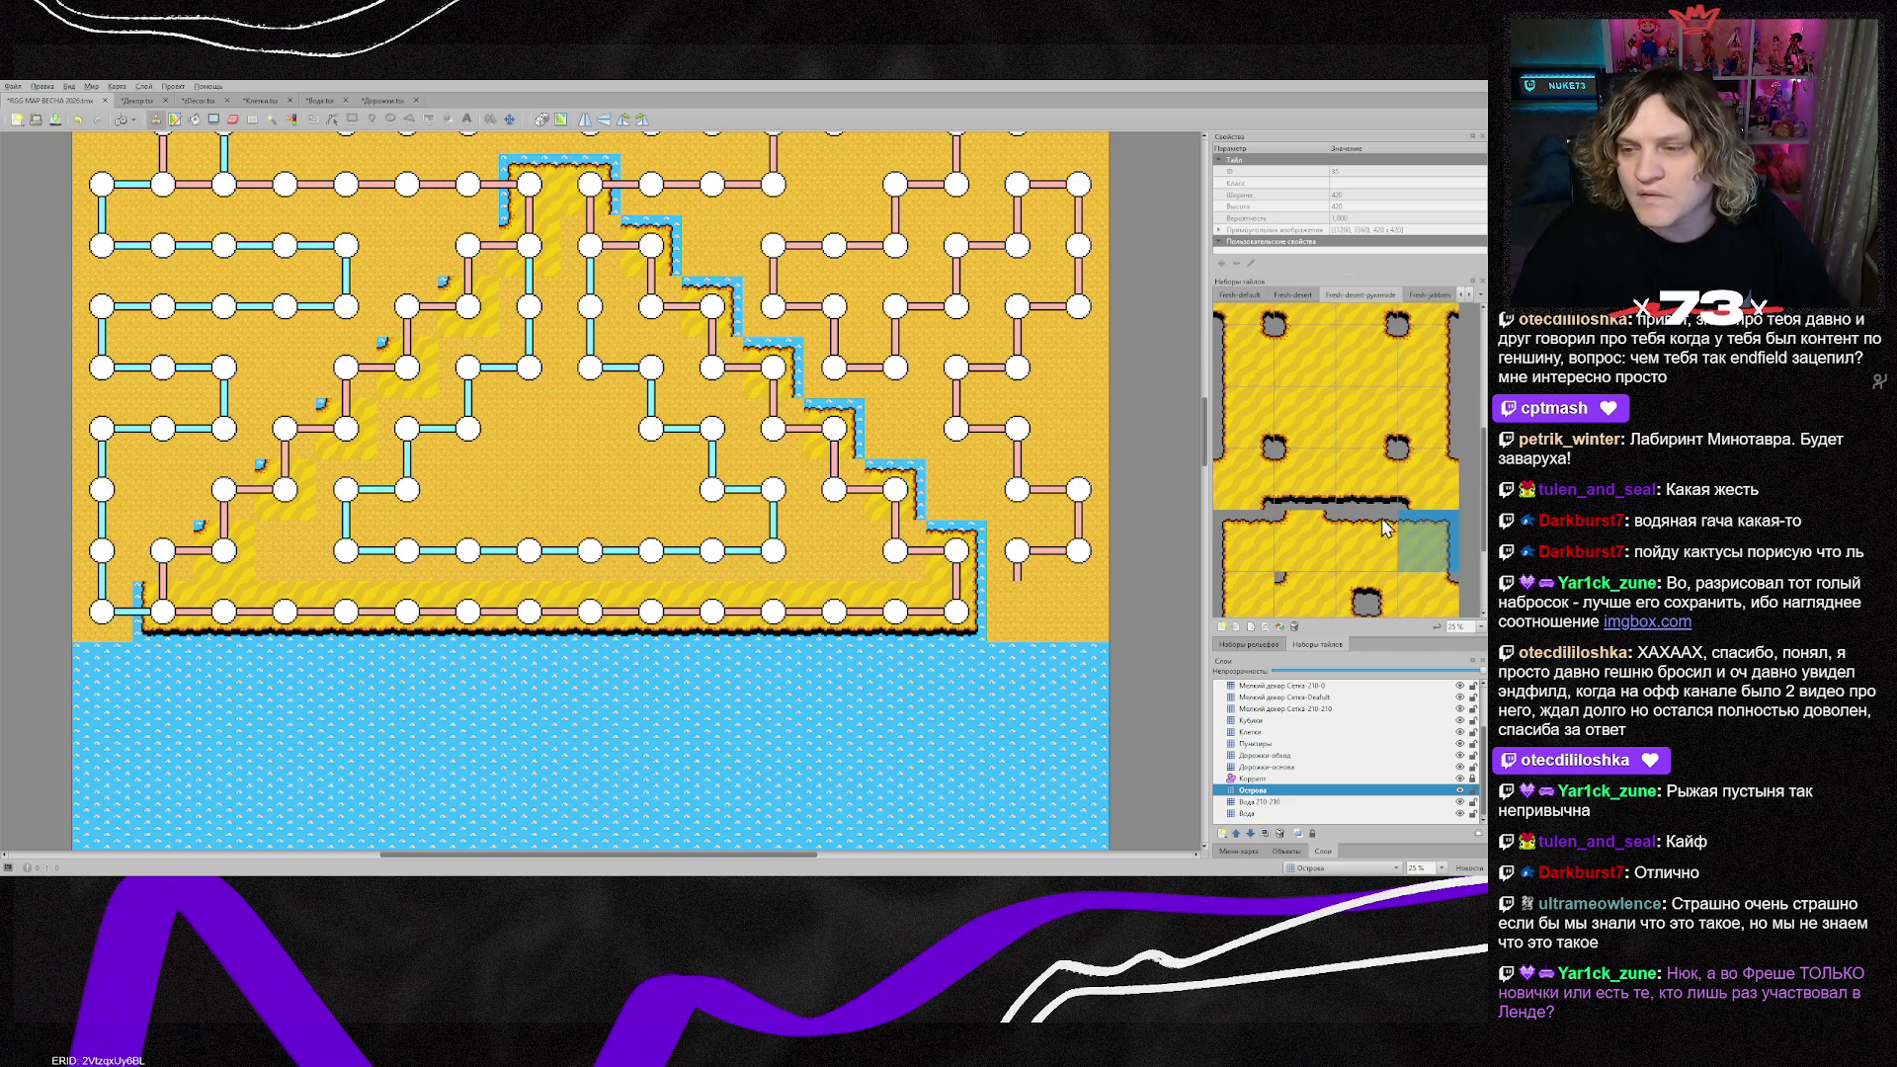
pyautogui.click(1388, 372)
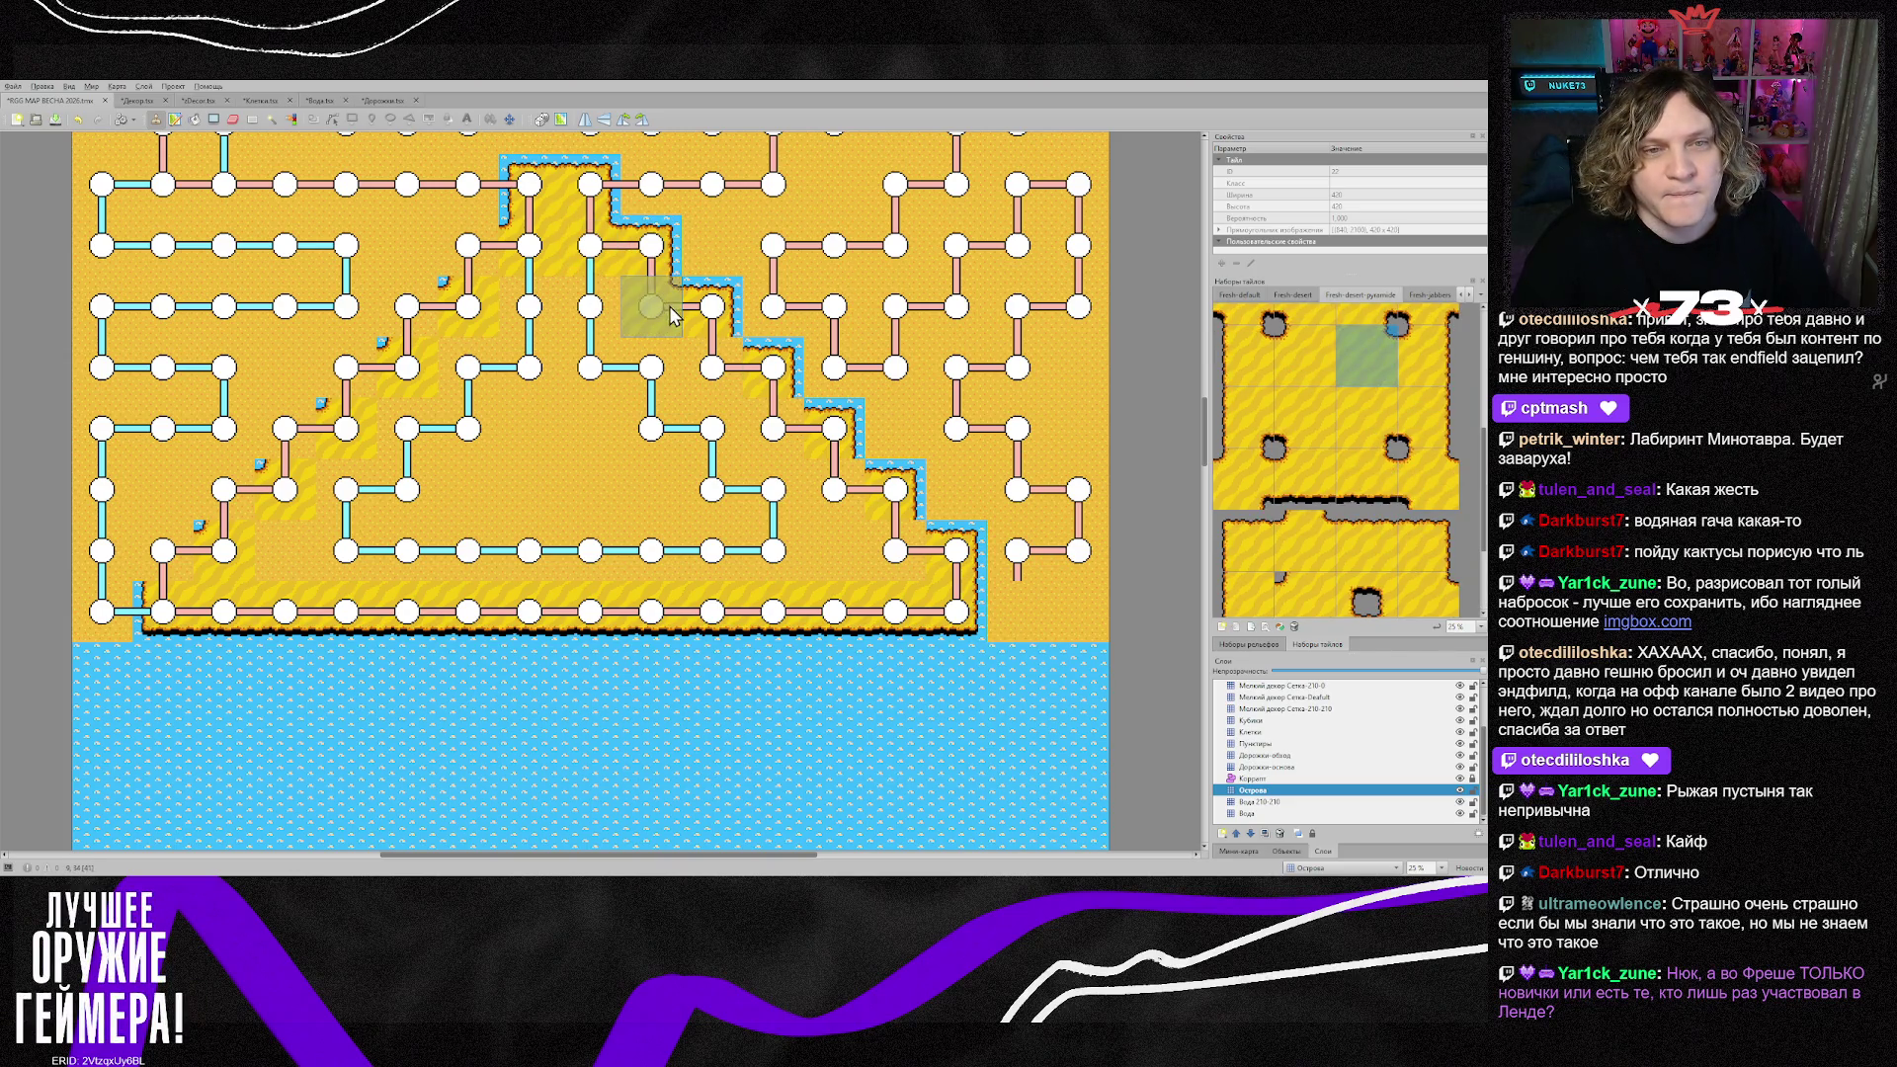
pyautogui.moveTo(724, 383); pyautogui.dragTo(943, 593)
# Step: Outline the left staircase with blue-edged staircase tiles, starting from a corner
pyautogui.click(1243, 542)
pyautogui.click(164, 551)
pyautogui.moveTo(218, 501); pyautogui.dragTo(452, 252)
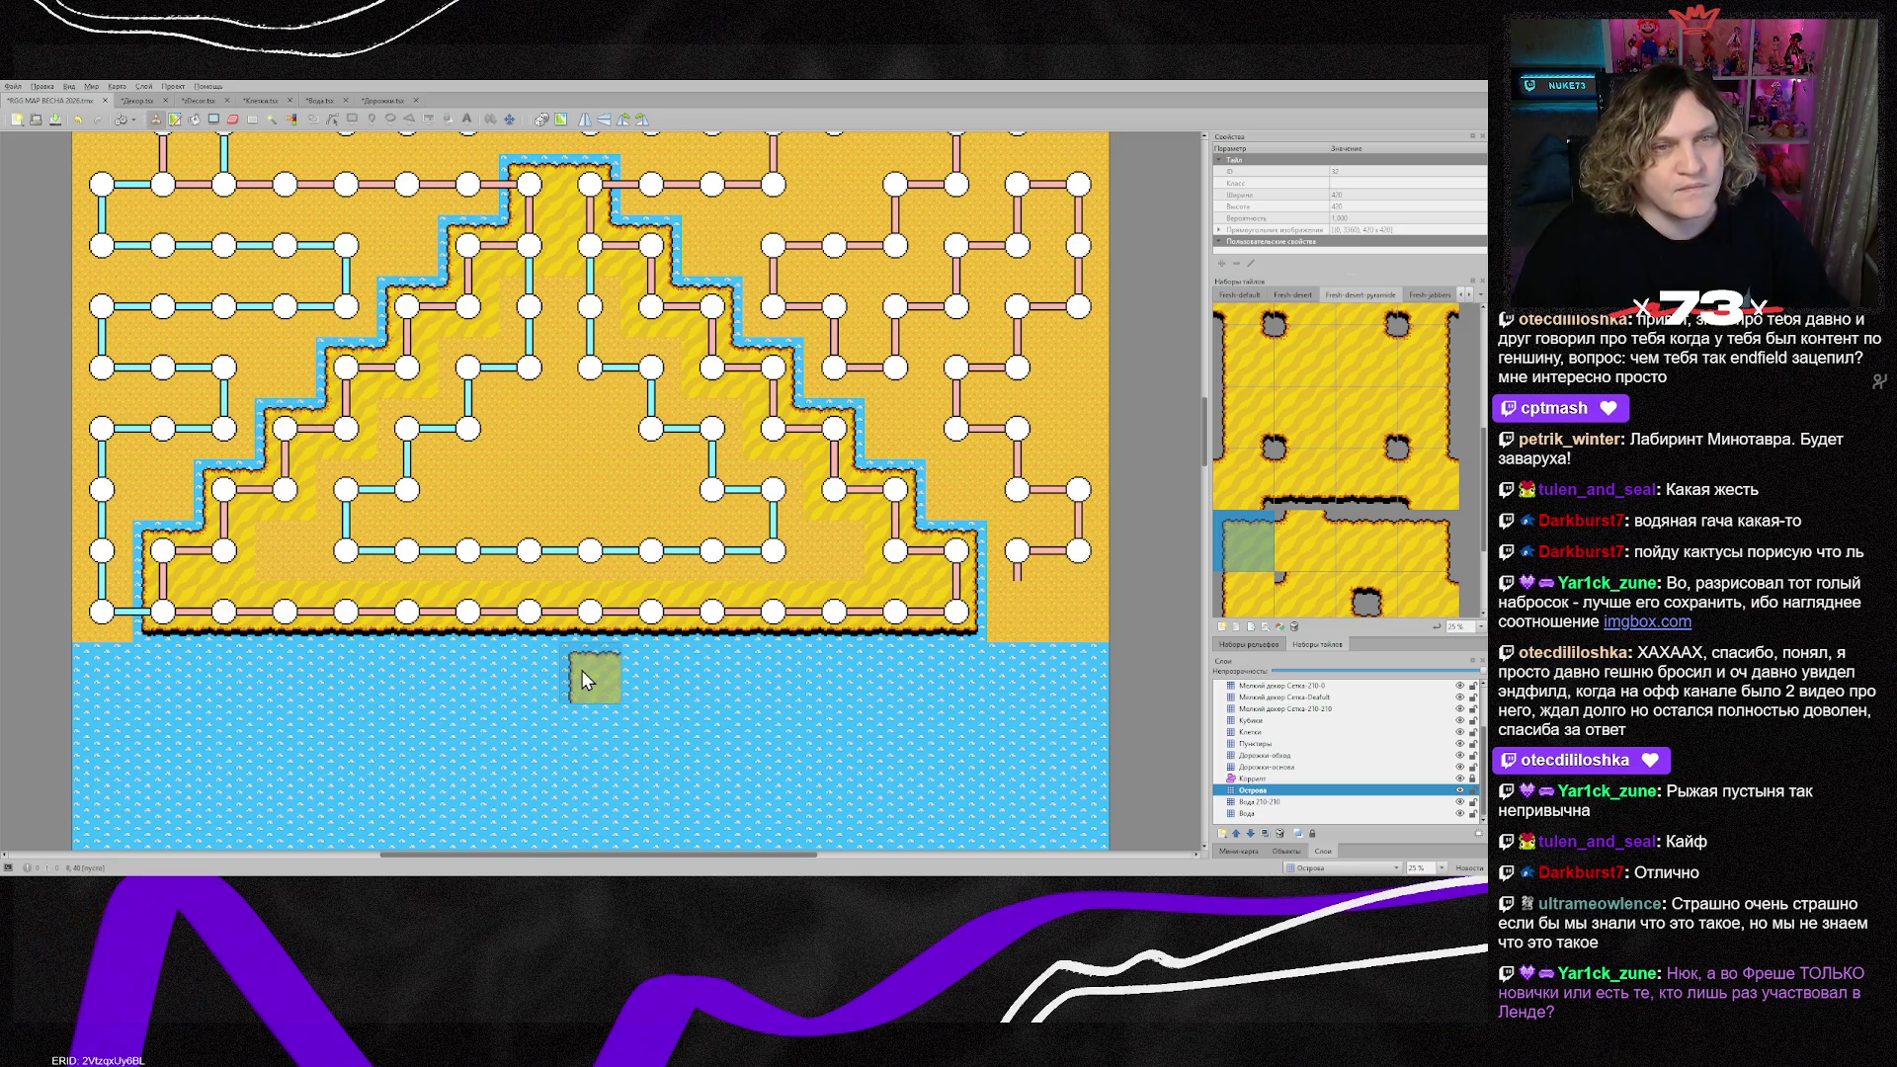
pyautogui.scroll(-3, 1369, 623)
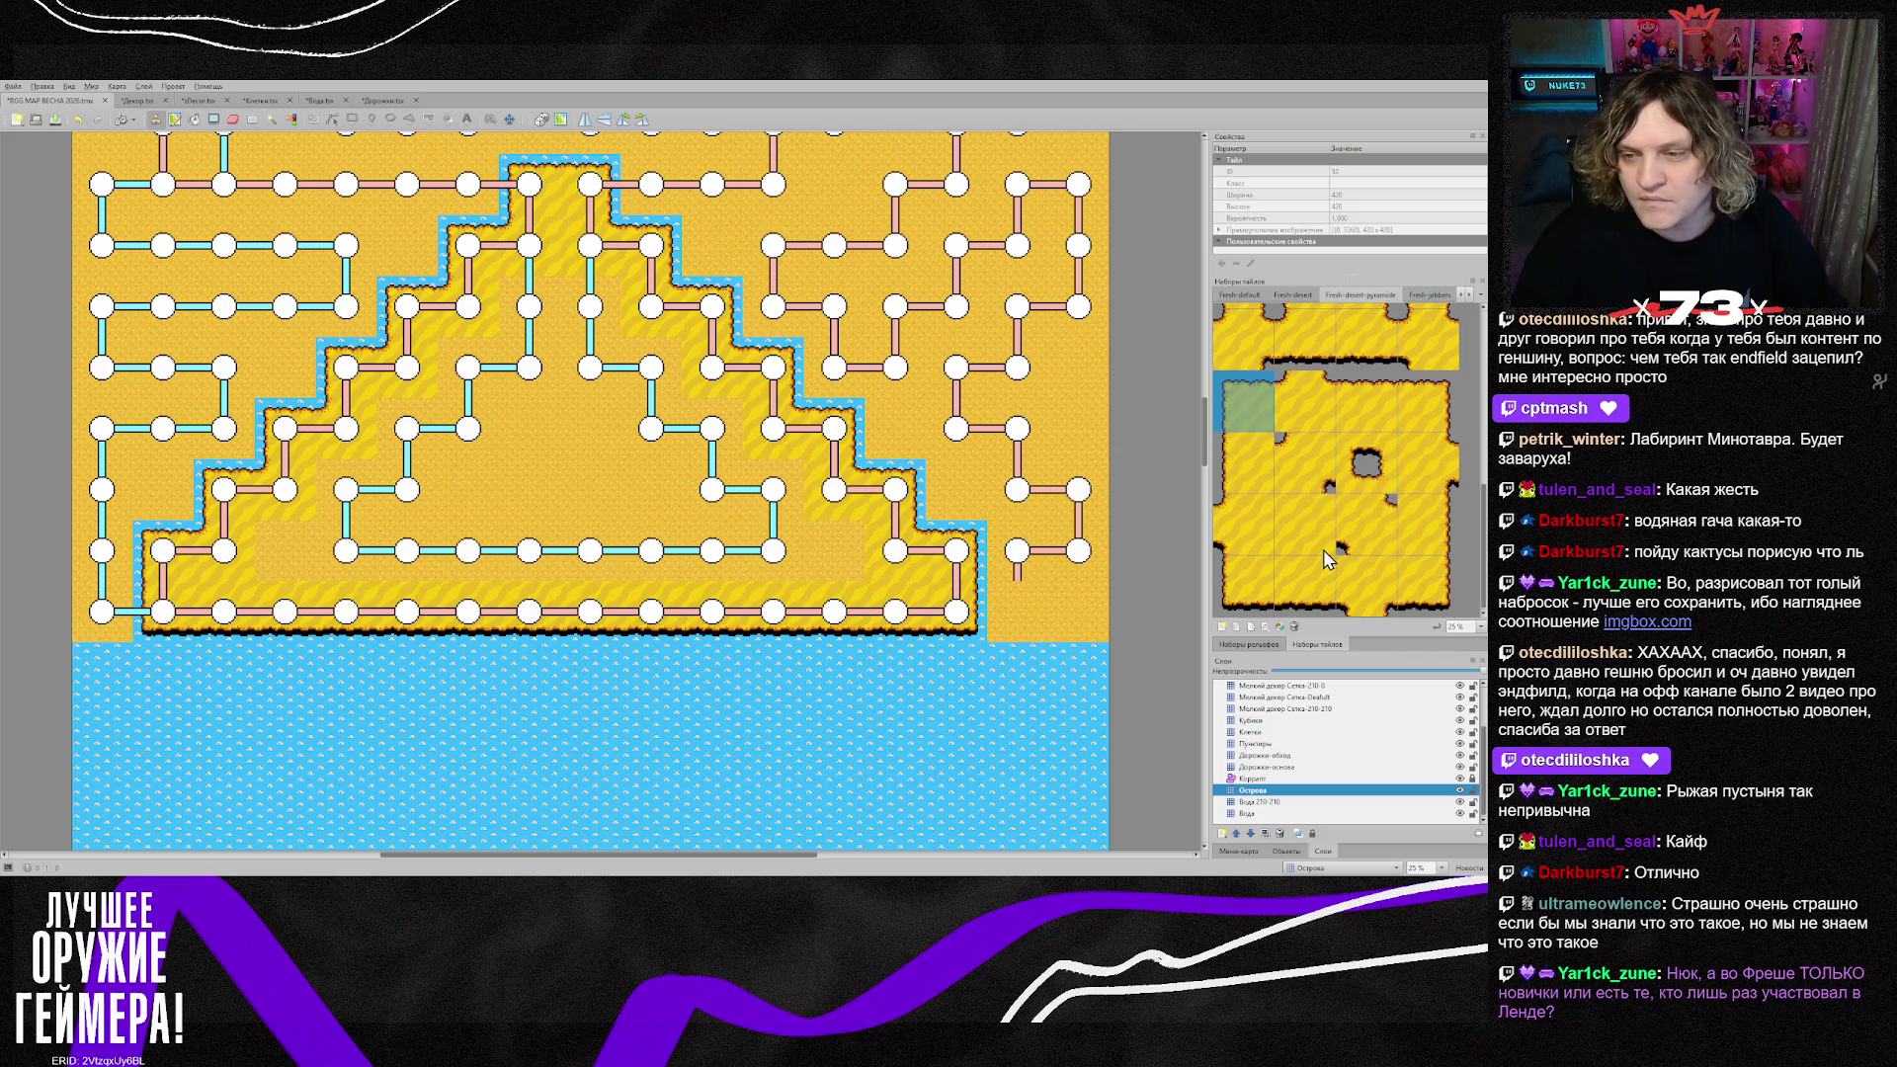
pyautogui.click(1307, 524)
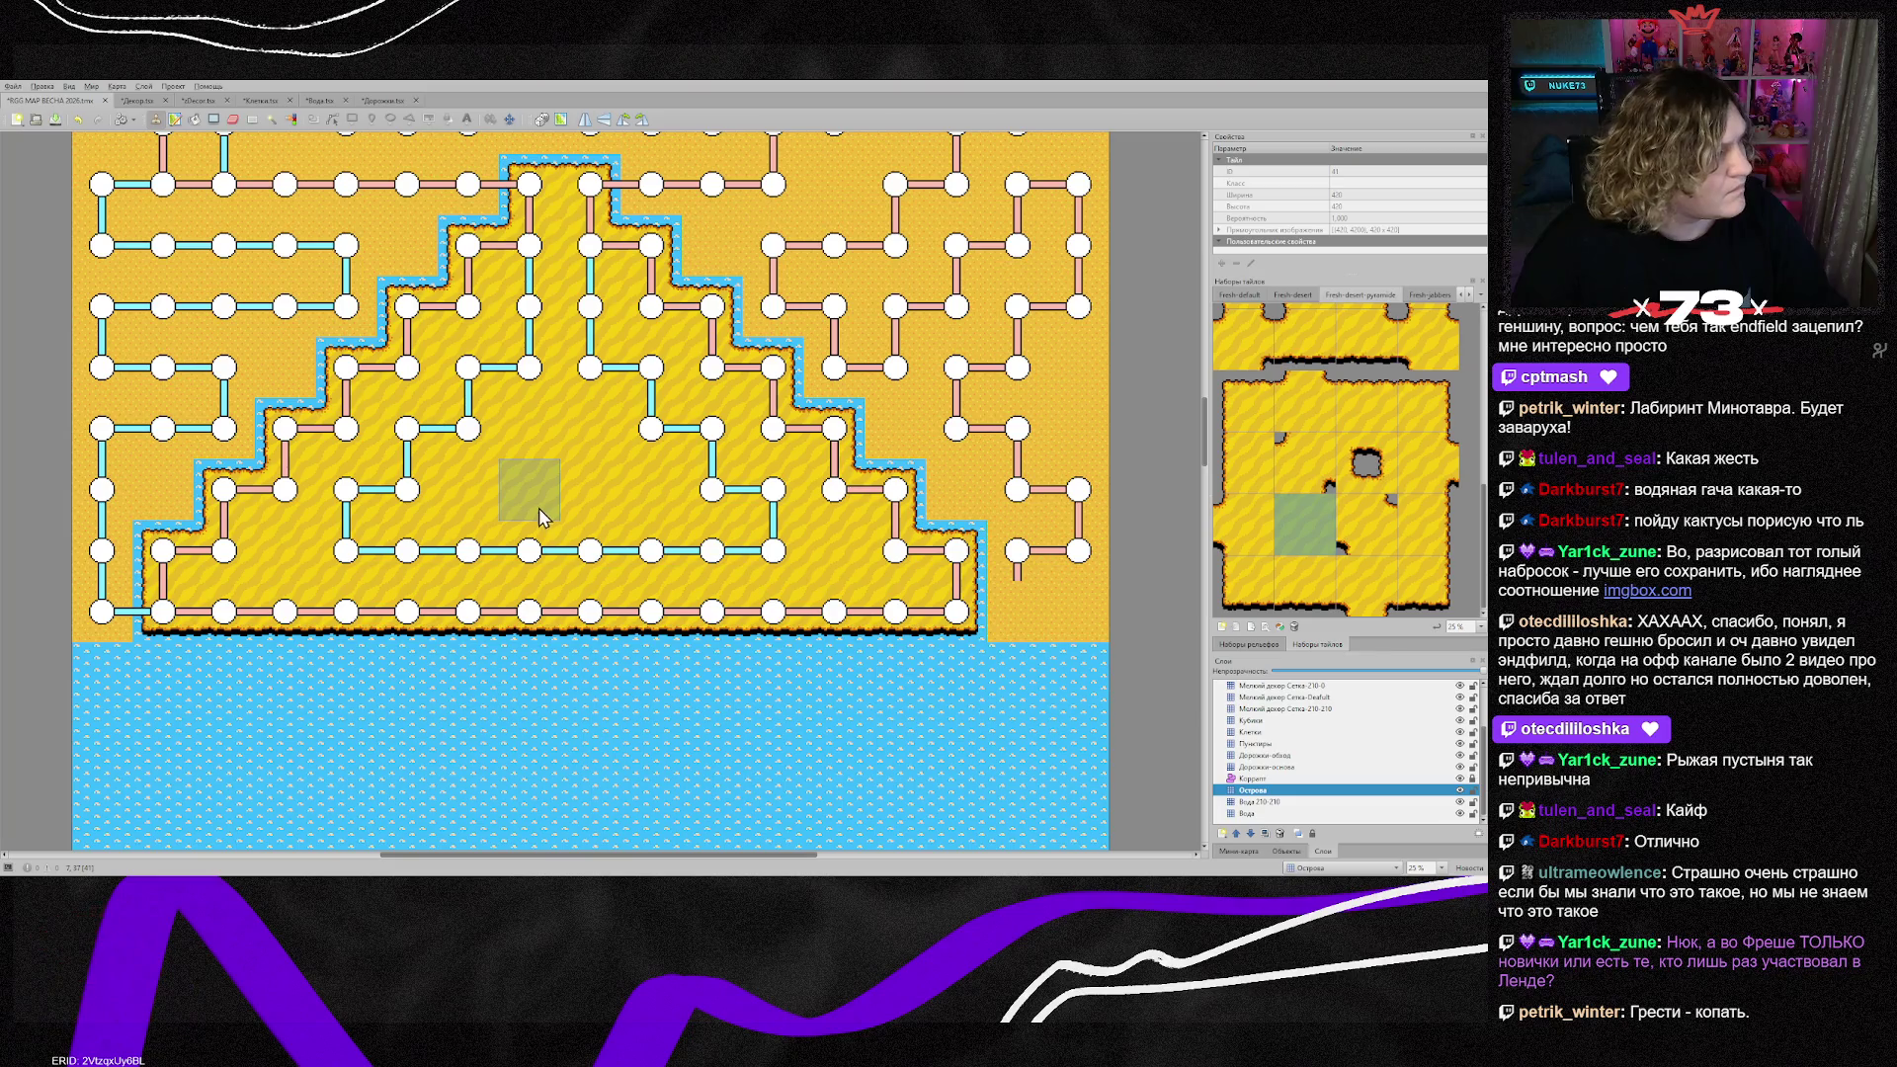
pyautogui.scroll(5, 539, 519)
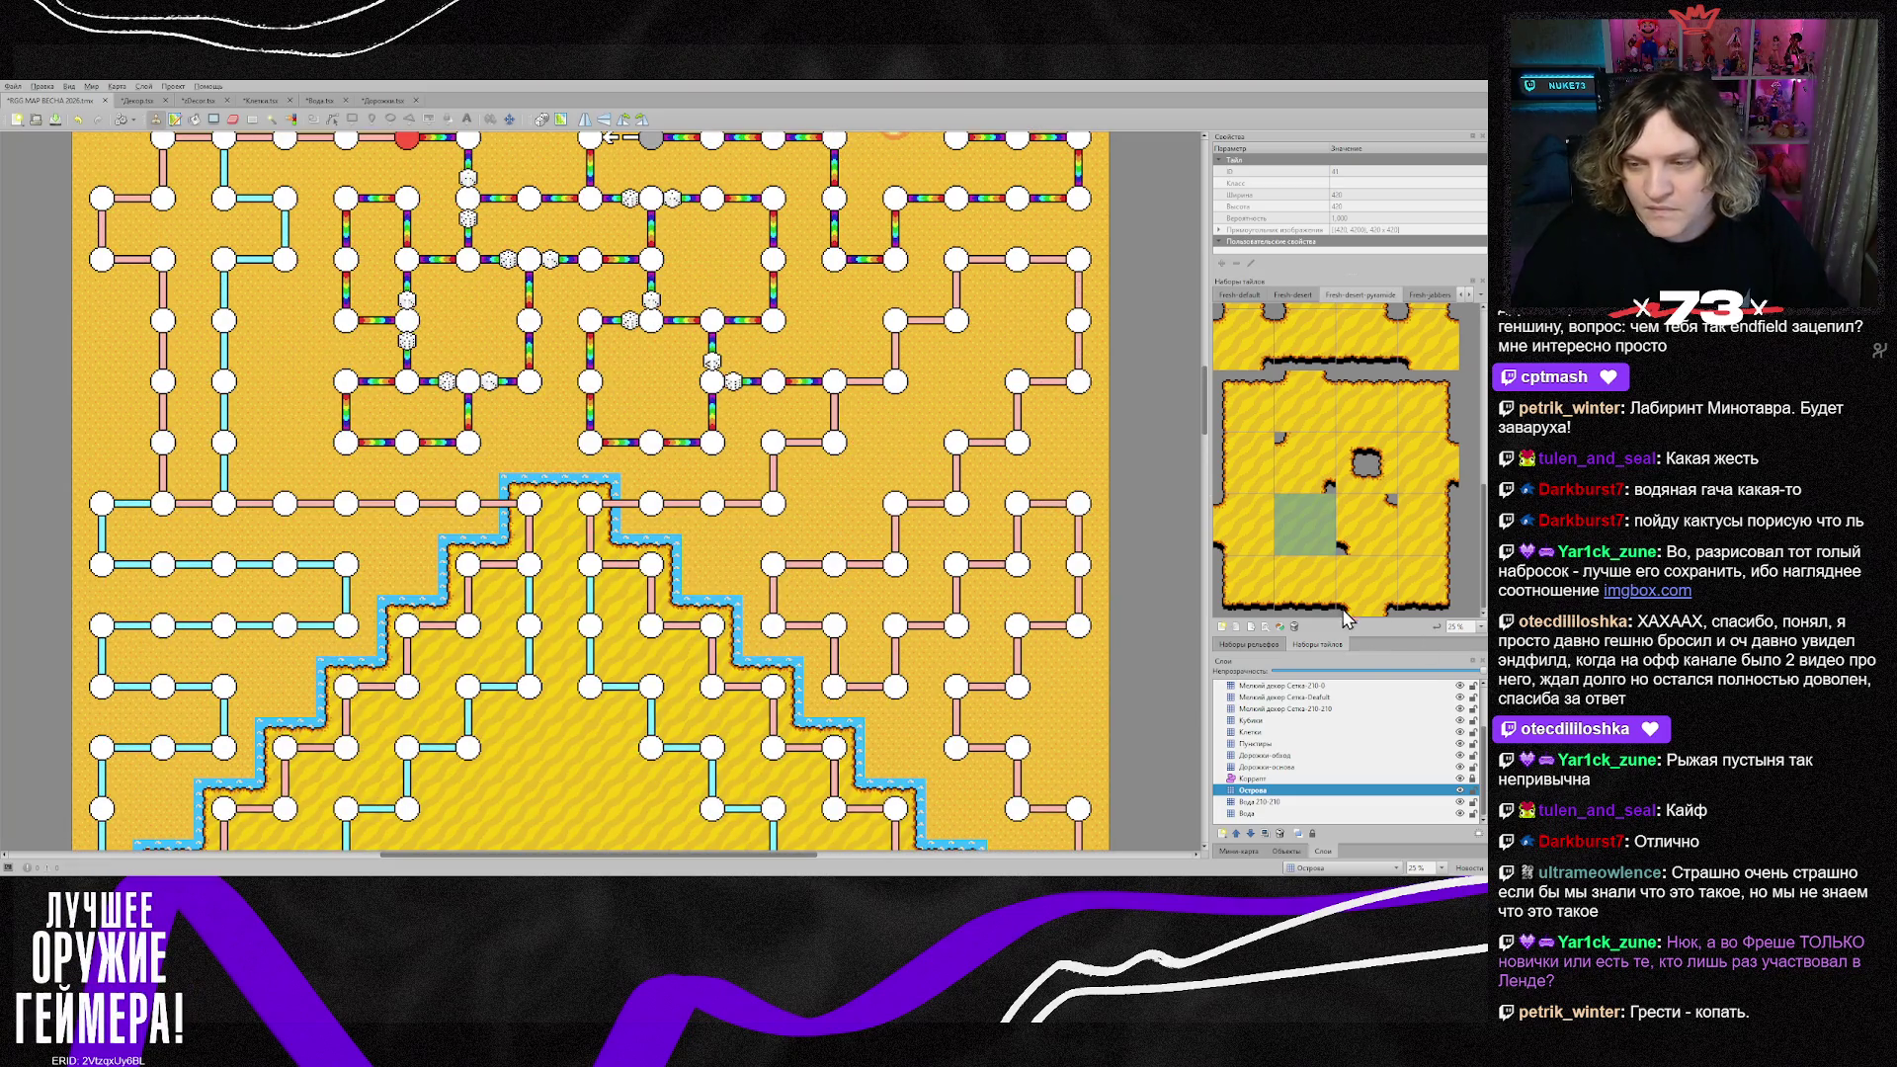
# Step: Return to the Fresh-desert tiles and paint a top edge across the pyramid peak
pyautogui.click(1293, 295)
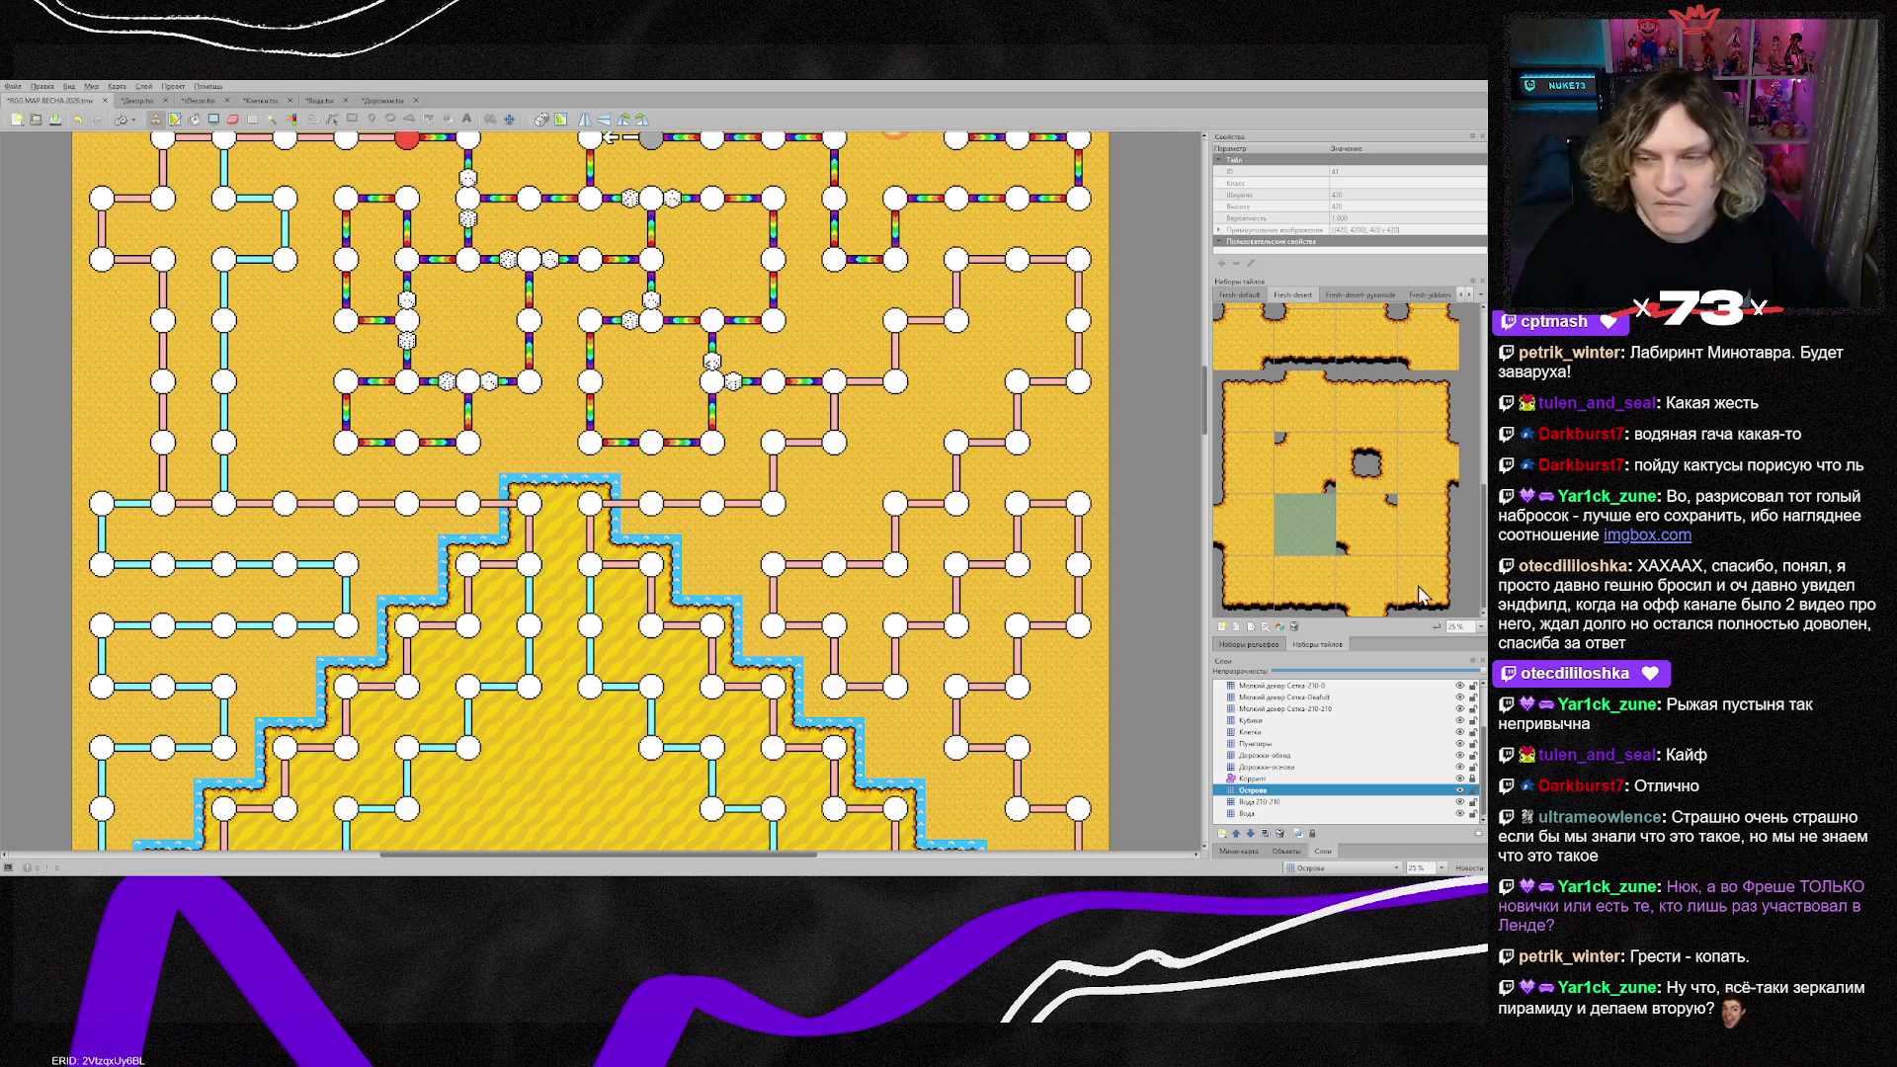
pyautogui.click(1438, 608)
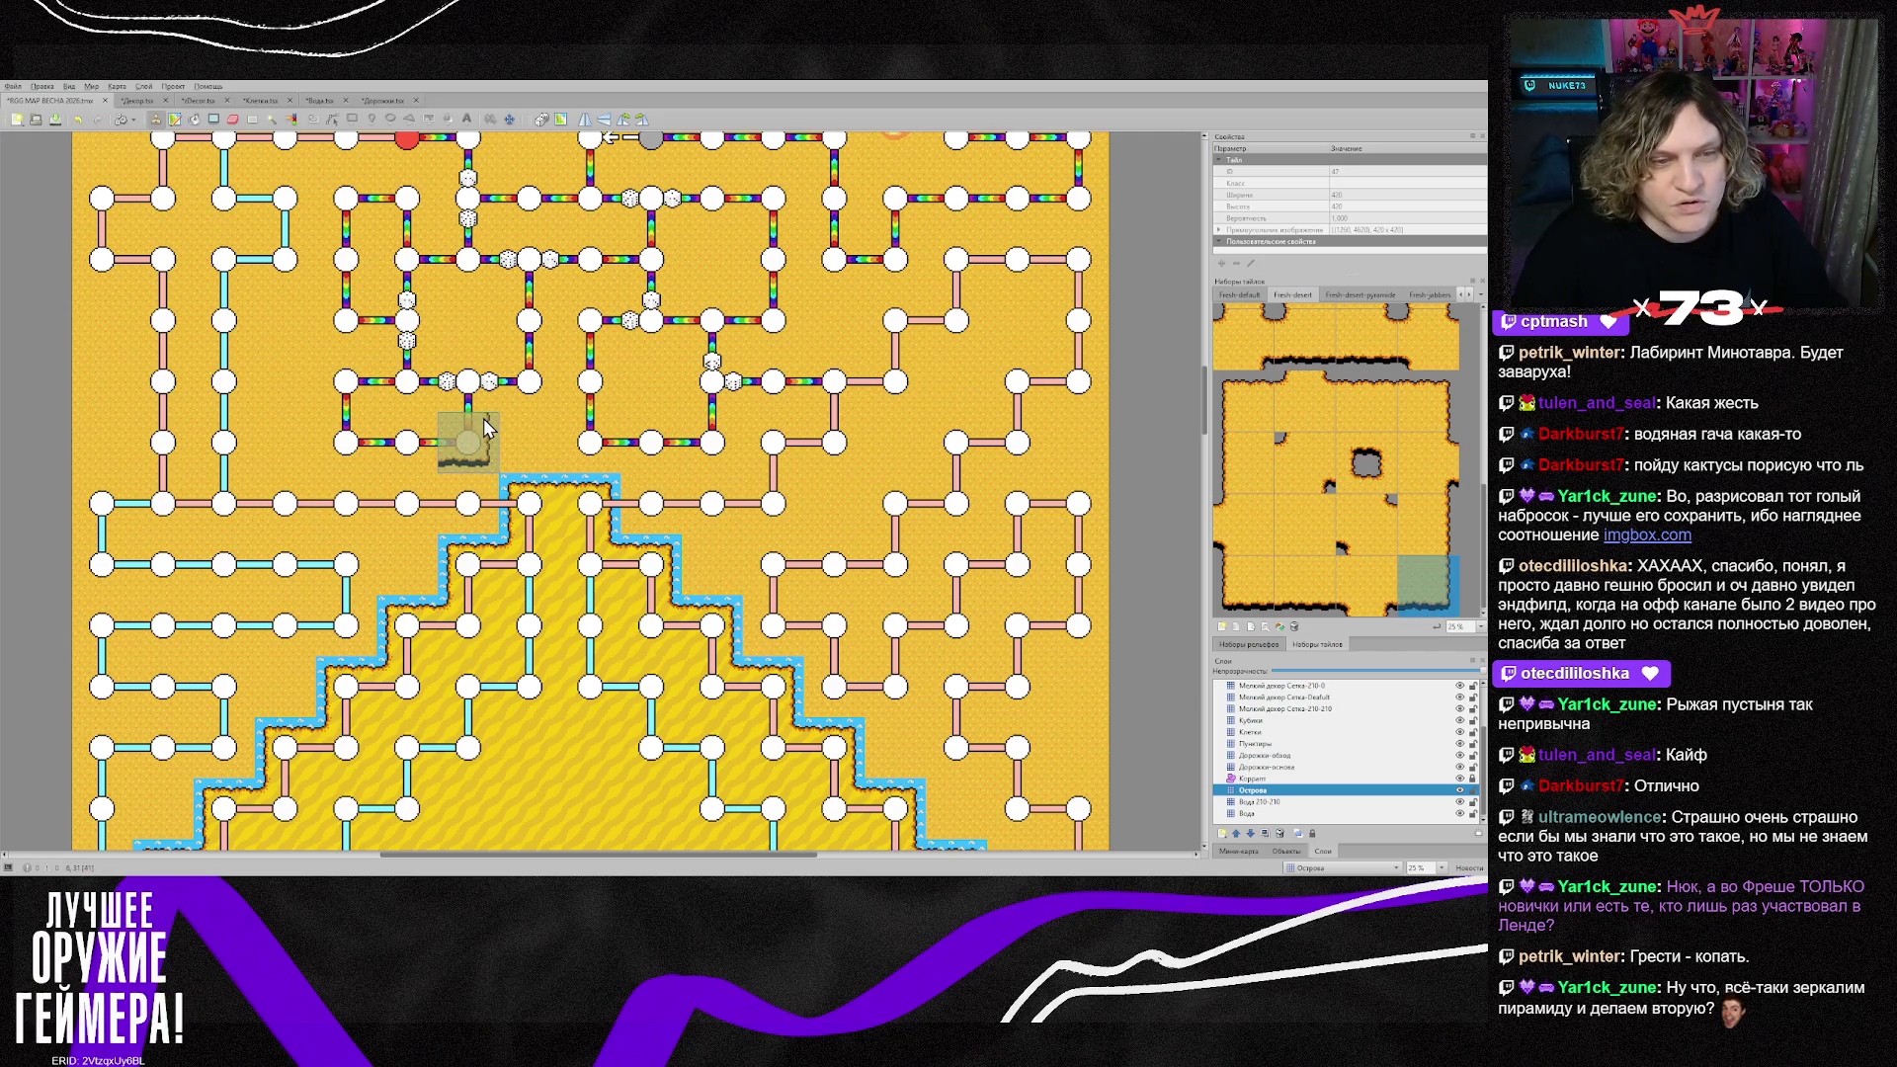
pyautogui.click(1327, 584)
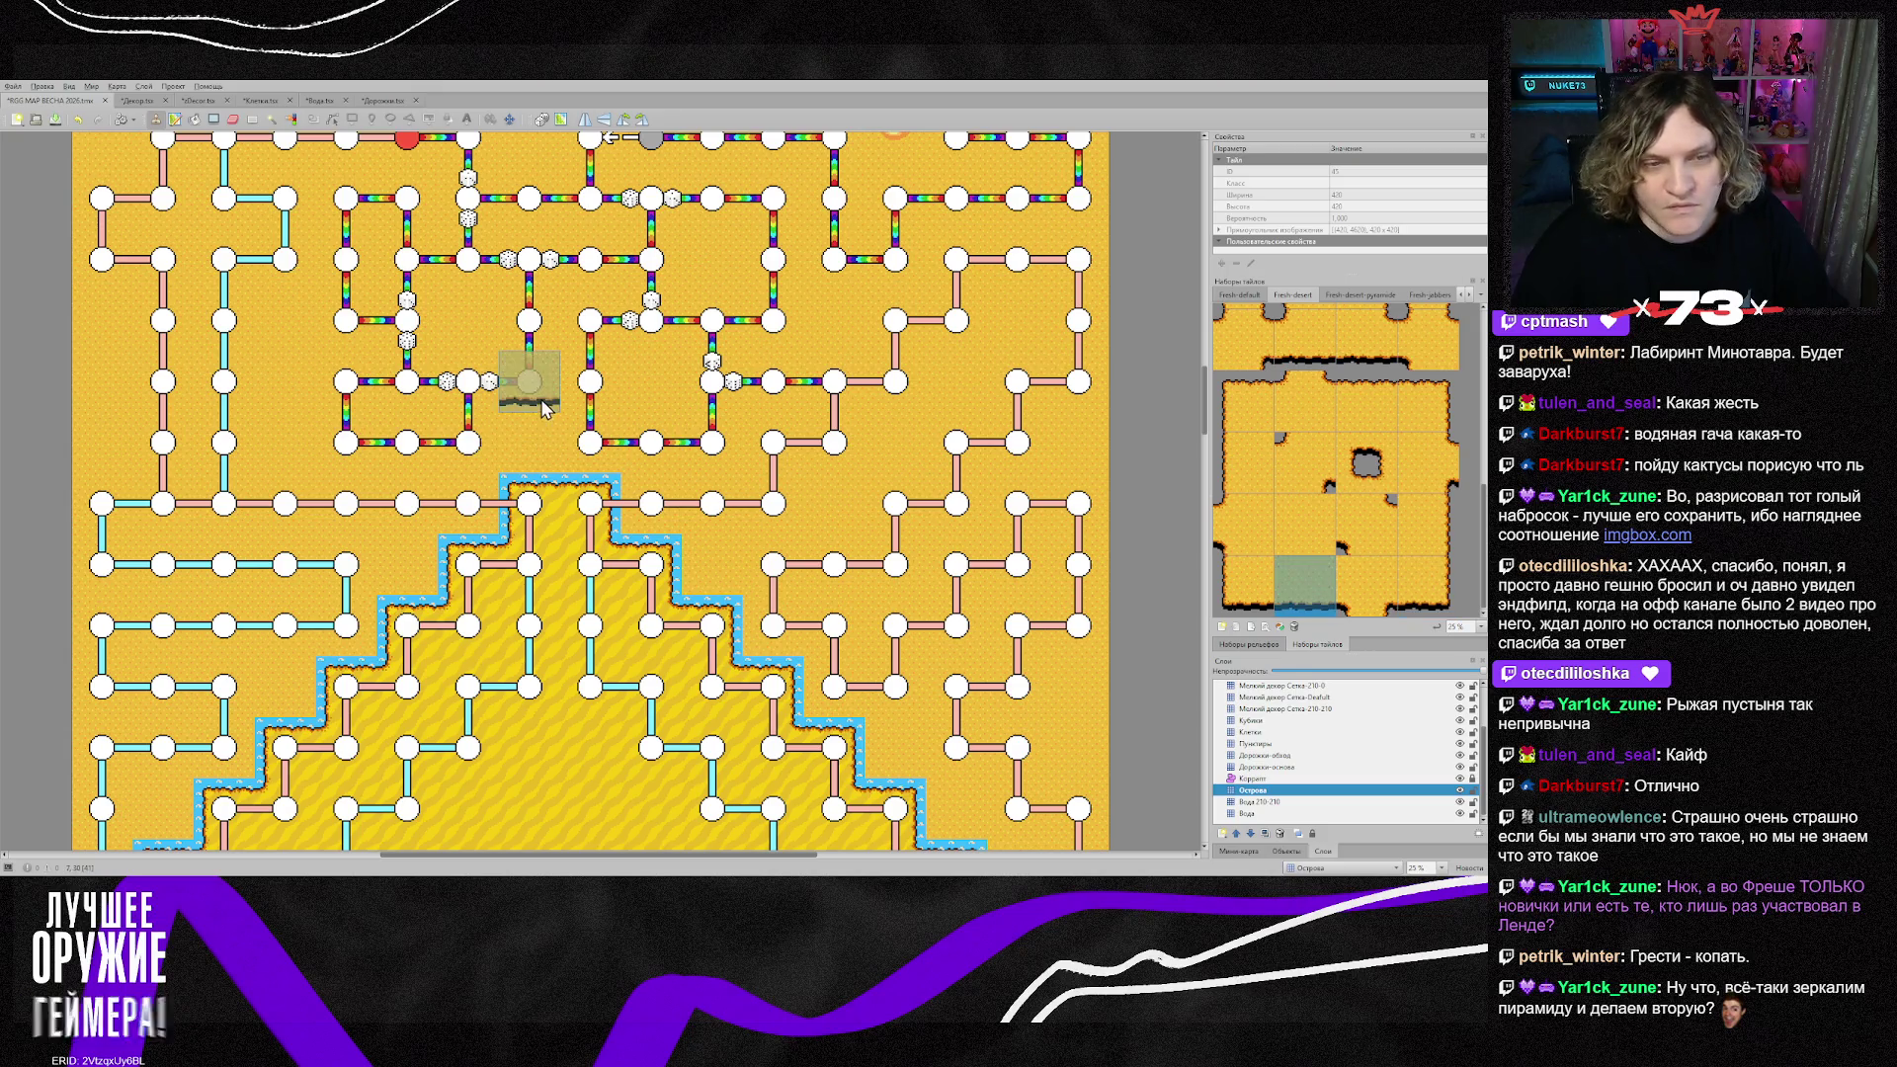
pyautogui.click(543, 450)
pyautogui.click(591, 449)
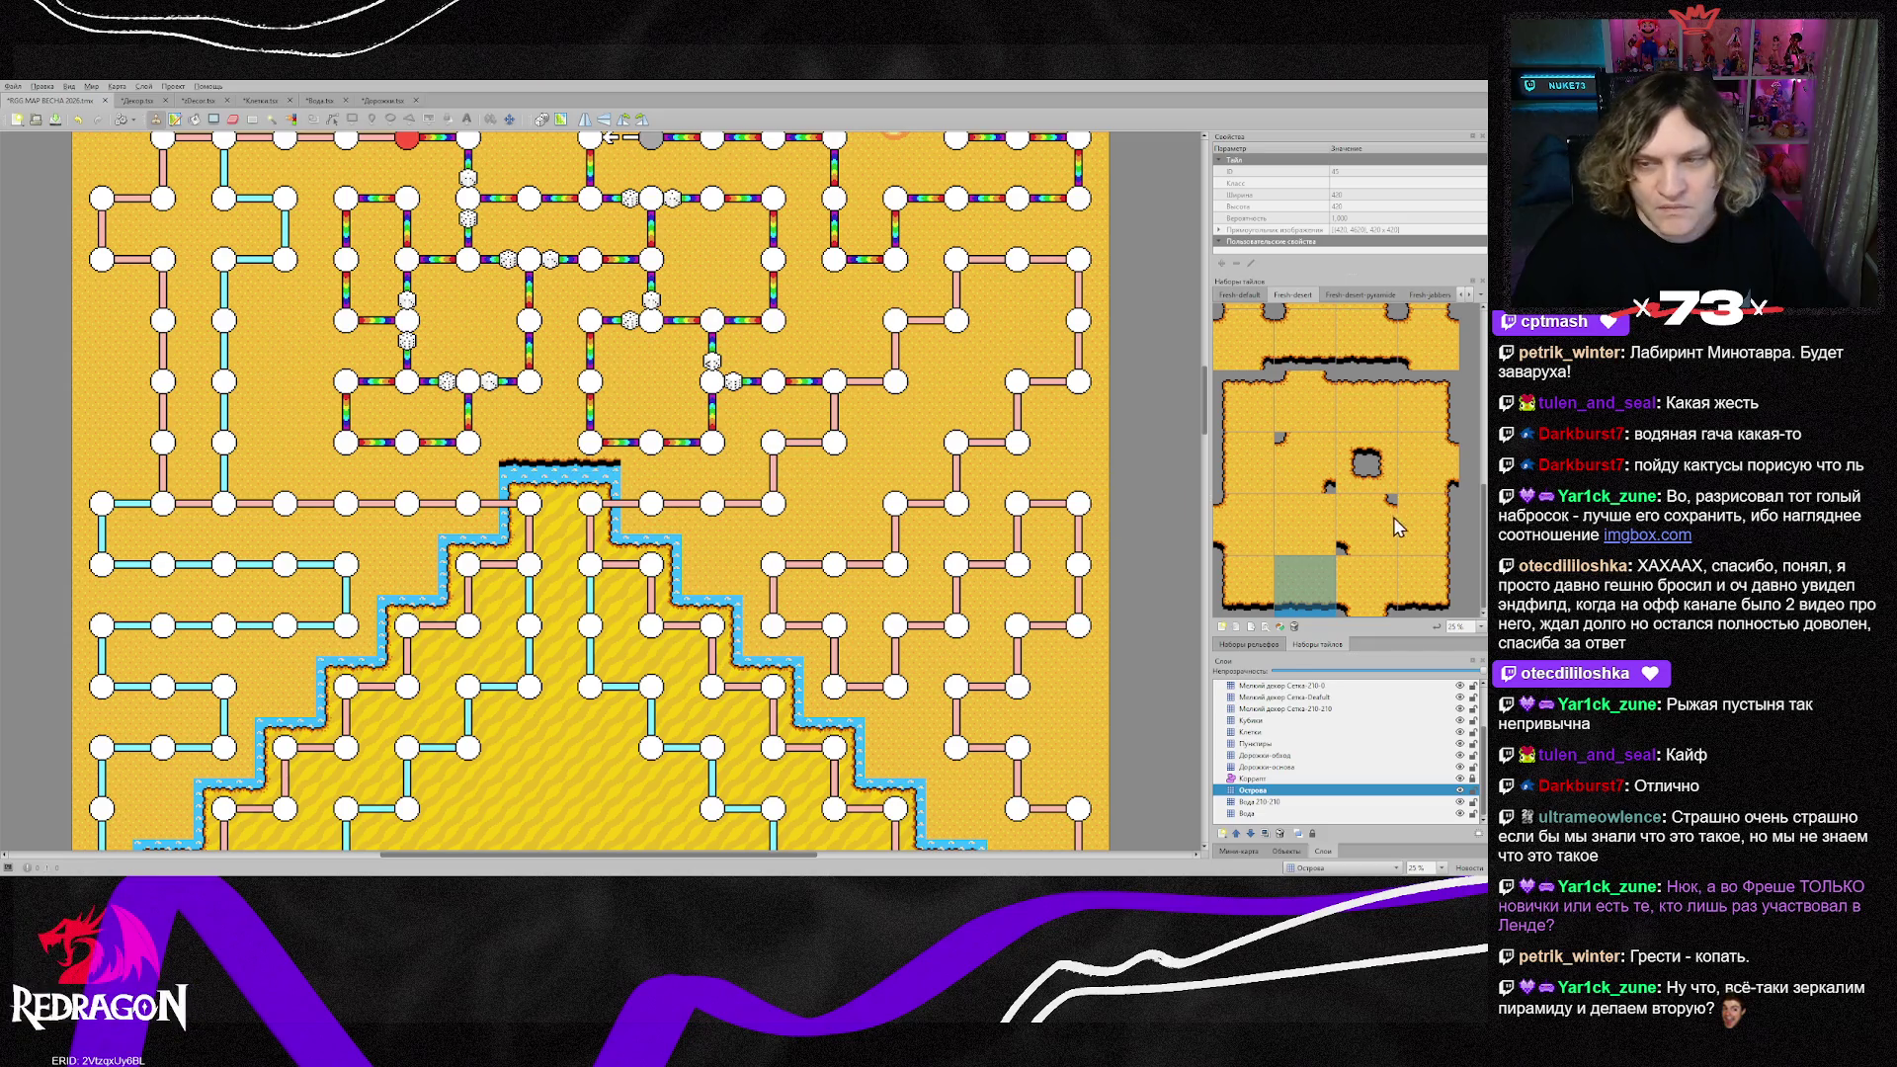
# Step: Stamp earth-edge corner tiles on the upper steps of the right staircase
pyautogui.scroll(3, 1336, 449)
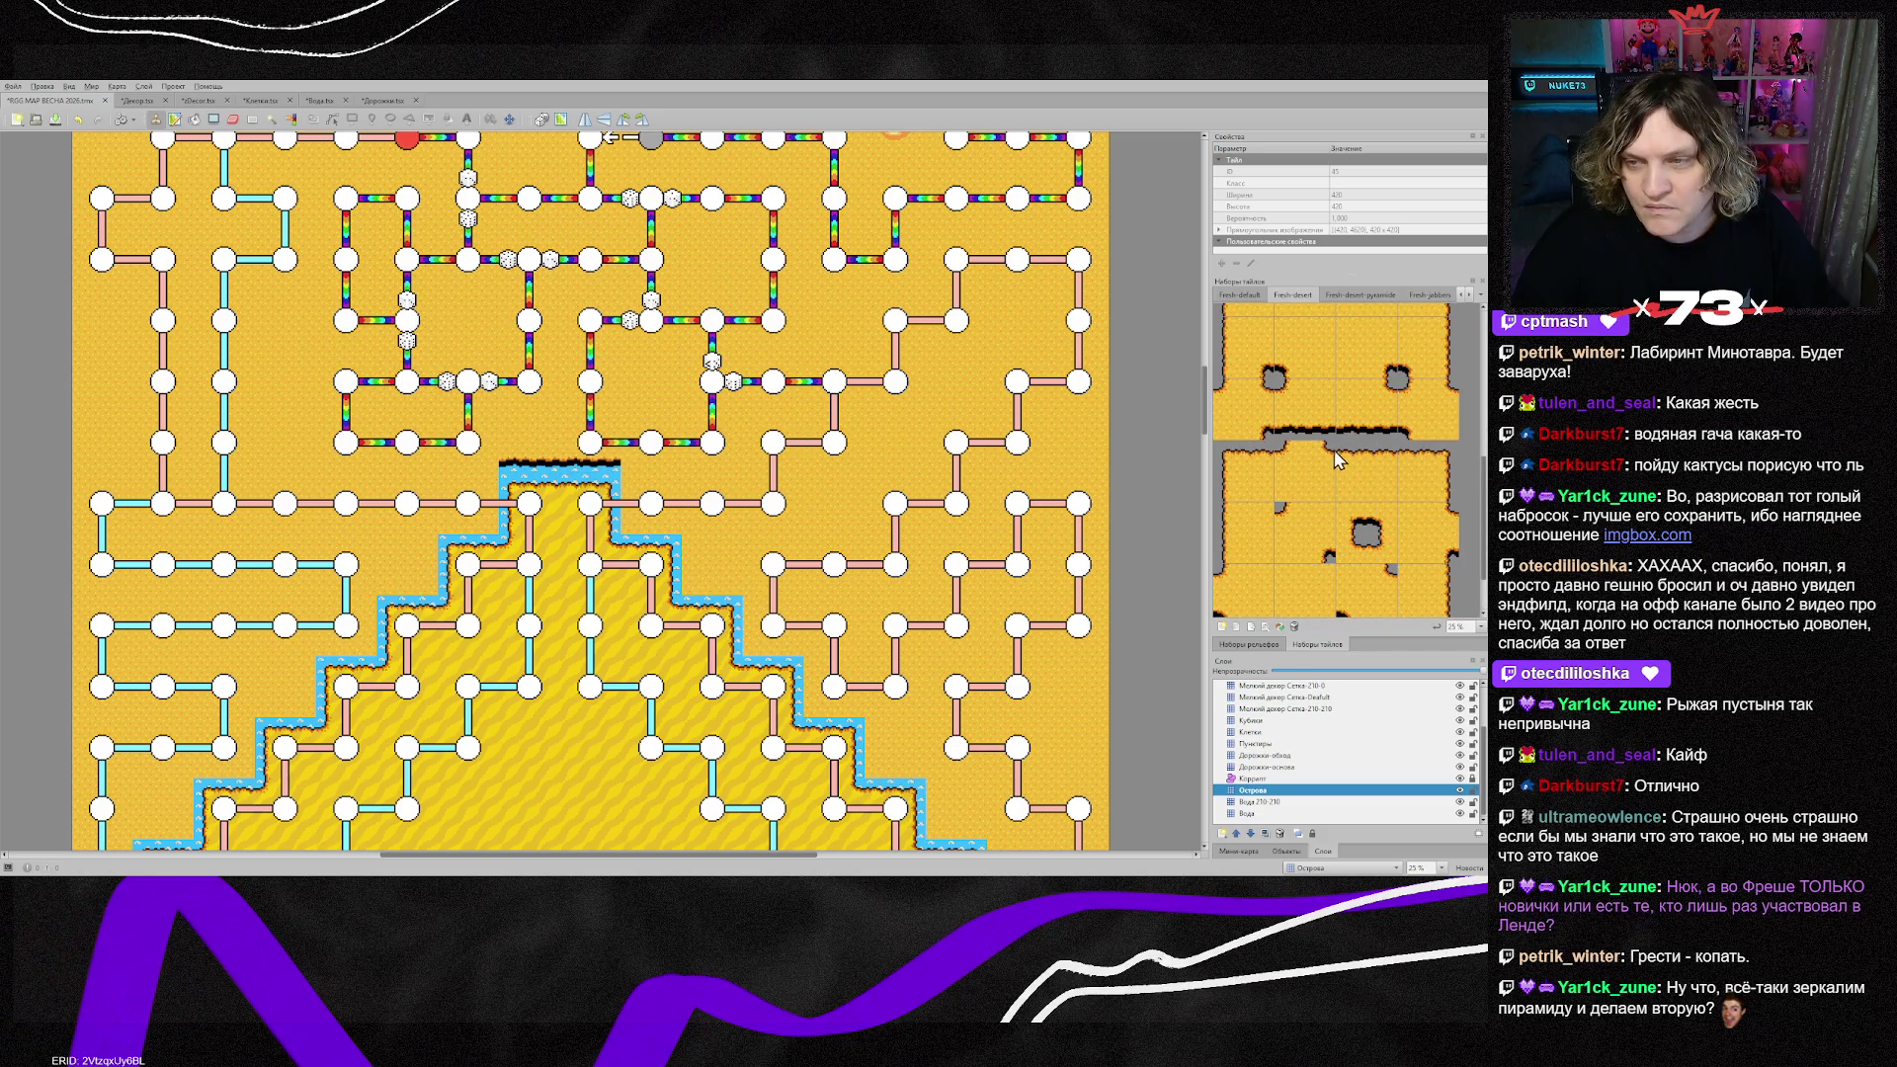
pyautogui.click(1369, 429)
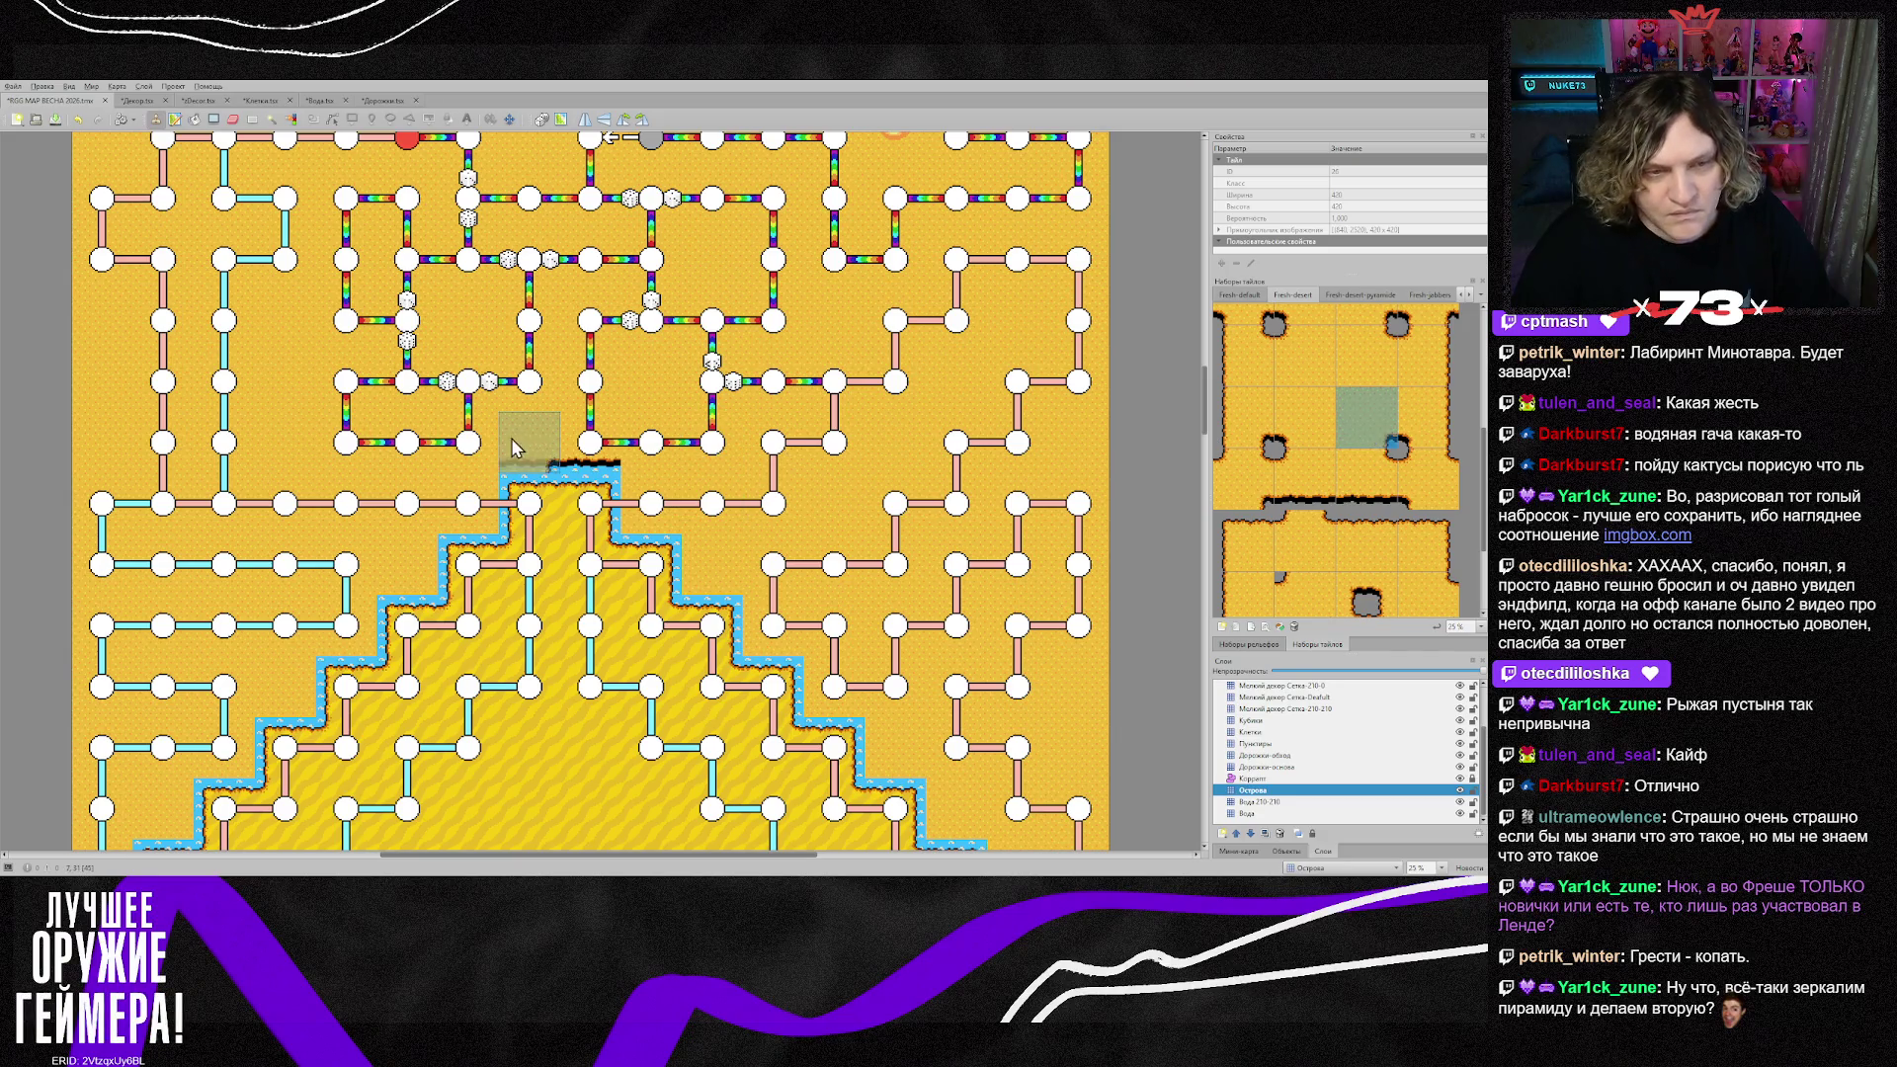
pyautogui.click(1304, 417)
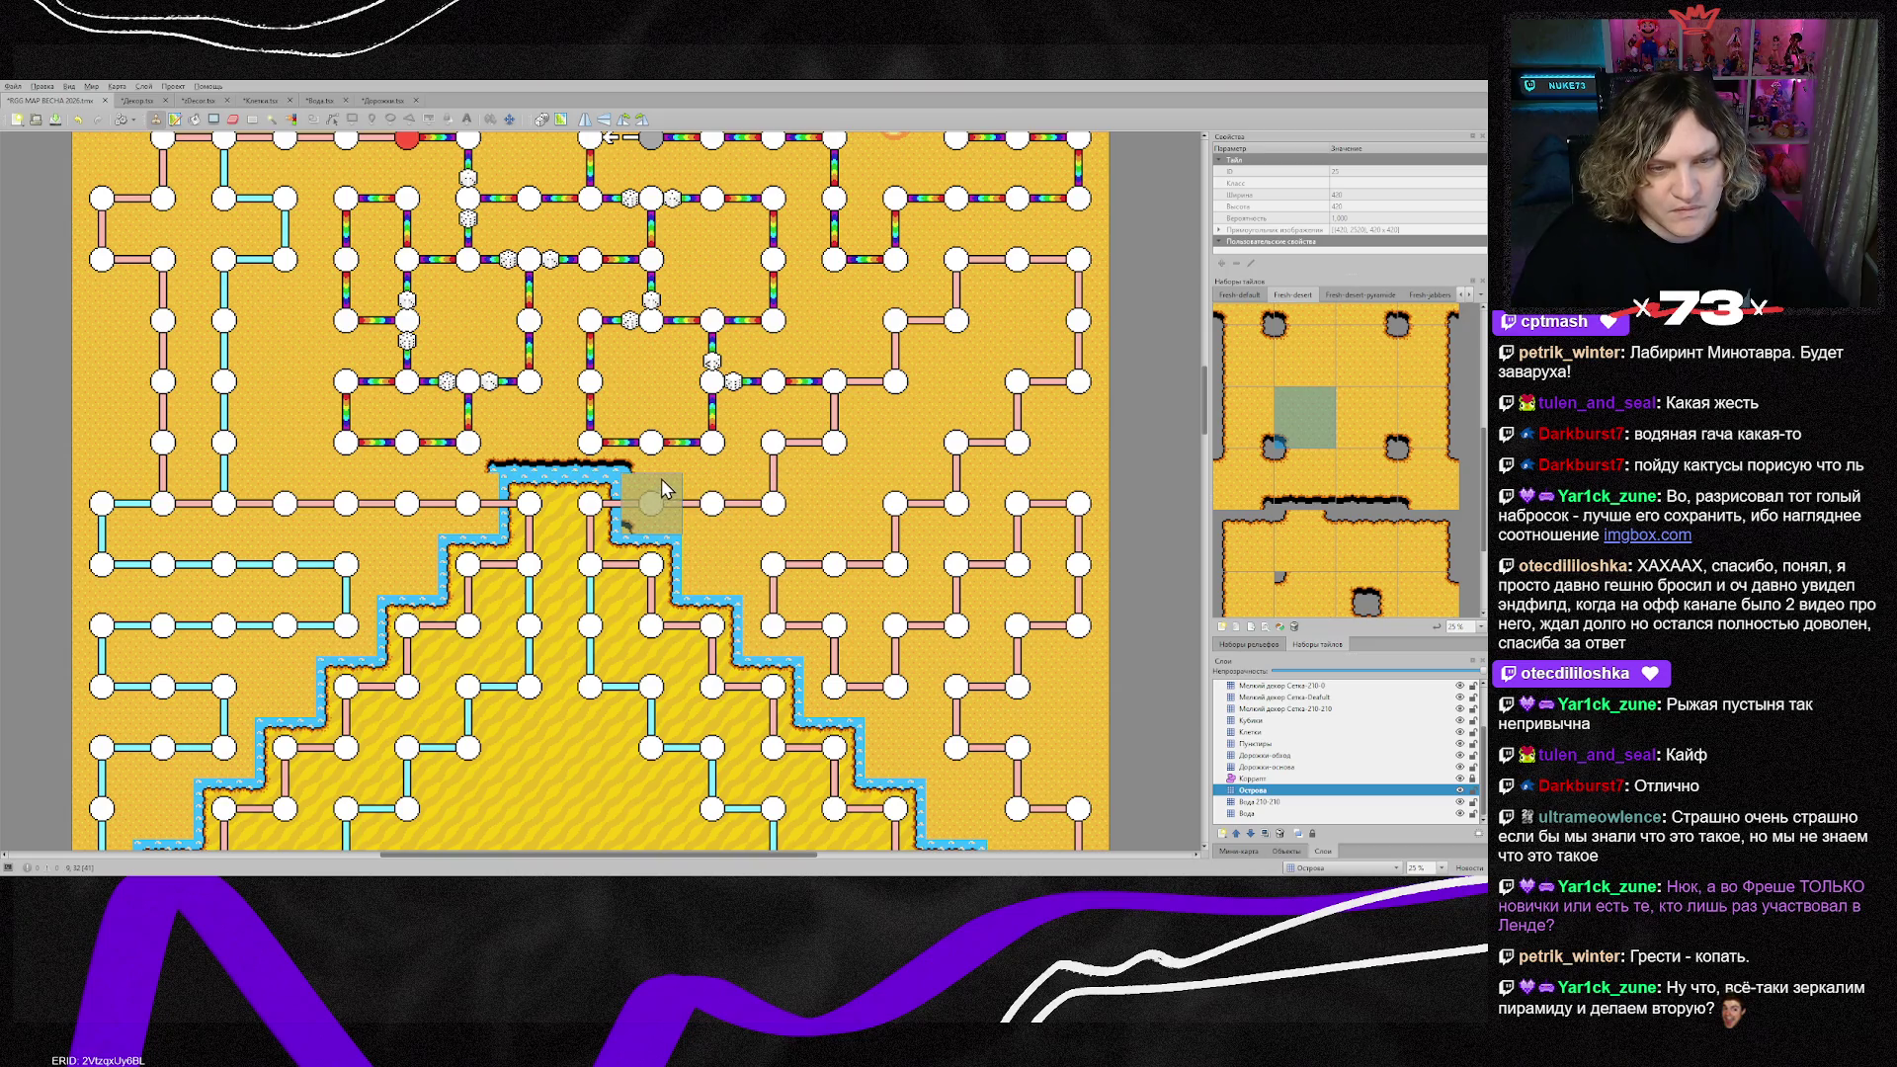
pyautogui.click(690, 490)
pyautogui.click(751, 552)
pyautogui.click(830, 652)
pyautogui.click(892, 708)
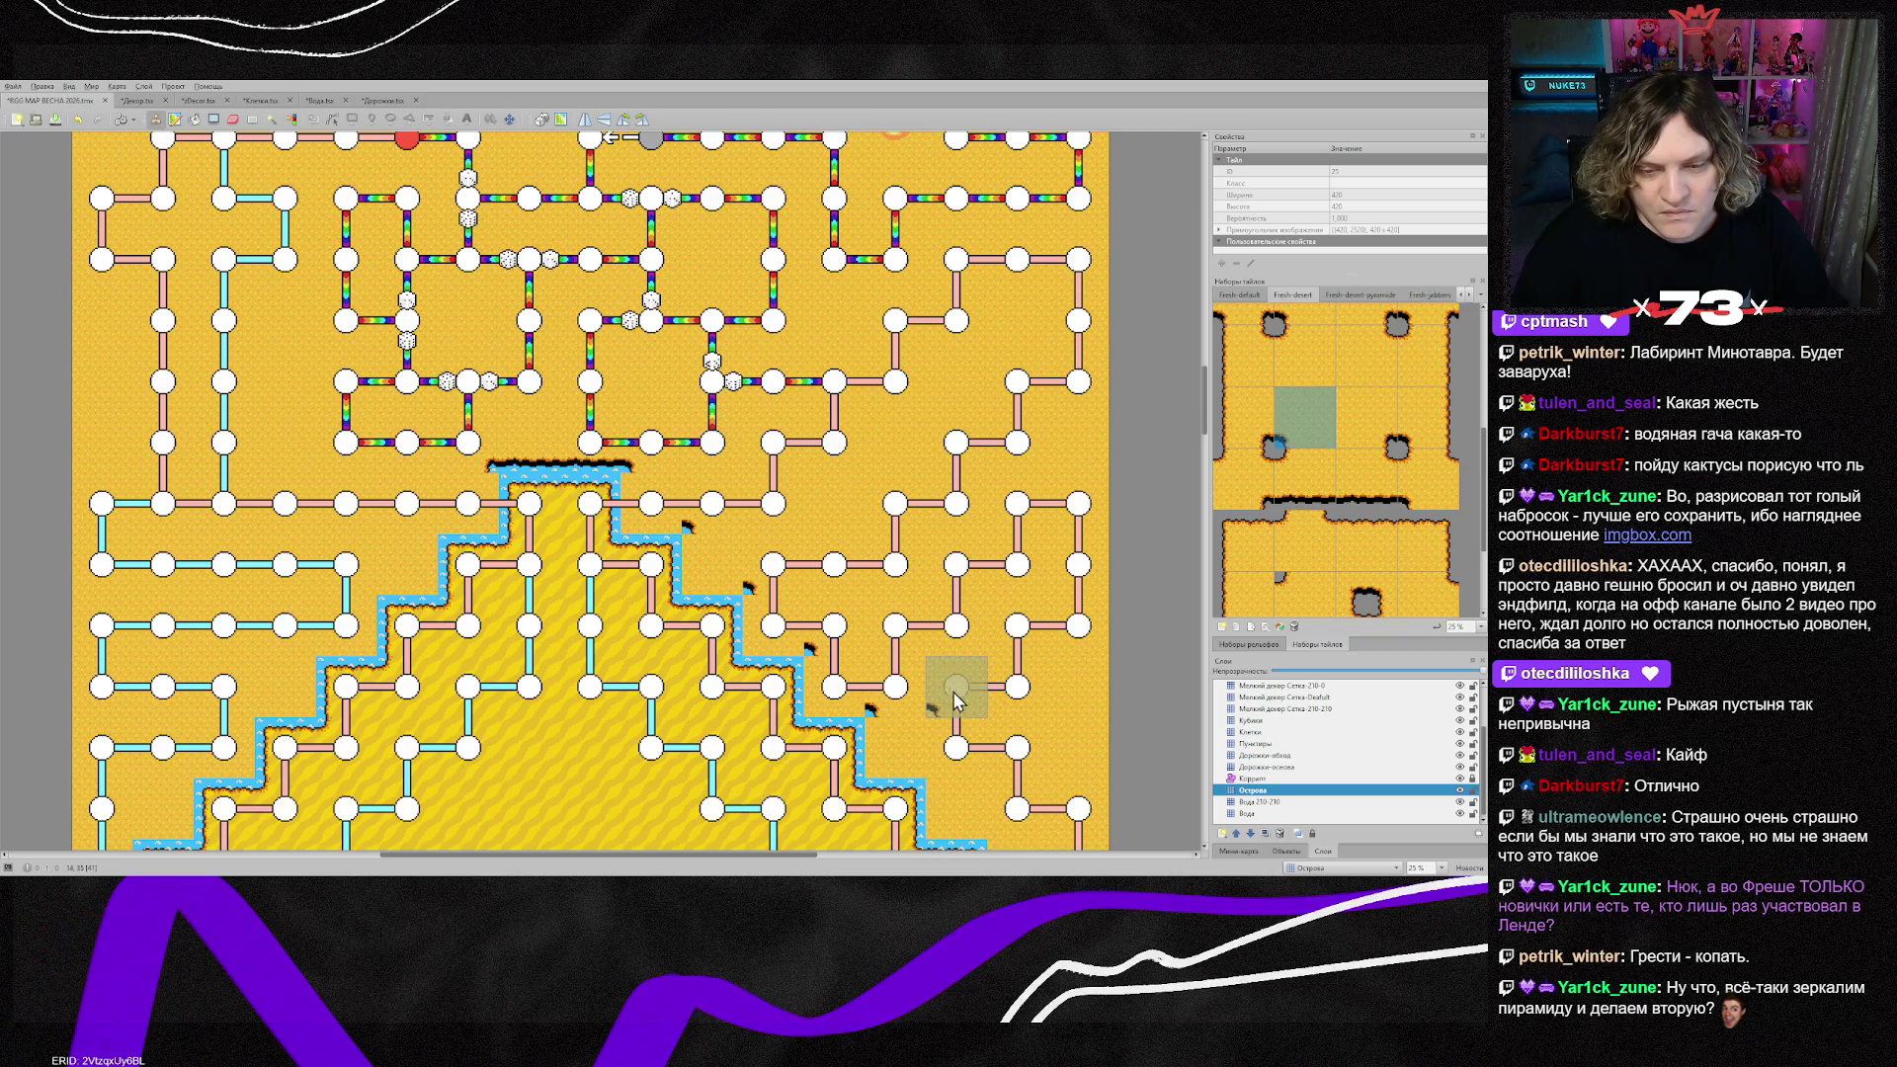
# Step: Stamp corners on the lowest right steps, ending at the bottom-right step
pyautogui.scroll(-2, 954, 697)
pyautogui.click(957, 674)
pyautogui.click(1001, 732)
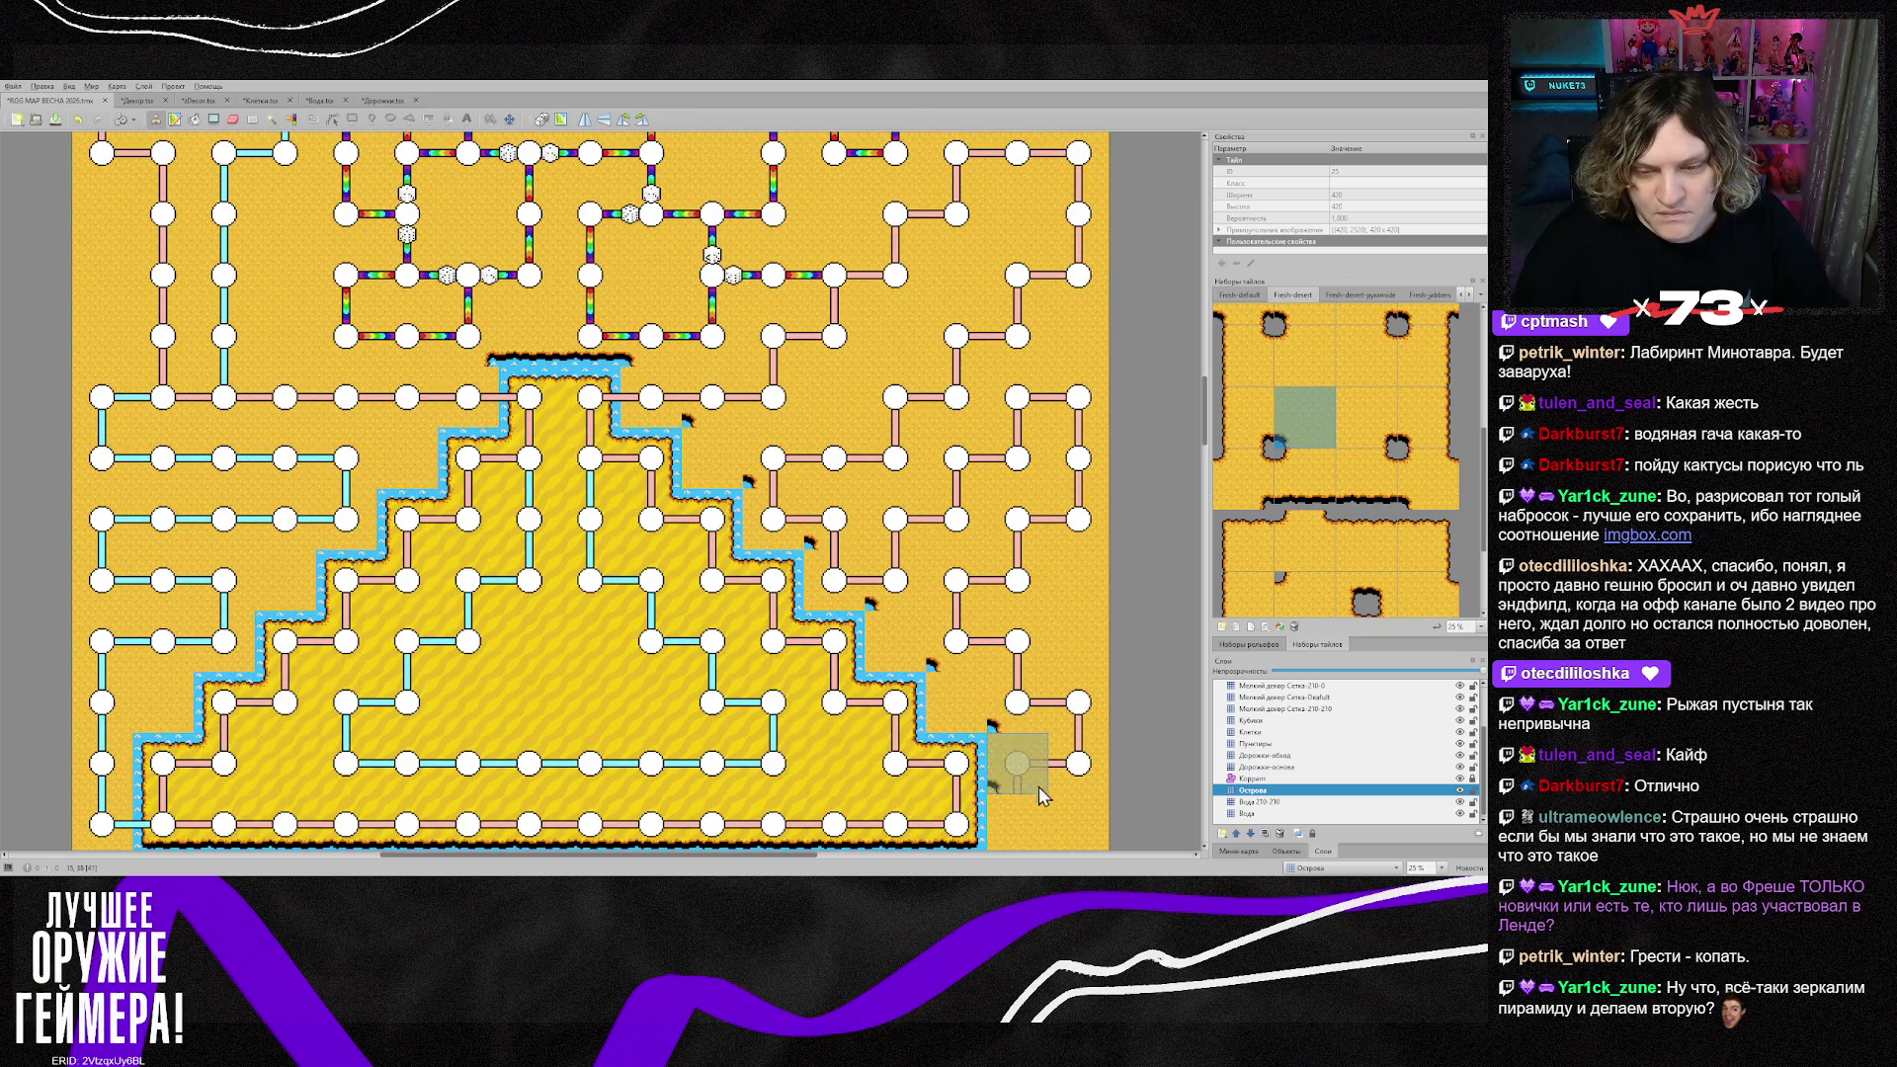
pyautogui.scroll(-2, 1018, 711)
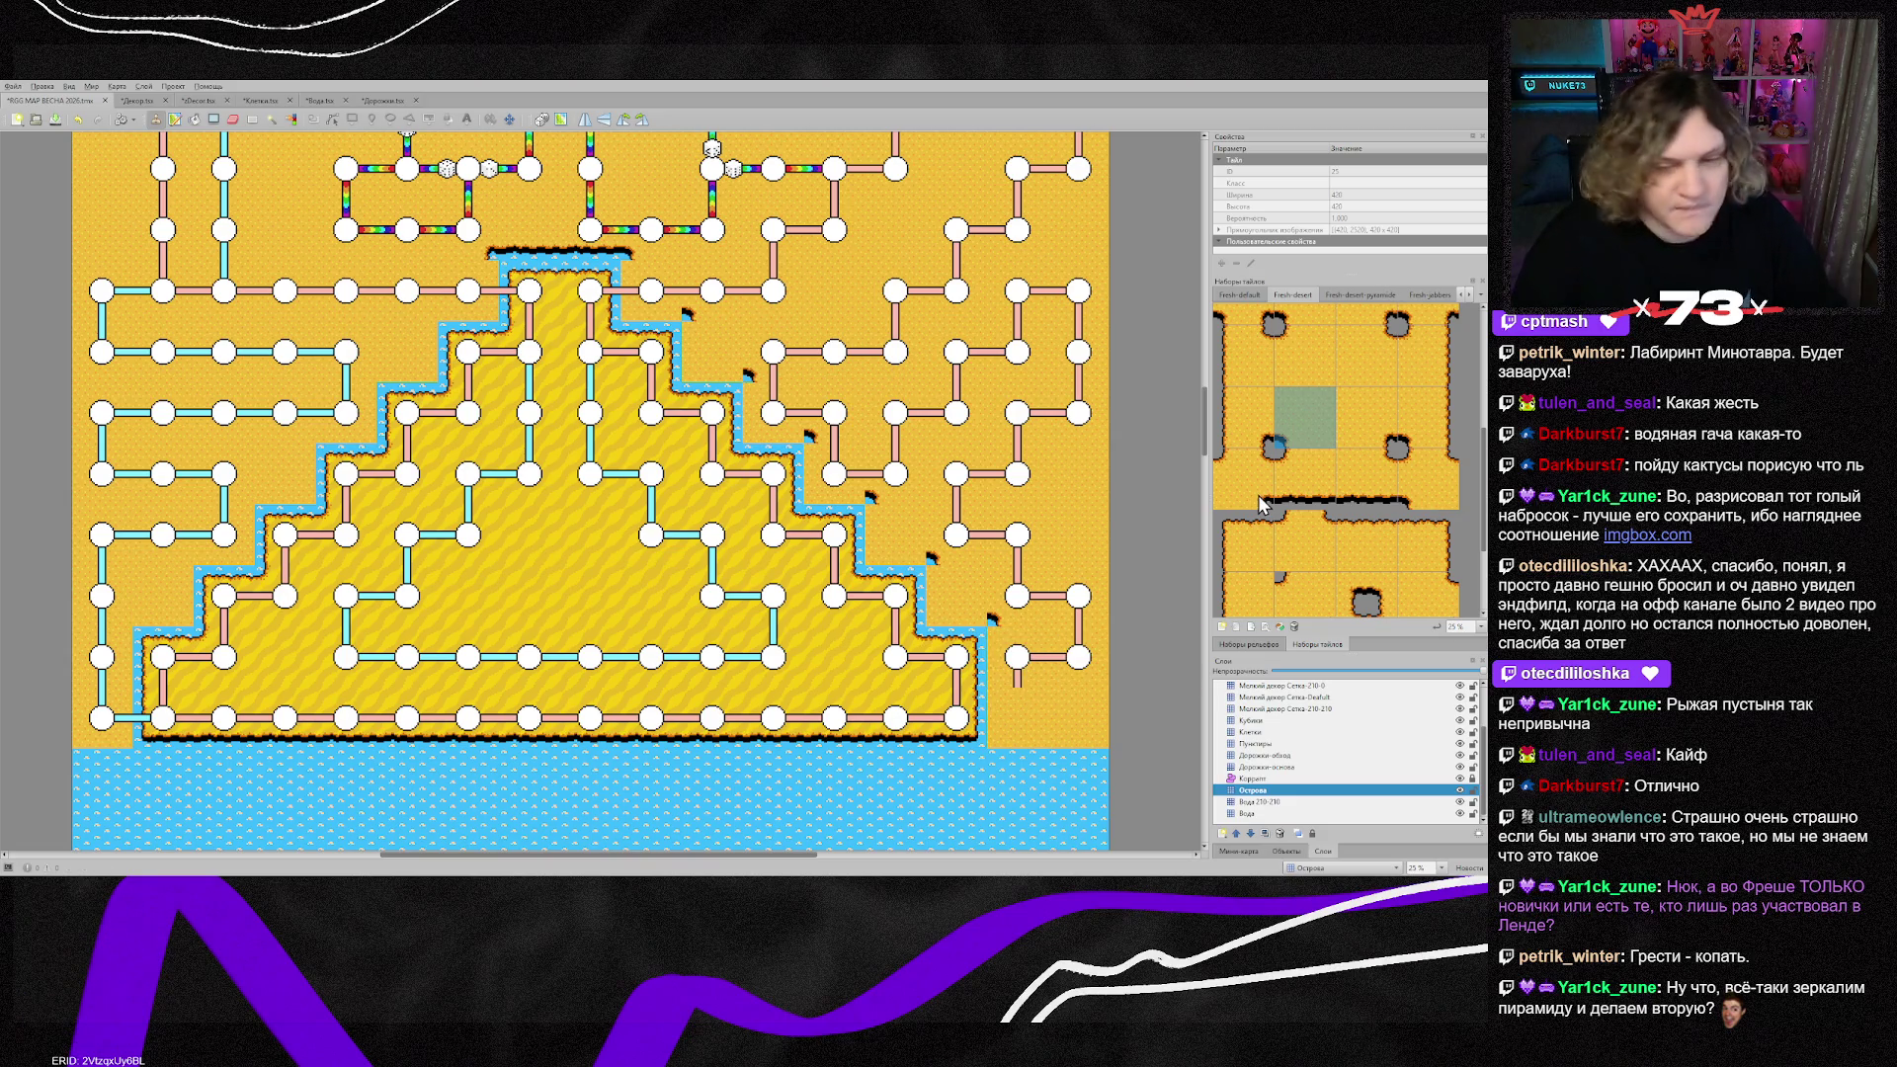
pyautogui.scroll(-2, 1260, 504)
pyautogui.click(1245, 464)
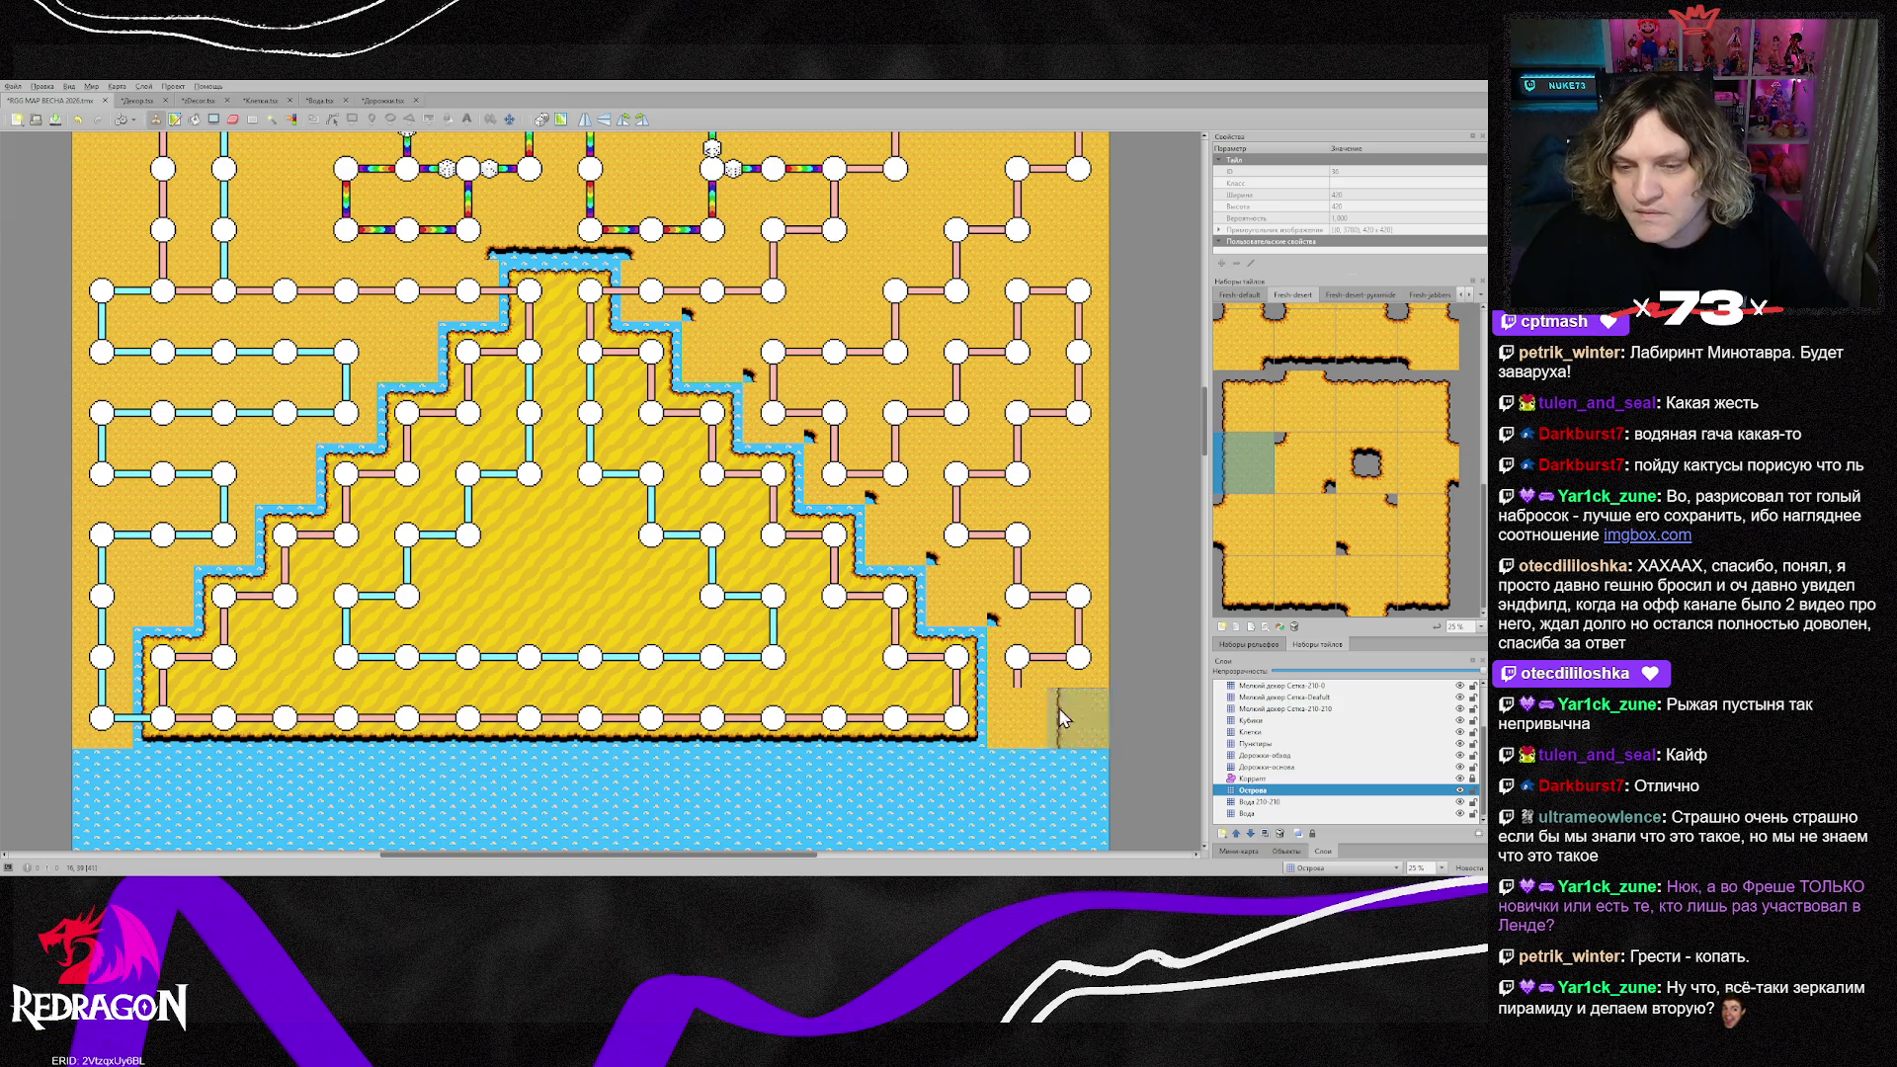
# Step: Stamp the edge where the pyramid meets the sea and paint cliff edging down the right staircase
pyautogui.click(1013, 684)
pyautogui.scroll(-2, 1144, 728)
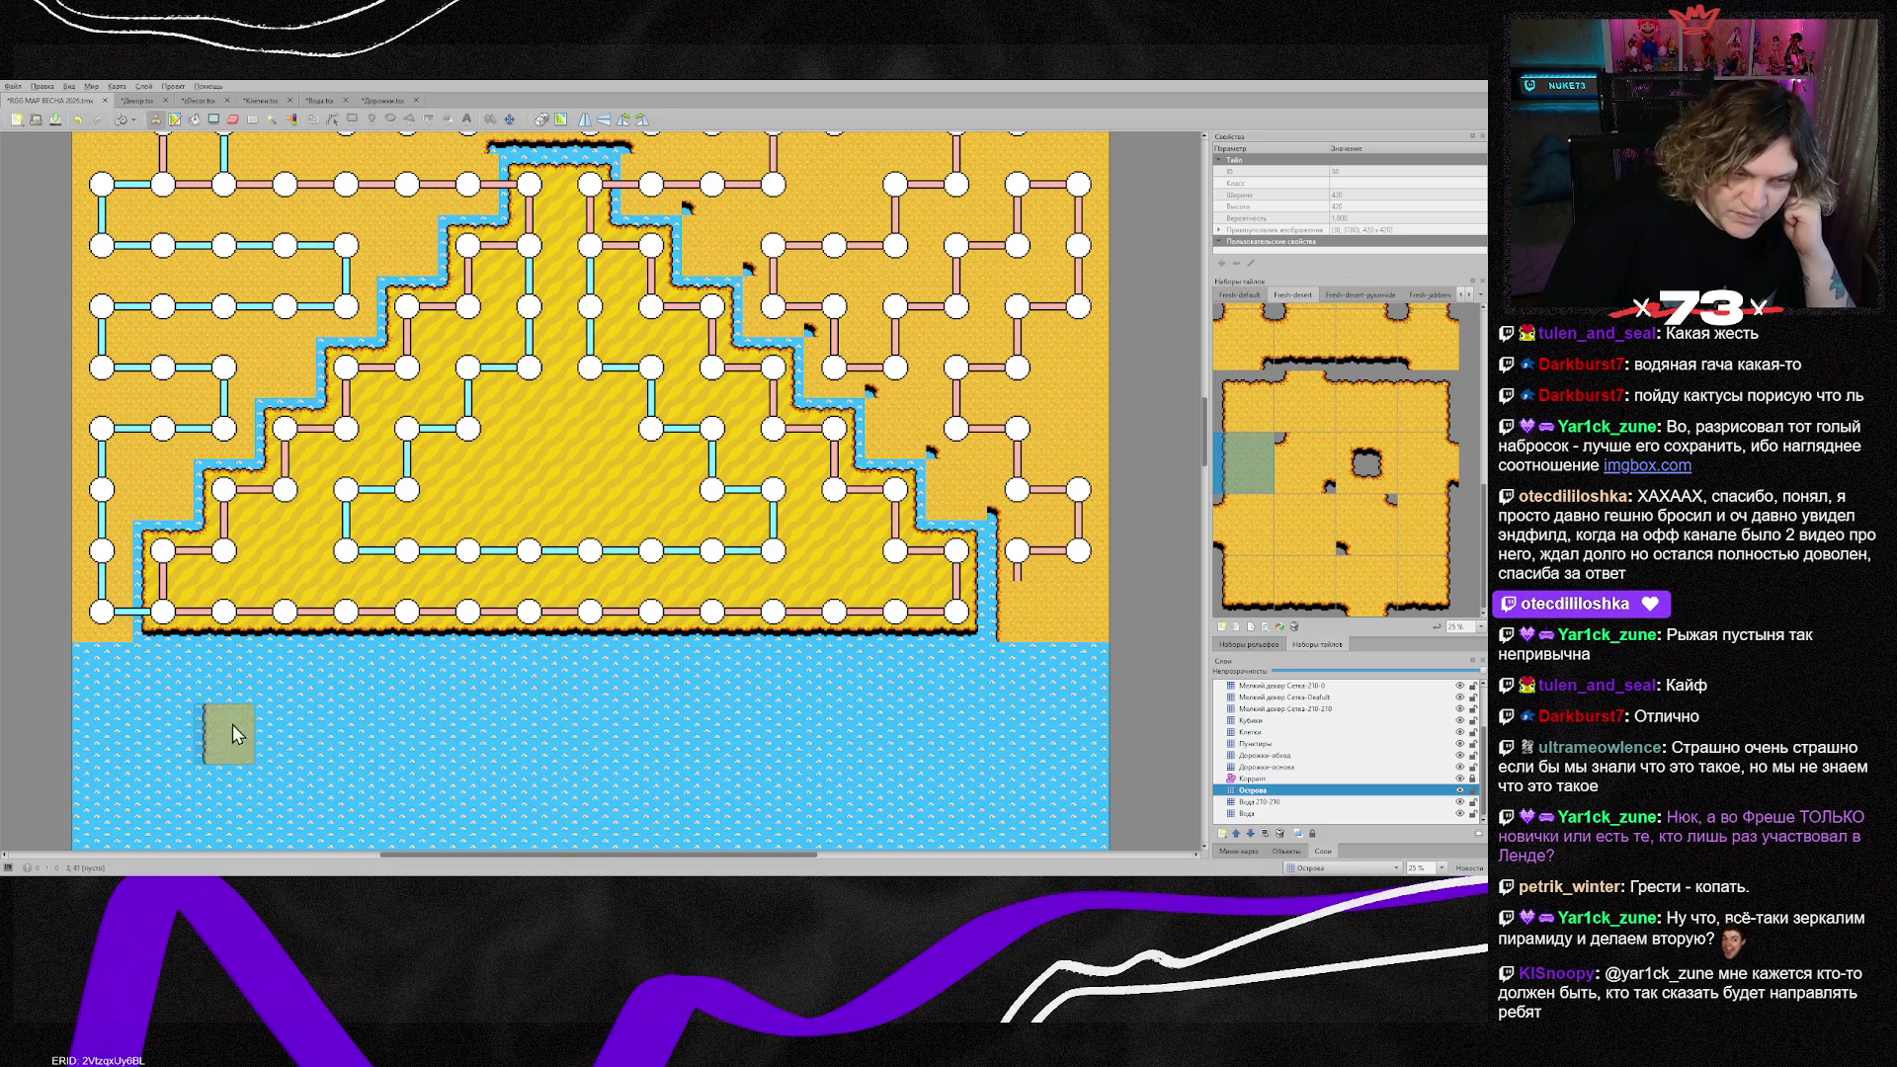
pyautogui.scroll(-2, 92, 619)
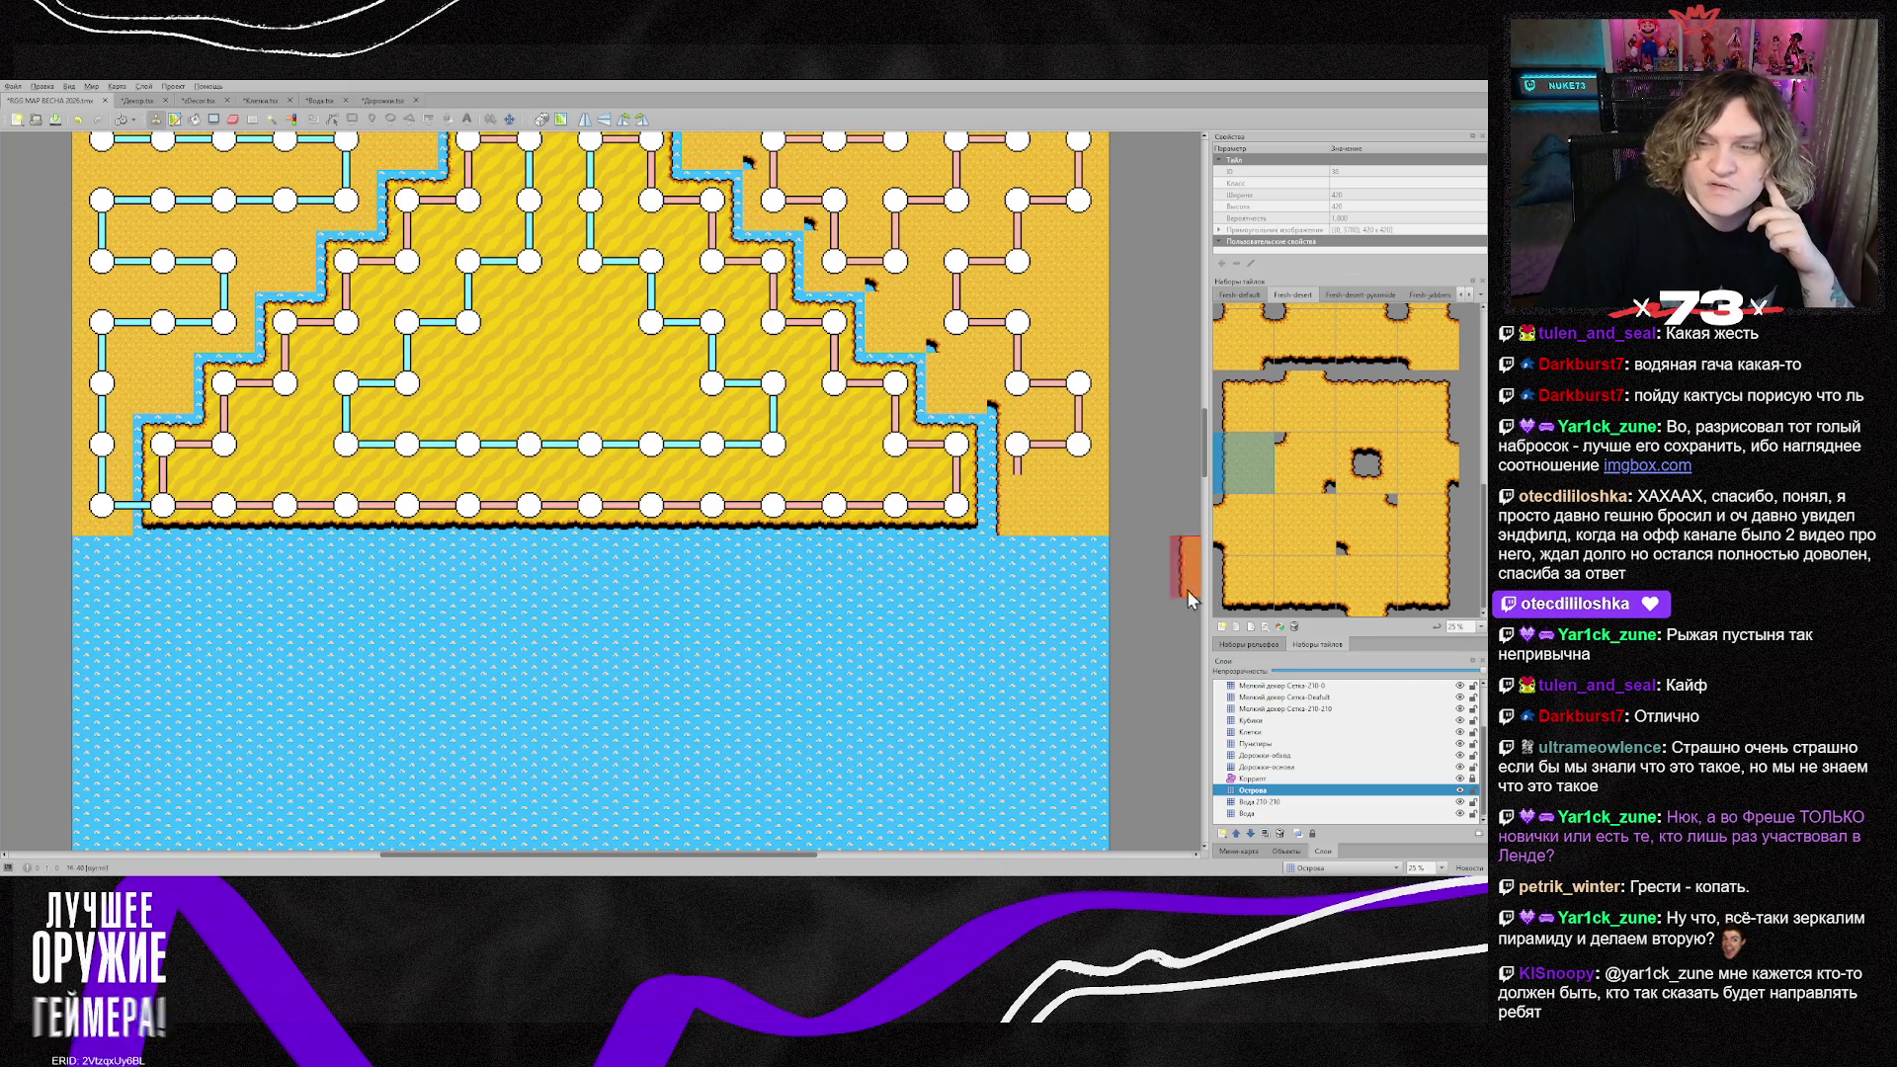
pyautogui.click(1247, 586)
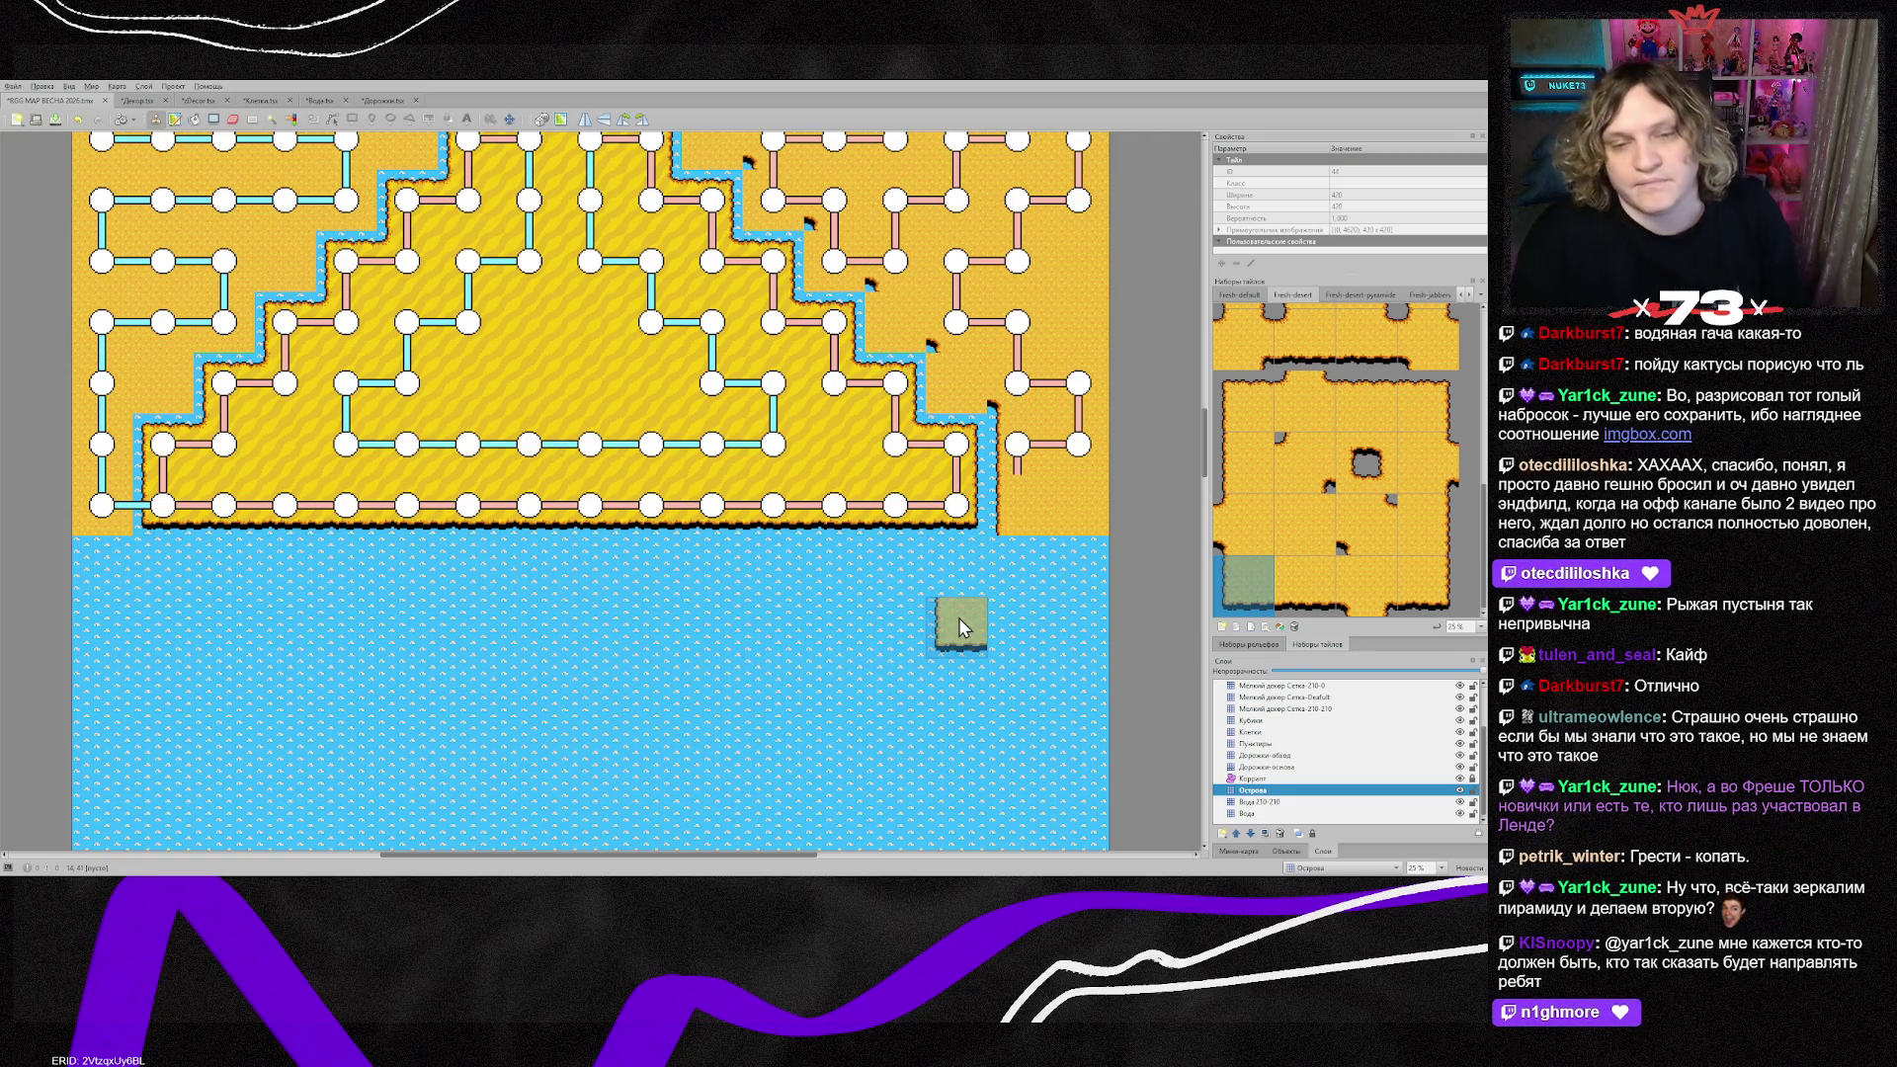
pyautogui.scroll(3, 410, 574)
pyautogui.scroll(3, 407, 611)
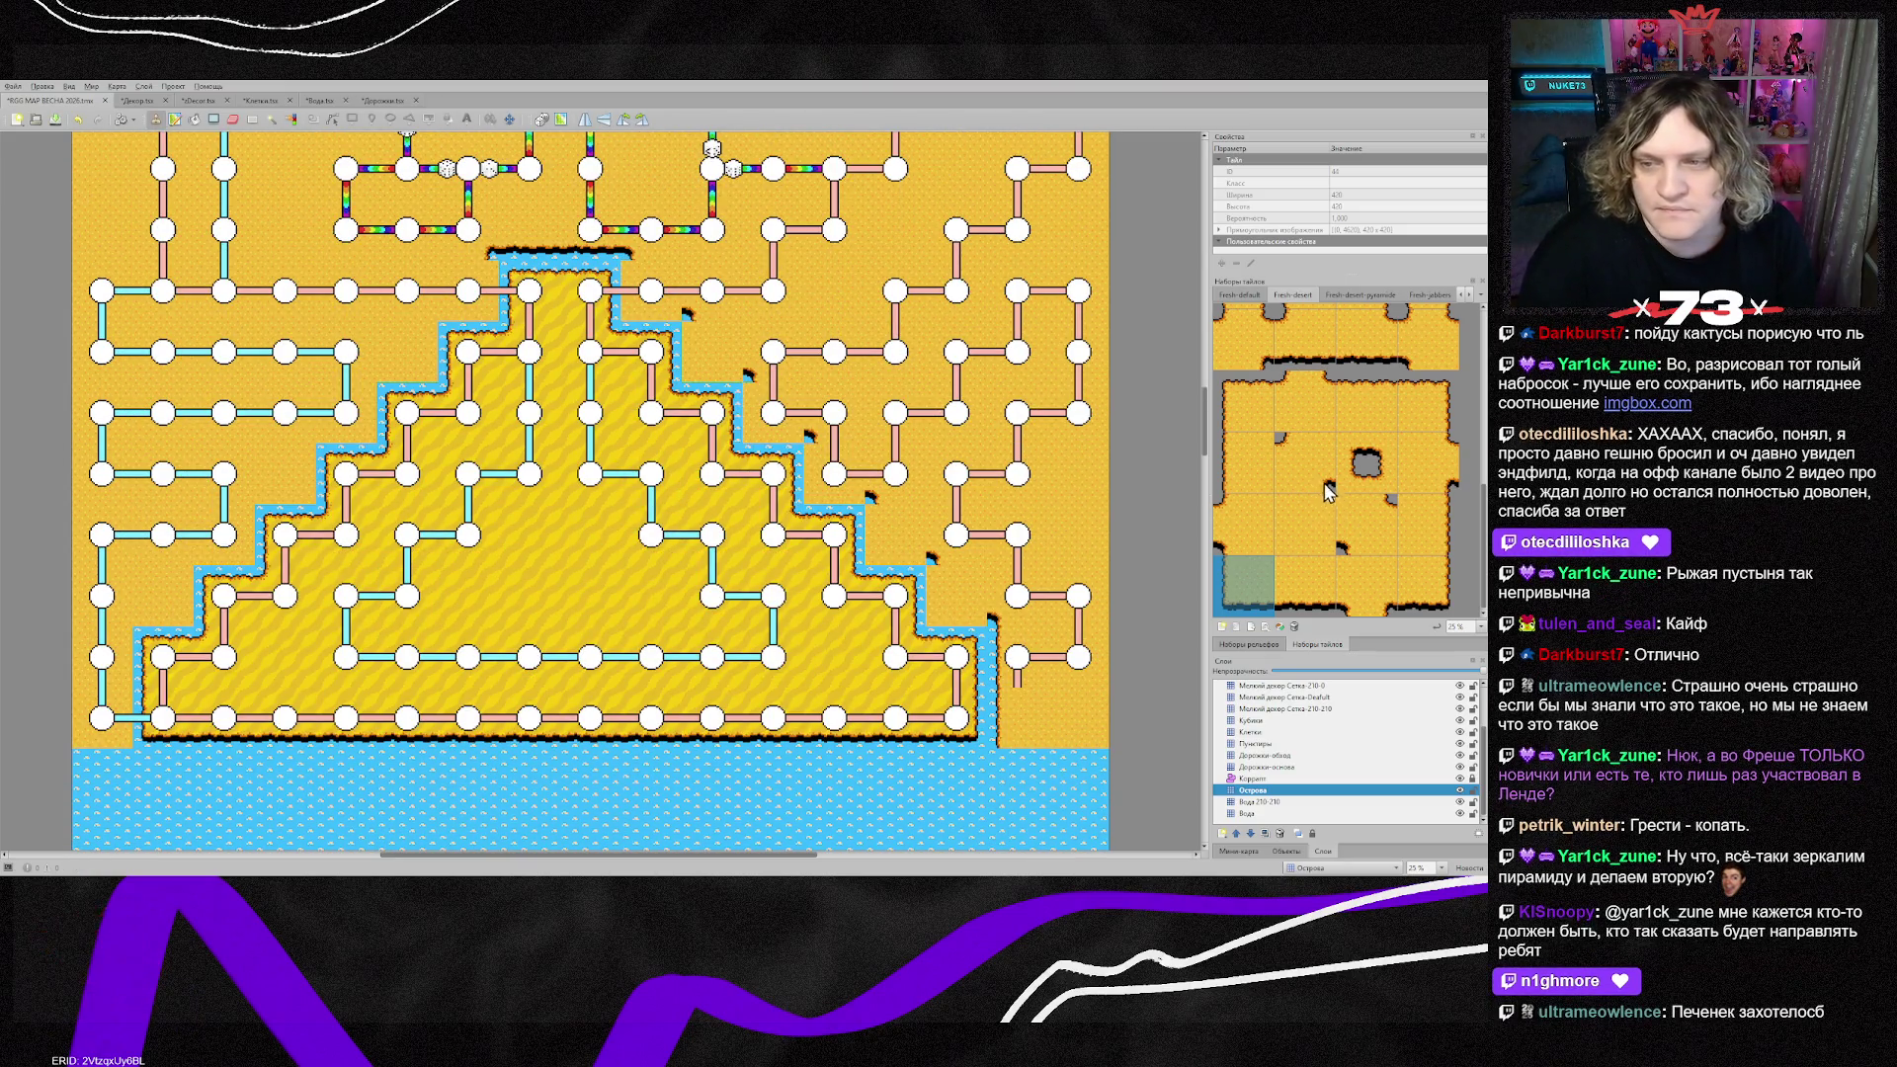
pyautogui.moveTo(668, 308); pyautogui.dragTo(959, 593)
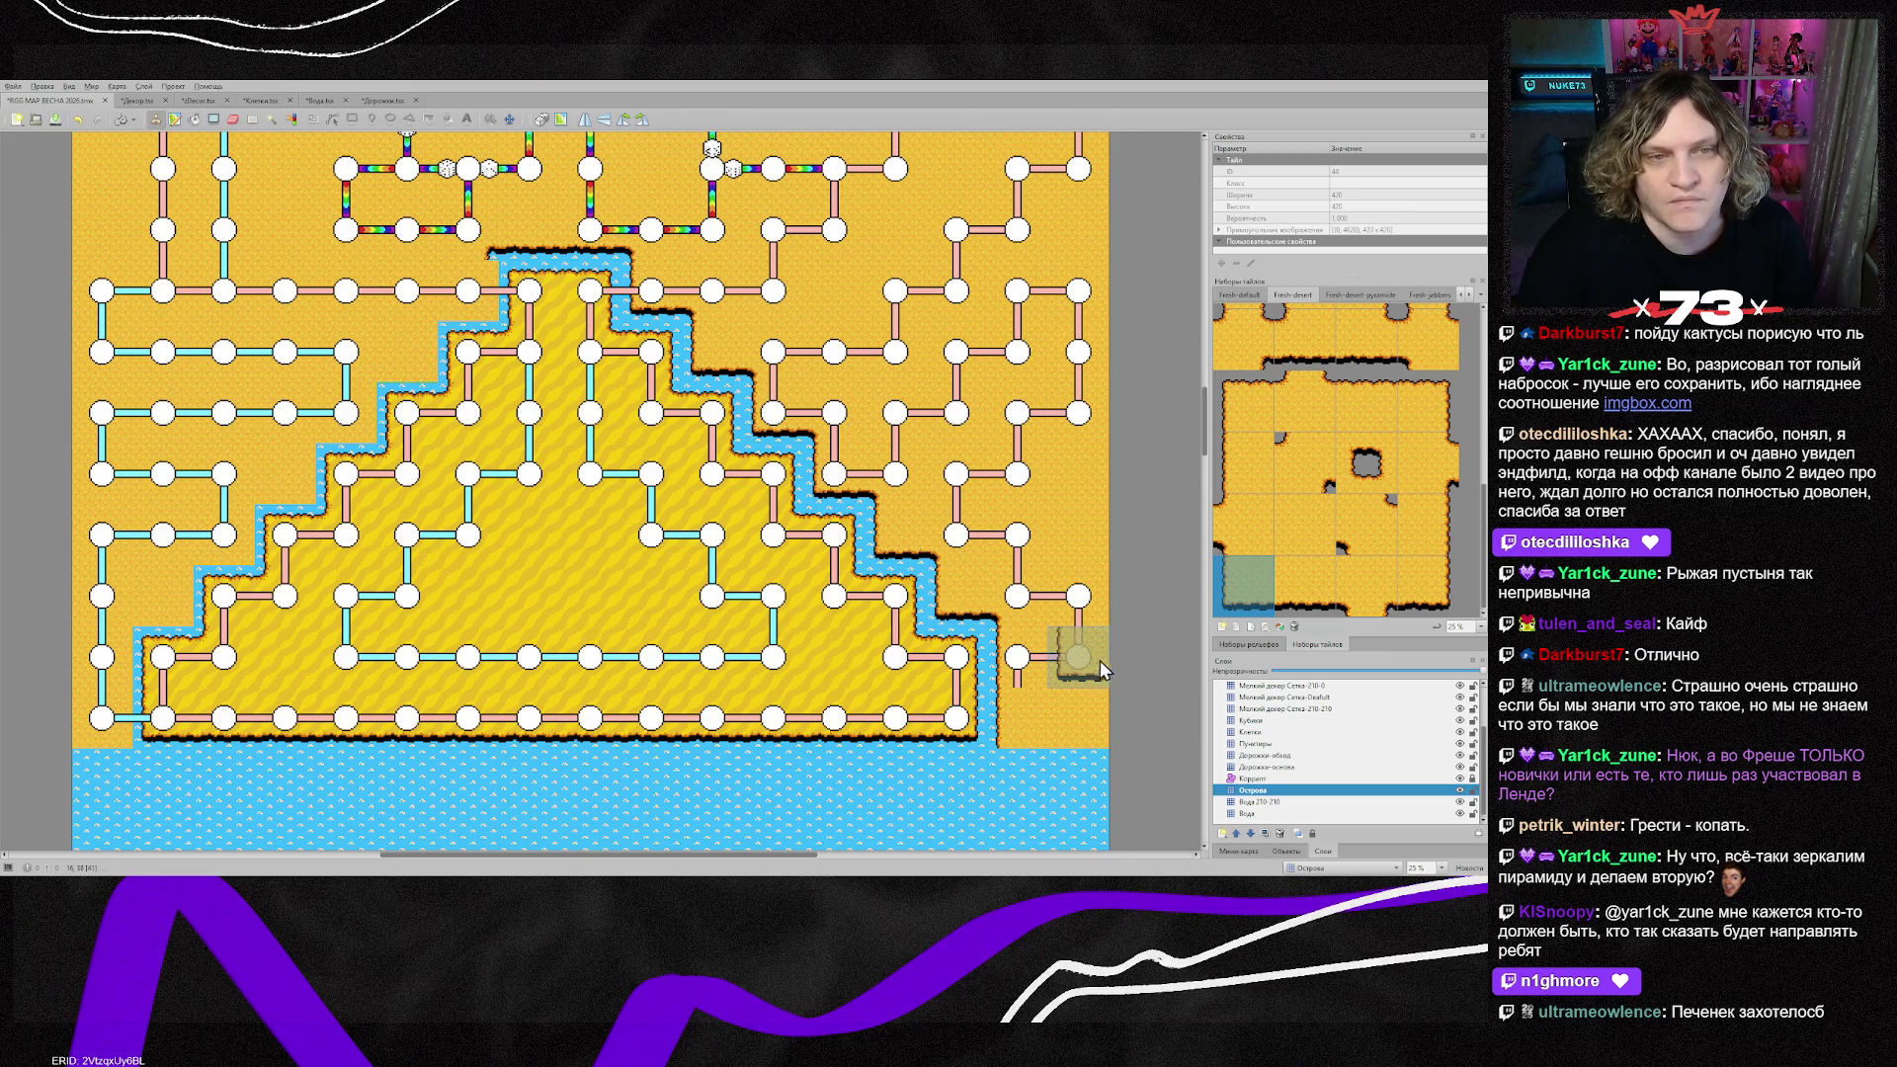
# Step: Paint the water border down the left staircase and repaint its straight island edge
pyautogui.click(1426, 583)
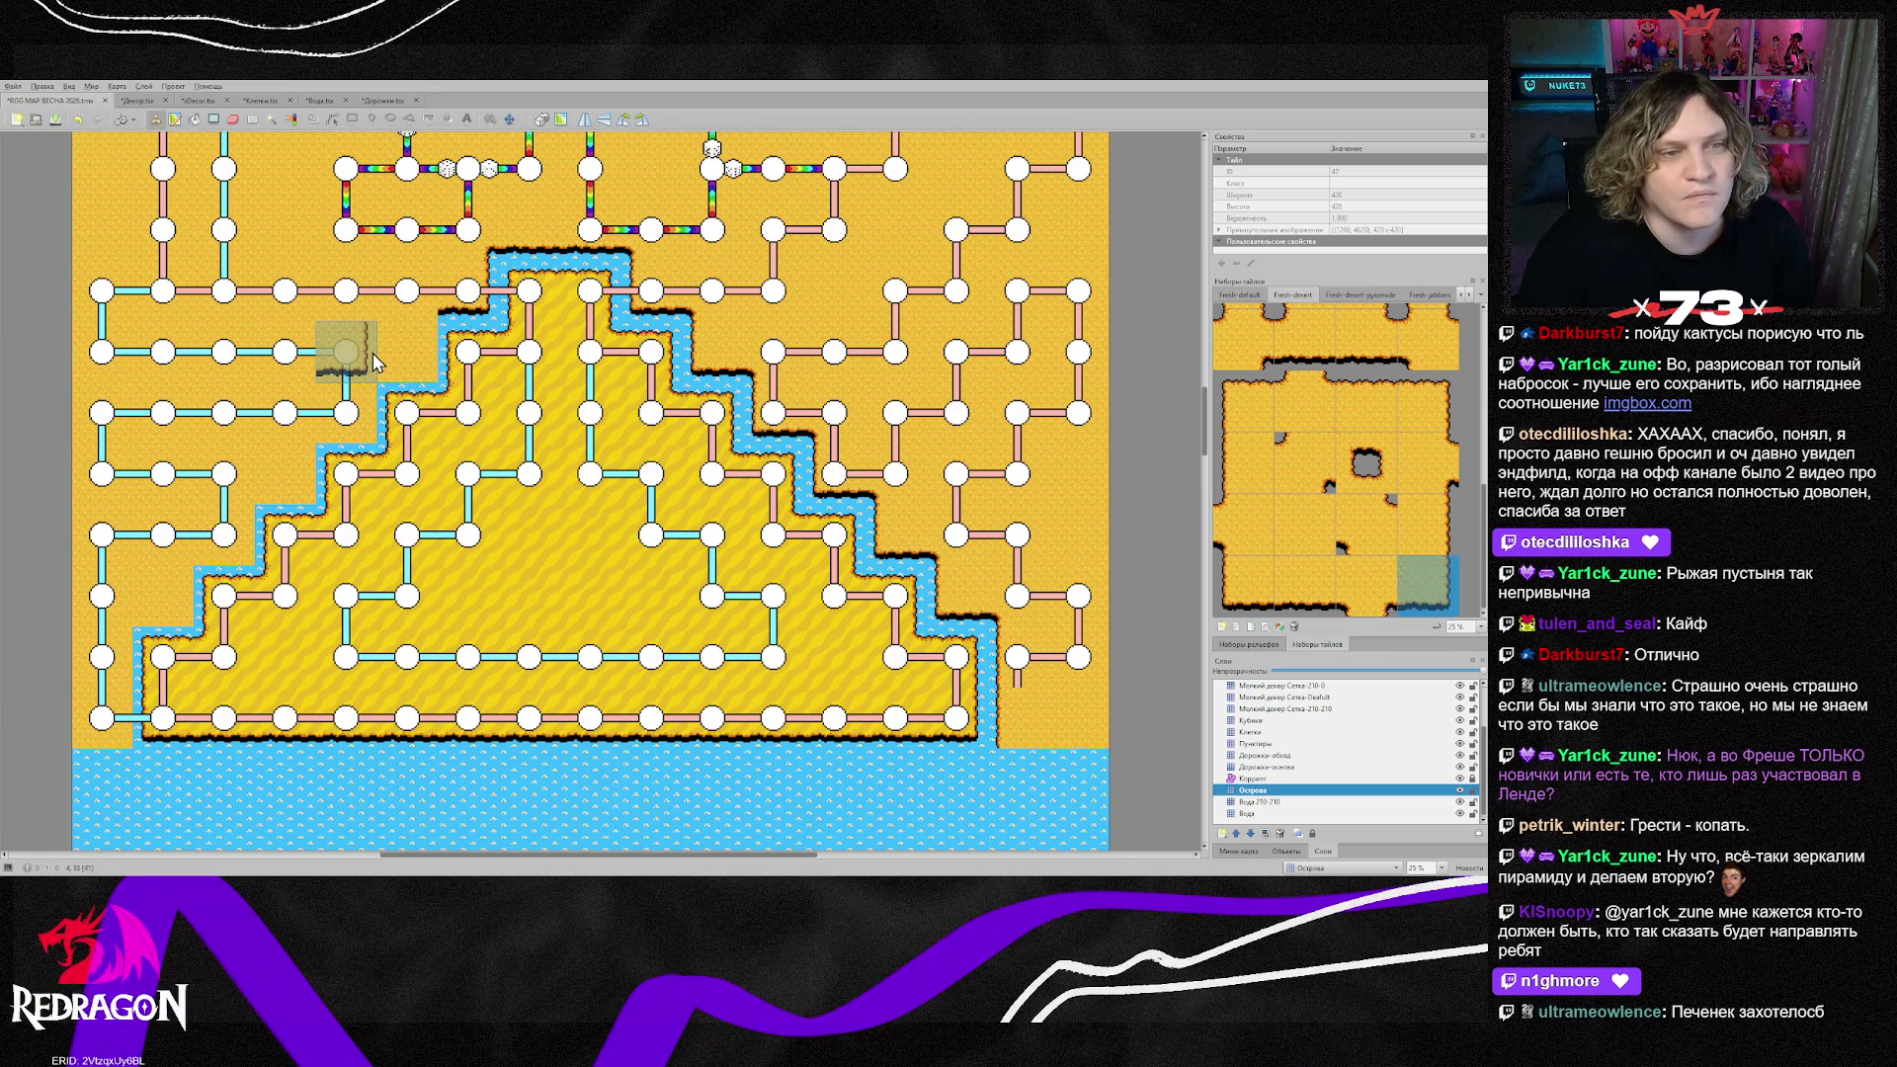
pyautogui.moveTo(404, 356)
pyautogui.mouseDown()
pyautogui.moveTo(108, 598)
pyautogui.moveTo(104, 657)
pyautogui.moveTo(158, 652)
pyautogui.moveTo(115, 636)
pyautogui.mouseUp()
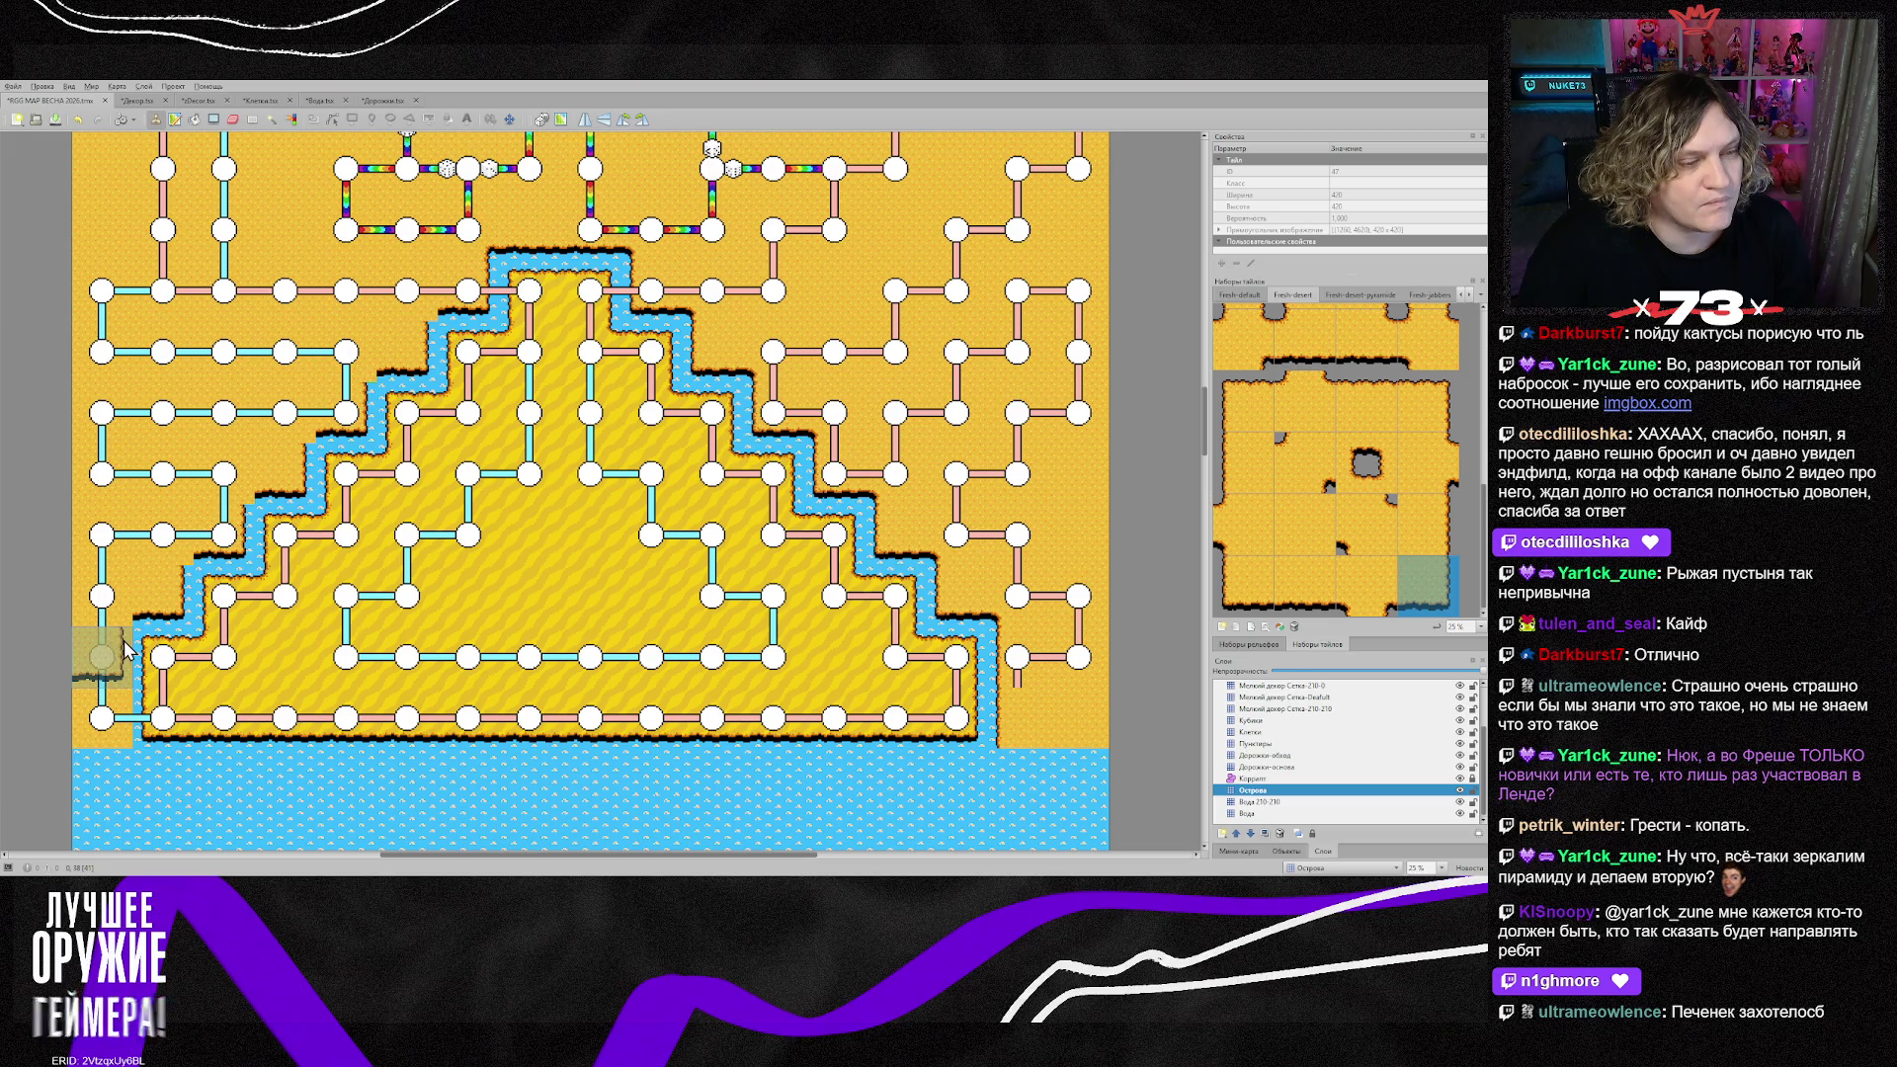
pyautogui.click(1433, 524)
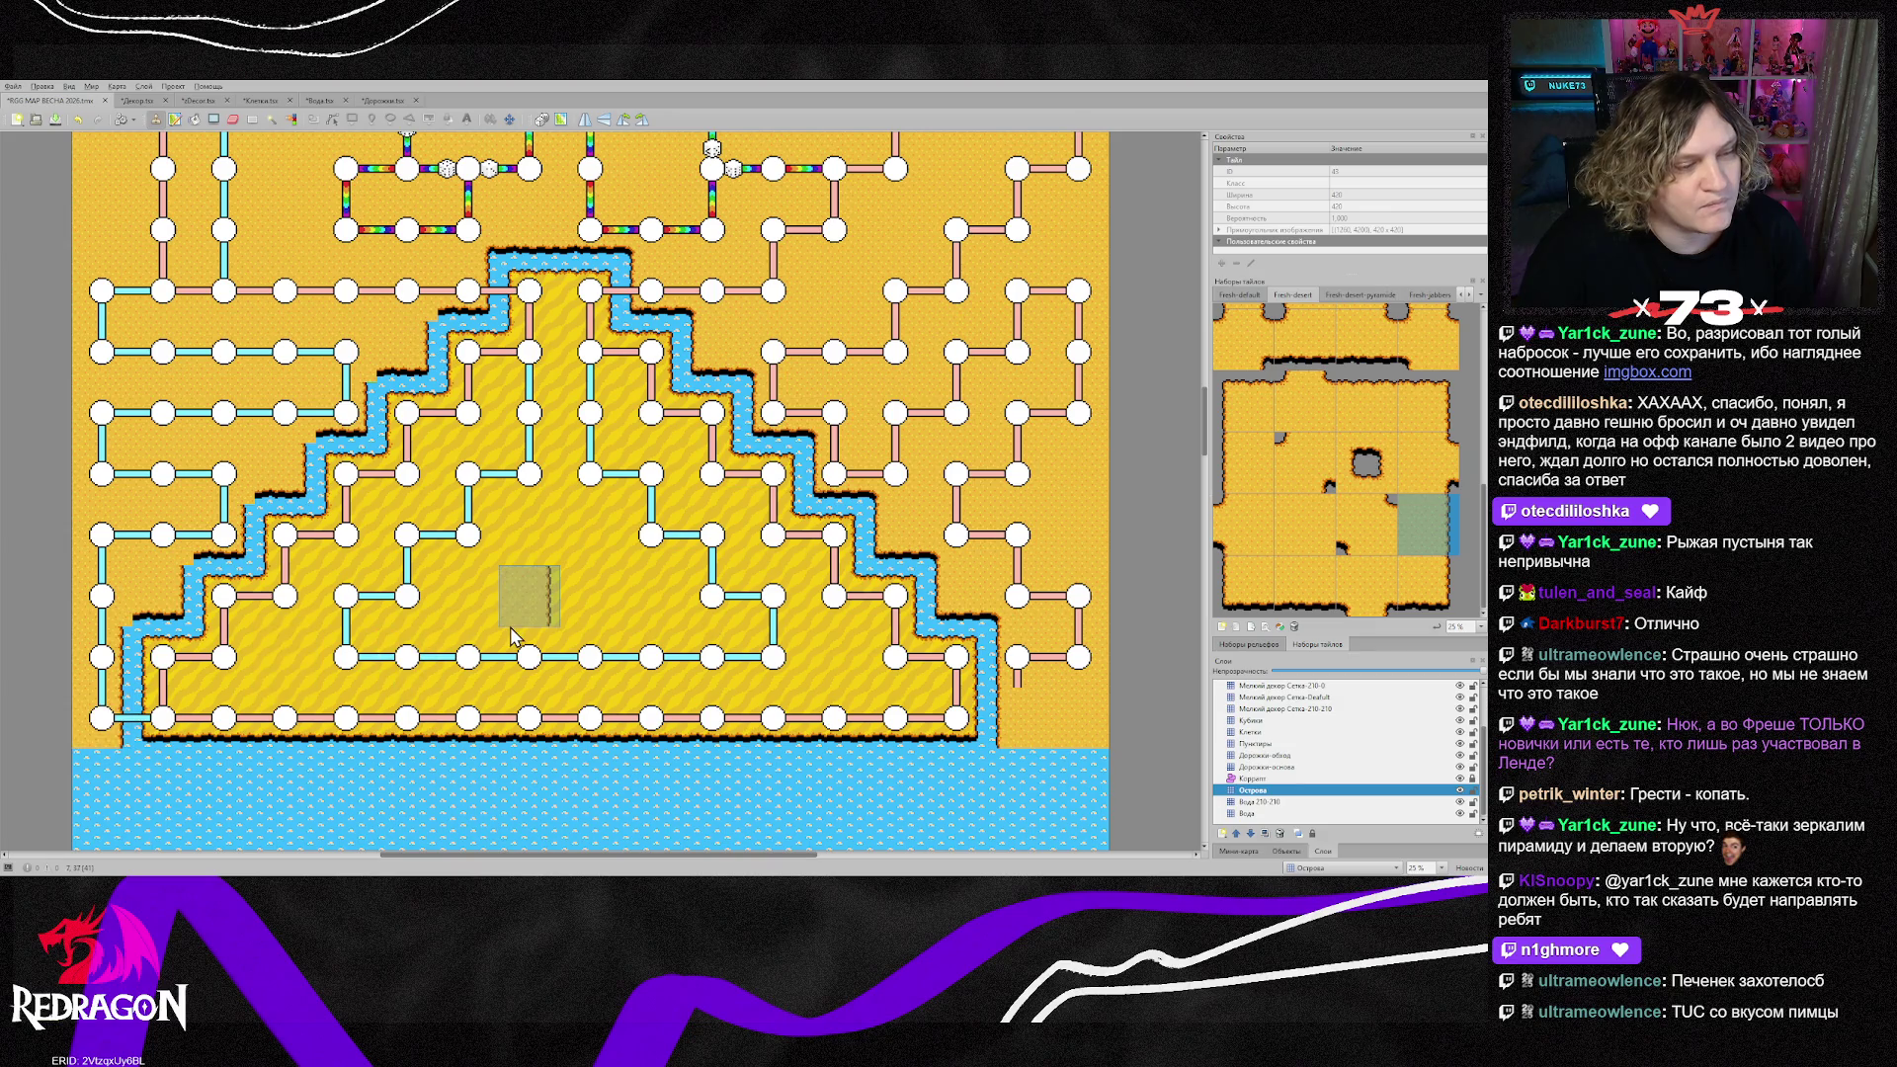
pyautogui.scroll(2, 1374, 464)
pyautogui.click(1374, 422)
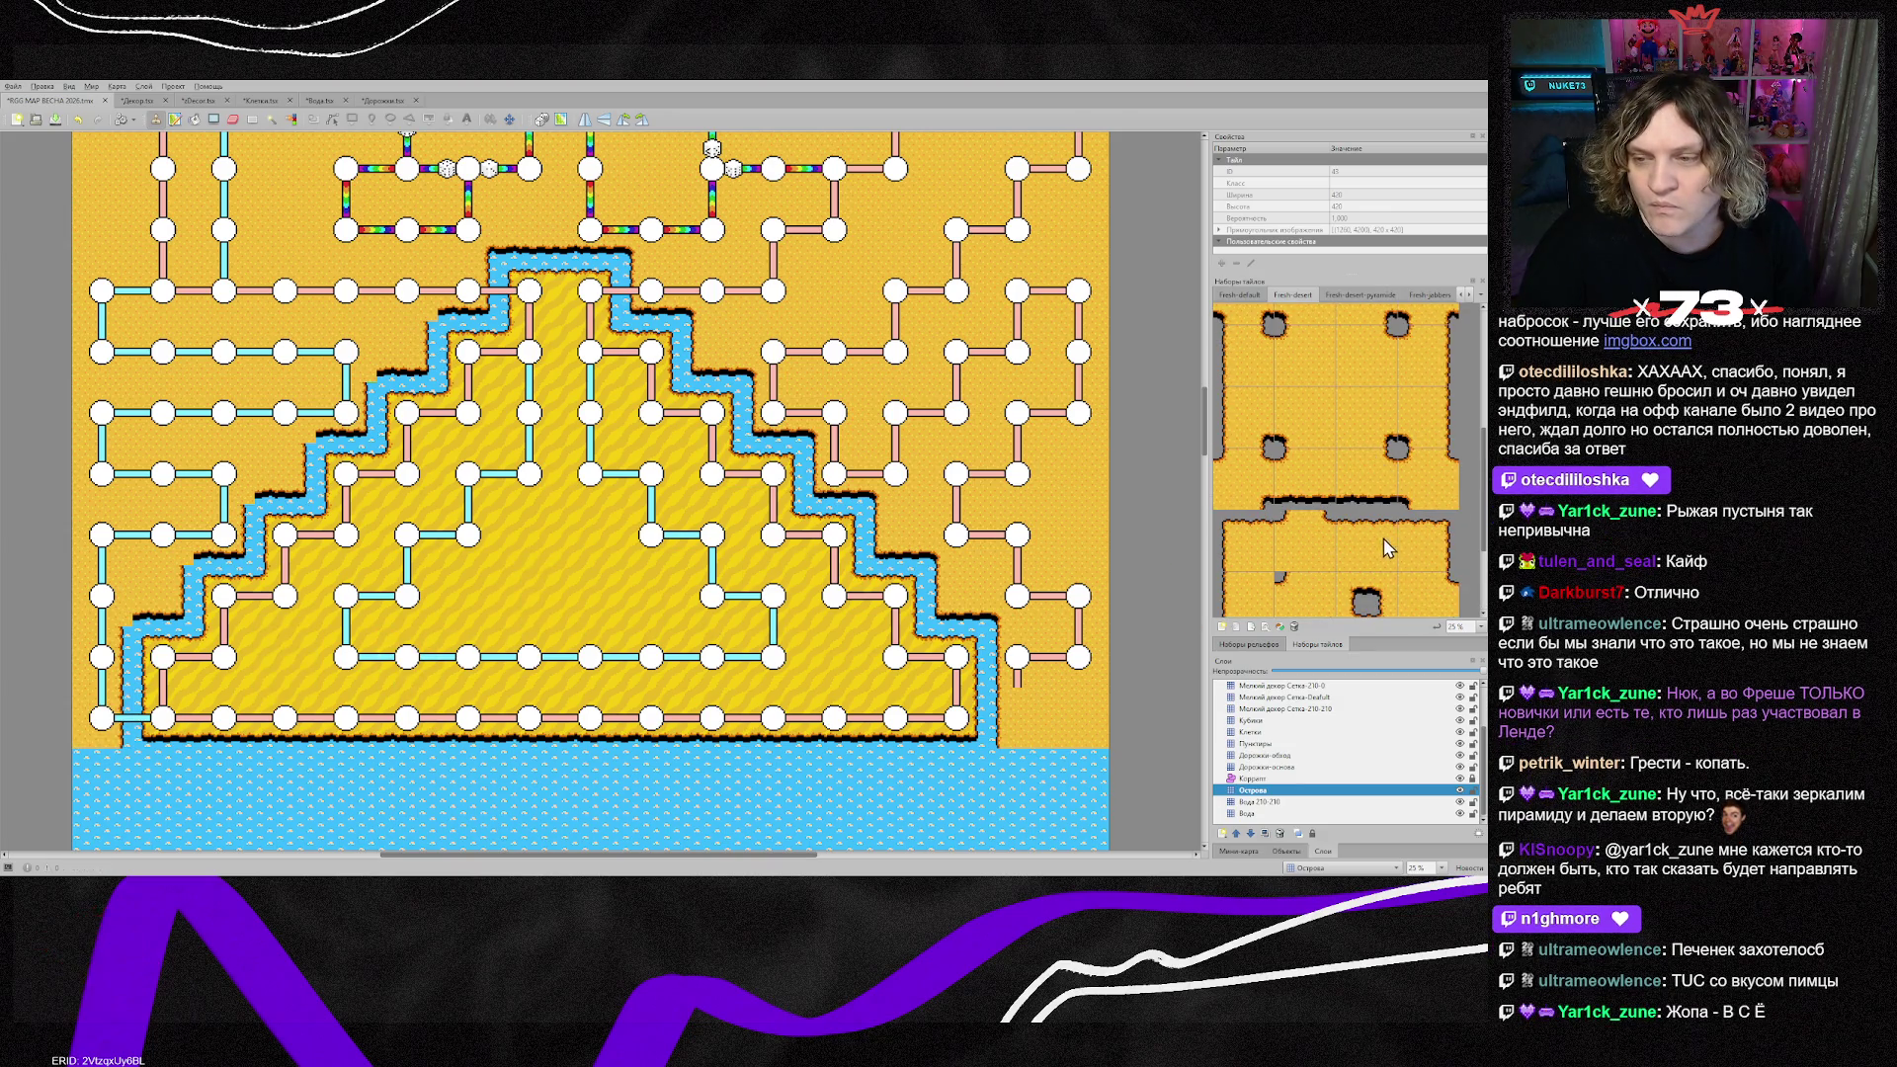
pyautogui.moveTo(172, 547)
pyautogui.mouseDown()
pyautogui.moveTo(237, 450)
pyautogui.moveTo(415, 326)
pyautogui.mouseUp()
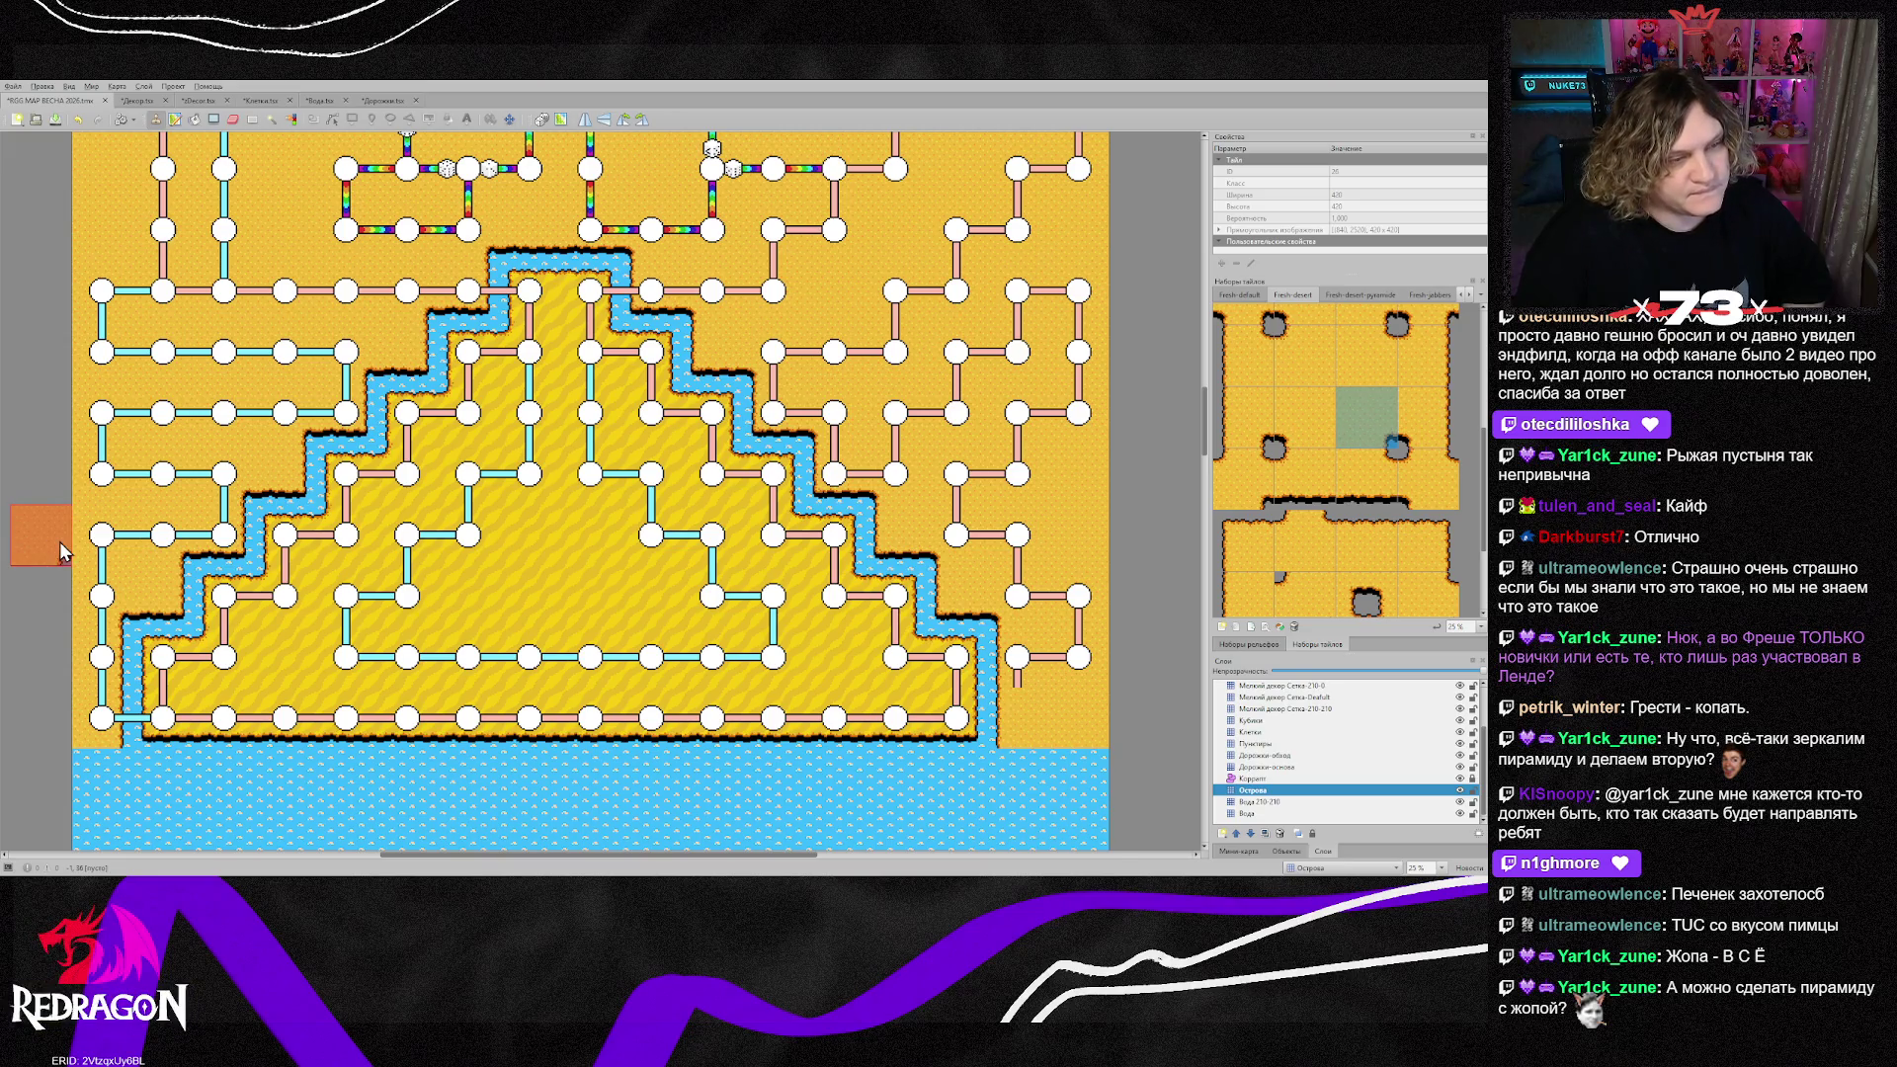
# Step: Place a small dark-edged water piece in the upper-left sand above the pyramid
pyautogui.scroll(3, 65, 552)
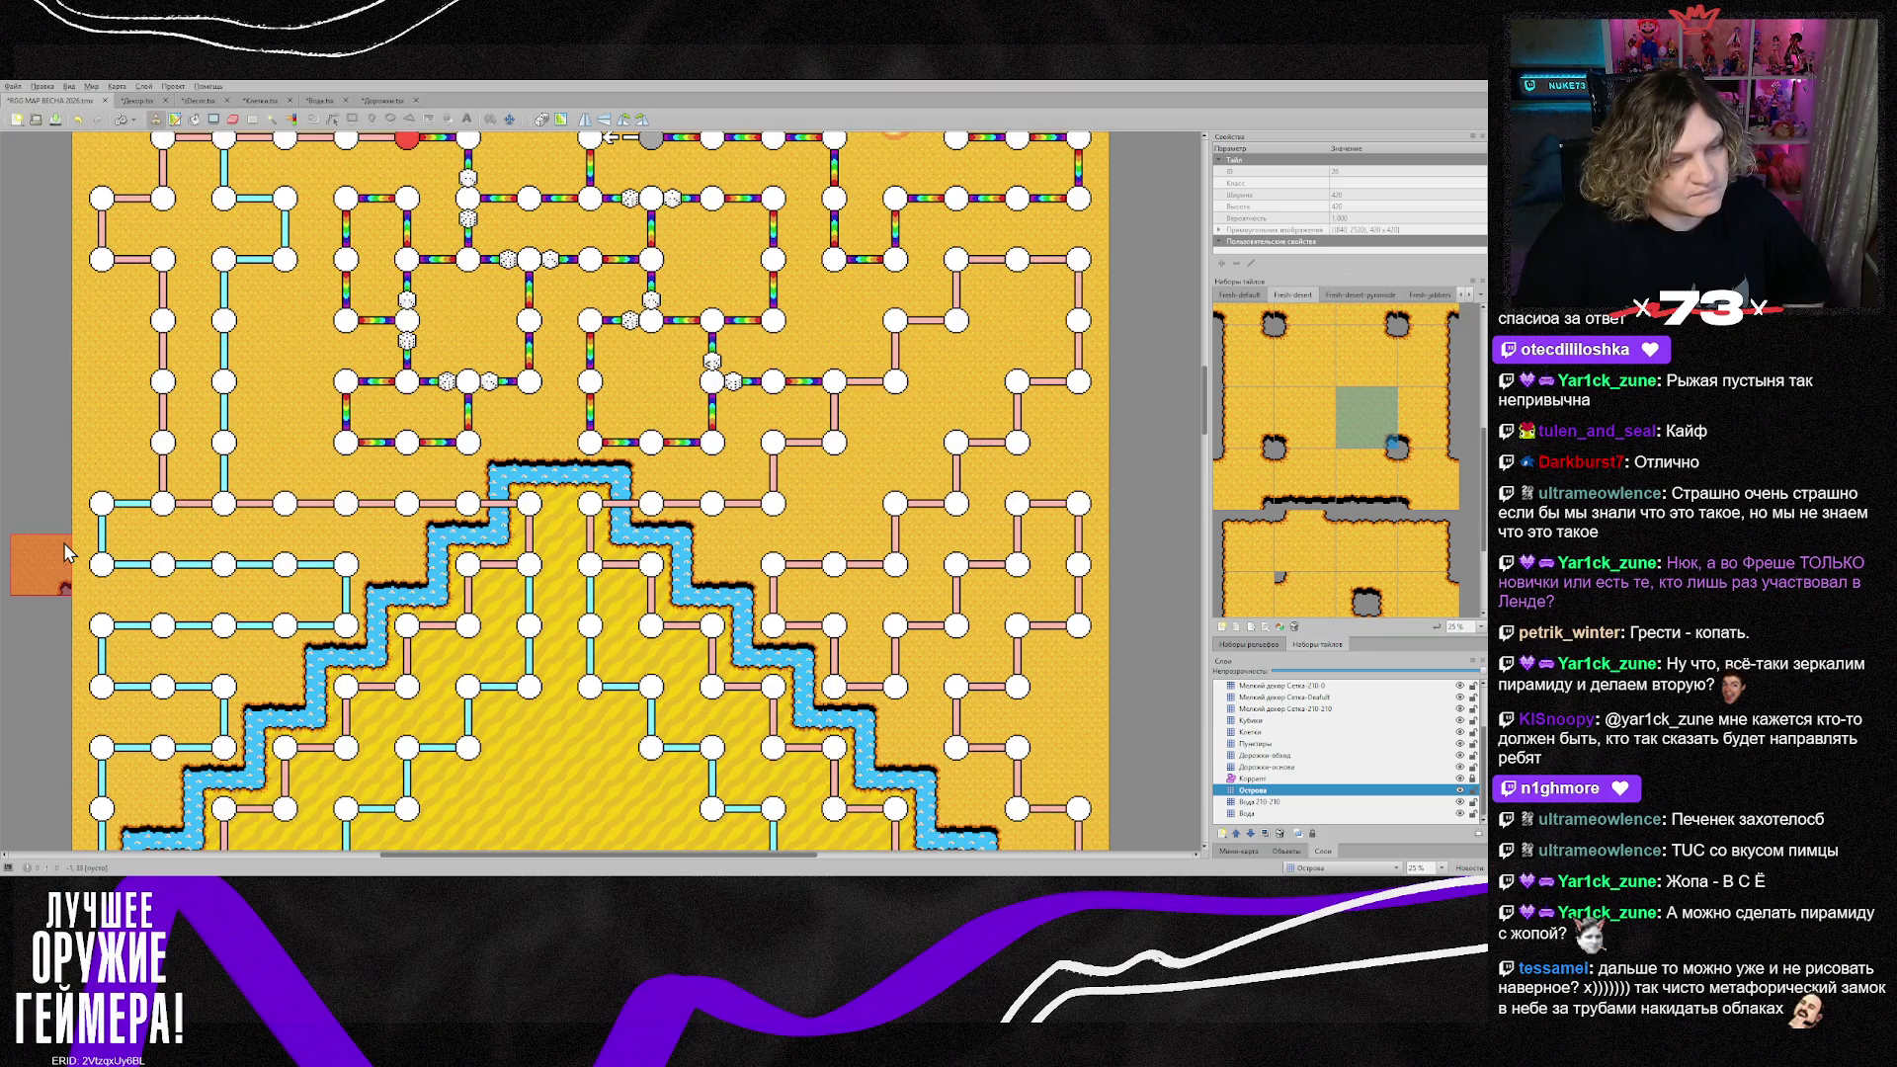
pyautogui.scroll(-2, 63, 542)
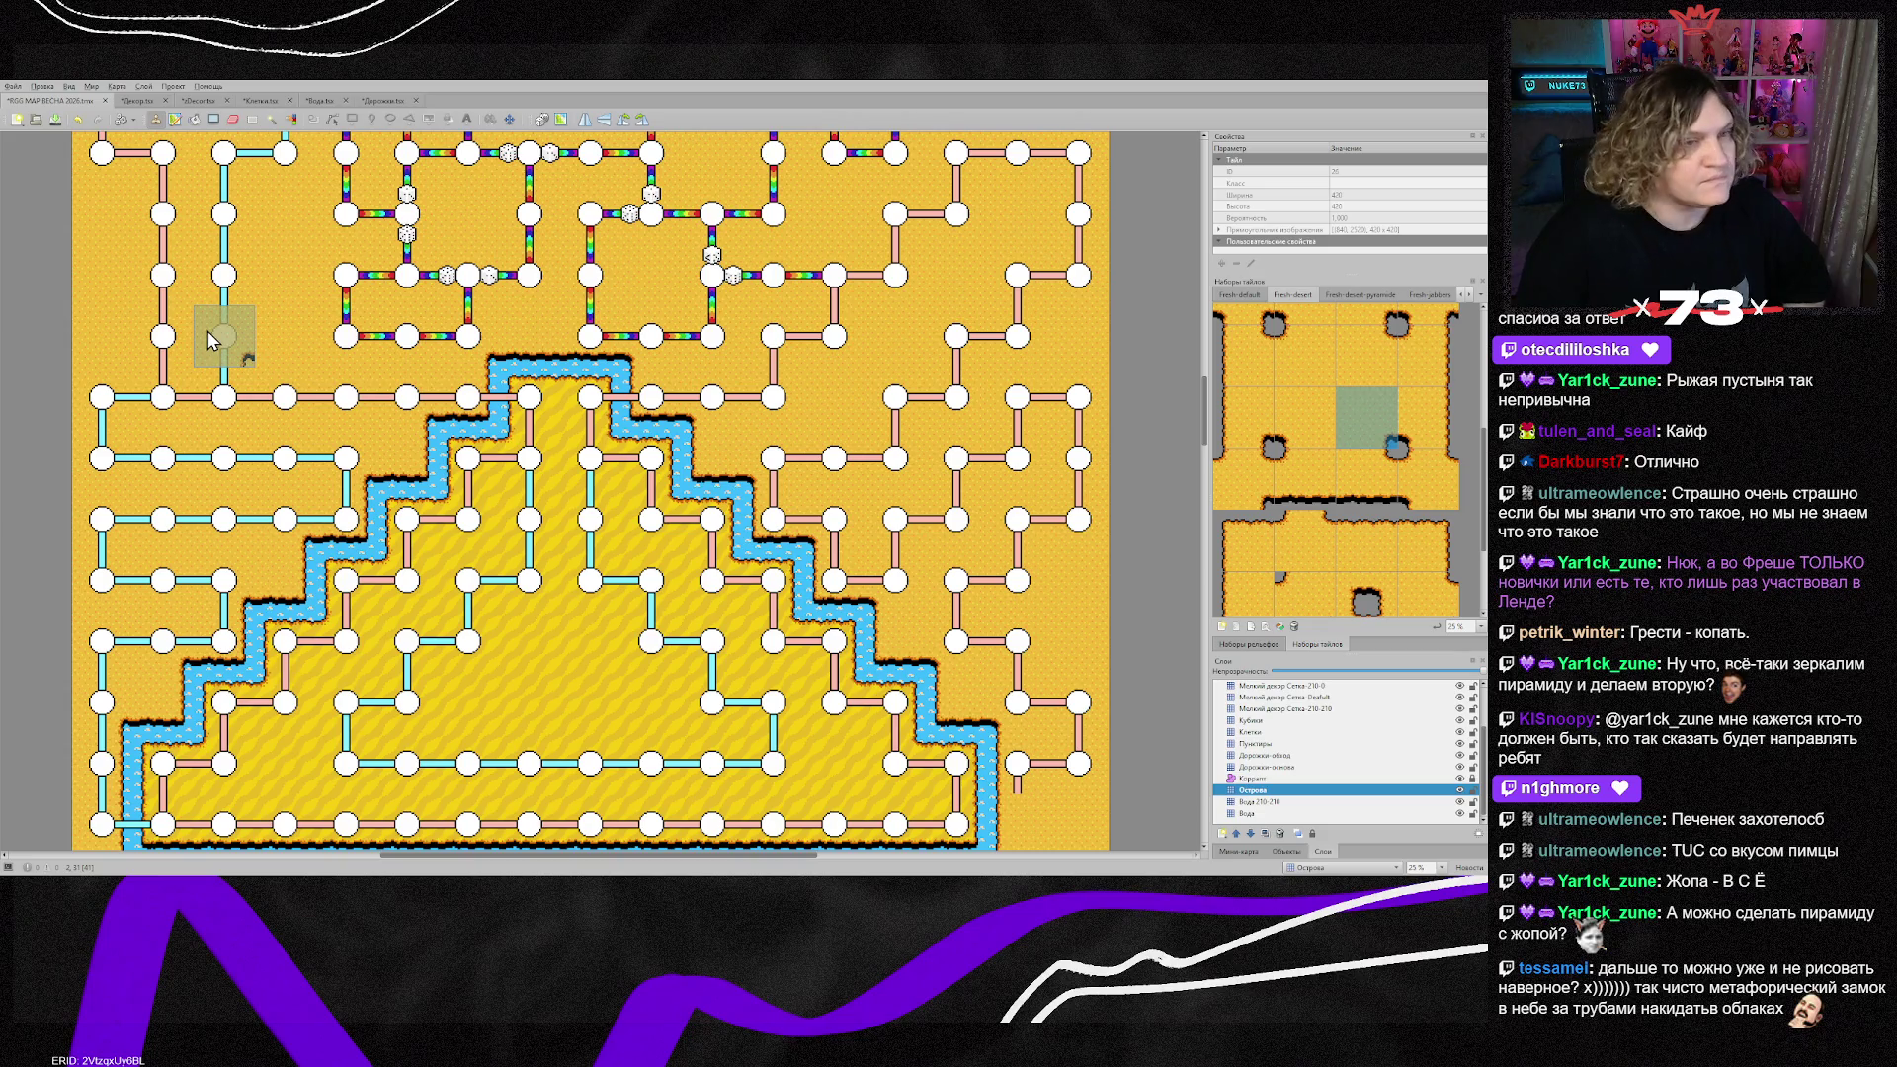
pyautogui.scroll(2, 209, 341)
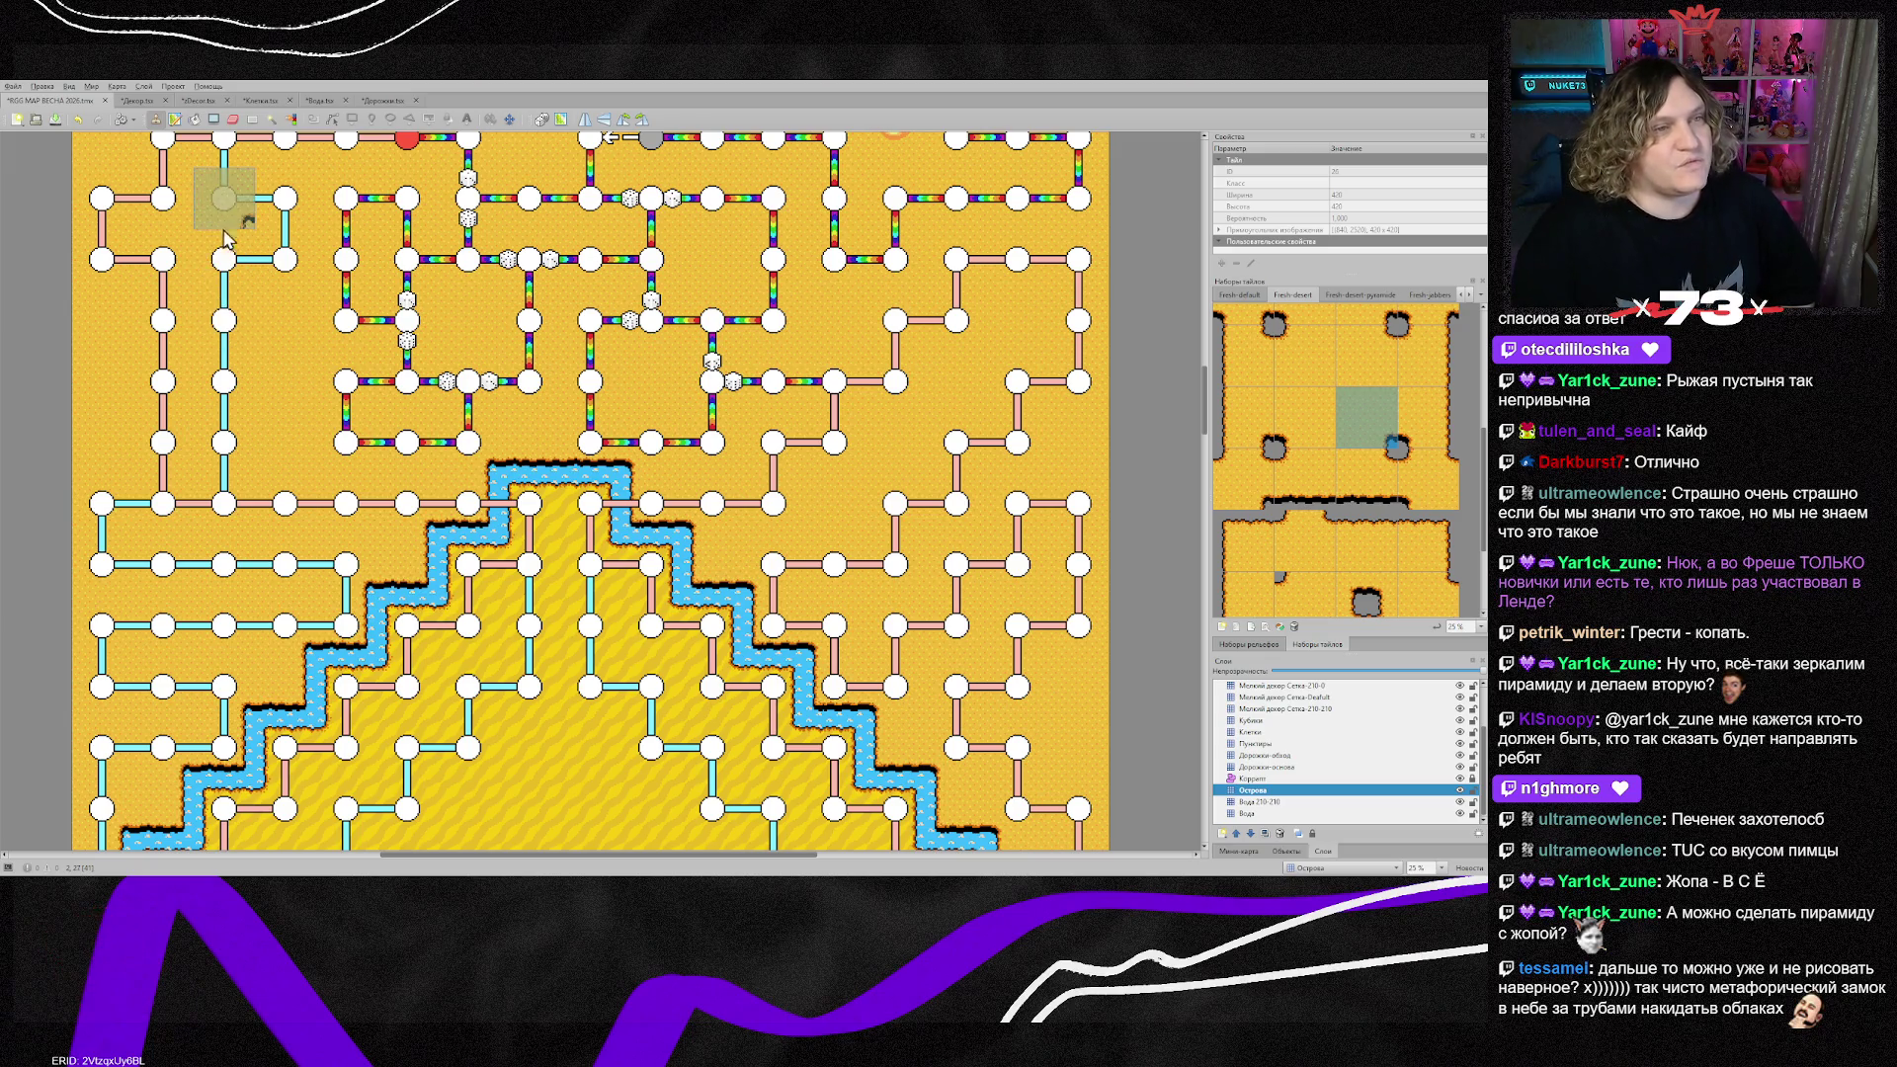
pyautogui.scroll(2, 212, 311)
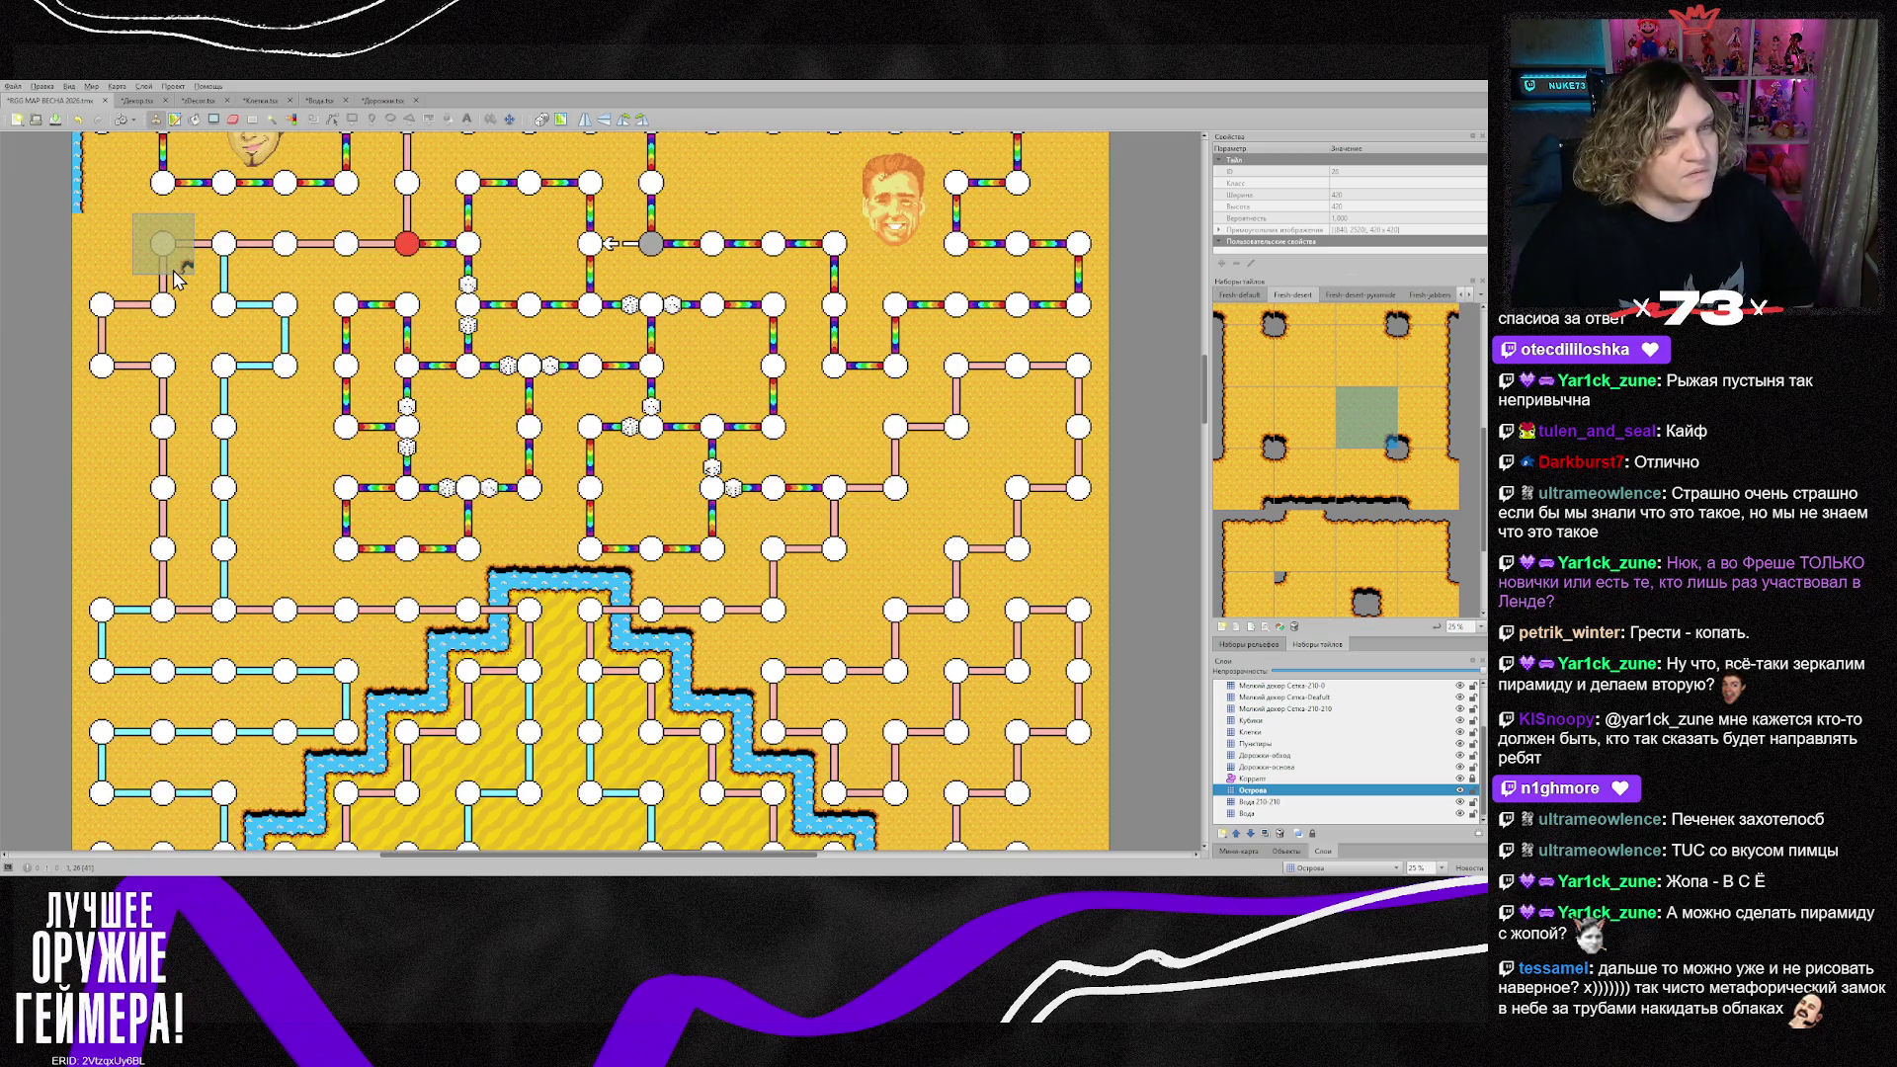
pyautogui.click(1294, 432)
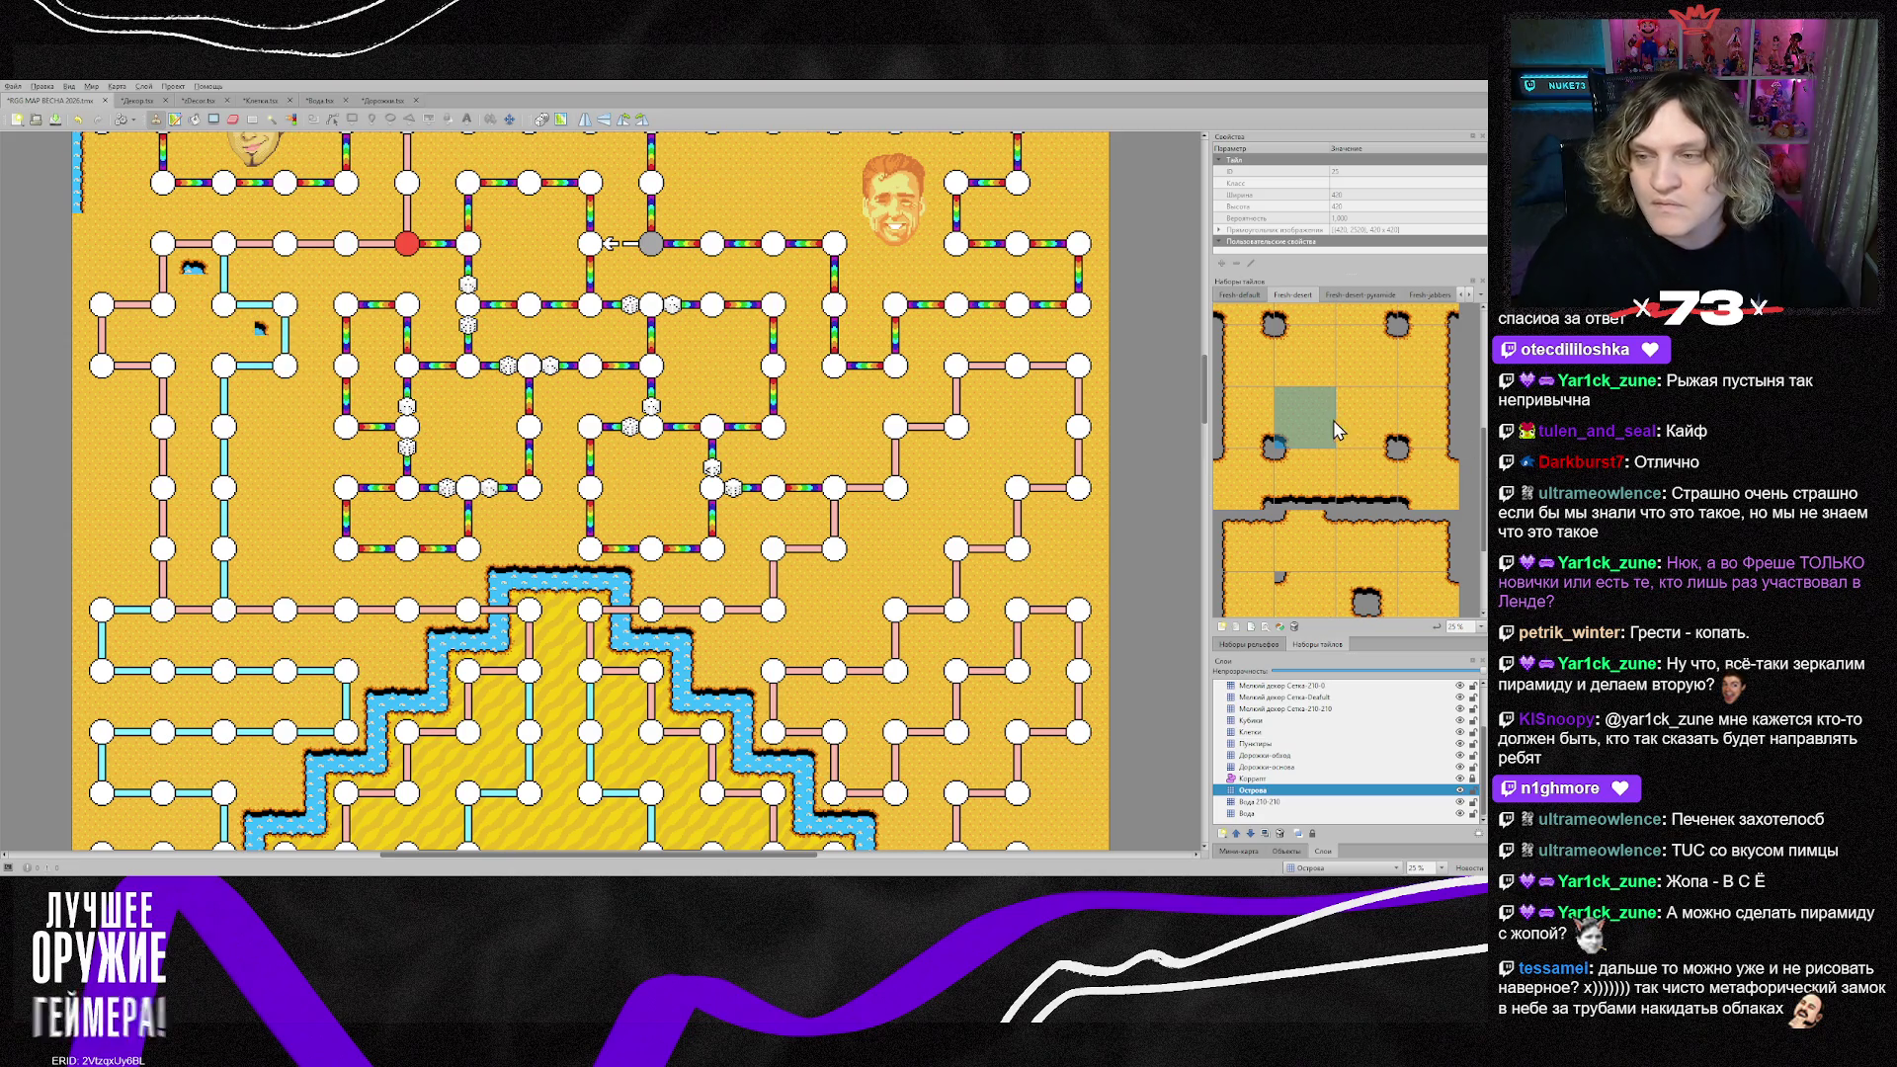
pyautogui.click(1366, 418)
pyautogui.click(127, 307)
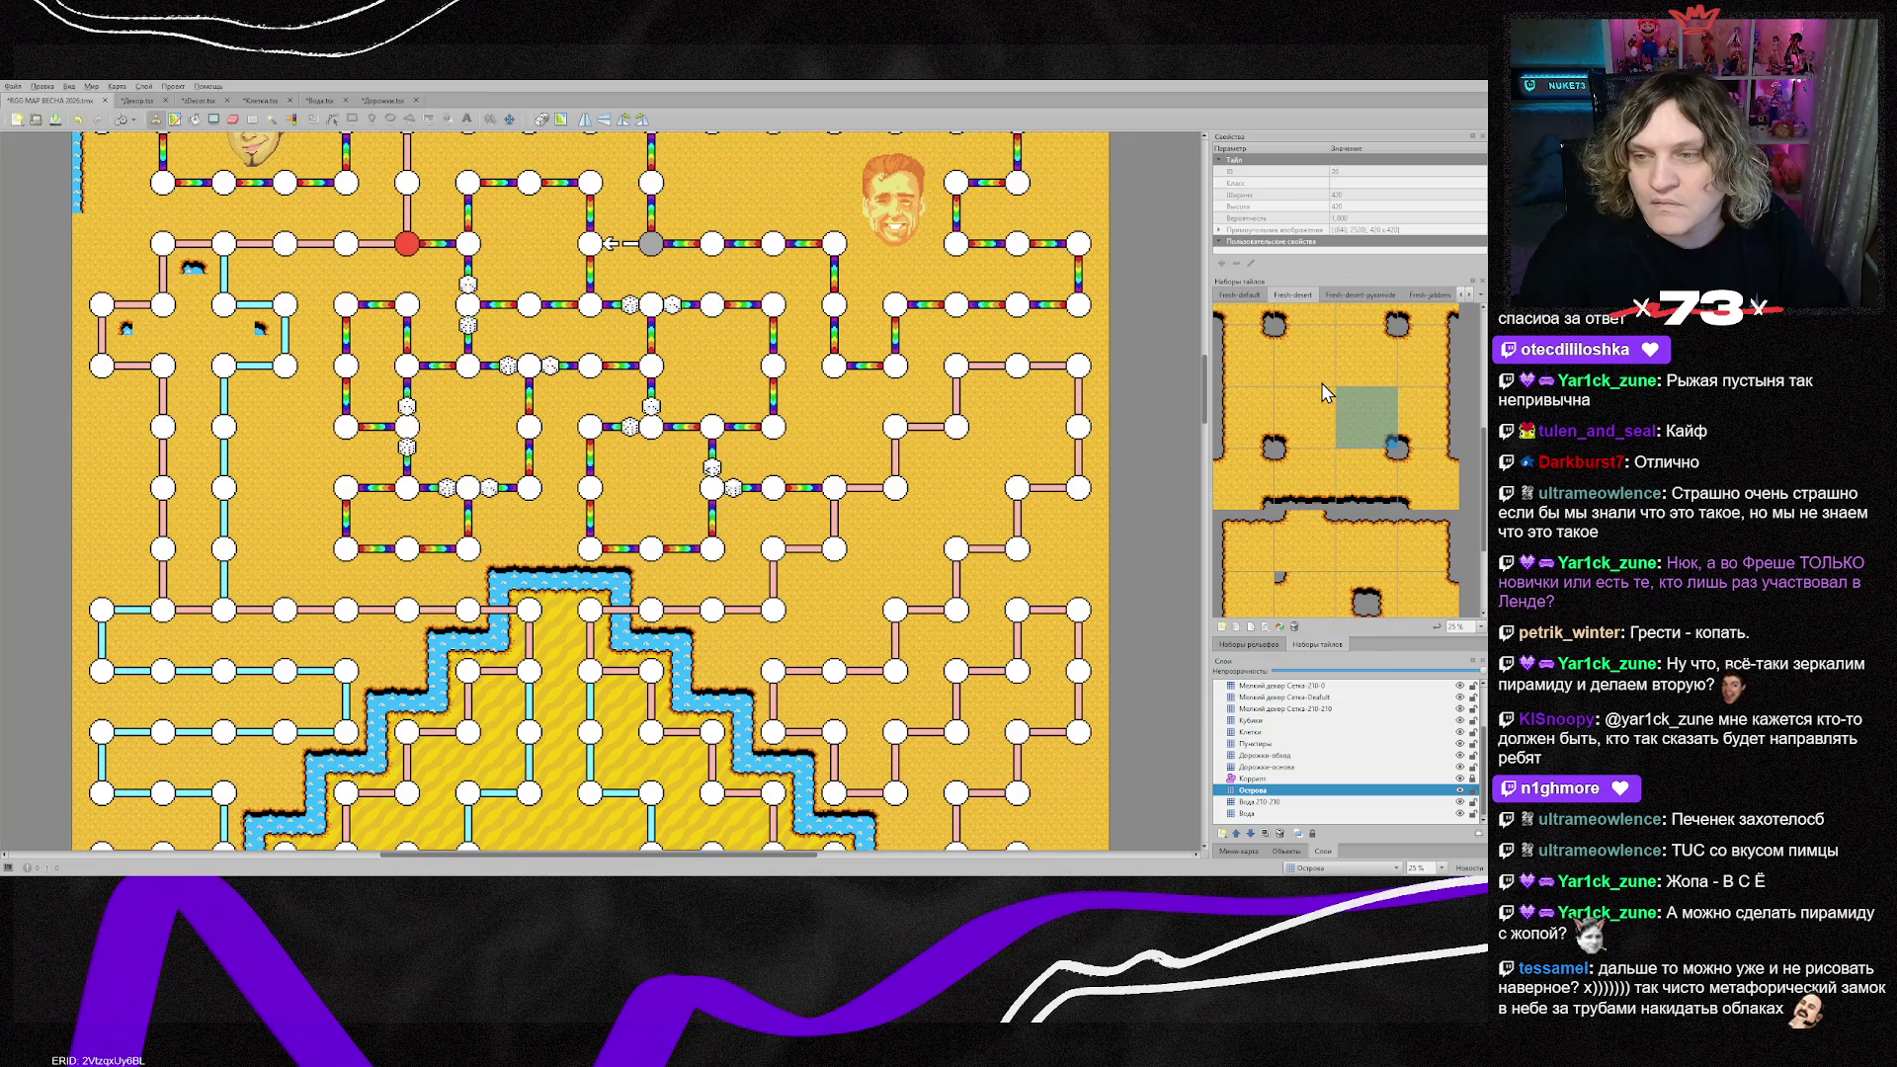
pyautogui.click(1349, 371)
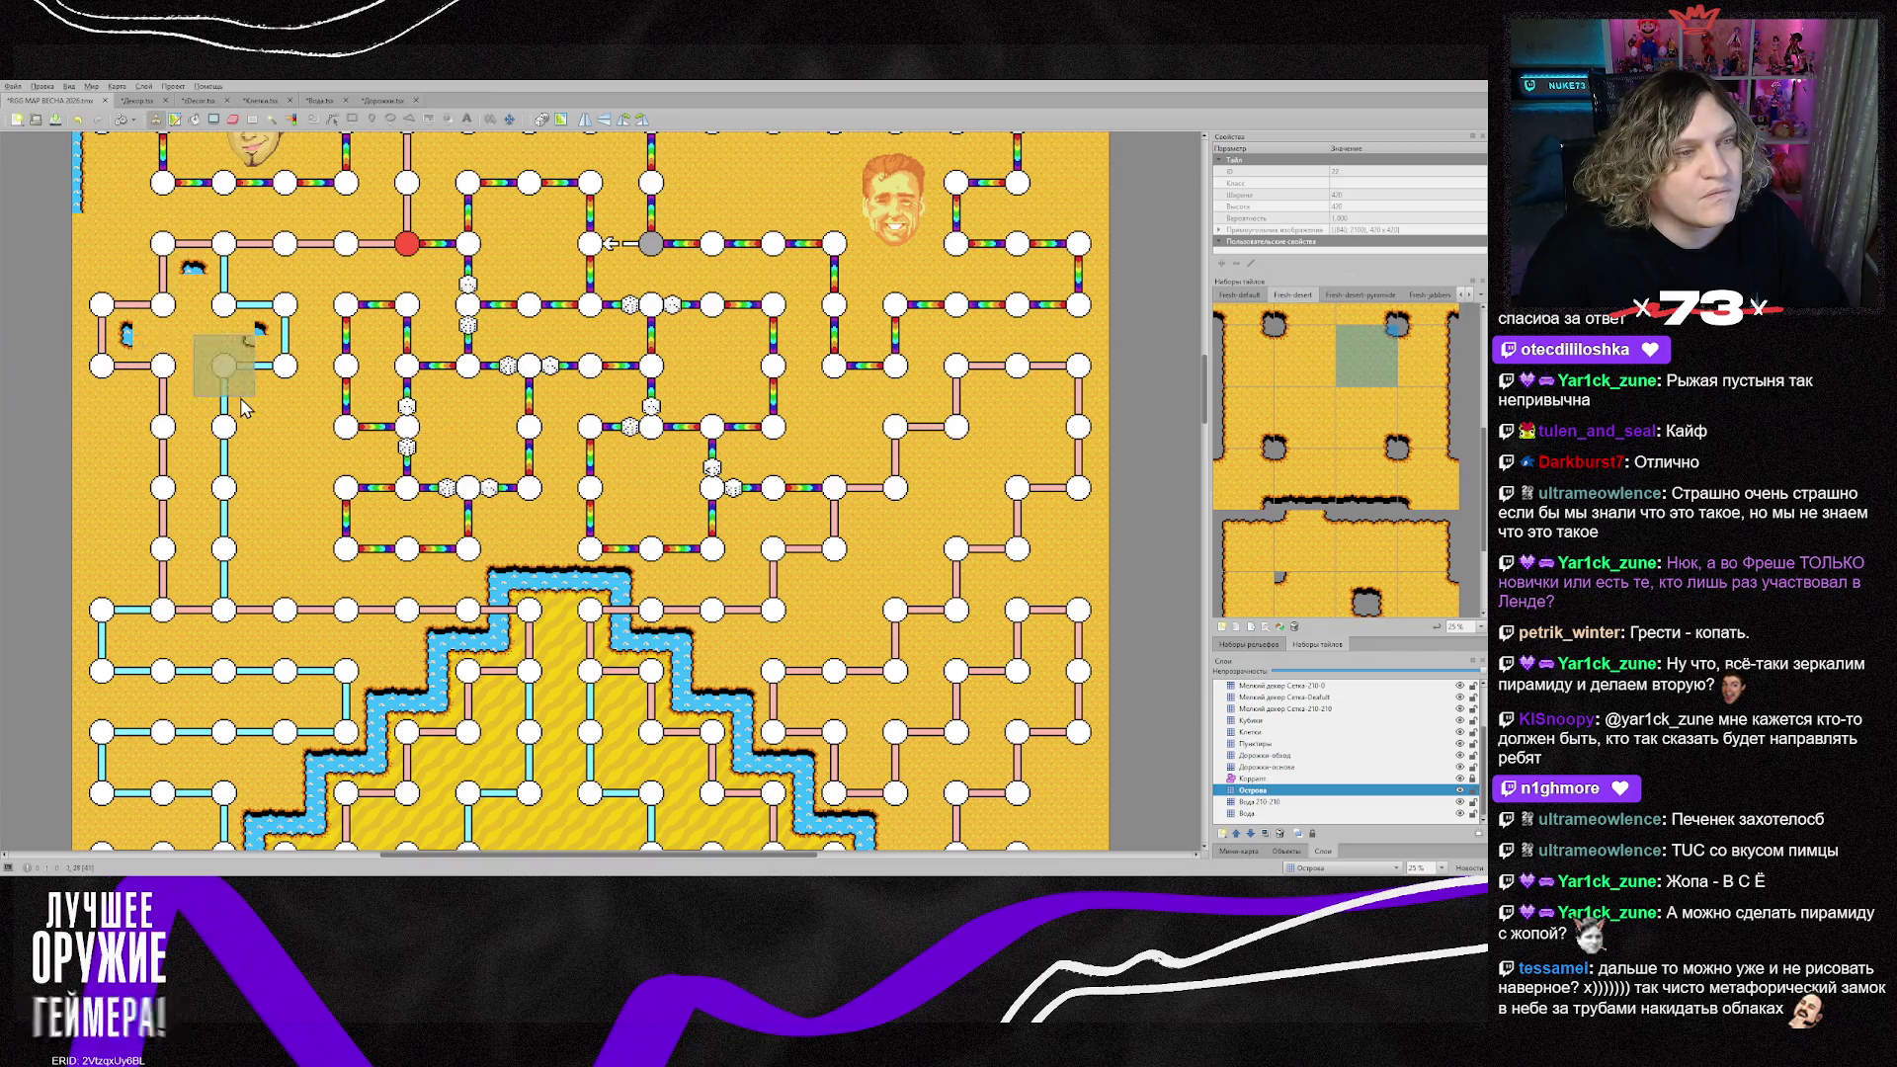
pyautogui.click(1302, 368)
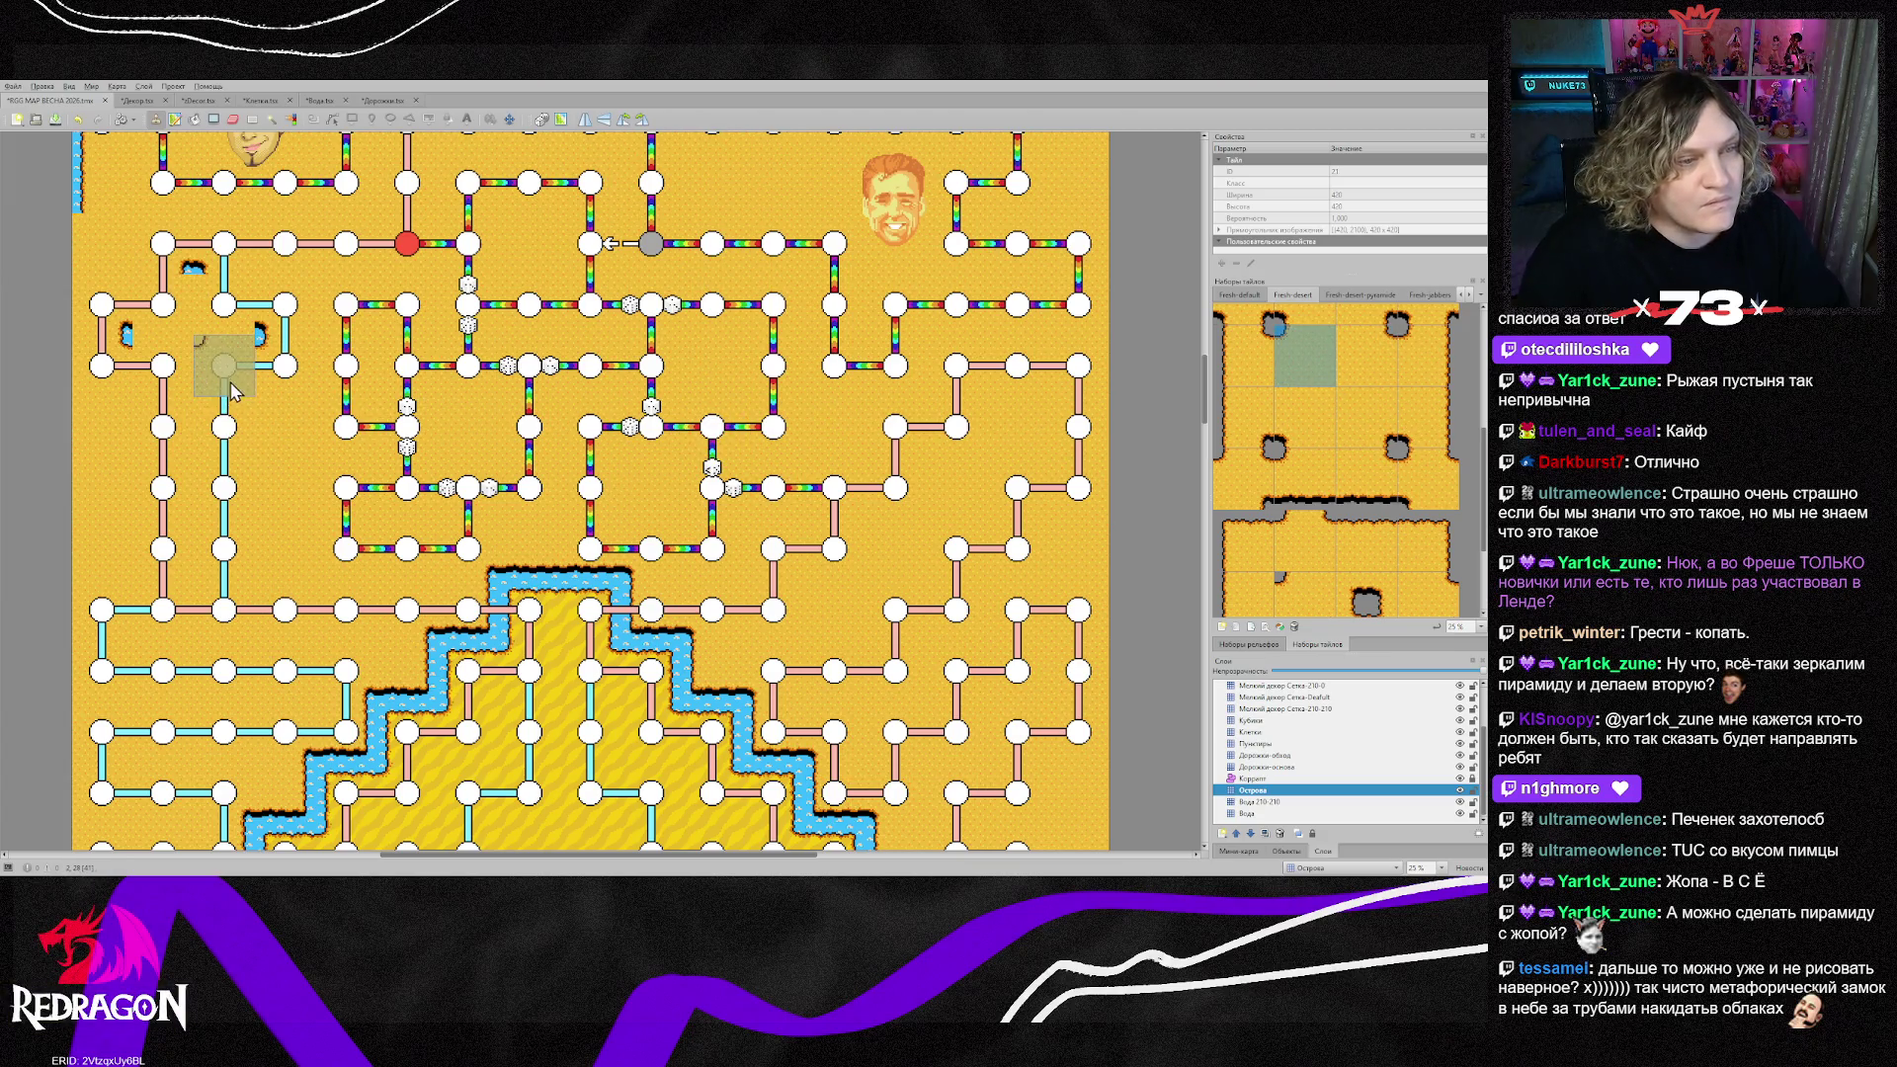
pyautogui.click(1235, 541)
# Step: Stamp water-edge pieces in the upper-left maze to form a water cross
pyautogui.click(249, 381)
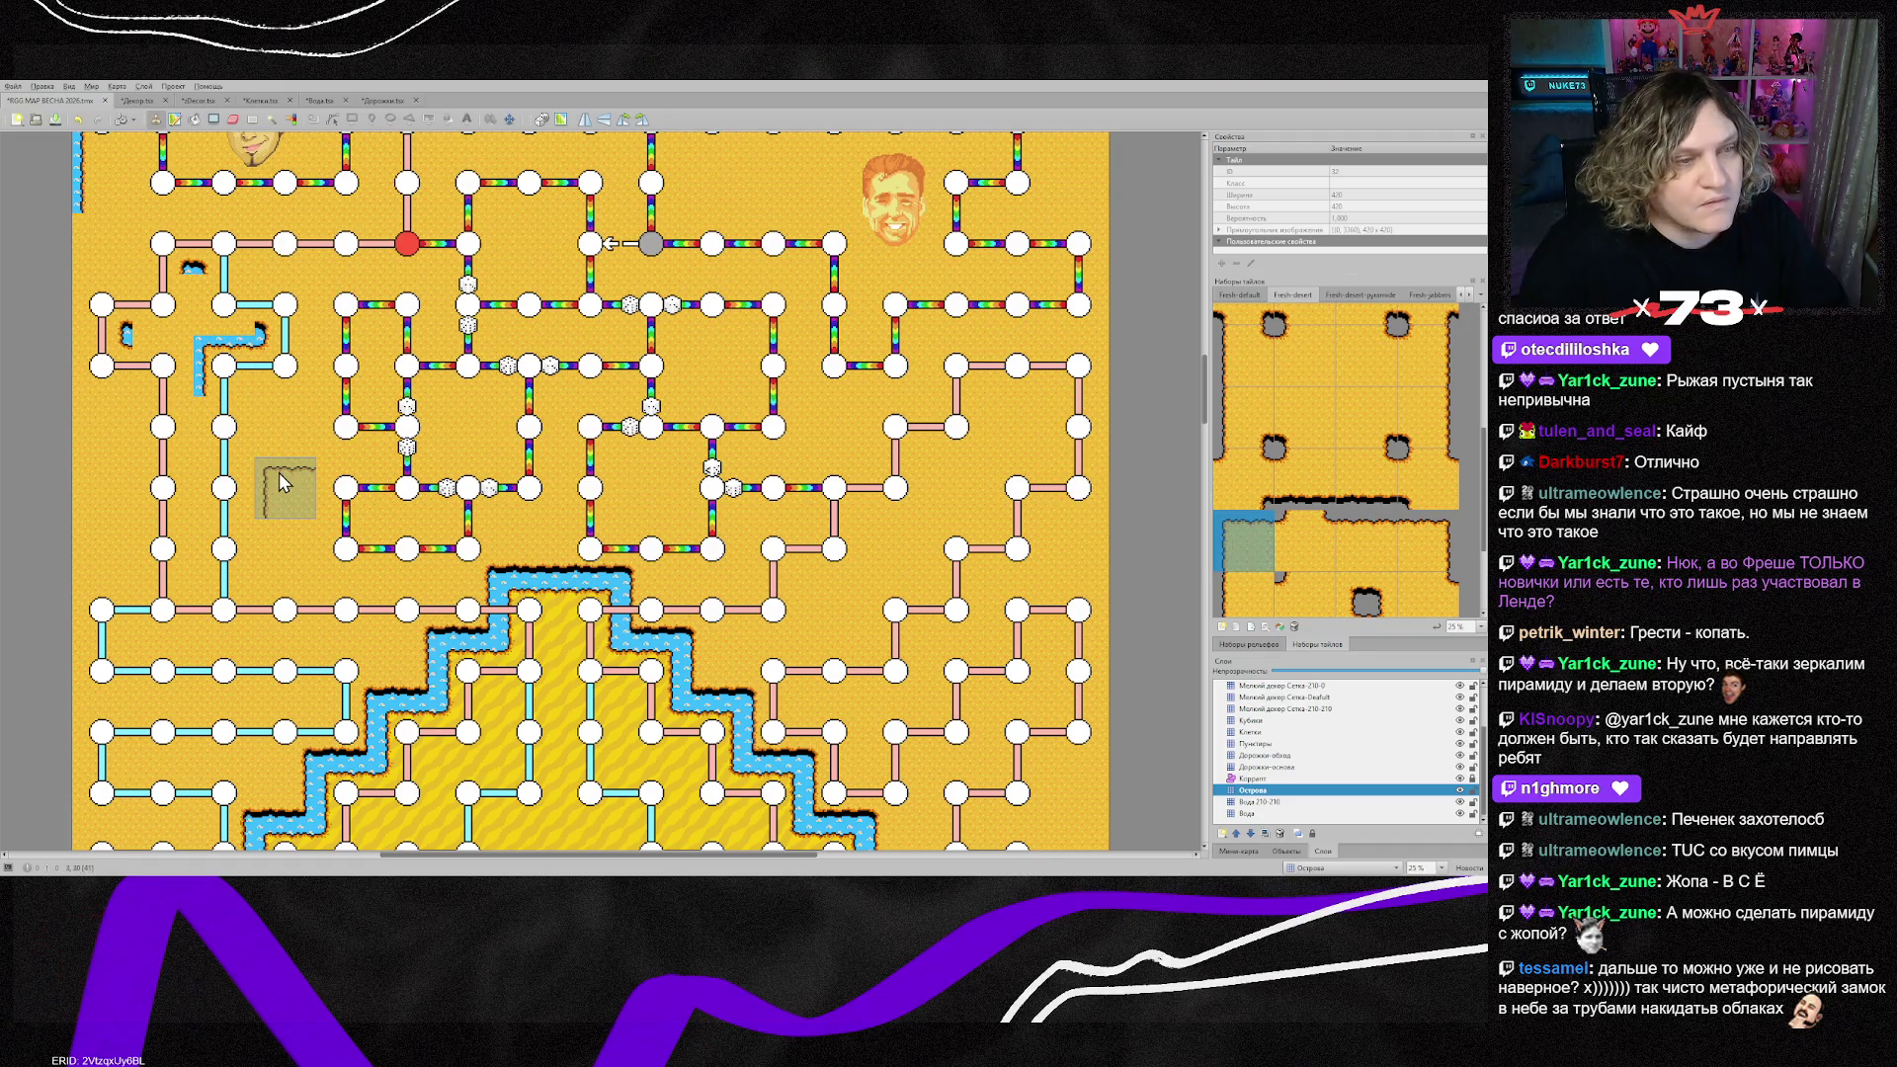
pyautogui.click(1428, 544)
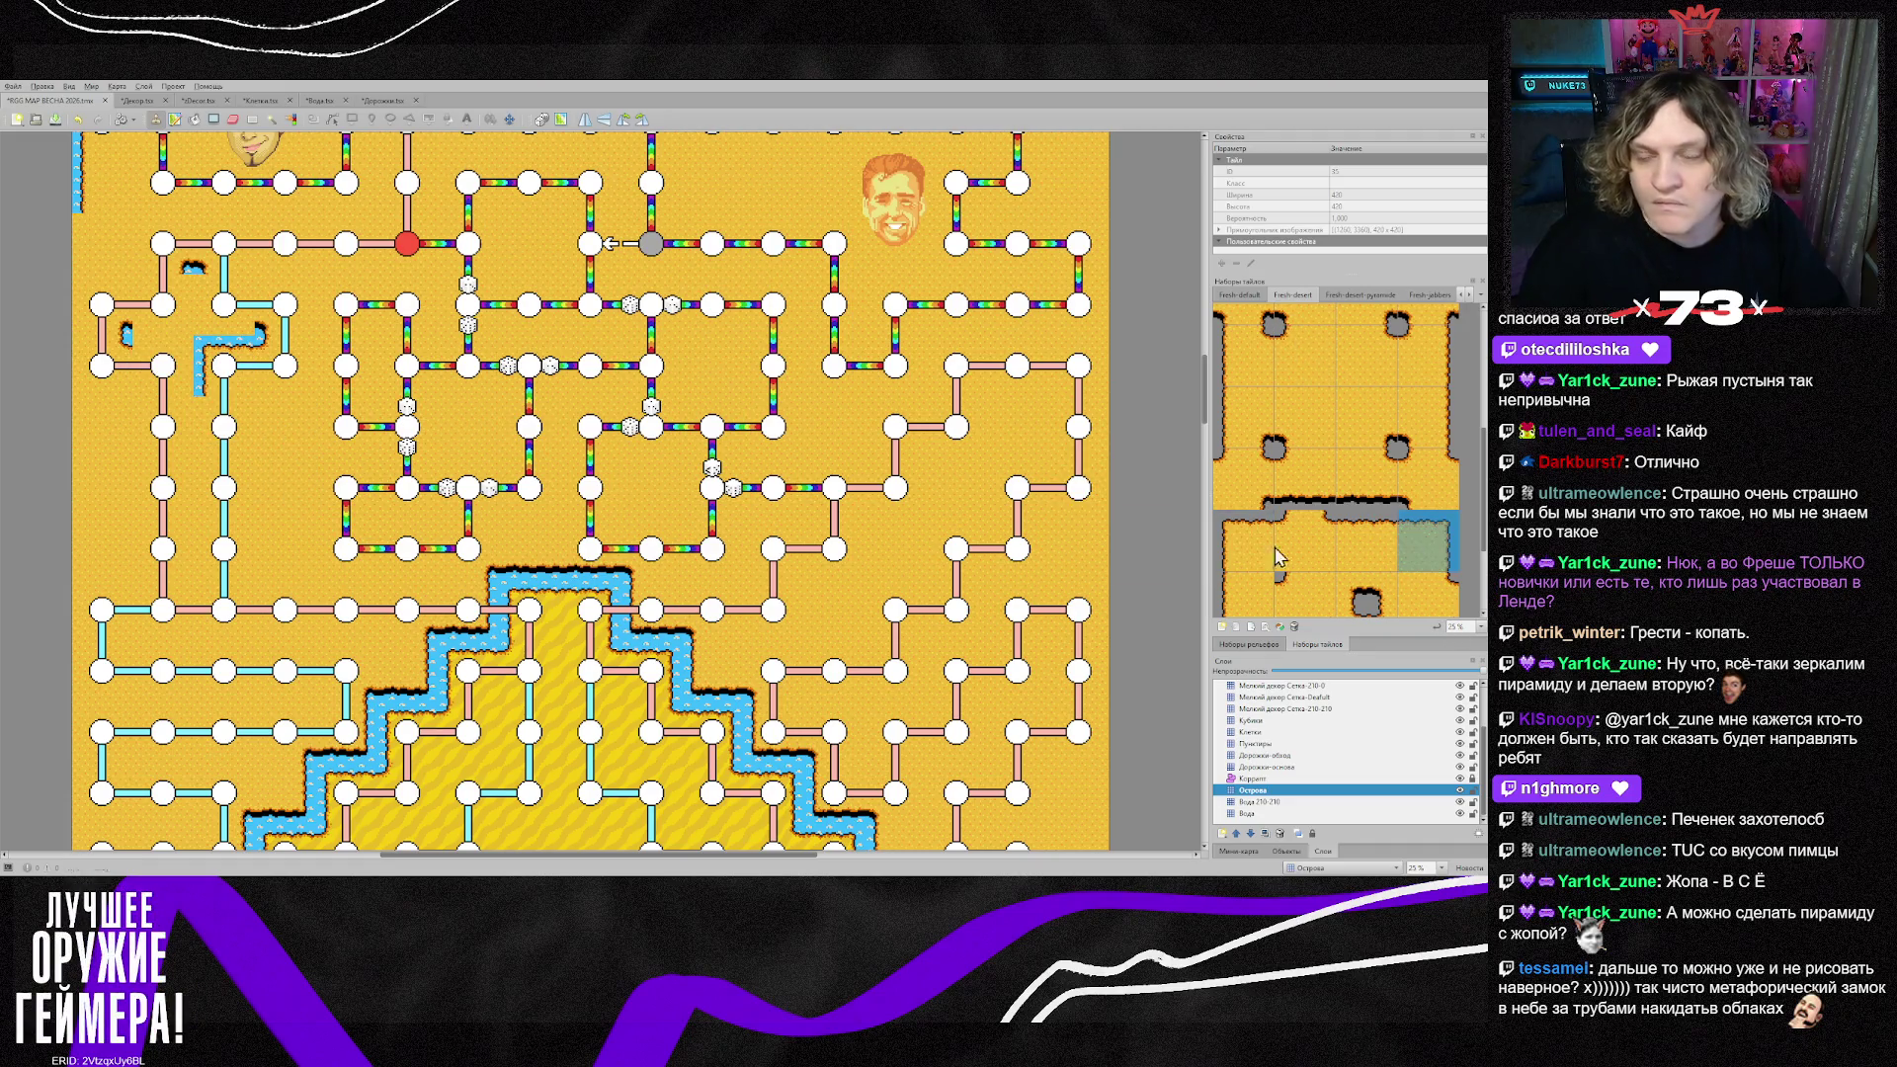
pyautogui.click(166, 364)
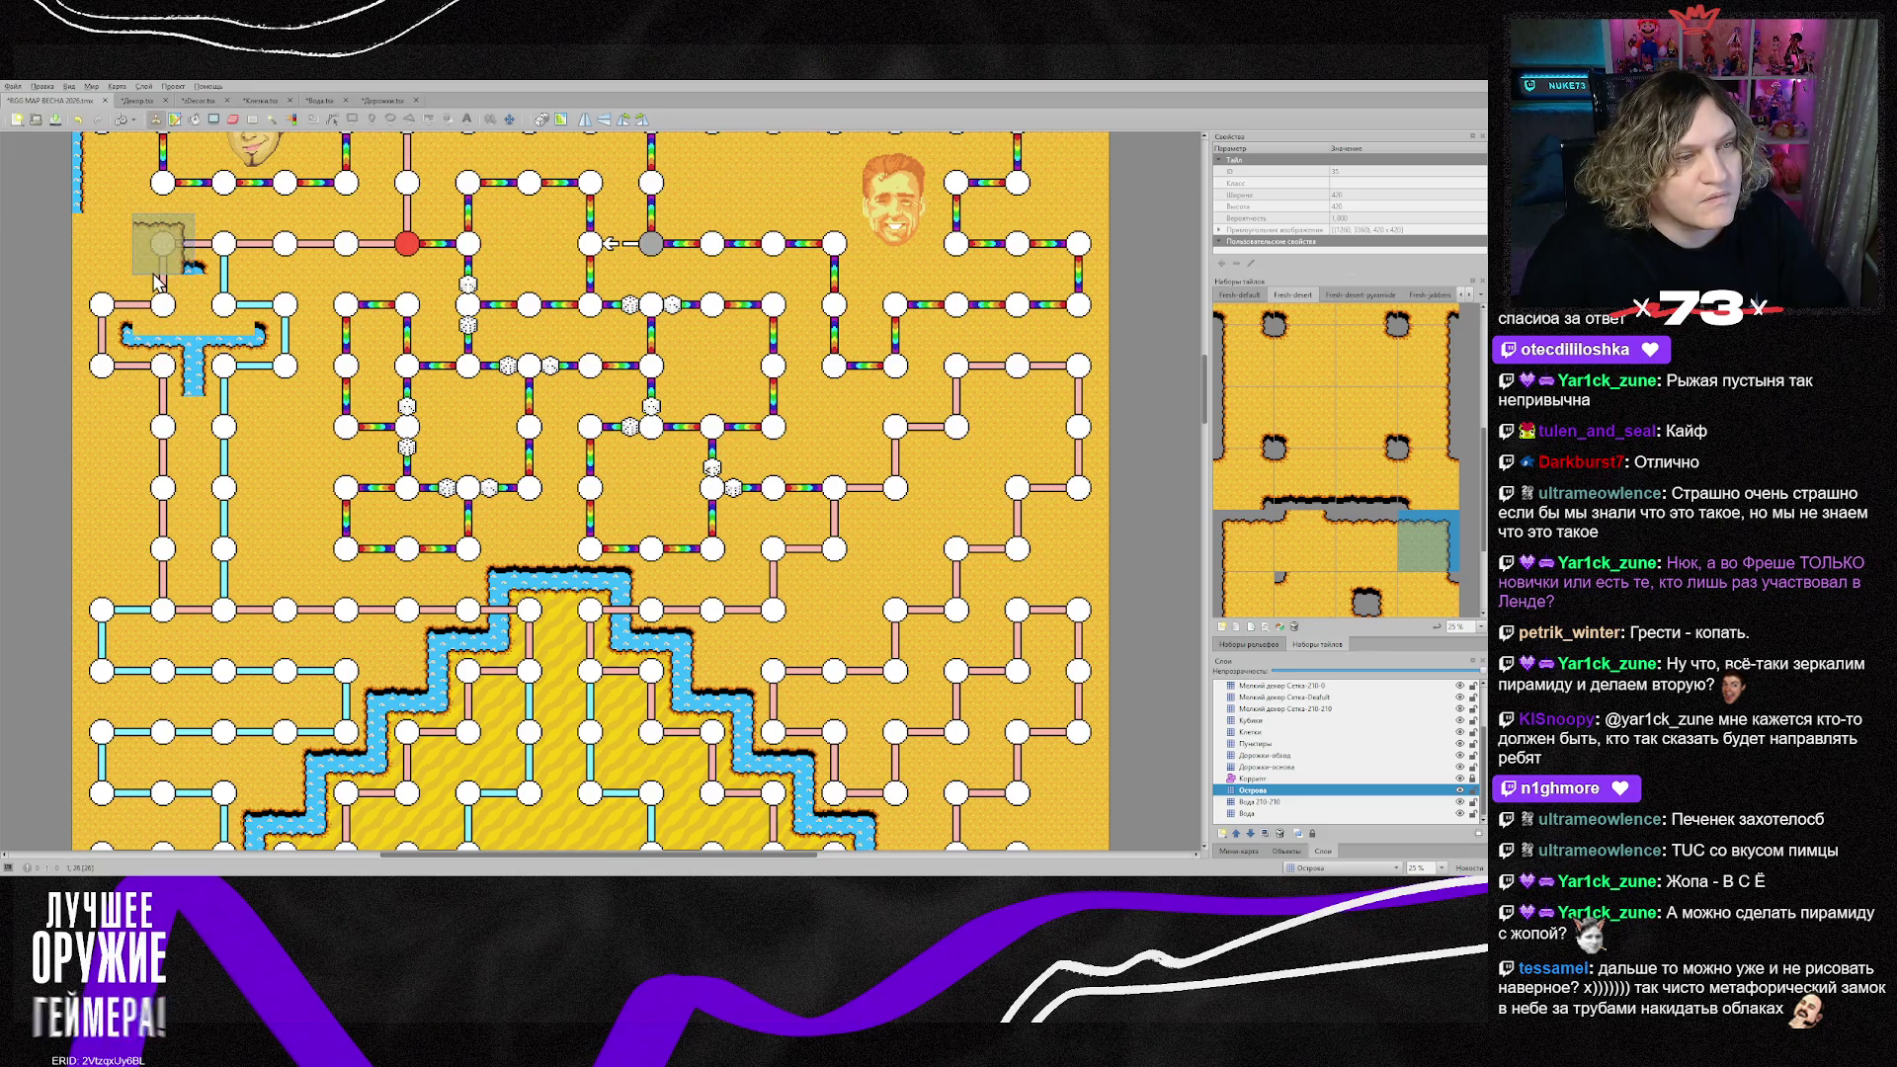
pyautogui.scroll(-2, 1384, 563)
pyautogui.click(1265, 583)
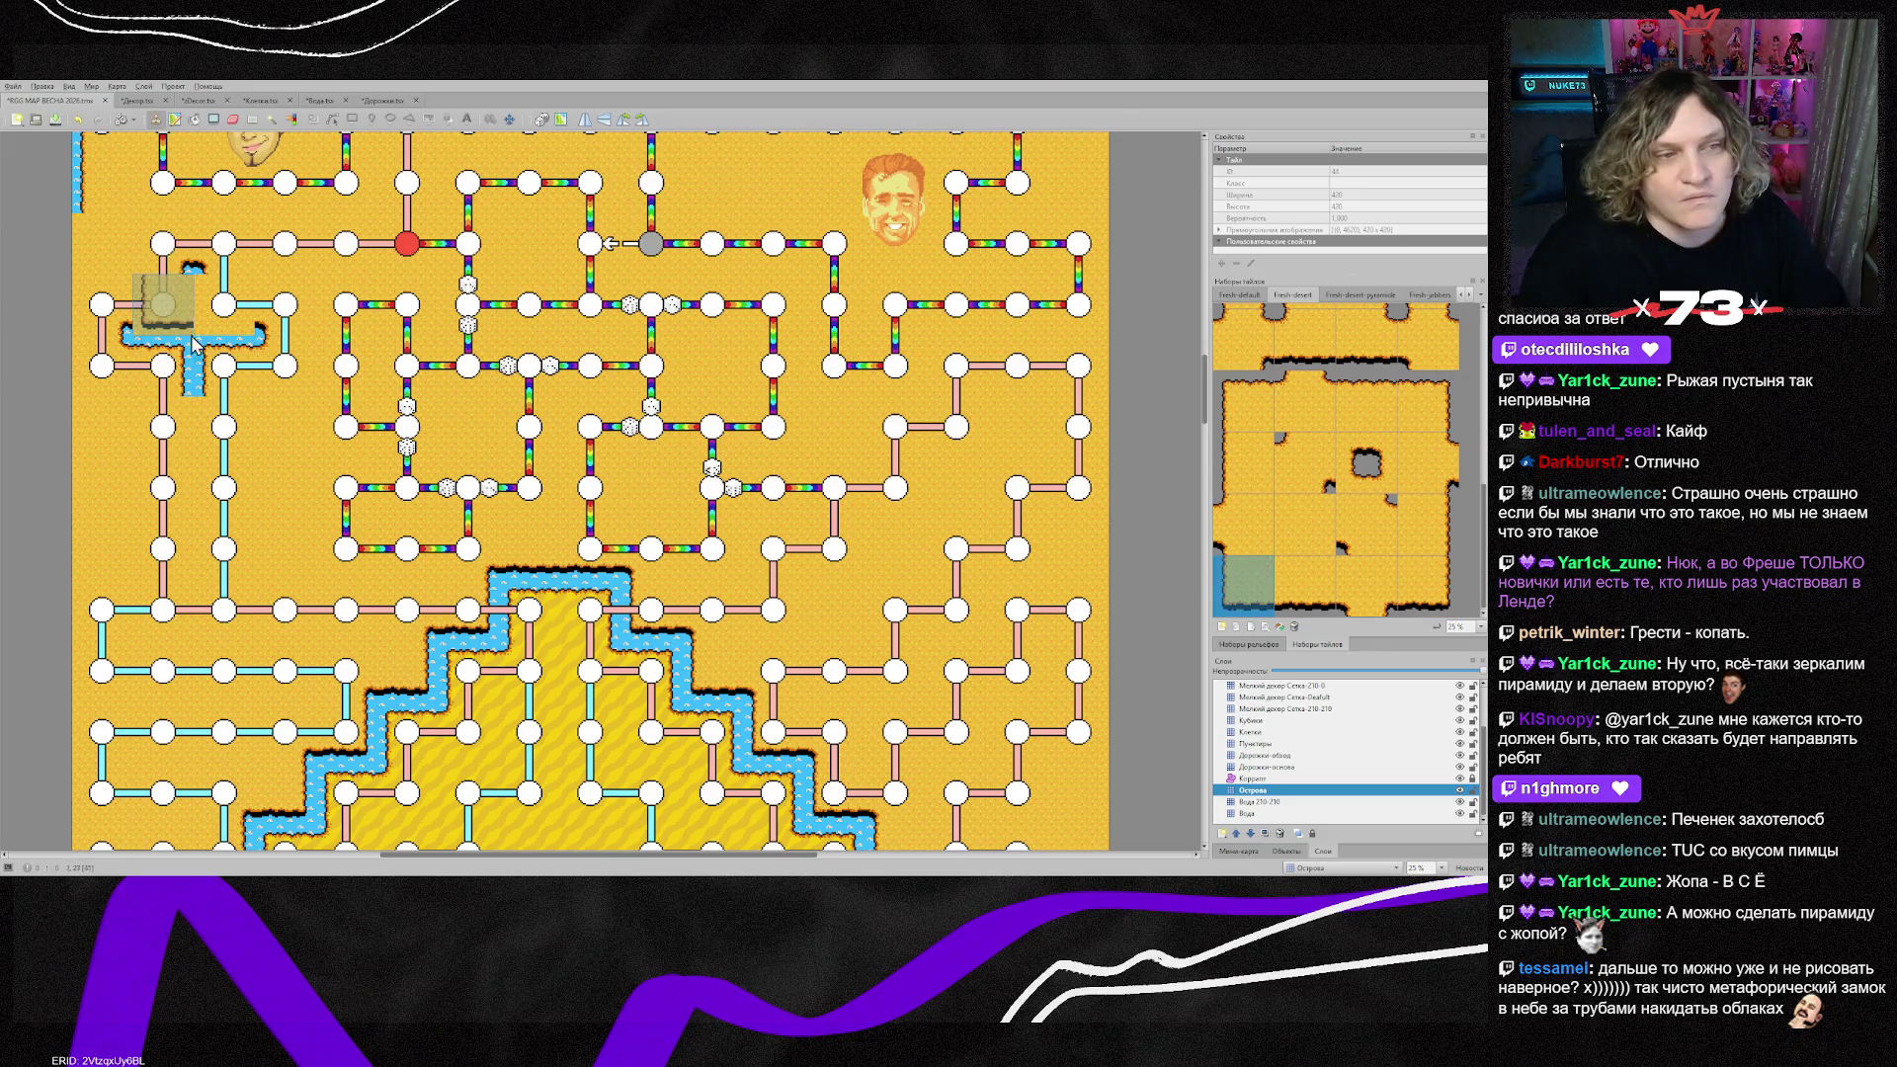
pyautogui.click(193, 304)
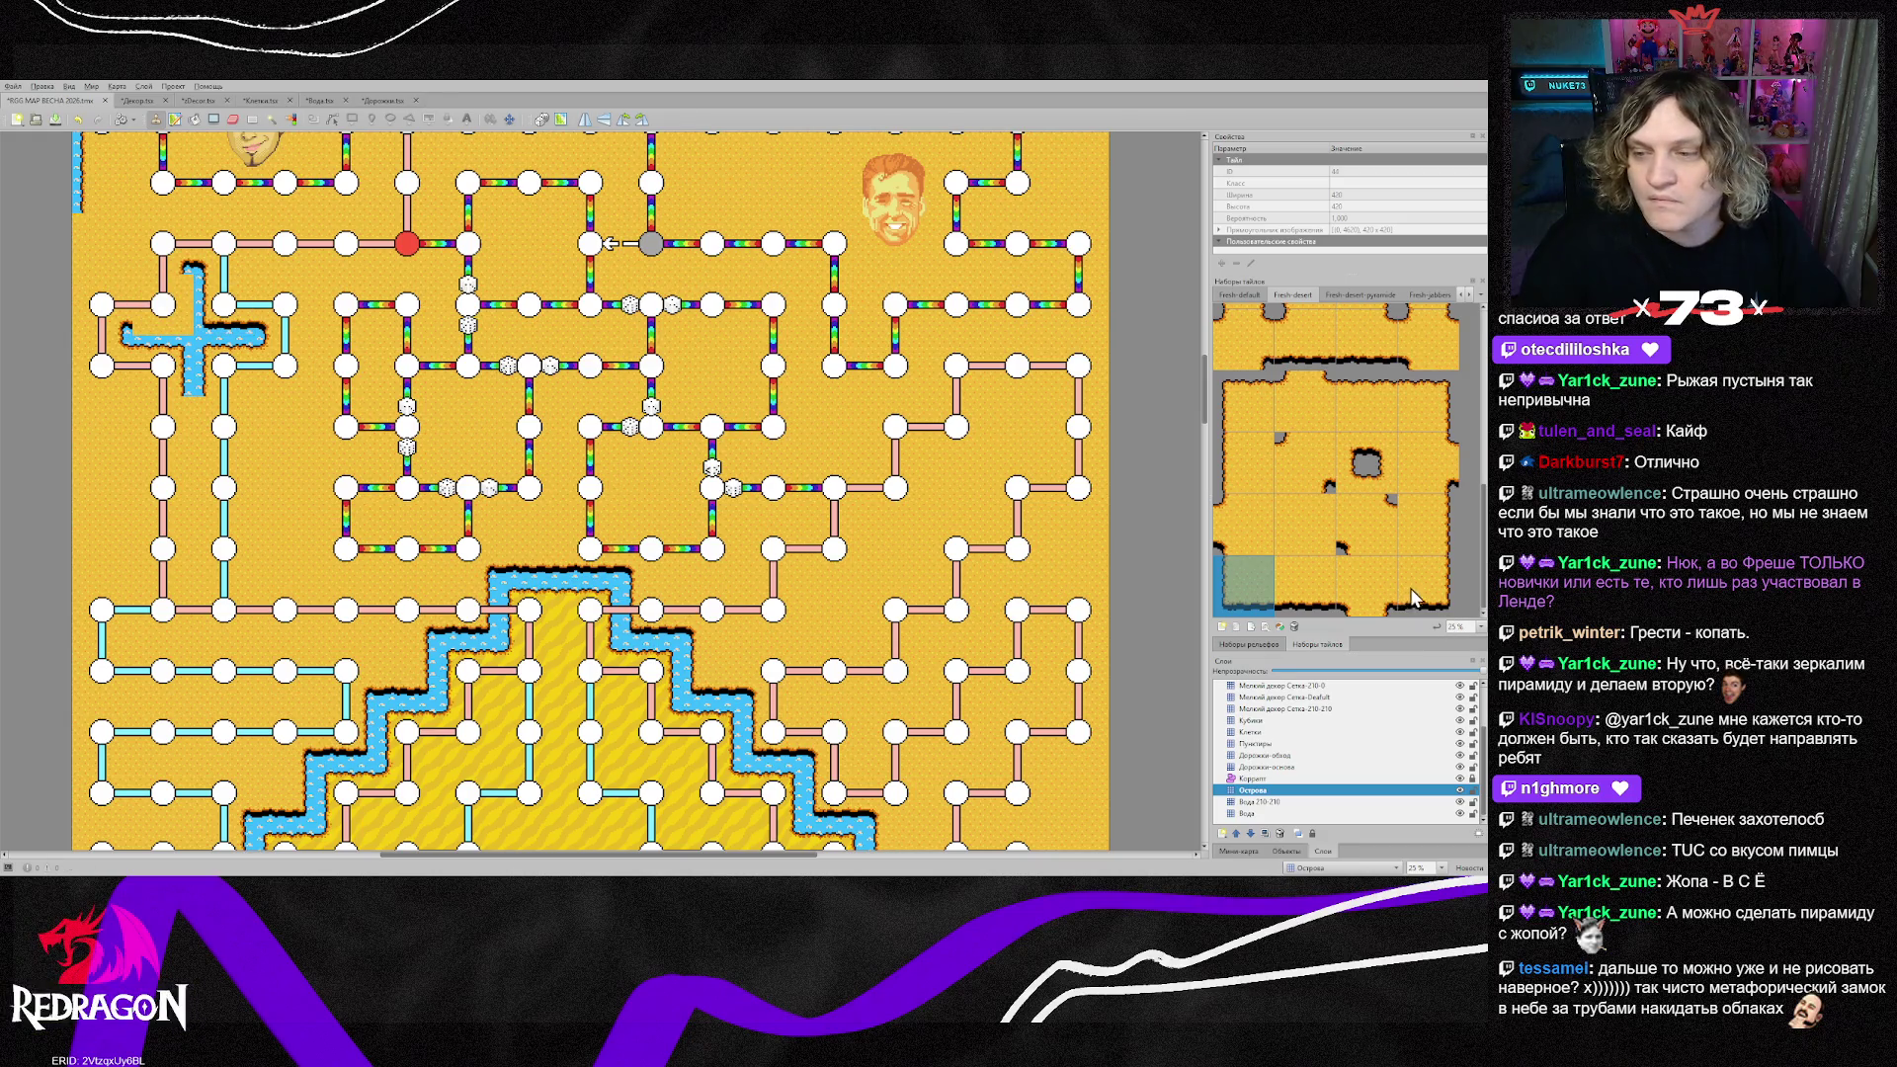
# Step: Extend a single-tile water stream down from the cross toward the pyramid
pyautogui.moveTo(1415, 597); pyautogui.dragTo(1359, 593)
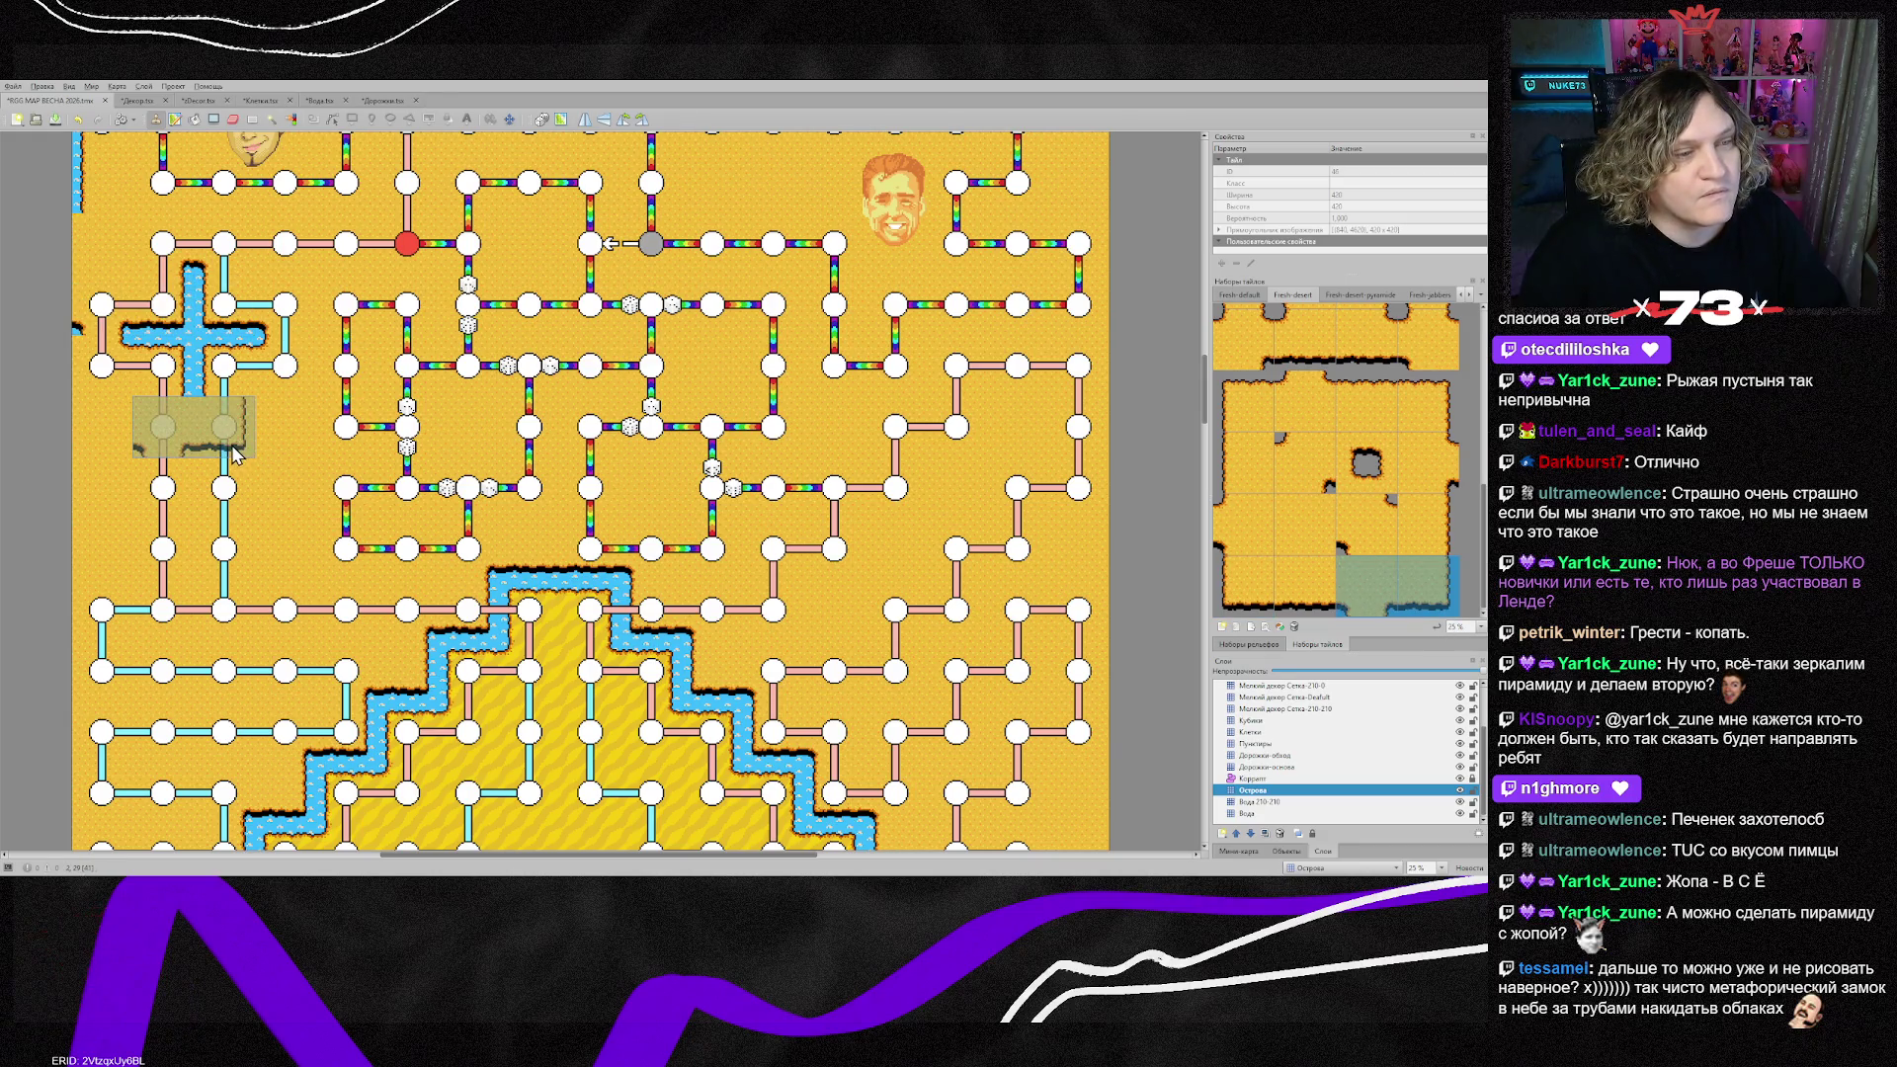
pyautogui.click(1428, 585)
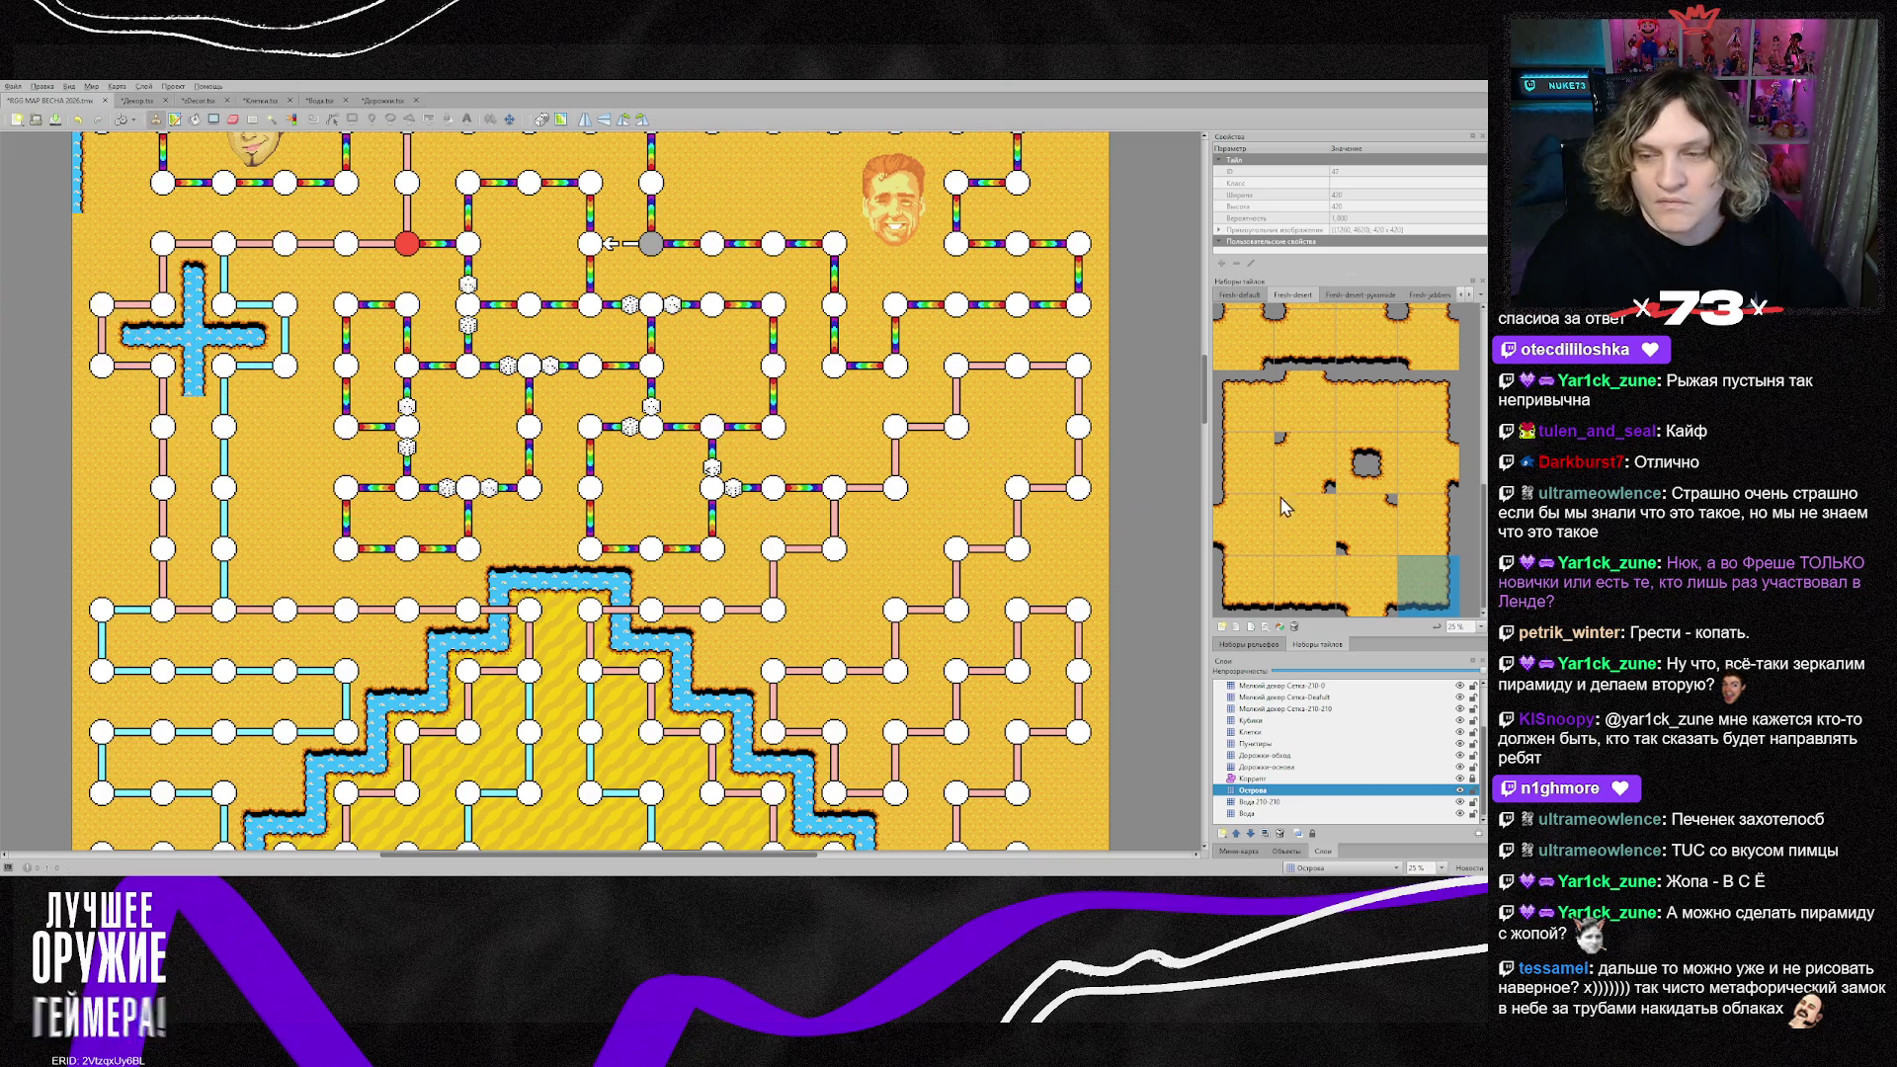
pyautogui.click(1245, 464)
pyautogui.moveTo(220, 425); pyautogui.dragTo(220, 519)
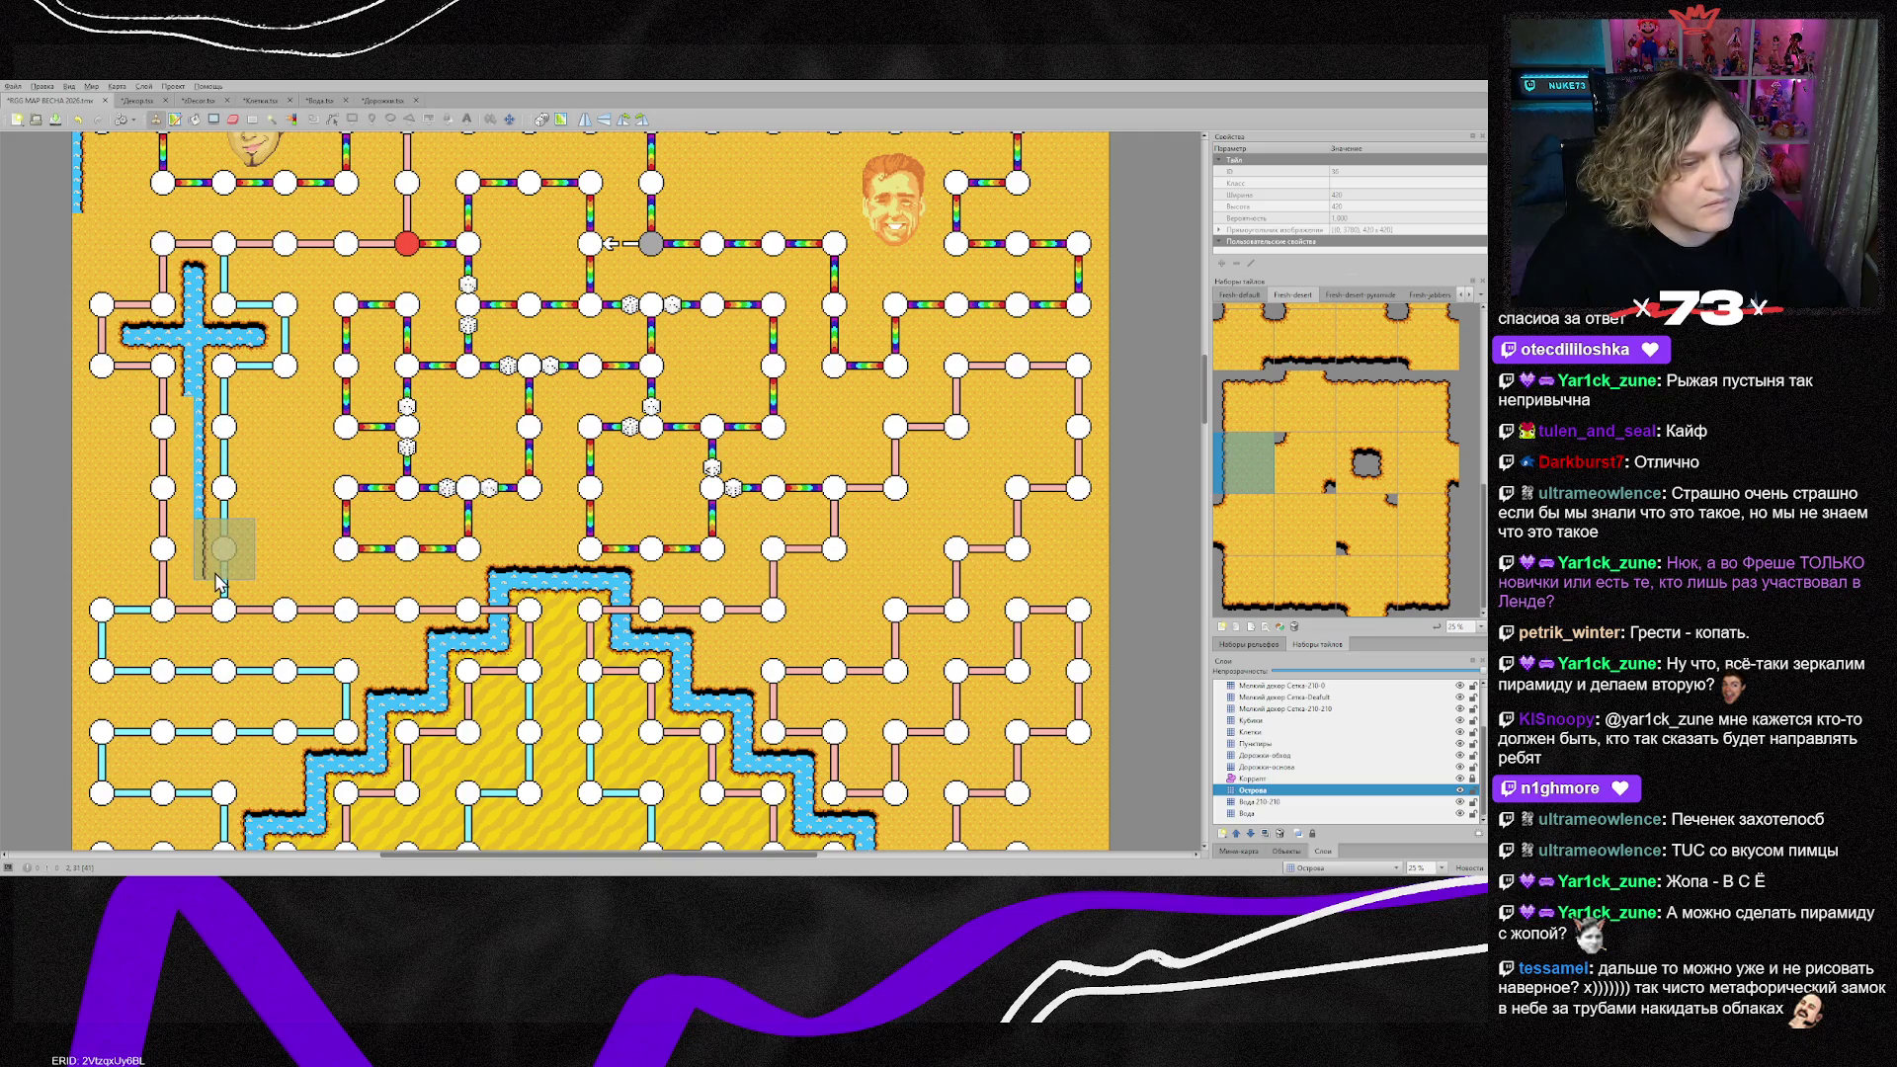
pyautogui.scroll(-1, 225, 688)
pyautogui.click(218, 628)
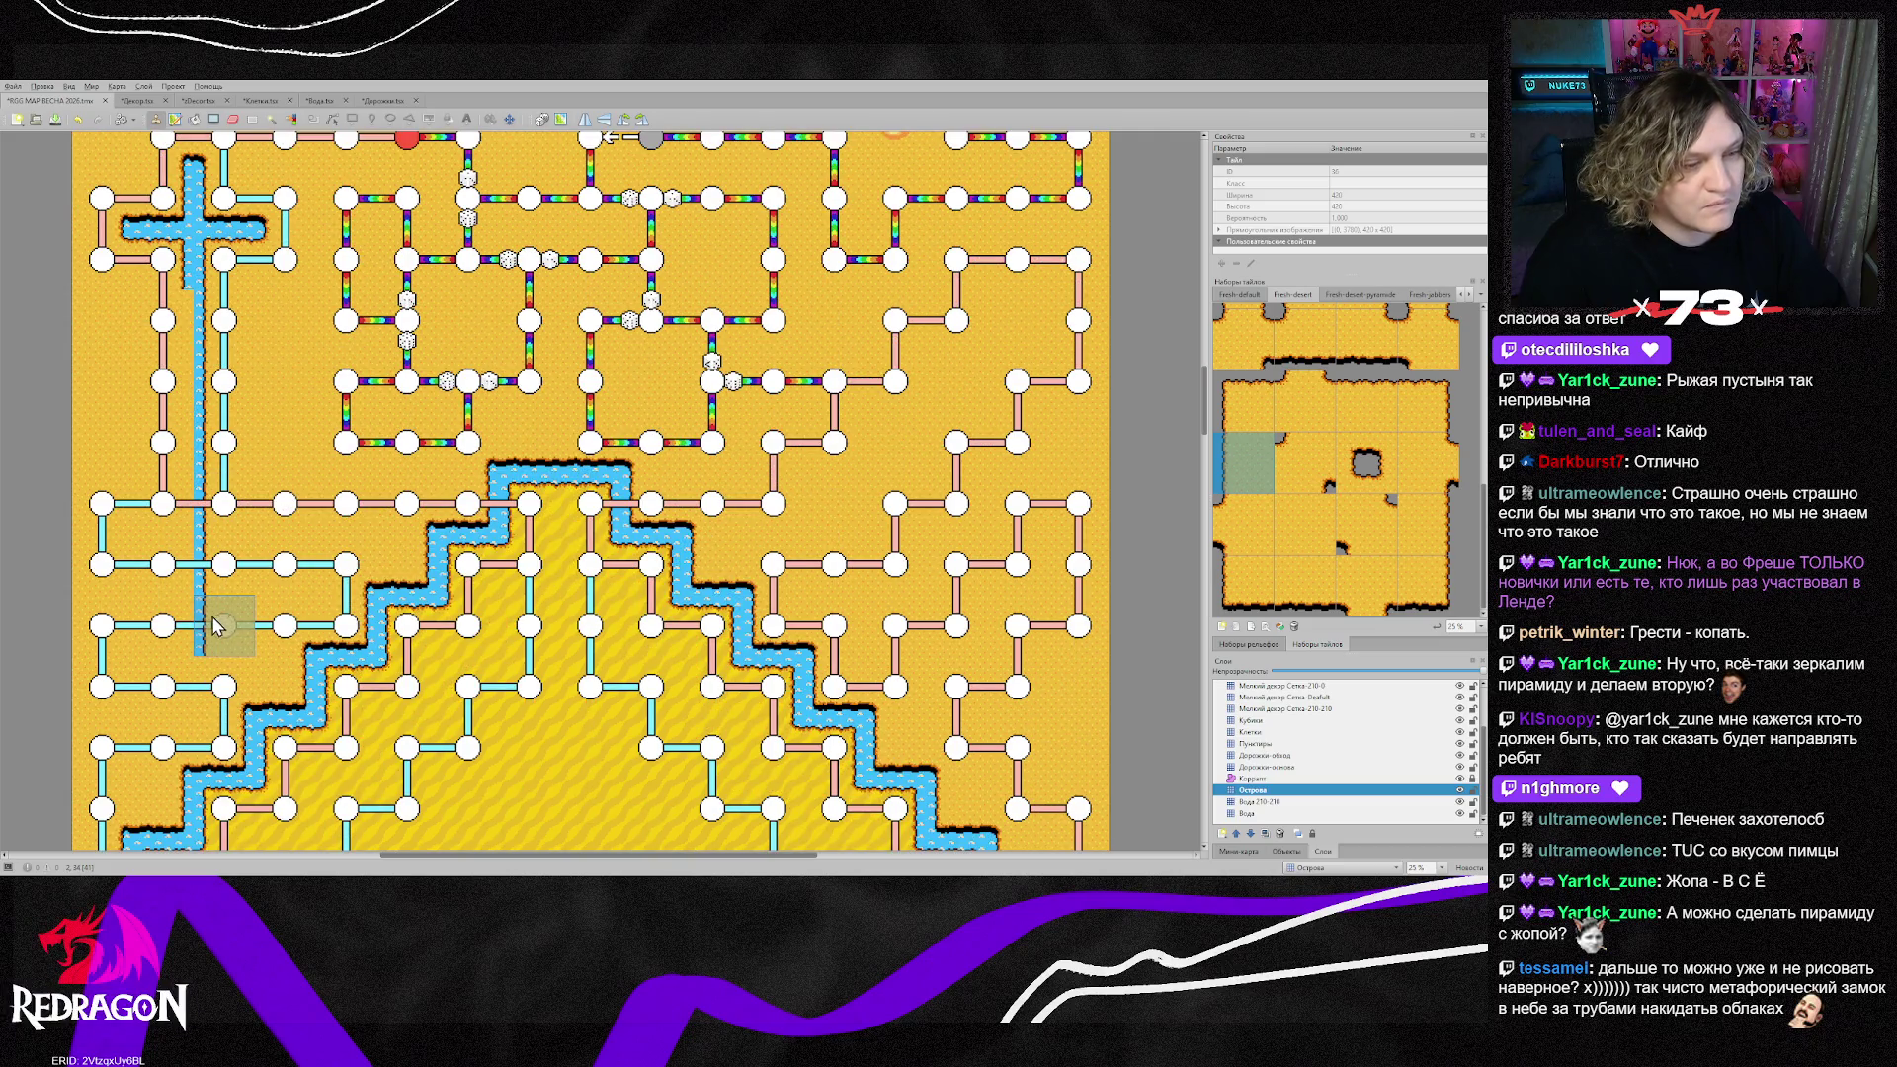
pyautogui.scroll(-1, 223, 649)
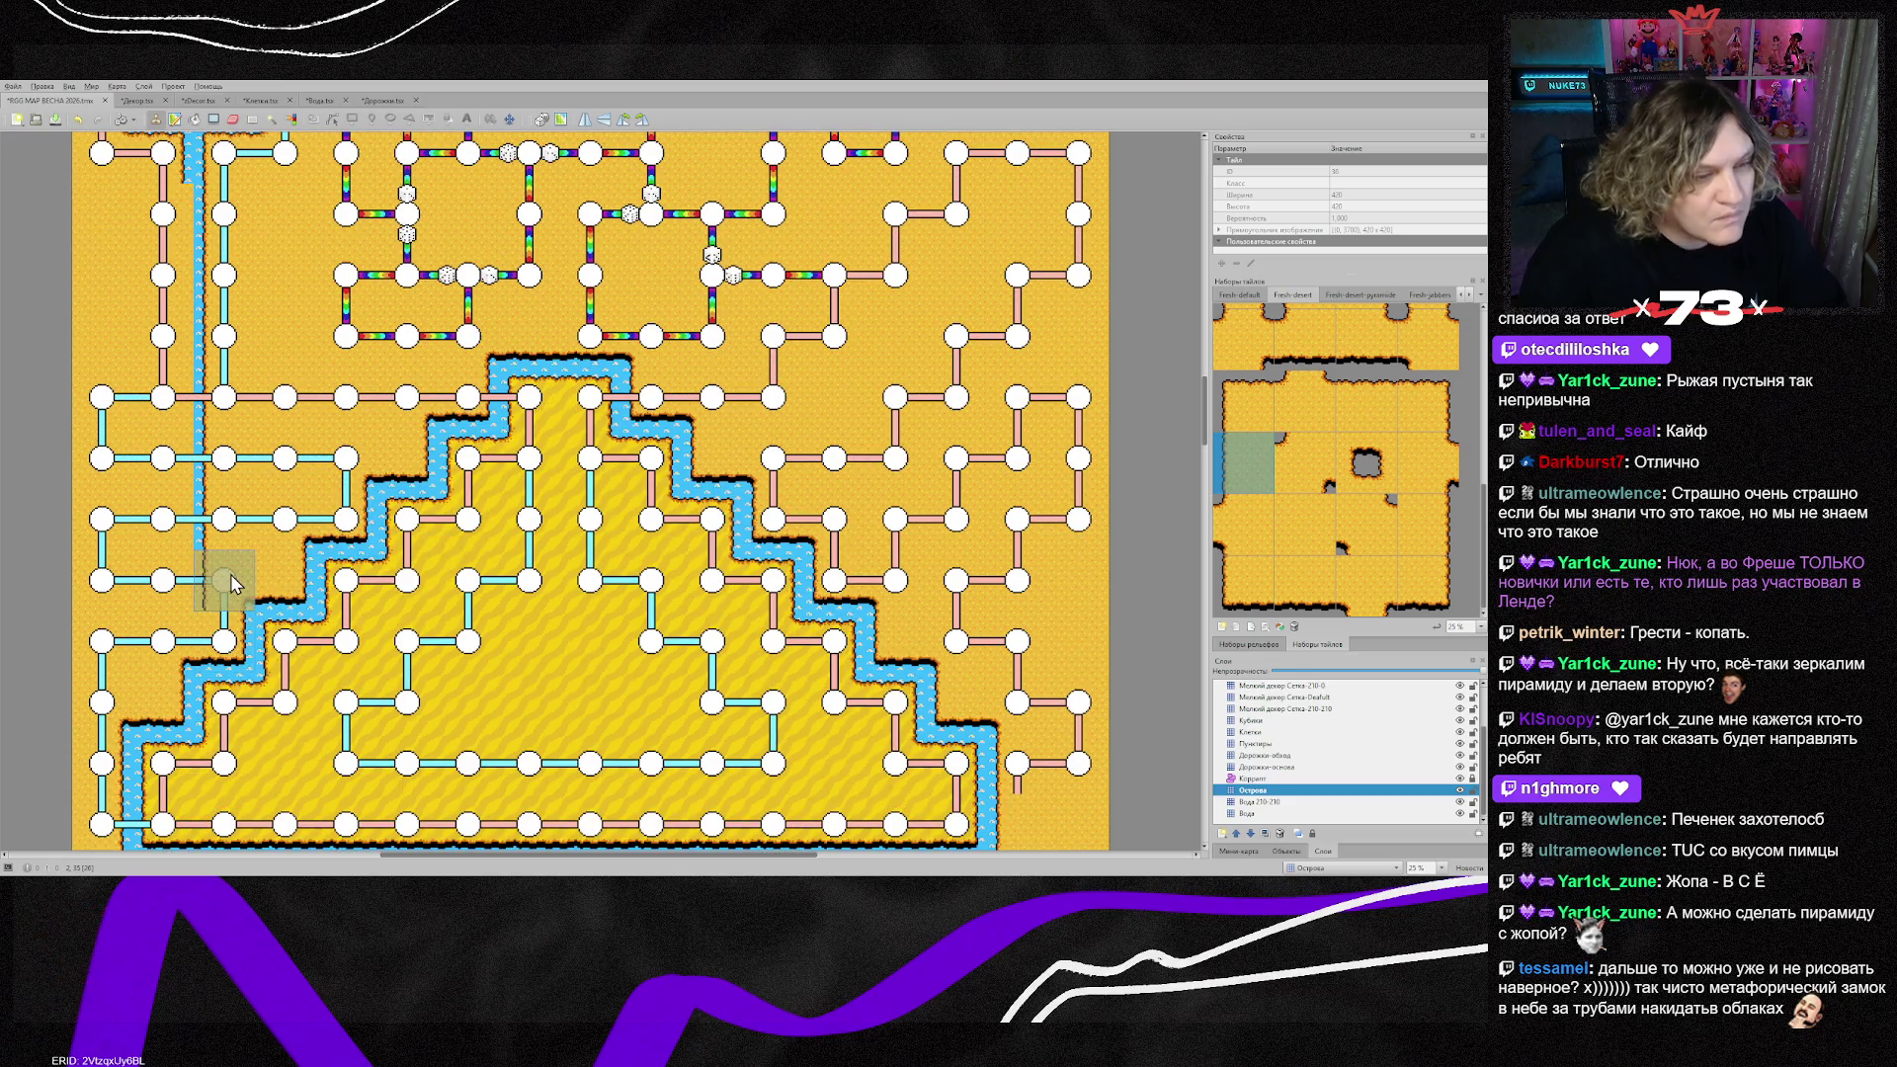
# Step: Pick up a water-edge tile from the map and turn one stream edge tile back into sand
pyautogui.click(1243, 585)
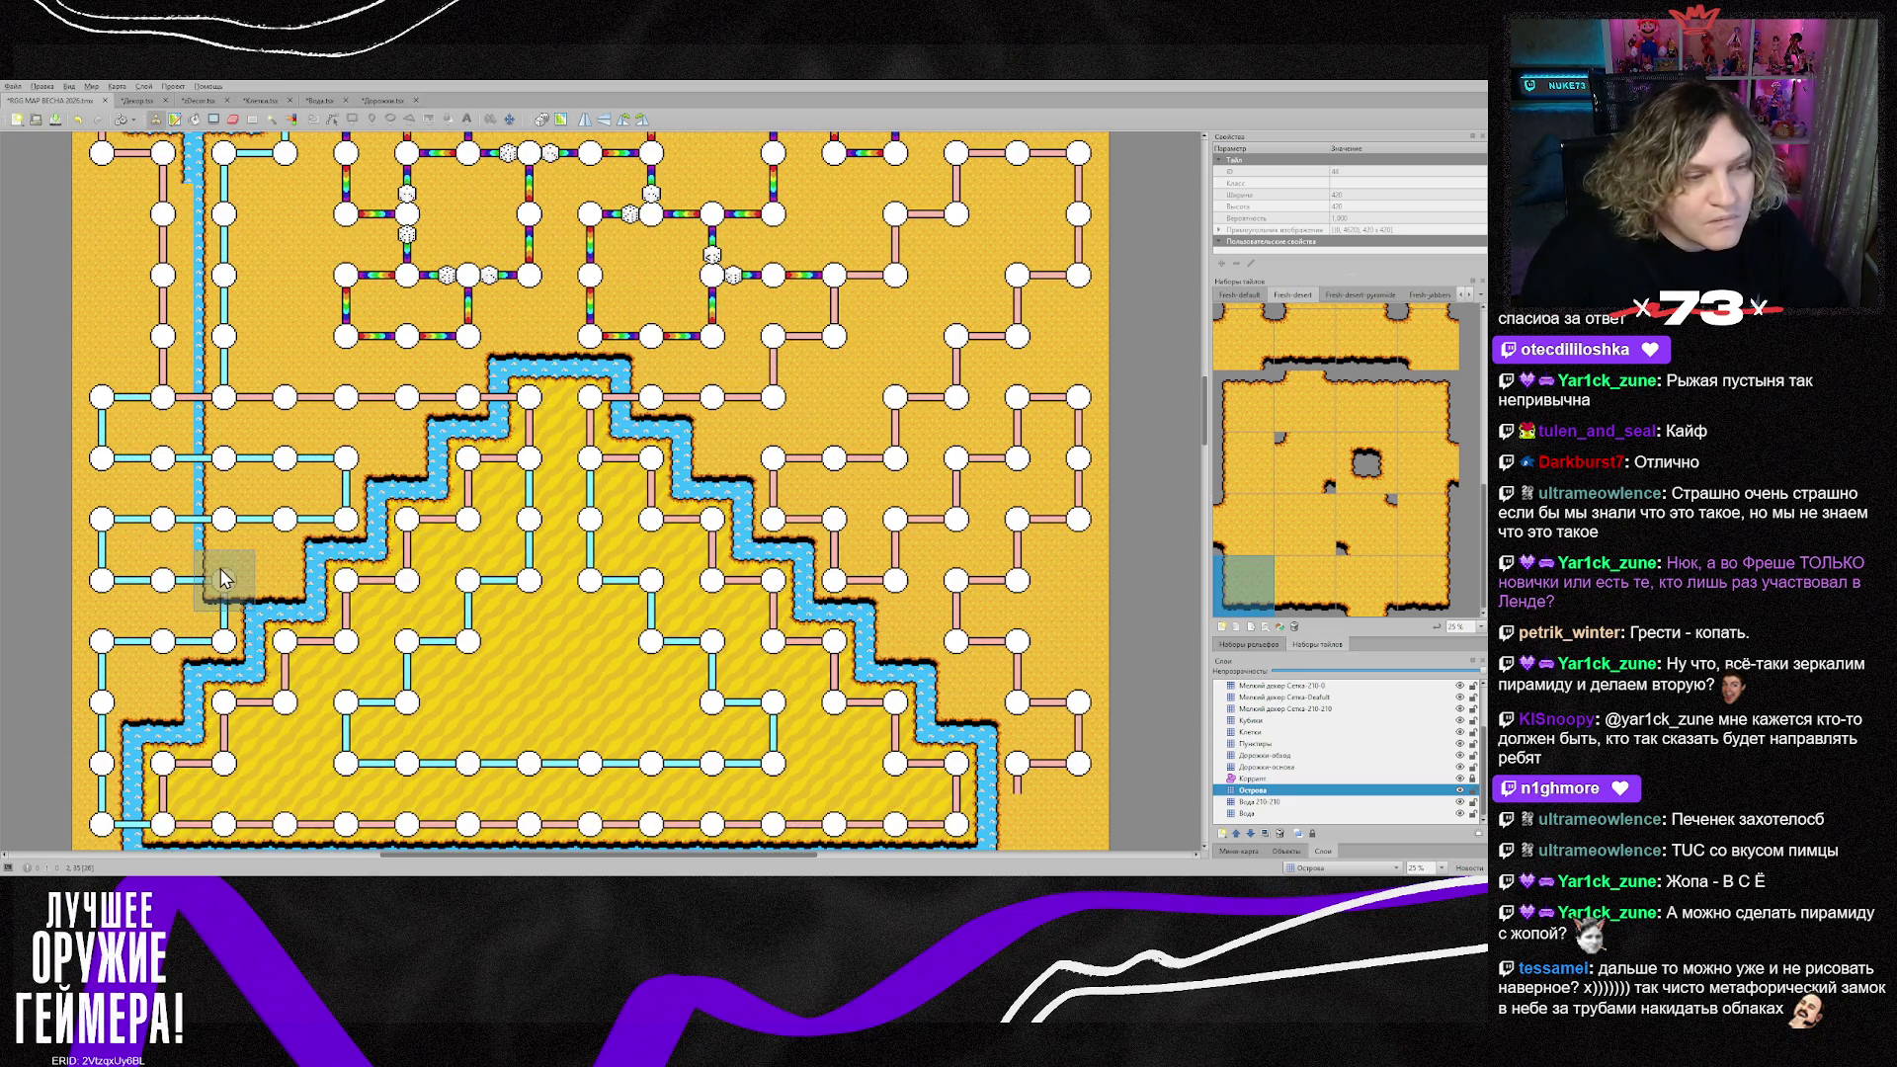
pyautogui.scroll(2, 284, 603)
pyautogui.scroll(1, 284, 603)
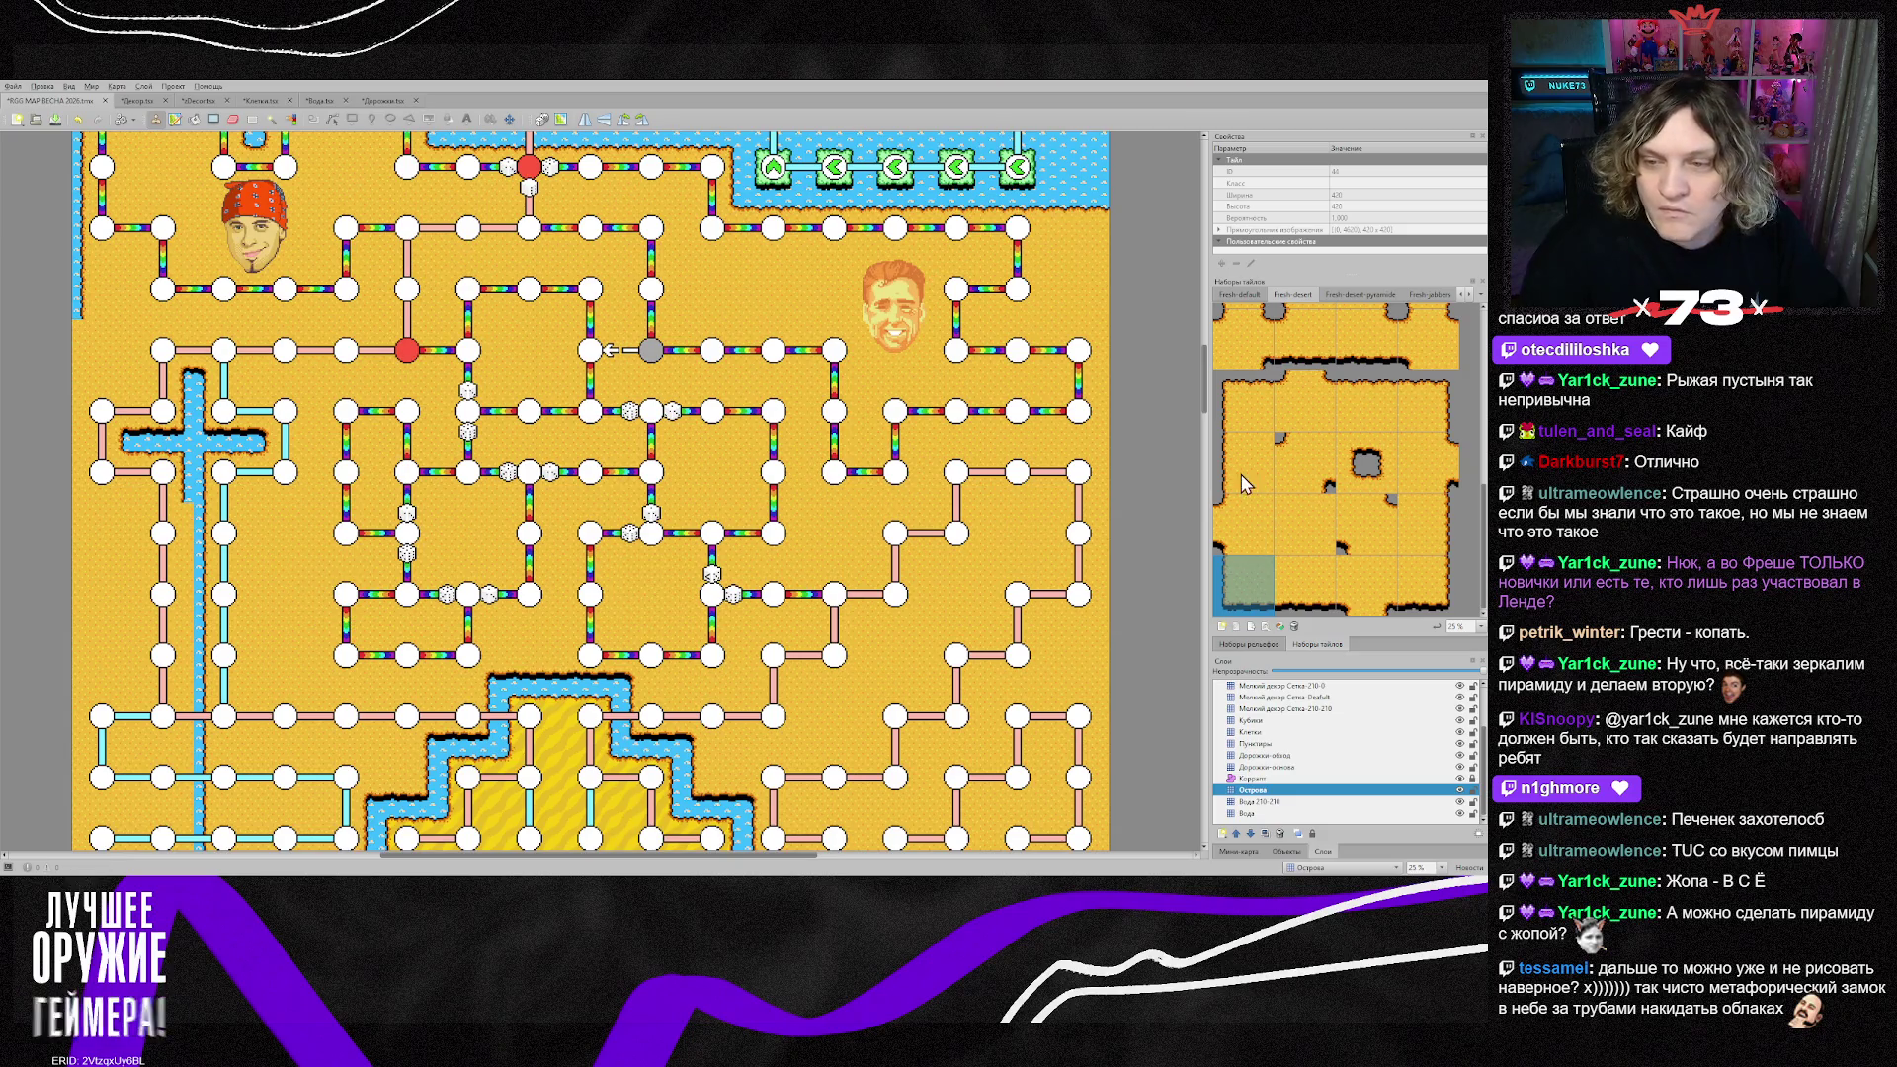
pyautogui.rightClick(188, 512)
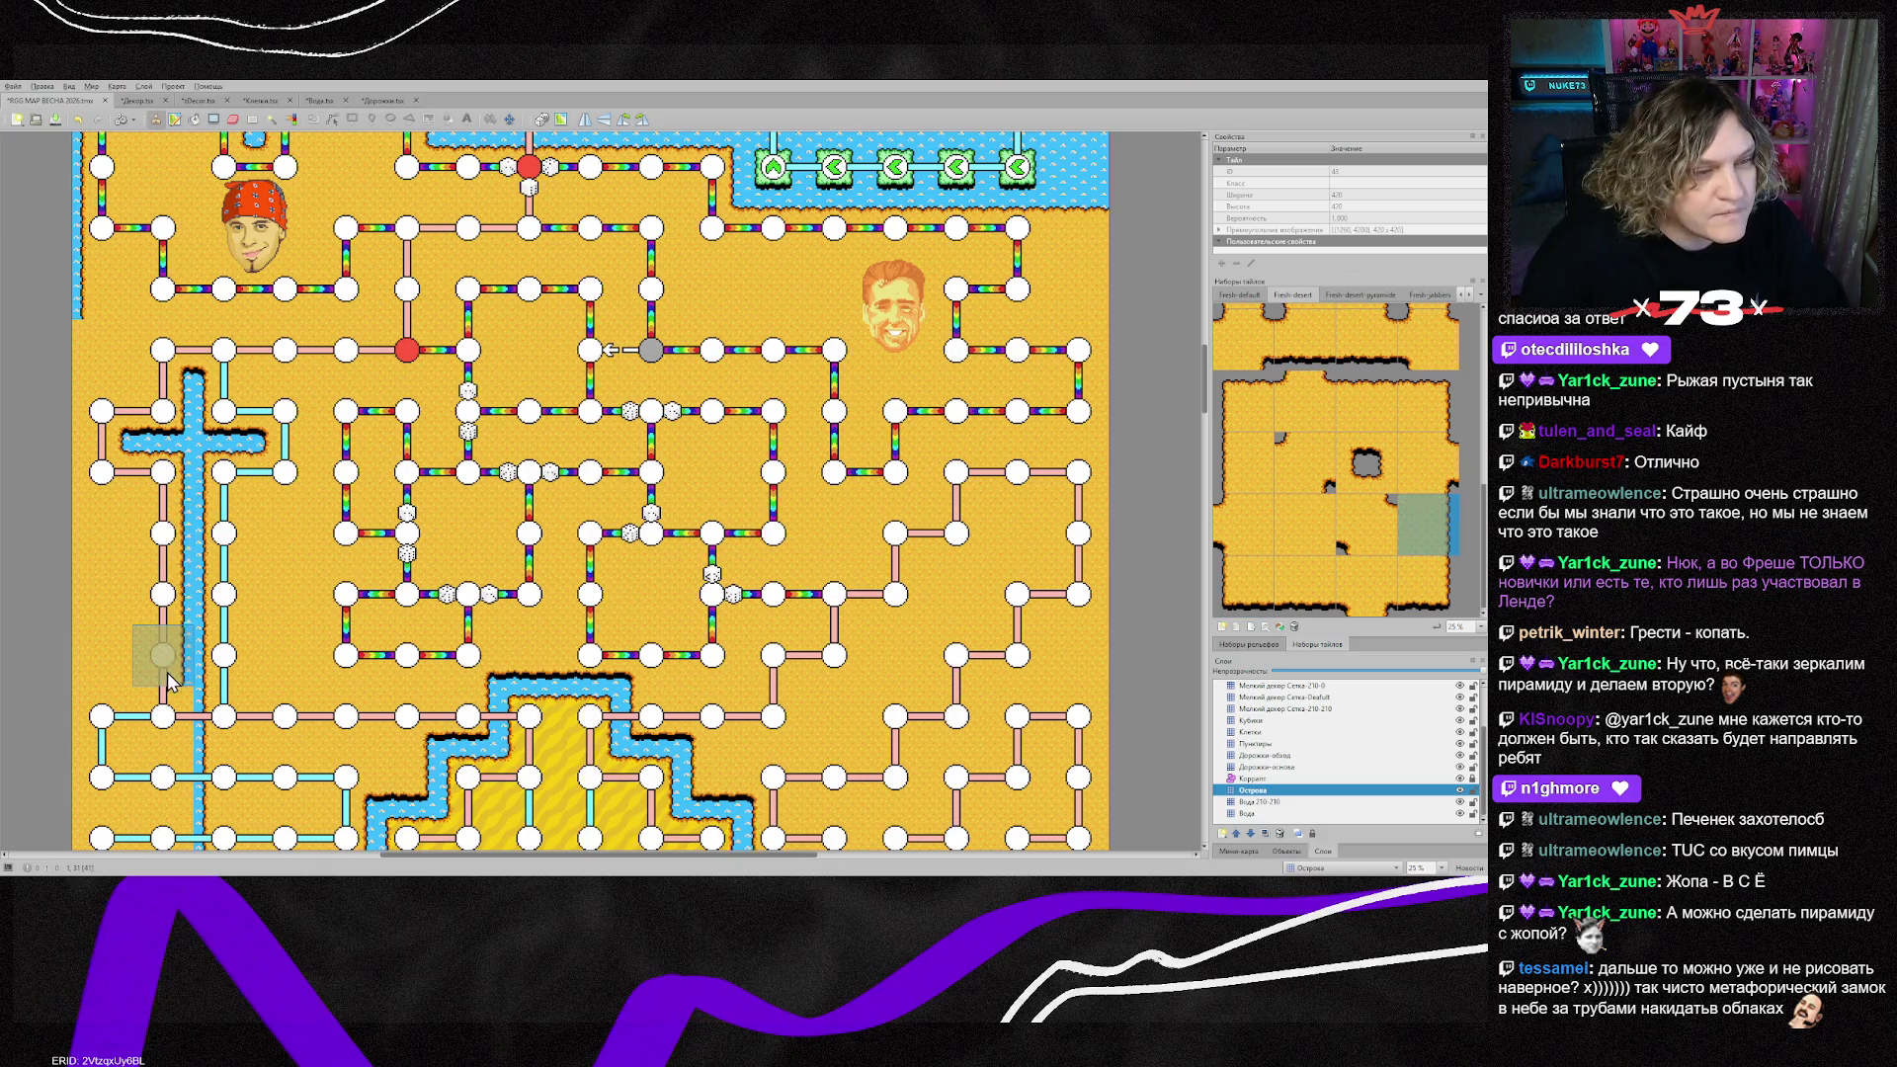
pyautogui.scroll(-2, 158, 667)
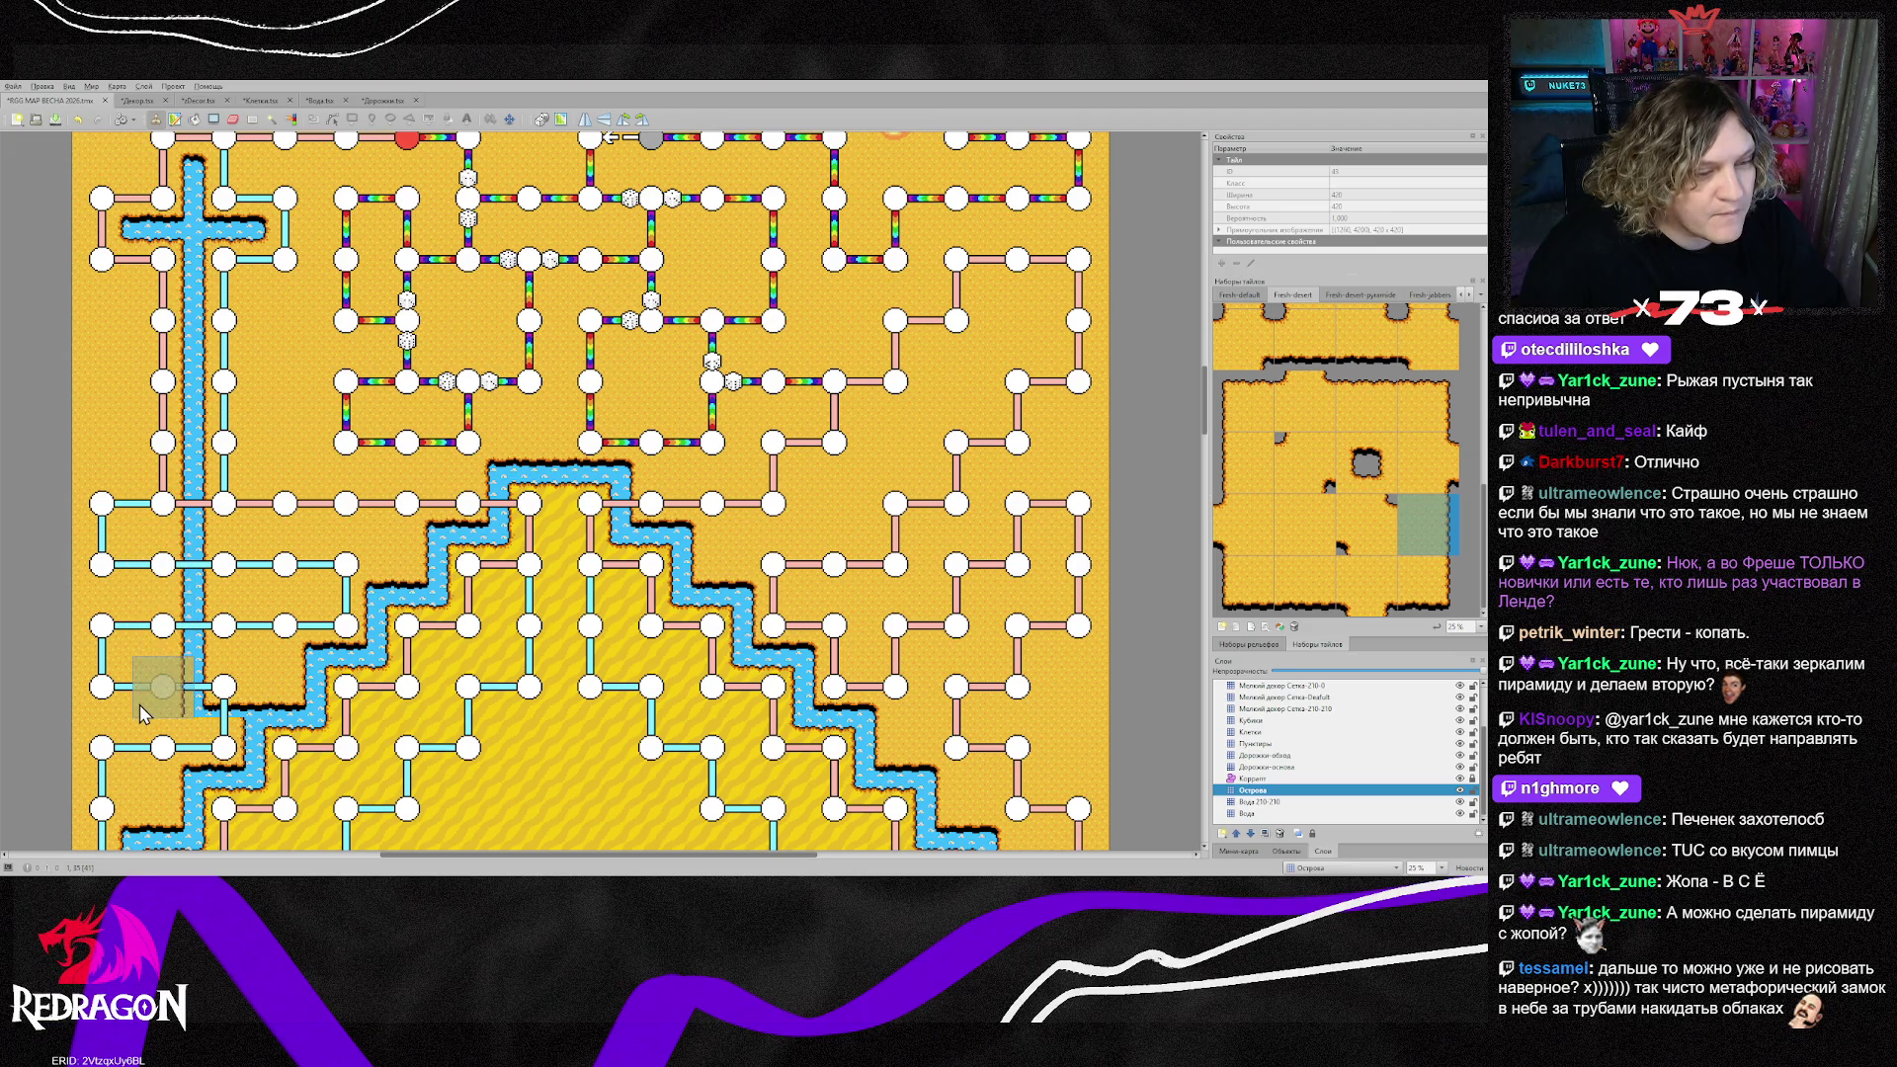
pyautogui.scroll(-1, 163, 654)
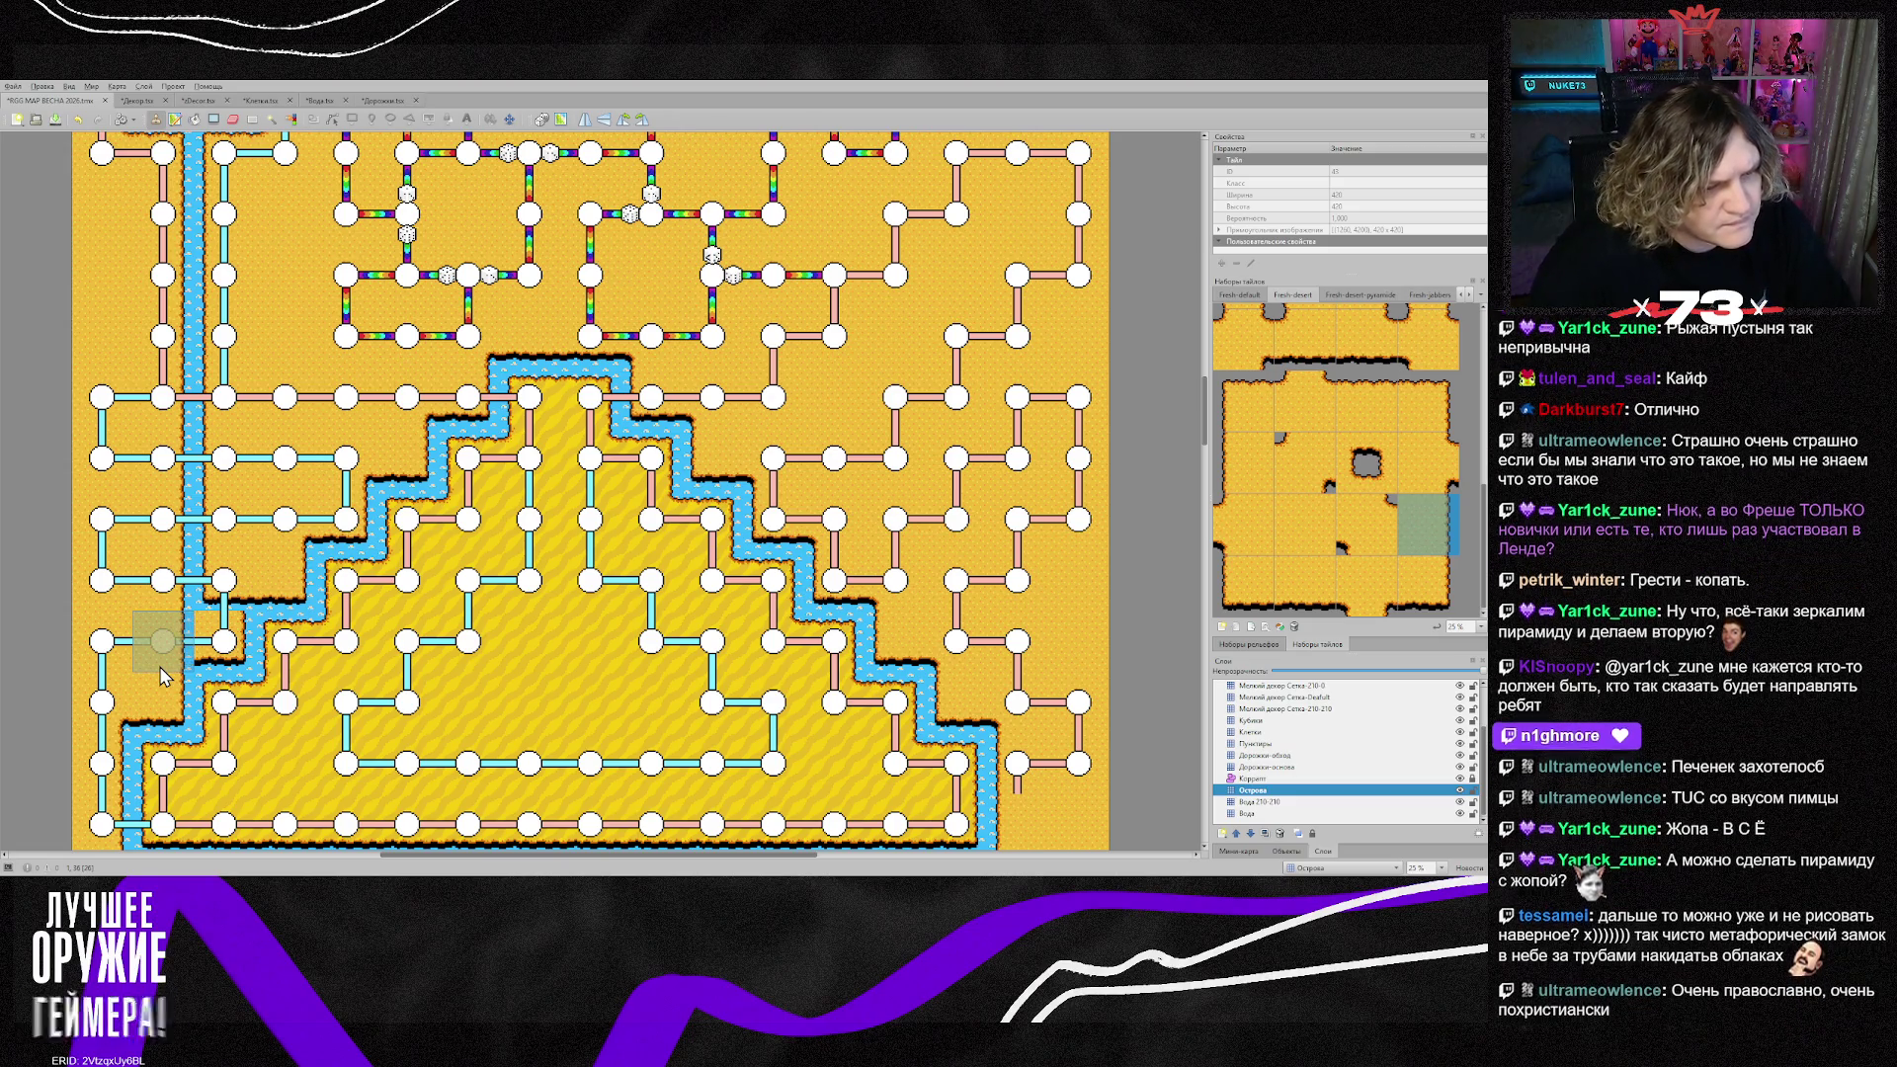
pyautogui.click(223, 642)
pyautogui.scroll(3, 1284, 464)
# Step: Switch to the Вода tileset, pick the brown earth tile, and target the Вода 210-210 layer
pyautogui.click(1244, 517)
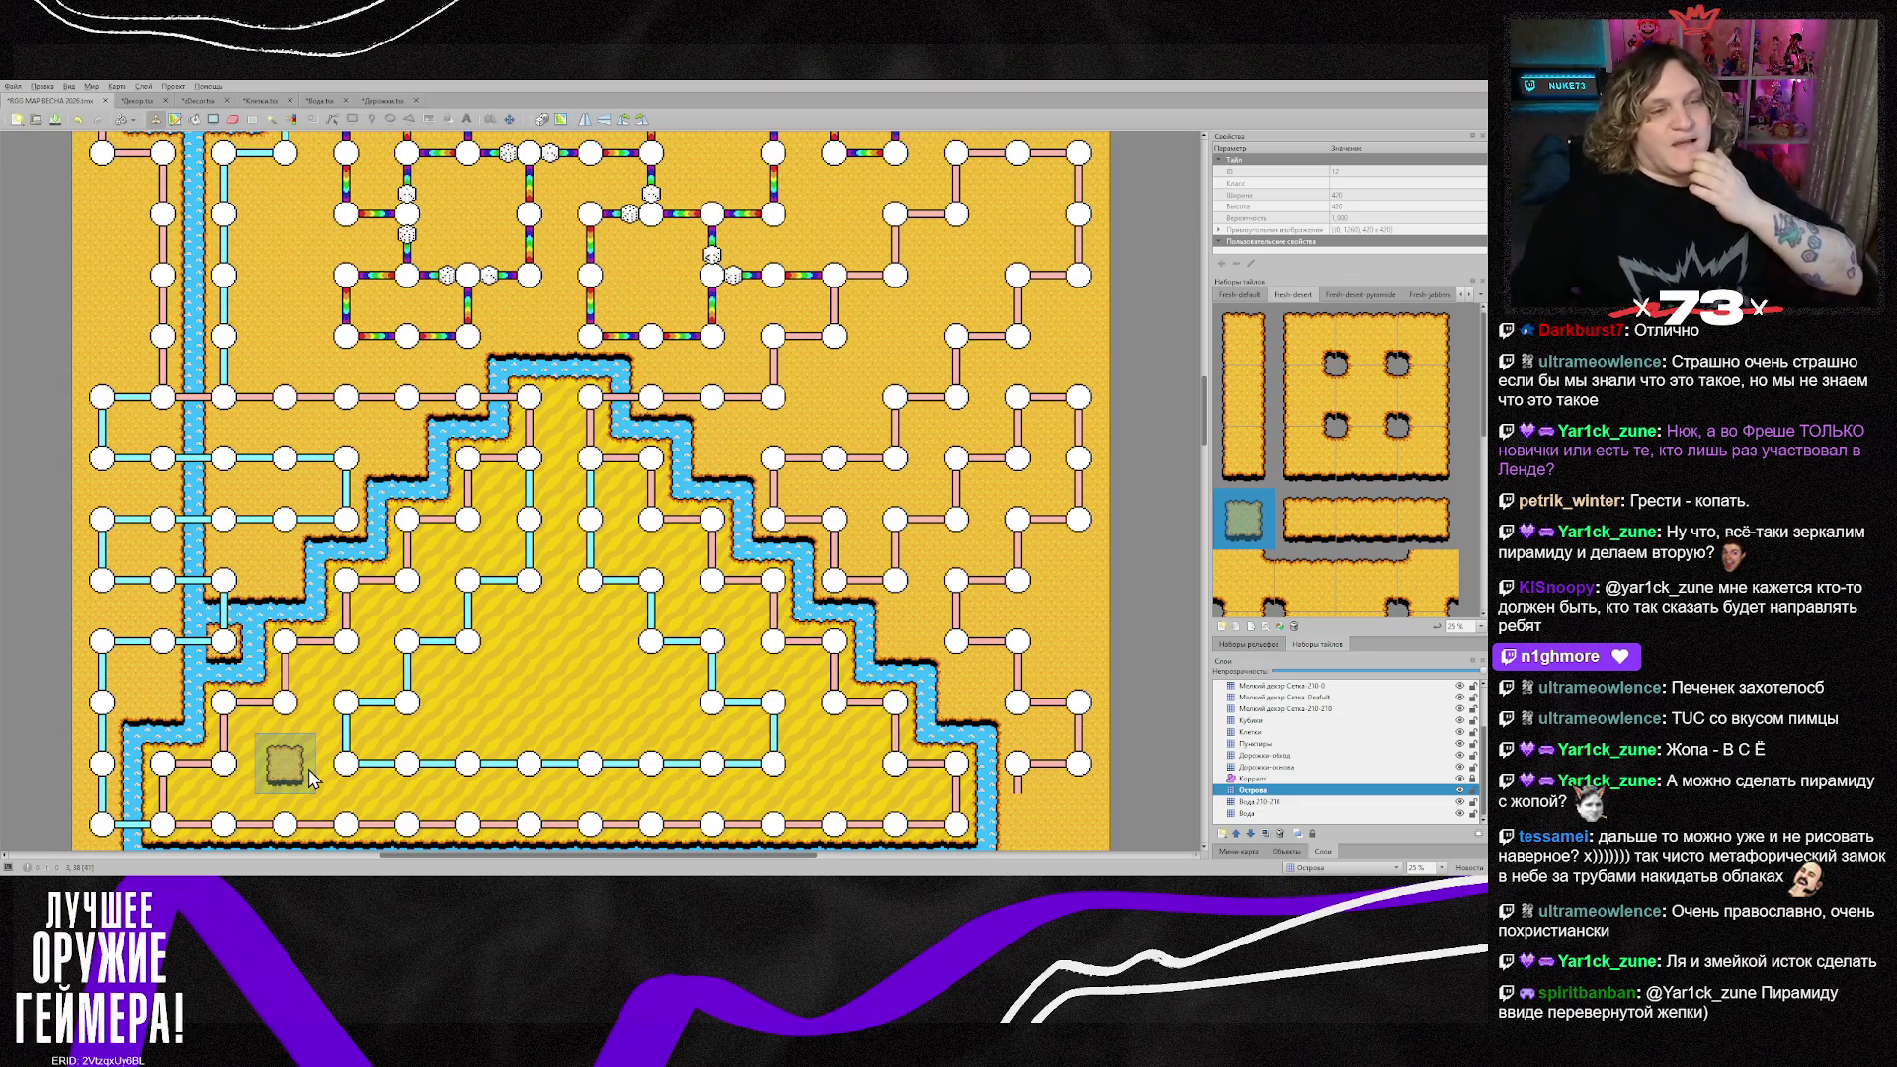
pyautogui.click(1469, 295)
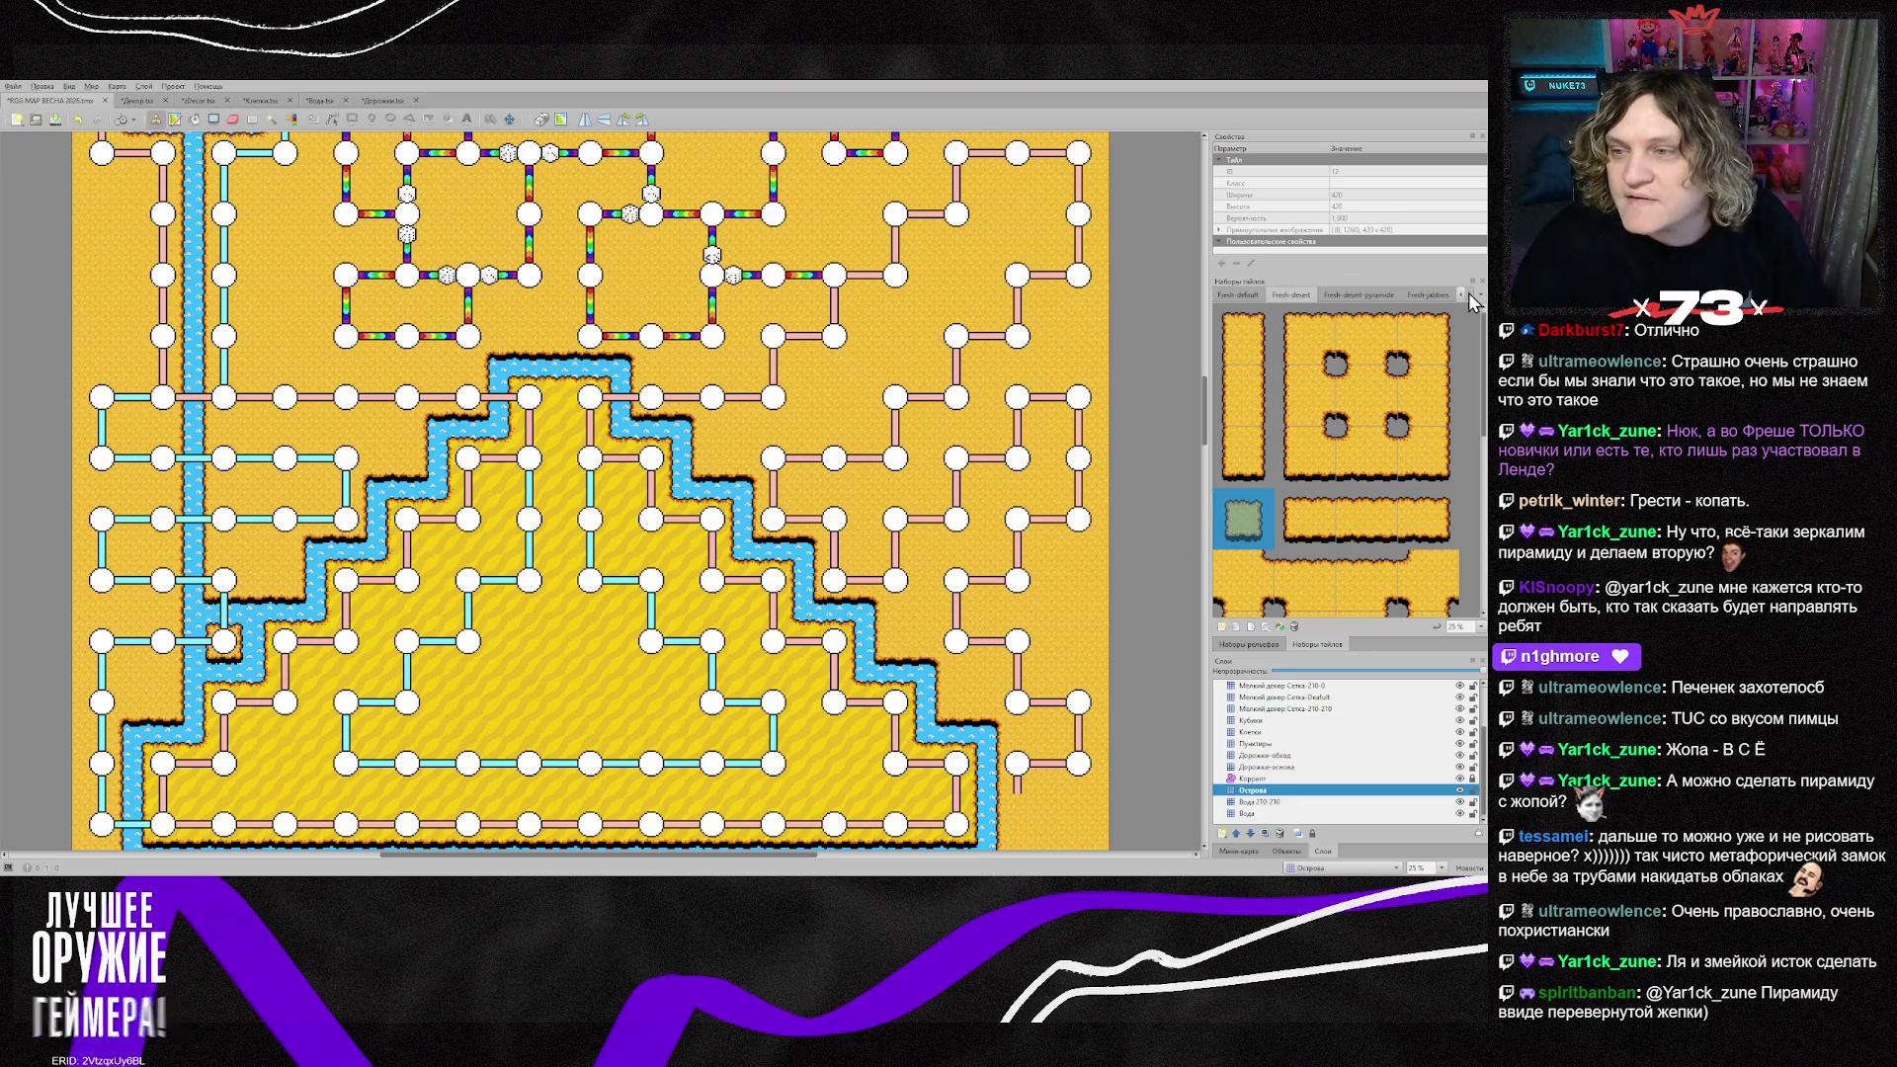
pyautogui.click(1407, 299)
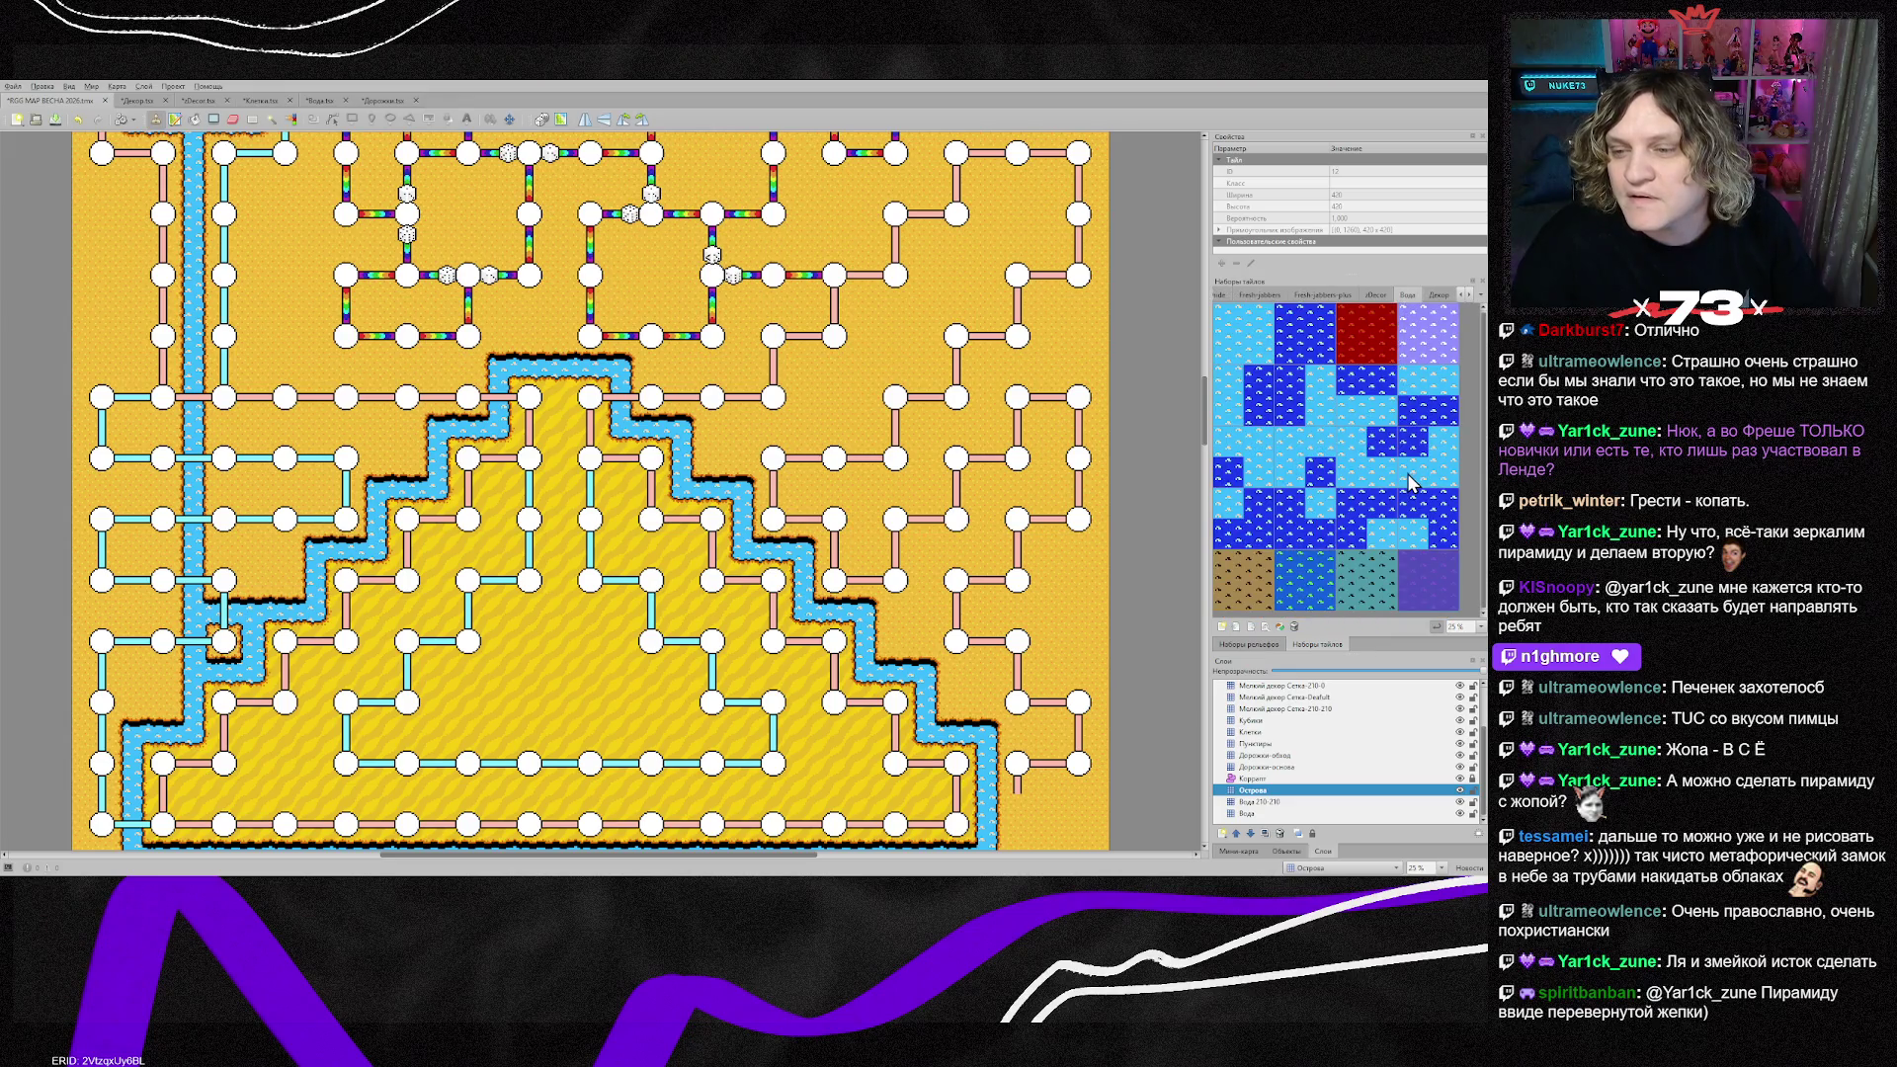
pyautogui.click(1242, 599)
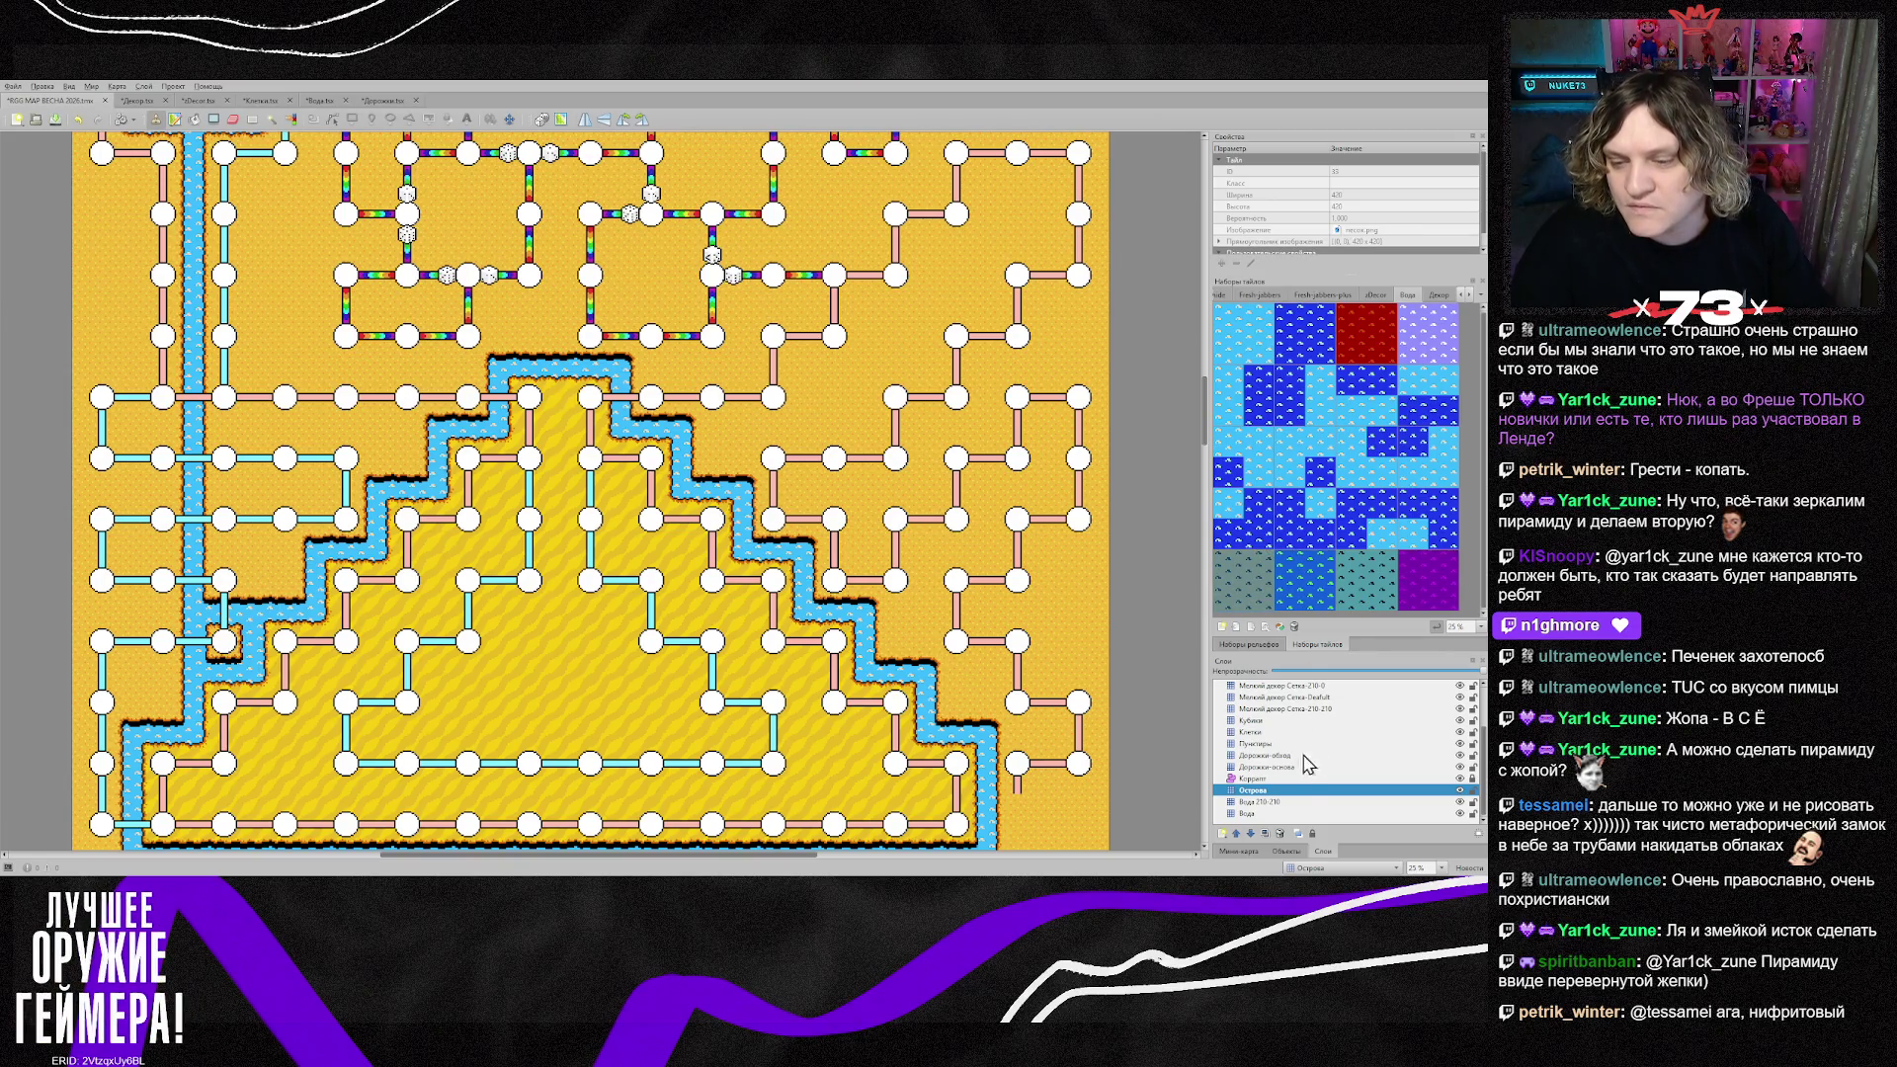
pyautogui.click(1273, 803)
# Step: Repaint the water cross, stream and pyramid outline in brown earth, with a strip above the sea
pyautogui.scroll(5, 376, 314)
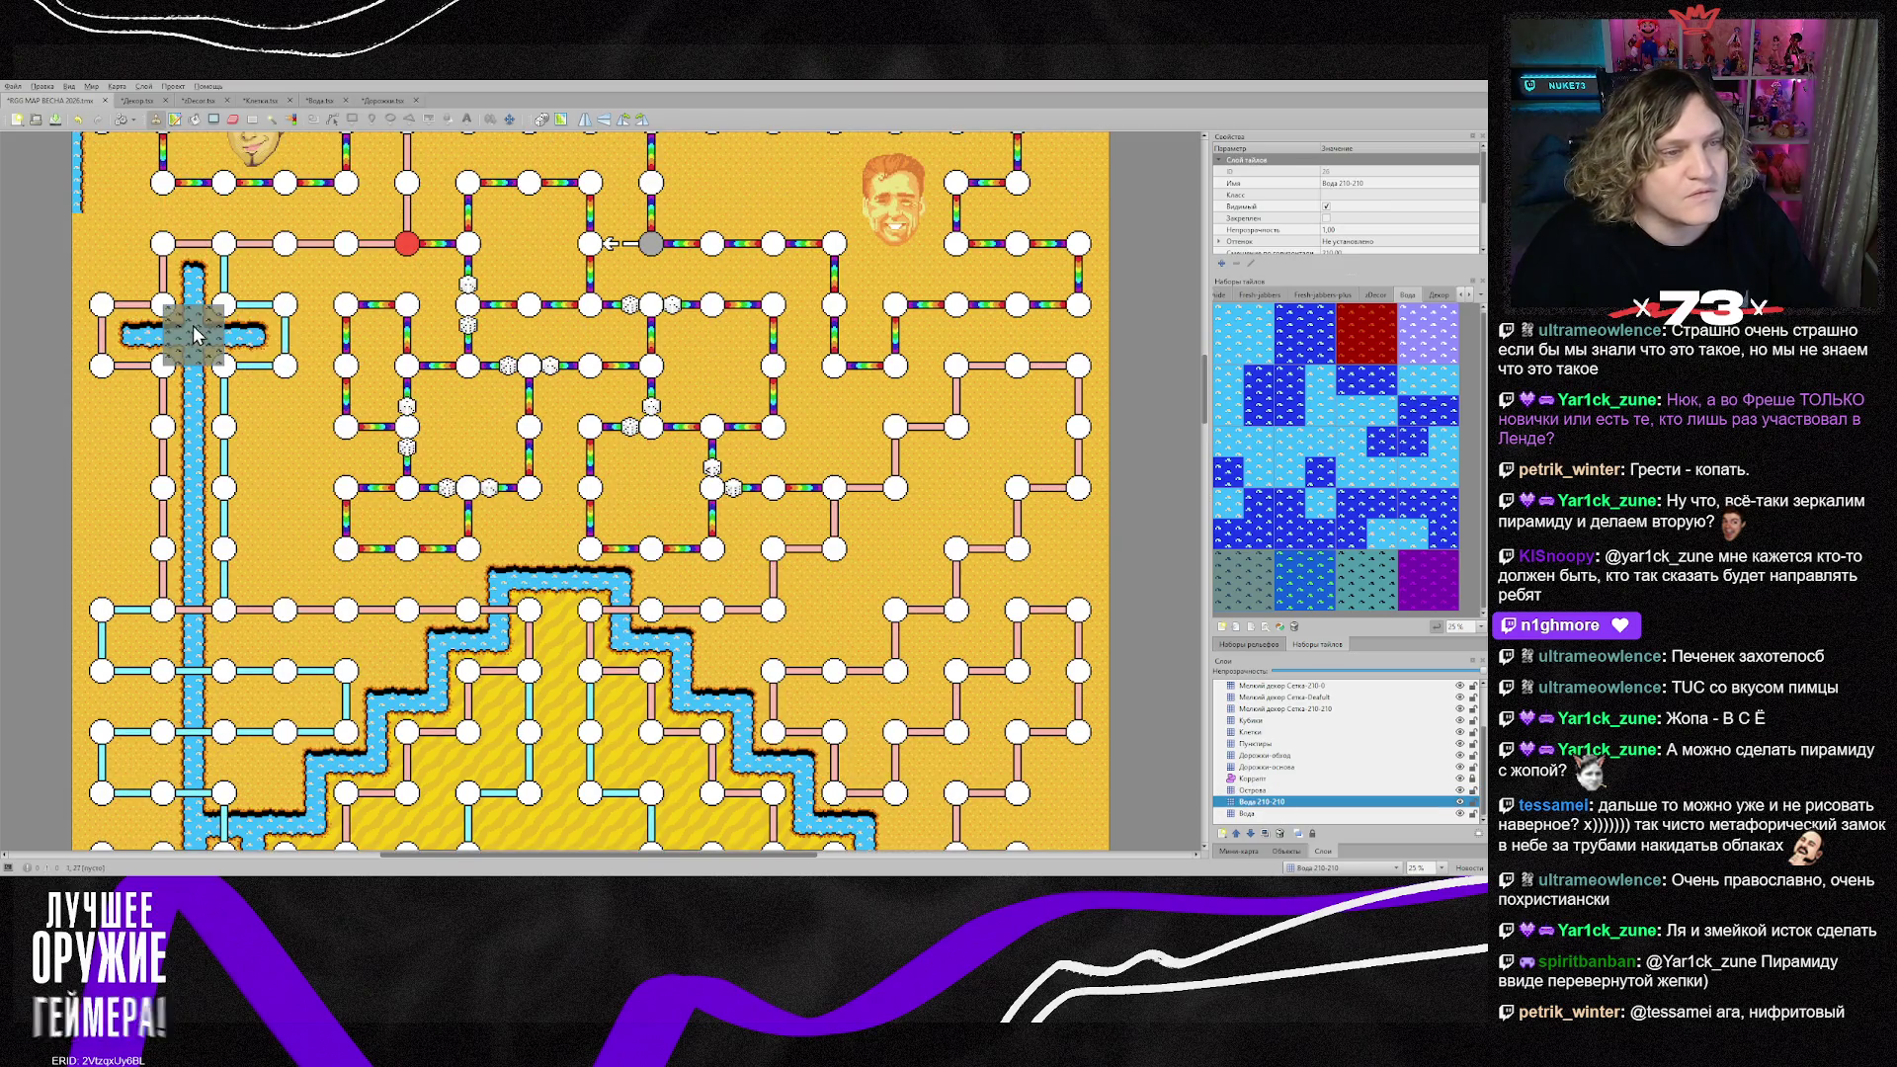
pyautogui.moveTo(193, 277); pyautogui.dragTo(210, 652)
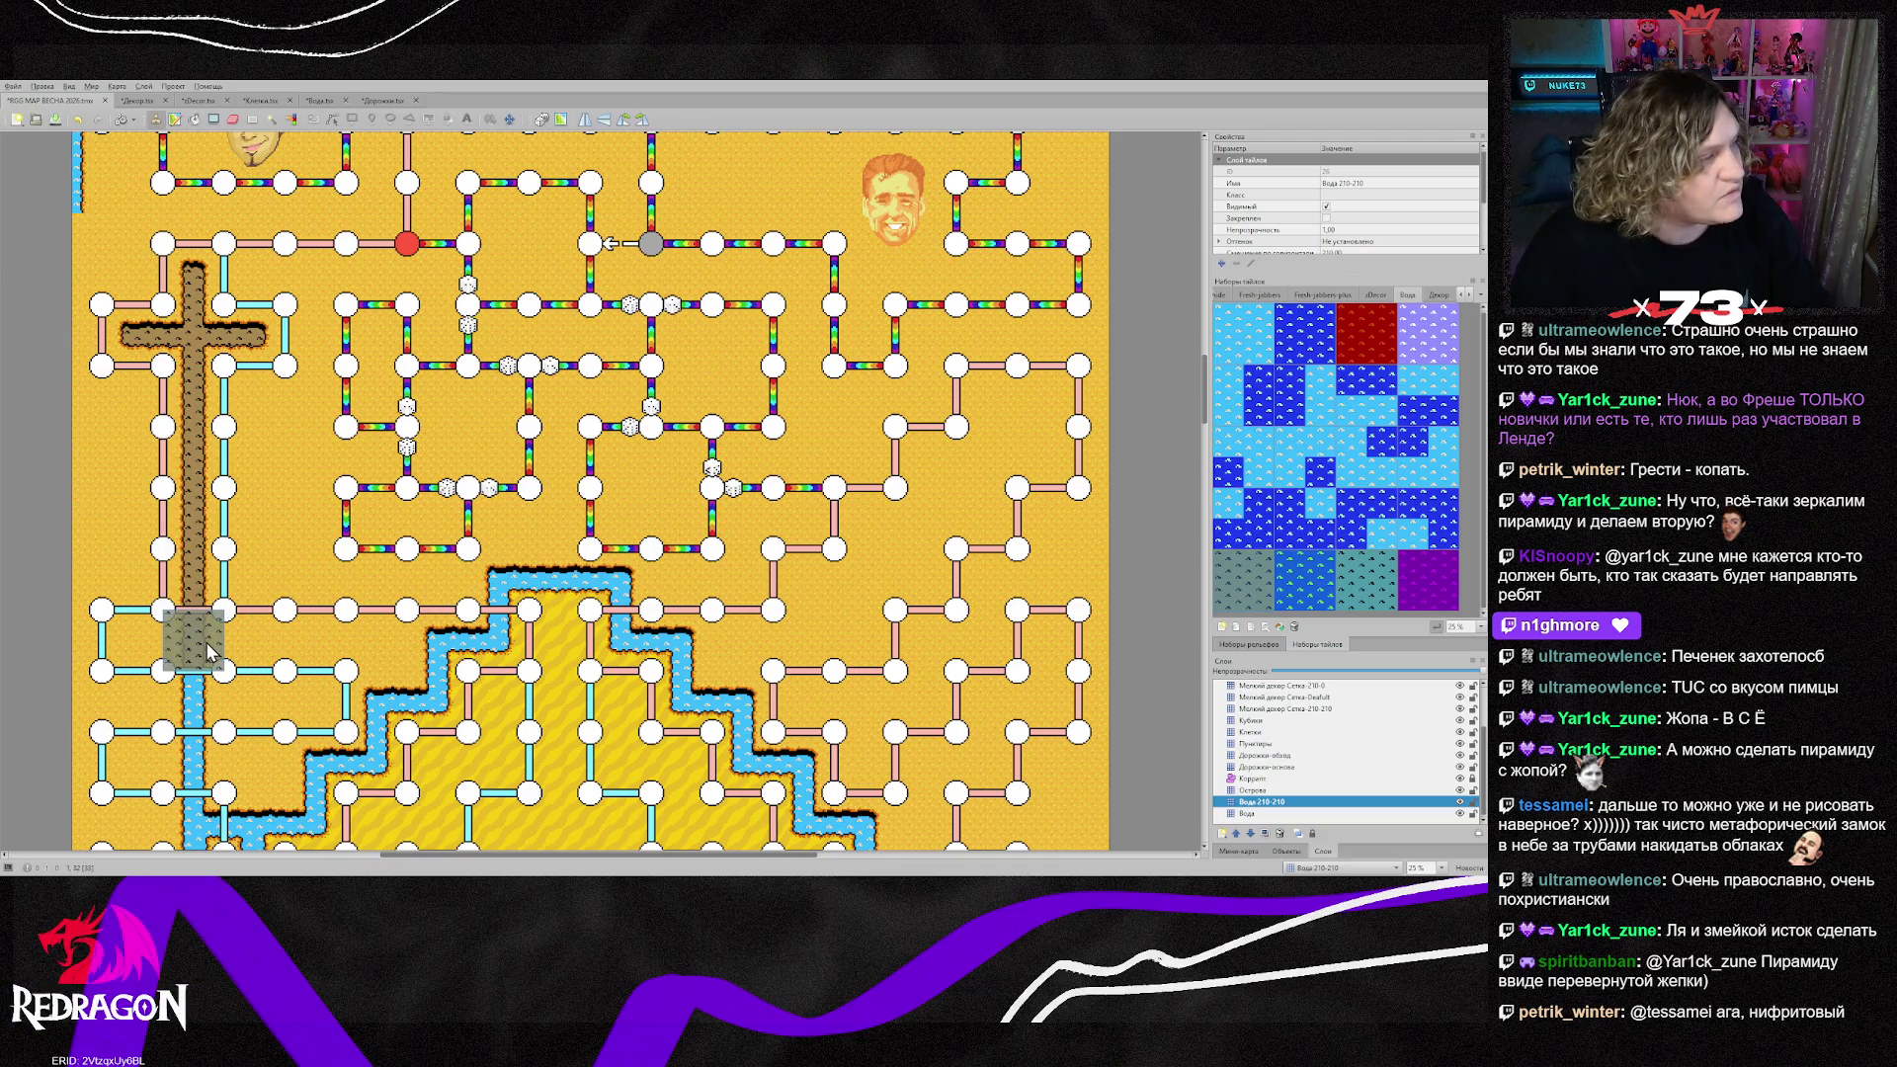
pyautogui.scroll(-7, 209, 652)
pyautogui.moveTo(182, 423)
pyautogui.mouseDown()
pyautogui.moveTo(182, 297)
pyautogui.moveTo(192, 583)
pyautogui.moveTo(509, 331)
pyautogui.moveTo(633, 265)
pyautogui.moveTo(692, 326)
pyautogui.moveTo(691, 390)
pyautogui.moveTo(931, 635)
pyautogui.moveTo(983, 660)
pyautogui.moveTo(983, 751)
pyautogui.moveTo(60, 756)
pyautogui.moveTo(1126, 763)
pyautogui.mouseUp()
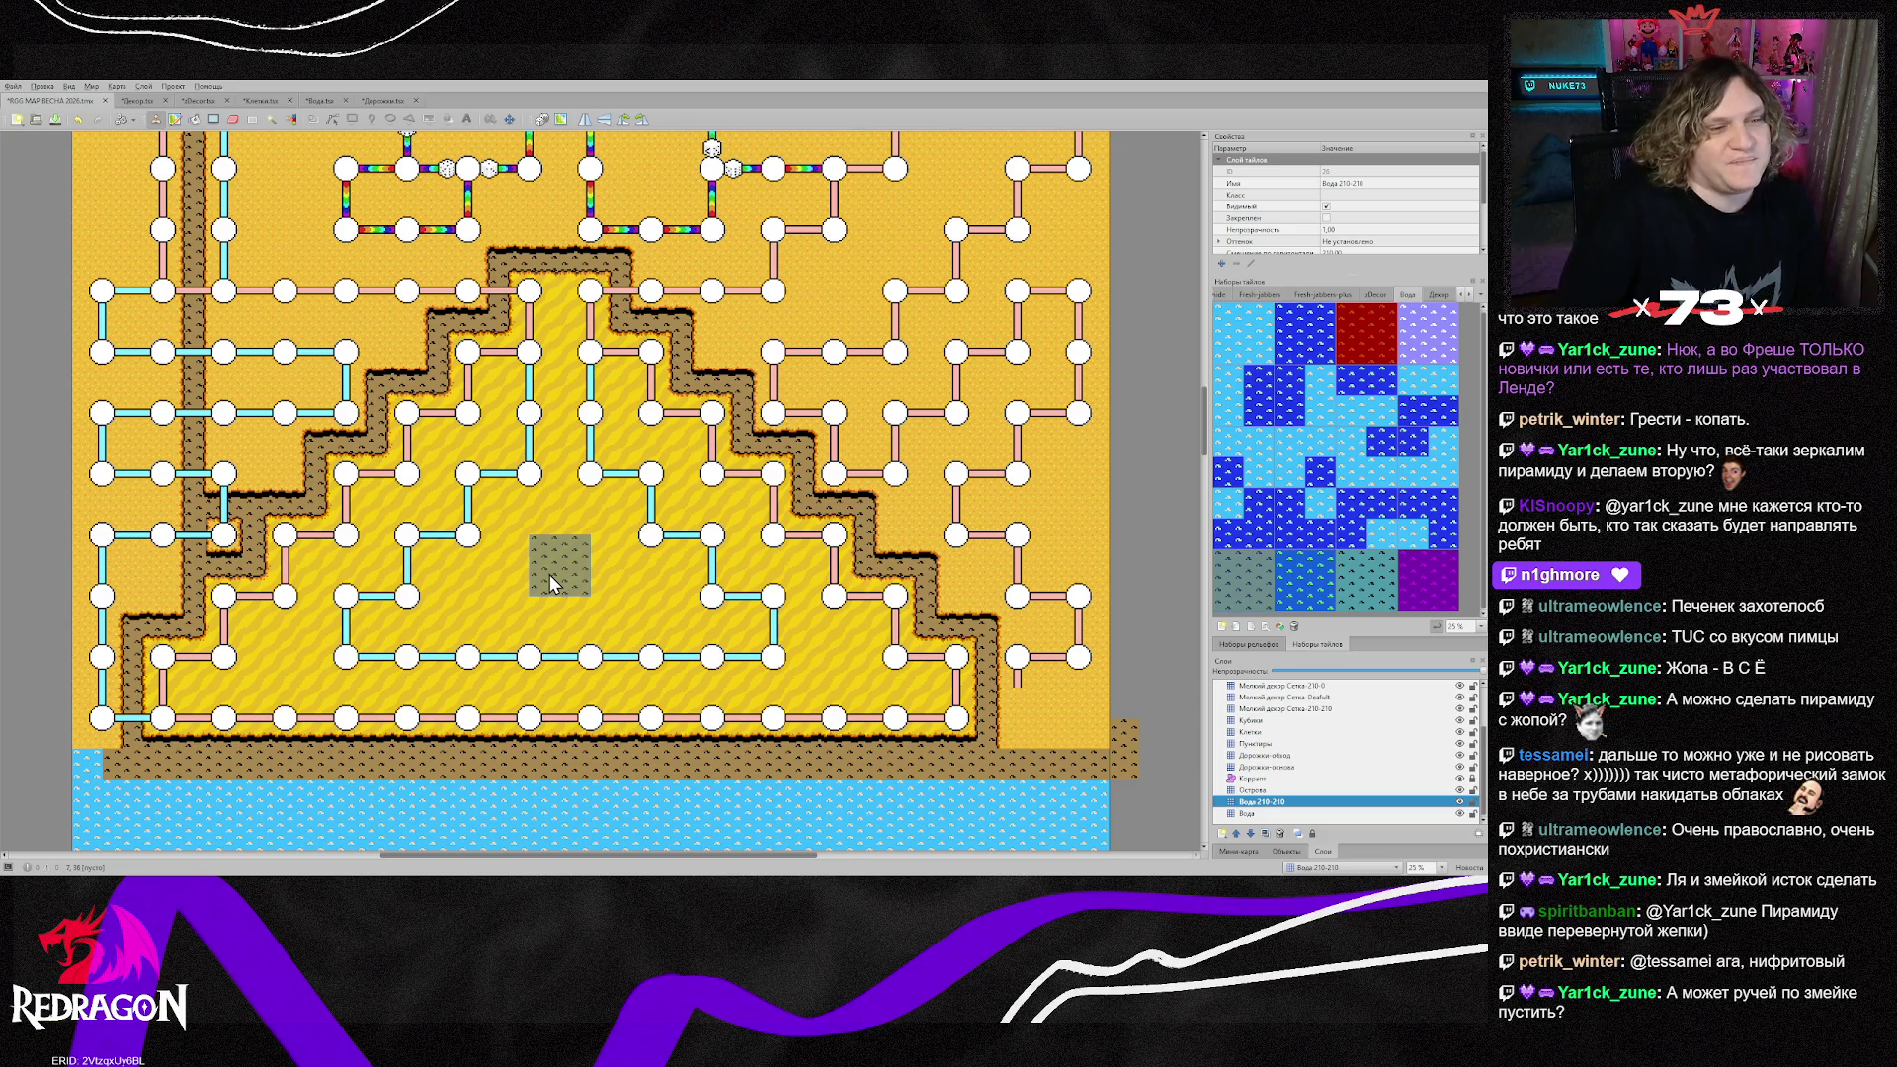
pyautogui.scroll(3, 550, 573)
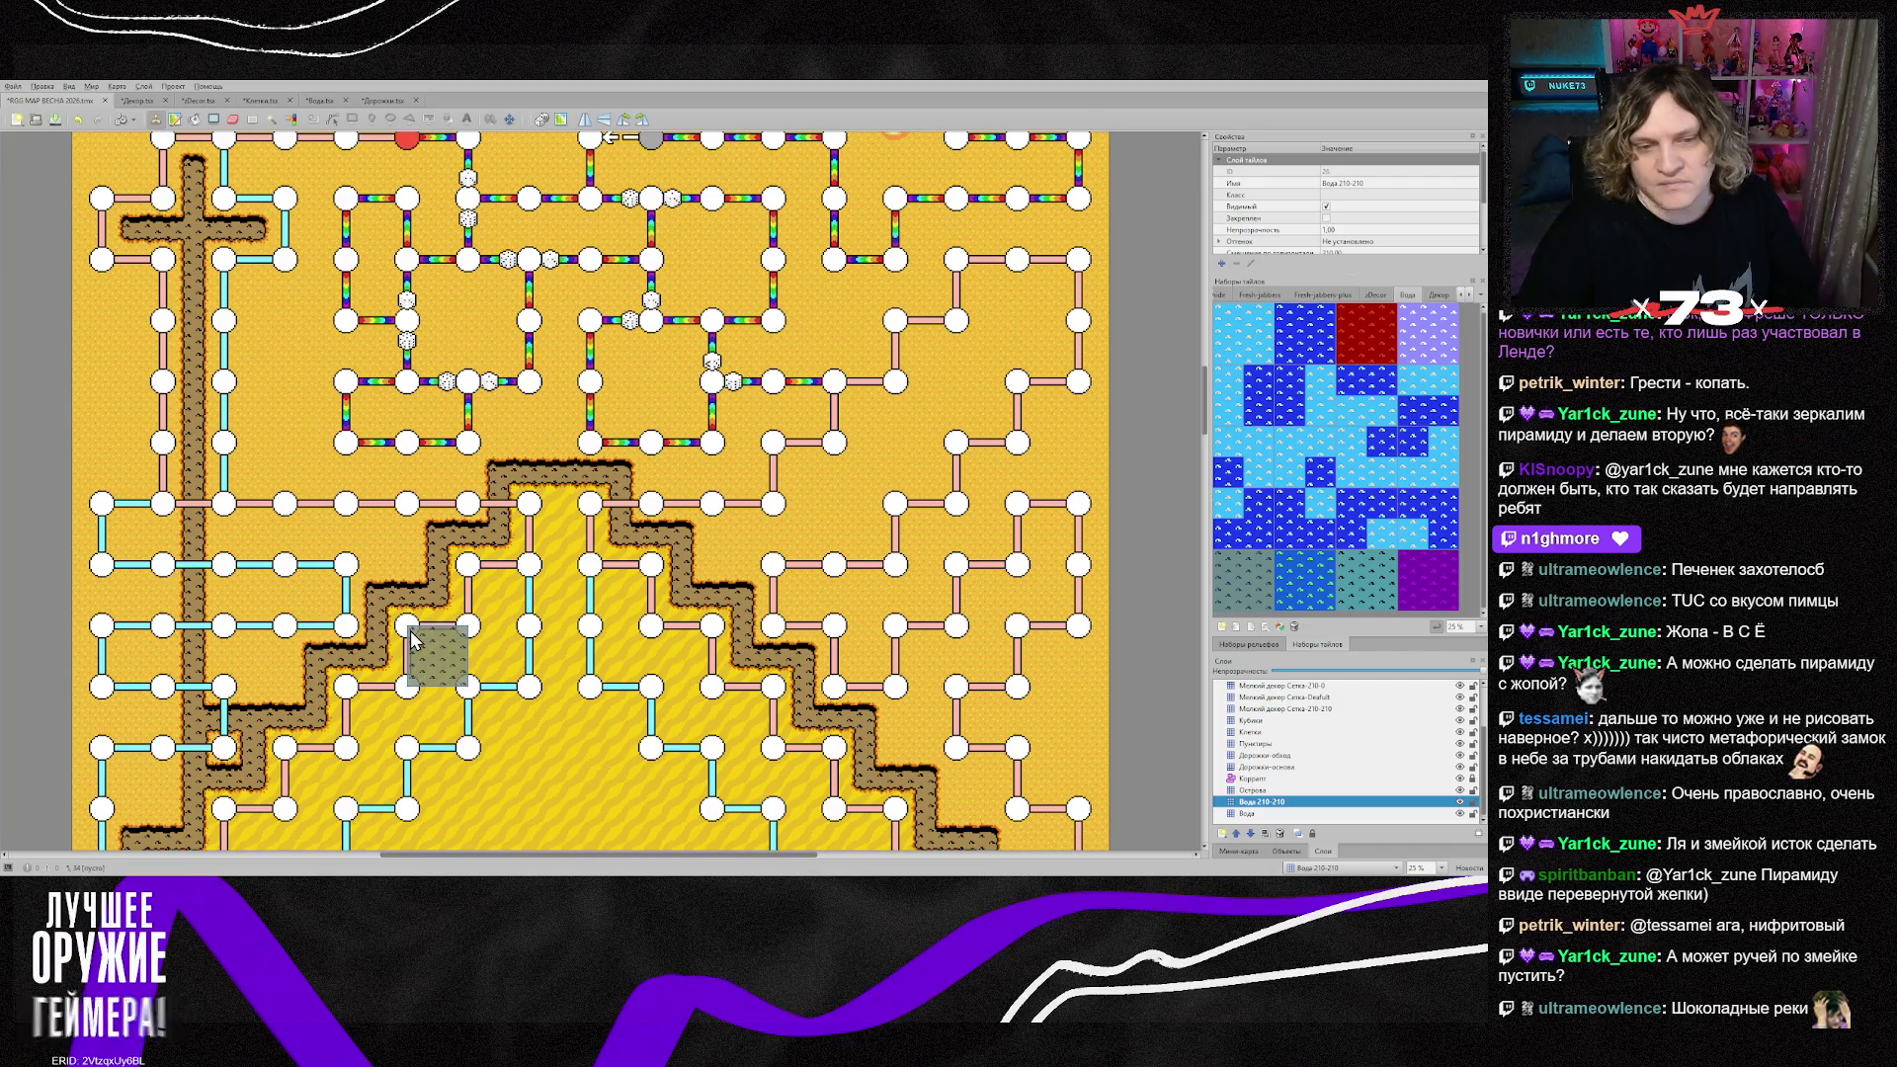
pyautogui.scroll(-3, 413, 640)
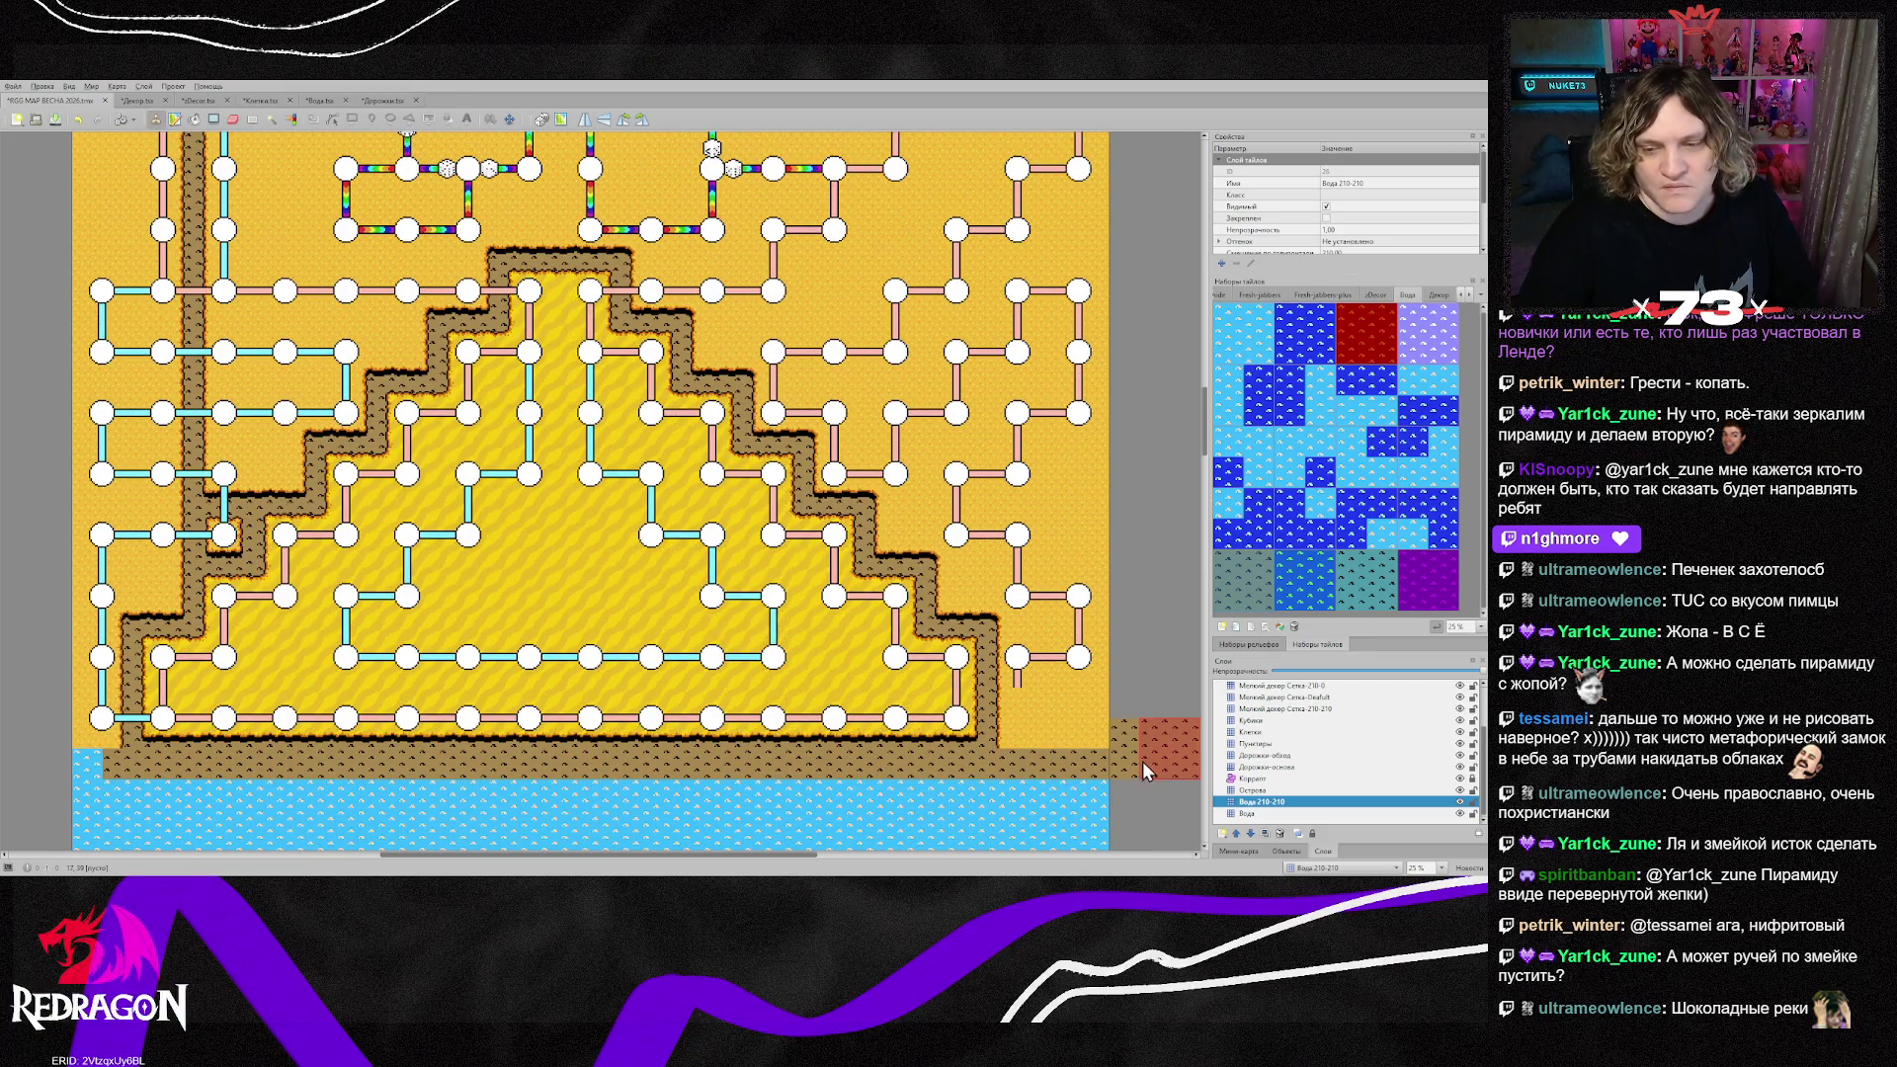
# Step: Restore the bottom-left edge tile, then erase a bottom-right island tile on Острова and undo it
pyautogui.click(92, 767)
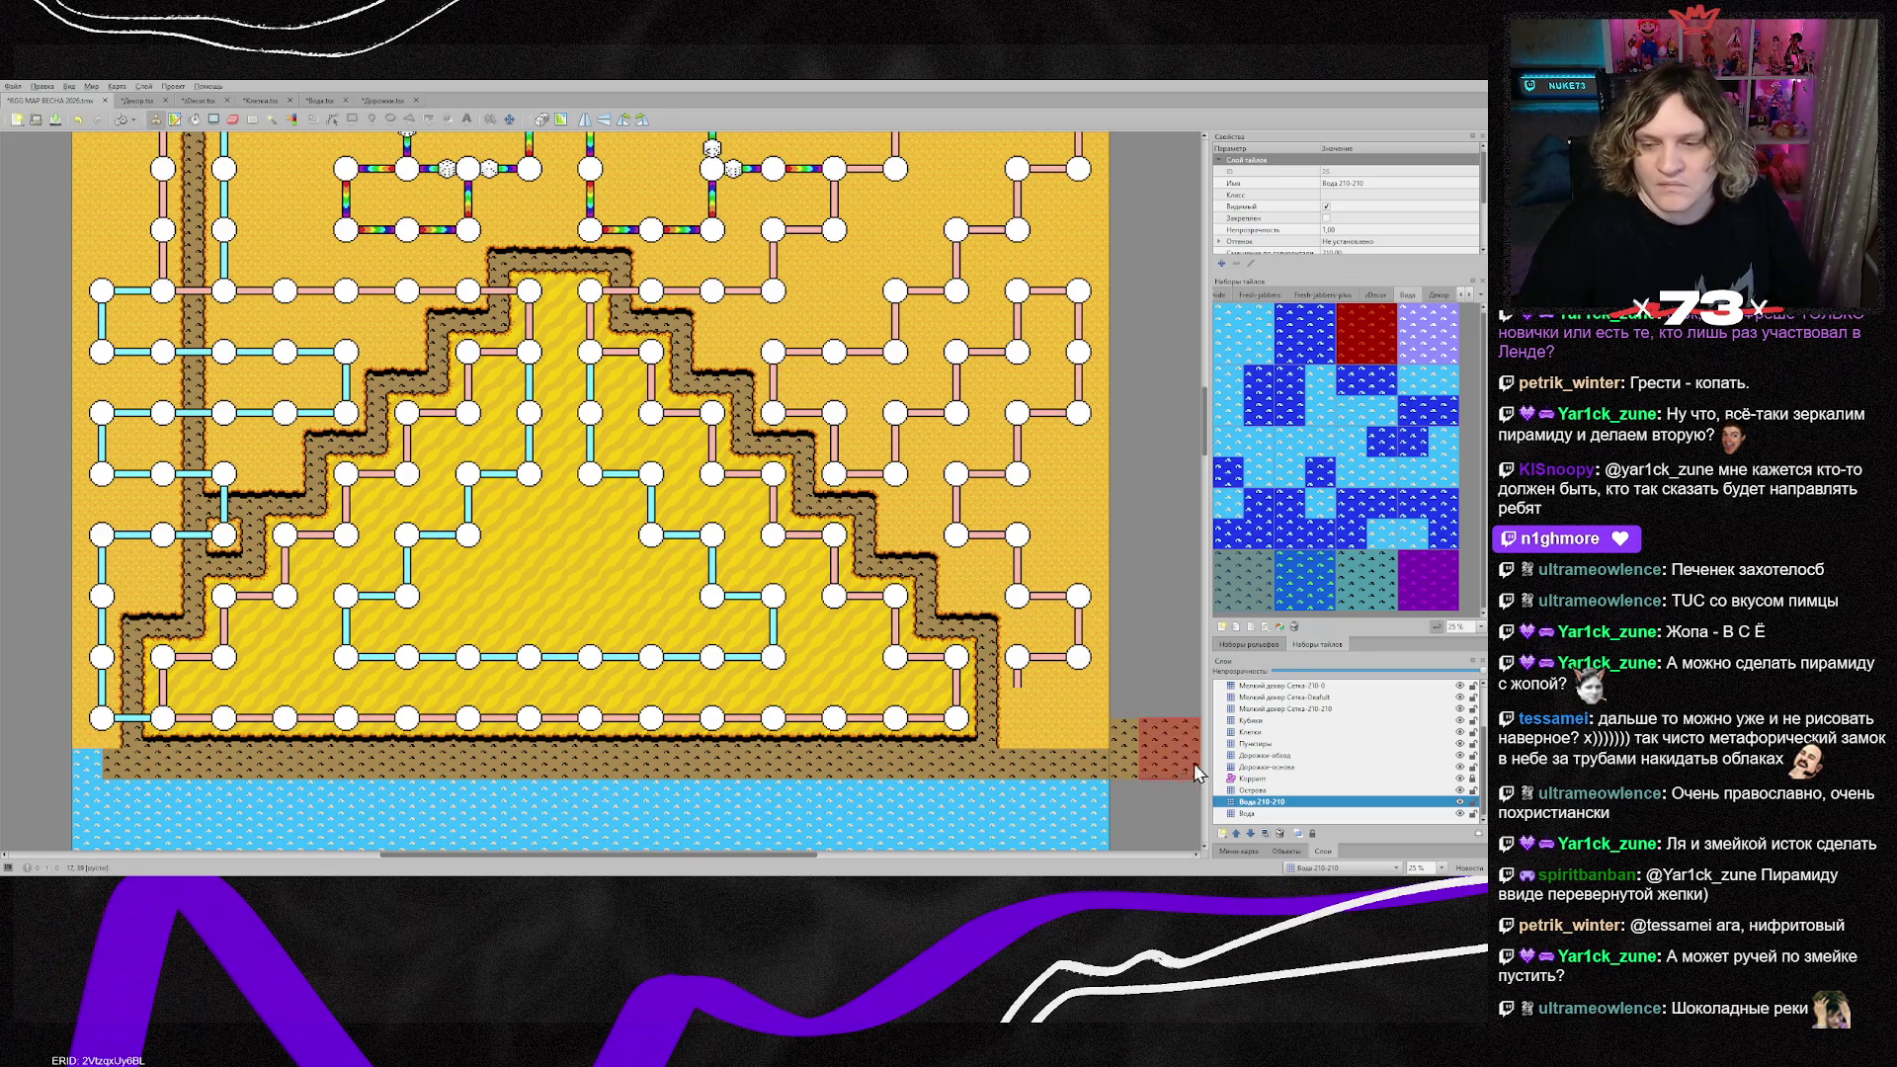
pyautogui.press('e')
pyautogui.click(1113, 767)
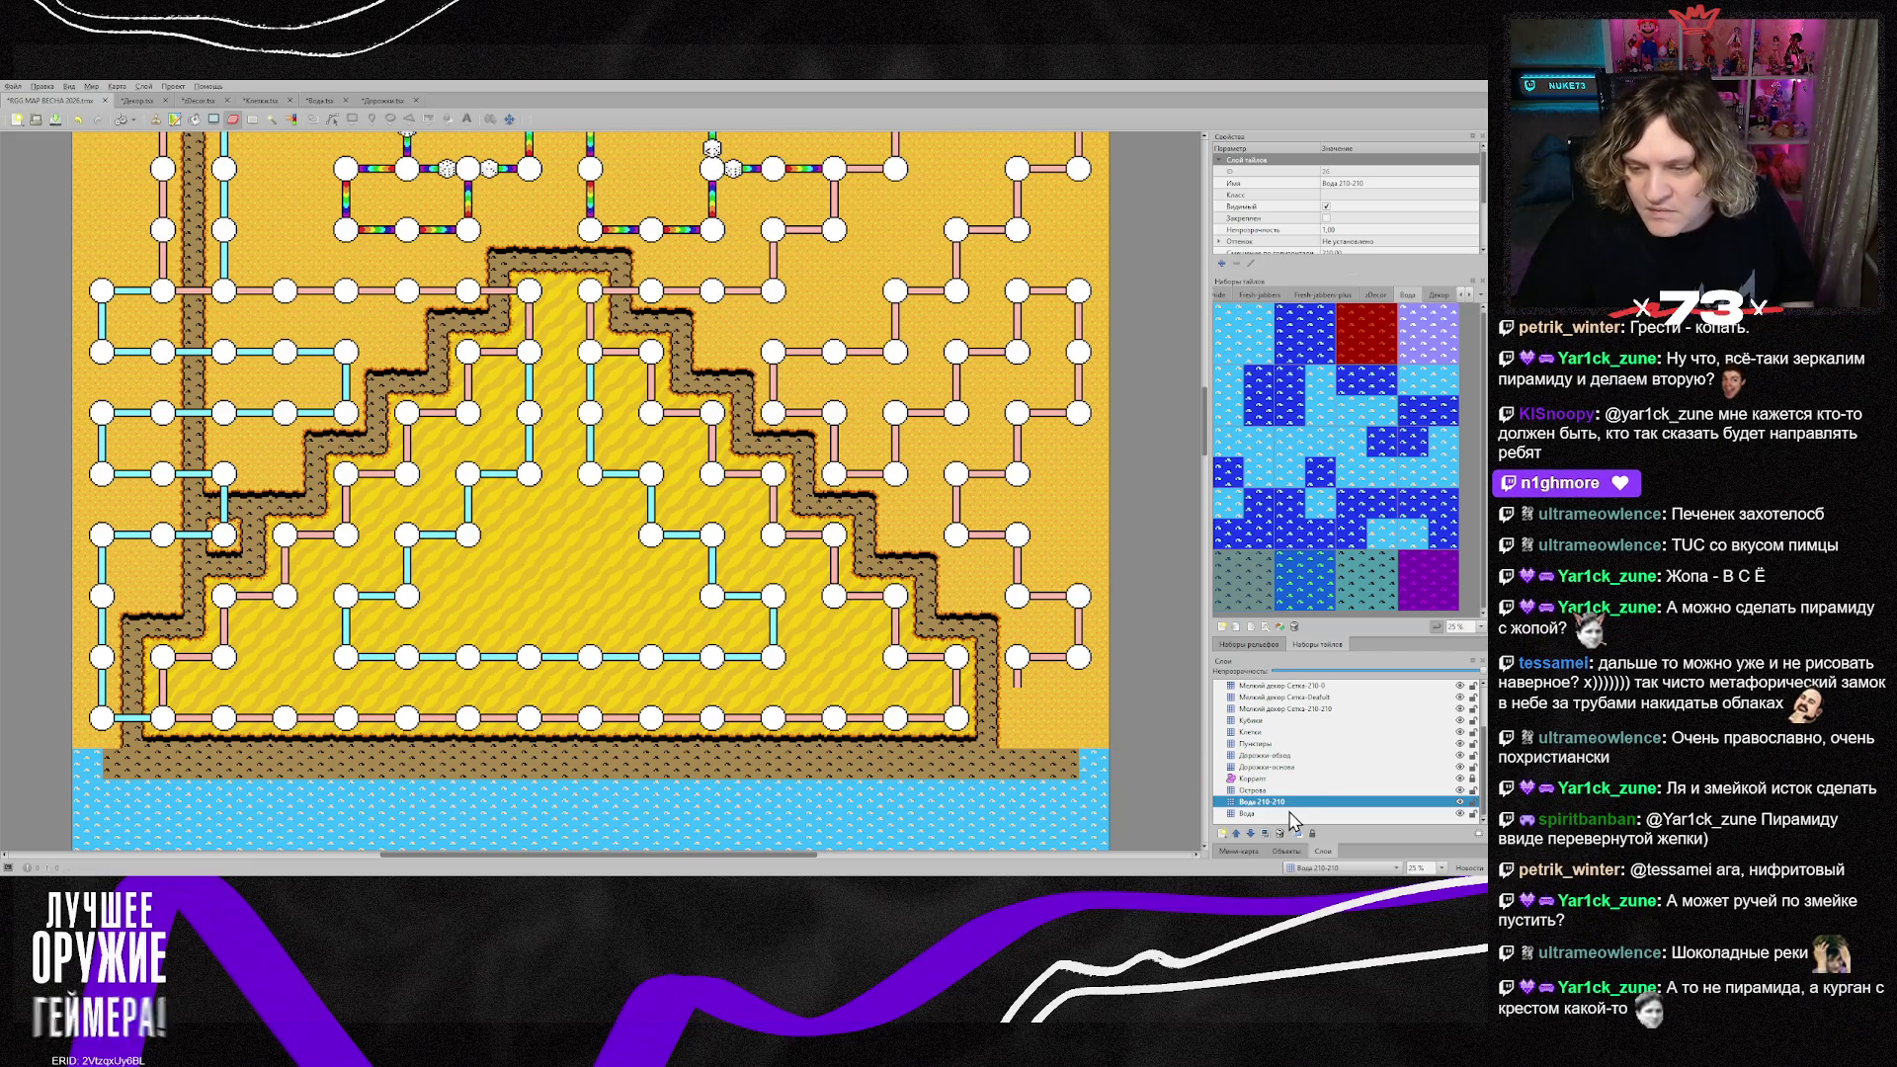
pyautogui.click(1267, 791)
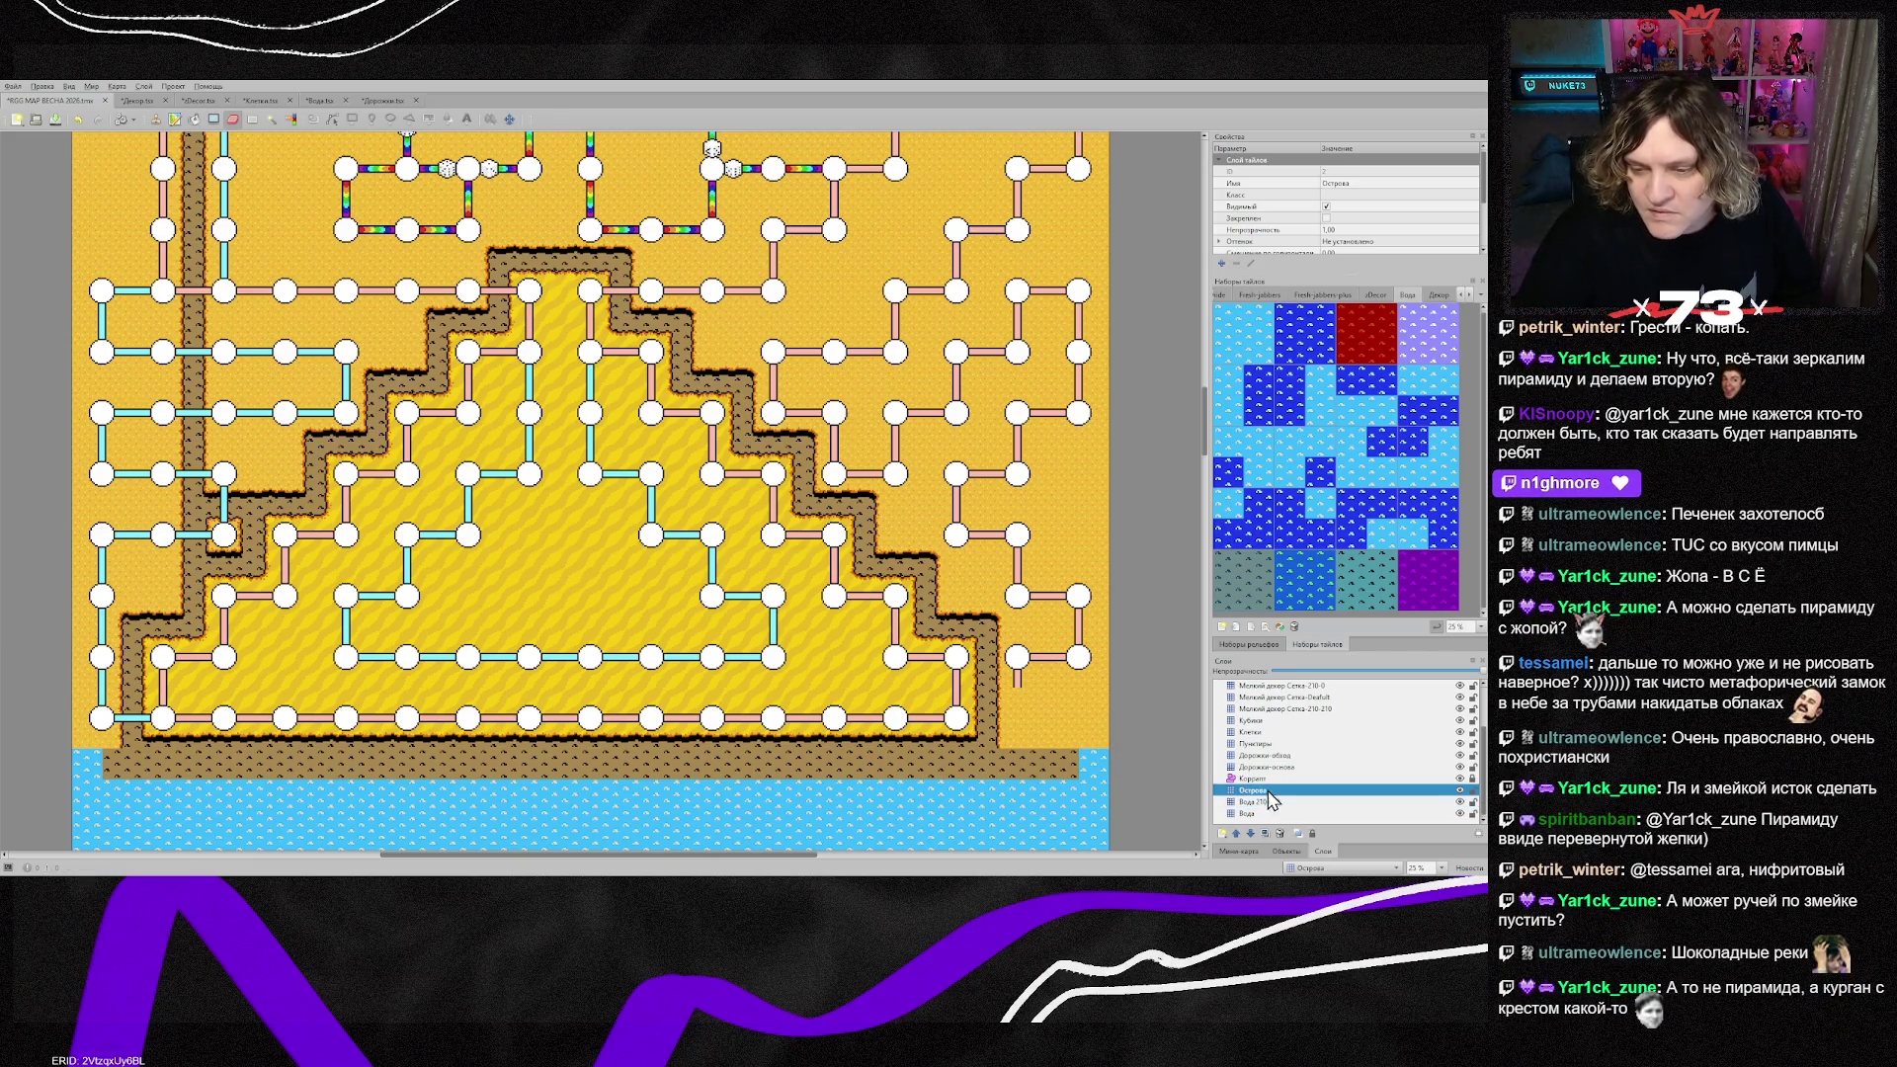
pyautogui.click(1065, 696)
pyautogui.hotkey('ctrl', 'z')
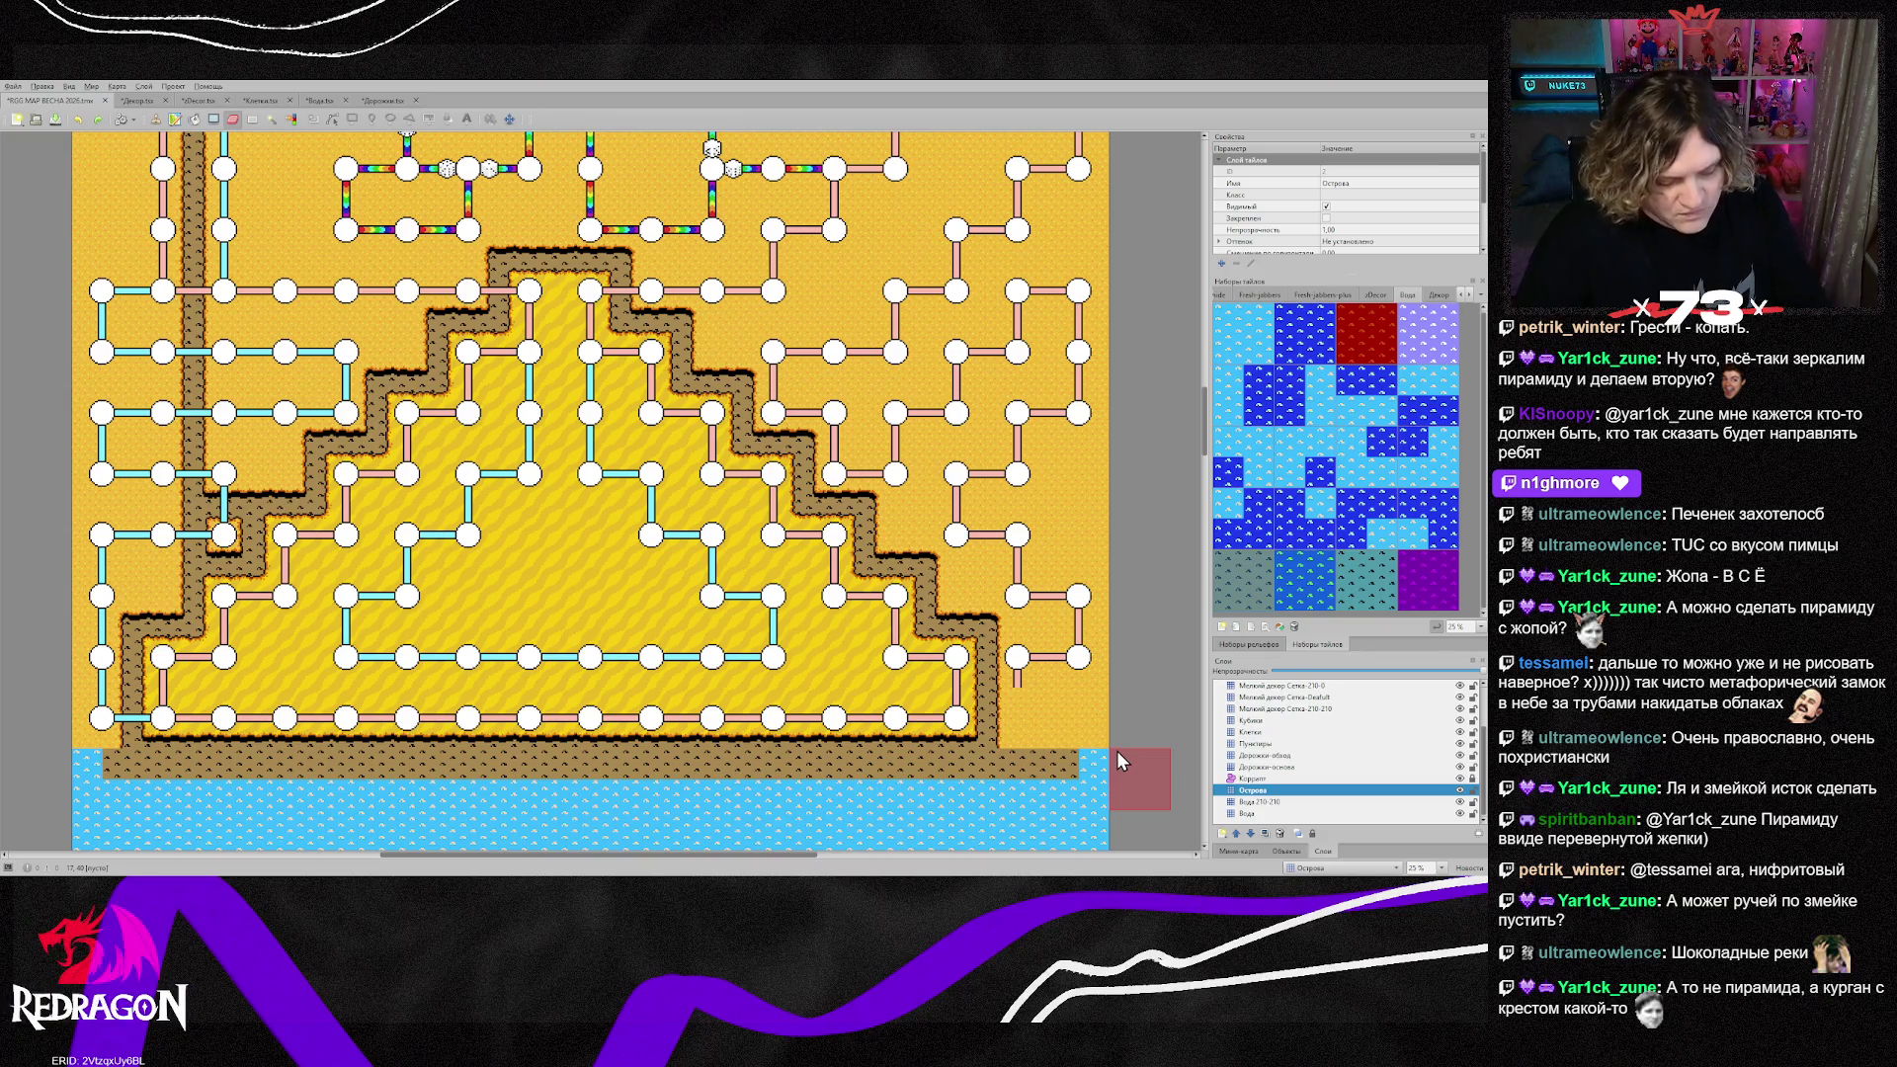
# Step: With the Stamp Brush, paint sand over the bottom-right and left shore edges using a sand tile picked from the map
pyautogui.press('b')
pyautogui.rightClick(1087, 732)
pyautogui.click(1098, 768)
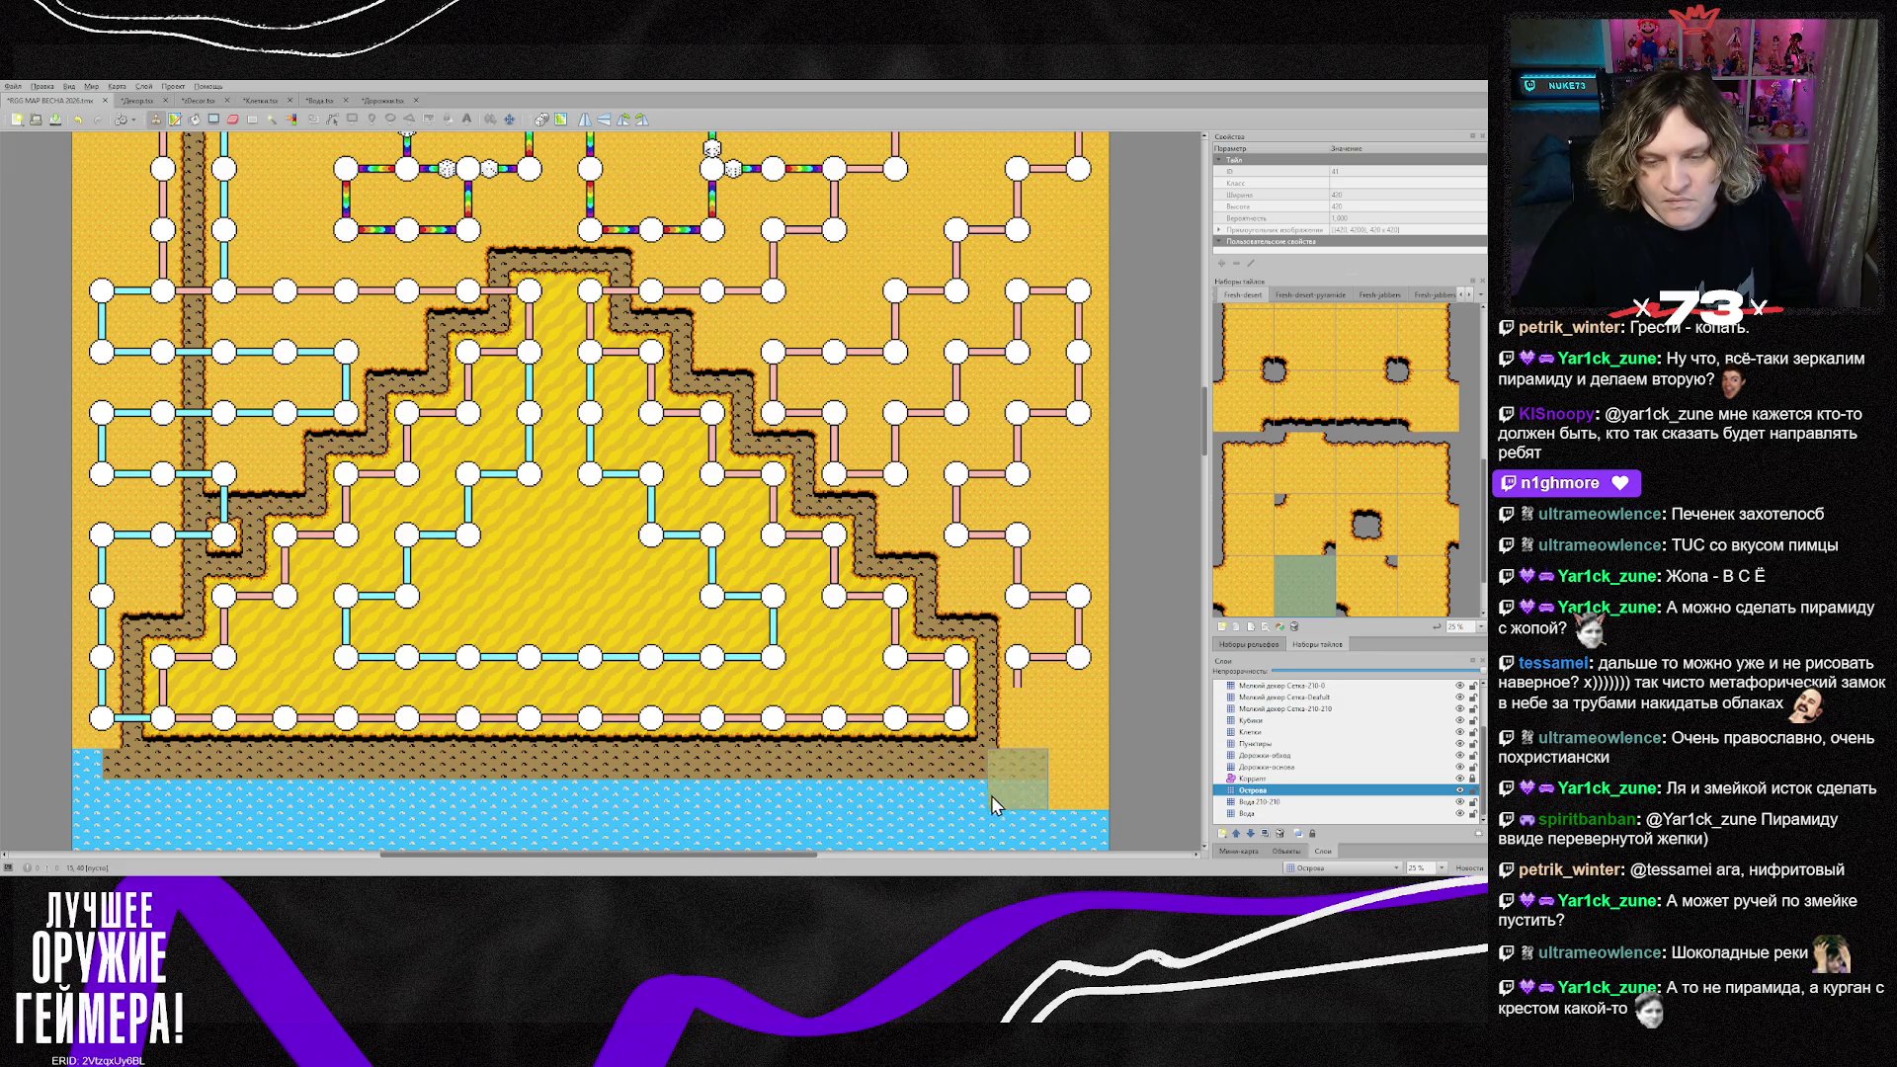
pyautogui.scroll(-2, 1087, 825)
pyautogui.click(103, 672)
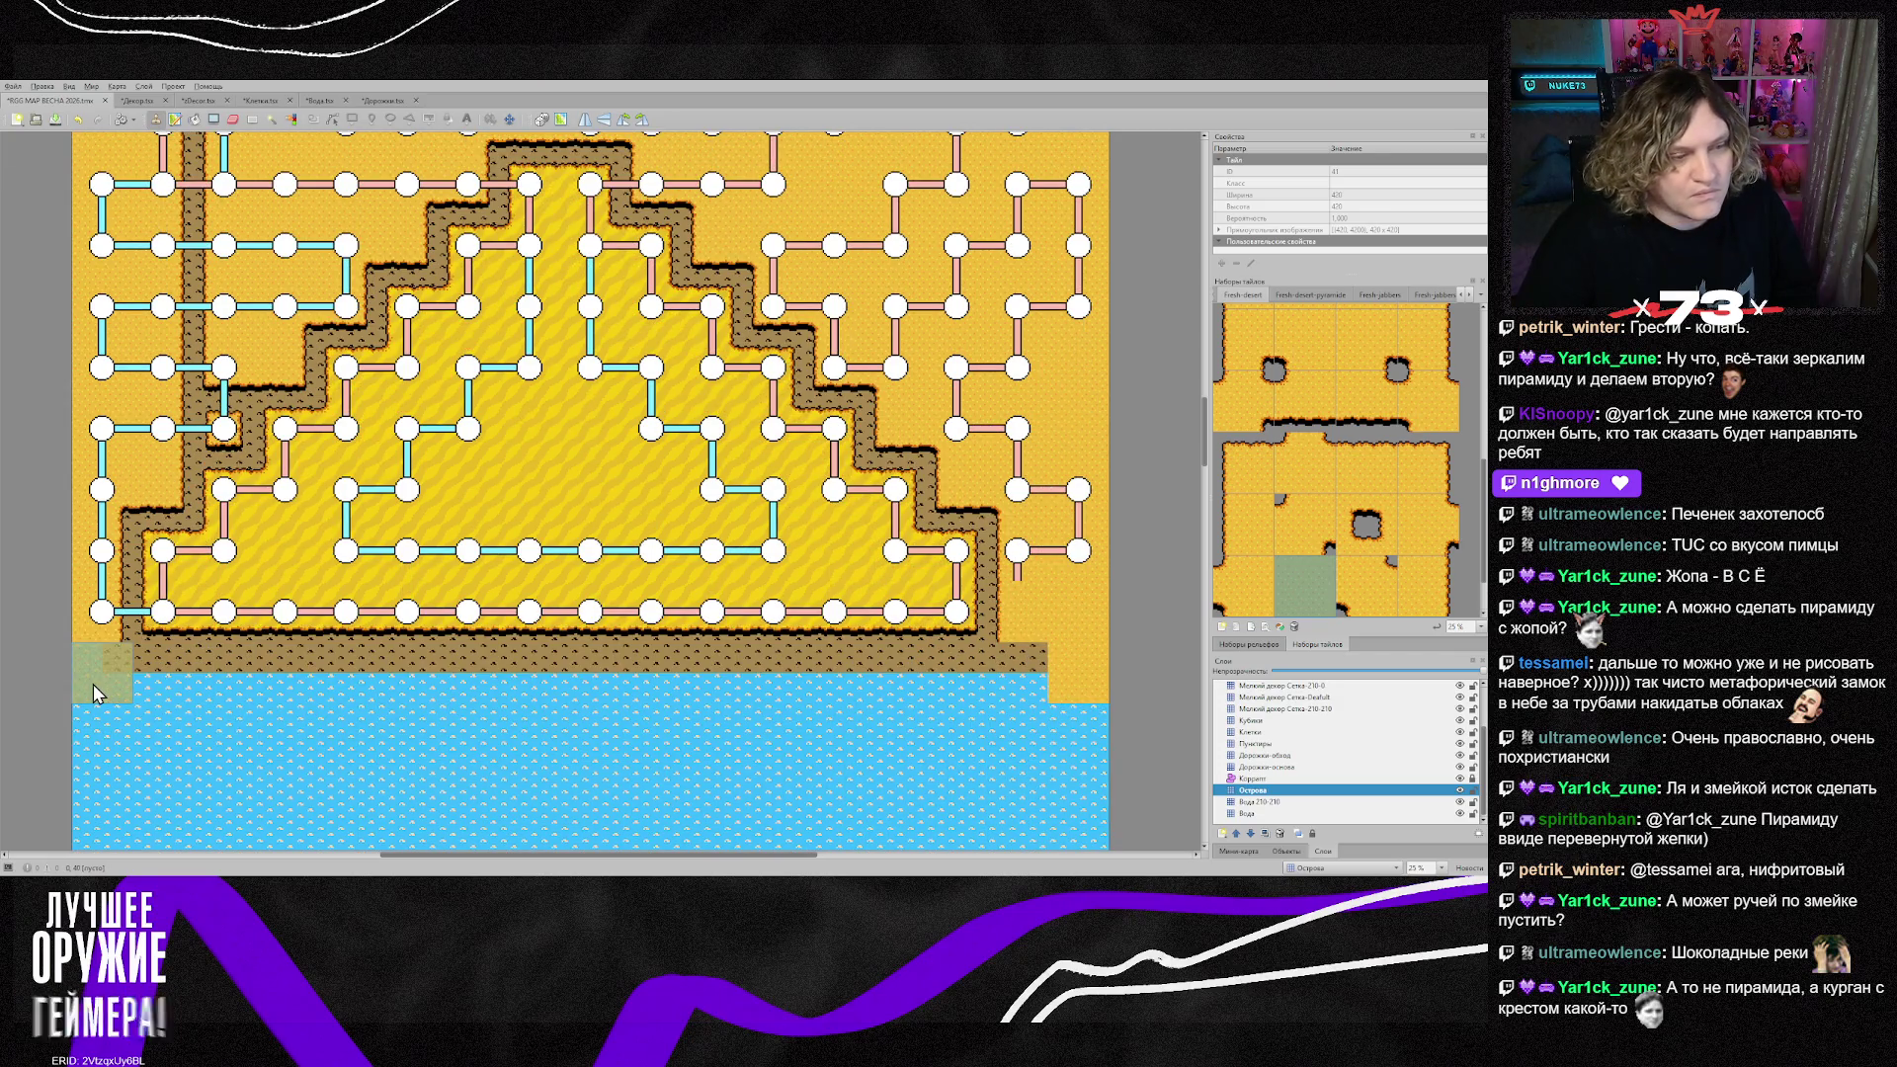
pyautogui.click(1441, 591)
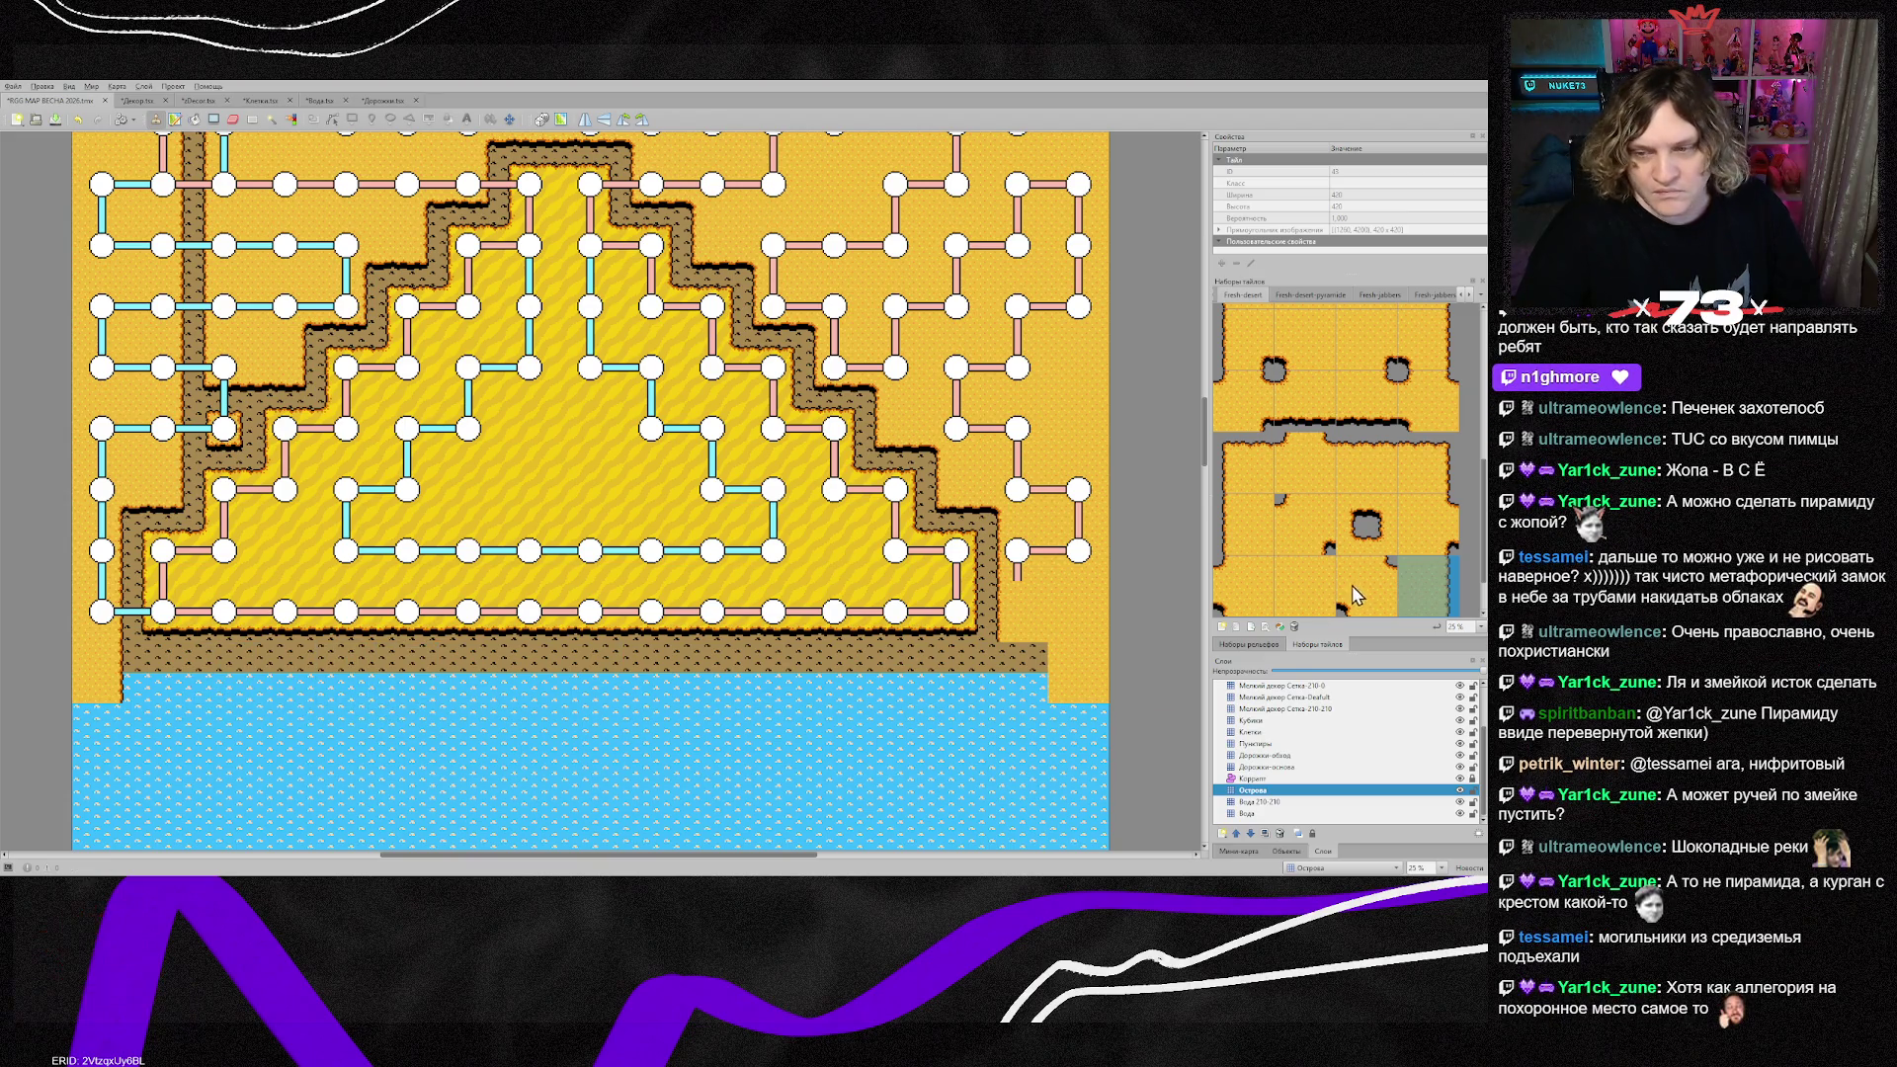
pyautogui.rightClick(1008, 766)
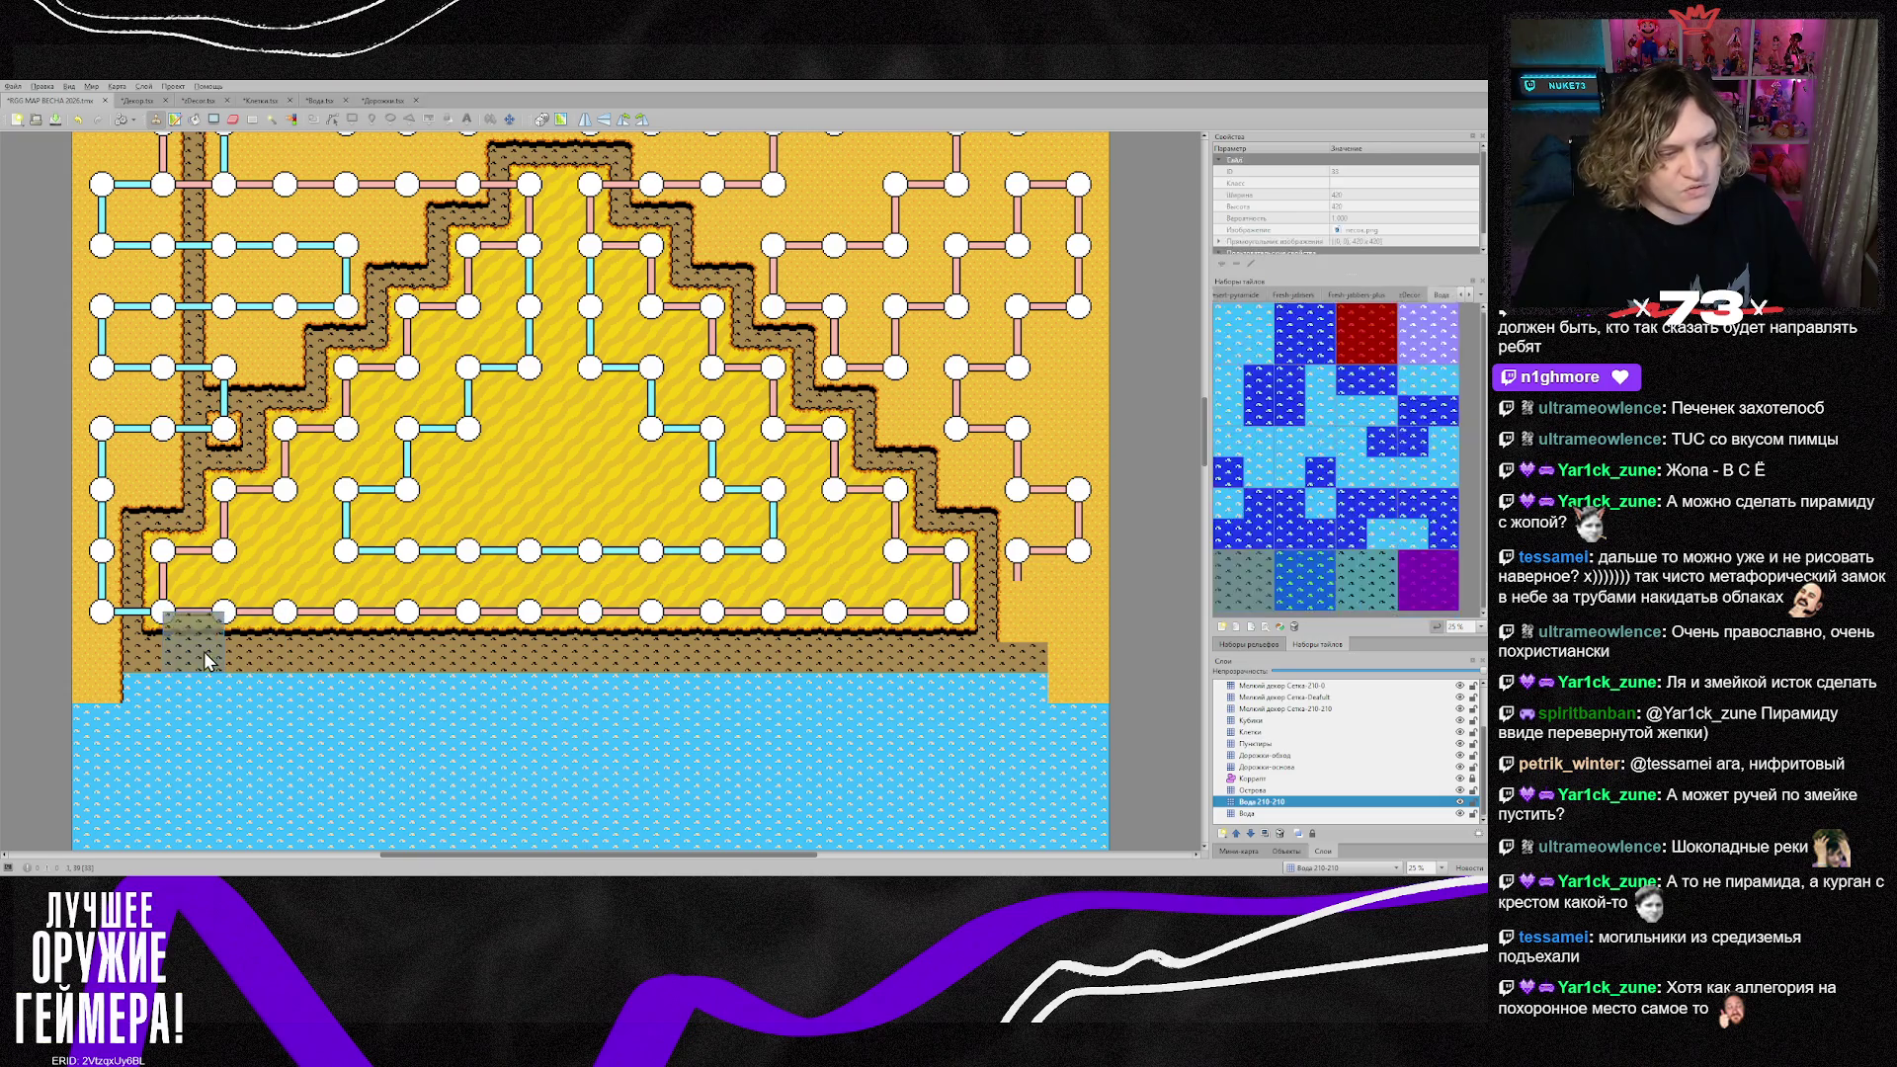
# Step: Add a second earth row along the shore, then stamp sand and a water-bank tile on the Острова layer
pyautogui.moveTo(156, 690); pyautogui.dragTo(996, 692)
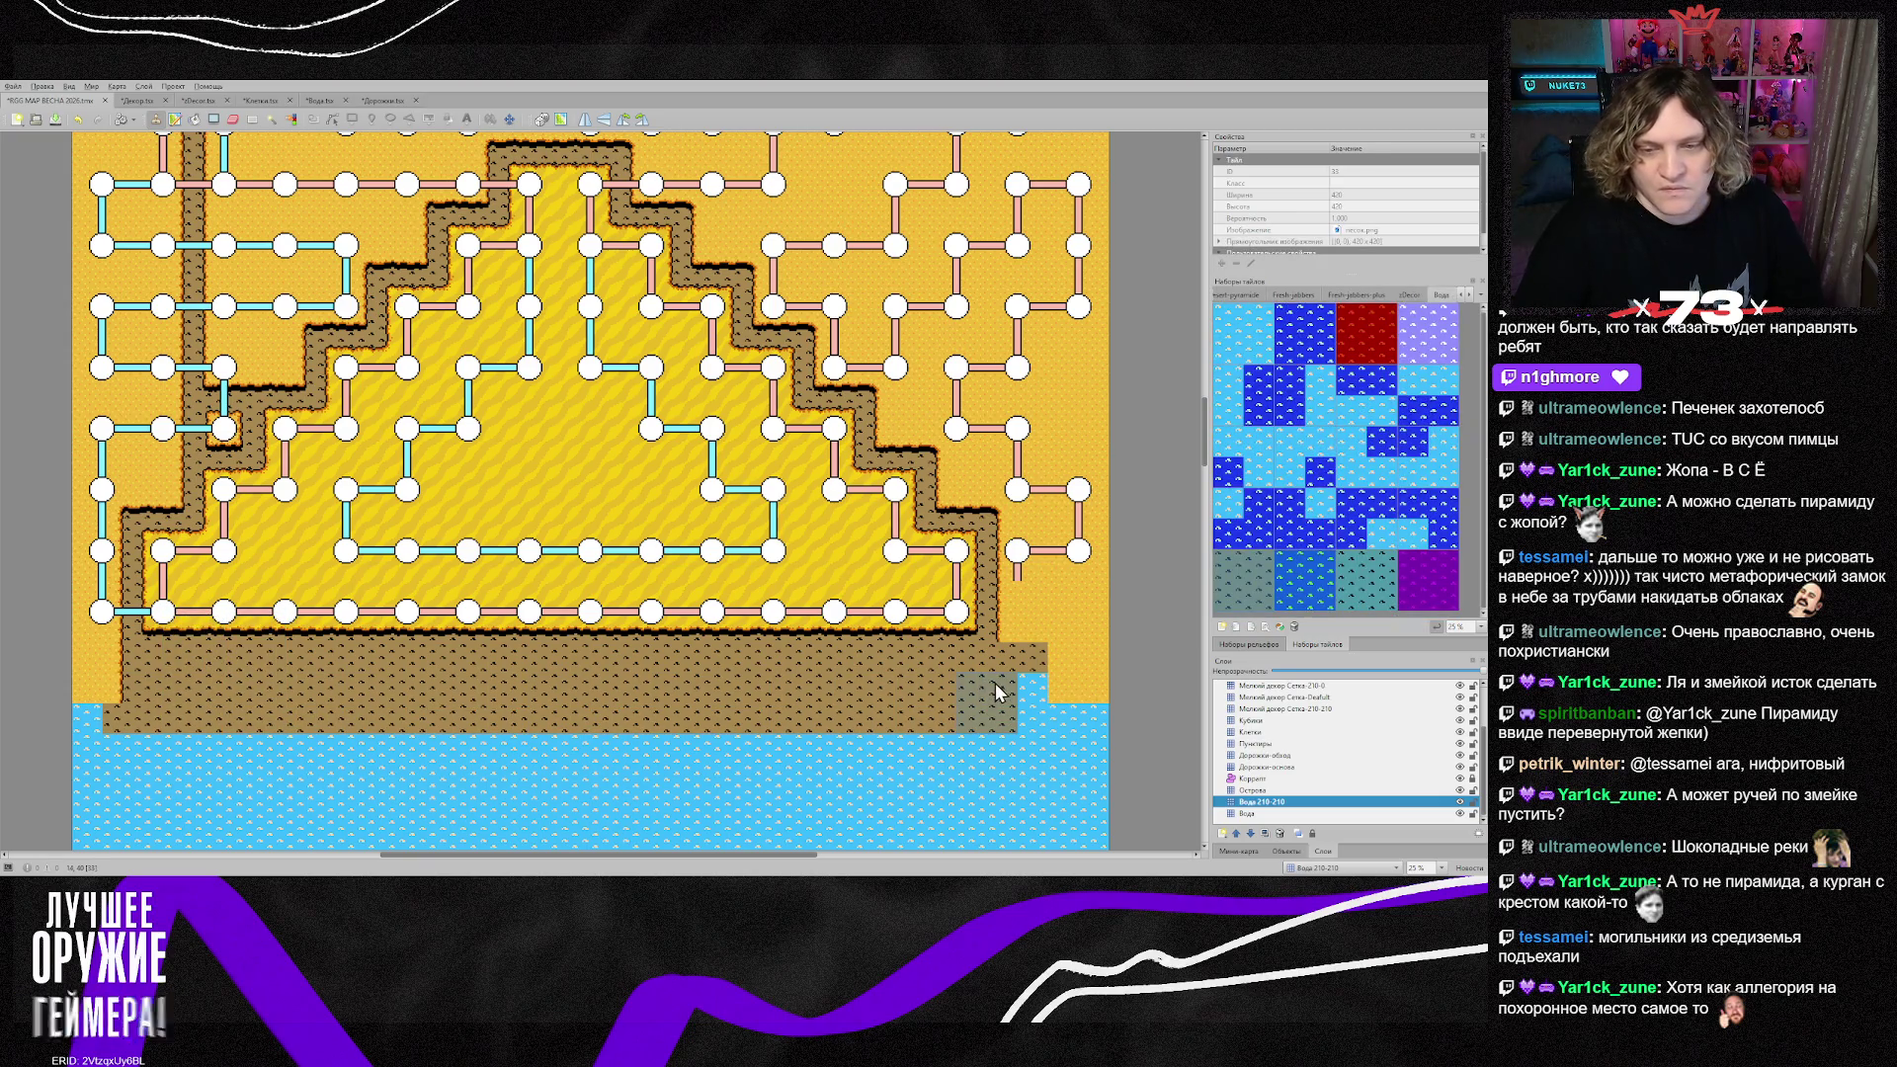
pyautogui.click(1028, 704)
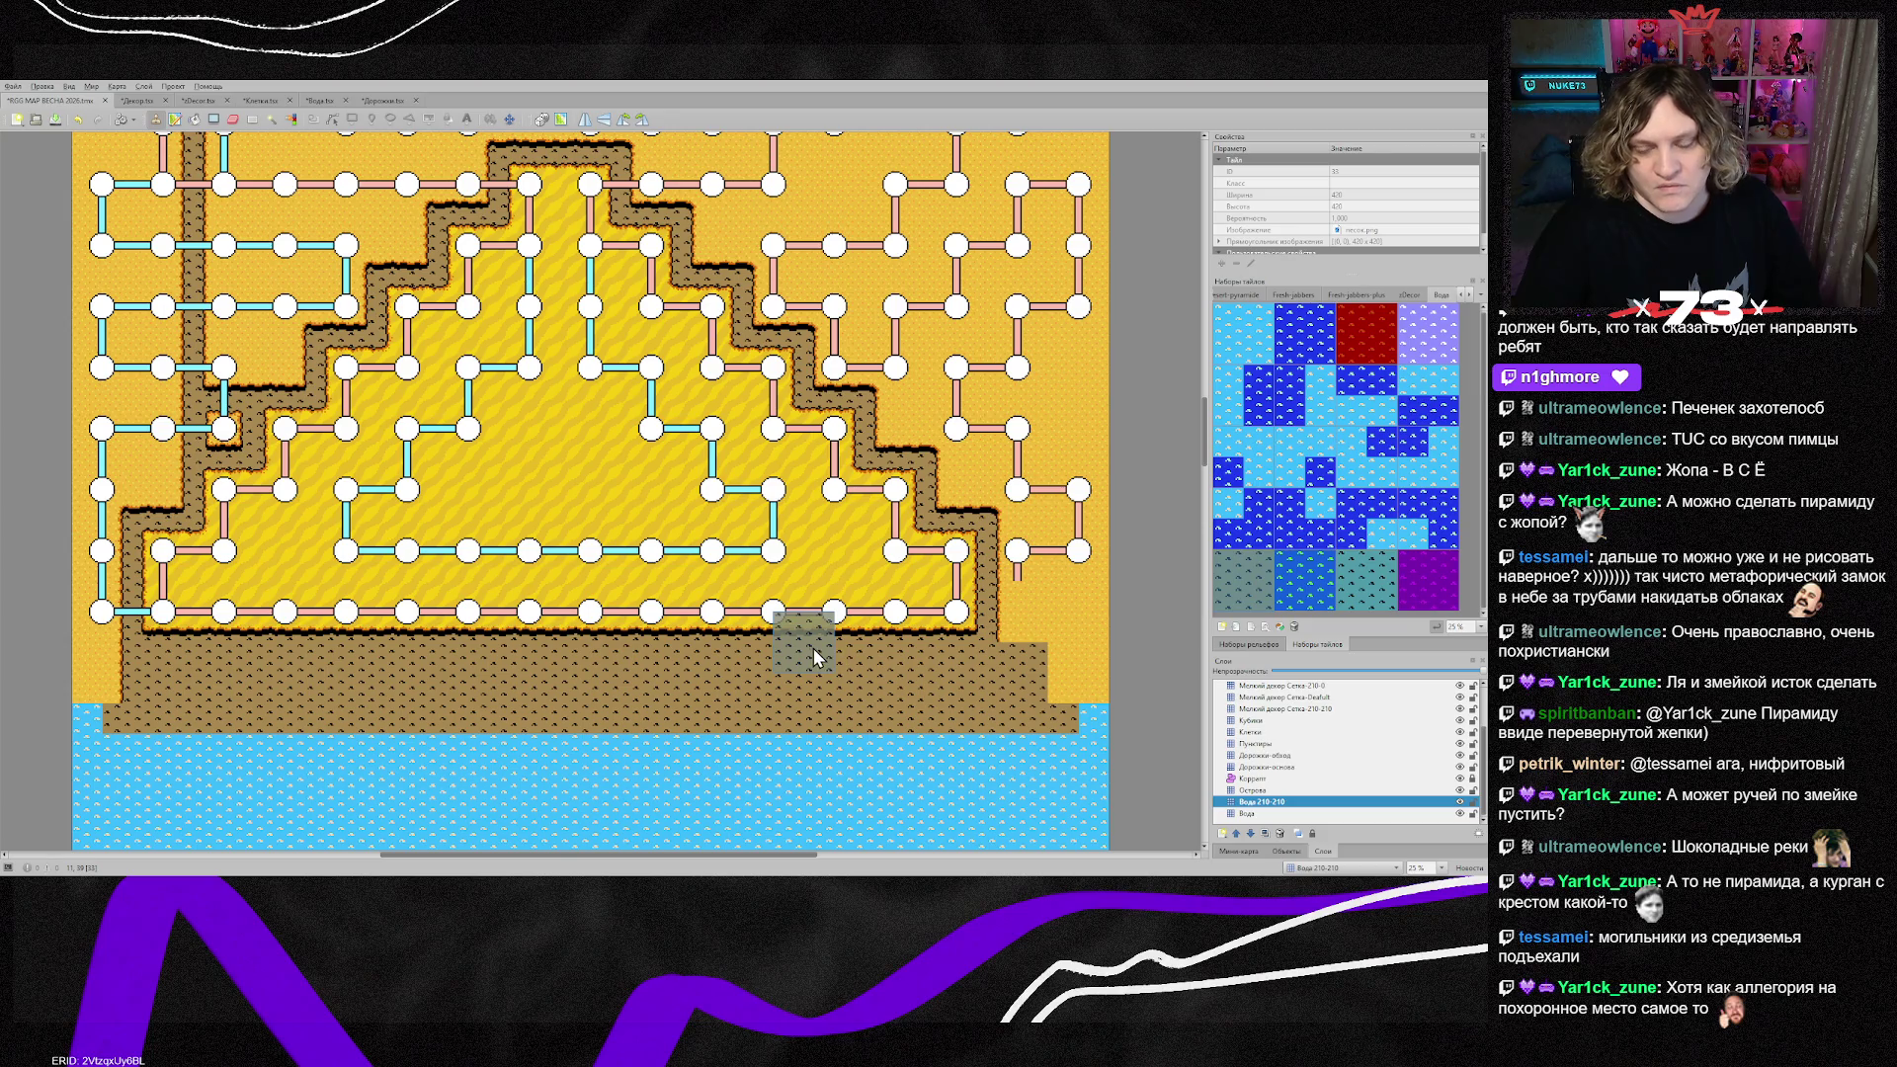
pyautogui.click(1265, 791)
pyautogui.rightClick(1077, 672)
pyautogui.click(1077, 734)
pyautogui.scroll(-3, 1115, 751)
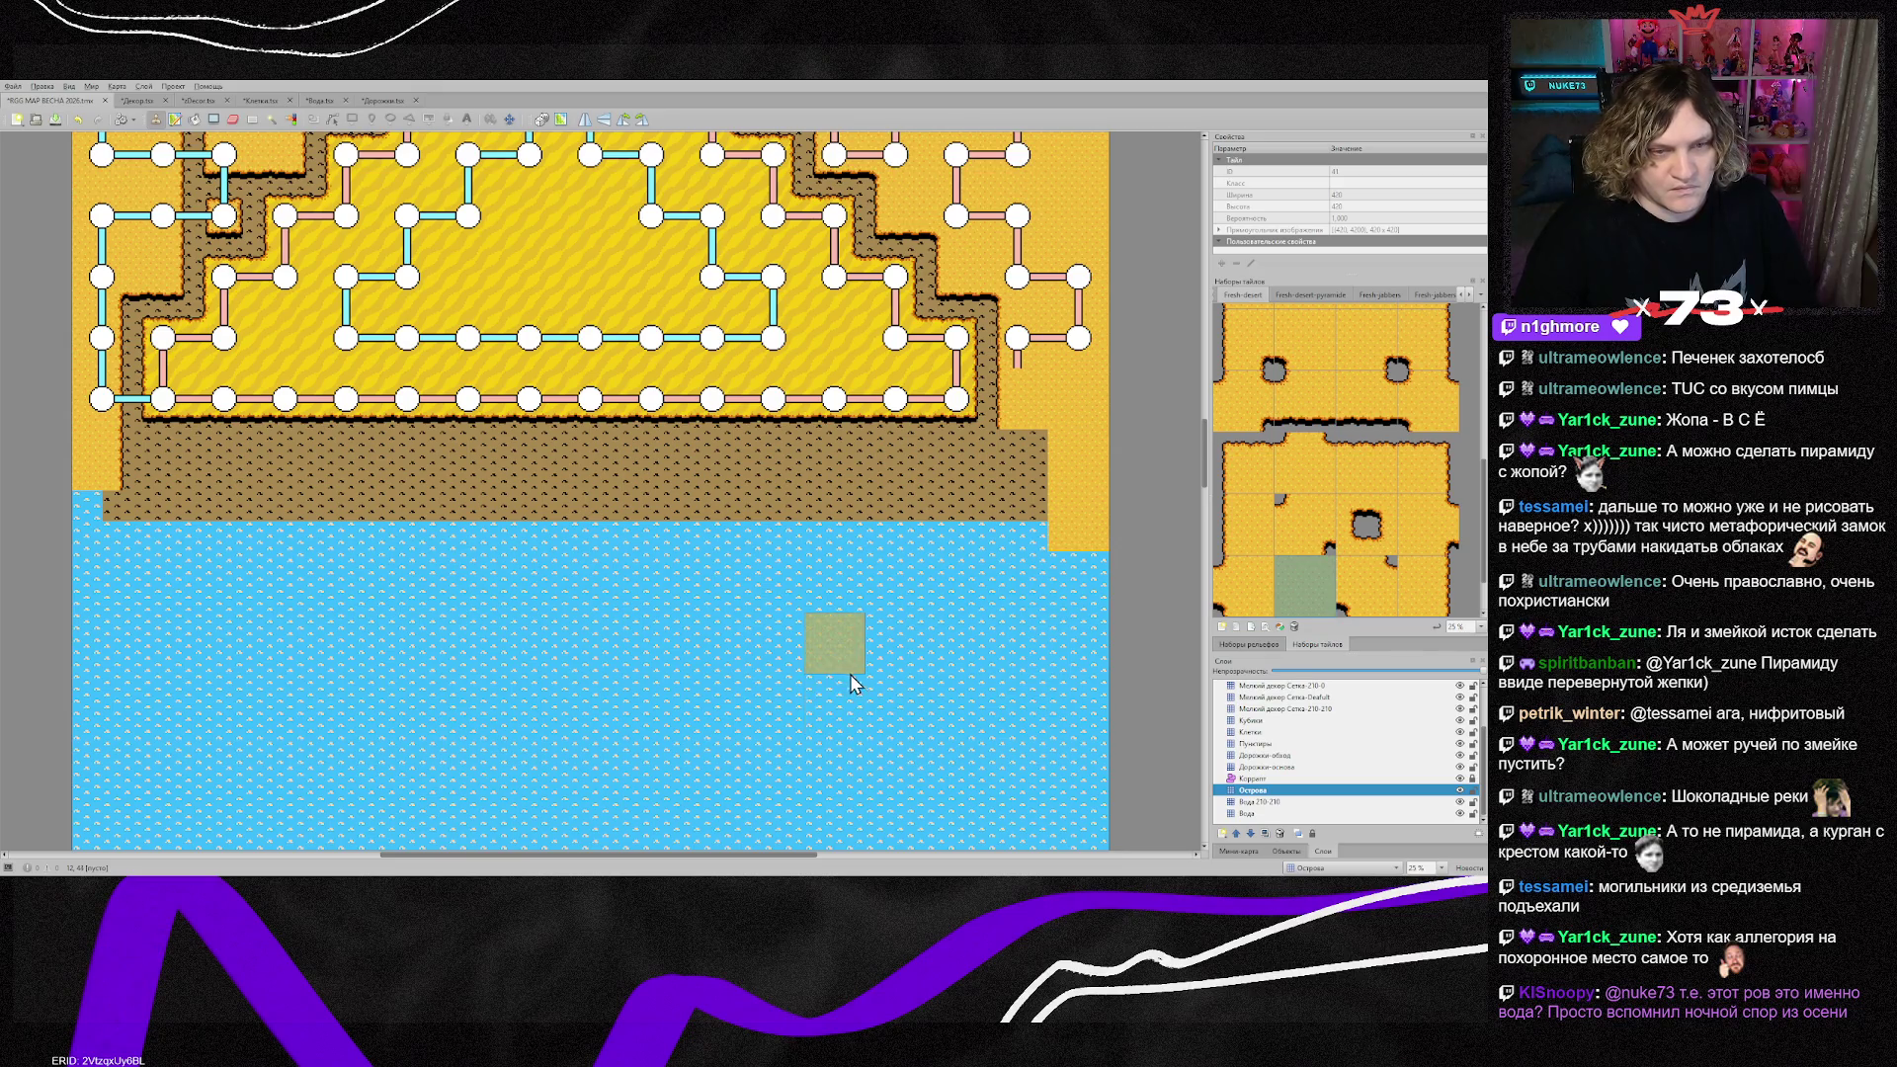
pyautogui.click(115, 548)
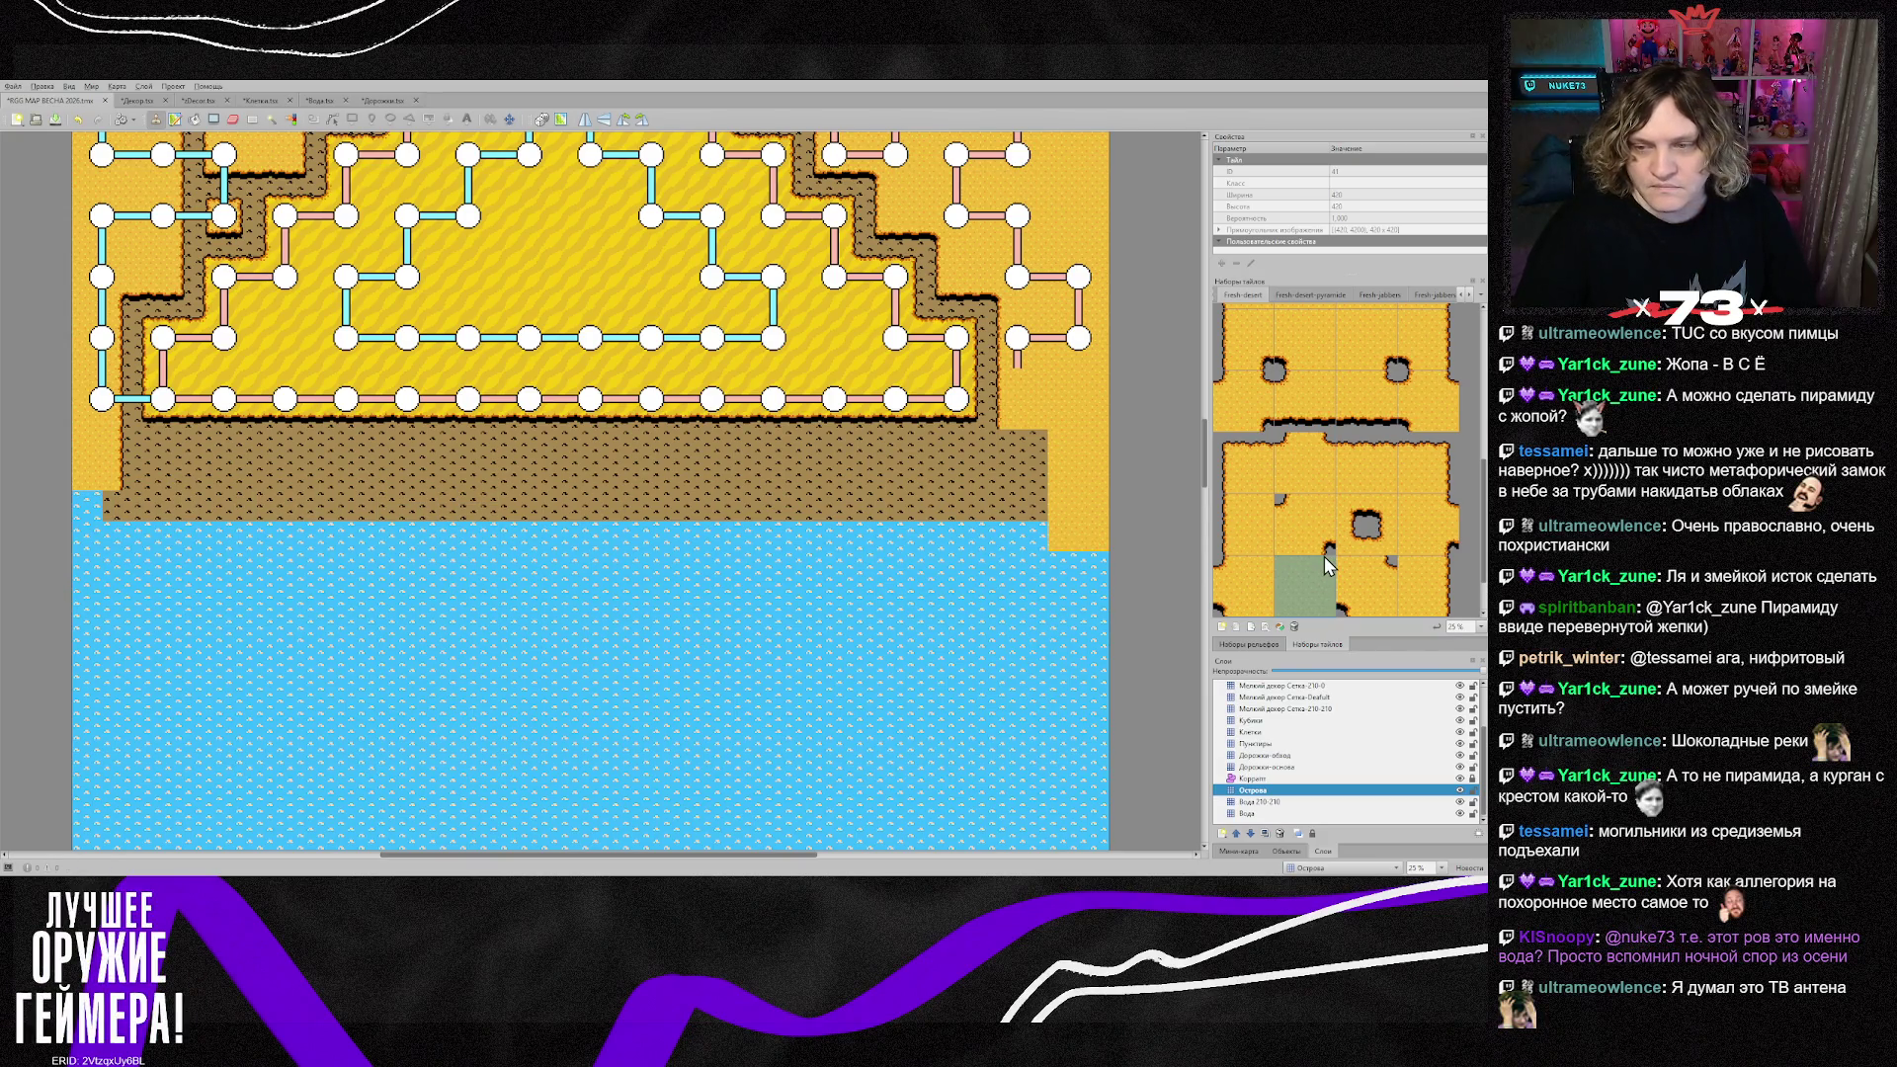
pyautogui.scroll(-1, 1329, 569)
pyautogui.click(1428, 585)
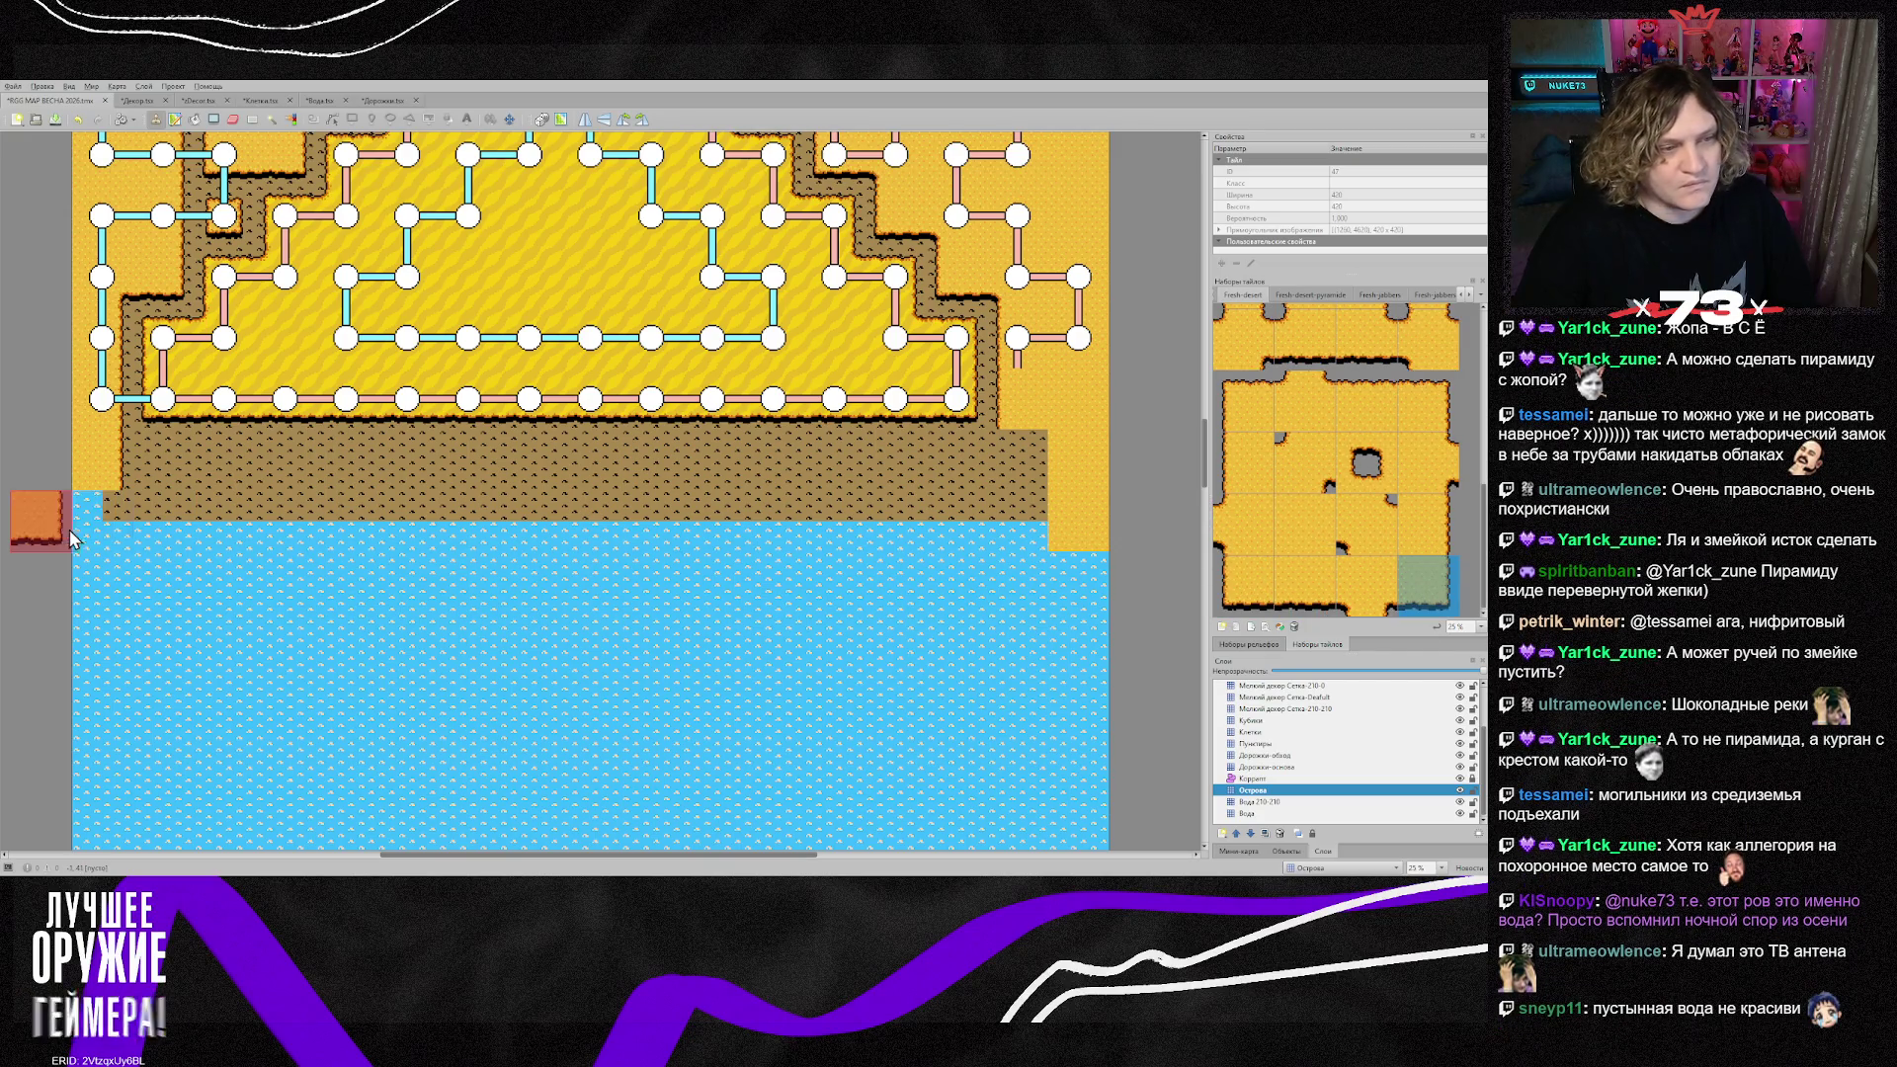
# Step: Paint the bottom-left water corner as plain sand
pyautogui.click(1243, 585)
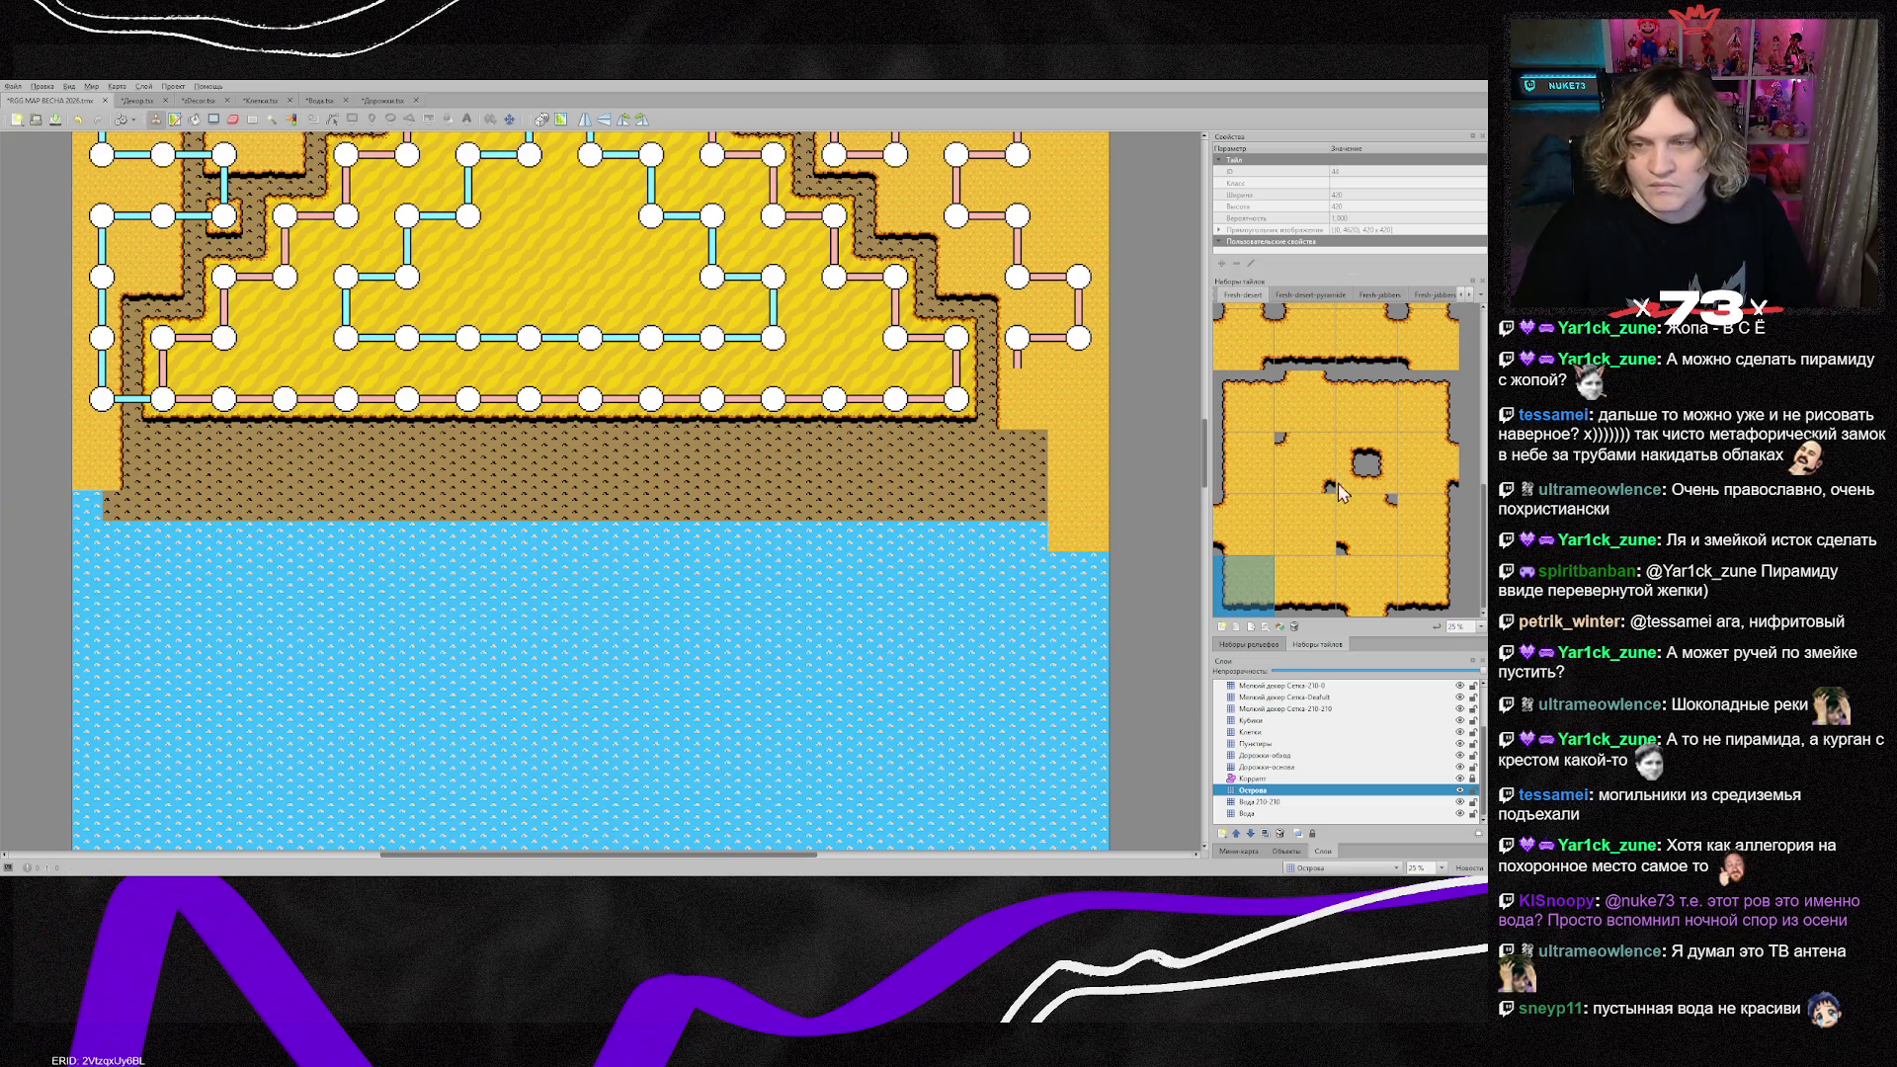
pyautogui.scroll(2, 1322, 447)
pyautogui.click(1362, 372)
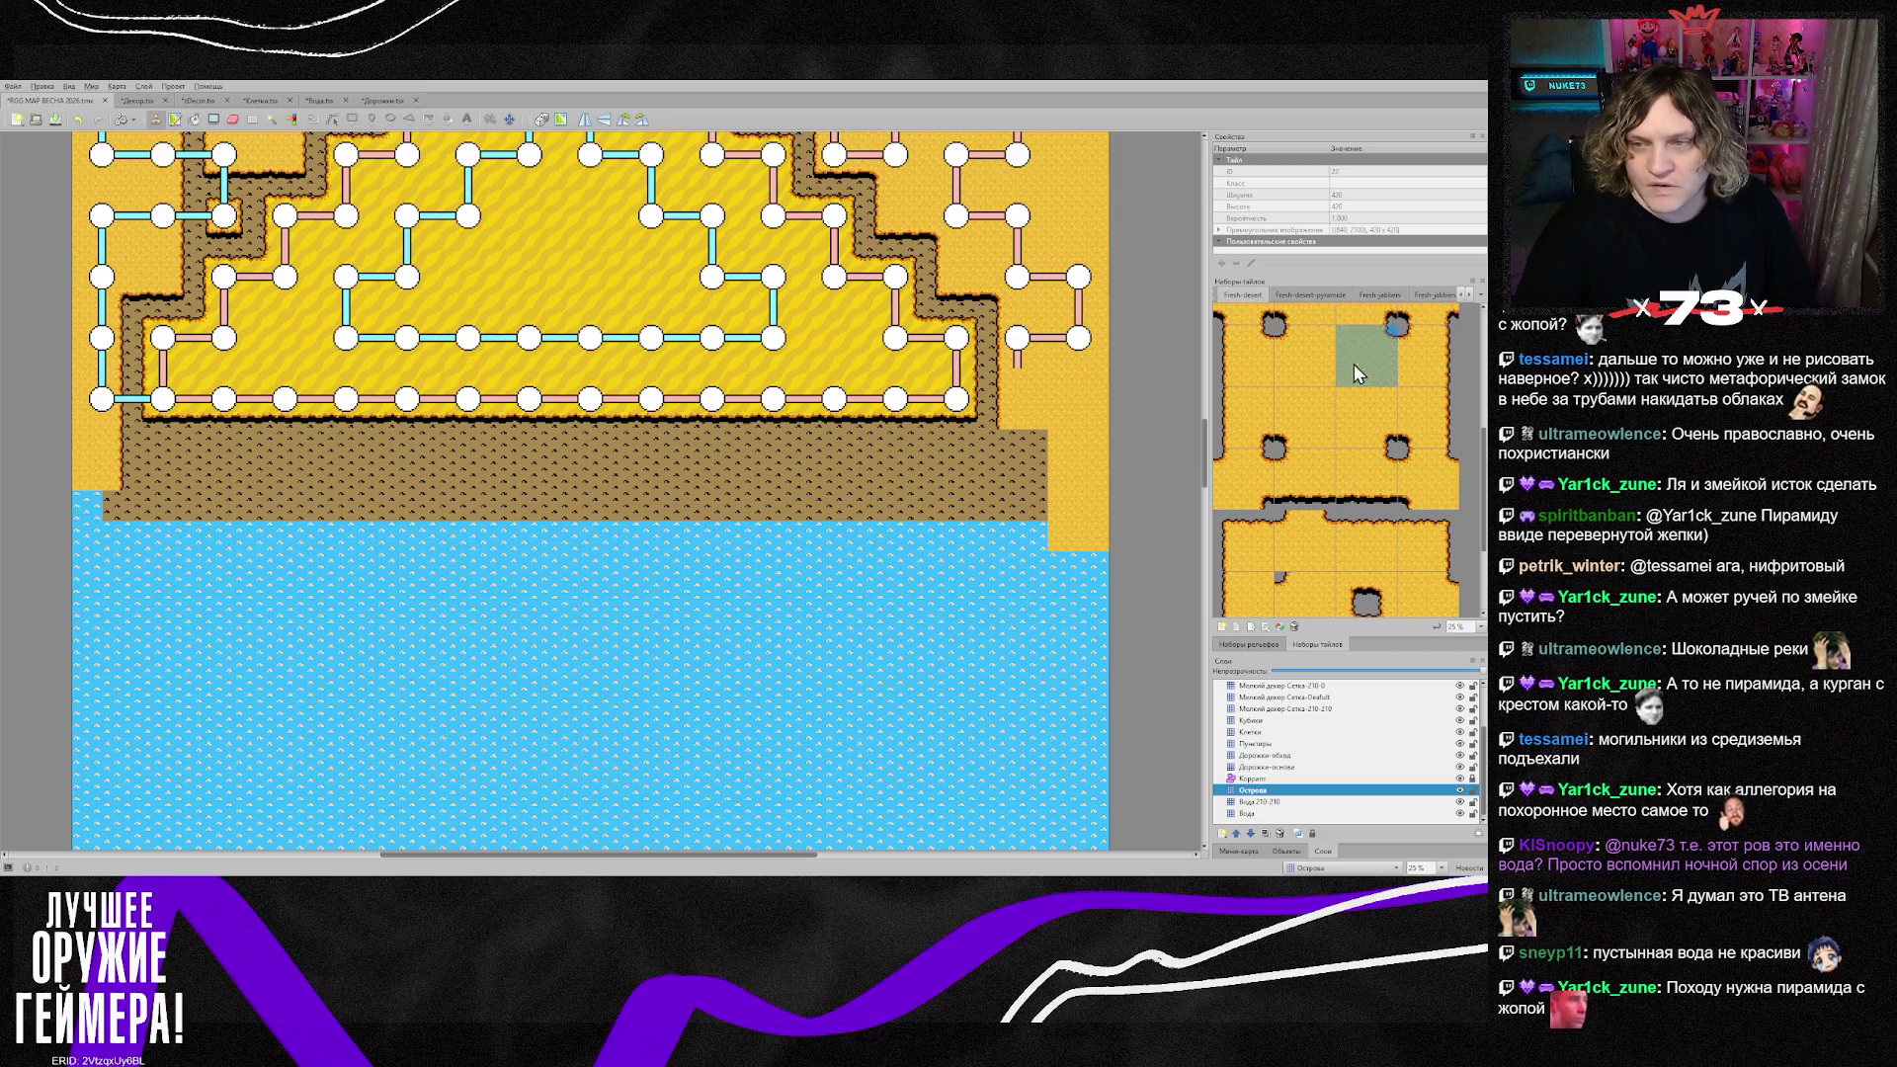
pyautogui.click(99, 504)
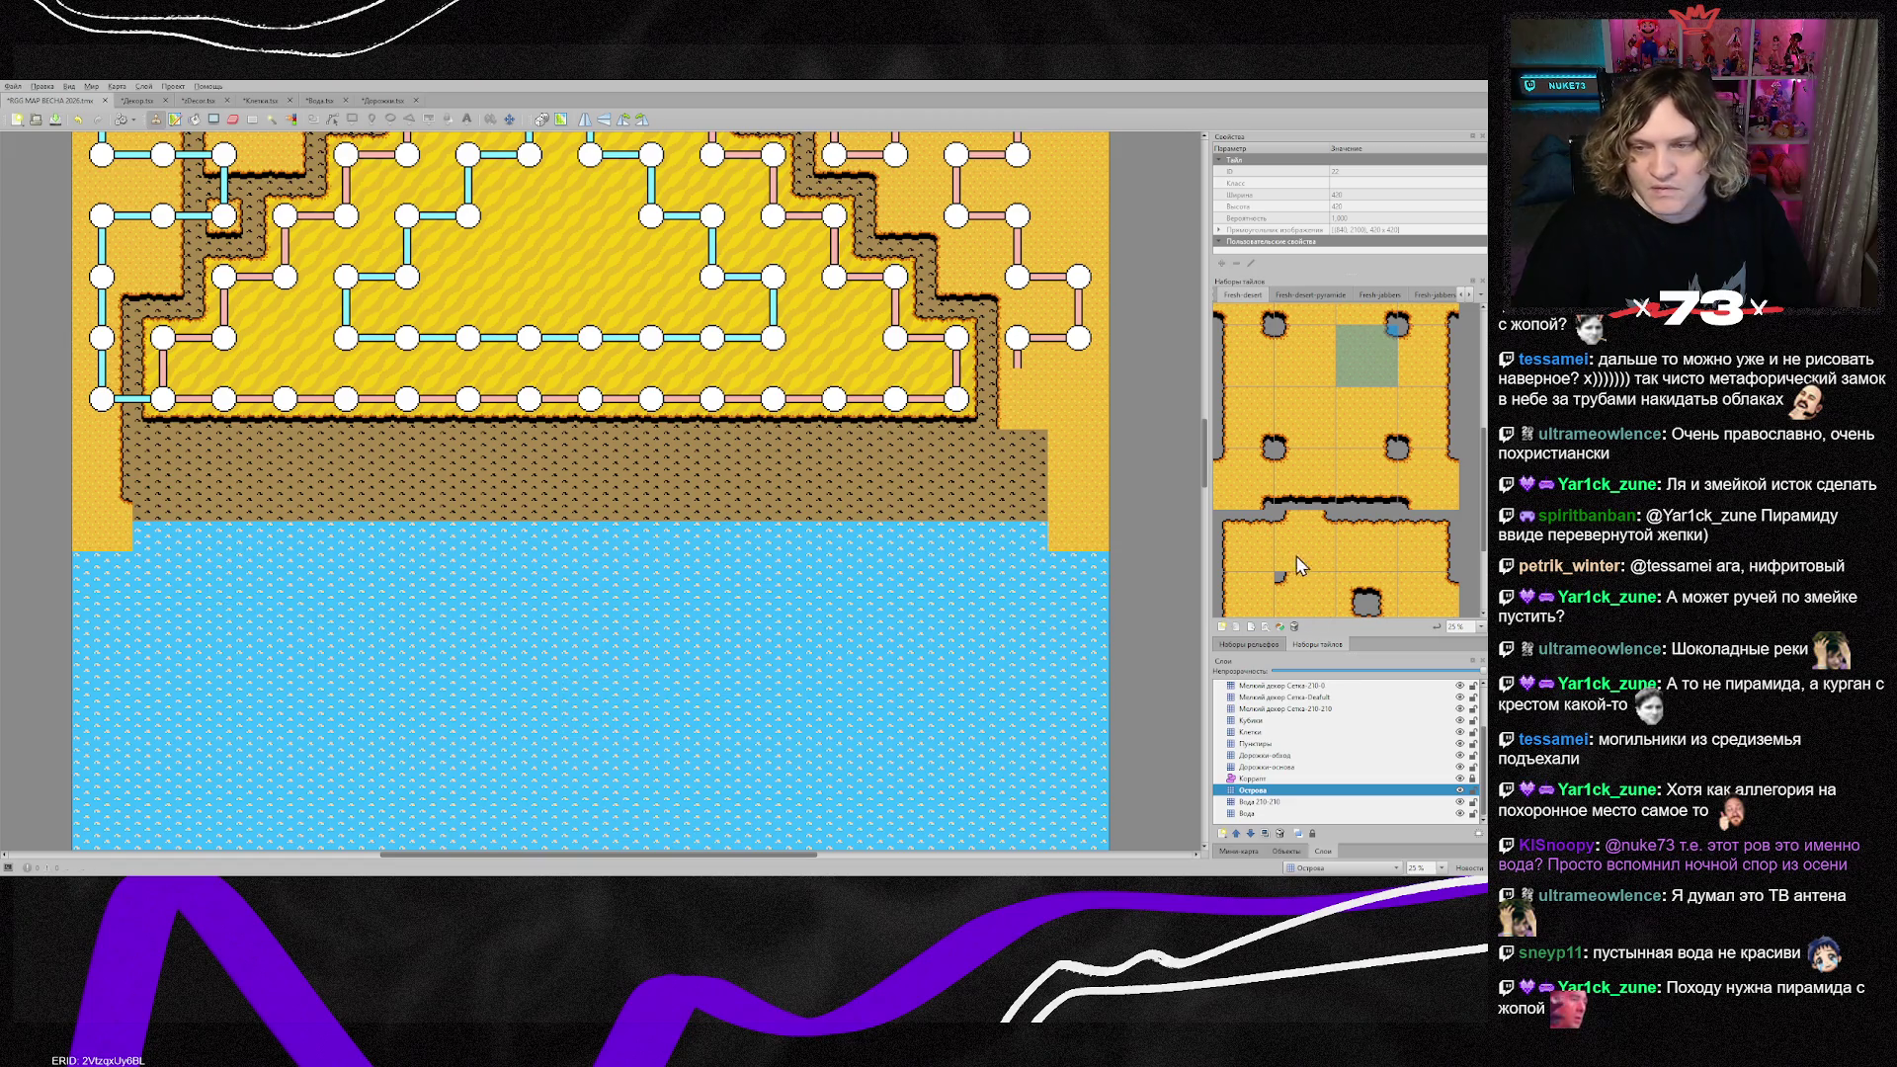
# Step: Stamp the sandy shoreline edge tile across the sea from the left edge to the right
pyautogui.scroll(-2, 1285, 593)
pyautogui.click(1278, 603)
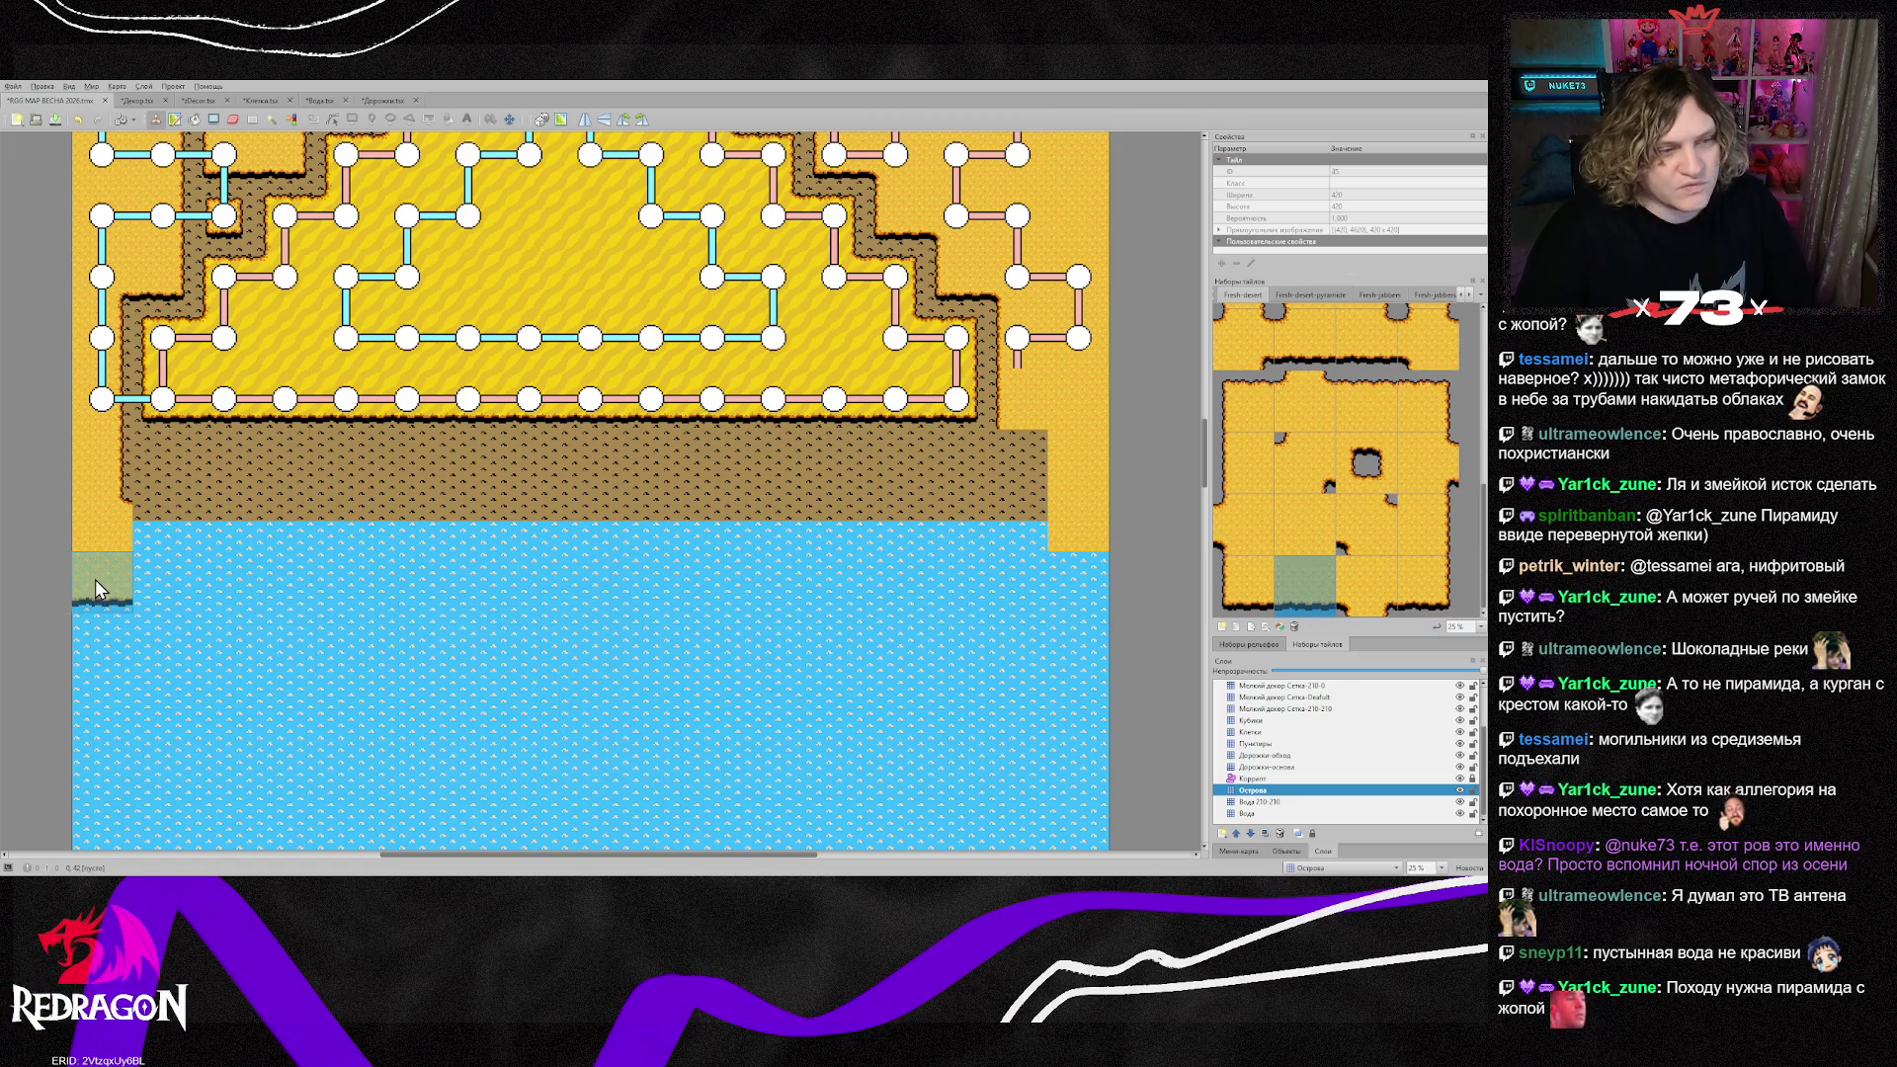
pyautogui.moveTo(154, 599); pyautogui.dragTo(459, 607)
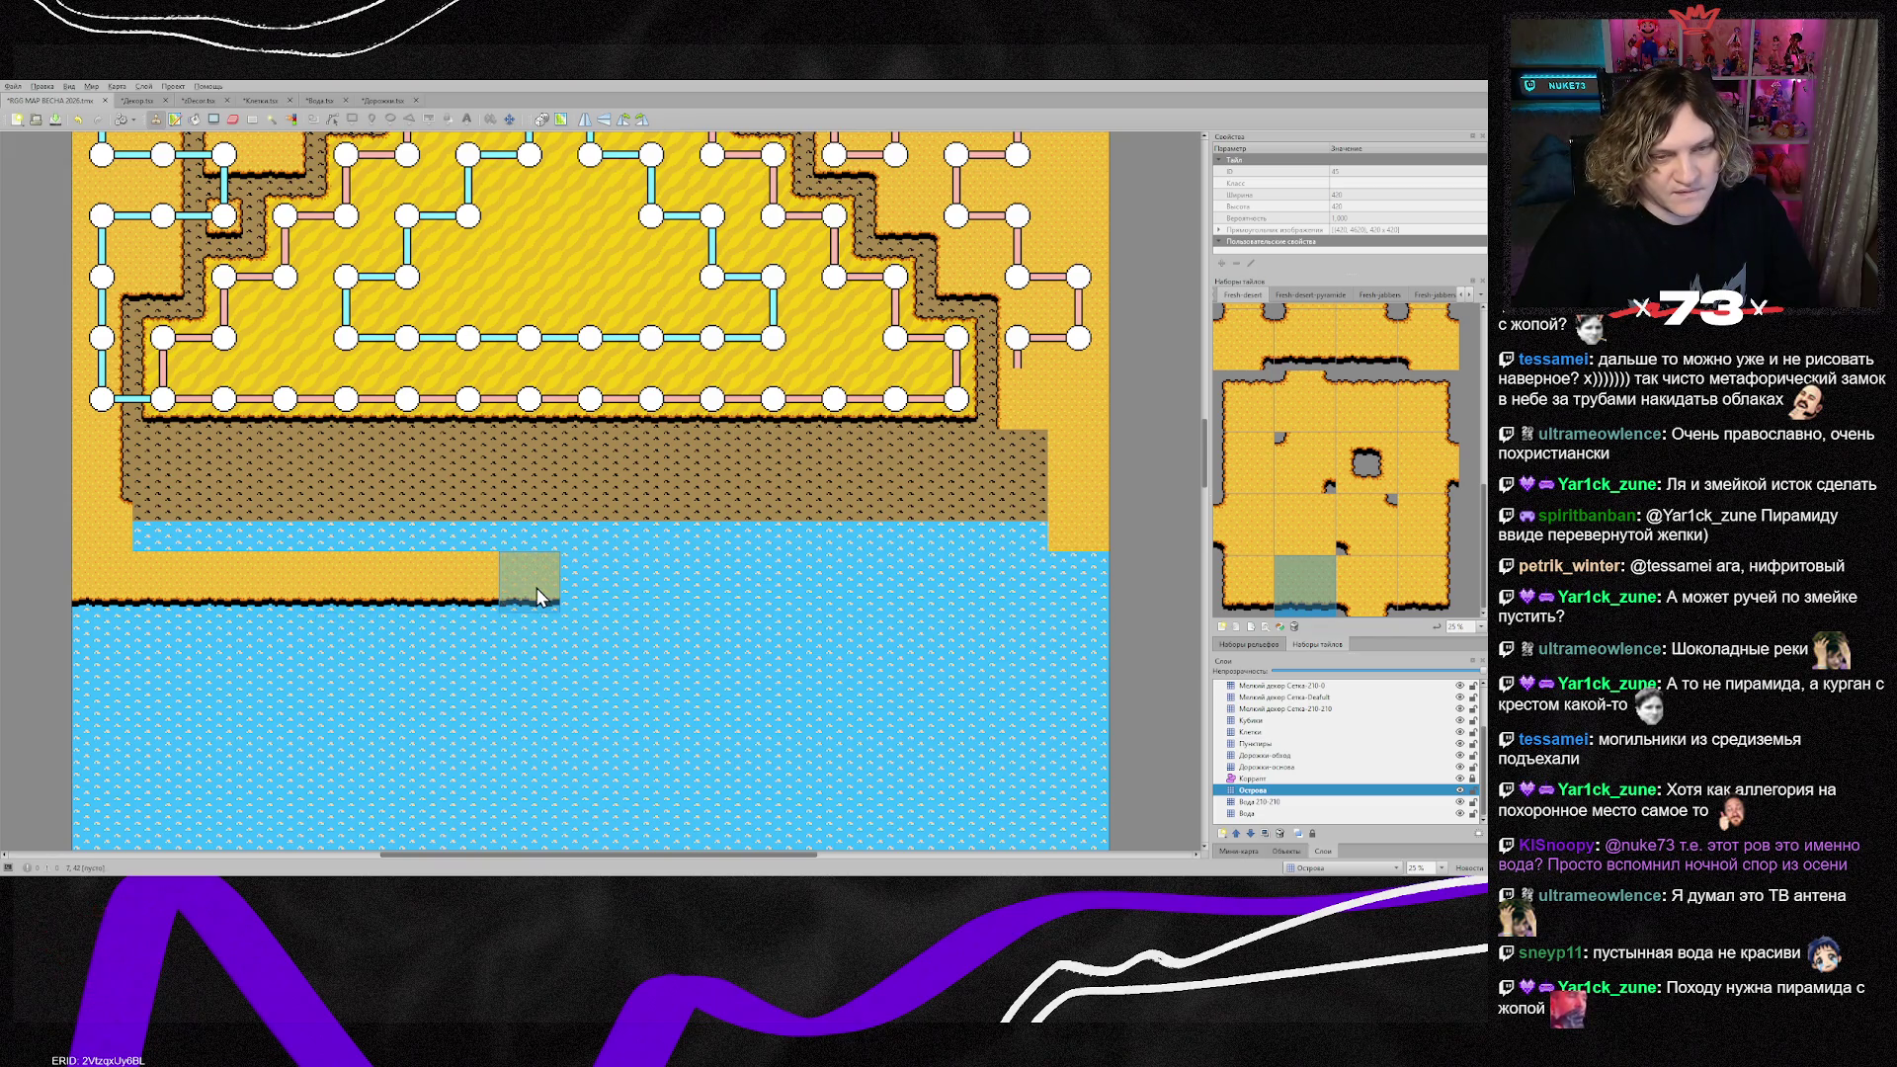
pyautogui.moveTo(537, 589); pyautogui.dragTo(1080, 581)
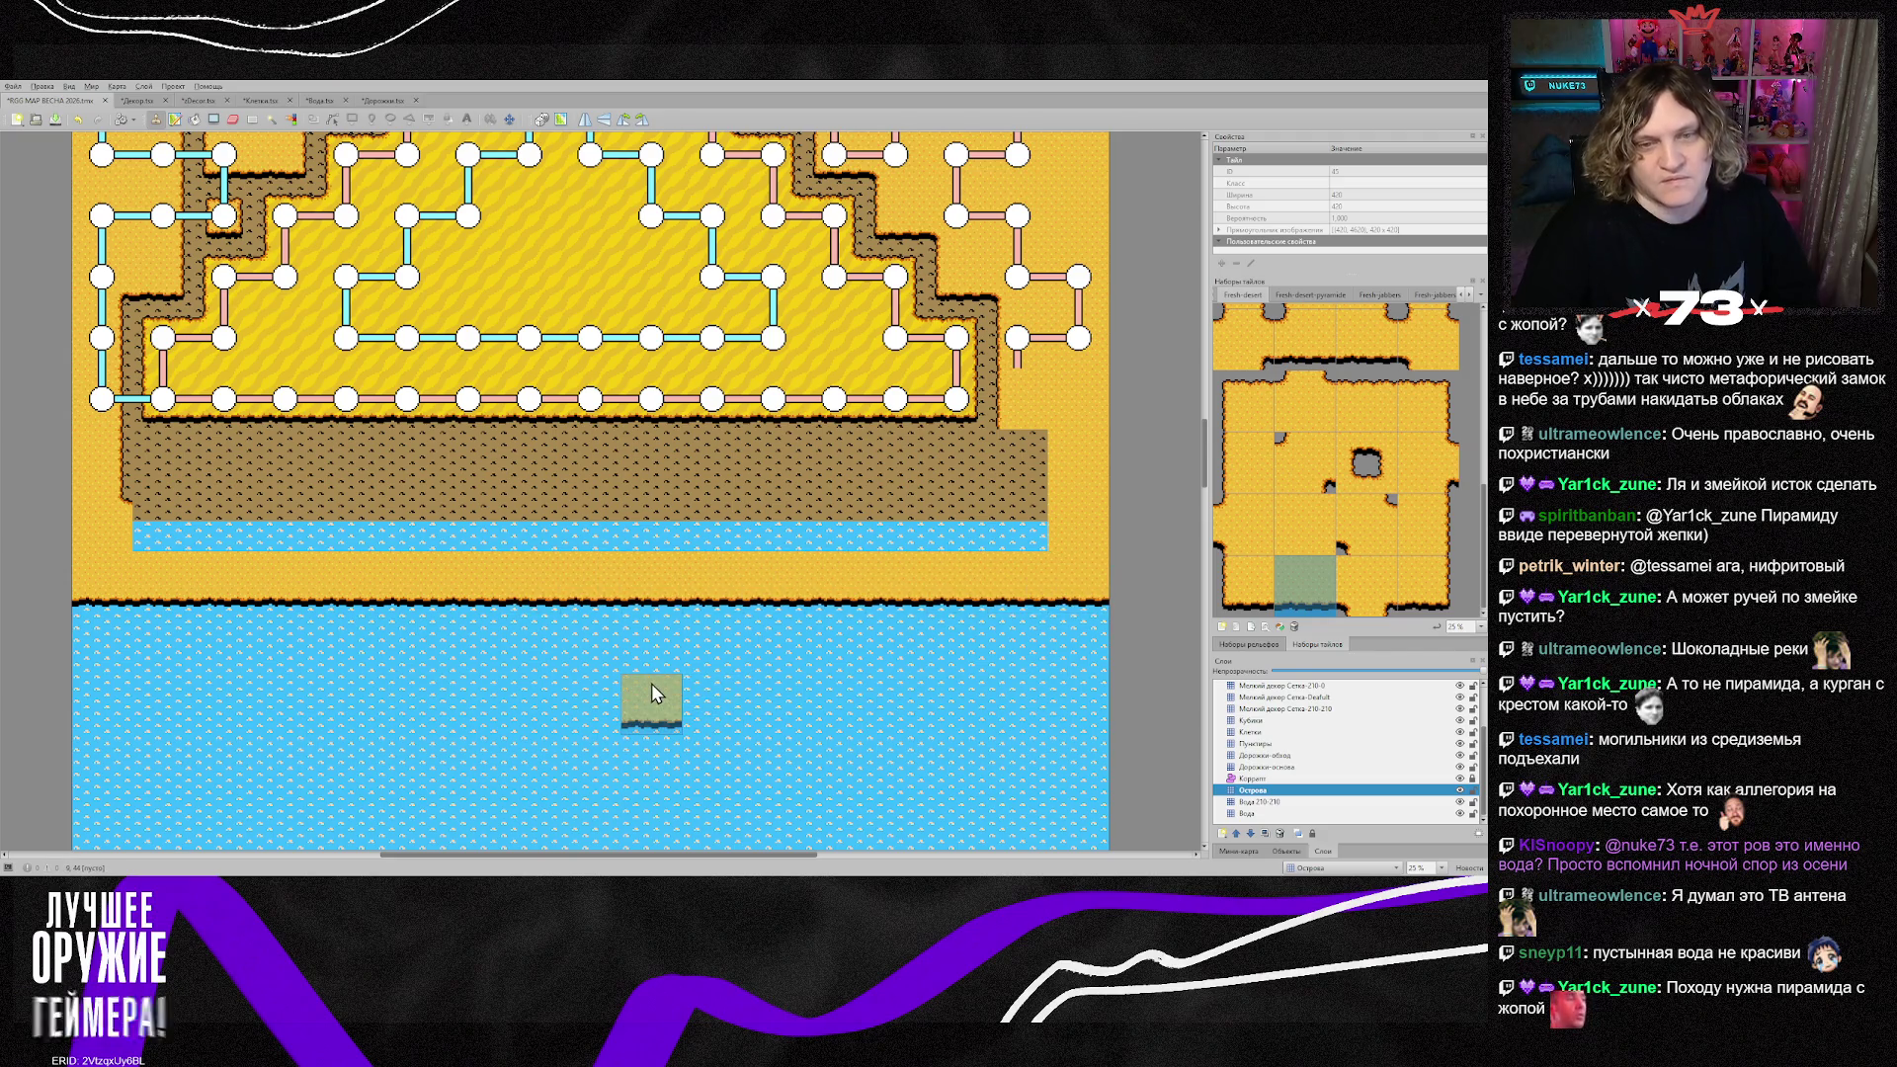
# Step: Cover the left part of the water strip with dark-topped sand tiles
pyautogui.click(1367, 401)
pyautogui.moveTo(135, 536); pyautogui.dragTo(707, 528)
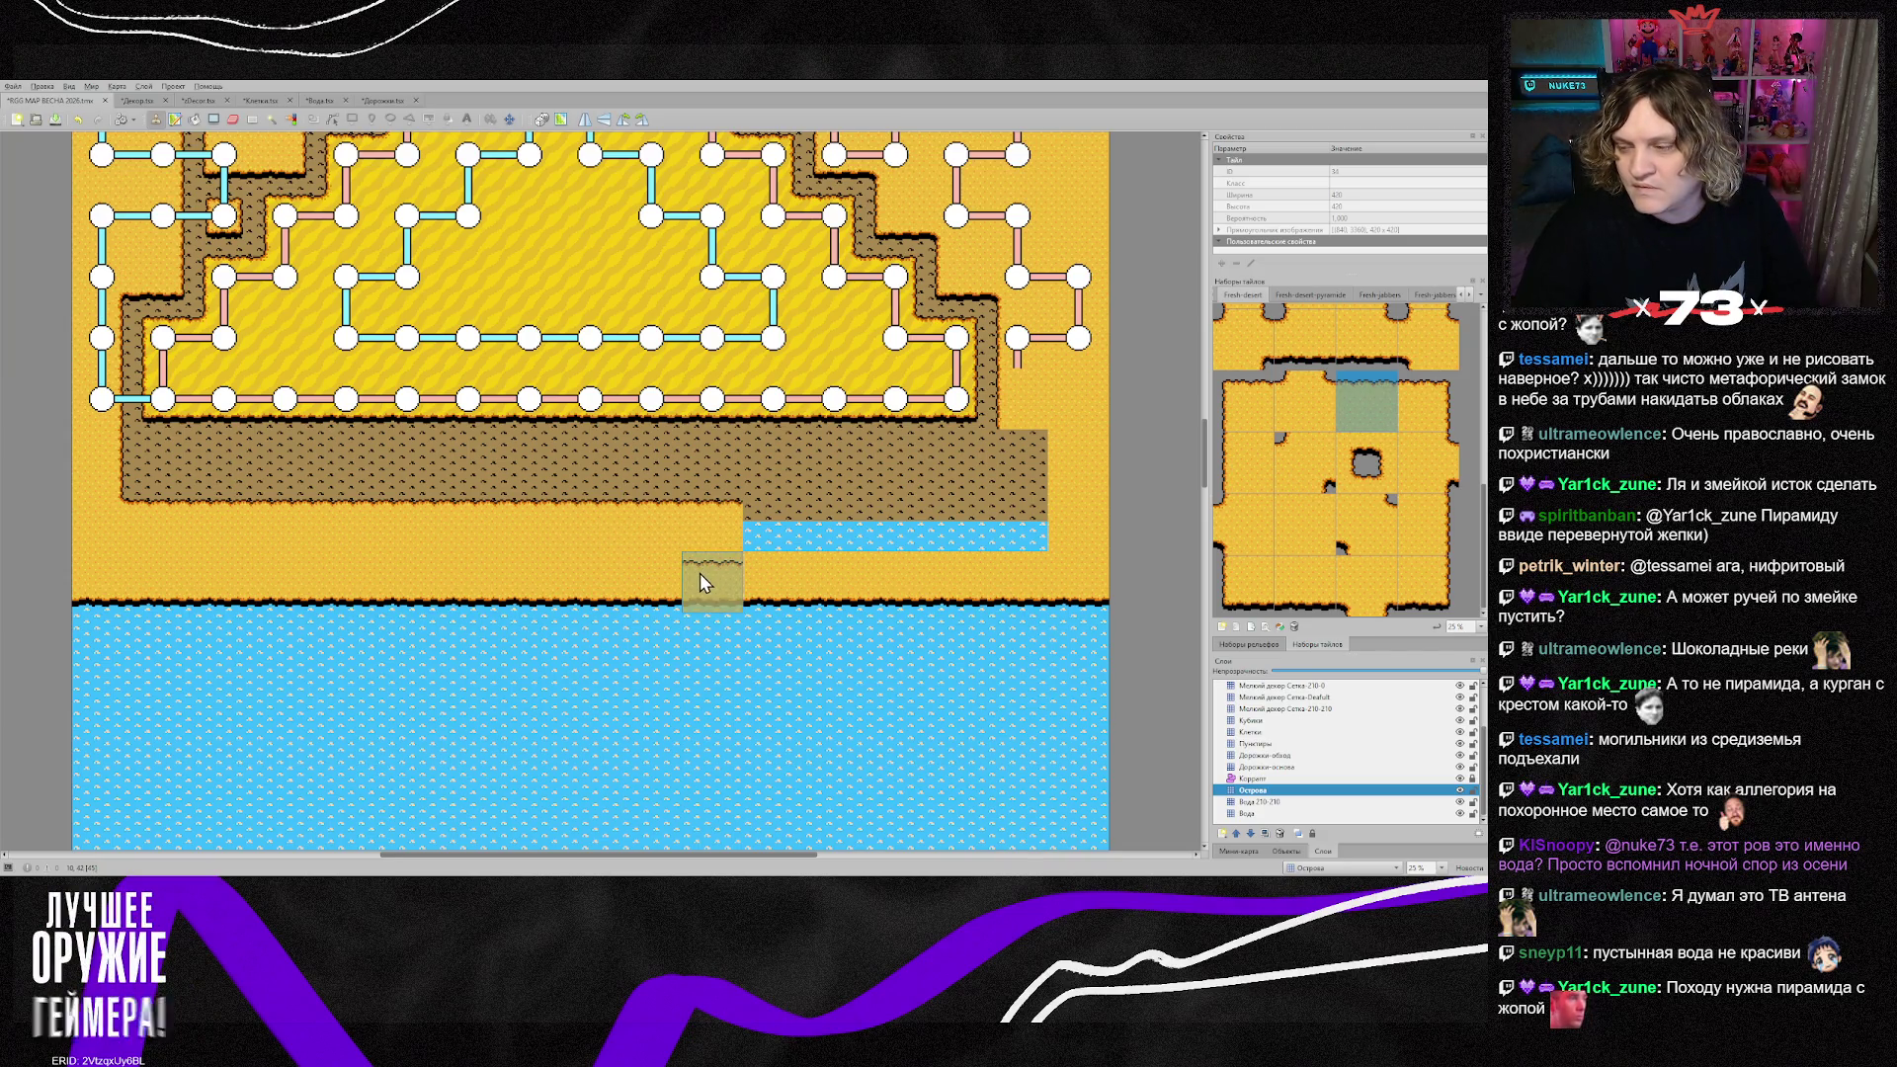
pyautogui.scroll(-2, 697, 578)
# Step: Stamp one more shoreline edge tile on the beach, then scroll over the whole map
pyautogui.scroll(-4, 689, 591)
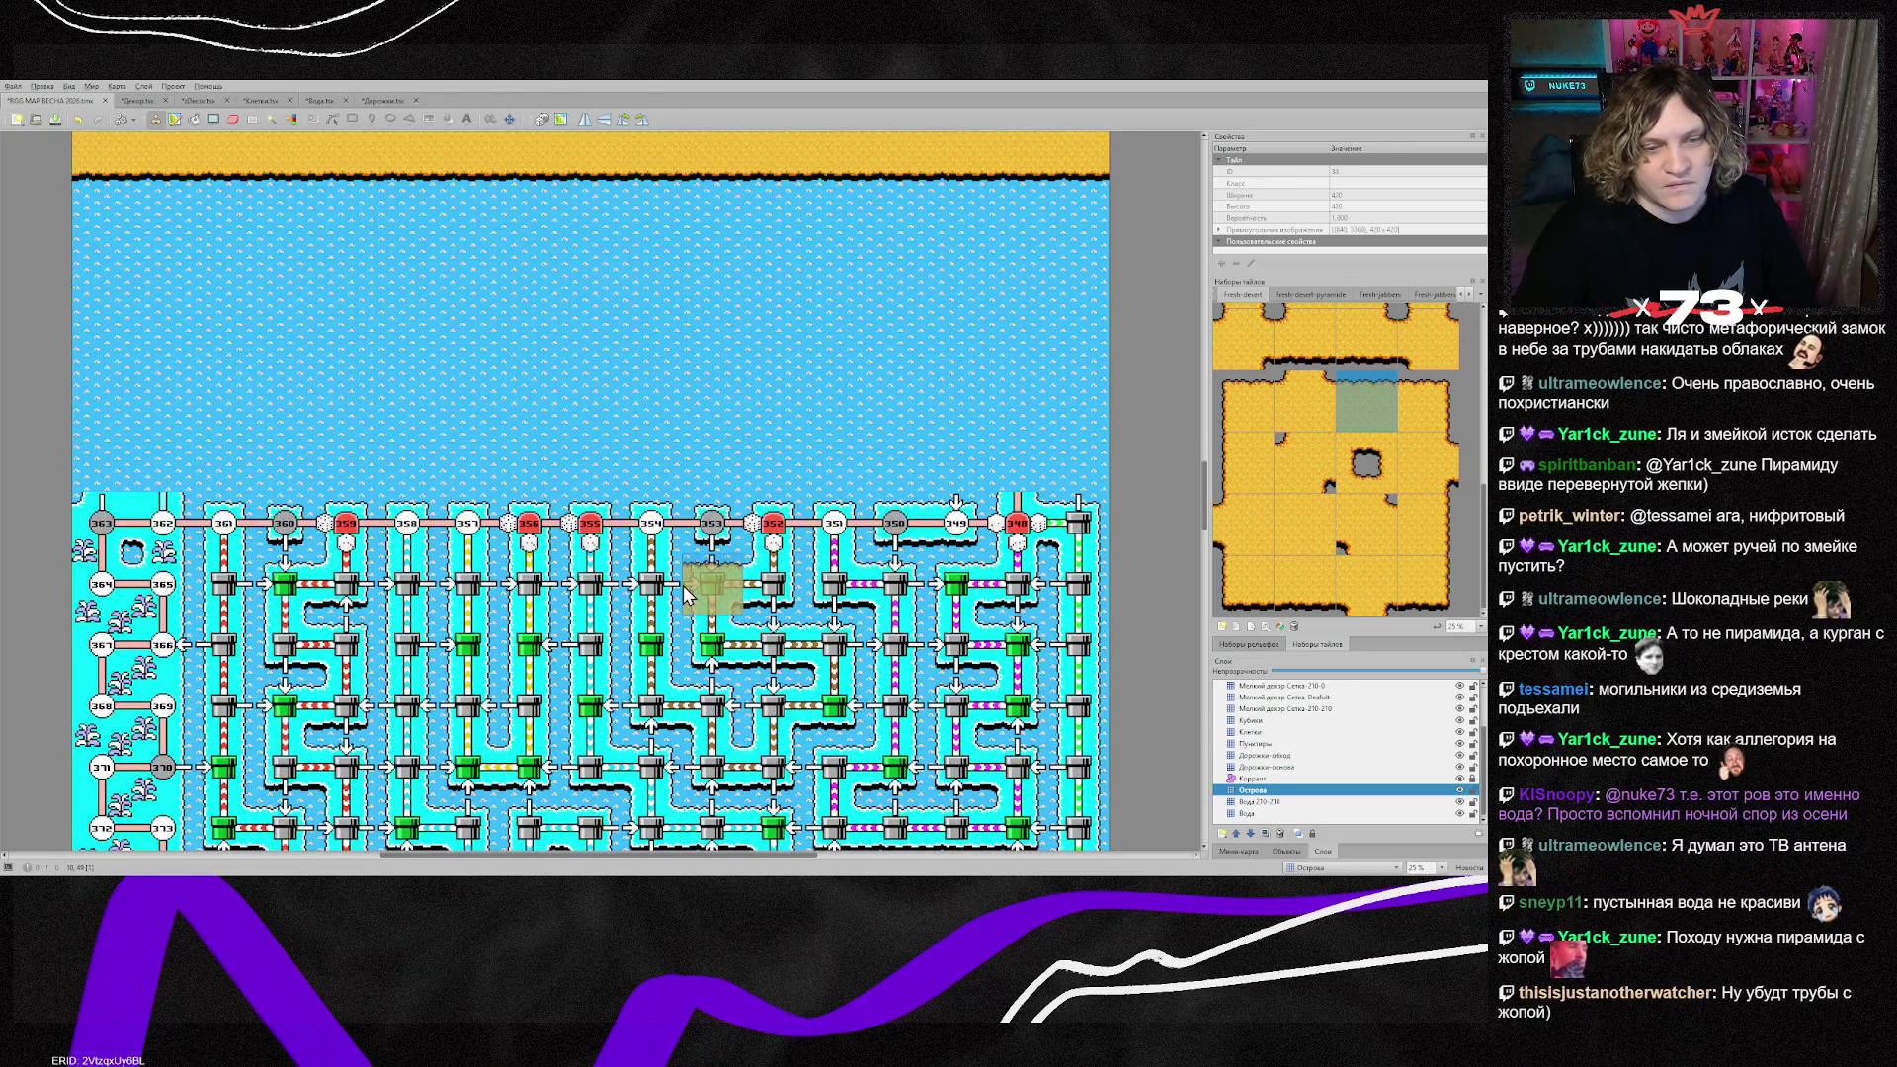
pyautogui.scroll(3, 686, 593)
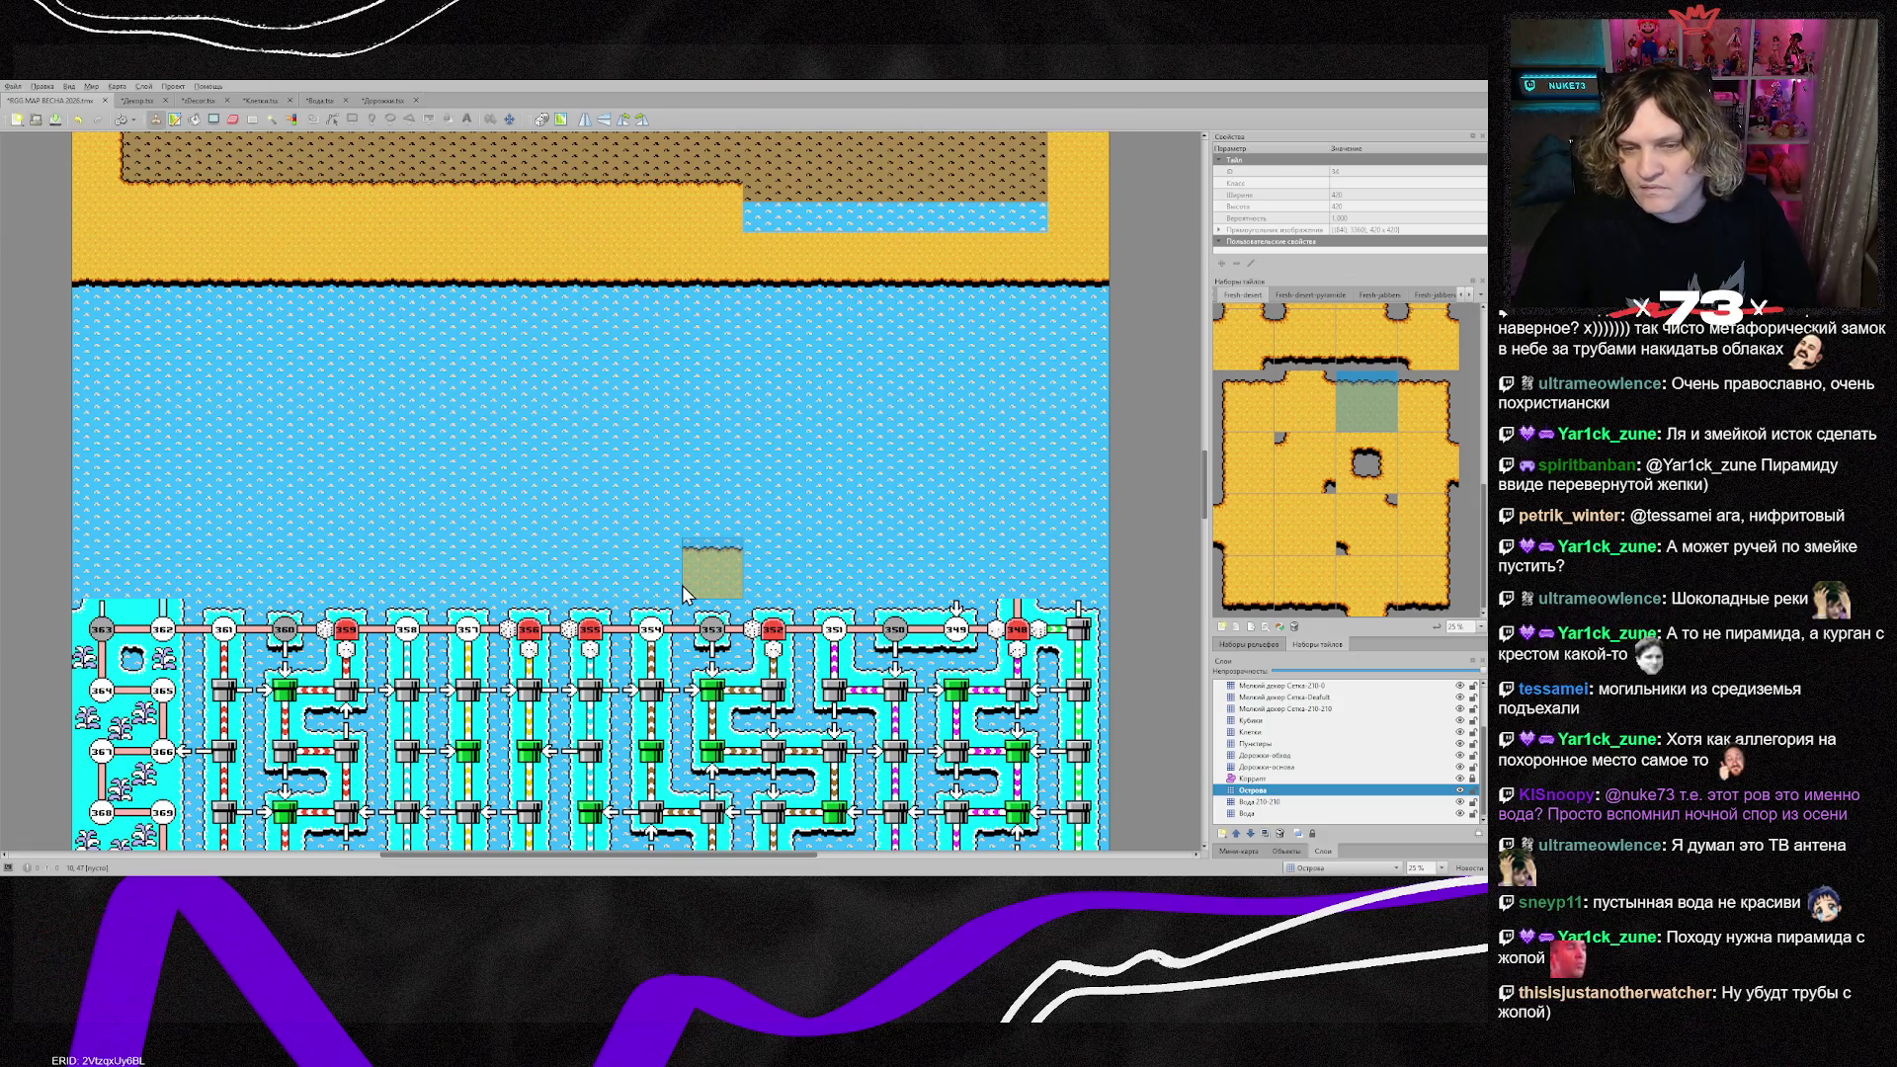
pyautogui.scroll(-8, 689, 591)
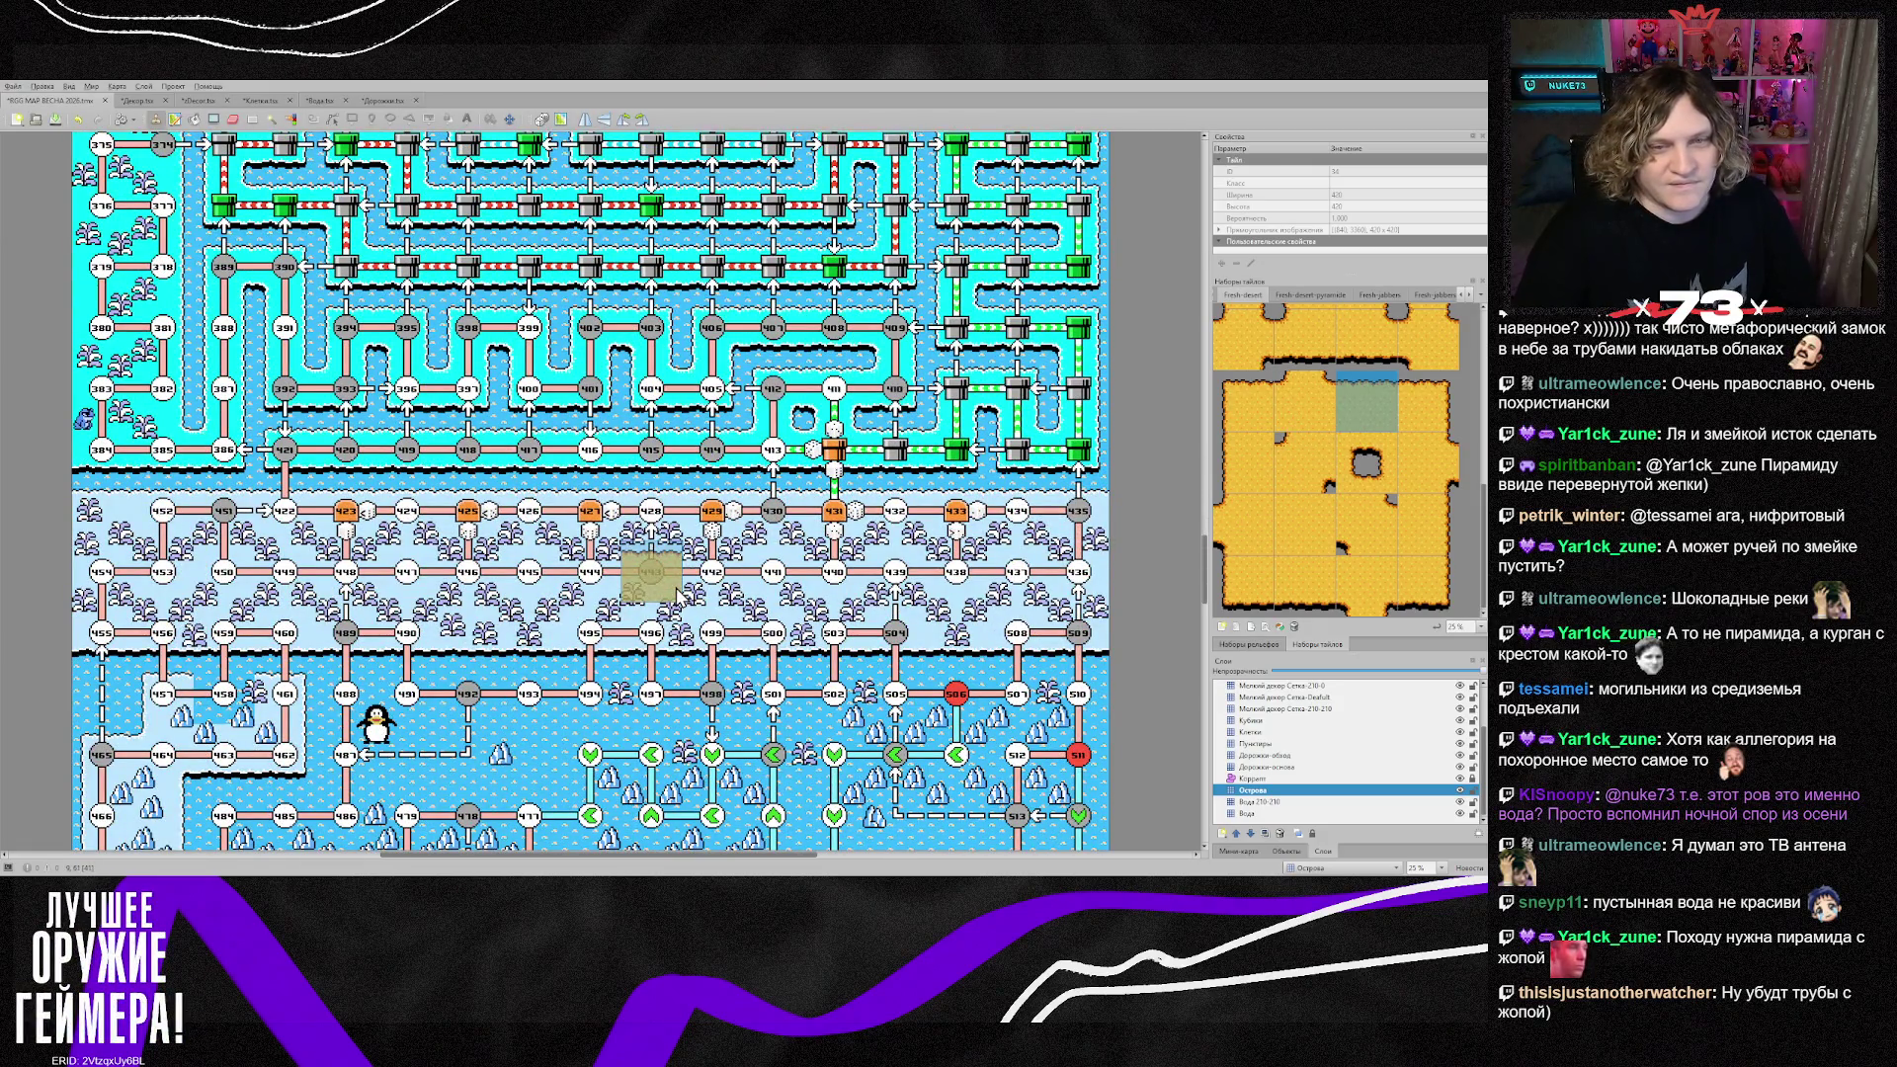
pyautogui.scroll(8, 678, 594)
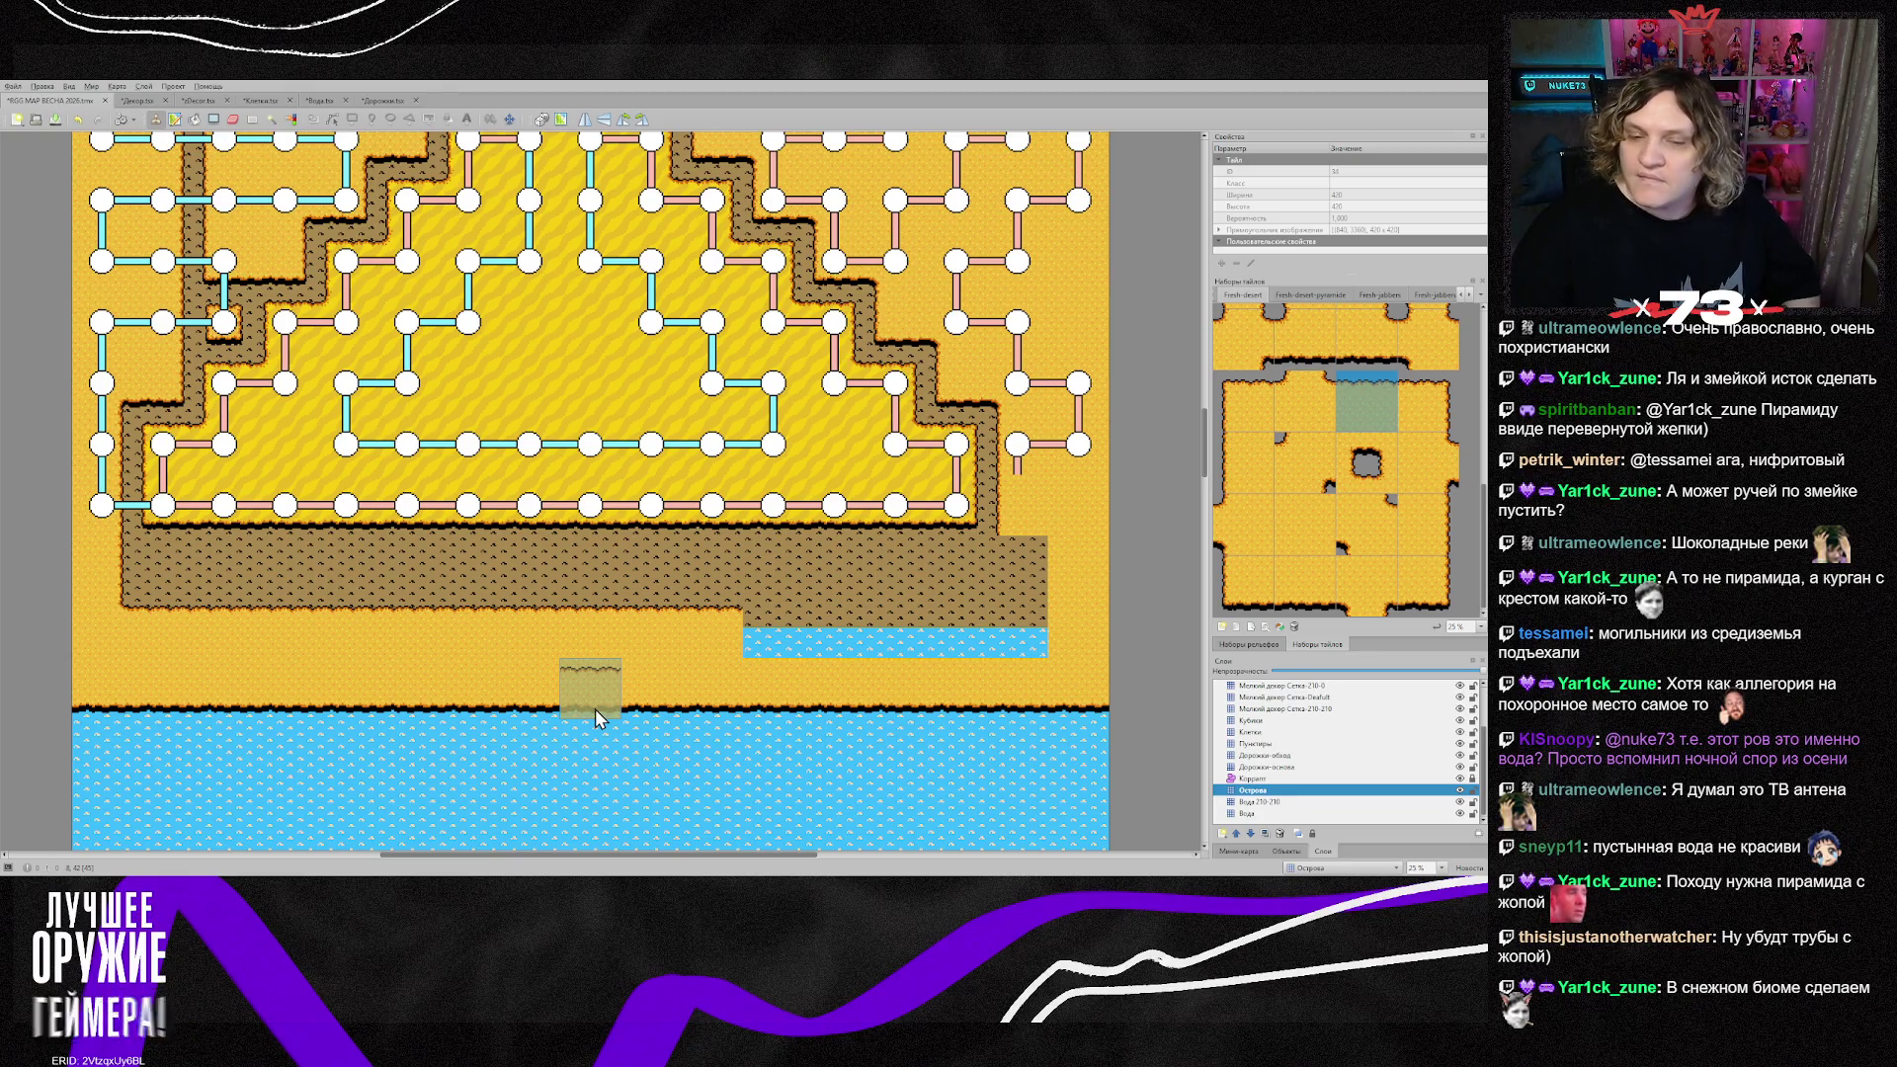
pyautogui.click(1048, 615)
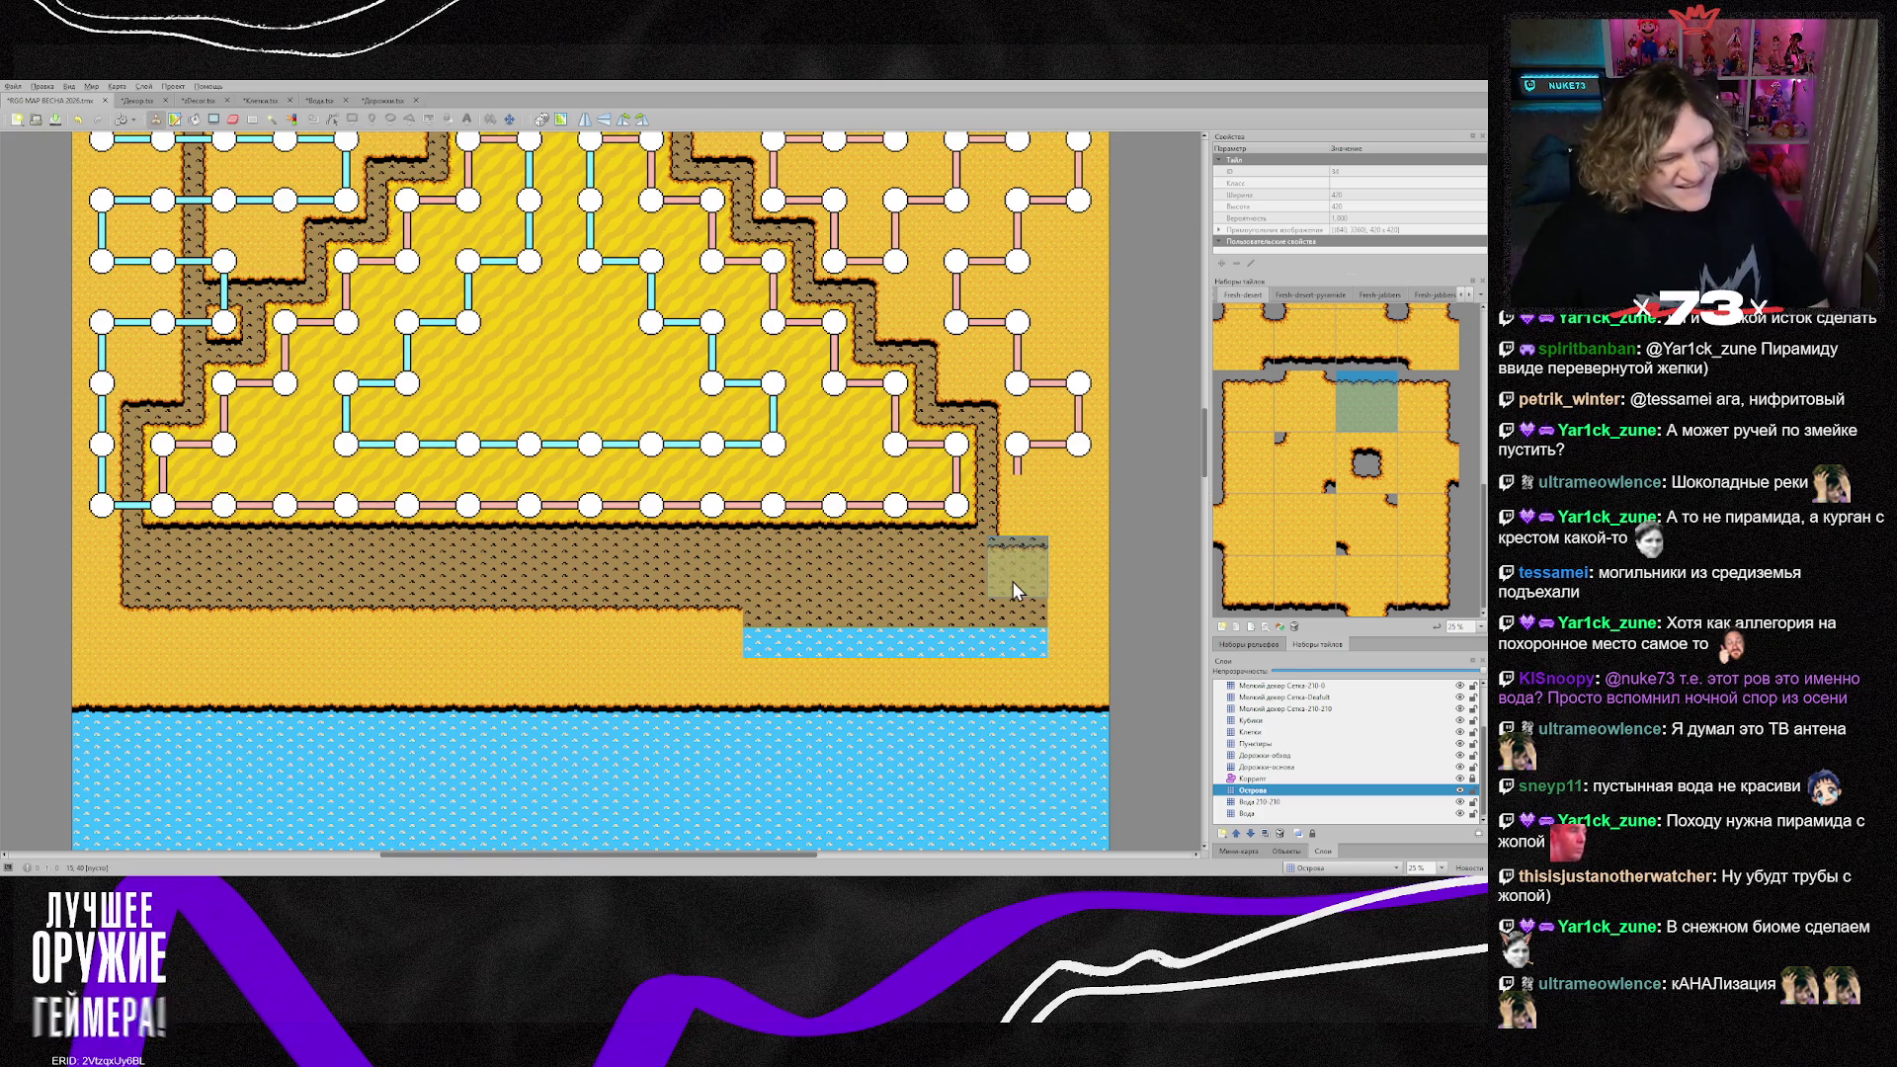
pyautogui.scroll(15, 761, 648)
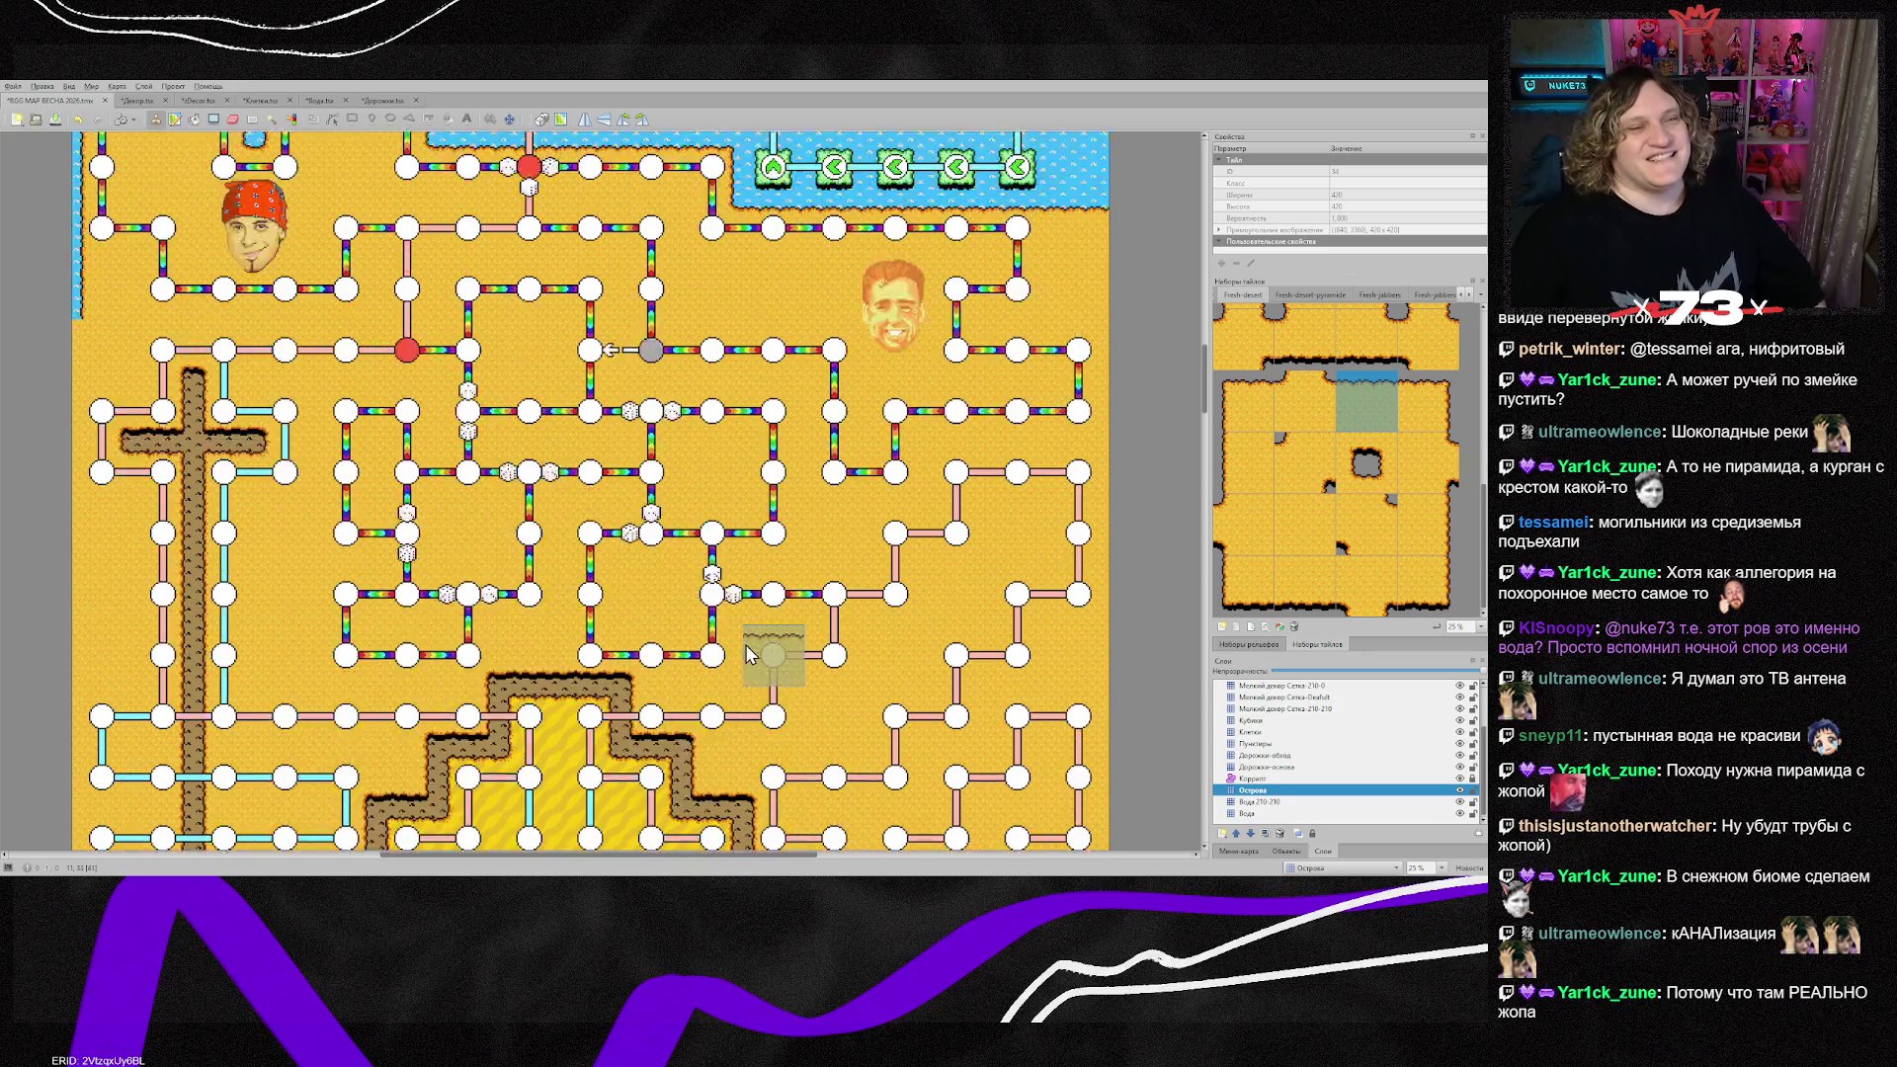
pyautogui.scroll(10, 745, 644)
pyautogui.scroll(3, 502, 675)
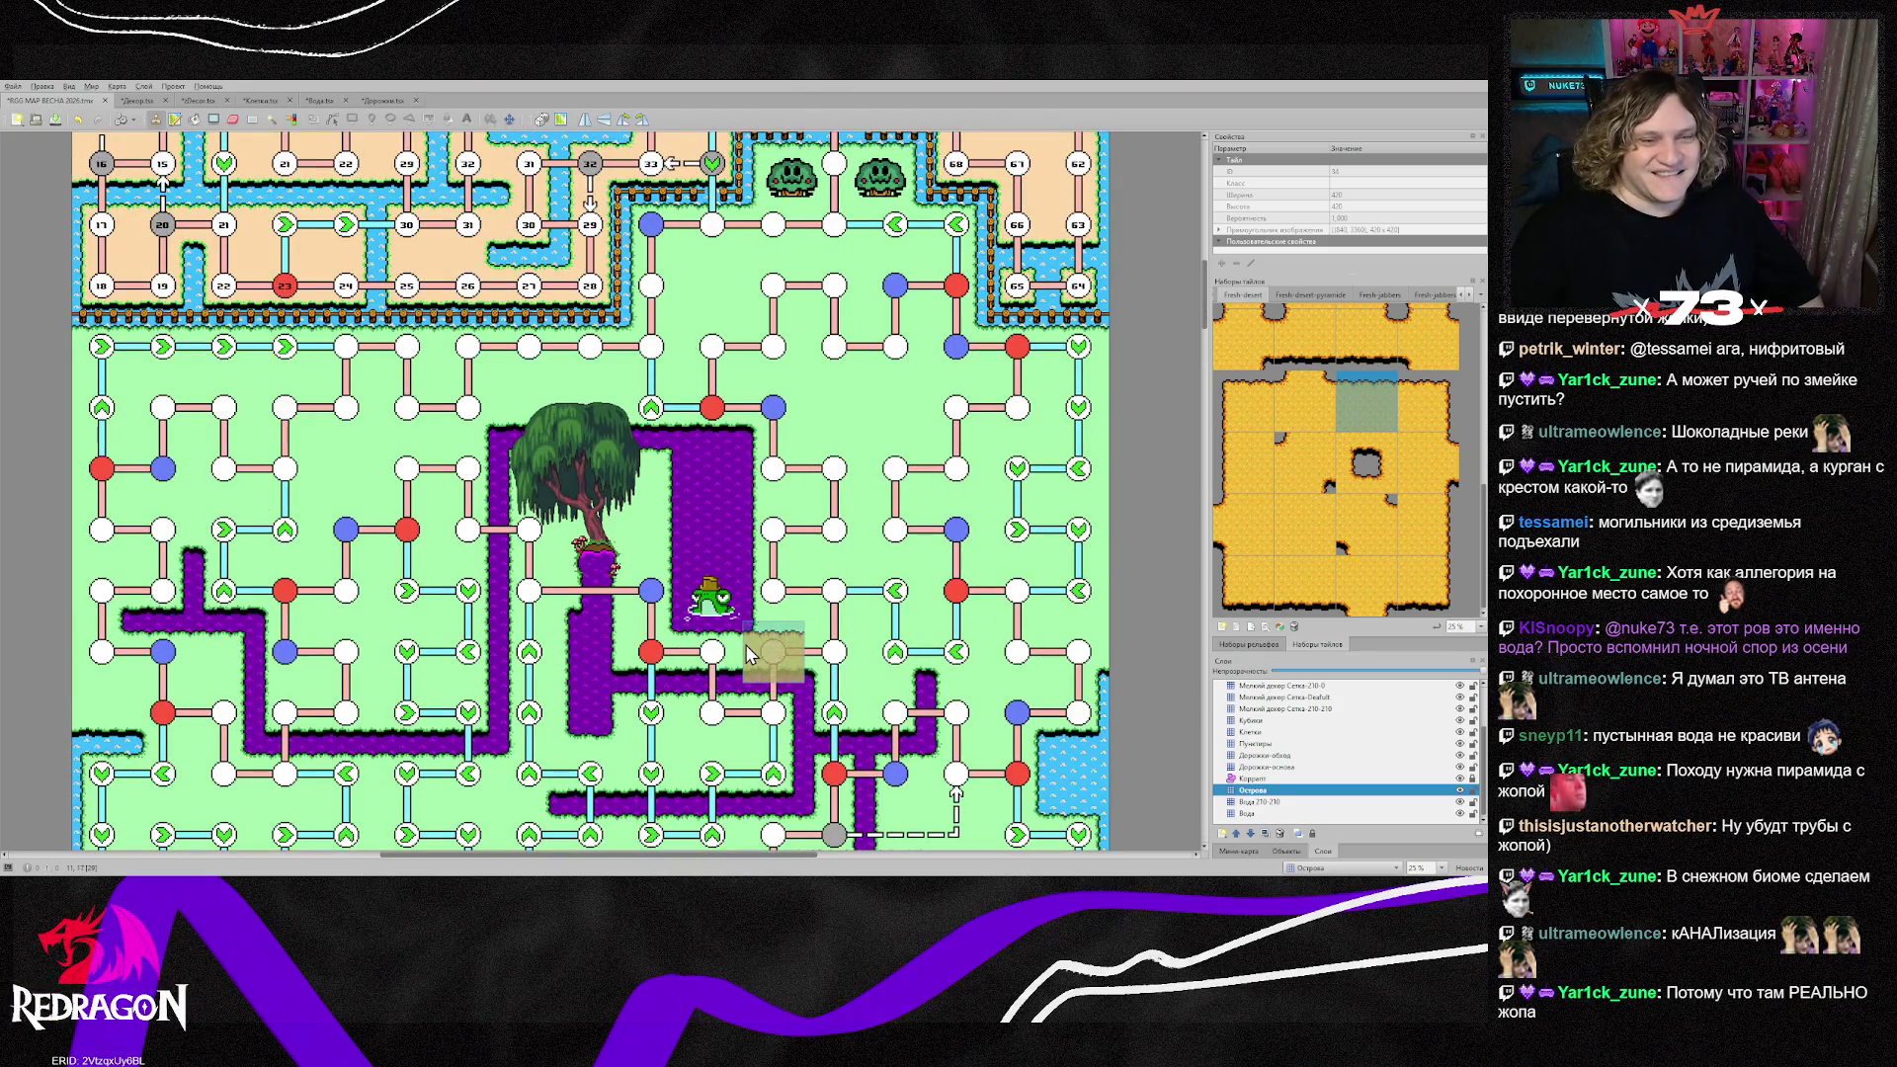
pyautogui.scroll(15, 633, 632)
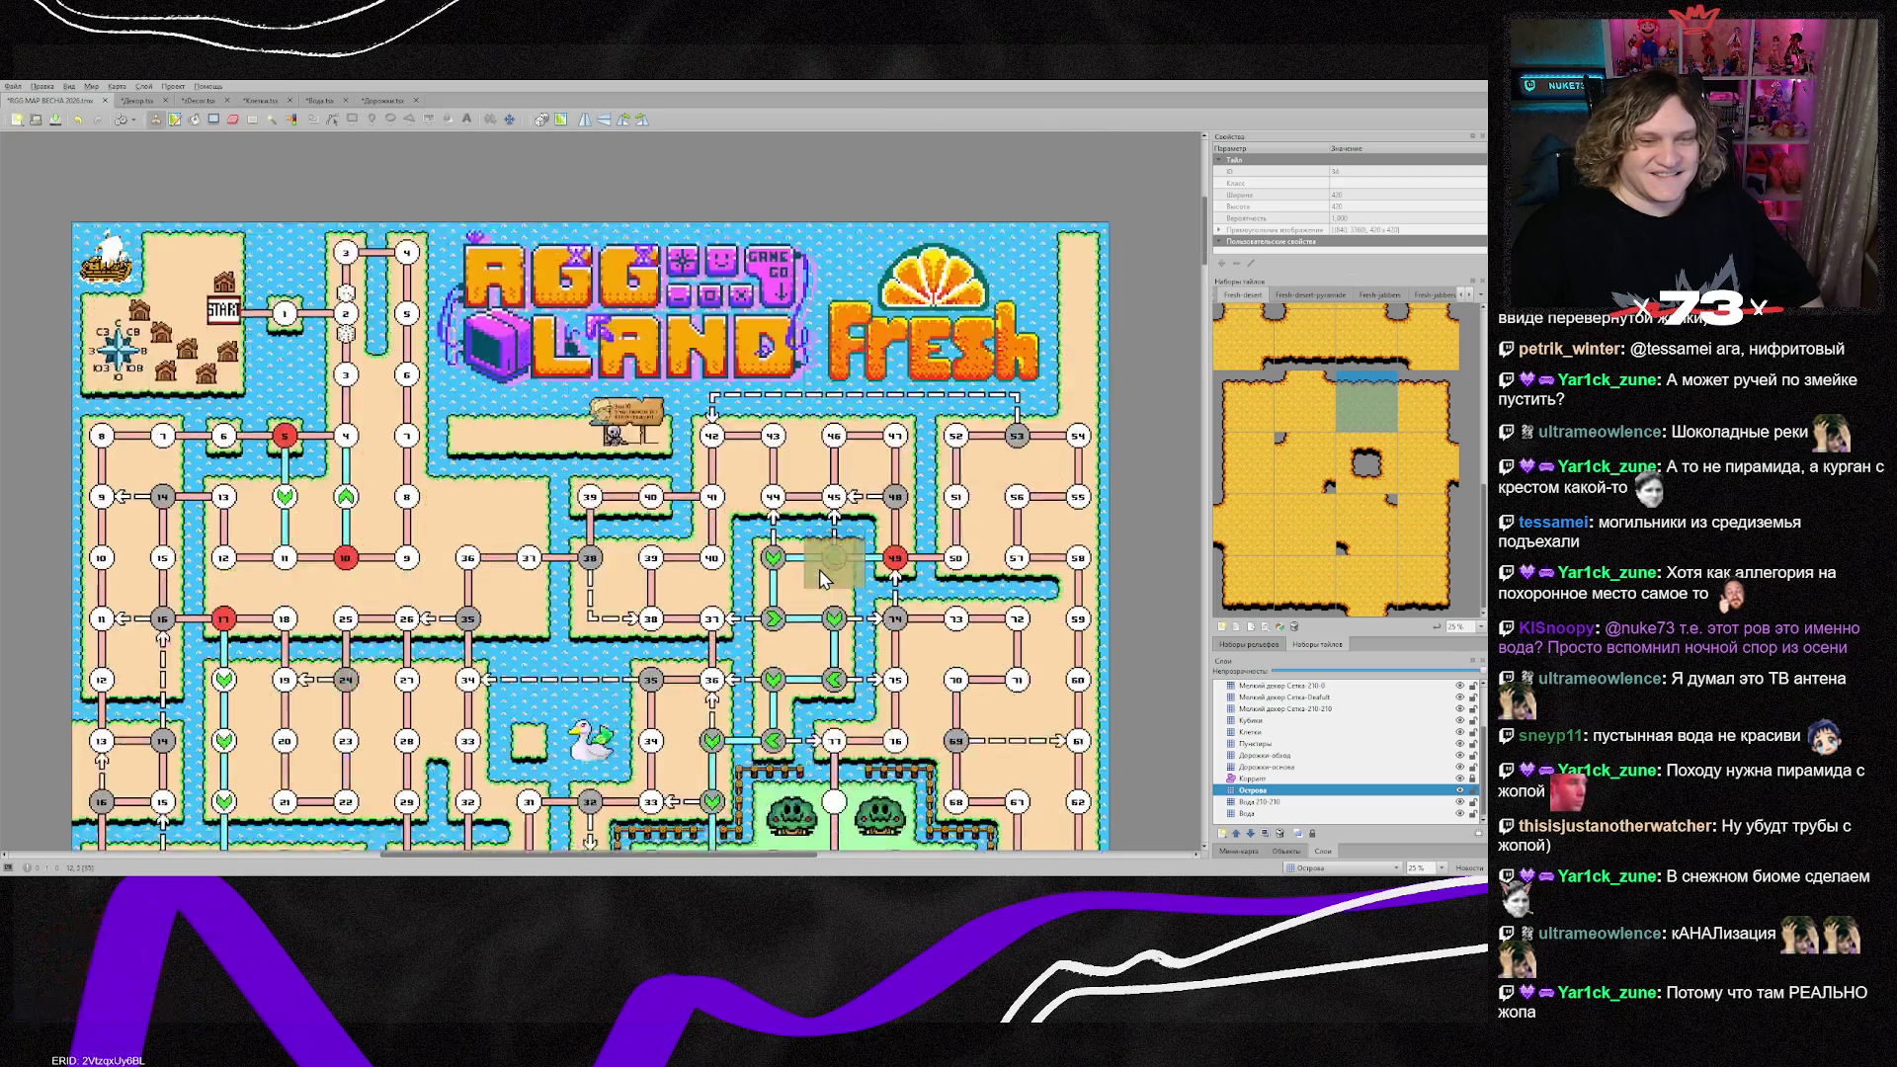
pyautogui.scroll(-4, 820, 569)
pyautogui.scroll(-20, 820, 569)
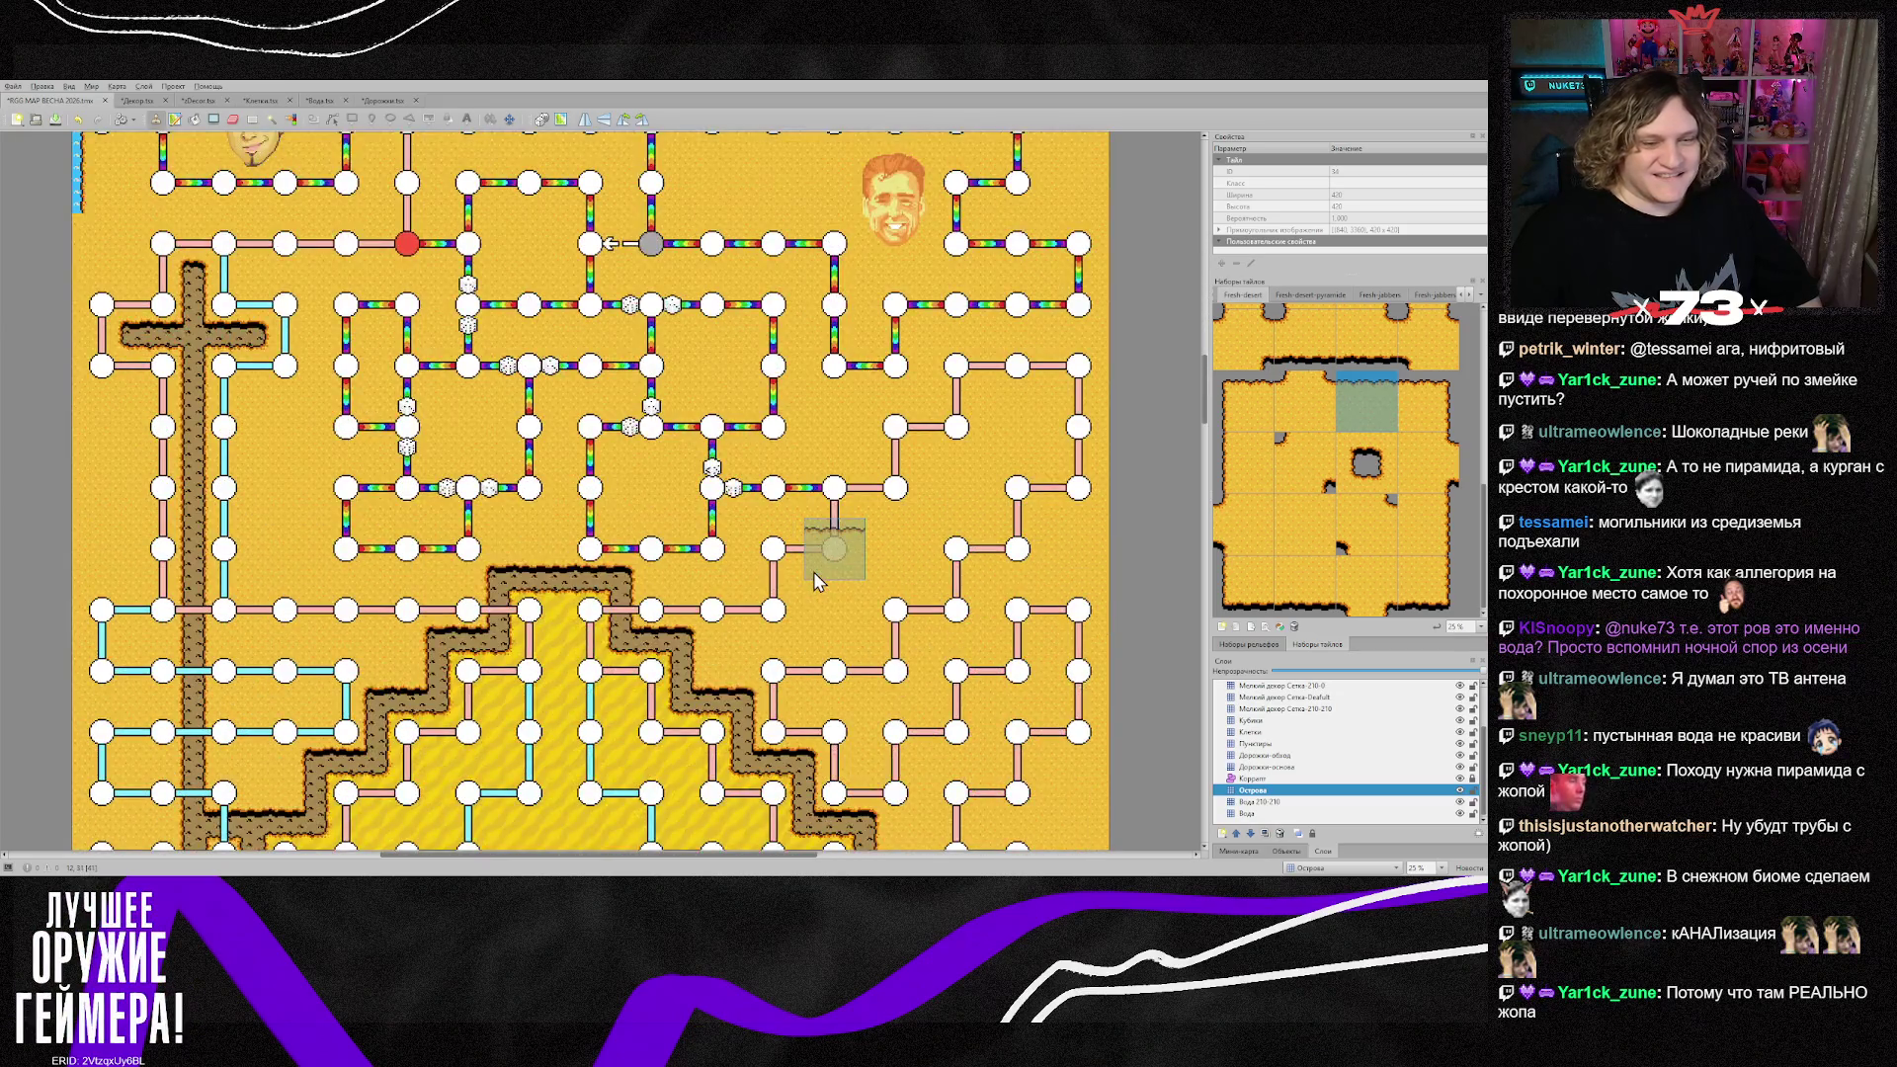
pyautogui.scroll(-5, 810, 578)
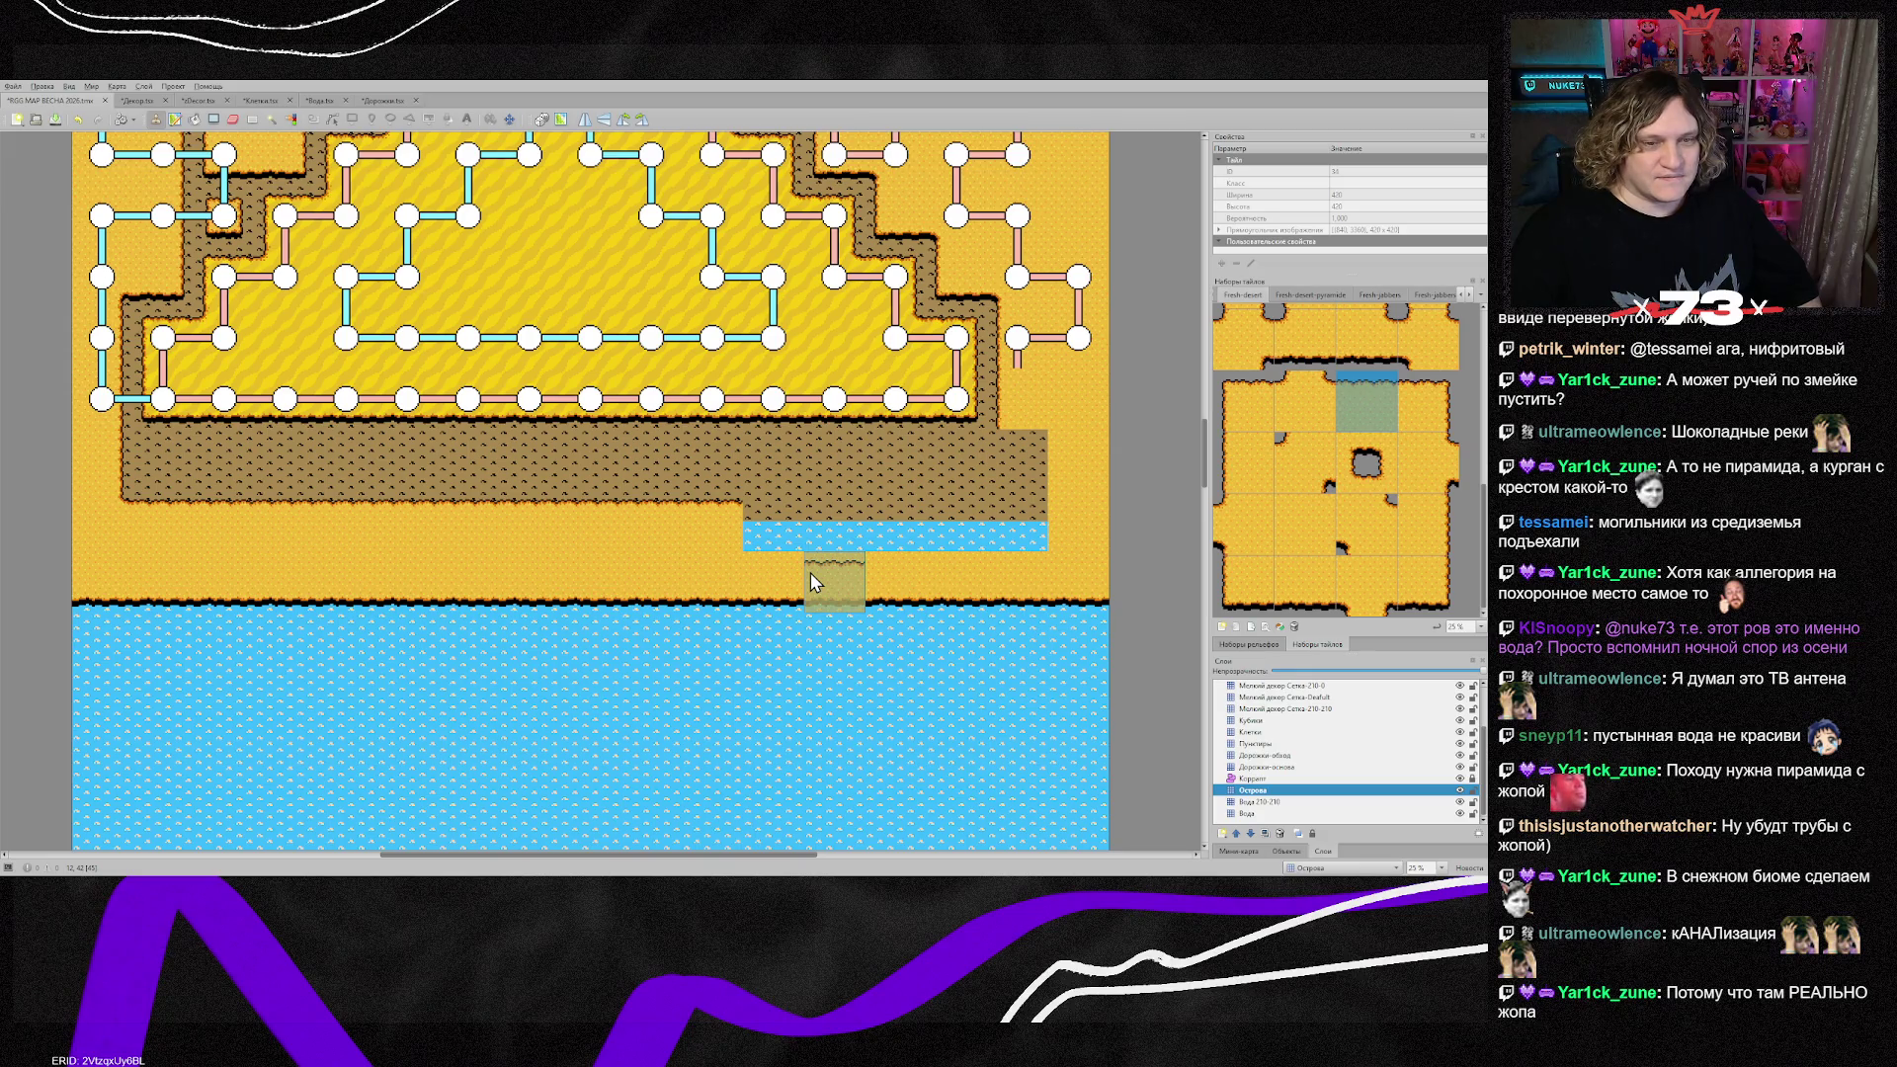
pyautogui.scroll(-2, 811, 573)
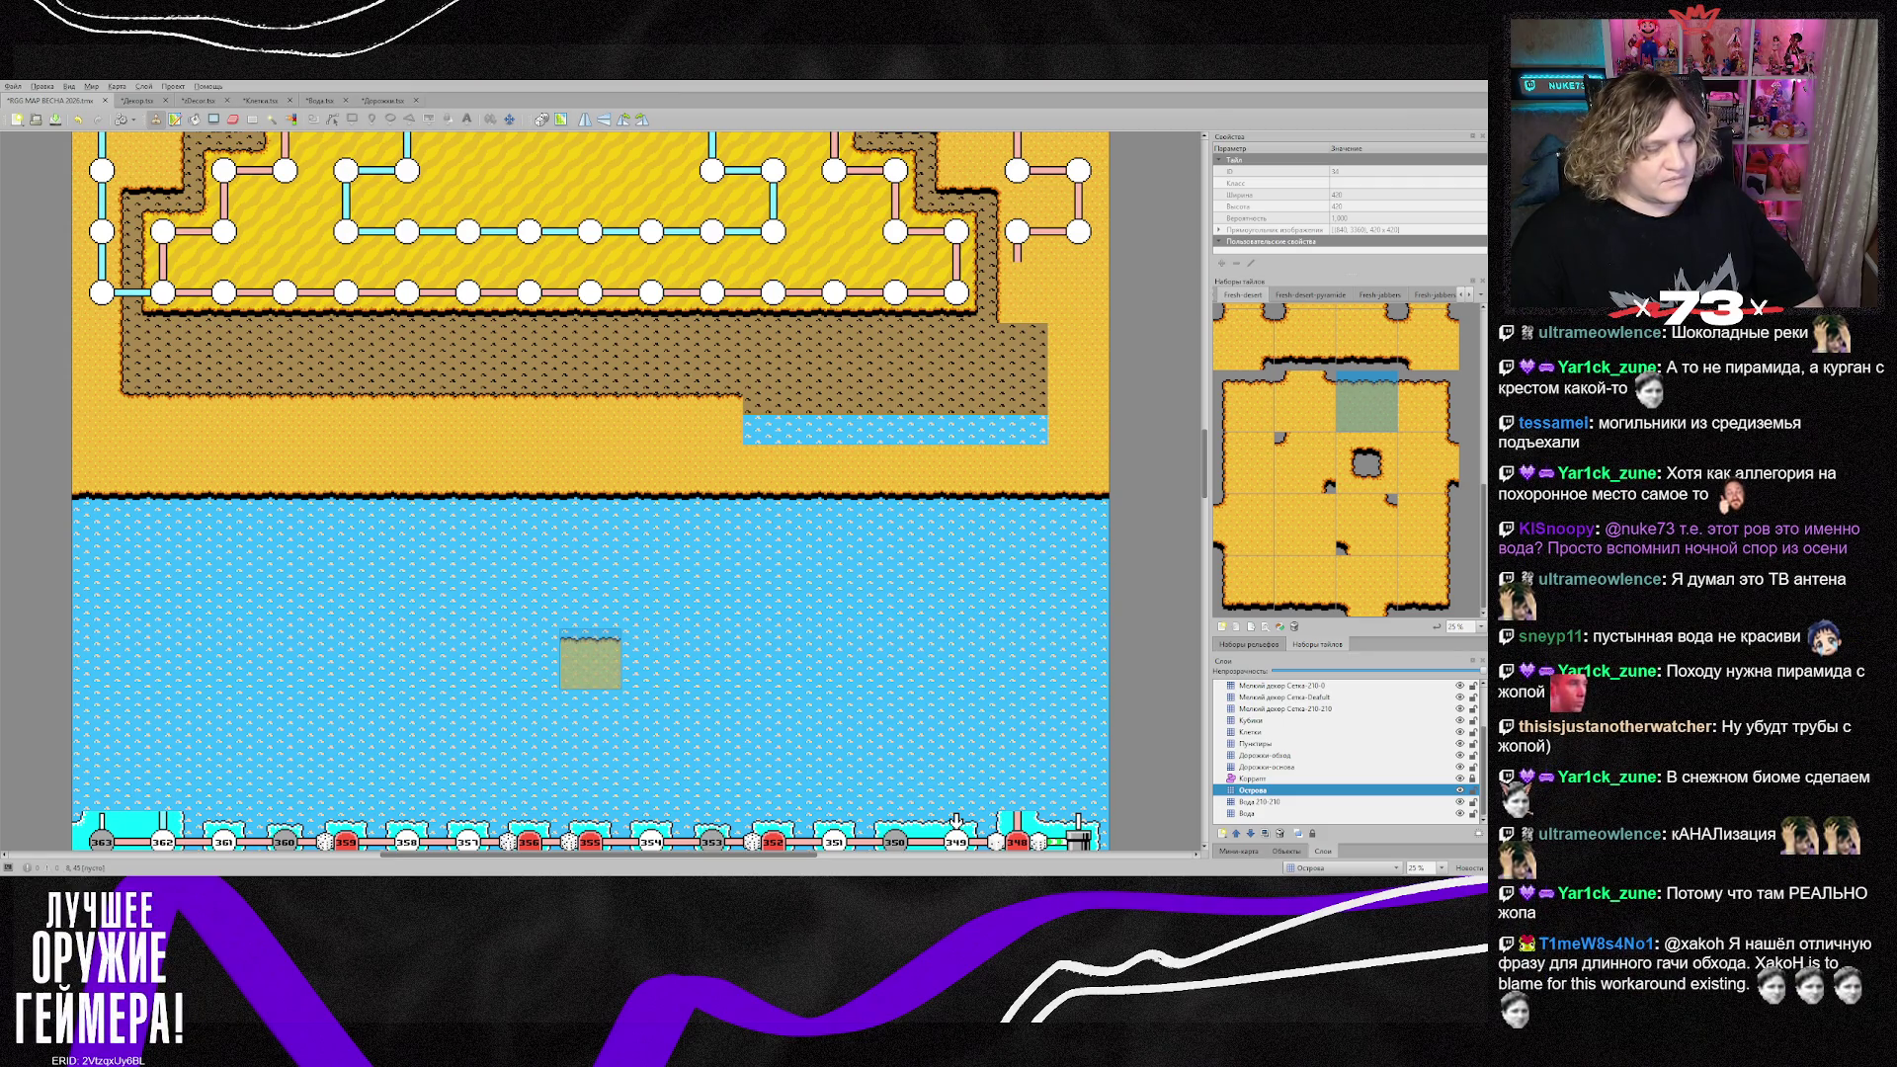
pyautogui.scroll(-2, 590, 660)
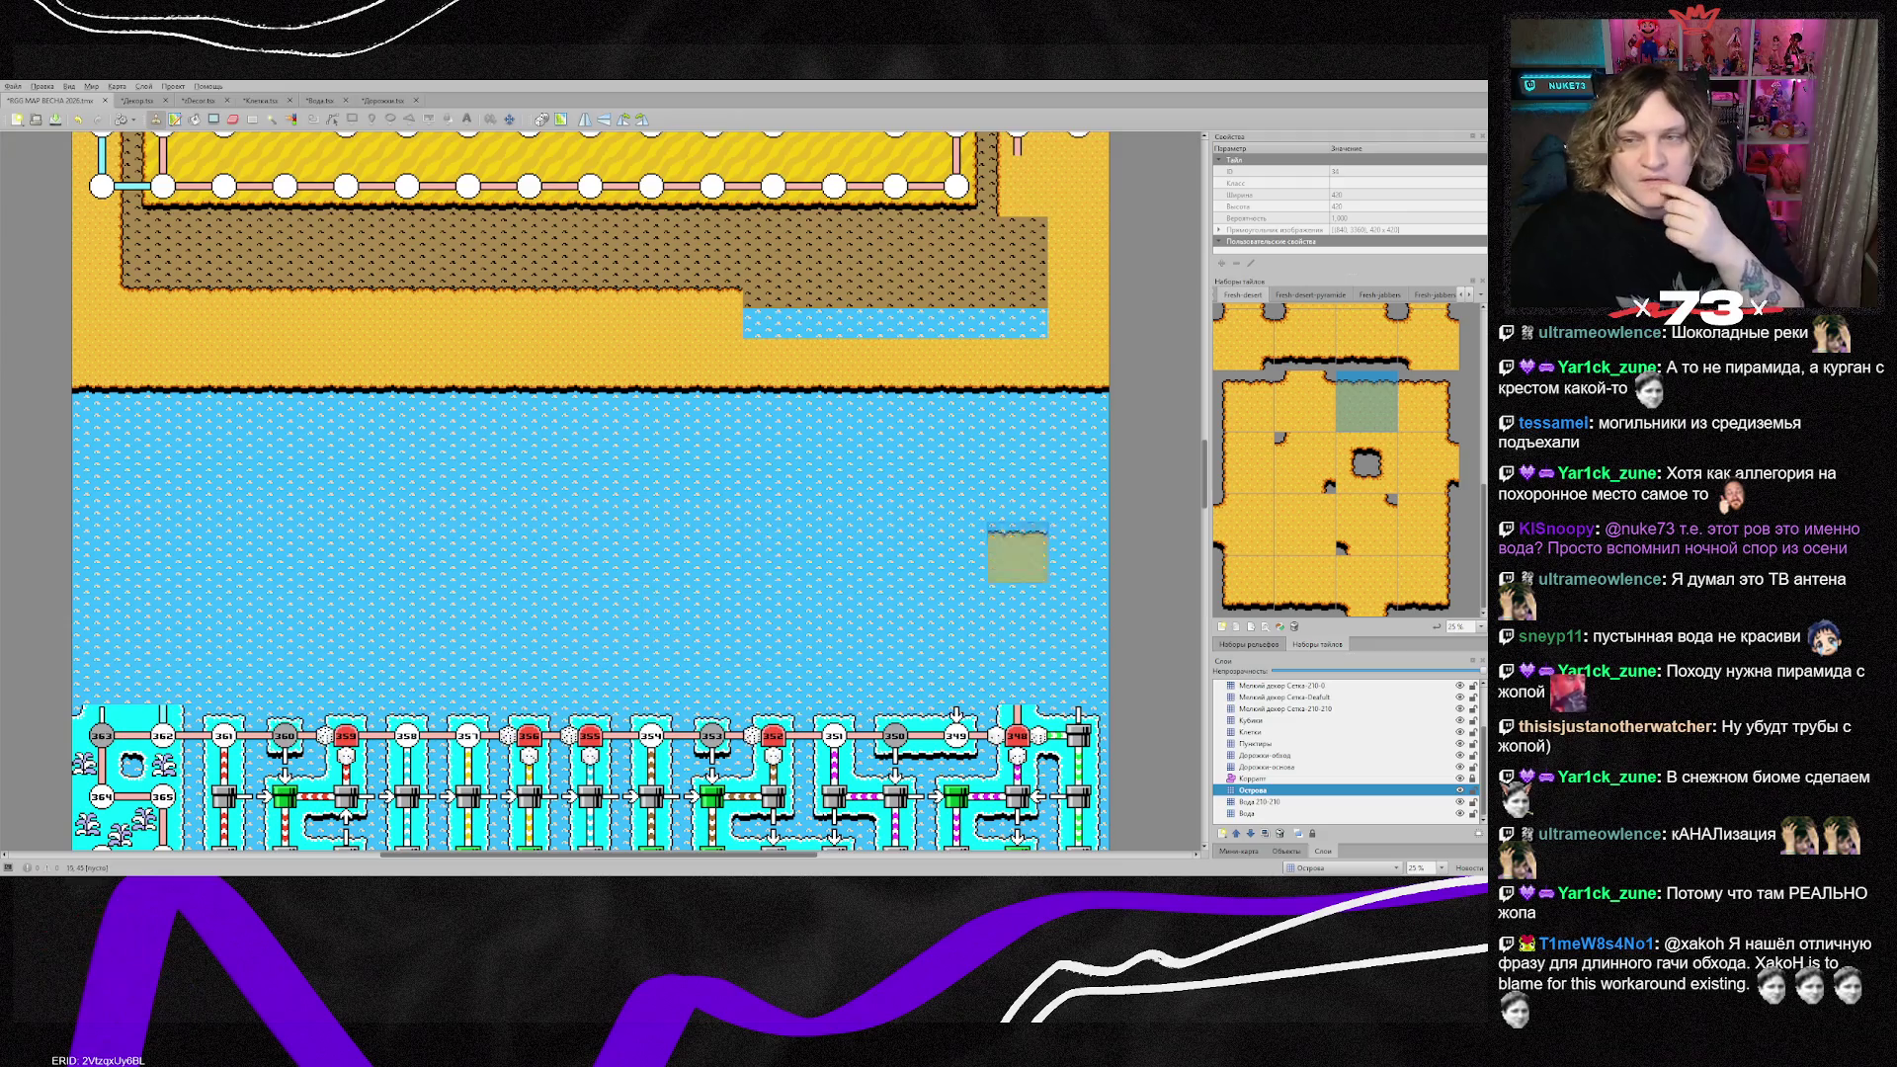
pyautogui.scroll(3, 1334, 465)
# Step: Paint a thin water stream along the sand row, redoing it until it reaches the water under the earth
pyautogui.click(1367, 518)
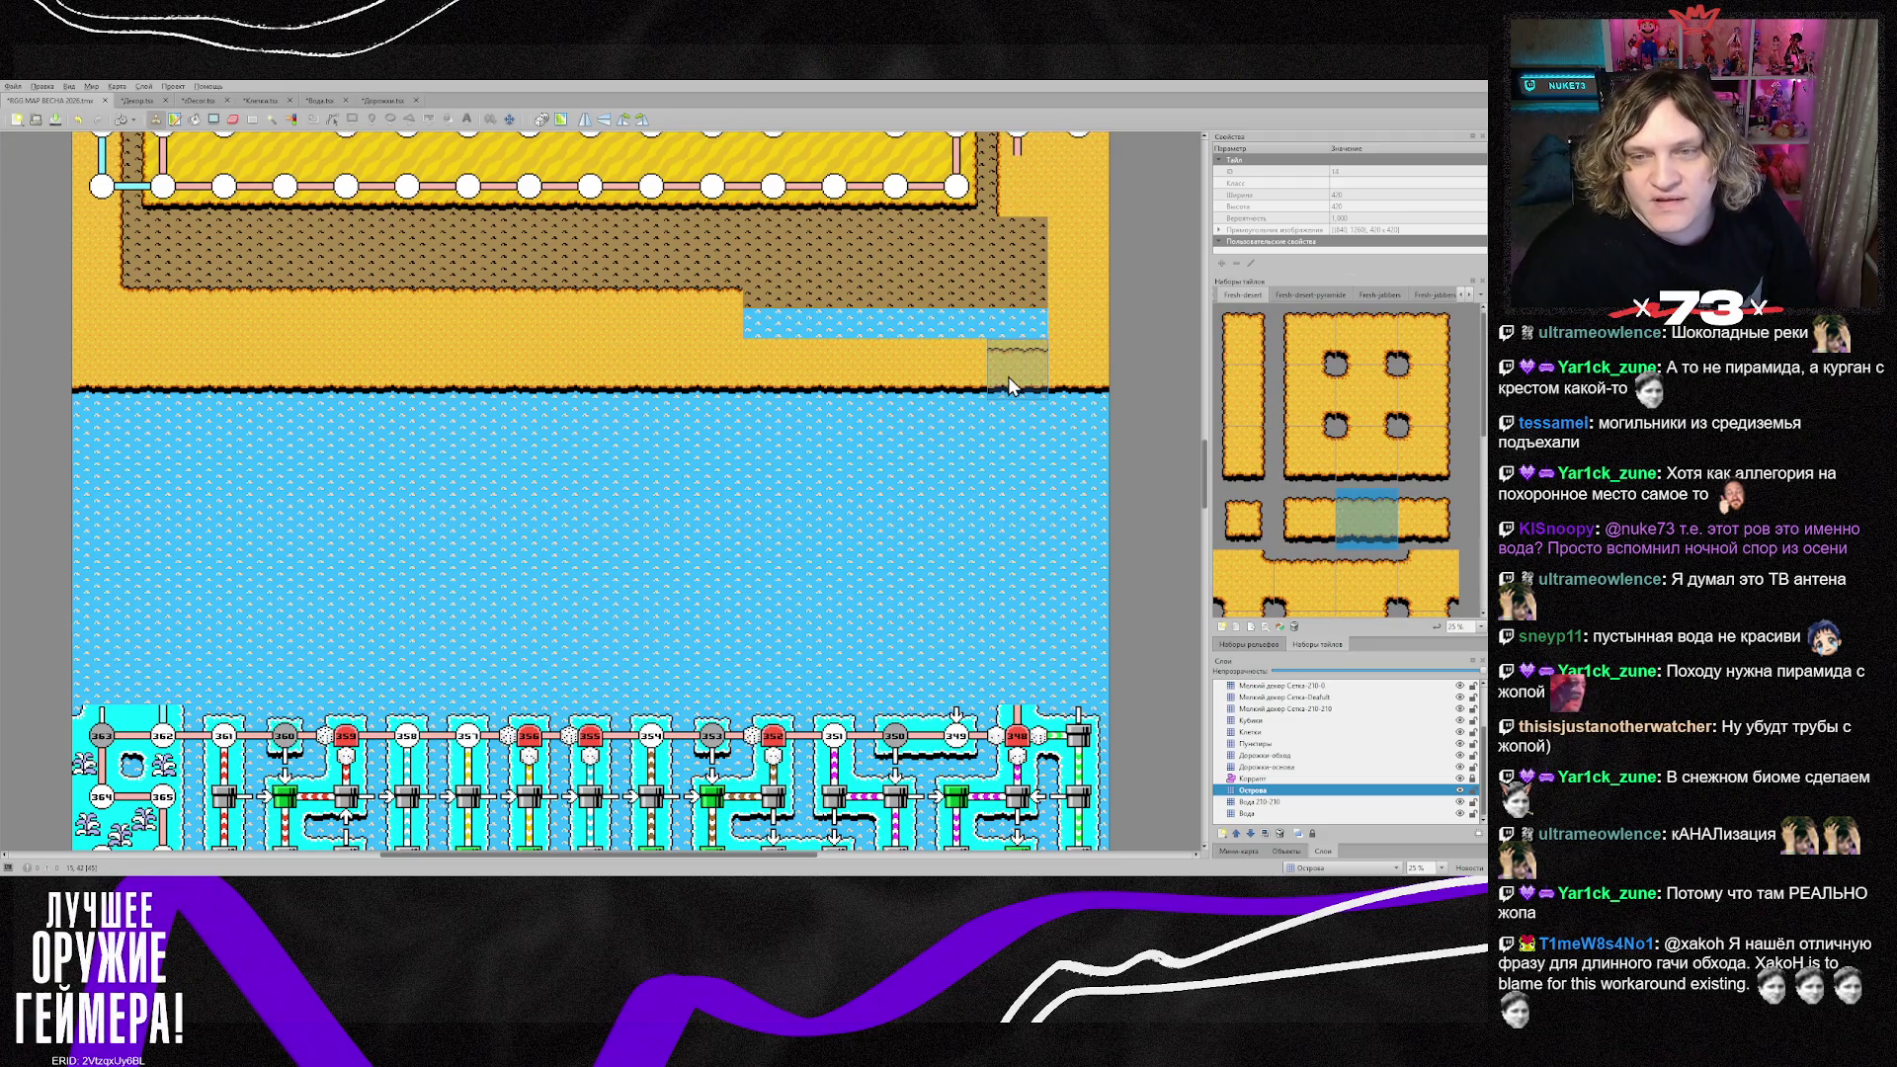
pyautogui.moveTo(1008, 376); pyautogui.dragTo(128, 373)
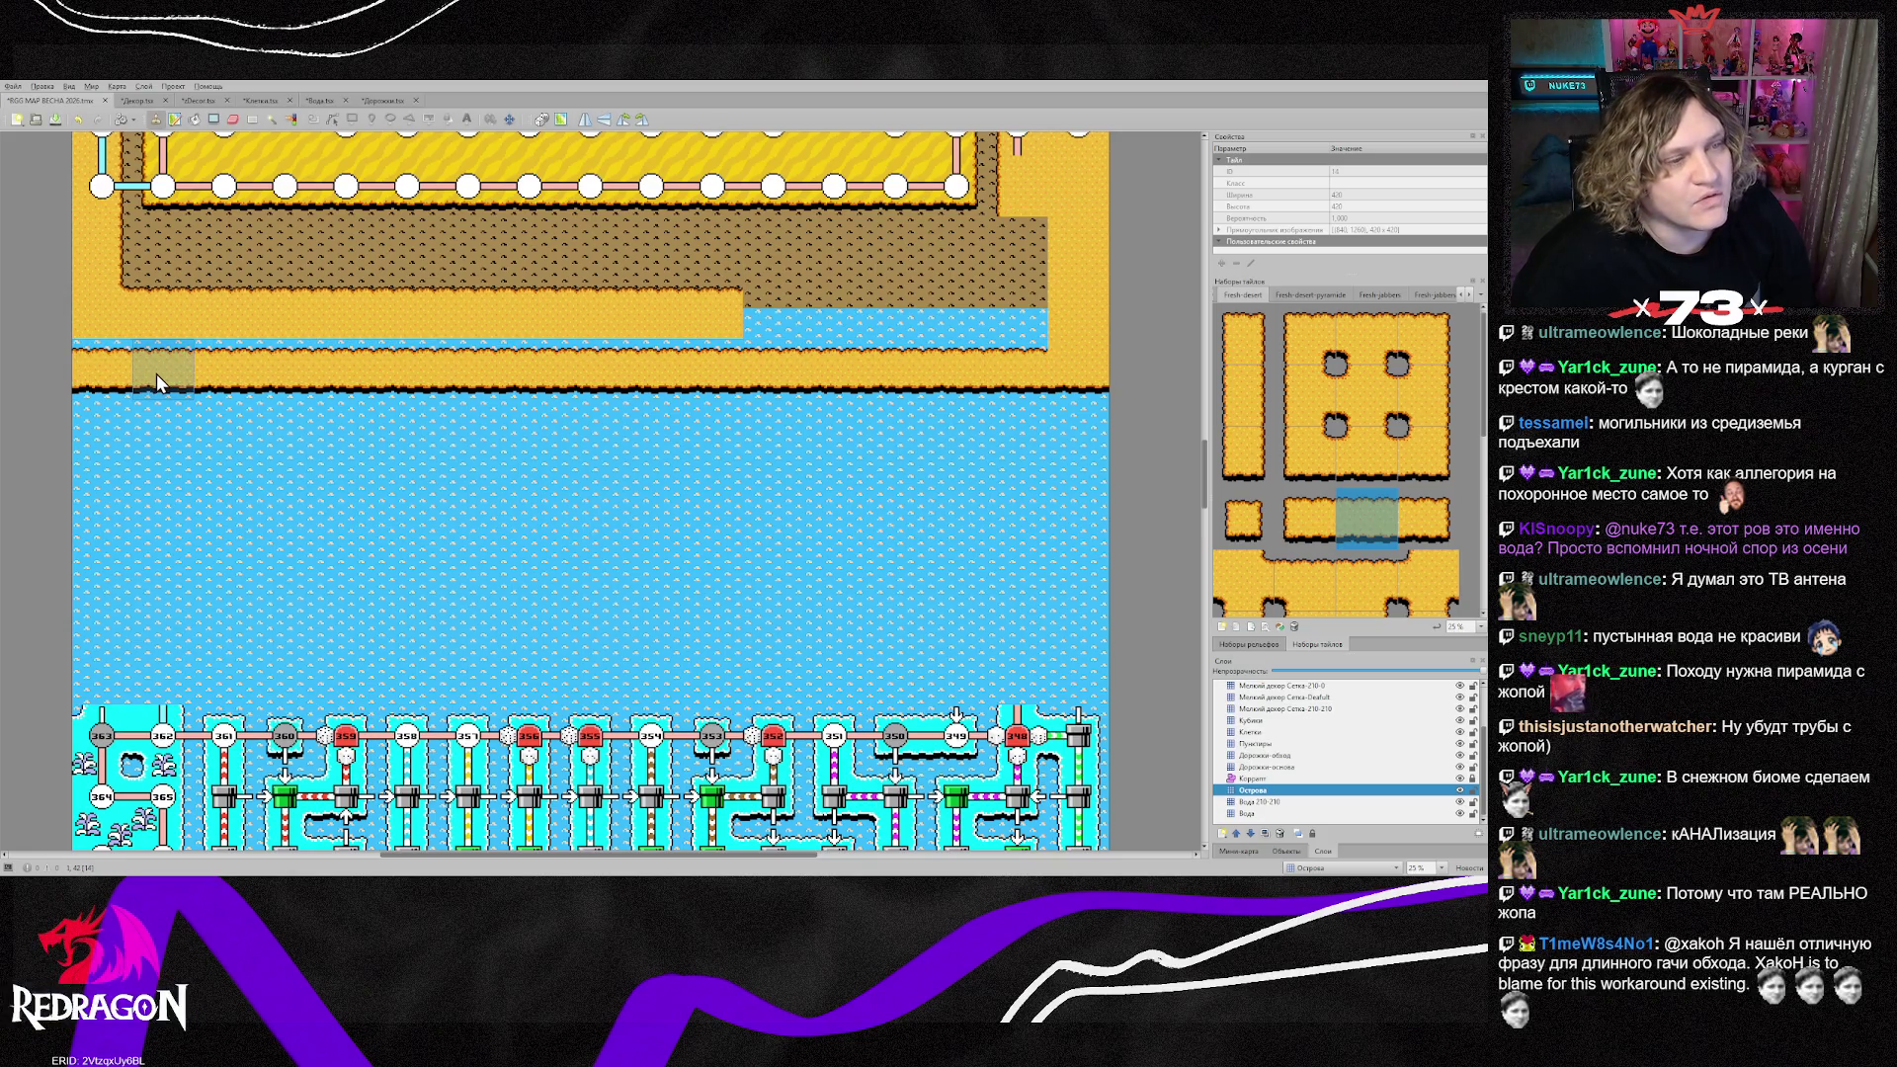
pyautogui.hotkey('ctrl', 'z')
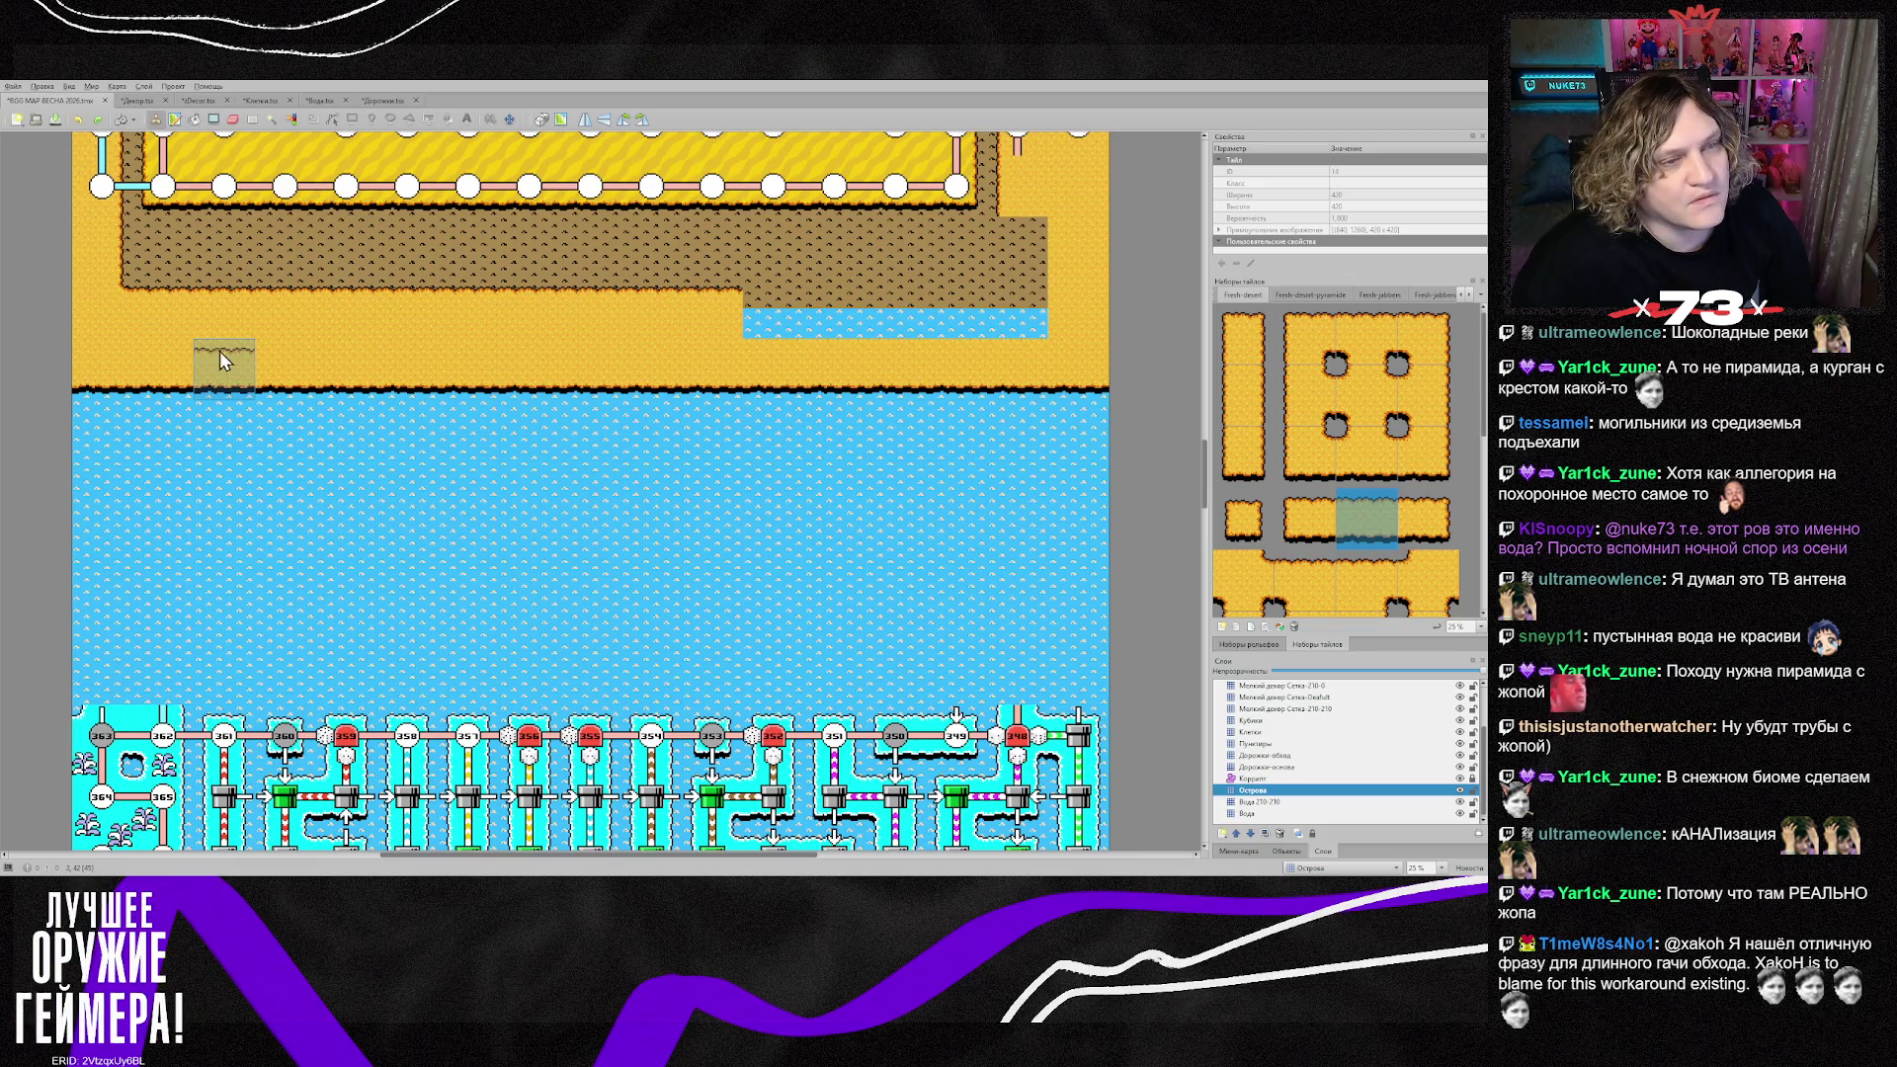
pyautogui.moveTo(263, 353); pyautogui.dragTo(669, 352)
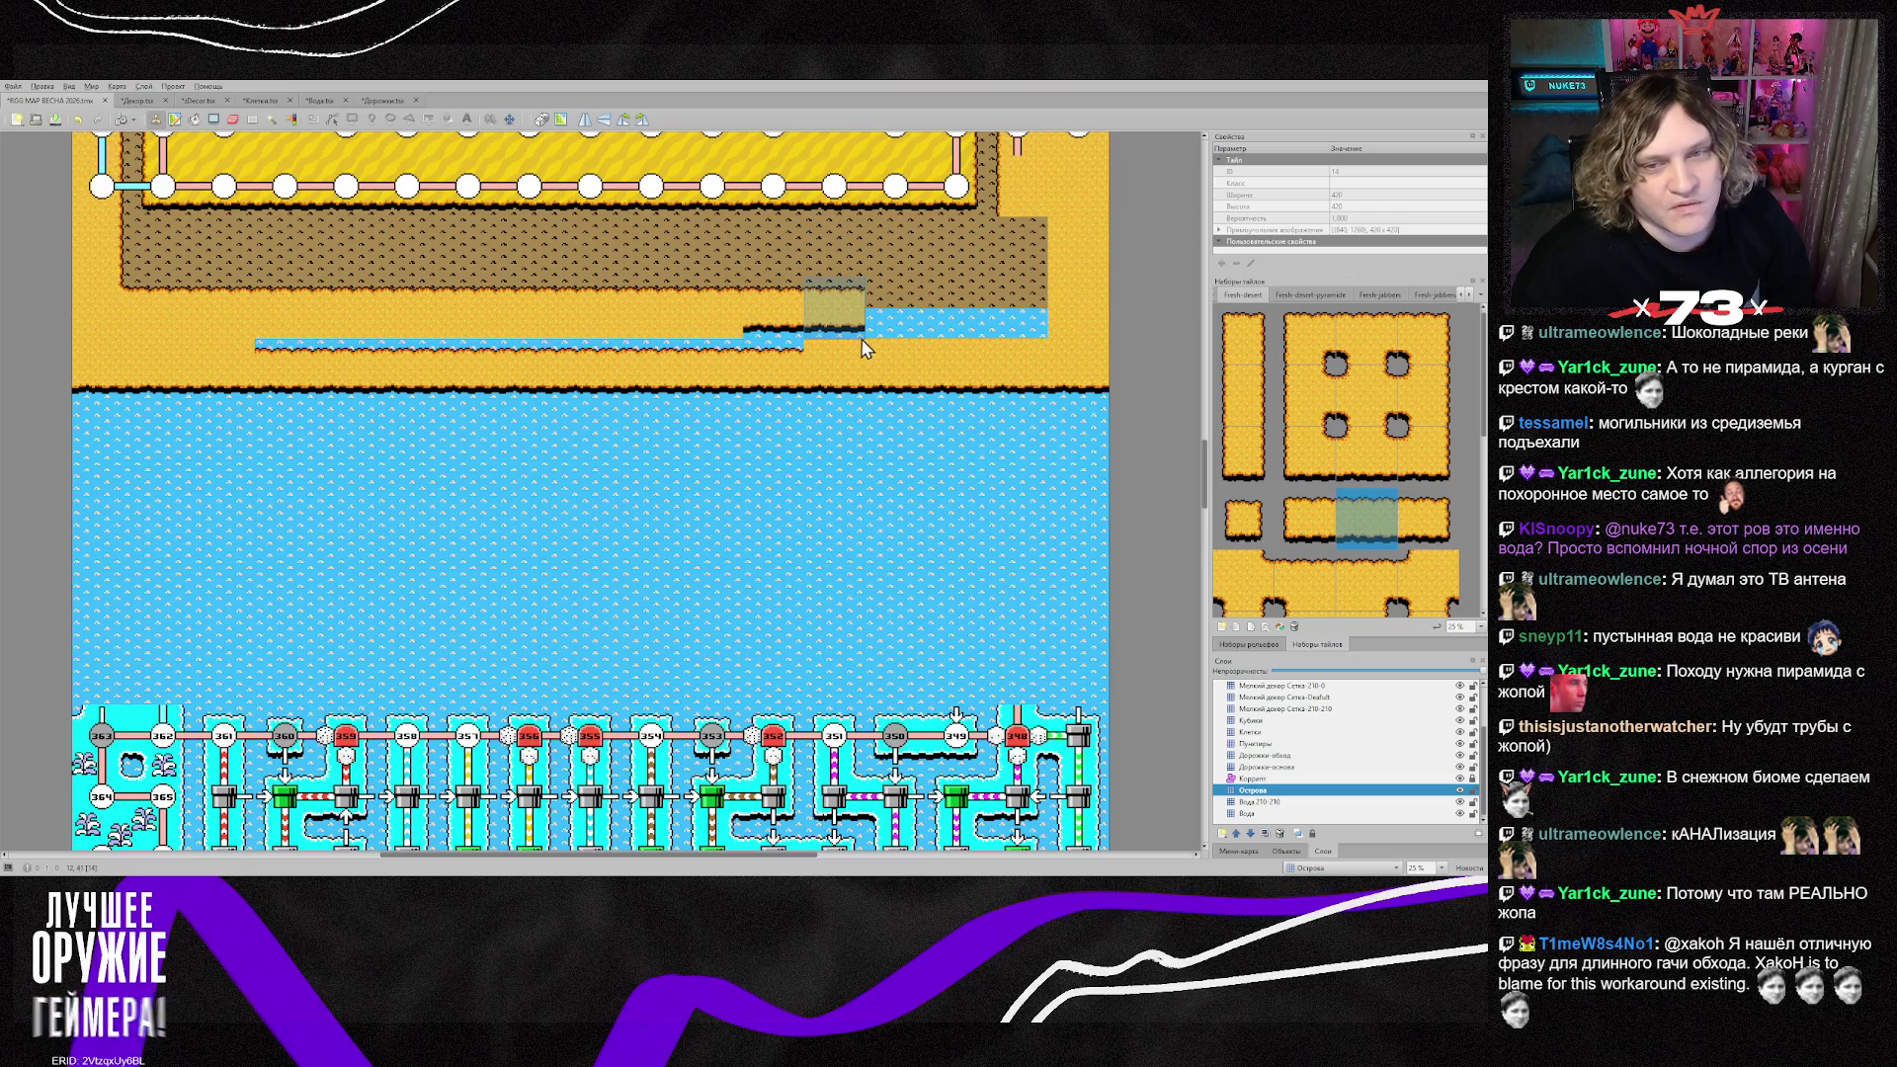
pyautogui.hotkey('ctrl', 'z')
pyautogui.moveTo(259, 365); pyautogui.dragTo(958, 353)
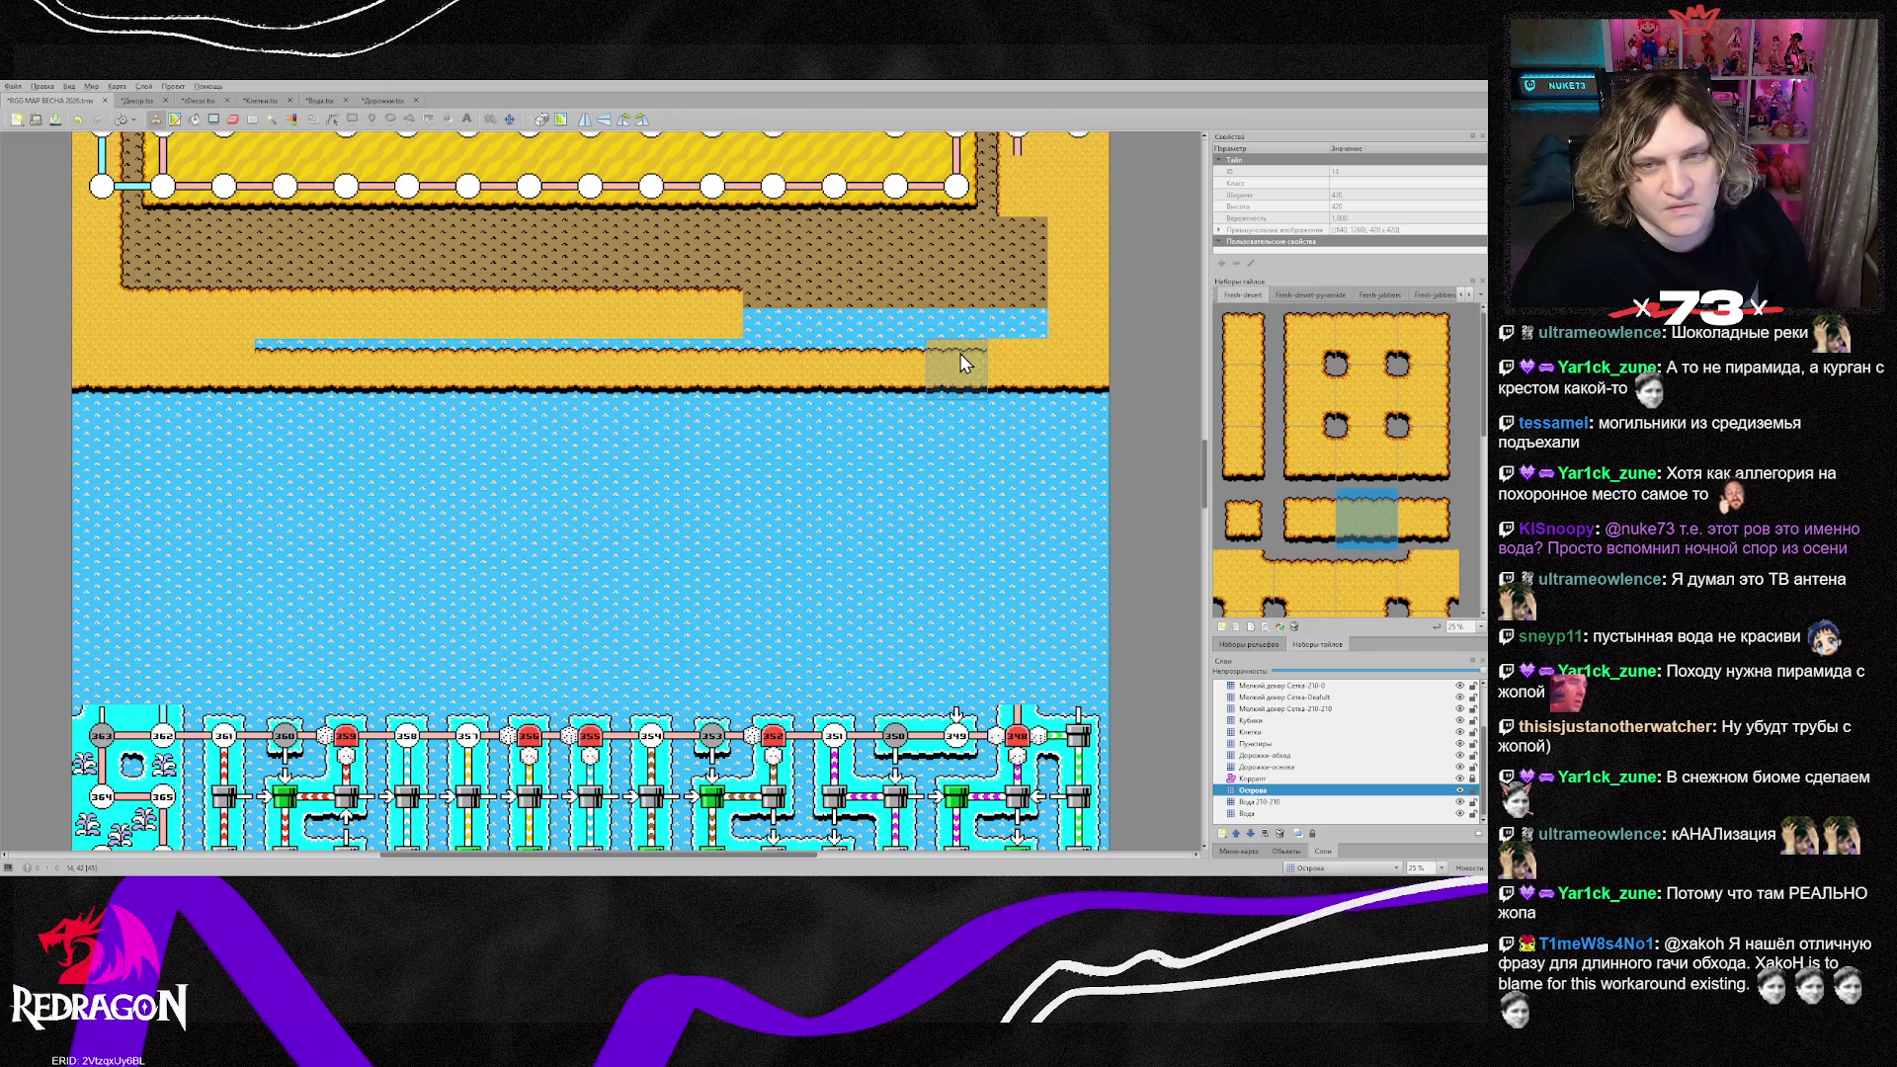
pyautogui.scroll(3, 958, 352)
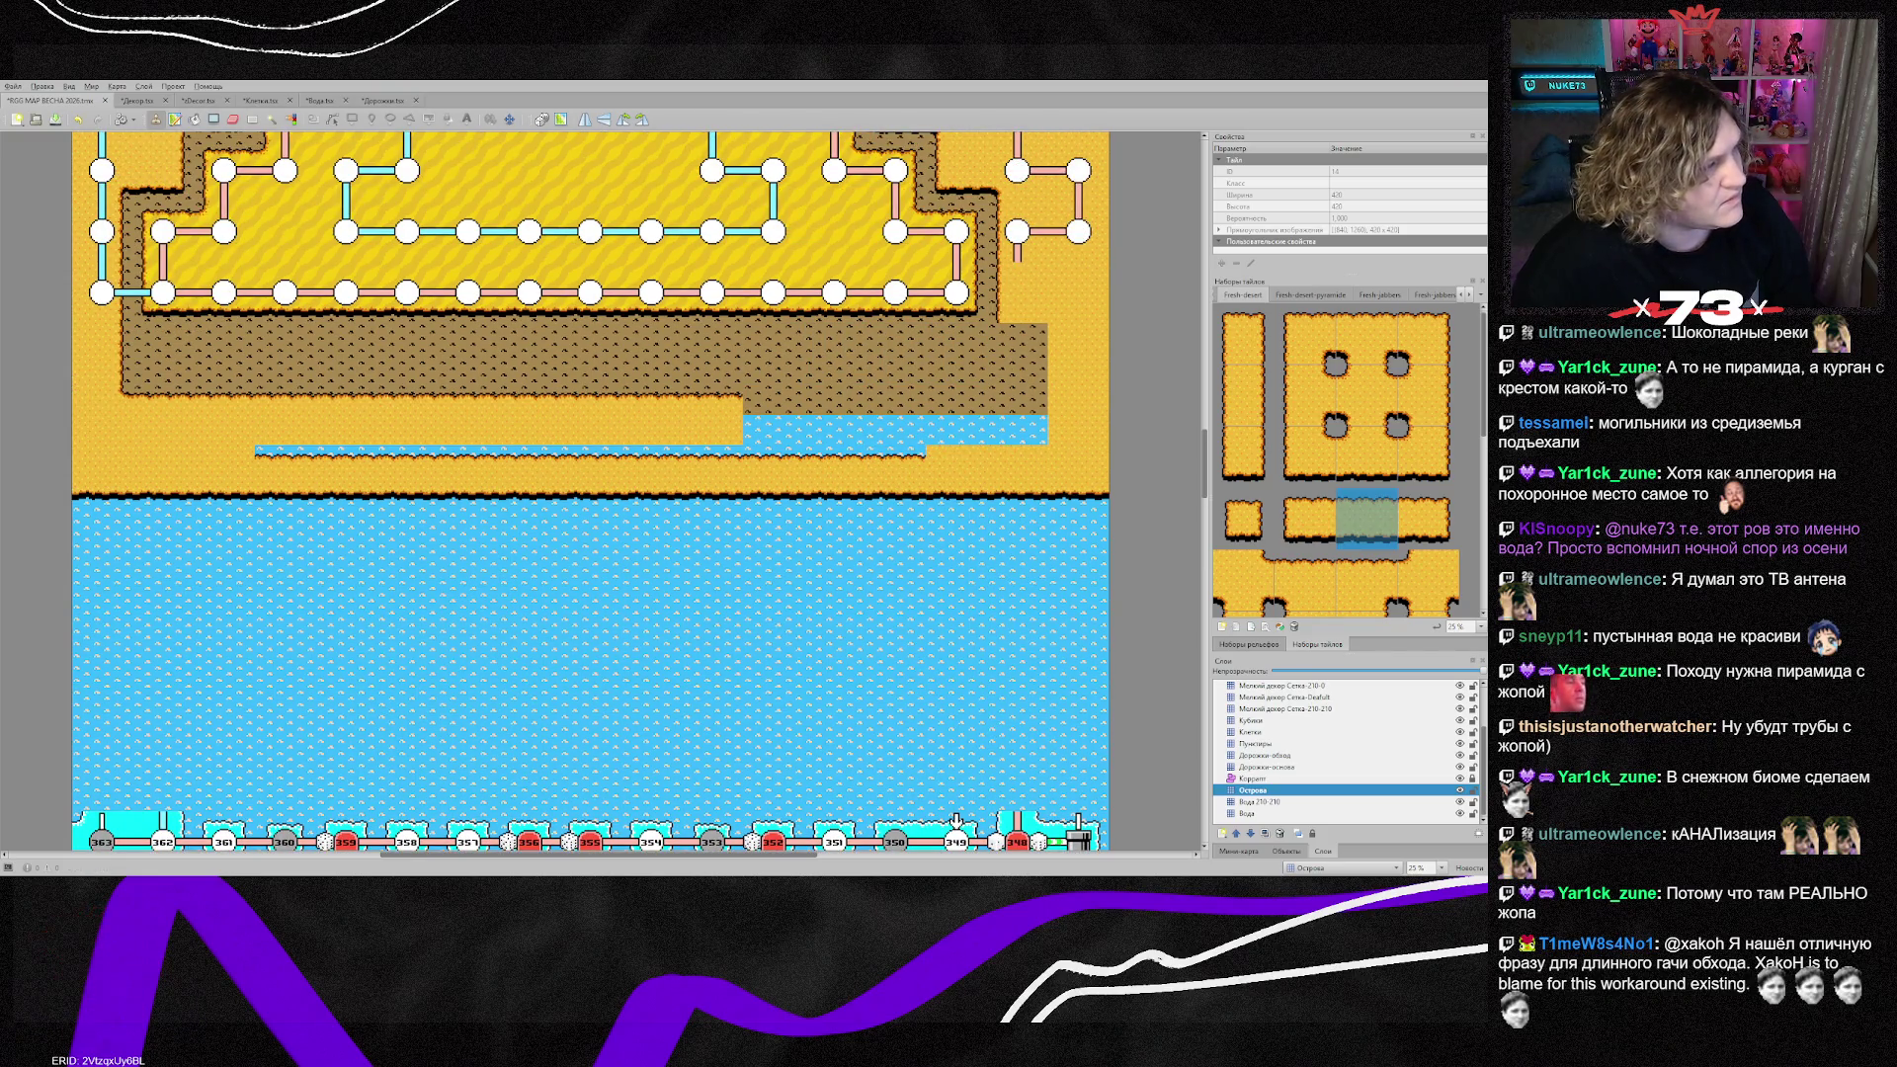
pyautogui.scroll(-3, 728, 664)
pyautogui.scroll(3, 728, 663)
pyautogui.scroll(-3, 728, 664)
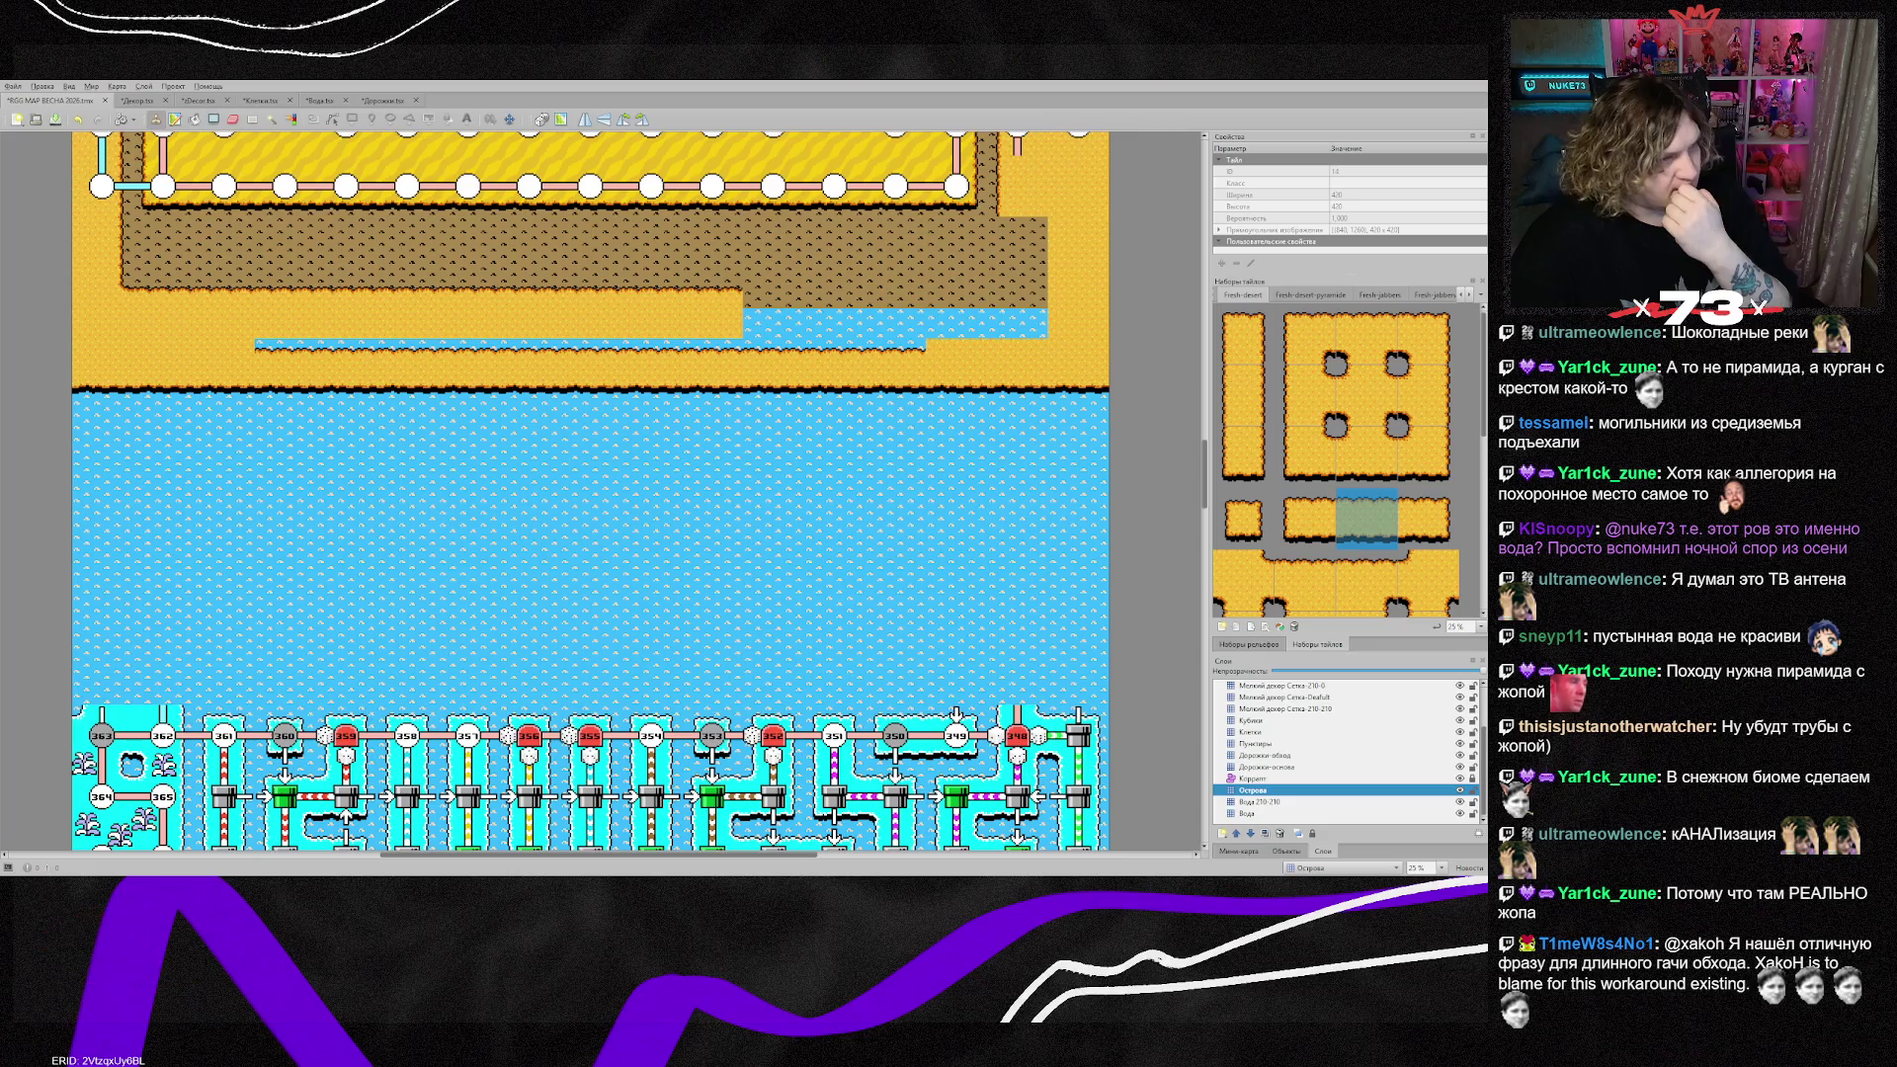
pyautogui.scroll(3, 956, 551)
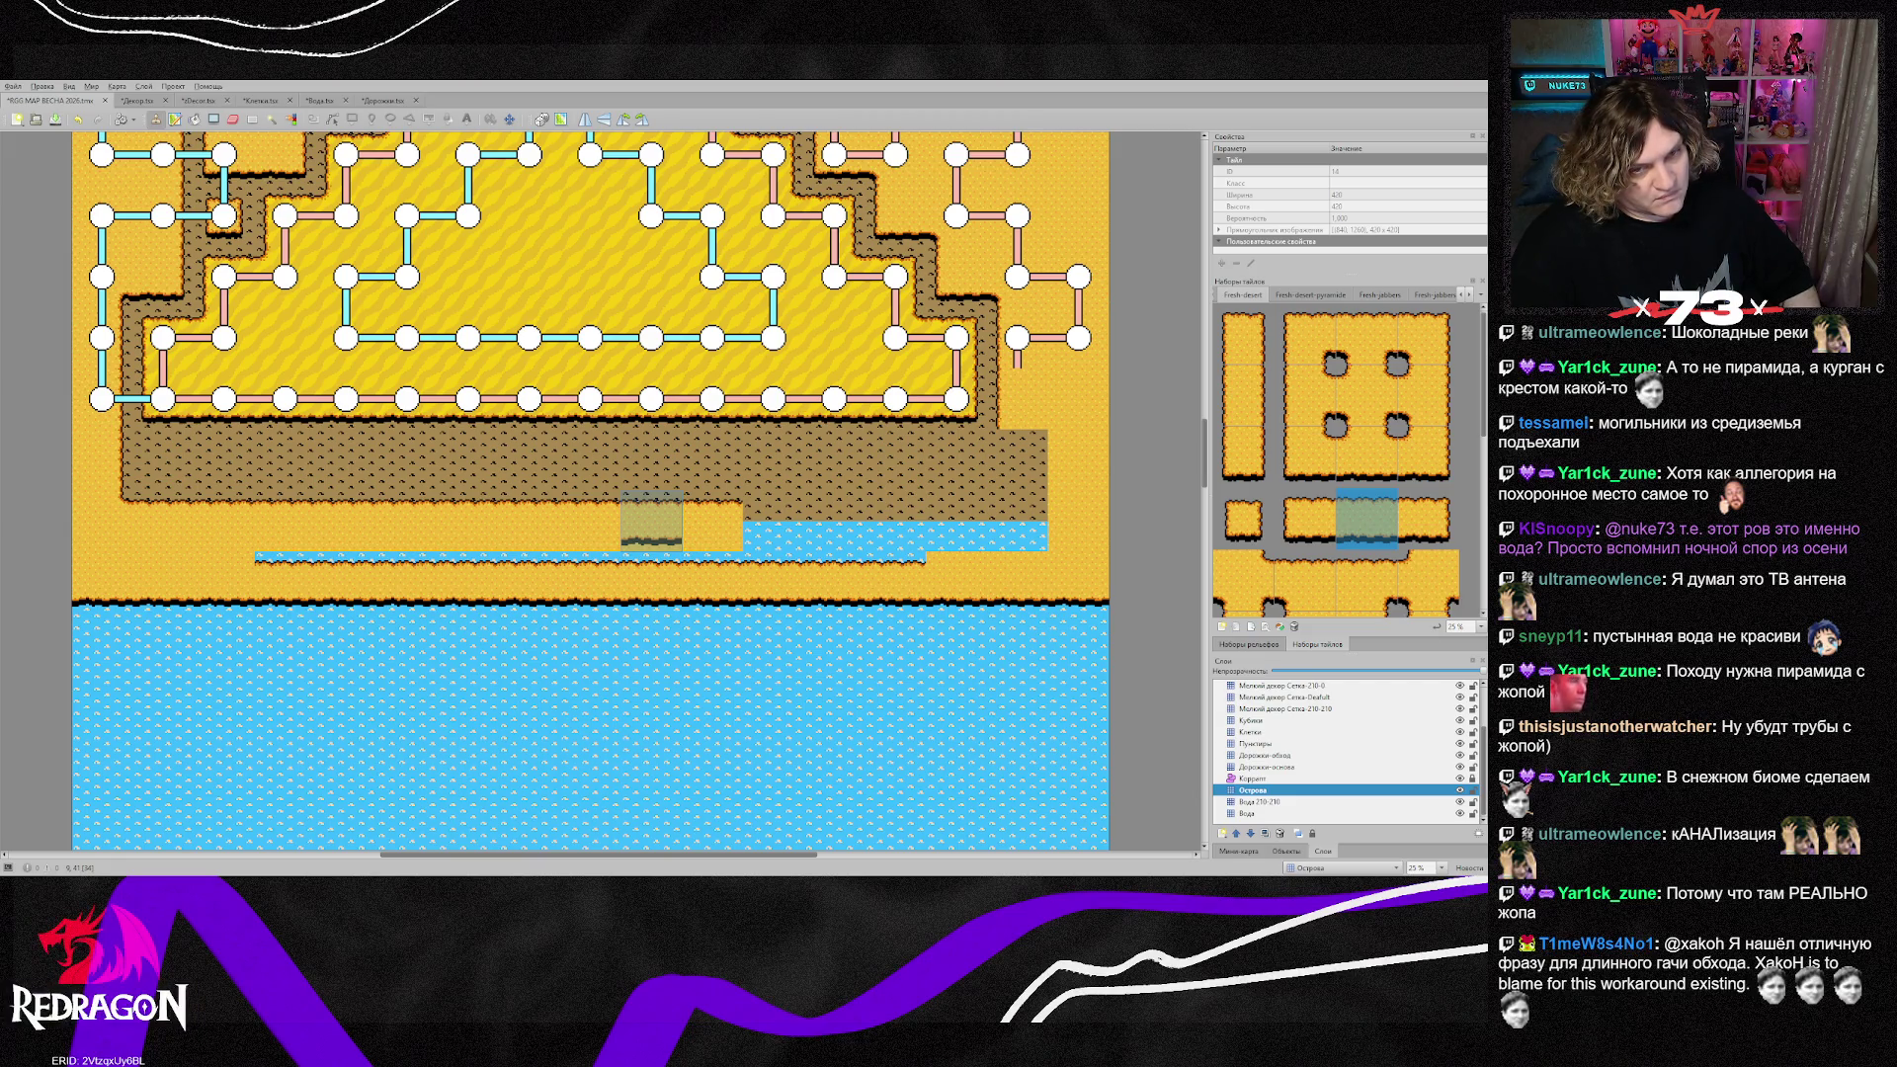
pyautogui.scroll(2, 651, 520)
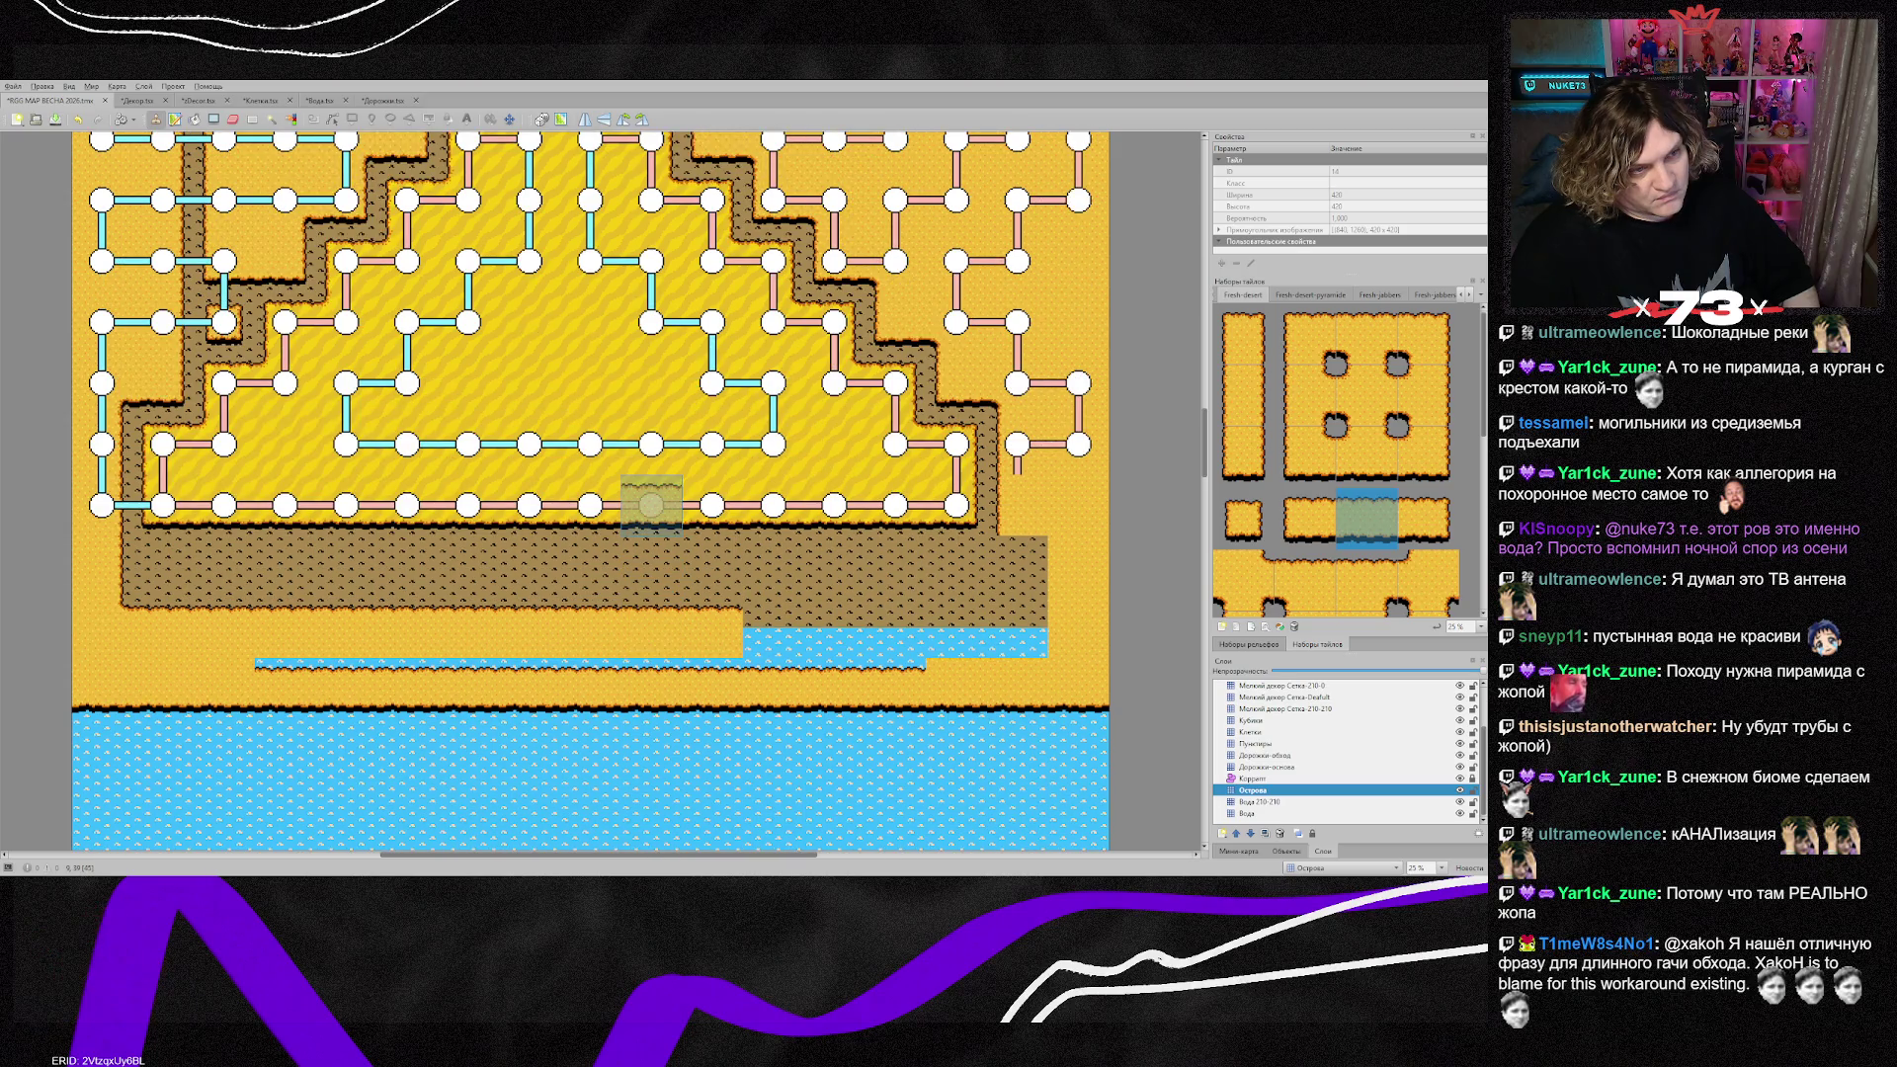